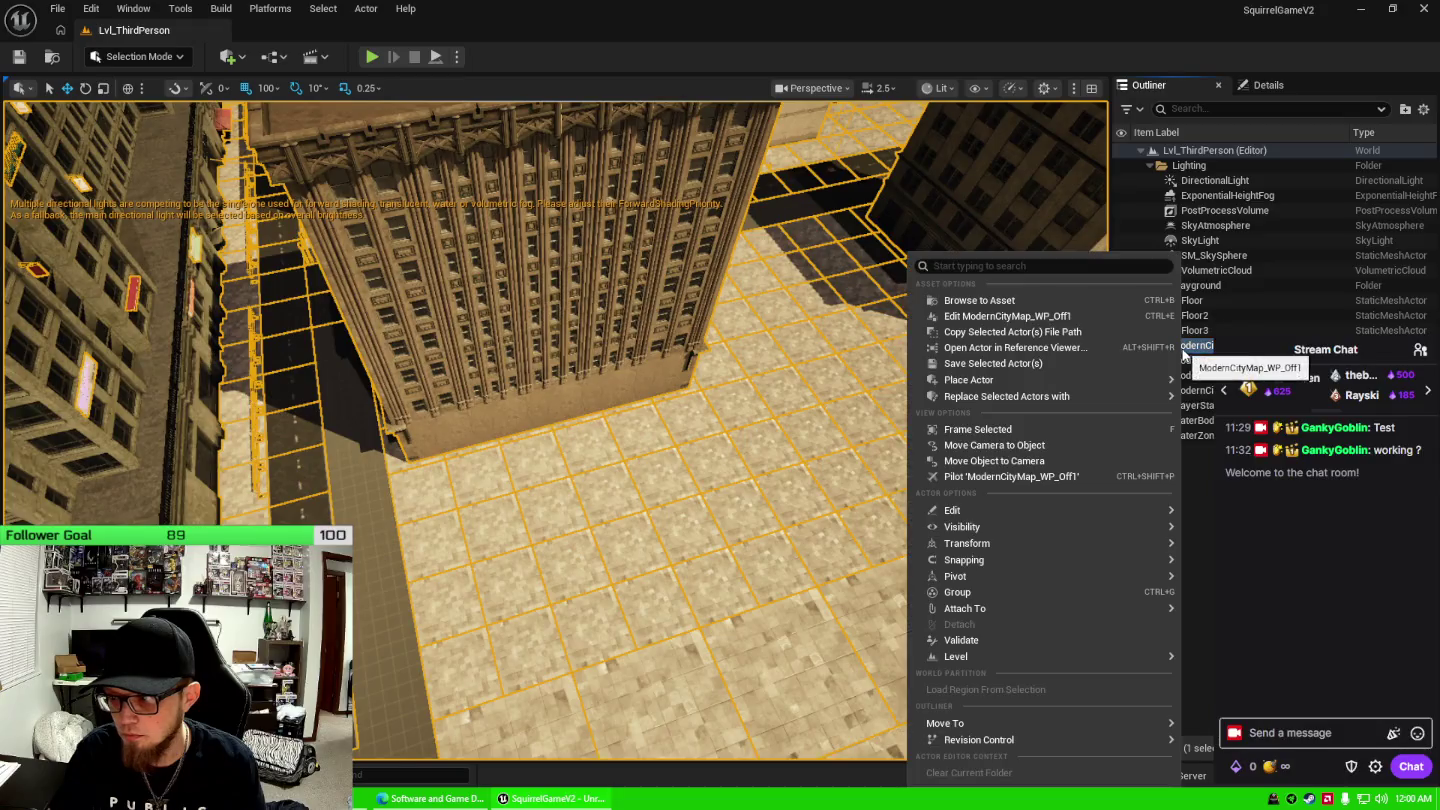
# Choose 'Edit ModernCityMap_WP_Off1' on the city map actor to edit the level instance in place.
pyautogui.click(1031, 320)
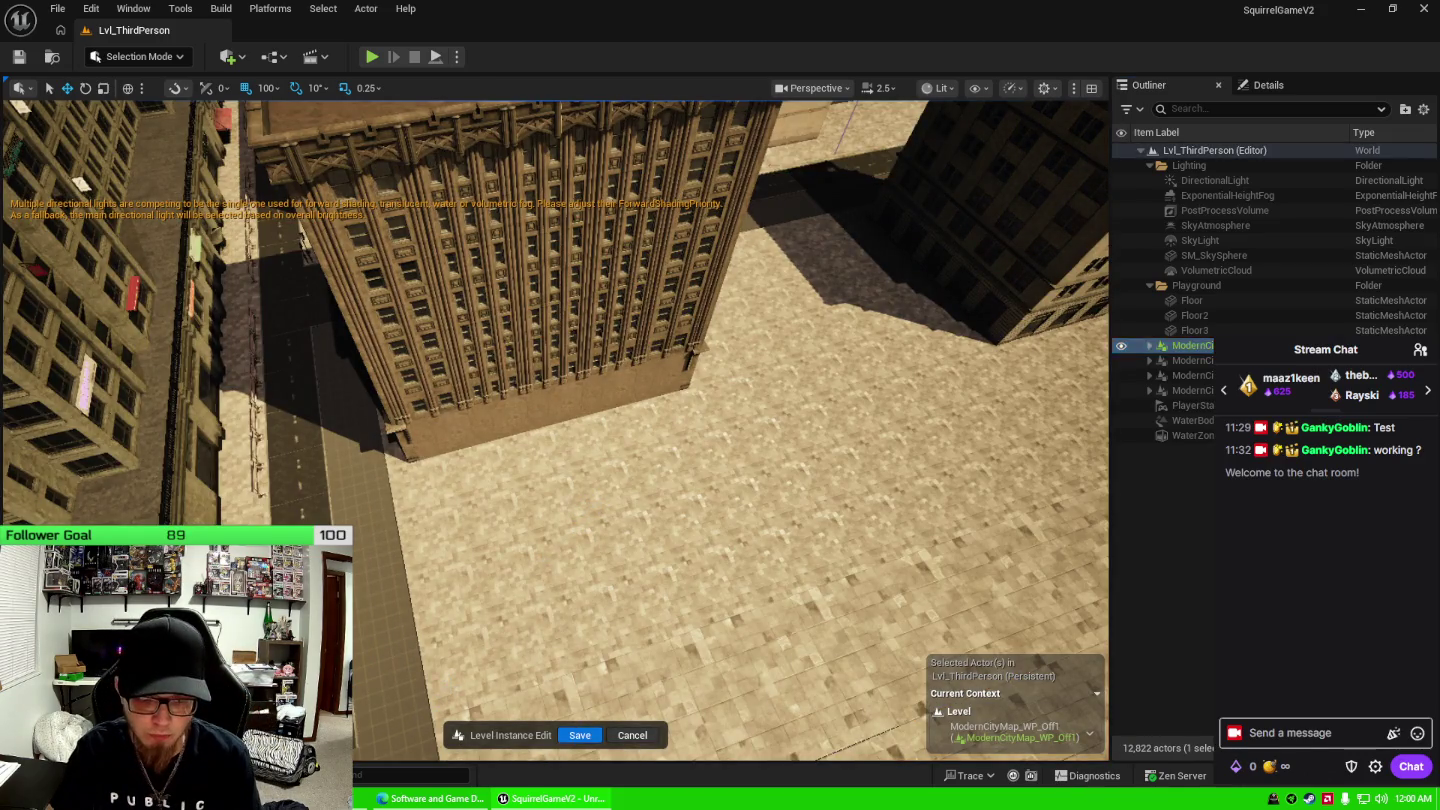
# Select the left column of plaza ground tiles and the row running toward the building.
pyautogui.click(461, 689)
pyautogui.keyDown('ctrl'); pyautogui.click(446, 627); pyautogui.keyUp('ctrl')
pyautogui.keyDown('ctrl'); pyautogui.click(432, 563); pyautogui.keyUp('ctrl')
pyautogui.keyDown('ctrl'); pyautogui.click(465, 490); pyautogui.keyUp('ctrl')
pyautogui.keyDown('ctrl'); pyautogui.click(480, 481); pyautogui.keyUp('ctrl')
pyautogui.keyDown('ctrl'); pyautogui.click(536, 462); pyautogui.keyUp('ctrl')
pyautogui.keyDown('ctrl'); pyautogui.click(585, 447); pyautogui.keyUp('ctrl')
pyautogui.keyDown('ctrl'); pyautogui.click(655, 436); pyautogui.keyUp('ctrl')
pyautogui.keyDown('ctrl'); pyautogui.click(654, 437); pyautogui.keyUp('ctrl')
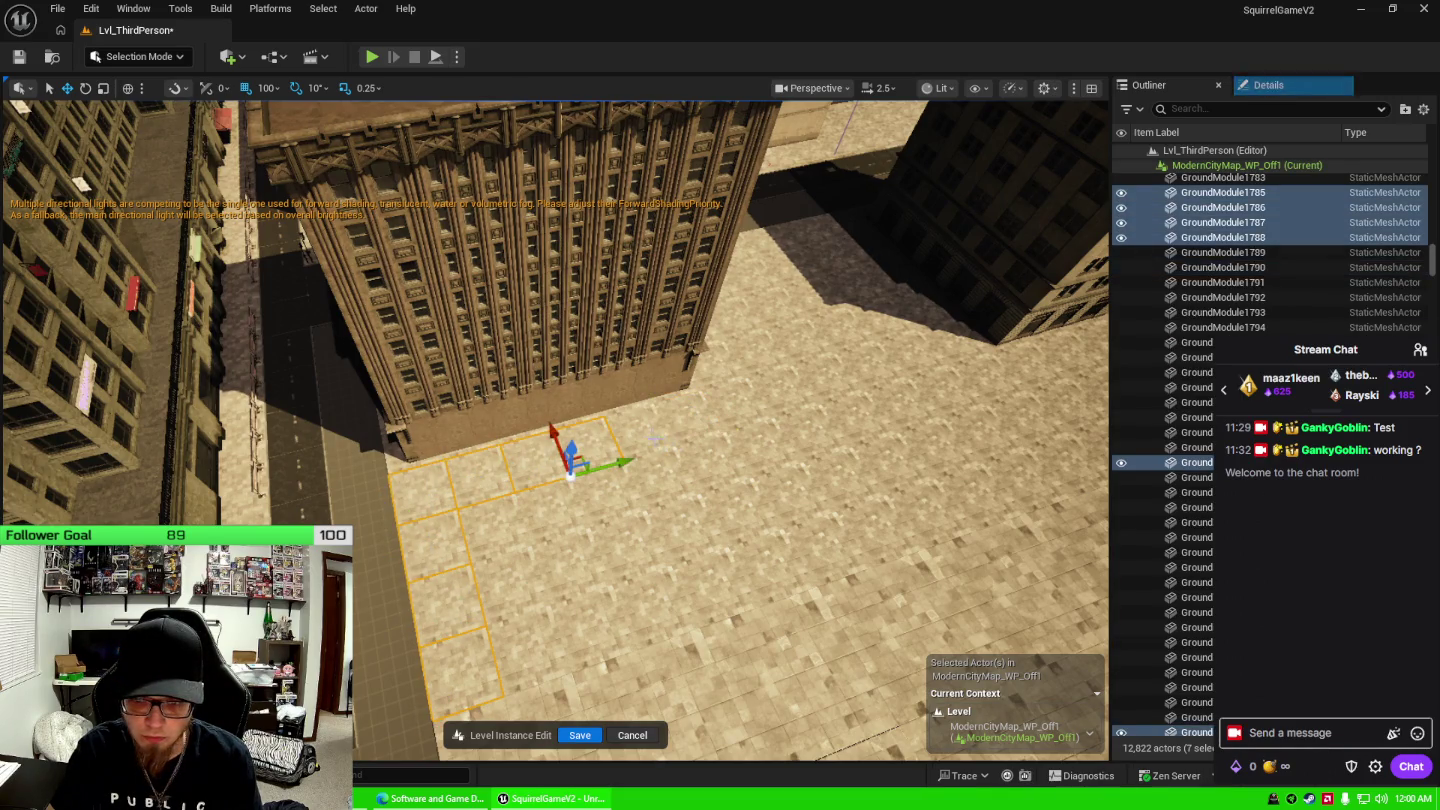
pyautogui.keyDown('ctrl'); pyautogui.click(655, 436); pyautogui.keyUp('ctrl')
pyautogui.keyDown('ctrl'); pyautogui.click(700, 412); pyautogui.keyUp('ctrl')
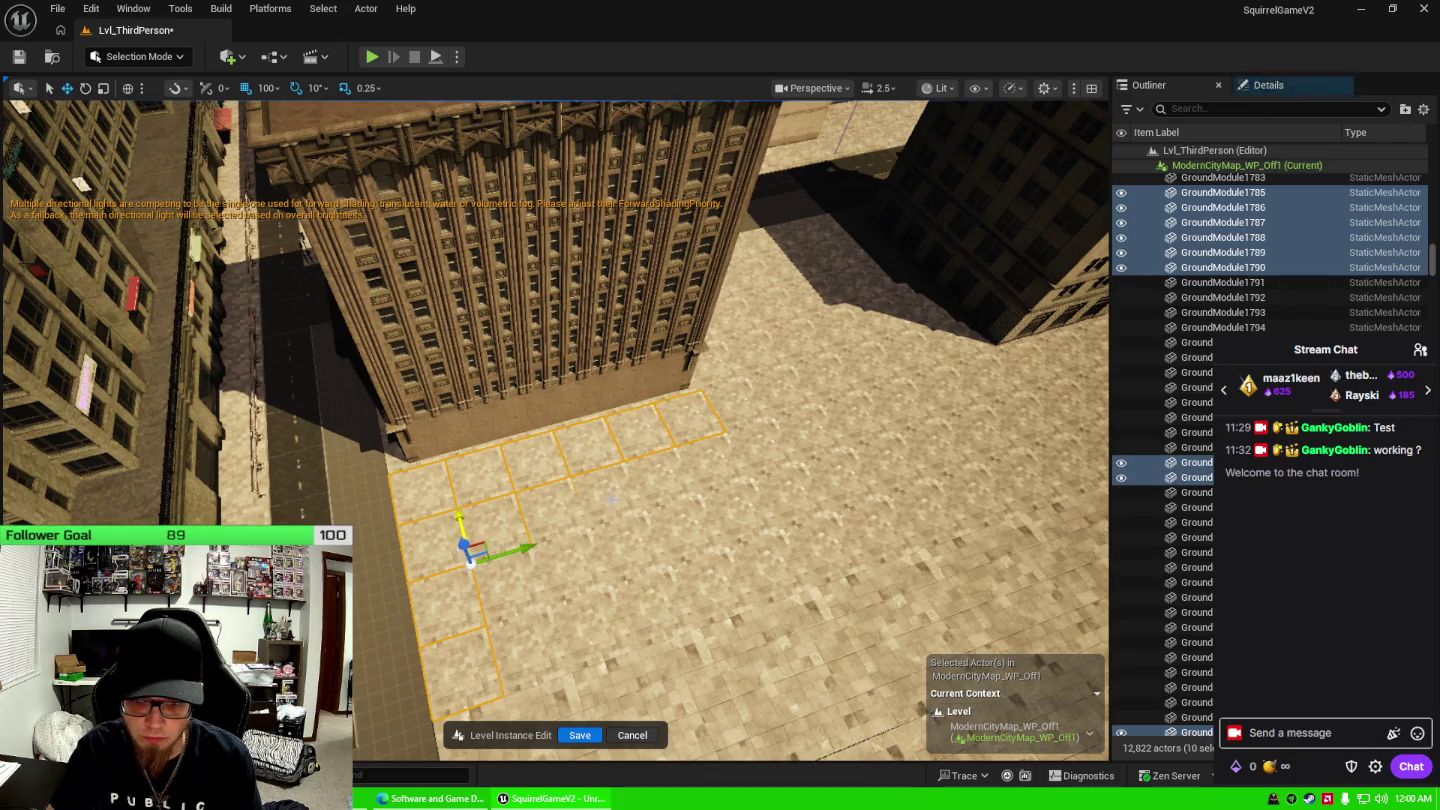
# Add the middle and lower-right plaza ground tiles to the selection.
pyautogui.keyDown('ctrl'); pyautogui.click(704, 482); pyautogui.keyUp('ctrl')
pyautogui.keyDown('ctrl'); pyautogui.click(741, 460); pyautogui.keyUp('ctrl')
pyautogui.keyDown('ctrl'); pyautogui.click(560, 582); pyautogui.keyUp('ctrl')
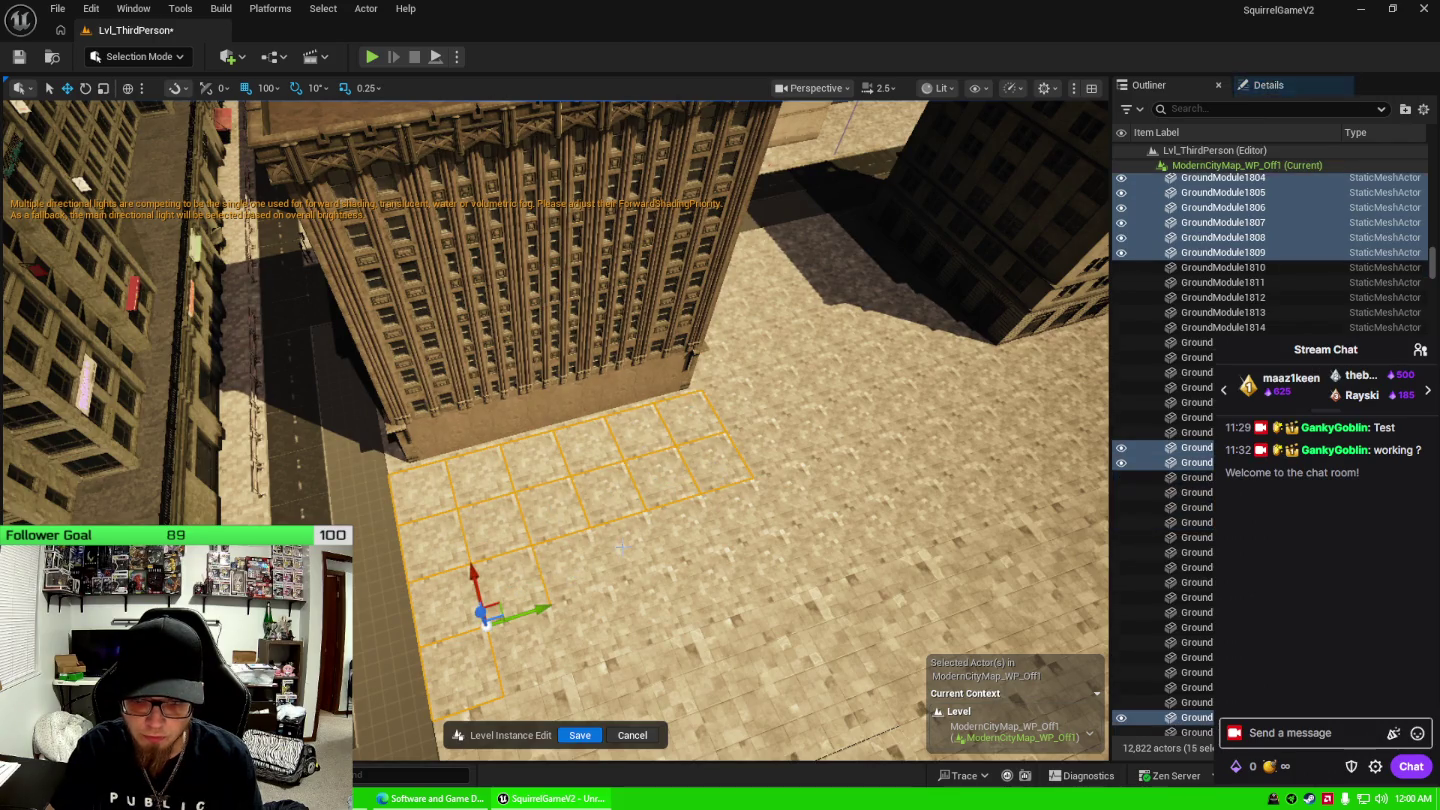
pyautogui.keyDown('ctrl'); pyautogui.click(676, 530); pyautogui.keyUp('ctrl')
pyautogui.keyDown('ctrl'); pyautogui.click(749, 550); pyautogui.keyUp('ctrl')
pyautogui.keyDown('ctrl'); pyautogui.click(705, 582); pyautogui.keyUp('ctrl')
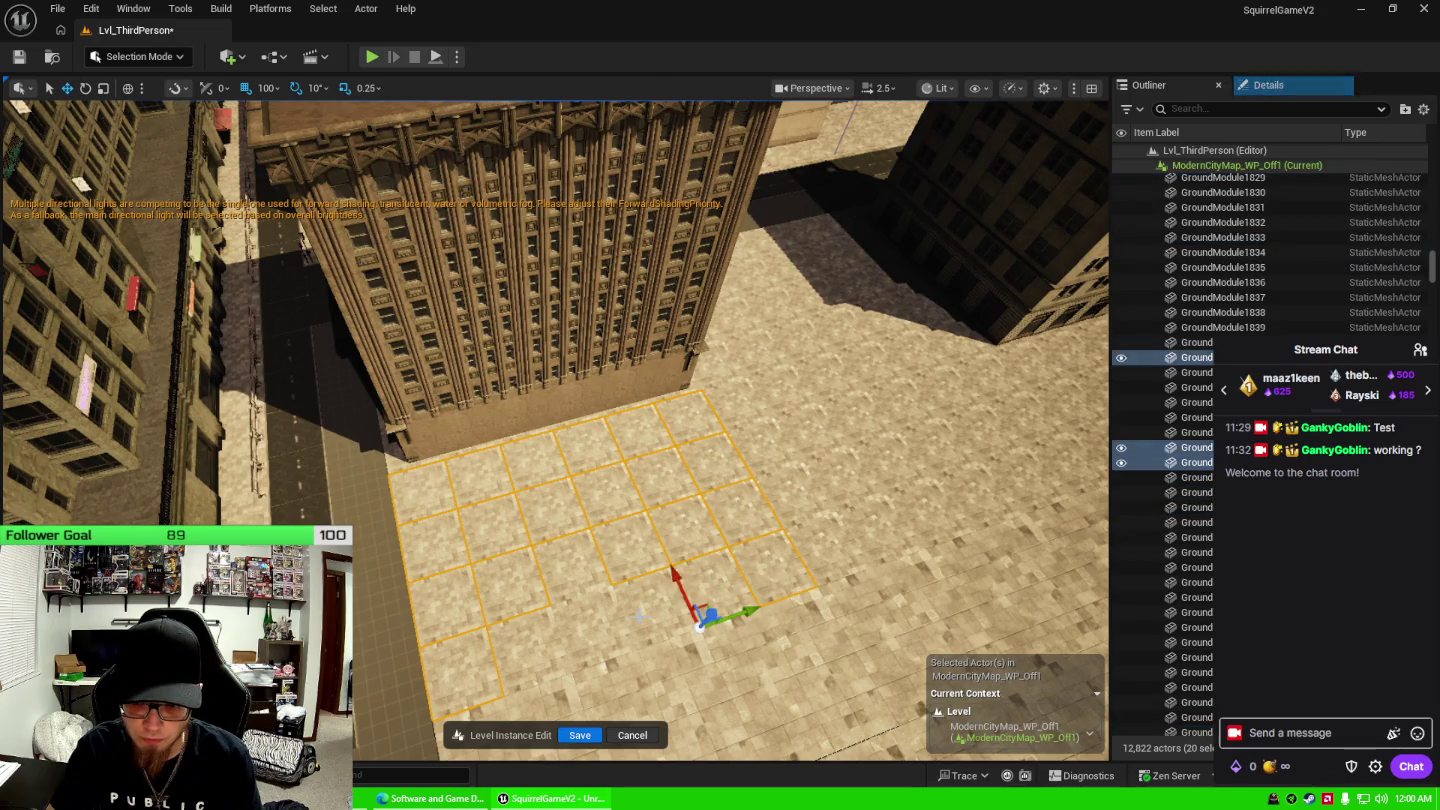
pyautogui.keyDown('ctrl'); pyautogui.click(566, 577); pyautogui.keyUp('ctrl')
pyautogui.keyDown('ctrl'); pyautogui.click(729, 421); pyautogui.keyUp('ctrl')
pyautogui.keyDown('ctrl'); pyautogui.click(770, 462); pyautogui.keyUp('ctrl')
pyautogui.keyDown('ctrl'); pyautogui.click(828, 544); pyautogui.keyUp('ctrl')
pyautogui.keyDown('ctrl'); pyautogui.click(818, 587); pyautogui.keyUp('ctrl')
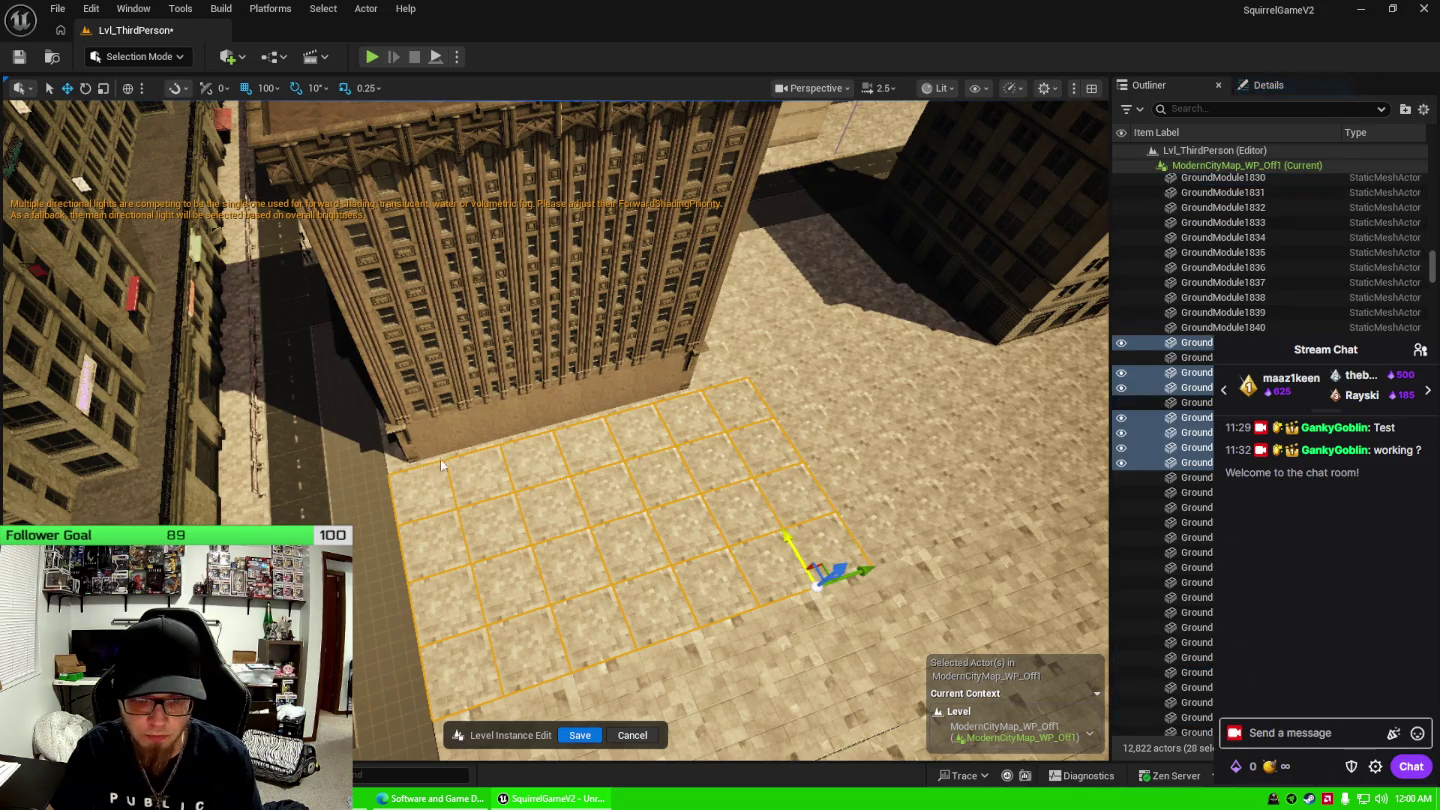
# Add the tiles against and right of the building plus the right-edge tiles.
pyautogui.click(441, 463)
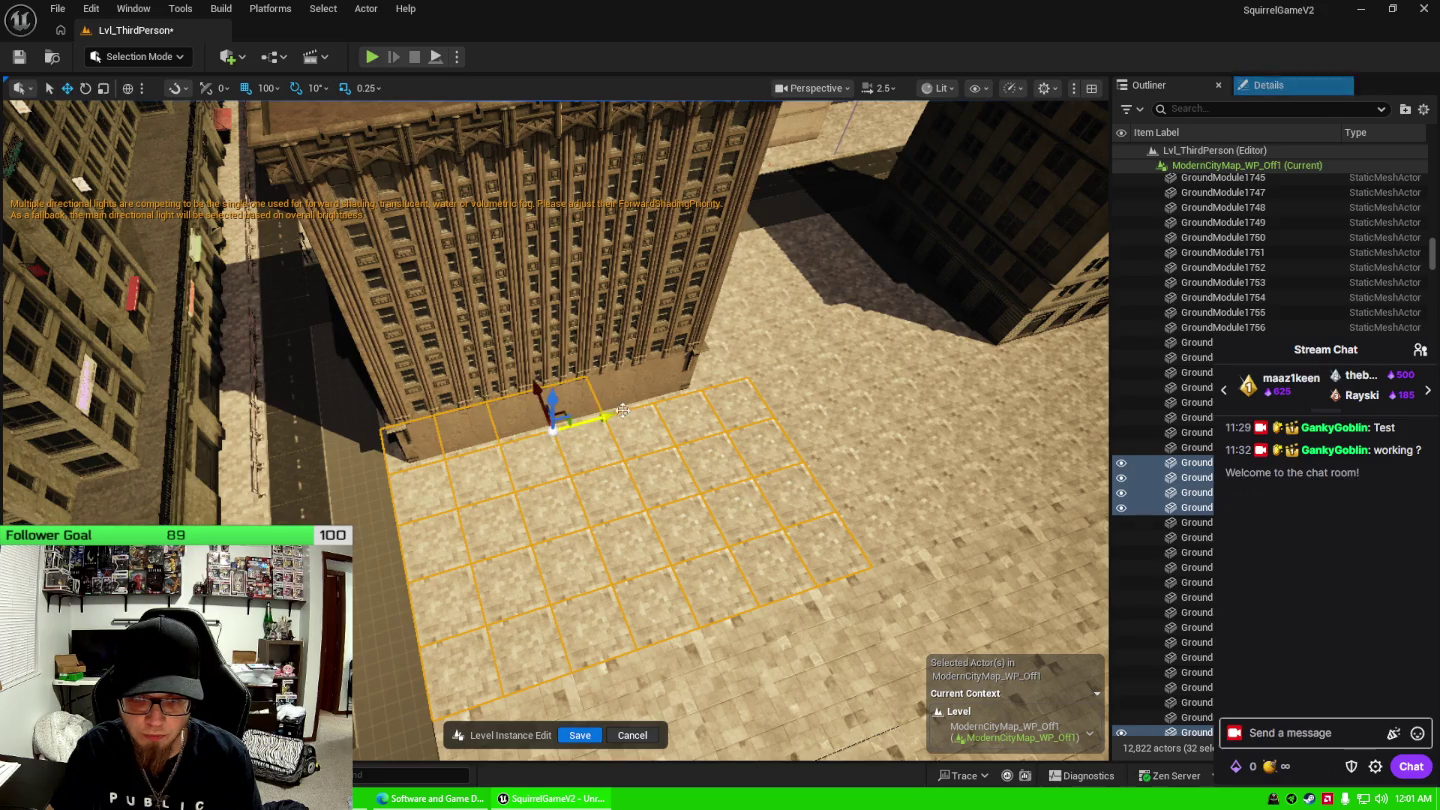
pyautogui.keyDown('ctrl'); pyautogui.click(689, 384); pyautogui.keyUp('ctrl')
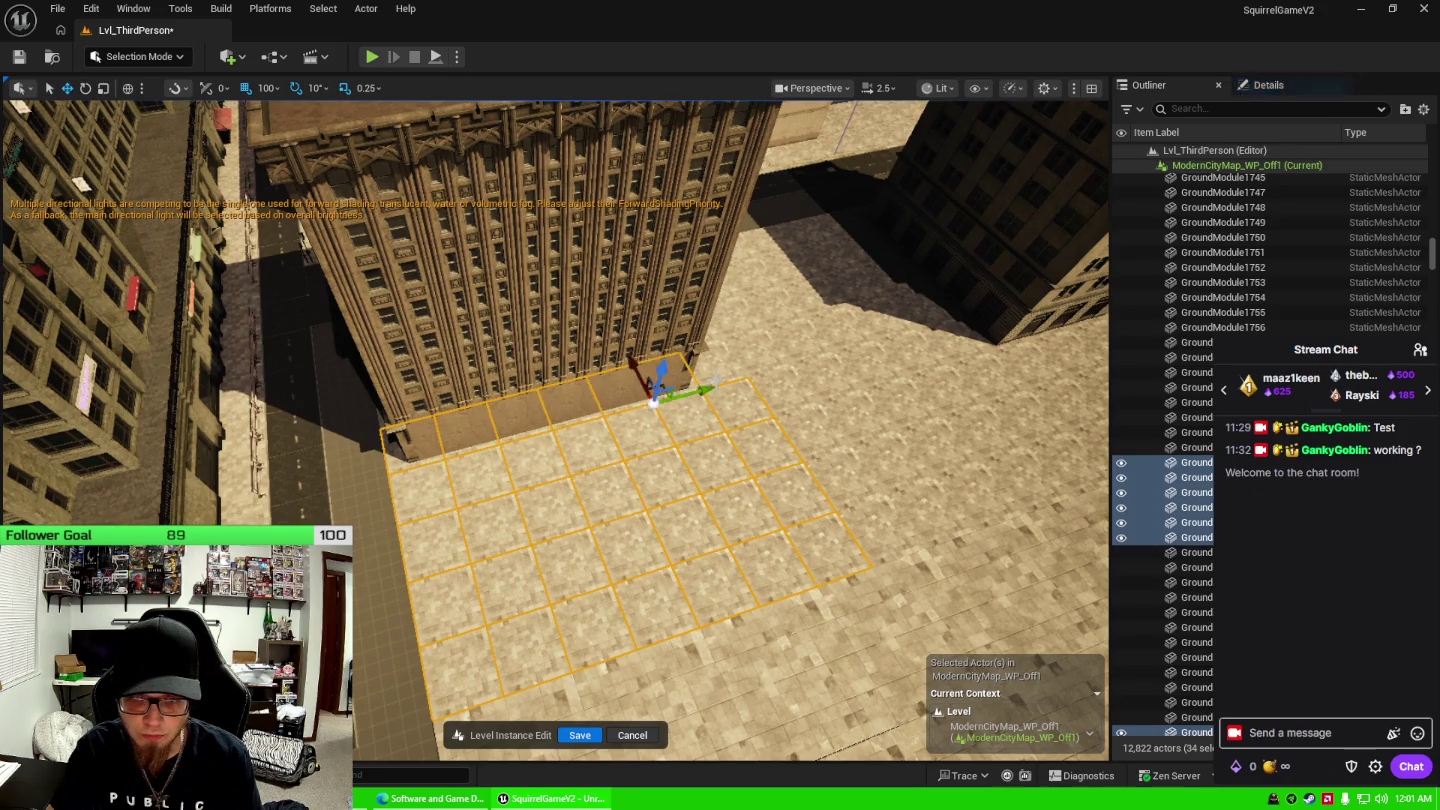
pyautogui.keyDown('ctrl'); pyautogui.click(730, 374); pyautogui.keyUp('ctrl')
pyautogui.keyDown('ctrl'); pyautogui.click(790, 356); pyautogui.keyUp('ctrl')
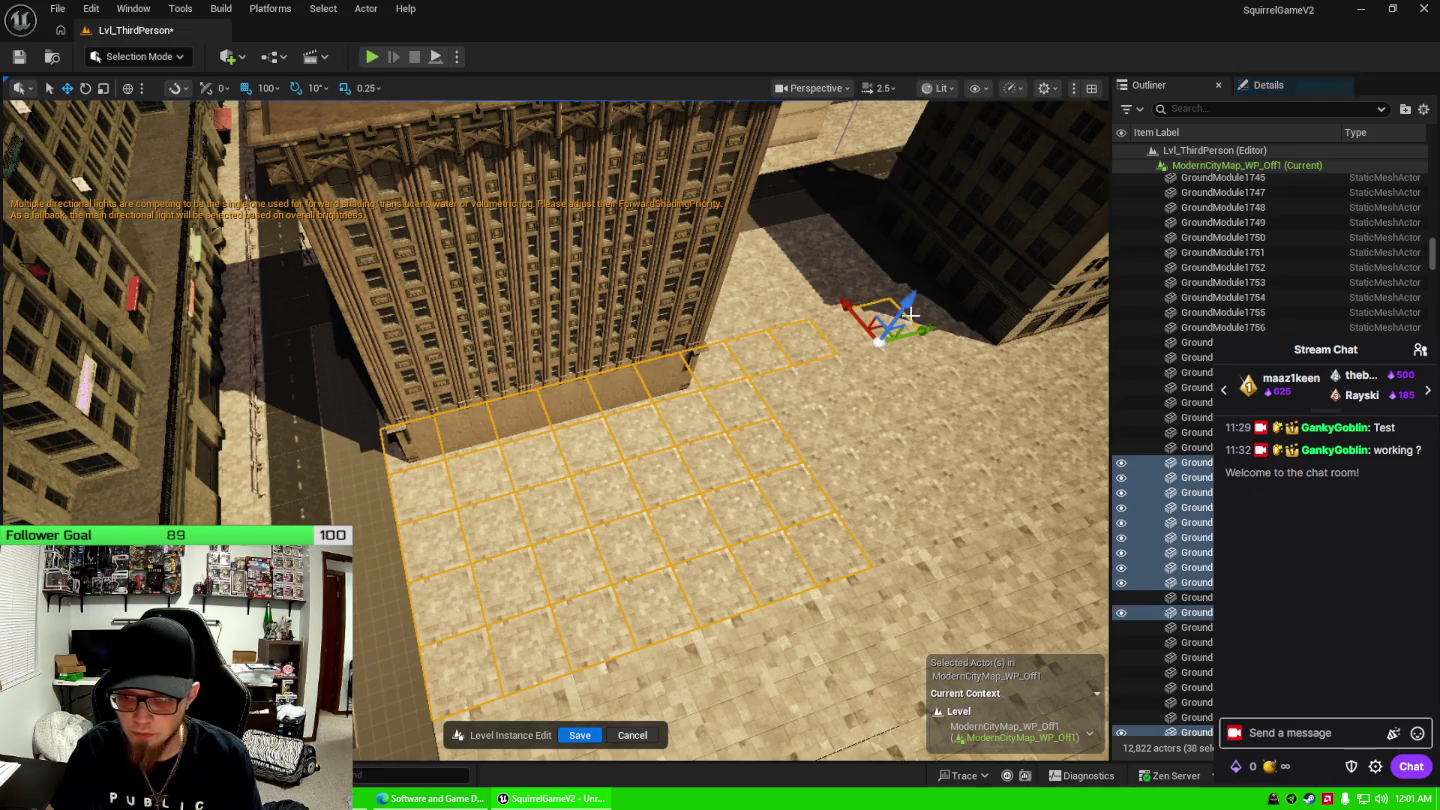
pyautogui.keyDown('ctrl'); pyautogui.click(900, 364); pyautogui.keyUp('ctrl')
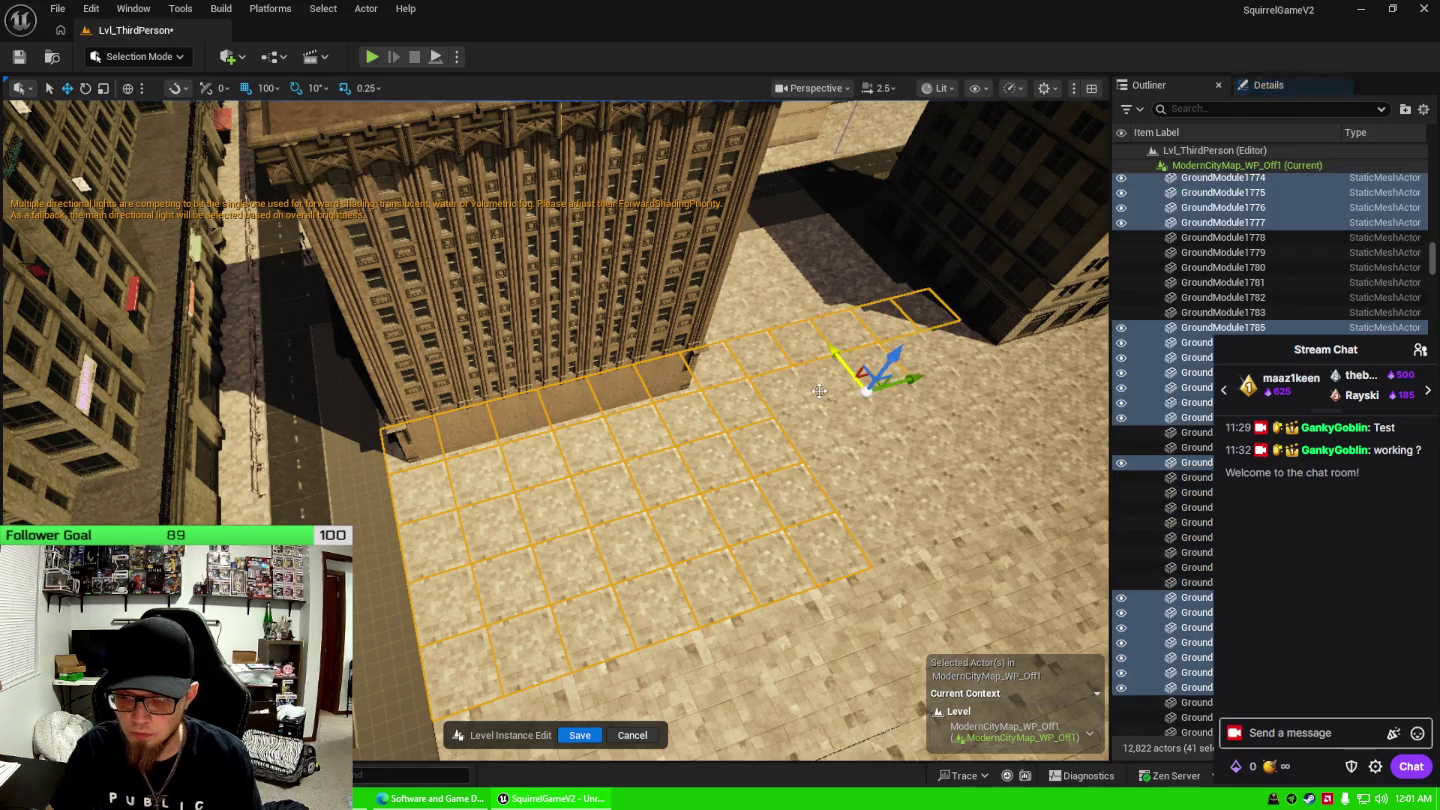
pyautogui.keyDown('ctrl'); pyautogui.click(818, 401); pyautogui.keyUp('ctrl')
pyautogui.keyDown('ctrl'); pyautogui.click(856, 467); pyautogui.keyUp('ctrl')
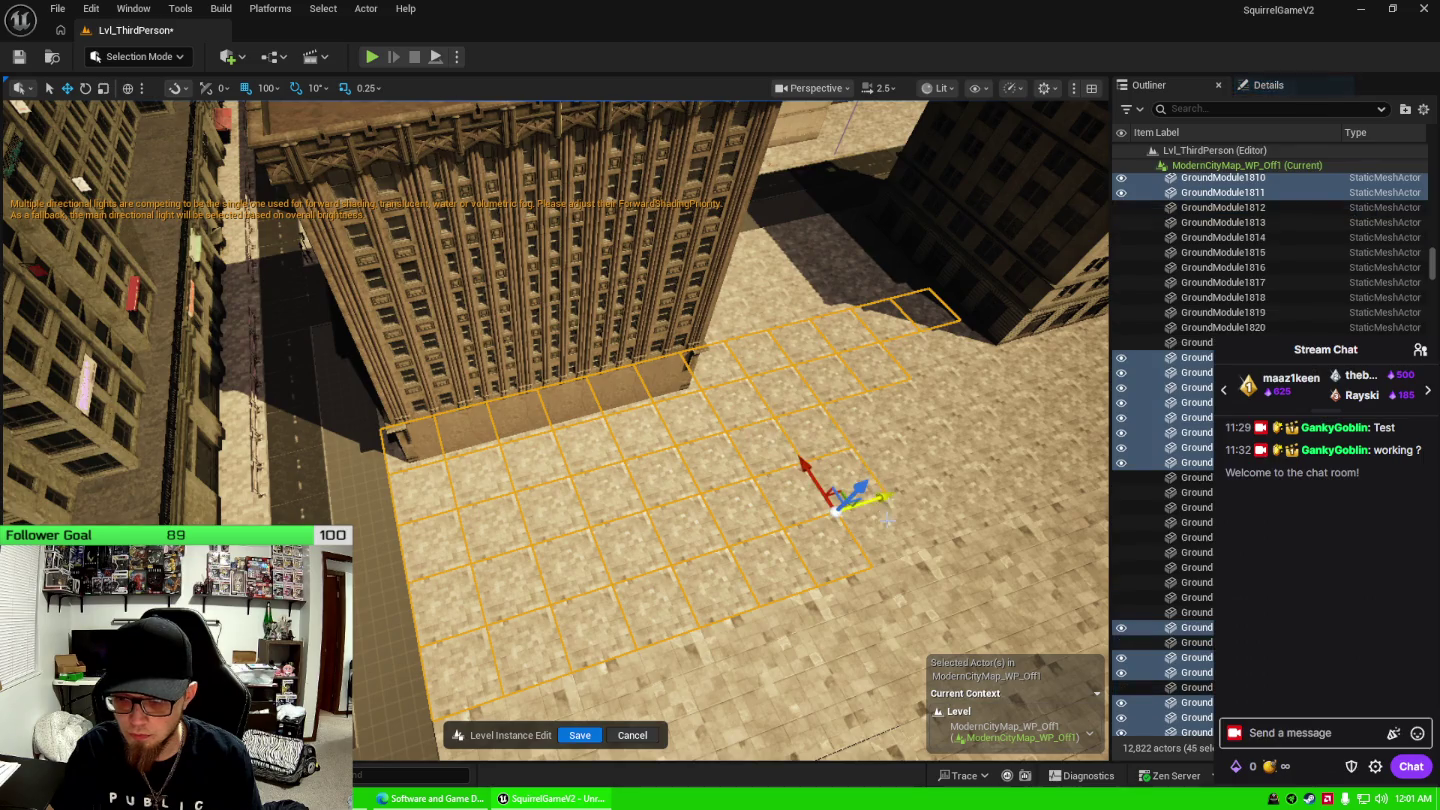
pyautogui.keyDown('ctrl'); pyautogui.click(870, 480); pyautogui.keyUp('ctrl')
pyautogui.keyDown('ctrl'); pyautogui.click(891, 445); pyautogui.keyUp('ctrl')
pyautogui.keyDown('ctrl'); pyautogui.click(867, 473); pyautogui.keyUp('ctrl')
pyautogui.keyDown('ctrl'); pyautogui.click(904, 405); pyautogui.keyUp('ctrl')
pyautogui.keyDown('ctrl'); pyautogui.click(956, 460); pyautogui.keyUp('ctrl')
pyautogui.keyDown('ctrl'); pyautogui.click(1000, 480); pyautogui.keyUp('ctrl')
pyautogui.keyDown('ctrl'); pyautogui.click(1027, 471); pyautogui.keyUp('ctrl')
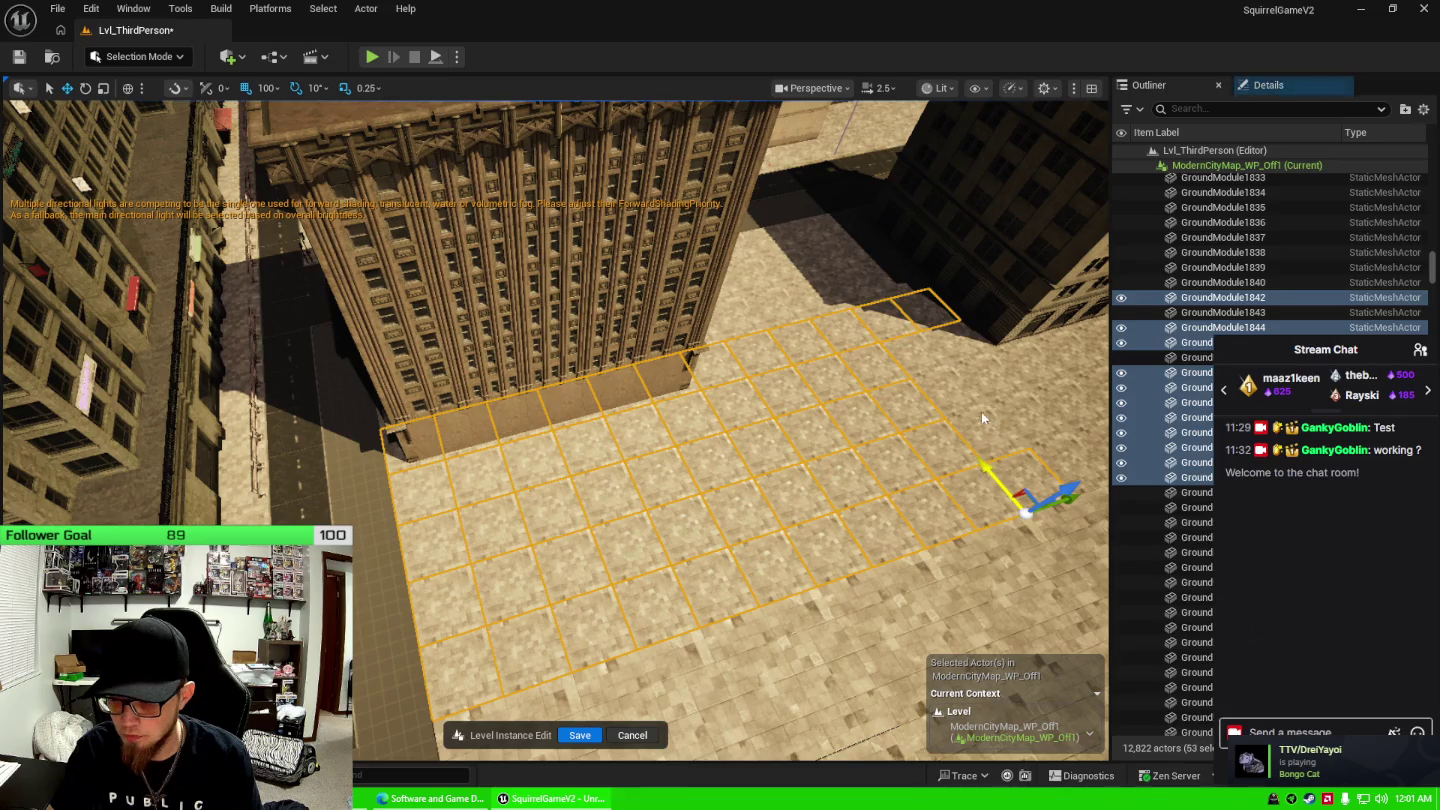
# Add the remaining far-right plaza ground tiles to the selection.
pyautogui.keyDown('ctrl'); pyautogui.click(945, 365); pyautogui.keyUp('ctrl')
pyautogui.keyDown('ctrl'); pyautogui.click(932, 359); pyautogui.keyUp('ctrl')
pyautogui.keyDown('ctrl'); pyautogui.click(938, 381); pyautogui.keyUp('ctrl')
pyautogui.keyDown('ctrl'); pyautogui.click(931, 346); pyautogui.keyUp('ctrl')
pyautogui.keyDown('ctrl'); pyautogui.click(1068, 464); pyautogui.keyUp('ctrl')
pyautogui.moveTo(1067, 464)
pyautogui.mouseDown()
pyautogui.moveTo(1039, 339)
pyautogui.moveTo(625, 459)
pyautogui.mouseUp()
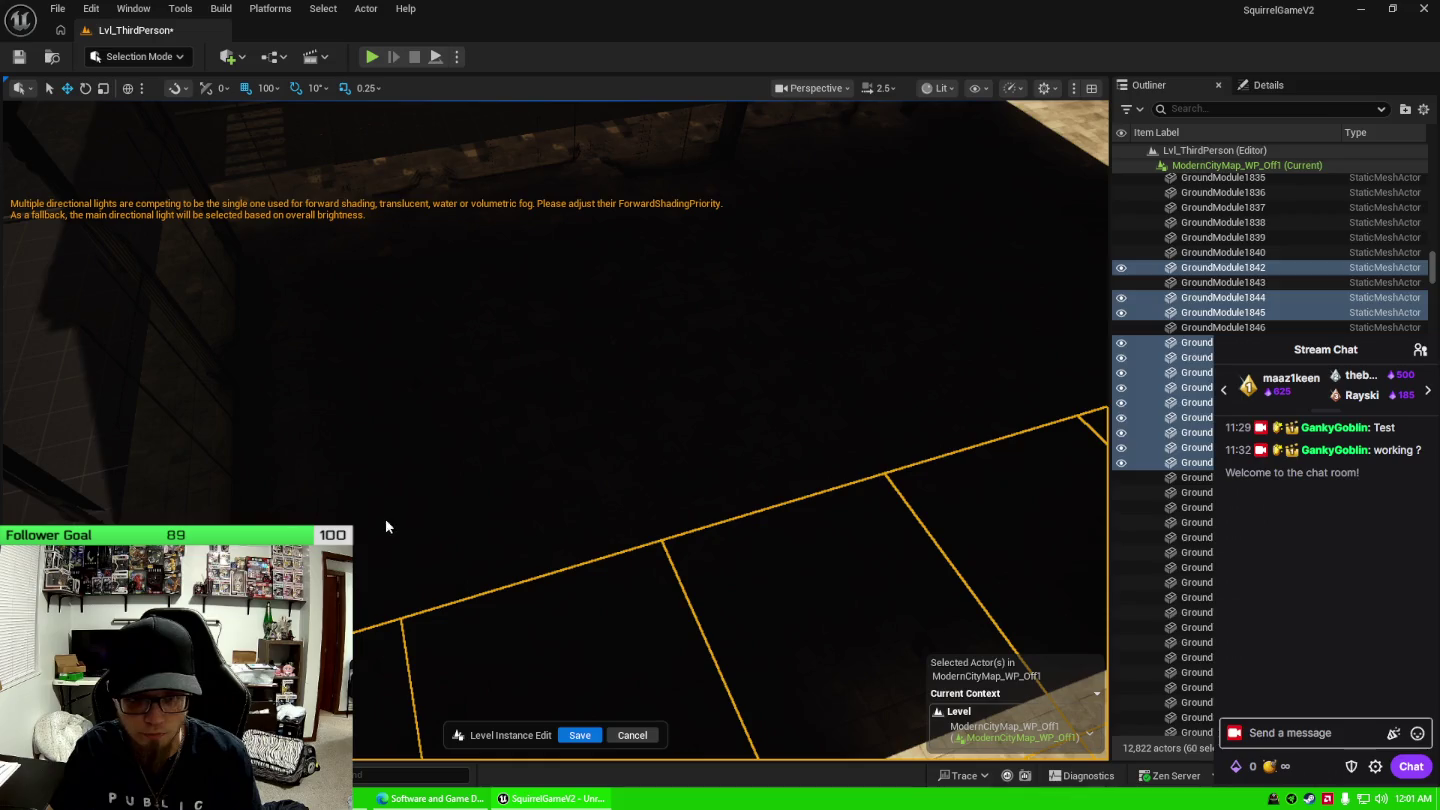
# Add the first shadowed ground tiles along the neighbouring building to the selection.
pyautogui.click(341, 391)
pyautogui.click(319, 265)
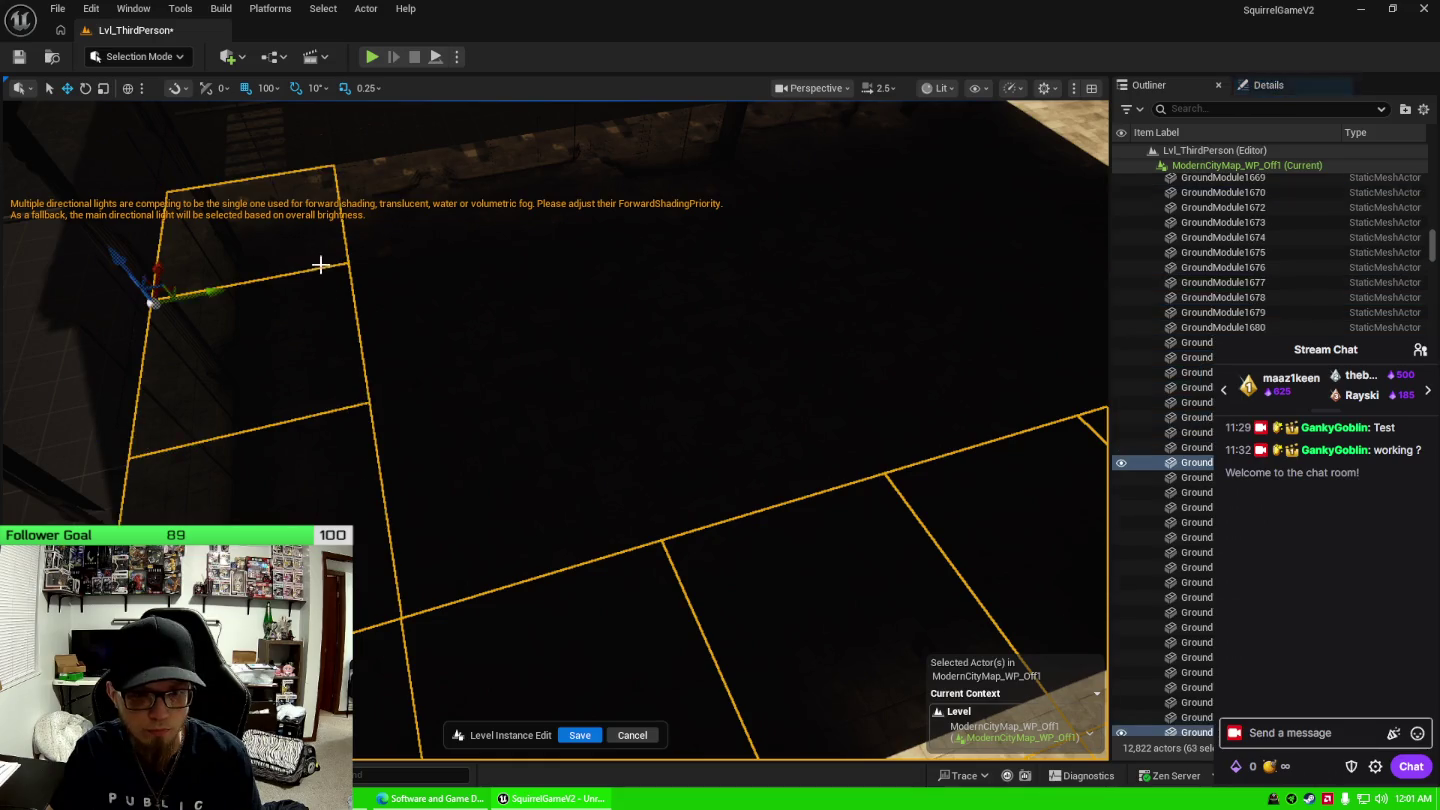
pyautogui.keyDown('ctrl'); pyautogui.click(375, 257); pyautogui.keyUp('ctrl')
pyautogui.keyDown('ctrl'); pyautogui.click(545, 227); pyautogui.keyUp('ctrl')
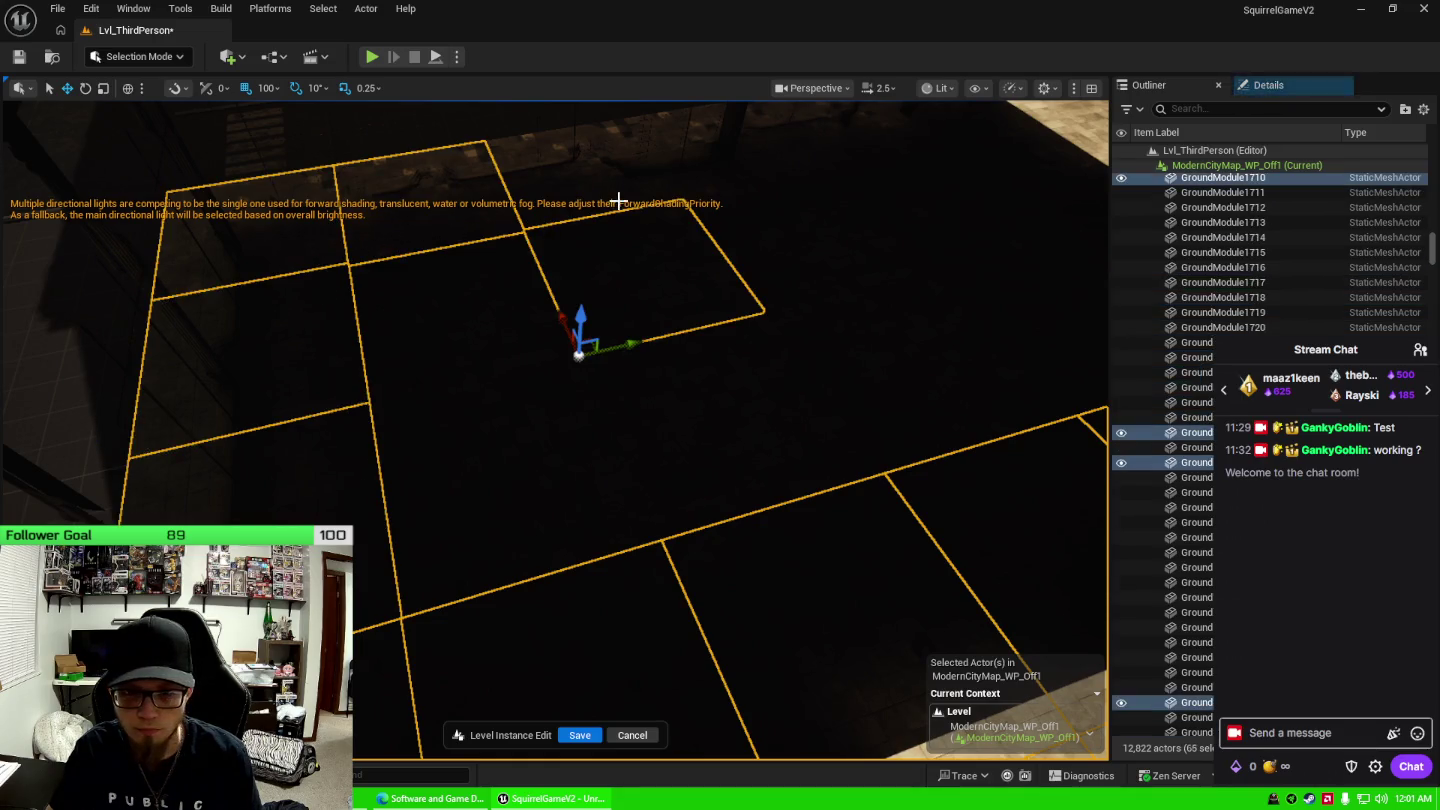
pyautogui.keyDown('ctrl'); pyautogui.click(618, 202); pyautogui.keyUp('ctrl')
pyautogui.keyDown('ctrl'); pyautogui.click(762, 173); pyautogui.keyUp('ctrl')
pyautogui.keyDown('ctrl'); pyautogui.click(840, 156); pyautogui.keyUp('ctrl')
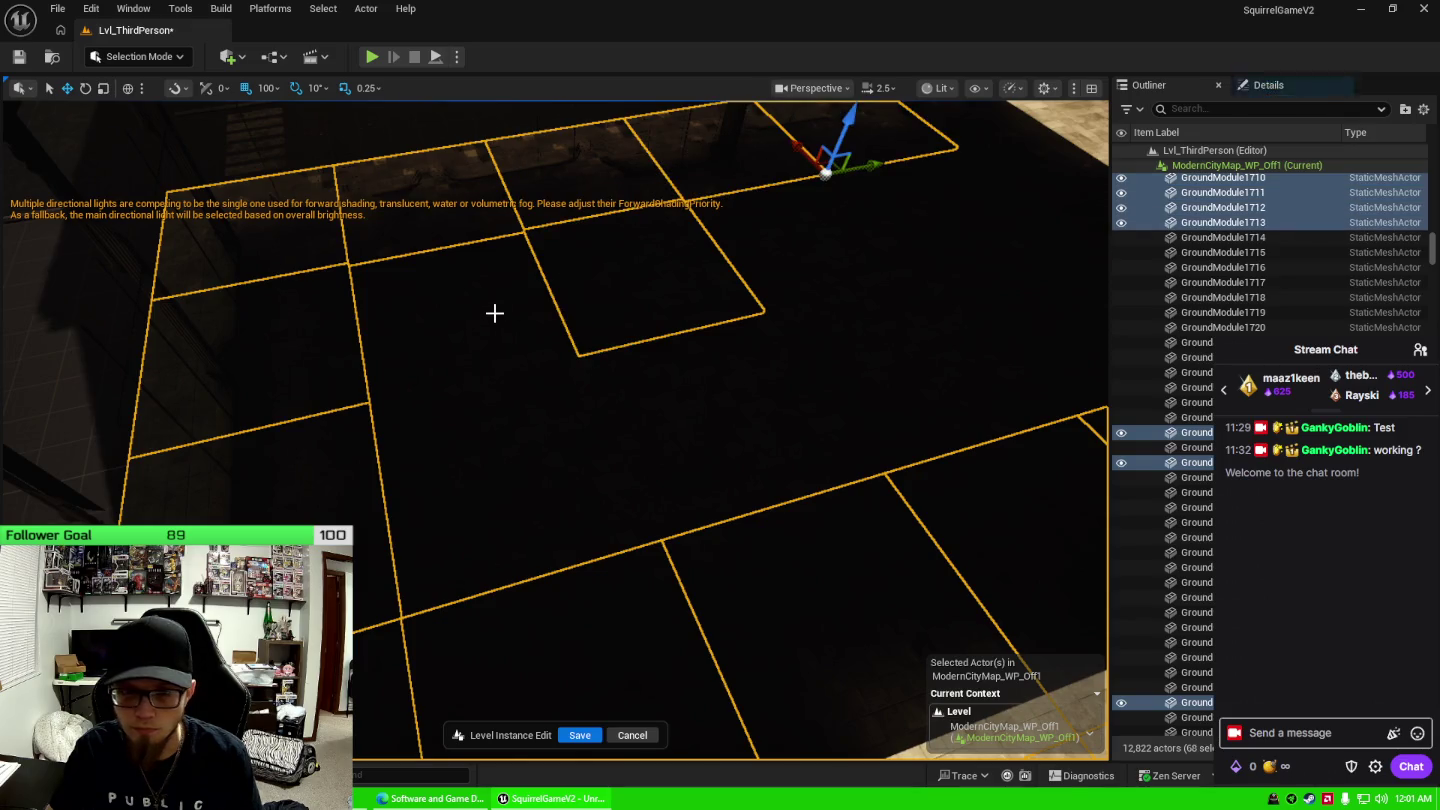
pyautogui.keyDown('ctrl'); pyautogui.click(492, 311); pyautogui.keyUp('ctrl')
pyautogui.keyDown('ctrl'); pyautogui.click(556, 454); pyautogui.keyUp('ctrl')
pyautogui.keyDown('ctrl'); pyautogui.click(720, 400); pyautogui.keyUp('ctrl')
pyautogui.keyDown('ctrl'); pyautogui.click(860, 330); pyautogui.keyUp('ctrl')
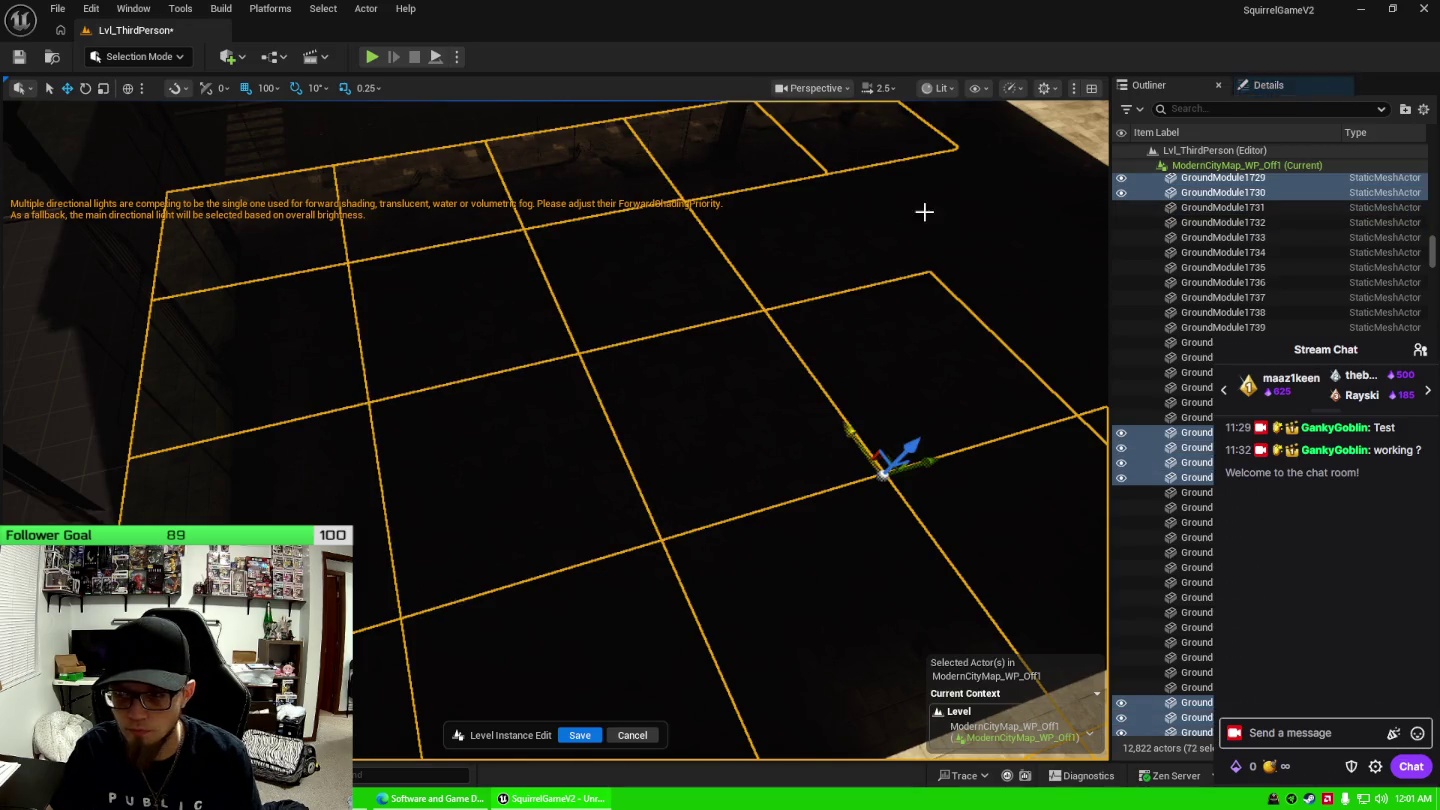
pyautogui.keyDown('ctrl'); pyautogui.click(923, 211); pyautogui.keyUp('ctrl')
pyautogui.keyDown('ctrl'); pyautogui.click(1000, 200); pyautogui.keyUp('ctrl')
pyautogui.keyDown('ctrl'); pyautogui.click(1030, 321); pyautogui.keyUp('ctrl')
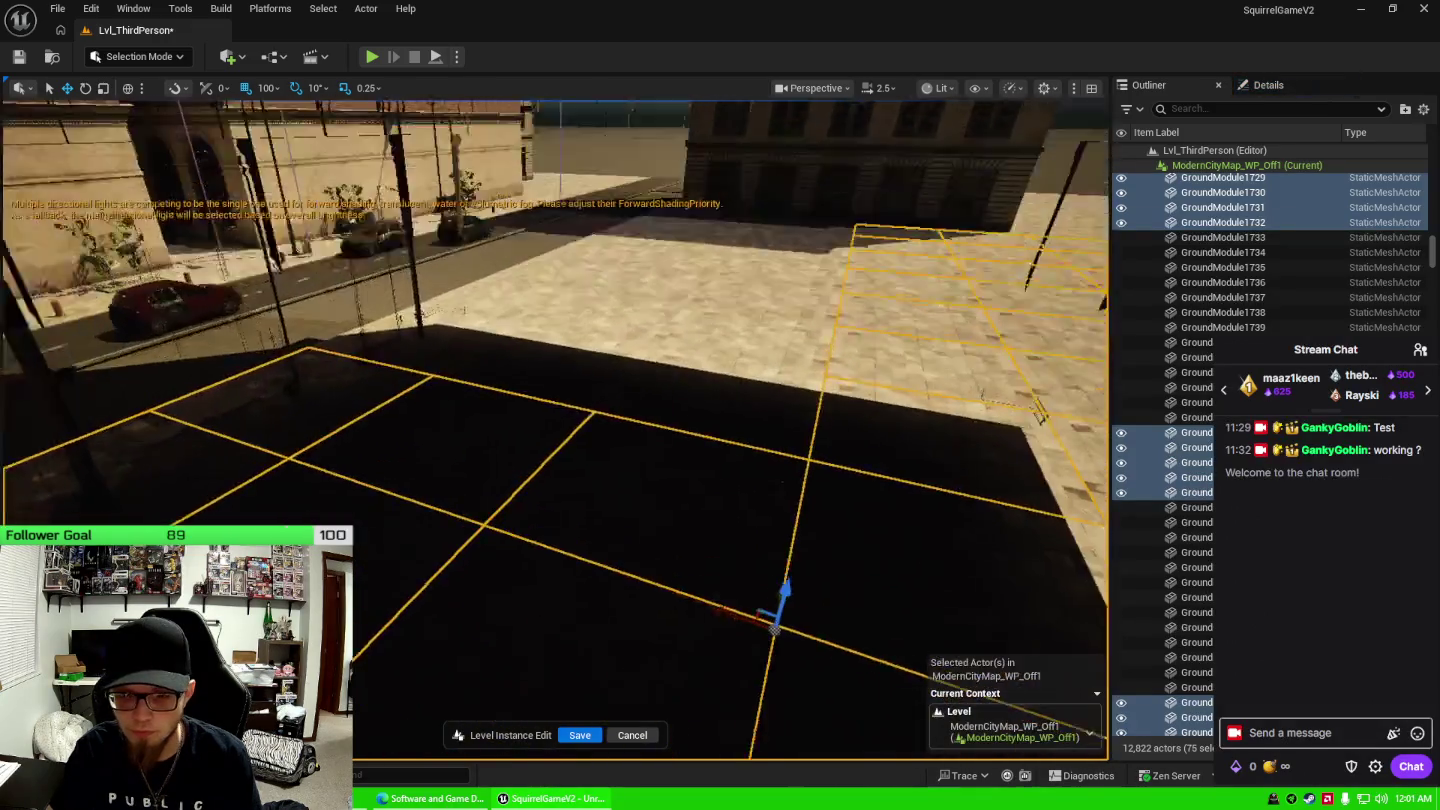
# Add the sunlit edge tile and a few nearby ground tiles to the selection.
pyautogui.moveTo(668, 560); pyautogui.dragTo(668, 596)
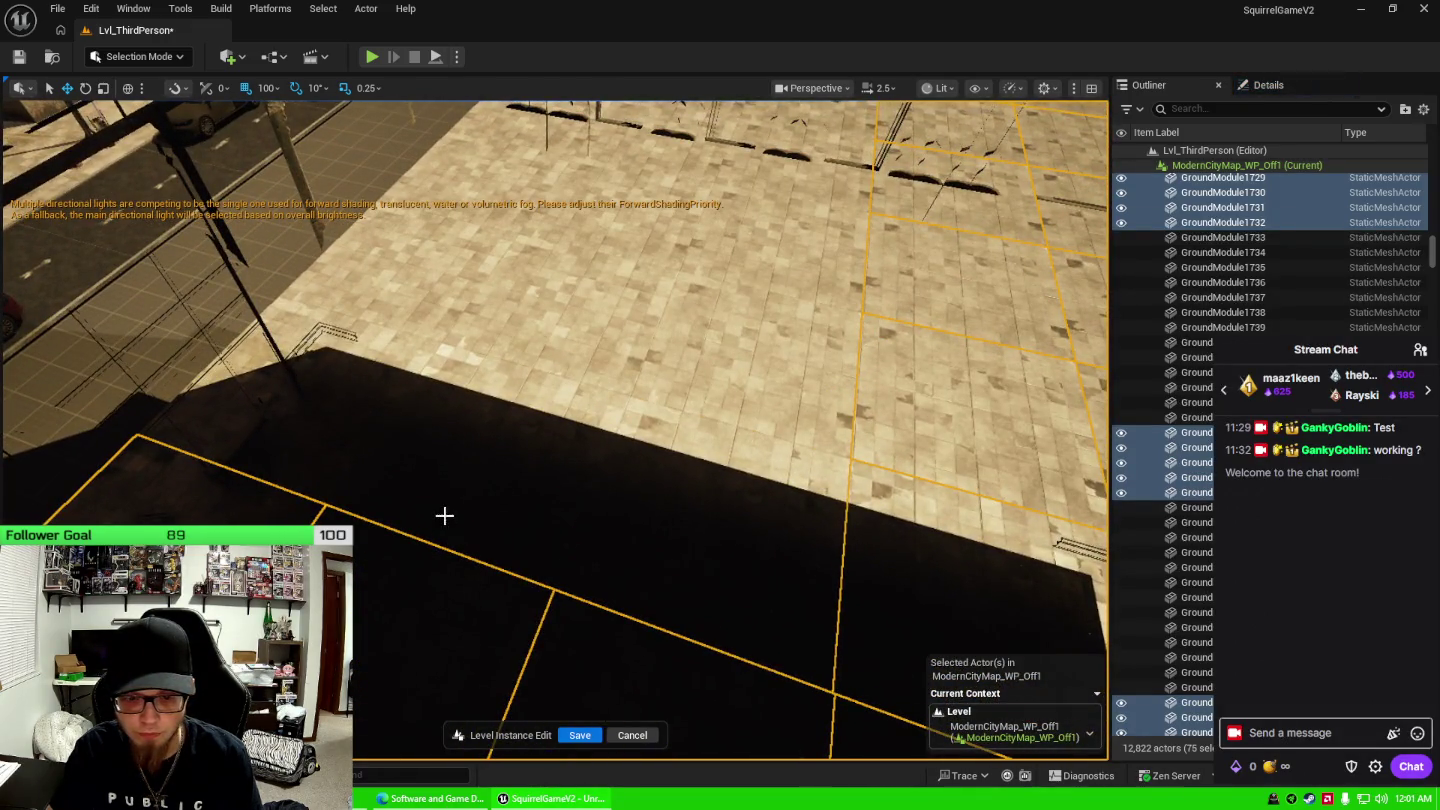
pyautogui.keyDown('ctrl'); pyautogui.click(446, 516); pyautogui.keyUp('ctrl')
pyautogui.keyDown('ctrl'); pyautogui.click(272, 453); pyautogui.keyUp('ctrl')
pyautogui.keyDown('ctrl'); pyautogui.click(370, 300); pyautogui.keyUp('ctrl')
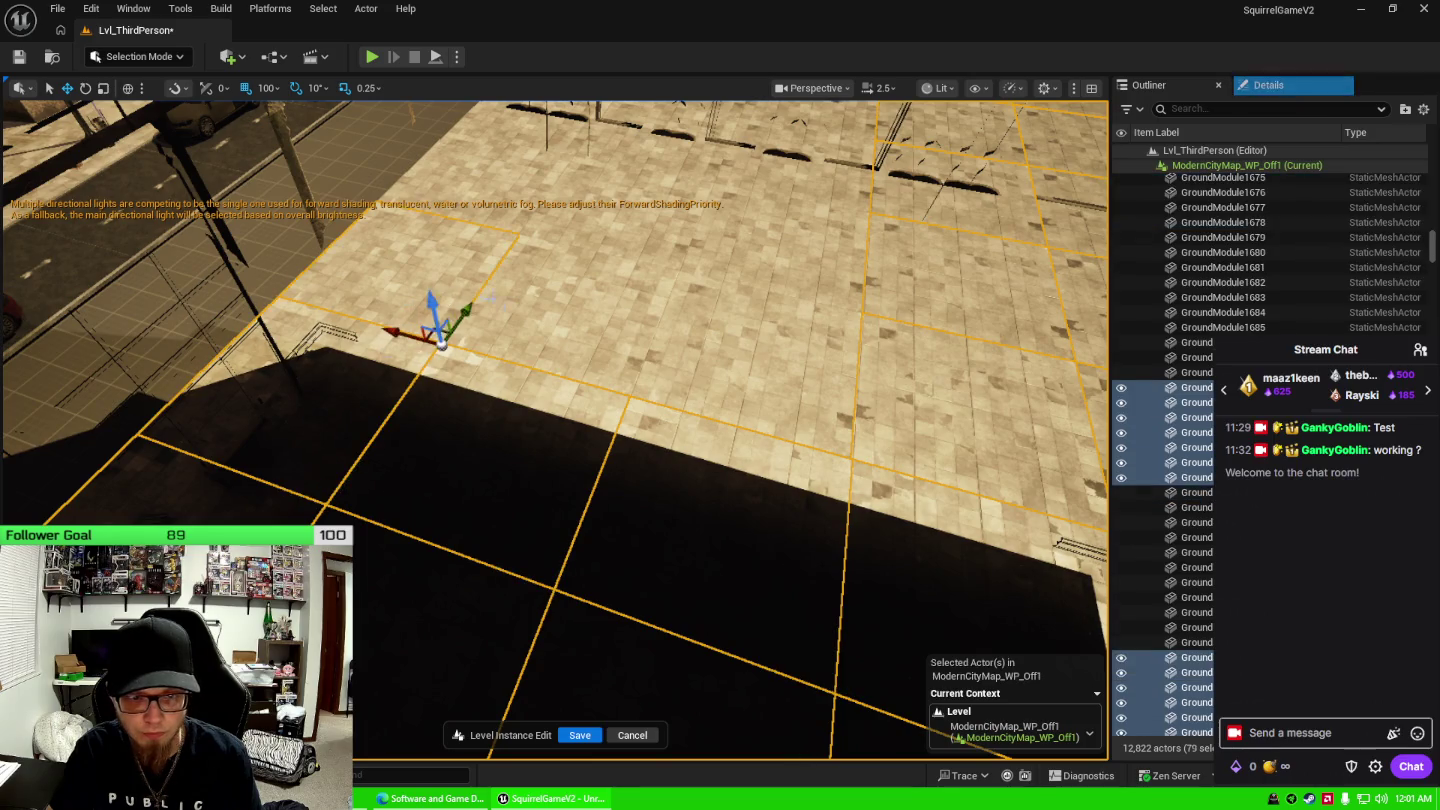
pyautogui.keyDown('ctrl'); pyautogui.click(519, 326); pyautogui.keyUp('ctrl')
pyautogui.keyDown('ctrl'); pyautogui.click(761, 391); pyautogui.keyUp('ctrl')
pyautogui.moveTo(760, 390)
pyautogui.mouseDown()
pyautogui.moveTo(760, 301)
pyautogui.moveTo(720, 300)
pyautogui.moveTo(720, 420)
pyautogui.moveTo(740, 440)
pyautogui.mouseUp()
pyautogui.moveTo(485, 485); pyautogui.dragTo(485, 485)
# Add the next band of floor tiles, including the first shadowed ones.
pyautogui.keyDown('ctrl'); pyautogui.click(490, 395); pyautogui.keyUp('ctrl')
pyautogui.keyDown('ctrl'); pyautogui.click(467, 274); pyautogui.keyUp('ctrl')
pyautogui.keyDown('ctrl'); pyautogui.click(588, 262); pyautogui.keyUp('ctrl')
pyautogui.keyDown('ctrl'); pyautogui.click(641, 480); pyautogui.keyUp('ctrl')
pyautogui.keyDown('ctrl'); pyautogui.click(728, 455); pyautogui.keyUp('ctrl')
pyautogui.keyDown('ctrl'); pyautogui.click(707, 344); pyautogui.keyUp('ctrl')
pyautogui.keyDown('ctrl'); pyautogui.click(712, 264); pyautogui.keyUp('ctrl')
pyautogui.keyDown('ctrl'); pyautogui.click(785, 225); pyautogui.keyUp('ctrl')
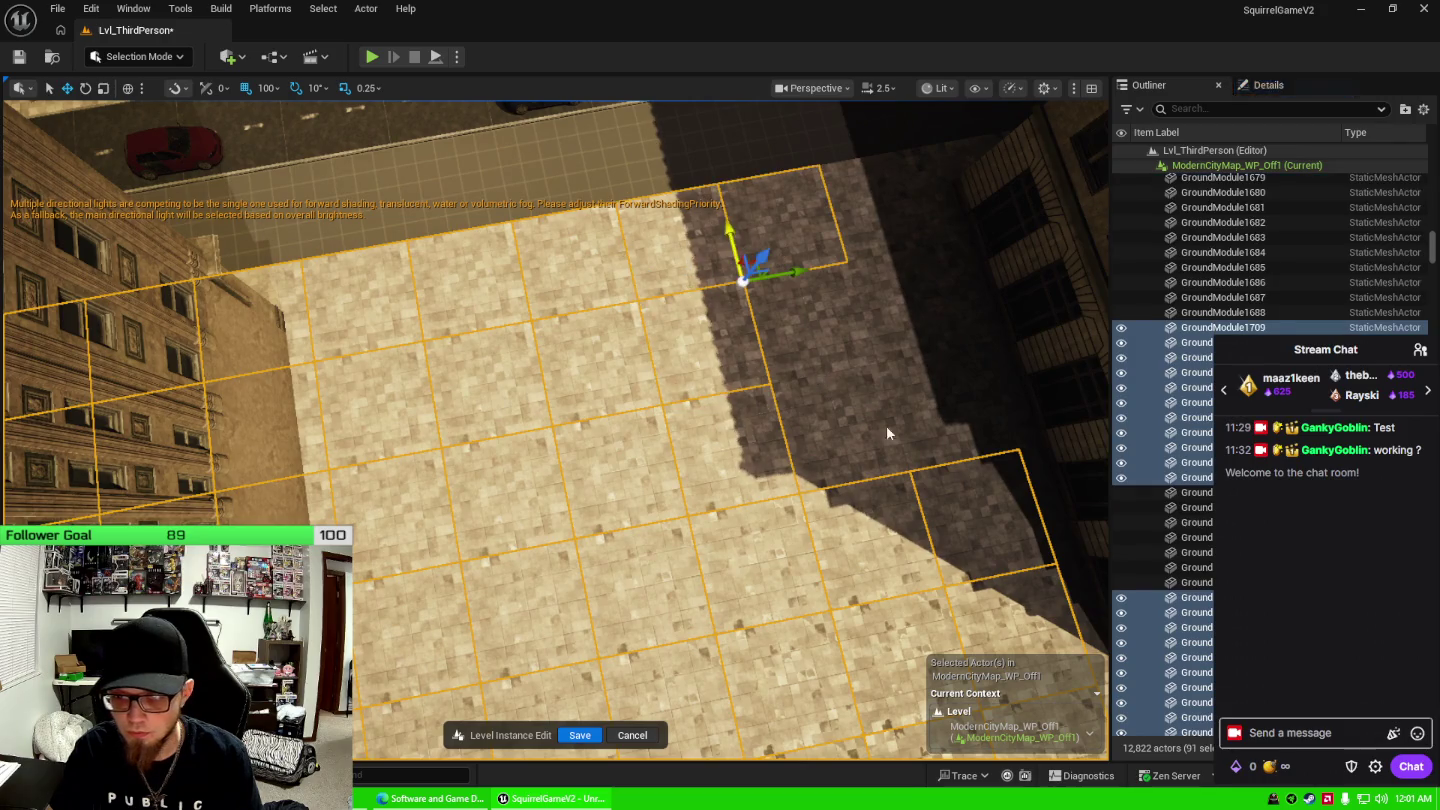
pyautogui.keyDown('ctrl'); pyautogui.click(887, 426); pyautogui.keyUp('ctrl')
pyautogui.keyDown('ctrl'); pyautogui.click(860, 334); pyautogui.keyUp('ctrl')
# Add the top-right shadowed floor tiles and frame the view on the selection.
pyautogui.keyDown('ctrl'); pyautogui.click(904, 246); pyautogui.keyUp('ctrl')
pyautogui.keyDown('ctrl'); pyautogui.click(910, 299); pyautogui.keyUp('ctrl')
pyautogui.keyDown('ctrl'); pyautogui.click(952, 409); pyautogui.keyUp('ctrl')
pyautogui.keyDown('ctrl'); pyautogui.click(960, 255); pyautogui.keyUp('ctrl')
pyautogui.keyDown('ctrl'); pyautogui.click(986, 329); pyautogui.keyUp('ctrl')
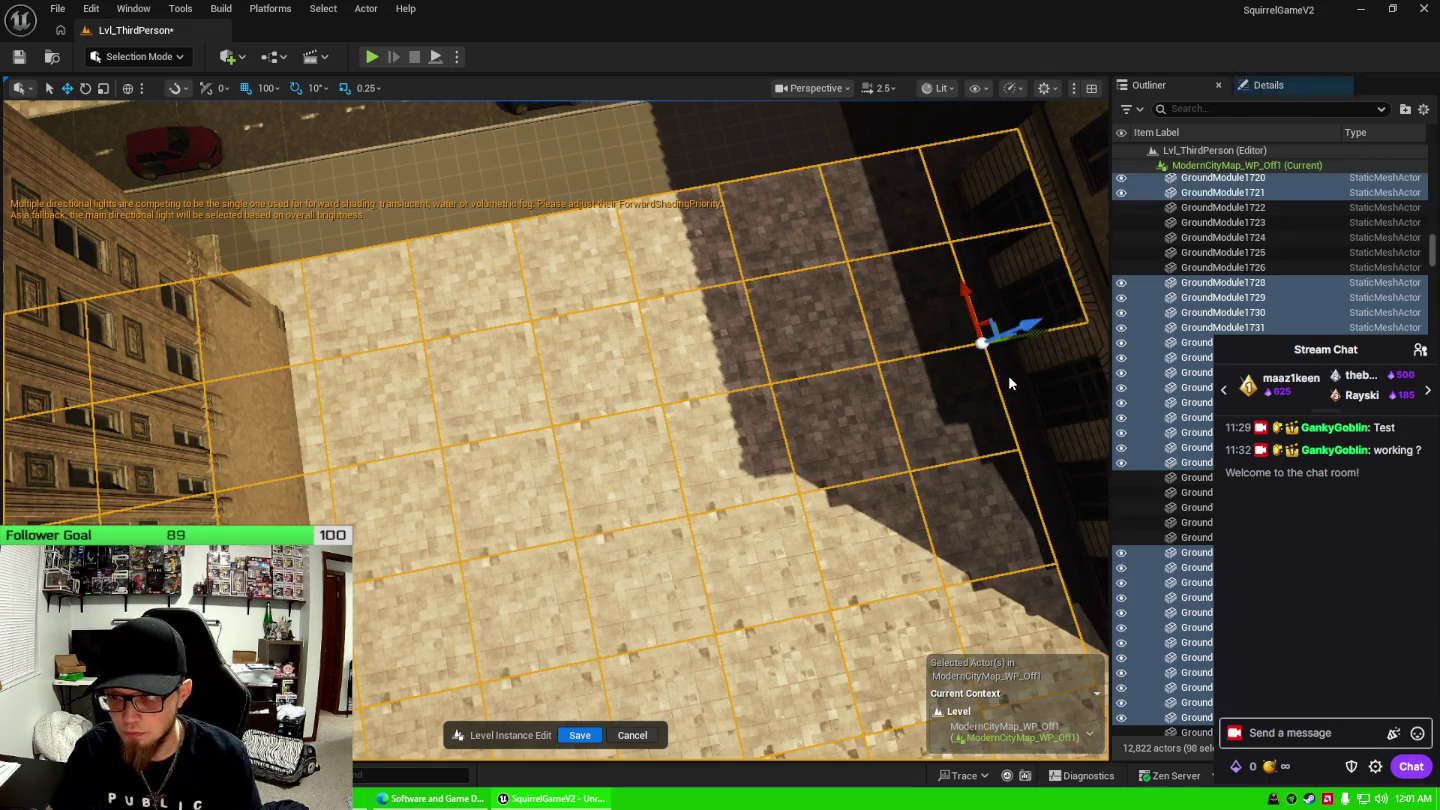
pyautogui.keyDown('ctrl'); pyautogui.click(1030, 430); pyautogui.keyUp('ctrl')
pyautogui.keyDown('ctrl'); pyautogui.click(1048, 530); pyautogui.keyUp('ctrl')
pyautogui.press('f')
pyautogui.moveTo(346, 422); pyautogui.dragTo(347, 422)
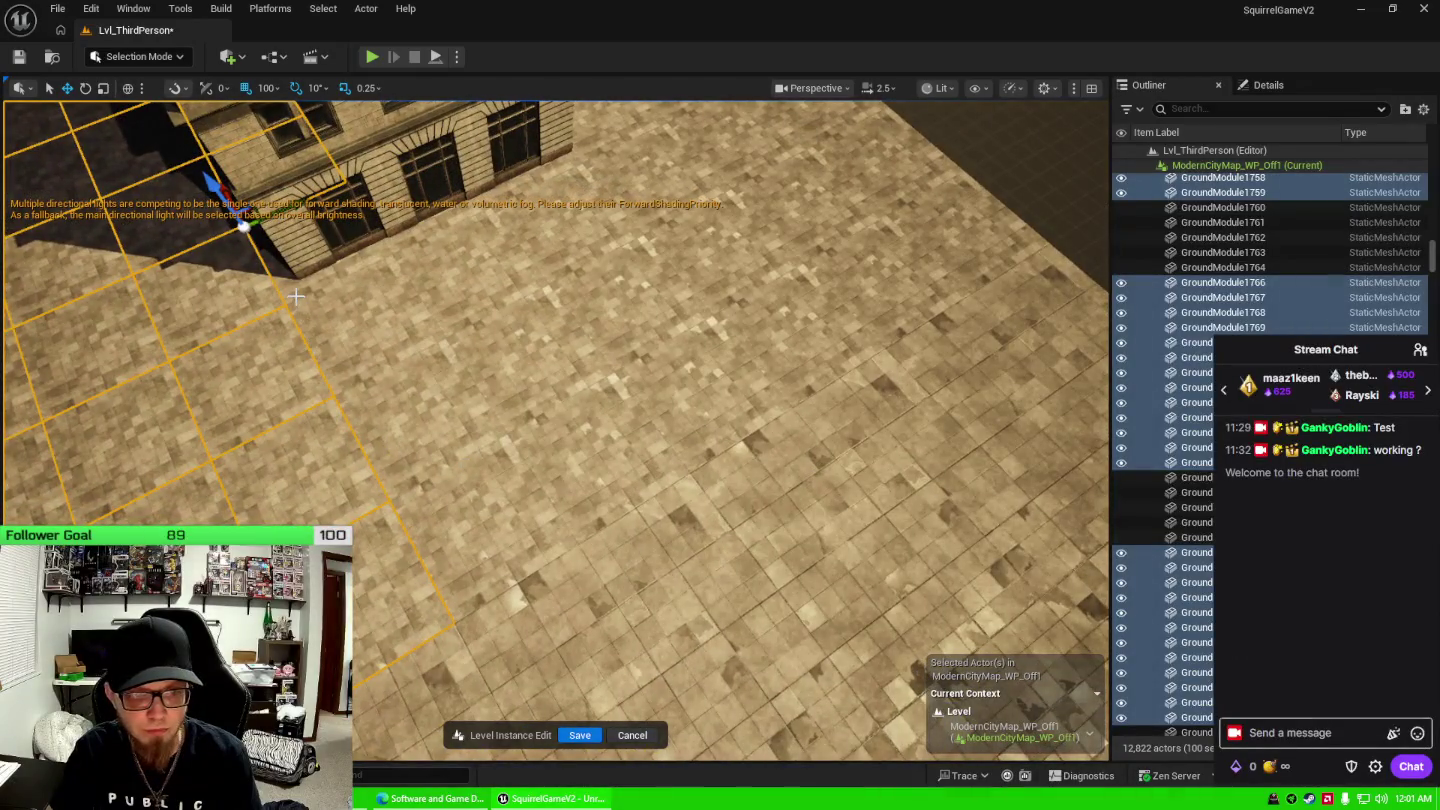
# Add a sweep of floor tiles running from the foreground toward the right.
pyautogui.keyDown('ctrl'); pyautogui.click(505, 526); pyautogui.keyUp('ctrl')
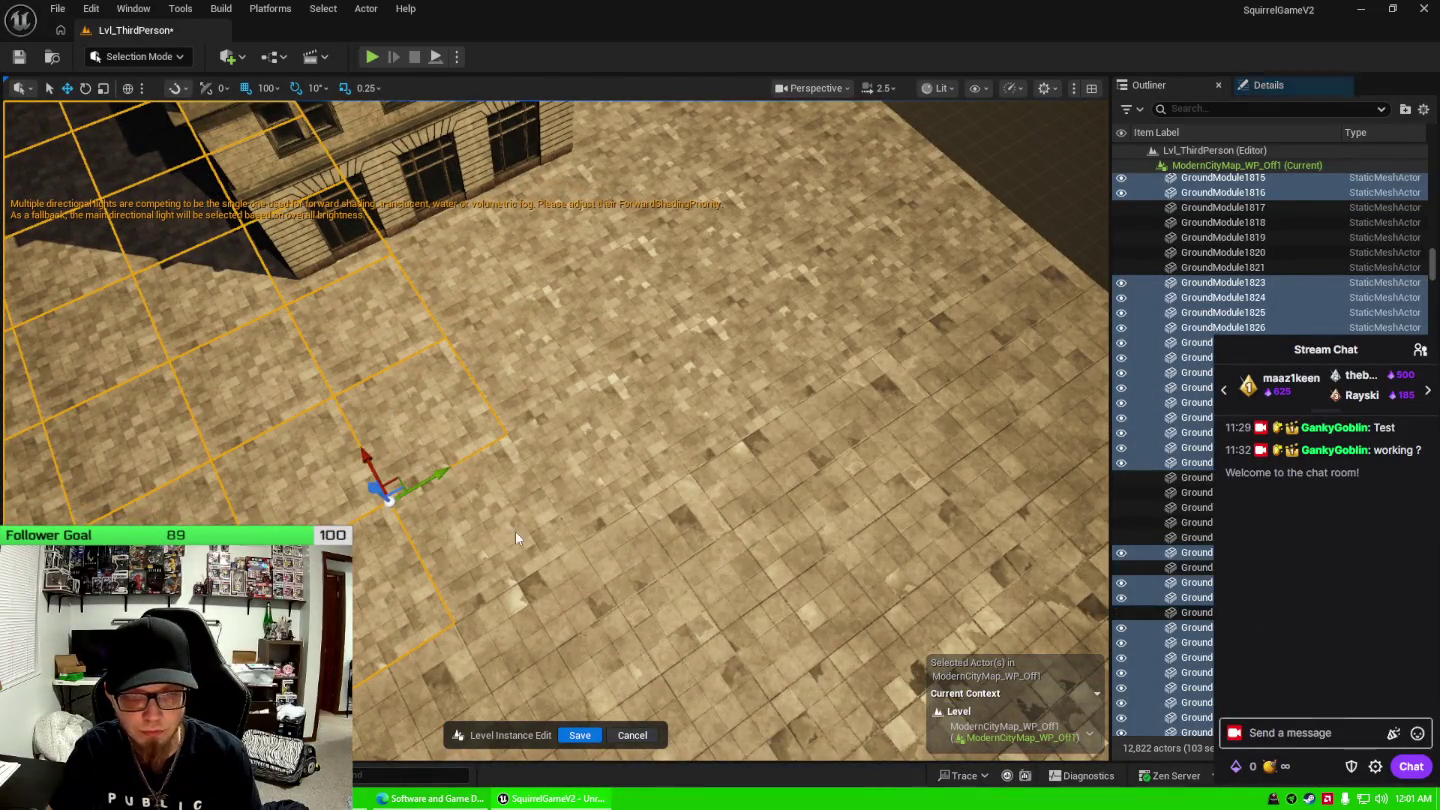
pyautogui.keyDown('ctrl'); pyautogui.click(589, 516); pyautogui.keyUp('ctrl')
pyautogui.keyDown('ctrl'); pyautogui.click(525, 405); pyautogui.keyUp('ctrl')
pyautogui.keyDown('ctrl'); pyautogui.click(465, 294); pyautogui.keyUp('ctrl')
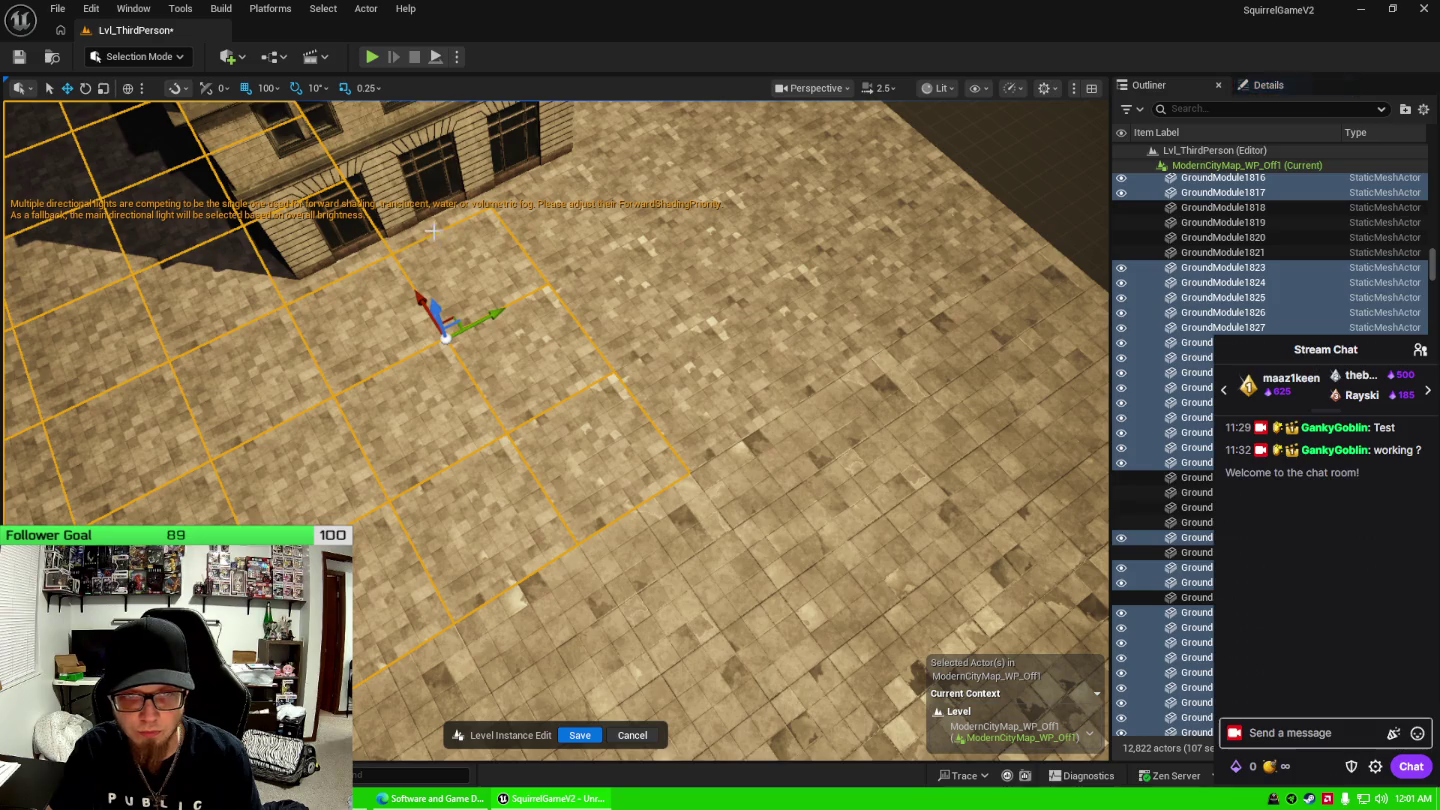
pyautogui.keyDown('ctrl'); pyautogui.click(500, 226); pyautogui.keyUp('ctrl')
pyautogui.keyDown('ctrl'); pyautogui.click(575, 255); pyautogui.keyUp('ctrl')
pyautogui.keyDown('ctrl'); pyautogui.click(646, 332); pyautogui.keyUp('ctrl')
pyautogui.keyDown('ctrl'); pyautogui.click(761, 350); pyautogui.keyUp('ctrl')
# Add the upper-right floor tiles to the selection.
pyautogui.keyDown('ctrl'); pyautogui.click(791, 328); pyautogui.keyUp('ctrl')
pyautogui.keyDown('ctrl'); pyautogui.click(705, 257); pyautogui.keyUp('ctrl')
pyautogui.keyDown('ctrl'); pyautogui.click(692, 126); pyautogui.keyUp('ctrl')
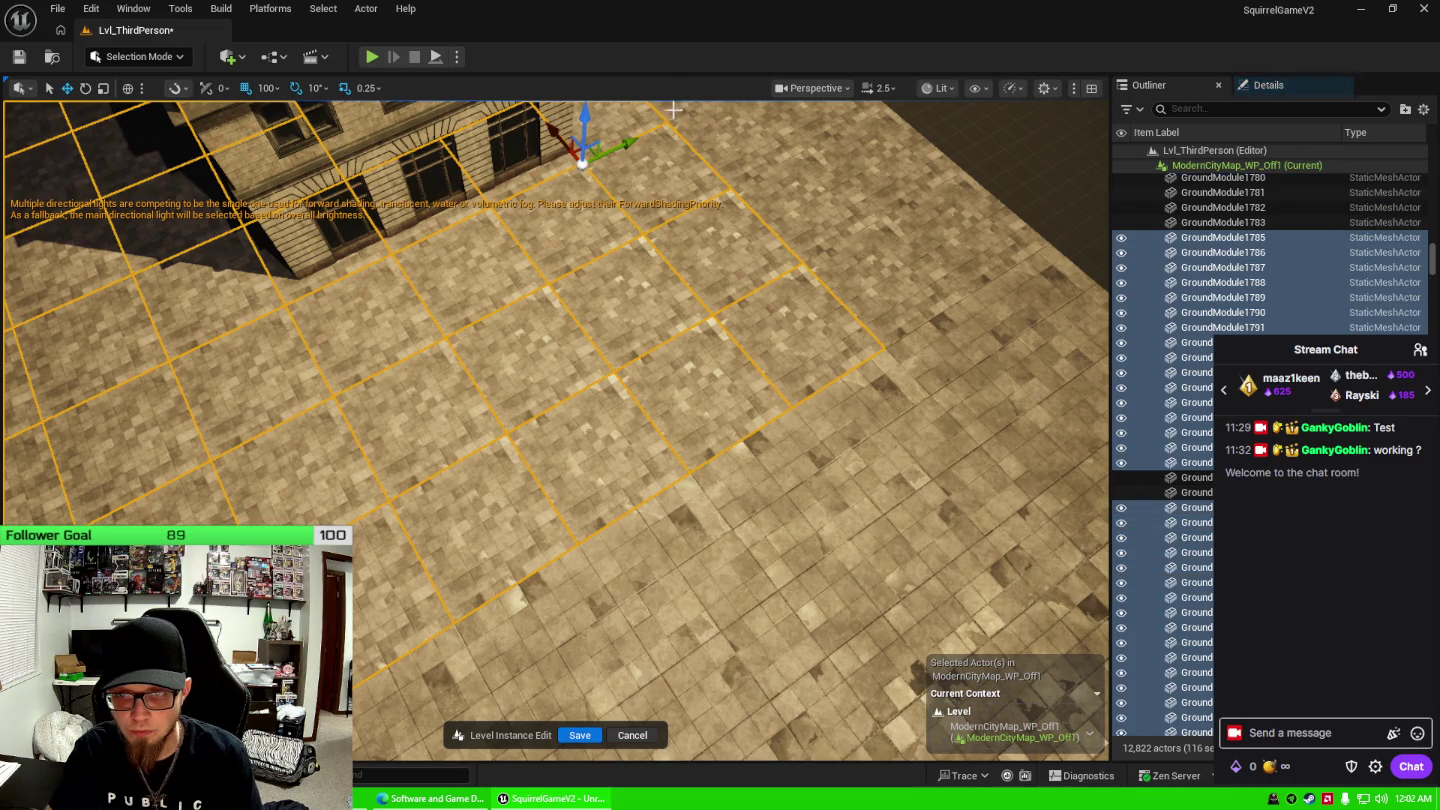
pyautogui.keyDown('ctrl'); pyautogui.click(762, 165); pyautogui.keyUp('ctrl')
pyautogui.keyDown('ctrl'); pyautogui.click(879, 300); pyautogui.keyUp('ctrl')
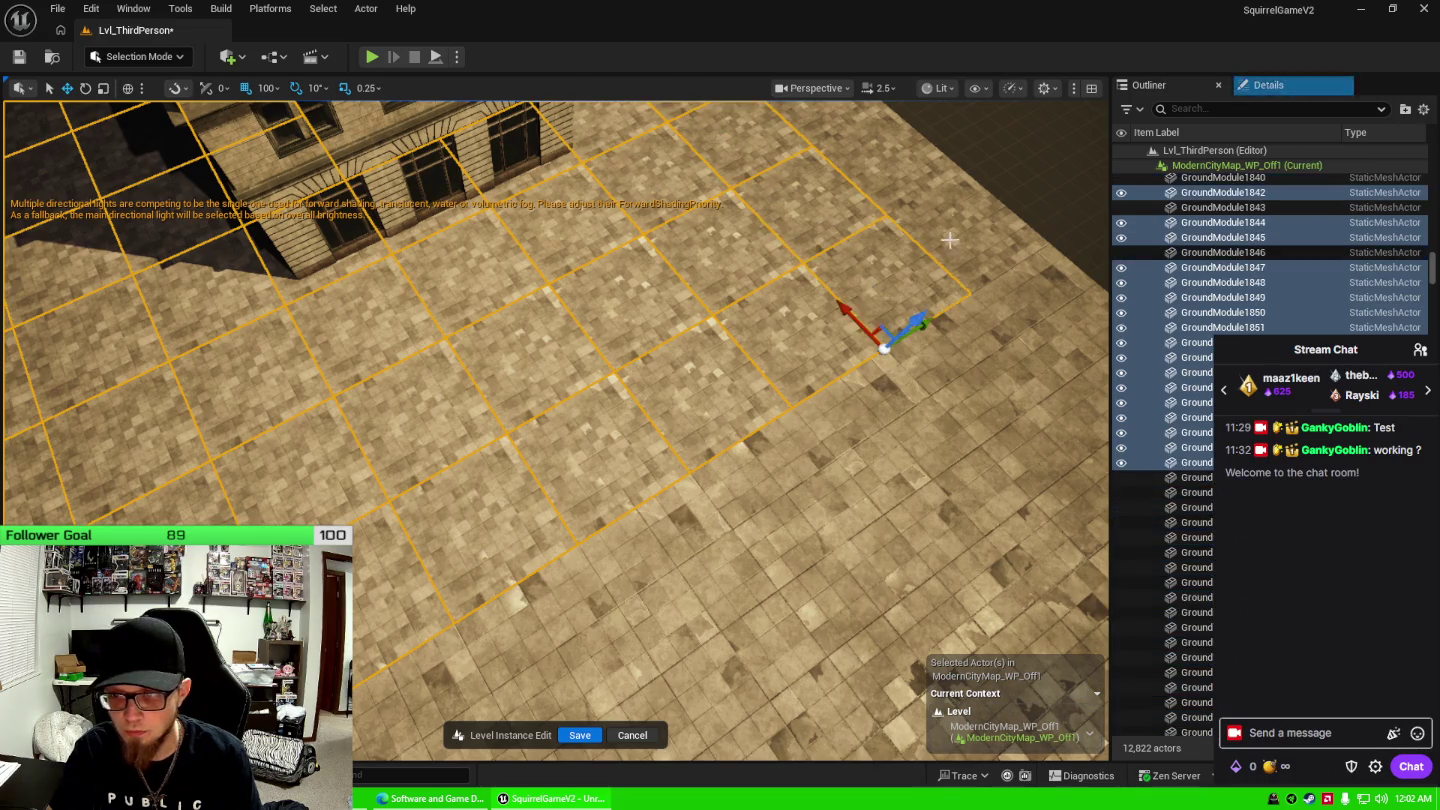
pyautogui.keyDown('ctrl'); pyautogui.click(949, 250); pyautogui.keyUp('ctrl')
pyautogui.keyDown('ctrl'); pyautogui.click(876, 176); pyautogui.keyUp('ctrl')
pyautogui.keyDown('ctrl'); pyautogui.click(828, 127); pyautogui.keyUp('ctrl')
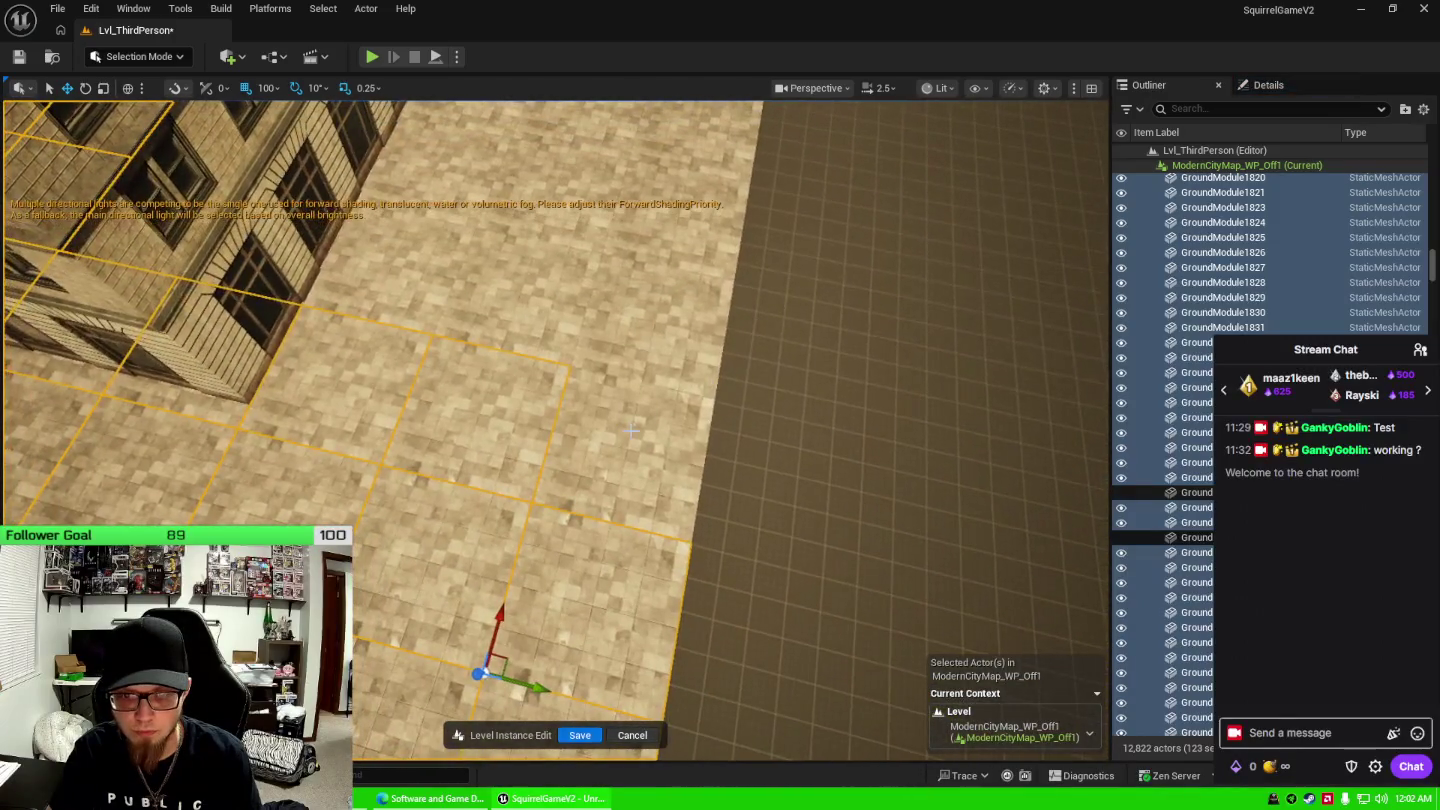
# Add two more rows of floor tiles across the plaza.
pyautogui.keyDown('ctrl'); pyautogui.click(589, 439); pyautogui.keyUp('ctrl')
pyautogui.keyDown('ctrl'); pyautogui.click(611, 297); pyautogui.keyUp('ctrl')
pyautogui.keyDown('ctrl'); pyautogui.click(499, 290); pyautogui.keyUp('ctrl')
pyautogui.keyDown('ctrl'); pyautogui.click(370, 274); pyautogui.keyUp('ctrl')
pyautogui.keyDown('ctrl'); pyautogui.click(565, 186); pyautogui.keyUp('ctrl')
pyautogui.keyDown('ctrl'); pyautogui.click(616, 308); pyautogui.keyUp('ctrl')
pyautogui.keyDown('ctrl'); pyautogui.click(505, 301); pyautogui.keyUp('ctrl')
pyautogui.keyDown('ctrl'); pyautogui.click(394, 291); pyautogui.keyUp('ctrl')
pyautogui.keyDown('ctrl'); pyautogui.click(471, 265); pyautogui.keyUp('ctrl')
pyautogui.keyDown('ctrl'); pyautogui.click(560, 256); pyautogui.keyUp('ctrl')
pyautogui.keyDown('ctrl'); pyautogui.click(651, 256); pyautogui.keyUp('ctrl')
# Add the dark tiles by the building's railings, then delete all ~144 selected ground tiles.
pyautogui.moveTo(609, 418); pyautogui.dragTo(578, 421)
pyautogui.keyDown('ctrl'); pyautogui.click(495, 472); pyautogui.keyUp('ctrl')
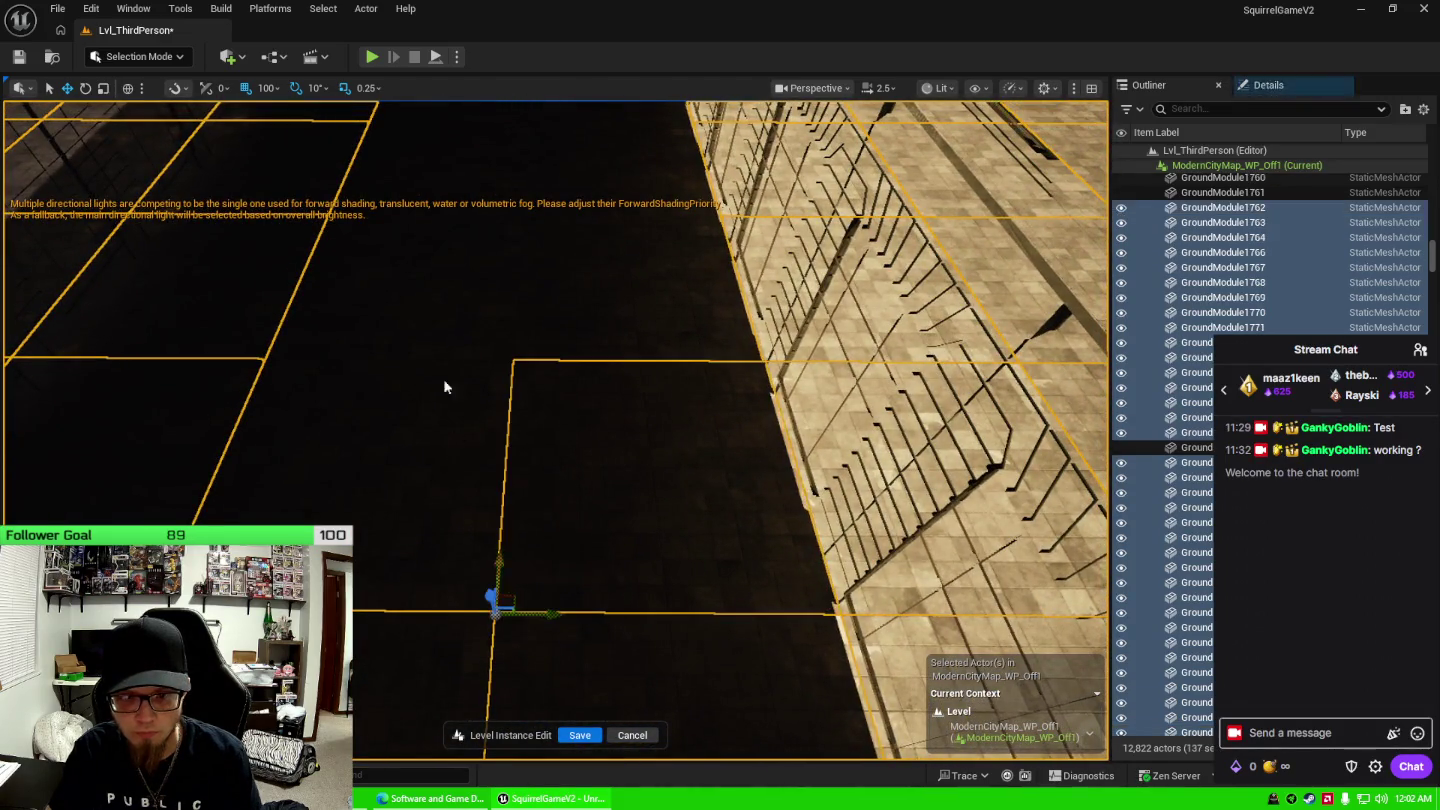
pyautogui.keyDown('ctrl'); pyautogui.click(445, 386); pyautogui.keyUp('ctrl')
pyautogui.keyDown('ctrl'); pyautogui.click(620, 295); pyautogui.keyUp('ctrl')
pyautogui.keyDown('ctrl'); pyautogui.click(610, 208); pyautogui.keyUp('ctrl')
pyautogui.keyDown('ctrl'); pyautogui.click(508, 194); pyautogui.keyUp('ctrl')
pyautogui.moveTo(521, 334); pyautogui.dragTo(540, 346)
pyautogui.keyDown('ctrl'); pyautogui.click(610, 292); pyautogui.keyUp('ctrl')
pyautogui.moveTo(625, 271); pyautogui.dragTo(689, 337)
pyautogui.press('Delete')
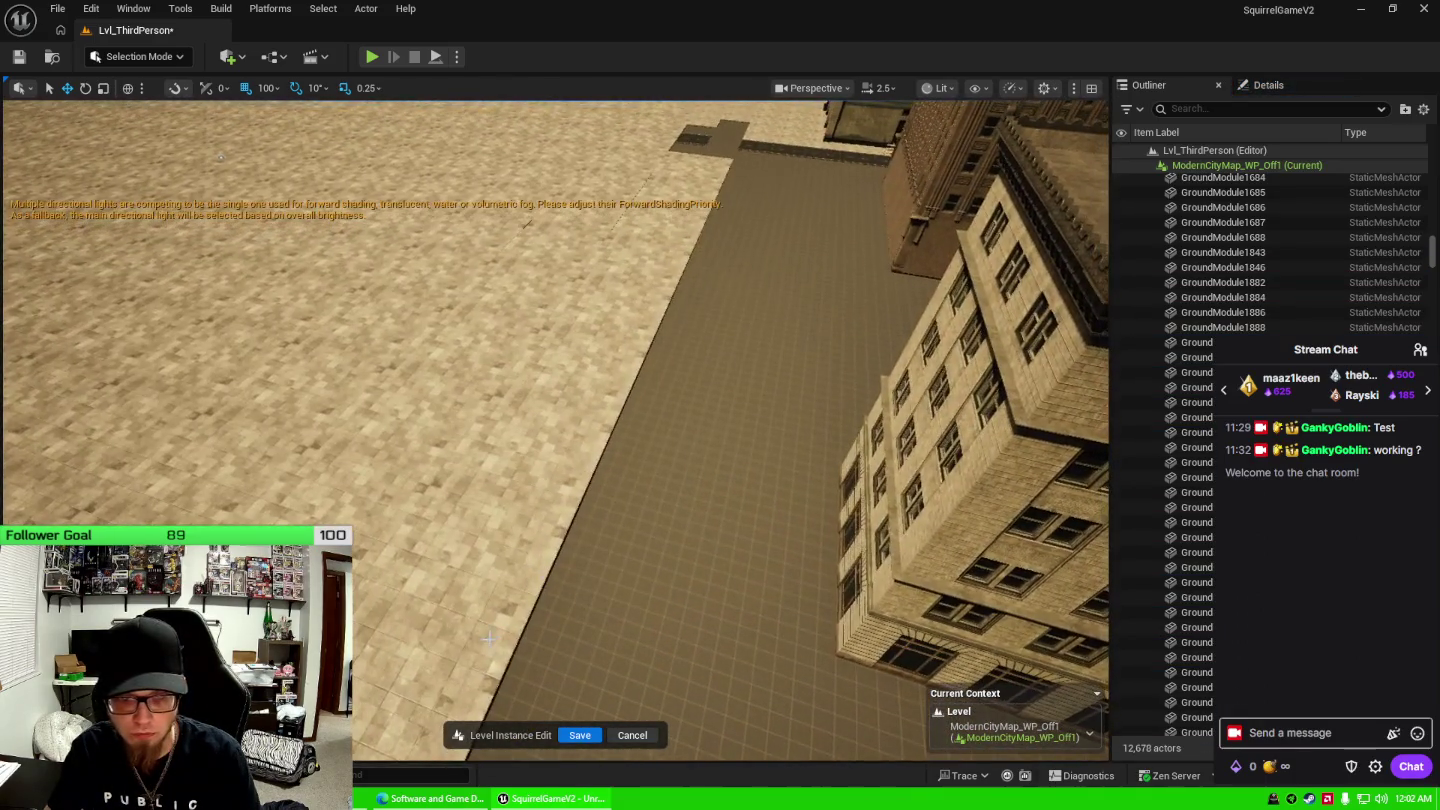
# Select a run of ground tiles along the street edge.
pyautogui.click(454, 576)
pyautogui.moveTo(455, 576); pyautogui.dragTo(455, 576)
pyautogui.keyDown('ctrl'); pyautogui.click(470, 550); pyautogui.keyUp('ctrl')
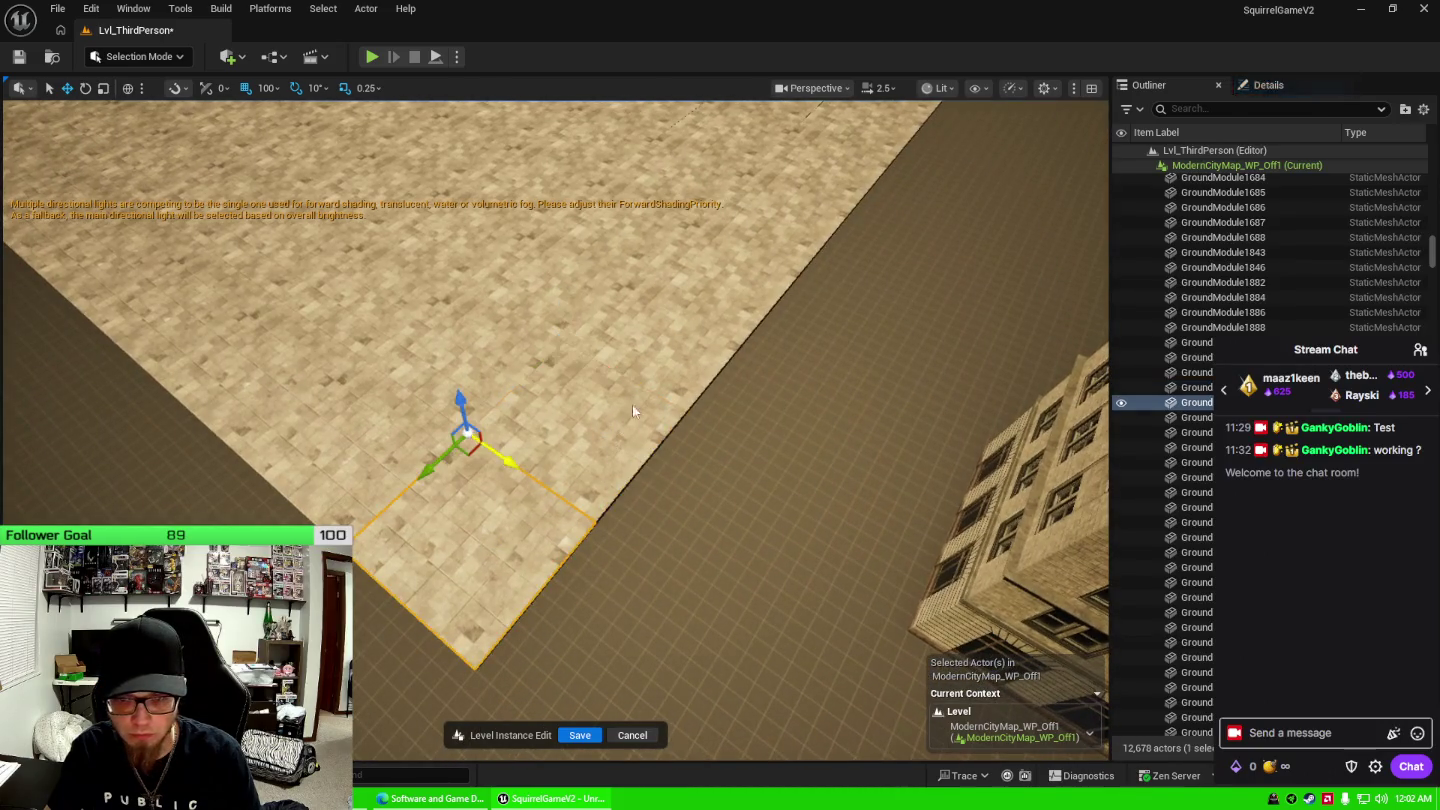
pyautogui.keyDown('ctrl'); pyautogui.click(700, 320); pyautogui.keyUp('ctrl')
pyautogui.keyDown('ctrl'); pyautogui.click(717, 210); pyautogui.keyUp('ctrl')
pyautogui.keyDown('ctrl'); pyautogui.click(780, 176); pyautogui.keyUp('ctrl')
pyautogui.keyDown('ctrl'); pyautogui.click(850, 223); pyautogui.keyUp('ctrl')
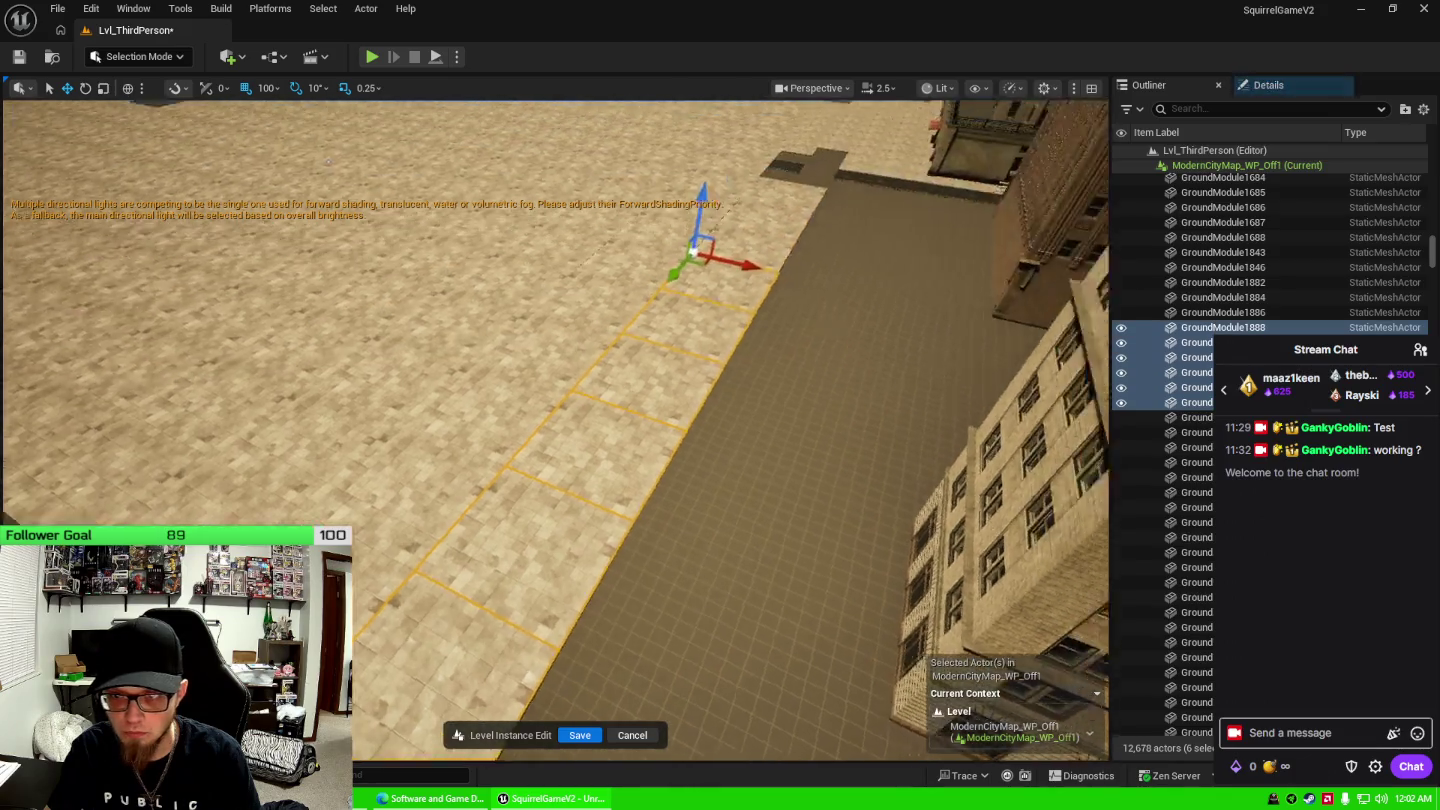
pyautogui.moveTo(849, 223); pyautogui.dragTo(849, 223)
pyautogui.moveTo(606, 597); pyautogui.dragTo(606, 596)
pyautogui.keyDown('ctrl'); pyautogui.click(534, 544); pyautogui.keyUp('ctrl')
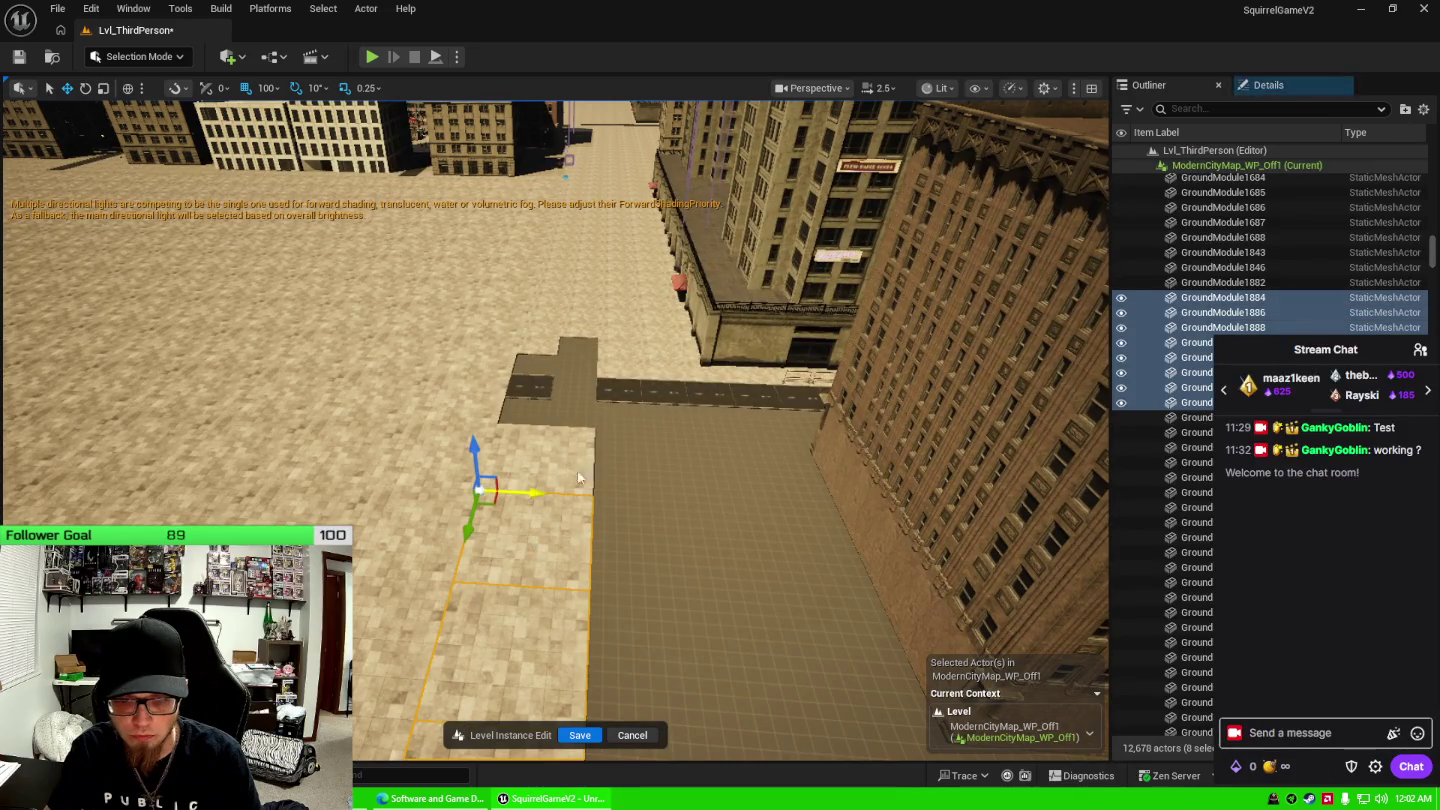
pyautogui.keyDown('ctrl'); pyautogui.click(578, 479); pyautogui.keyUp('ctrl')
pyautogui.moveTo(578, 478); pyautogui.dragTo(578, 478)
pyautogui.moveTo(661, 547); pyautogui.dragTo(662, 547)
# Select the road tiles beside the tall building and delete them, leaving 12,674 actors.
pyautogui.moveTo(426, 586); pyautogui.dragTo(427, 586)
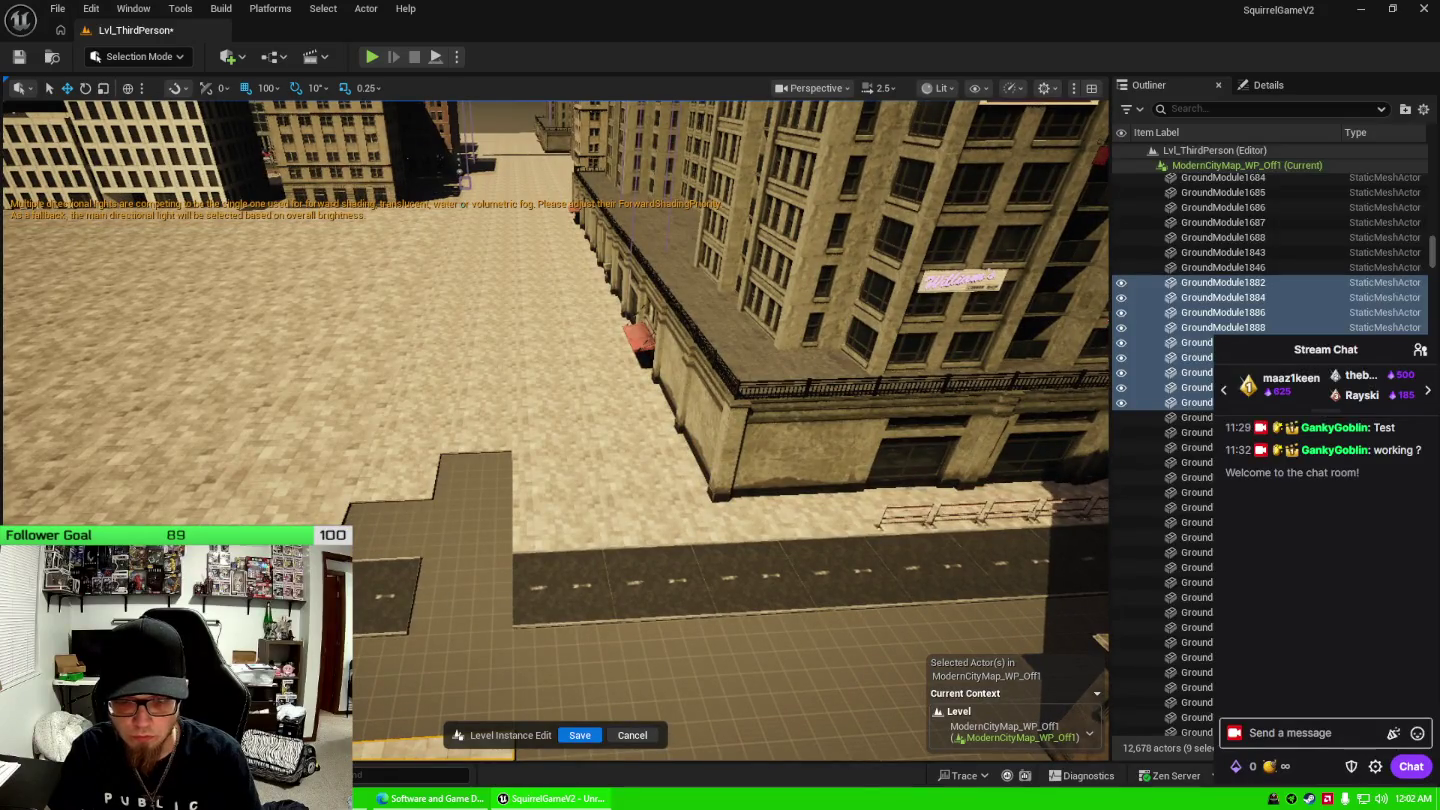
pyautogui.click(409, 589)
pyautogui.keyDown('ctrl'); pyautogui.click(698, 584); pyautogui.keyUp('ctrl')
pyautogui.keyDown('ctrl'); pyautogui.click(744, 578); pyautogui.keyUp('ctrl')
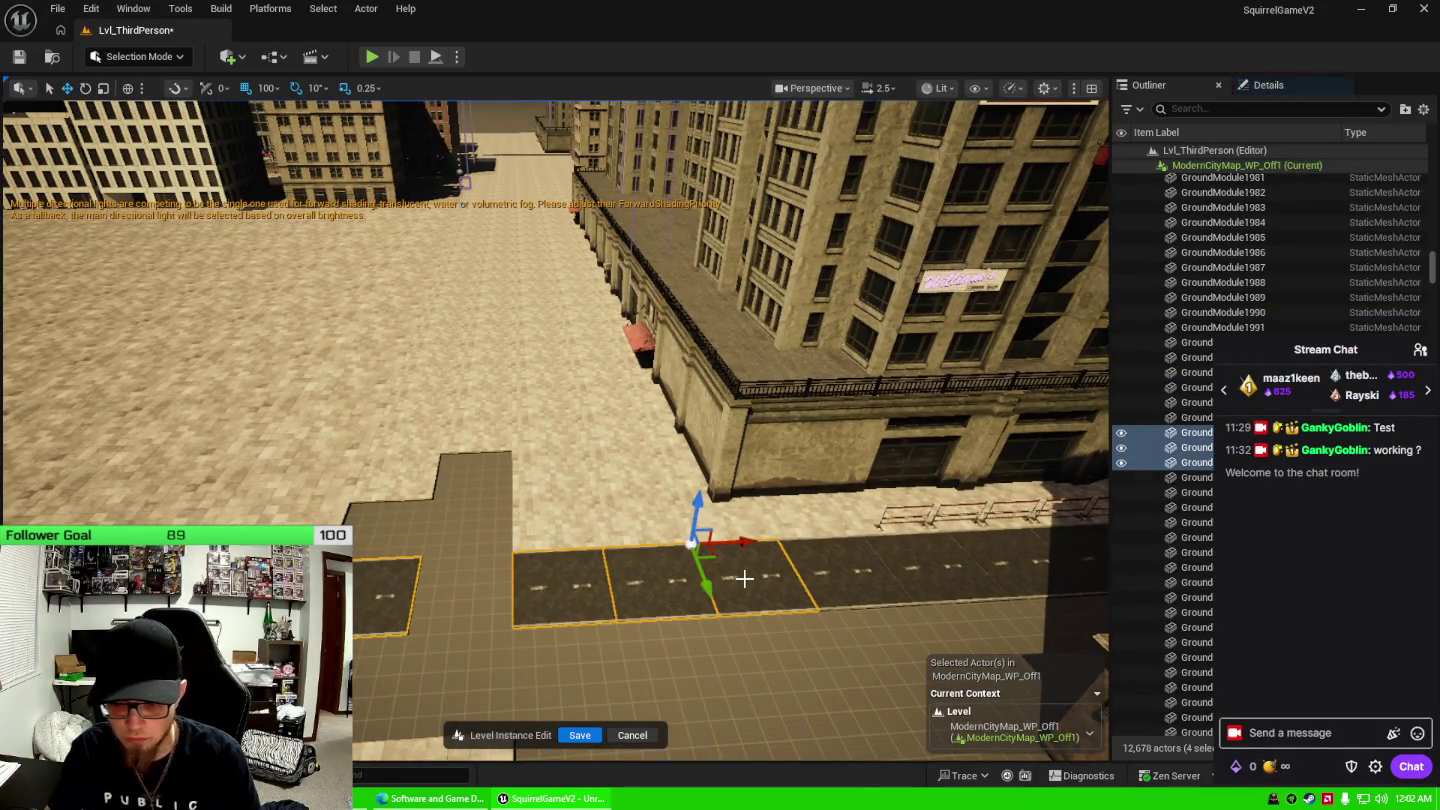
pyautogui.press('Delete')
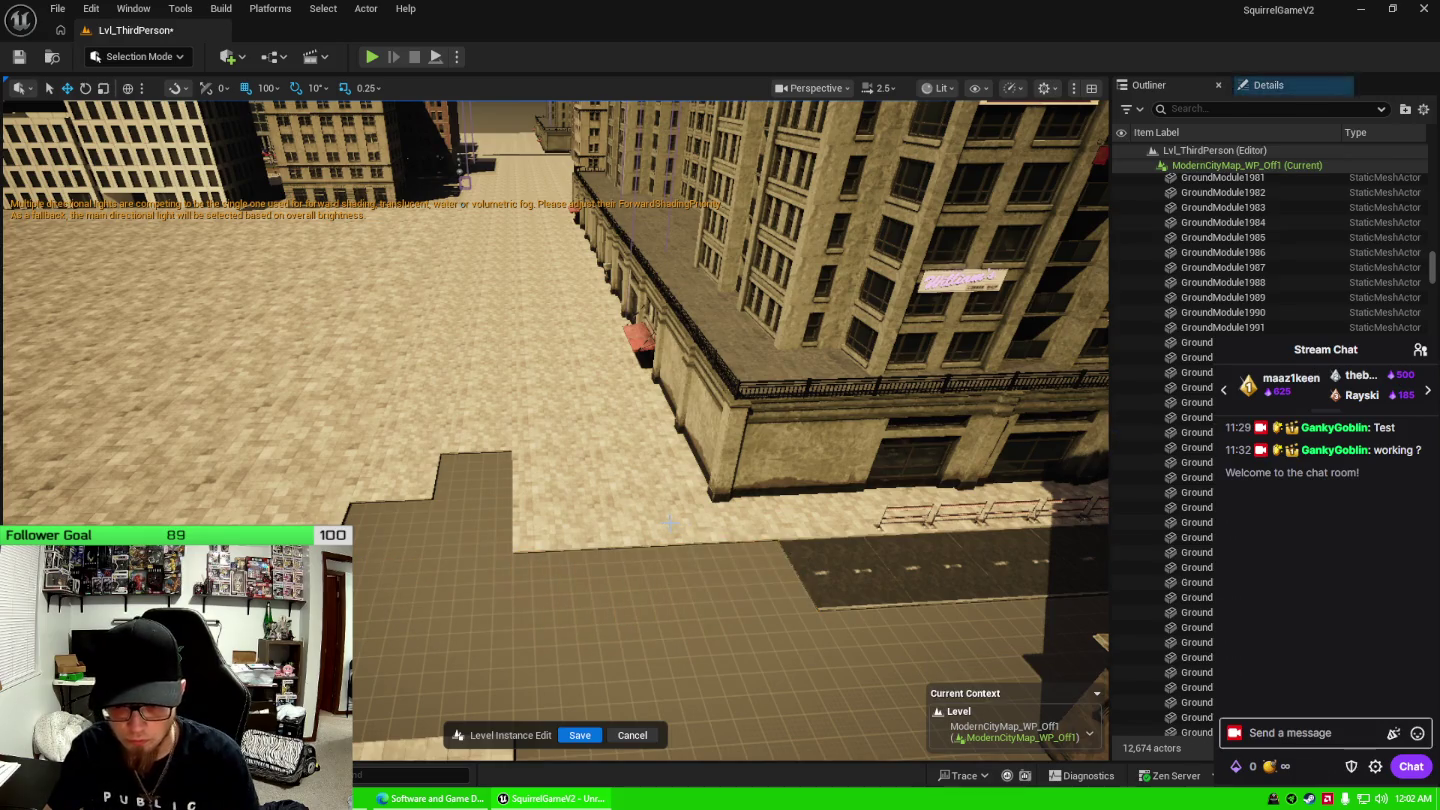
# Select pavement tiles beside the tall building, keeping the building itself out of the selection.
pyautogui.click(620, 440)
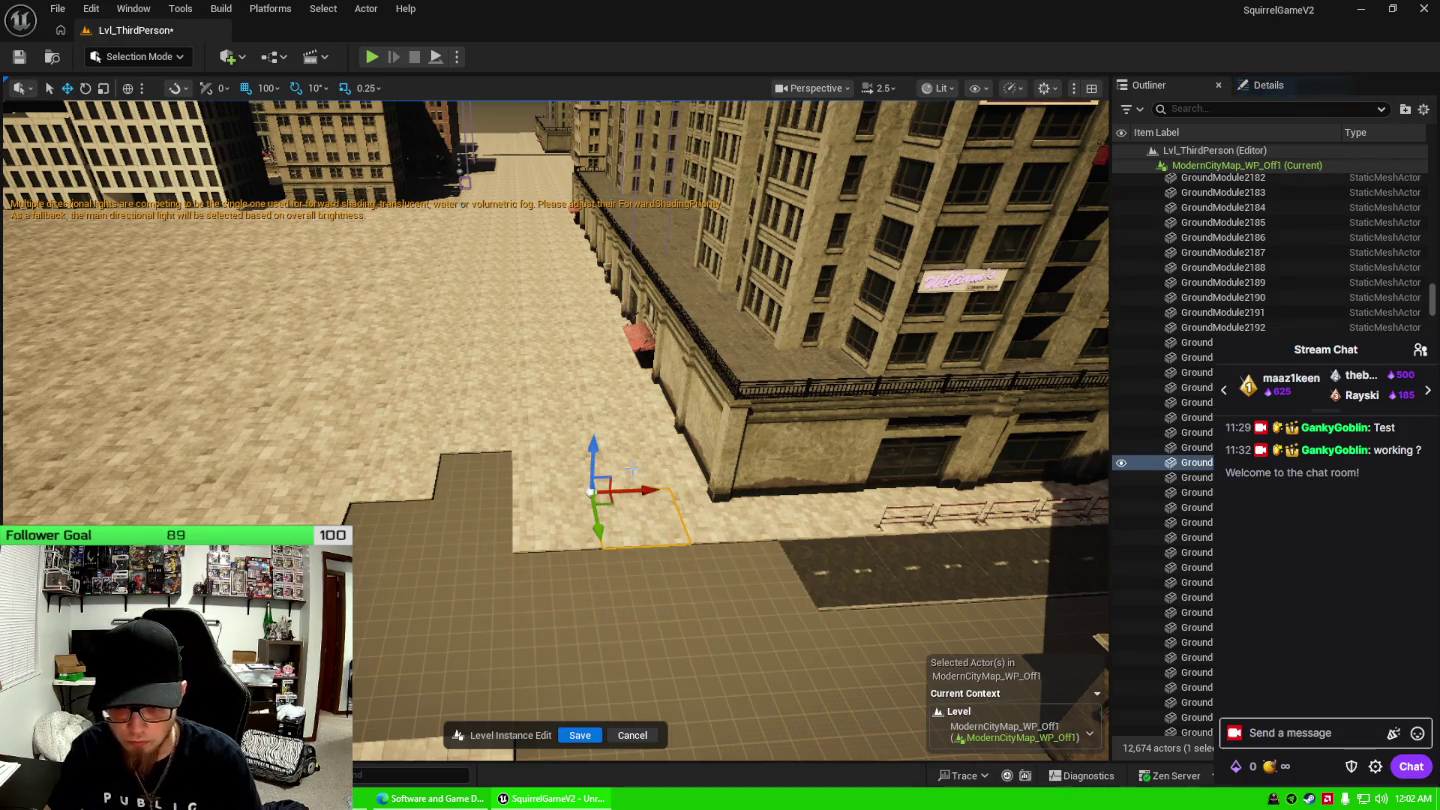
pyautogui.keyDown('ctrl'); pyautogui.click(630, 370); pyautogui.keyUp('ctrl')
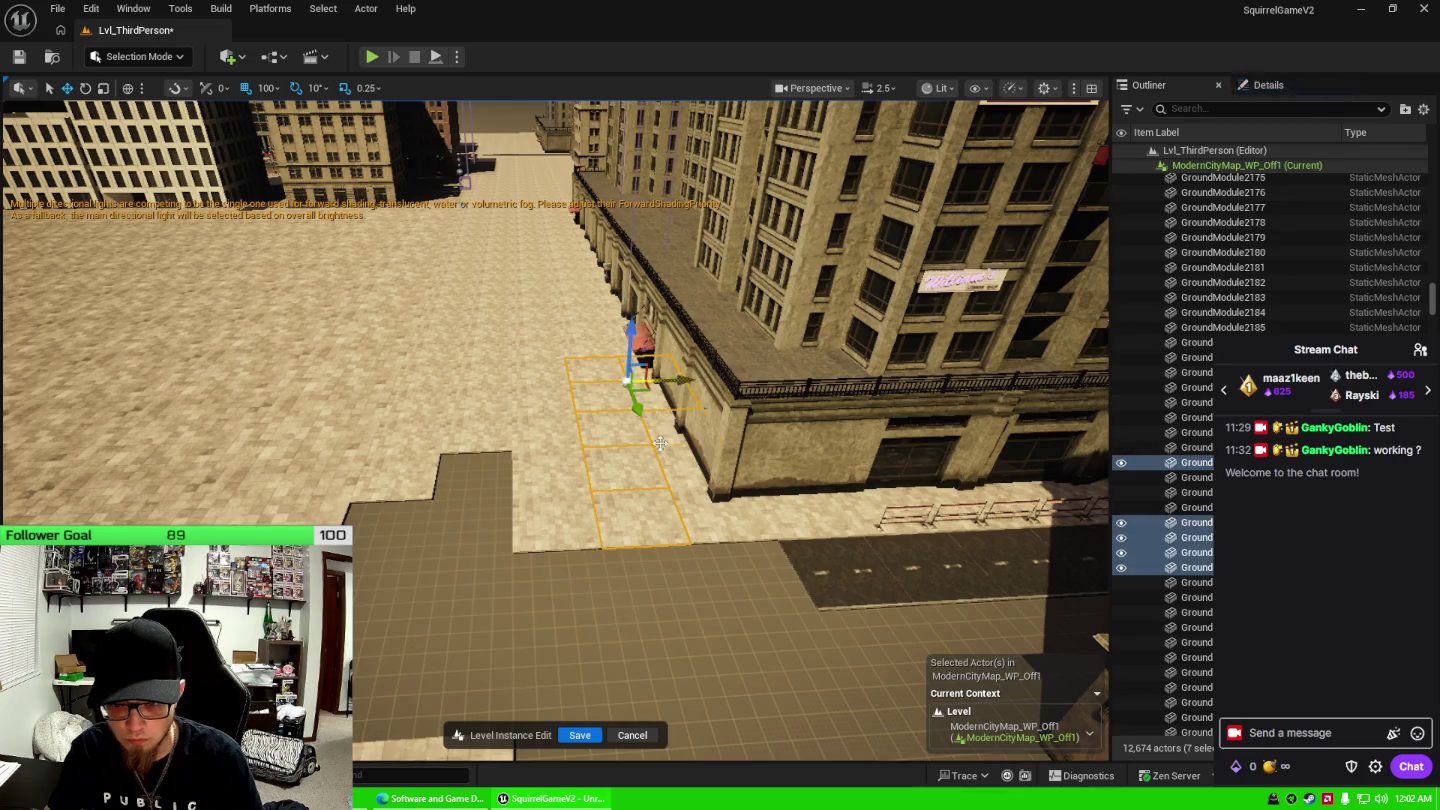
pyautogui.keyDown('ctrl'); pyautogui.click(671, 395); pyautogui.keyUp('ctrl')
pyautogui.keyDown('ctrl'); pyautogui.click(668, 455); pyautogui.keyUp('ctrl')
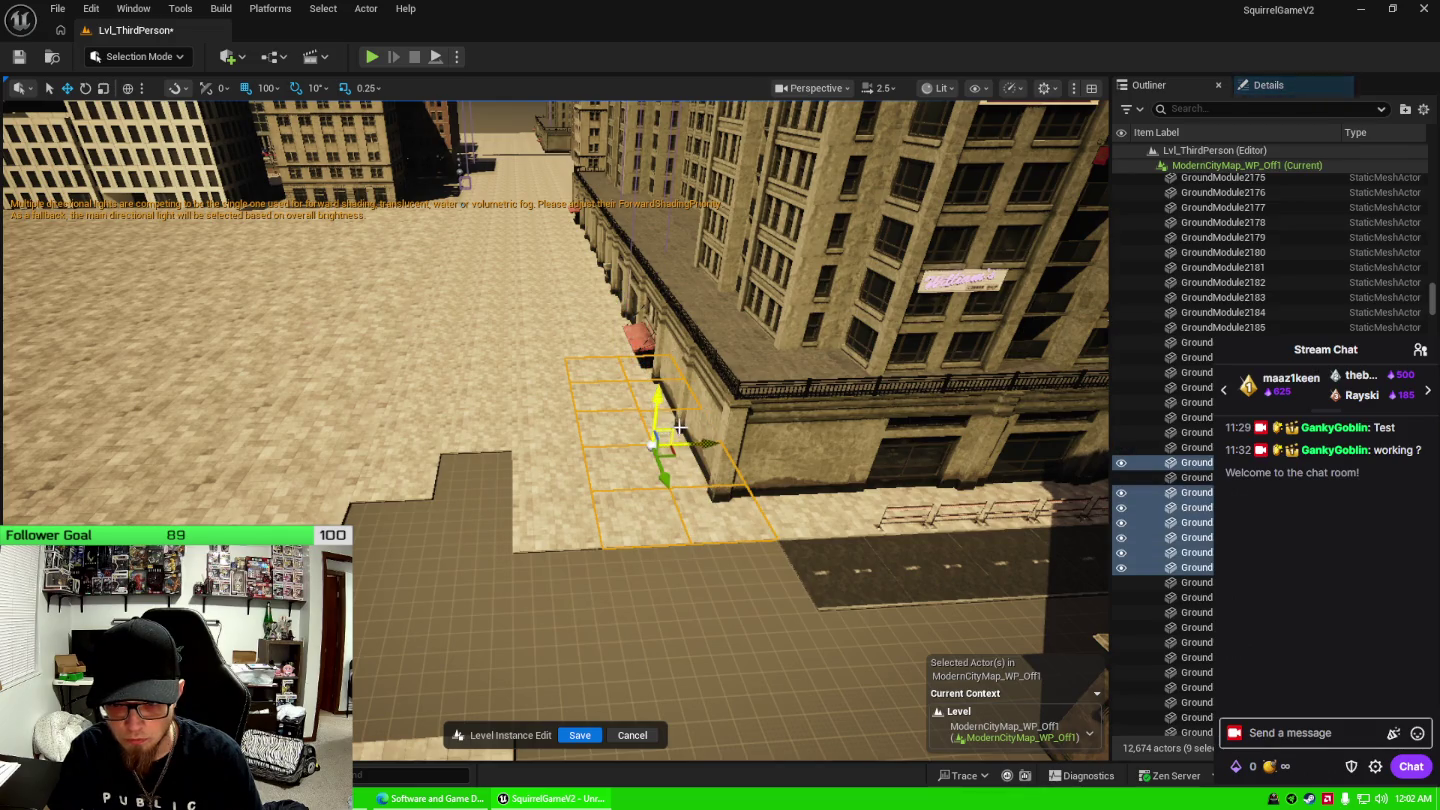
pyautogui.keyDown('ctrl'); pyautogui.click(680, 427); pyautogui.keyUp('ctrl')
pyautogui.keyDown('ctrl'); pyautogui.click(679, 428); pyautogui.keyUp('ctrl')
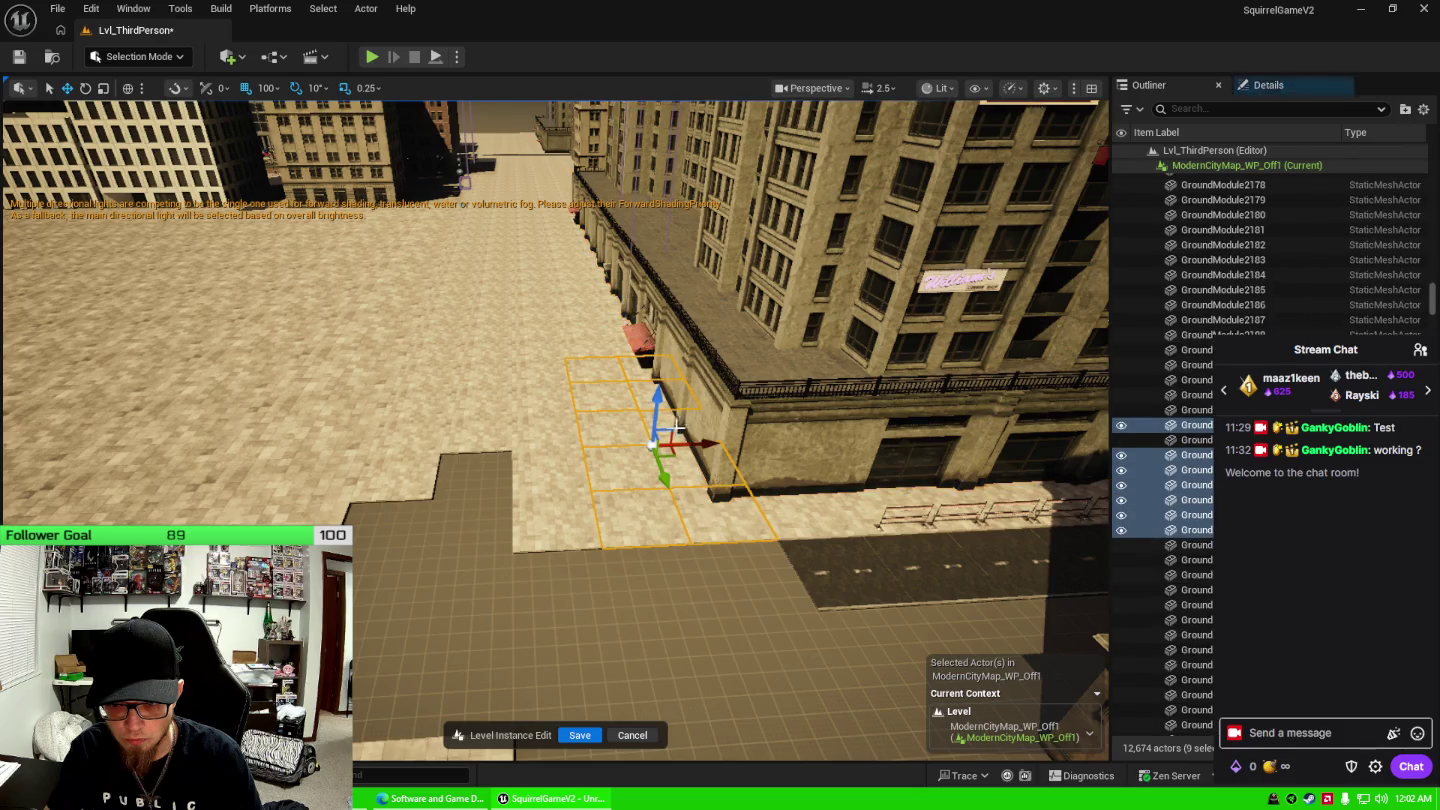
# Select 22 pavement tiles along the street and delete them.
pyautogui.click(485, 445)
pyautogui.keyDown('ctrl'); pyautogui.click(409, 436); pyautogui.keyUp('ctrl')
pyautogui.keyDown('ctrl'); pyautogui.click(420, 400); pyautogui.keyUp('ctrl')
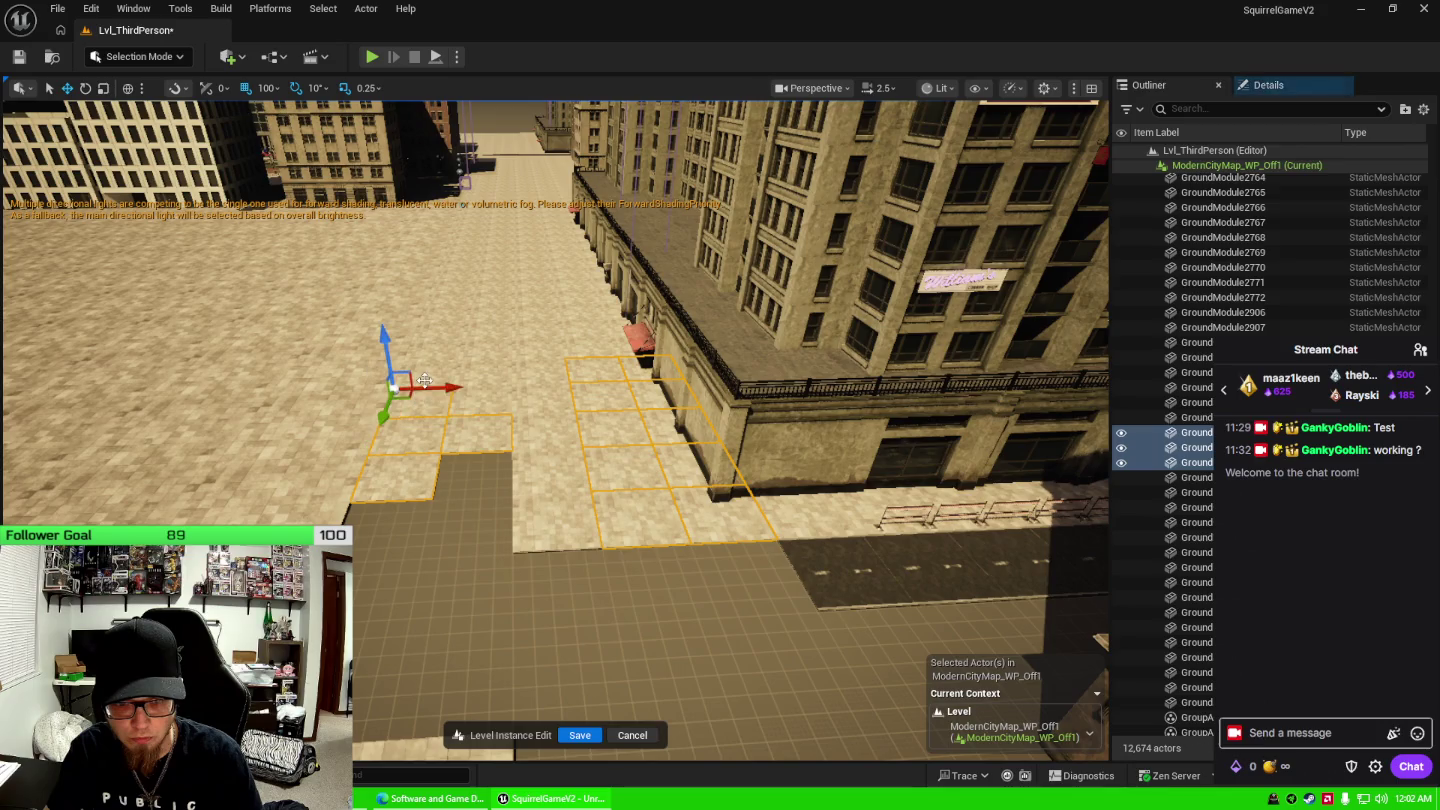
pyautogui.keyDown('ctrl'); pyautogui.click(435, 374); pyautogui.keyUp('ctrl')
pyautogui.keyDown('ctrl'); pyautogui.click(481, 380); pyautogui.keyUp('ctrl')
pyautogui.keyDown('ctrl'); pyautogui.click(540, 378); pyautogui.keyUp('ctrl')
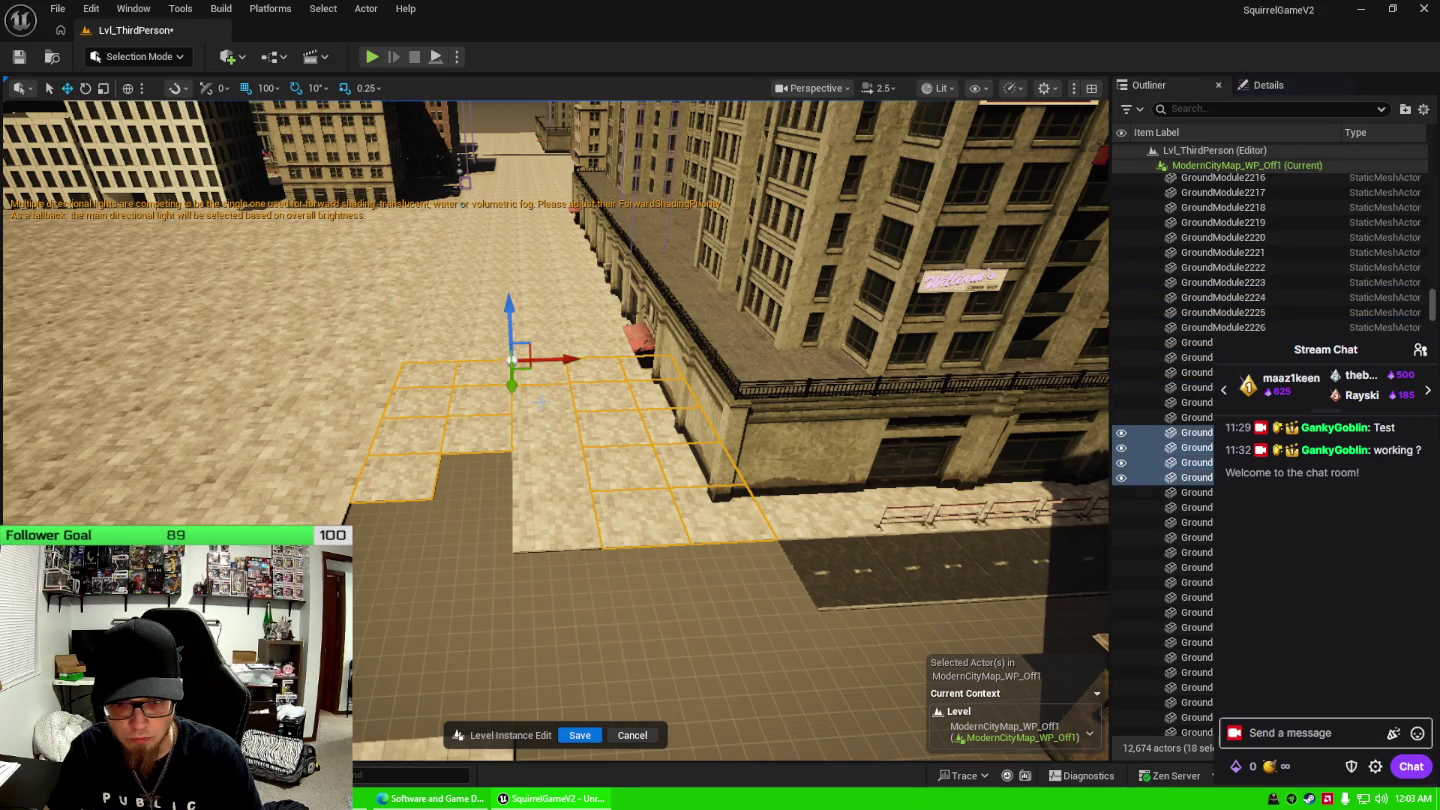
pyautogui.keyDown('ctrl'); pyautogui.click(544, 430); pyautogui.keyUp('ctrl')
pyautogui.keyDown('ctrl'); pyautogui.click(552, 465); pyautogui.keyUp('ctrl')
pyautogui.keyDown('ctrl'); pyautogui.click(560, 527); pyautogui.keyUp('ctrl')
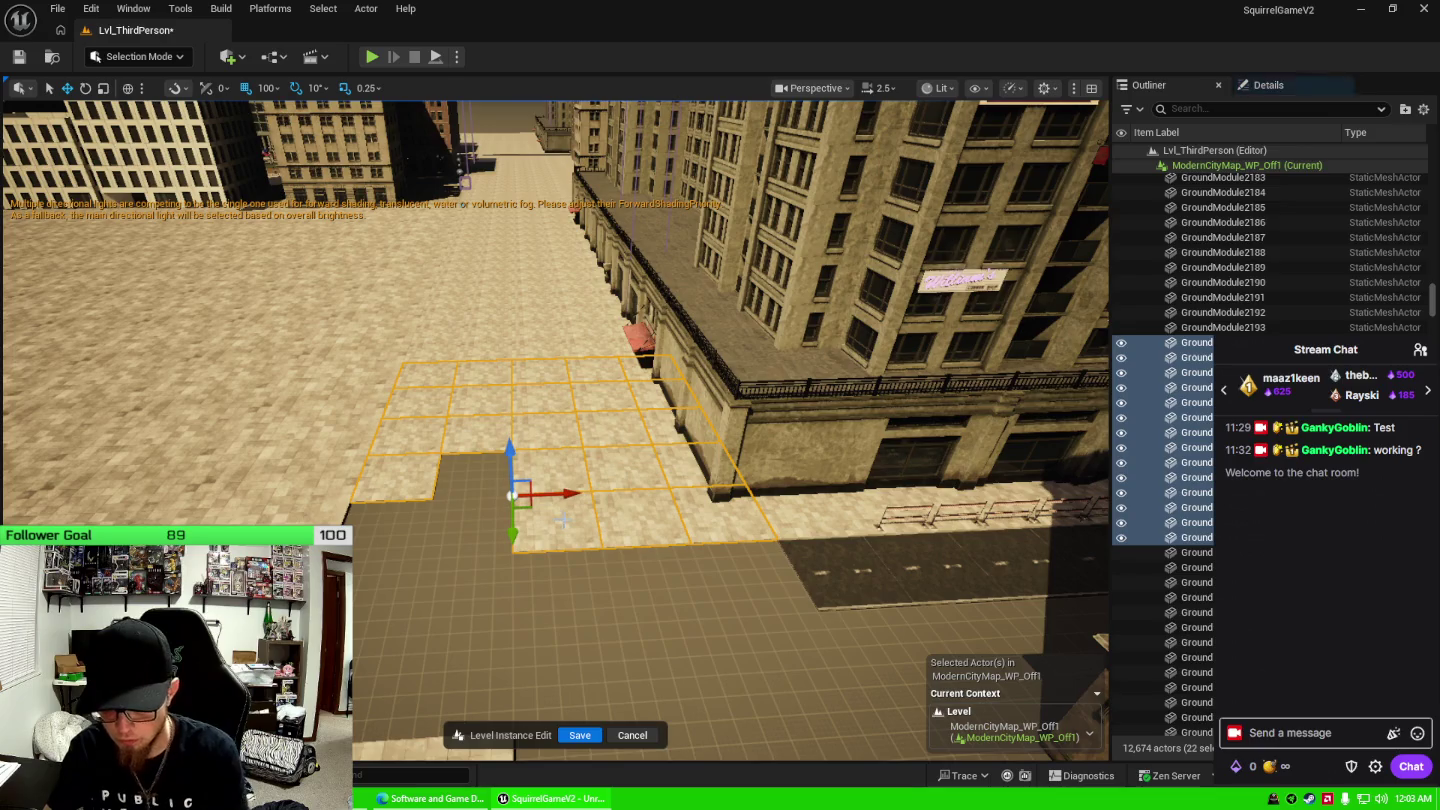
pyautogui.press('Delete')
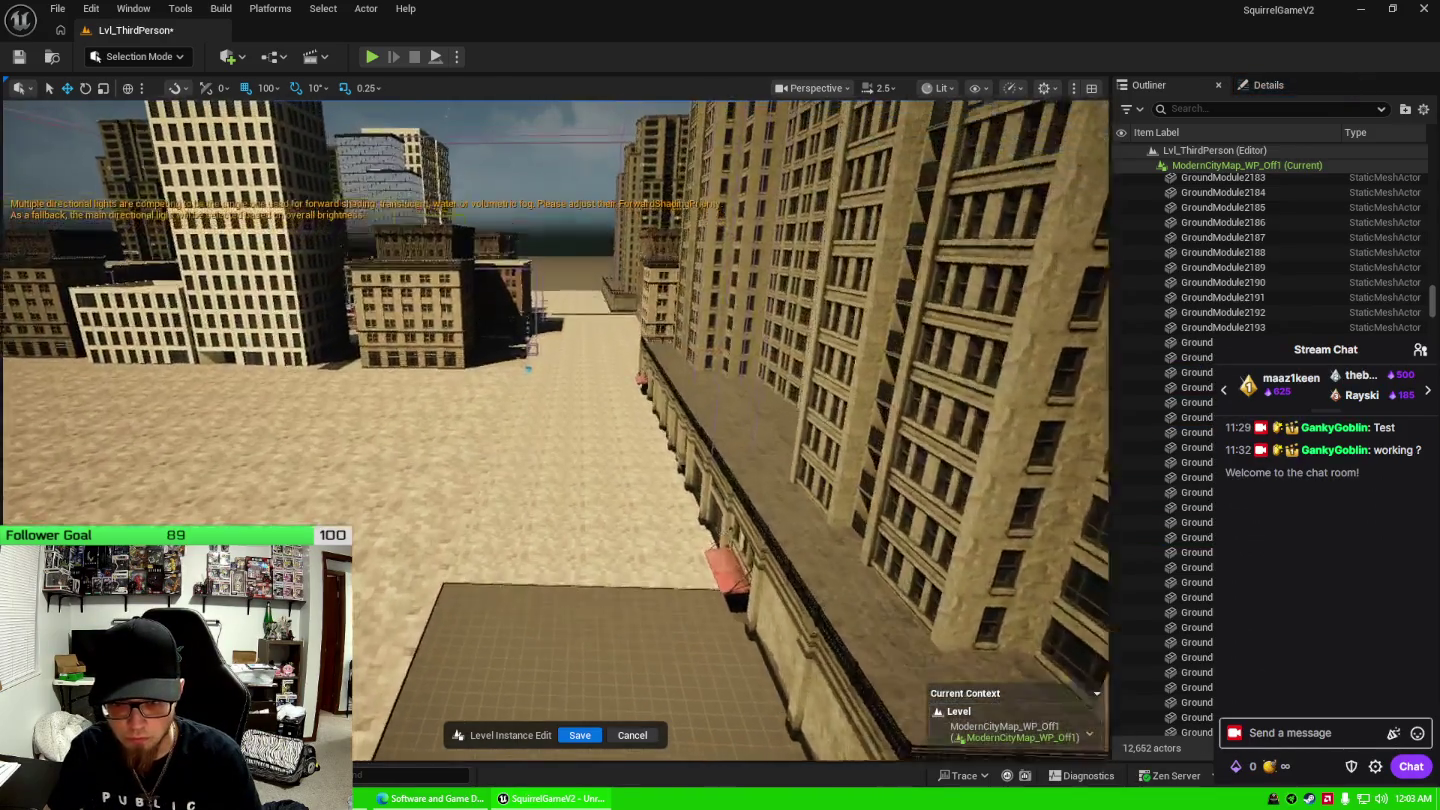
# Delete the 14 ground modules in the range starting at GroundModule2183.
pyautogui.press('w')
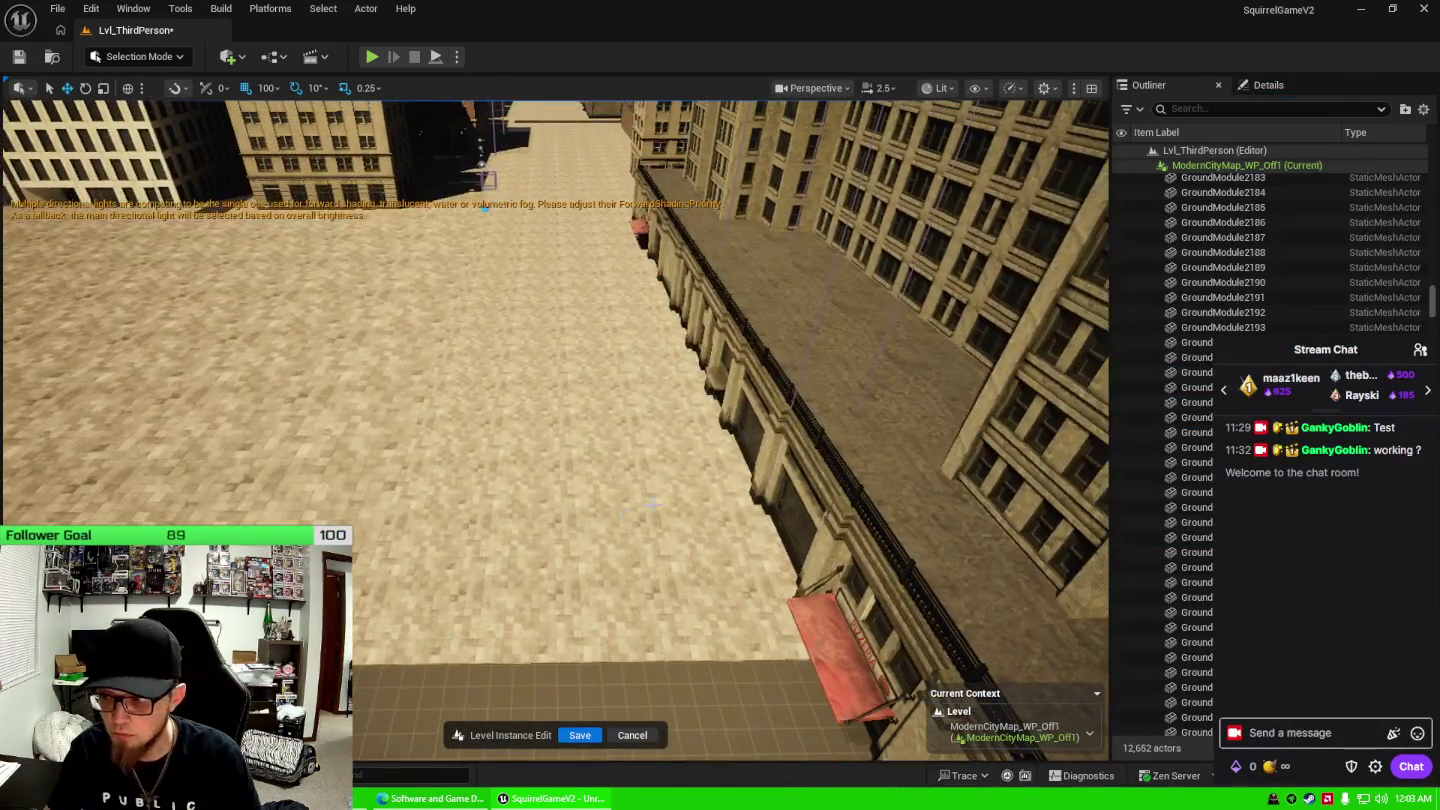
pyautogui.click(1236, 178)
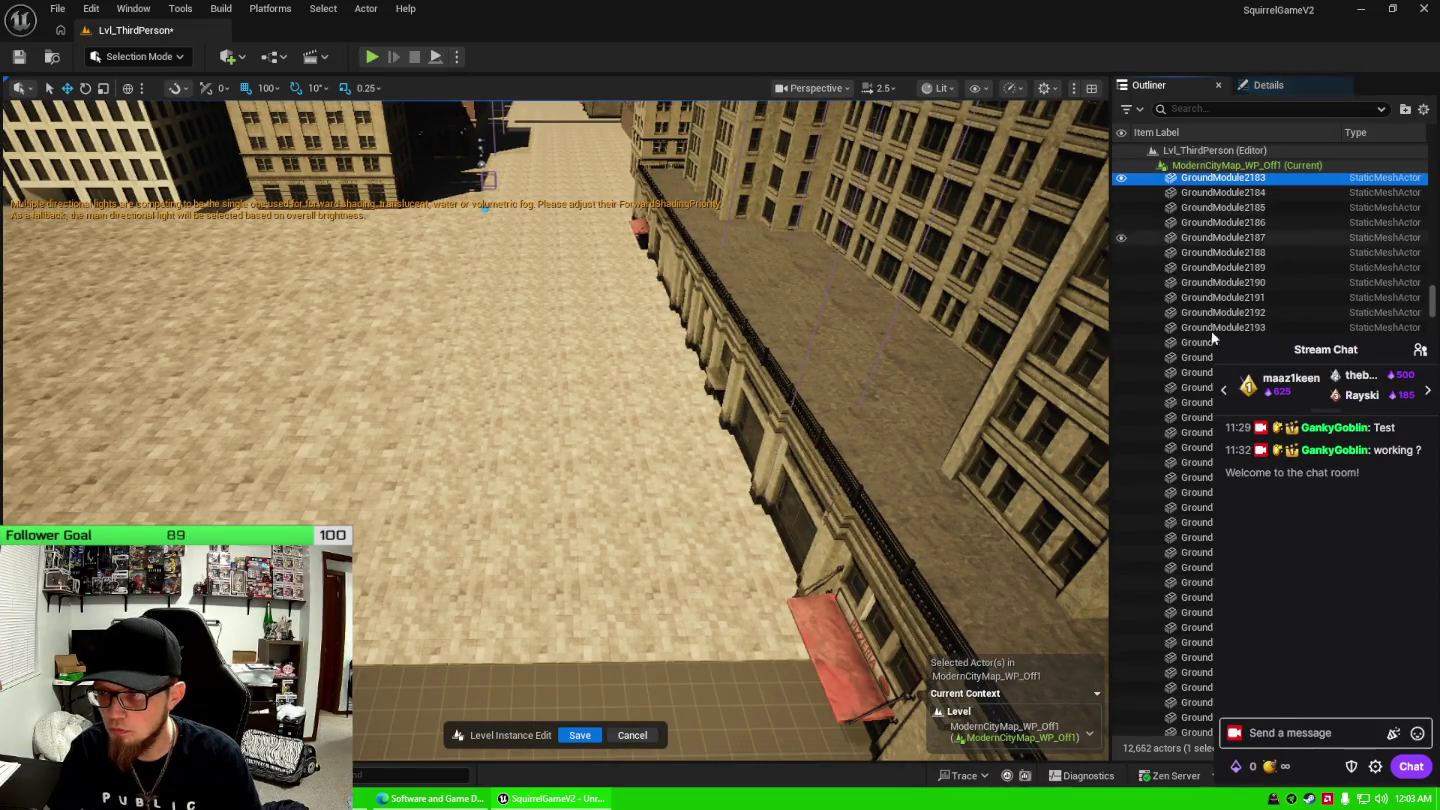
pyautogui.keyDown('shift'); pyautogui.click(1205, 373); pyautogui.keyUp('shift')
pyautogui.press('f')
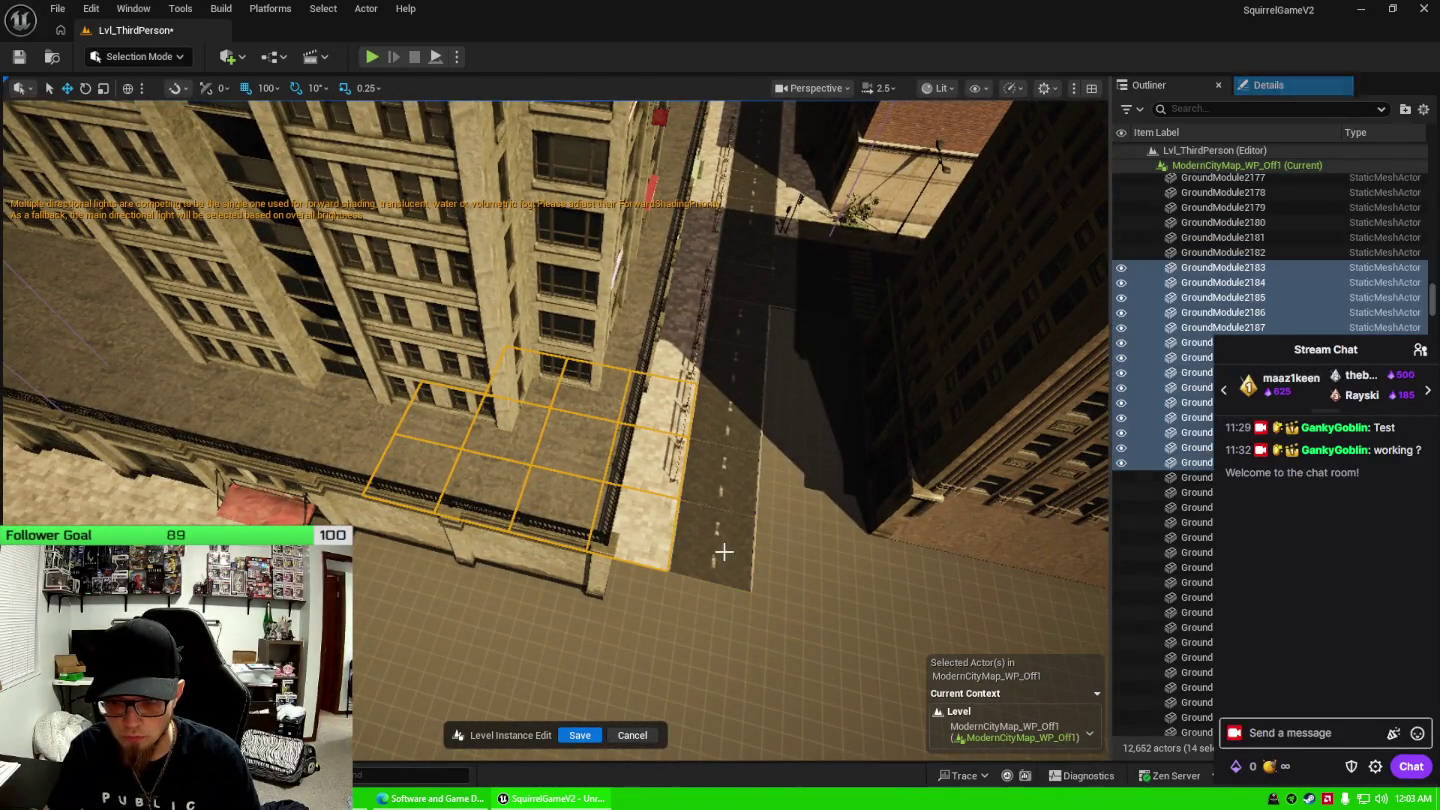
pyautogui.press('Delete')
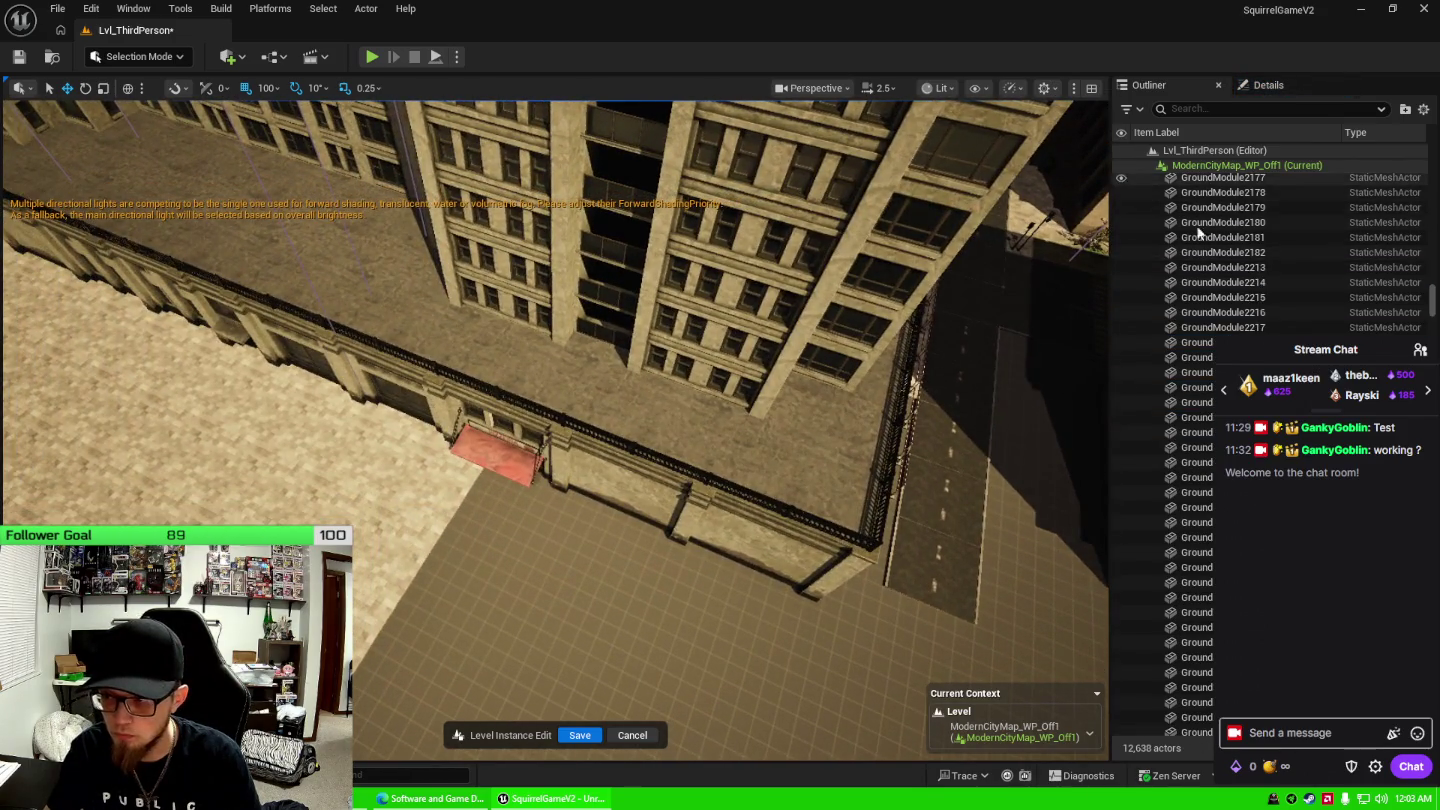
# Delete the 12 ground modules in the range starting at GroundModule2176.
pyautogui.scroll(2, 1130, 257)
pyautogui.click(1220, 234)
pyautogui.keyDown('shift'); pyautogui.click(1183, 400); pyautogui.keyUp('shift')
pyautogui.moveTo(852, 466)
pyautogui.mouseDown()
pyautogui.moveTo(820, 480)
pyautogui.moveTo(859, 458)
pyautogui.mouseUp()
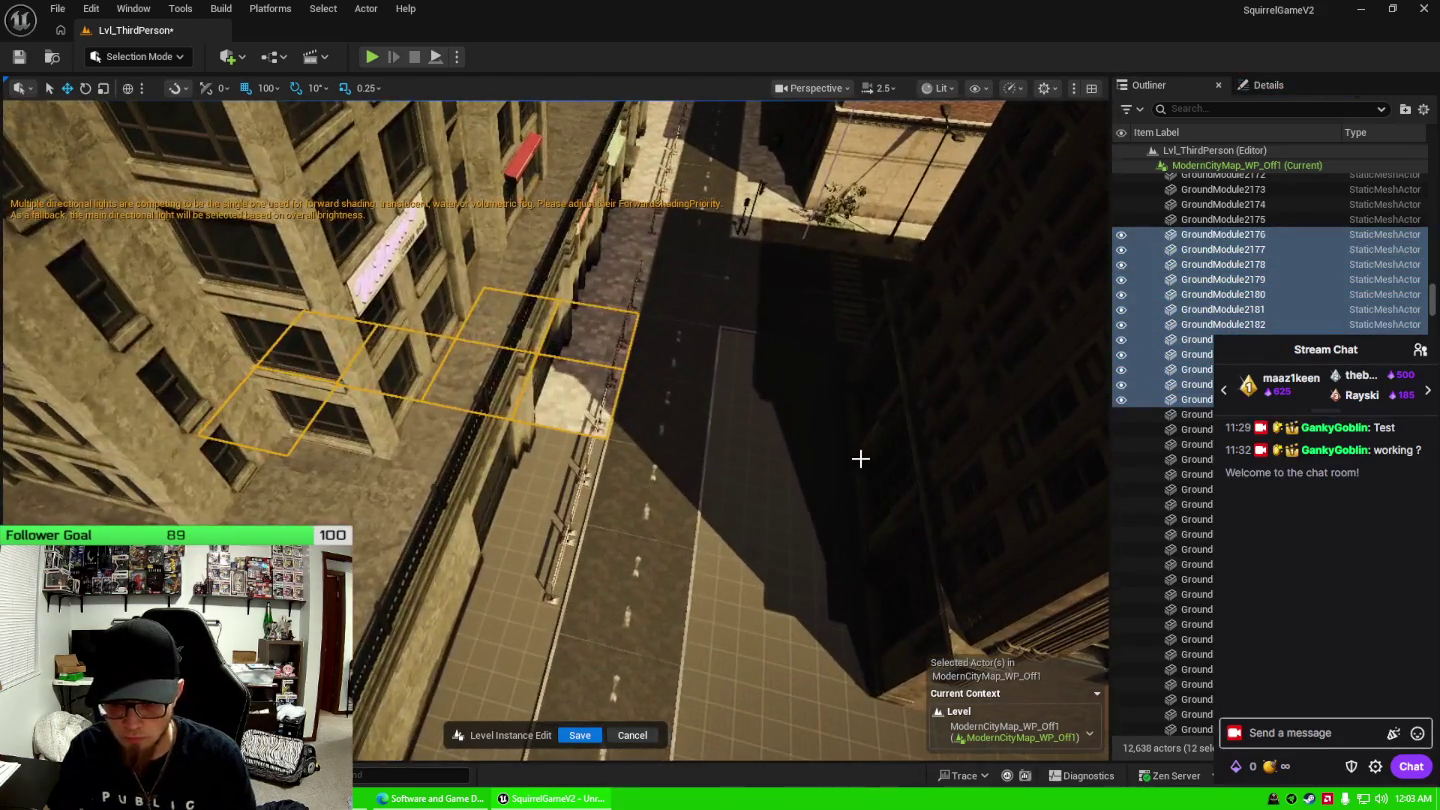
pyautogui.press('Delete')
# Delete the 10 ground modules in the range starting at GroundModule2218.
pyautogui.click(1126, 234)
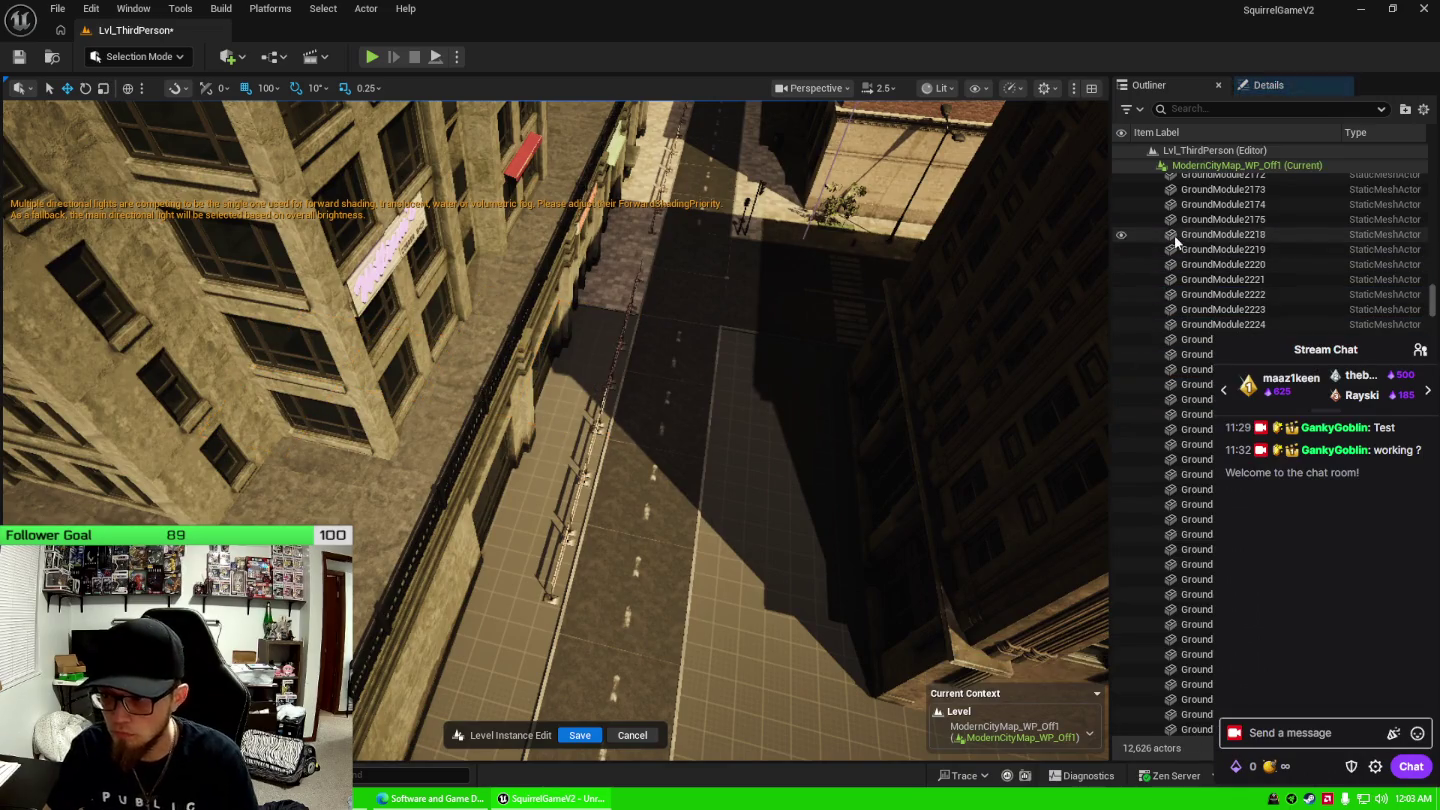
pyautogui.keyDown('shift'); pyautogui.click(1158, 365); pyautogui.keyUp('shift')
pyautogui.moveTo(821, 449); pyautogui.dragTo(780, 481)
pyautogui.press('Delete')
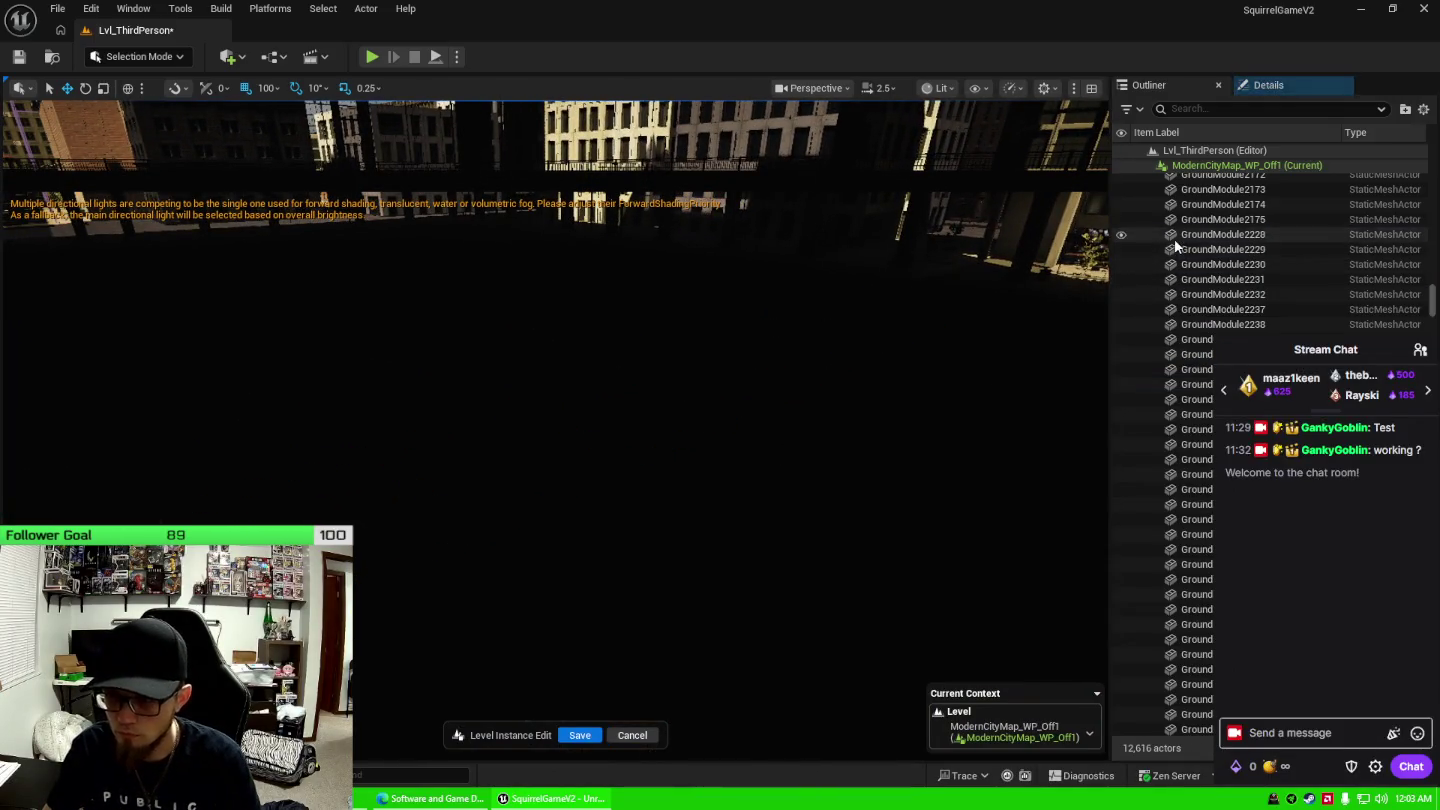
# Delete the 13 ground modules in the range starting at GroundModule2228.
pyautogui.click(1175, 236)
pyautogui.keyDown('shift'); pyautogui.click(1167, 417); pyautogui.keyUp('shift')
pyautogui.press('f')
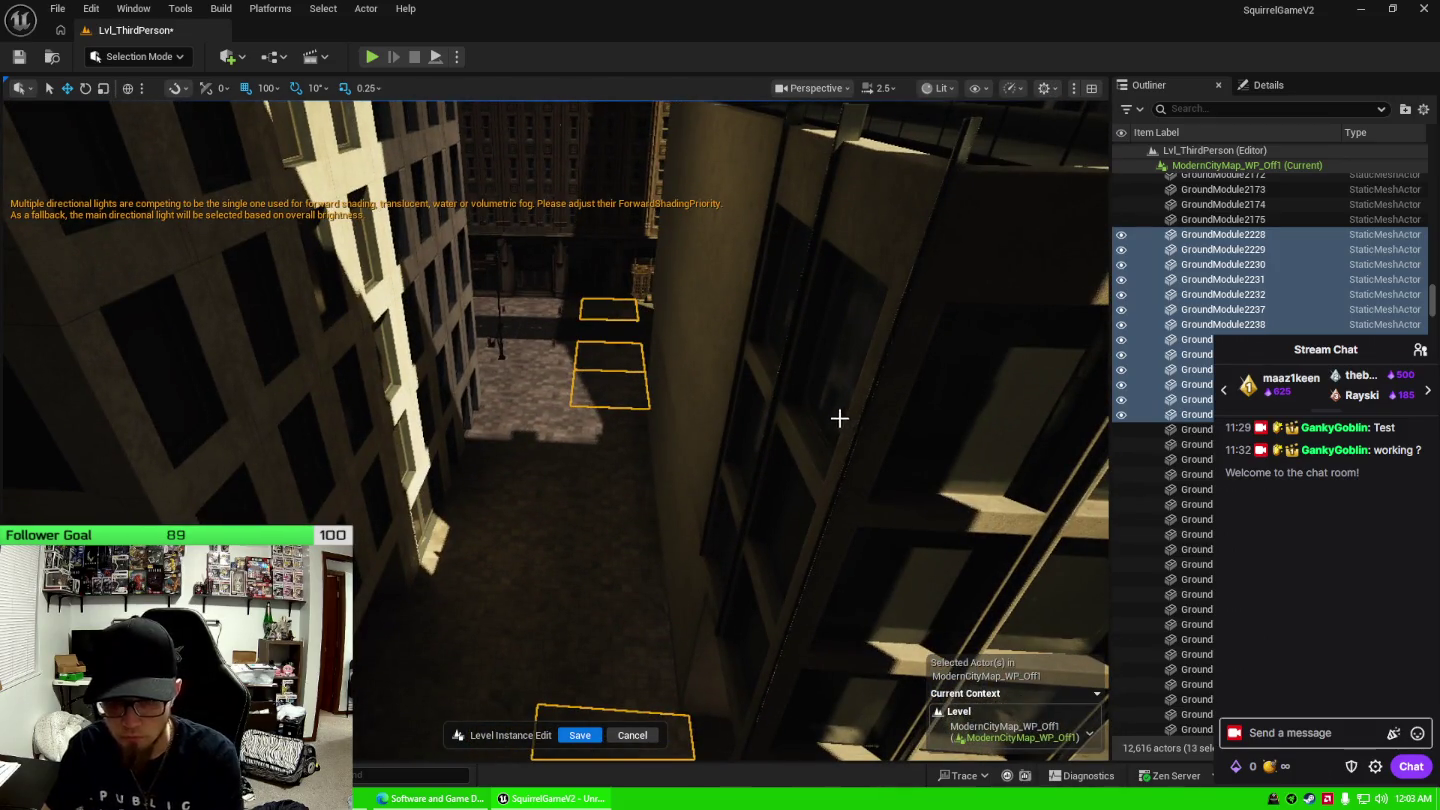
pyautogui.press('Delete')
# Select a single ground module and frame it over the plaza.
pyautogui.click(597, 327)
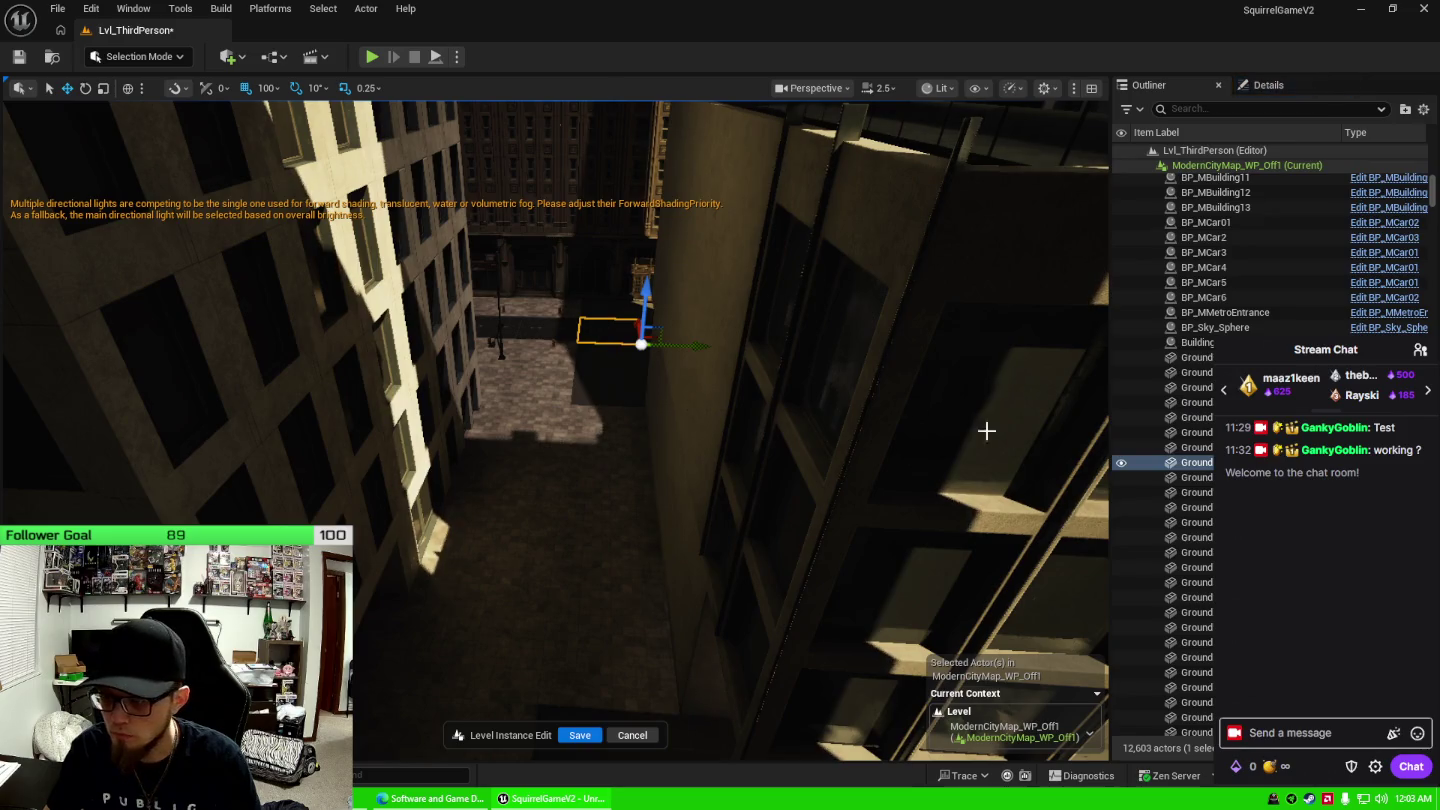
pyautogui.scroll(6, 1193, 281)
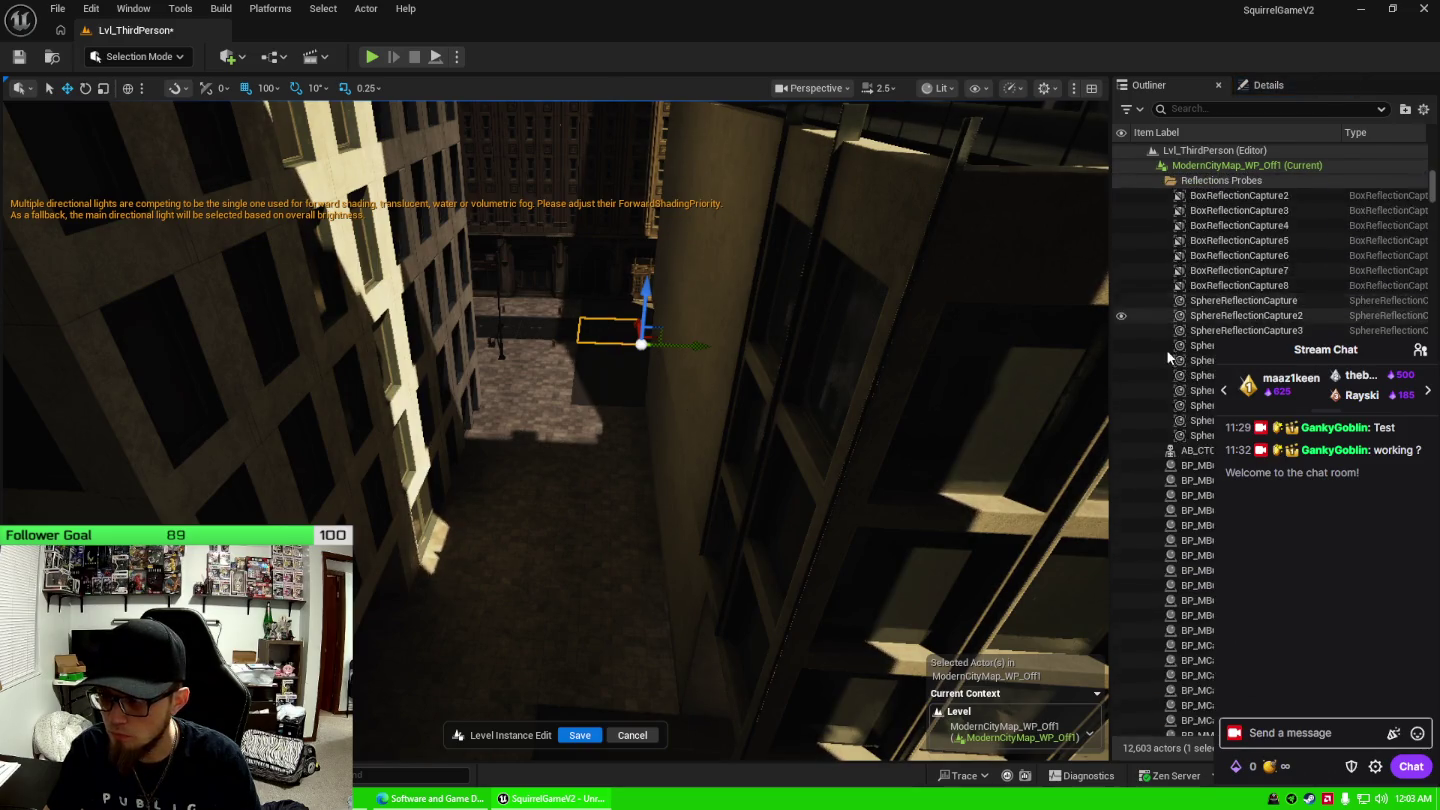
pyautogui.scroll(-4, 1174, 360)
pyautogui.scroll(-3, 1191, 301)
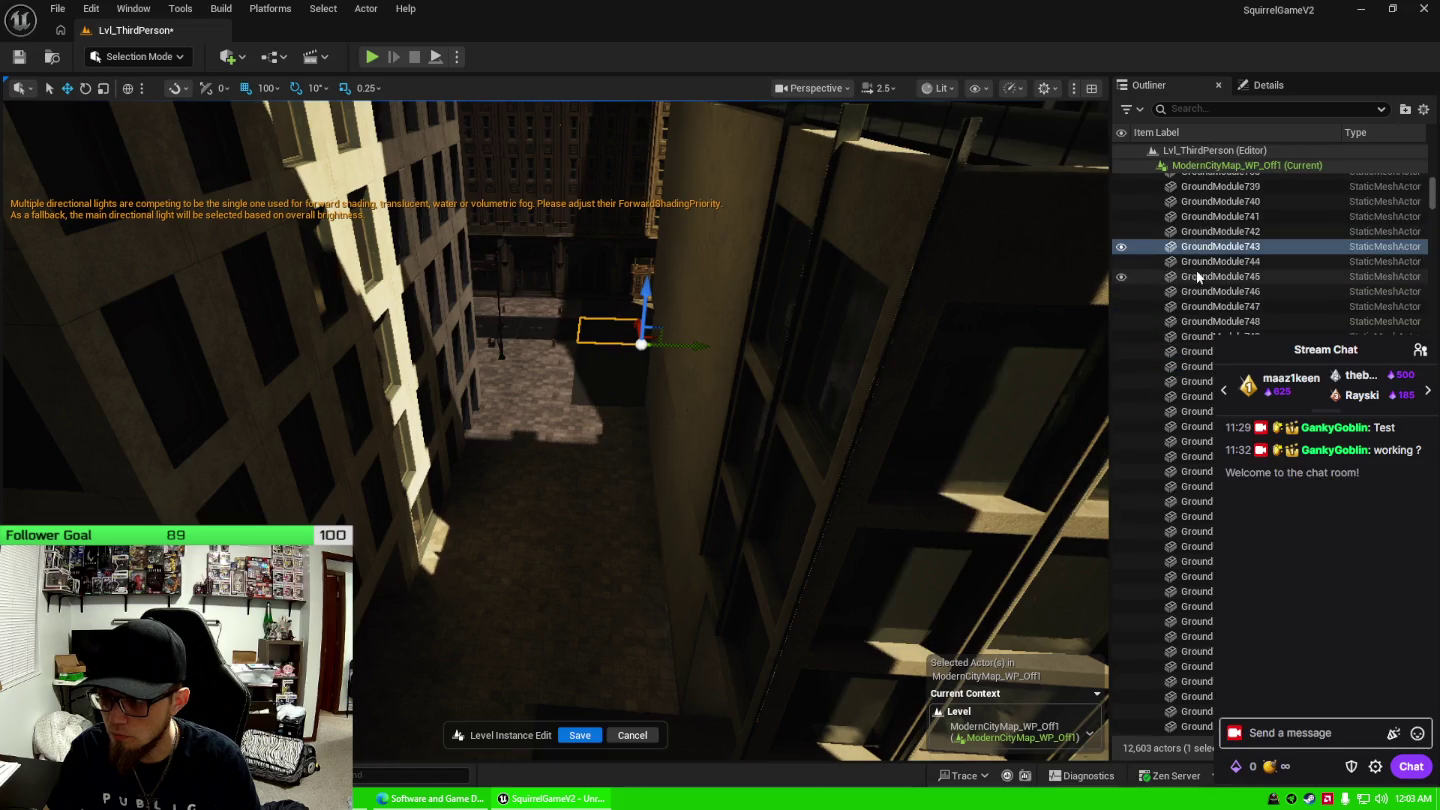
pyautogui.click(1169, 346)
pyautogui.press('f')
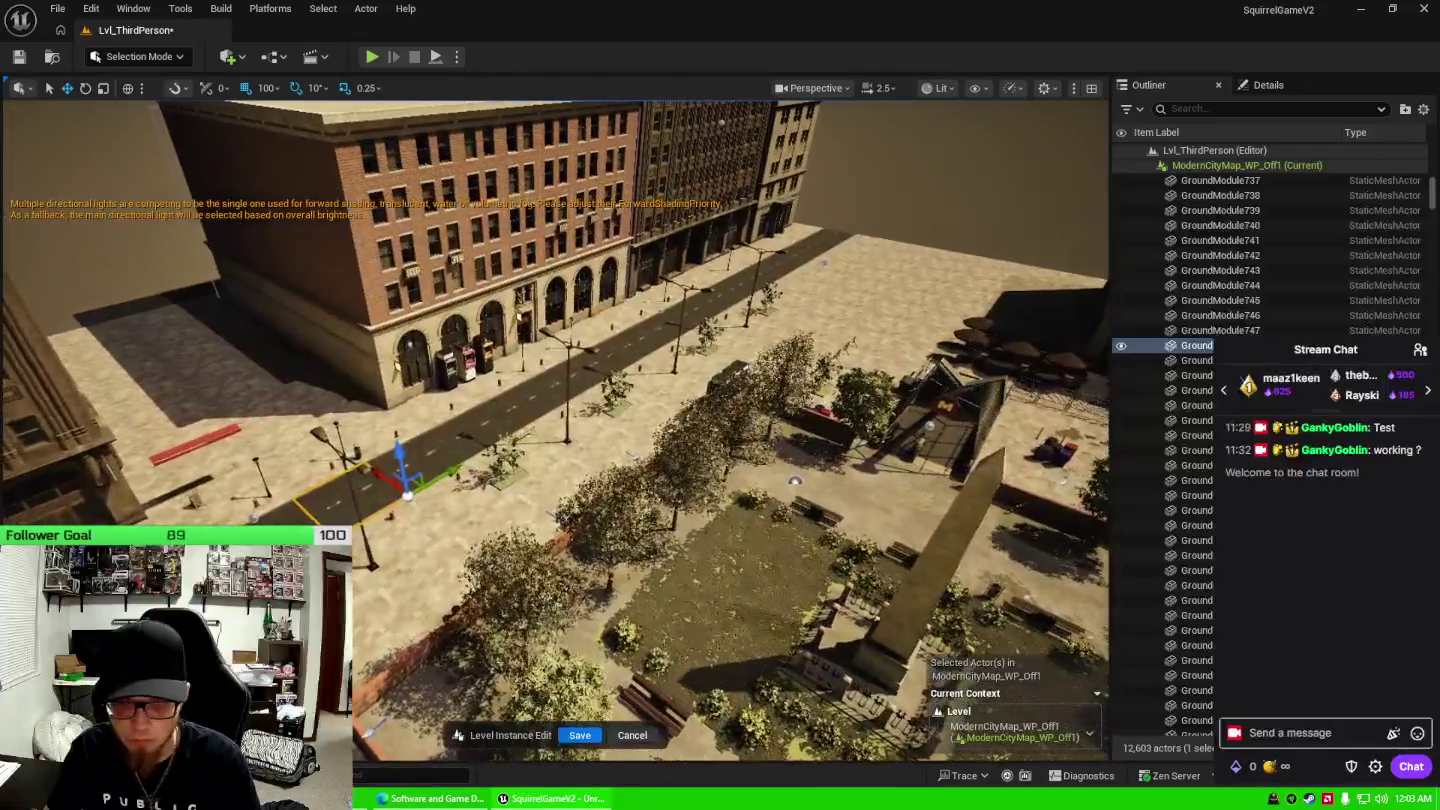
# Delete a row of 9 sidewalk tiles.
pyautogui.scroll(-5, 1191, 450)
pyautogui.doubleClick(1191, 450)
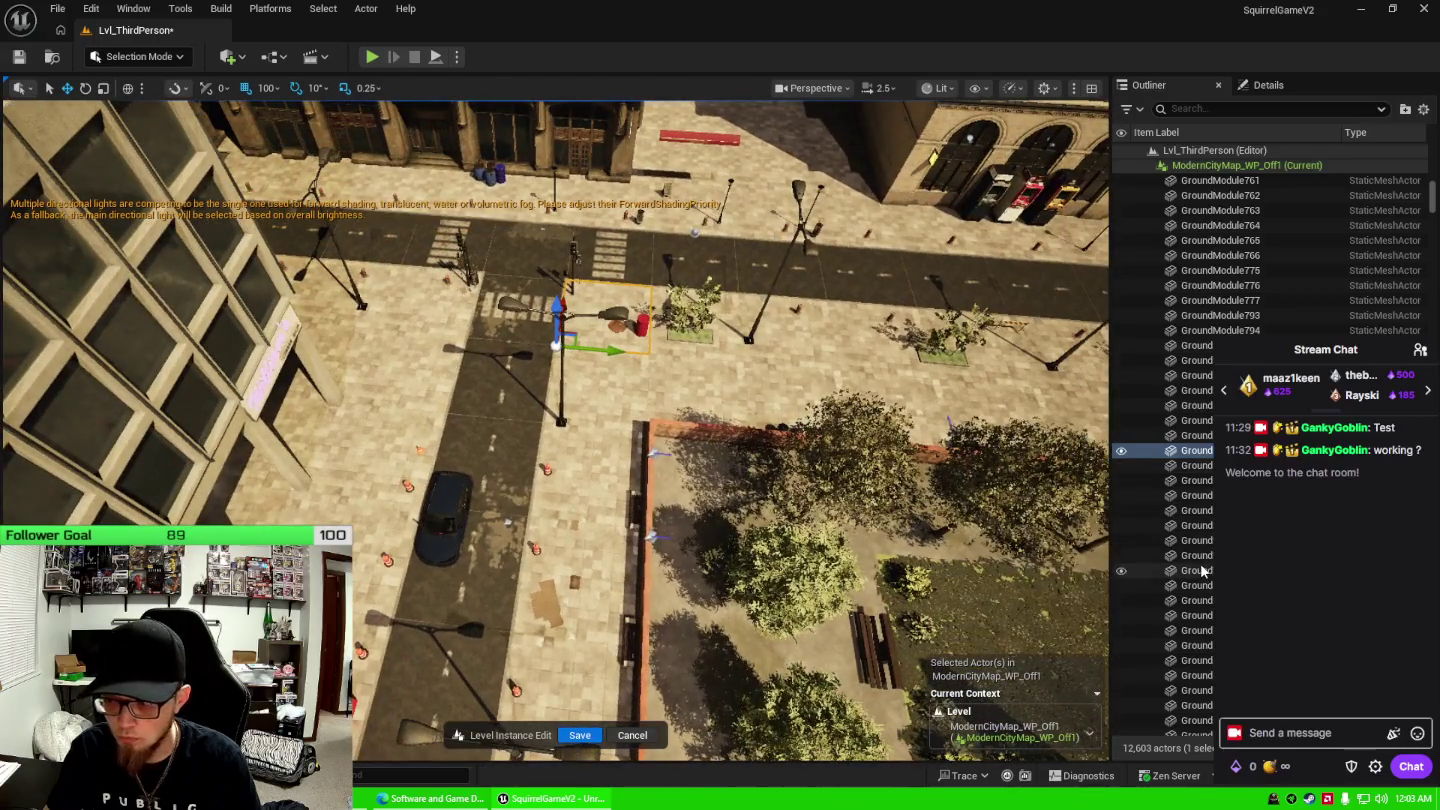
pyautogui.keyDown('shift'); pyautogui.click(1202, 570); pyautogui.keyUp('shift')
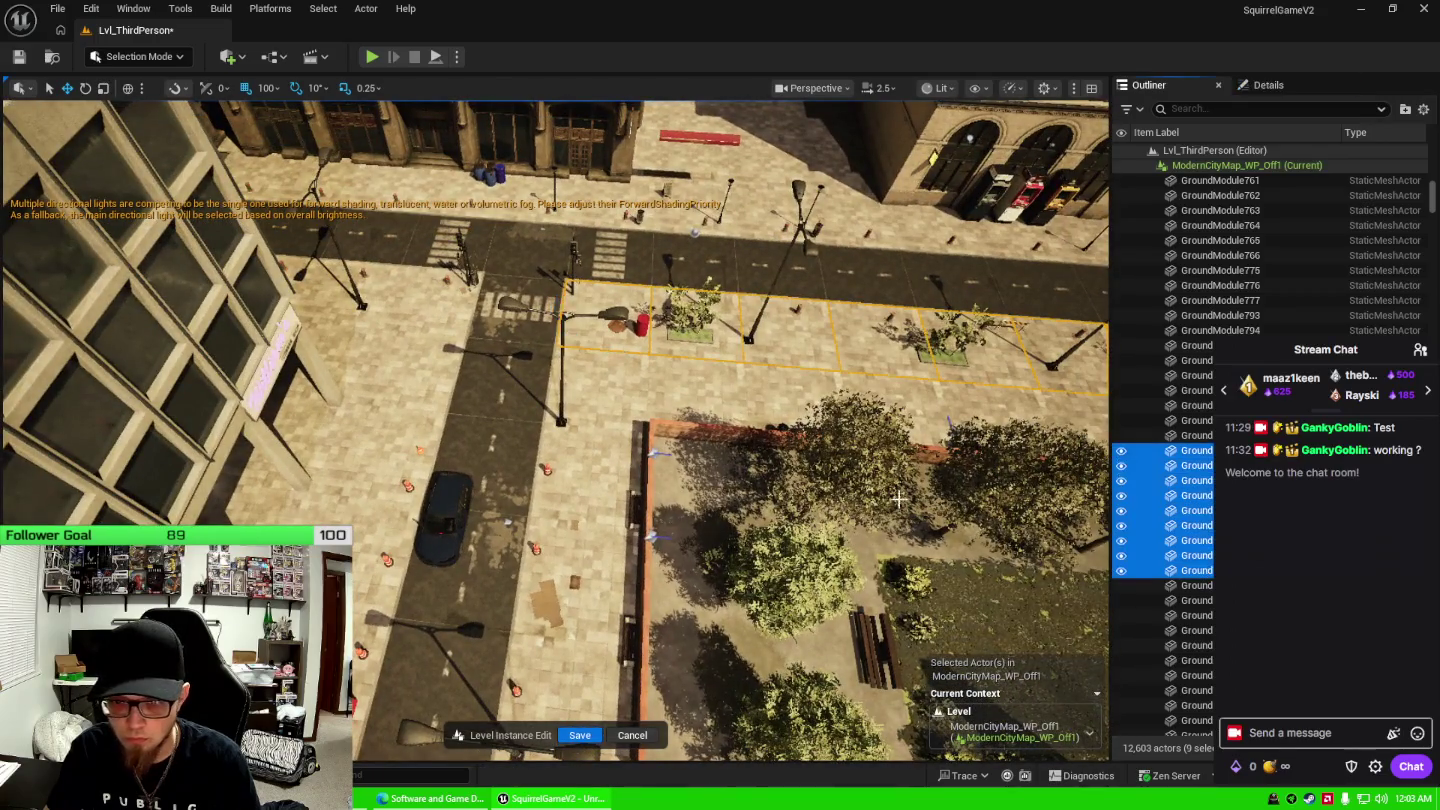
pyautogui.press('f')
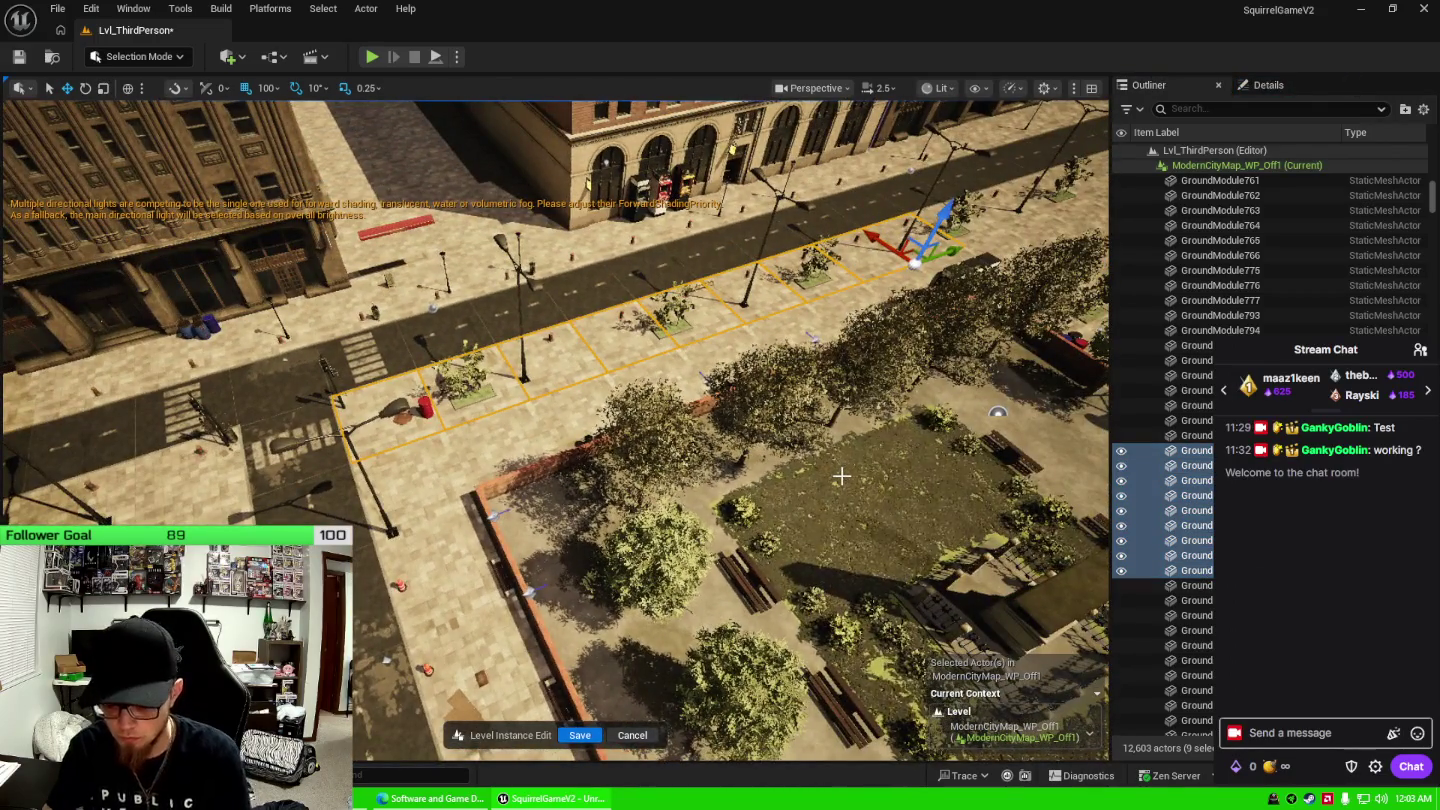
pyautogui.press('Delete')
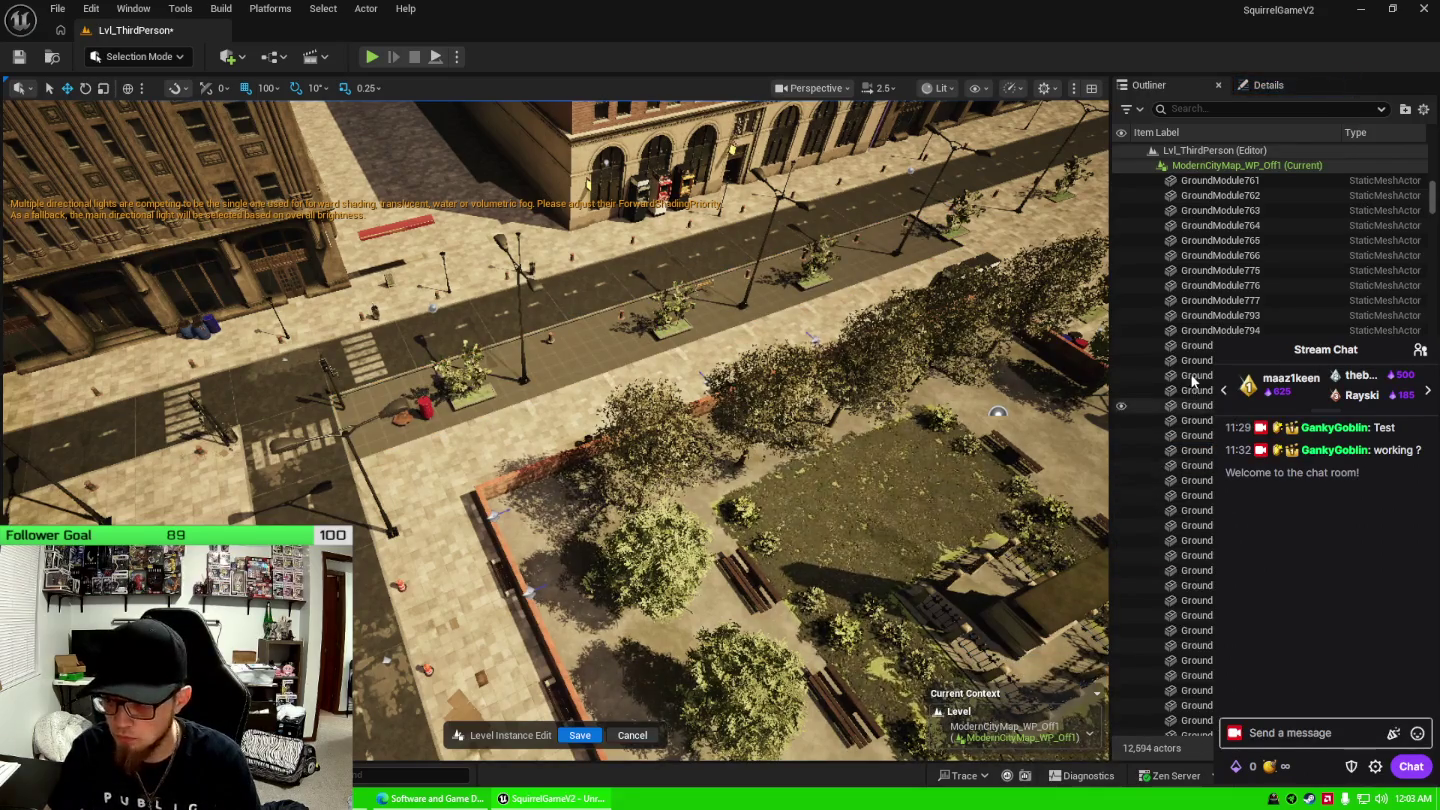
# Range-select the next ground tiles, deselect five unwanted ones, and delete the rest.
pyautogui.click(1191, 374)
pyautogui.keyDown('shift'); pyautogui.click(1190, 645); pyautogui.keyUp('shift')
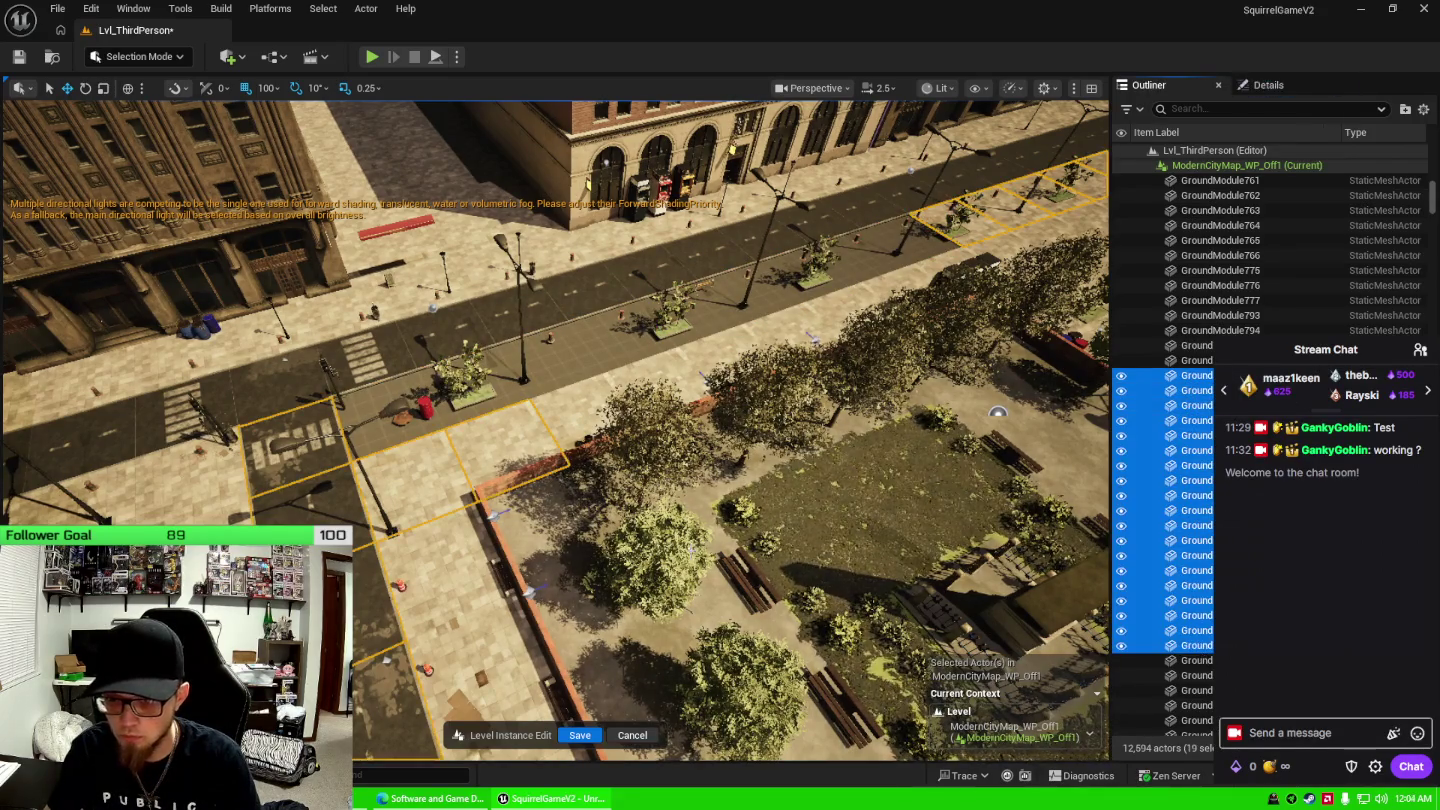
pyautogui.press('f')
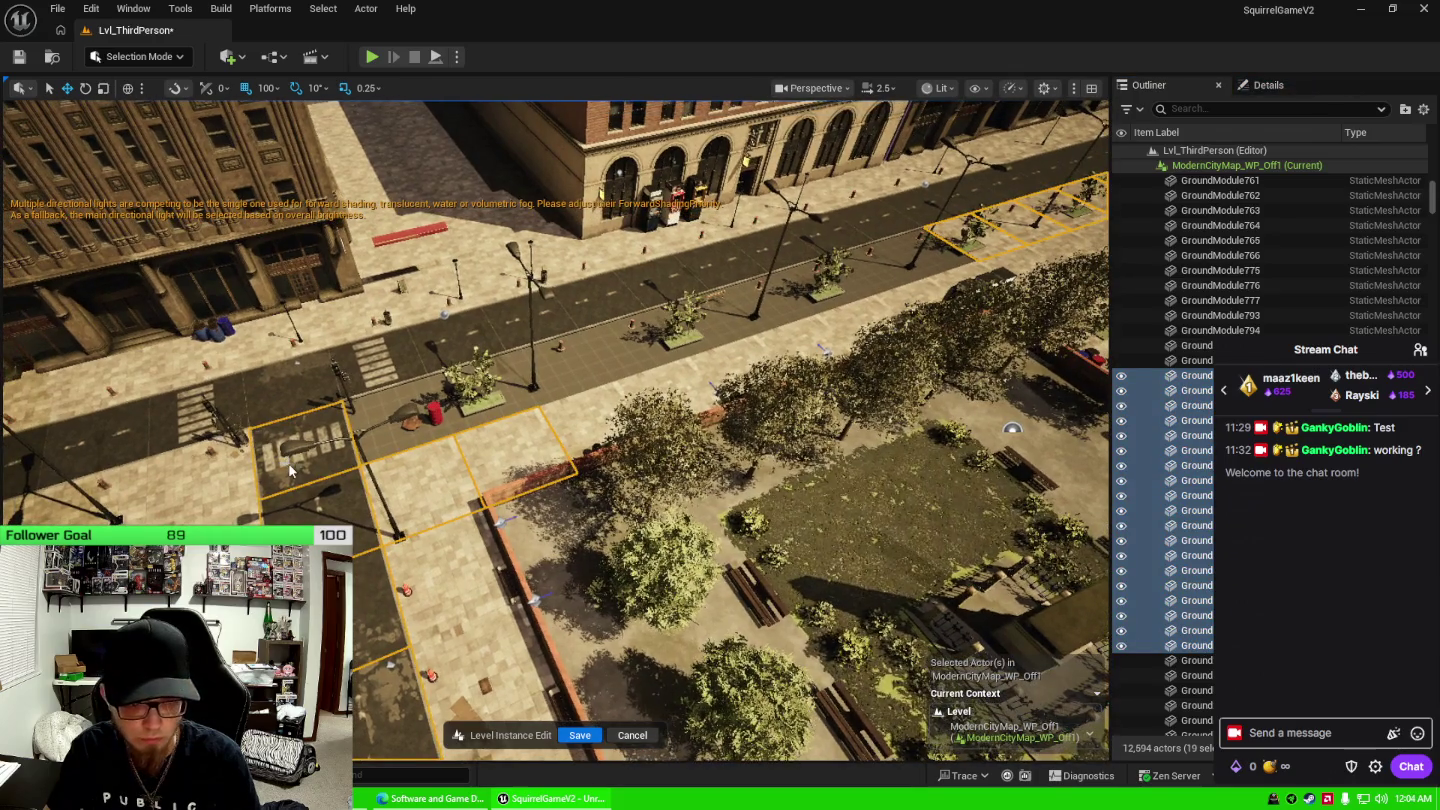
pyautogui.keyDown('ctrl'); pyautogui.click(1249, 405); pyautogui.keyUp('ctrl')
pyautogui.keyDown('ctrl'); pyautogui.click(1250, 420); pyautogui.keyUp('ctrl')
pyautogui.keyDown('ctrl'); pyautogui.click(1250, 436); pyautogui.keyUp('ctrl')
pyautogui.press('f')
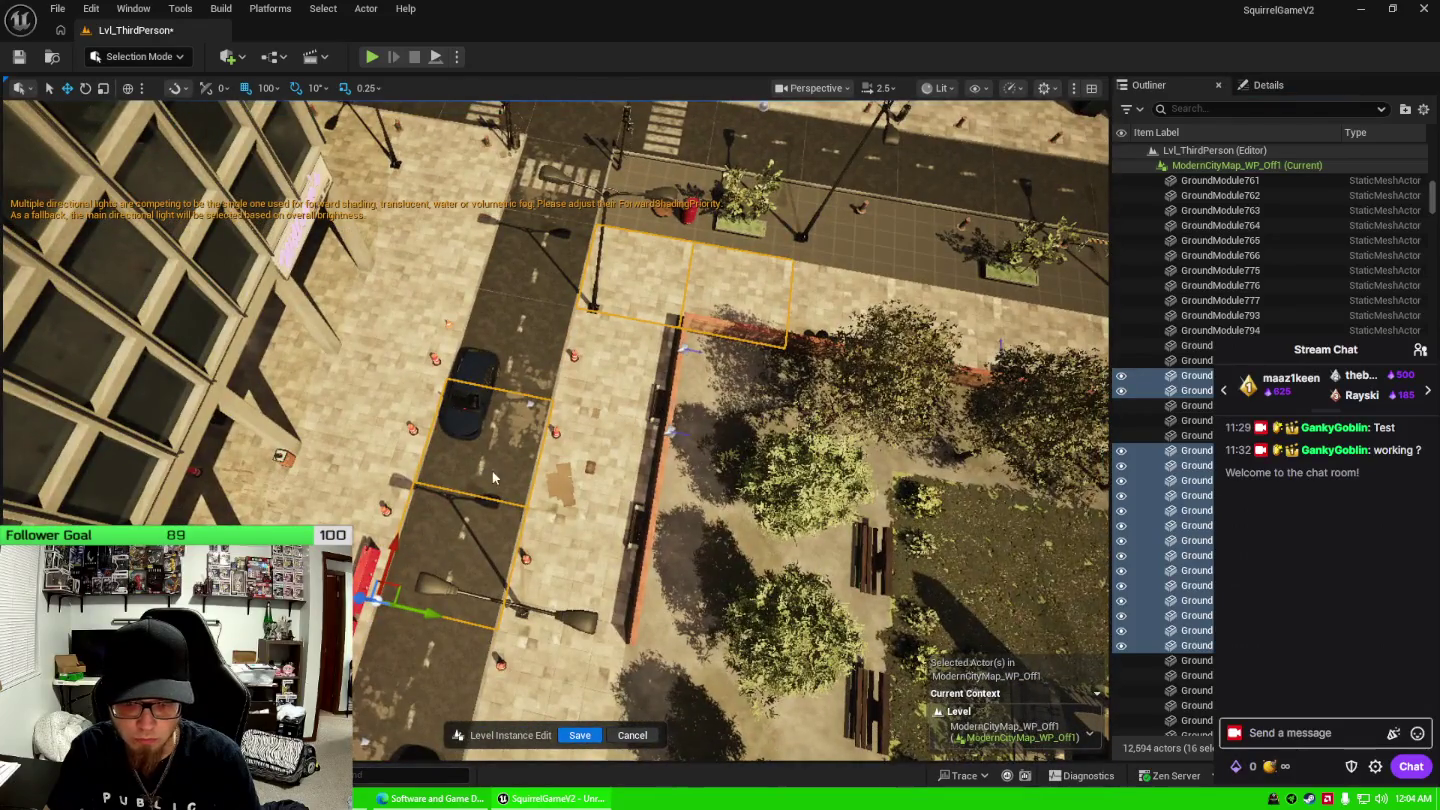
pyautogui.keyDown('ctrl'); pyautogui.click(491, 479); pyautogui.keyUp('ctrl')
pyautogui.keyDown('ctrl'); pyautogui.click(470, 522); pyautogui.keyUp('ctrl')
pyautogui.press('f')
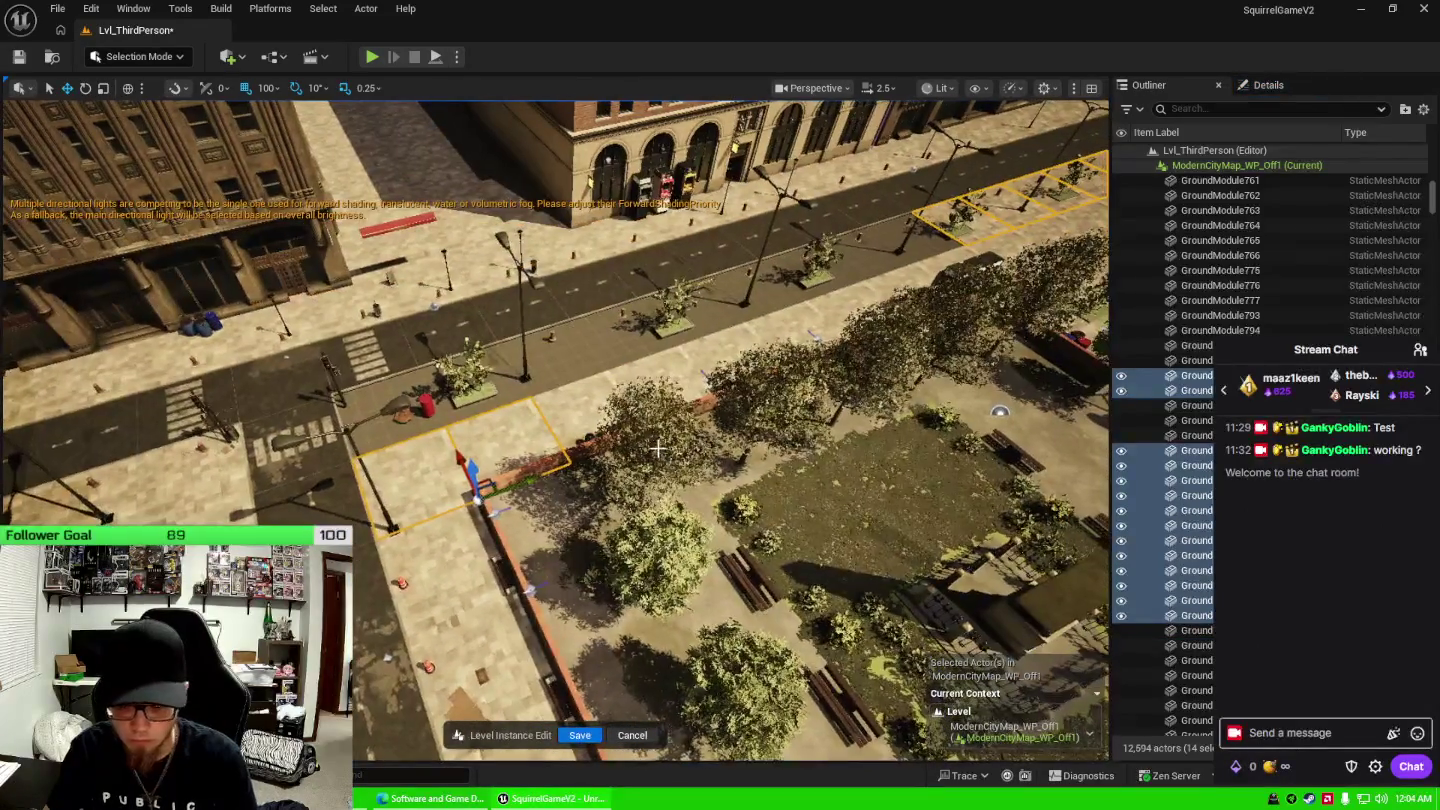
pyautogui.press('Delete')
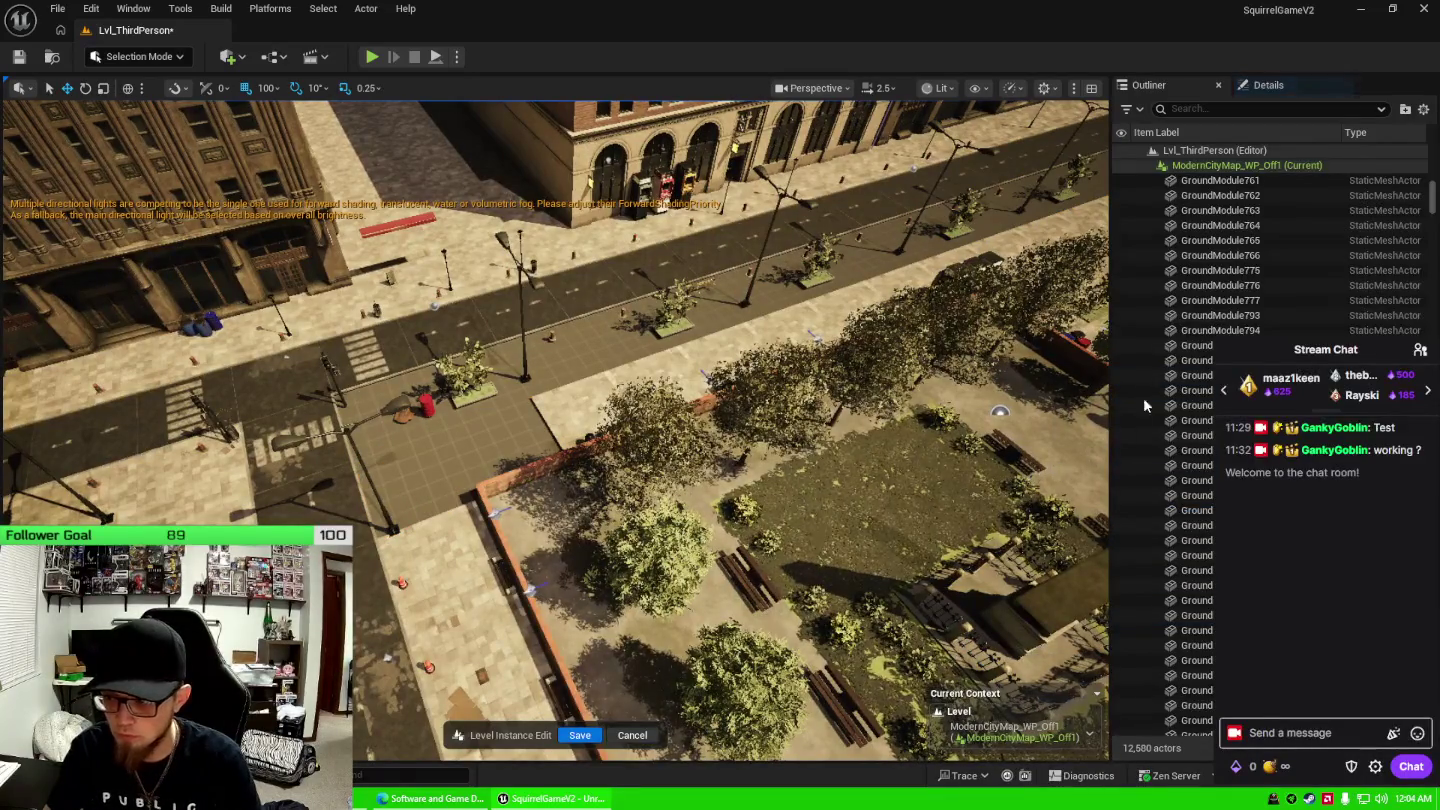
# Select a strip of 23 ground tiles, inspect it, then pick one tile near the plaza.
pyautogui.click(1187, 521)
pyautogui.scroll(-3, 1188, 599)
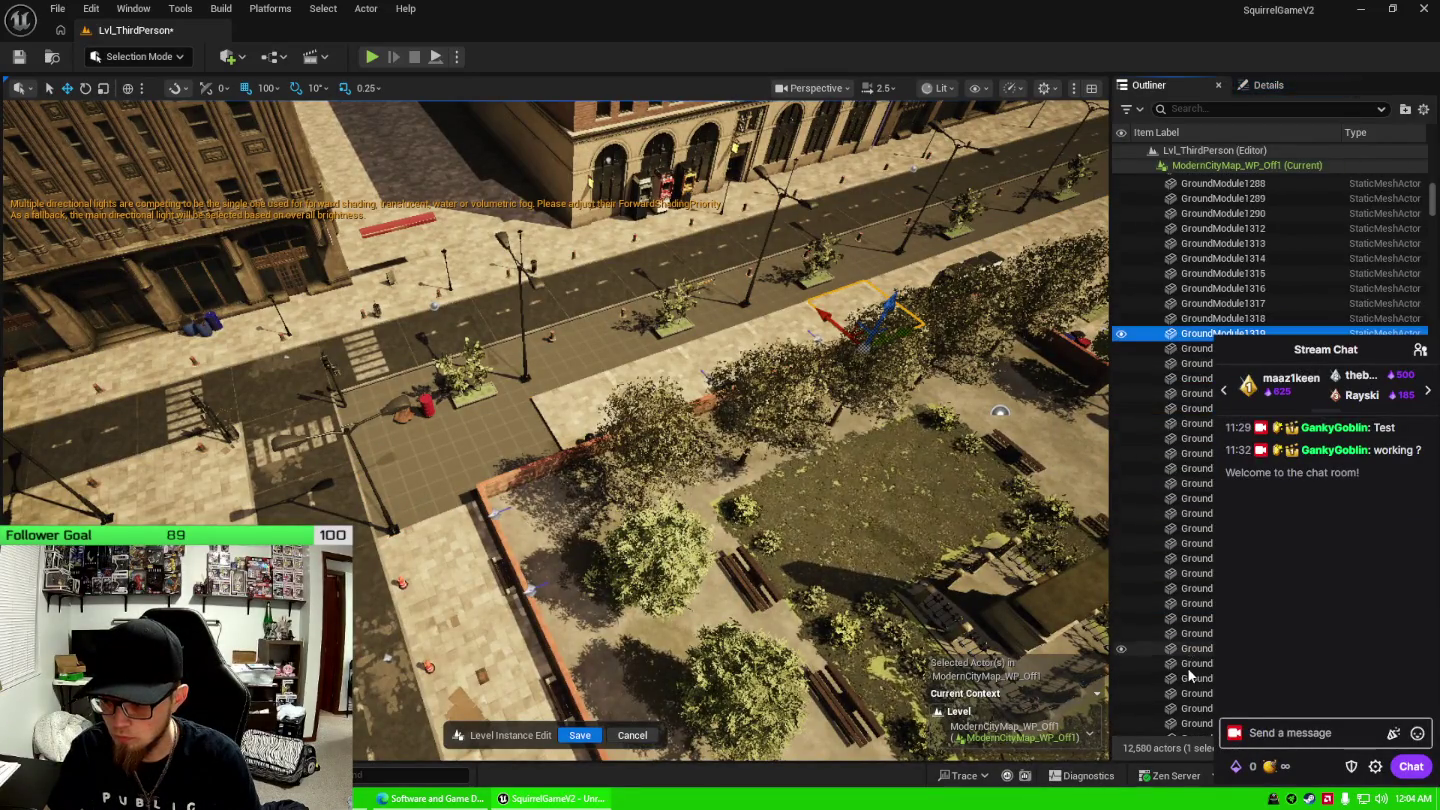
pyautogui.keyDown('shift'); pyautogui.click(1188, 667); pyautogui.keyUp('shift')
pyautogui.moveTo(735, 567); pyautogui.dragTo(736, 567)
pyautogui.click(1190, 438)
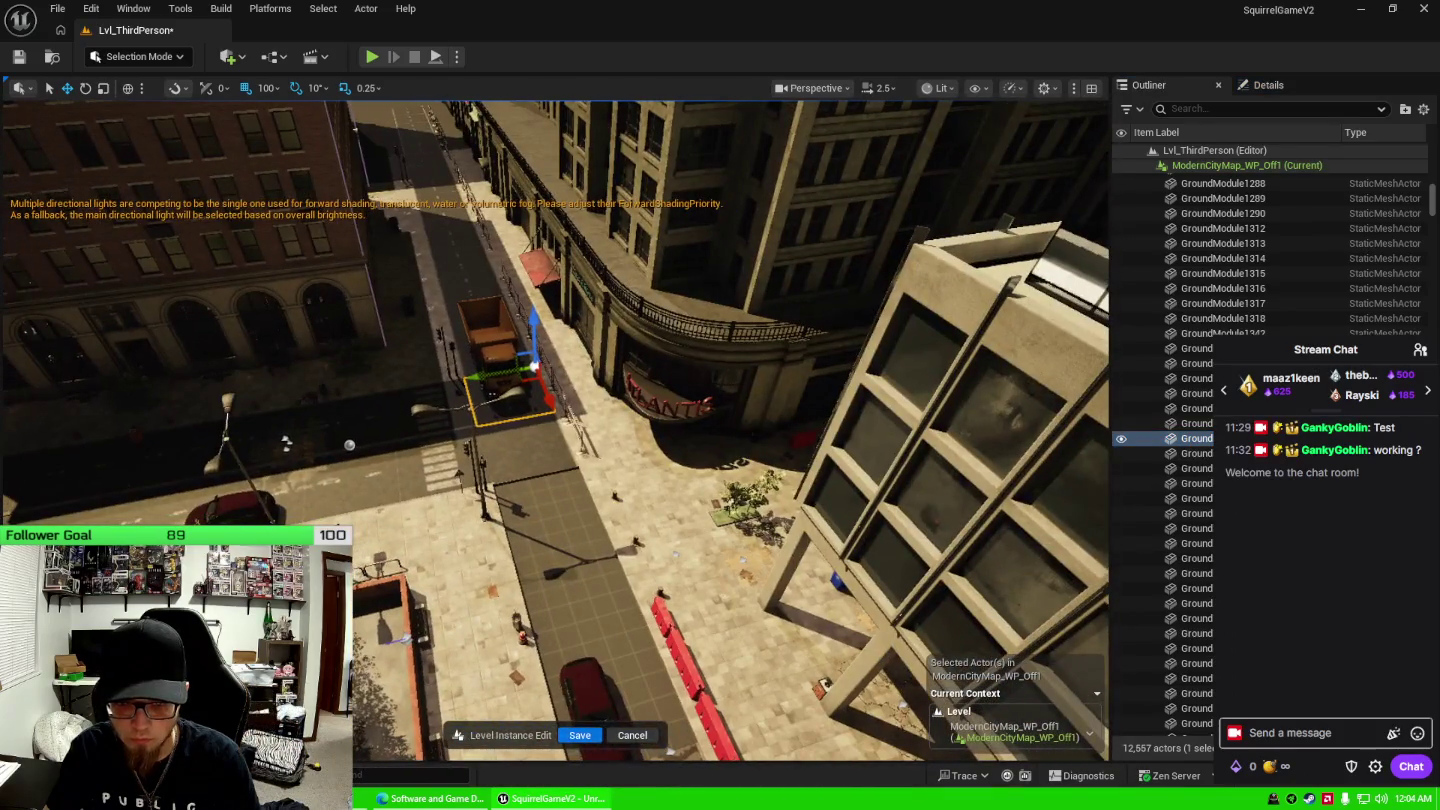
# Range-select 28 ground tiles from the plaza tile, then deselect the six road tiles.
pyautogui.scroll(-2, 1191, 515)
pyautogui.doubleClick(1191, 512)
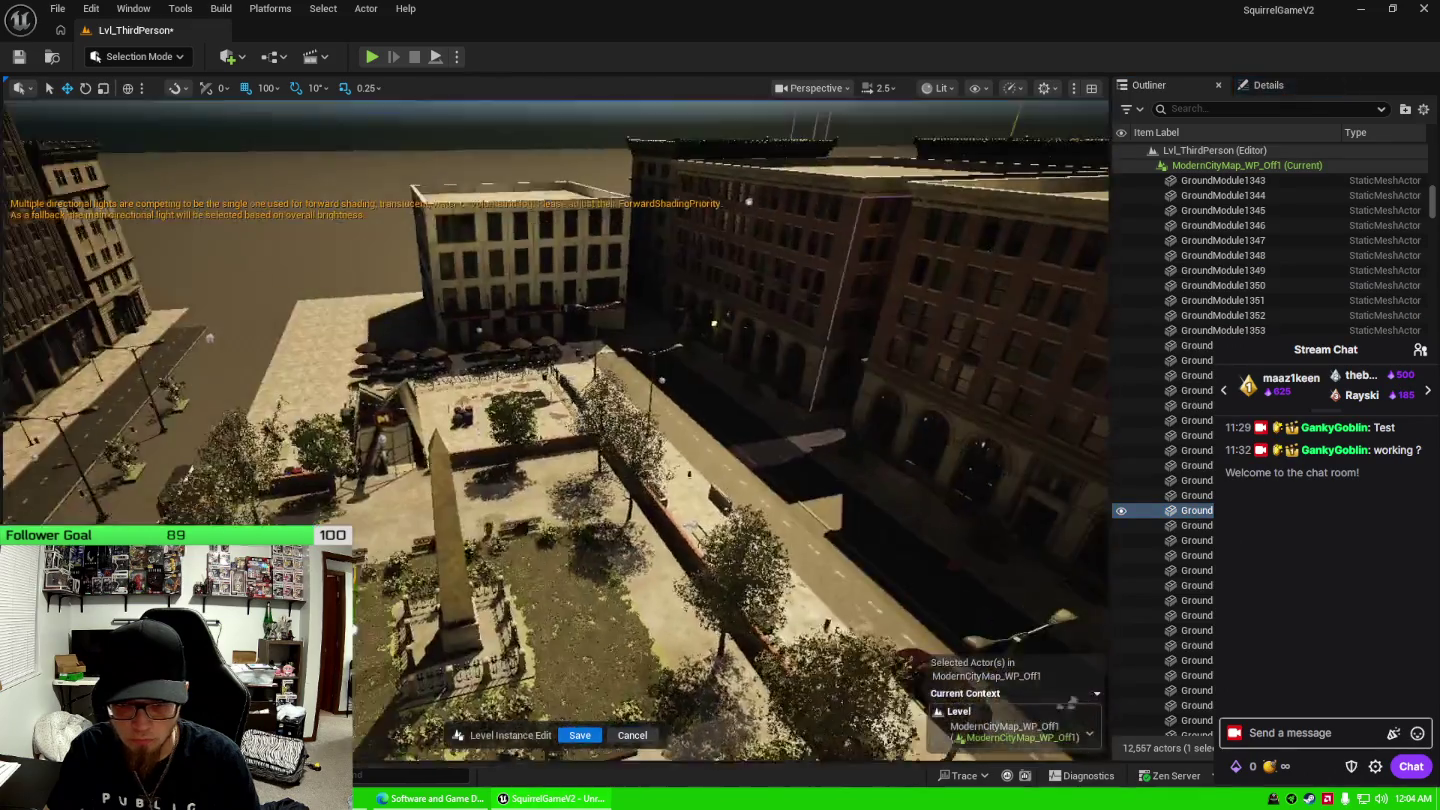
pyautogui.scroll(-5, 1150, 530)
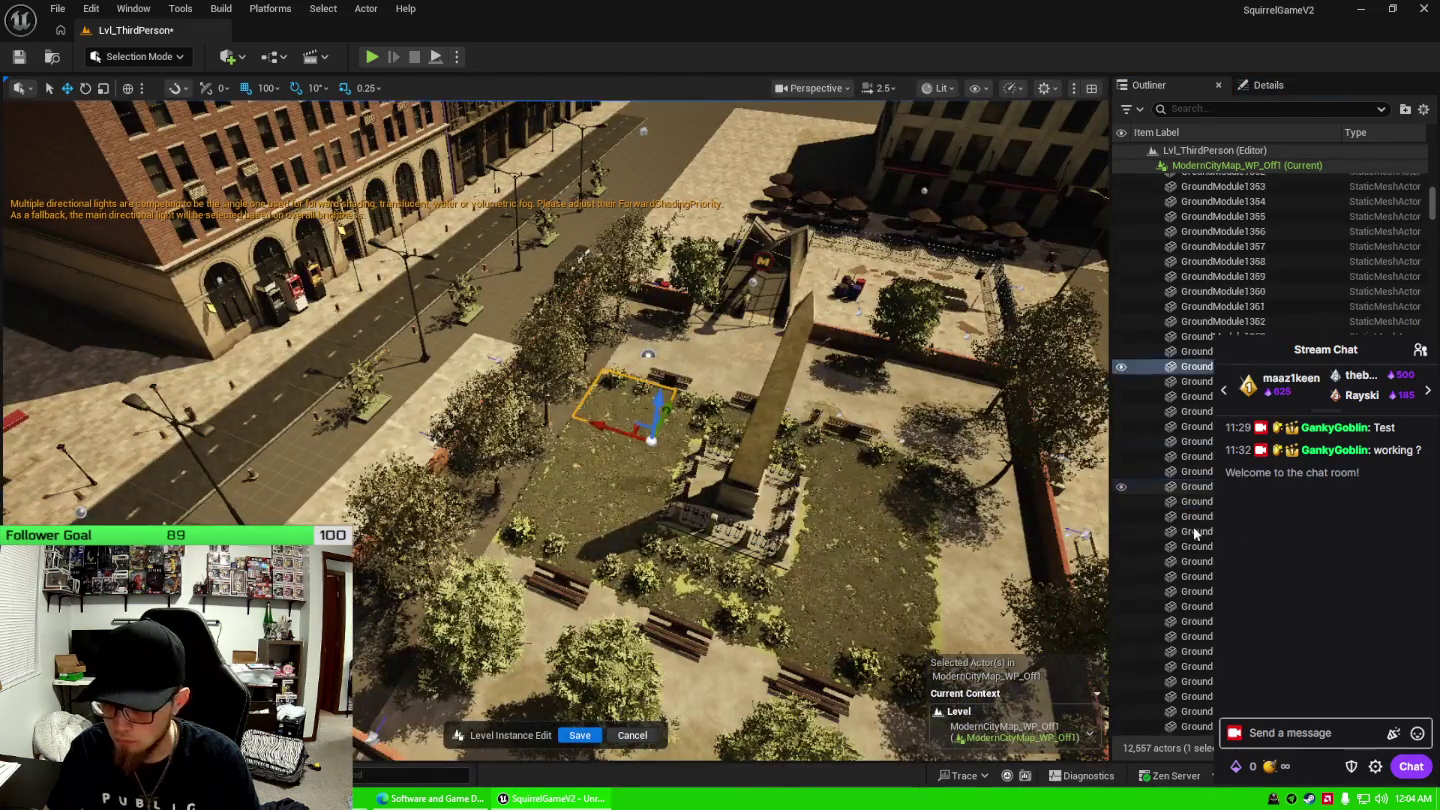
pyautogui.keyDown('shift'); pyautogui.click(1186, 579); pyautogui.keyUp('shift')
pyautogui.moveTo(949, 489)
pyautogui.mouseDown()
pyautogui.moveTo(950, 609)
pyautogui.moveTo(960, 470)
pyautogui.moveTo(890, 315)
pyautogui.moveTo(890, 430)
pyautogui.moveTo(890, 400)
pyautogui.mouseUp()
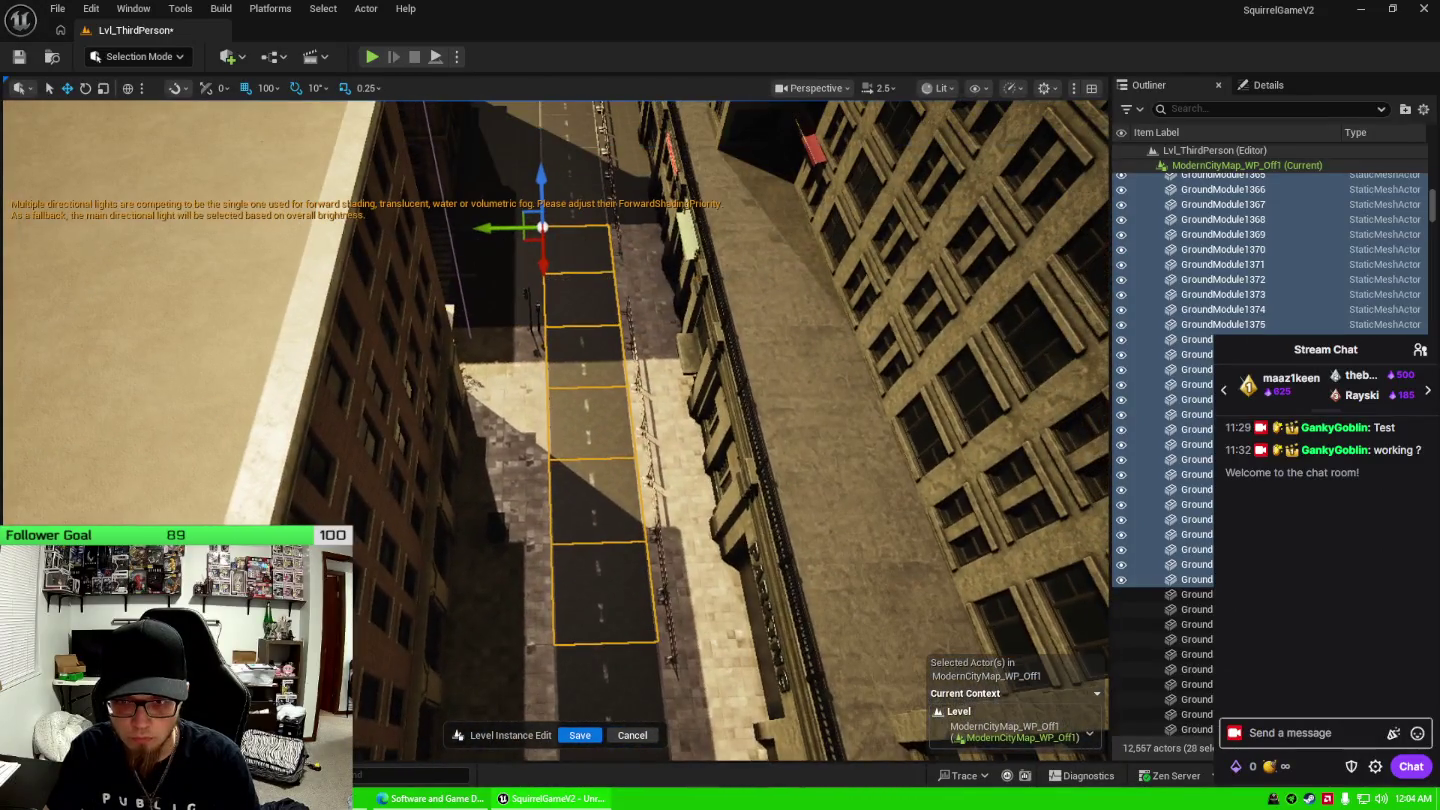
pyautogui.keyDown('ctrl'); pyautogui.click(625, 583); pyautogui.keyUp('ctrl')
pyautogui.keyDown('ctrl'); pyautogui.click(602, 500); pyautogui.keyUp('ctrl')
pyautogui.keyDown('ctrl'); pyautogui.click(604, 419); pyautogui.keyUp('ctrl')
pyautogui.keyDown('ctrl'); pyautogui.click(604, 355); pyautogui.keyUp('ctrl')
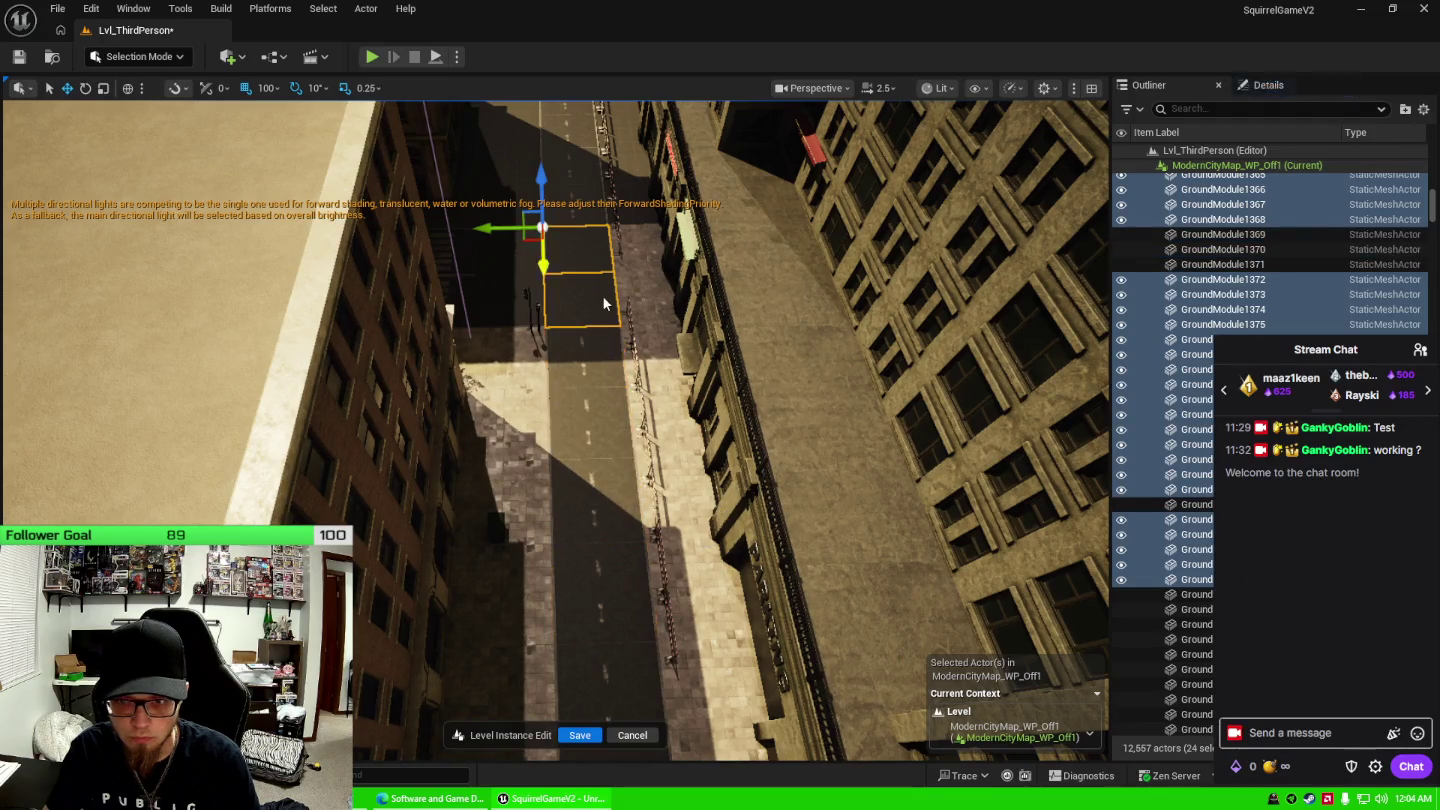
pyautogui.keyDown('ctrl'); pyautogui.click(604, 303); pyautogui.keyUp('ctrl')
pyautogui.keyDown('ctrl'); pyautogui.click(578, 250); pyautogui.keyUp('ctrl')
pyautogui.moveTo(579, 250); pyautogui.dragTo(559, 150)
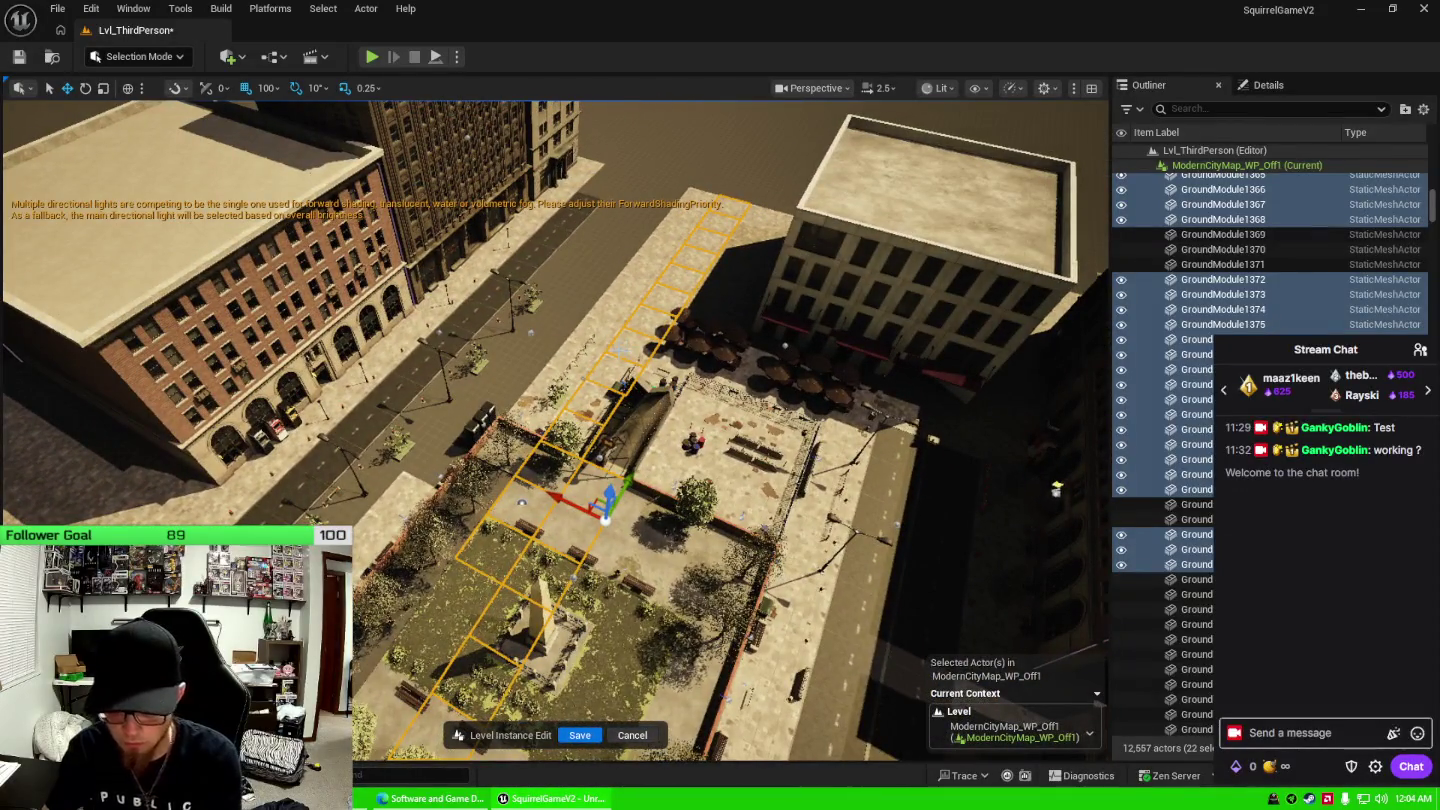
# Delete the 22 plaza tiles, then select and frame the next 19-tile ground range.
pyautogui.press('Delete')
pyautogui.click(1195, 383)
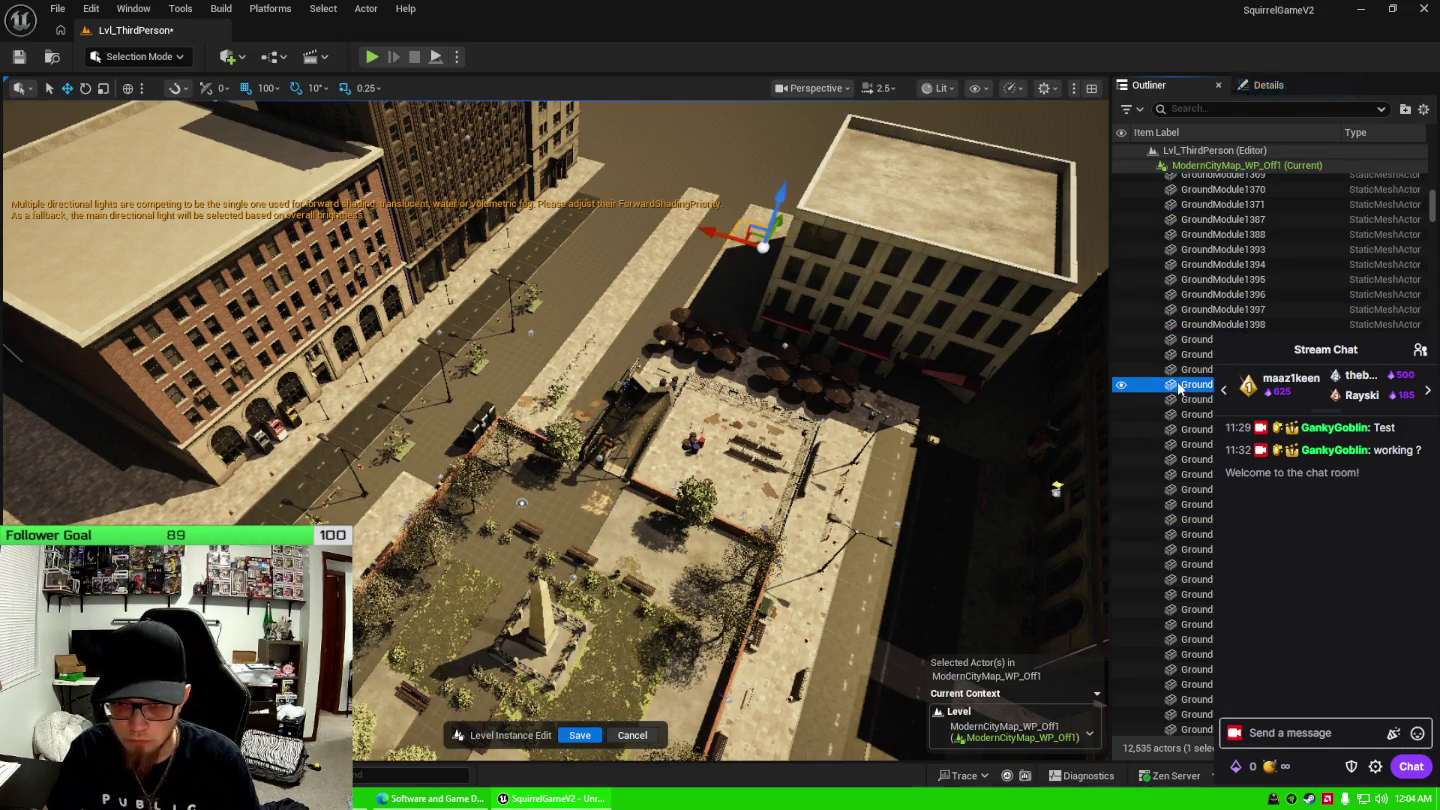
pyautogui.keyDown('shift'); pyautogui.click(1198, 655); pyautogui.keyUp('shift')
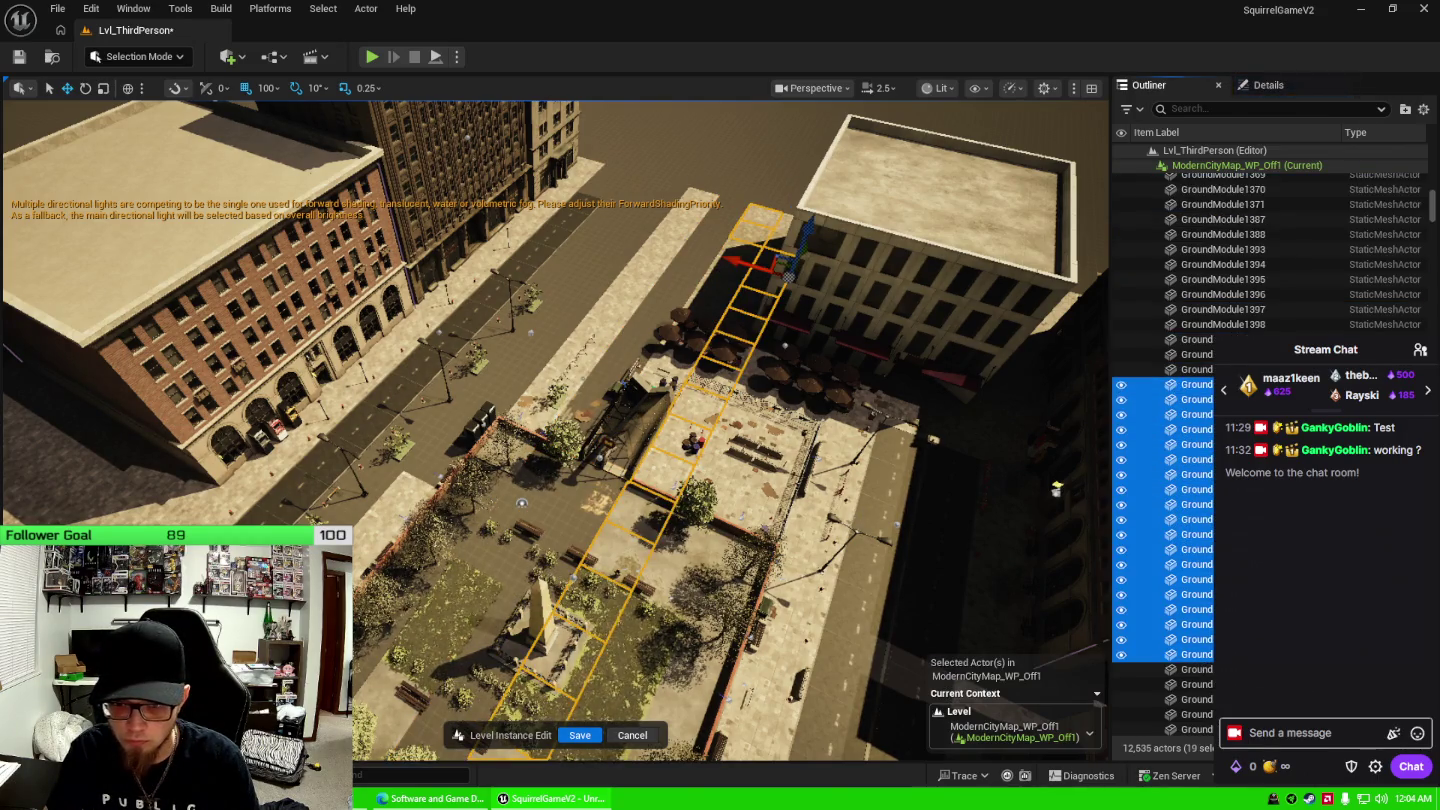
pyautogui.press('f')
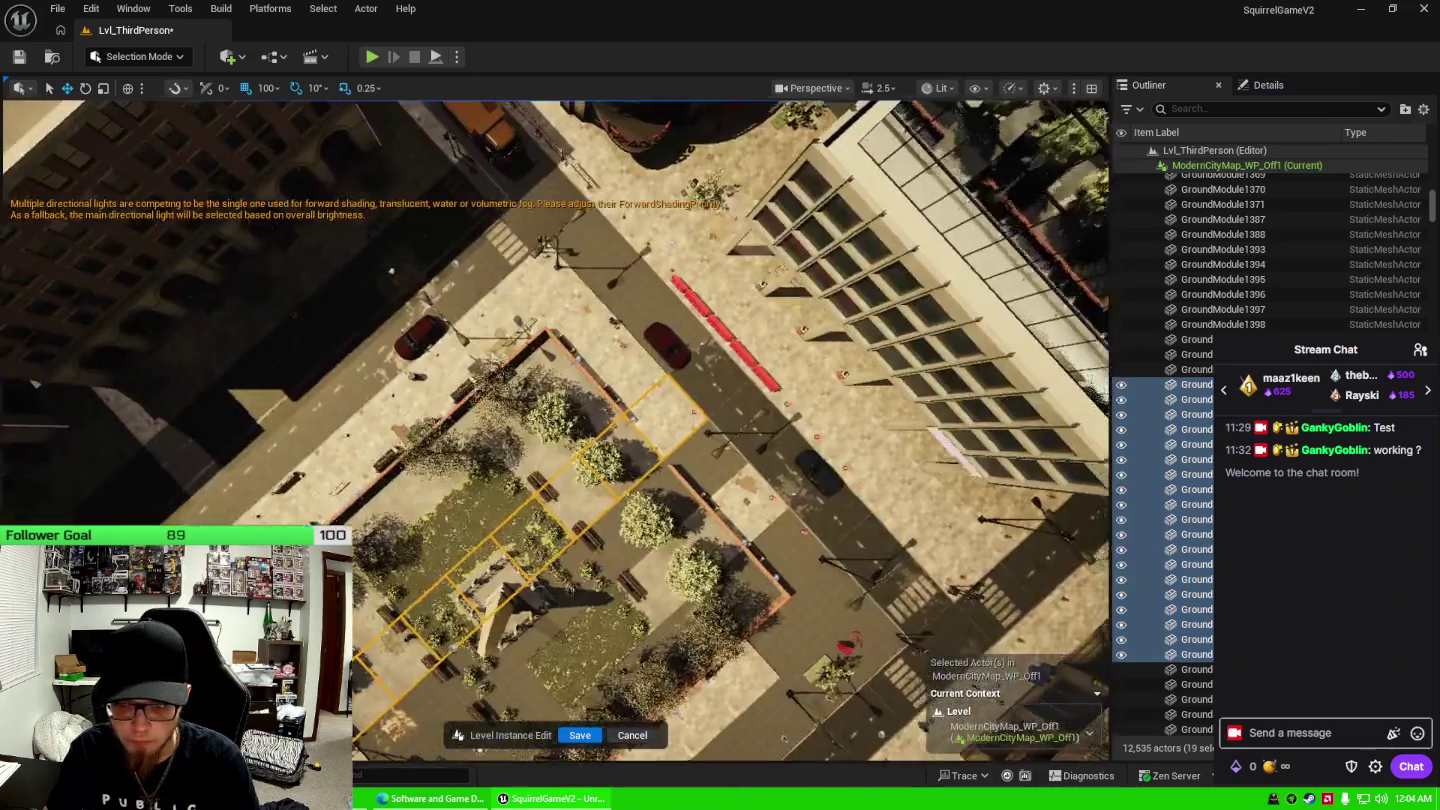
pyautogui.moveTo(555, 430)
pyautogui.mouseDown()
pyautogui.moveTo(575, 340)
pyautogui.moveTo(675, 340)
pyautogui.moveTo(696, 280)
pyautogui.mouseUp()
pyautogui.moveTo(862, 520); pyautogui.dragTo(861, 520)
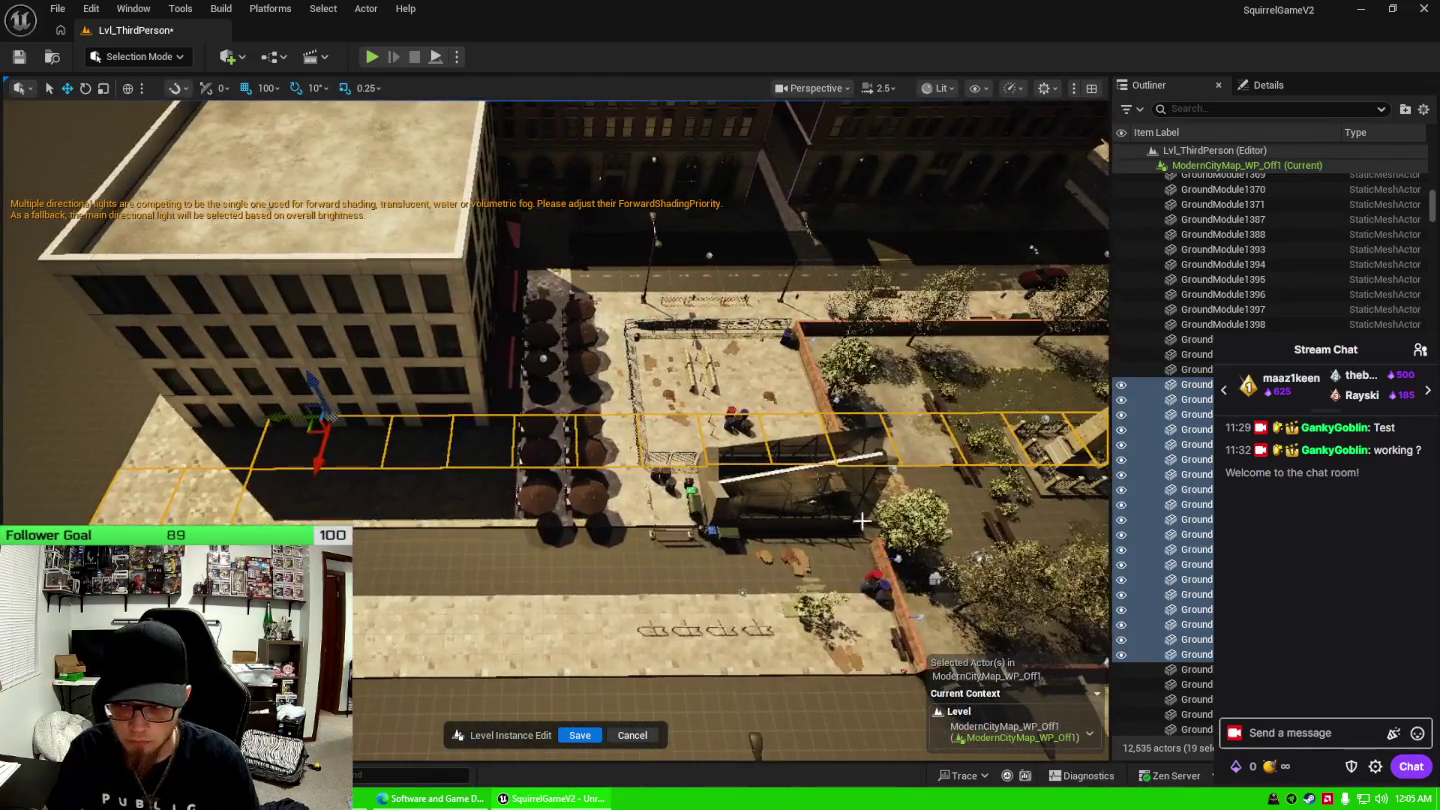
pyautogui.press('Escape')
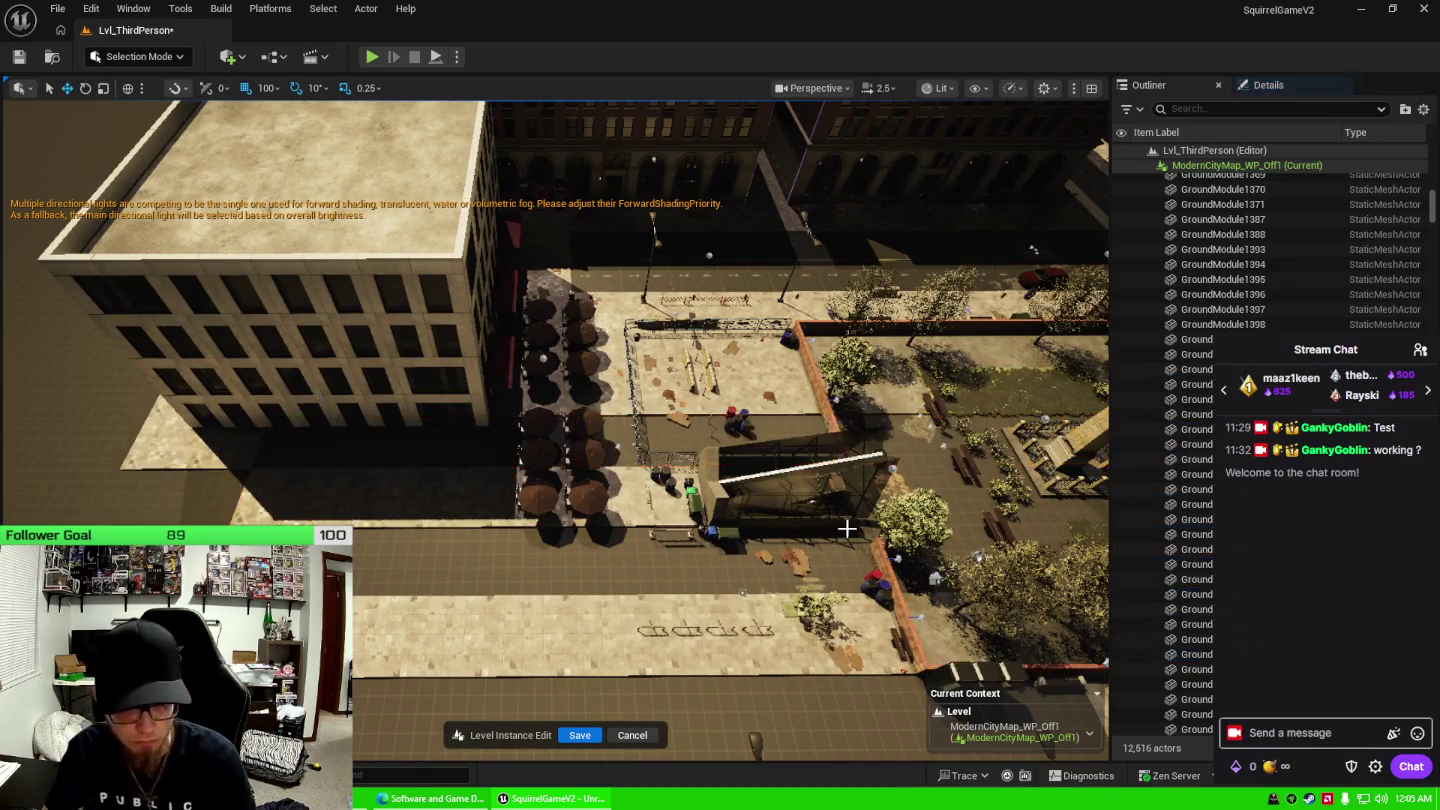
# Select and frame the 15-tile block of ground modules near the building.
pyautogui.click(1193, 400)
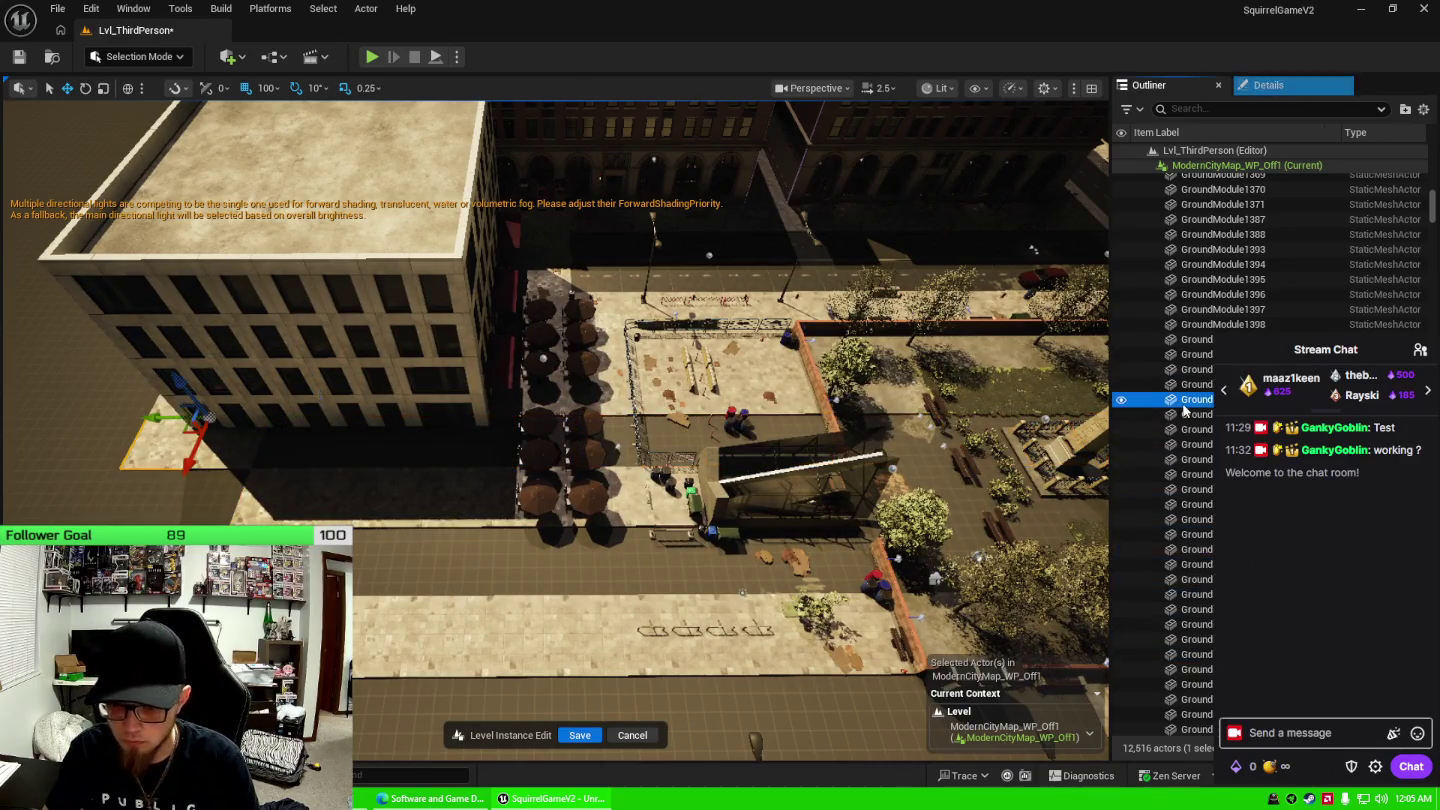
pyautogui.keyDown('shift'); pyautogui.click(1201, 609); pyautogui.keyUp('shift')
pyautogui.press('f')
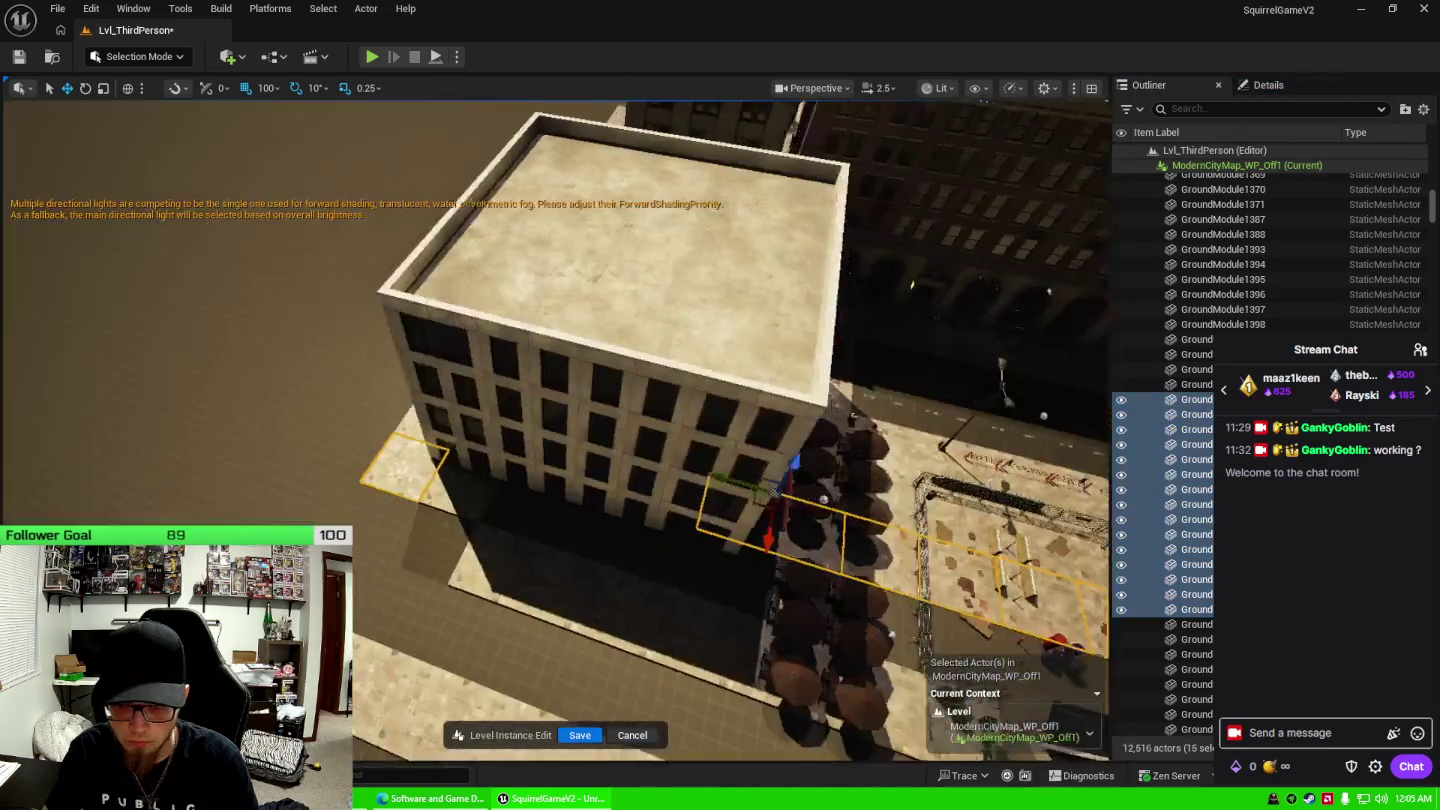
pyautogui.moveTo(701, 518); pyautogui.dragTo(701, 517)
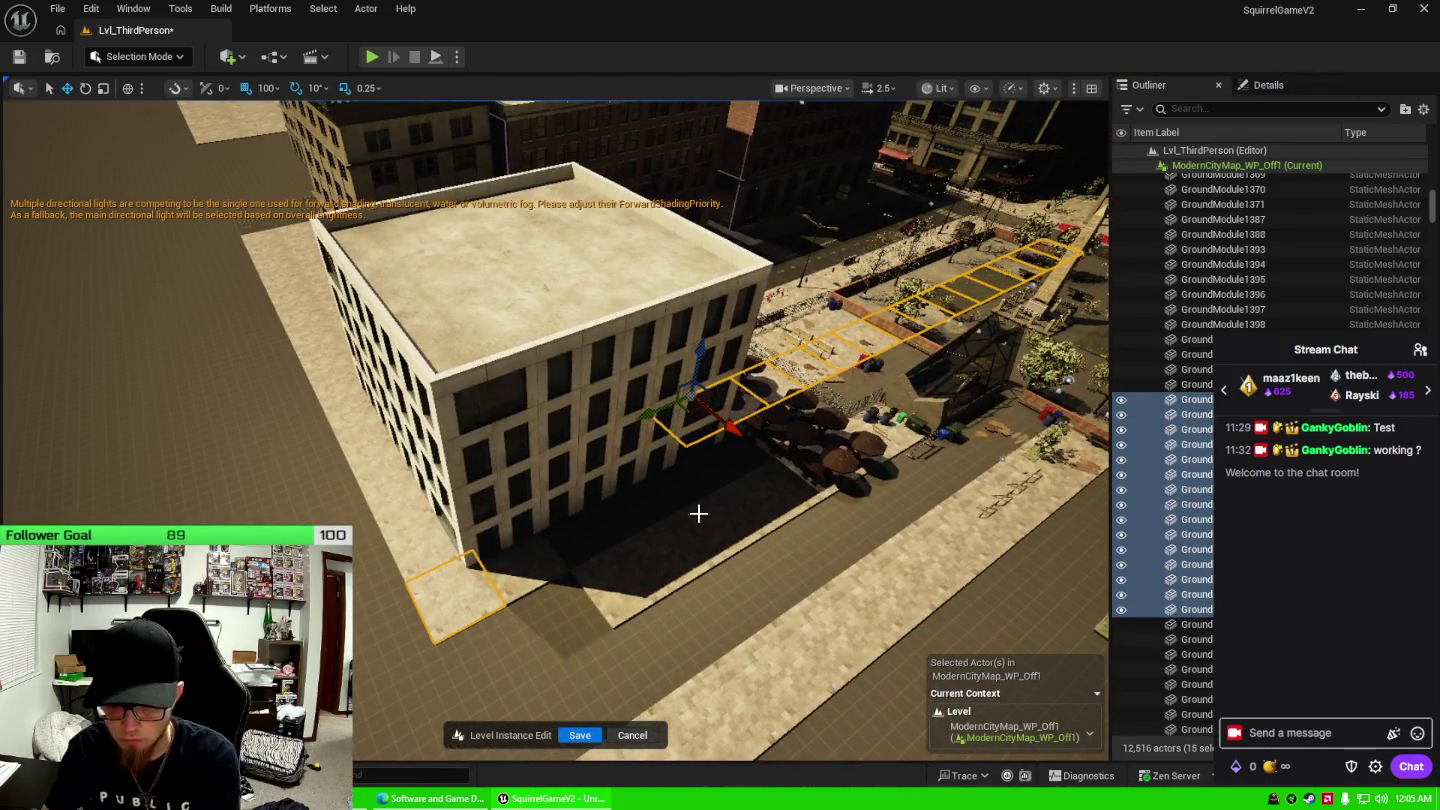
pyautogui.press('Escape')
# Select the ground range from GroundModule1393, drop two extra tiles, and delete the 13 tiles.
pyautogui.click(1191, 369)
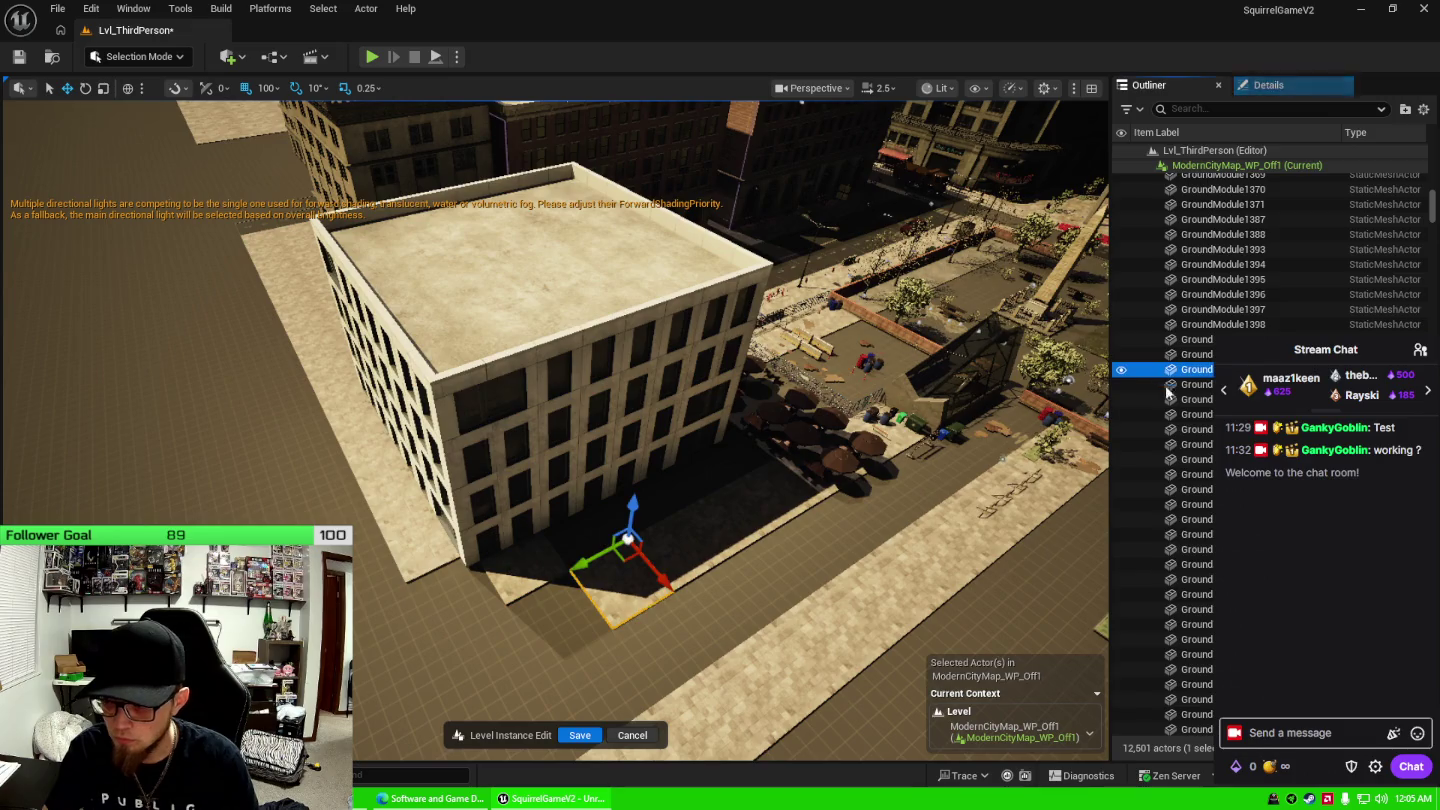
pyautogui.keyDown('shift'); pyautogui.click(1198, 549); pyautogui.keyUp('shift')
pyautogui.moveTo(822, 527); pyautogui.dragTo(822, 526)
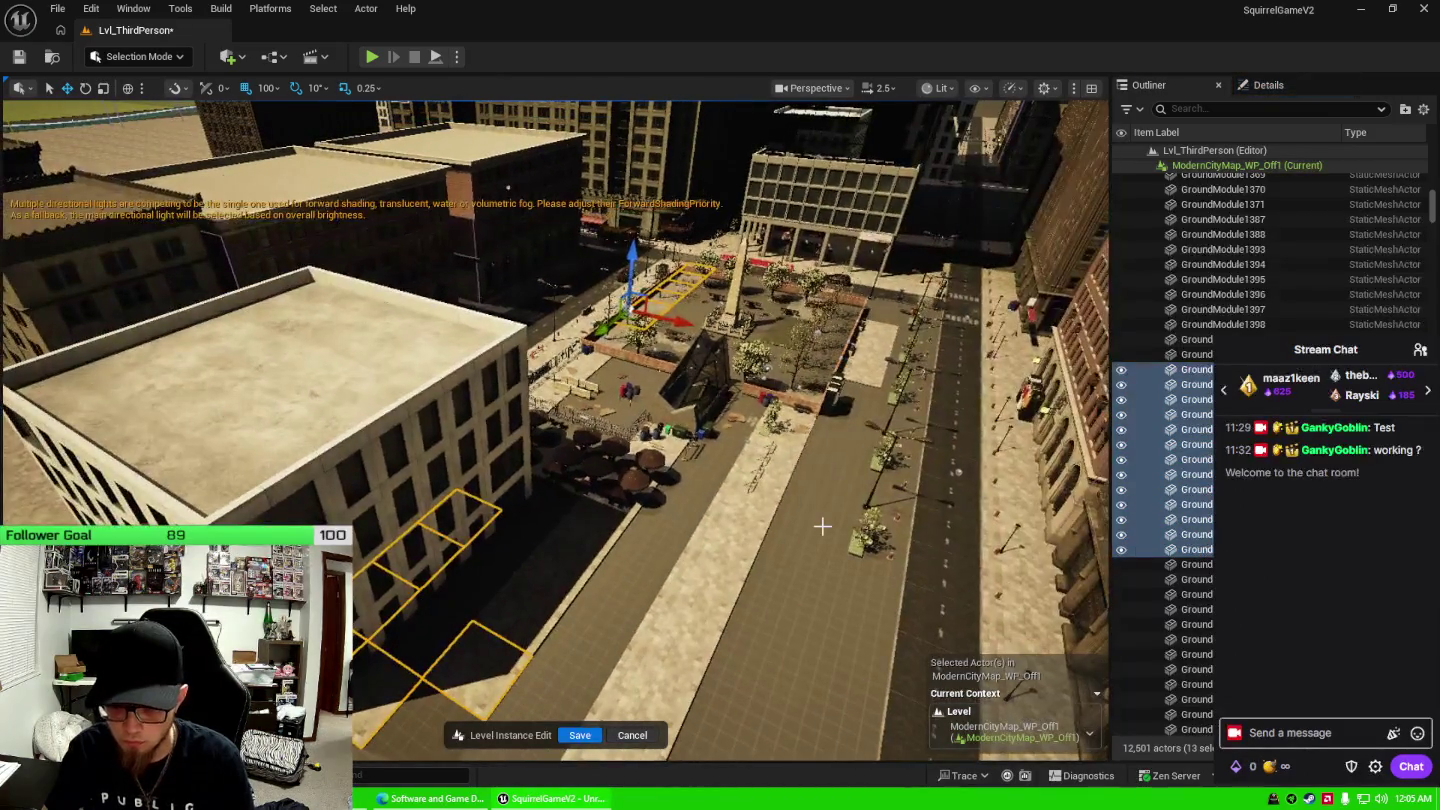
pyautogui.click(1195, 248)
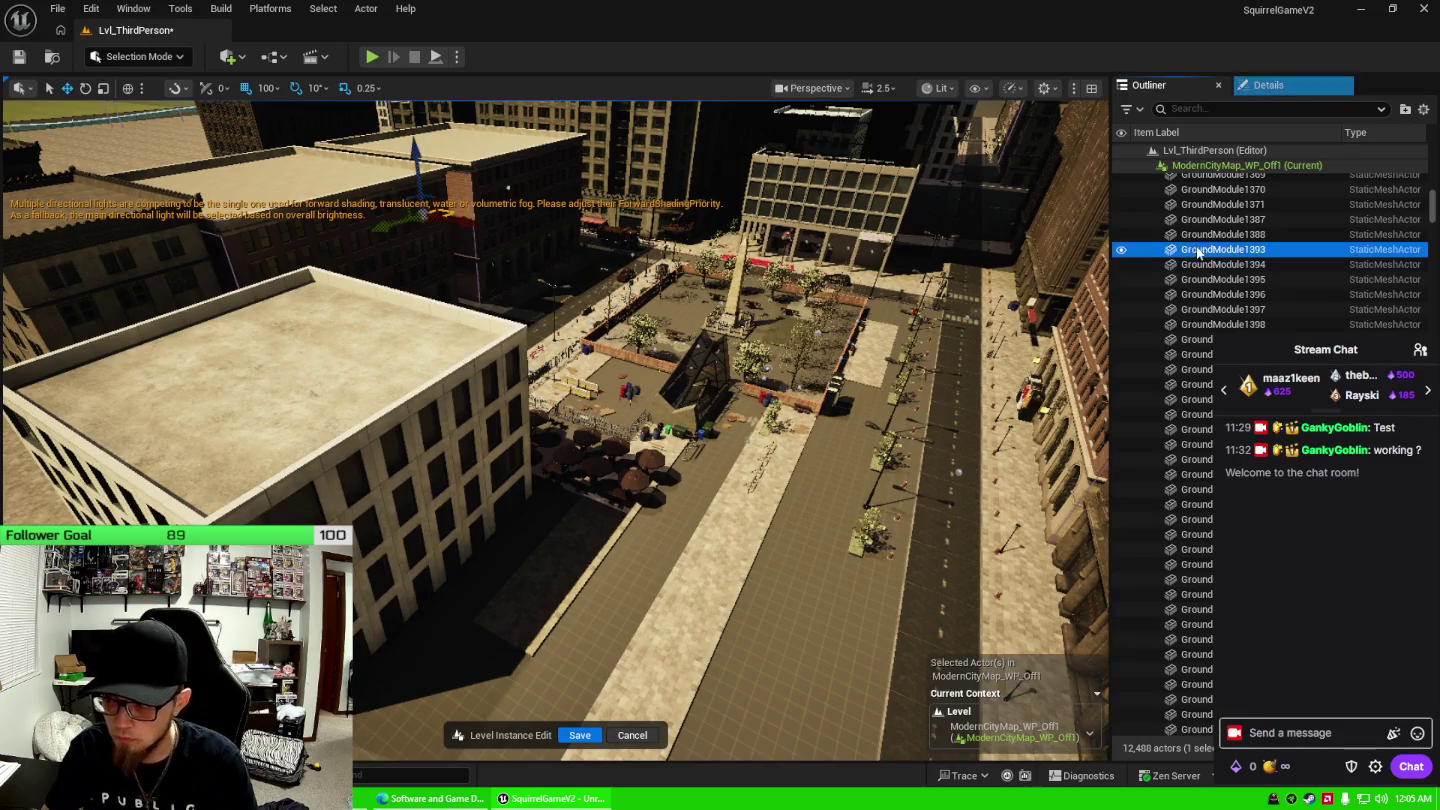
pyautogui.keyDown('shift'); pyautogui.click(1190, 459); pyautogui.keyUp('shift')
pyautogui.moveTo(823, 526); pyautogui.dragTo(823, 527)
pyautogui.moveTo(703, 331); pyautogui.dragTo(703, 331)
pyautogui.scroll(-1, 703, 331)
pyautogui.keyDown('ctrl'); pyautogui.click(653, 343); pyautogui.keyUp('ctrl')
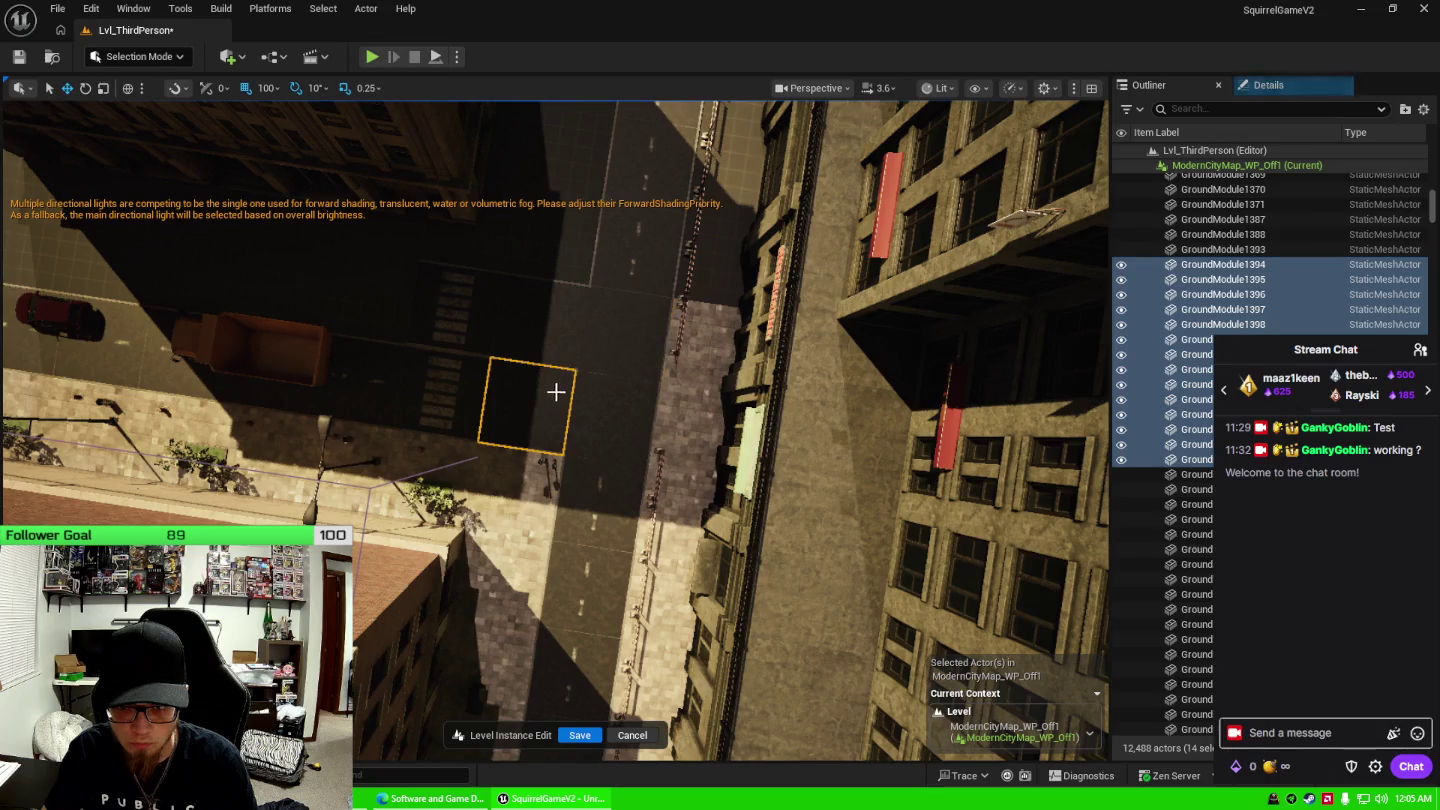
pyautogui.keyDown('ctrl'); pyautogui.click(555, 389); pyautogui.keyUp('ctrl')
pyautogui.moveTo(681, 431); pyautogui.dragTo(681, 431)
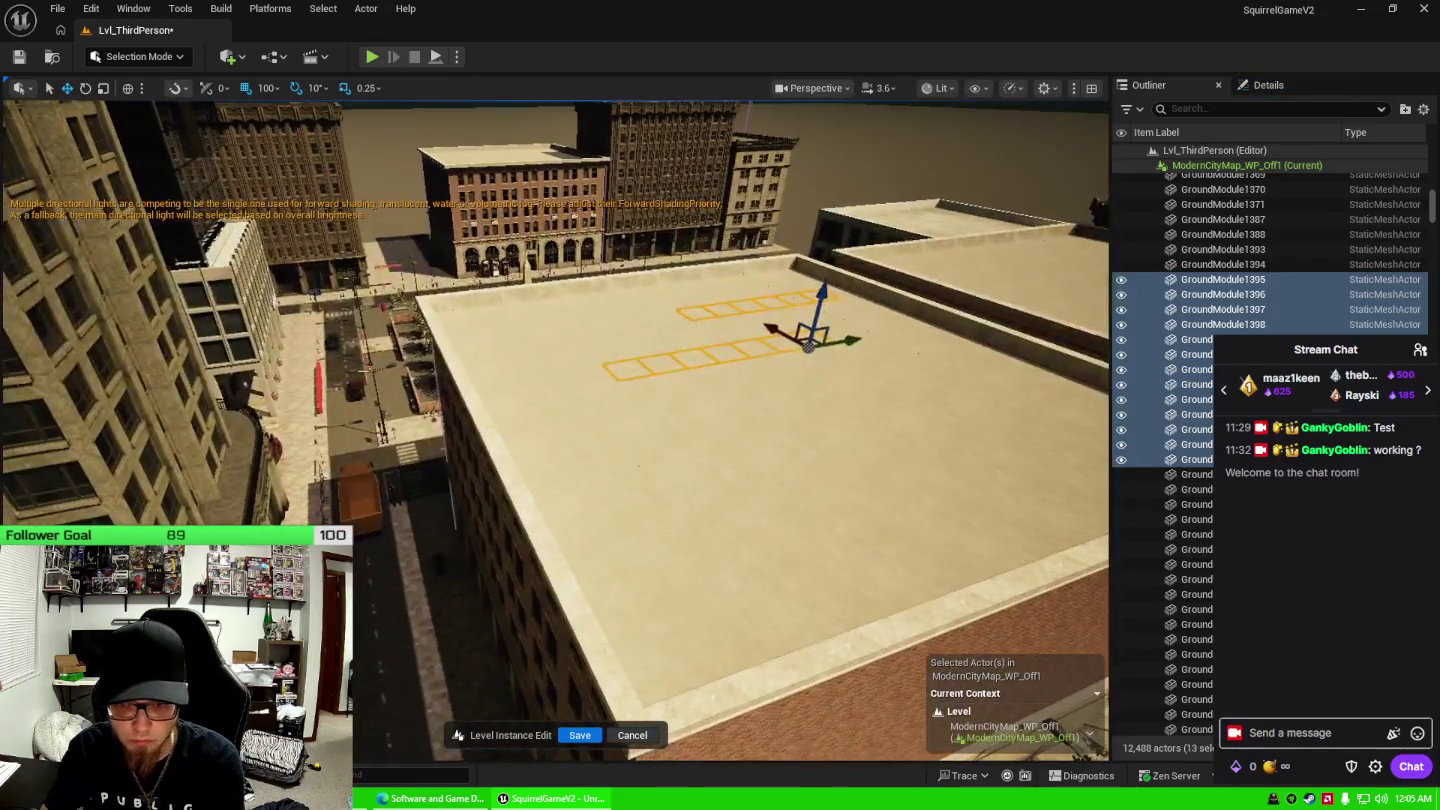
pyautogui.press('Delete')
# Delete the 14 street tiles starting at GroundModule1455.
pyautogui.click(1222, 279)
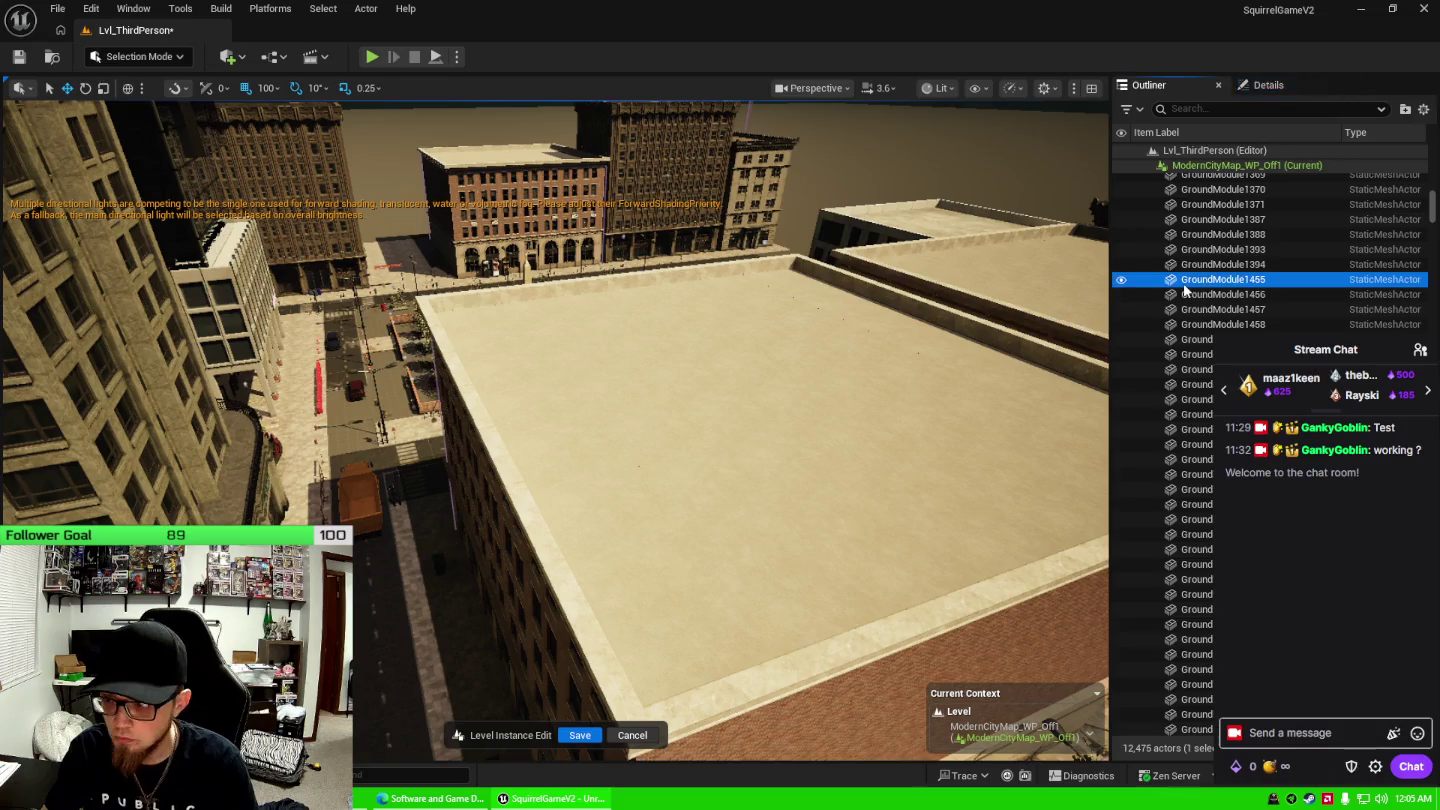
pyautogui.keyDown('shift'); pyautogui.click(1196, 474); pyautogui.keyUp('shift')
pyautogui.moveTo(754, 472); pyautogui.dragTo(753, 473)
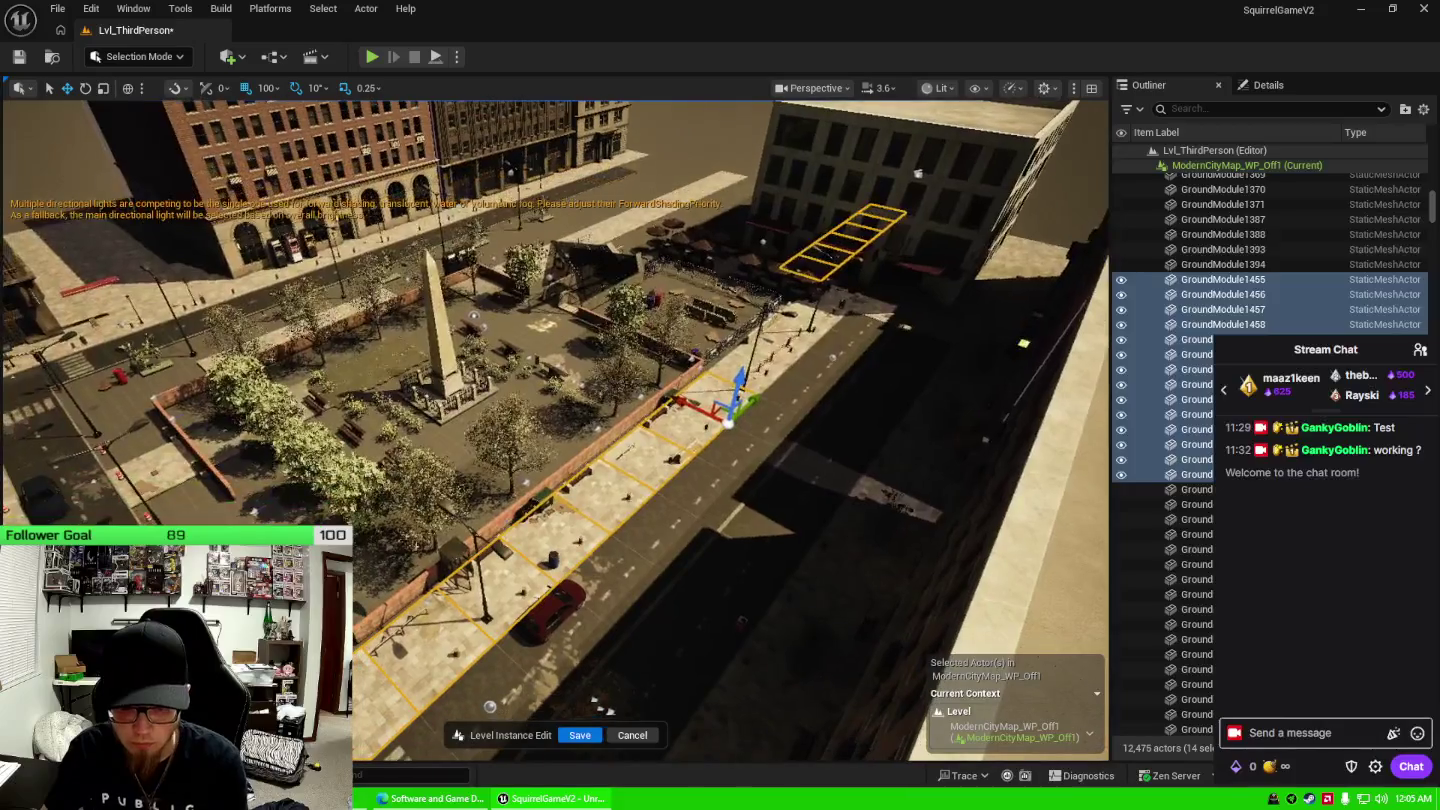
pyautogui.press('Delete')
# Pick 16 street tiles from GroundModule1470, deselect six, and save the level instance edits.
pyautogui.click(1222, 294)
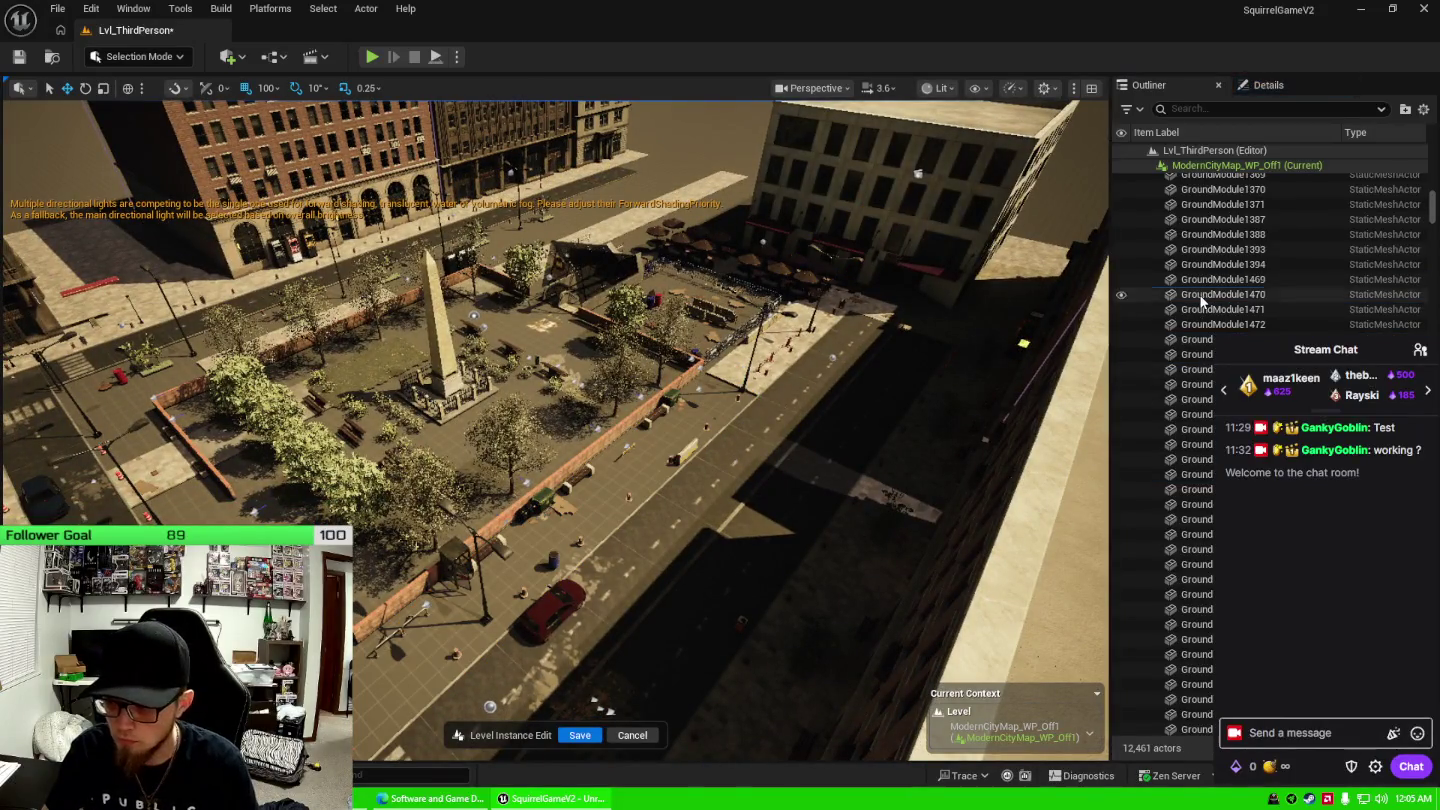
pyautogui.keyDown('shift'); pyautogui.click(1190, 519); pyautogui.keyUp('shift')
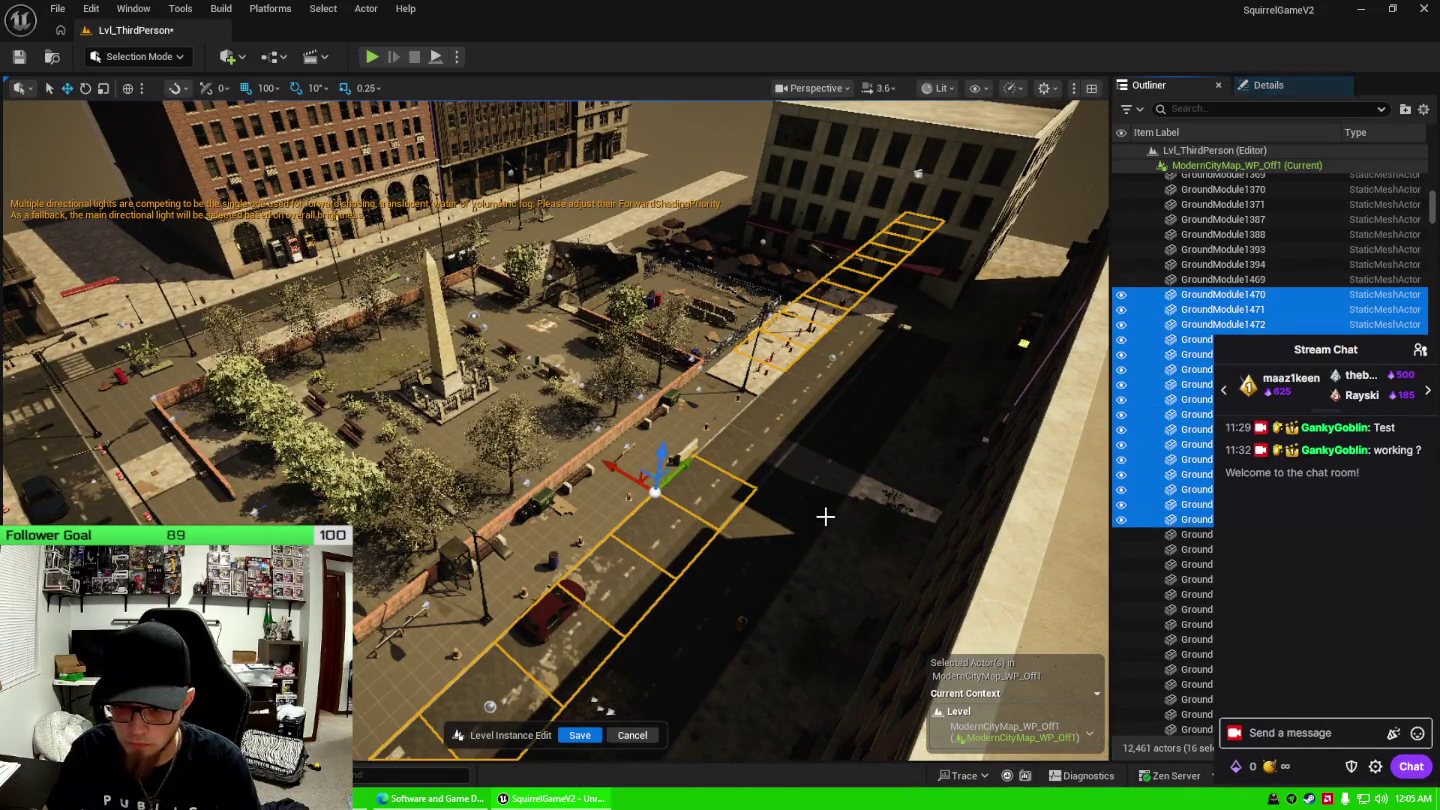
pyautogui.press('f')
pyautogui.keyDown('ctrl'); pyautogui.click(470, 640); pyautogui.keyUp('ctrl')
pyautogui.keyDown('ctrl'); pyautogui.click(515, 600); pyautogui.keyUp('ctrl')
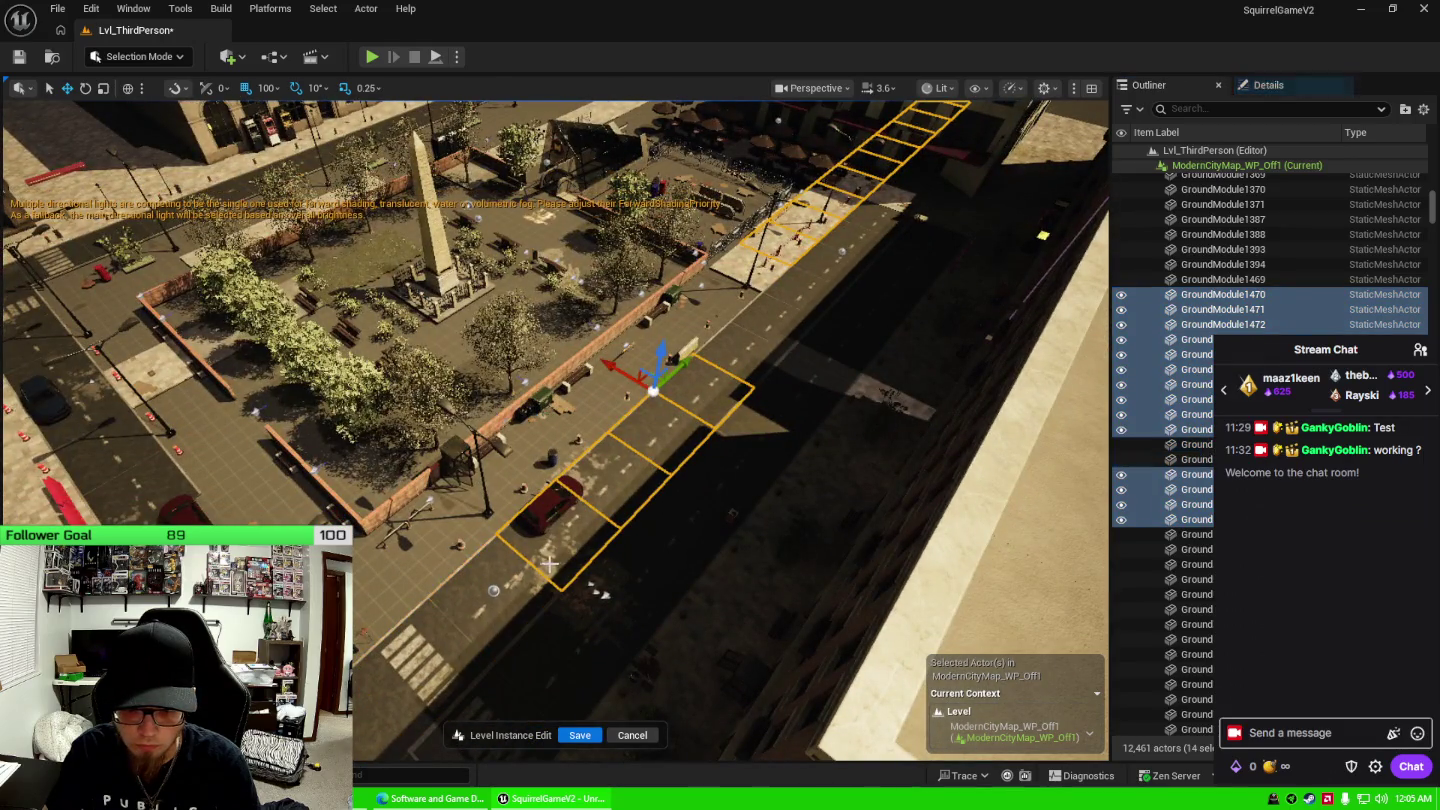
pyautogui.keyDown('ctrl'); pyautogui.click(564, 540); pyautogui.keyUp('ctrl')
pyautogui.keyDown('ctrl'); pyautogui.click(641, 469); pyautogui.keyUp('ctrl')
pyautogui.keyDown('ctrl'); pyautogui.click(661, 430); pyautogui.keyUp('ctrl')
pyautogui.keyDown('ctrl'); pyautogui.click(700, 392); pyautogui.keyUp('ctrl')
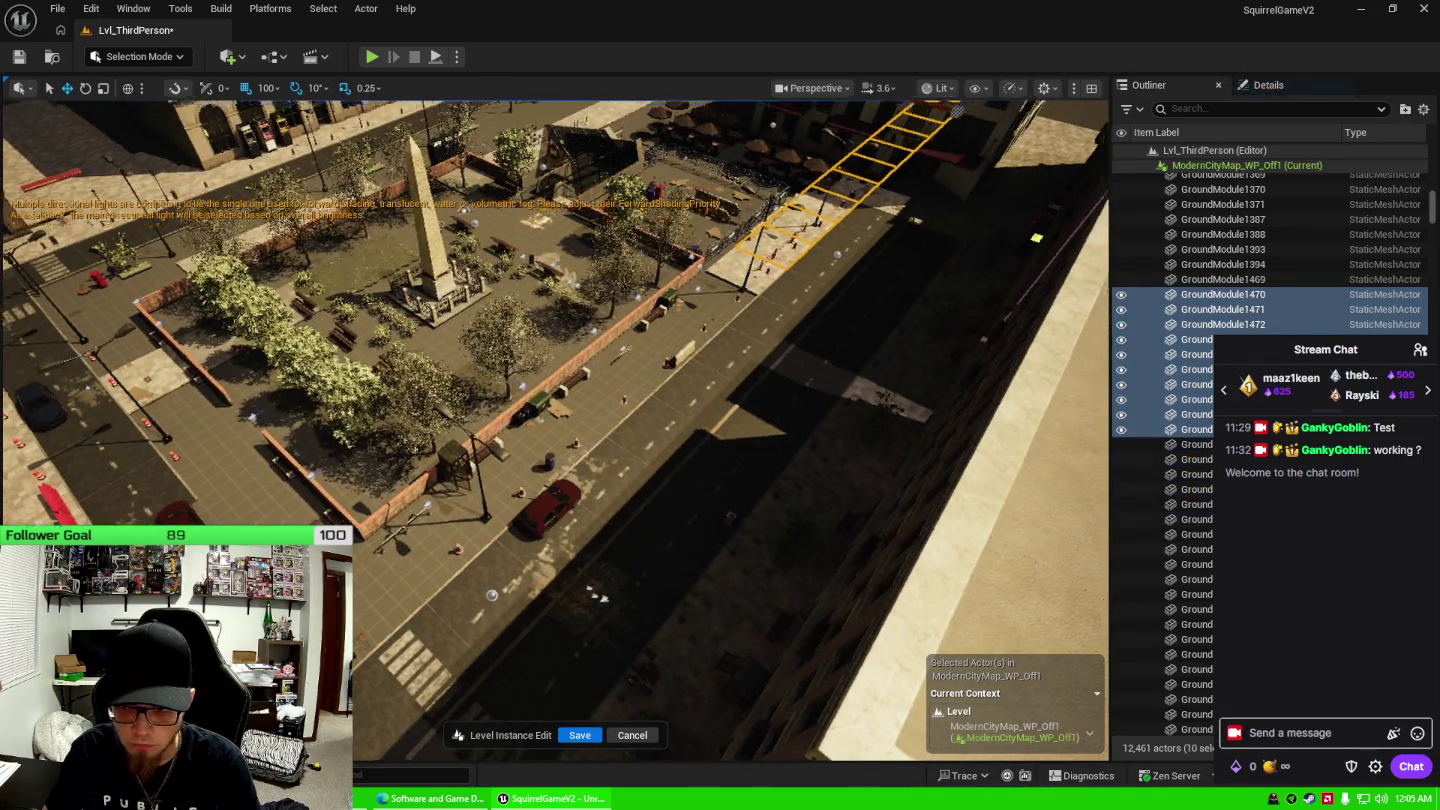
pyautogui.moveTo(555, 430); pyautogui.dragTo(554, 330)
pyautogui.moveTo(679, 473); pyautogui.dragTo(673, 375)
pyautogui.click(672, 473)
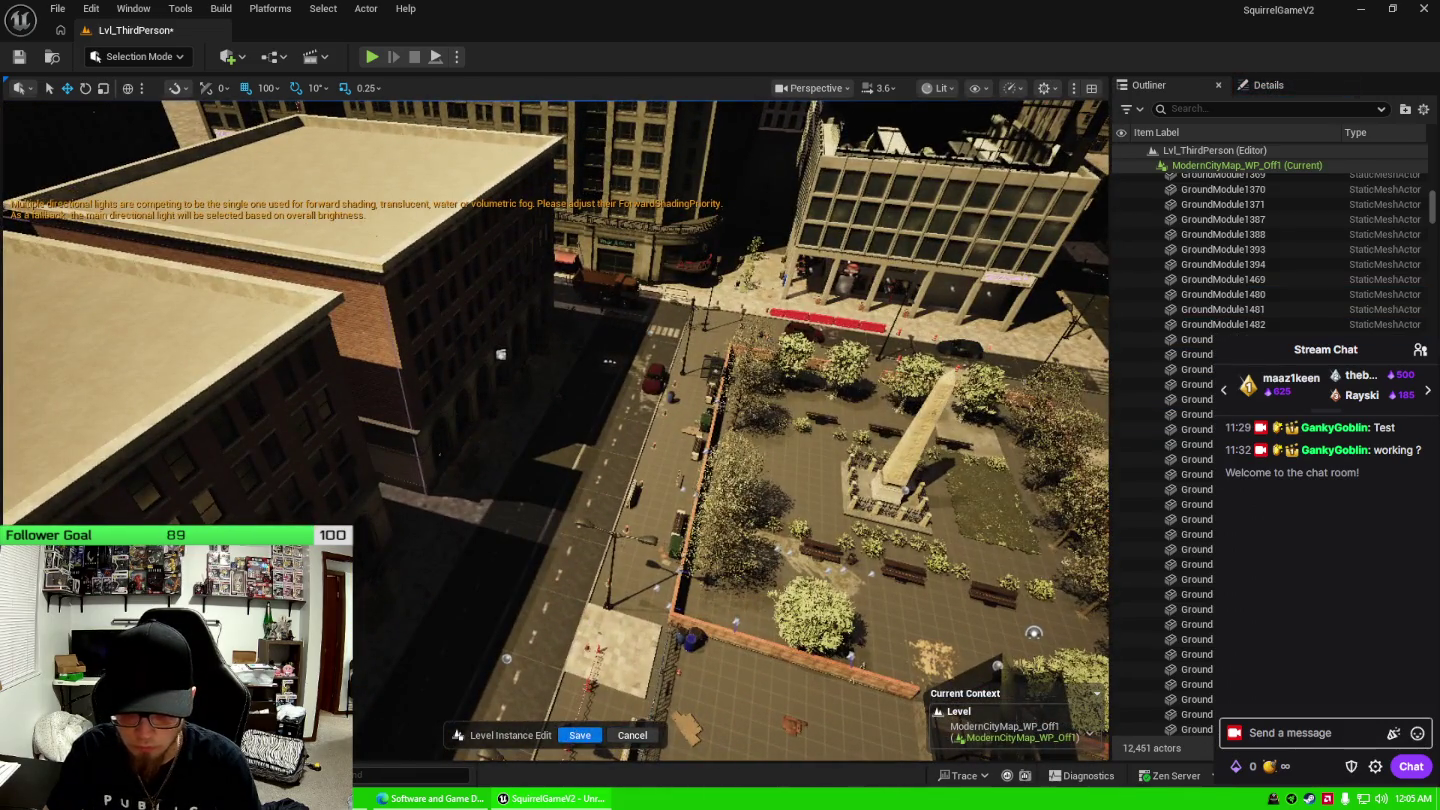
pyautogui.click(580, 736)
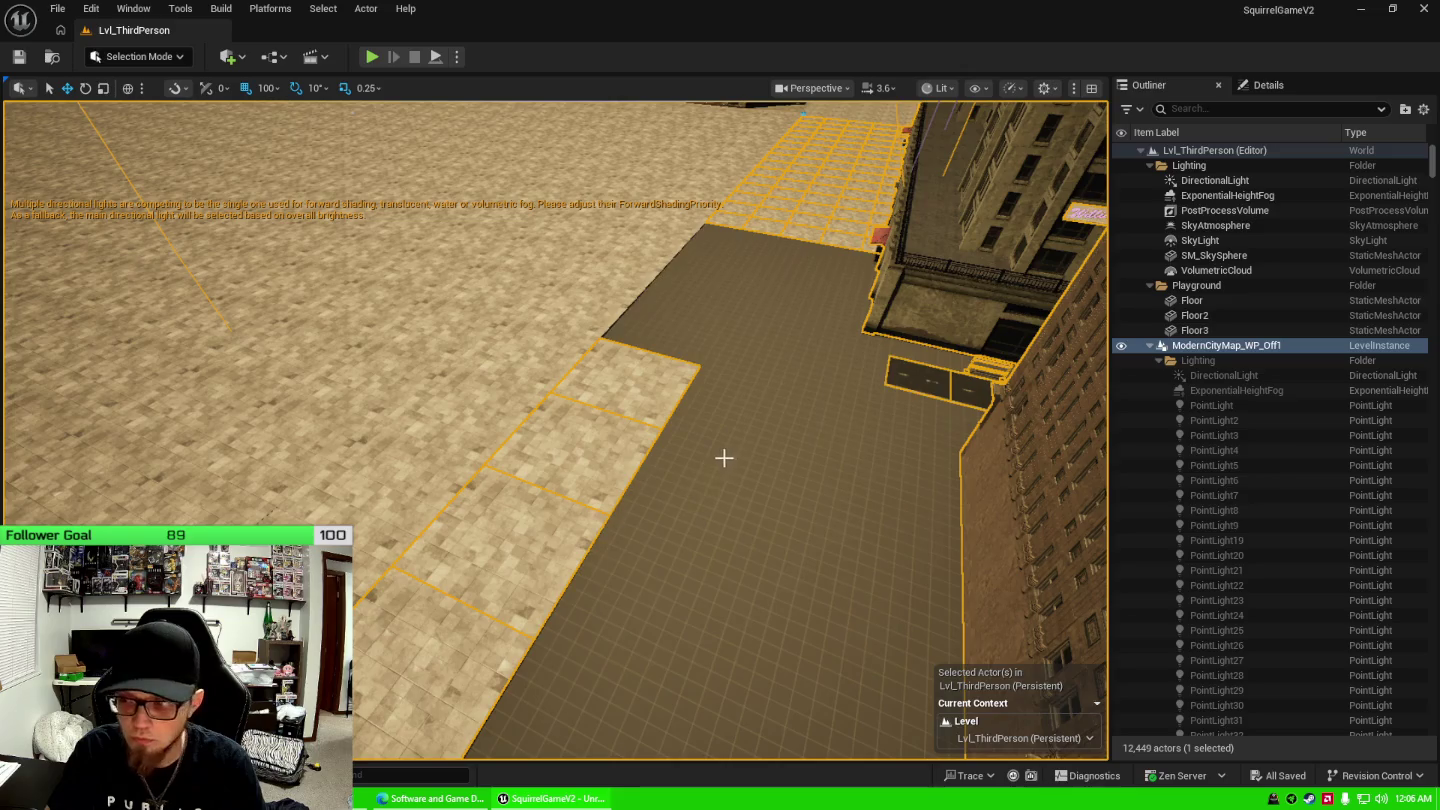
# Collapse ModernCityMap_WP_Off1 in the Outliner and dismiss its context menu.
pyautogui.click(1150, 347)
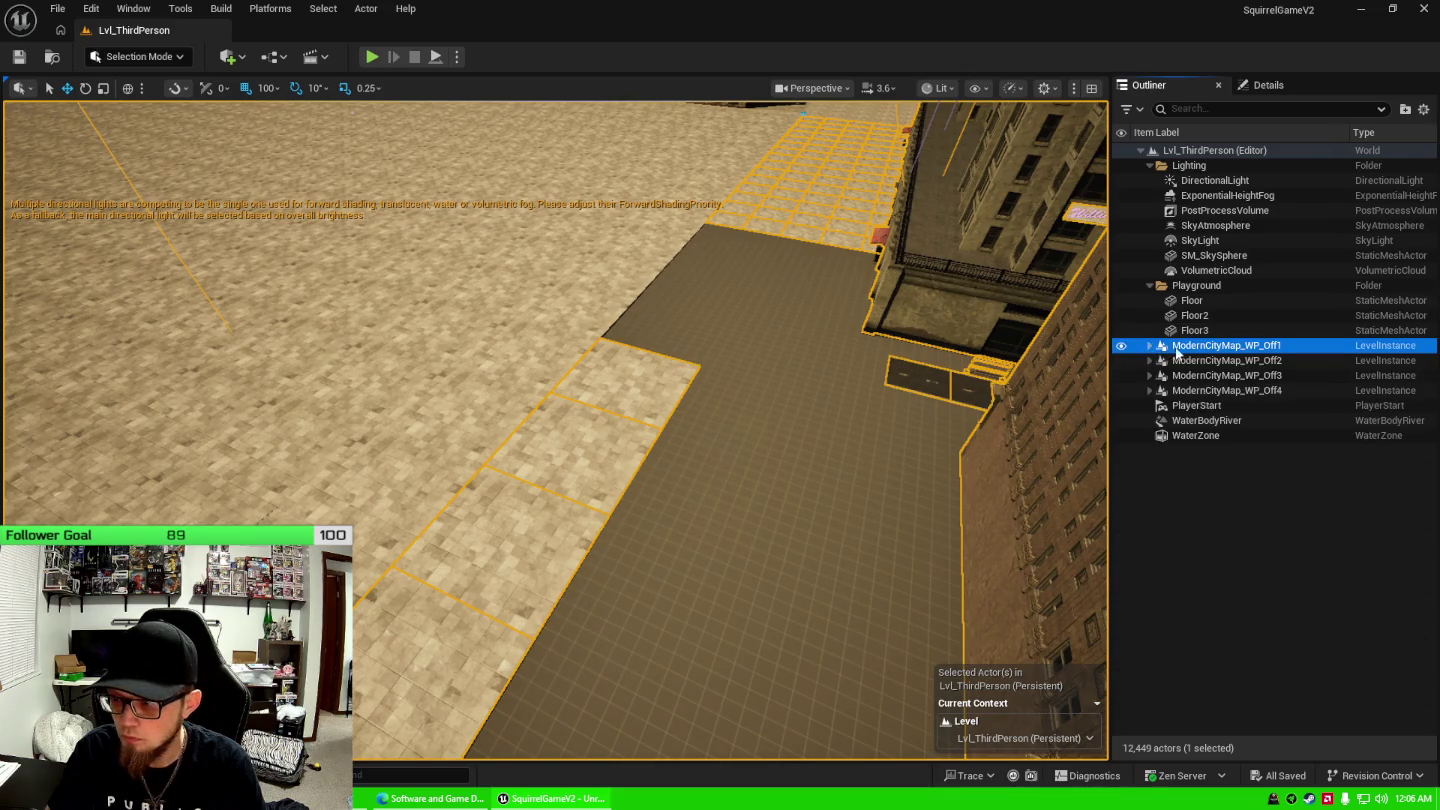
pyautogui.rightClick(1177, 350)
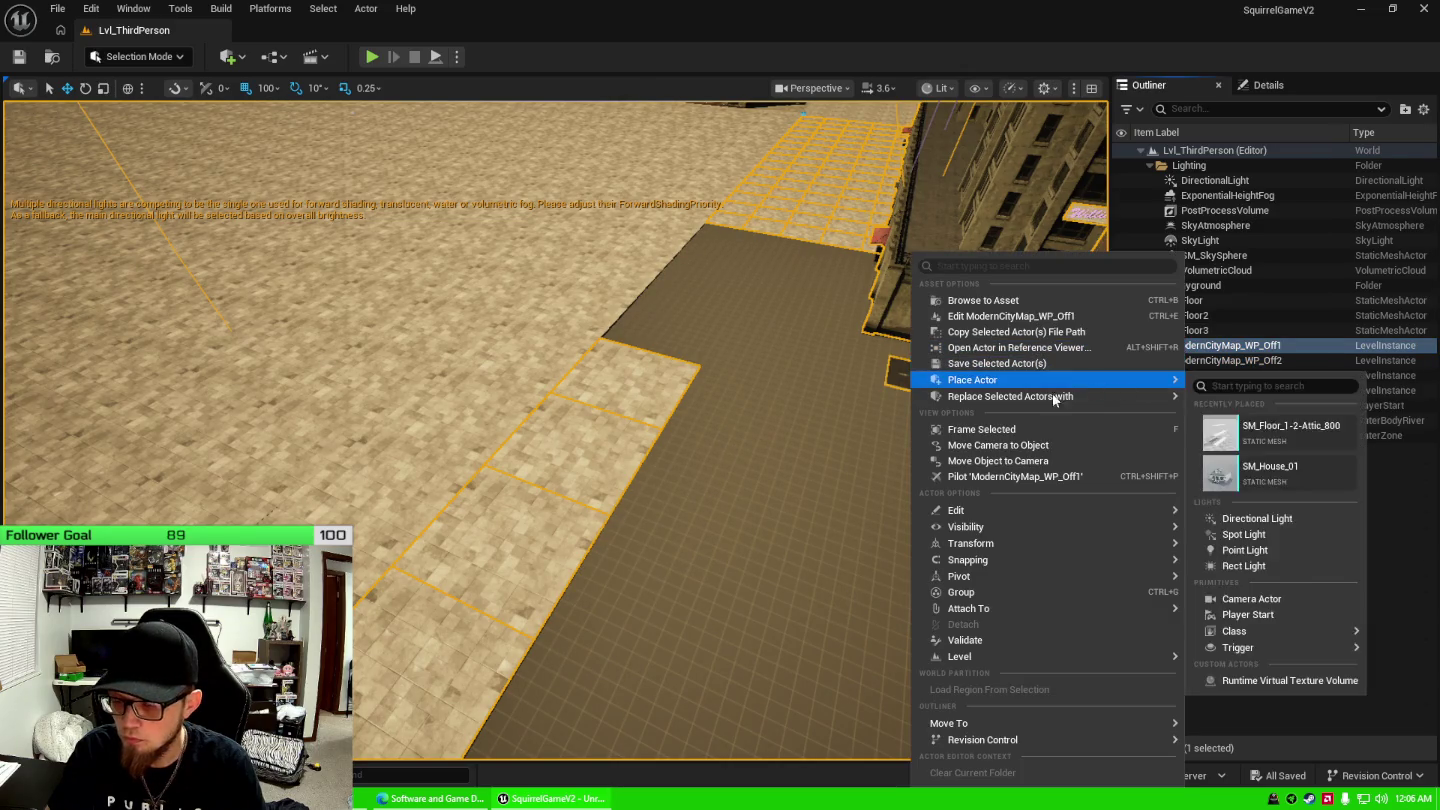
pyautogui.press('Escape')
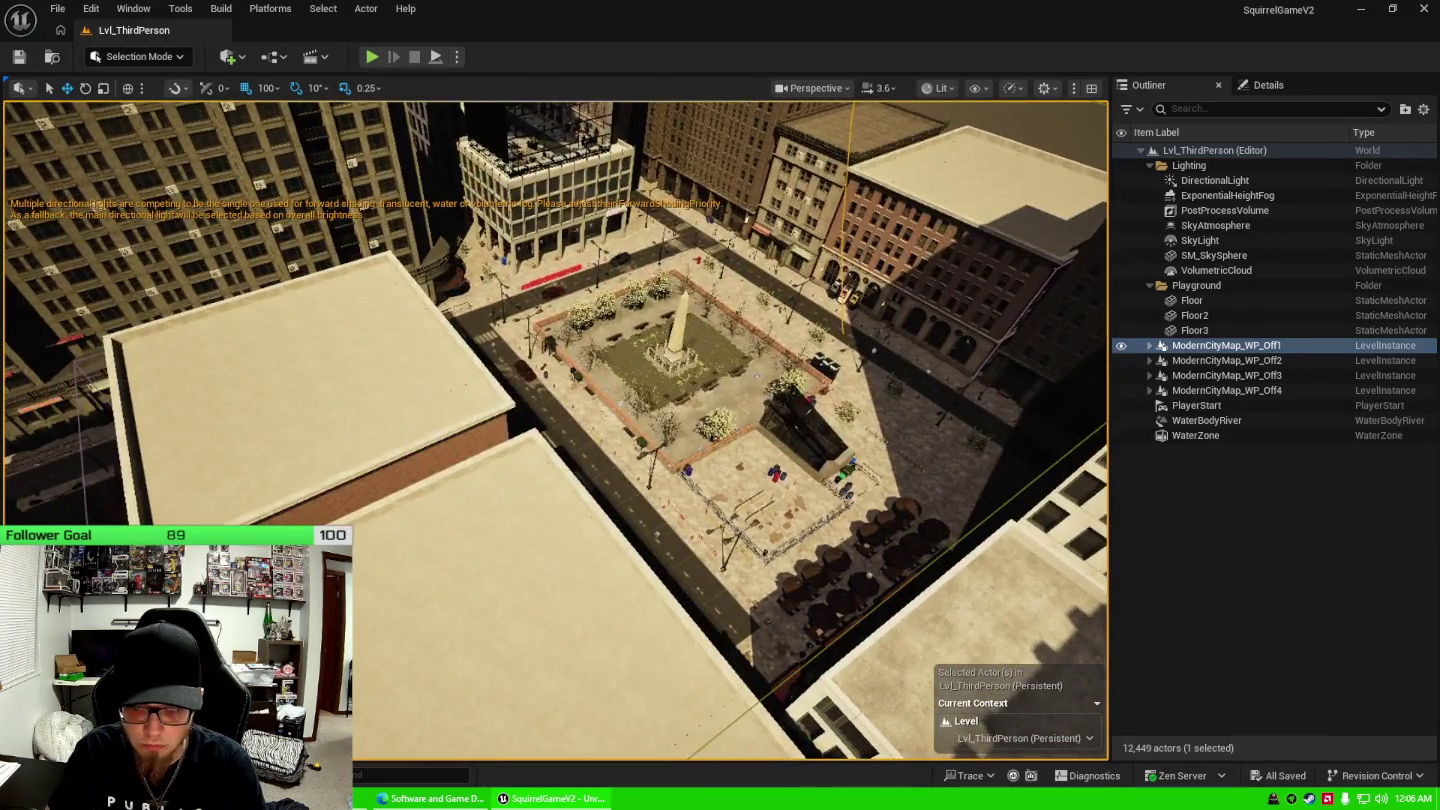
# Select ModernCityMap_WP_Off2 and frame an overview of the city blocks.
pyautogui.click(1227, 360)
pyautogui.press('f')
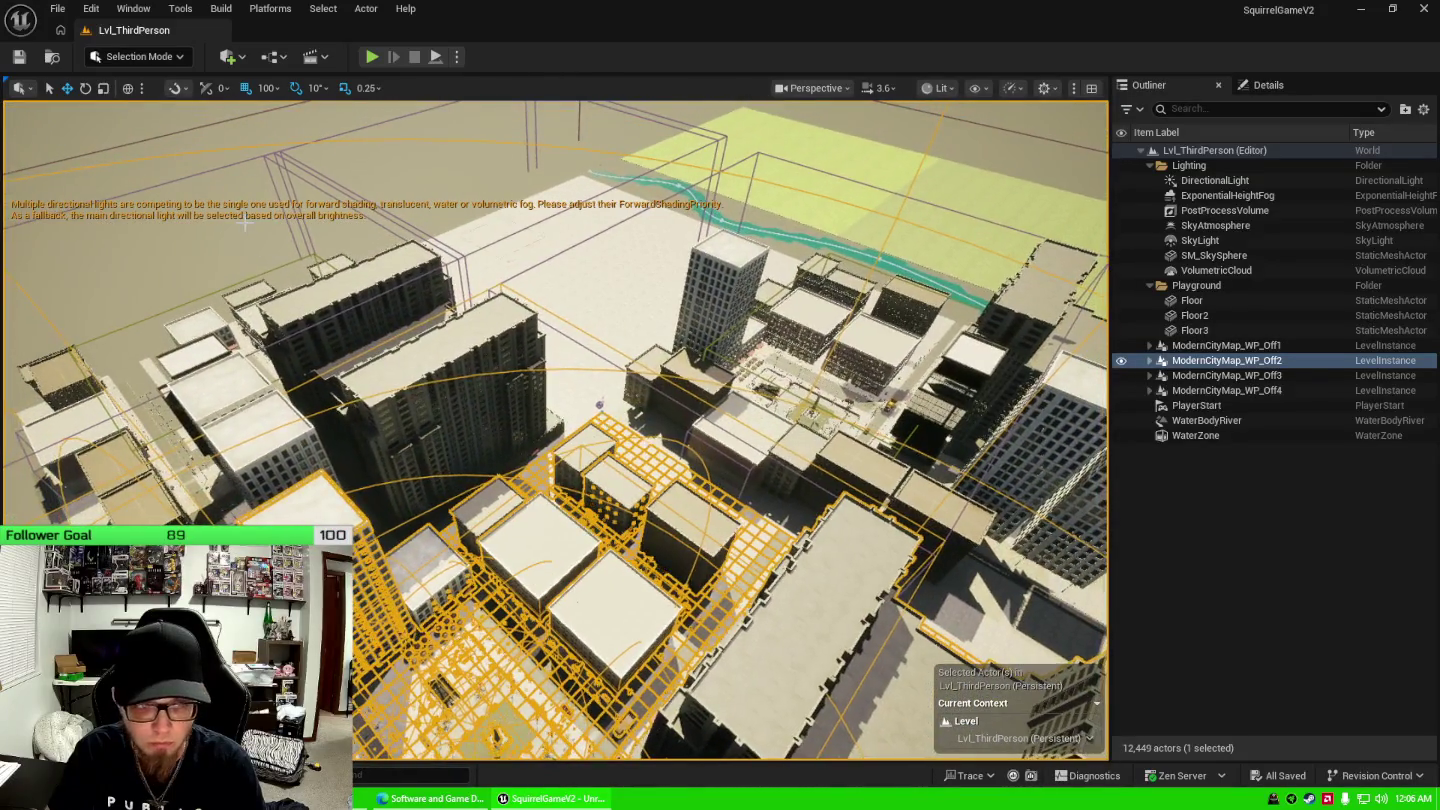
pyautogui.click(577, 417)
pyautogui.press('Escape')
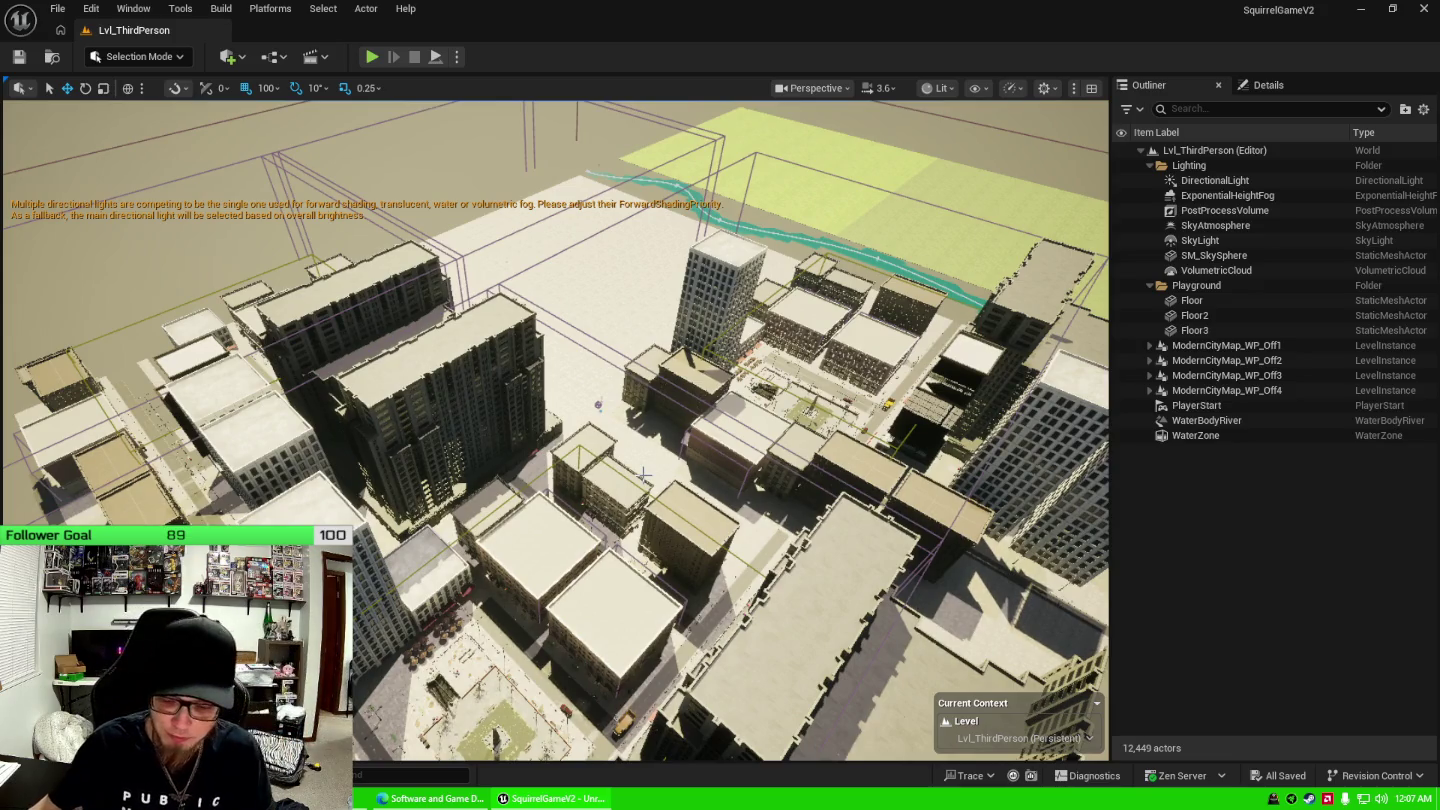
# Fly down to the plaza and compare ModernCityMap_WP_Off2's extent with ModernCityMap_WP_Off1's.
pyautogui.press('w')
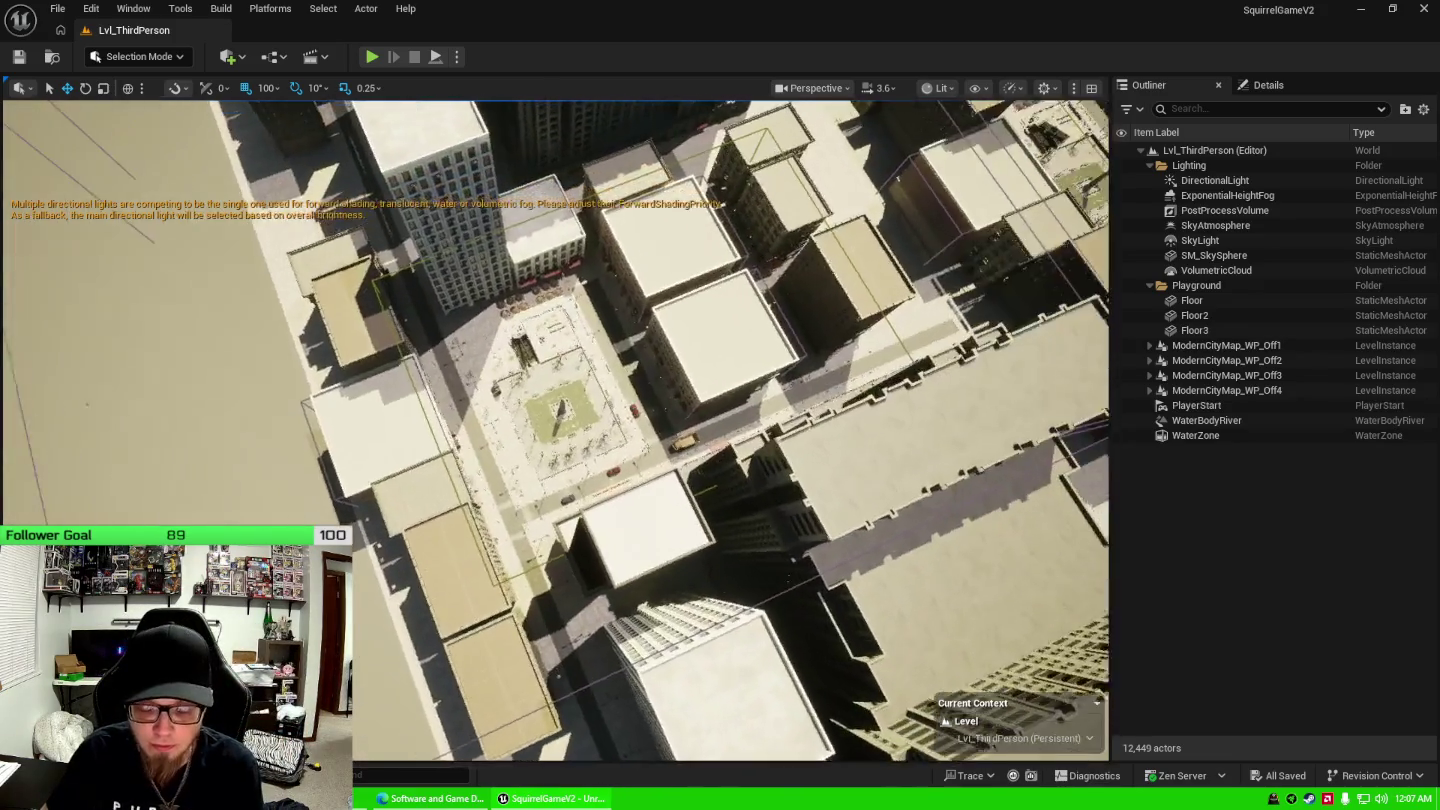
pyautogui.press('w')
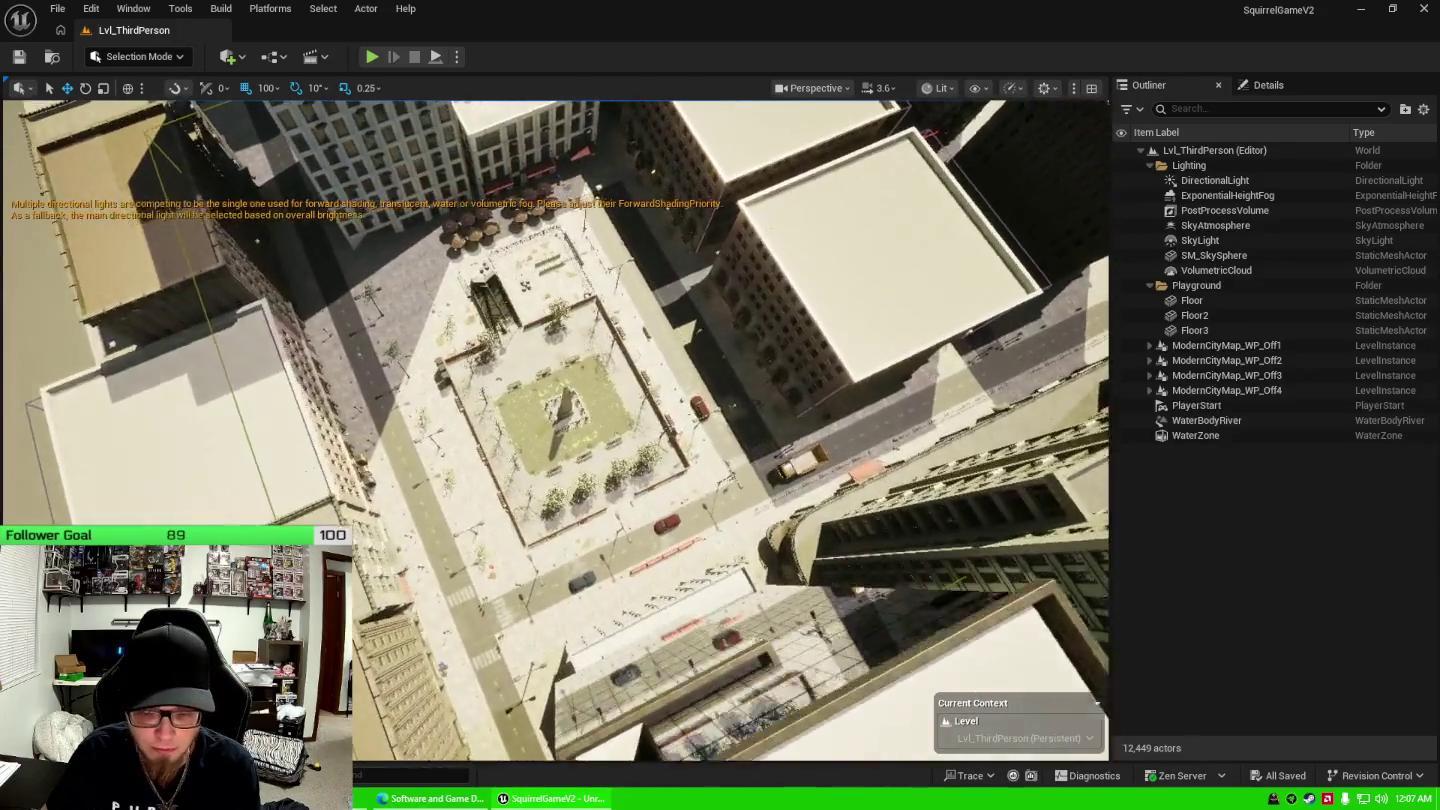
pyautogui.press('w')
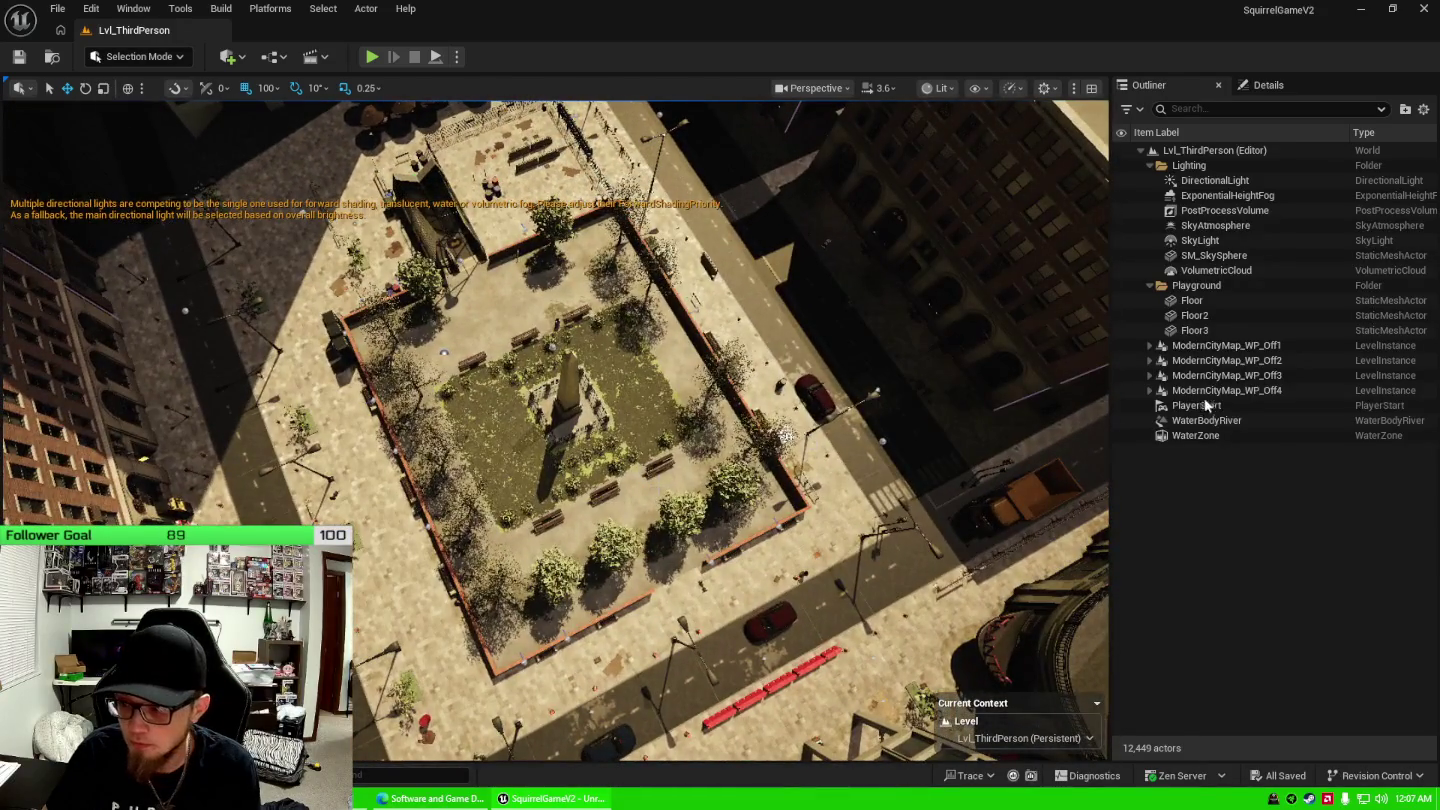
pyautogui.click(1246, 360)
pyautogui.moveTo(839, 443)
pyautogui.mouseDown()
pyautogui.moveTo(838, 350)
pyautogui.moveTo(824, 455)
pyautogui.mouseUp()
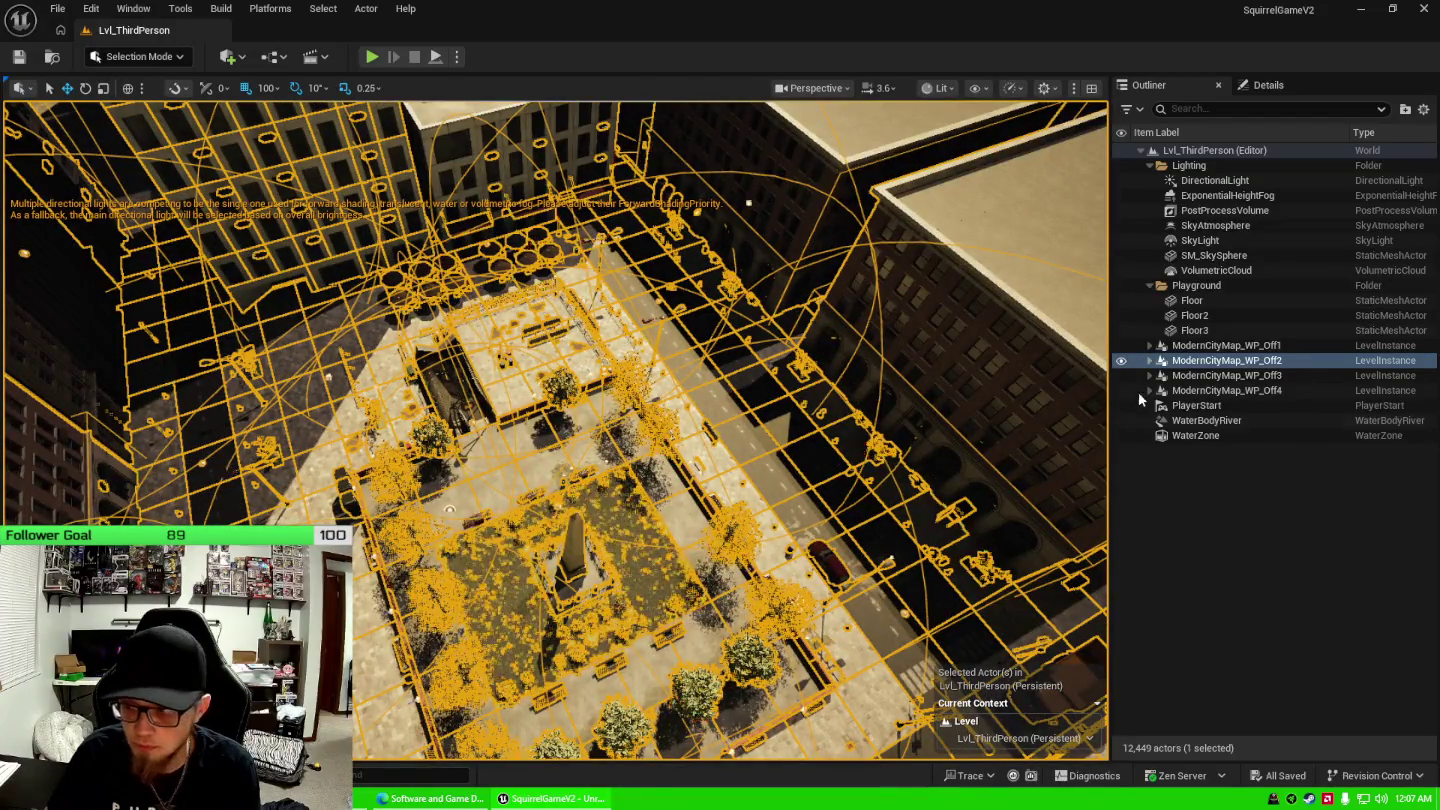
pyautogui.moveTo(950, 364)
pyautogui.mouseDown()
pyautogui.moveTo(951, 290)
pyautogui.moveTo(950, 400)
pyautogui.mouseUp()
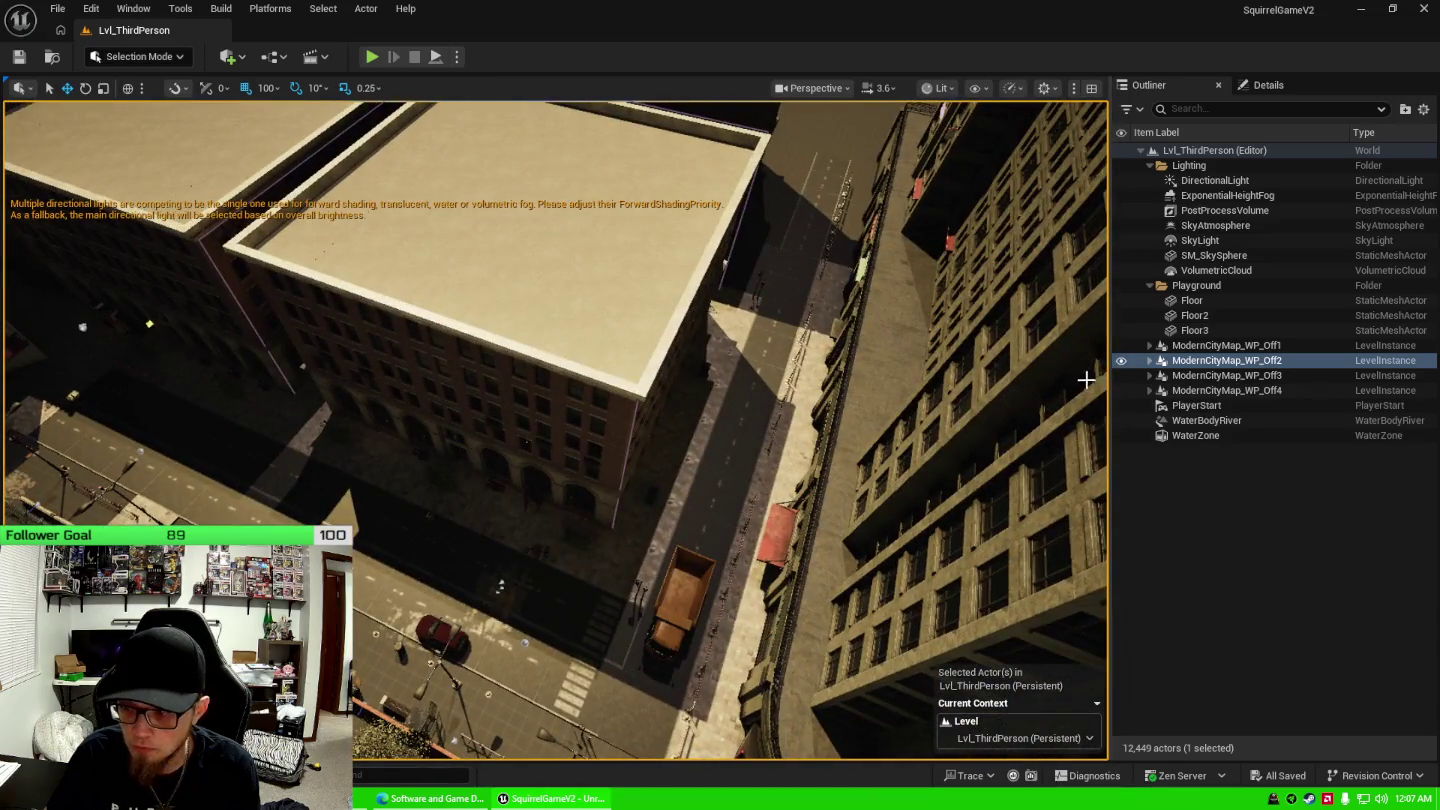
pyautogui.click(1227, 346)
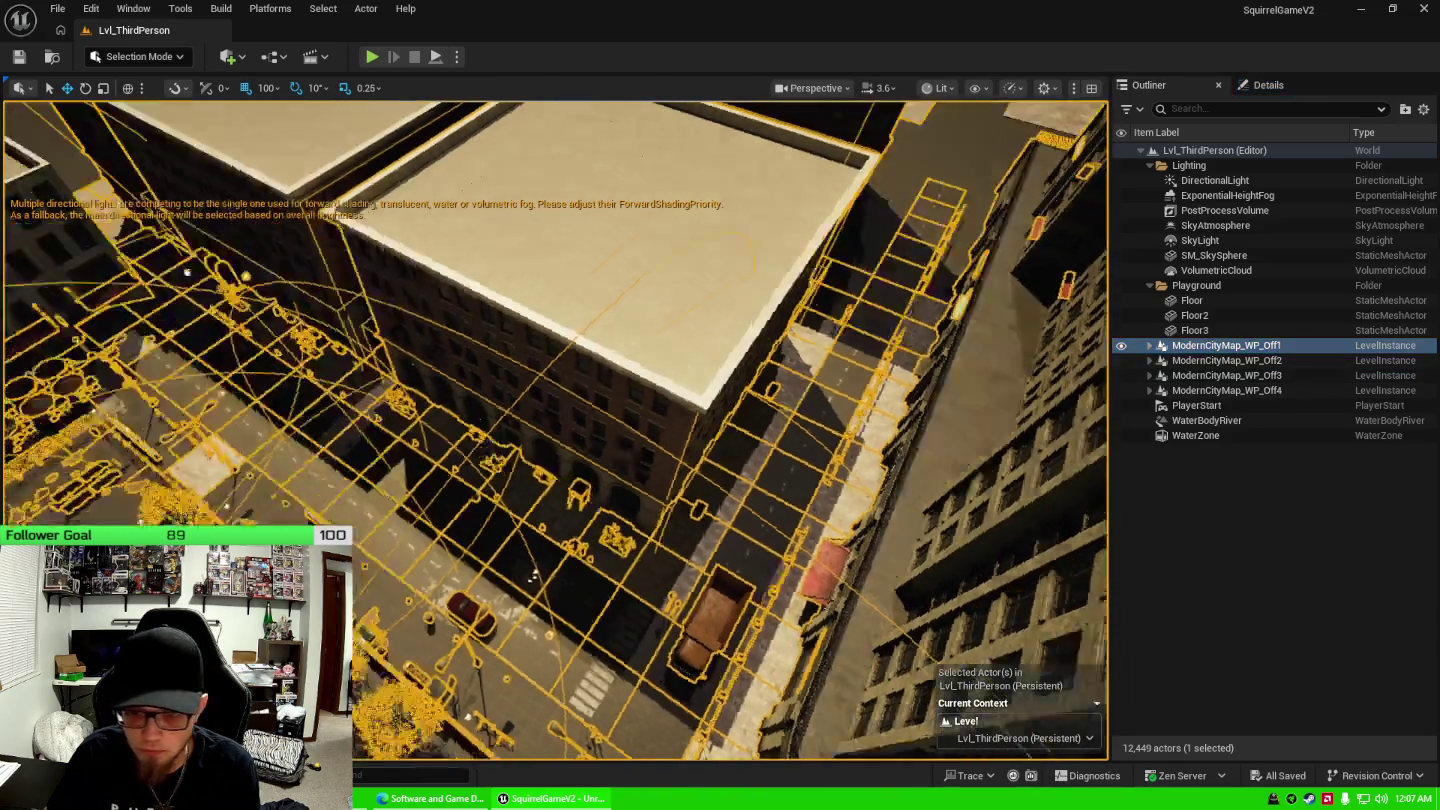
pyautogui.rightClick(1211, 345)
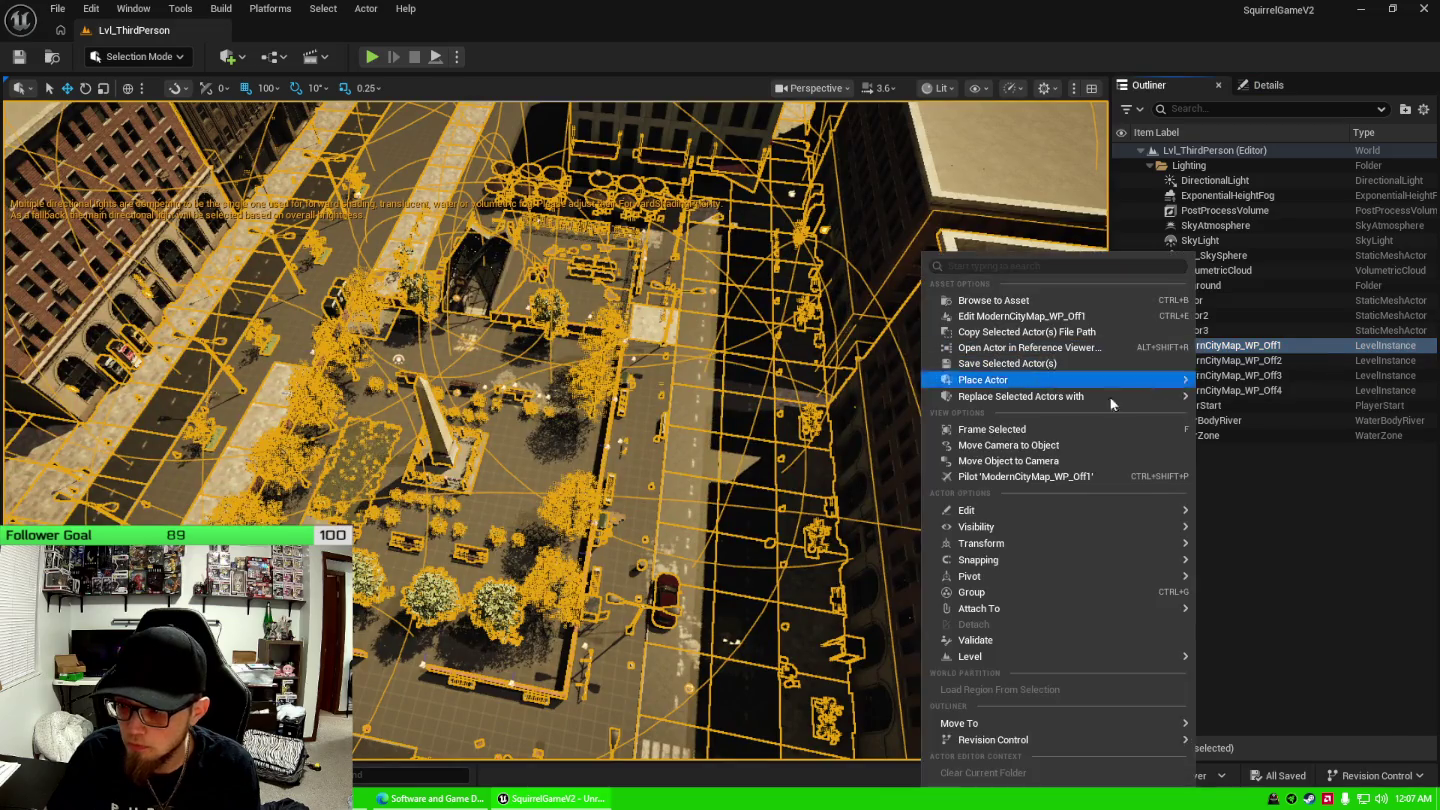
# Choose Edit ModernCityMap_WP_Off1, then switch over to Streamlabs Desktop.
pyautogui.click(1021, 316)
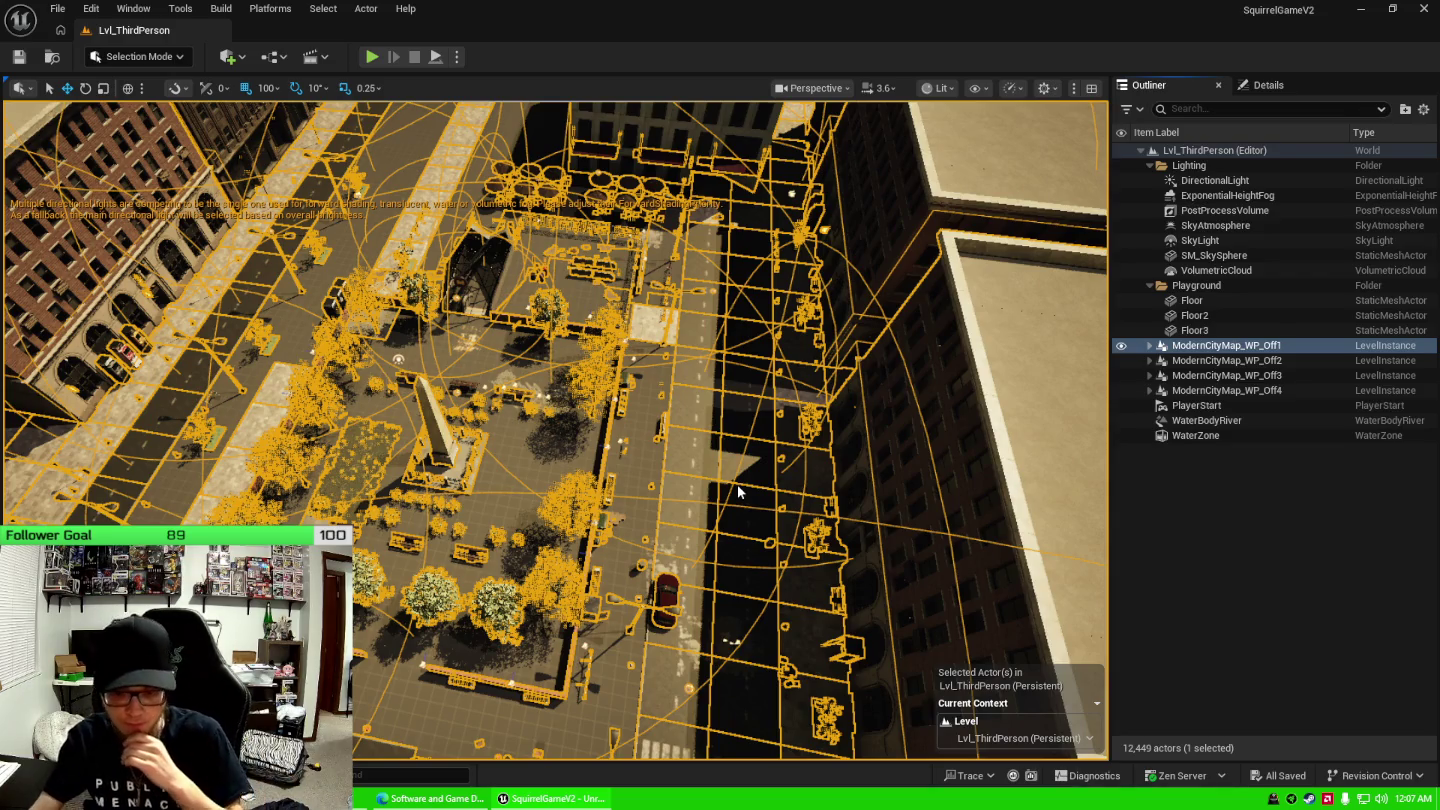
pyautogui.hotkey('alt', 'Tab')
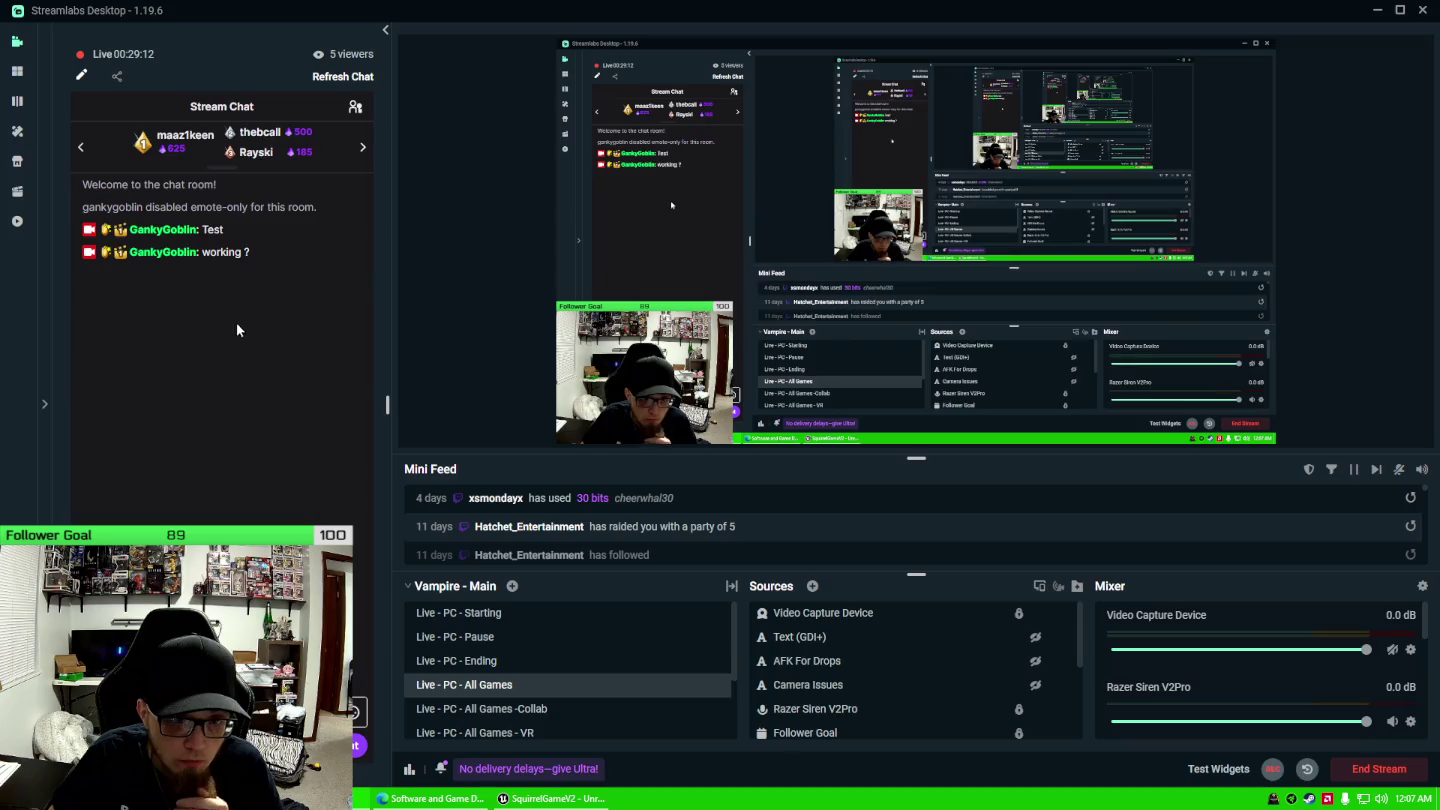
# View and close the Users in Chat list, then return to Unreal Engine.
pyautogui.click(354, 108)
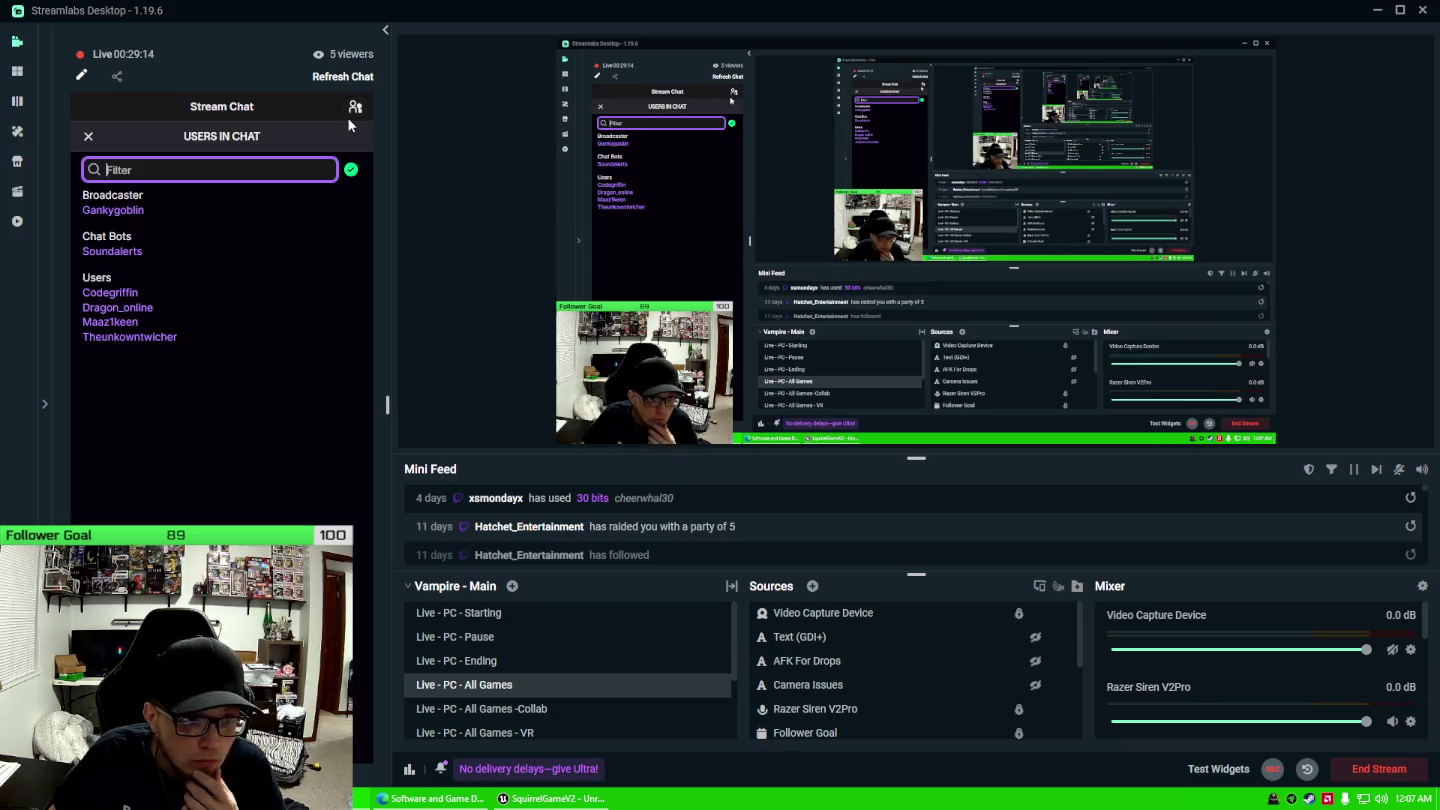
pyautogui.click(353, 112)
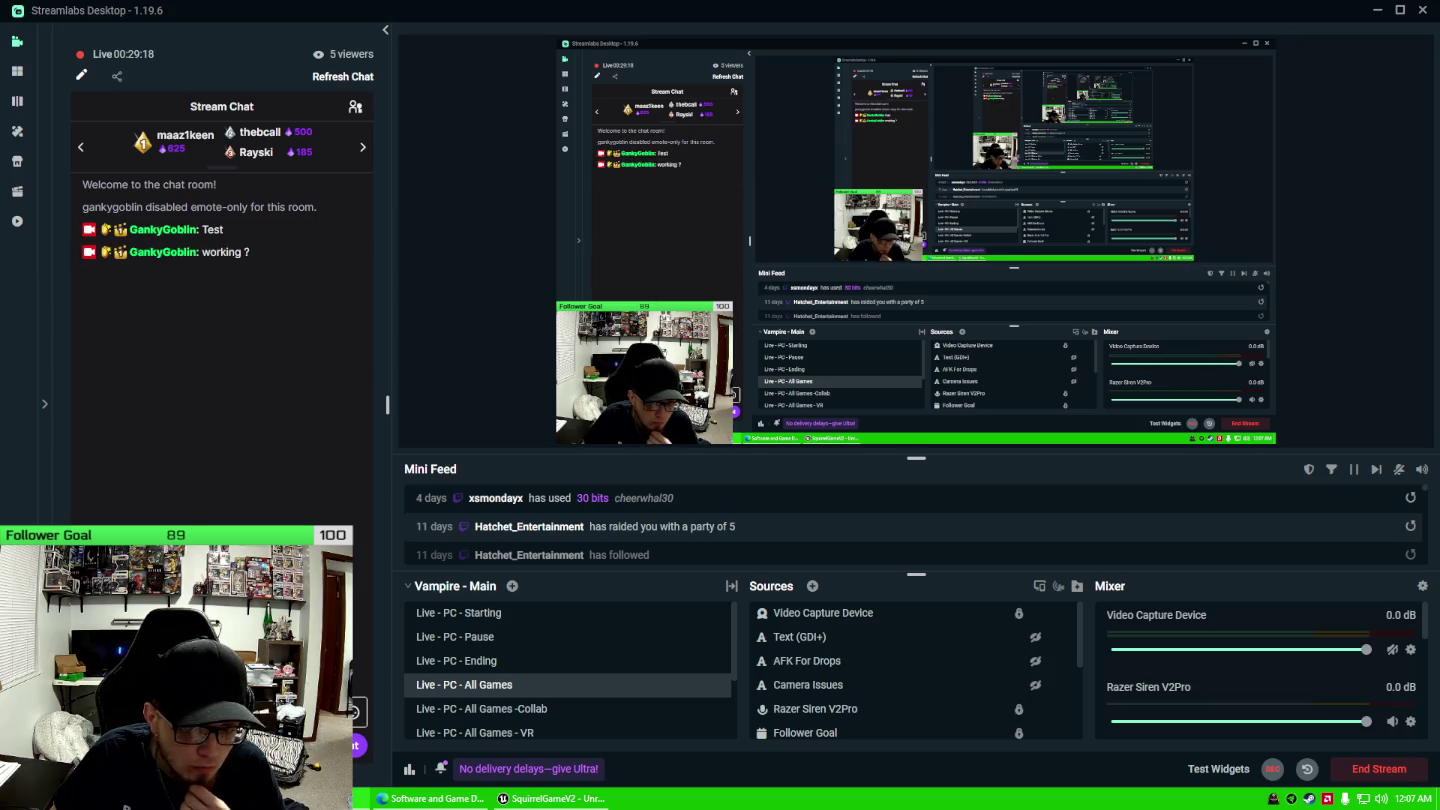
pyautogui.hotkey('alt', 'Tab')
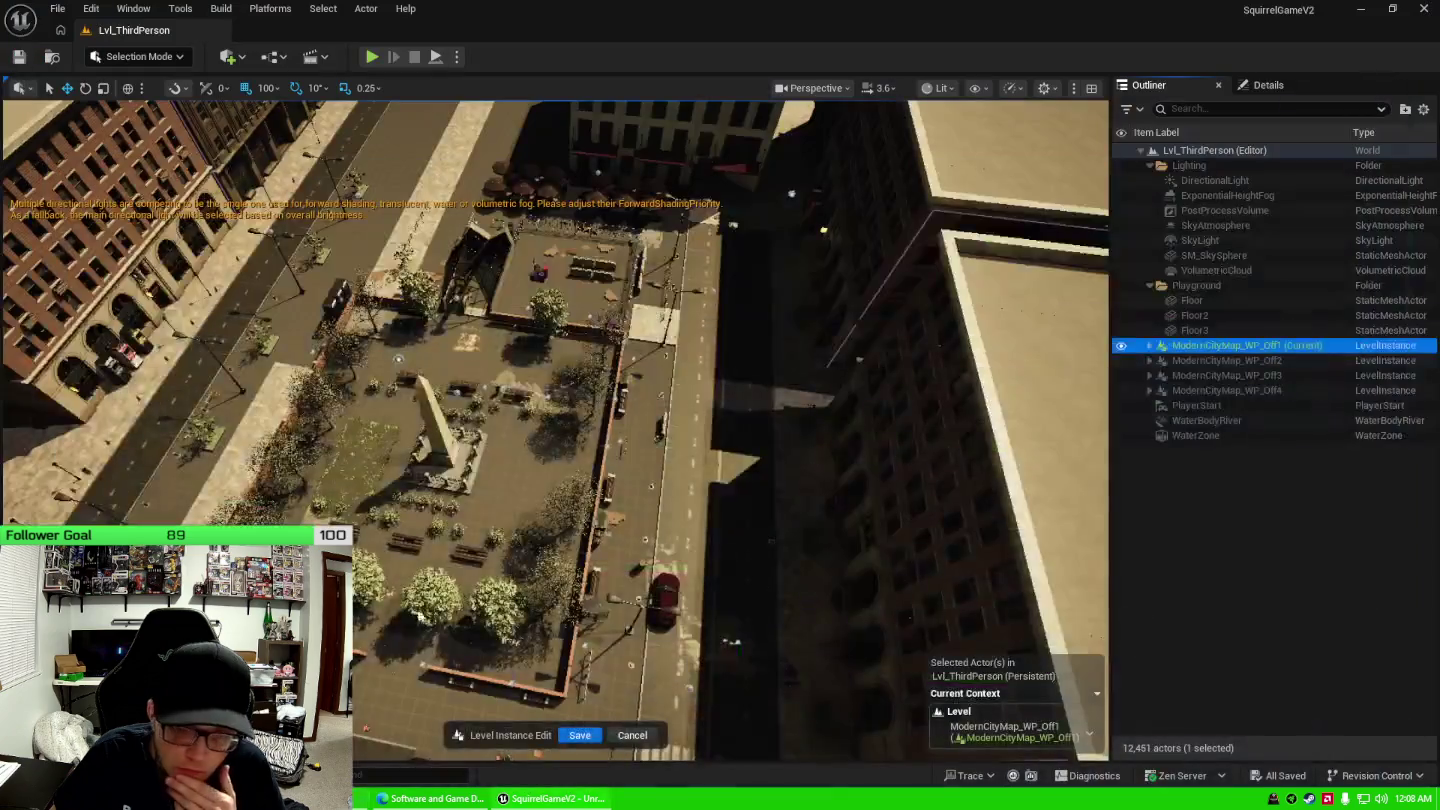
# Select the eleven SM_Barrier actors along the sidewalk and delete them, applying to the whole group.
pyautogui.scroll(8, 655, 490)
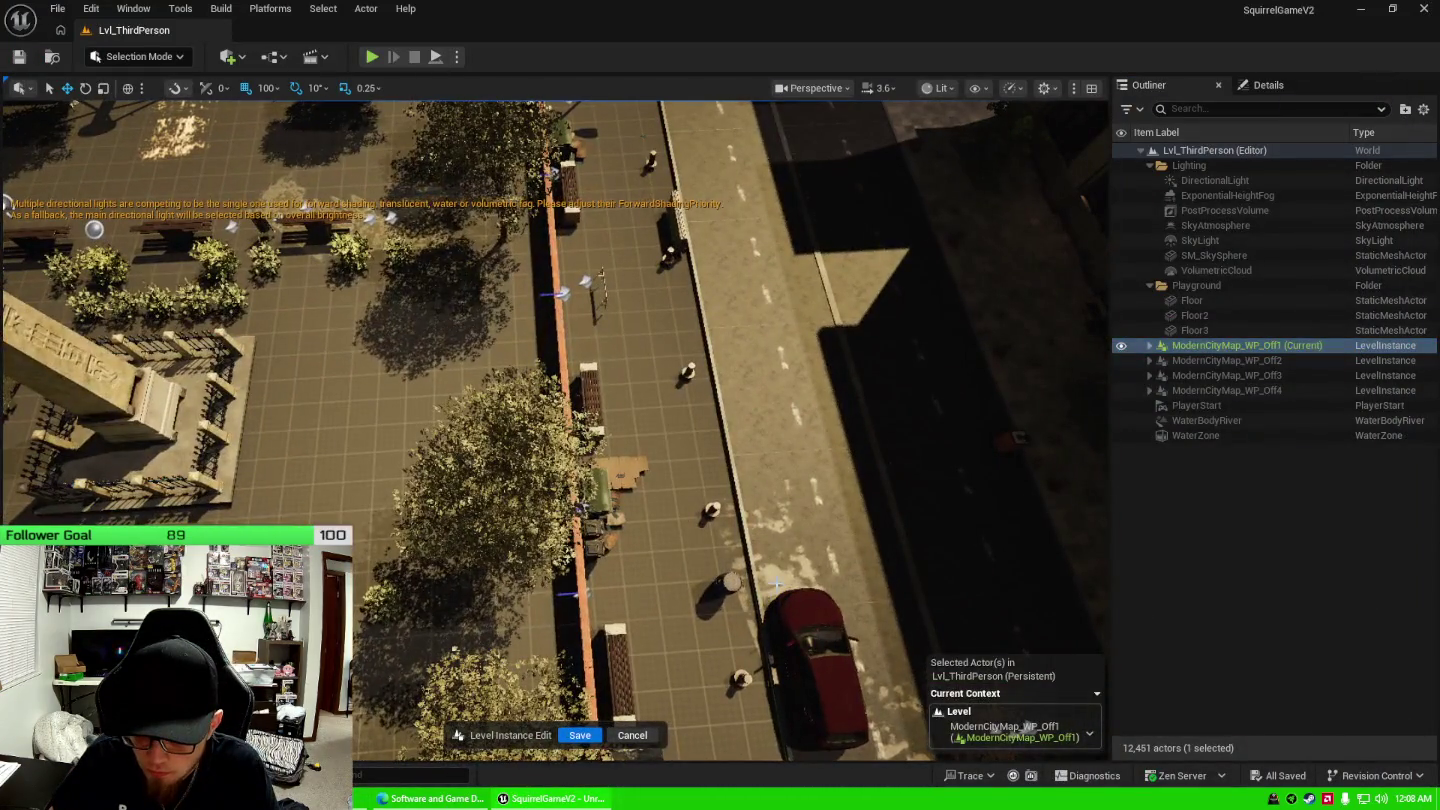
pyautogui.click(777, 582)
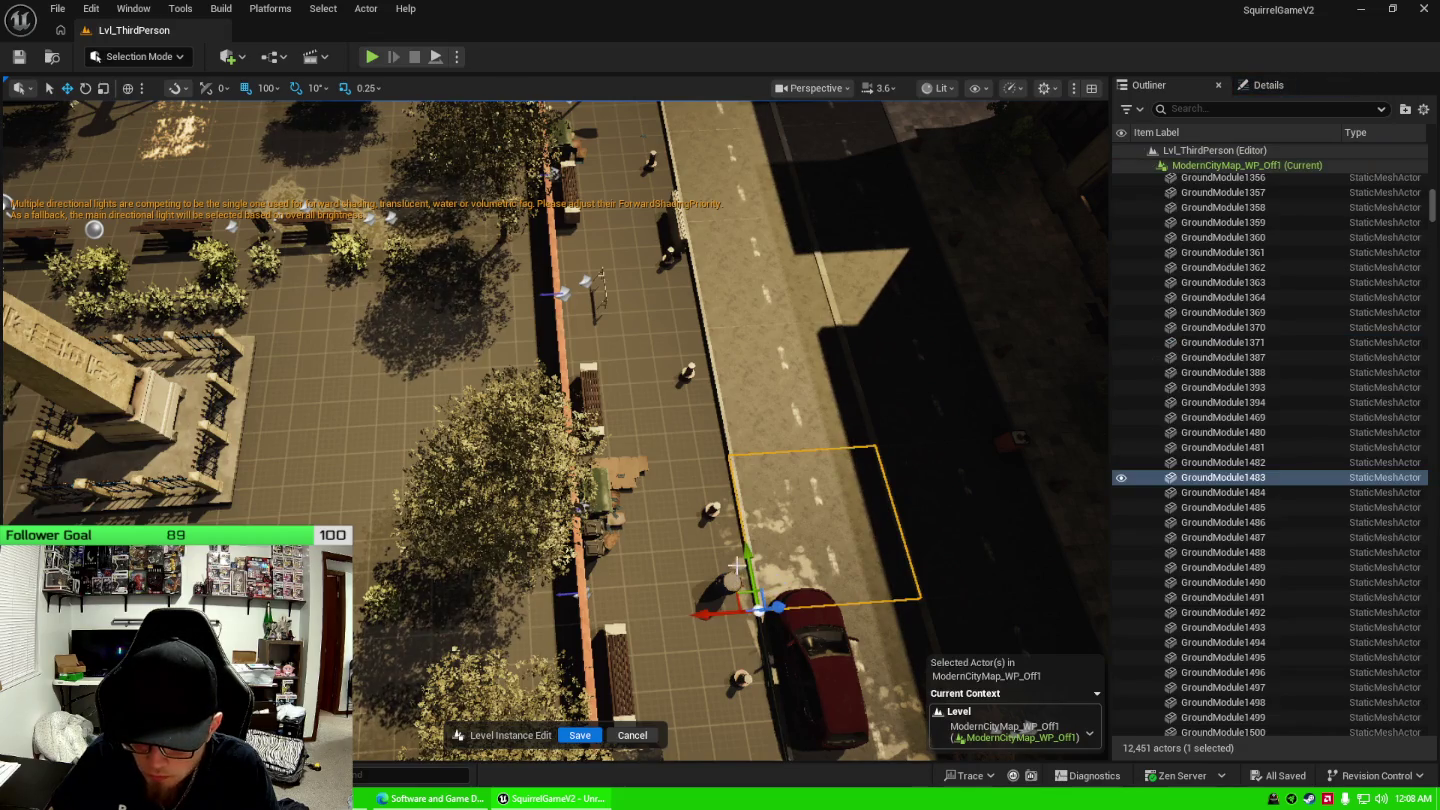
pyautogui.click(711, 509)
pyautogui.hotkey('shift', 'e')
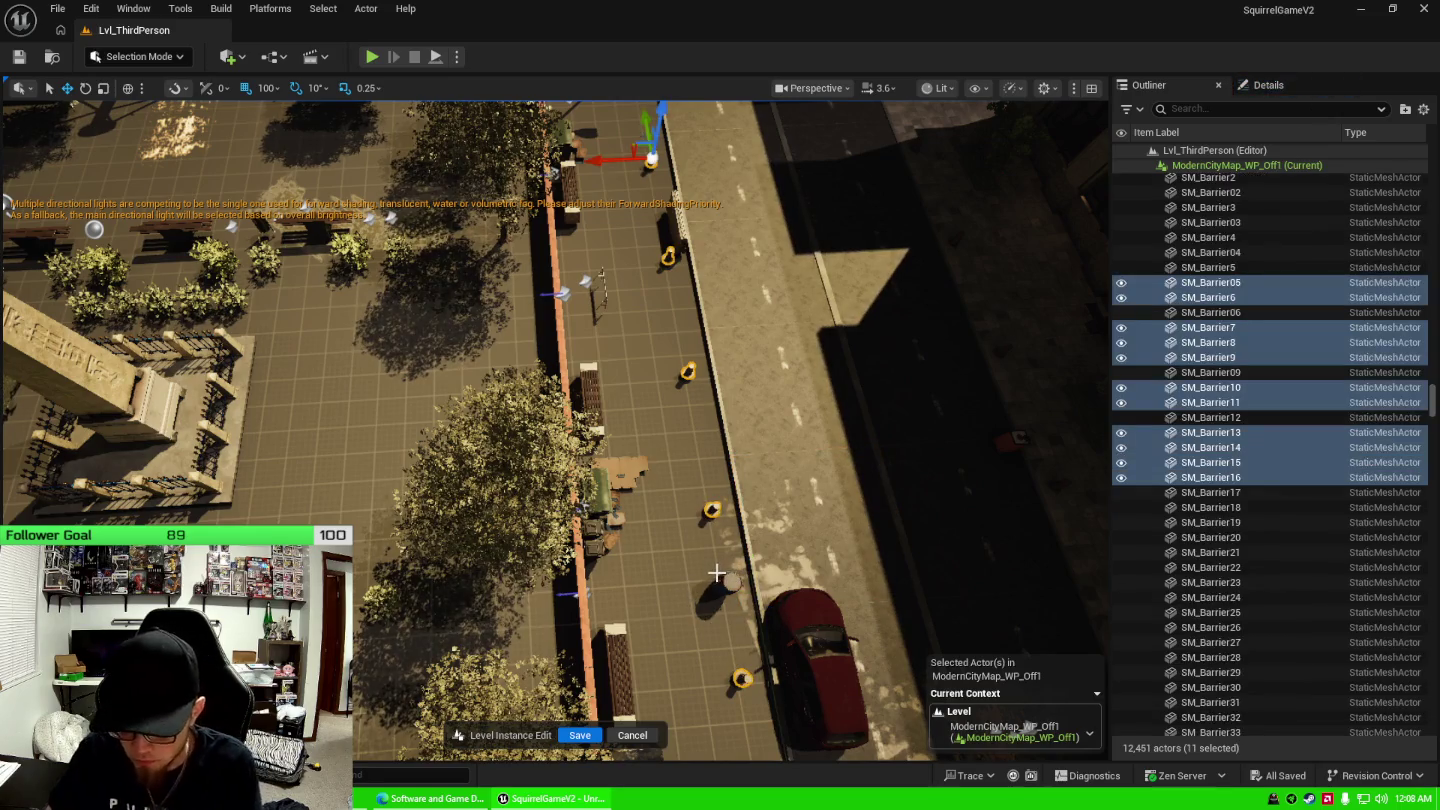
pyautogui.press('Delete')
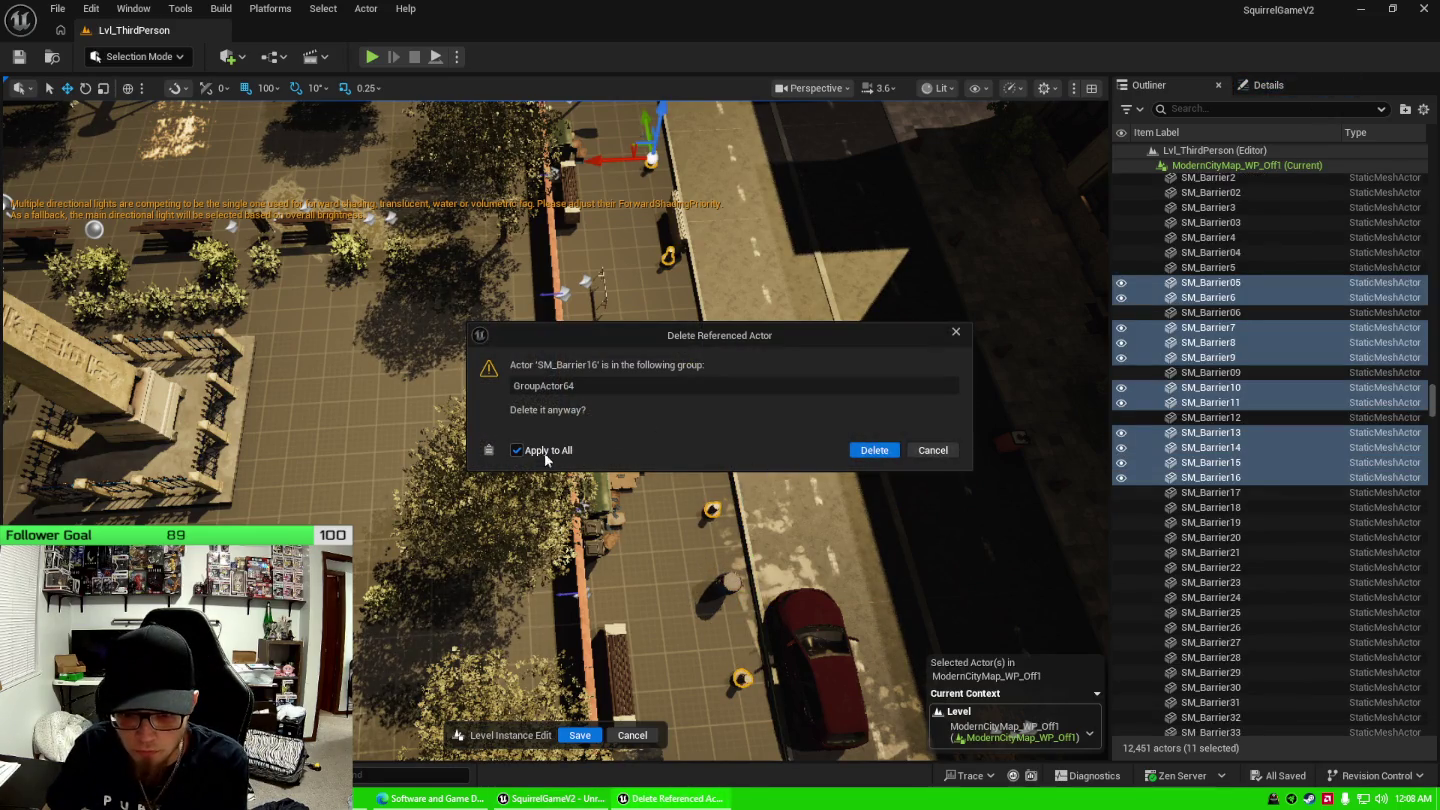
pyautogui.click(873, 451)
pyautogui.moveTo(784, 464)
pyautogui.mouseDown()
pyautogui.moveTo(761, 372)
pyautogui.moveTo(641, 345)
pyautogui.moveTo(645, 708)
pyautogui.moveTo(436, 589)
pyautogui.moveTo(735, 511)
pyautogui.mouseUp()
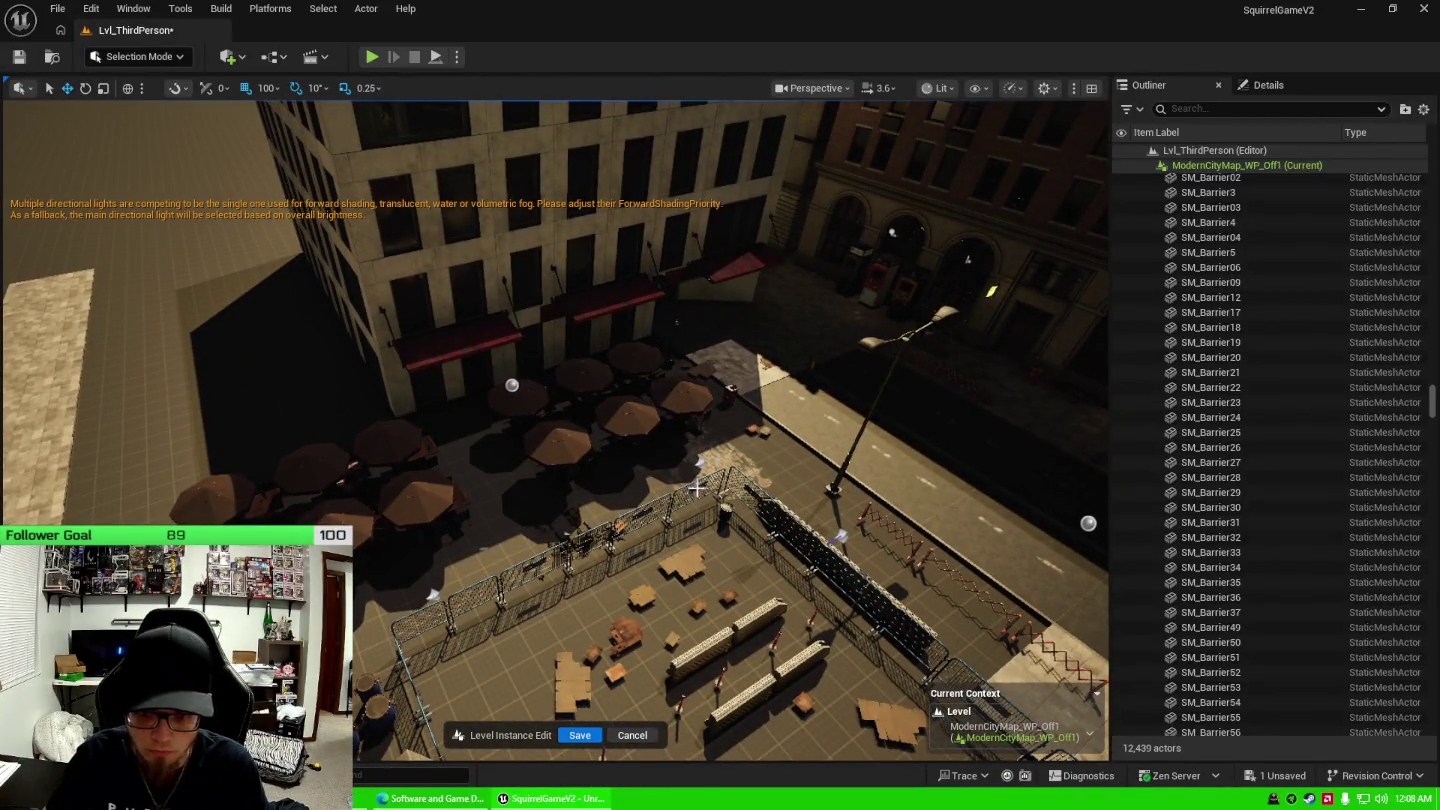
# Select the SM_Barrier range from SM_Barrier01 in the Outliner, frame it and delete all 110 barriers.
pyautogui.click(698, 485)
pyautogui.scroll(15, 1211, 381)
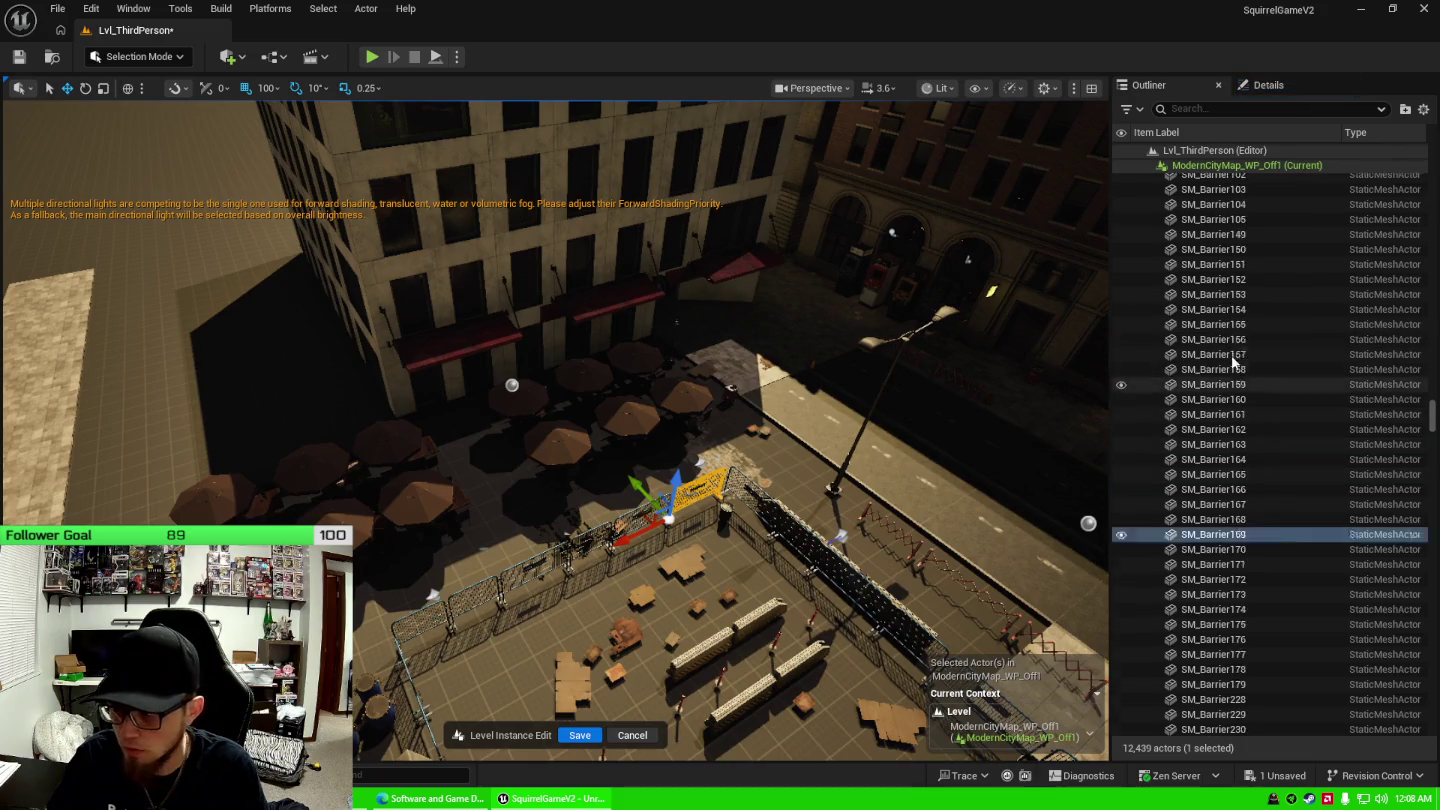
pyautogui.scroll(10, 1253, 360)
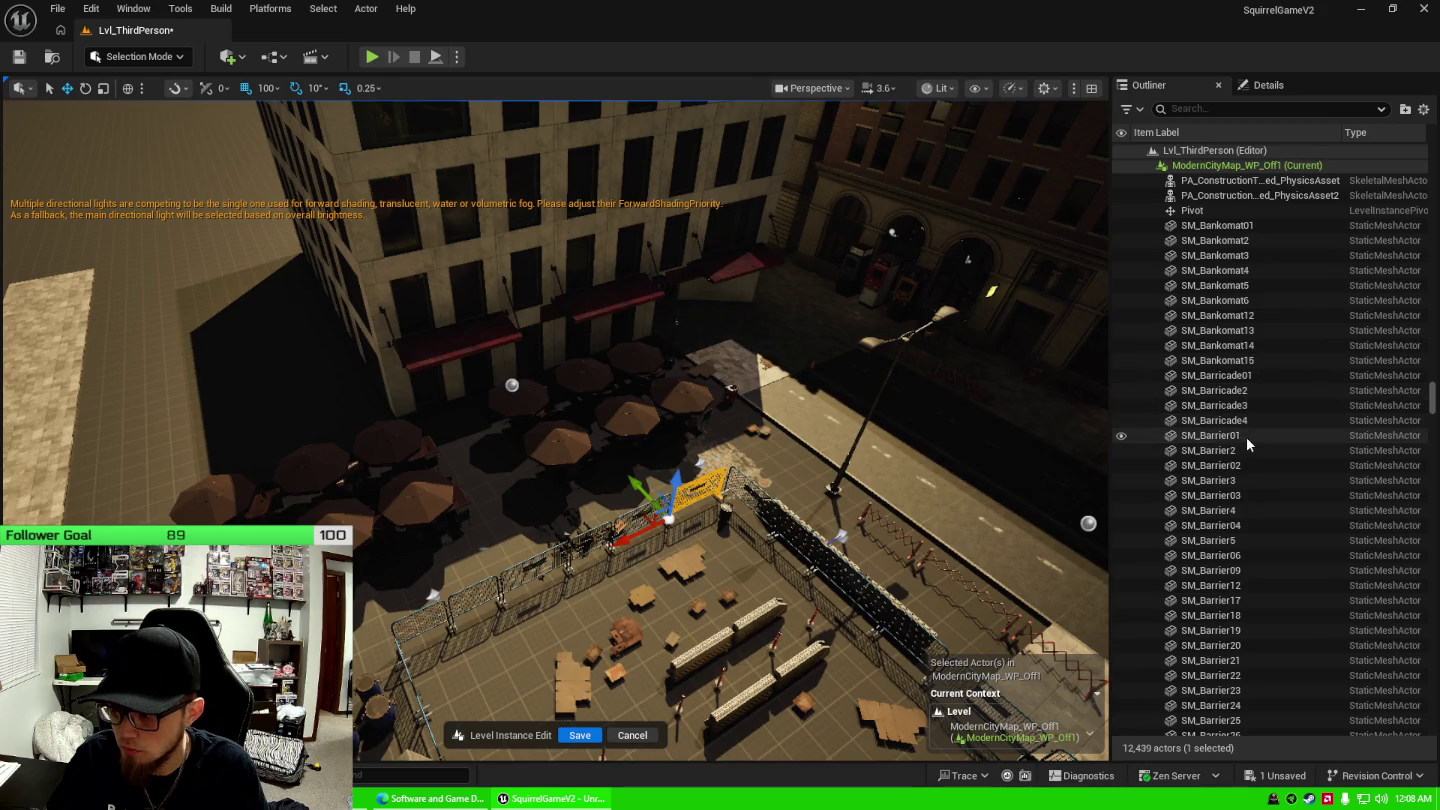
pyautogui.keyDown('shift'); pyautogui.click(1246, 437); pyautogui.keyUp('shift')
pyautogui.moveTo(640, 419); pyautogui.dragTo(589, 395)
pyautogui.press('f')
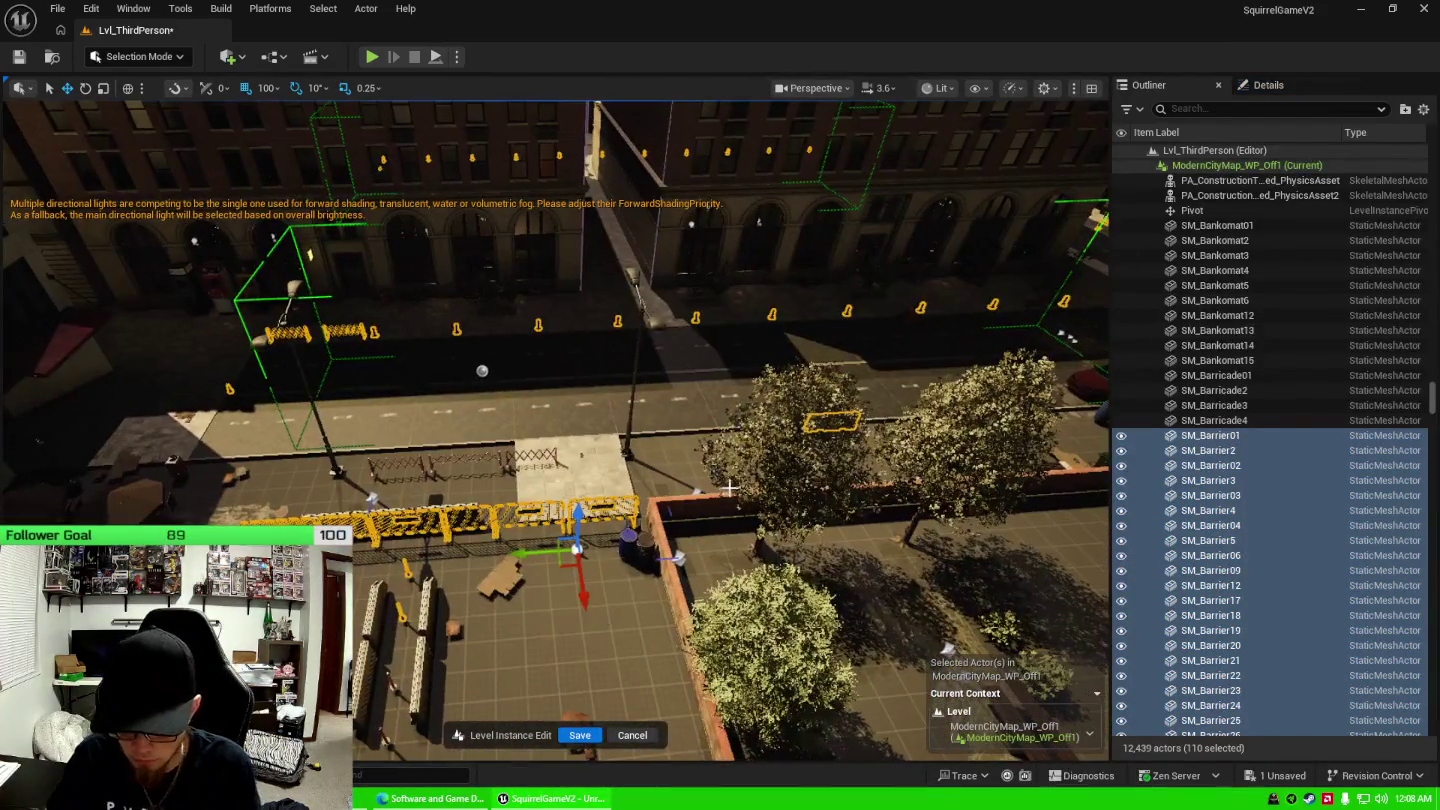
pyautogui.press('Delete')
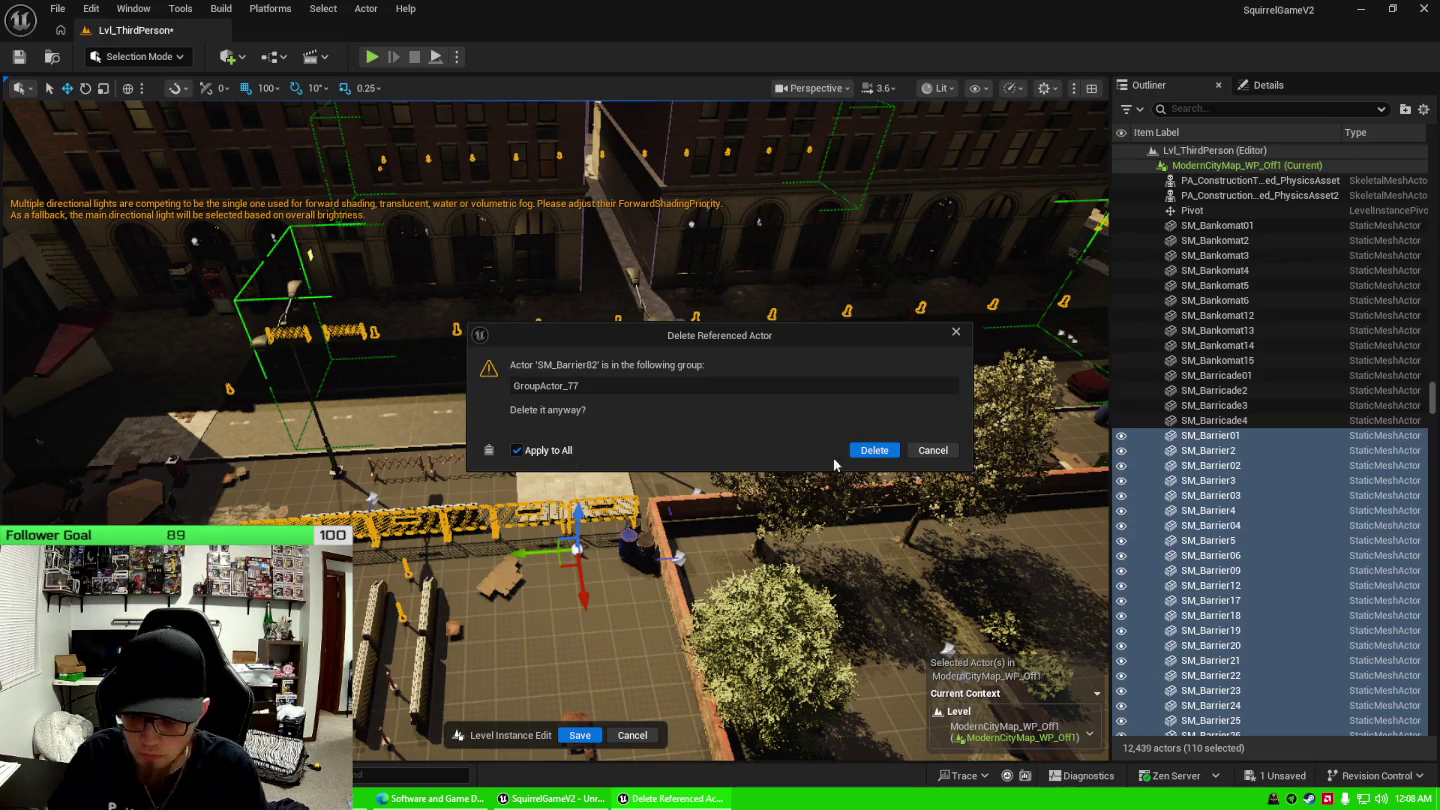
pyautogui.click(872, 451)
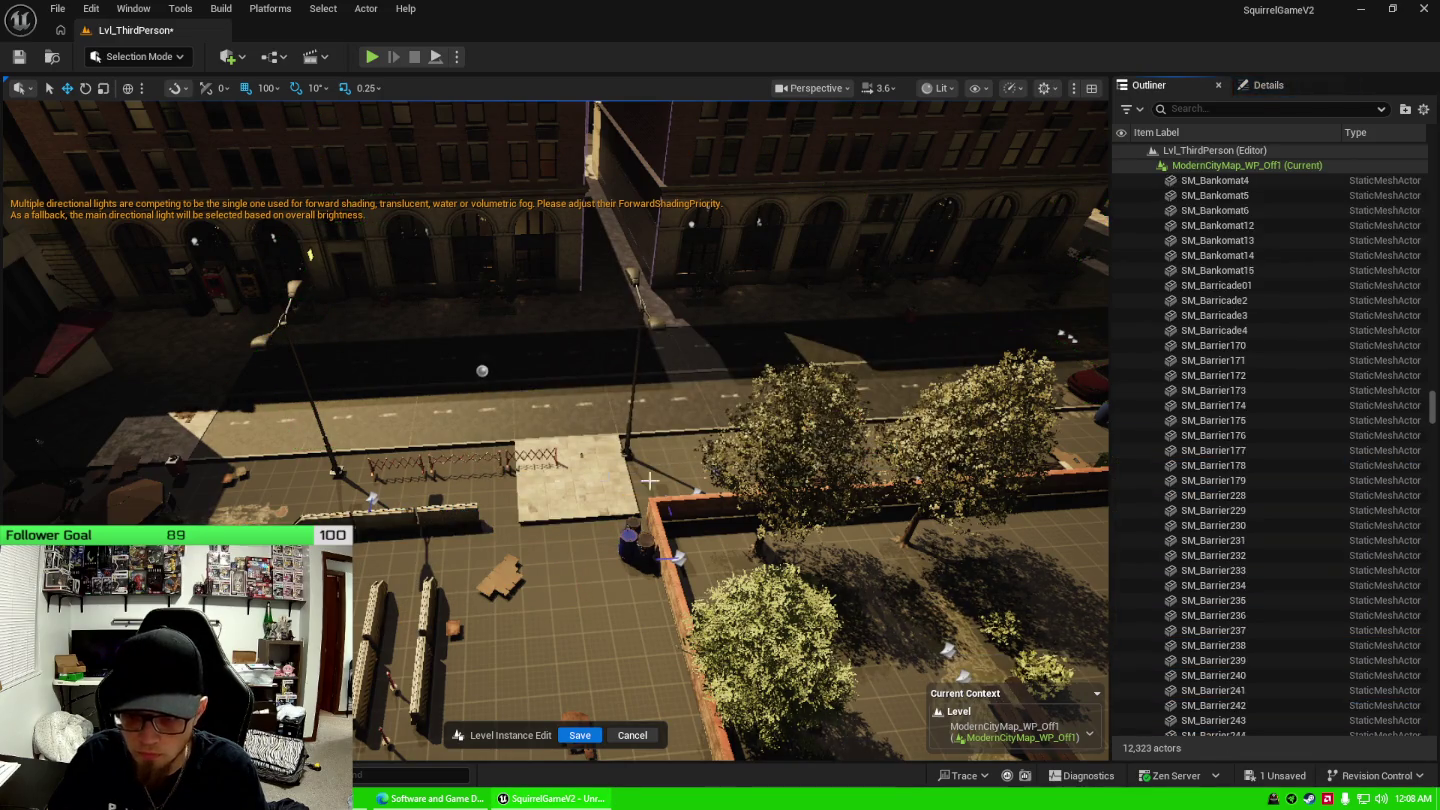
pyautogui.click(469, 456)
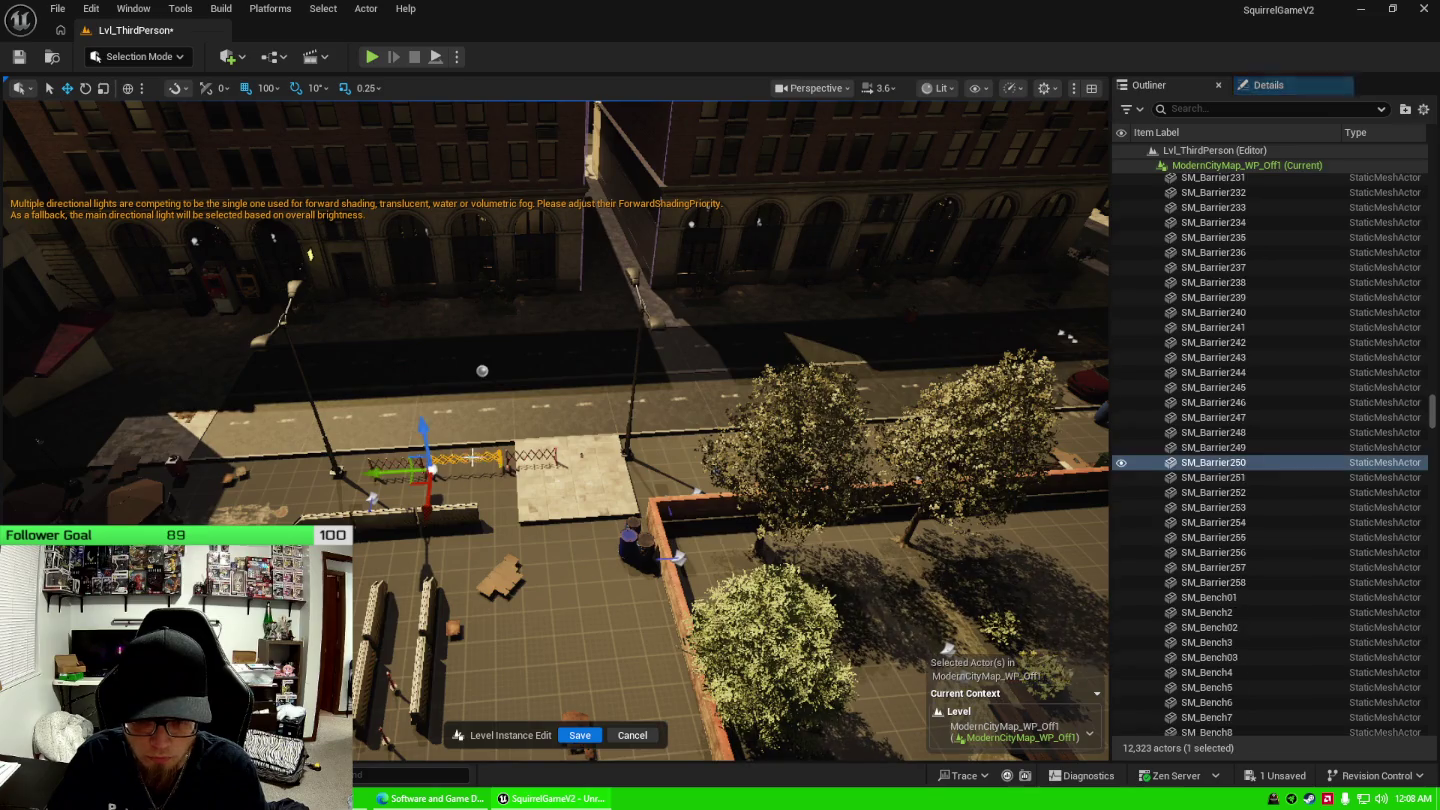
# Delete the 41 remaining barriers from SM_Barrier170 through SM_Barrier258.
pyautogui.click(1251, 583)
pyautogui.scroll(10, 1240, 548)
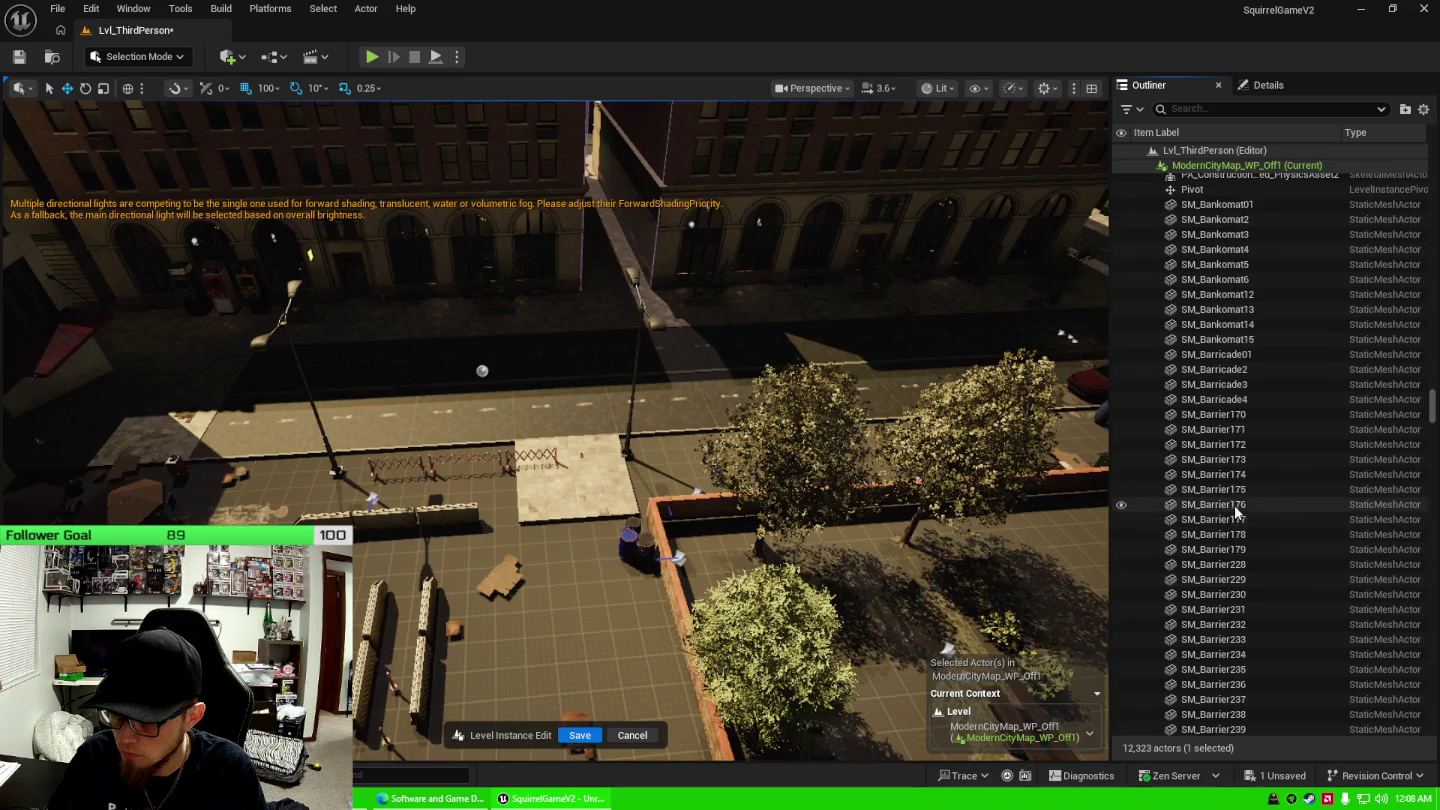
pyautogui.keyDown('shift'); pyautogui.click(1244, 414); pyautogui.keyUp('shift')
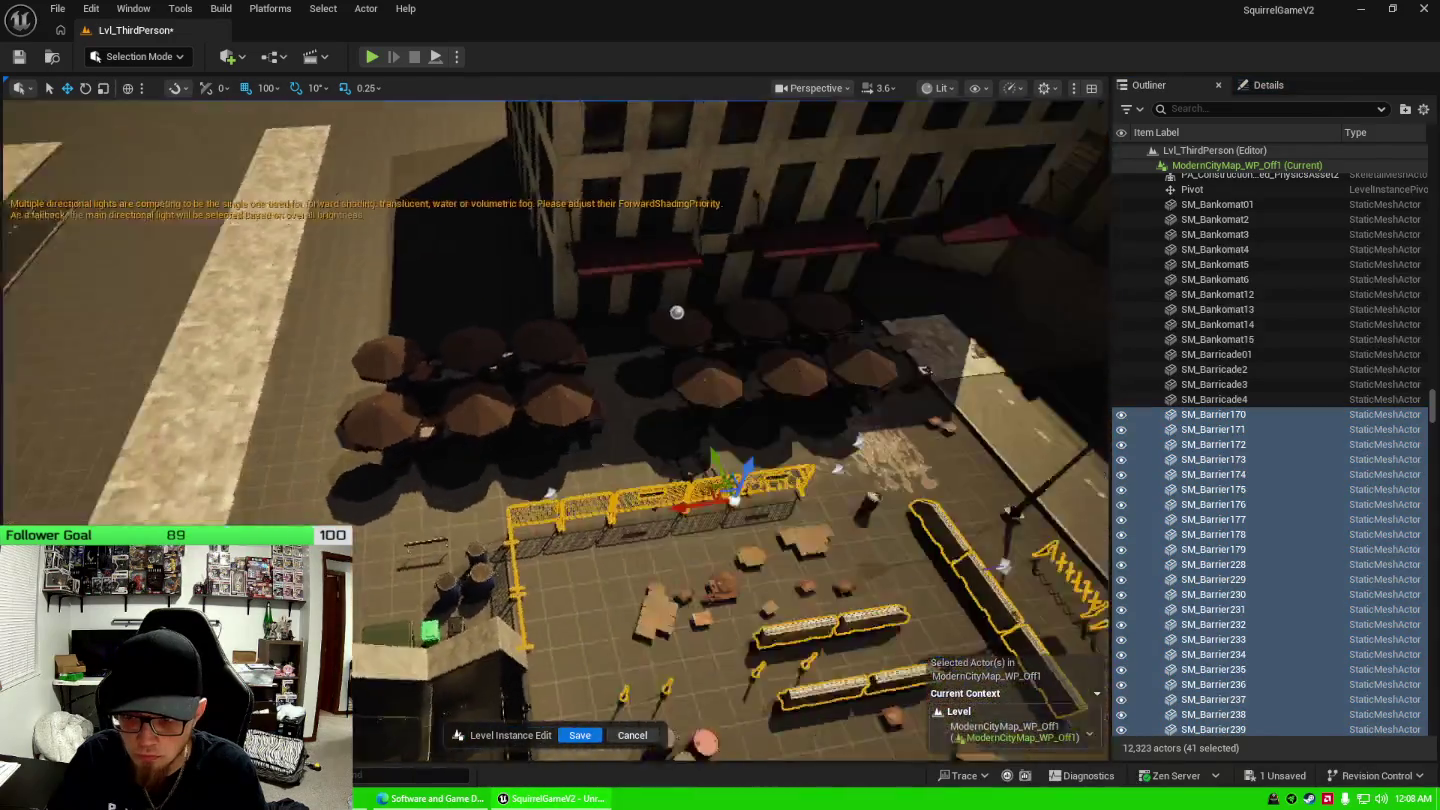
pyautogui.press('Delete')
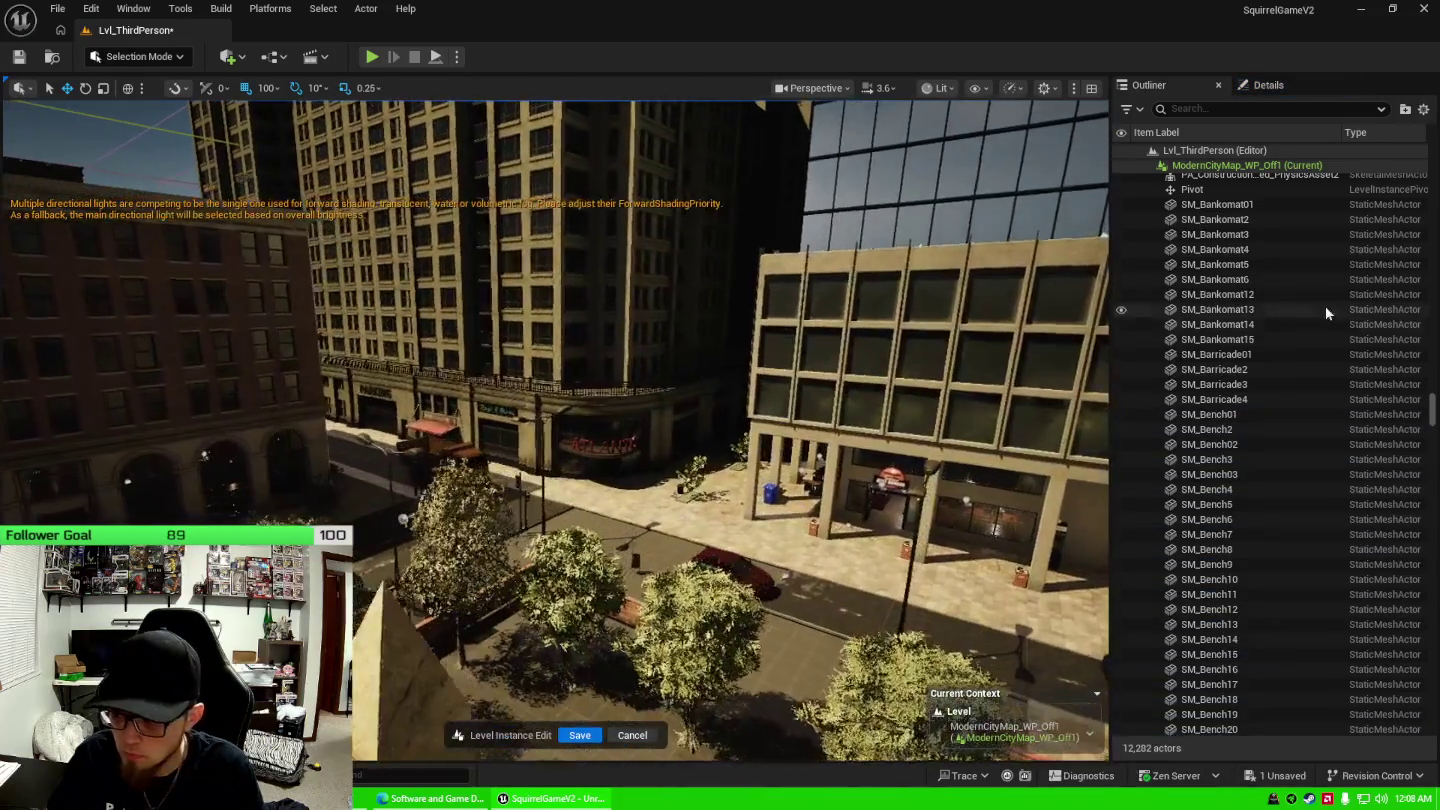
# Delete the four barricades, SM_Barricade01 through SM_Barricade4.
pyautogui.click(1251, 353)
pyautogui.press('f')
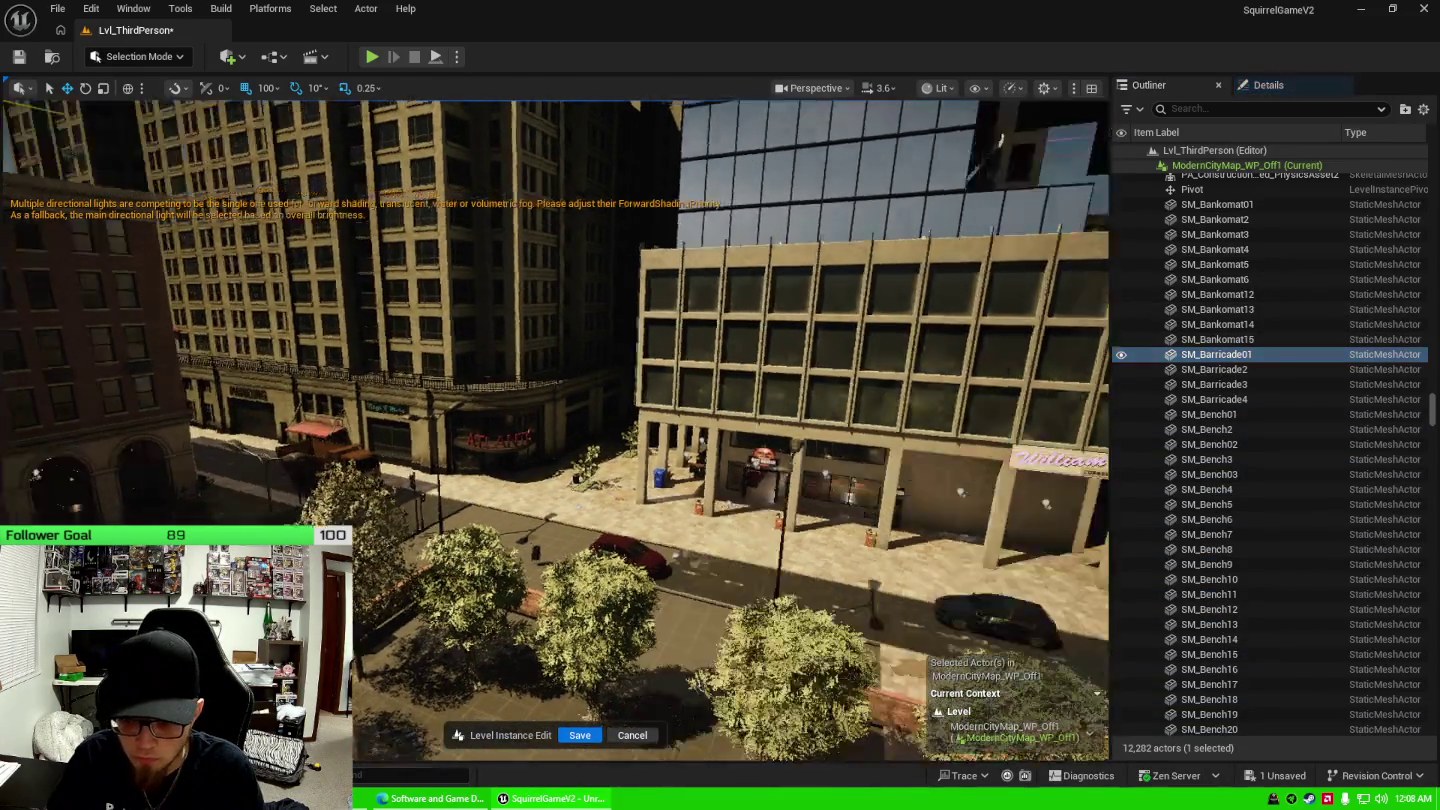
pyautogui.scroll(5, 554, 430)
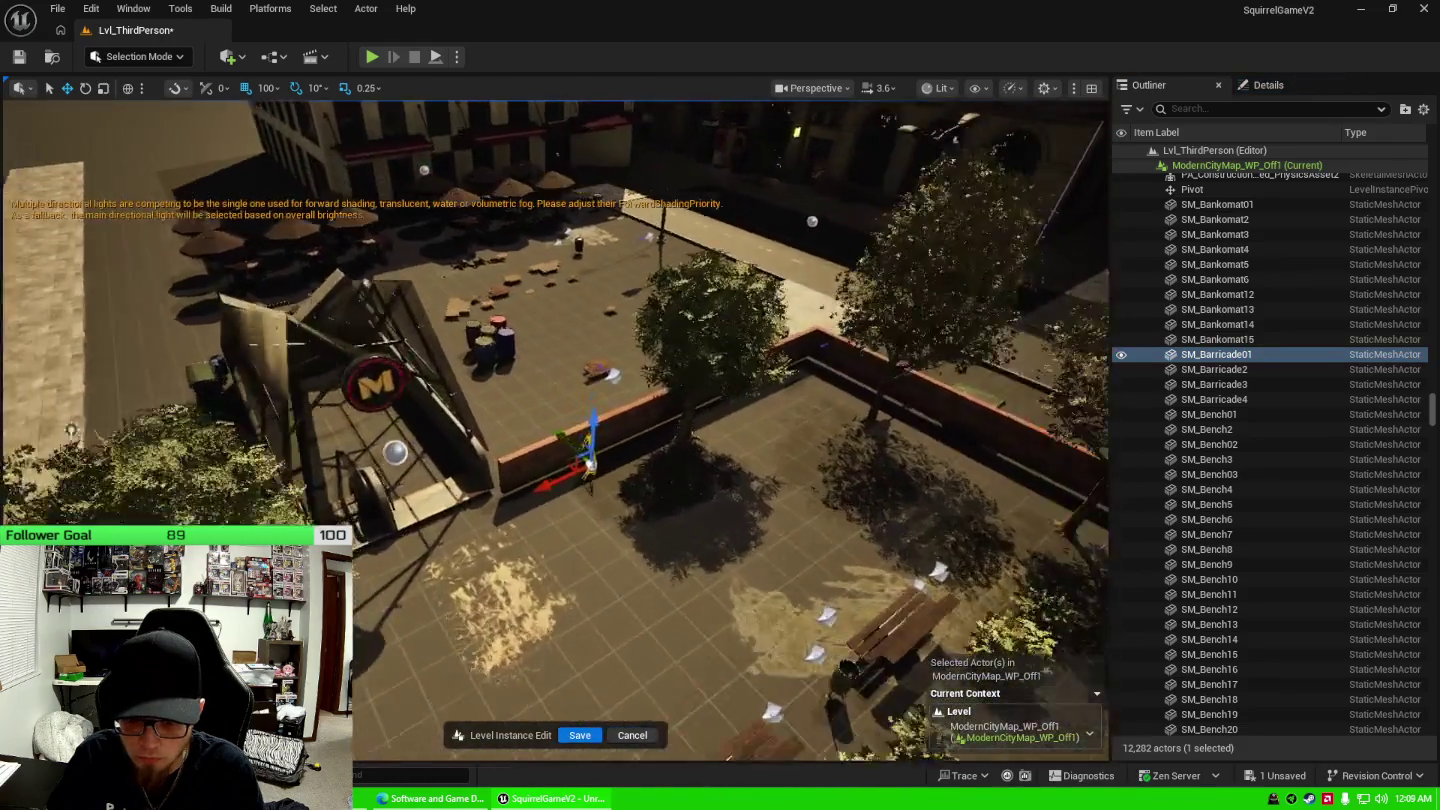
pyautogui.scroll(-8, 778, 504)
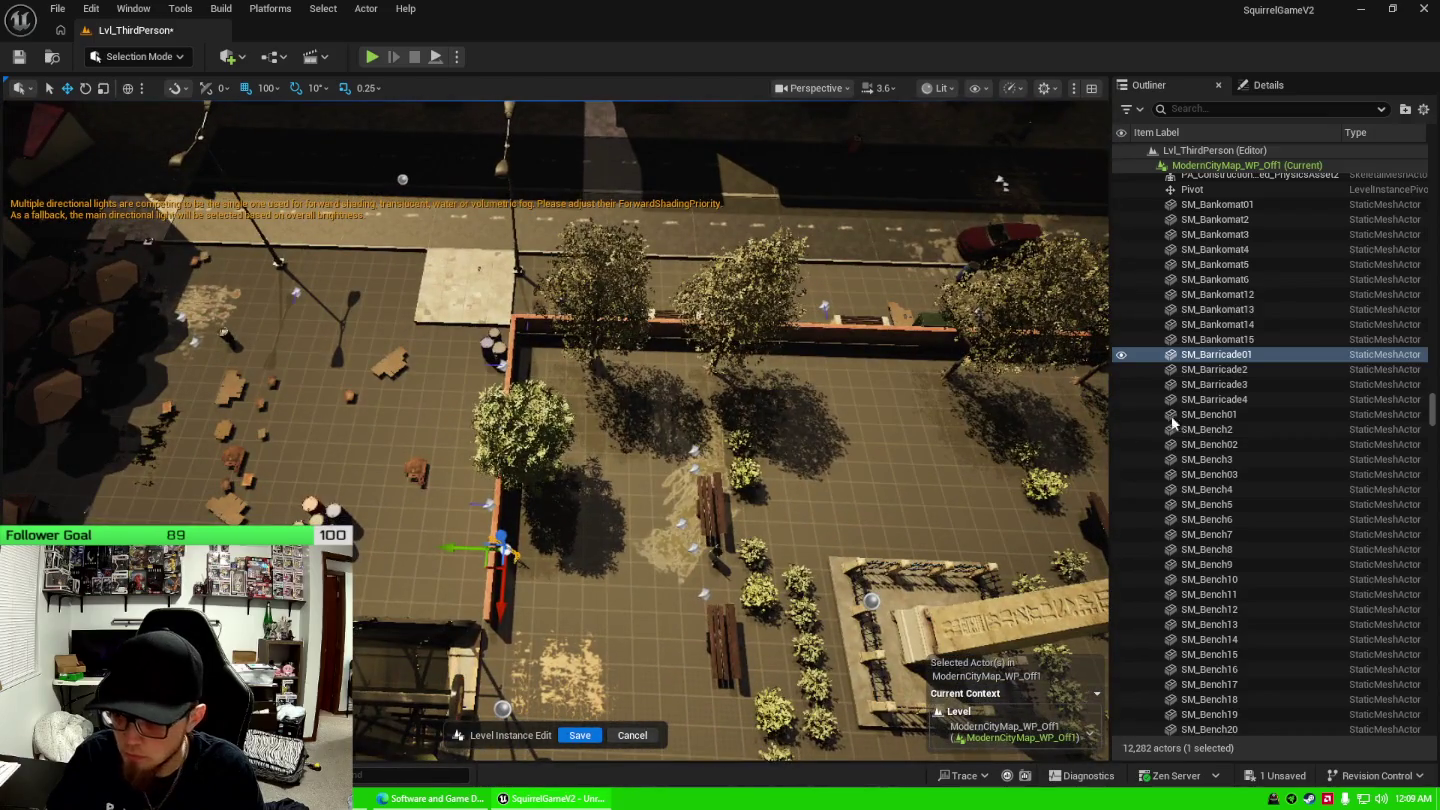
pyautogui.keyDown('shift'); pyautogui.click(1253, 371); pyautogui.keyUp('shift')
pyautogui.keyDown('shift'); pyautogui.click(1256, 384); pyautogui.keyUp('shift')
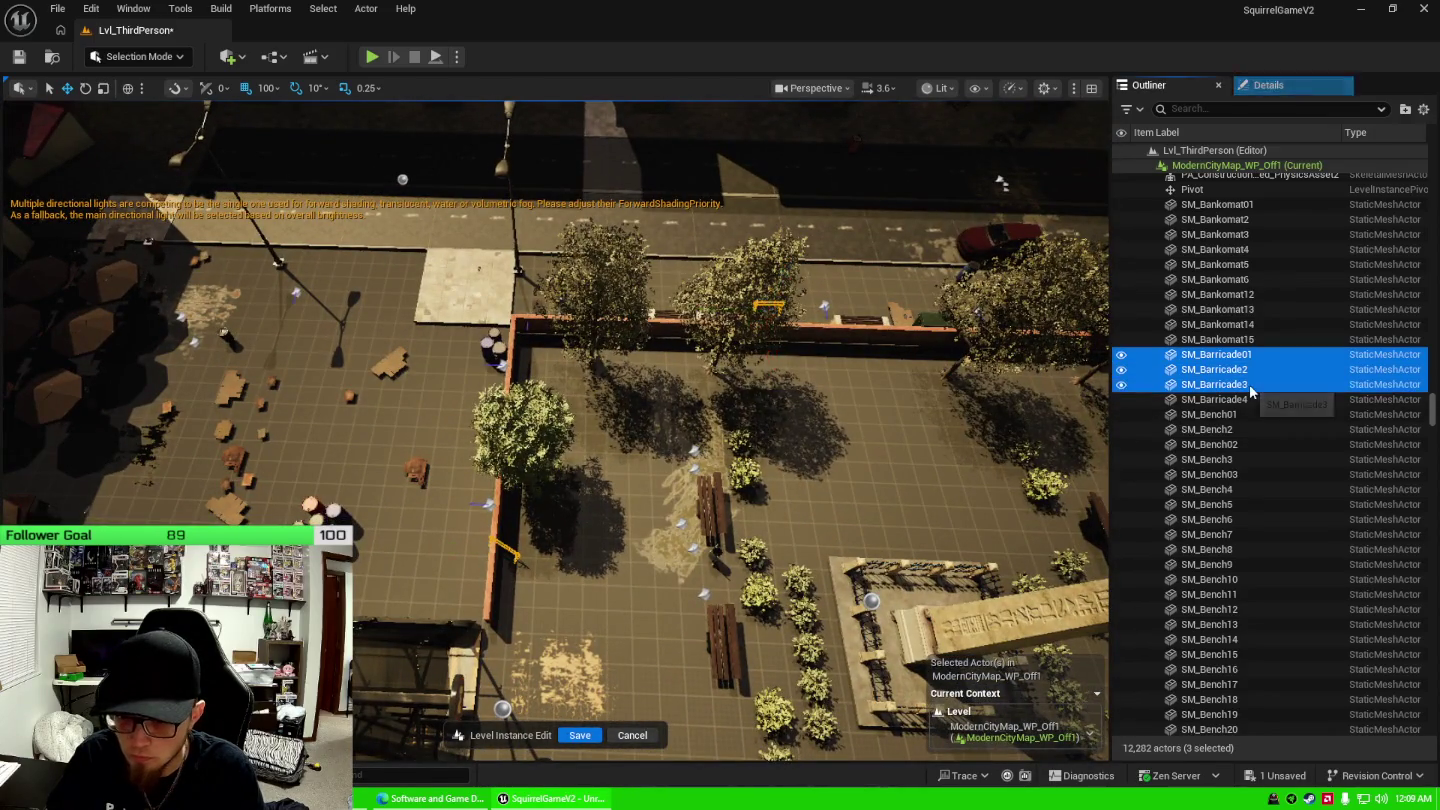
pyautogui.keyDown('shift'); pyautogui.click(1254, 400); pyautogui.keyUp('shift')
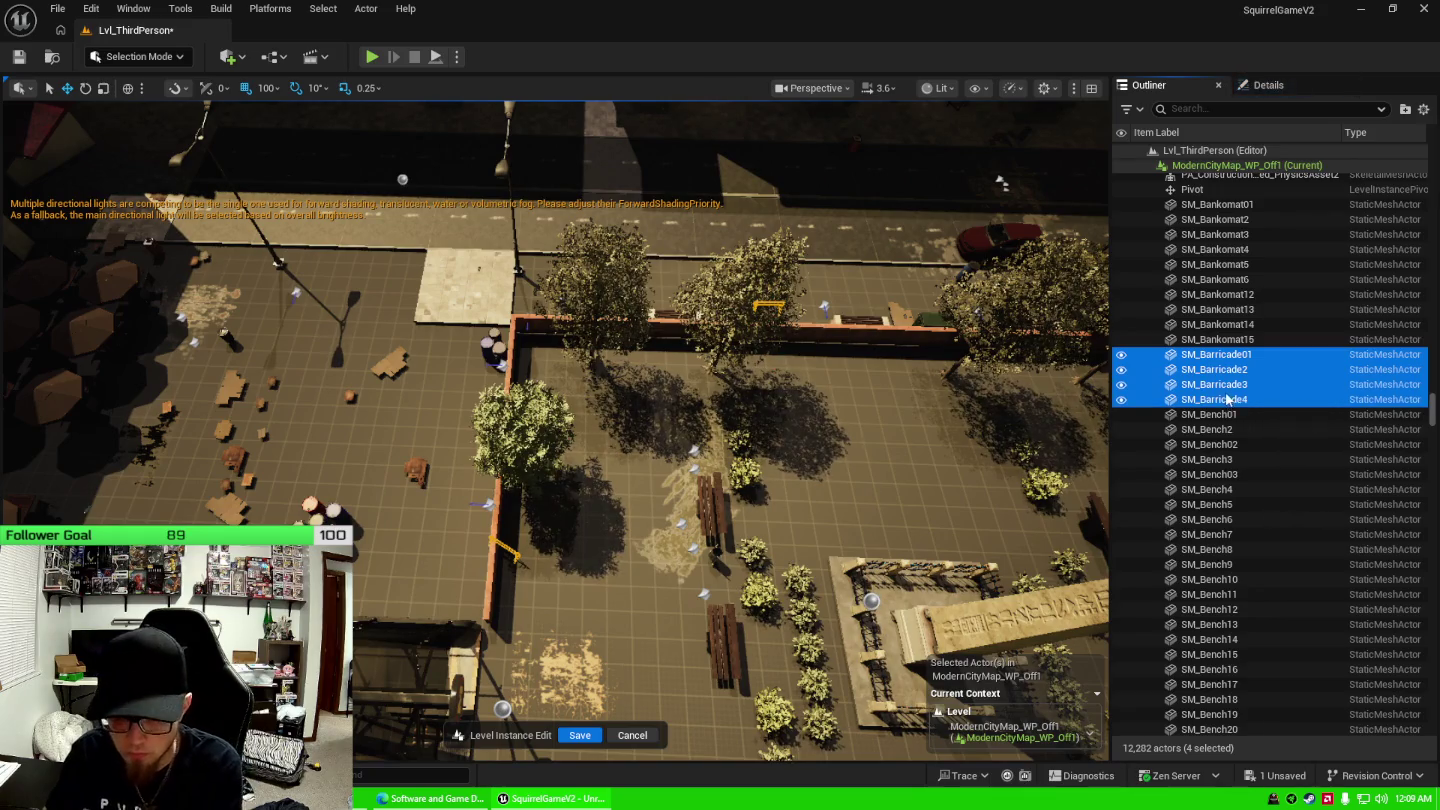
pyautogui.press('Delete')
# Delete SM_cityBarrels_01 through SM_cityBarrels_27 together with the drink cups.
pyautogui.click(332, 515)
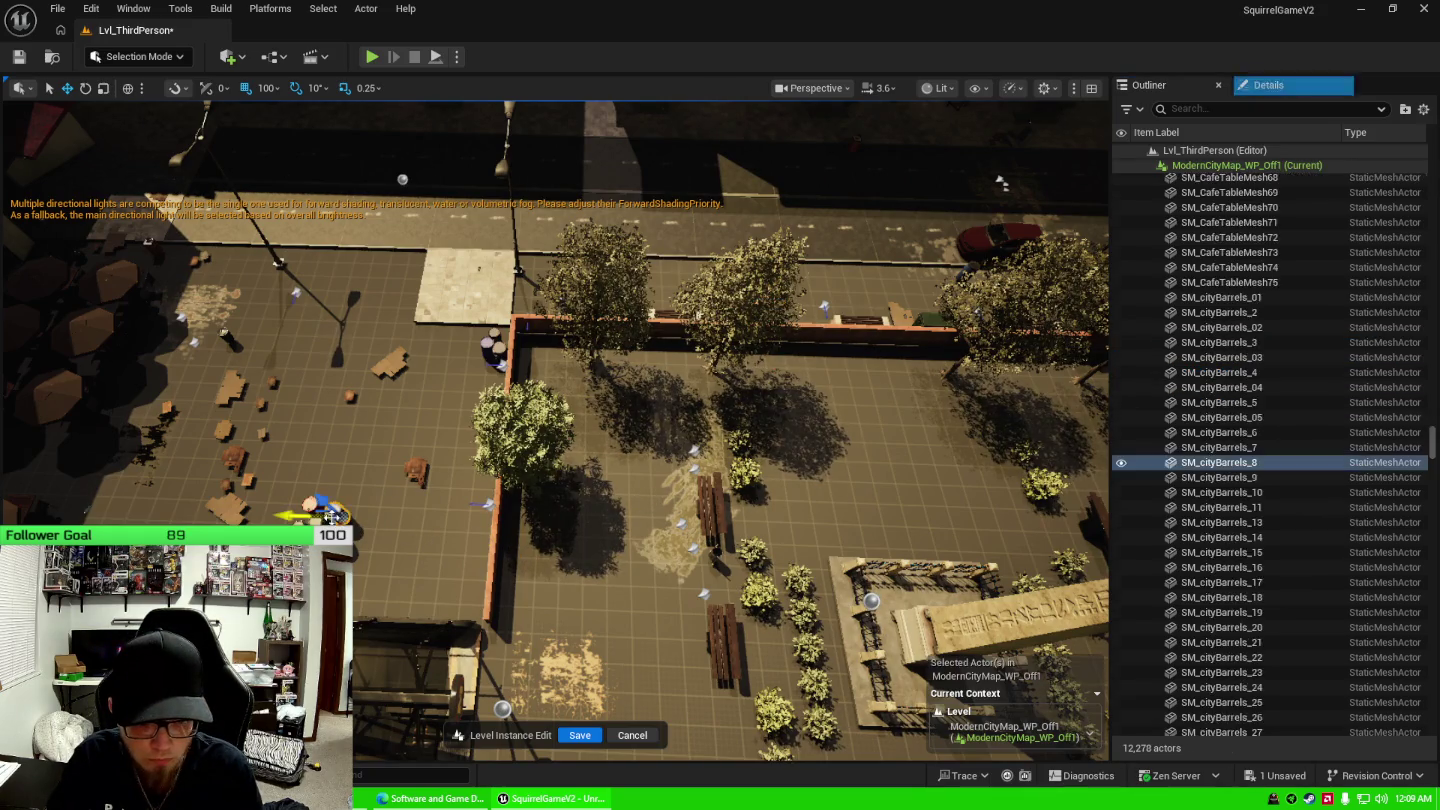
pyautogui.click(1249, 297)
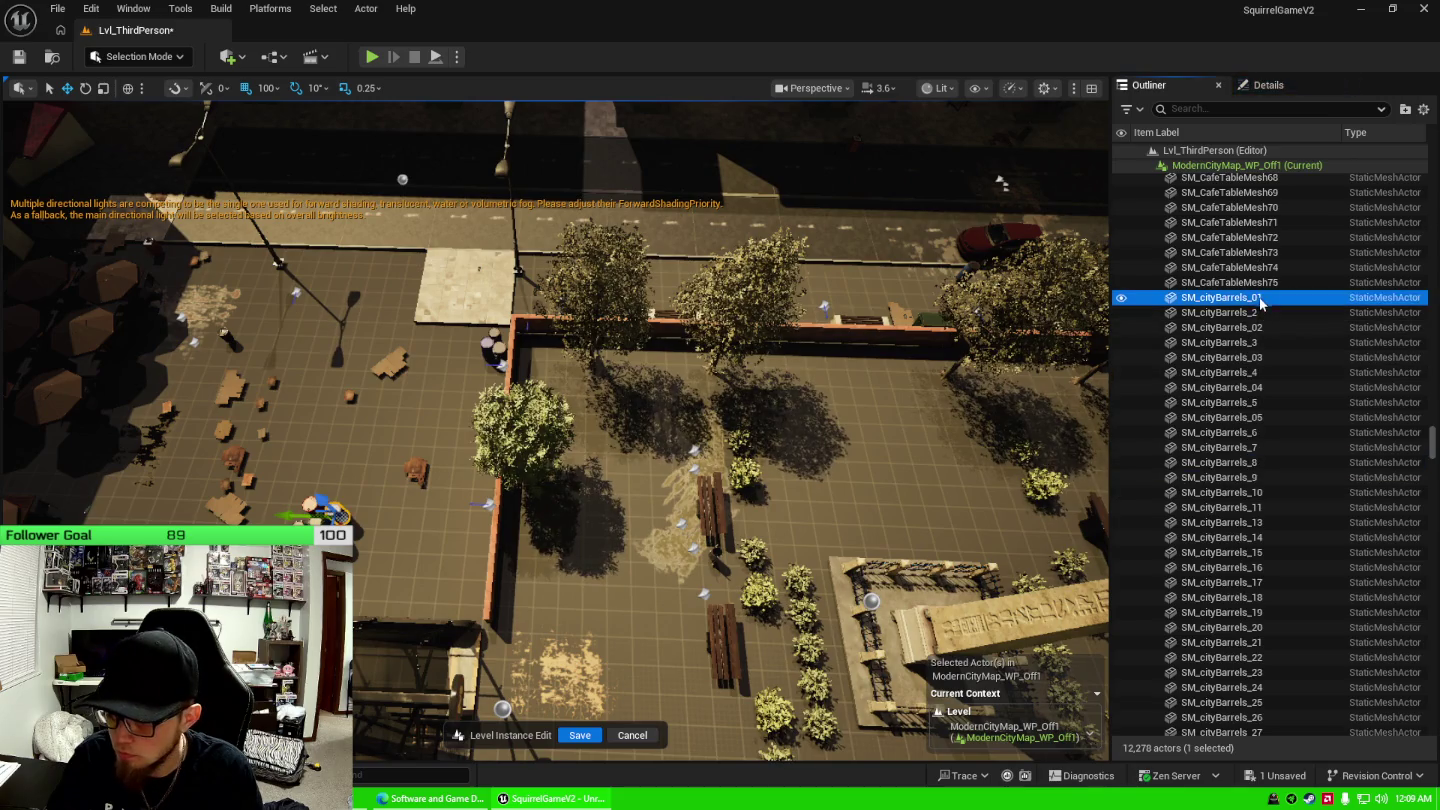
pyautogui.scroll(-3, 1263, 487)
pyautogui.keyDown('shift'); pyautogui.click(1258, 588); pyautogui.keyUp('shift')
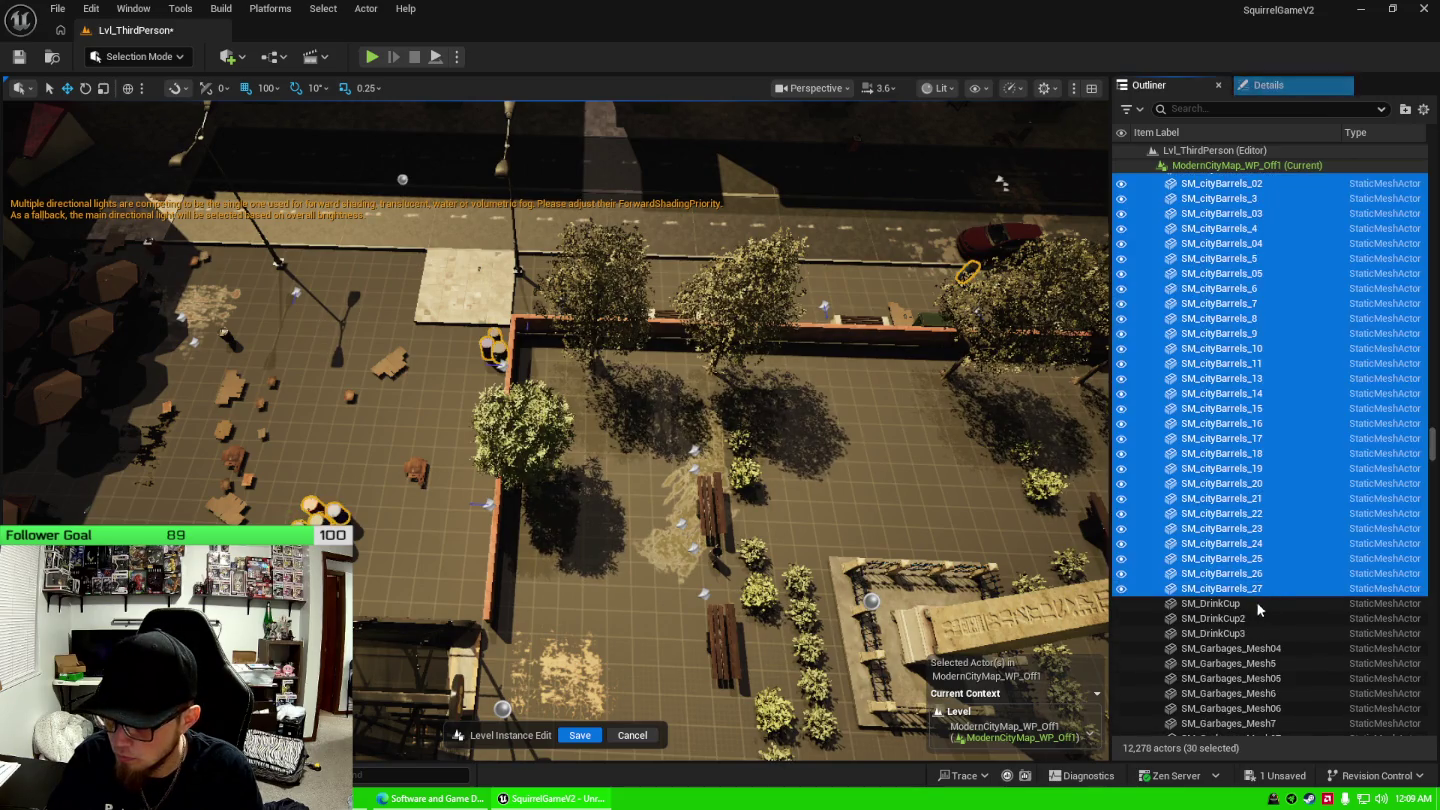
pyautogui.keyDown('shift'); pyautogui.click(1263, 634); pyautogui.keyUp('shift')
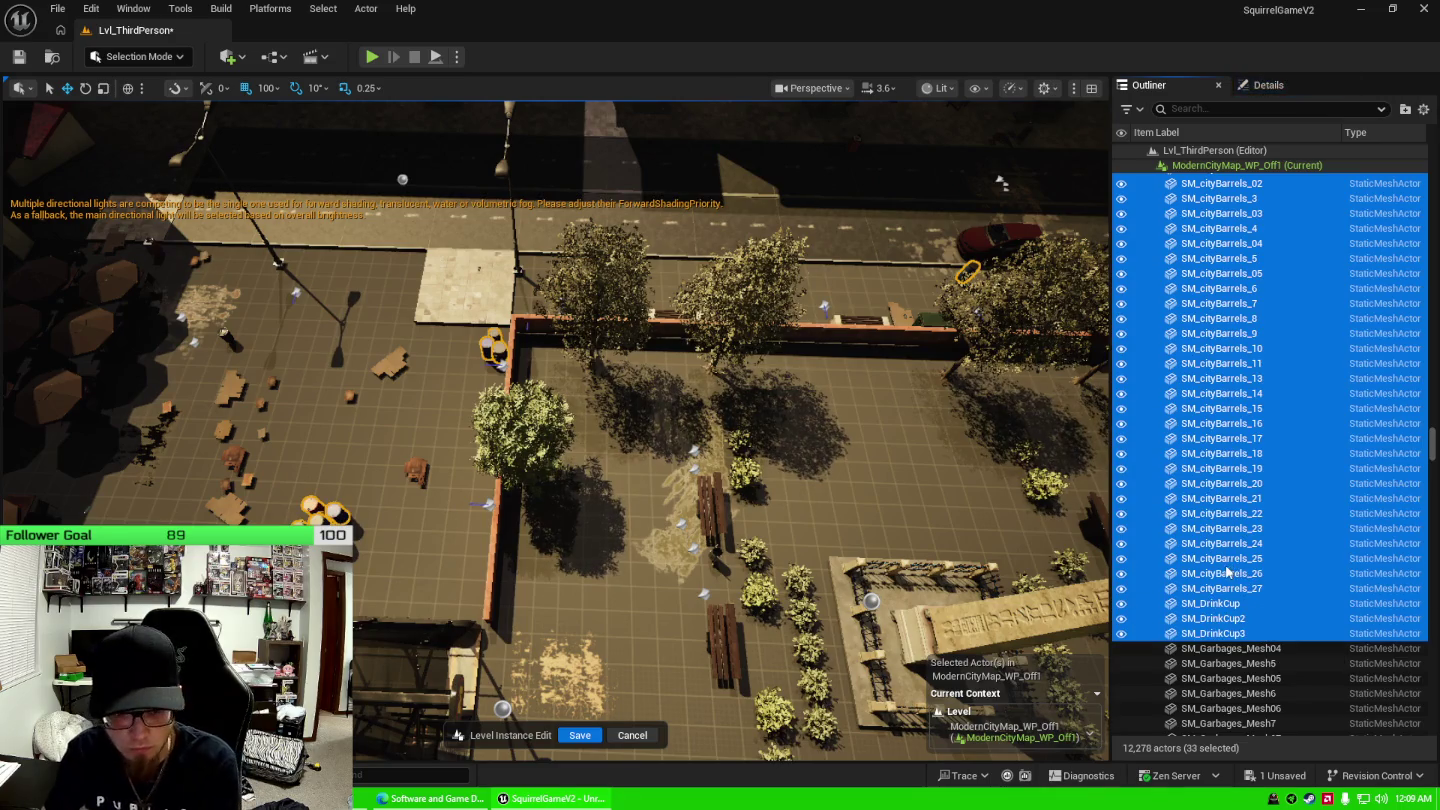
pyautogui.press('Delete')
# Delete the garbage meshes from SM_Garbages_Mesh4 through SM_Garbages_Mesh55.
pyautogui.click(230, 508)
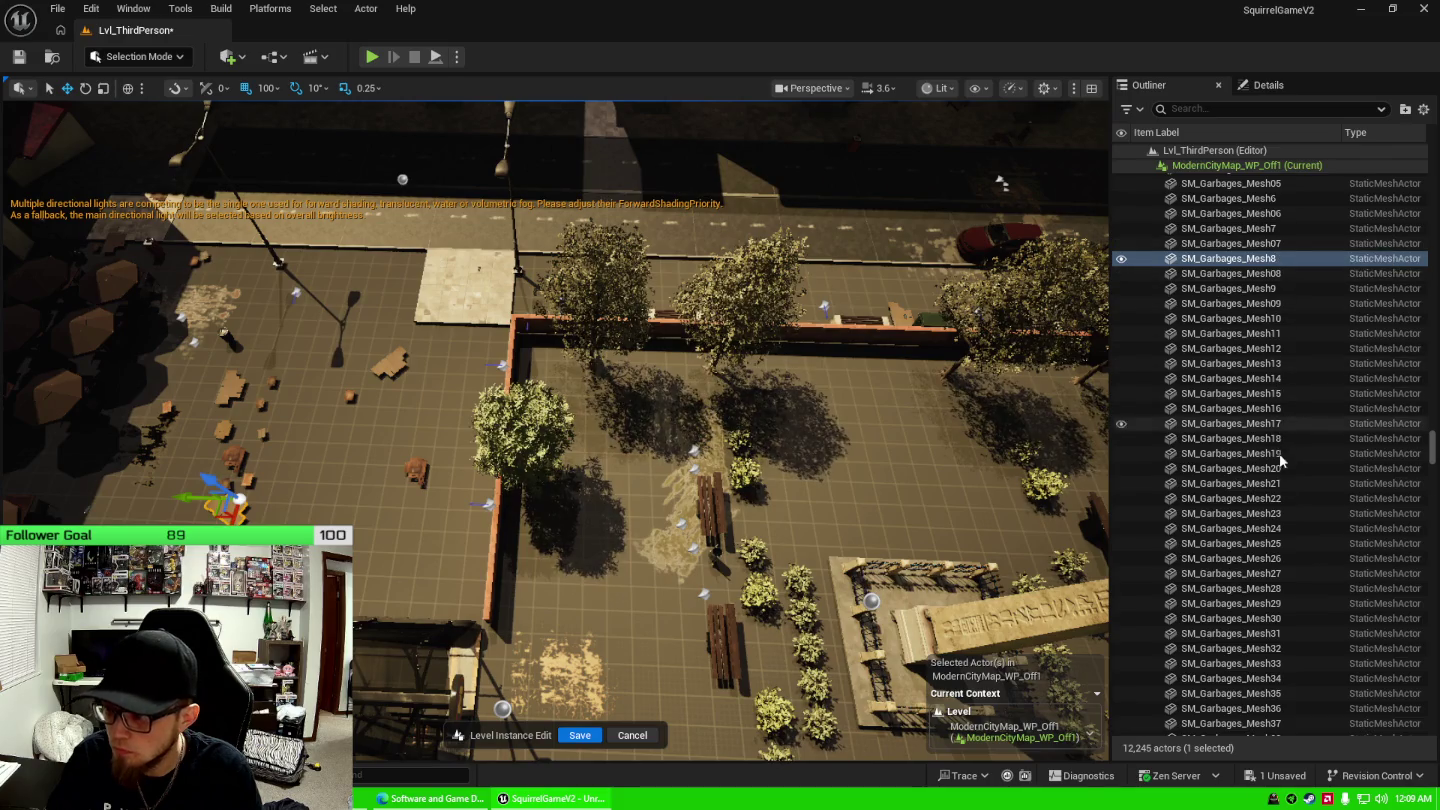
pyautogui.scroll(3, 1278, 401)
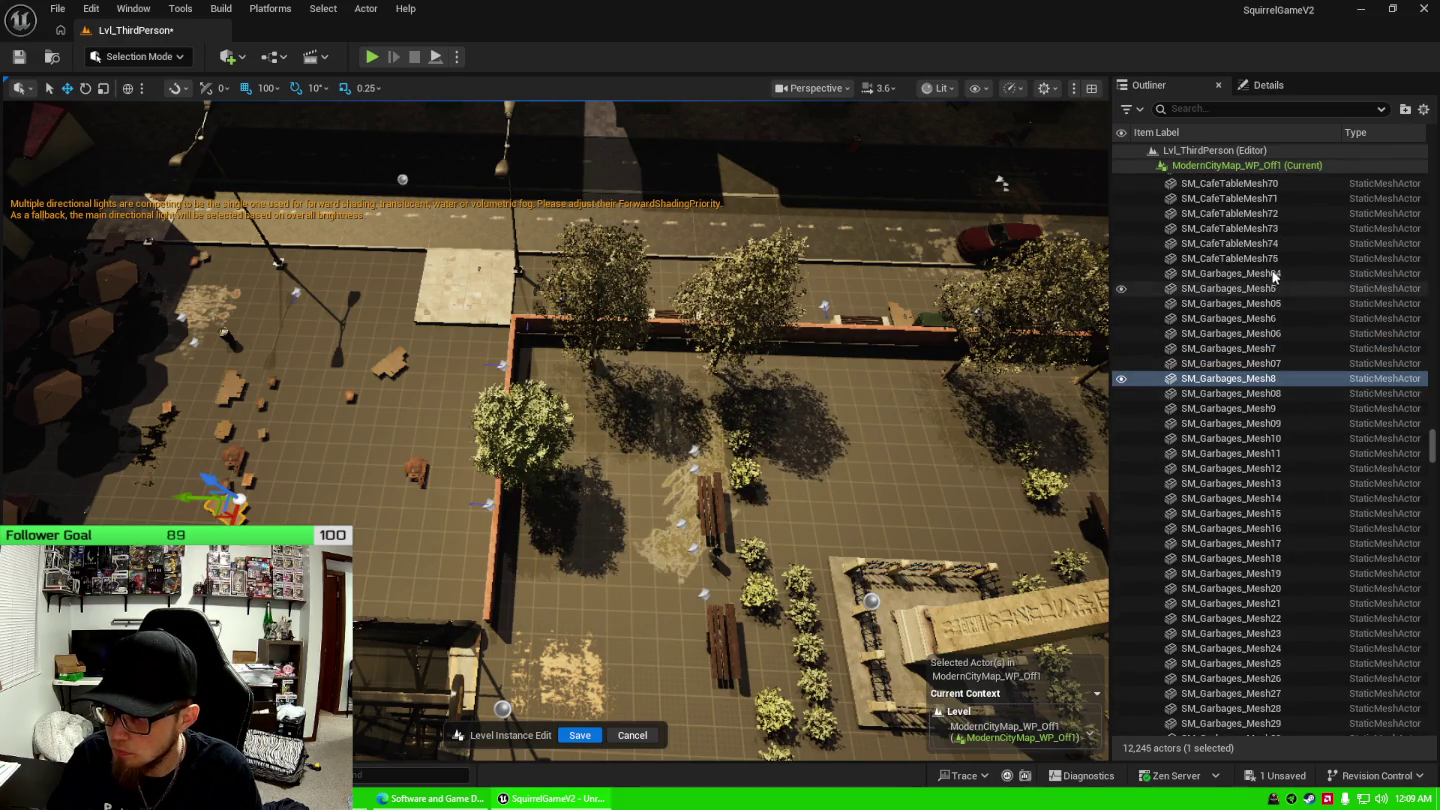
pyautogui.click(1275, 275)
pyautogui.scroll(-5, 1275, 440)
pyautogui.scroll(-7, 1275, 454)
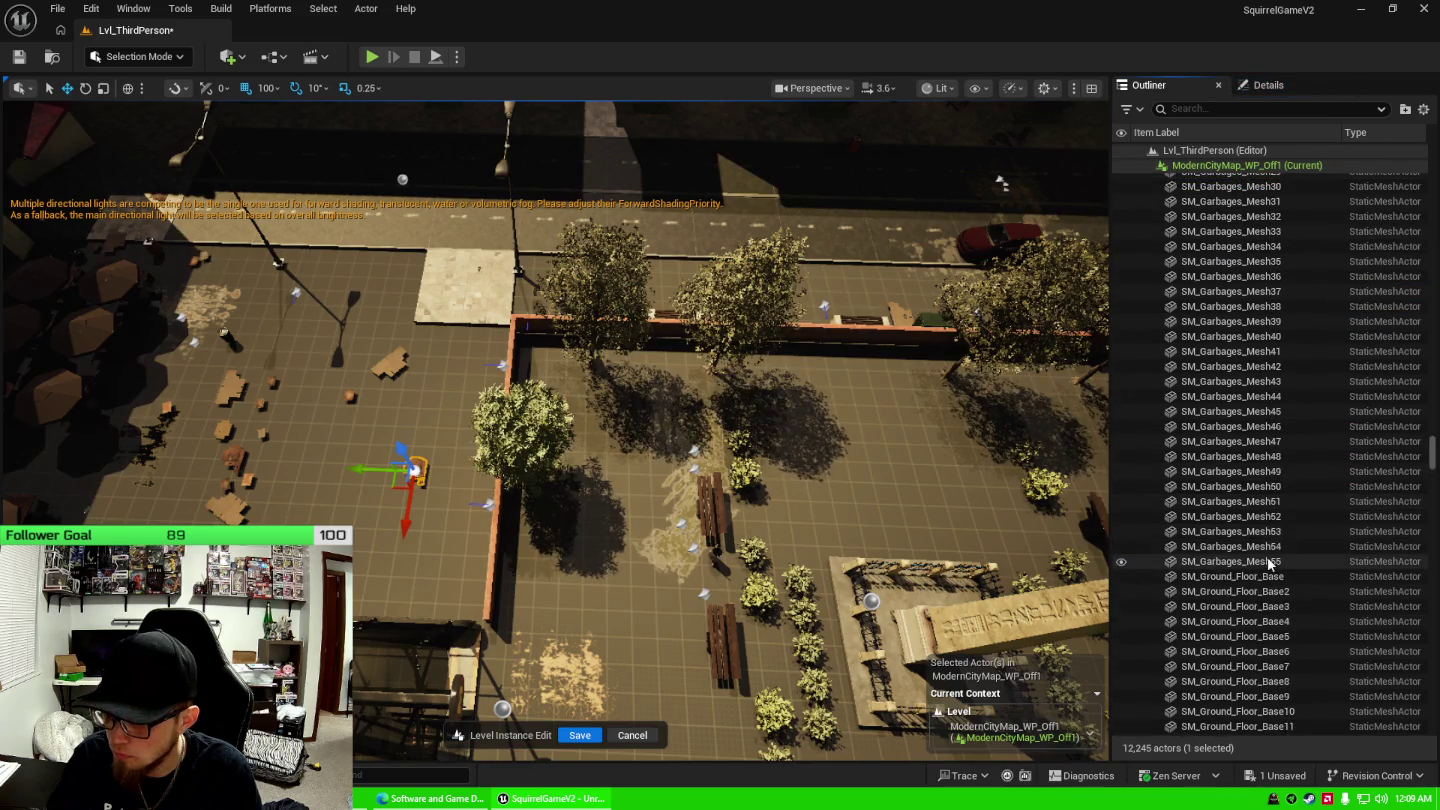
pyautogui.keyDown('shift'); pyautogui.click(1268, 562); pyautogui.keyUp('shift')
pyautogui.press('Delete')
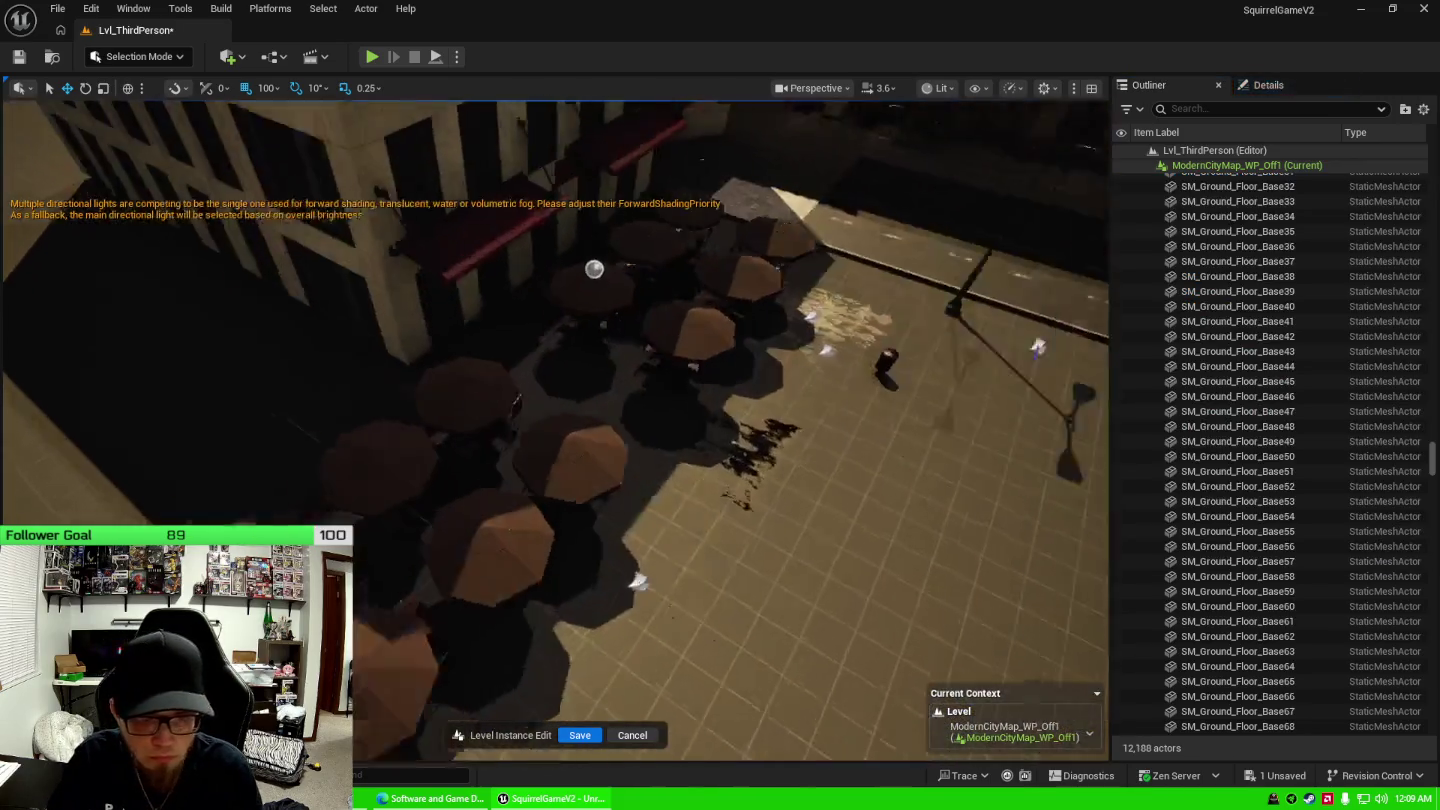
pyautogui.moveTo(580, 481); pyautogui.dragTo(581, 482)
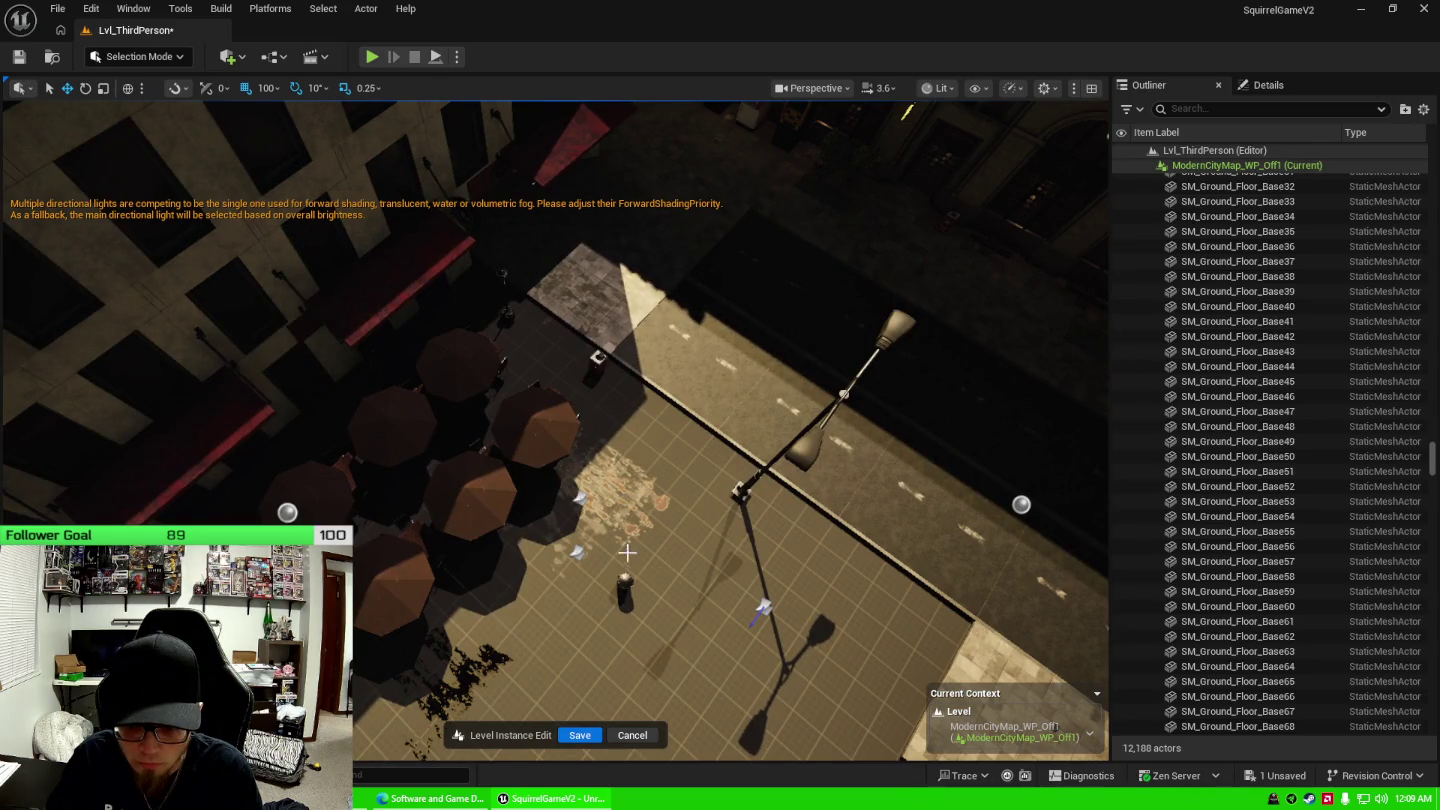
pyautogui.click(626, 588)
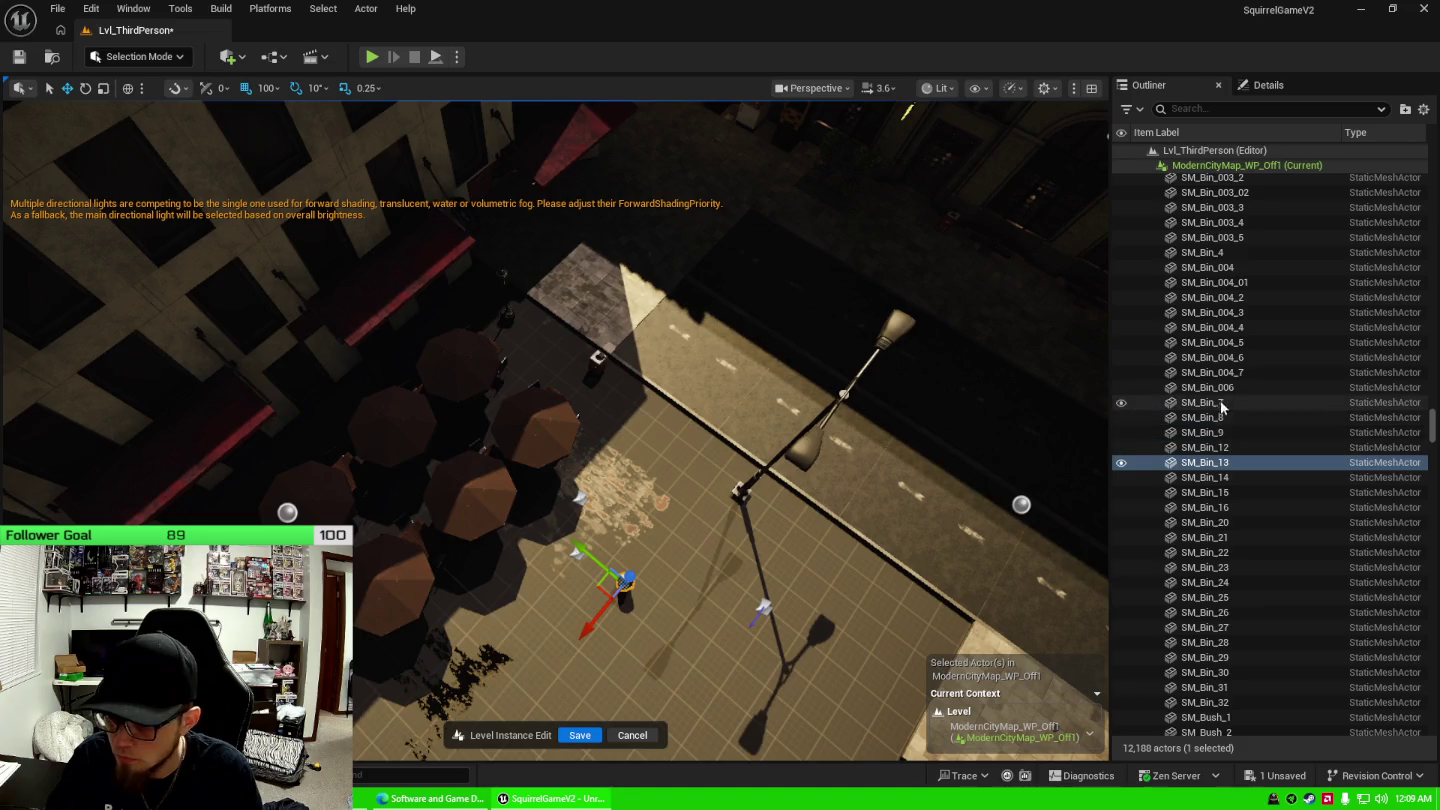
# Select SM_Bin_001 through SM_Bin_32 in the Outliner, frame them and delete the 42 bins.
pyautogui.scroll(2, 1246, 311)
pyautogui.scroll(4, 1245, 301)
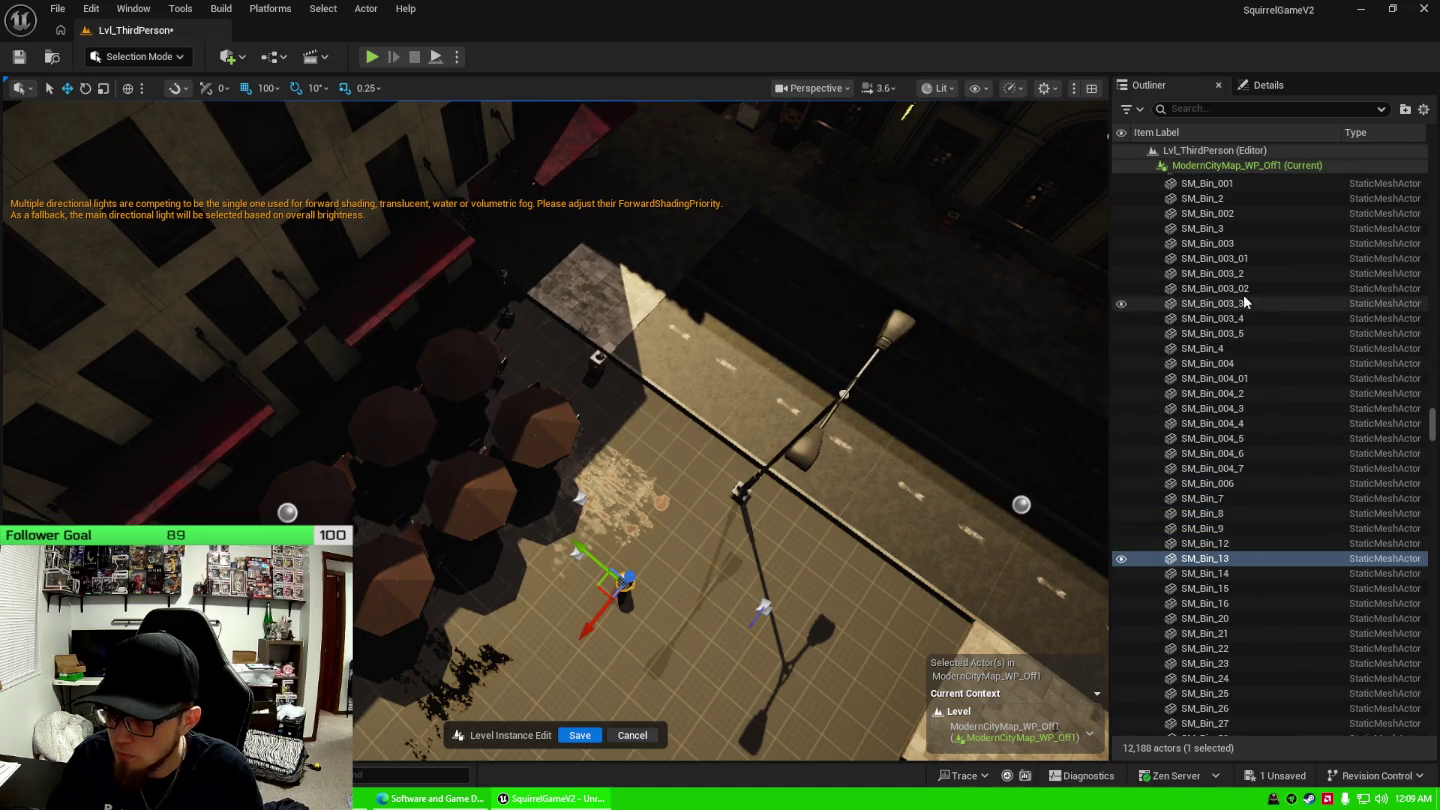
pyautogui.click(1249, 230)
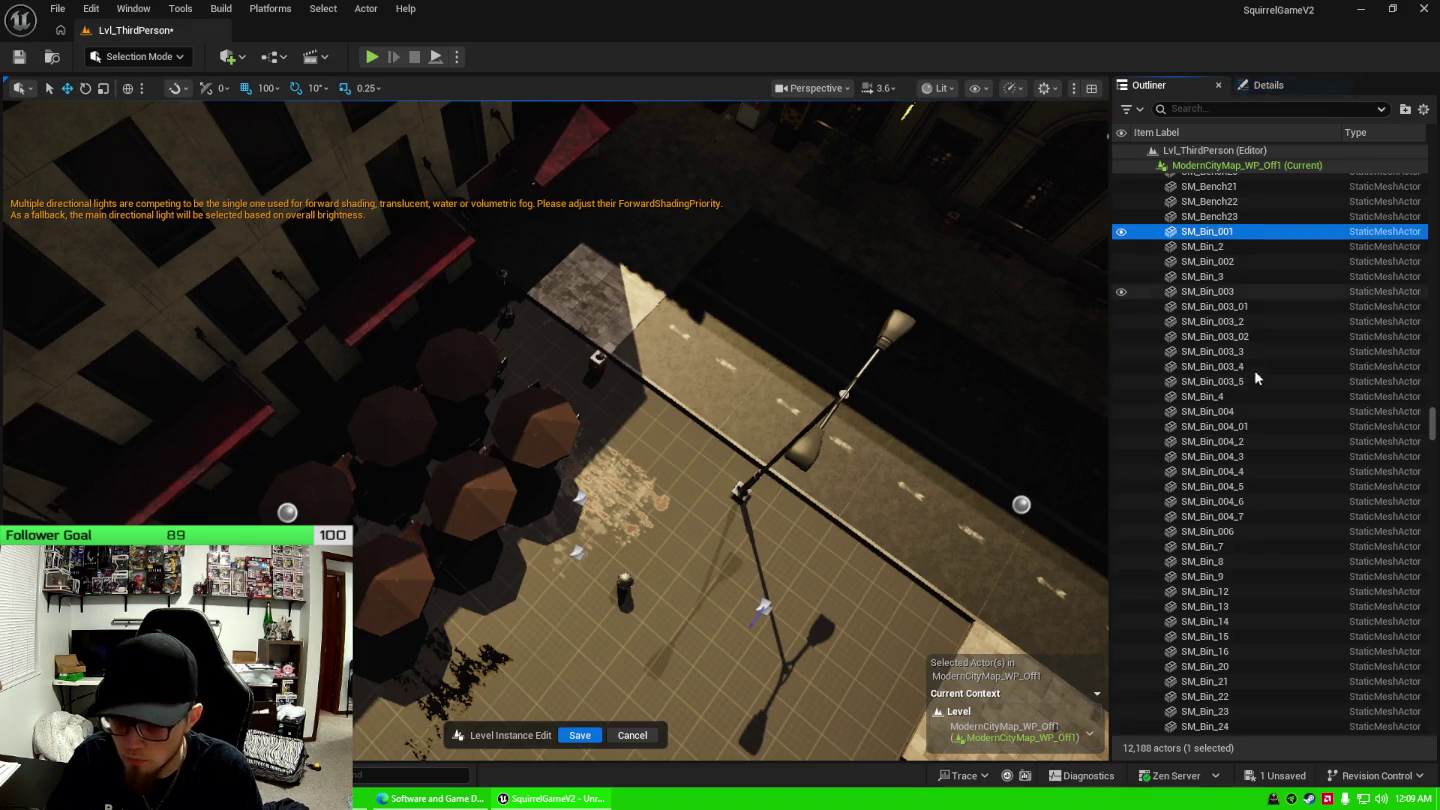
pyautogui.scroll(-10, 1262, 419)
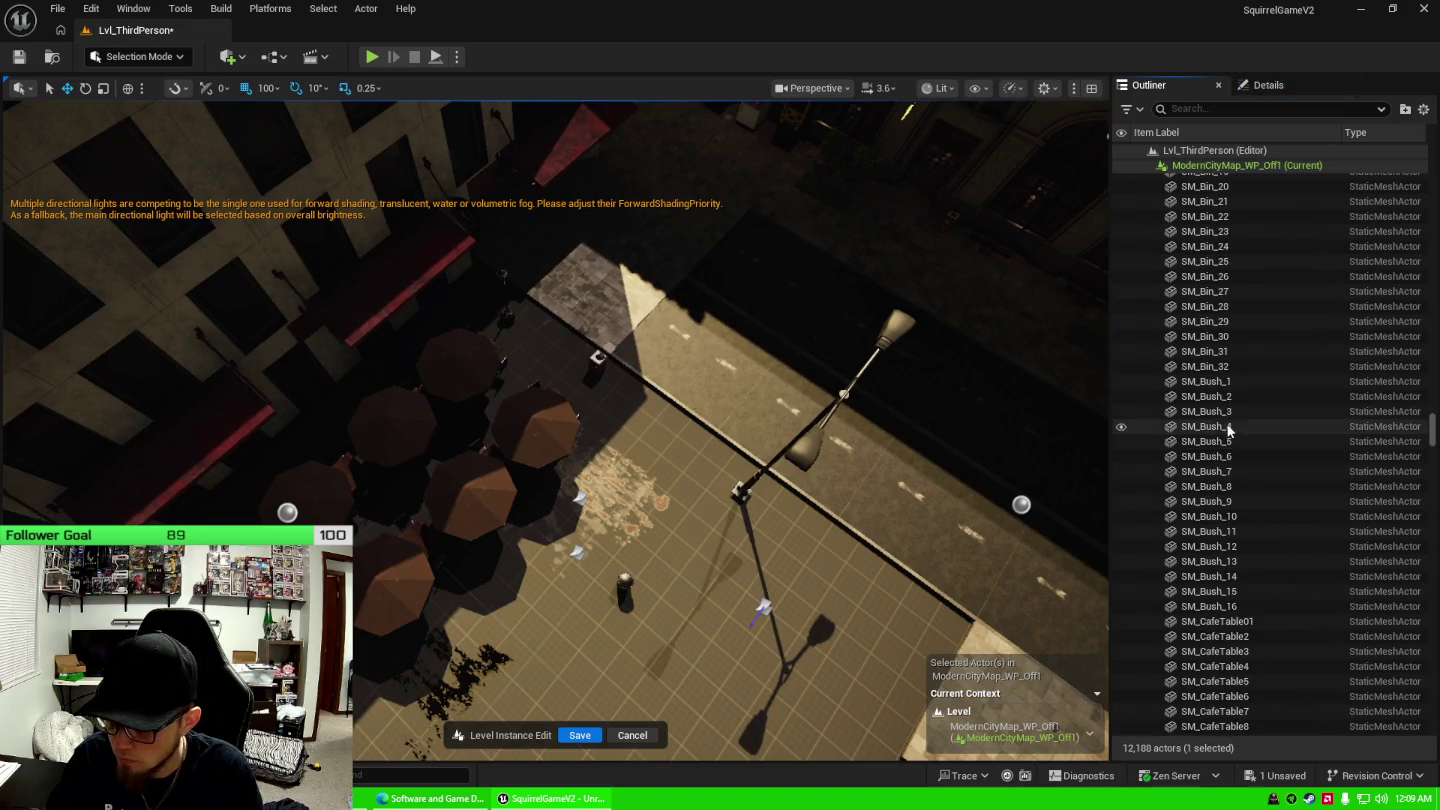
pyautogui.keyDown('shift'); pyautogui.click(1234, 366); pyautogui.keyUp('shift')
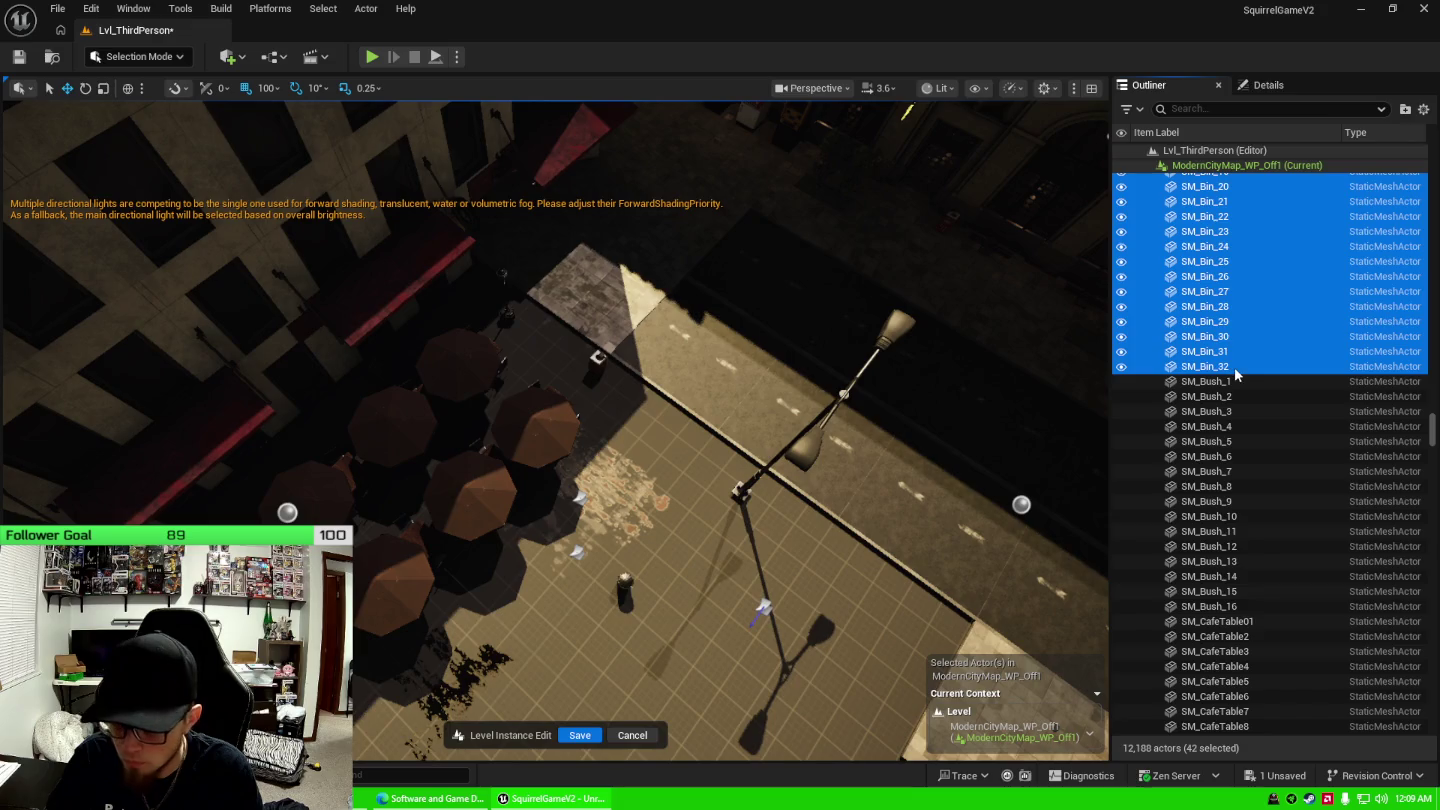
pyautogui.press('f')
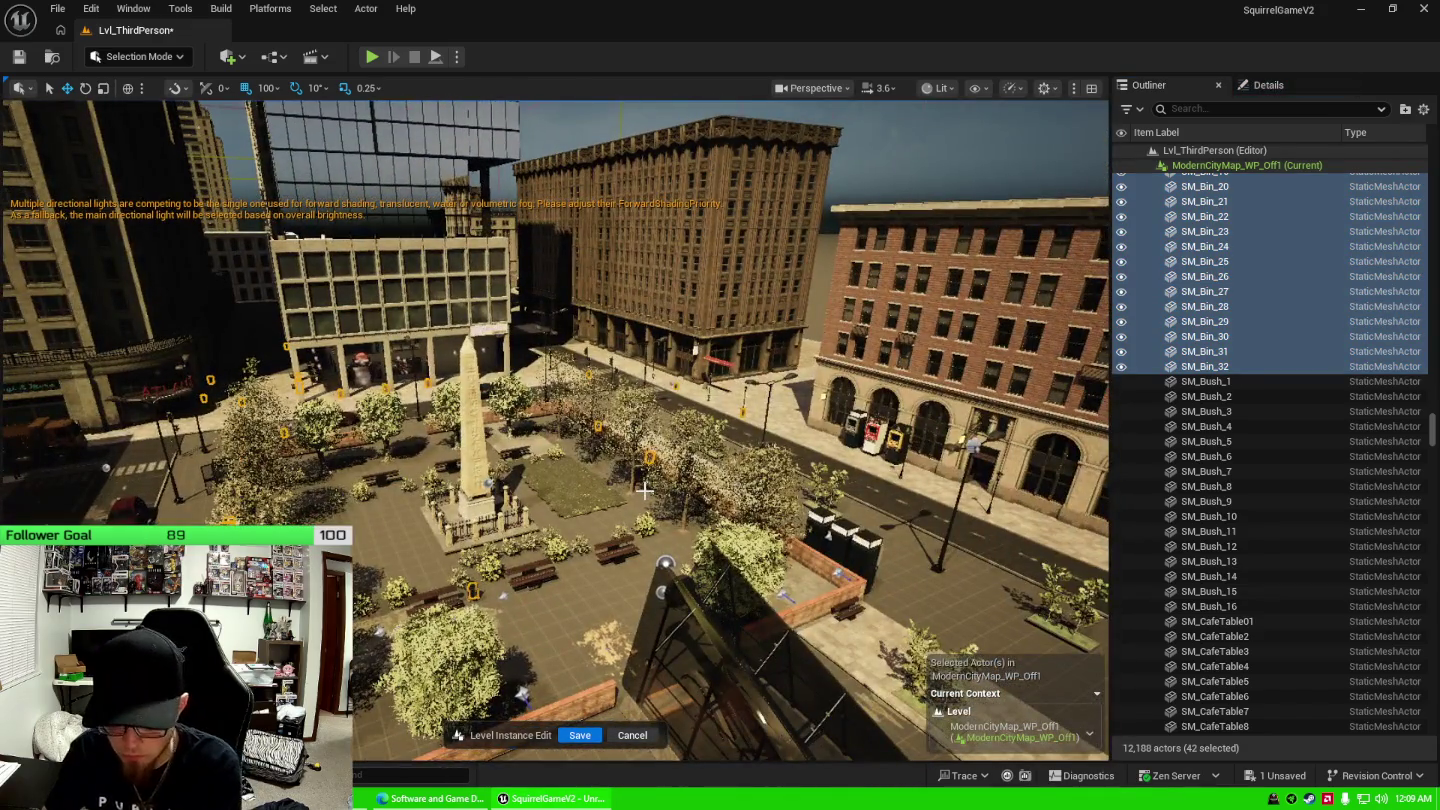
pyautogui.click(641, 490)
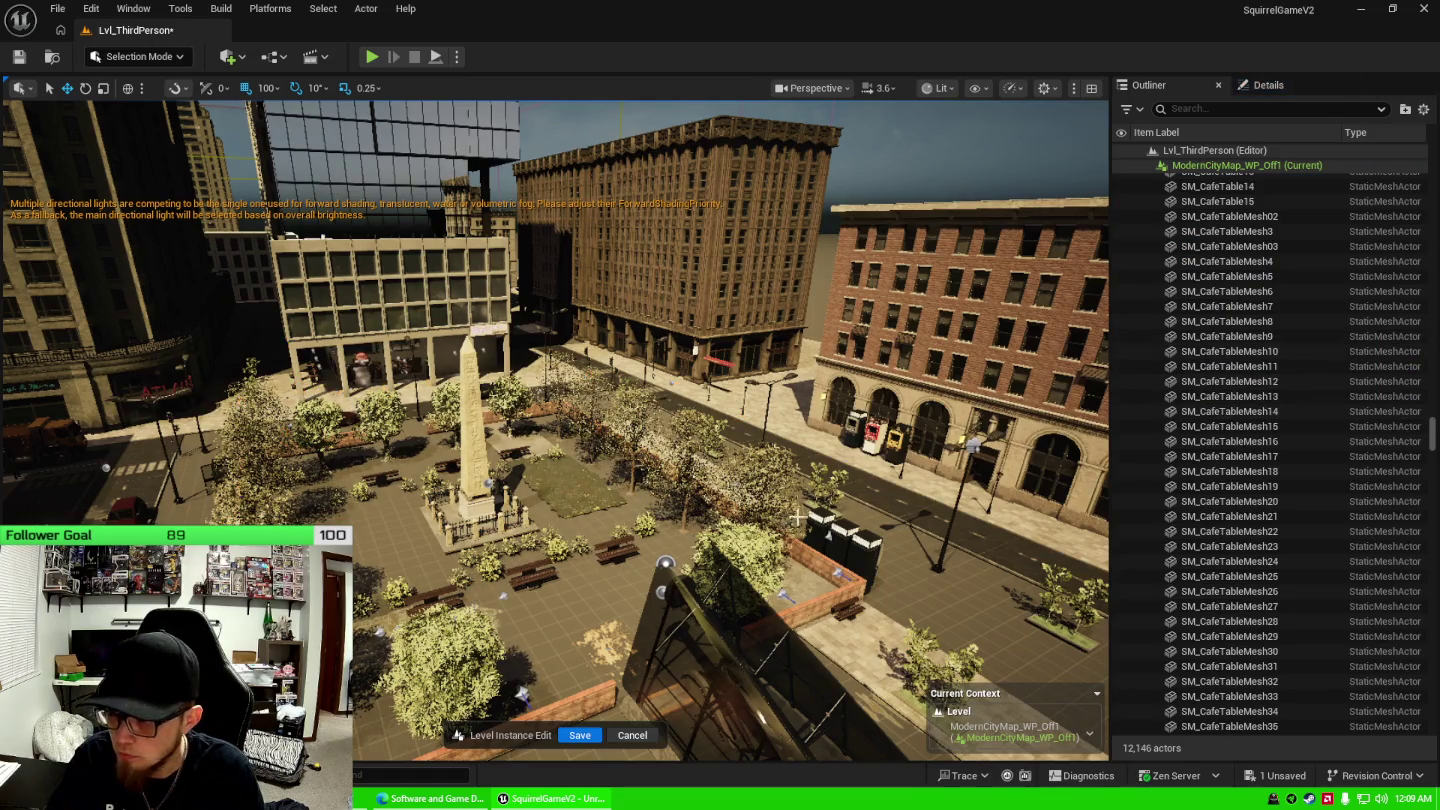
pyautogui.moveTo(665, 563)
pyautogui.mouseDown()
pyautogui.moveTo(630, 400)
pyautogui.moveTo(520, 340)
pyautogui.moveTo(506, 355)
pyautogui.mouseUp()
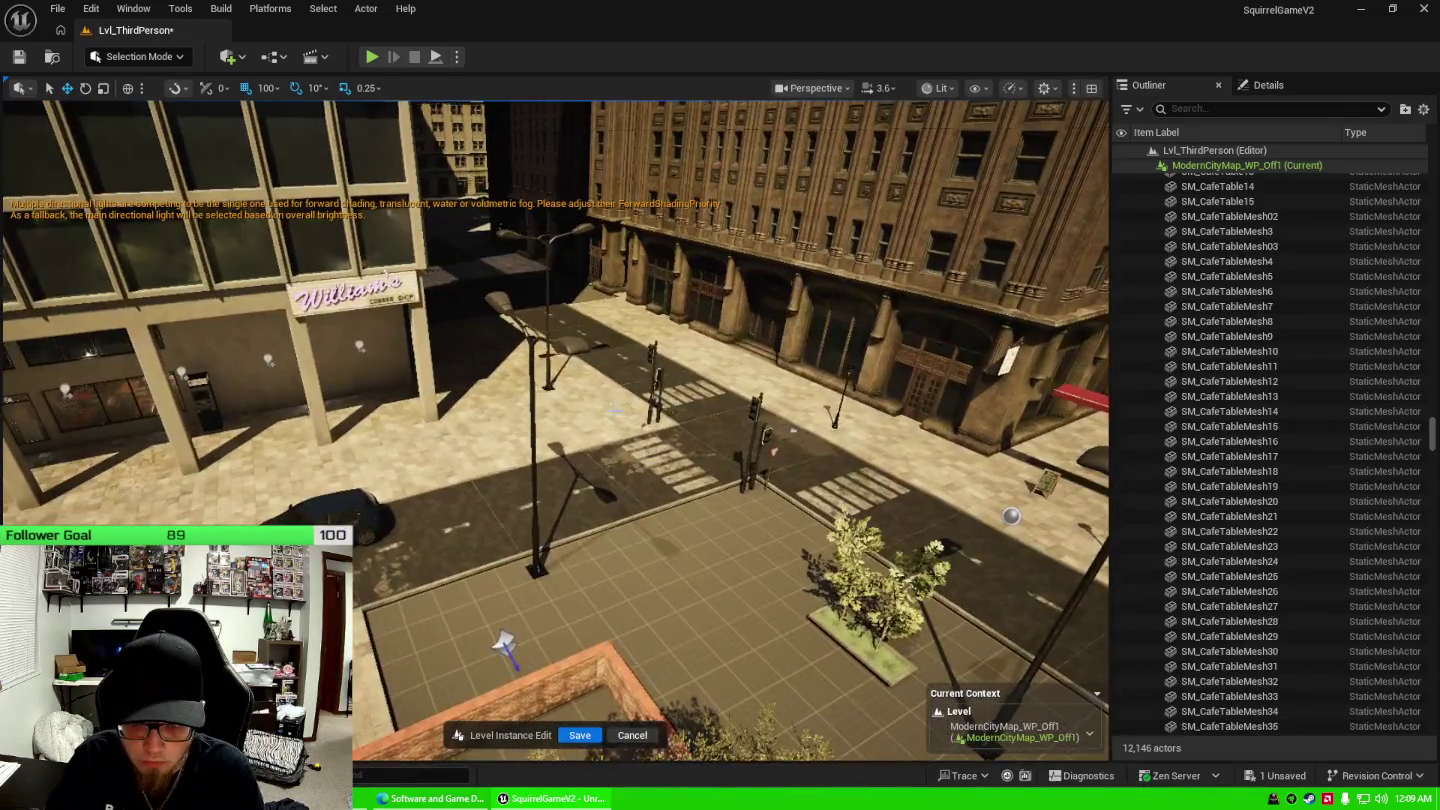
pyautogui.click(571, 349)
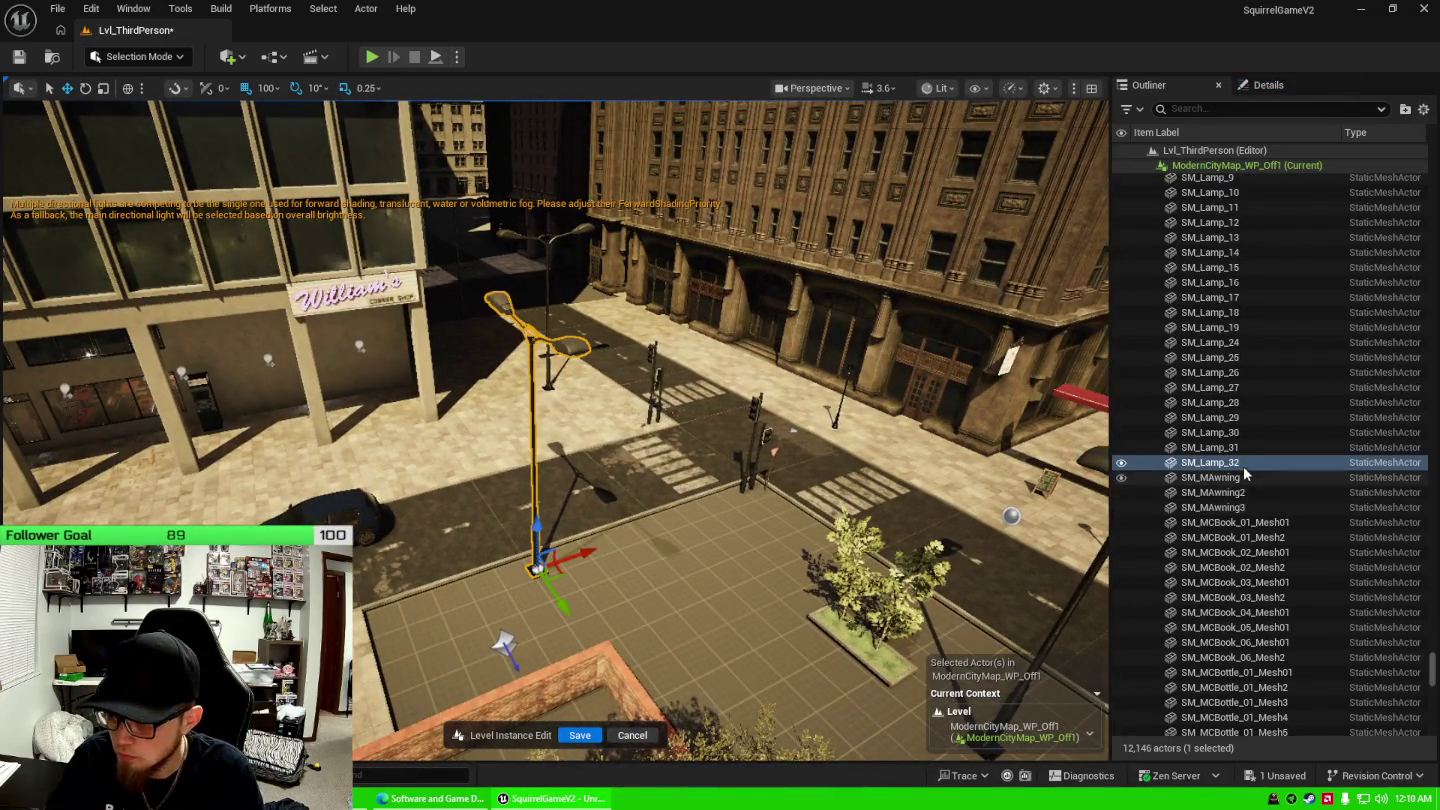
# Delete the street lamps SM_Lamp_002 through SM_Lamp_32.
pyautogui.scroll(5, 1240, 470)
pyautogui.scroll(2, 1239, 305)
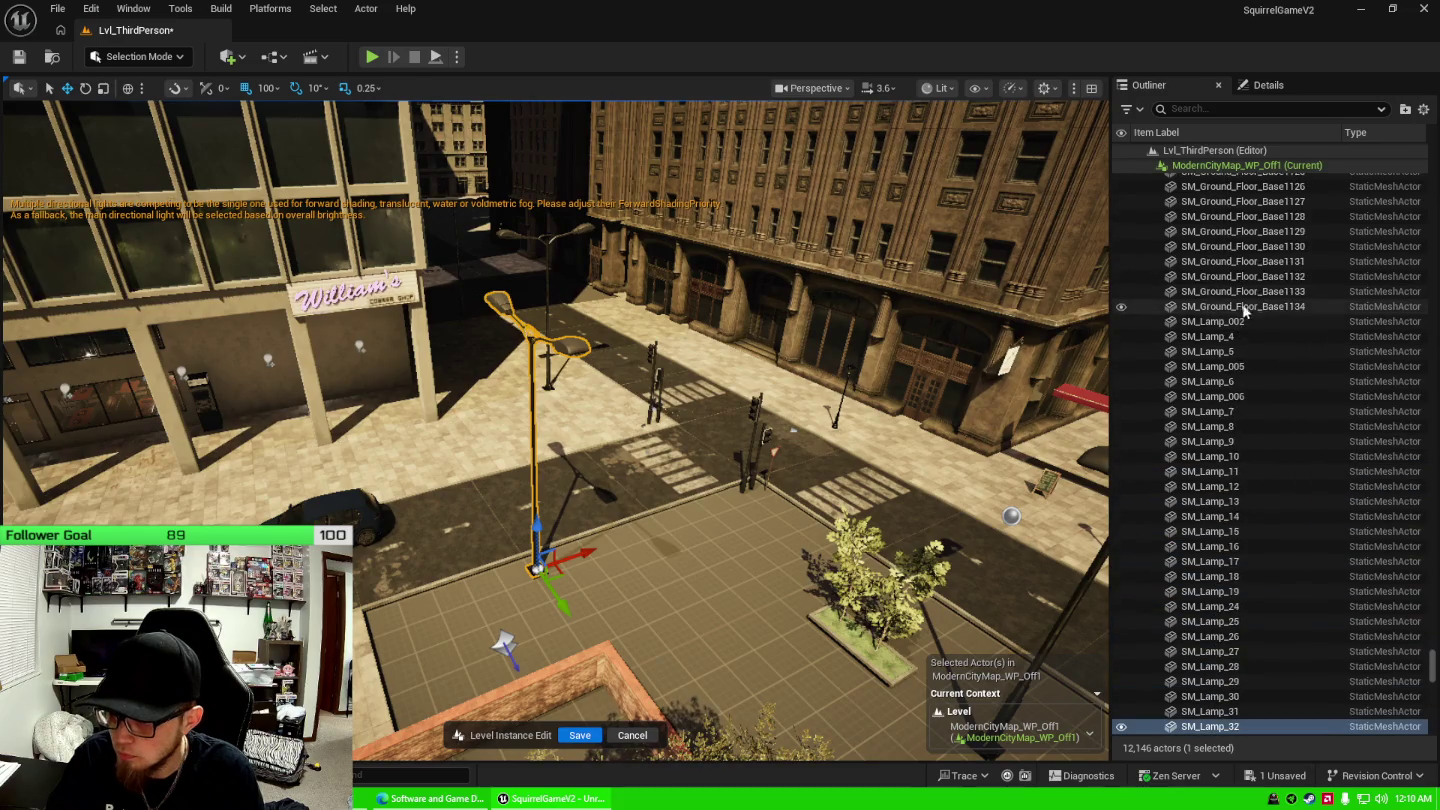
pyautogui.keyDown('shift'); pyautogui.click(1211, 320); pyautogui.keyUp('shift')
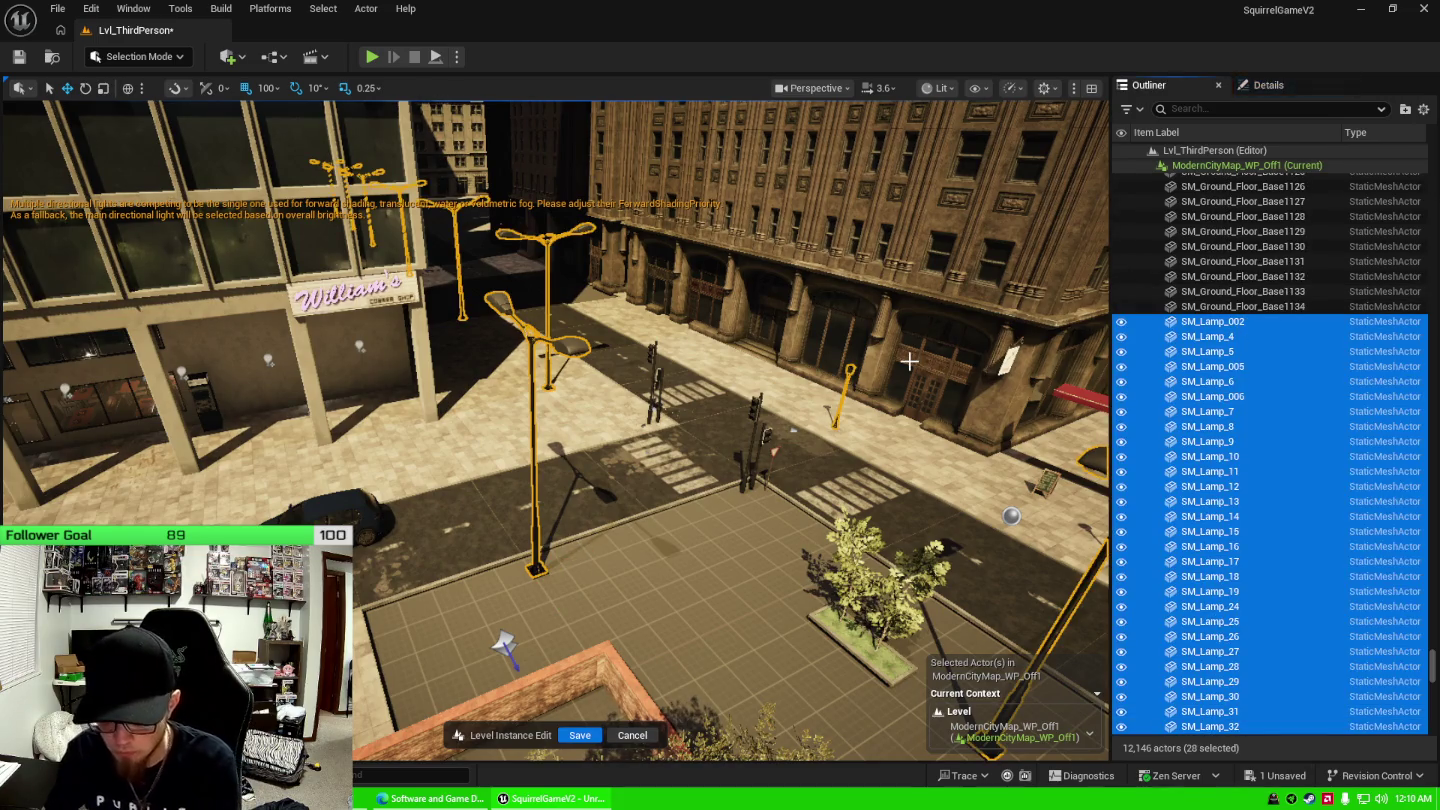
pyautogui.press('Delete')
# Delete the traffic lights and signs from SM_Traffic_Lamp_001 to SM_TrafficSign04.
pyautogui.click(756, 410)
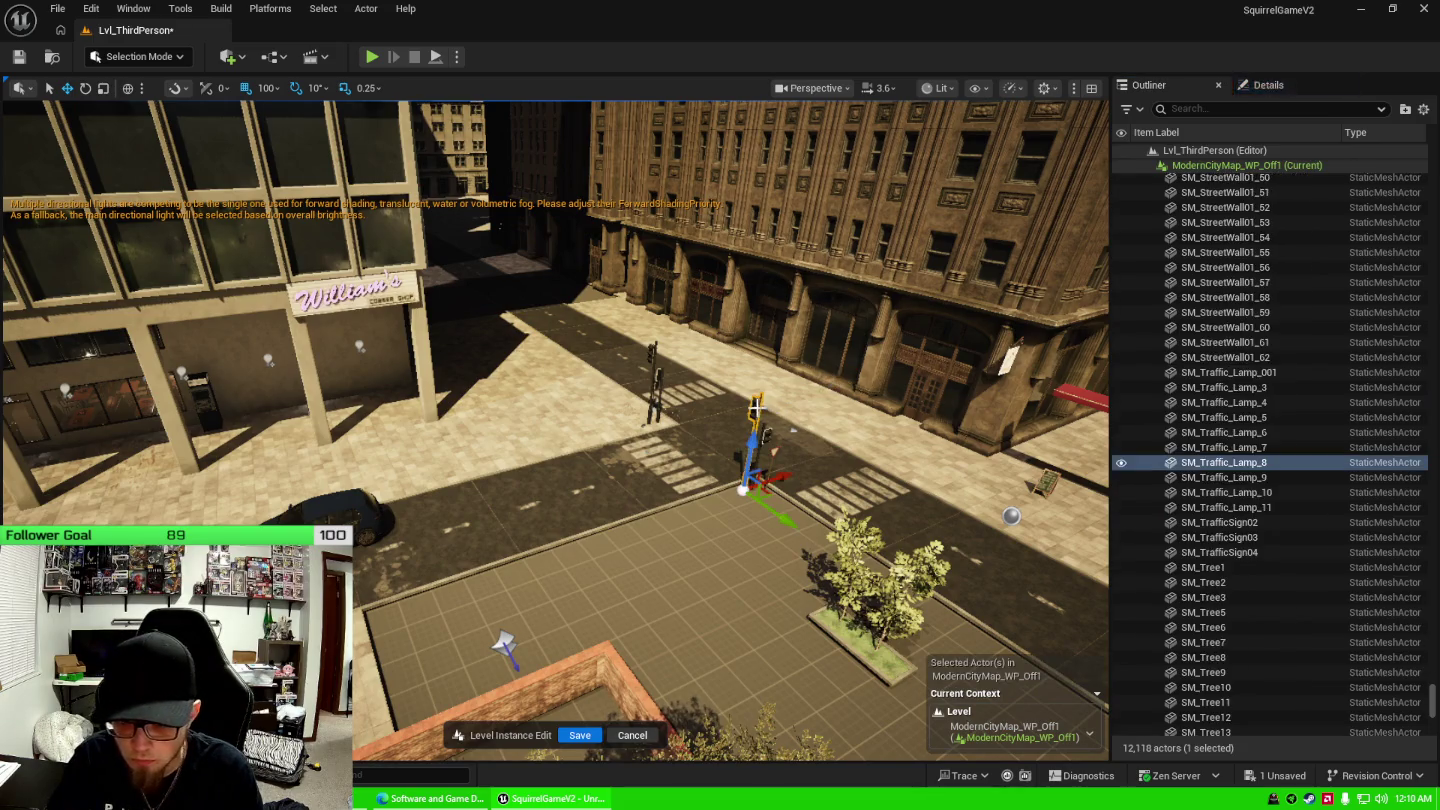
pyautogui.click(1256, 553)
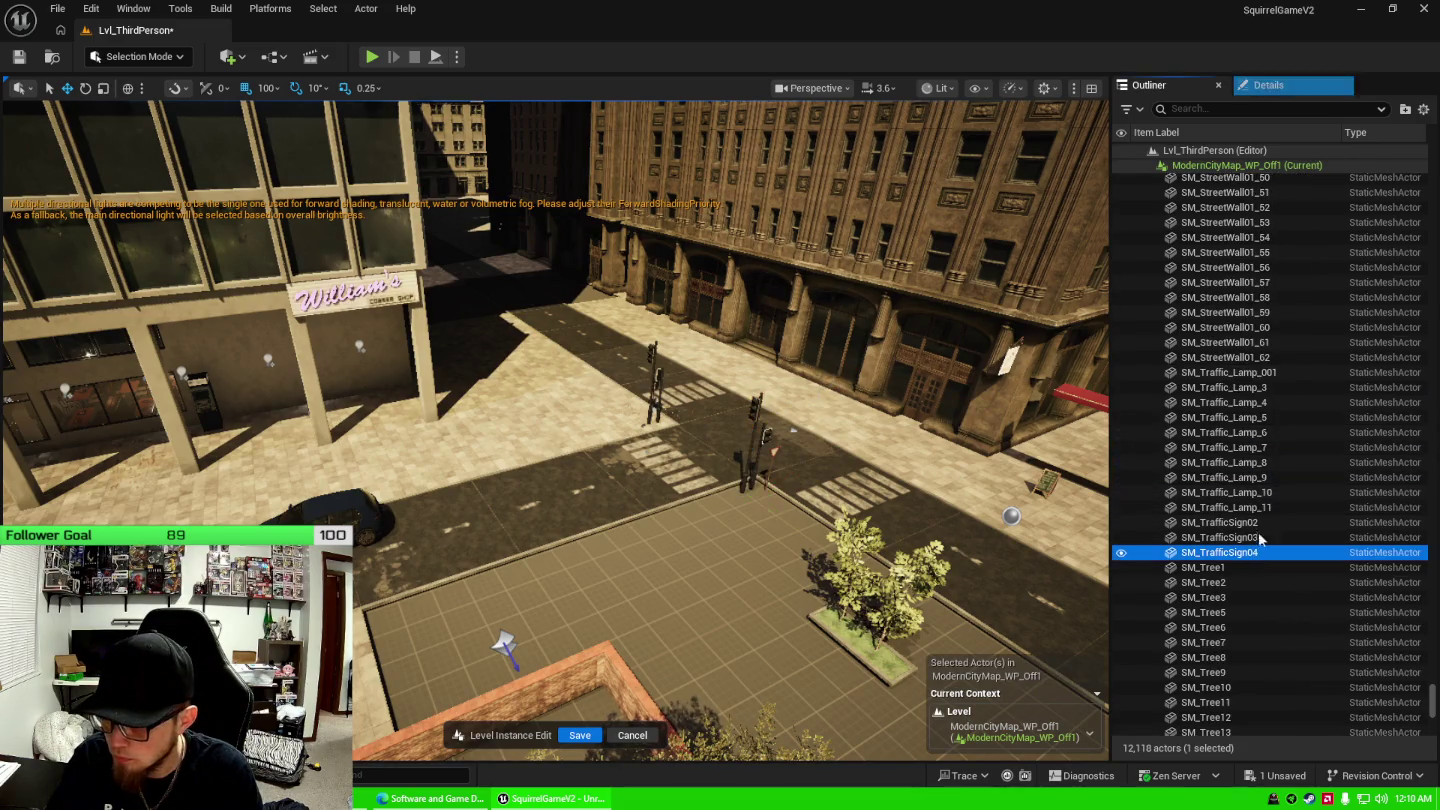
pyautogui.keyDown('shift'); pyautogui.click(1170, 373); pyautogui.keyUp('shift')
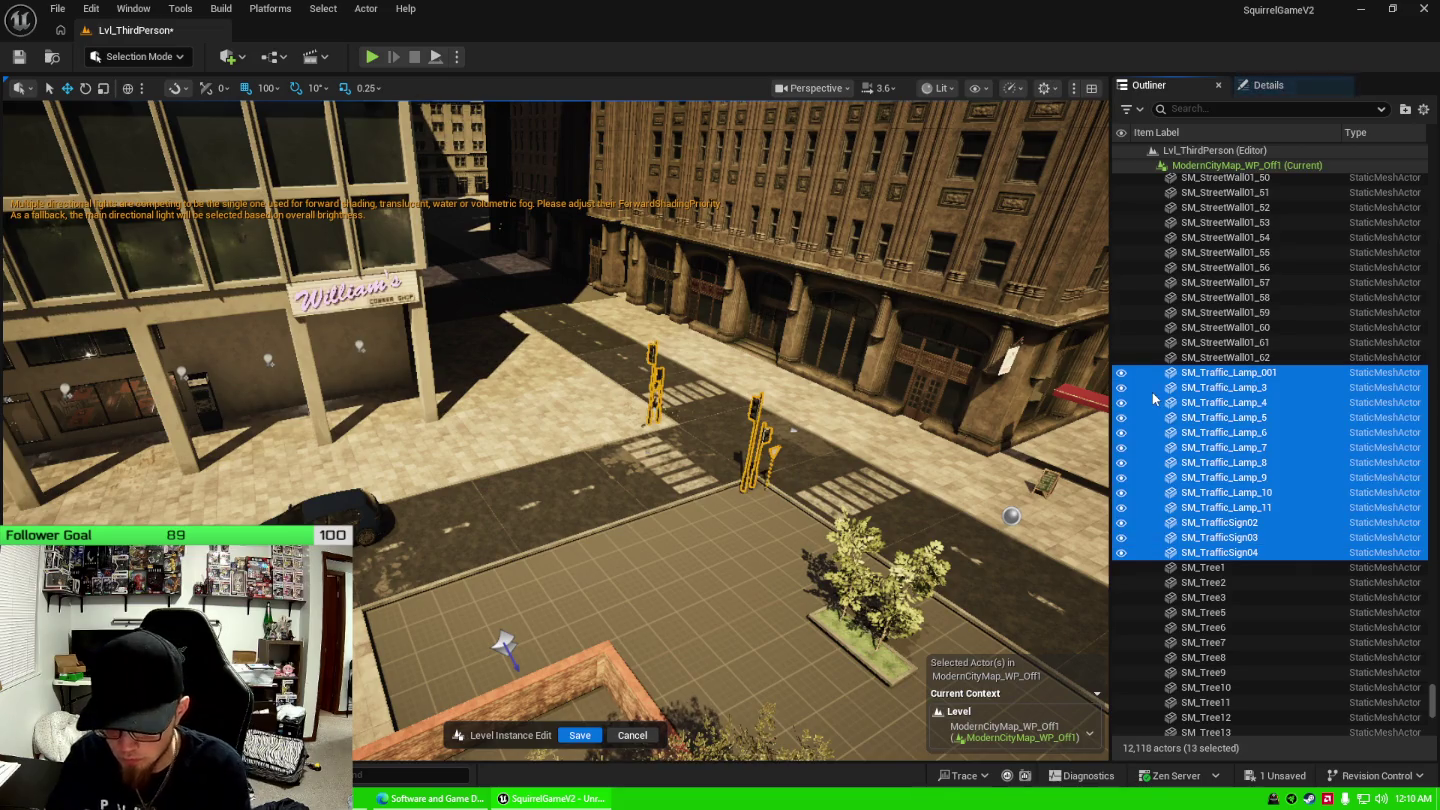
pyautogui.press('Delete')
pyautogui.click(1251, 362)
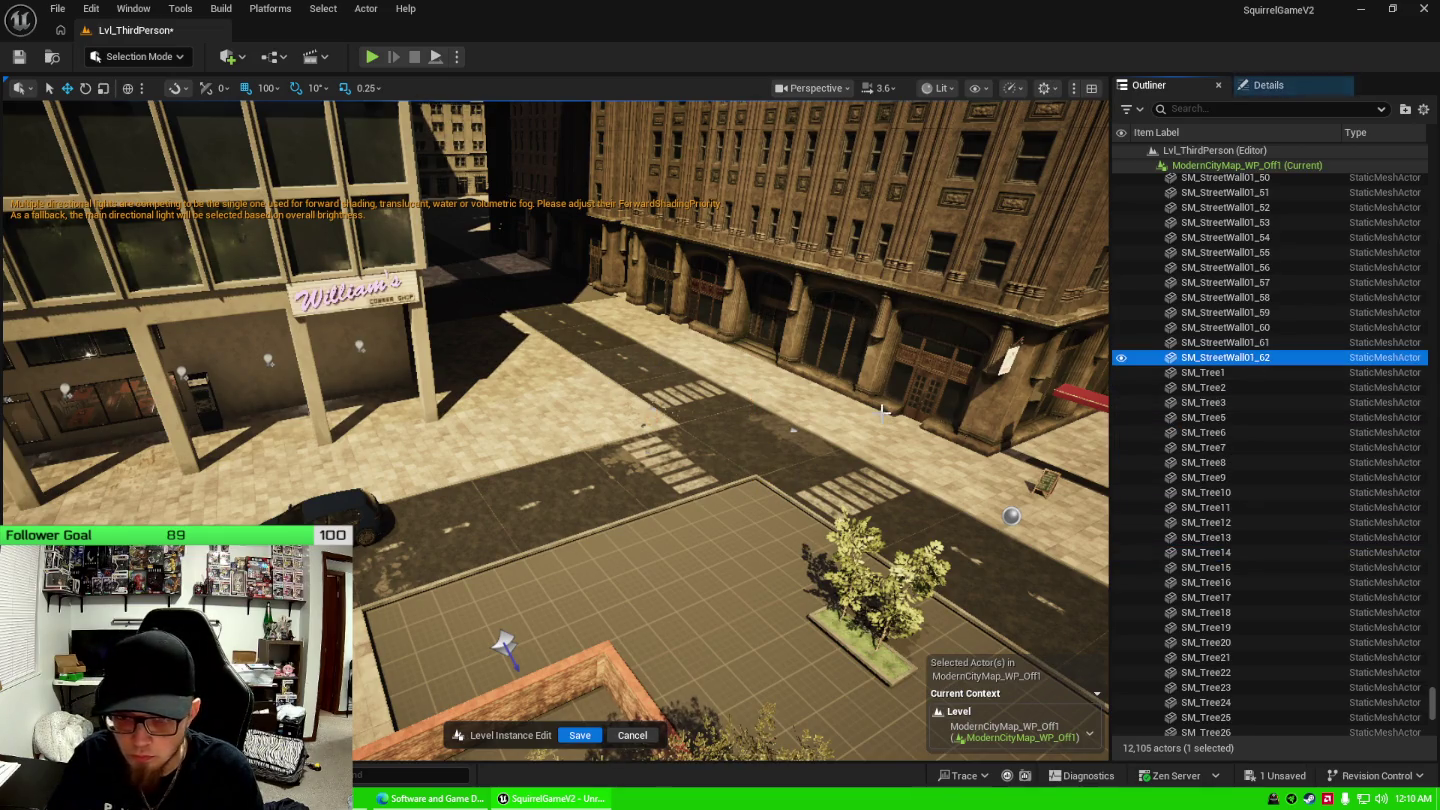
pyautogui.press('f')
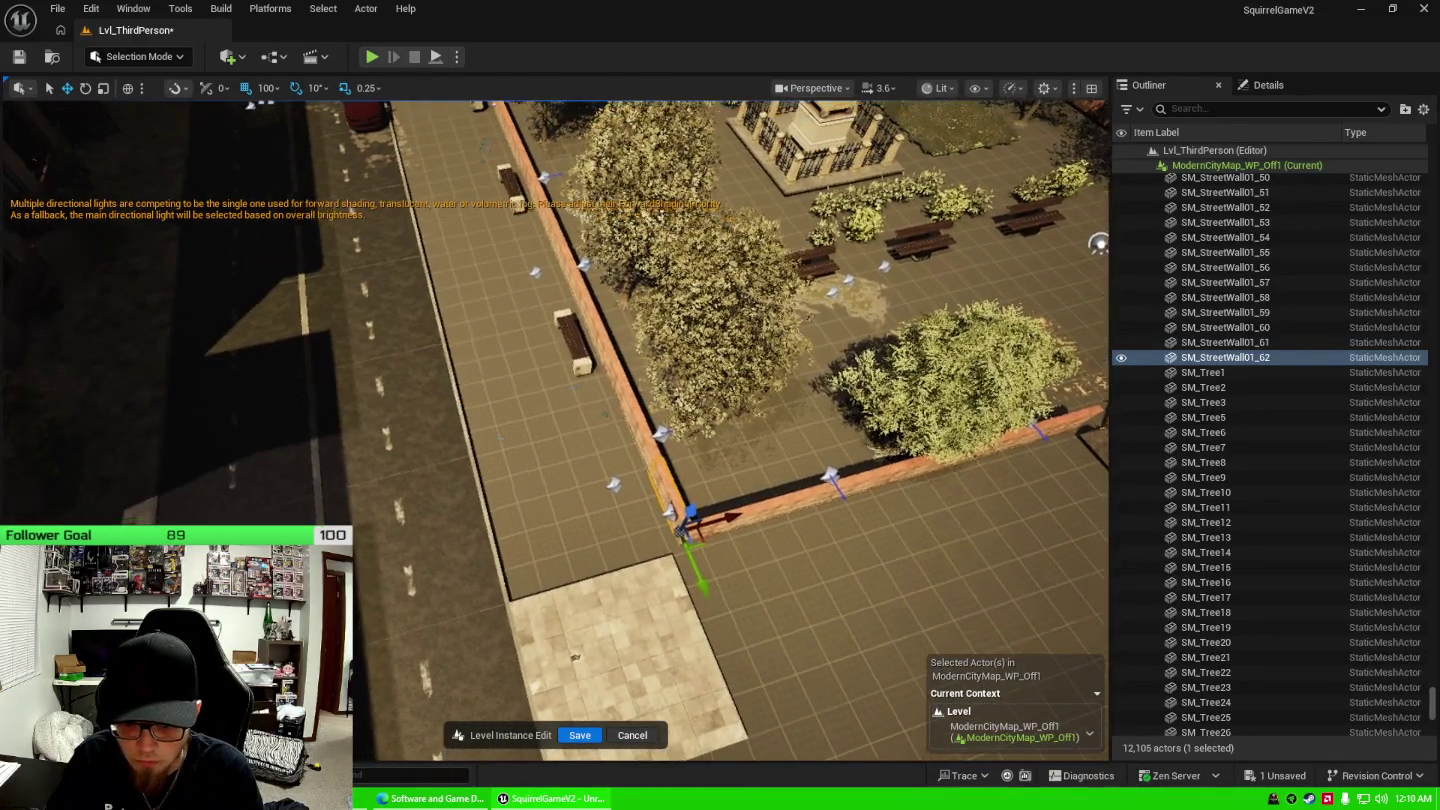
# Delete the SM_StreetWall01 brick wall pieces from SM_StreetWall01_02 onward.
pyautogui.scroll(10, 1300, 337)
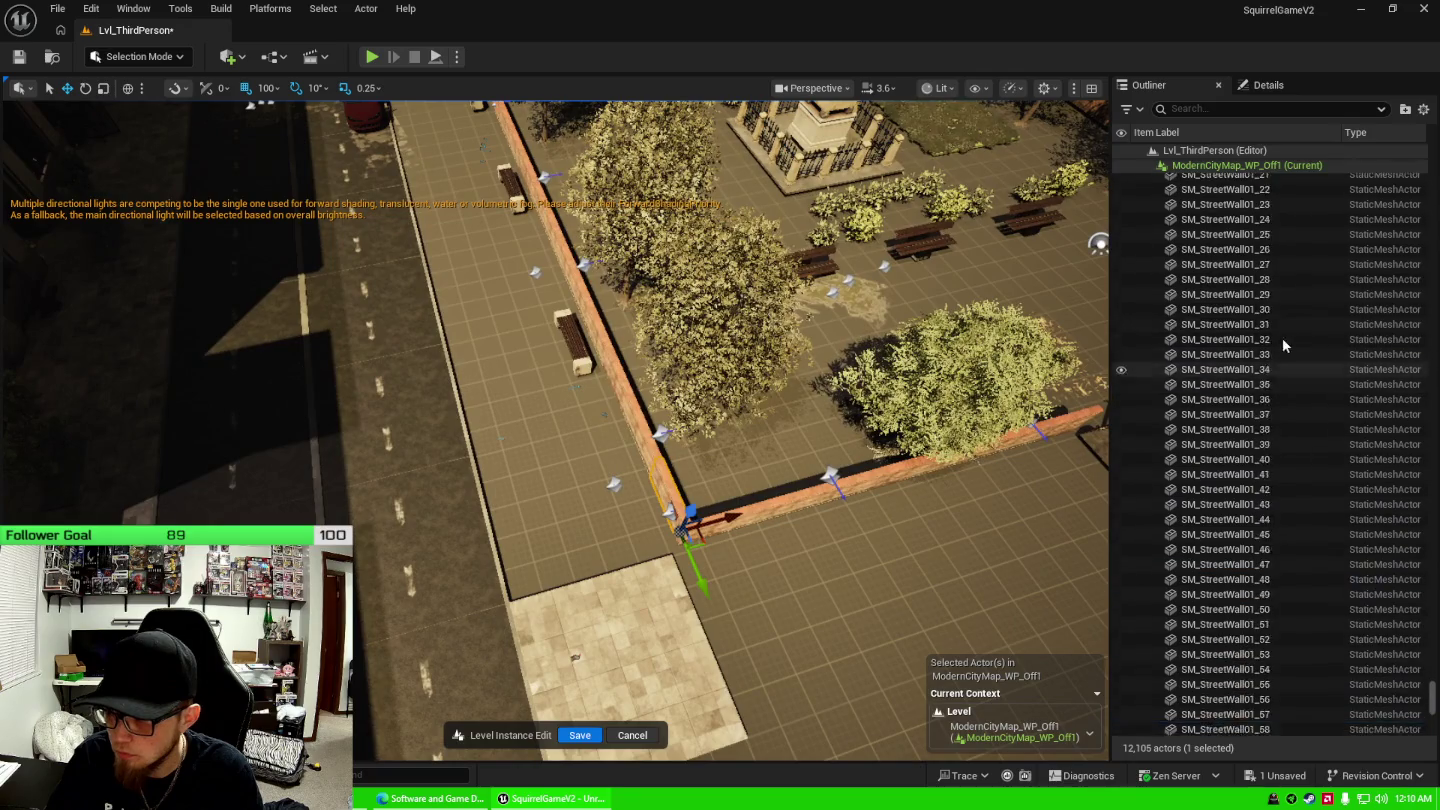
pyautogui.scroll(4, 1280, 337)
pyautogui.click(1263, 394)
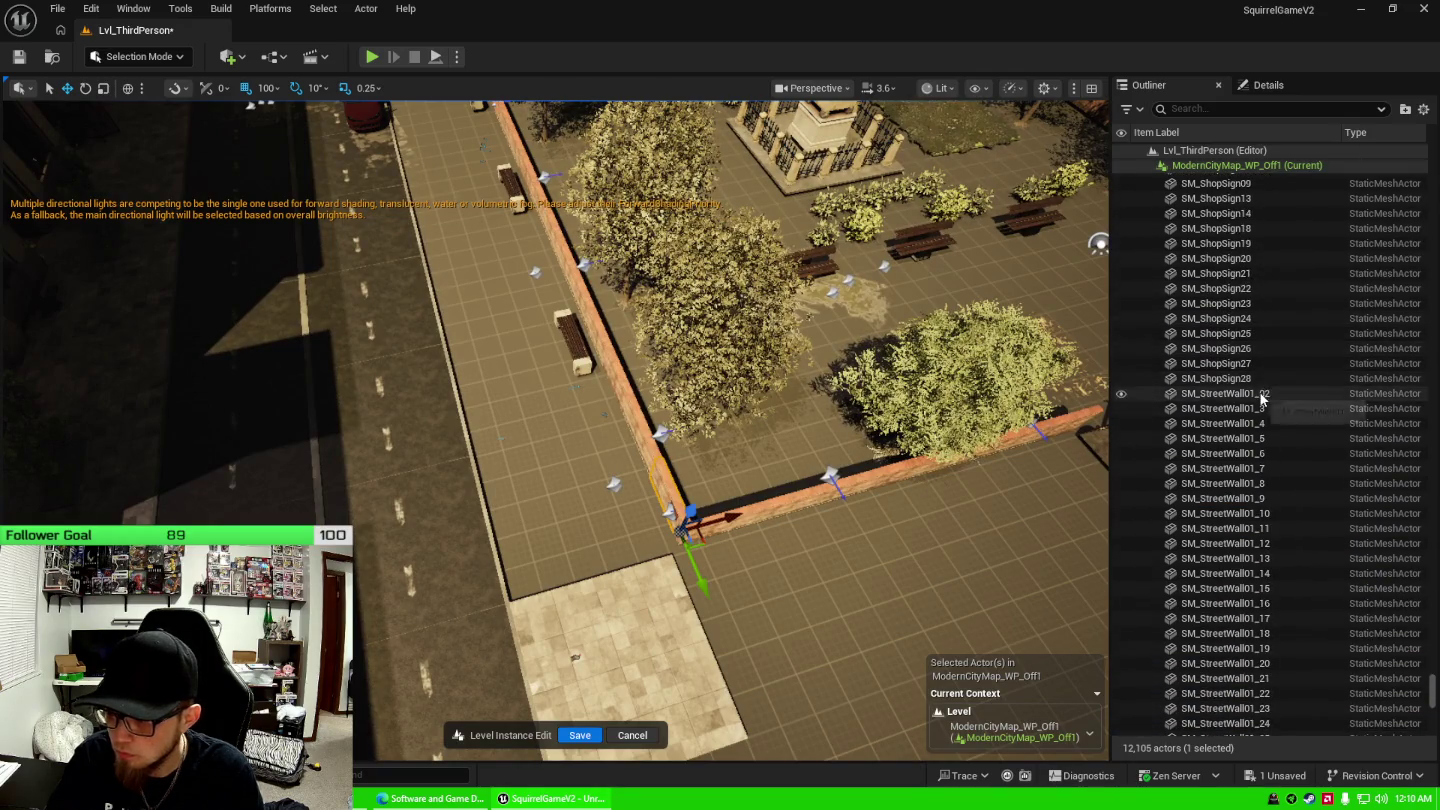
pyautogui.hotkey('shift', 'End')
pyautogui.press('f')
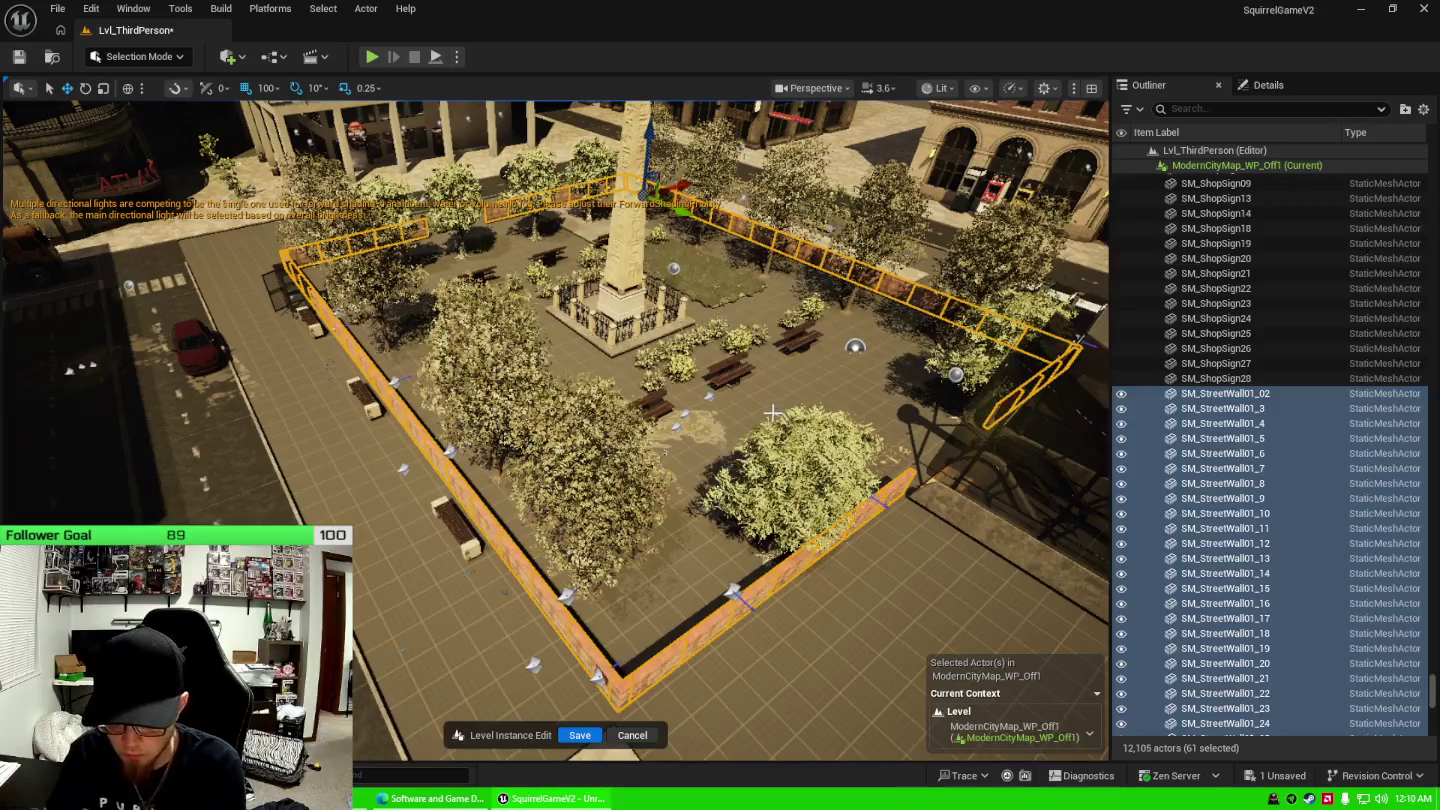
pyautogui.press('Delete')
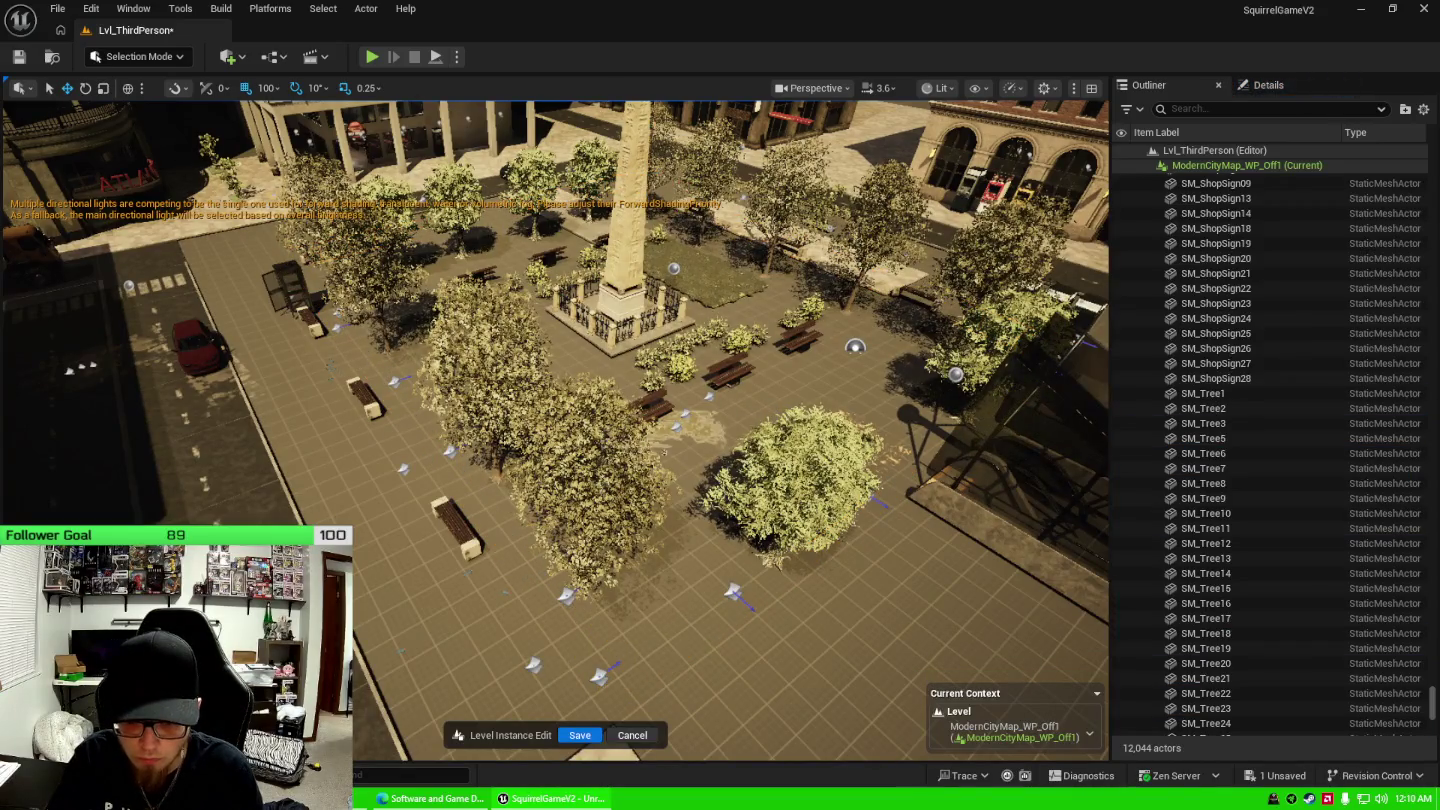
# Delete the SM_Tree and SM_UnderTrees actors, confirming removal despite their groups.
pyautogui.click(1204, 453)
pyautogui.click(1228, 393)
pyautogui.scroll(-3, 1238, 526)
pyautogui.scroll(-10, 1238, 540)
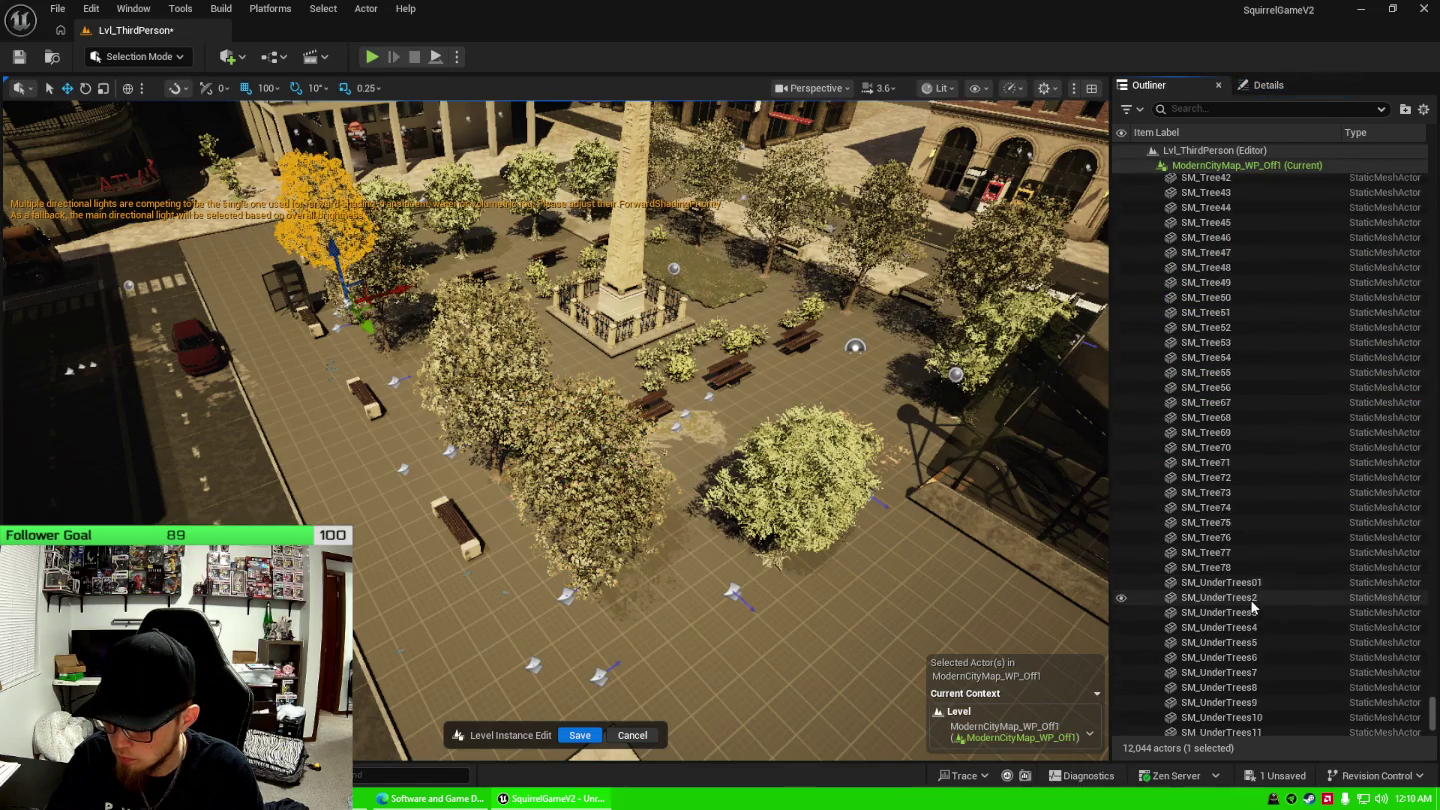
pyautogui.keyDown('shift'); pyautogui.click(1229, 499); pyautogui.keyUp('shift')
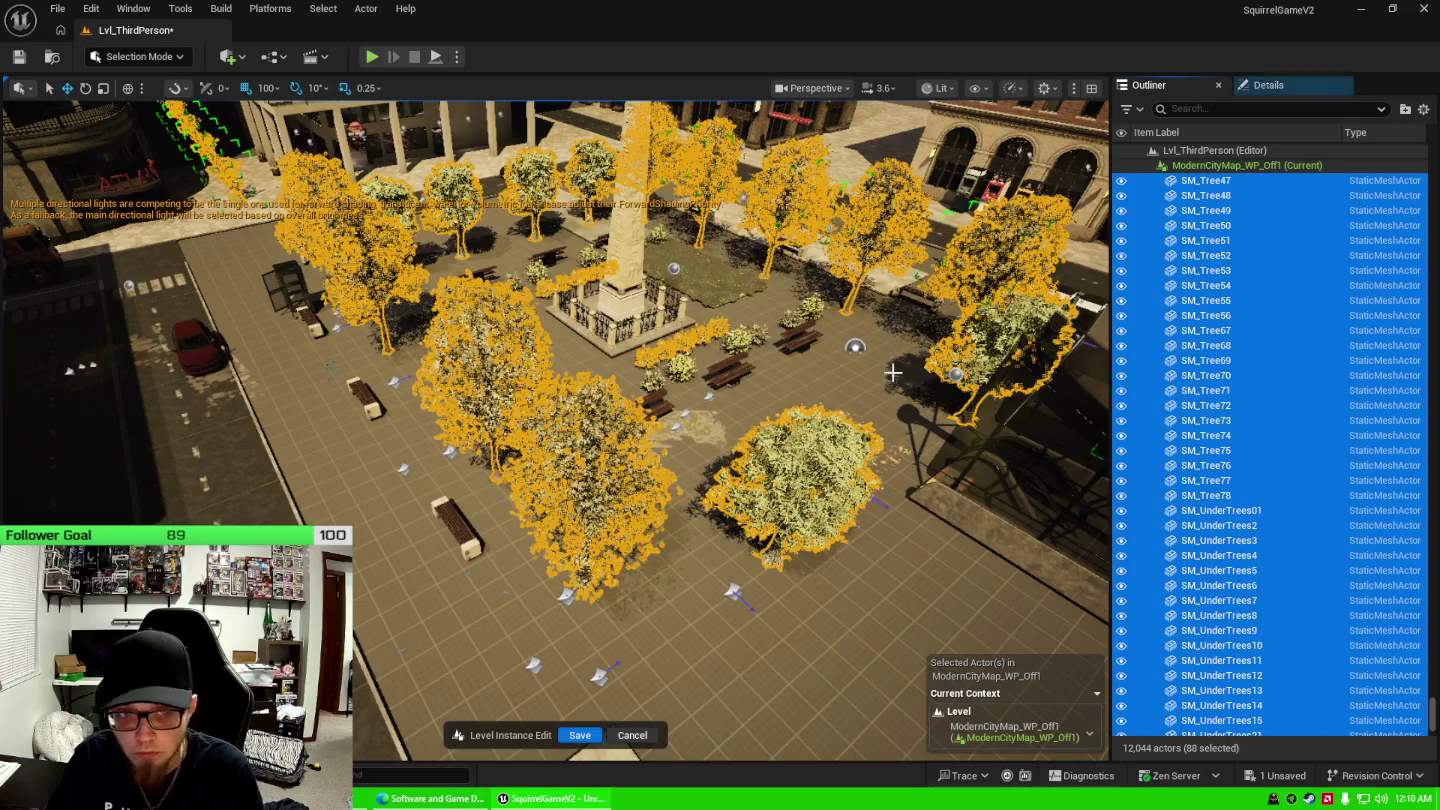
pyautogui.press('Delete')
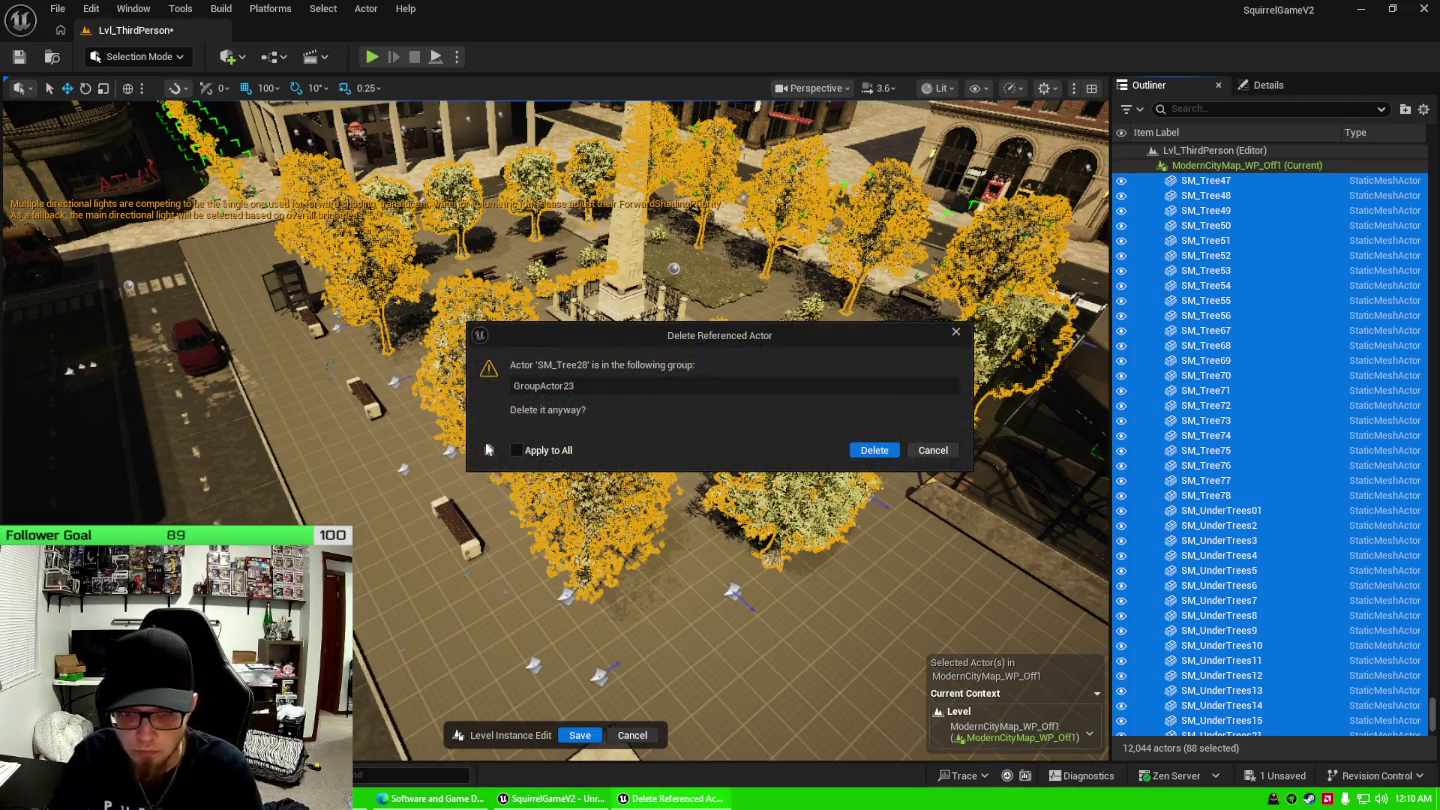
pyautogui.click(872, 450)
pyautogui.rightClick(707, 362)
pyautogui.scroll(3, 760, 400)
pyautogui.click(580, 446)
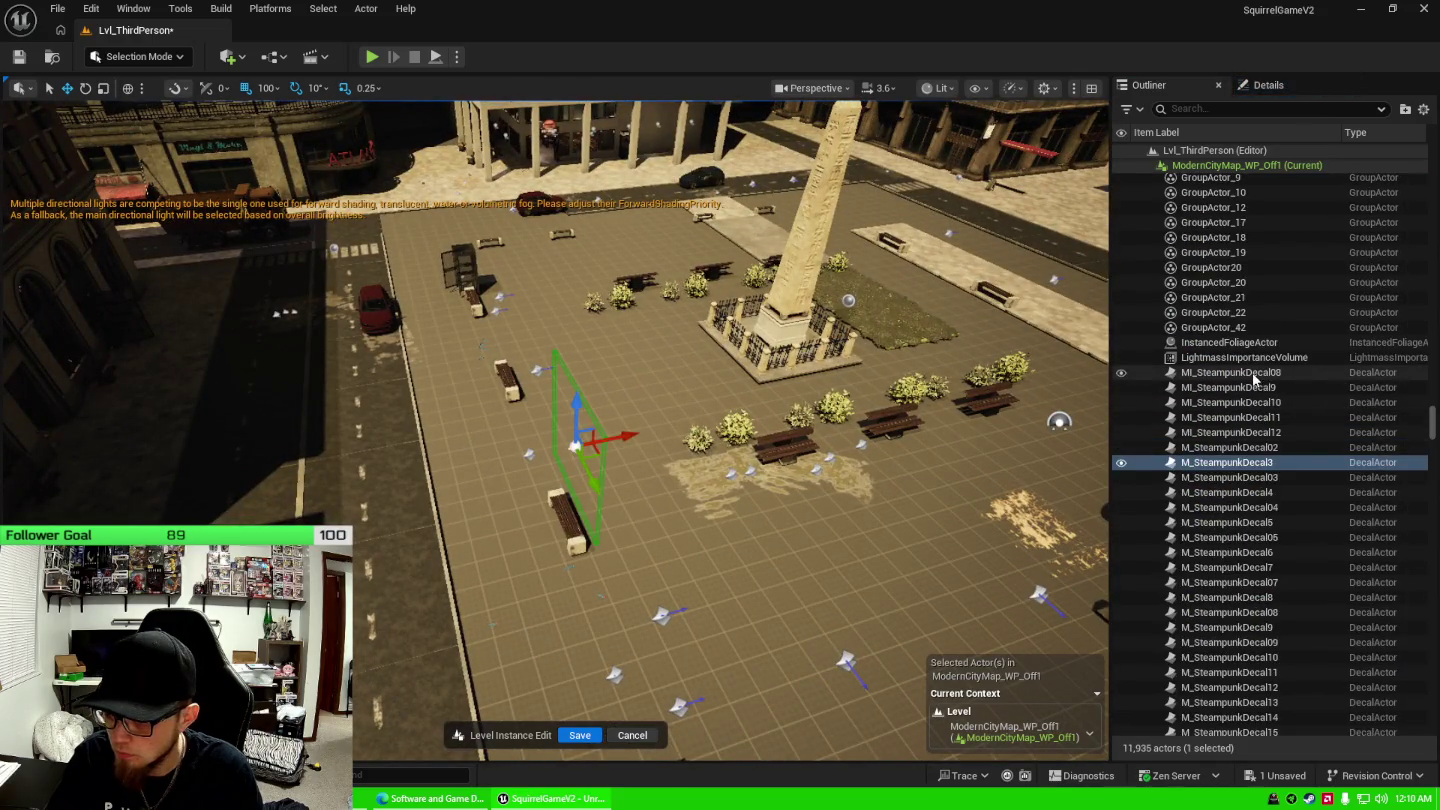
# Delete the ten SM_MCBook book props.
pyautogui.click(1256, 375)
pyautogui.scroll(-10, 1272, 551)
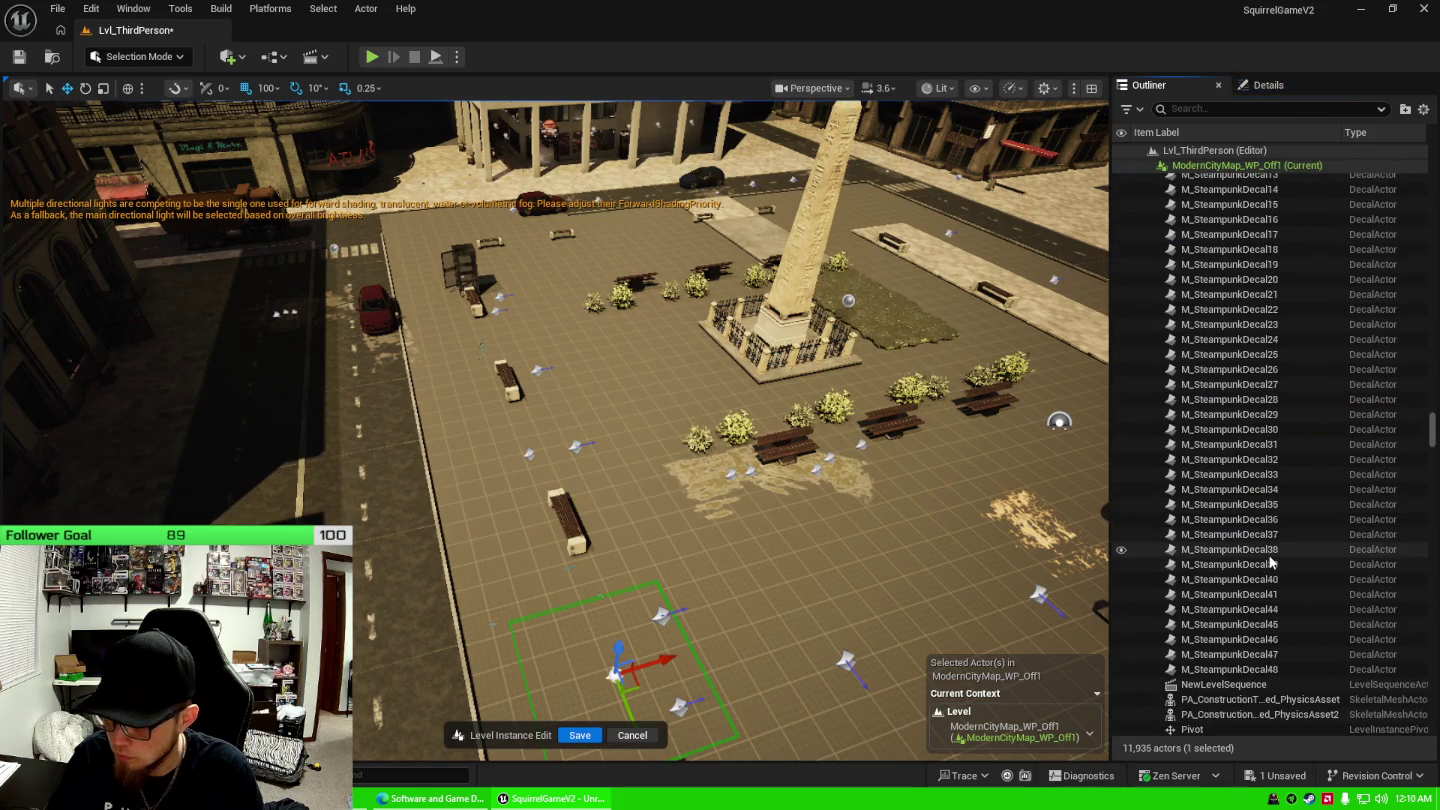
pyautogui.keyDown('shift'); pyautogui.click(1262, 670); pyautogui.keyUp('shift')
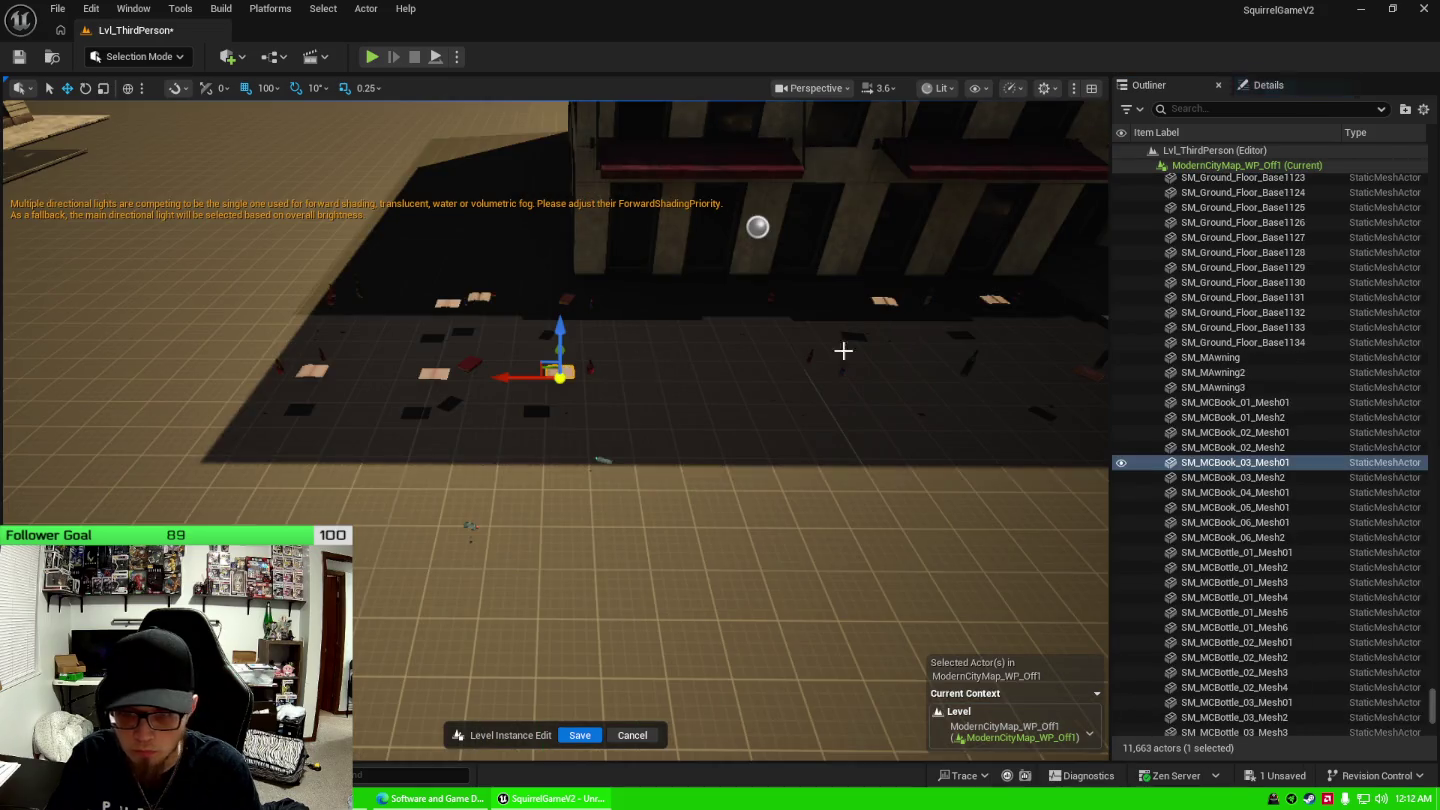
pyautogui.click(1281, 402)
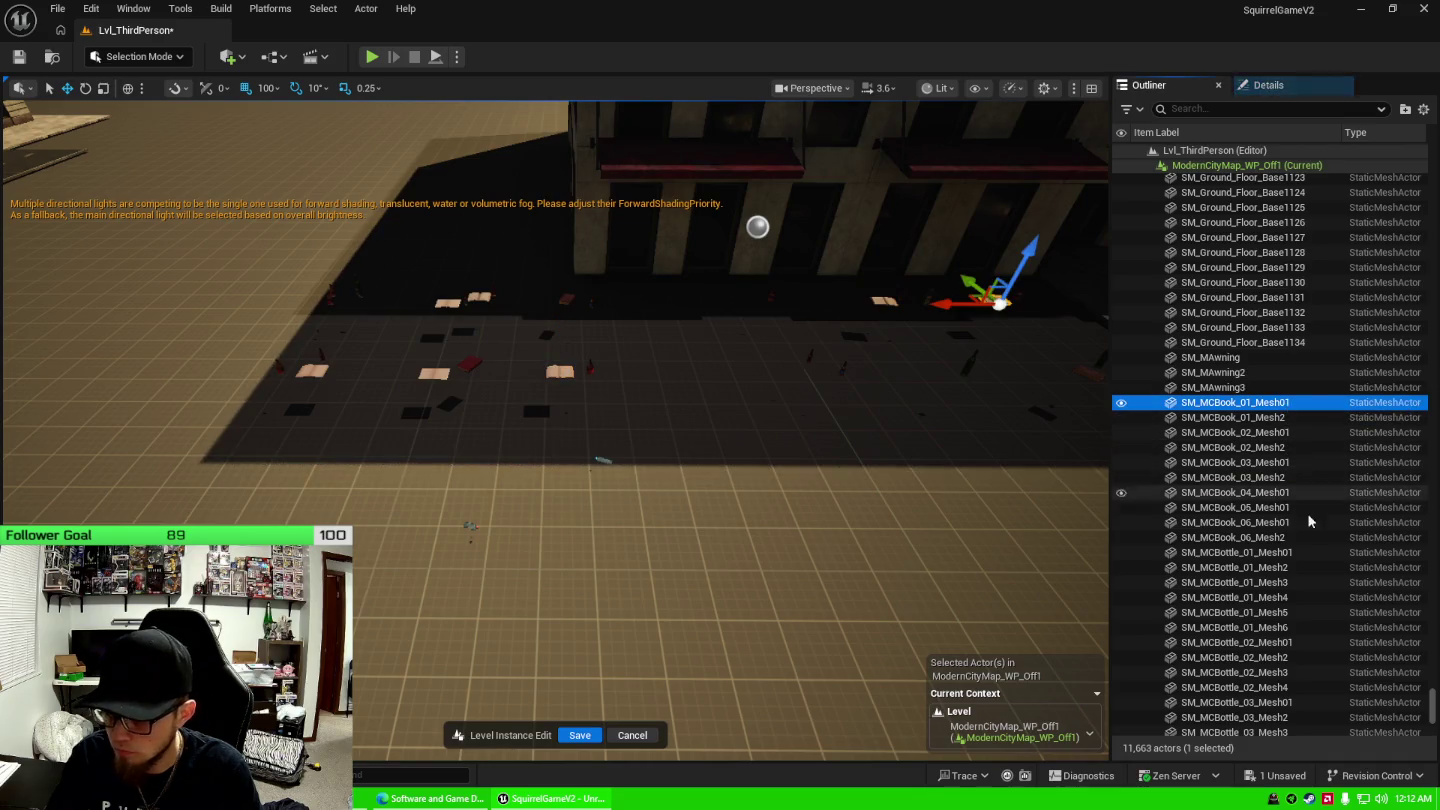
pyautogui.scroll(-1, 1305, 525)
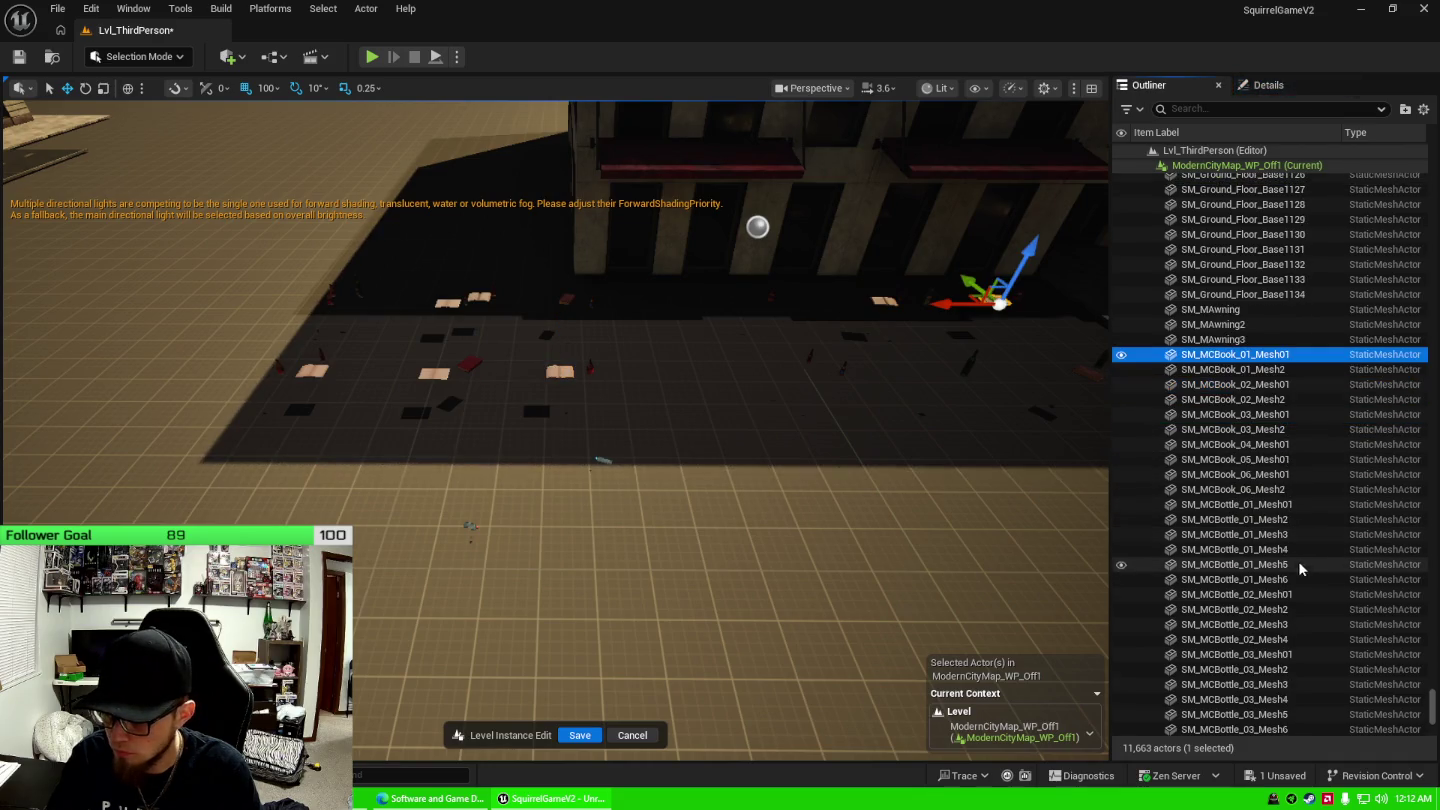
pyautogui.keyDown('shift'); pyautogui.click(1264, 489); pyautogui.keyUp('shift')
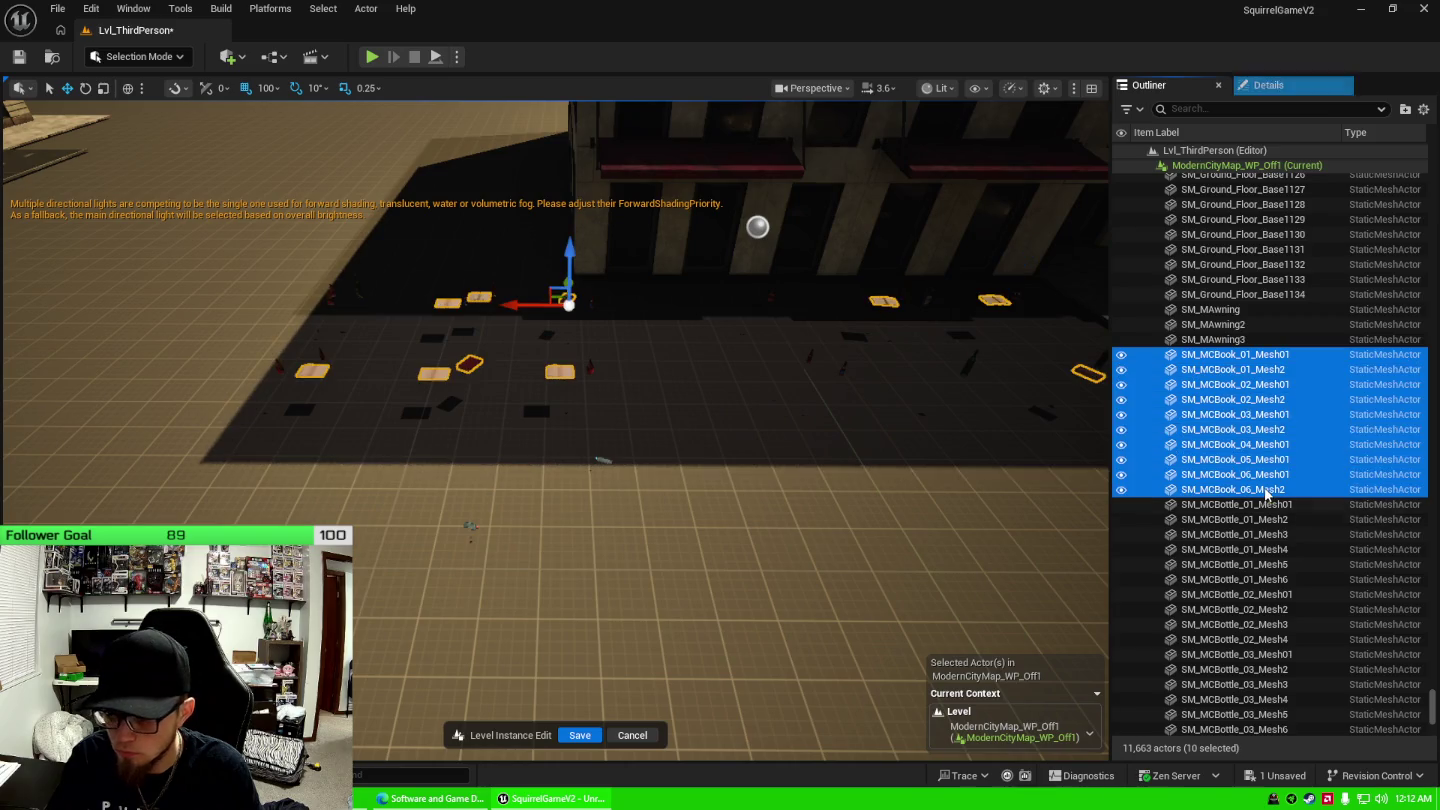
pyautogui.press('Delete')
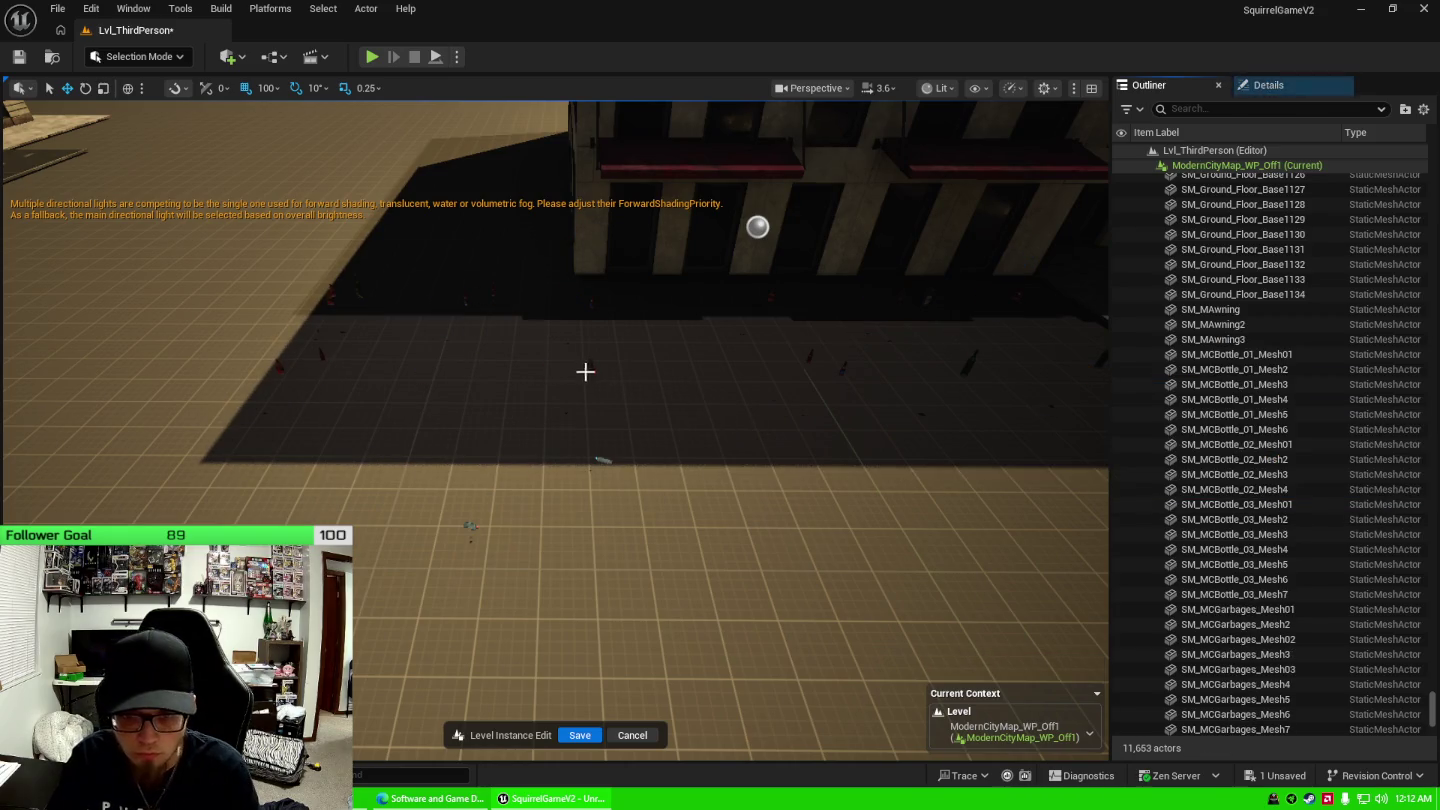
# Delete the seventeen SM_MCBottle bottle props.
pyautogui.click(590, 370)
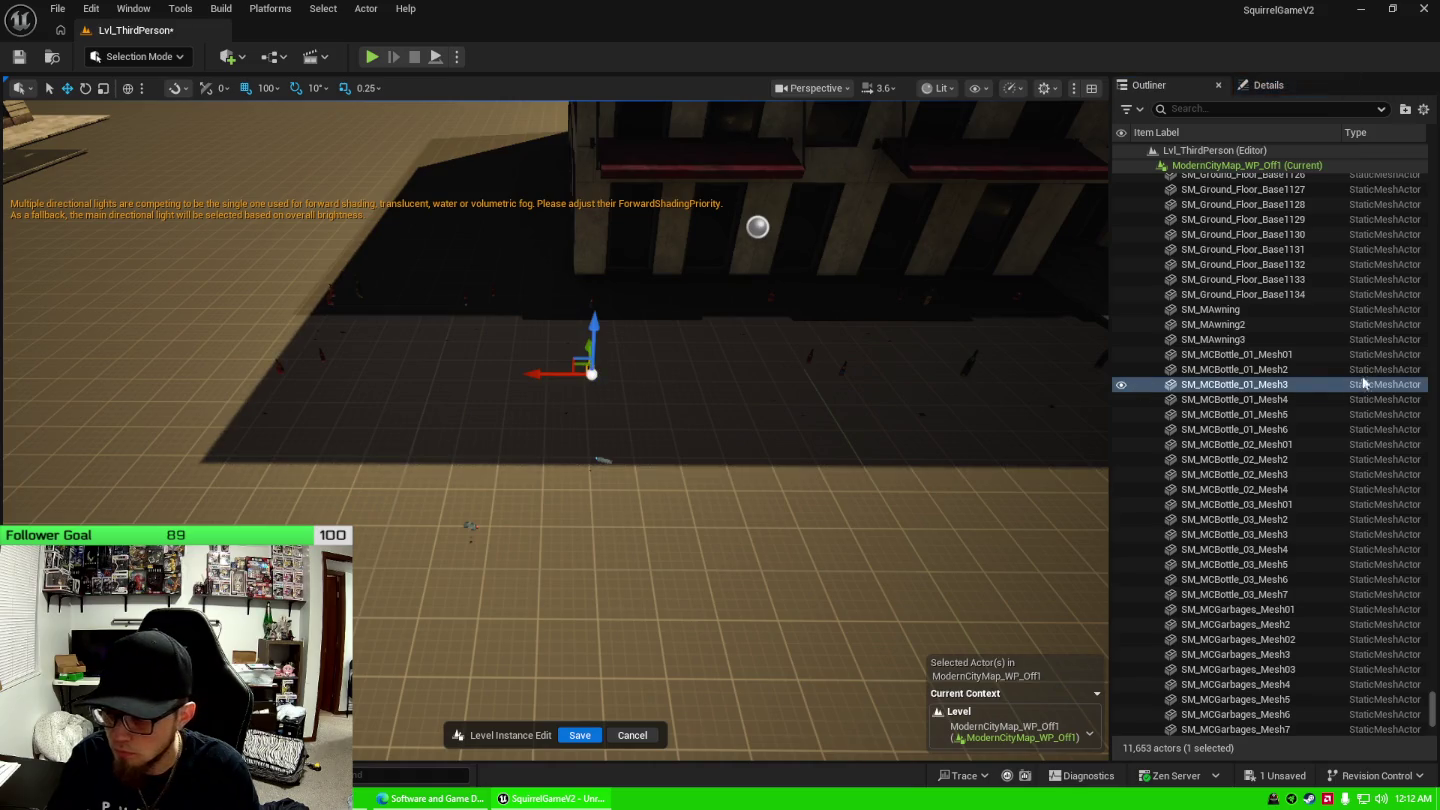
pyautogui.click(1340, 356)
pyautogui.scroll(-1, 1274, 520)
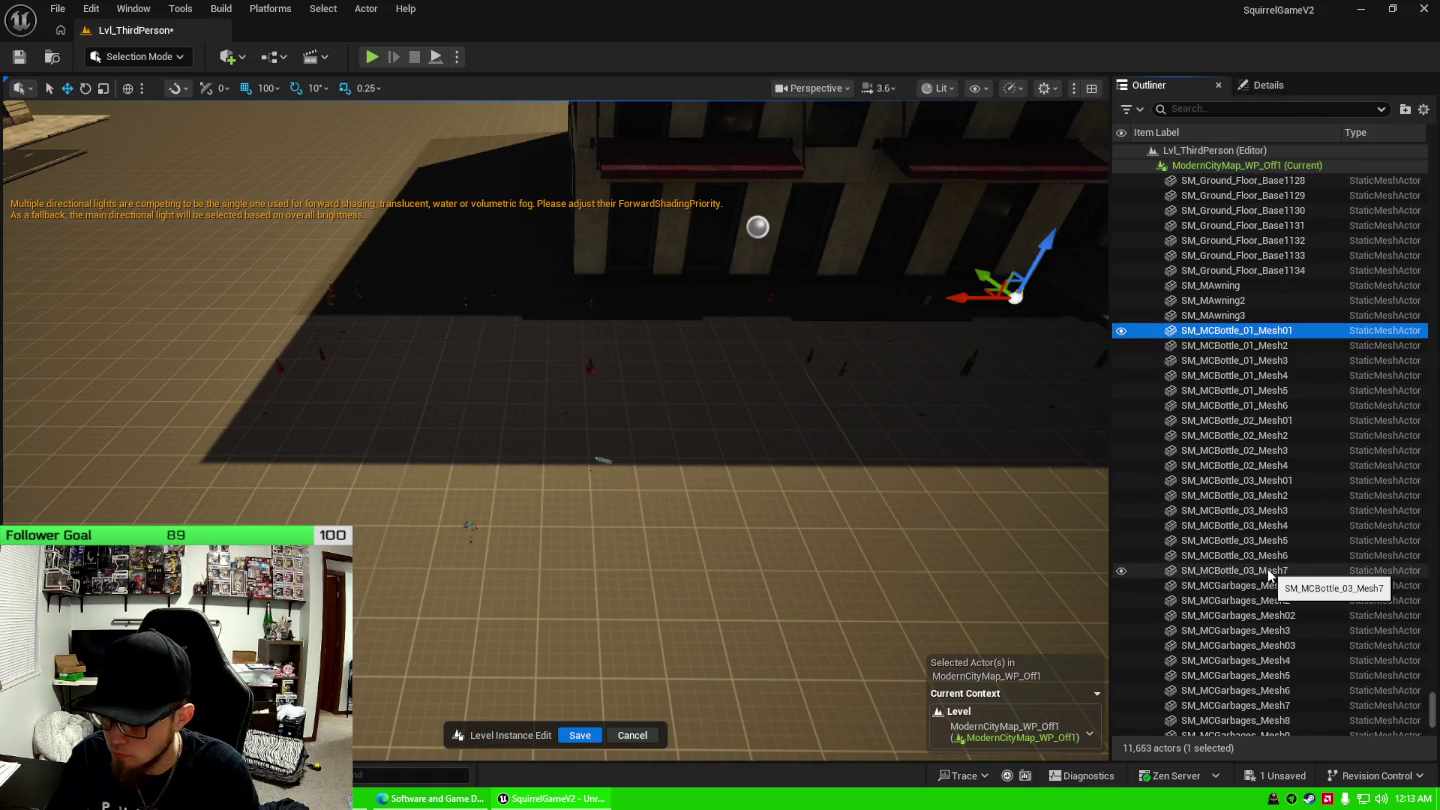
pyautogui.keyDown('shift'); pyautogui.click(1268, 571); pyautogui.keyUp('shift')
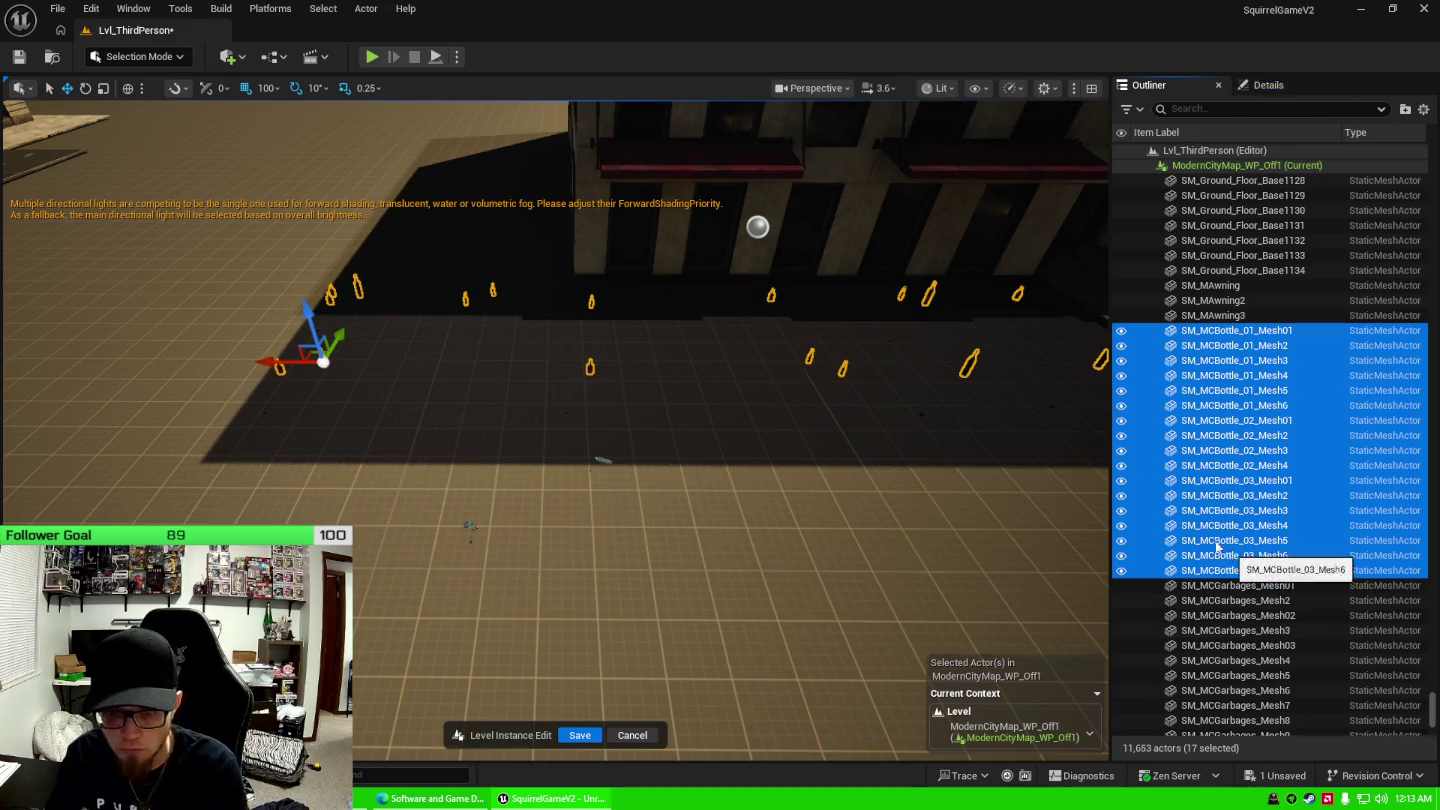
pyautogui.press('Delete')
# Delete the 22 SM_MCGarbages garbage meshes.
pyautogui.moveTo(720, 438); pyautogui.dragTo(444, 605)
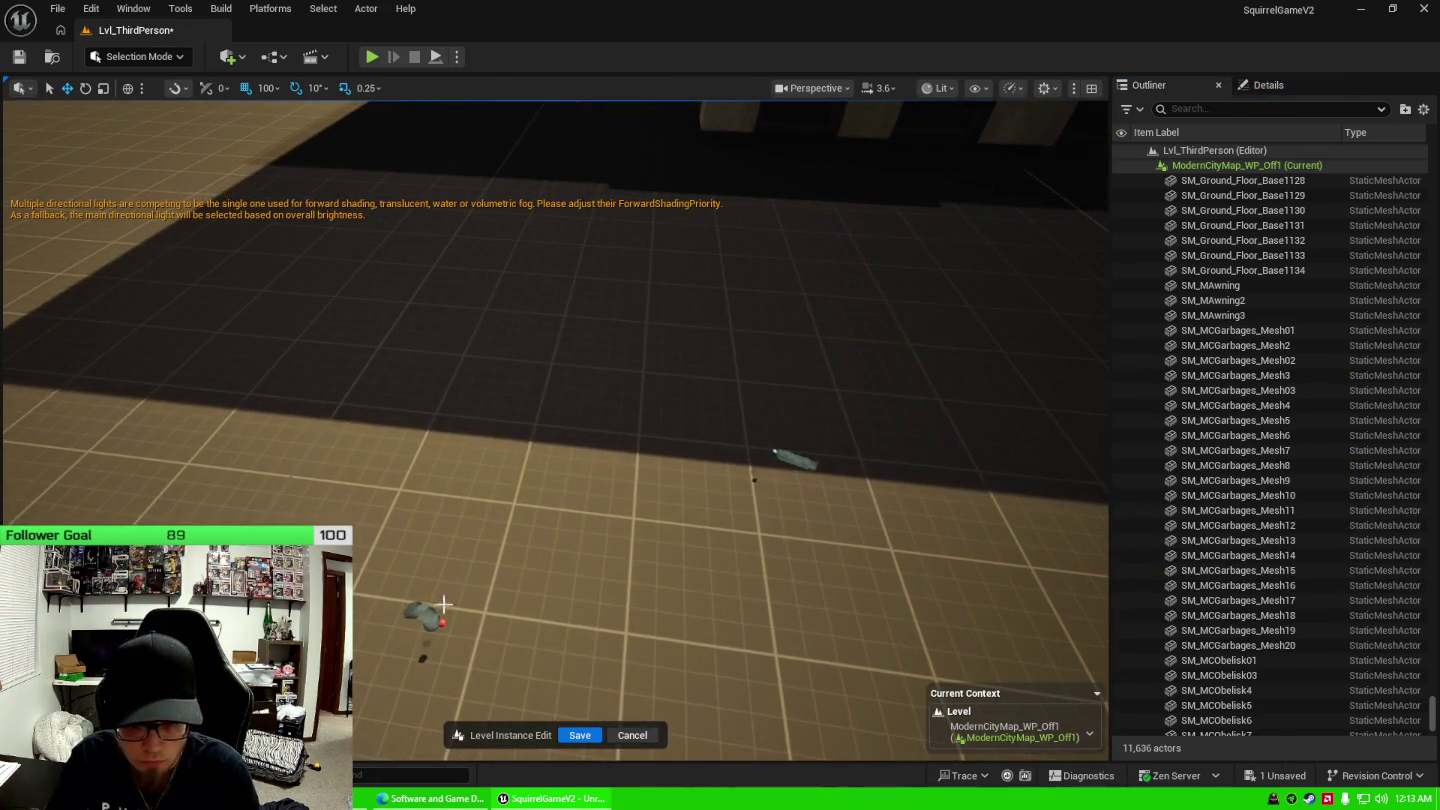
pyautogui.click(1240, 570)
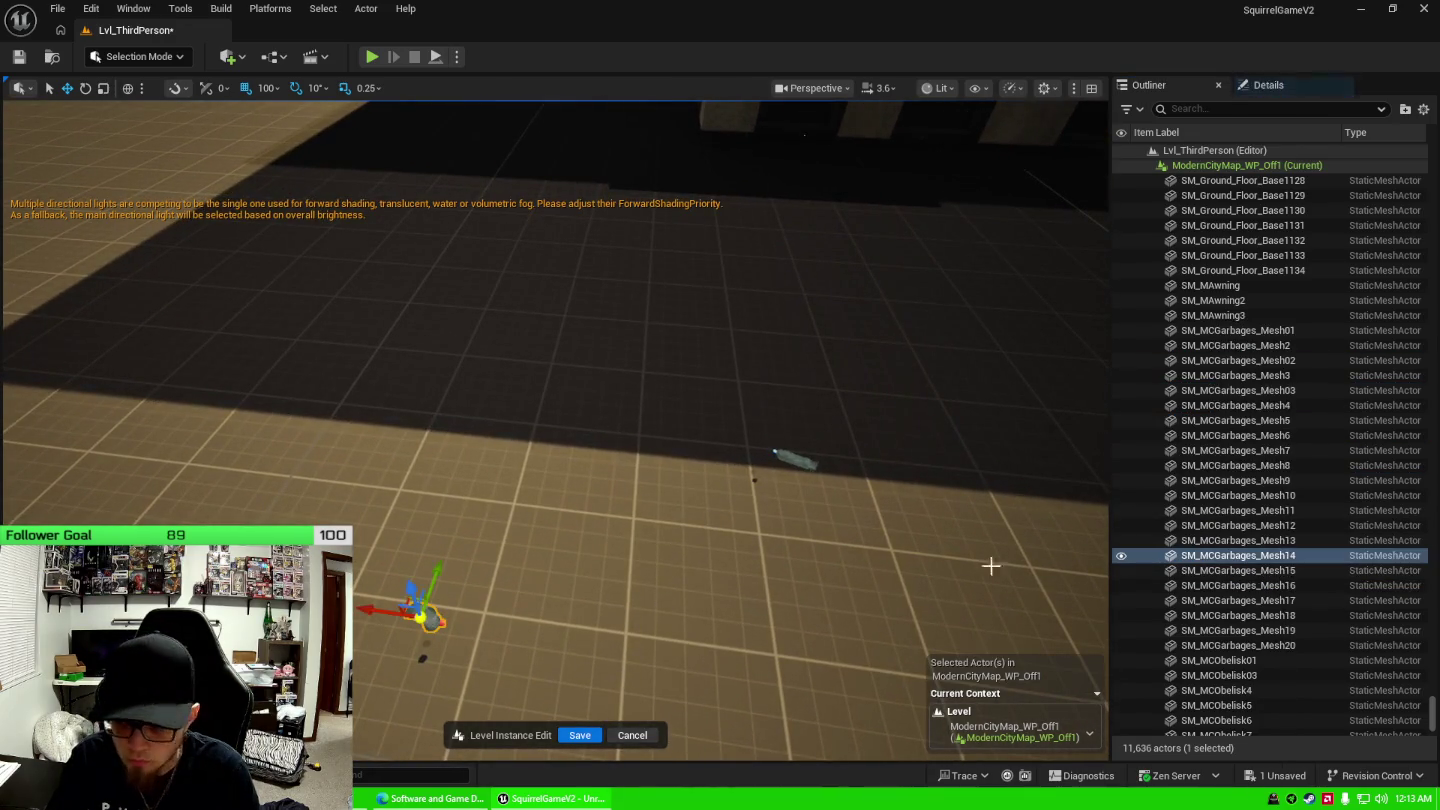
pyautogui.click(1286, 645)
pyautogui.keyDown('shift'); pyautogui.click(1201, 330); pyautogui.keyUp('shift')
pyautogui.press('f')
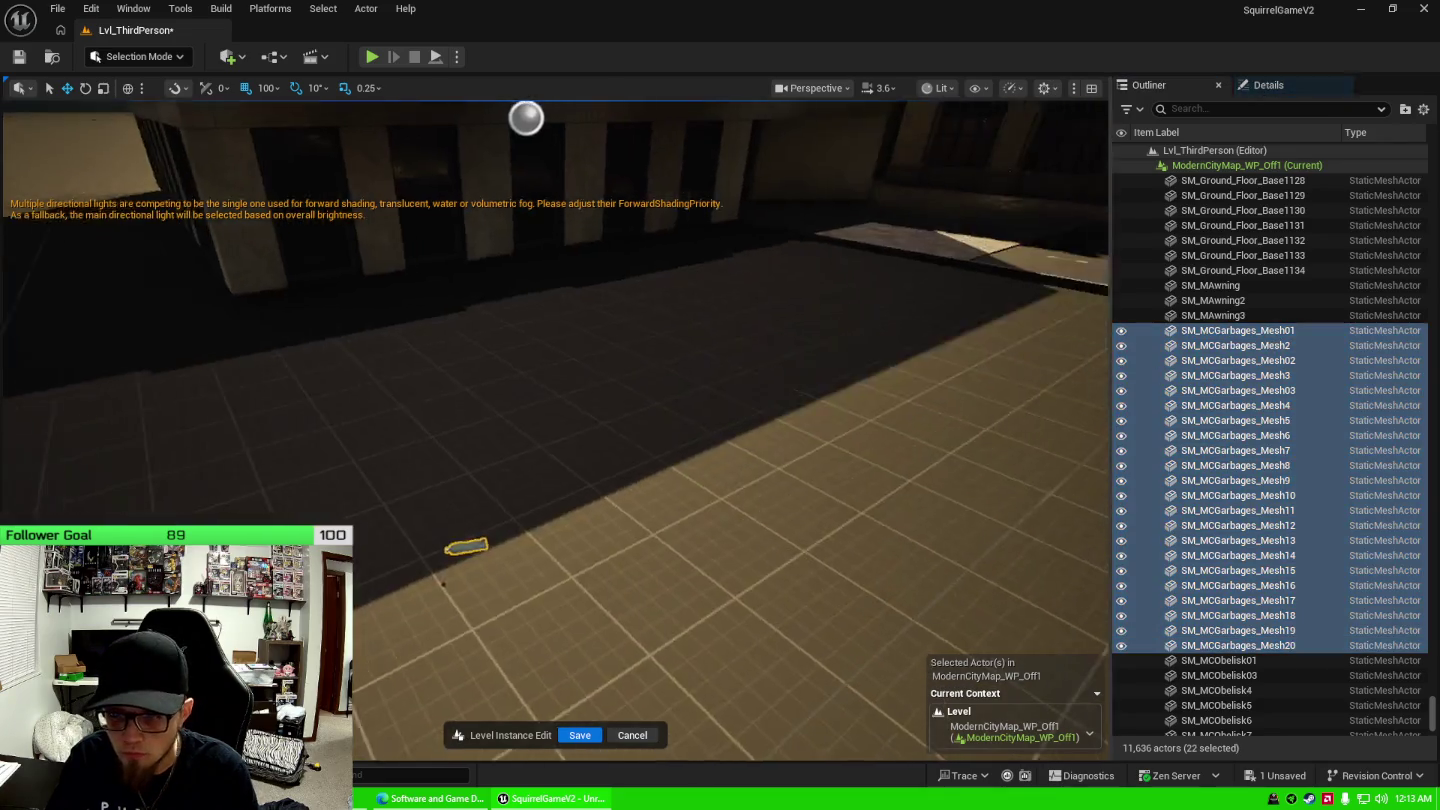
pyautogui.press('Delete')
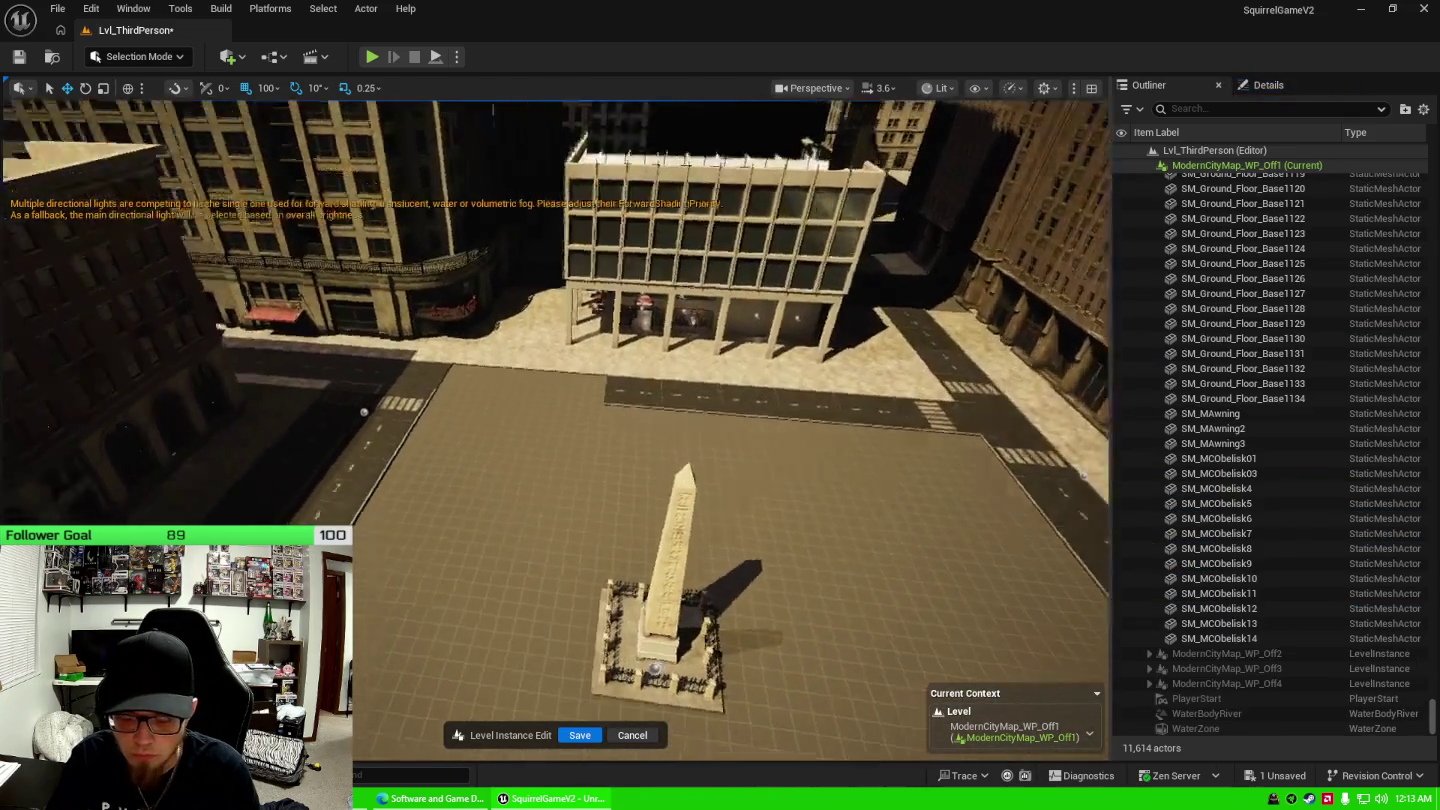
# Delete the sidewalk patch at the street edge.
pyautogui.moveTo(661, 446)
pyautogui.mouseDown()
pyautogui.moveTo(697, 435)
pyautogui.moveTo(689, 470)
pyautogui.moveTo(671, 473)
pyautogui.mouseUp()
pyautogui.click(713, 478)
pyautogui.press('Delete')
pyautogui.click(642, 356)
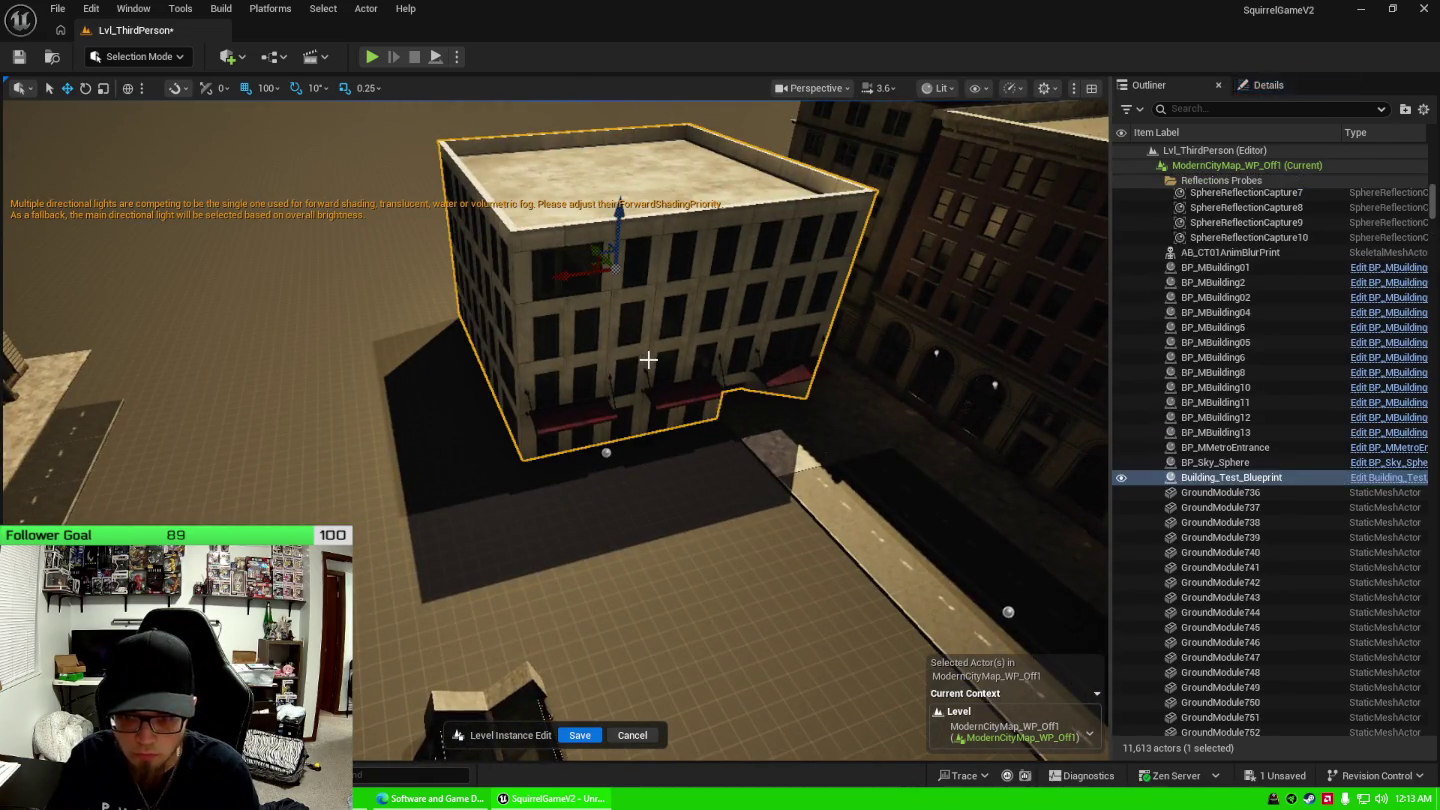
# Set Building_Test_Blueprint's Location X from 11435 to 12235 in the Details panel.
pyautogui.click(1293, 86)
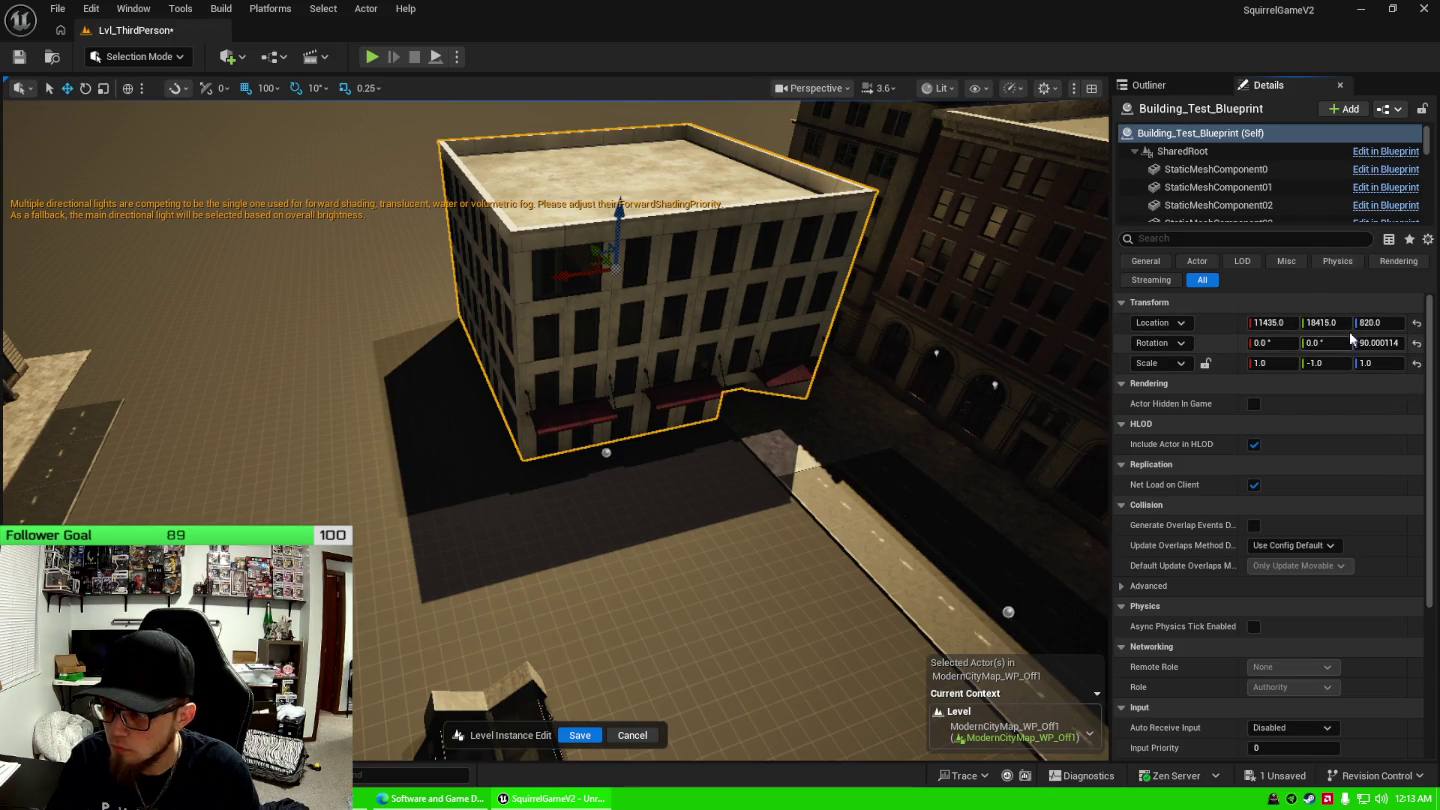
pyautogui.moveTo(923, 384)
pyautogui.mouseDown()
pyautogui.moveTo(707, 273)
pyautogui.moveTo(659, 261)
pyautogui.moveTo(580, 286)
pyautogui.moveTo(602, 196)
pyautogui.moveTo(597, 262)
pyautogui.mouseUp()
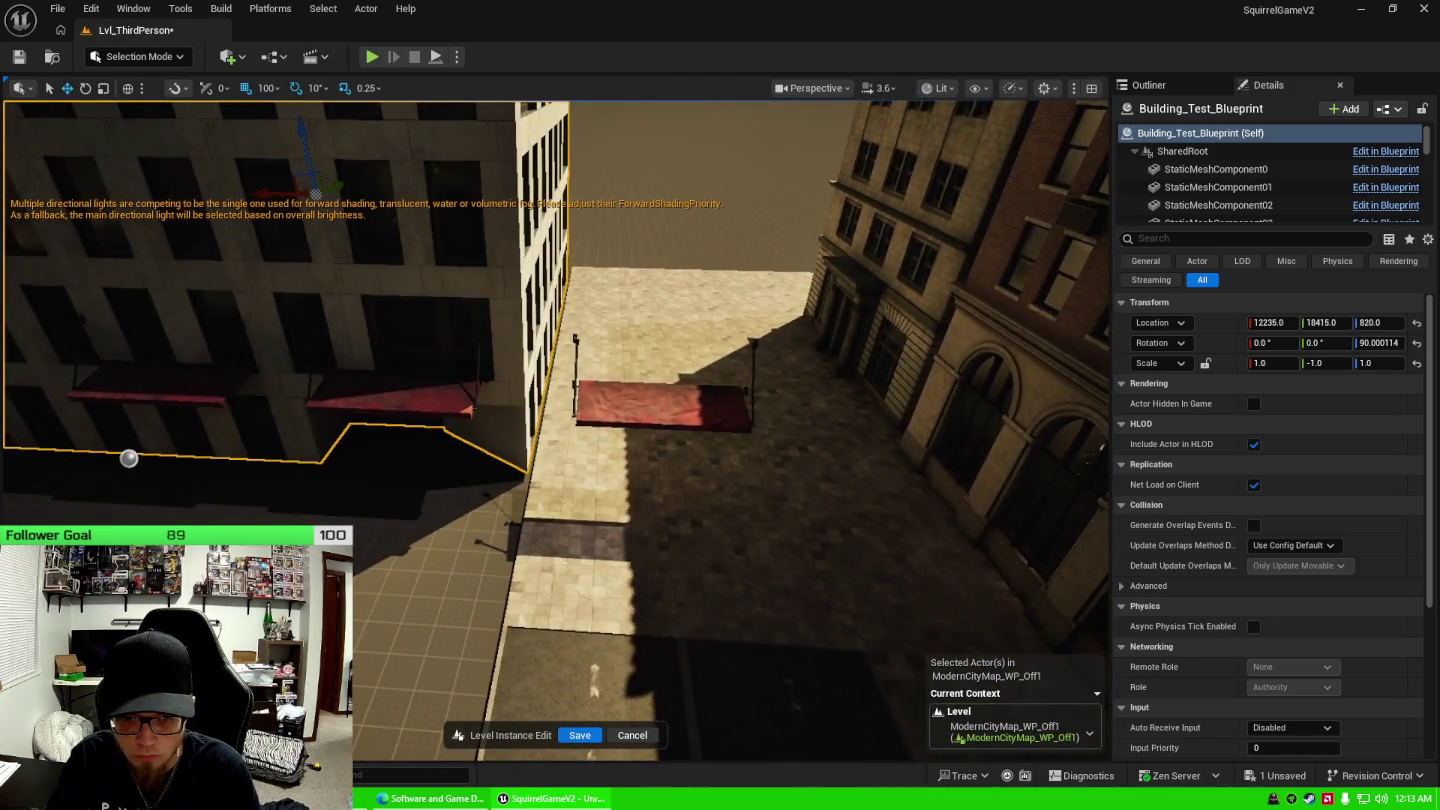
pyautogui.click(640, 405)
pyautogui.click(1177, 87)
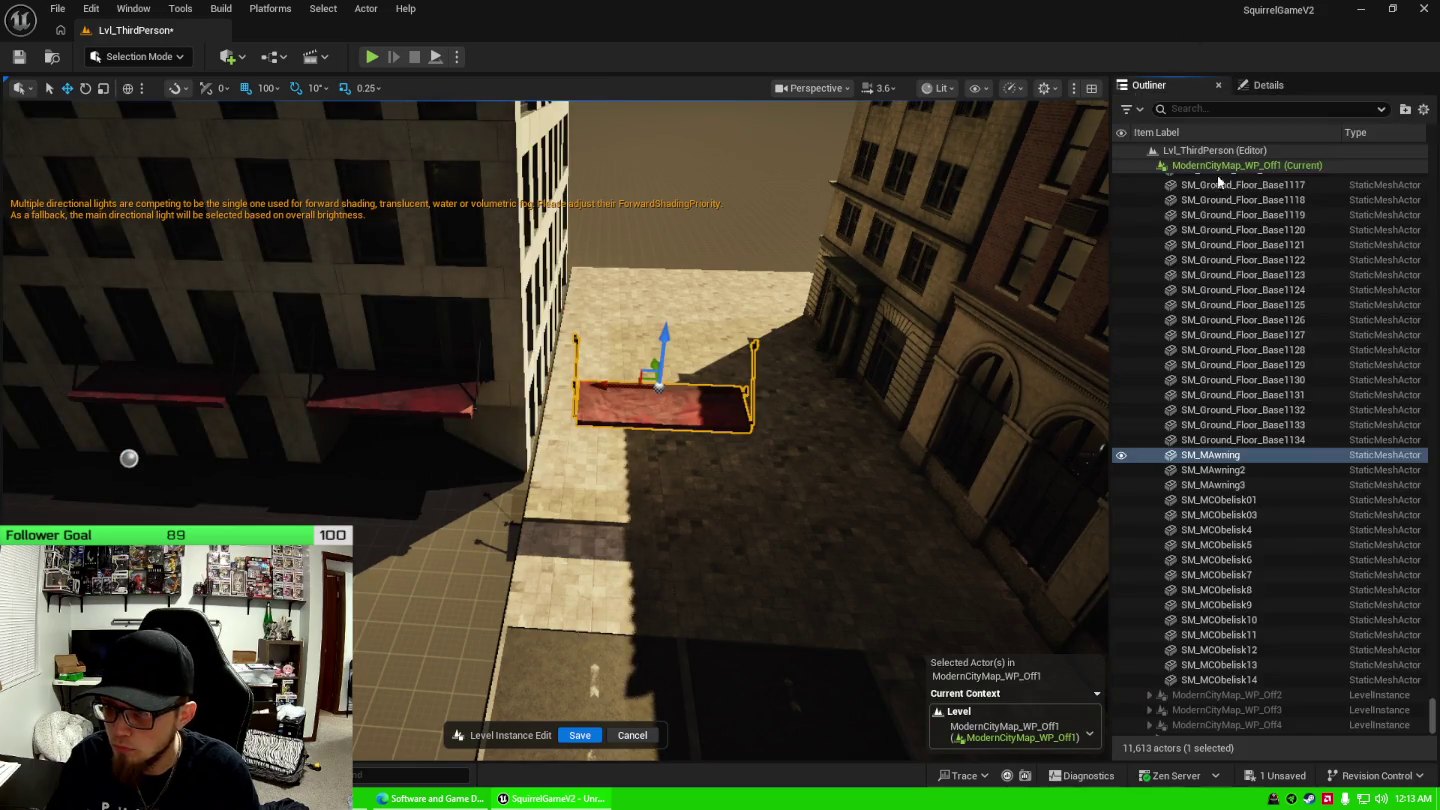
# Add SM_MAwning2 and SM_MAwning3 to the awning selection, then switch to Streamlabs Desktop.
pyautogui.keyDown('shift'); pyautogui.click(1250, 484); pyautogui.keyUp('shift')
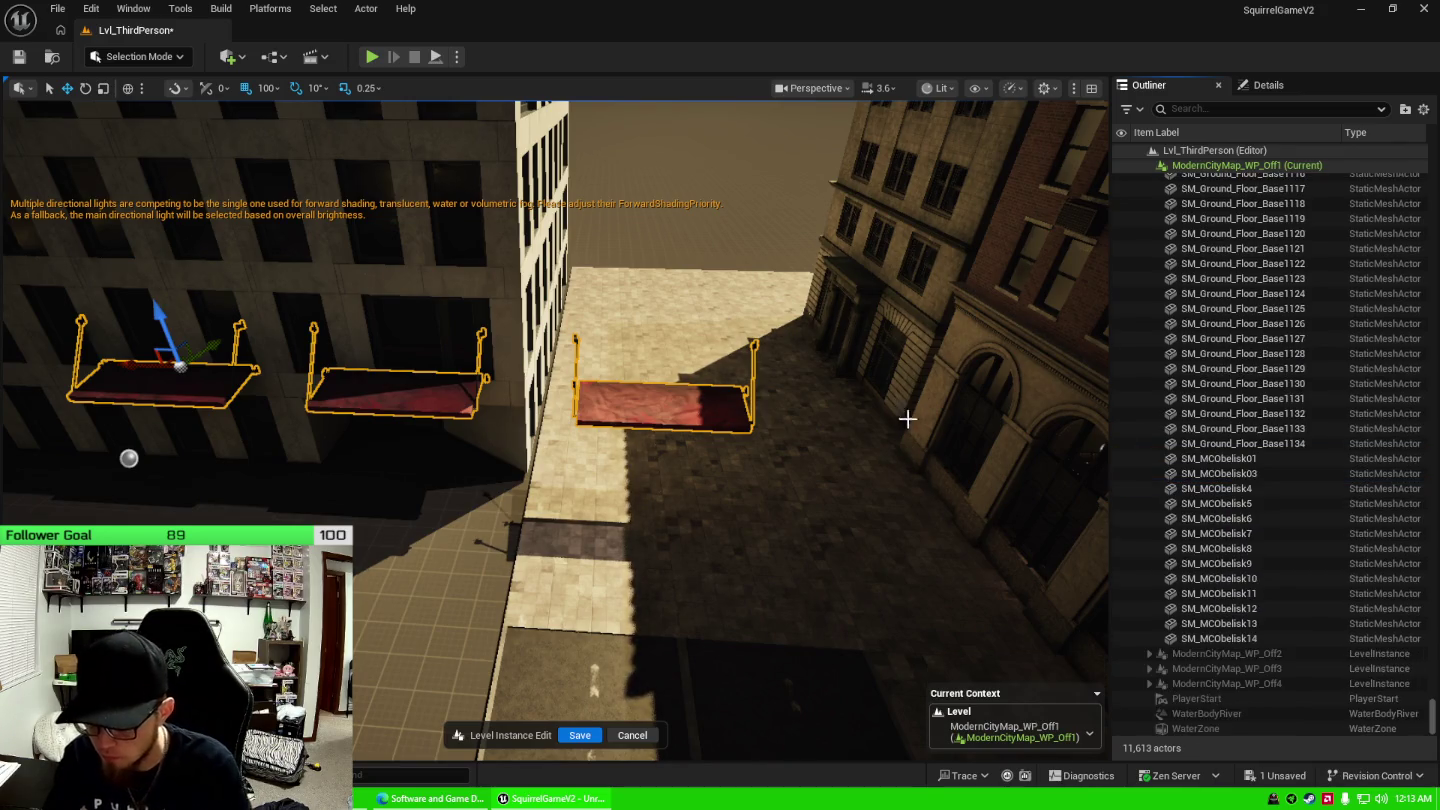
pyautogui.hotkey('alt', 'Tab')
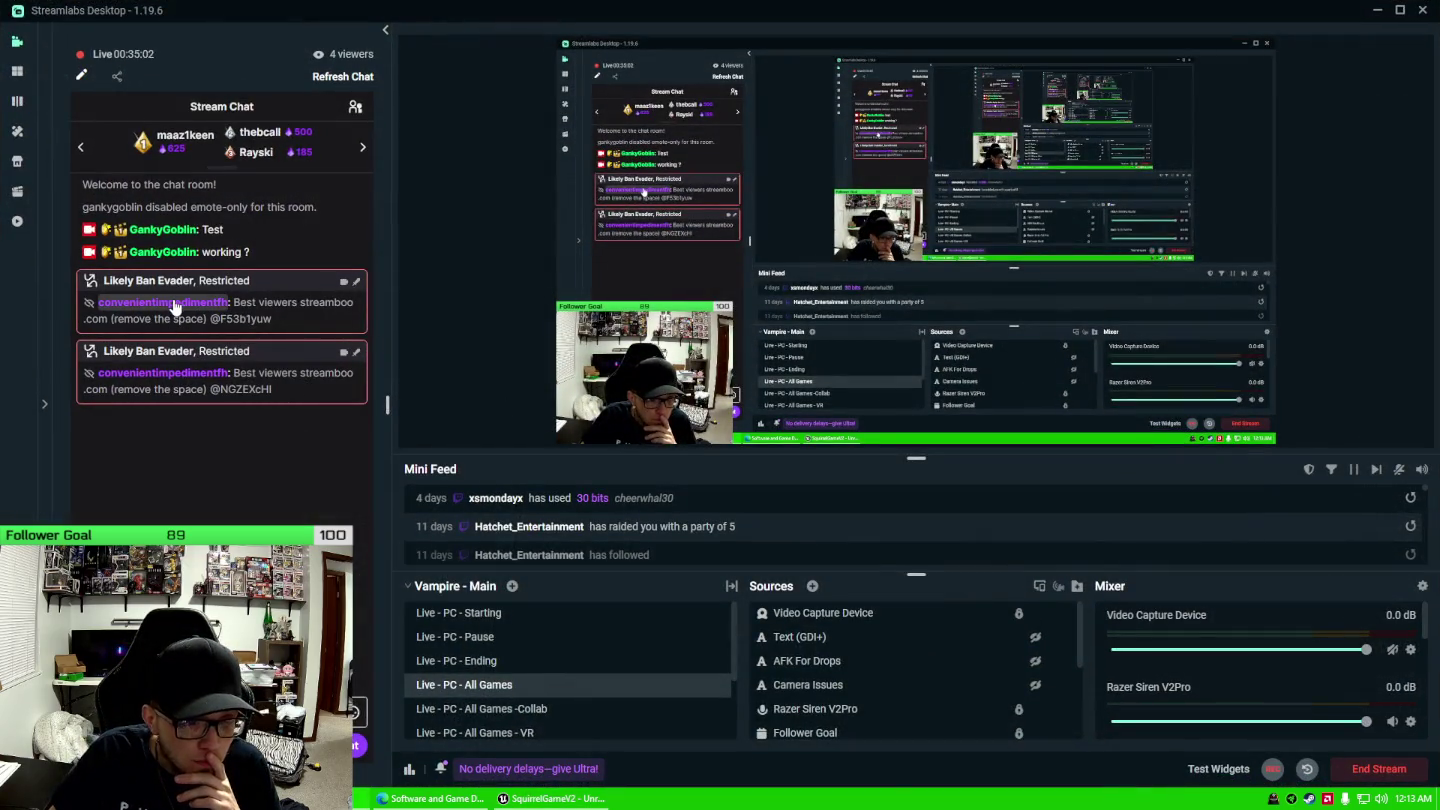
# Ban the flagged ban-evading chatter from Stream Chat and return to Unreal Engine 5.
pyautogui.click(175, 304)
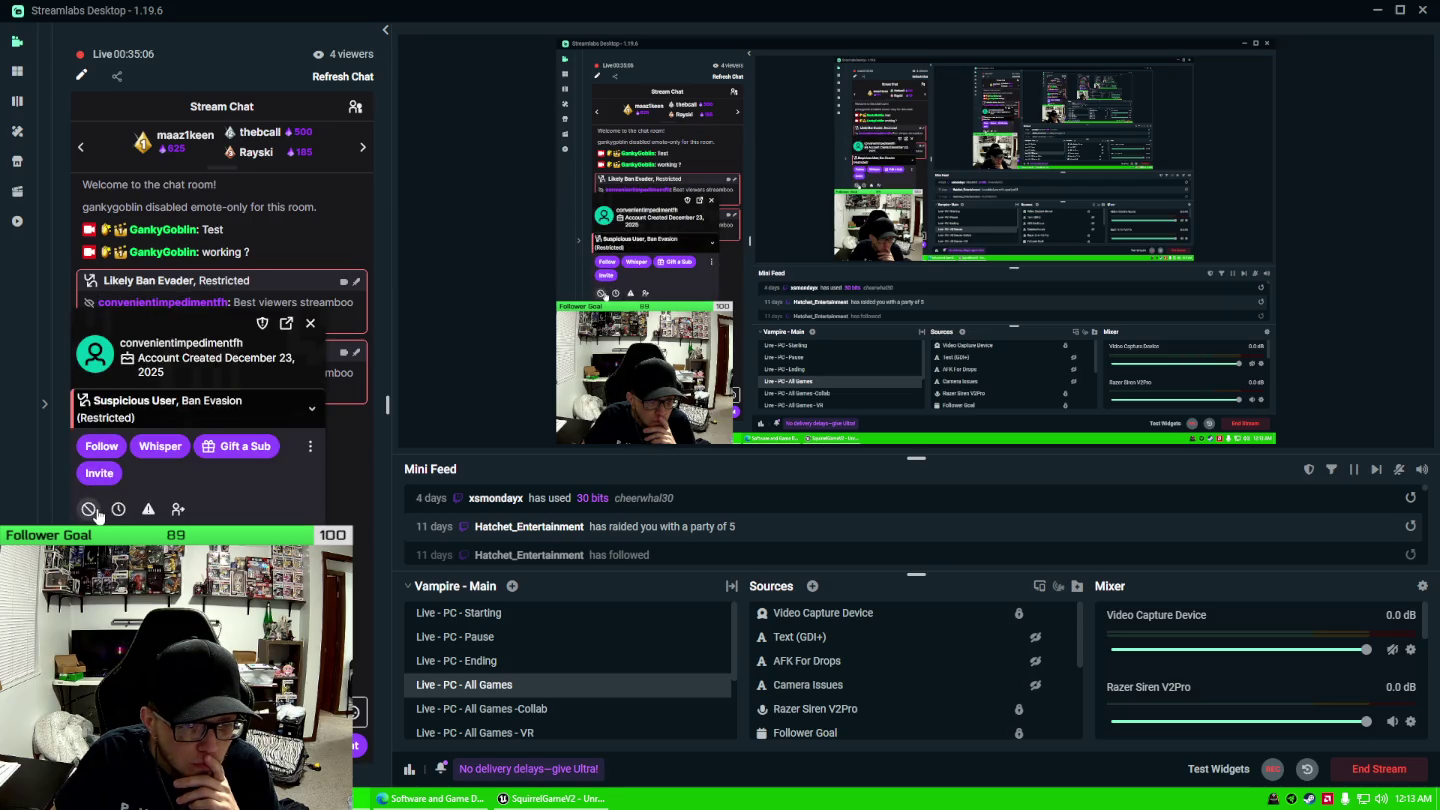
pyautogui.click(311, 324)
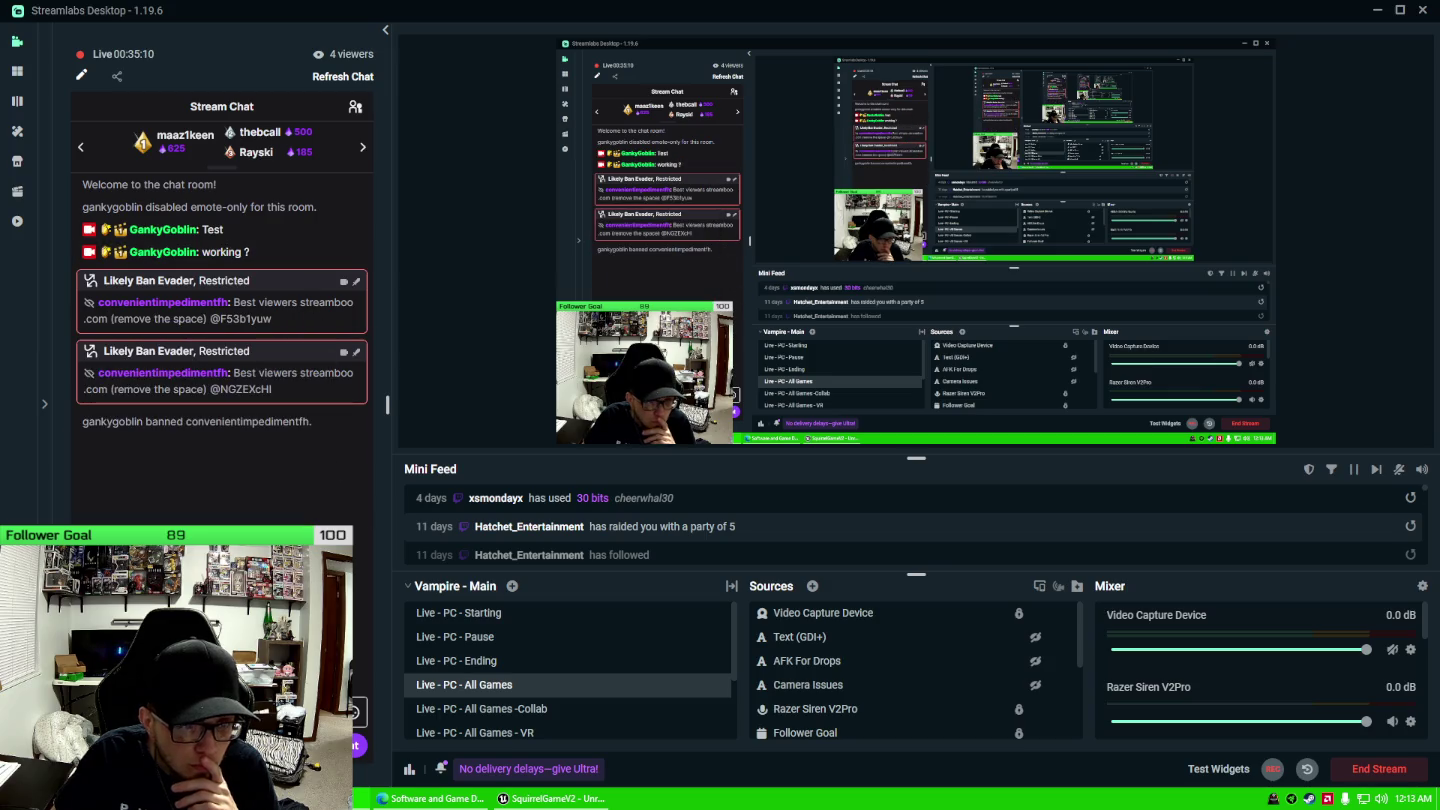
pyautogui.hotkey('alt', 'Tab')
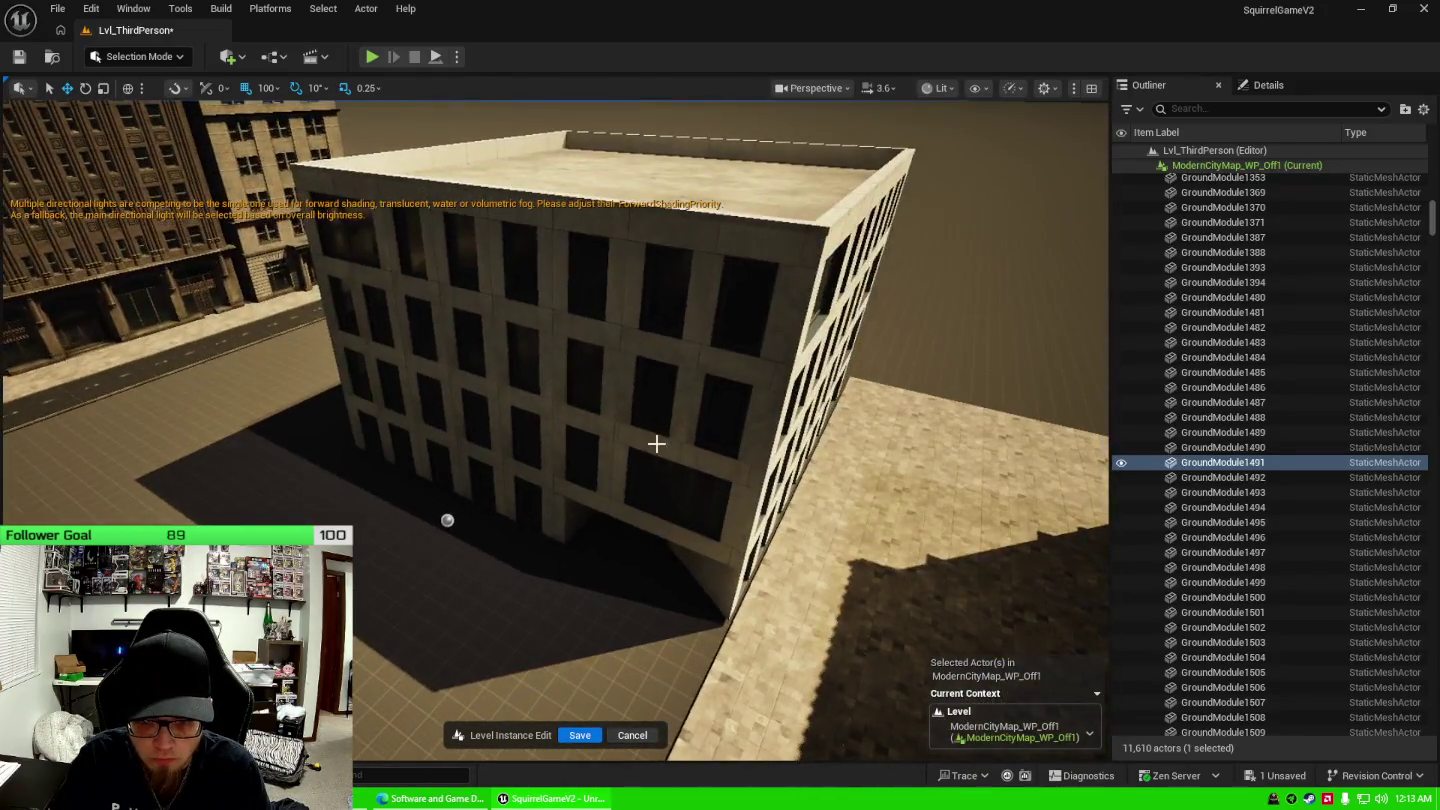
# Select the test building and swing the view down underneath it.
pyautogui.click(651, 441)
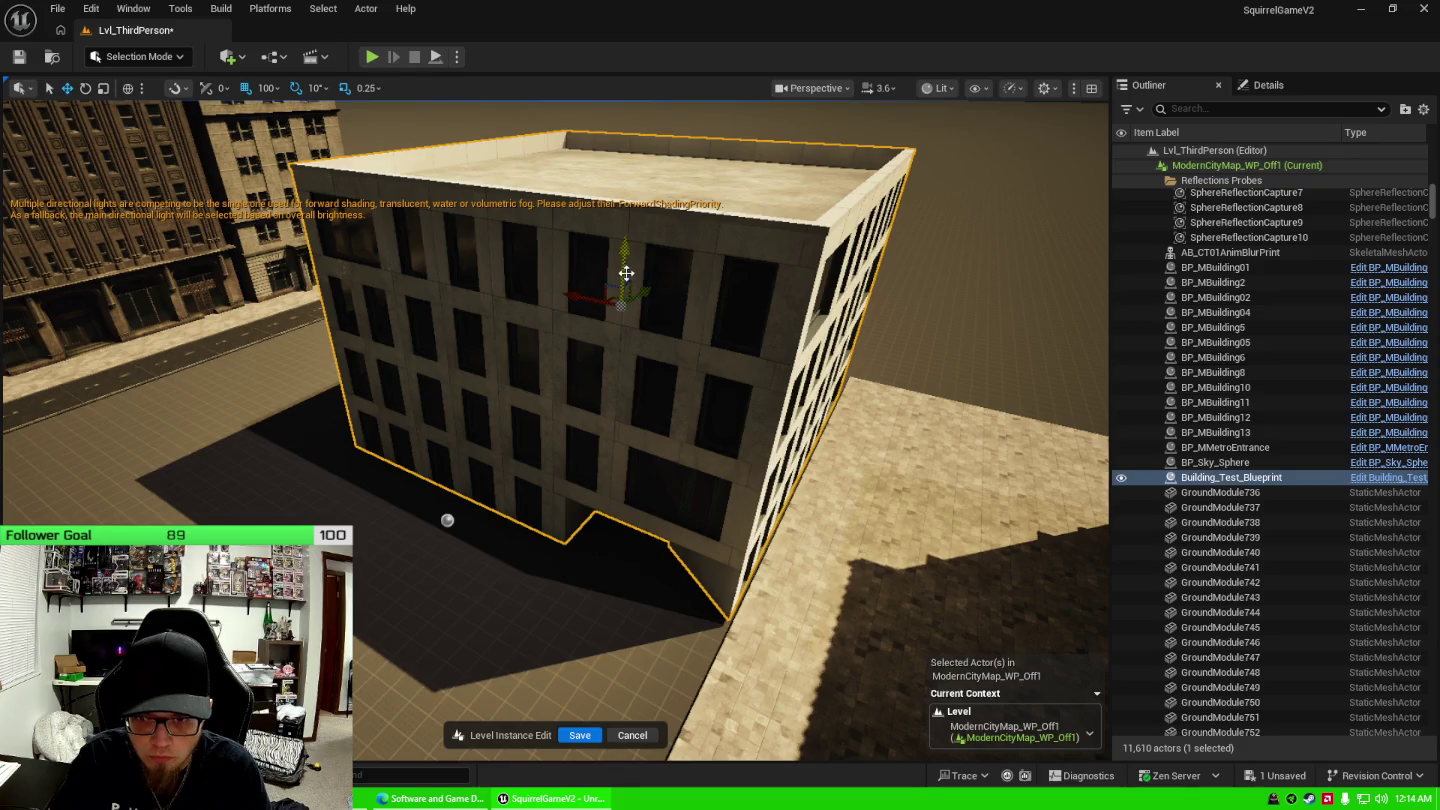
pyautogui.scroll(5, 644, 145)
pyautogui.scroll(5, 653, 321)
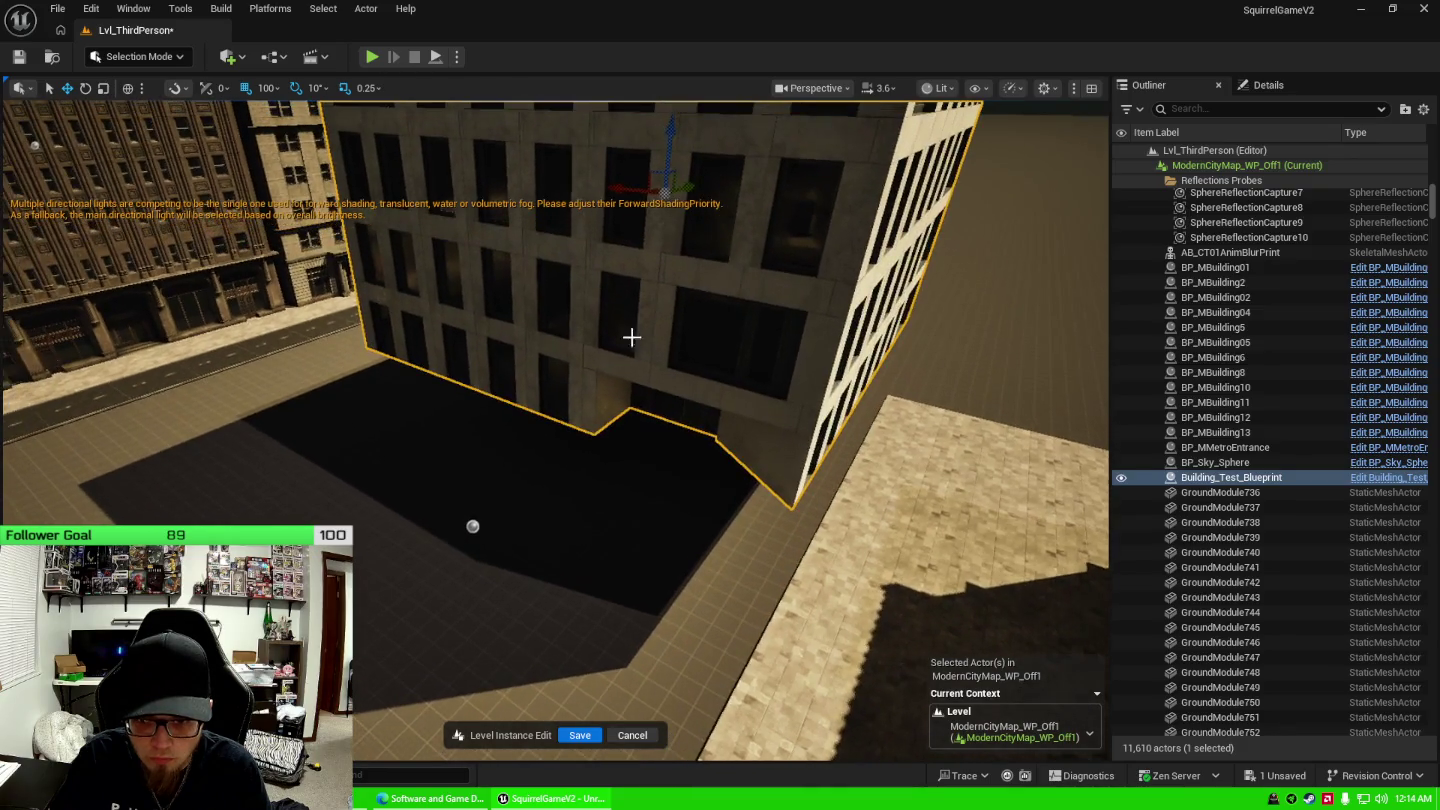
pyautogui.moveTo(632, 338); pyautogui.dragTo(631, 338)
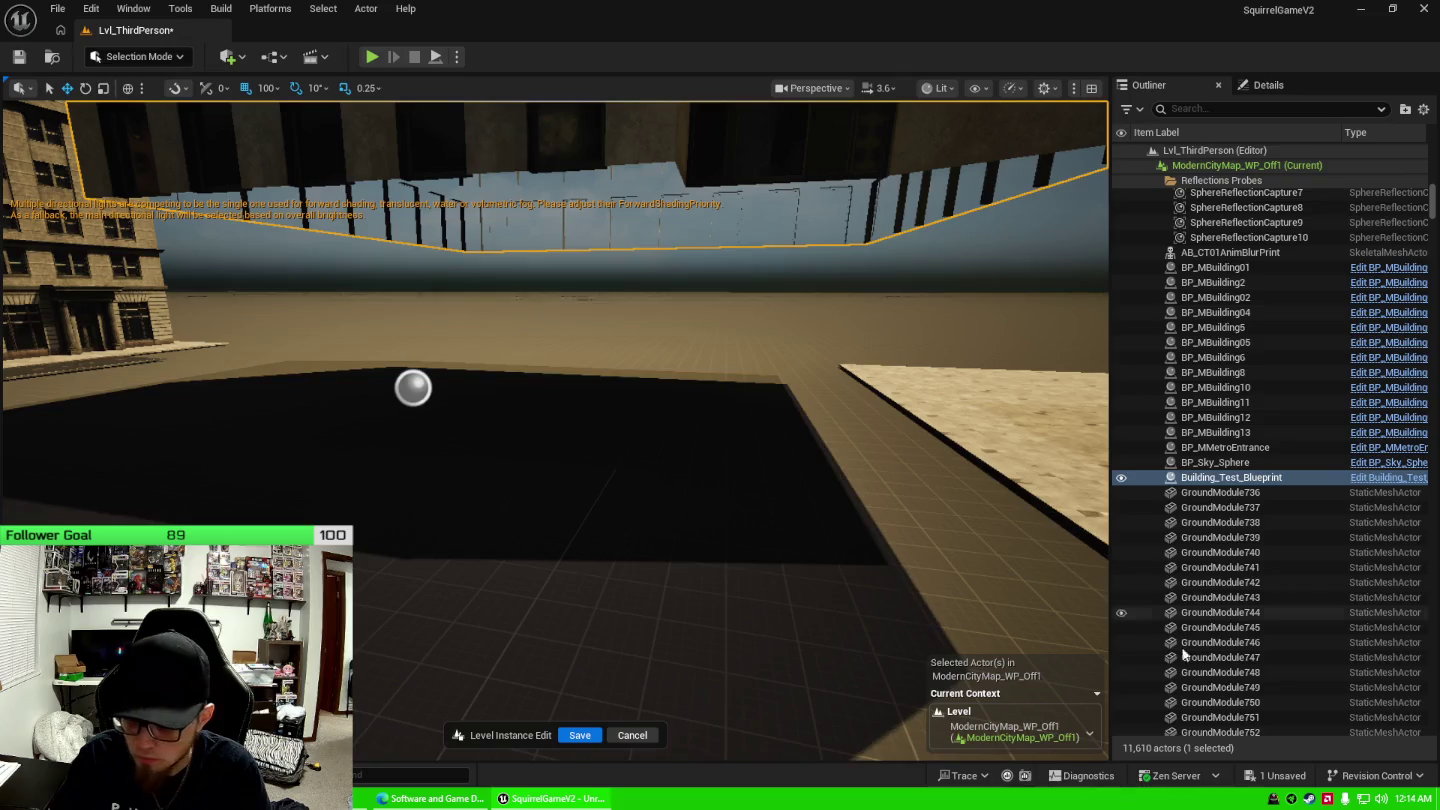
# Save the one unsaved ModernCityMap_WP_Off1 level instance with Save Selected.
pyautogui.click(1277, 778)
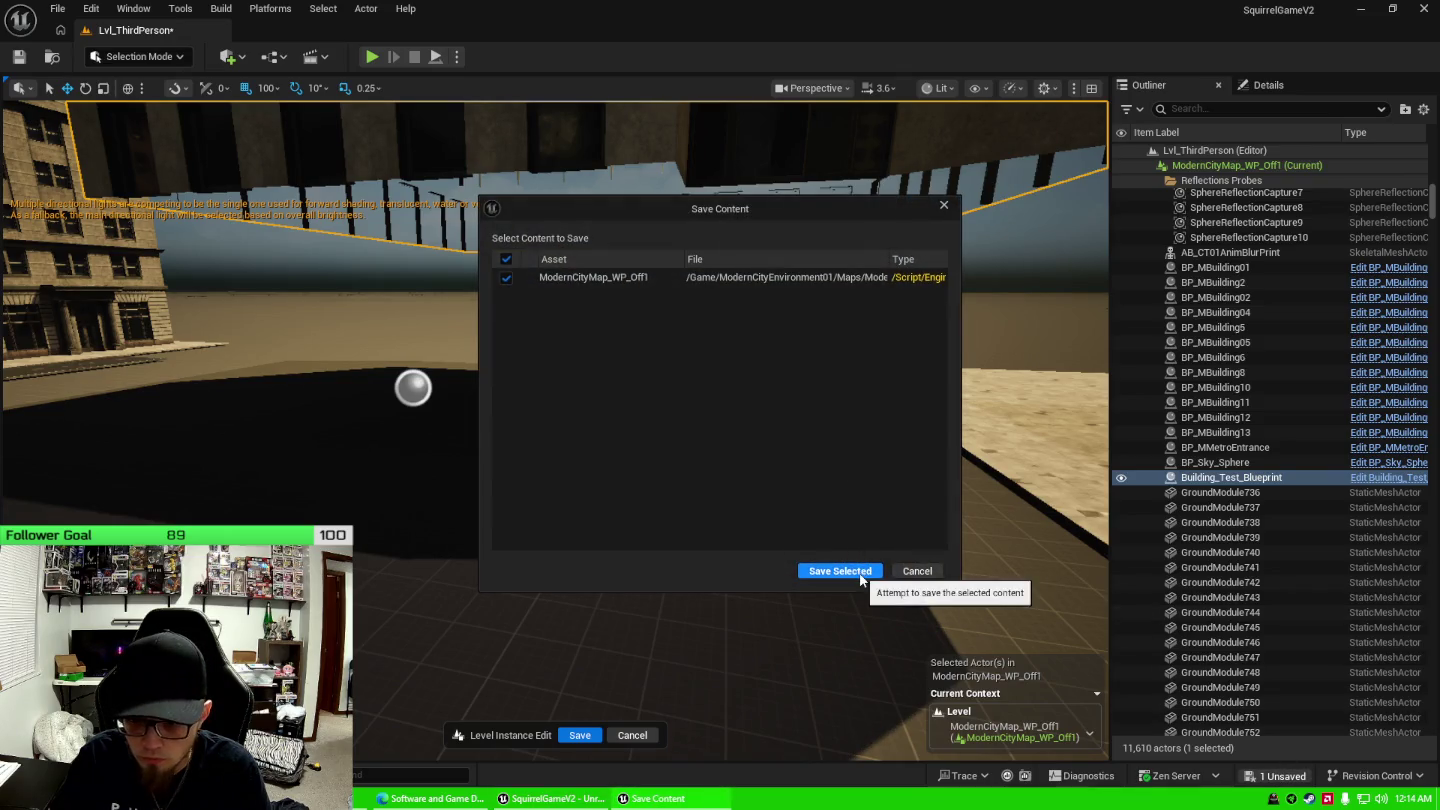
pyautogui.click(859, 572)
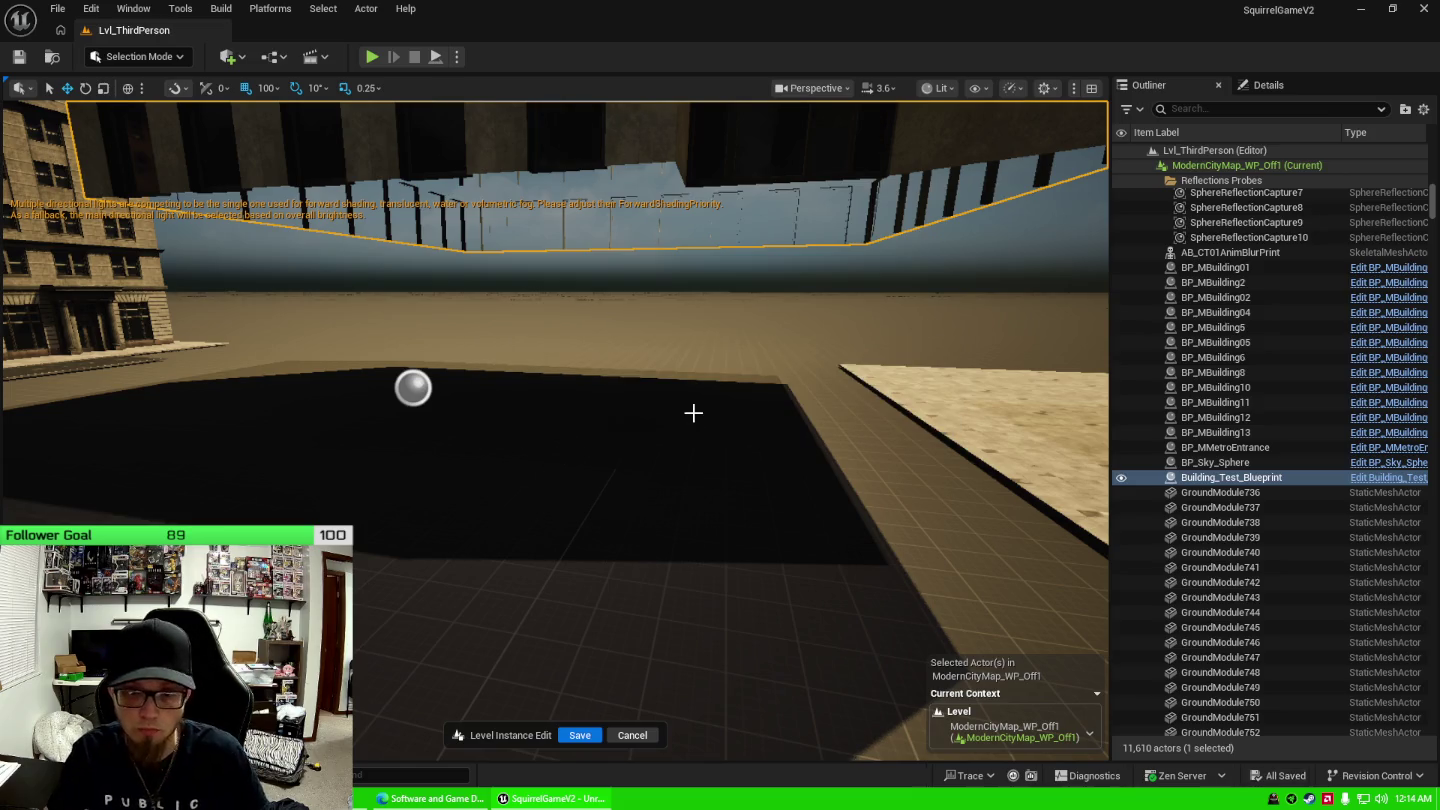
pyautogui.moveTo(691, 410); pyautogui.dragTo(690, 409)
# Select the tan corner building and raise it upward.
pyautogui.moveTo(308, 384); pyautogui.dragTo(308, 384)
pyautogui.click(307, 383)
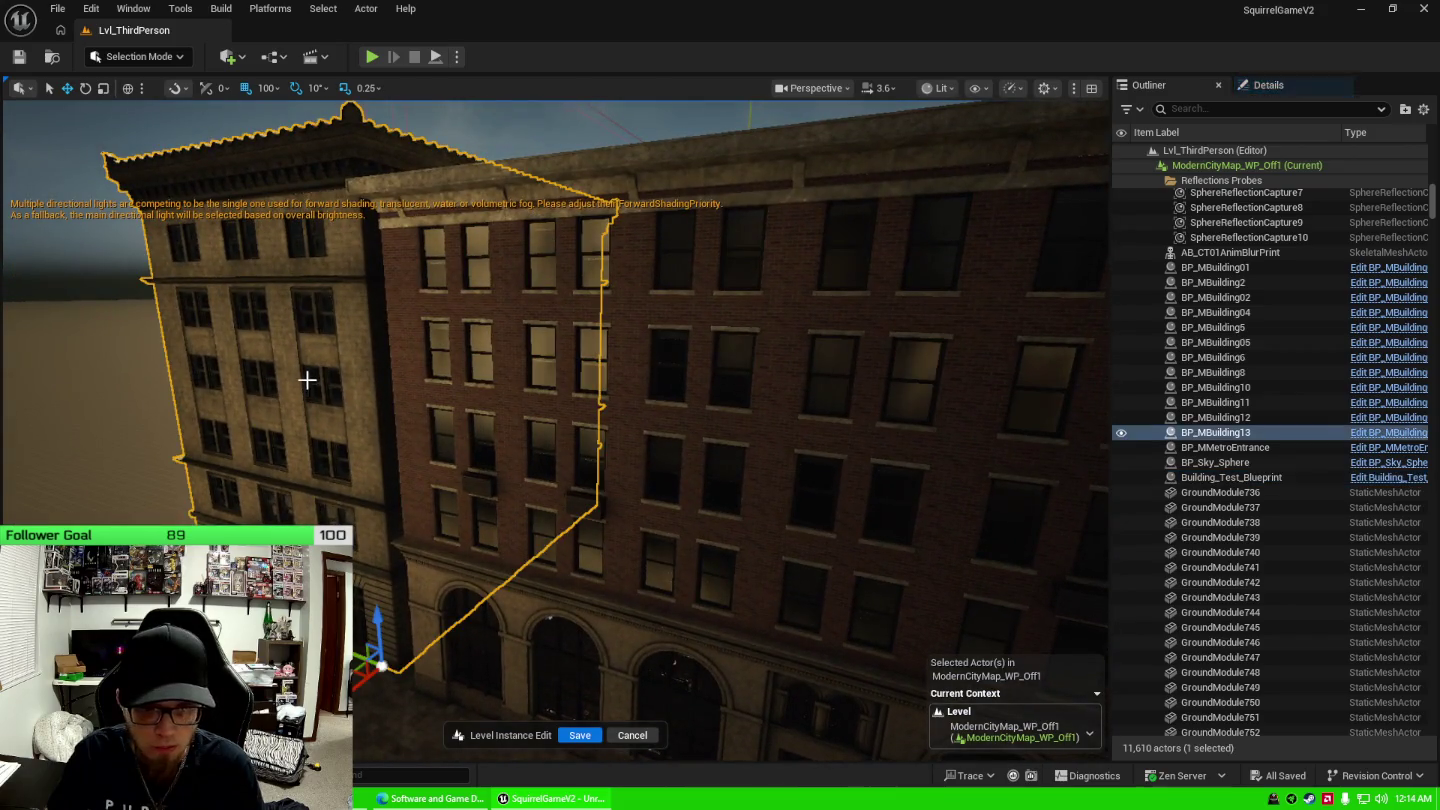
pyautogui.scroll(-5, 772, 453)
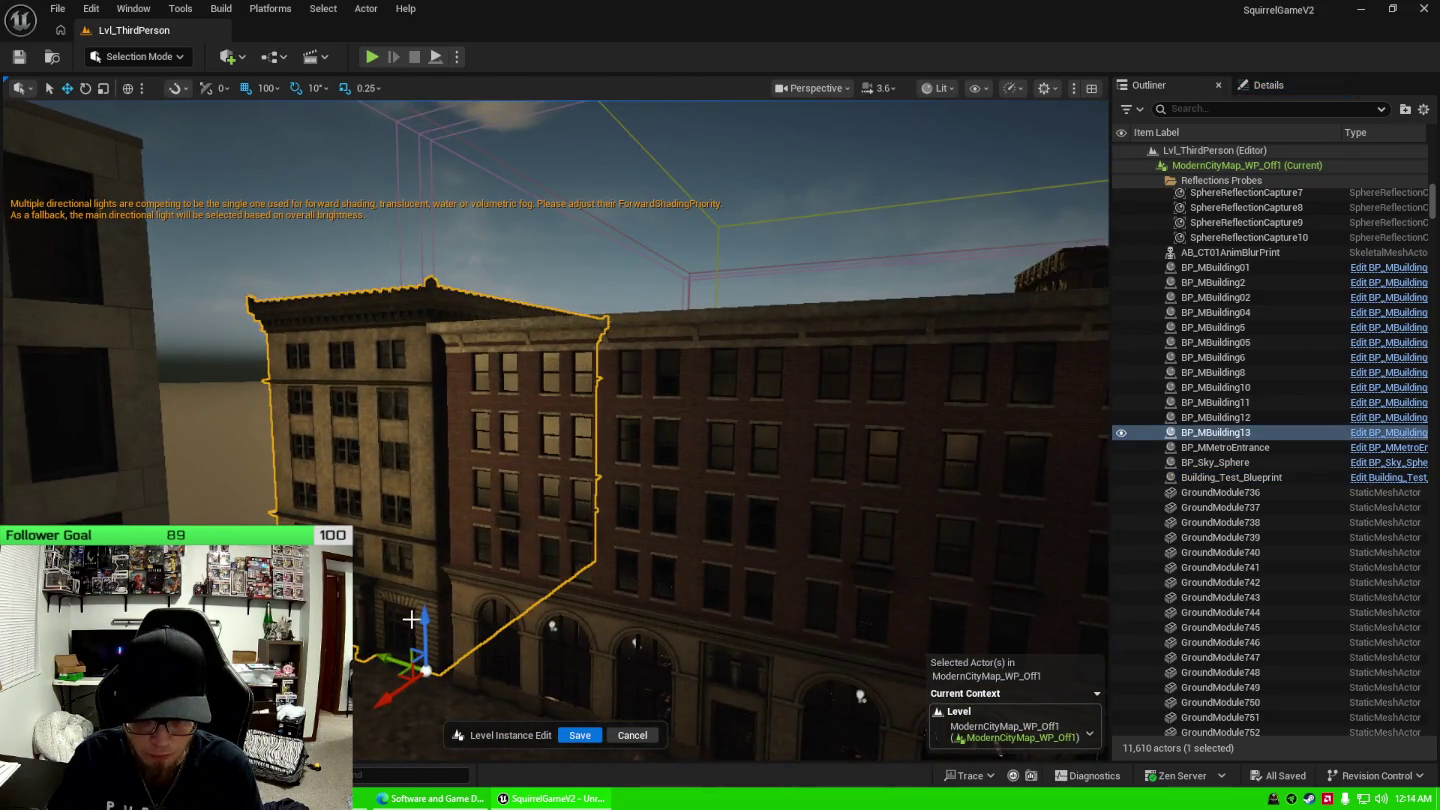
pyautogui.moveTo(424, 625); pyautogui.dragTo(425, 548)
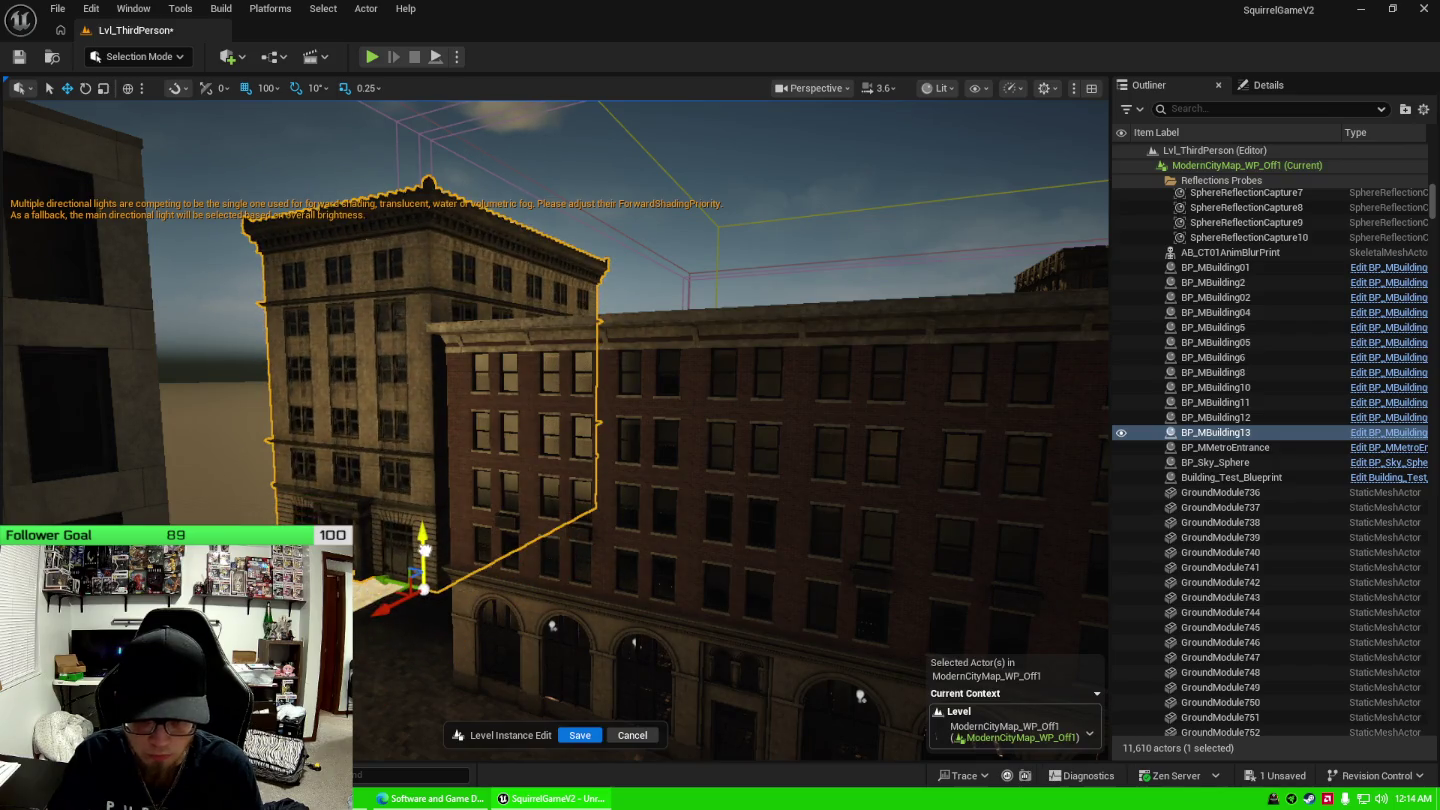
# Select the brick building, frame it in view, and raise it upward.
pyautogui.click(563, 590)
pyautogui.press('f')
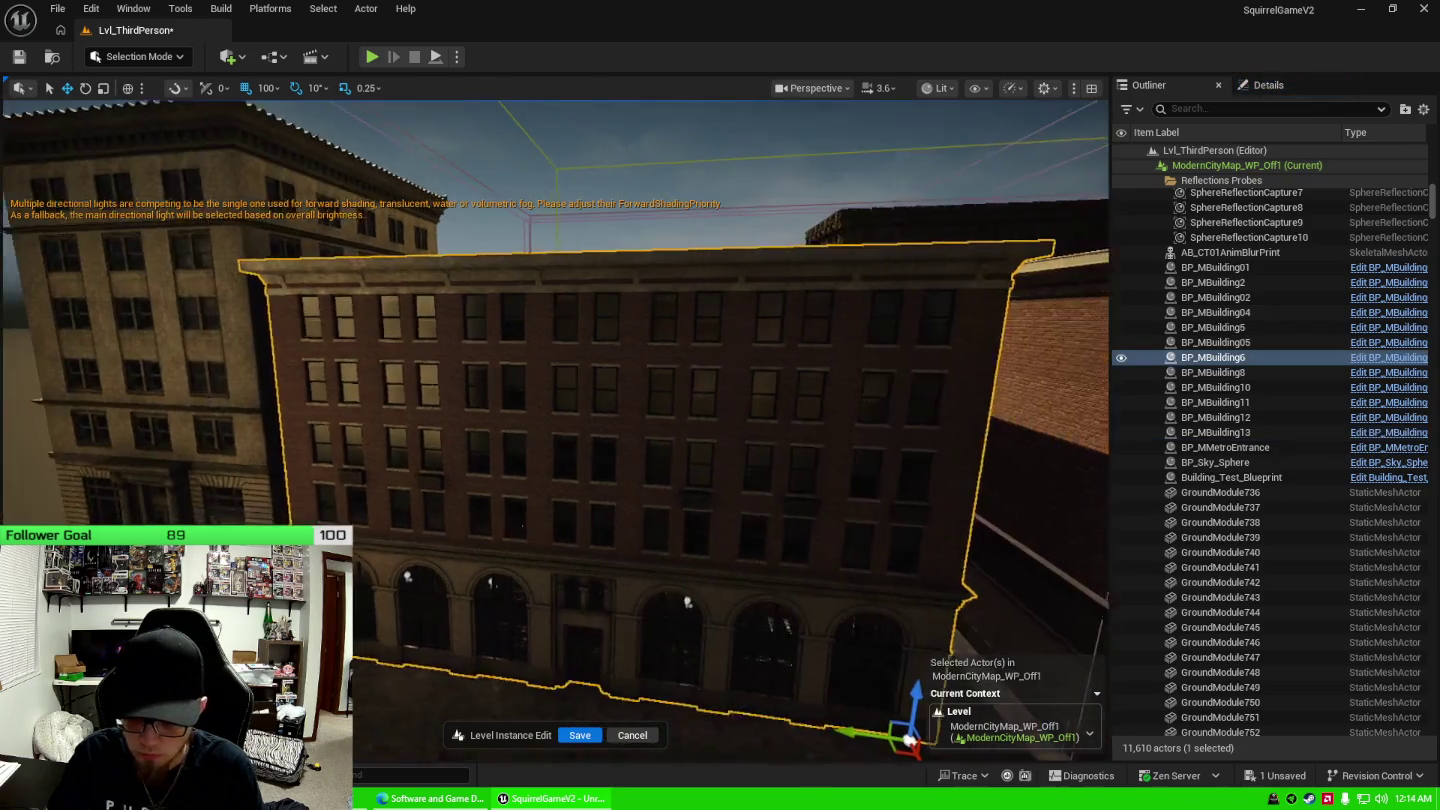
pyautogui.moveTo(887, 697); pyautogui.dragTo(899, 585)
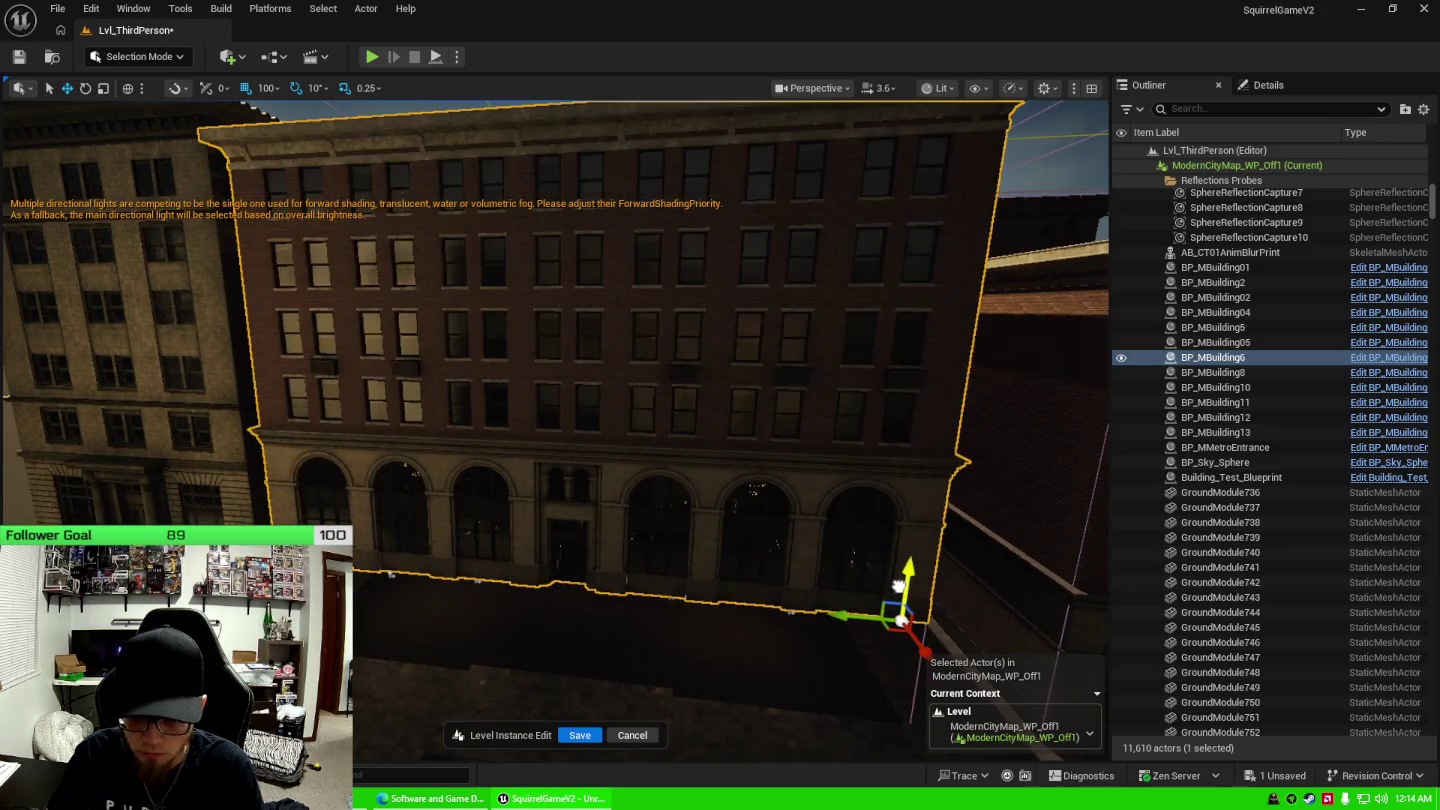
pyautogui.moveTo(820, 542); pyautogui.dragTo(875, 620)
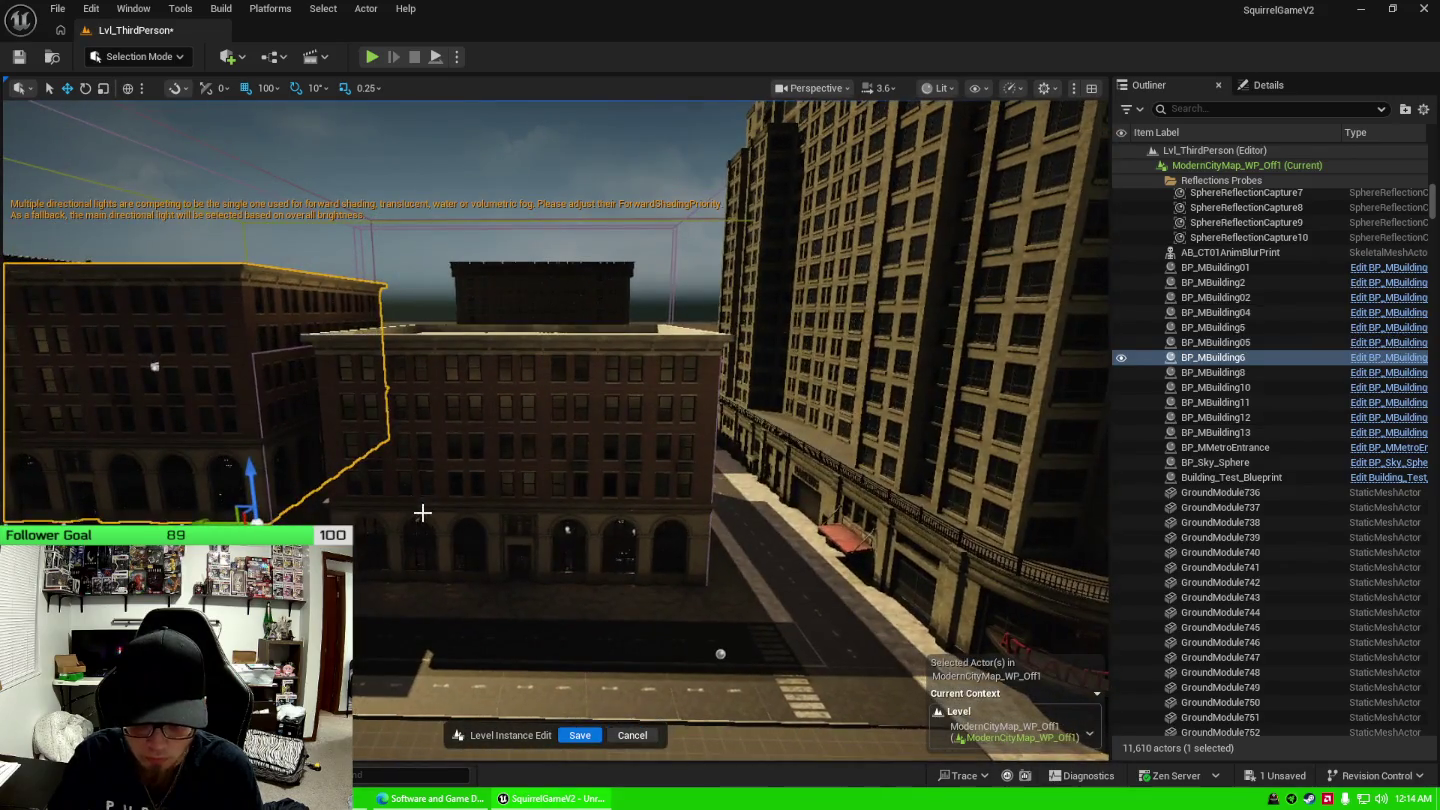
# Select the middle brick building BP_MBuilding5, lift it, and bring up its context menu.
pyautogui.click(423, 513)
pyautogui.moveTo(693, 553)
pyautogui.mouseDown()
pyautogui.moveTo(688, 452)
pyautogui.moveTo(631, 455)
pyautogui.moveTo(640, 415)
pyautogui.moveTo(640, 451)
pyautogui.mouseUp()
pyautogui.rightClick(687, 451)
# Select the GroundModule sidewalk tiles beside the building and up the street.
pyautogui.click(643, 410)
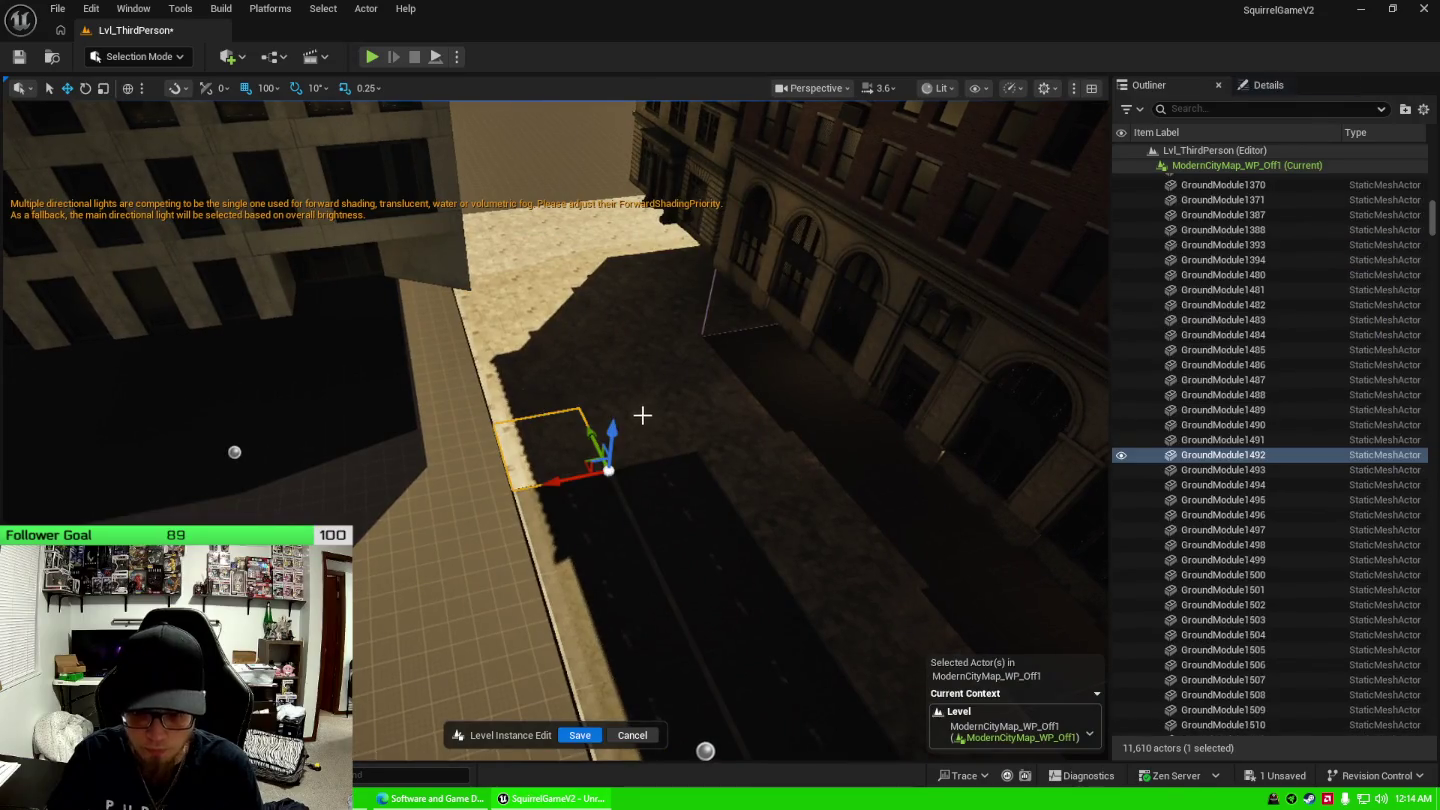
pyautogui.keyDown('ctrl'); pyautogui.click(550, 373); pyautogui.keyUp('ctrl')
pyautogui.keyDown('ctrl'); pyautogui.click(571, 360); pyautogui.keyUp('ctrl')
pyautogui.keyDown('ctrl'); pyautogui.click(610, 380); pyautogui.keyUp('ctrl')
pyautogui.keyDown('ctrl'); pyautogui.click(567, 300); pyautogui.keyUp('ctrl')
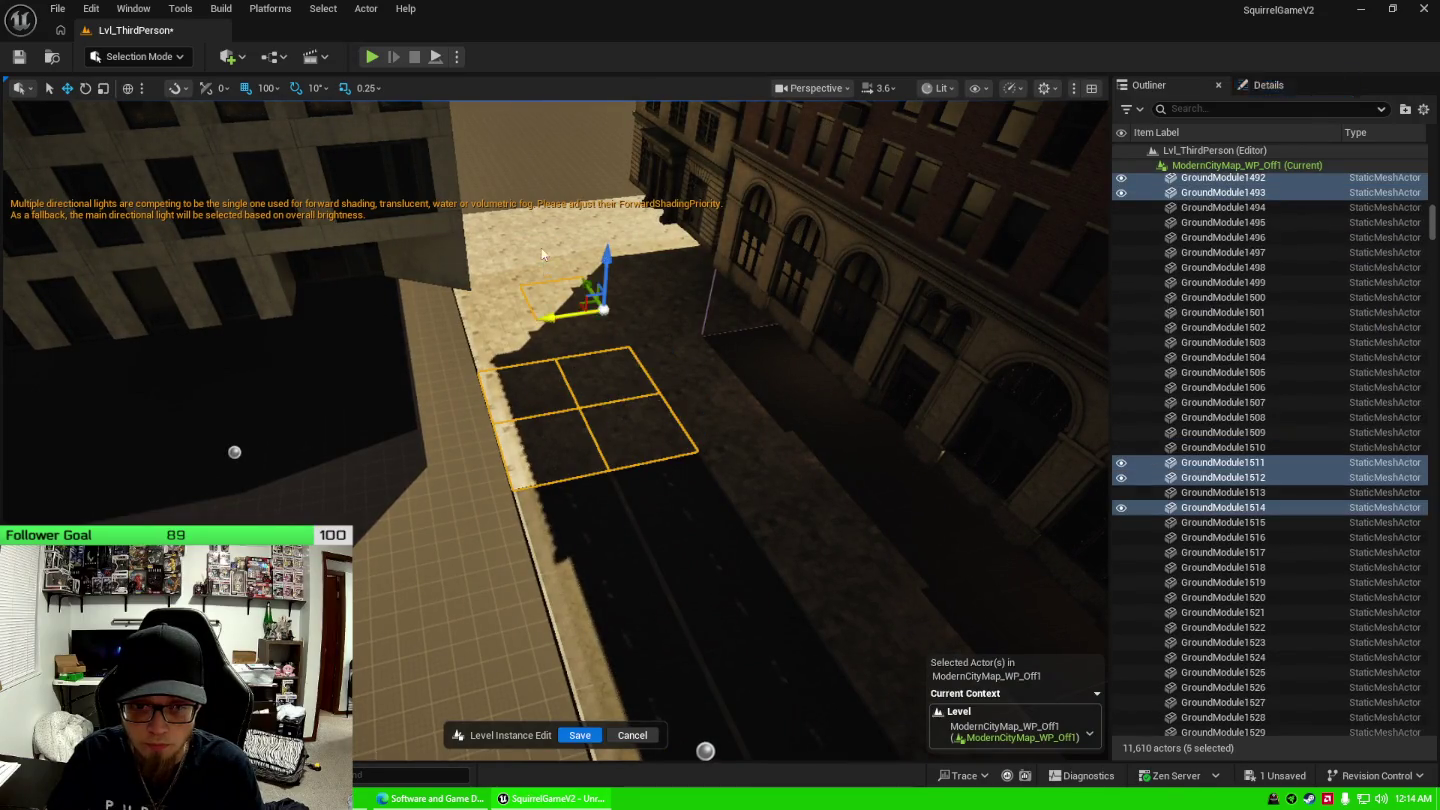
pyautogui.keyDown('ctrl'); pyautogui.click(560, 265); pyautogui.keyUp('ctrl')
pyautogui.keyDown('ctrl'); pyautogui.click(544, 236); pyautogui.keyUp('ctrl')
pyautogui.keyDown('ctrl'); pyautogui.click(530, 205); pyautogui.keyUp('ctrl')
pyautogui.moveTo(530, 205); pyautogui.dragTo(581, 195)
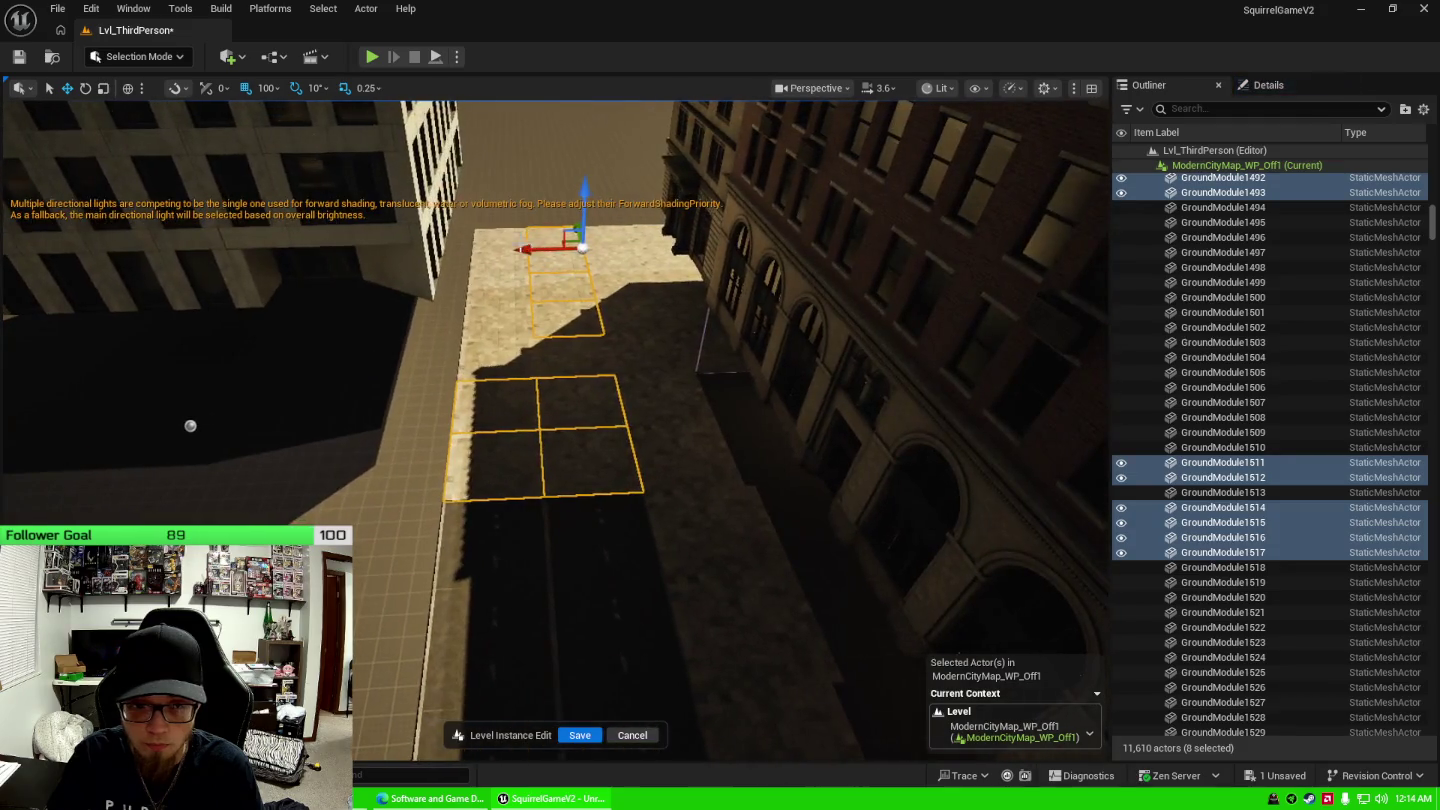
# Add the upper group's left, middle and right-column street tiles to the selection.
pyautogui.keyDown('ctrl'); pyautogui.click(499, 242); pyautogui.keyUp('ctrl')
pyautogui.keyDown('ctrl'); pyautogui.click(500, 266); pyautogui.keyUp('ctrl')
pyautogui.keyDown('ctrl'); pyautogui.click(500, 291); pyautogui.keyUp('ctrl')
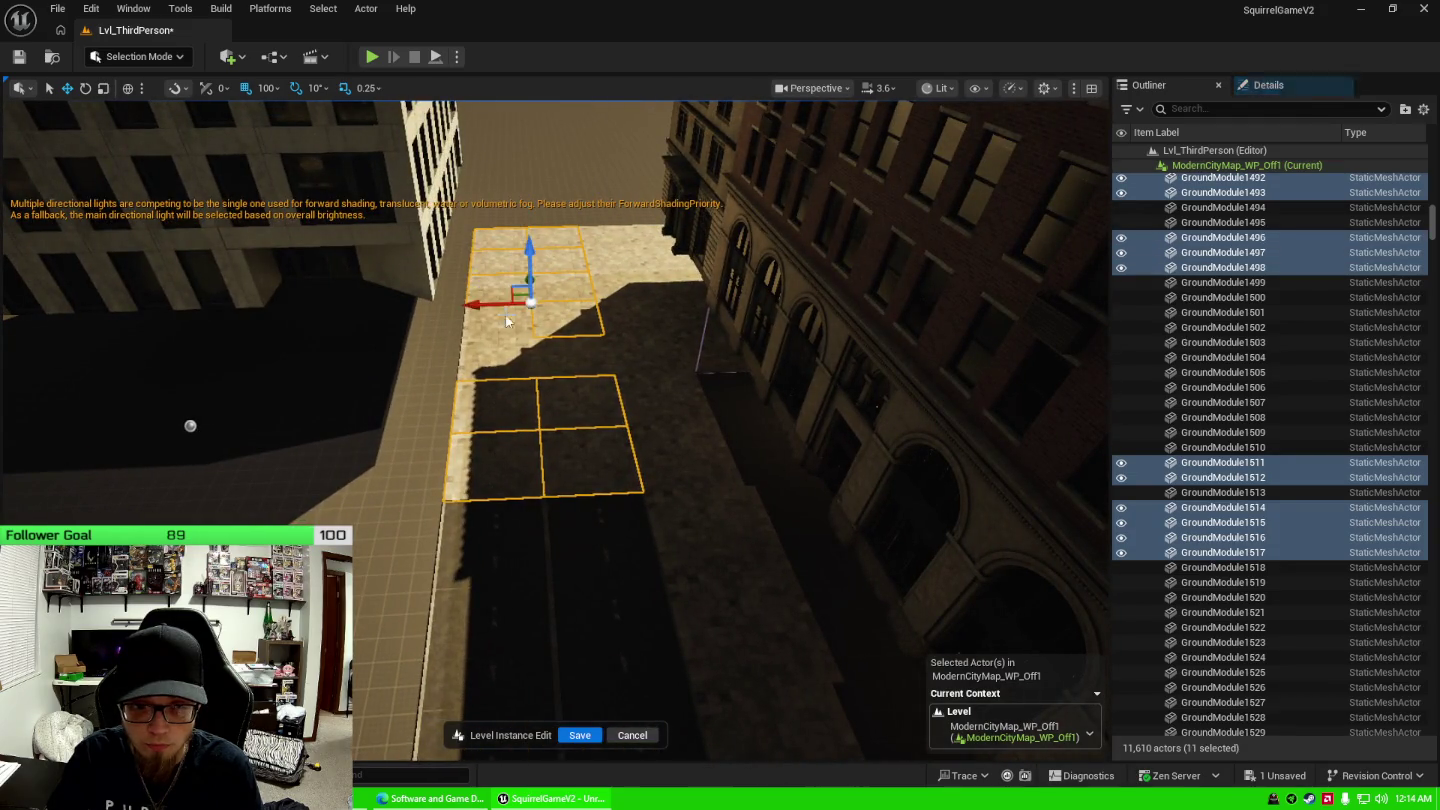
pyautogui.keyDown('ctrl'); pyautogui.click(506, 316); pyautogui.keyUp('ctrl')
pyautogui.keyDown('ctrl'); pyautogui.click(499, 356); pyautogui.keyUp('ctrl')
pyautogui.keyDown('ctrl'); pyautogui.click(575, 356); pyautogui.keyUp('ctrl')
pyautogui.keyDown('ctrl'); pyautogui.click(660, 455); pyautogui.keyUp('ctrl')
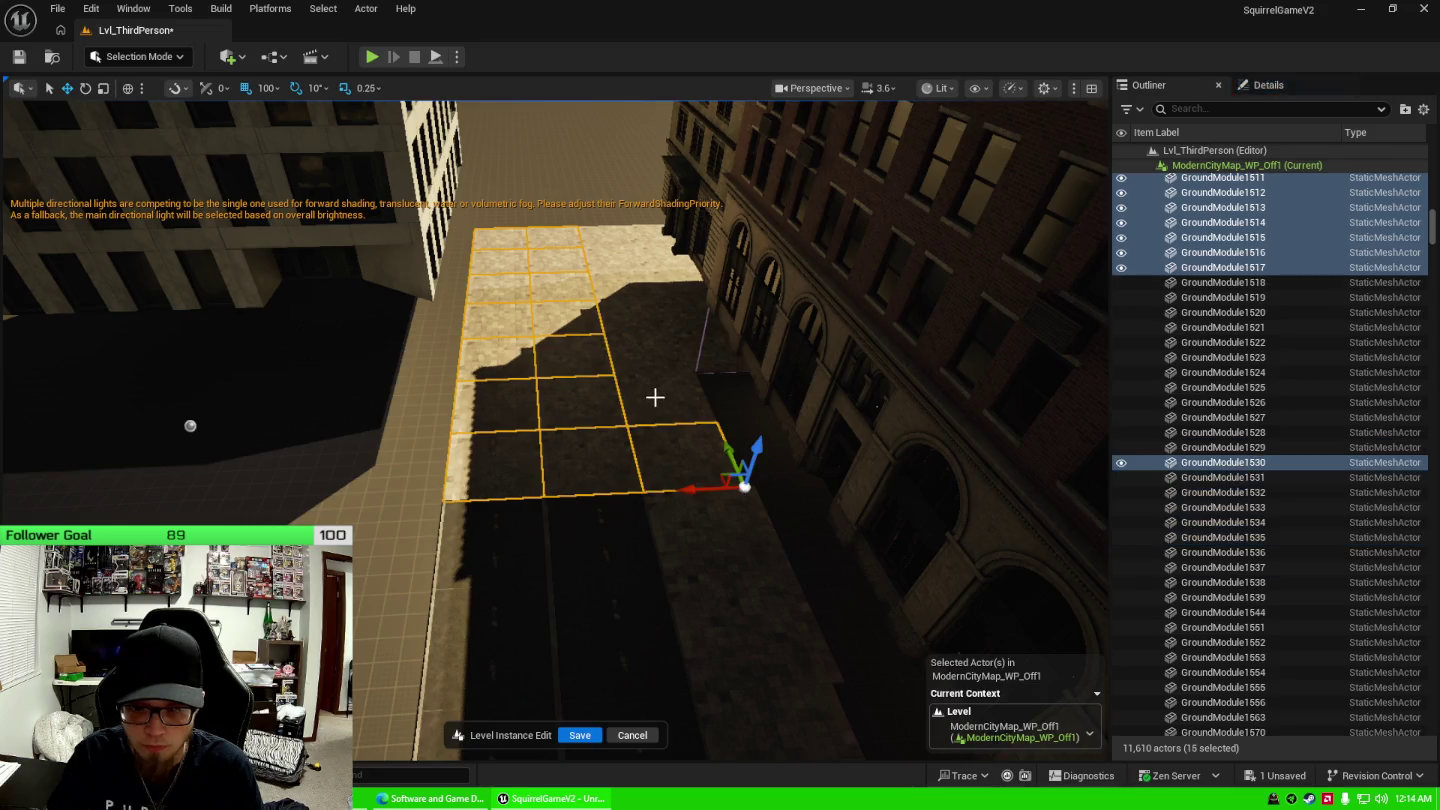
pyautogui.keyDown('ctrl'); pyautogui.click(652, 398); pyautogui.keyUp('ctrl')
pyautogui.keyDown('ctrl'); pyautogui.click(633, 344); pyautogui.keyUp('ctrl')
pyautogui.keyDown('ctrl'); pyautogui.click(620, 311); pyautogui.keyUp('ctrl')
pyautogui.keyDown('ctrl'); pyautogui.click(620, 276); pyautogui.keyUp('ctrl')
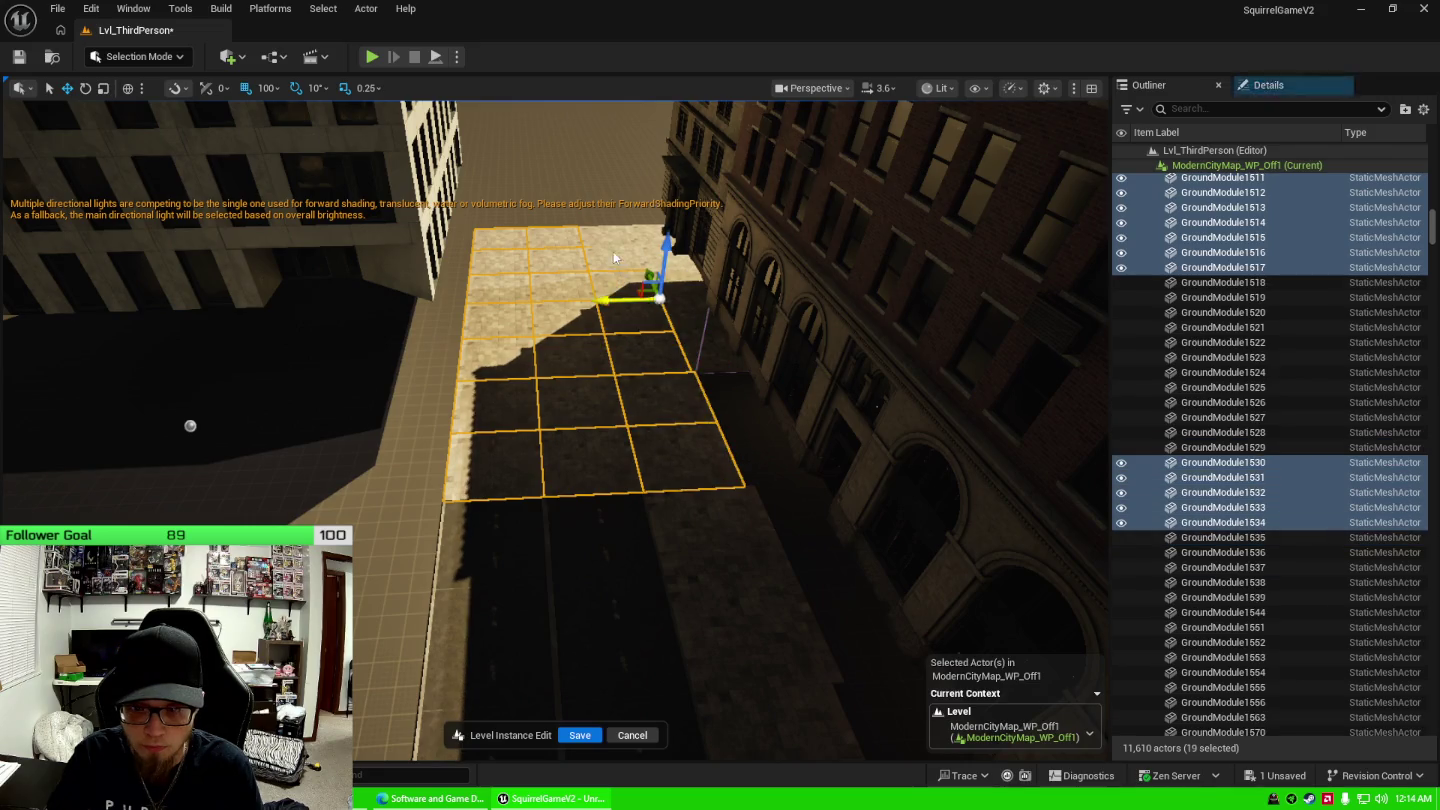
# Add the top-row, top-right and lower-street ground tiles to the selection.
pyautogui.keyDown('ctrl'); pyautogui.click(614, 258); pyautogui.keyUp('ctrl')
pyautogui.keyDown('ctrl'); pyautogui.click(643, 255); pyautogui.keyUp('ctrl')
pyautogui.keyDown('ctrl'); pyautogui.click(656, 252); pyautogui.keyUp('ctrl')
pyautogui.keyDown('ctrl'); pyautogui.click(664, 273); pyautogui.keyUp('ctrl')
pyautogui.keyDown('ctrl'); pyautogui.click(677, 301); pyautogui.keyUp('ctrl')
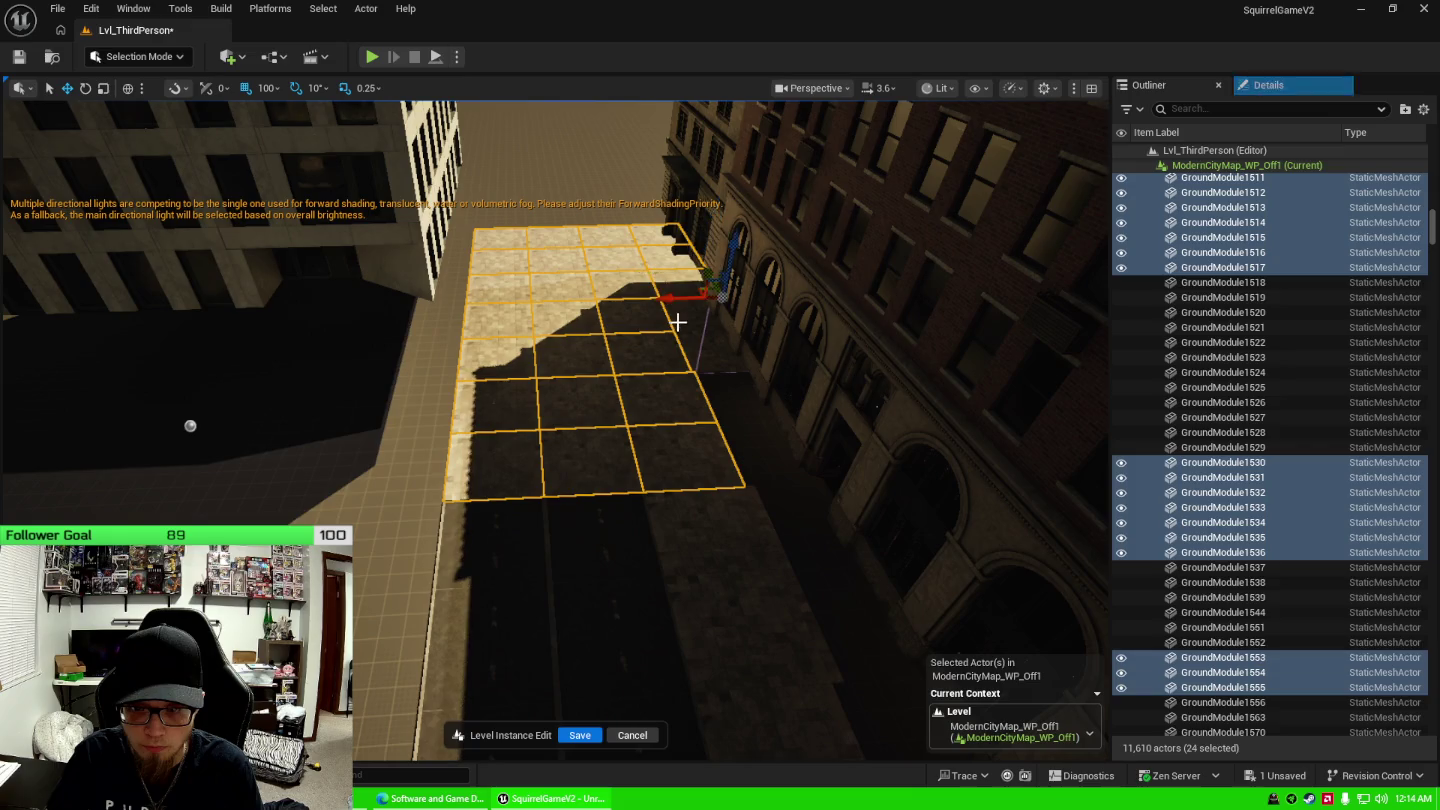
pyautogui.keyDown('ctrl'); pyautogui.click(691, 319); pyautogui.keyUp('ctrl')
pyautogui.keyDown('ctrl'); pyautogui.click(702, 339); pyautogui.keyUp('ctrl')
pyautogui.keyDown('ctrl'); pyautogui.click(739, 597); pyautogui.keyUp('ctrl')
pyautogui.keyDown('ctrl'); pyautogui.click(759, 665); pyautogui.keyUp('ctrl')
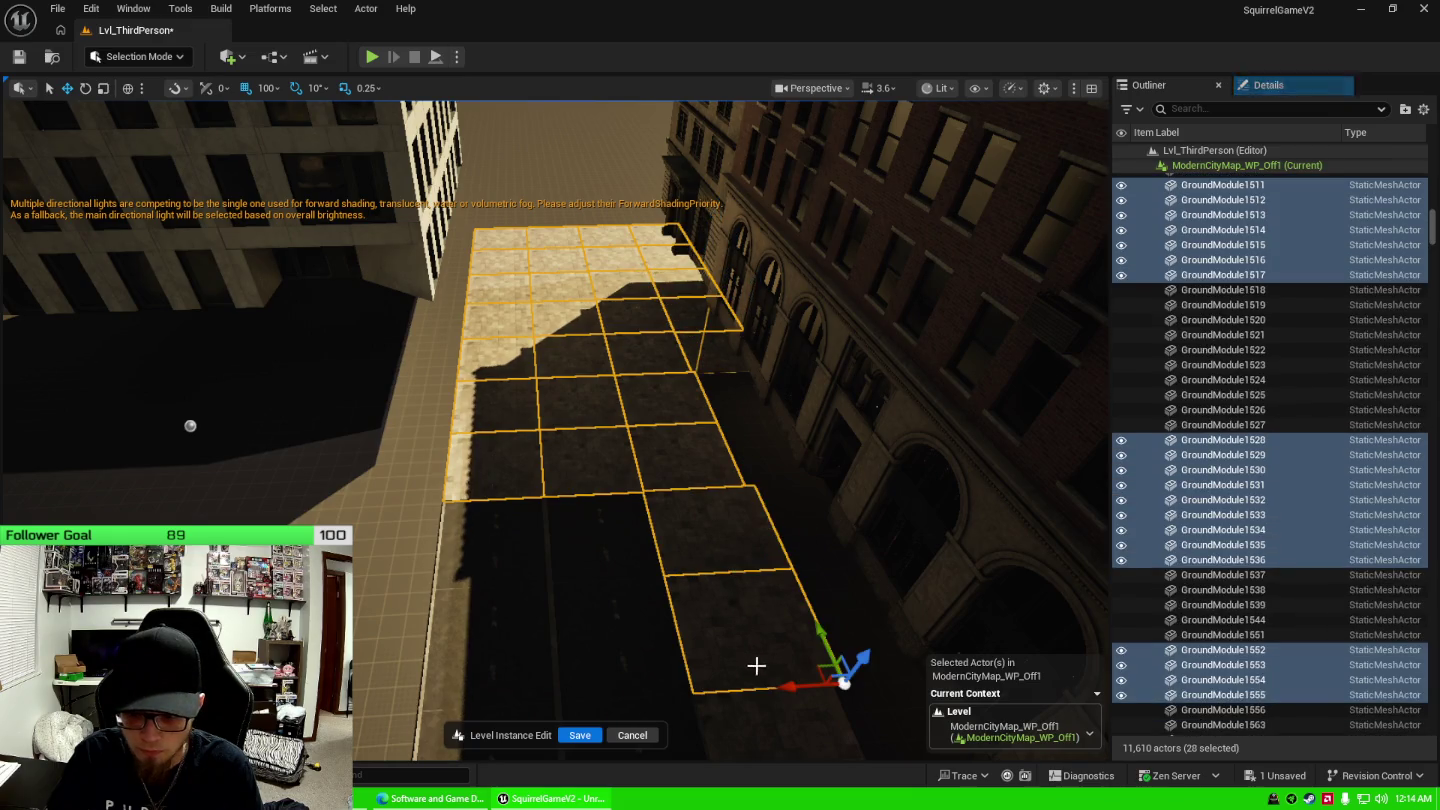
pyautogui.keyDown('ctrl'); pyautogui.click(769, 712); pyautogui.keyUp('ctrl')
# Add the road tiles along the street through to its far end.
pyautogui.moveTo(399, 603); pyautogui.dragTo(400, 603)
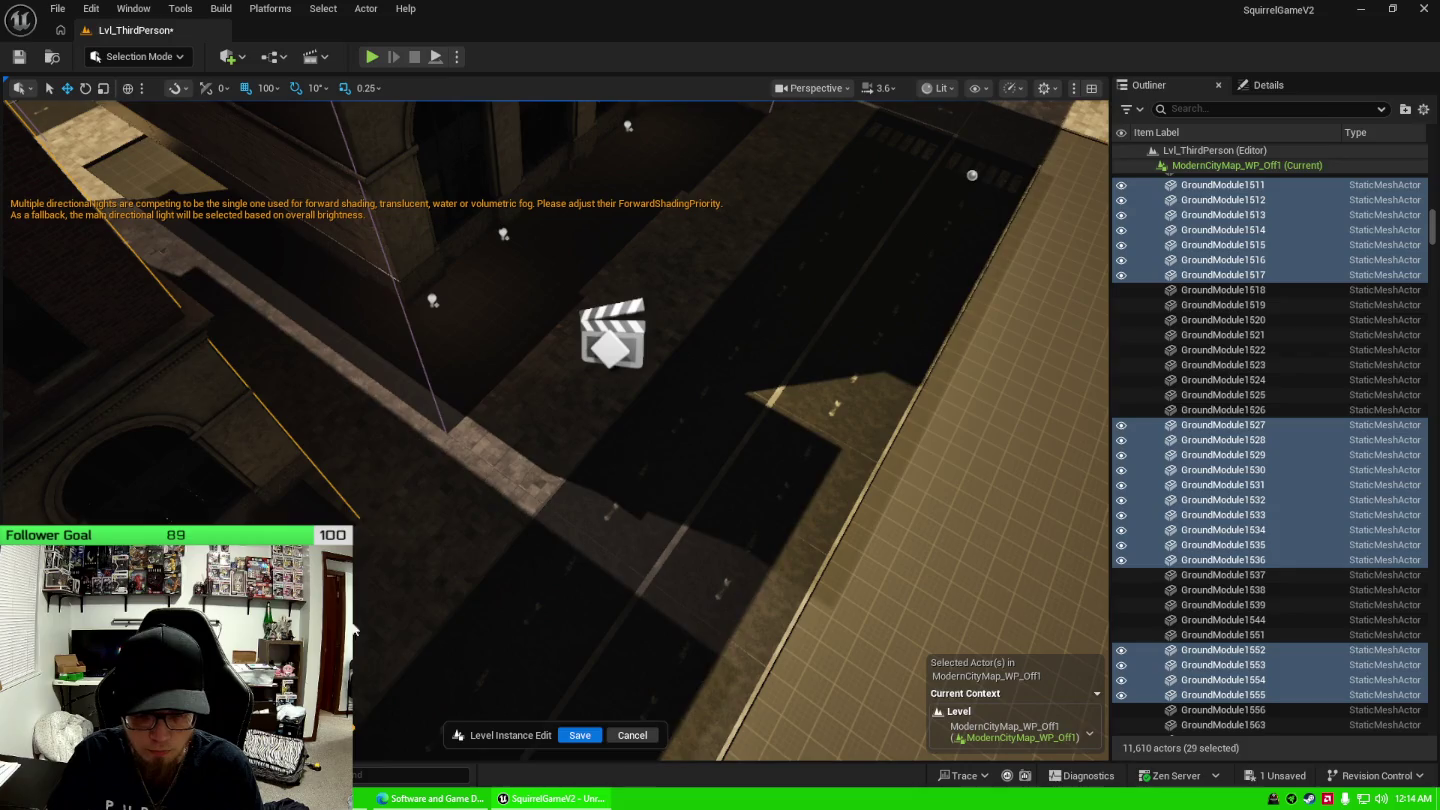
pyautogui.keyDown('ctrl'); pyautogui.click(415, 590); pyautogui.keyUp('ctrl')
pyautogui.keyDown('ctrl'); pyautogui.click(512, 490); pyautogui.keyUp('ctrl')
pyautogui.keyDown('ctrl'); pyautogui.click(548, 411); pyautogui.keyUp('ctrl')
pyautogui.keyDown('ctrl'); pyautogui.click(575, 360); pyautogui.keyUp('ctrl')
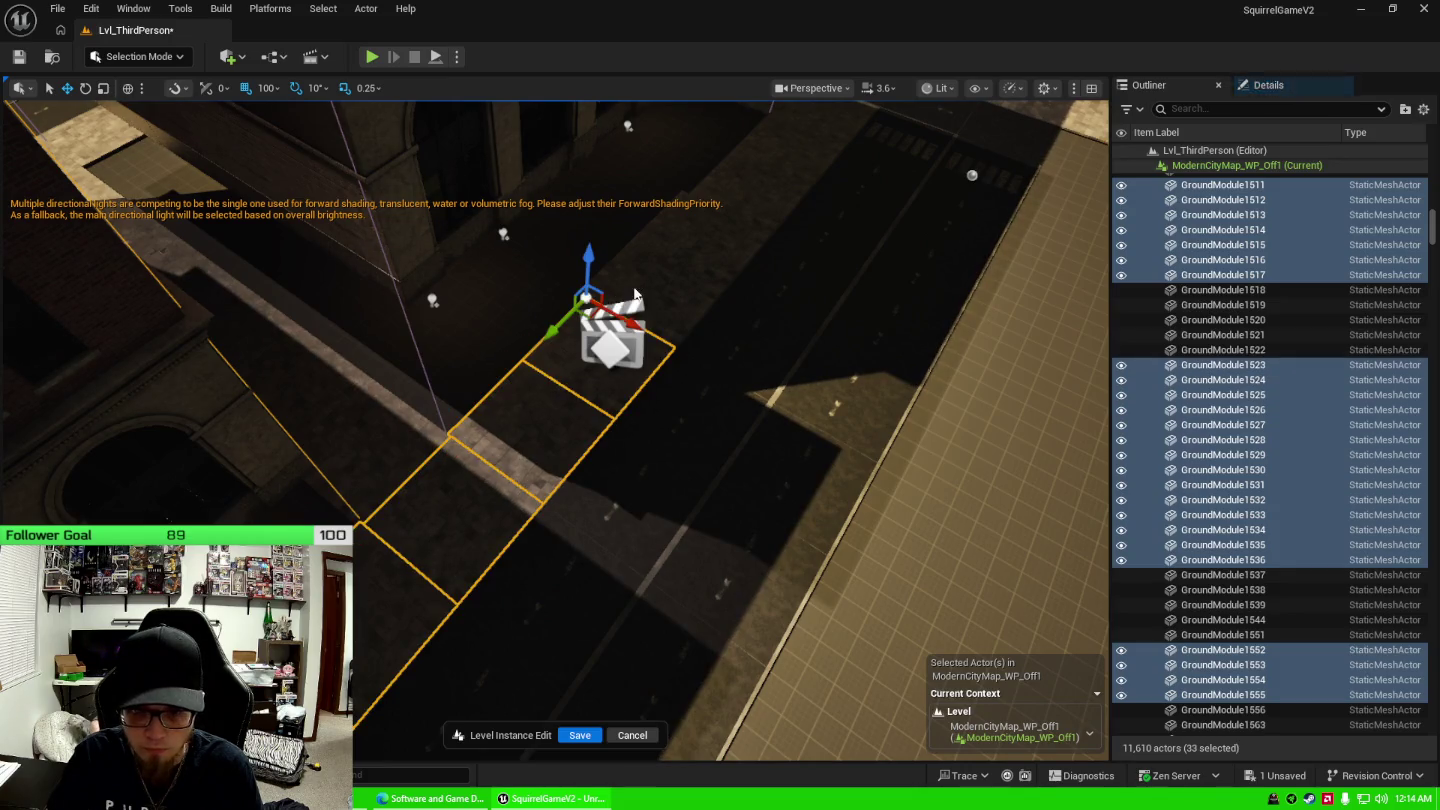
pyautogui.keyDown('ctrl'); pyautogui.click(650, 295); pyautogui.keyUp('ctrl')
pyautogui.keyDown('ctrl'); pyautogui.click(700, 246); pyautogui.keyUp('ctrl')
pyautogui.keyDown('ctrl'); pyautogui.click(745, 195); pyautogui.keyUp('ctrl')
pyautogui.keyDown('ctrl'); pyautogui.click(796, 150); pyautogui.keyUp('ctrl')
pyautogui.moveTo(840, 184); pyautogui.dragTo(843, 196)
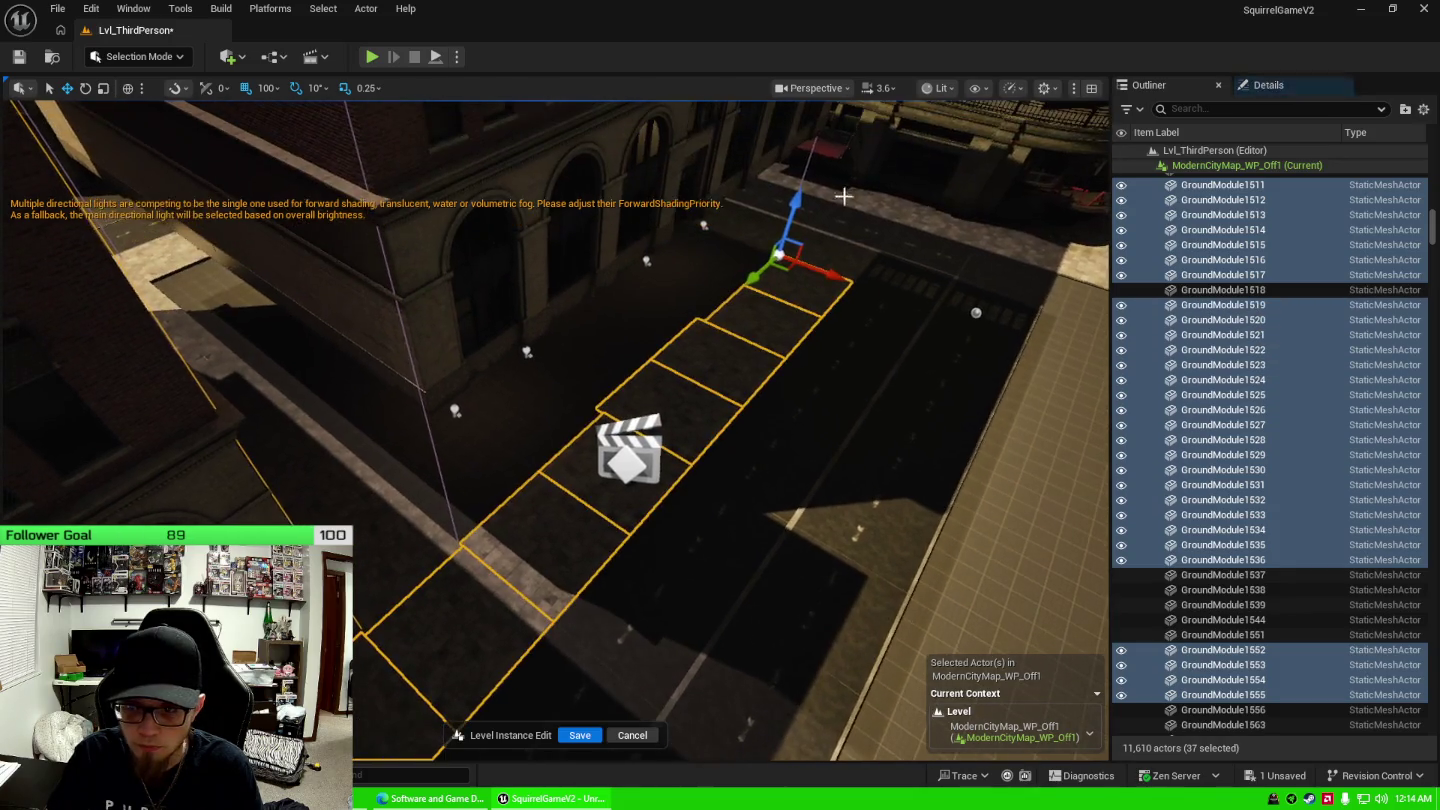
pyautogui.keyDown('ctrl'); pyautogui.click(845, 248); pyautogui.keyUp('ctrl')
pyautogui.keyDown('ctrl'); pyautogui.click(741, 220); pyautogui.keyUp('ctrl')
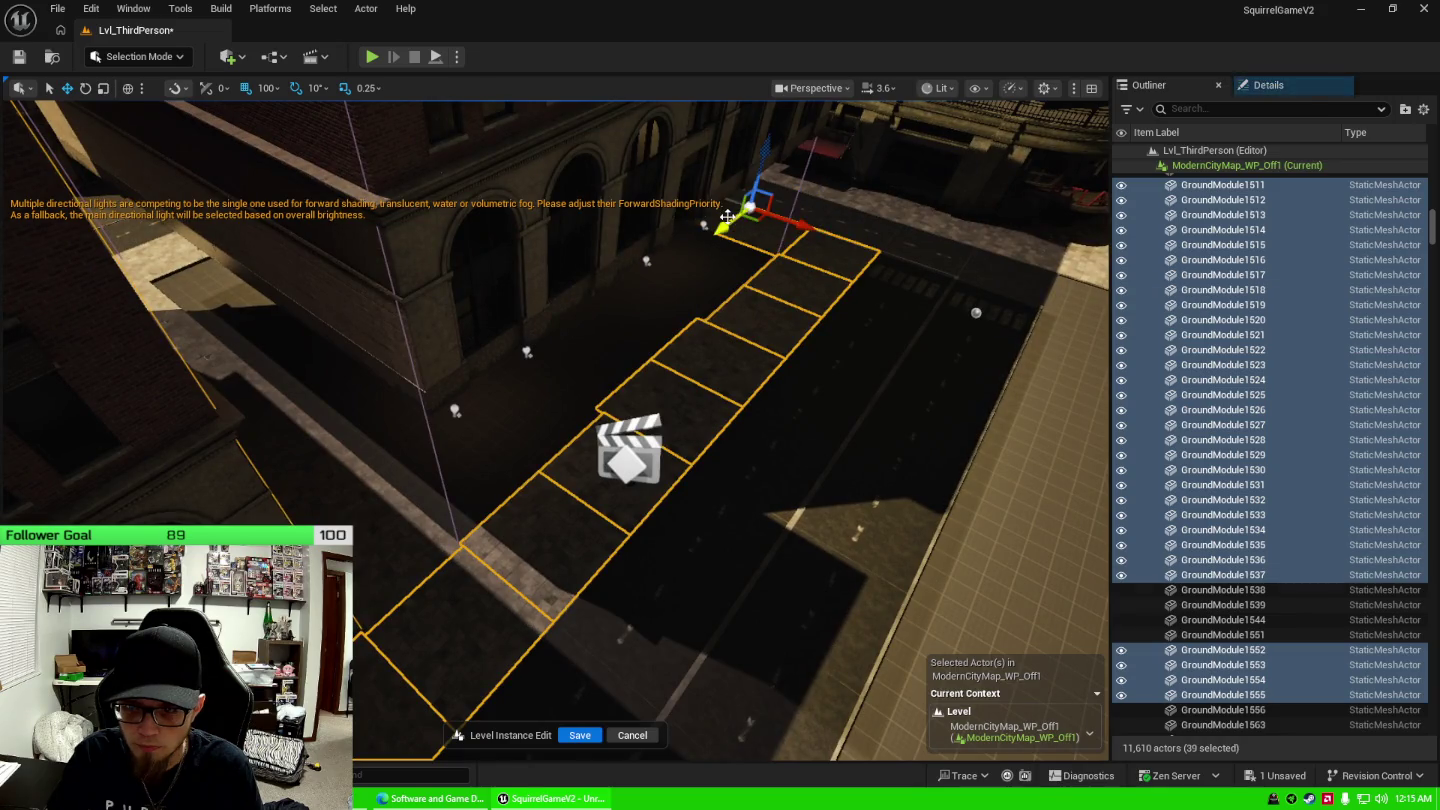
pyautogui.keyDown('ctrl'); pyautogui.click(726, 217); pyautogui.keyUp('ctrl')
pyautogui.moveTo(727, 217); pyautogui.dragTo(679, 479)
# Add the alley tiles, then delete all 46 selected ground tiles.
pyautogui.keyDown('ctrl'); pyautogui.click(583, 443); pyautogui.keyUp('ctrl')
pyautogui.keyDown('ctrl'); pyautogui.click(579, 391); pyautogui.keyUp('ctrl')
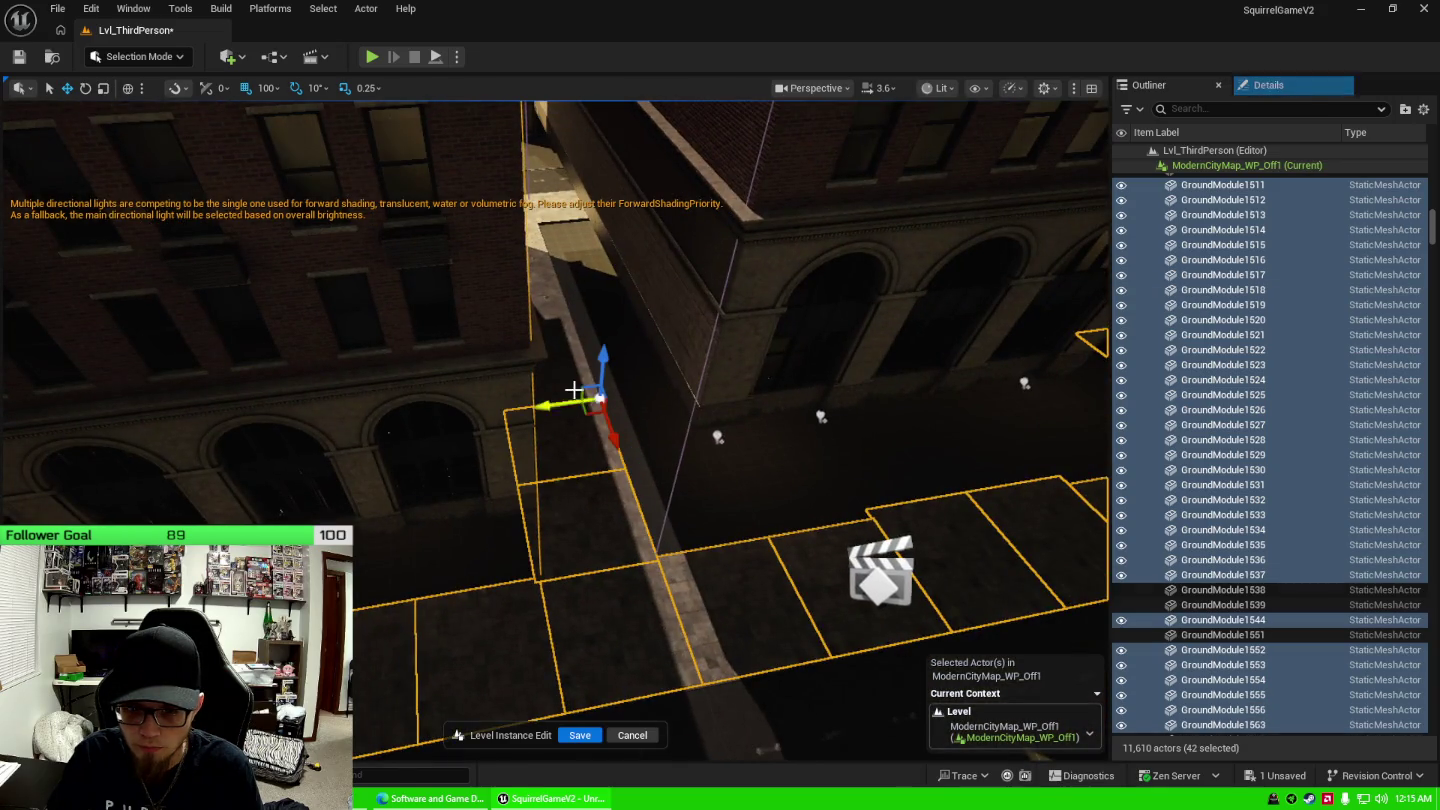
pyautogui.keyDown('ctrl'); pyautogui.click(578, 326); pyautogui.keyUp('ctrl')
pyautogui.keyDown('ctrl'); pyautogui.click(554, 294); pyautogui.keyUp('ctrl')
pyautogui.keyDown('ctrl'); pyautogui.click(541, 252); pyautogui.keyUp('ctrl')
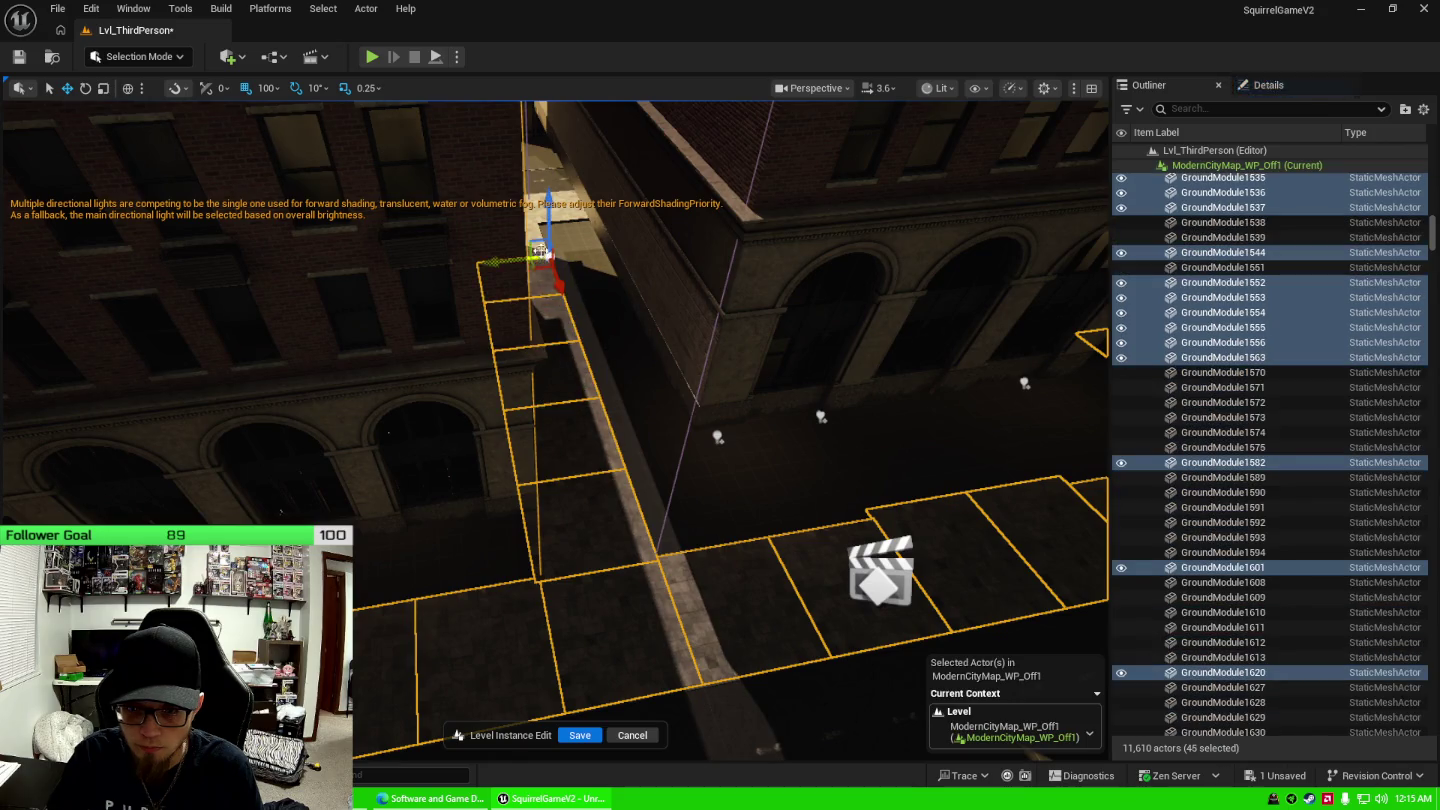
pyautogui.keyDown('ctrl'); pyautogui.click(700, 405); pyautogui.keyUp('ctrl')
pyautogui.moveTo(700, 405); pyautogui.dragTo(620, 409)
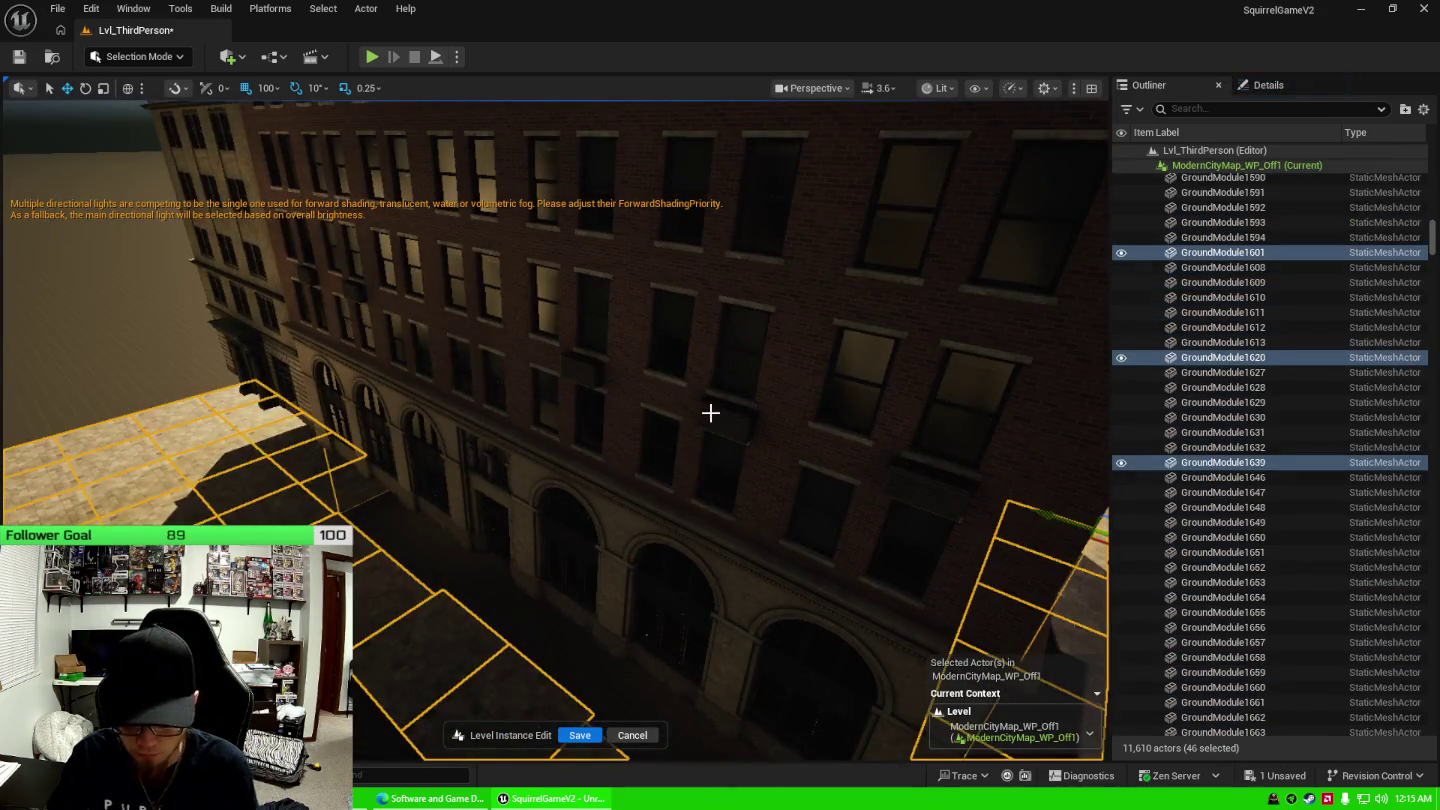
pyautogui.press('Delete')
pyautogui.moveTo(665, 553)
pyautogui.mouseDown()
pyautogui.moveTo(444, 420)
pyautogui.moveTo(585, 540)
pyautogui.moveTo(836, 540)
pyautogui.moveTo(771, 489)
pyautogui.mouseUp()
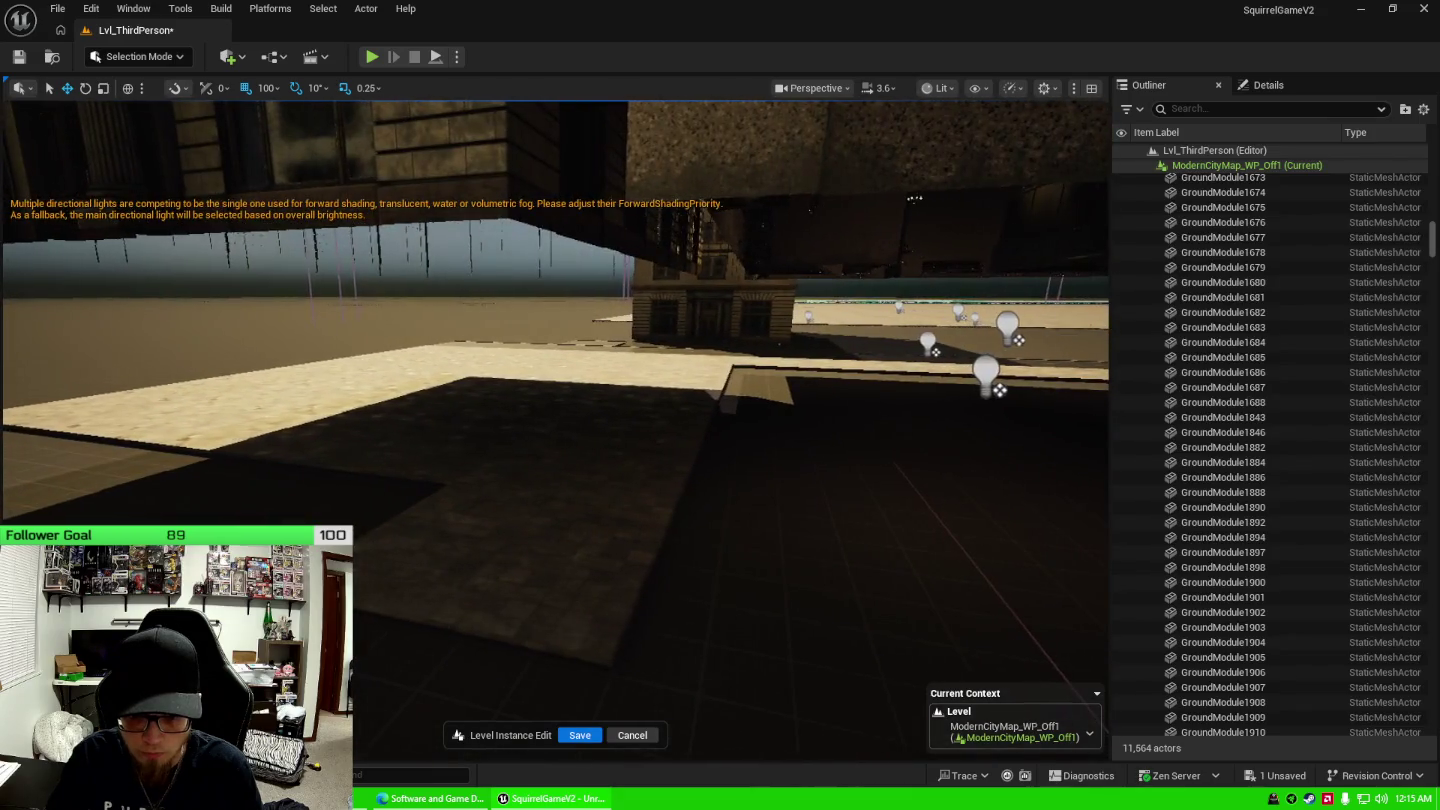
# Select the ground tiles near the plaza, including those on the left and right.
pyautogui.keyDown('ctrl'); pyautogui.click(589, 516); pyautogui.keyUp('ctrl')
pyautogui.keyDown('ctrl'); pyautogui.click(630, 460); pyautogui.keyUp('ctrl')
pyautogui.keyDown('ctrl'); pyautogui.click(620, 426); pyautogui.keyUp('ctrl')
pyautogui.keyDown('ctrl'); pyautogui.click(652, 375); pyautogui.keyUp('ctrl')
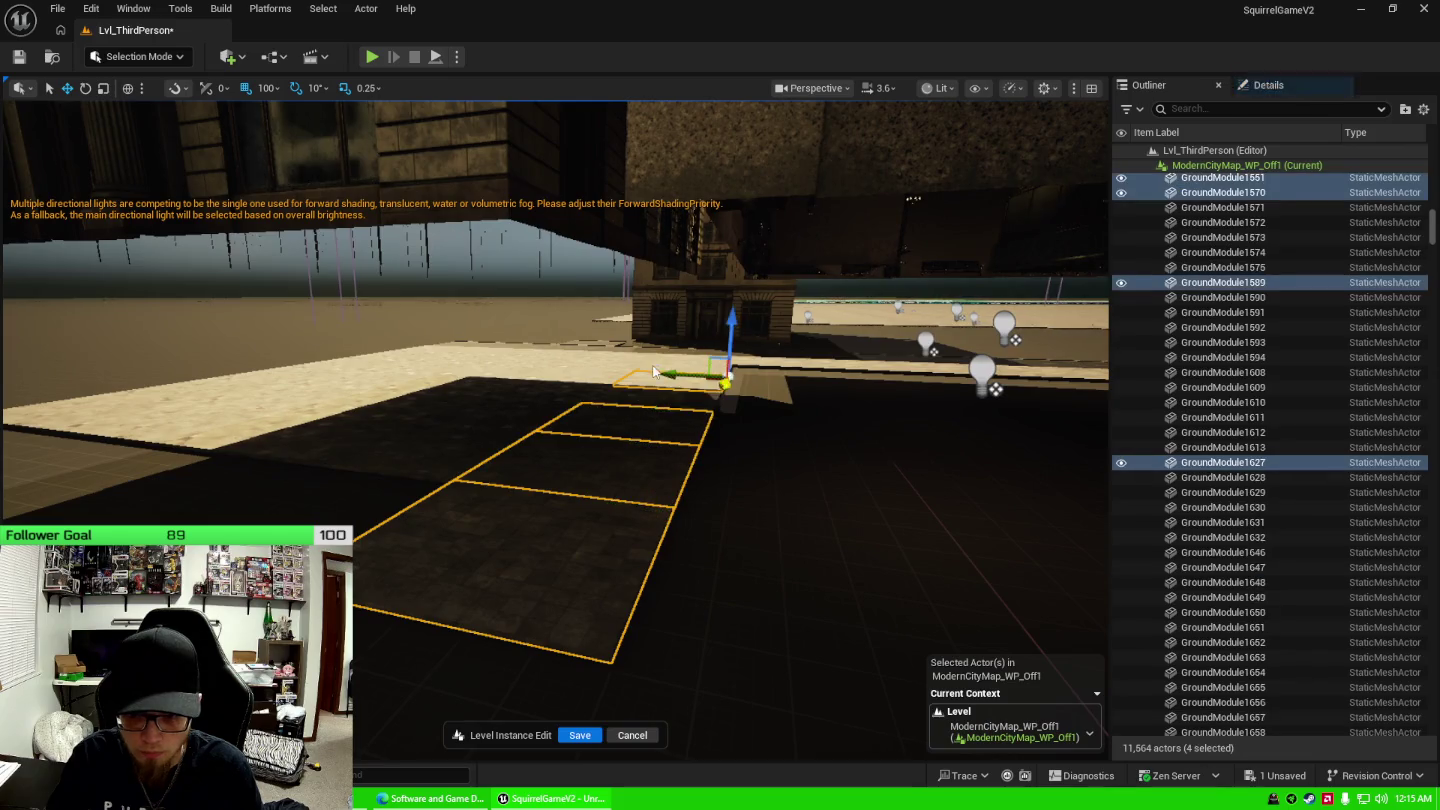
pyautogui.keyDown('ctrl'); pyautogui.click(648, 374); pyautogui.keyUp('ctrl')
pyautogui.keyDown('ctrl'); pyautogui.click(599, 400); pyautogui.keyUp('ctrl')
pyautogui.keyDown('ctrl'); pyautogui.click(450, 461); pyautogui.keyUp('ctrl')
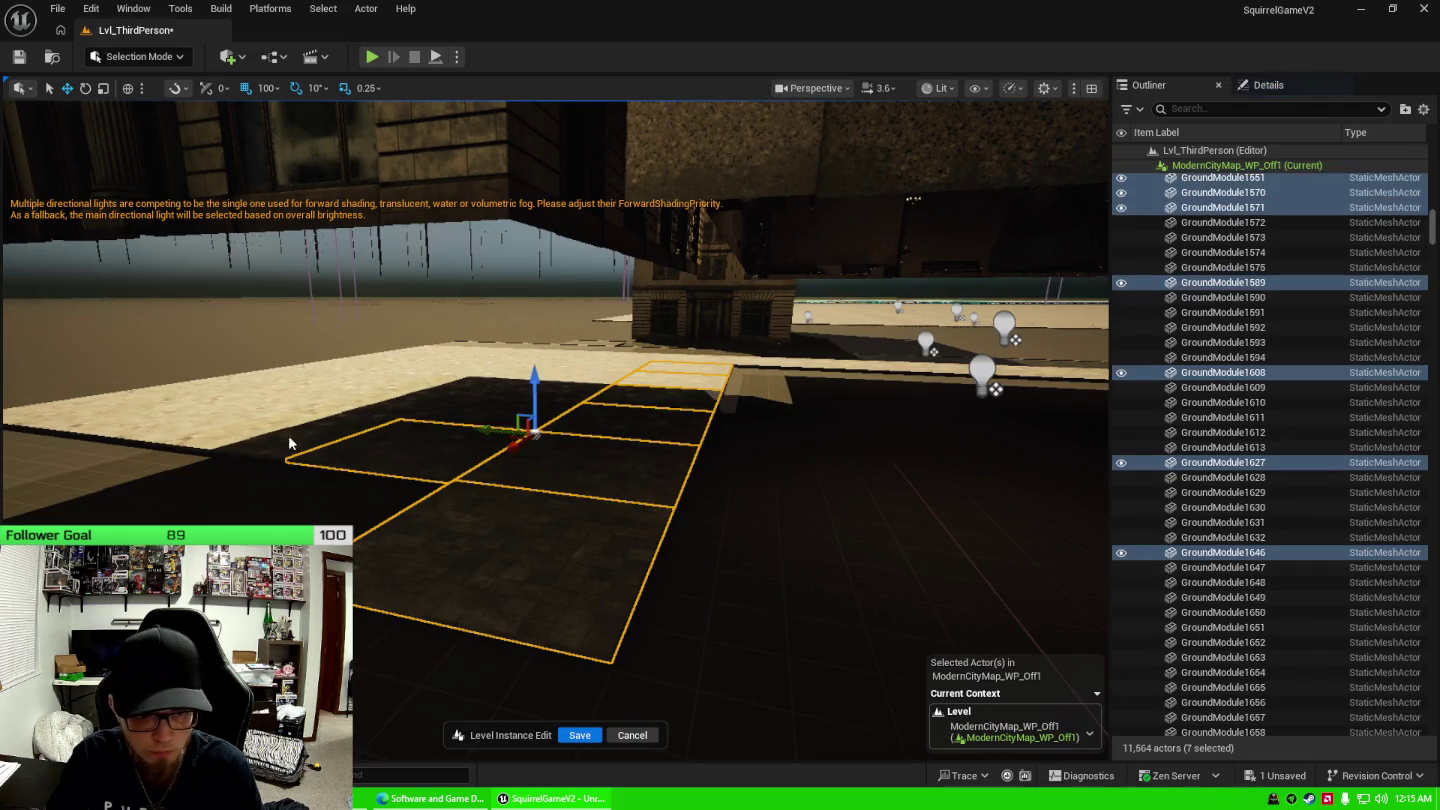
pyautogui.keyDown('ctrl'); pyautogui.click(300, 436); pyautogui.keyUp('ctrl')
pyautogui.keyDown('ctrl'); pyautogui.click(180, 415); pyautogui.keyUp('ctrl')
pyautogui.keyDown('ctrl'); pyautogui.click(228, 393); pyautogui.keyUp('ctrl')
pyautogui.keyDown('ctrl'); pyautogui.click(244, 391); pyautogui.keyUp('ctrl')
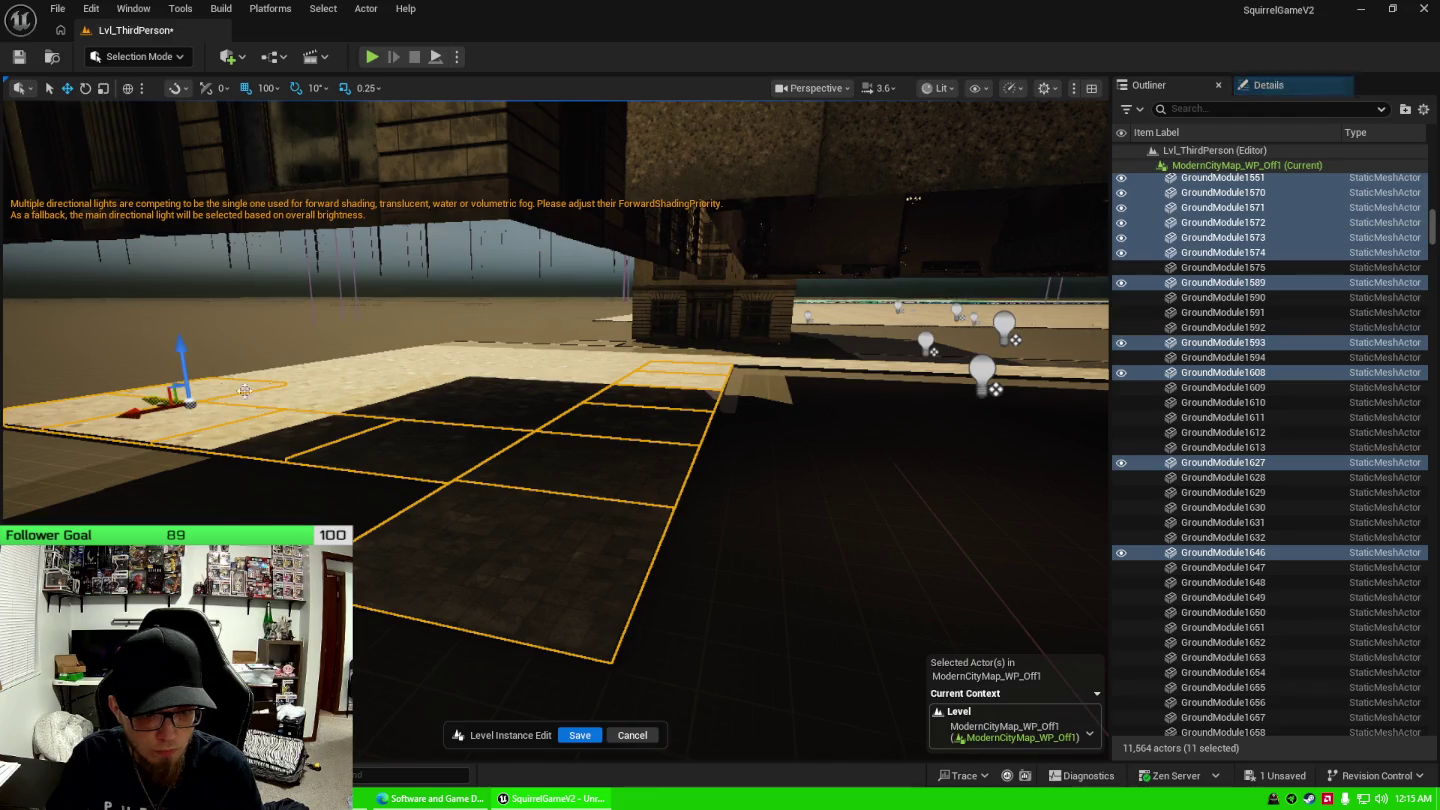
pyautogui.keyDown('ctrl'); pyautogui.click(360, 405); pyautogui.keyUp('ctrl')
pyautogui.keyDown('ctrl'); pyautogui.click(461, 415); pyautogui.keyUp('ctrl')
pyautogui.keyDown('ctrl'); pyautogui.click(590, 410); pyautogui.keyUp('ctrl')
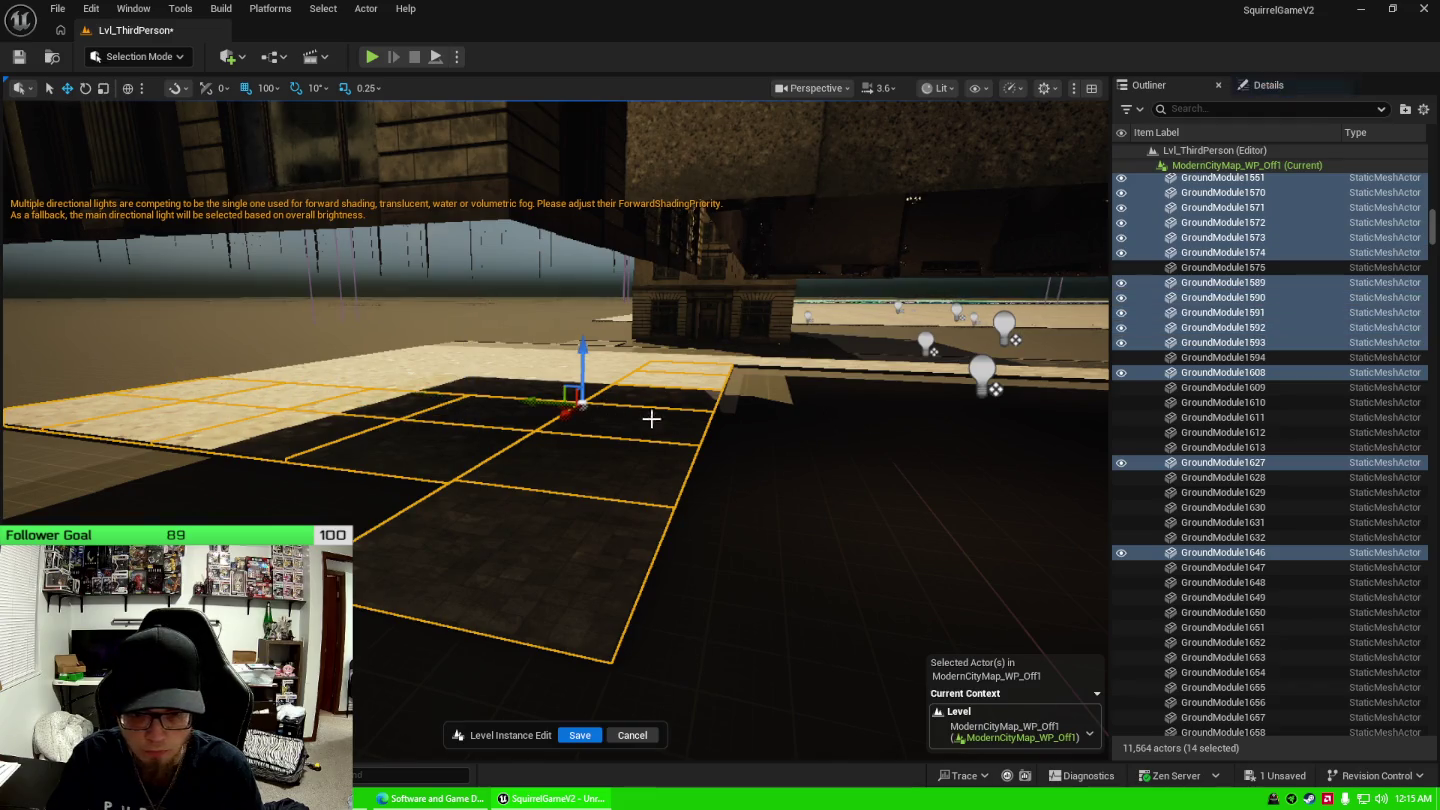
pyautogui.moveTo(653, 418)
pyautogui.mouseDown()
pyautogui.moveTo(630, 380)
pyautogui.moveTo(761, 395)
pyautogui.moveTo(552, 464)
pyautogui.mouseUp()
# Add the next two rows of paving tiles to the selection.
pyautogui.keyDown('ctrl'); pyautogui.click(476, 364); pyautogui.keyUp('ctrl')
pyautogui.keyDown('ctrl'); pyautogui.click(470, 311); pyautogui.keyUp('ctrl')
pyautogui.keyDown('ctrl'); pyautogui.click(468, 286); pyautogui.keyUp('ctrl')
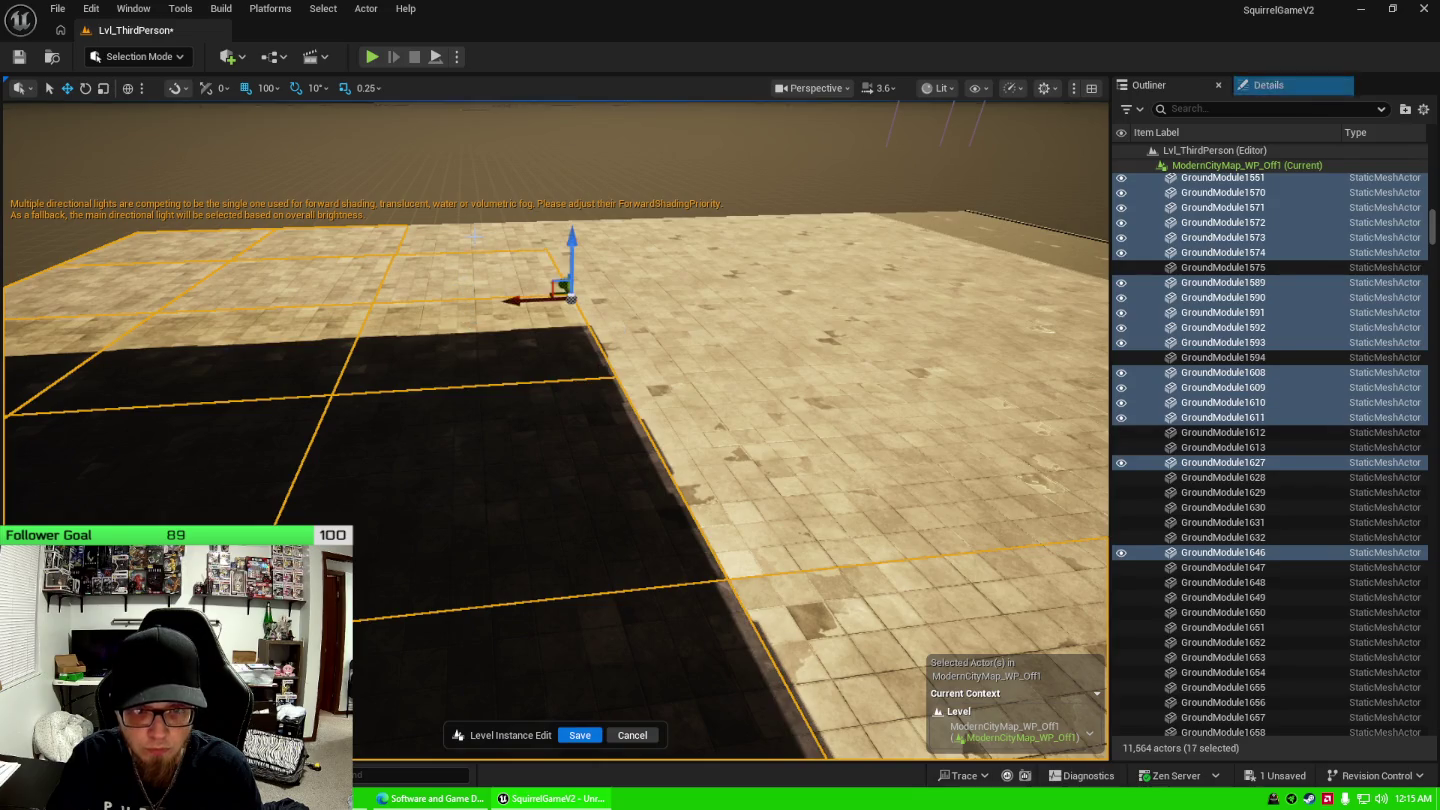
pyautogui.keyDown('ctrl'); pyautogui.click(505, 245); pyautogui.keyUp('ctrl')
pyautogui.keyDown('ctrl'); pyautogui.click(600, 284); pyautogui.keyUp('ctrl')
pyautogui.keyDown('ctrl'); pyautogui.click(631, 328); pyautogui.keyUp('ctrl')
pyautogui.keyDown('ctrl'); pyautogui.click(664, 373); pyautogui.keyUp('ctrl')
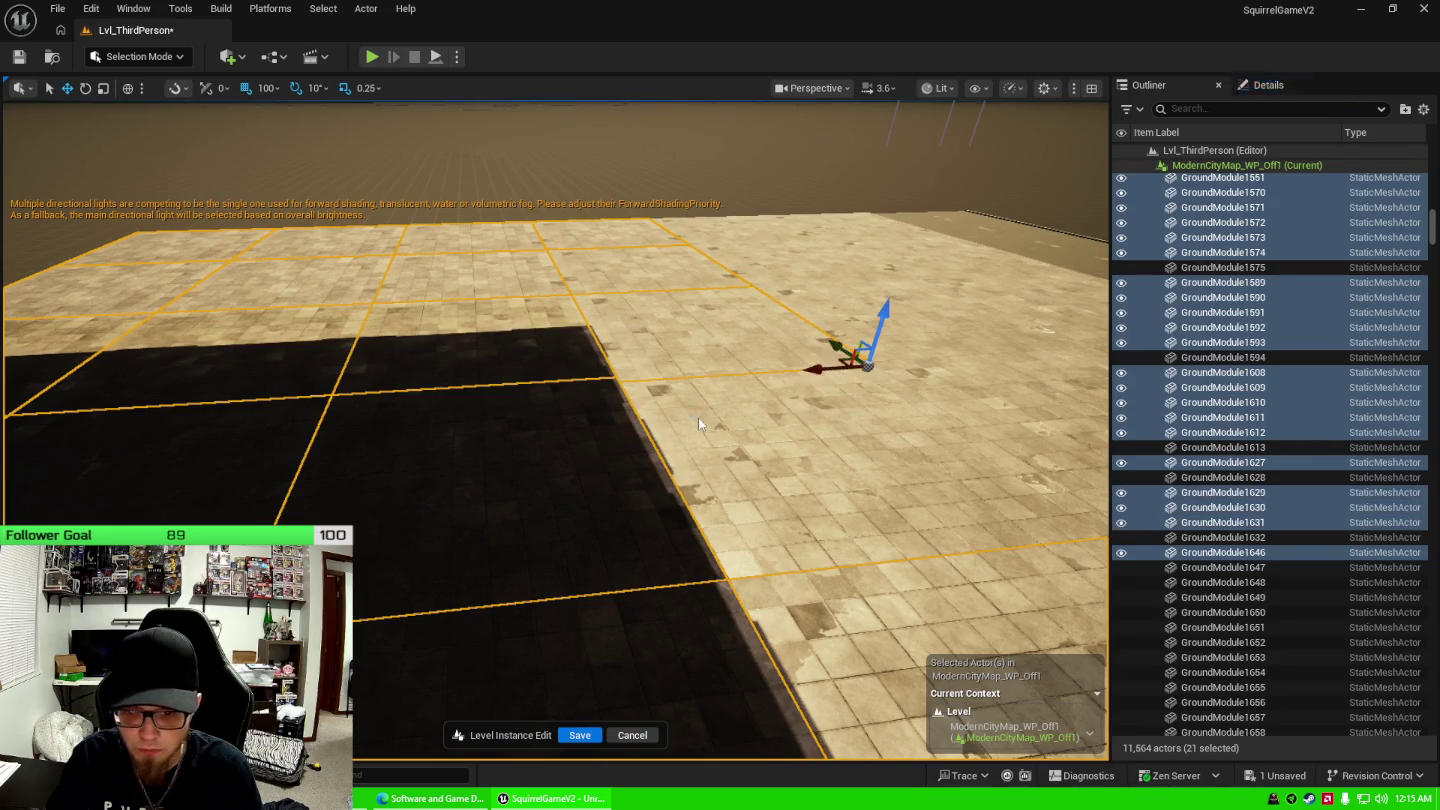
pyautogui.keyDown('ctrl'); pyautogui.click(698, 418); pyautogui.keyUp('ctrl')
pyautogui.moveTo(698, 418)
pyautogui.mouseDown()
pyautogui.moveTo(720, 405)
pyautogui.moveTo(876, 434)
pyautogui.mouseUp()
# Add the following row and the far row of paving tiles.
pyautogui.keyDown('ctrl'); pyautogui.click(880, 336); pyautogui.keyUp('ctrl')
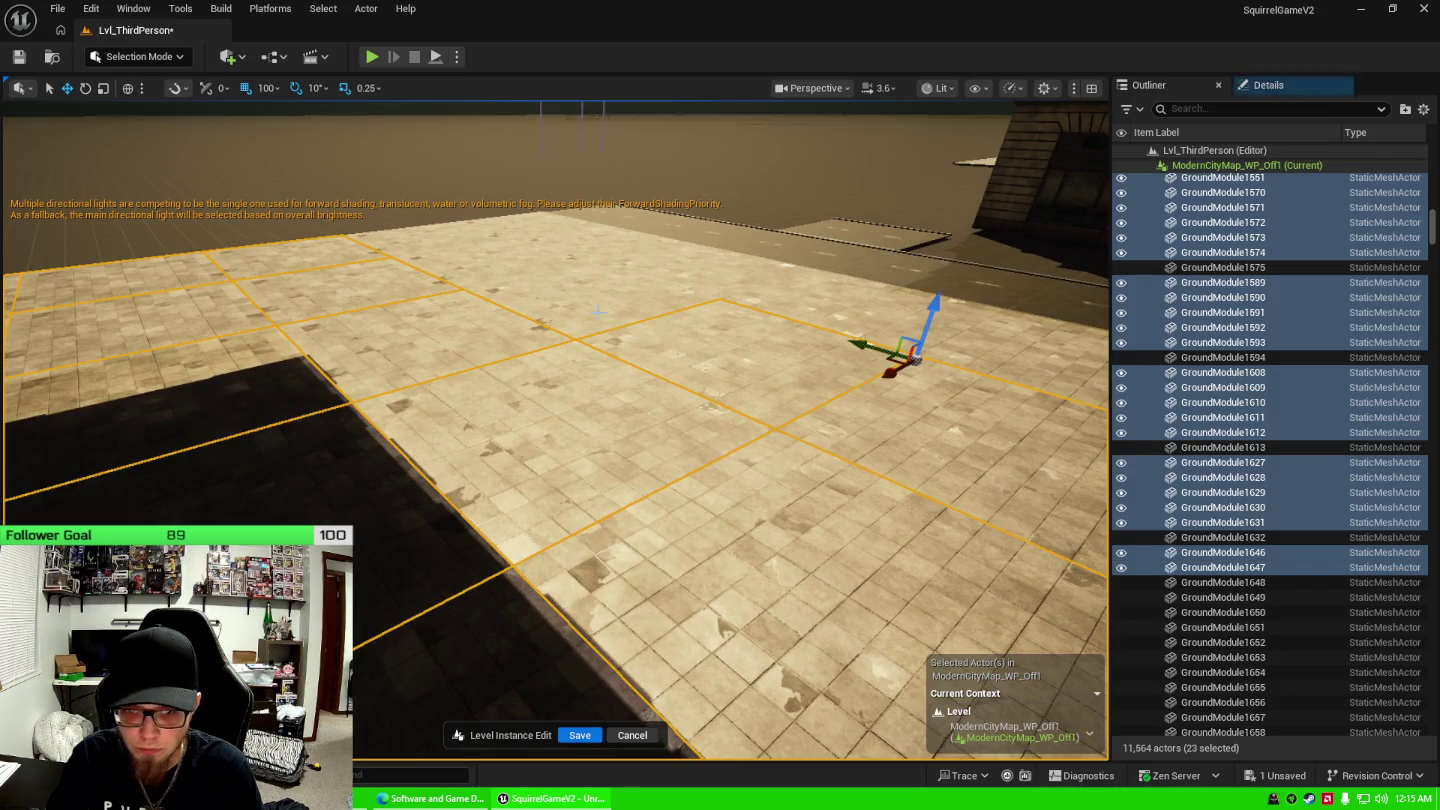
pyautogui.keyDown('ctrl'); pyautogui.click(700, 300); pyautogui.keyUp('ctrl')
pyautogui.keyDown('ctrl'); pyautogui.click(570, 256); pyautogui.keyUp('ctrl')
pyautogui.keyDown('ctrl'); pyautogui.click(495, 240); pyautogui.keyUp('ctrl')
pyautogui.keyDown('ctrl'); pyautogui.click(600, 235); pyautogui.keyUp('ctrl')
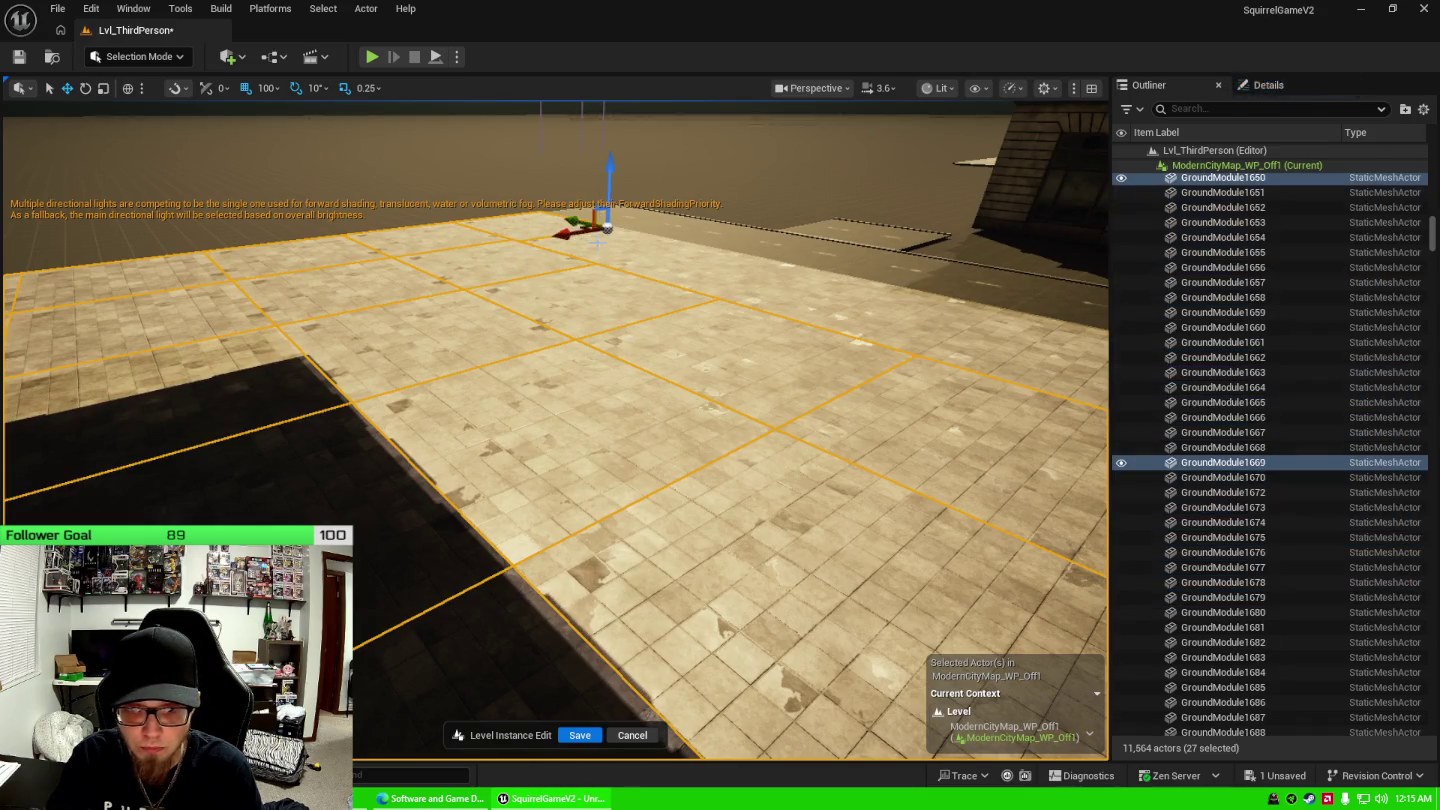
pyautogui.keyDown('ctrl'); pyautogui.click(700, 250); pyautogui.keyUp('ctrl')
pyautogui.keyDown('ctrl'); pyautogui.click(820, 265); pyautogui.keyUp('ctrl')
pyautogui.keyDown('ctrl'); pyautogui.click(931, 290); pyautogui.keyUp('ctrl')
# Add the sidewalk tiles along the edge to the selection.
pyautogui.moveTo(931, 290); pyautogui.dragTo(789, 301)
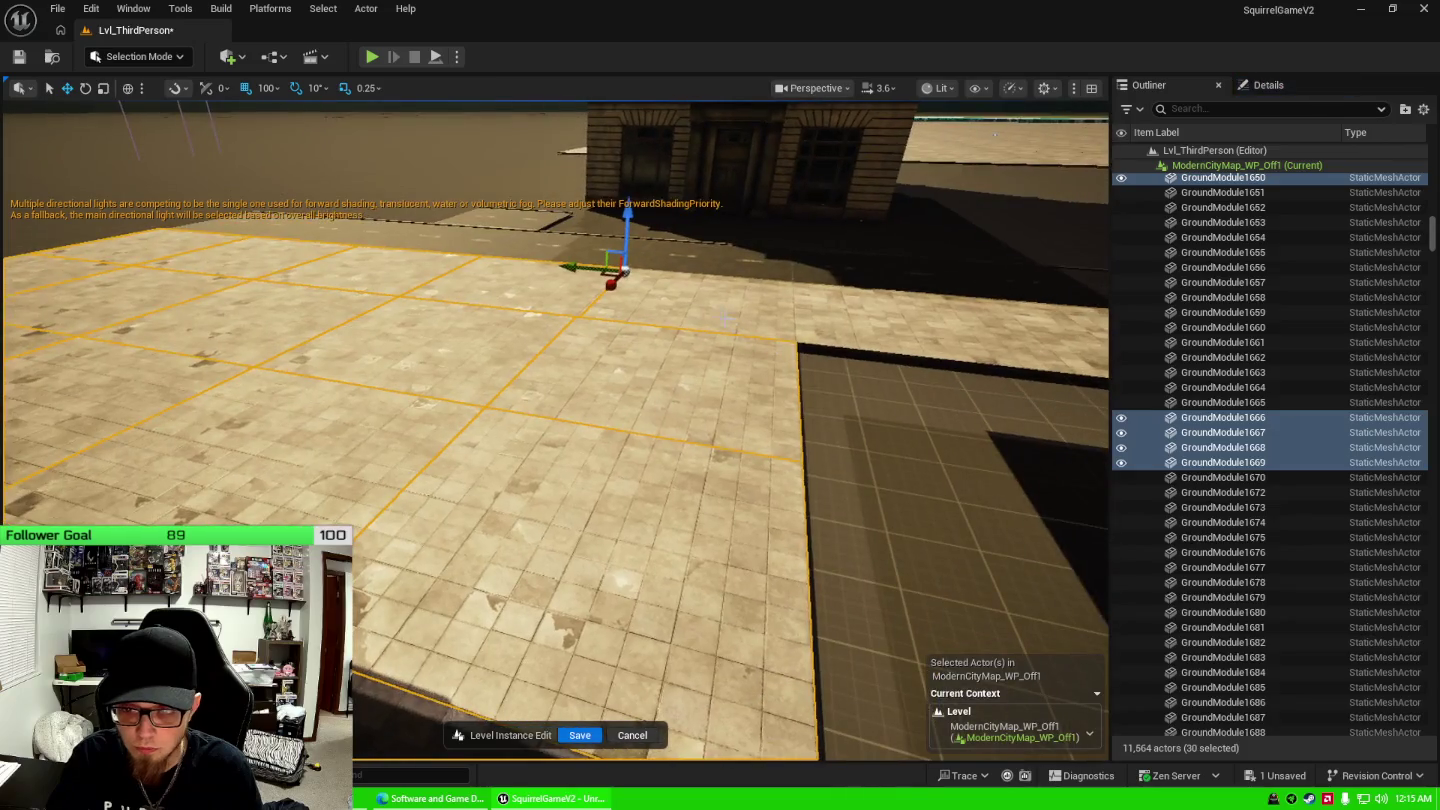
pyautogui.keyDown('ctrl'); pyautogui.click(790, 301); pyautogui.keyUp('ctrl')
pyautogui.keyDown('ctrl'); pyautogui.click(990, 320); pyautogui.keyUp('ctrl')
pyautogui.moveTo(990, 320); pyautogui.dragTo(788, 323)
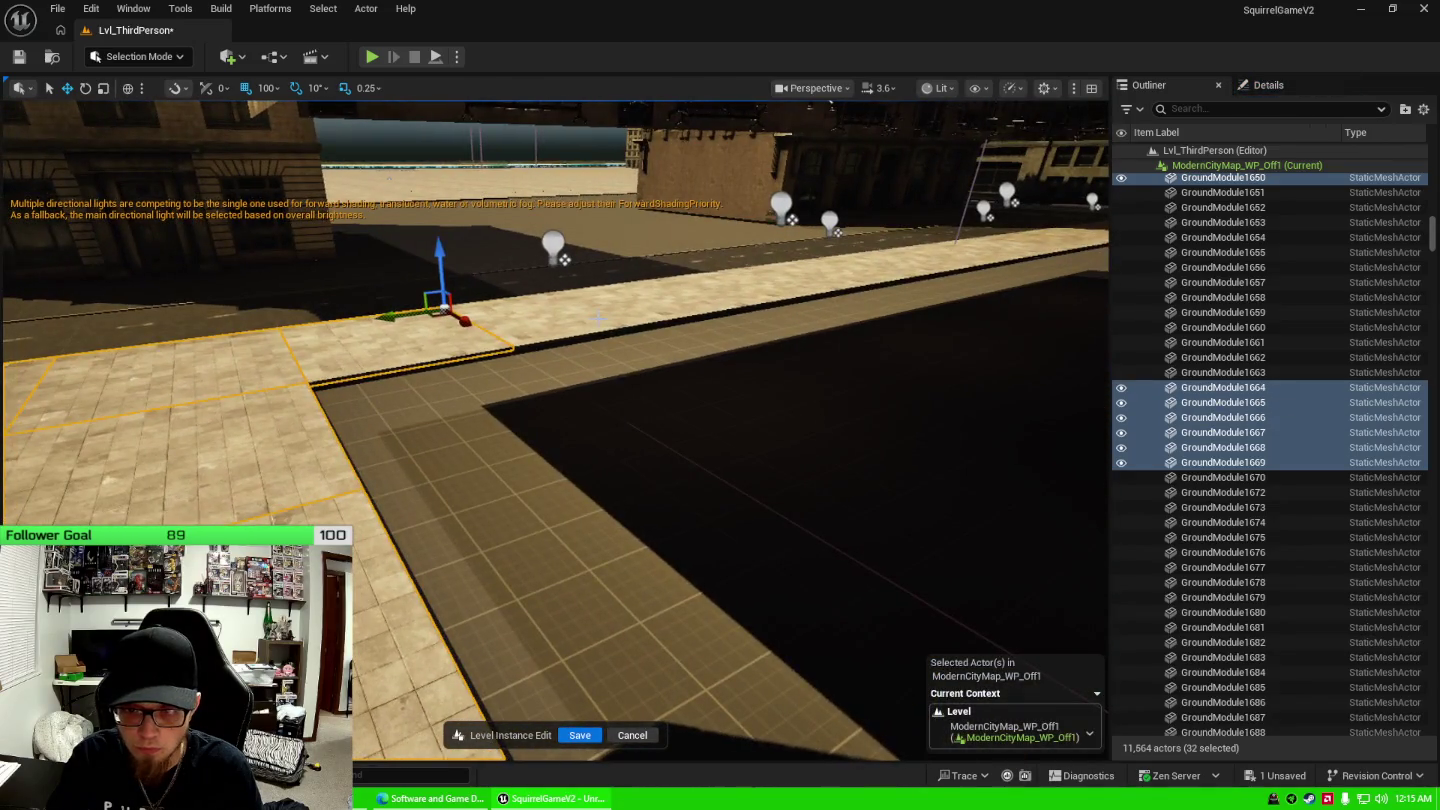
pyautogui.keyDown('ctrl'); pyautogui.click(599, 305); pyautogui.keyUp('ctrl')
pyautogui.keyDown('ctrl'); pyautogui.click(700, 288); pyautogui.keyUp('ctrl')
pyautogui.keyDown('ctrl'); pyautogui.click(785, 294); pyautogui.keyUp('ctrl')
pyautogui.moveTo(781, 376)
pyautogui.mouseDown()
pyautogui.moveTo(781, 330)
pyautogui.moveTo(760, 360)
pyautogui.moveTo(699, 310)
pyautogui.moveTo(660, 360)
pyautogui.moveTo(498, 382)
pyautogui.mouseUp()
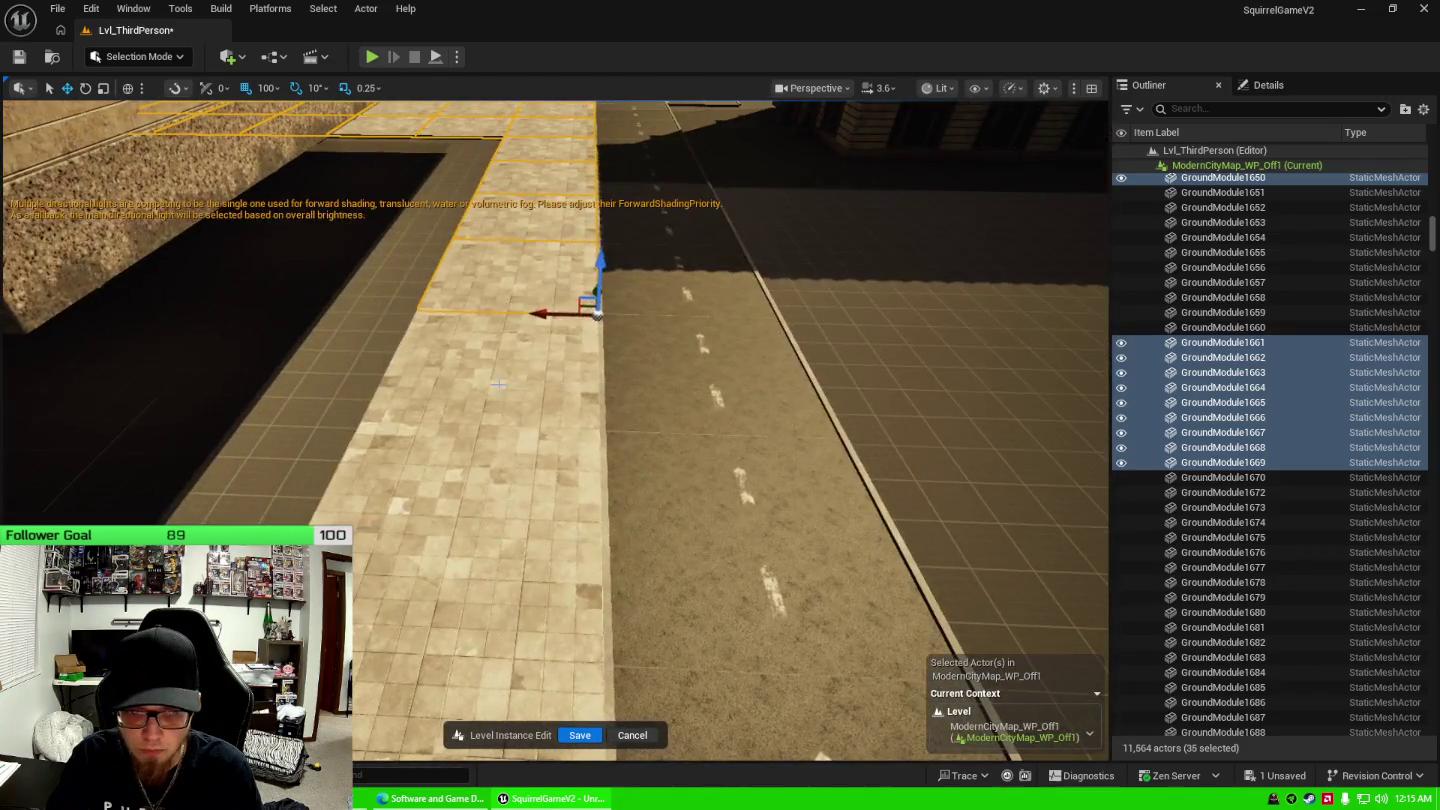
pyautogui.keyDown('ctrl'); pyautogui.click(519, 405); pyautogui.keyUp('ctrl')
pyautogui.keyDown('ctrl'); pyautogui.click(570, 630); pyautogui.keyUp('ctrl')
pyautogui.keyDown('ctrl'); pyautogui.click(571, 630); pyautogui.keyUp('ctrl')
pyautogui.keyDown('ctrl'); pyautogui.click(452, 537); pyautogui.keyUp('ctrl')
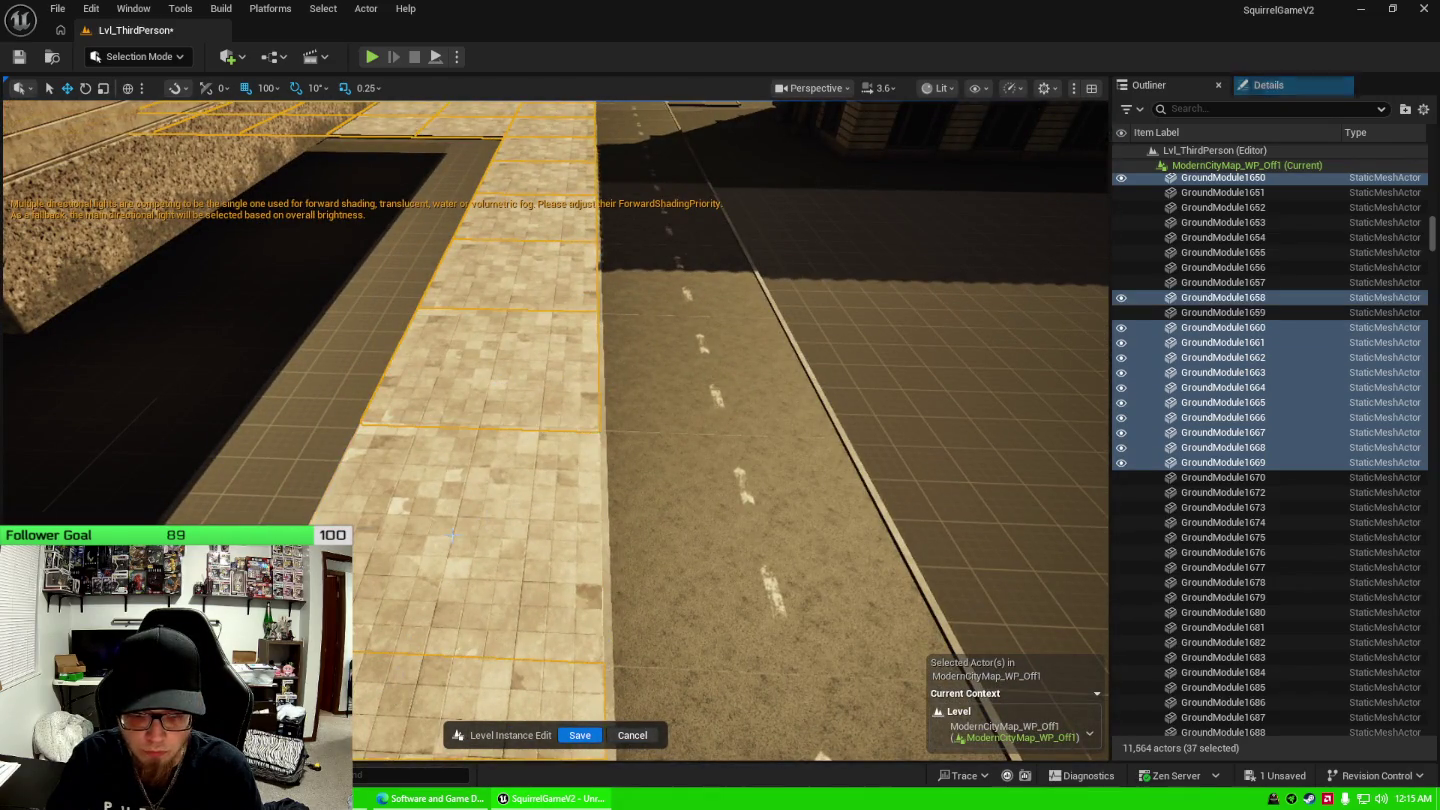
pyautogui.keyDown('ctrl'); pyautogui.click(759, 451); pyautogui.keyUp('ctrl')
# Focus on PostProcessVolume4 and remove it from the selection.
pyautogui.moveTo(554, 430); pyautogui.dragTo(599, 401)
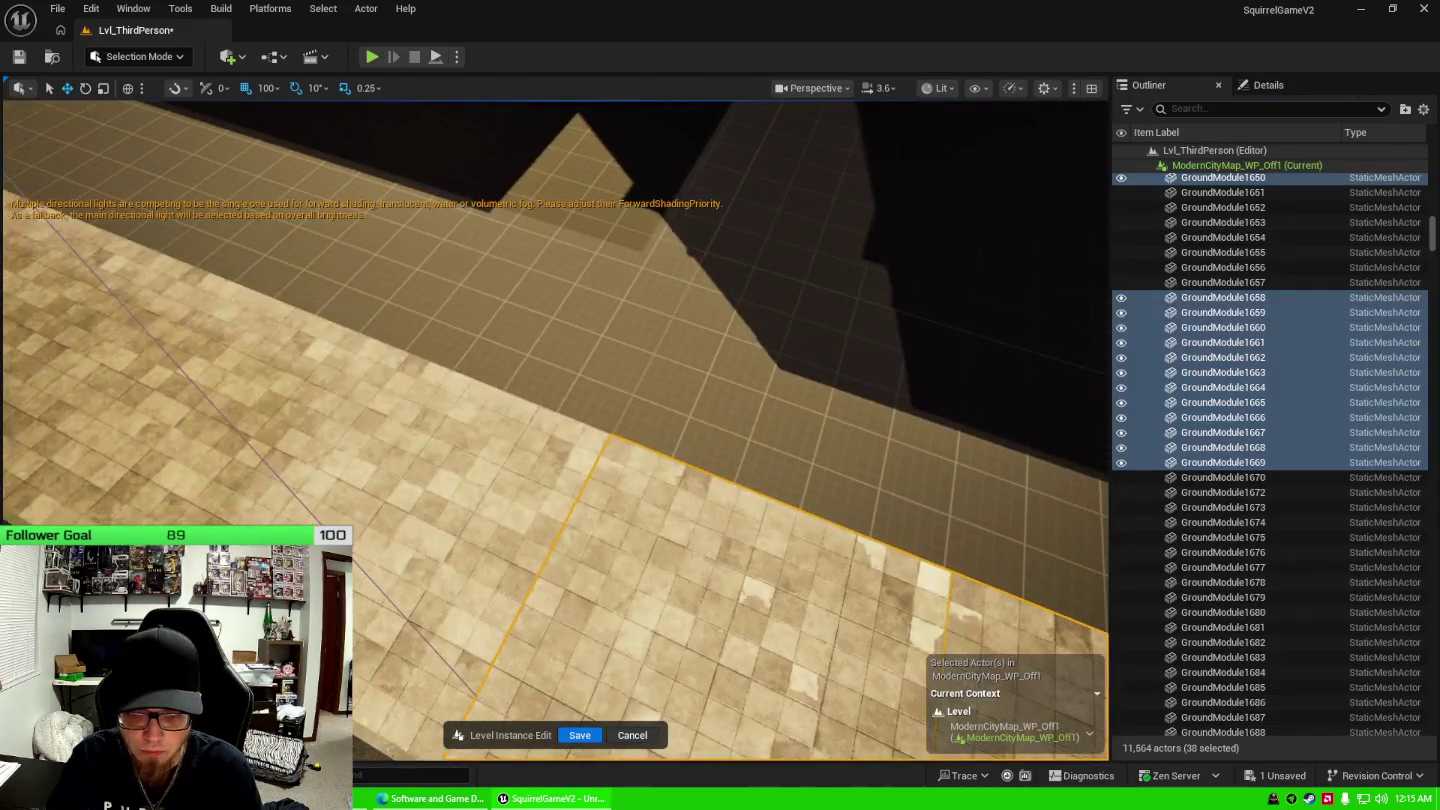
pyautogui.scroll(10, 1237, 401)
pyautogui.doubleClick(1236, 477)
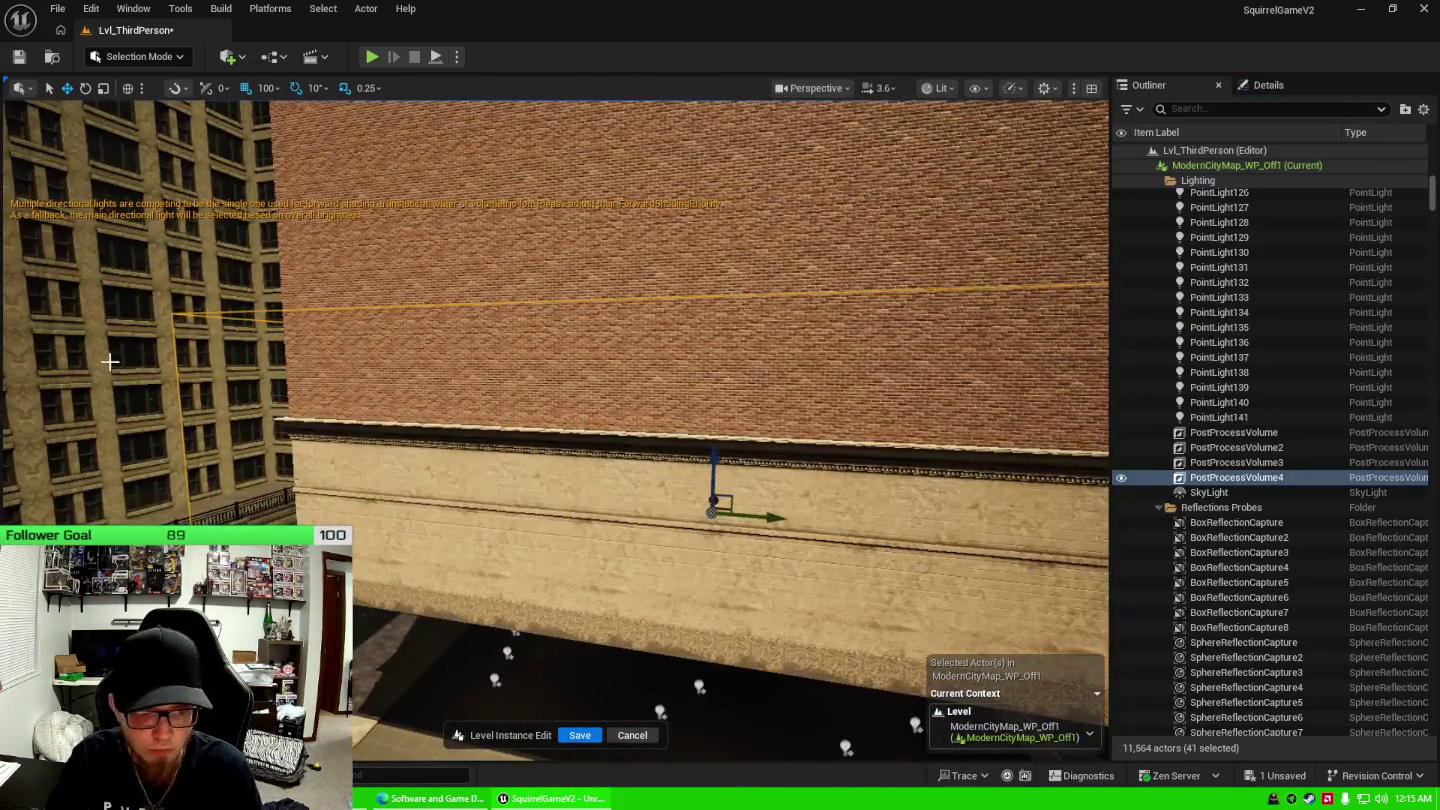
pyautogui.keyDown('ctrl'); pyautogui.click(176, 315); pyautogui.keyUp('ctrl')
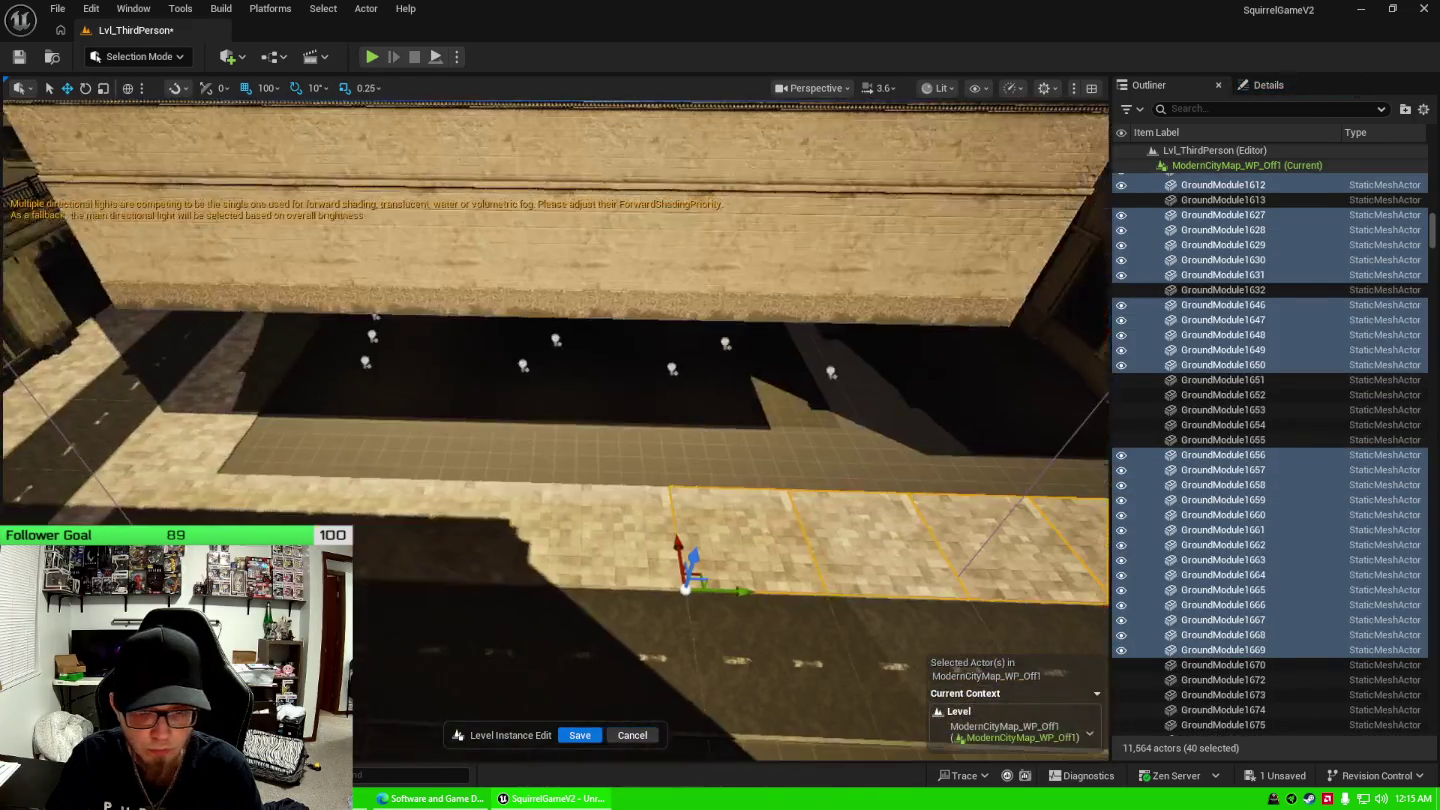
# Add the remaining street floor tiles on the left, then delete all 49 selected tiles.
pyautogui.keyDown('ctrl'); pyautogui.click(581, 556); pyautogui.keyUp('ctrl')
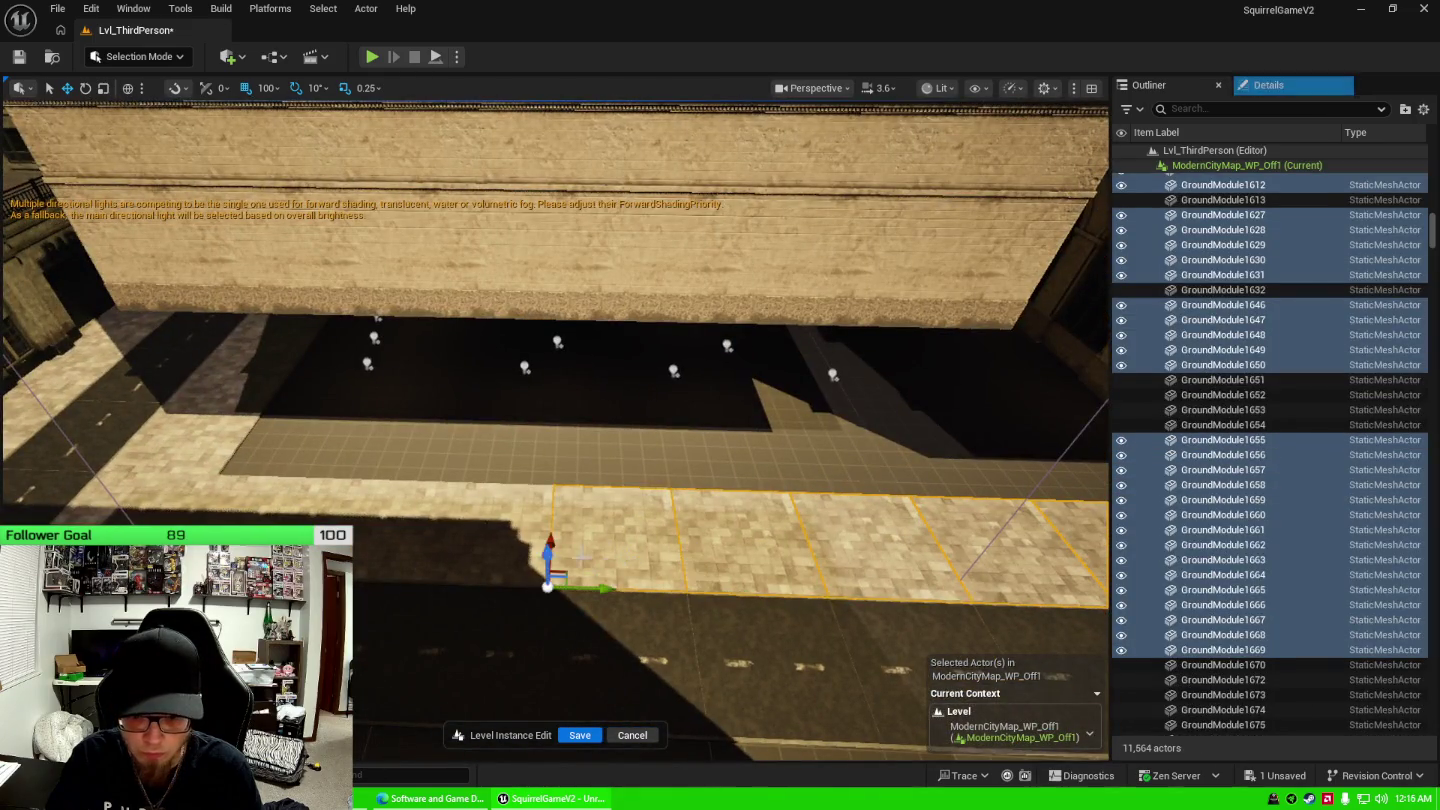
pyautogui.keyDown('ctrl'); pyautogui.click(482, 563); pyautogui.keyUp('ctrl')
pyautogui.keyDown('ctrl'); pyautogui.click(380, 509); pyautogui.keyUp('ctrl')
pyautogui.keyDown('ctrl'); pyautogui.click(263, 505); pyautogui.keyUp('ctrl')
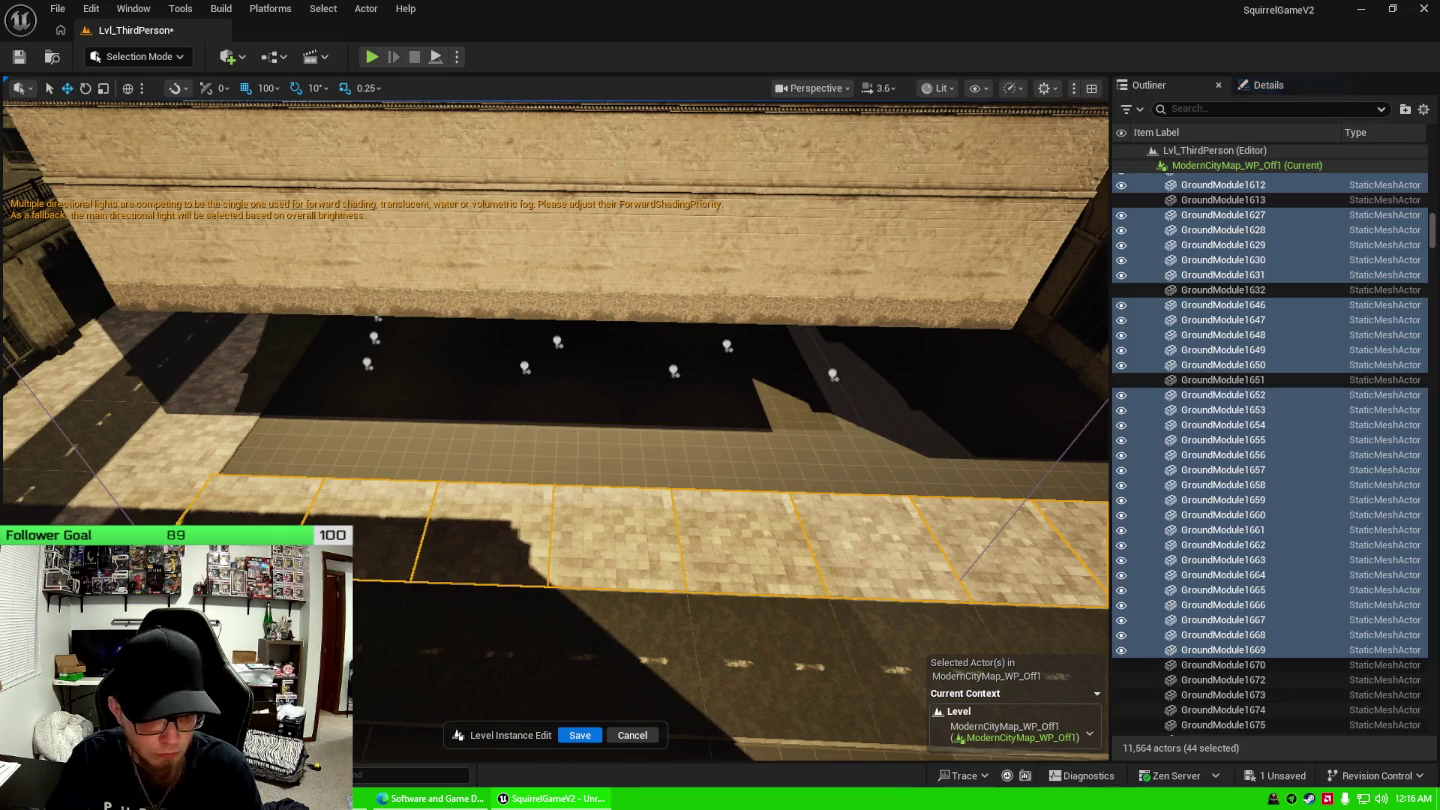
pyautogui.keyDown('ctrl'); pyautogui.click(140, 471); pyautogui.keyUp('ctrl')
pyautogui.keyDown('ctrl'); pyautogui.click(185, 435); pyautogui.keyUp('ctrl')
pyautogui.keyDown('ctrl'); pyautogui.click(221, 384); pyautogui.keyUp('ctrl')
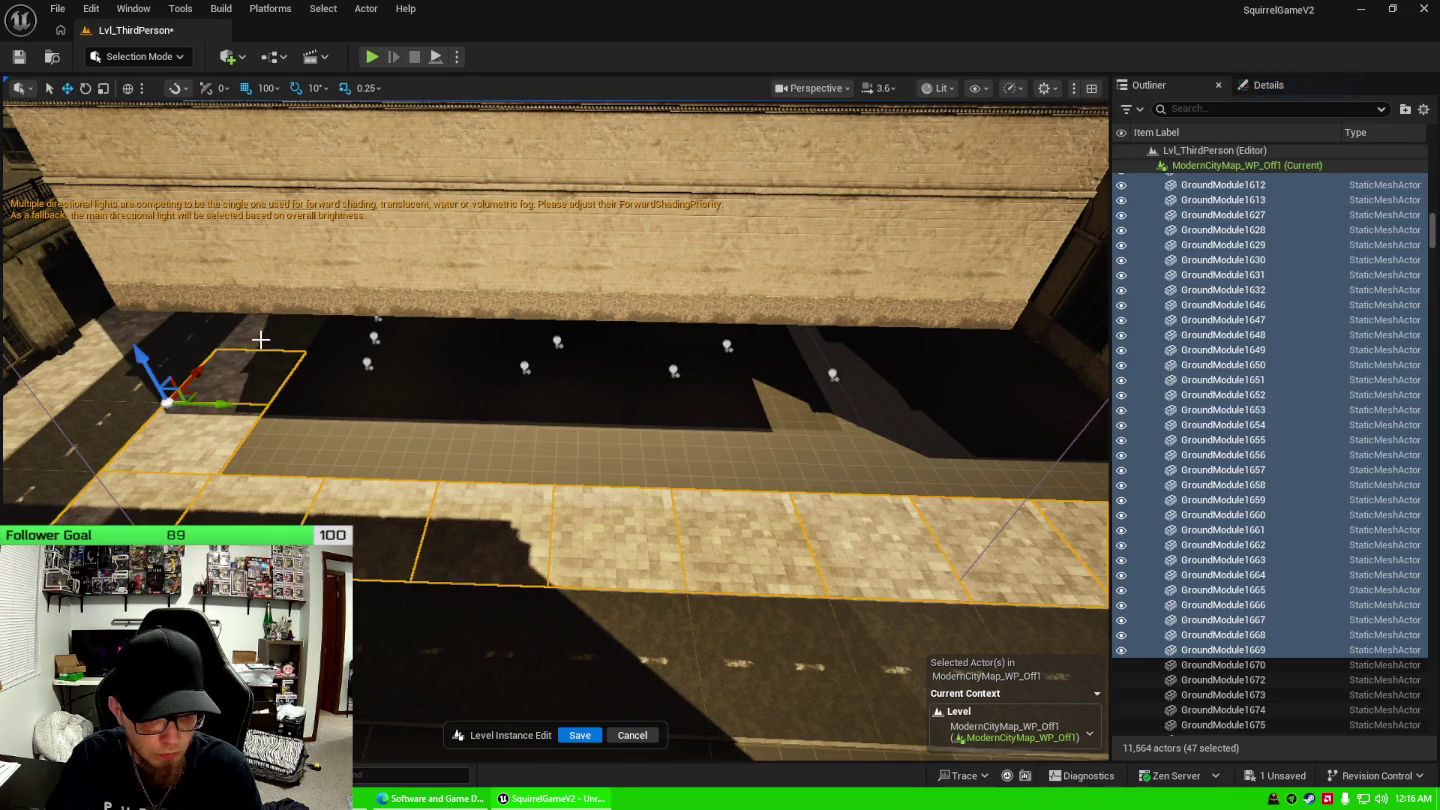
pyautogui.keyDown('ctrl'); pyautogui.click(260, 345); pyautogui.keyUp('ctrl')
pyautogui.moveTo(536, 382)
pyautogui.mouseDown()
pyautogui.moveTo(535, 401)
pyautogui.moveTo(470, 440)
pyautogui.mouseUp()
pyautogui.moveTo(595, 489); pyautogui.dragTo(589, 499)
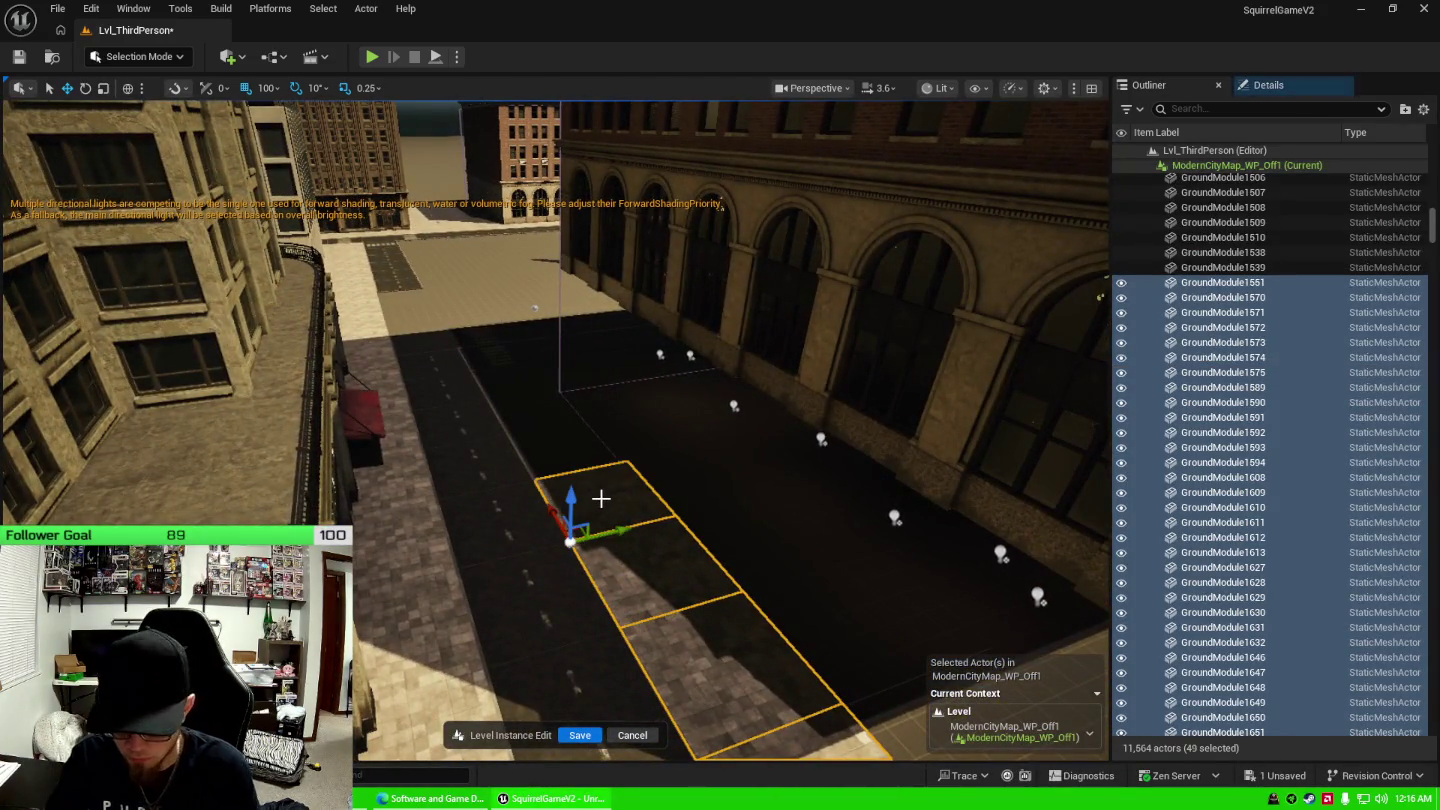
pyautogui.press('Delete')
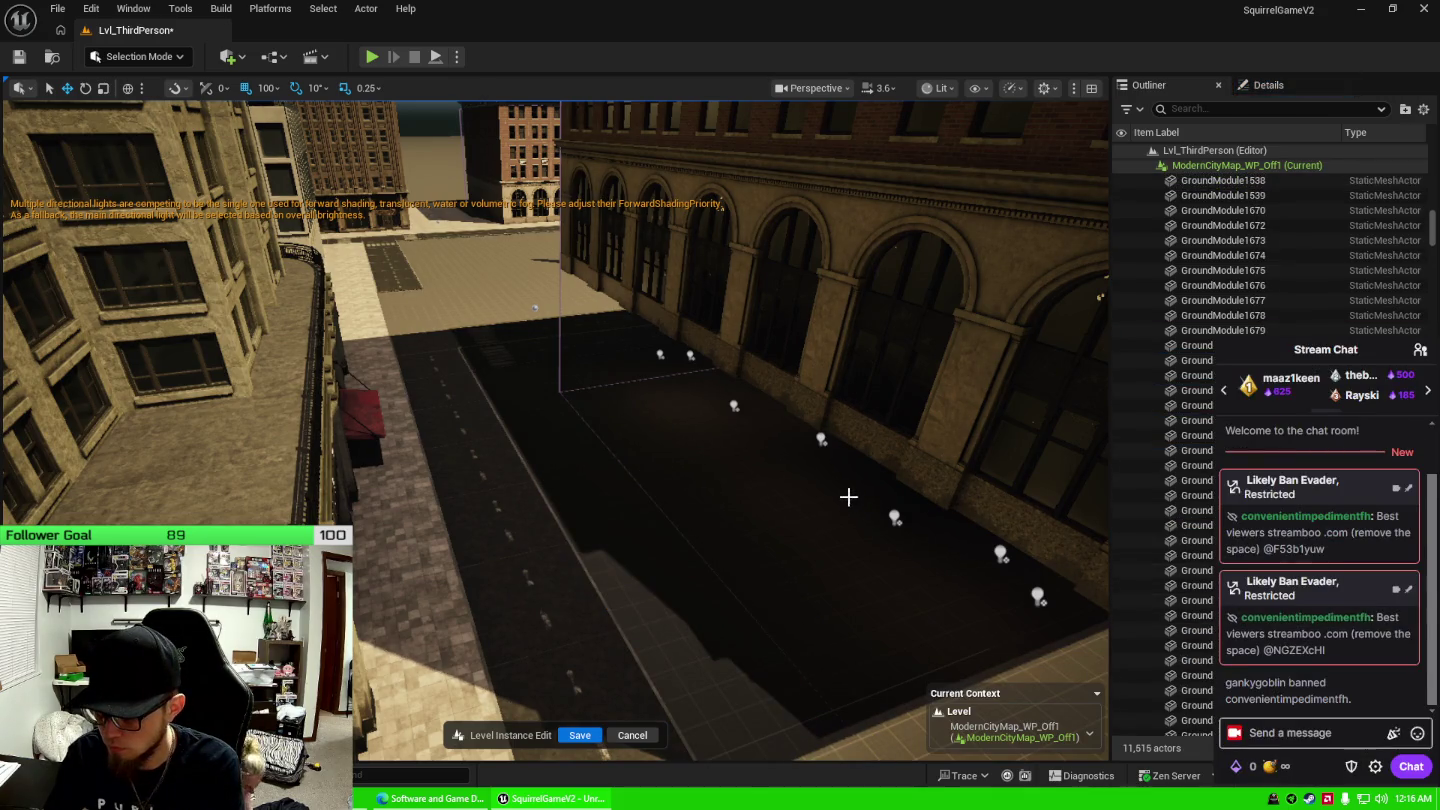
# Select the first PointLight in the city map's Lighting folder.
pyautogui.moveTo(810, 495); pyautogui.dragTo(761, 504)
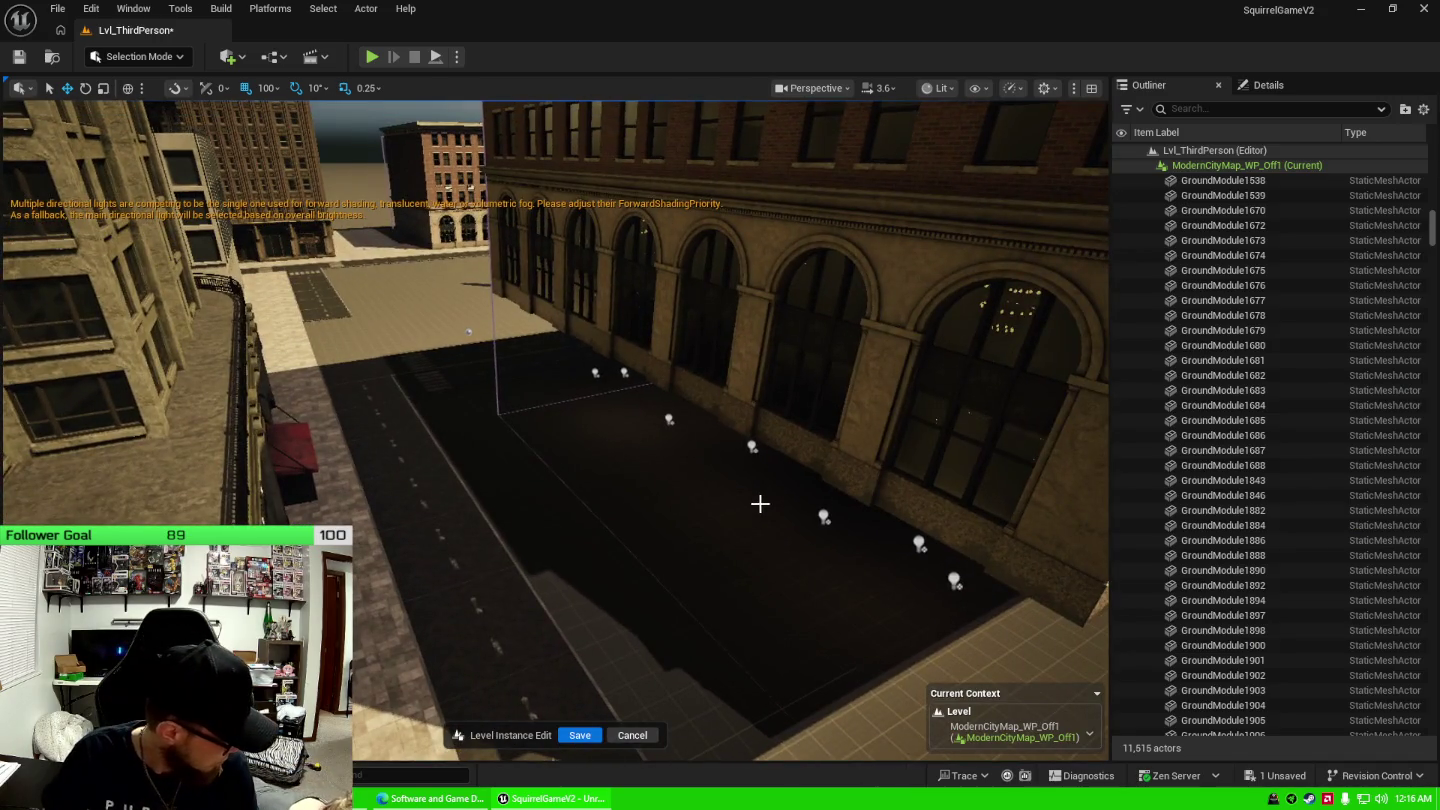
pyautogui.click(670, 419)
pyautogui.scroll(5, 1245, 330)
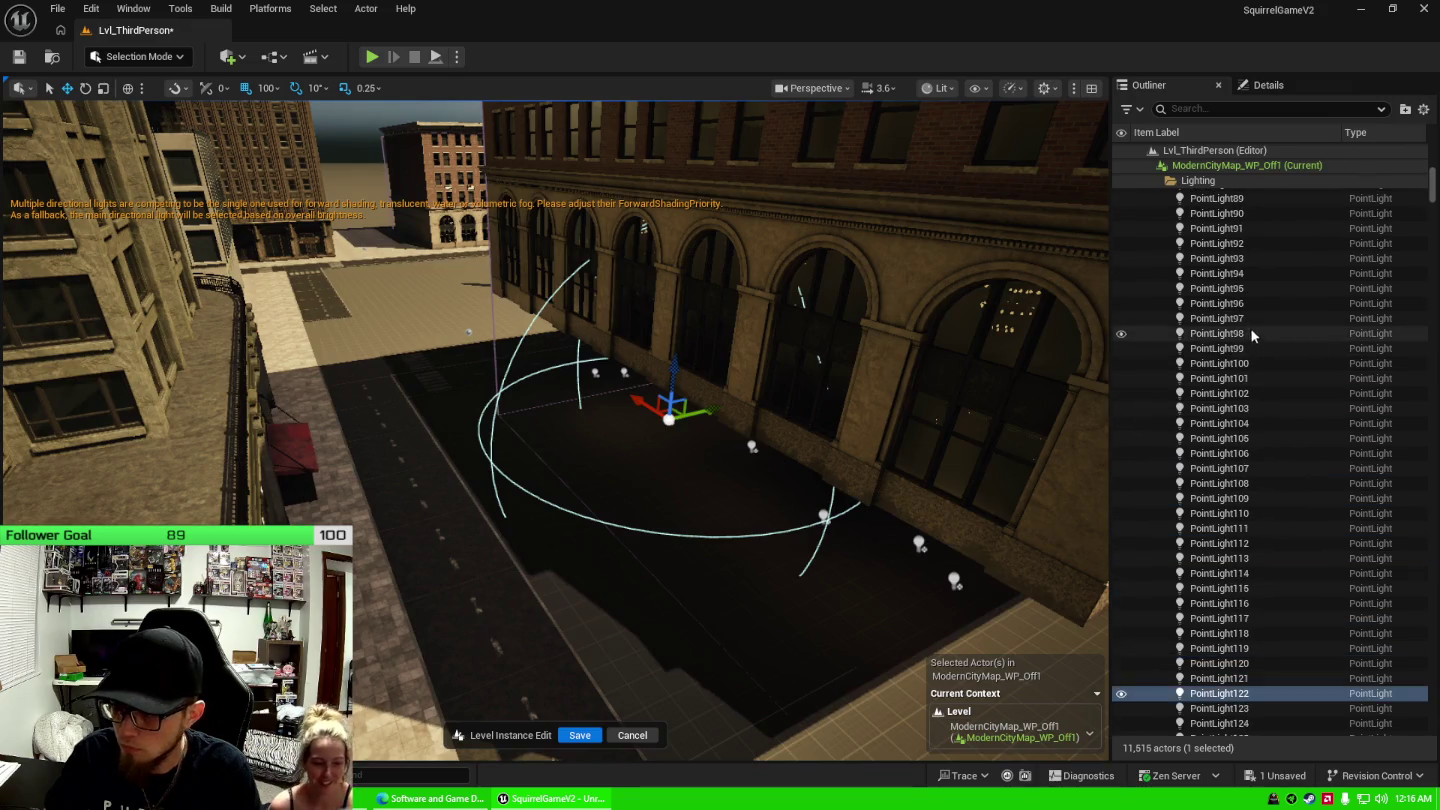
pyautogui.scroll(1, 1255, 369)
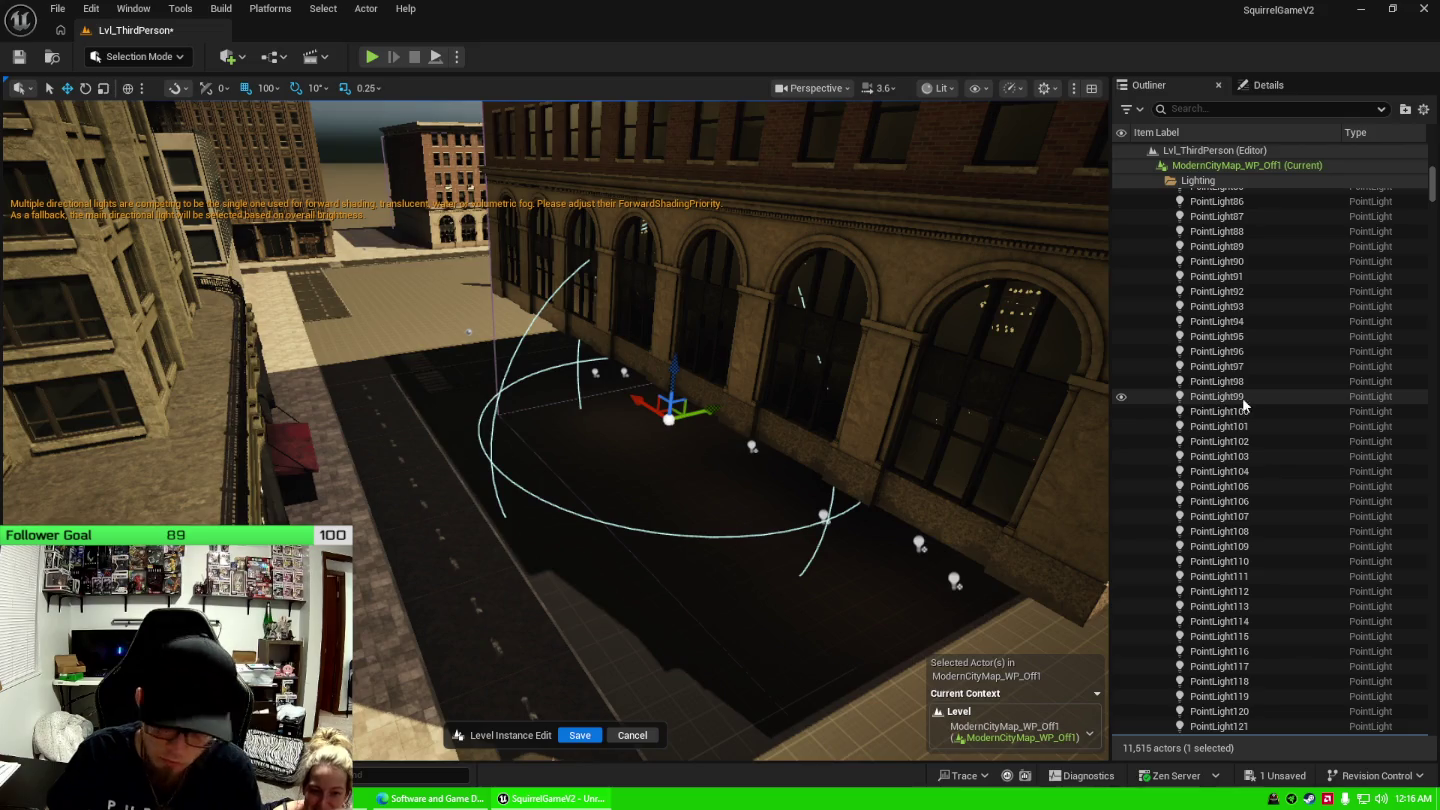
pyautogui.scroll(2, 1271, 383)
pyautogui.scroll(15, 1273, 373)
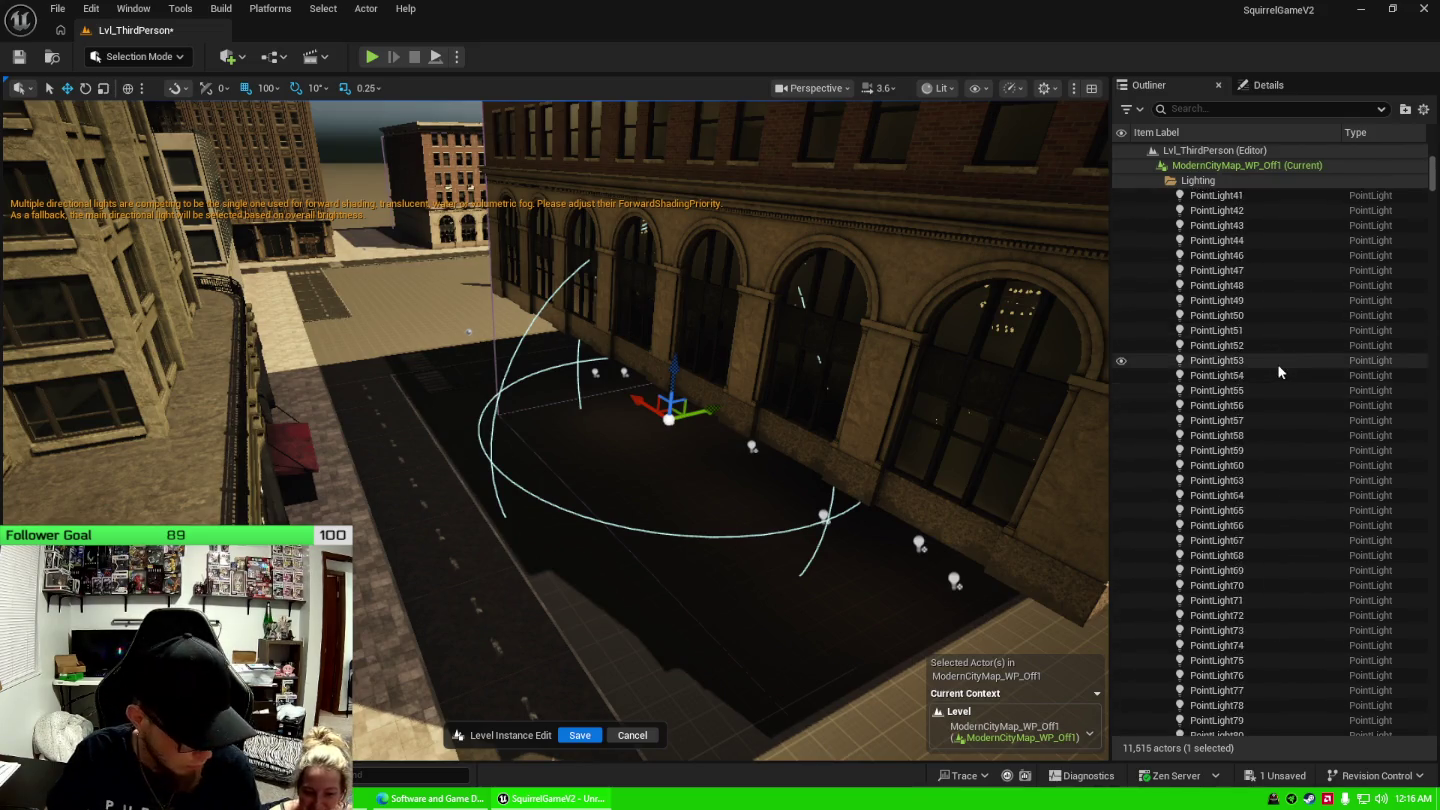
pyautogui.scroll(8, 1277, 366)
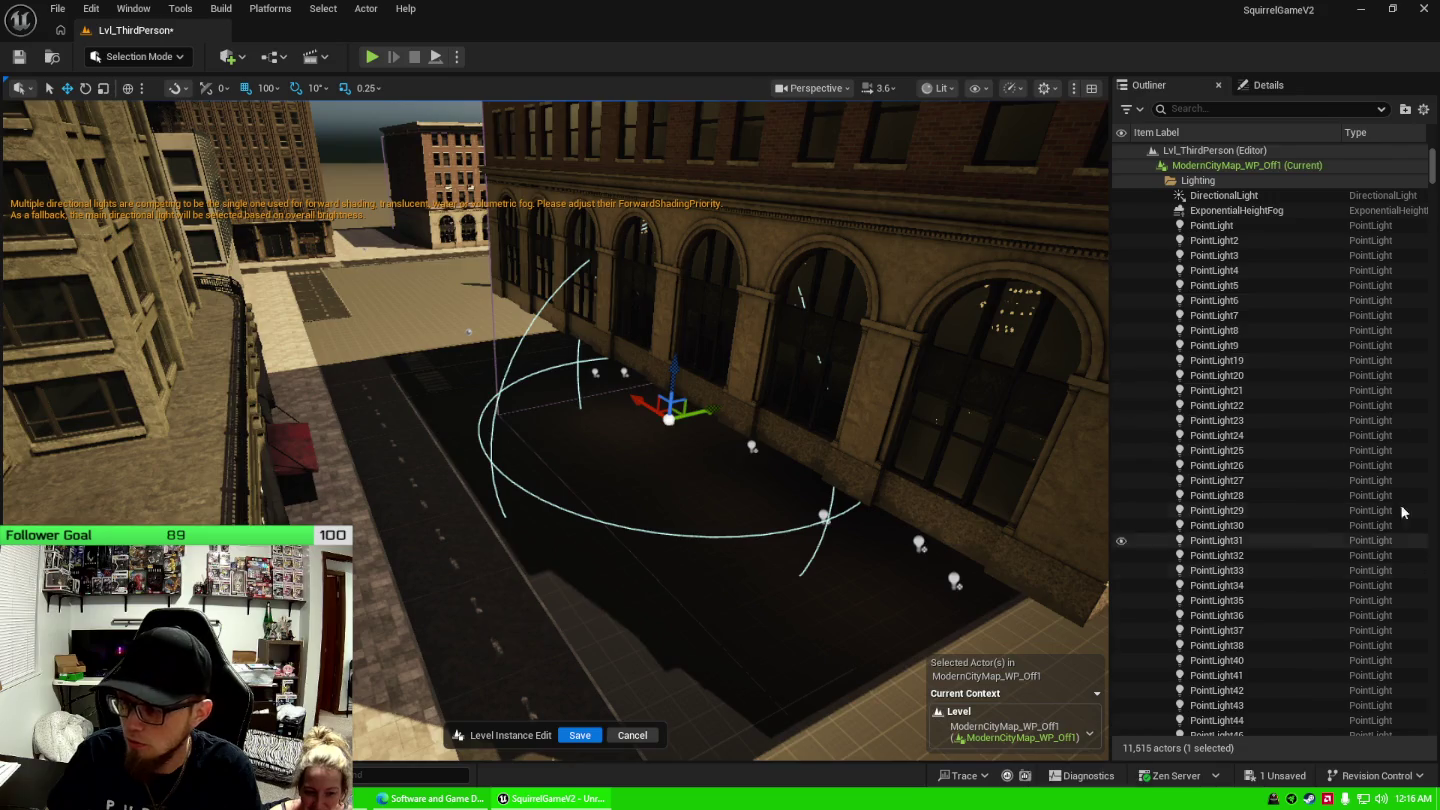
pyautogui.click(1273, 262)
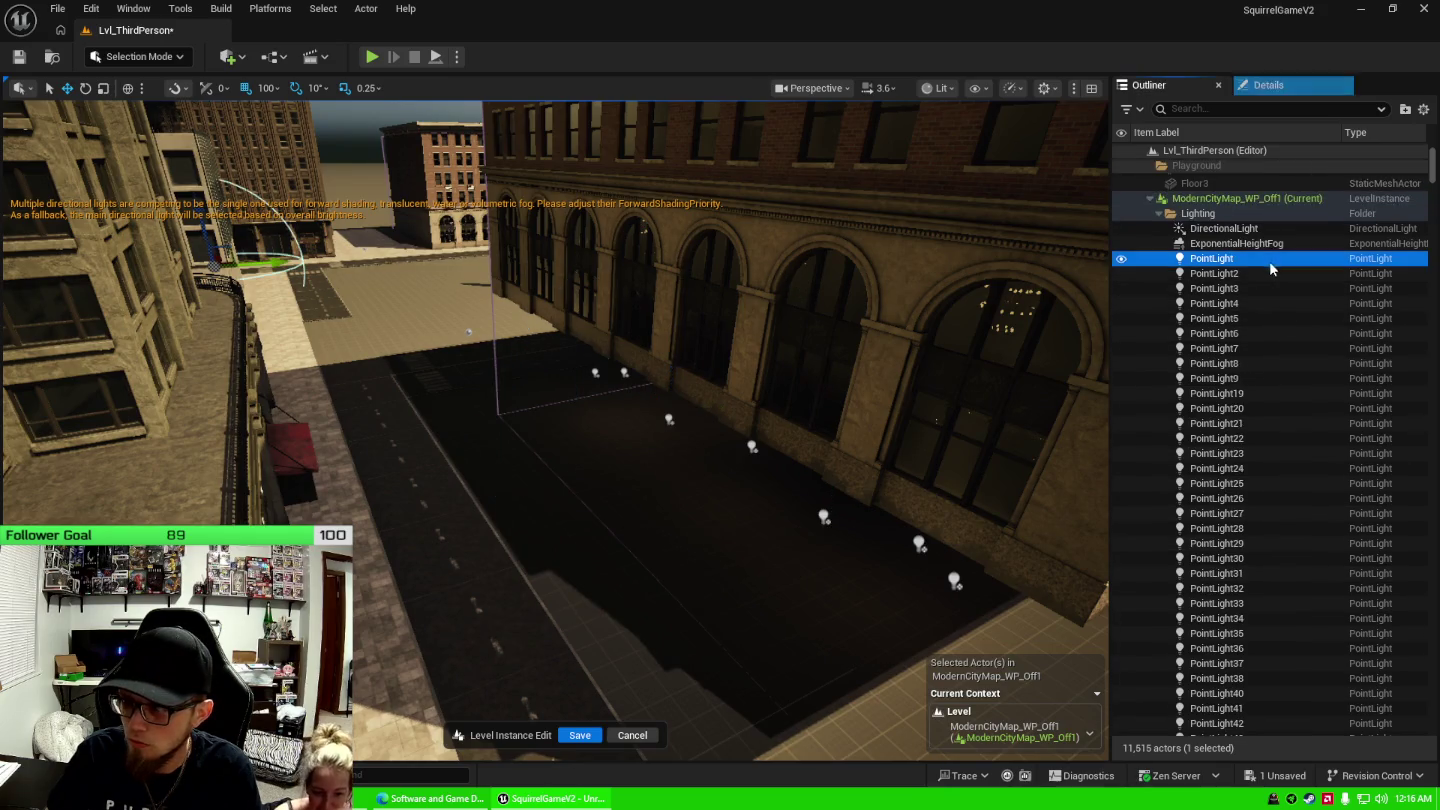
# Extend the selection through PointLight141 and delete all 128 point lights.
pyautogui.scroll(-2, 1264, 490)
pyautogui.scroll(-6, 1263, 488)
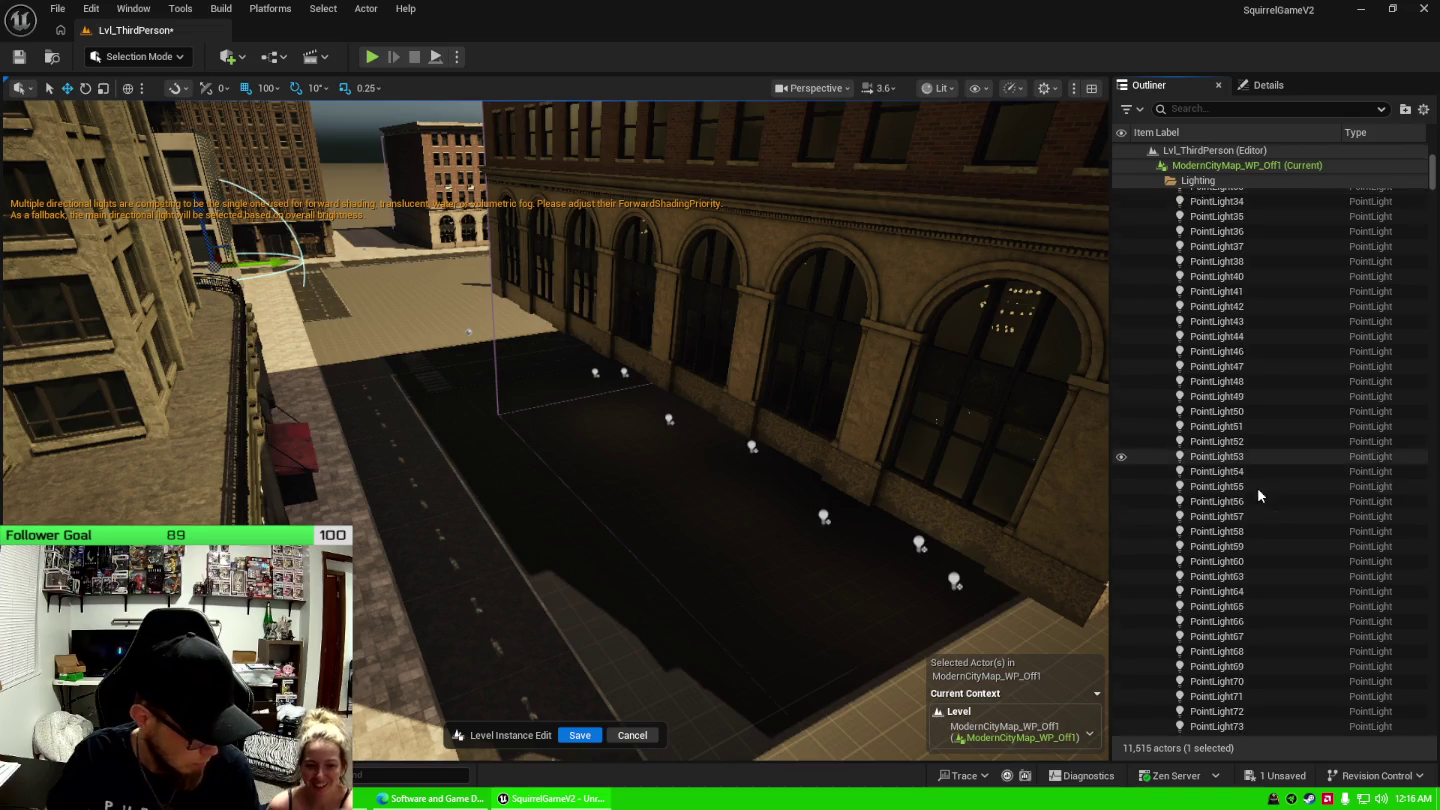
pyautogui.scroll(-2, 1264, 491)
pyautogui.scroll(-3, 1270, 486)
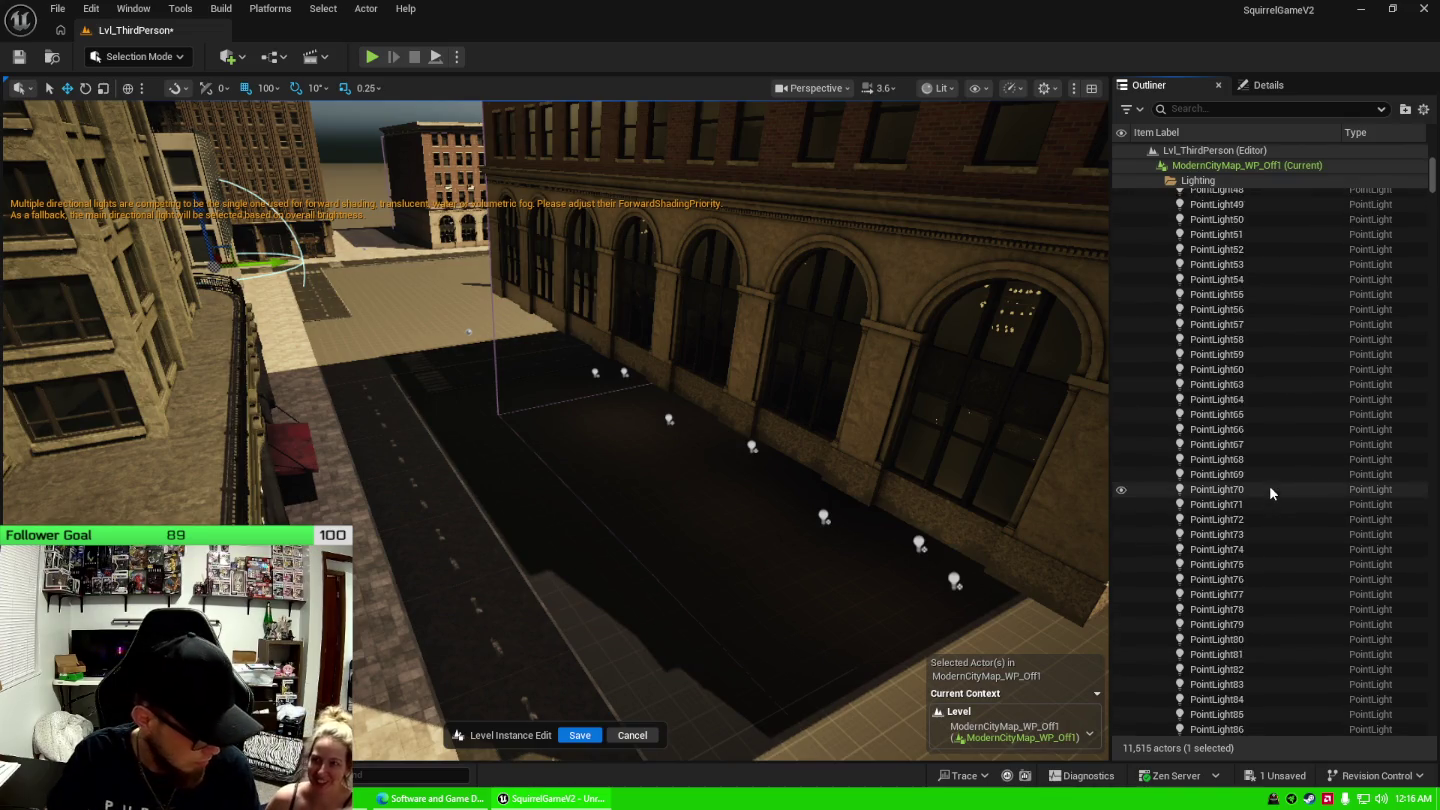
pyautogui.scroll(-11, 1270, 486)
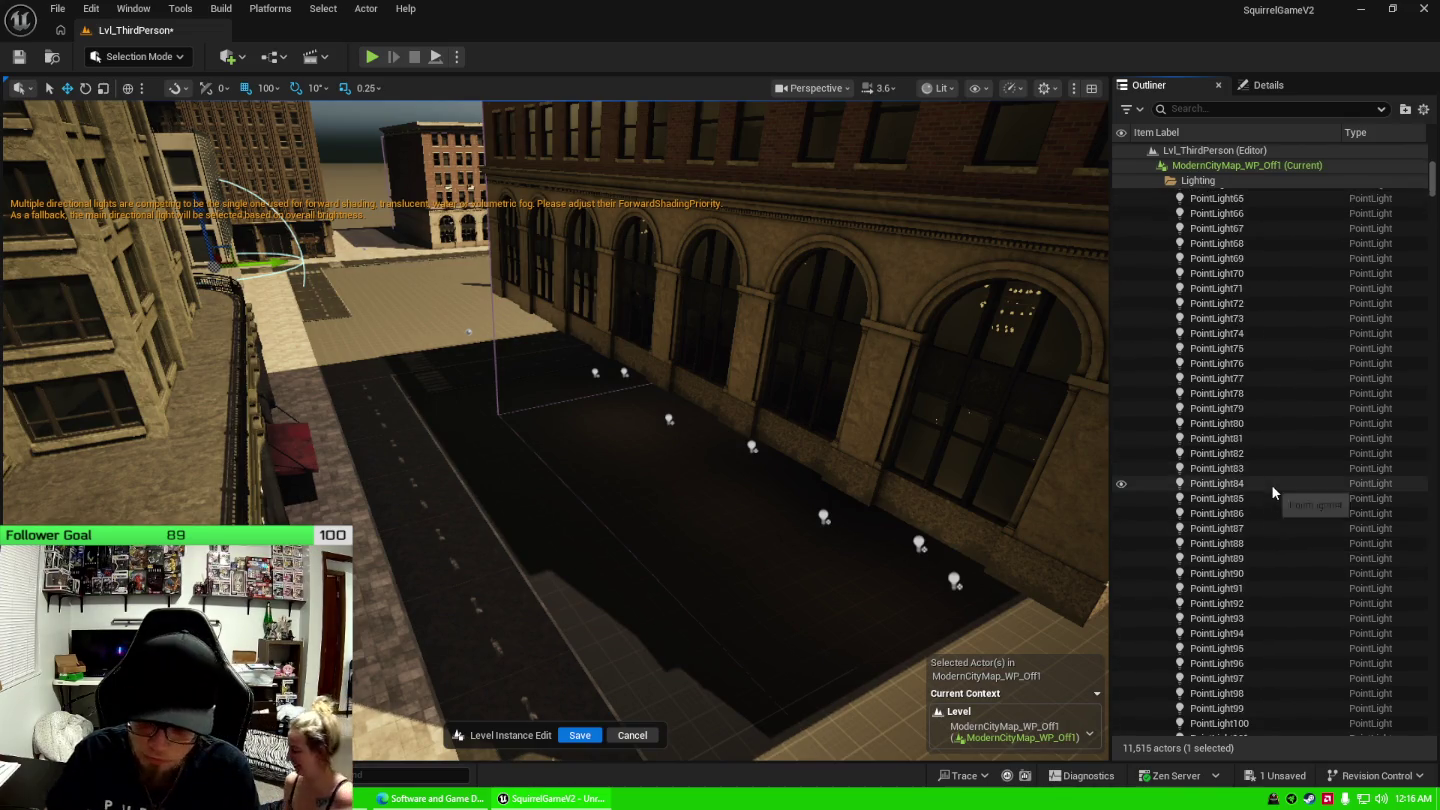
pyautogui.scroll(-11, 1271, 510)
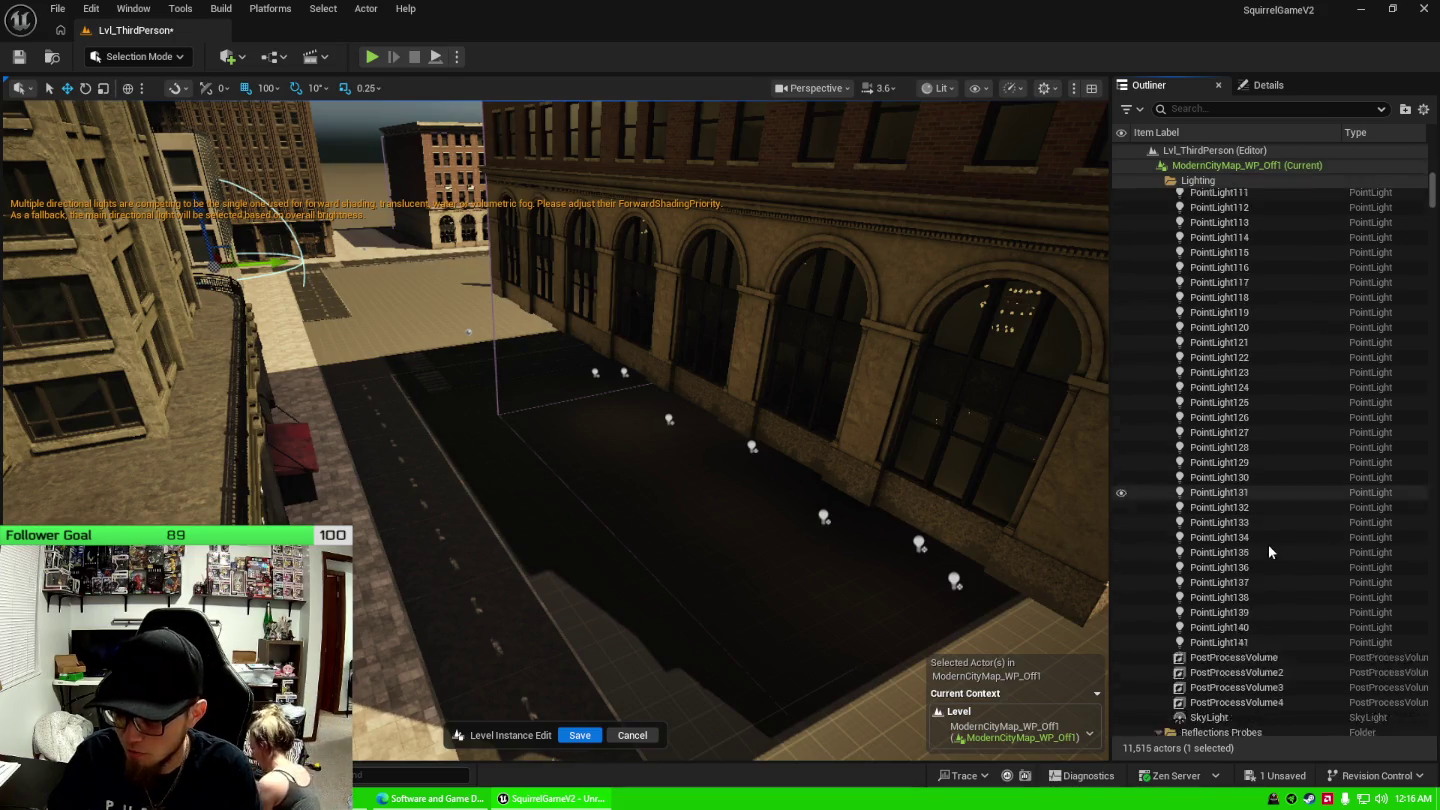
pyautogui.keyDown('shift'); pyautogui.click(1254, 550); pyautogui.keyUp('shift')
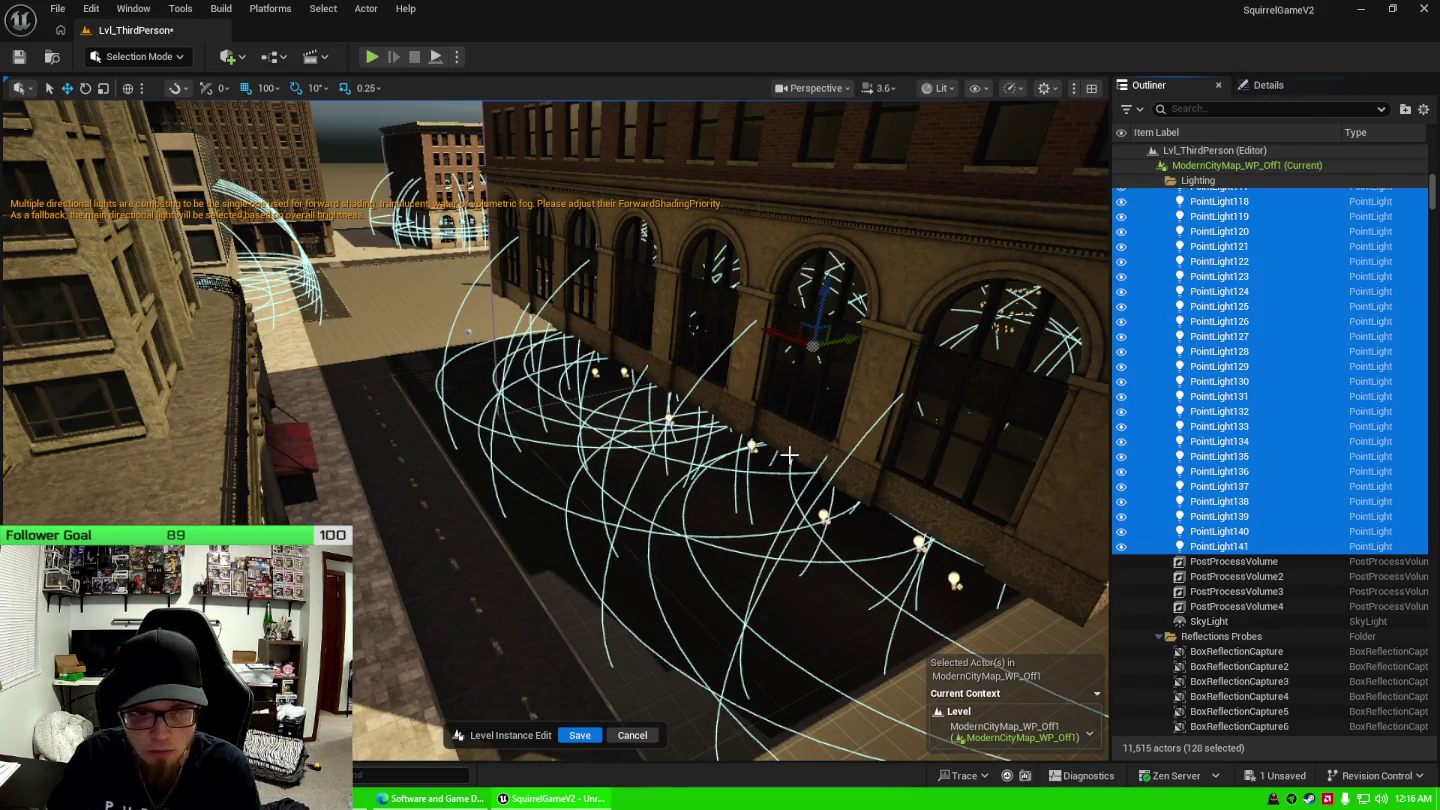
pyautogui.press('Delete')
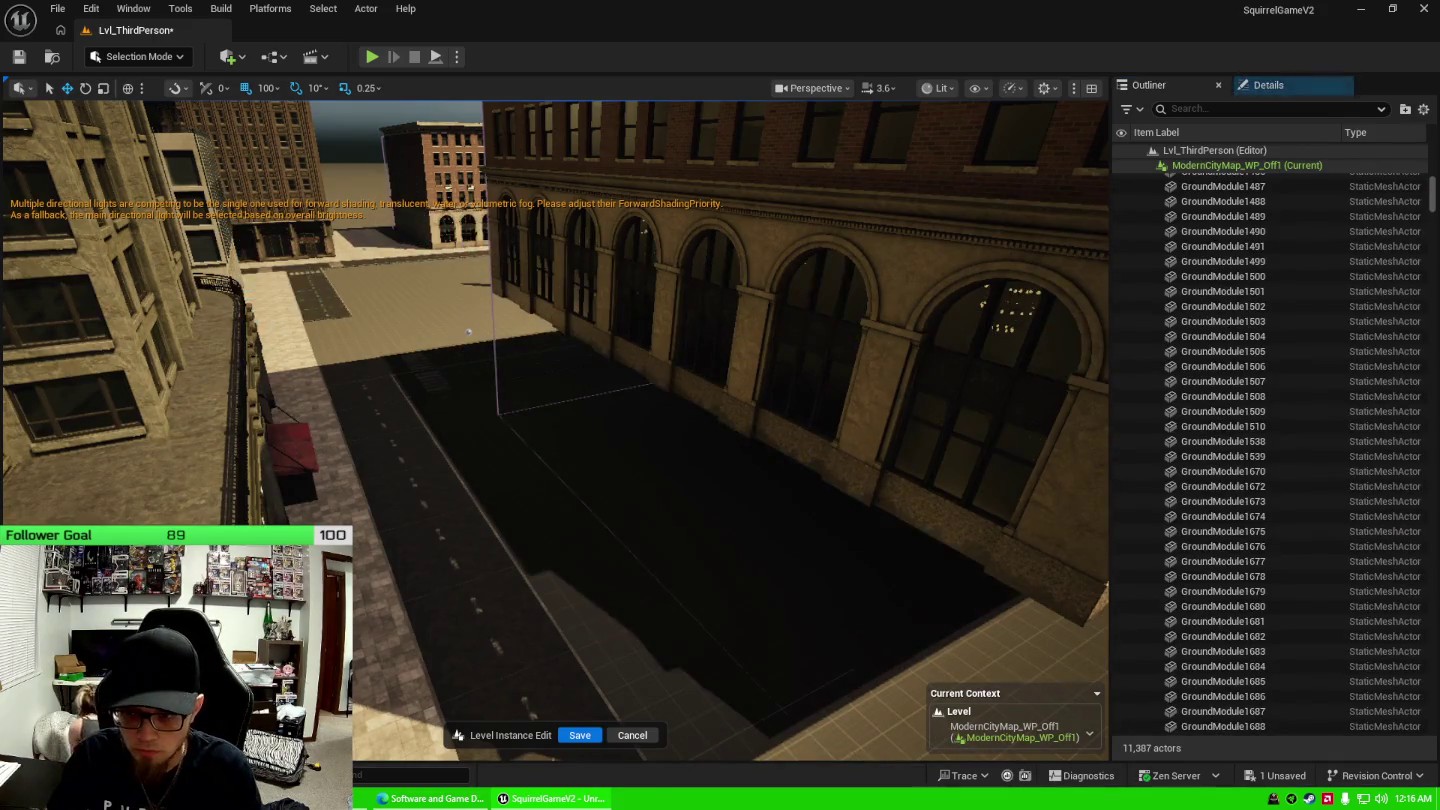
# Fly along the street to the plaza and delete the NewLevelSequence actor.
pyautogui.moveTo(468, 331)
pyautogui.mouseDown()
pyautogui.moveTo(420, 329)
pyautogui.moveTo(471, 327)
pyautogui.moveTo(520, 360)
pyautogui.moveTo(420, 315)
pyautogui.moveTo(435, 311)
pyautogui.moveTo(455, 335)
pyautogui.moveTo(440, 350)
pyautogui.moveTo(600, 582)
pyautogui.mouseUp()
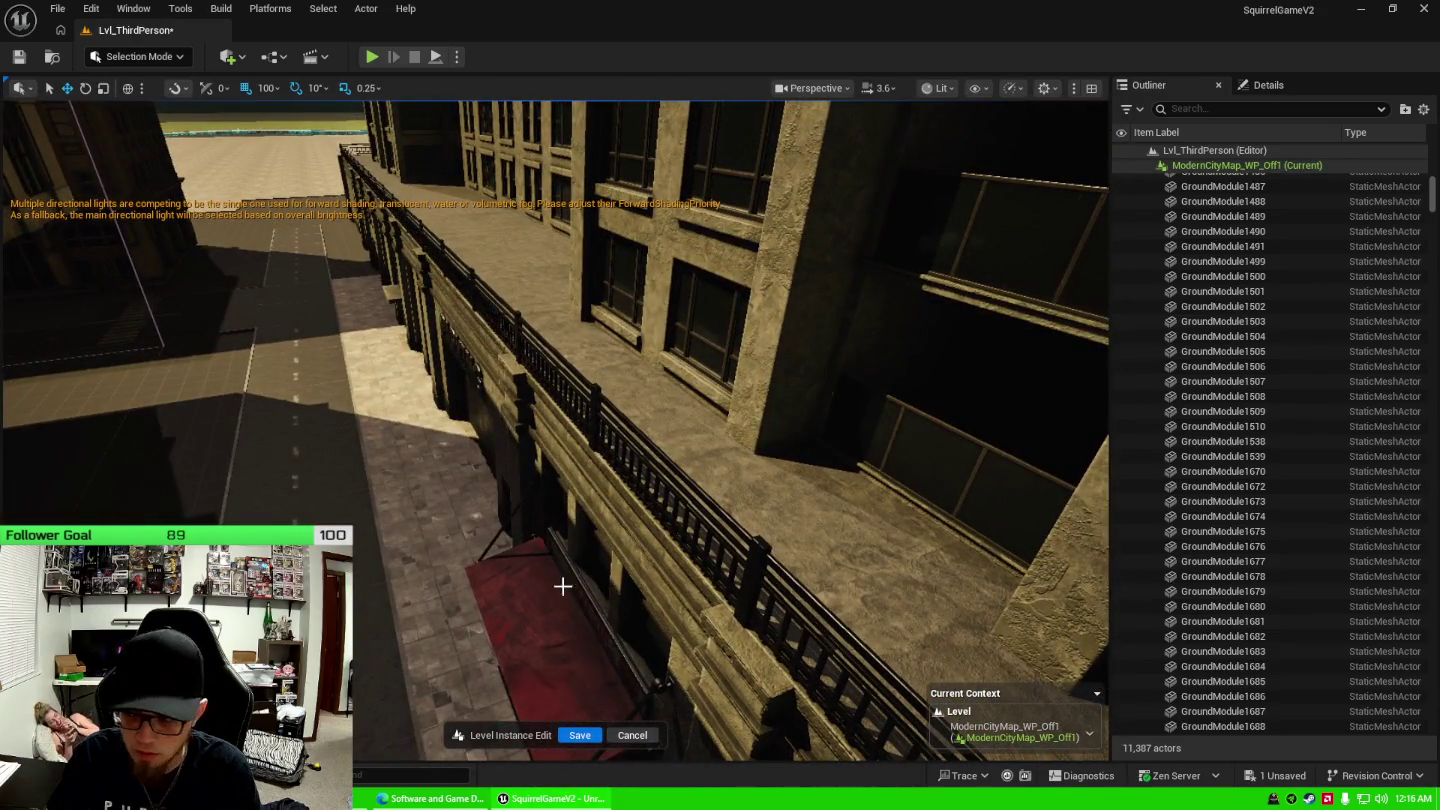
pyautogui.click(562, 586)
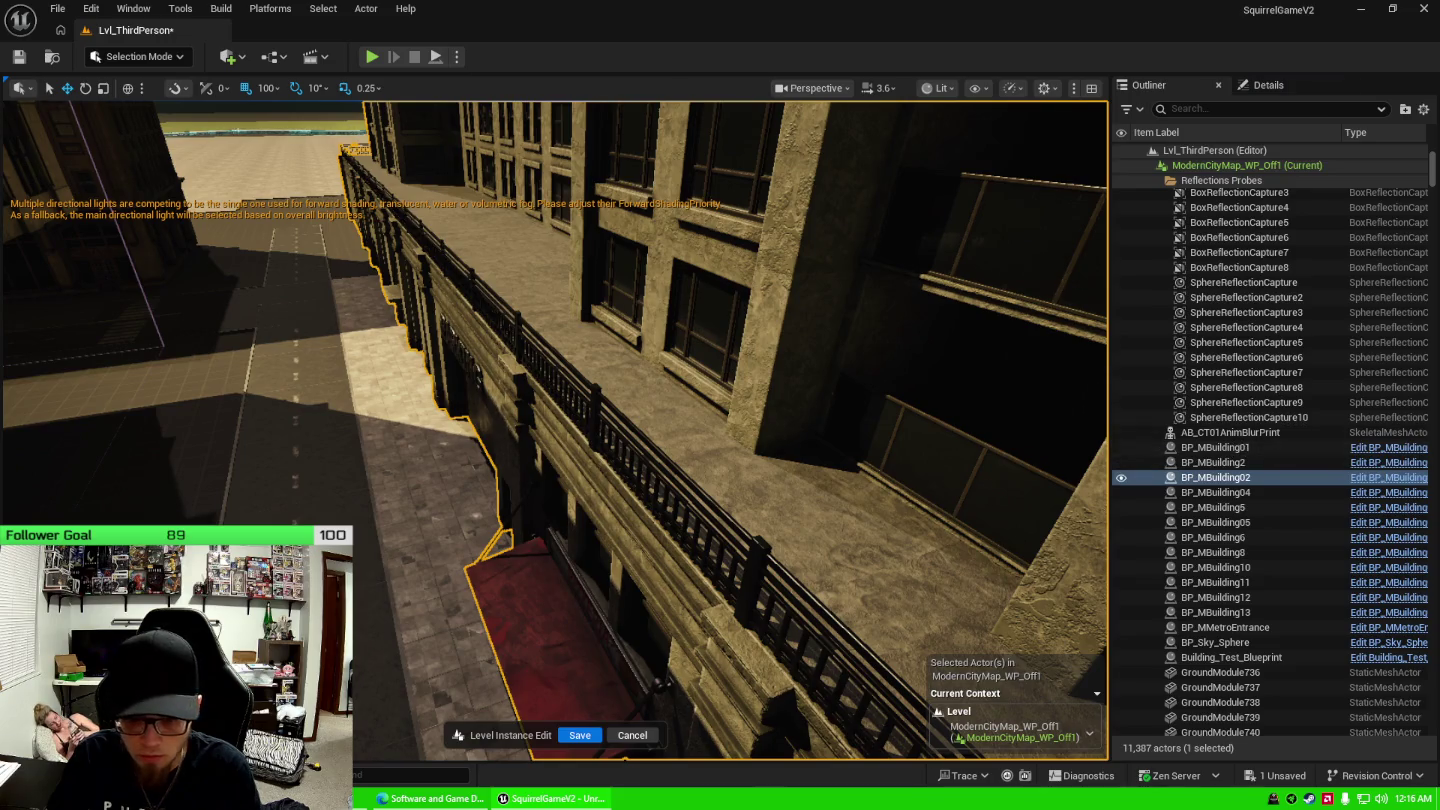
pyautogui.moveTo(547, 552)
pyautogui.mouseDown()
pyautogui.moveTo(560, 544)
pyautogui.moveTo(547, 552)
pyautogui.mouseUp()
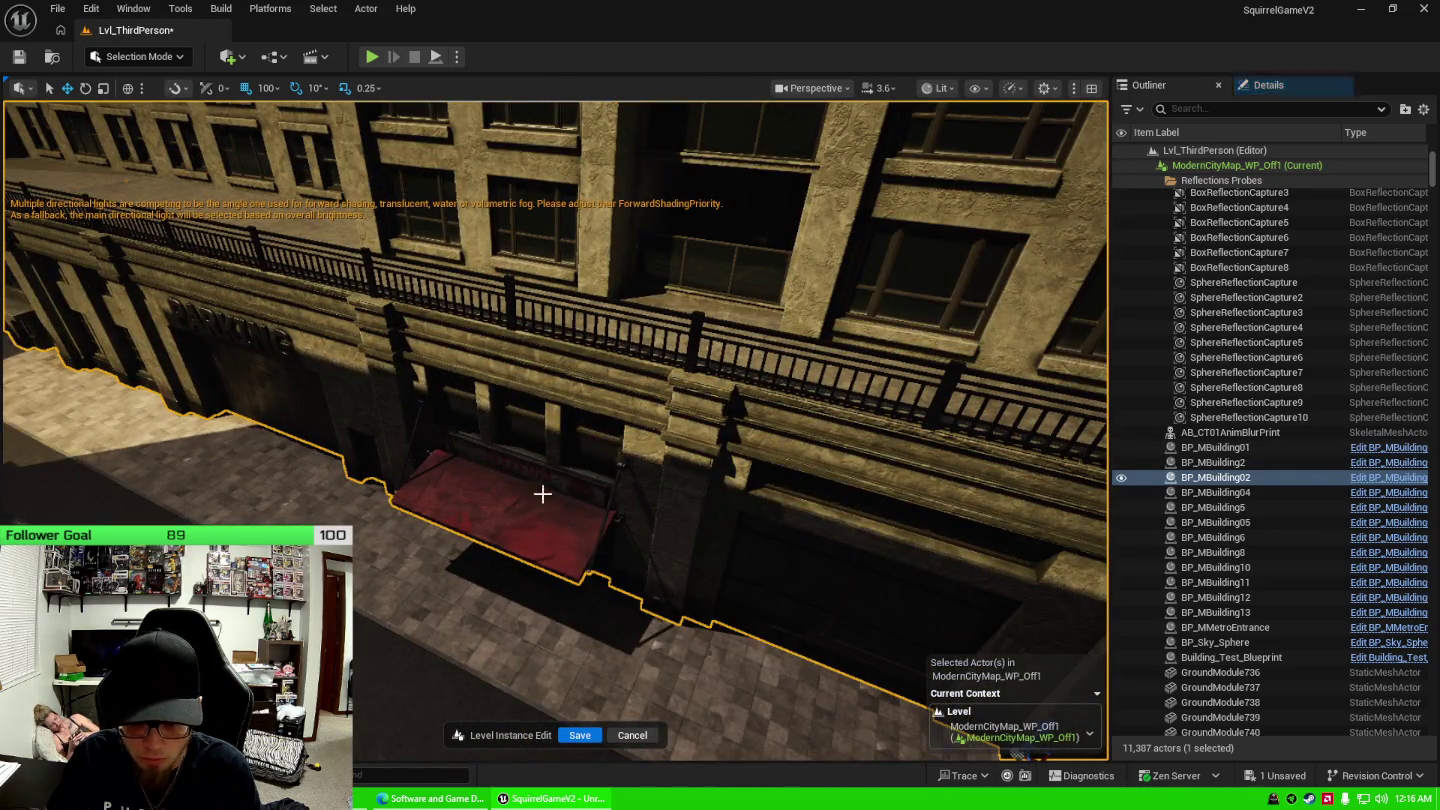
pyautogui.moveTo(620, 516)
pyautogui.mouseDown()
pyautogui.moveTo(589, 585)
pyautogui.moveTo(540, 640)
pyautogui.mouseUp()
pyautogui.click(867, 263)
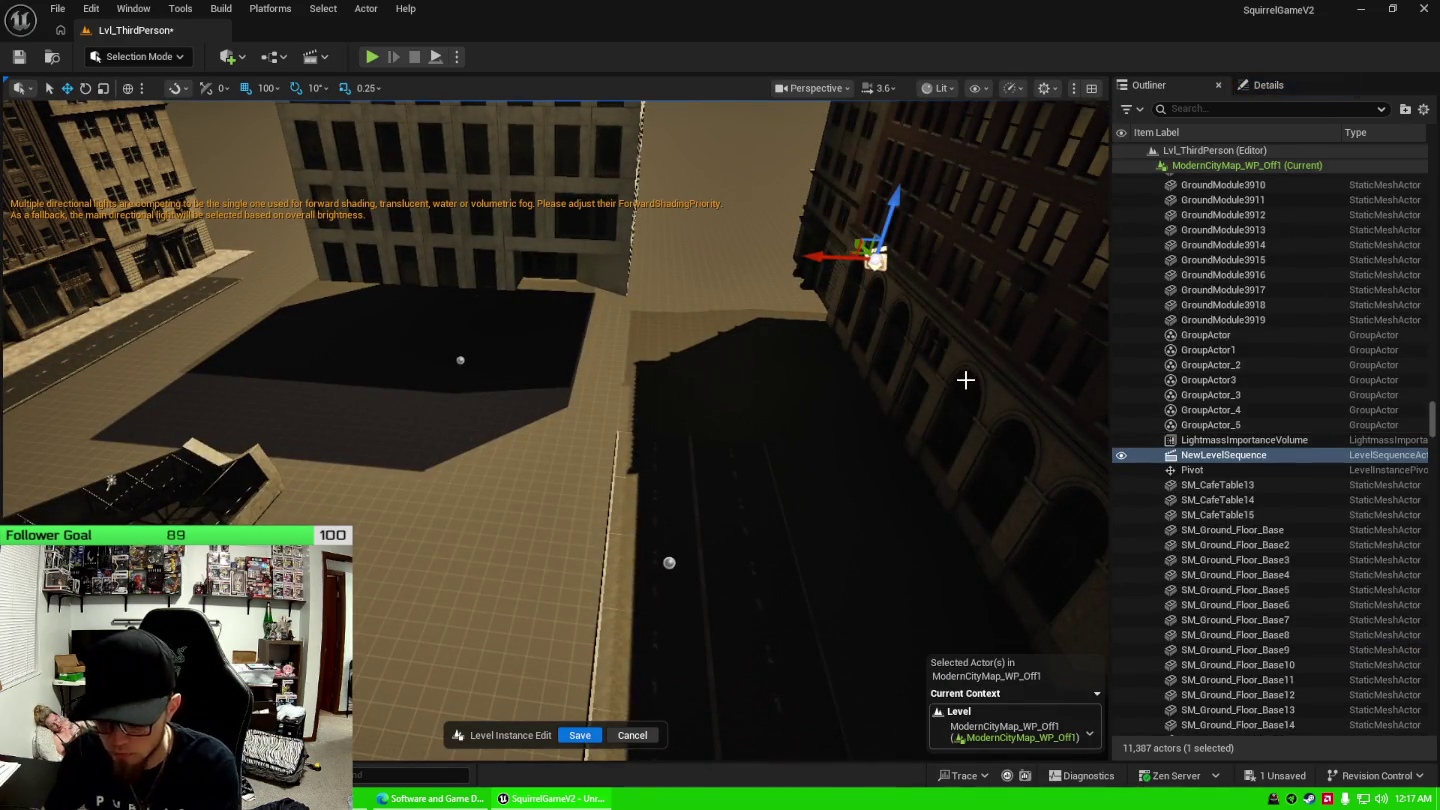
pyautogui.press('Delete')
# Delete the 18 reflection captures, BoxReflectionCapture through SphereReflectionCapture10.
pyautogui.click(459, 361)
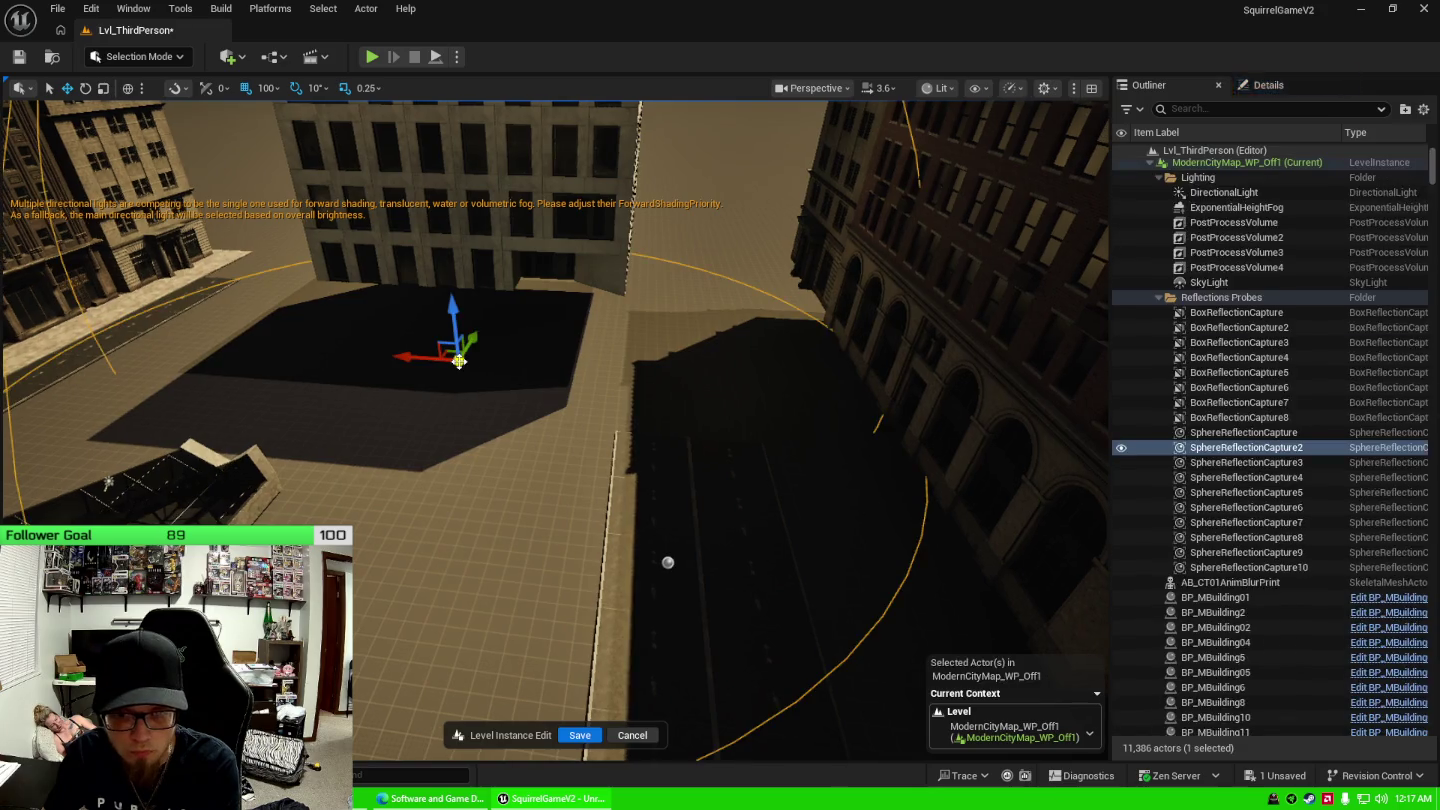
pyautogui.click(1276, 312)
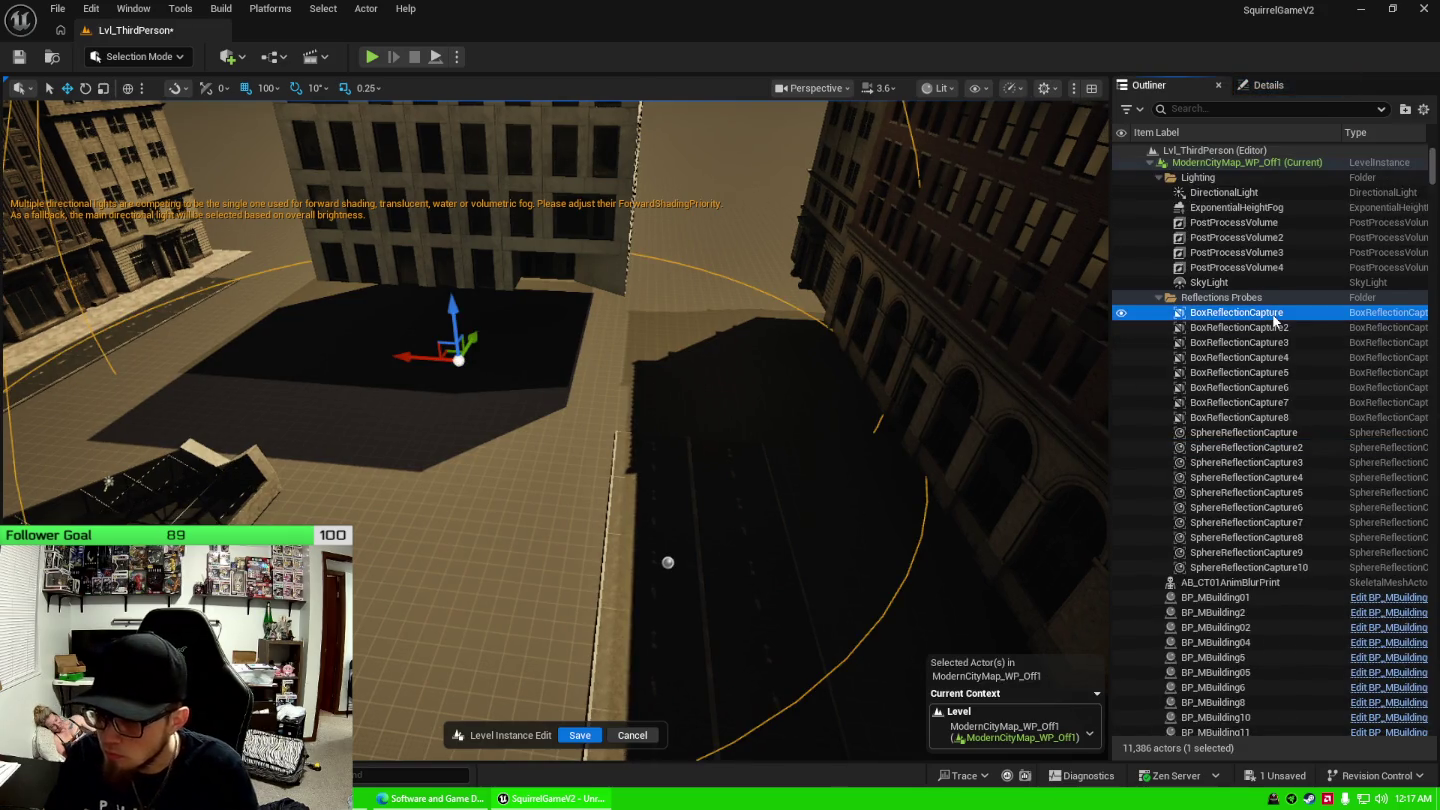
pyautogui.keyDown('shift'); pyautogui.click(1276, 566); pyautogui.keyUp('shift')
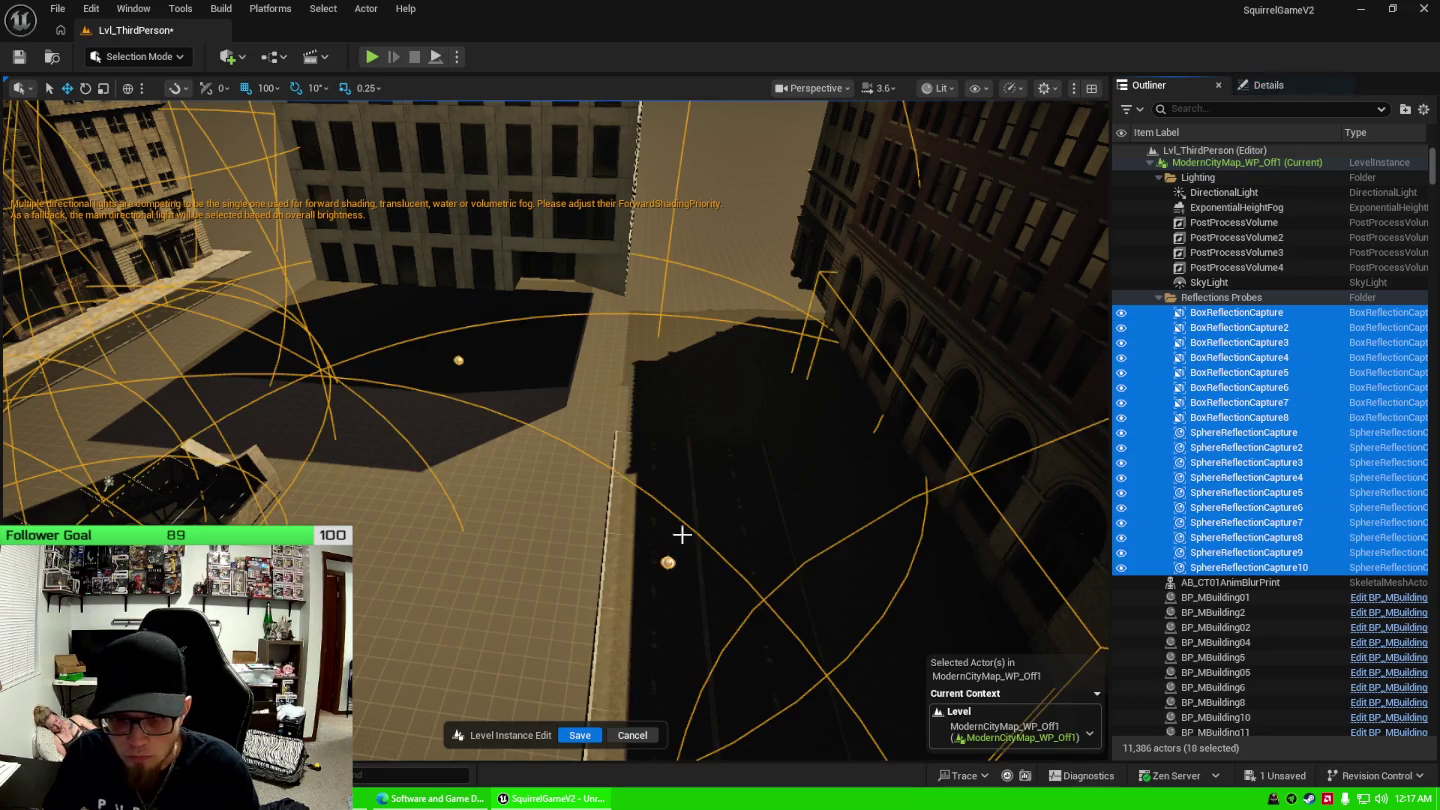
pyautogui.press('f')
pyautogui.moveTo(680, 447)
pyautogui.mouseDown()
pyautogui.moveTo(640, 445)
pyautogui.moveTo(679, 447)
pyautogui.mouseUp()
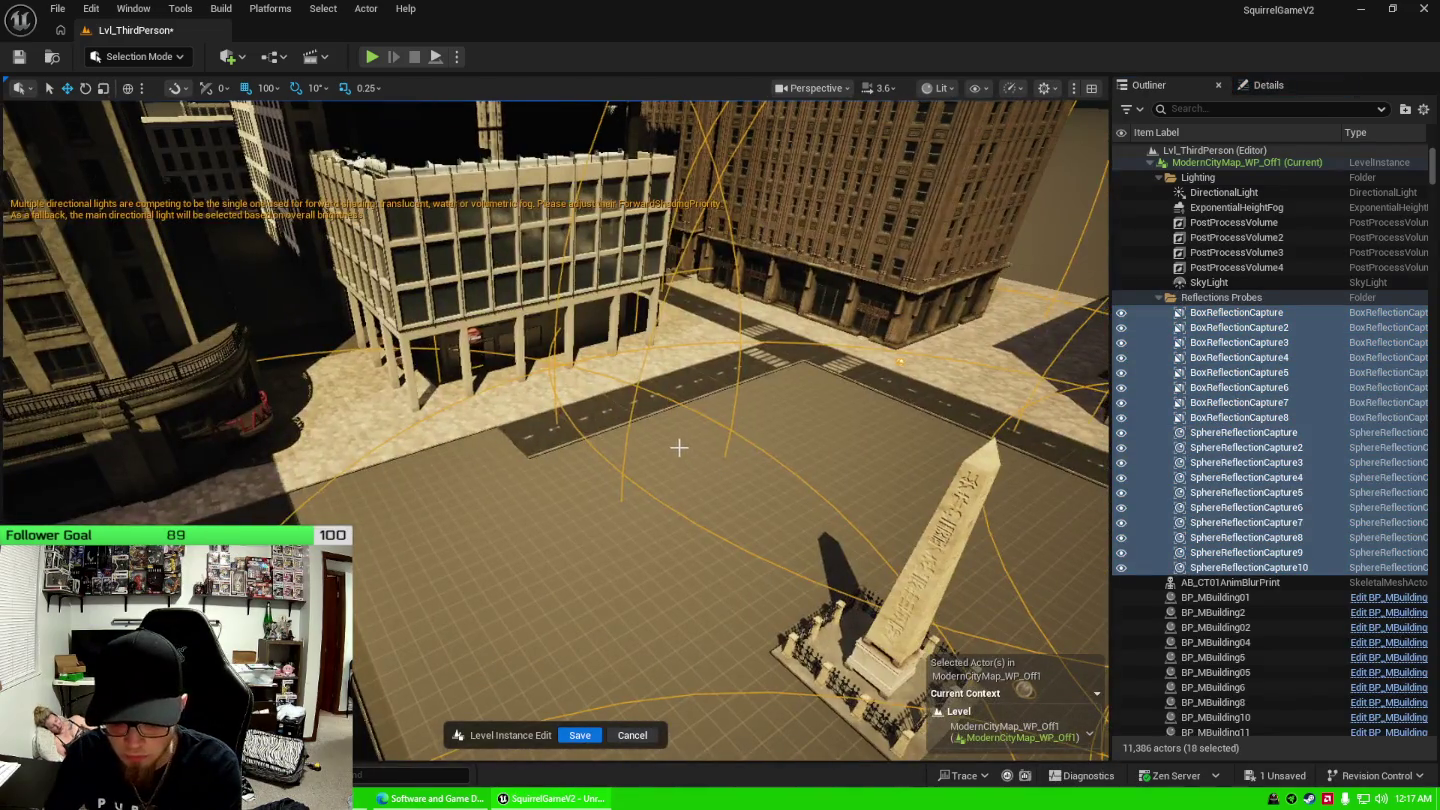
pyautogui.press('Delete')
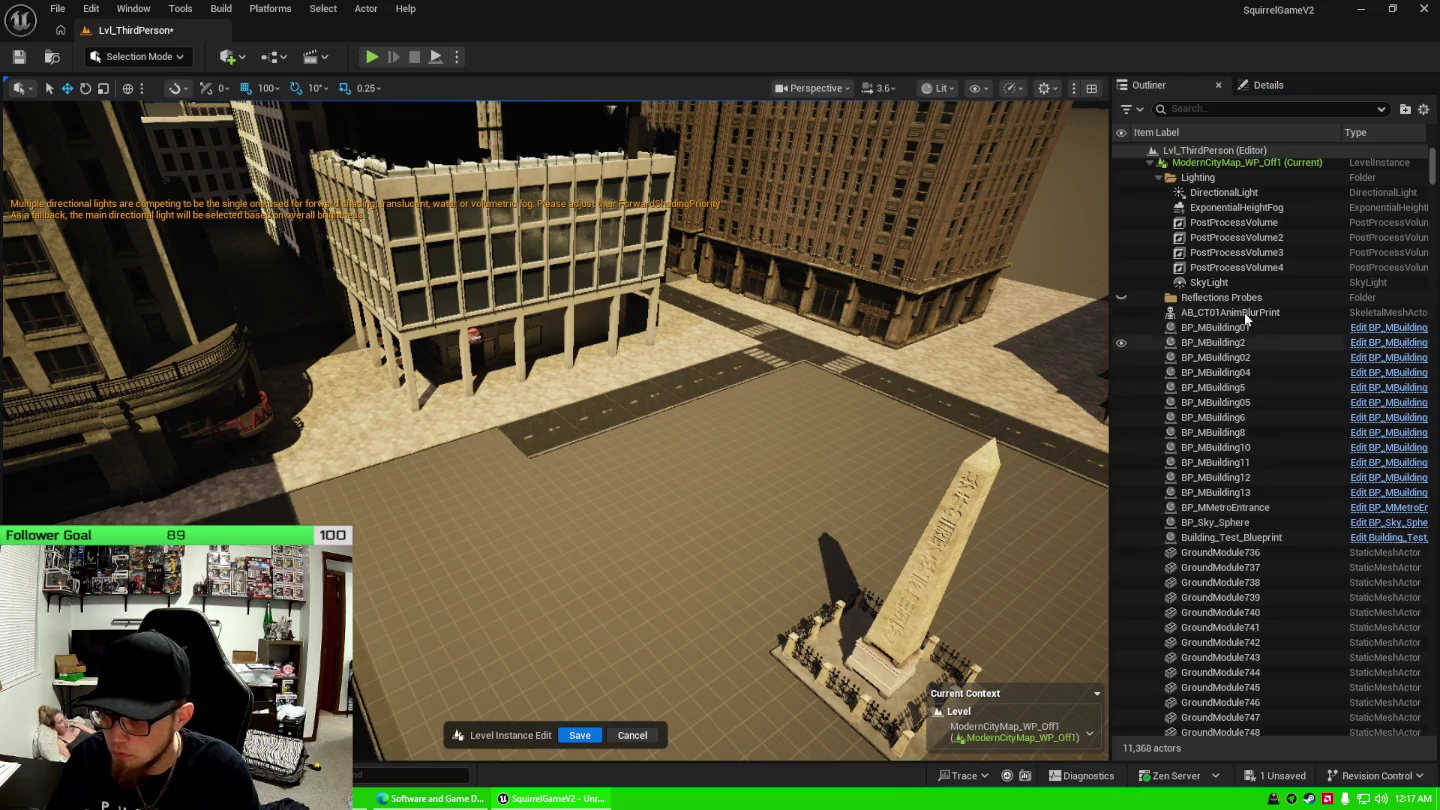
pyautogui.click(1246, 314)
pyautogui.press('f')
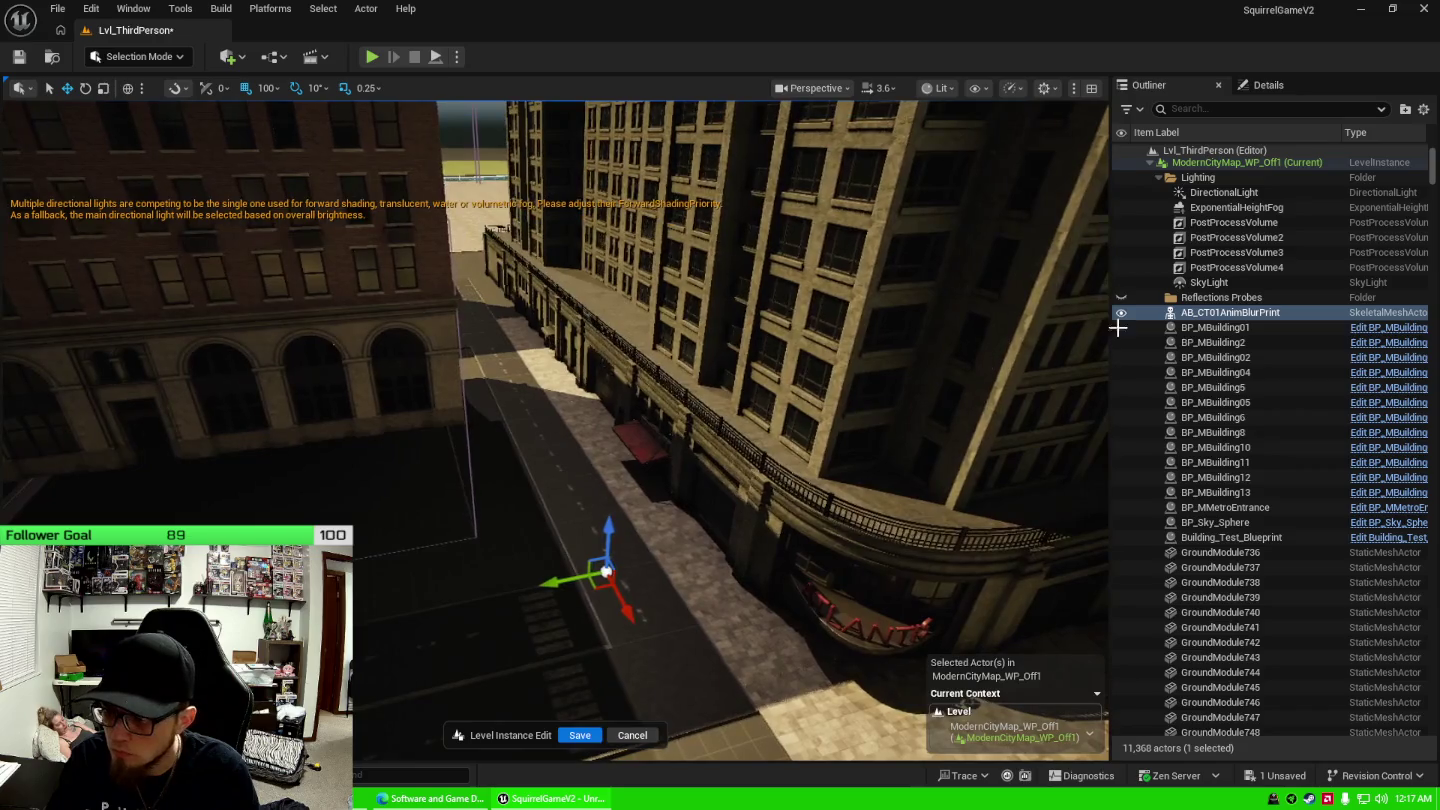
# Select Building_Test_Blueprint, then GroundModule736 and frame it in the view.
pyautogui.click(1244, 537)
pyautogui.click(1240, 556)
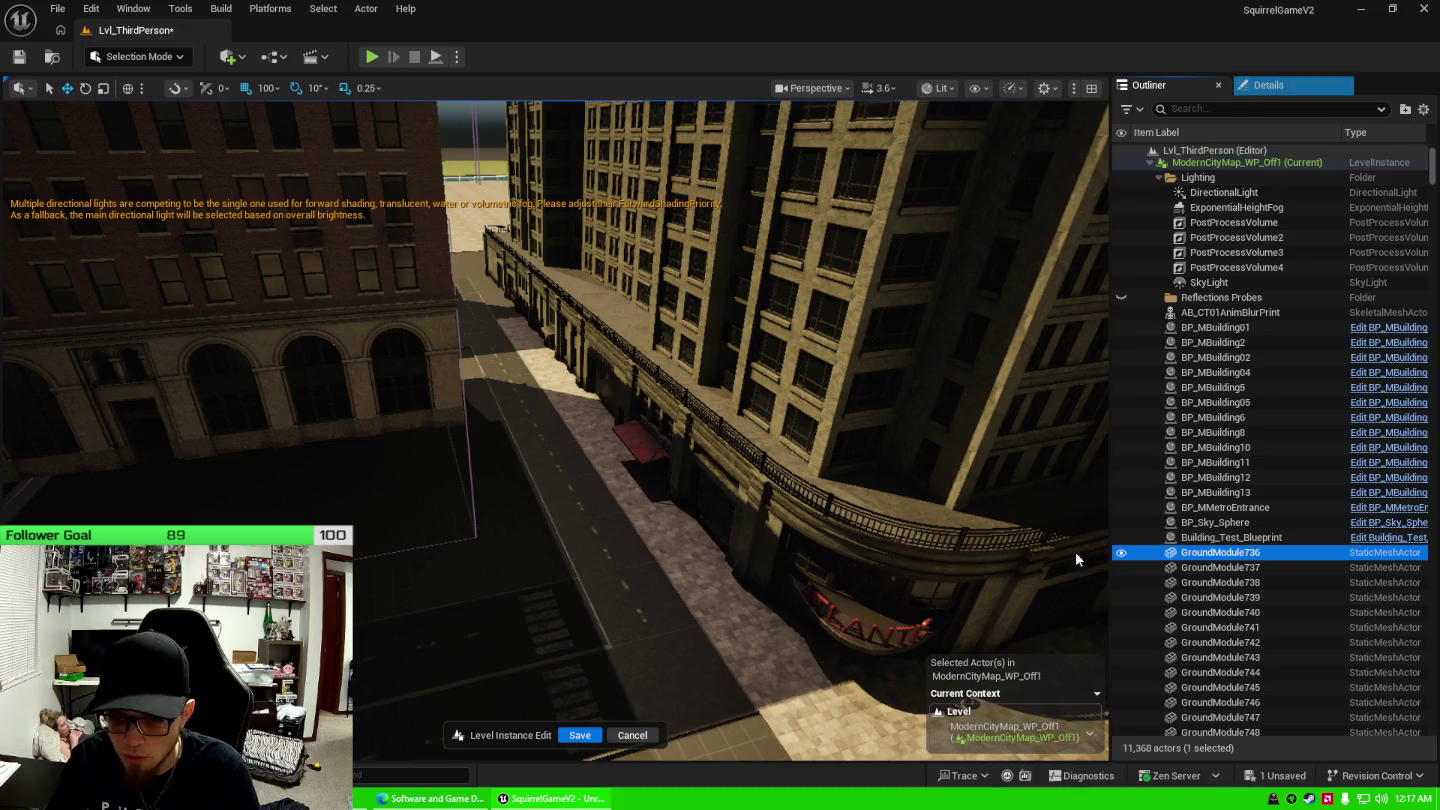
pyautogui.press('f')
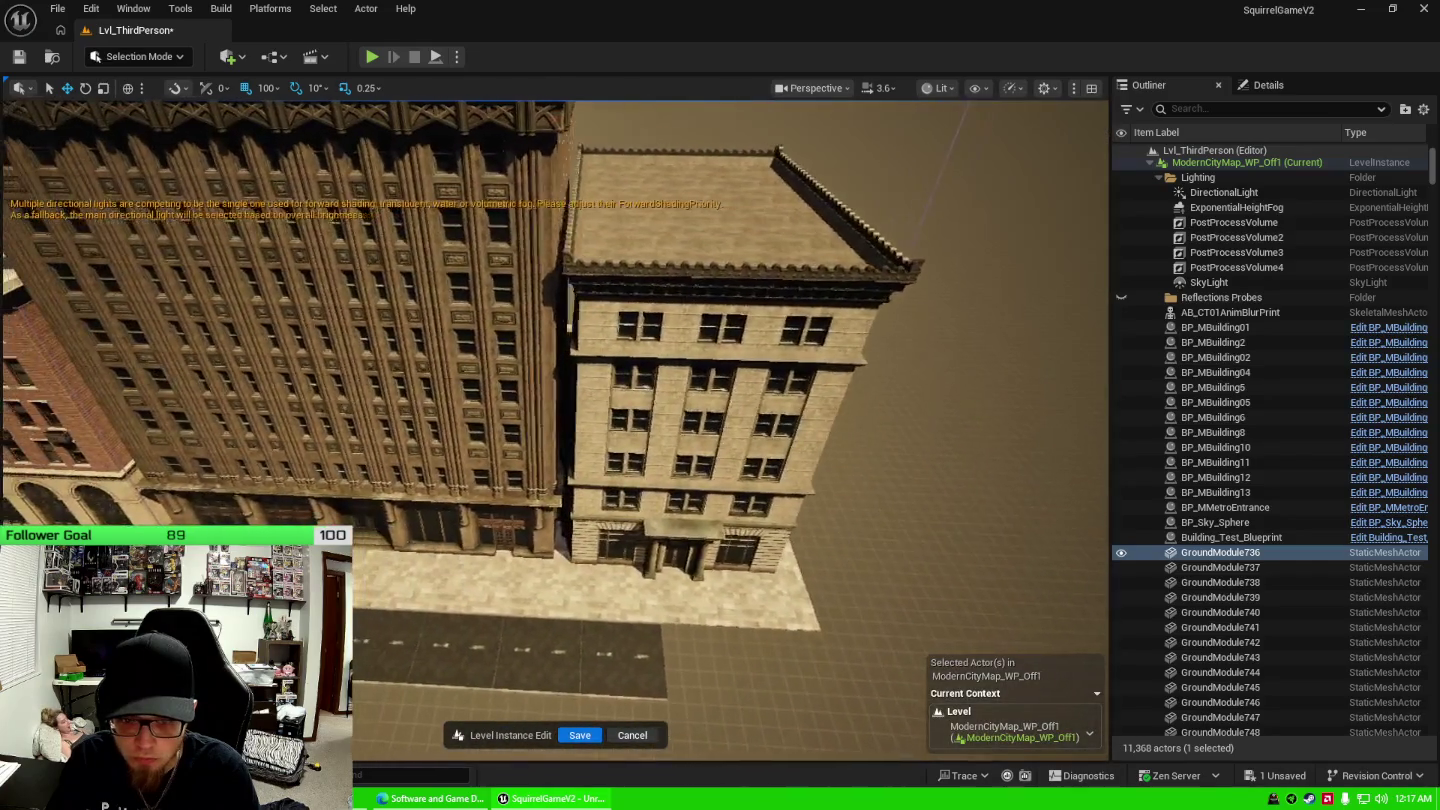
# Select BP_MBuilding12, 2, 04, 01 and 05 together in the viewport.
pyautogui.click(403, 487)
pyautogui.keyDown('ctrl'); pyautogui.click(399, 484); pyautogui.keyUp('ctrl')
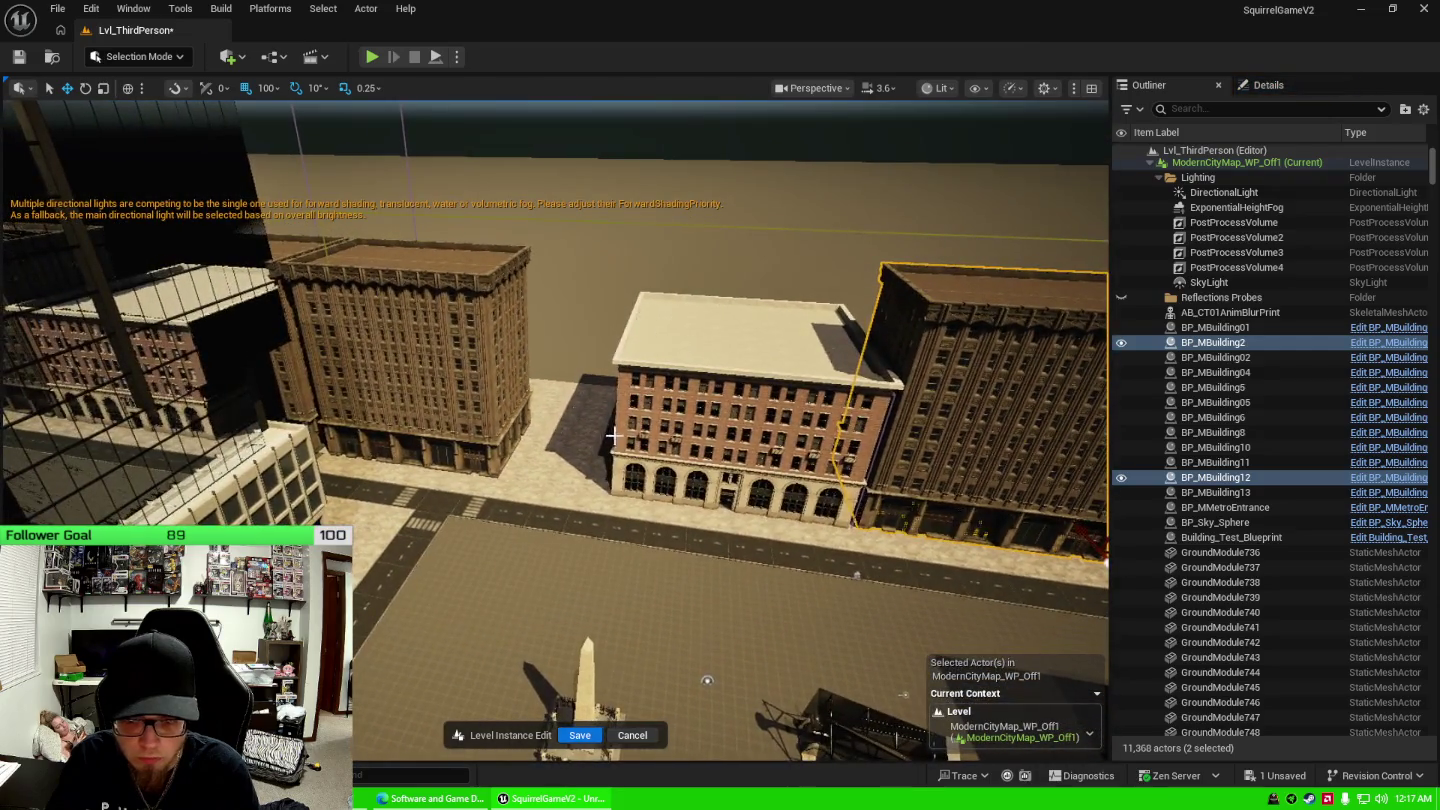
pyautogui.keyDown('ctrl'); pyautogui.click(655, 432); pyautogui.keyUp('ctrl')
pyautogui.keyDown('ctrl'); pyautogui.click(400, 401); pyautogui.keyUp('ctrl')
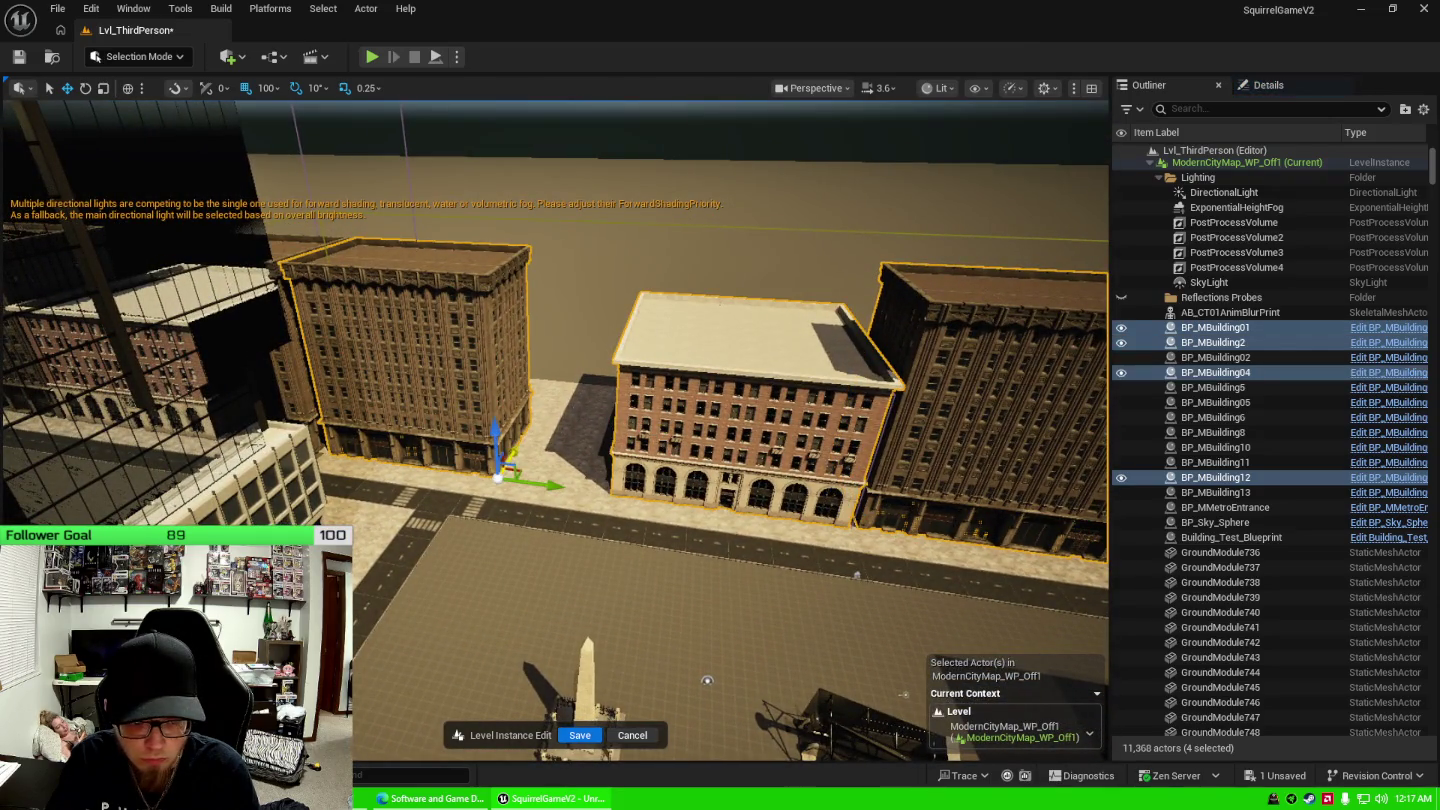
pyautogui.keyDown('ctrl'); pyautogui.click(160, 380); pyautogui.keyUp('ctrl')
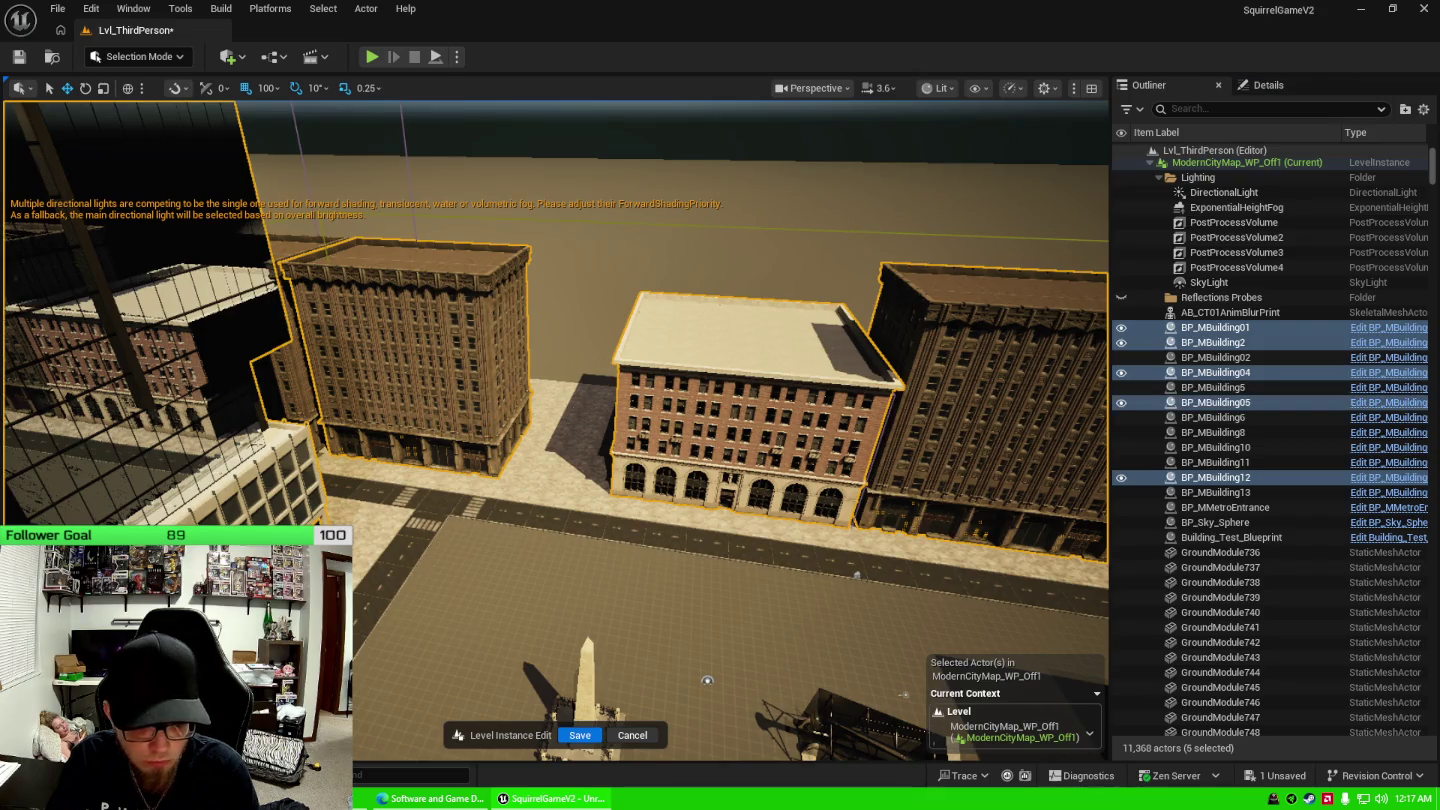
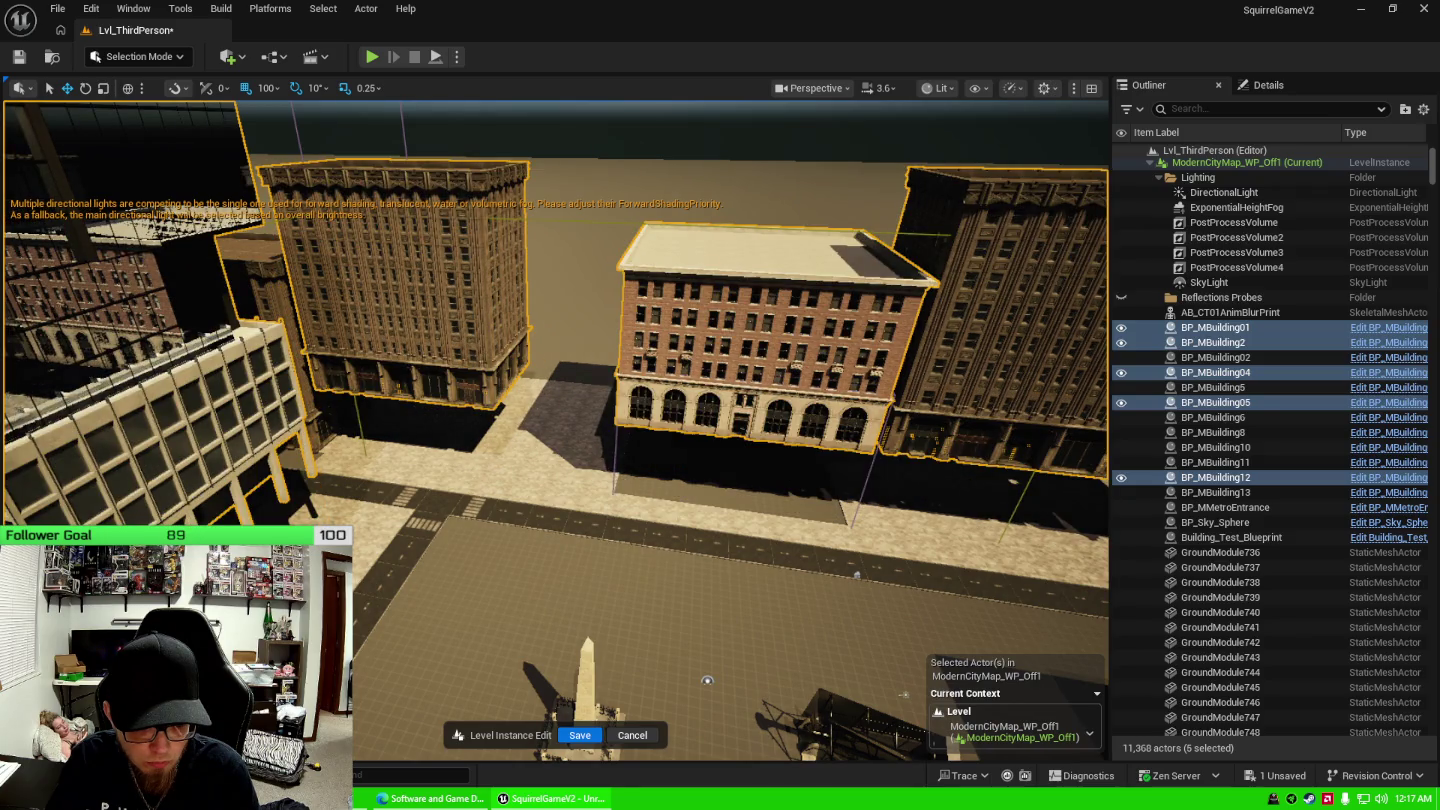
# Deselect the five buildings and save the ModernCityMap_WP_Off1 map with Save Selected.
pyautogui.click(672, 608)
pyautogui.moveTo(672, 608); pyautogui.dragTo(672, 520)
pyautogui.click(1260, 779)
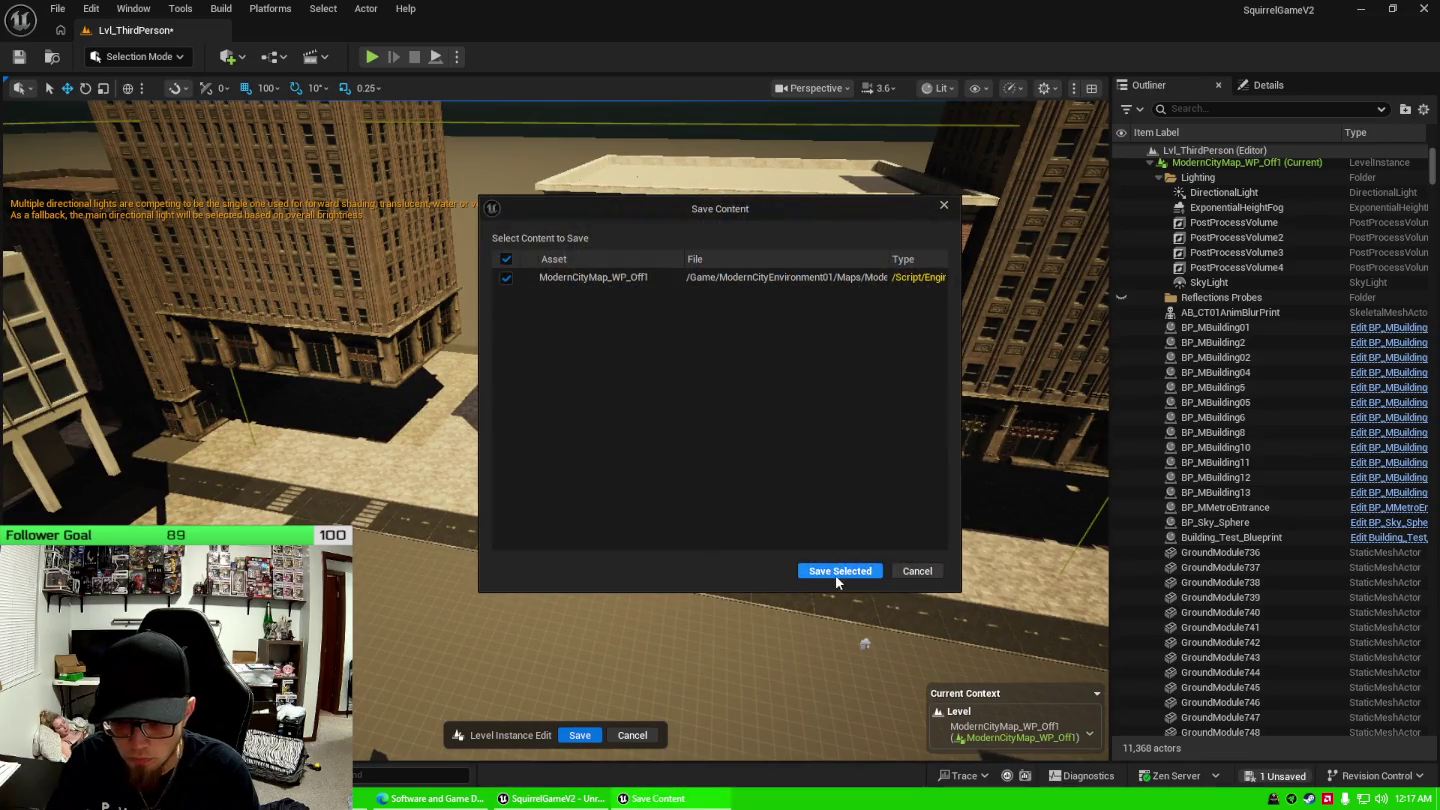
pyautogui.click(836, 575)
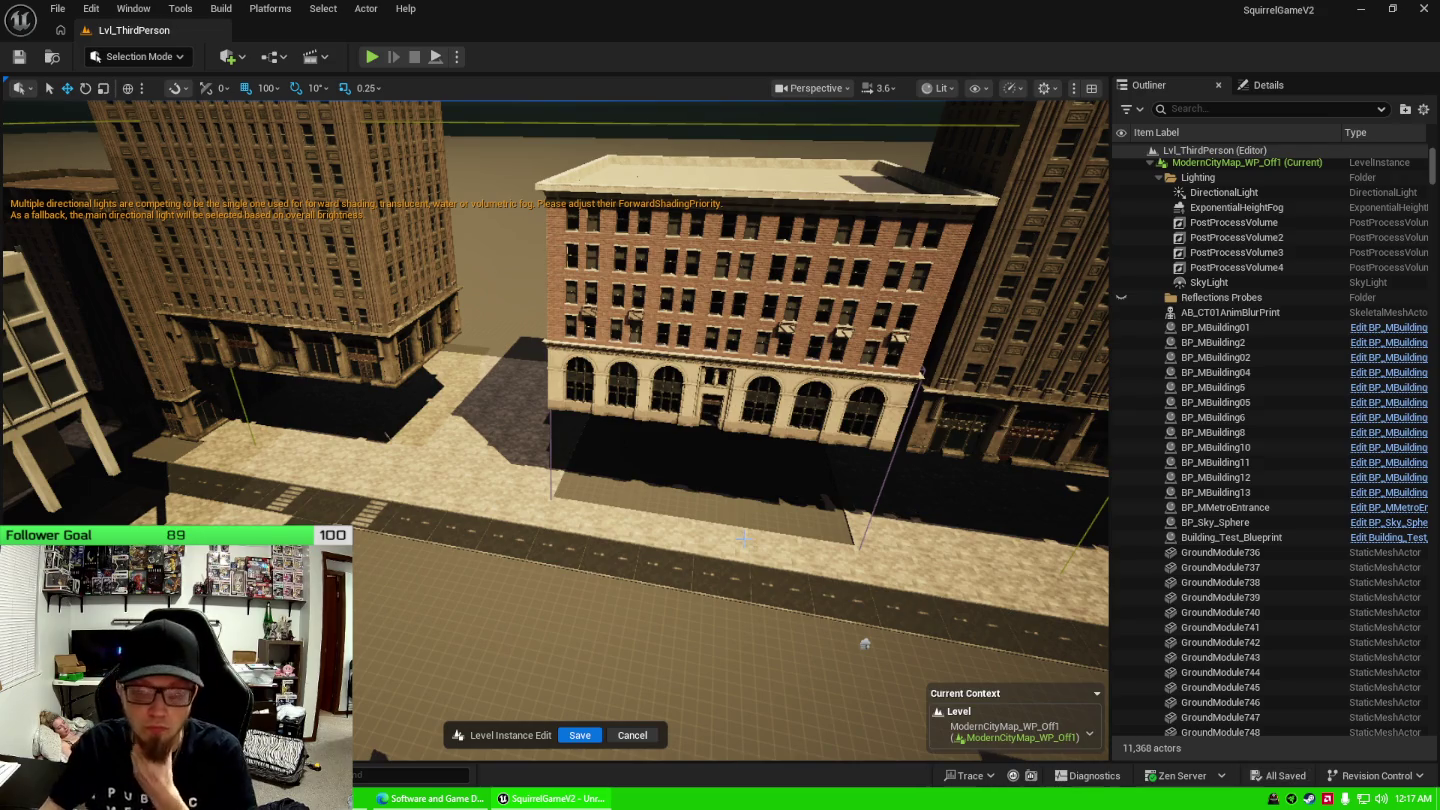
pyautogui.moveTo(706, 512)
pyautogui.mouseDown()
pyautogui.moveTo(720, 450)
pyautogui.moveTo(760, 420)
pyautogui.moveTo(746, 423)
pyautogui.mouseUp()
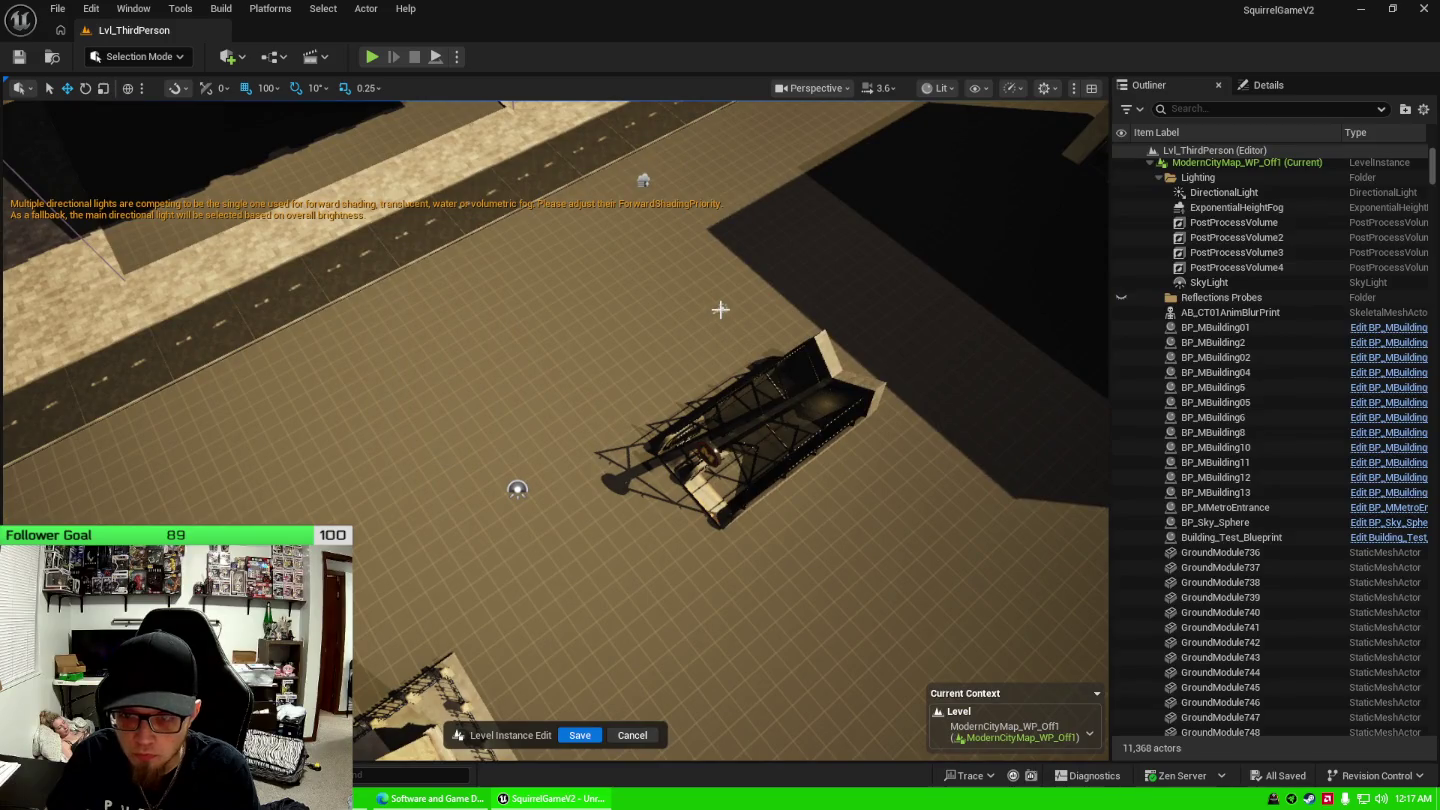
# Delete the DirectionalLight, confirming the deletion despite its references.
pyautogui.click(720, 310)
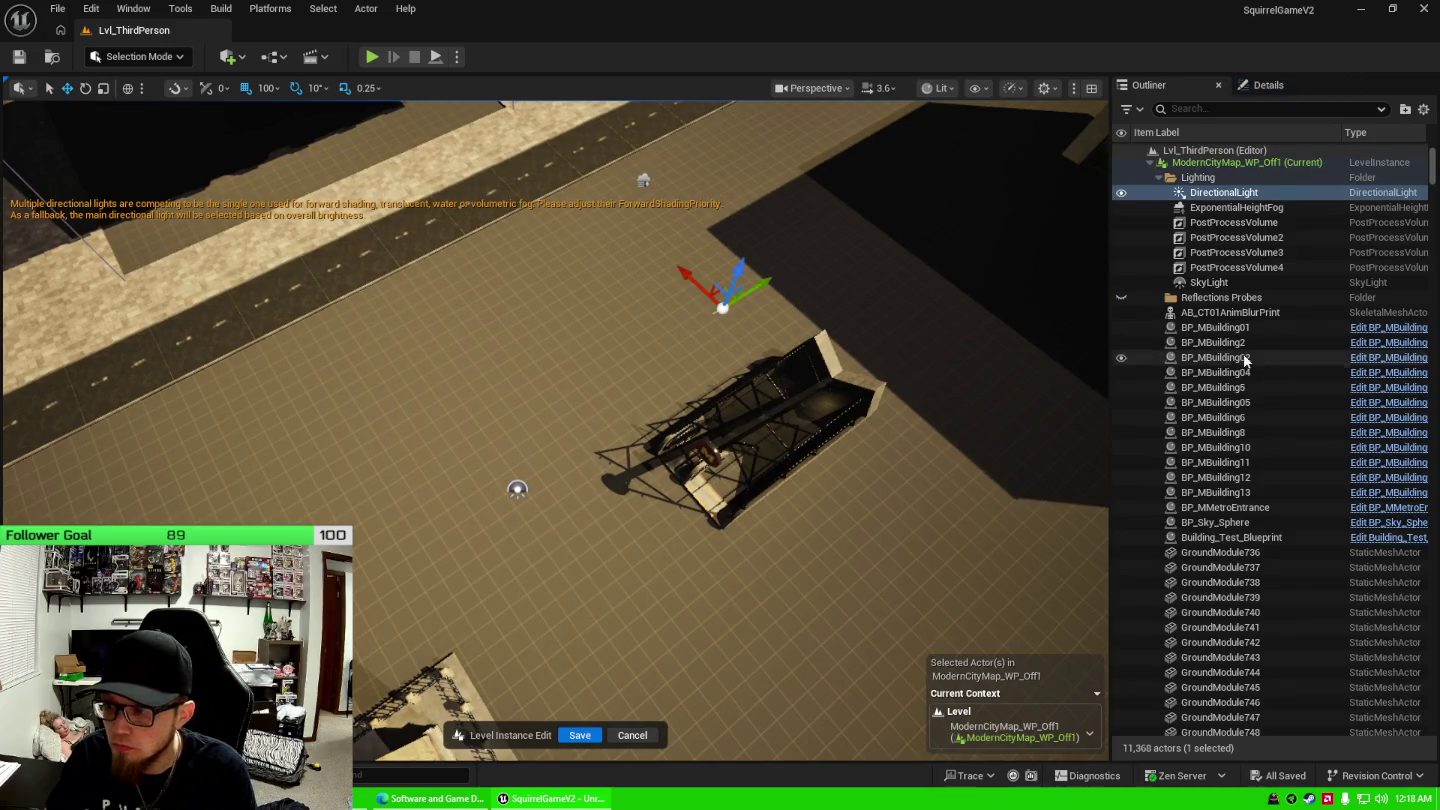
pyautogui.scroll(2, 1245, 358)
pyautogui.press('Delete')
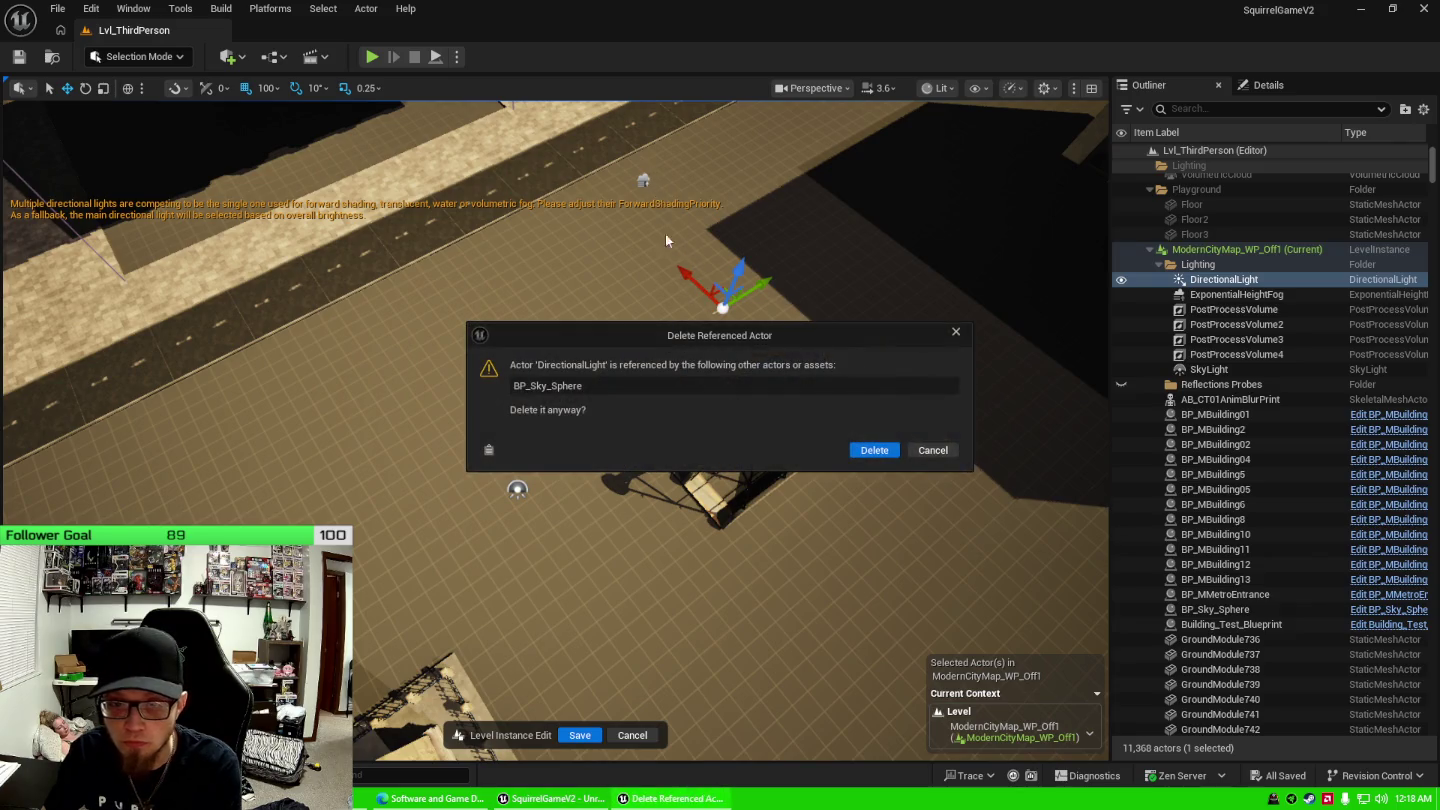
pyautogui.click(876, 452)
# Delete the ExponentialHeightFog and the SkyLight from the viewport.
pyautogui.click(645, 181)
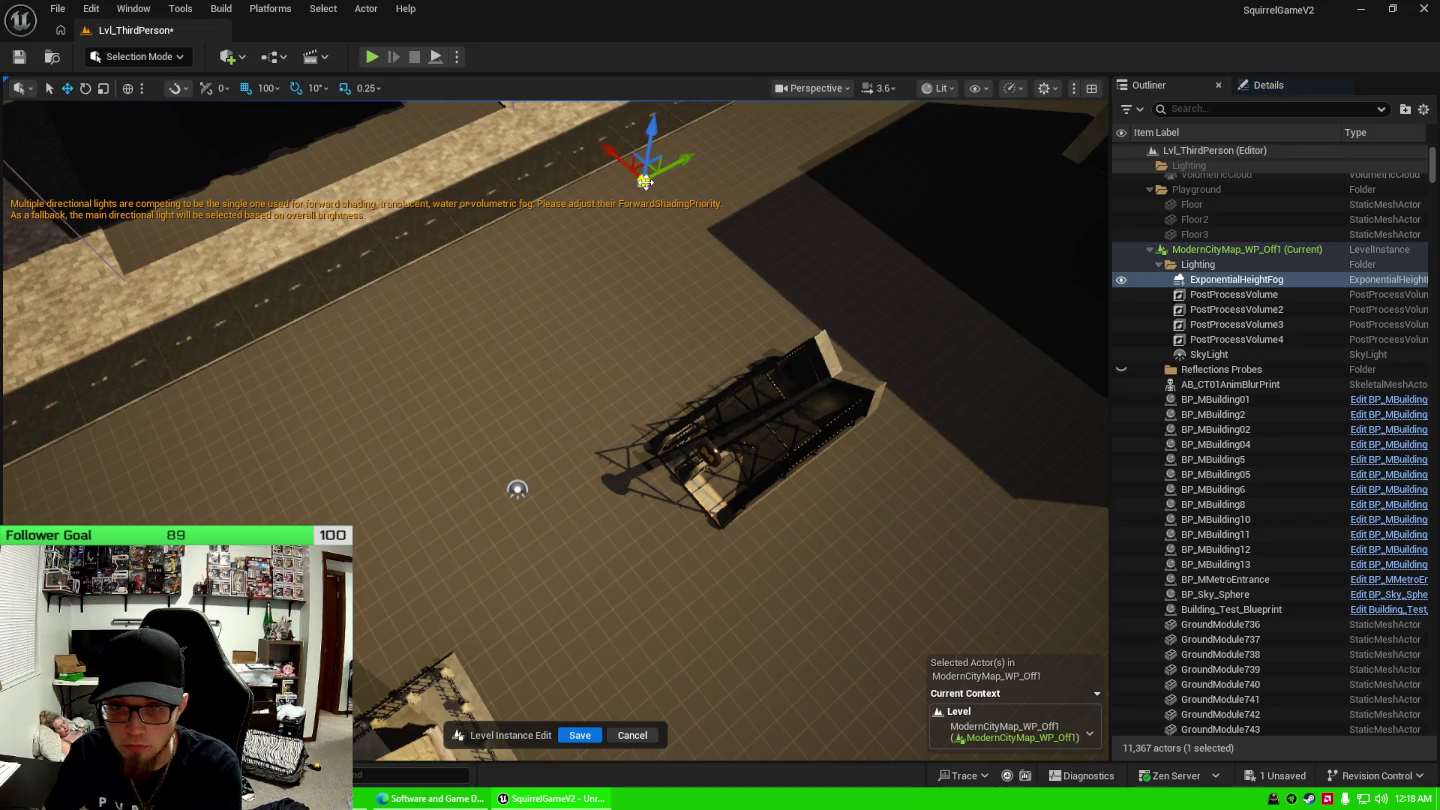
pyautogui.press('Delete')
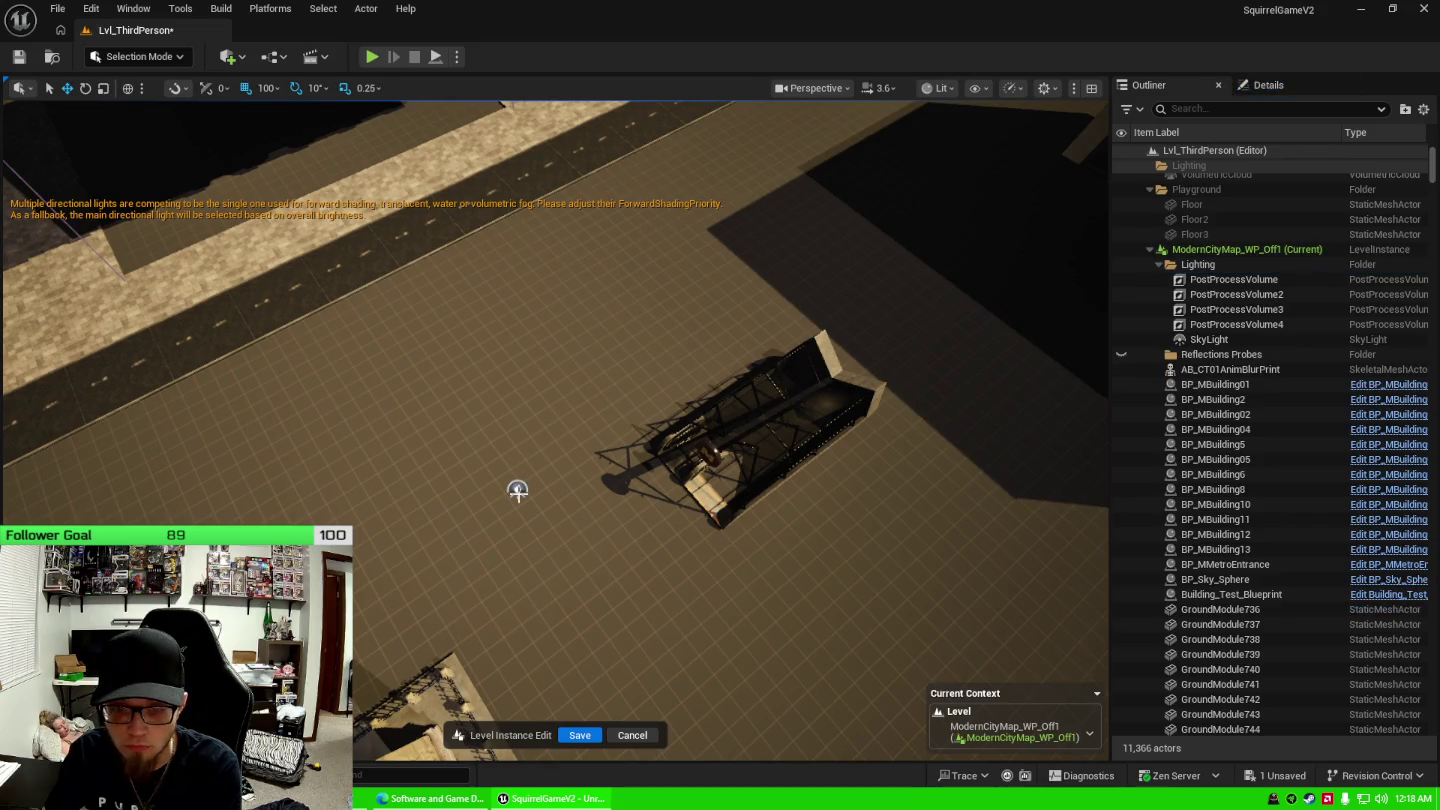
pyautogui.click(517, 490)
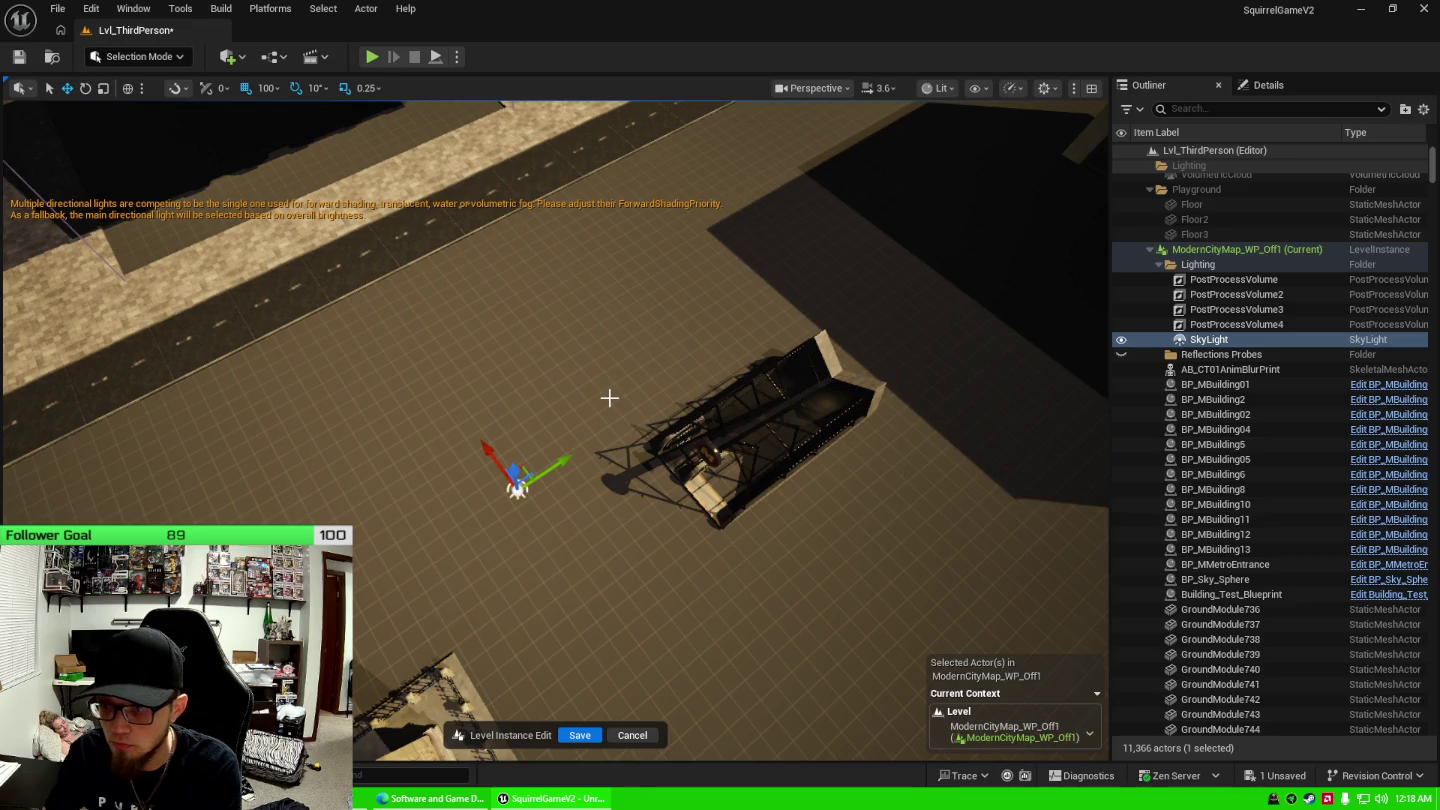
pyautogui.press('Delete')
pyautogui.moveTo(641, 421)
pyautogui.mouseDown()
pyautogui.moveTo(641, 260)
pyautogui.moveTo(642, 380)
pyautogui.mouseUp()
# Select a first run of sidewalk ground tiles by the building, extending it rightward.
pyautogui.click(279, 451)
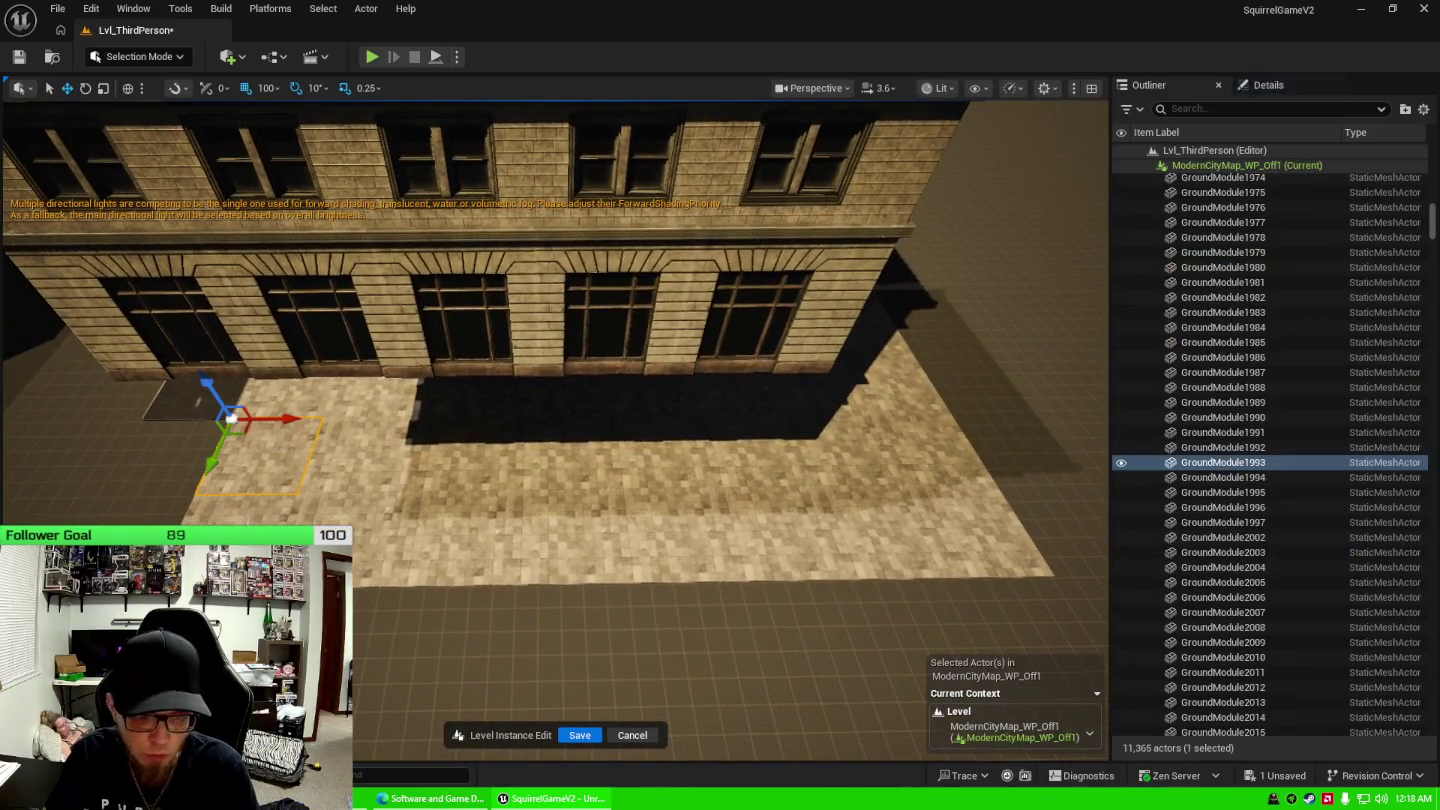
pyautogui.keyDown('ctrl'); pyautogui.click(249, 470); pyautogui.keyUp('ctrl')
pyautogui.keyDown('ctrl'); pyautogui.click(350, 450); pyautogui.keyUp('ctrl')
pyautogui.keyDown('ctrl'); pyautogui.click(397, 524); pyautogui.keyUp('ctrl')
pyautogui.keyDown('ctrl'); pyautogui.click(489, 524); pyautogui.keyUp('ctrl')
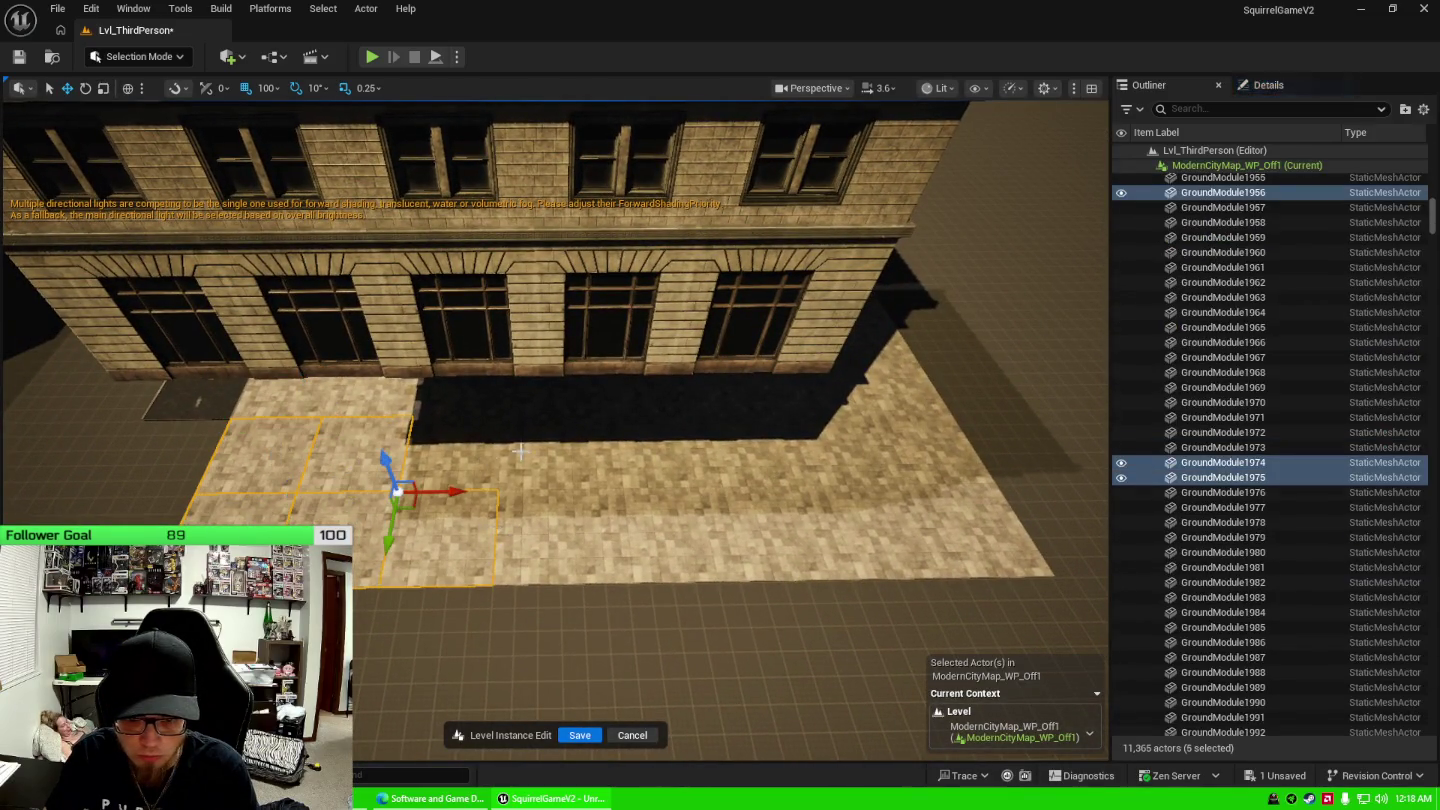
pyautogui.keyDown('ctrl'); pyautogui.click(482, 452); pyautogui.keyUp('ctrl')
pyautogui.keyDown('ctrl'); pyautogui.click(520, 452); pyautogui.keyUp('ctrl')
pyautogui.keyDown('ctrl'); pyautogui.click(572, 528); pyautogui.keyUp('ctrl')
pyautogui.keyDown('ctrl'); pyautogui.click(640, 454); pyautogui.keyUp('ctrl')
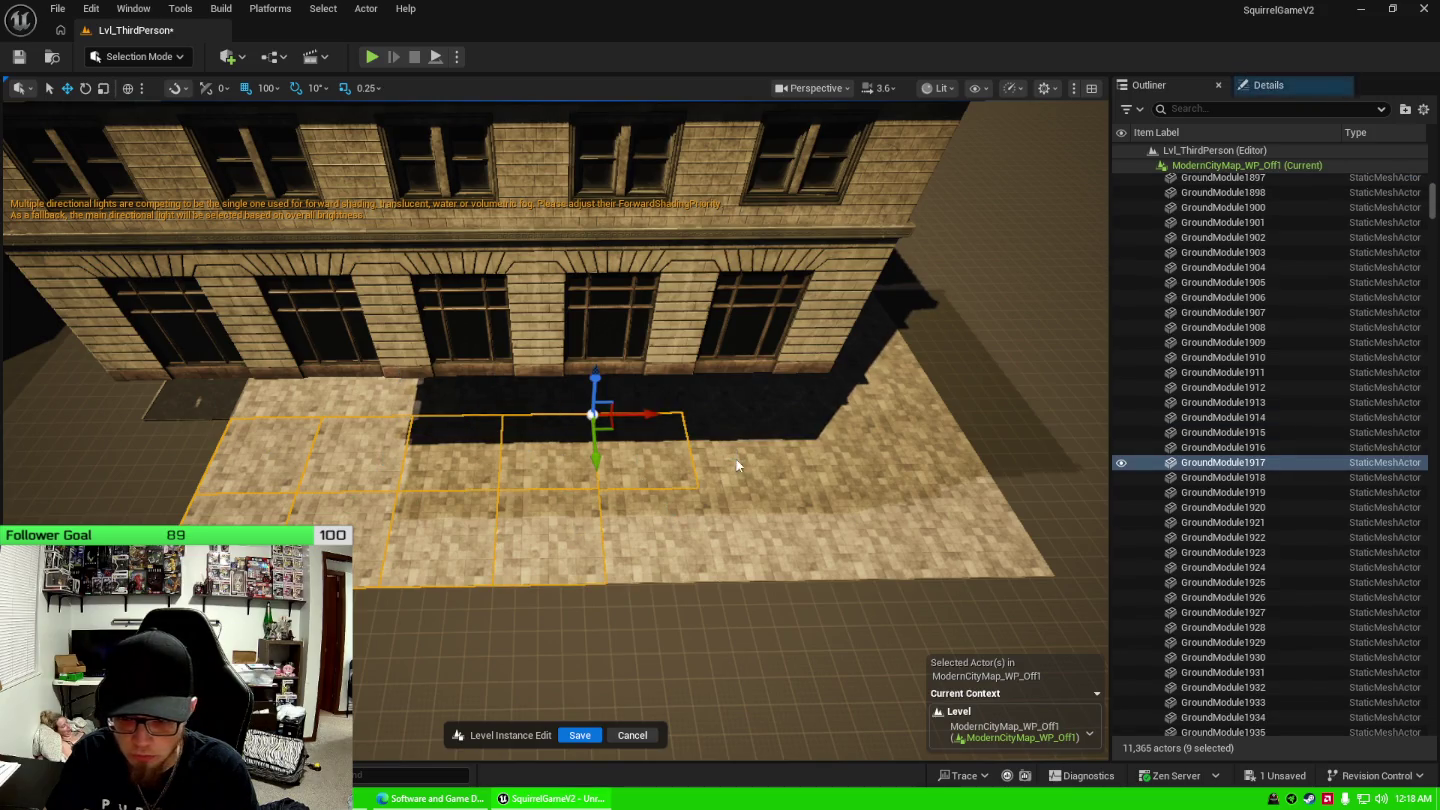
pyautogui.keyDown('ctrl'); pyautogui.click(735, 458); pyautogui.keyUp('ctrl')
pyautogui.keyDown('ctrl'); pyautogui.click(748, 523); pyautogui.keyUp('ctrl')
pyautogui.keyDown('ctrl'); pyautogui.click(650, 530); pyautogui.keyUp('ctrl')
pyautogui.keyDown('ctrl'); pyautogui.click(908, 503); pyautogui.keyUp('ctrl')
pyautogui.keyDown('ctrl'); pyautogui.click(815, 450); pyautogui.keyUp('ctrl')
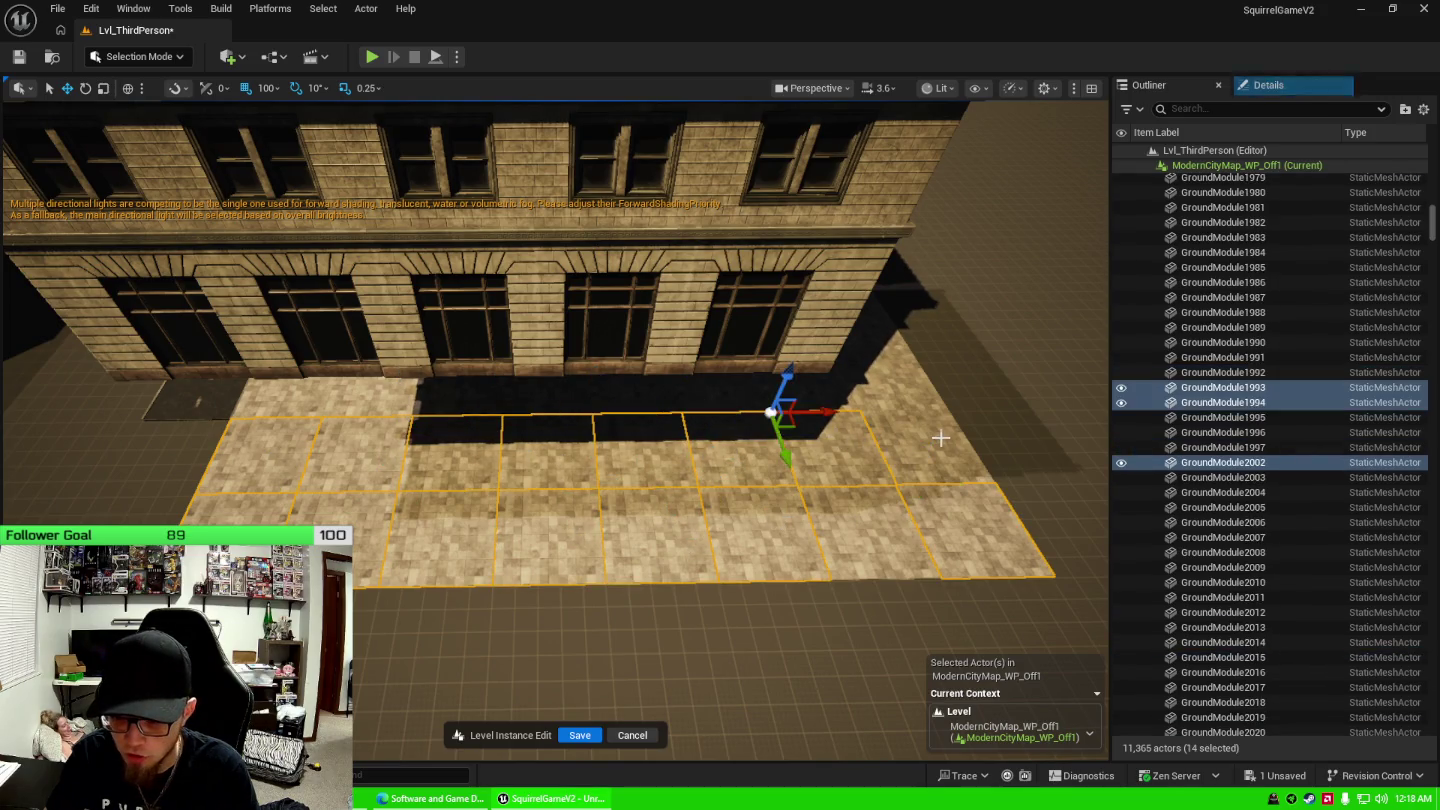
pyautogui.keyDown('ctrl'); pyautogui.click(900, 446); pyautogui.keyUp('ctrl')
pyautogui.keyDown('ctrl'); pyautogui.click(869, 526); pyautogui.keyUp('ctrl')
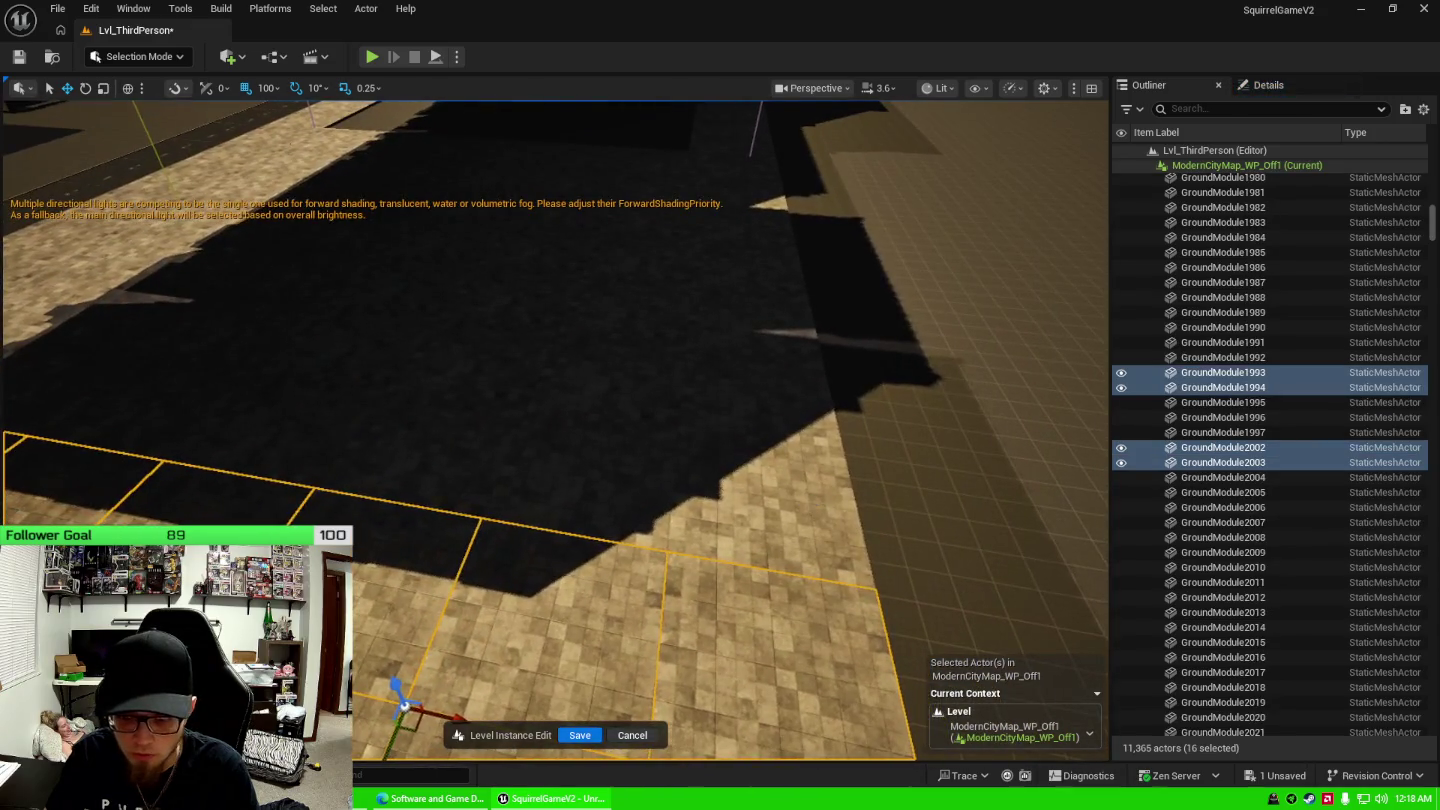
# Restart the selection with the corner sidewalk tiles and extend it down the sidewalk.
pyautogui.click(635, 479)
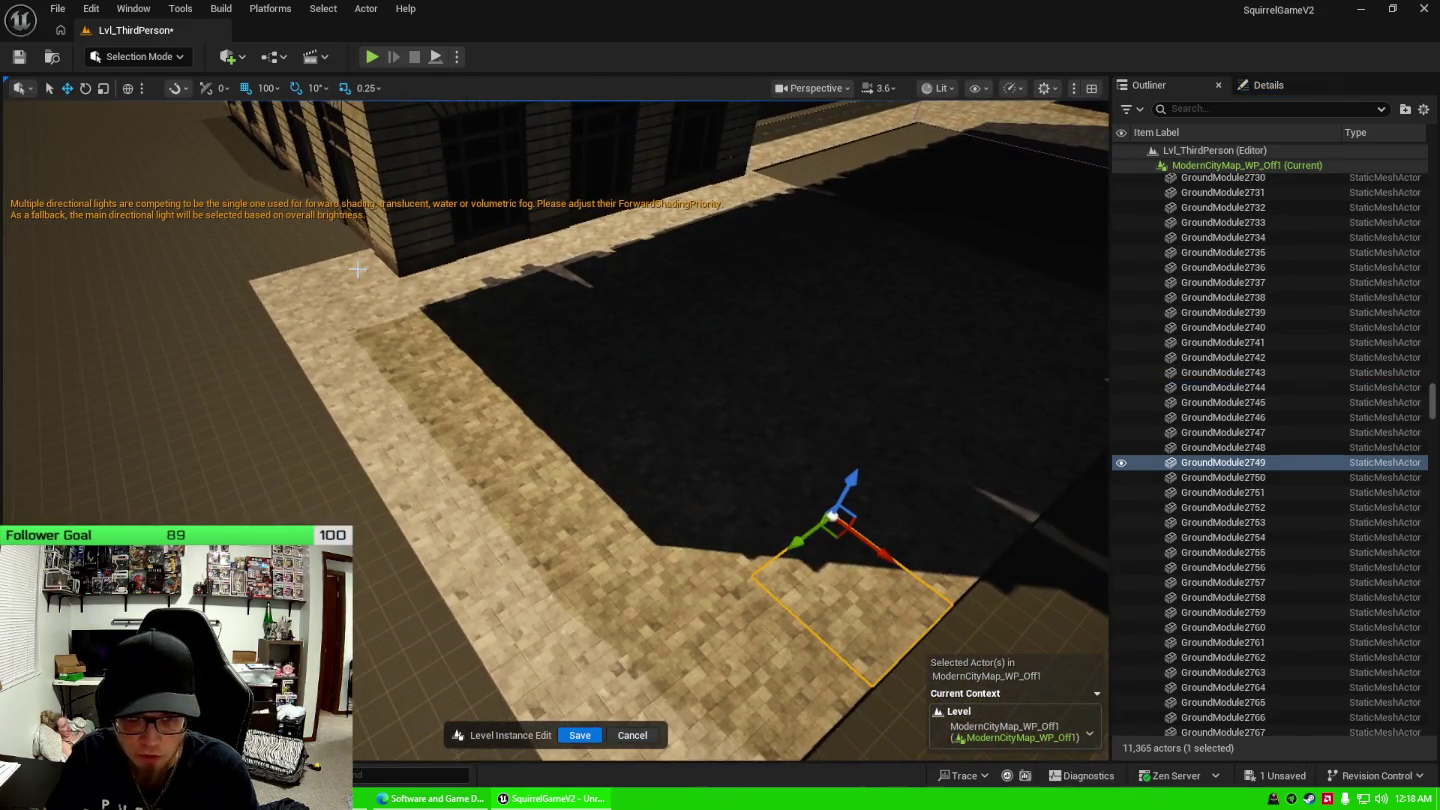
pyautogui.click(340, 271)
pyautogui.keyDown('ctrl'); pyautogui.click(320, 319); pyautogui.keyUp('ctrl')
pyautogui.keyDown('ctrl'); pyautogui.click(340, 346); pyautogui.keyUp('ctrl')
pyautogui.keyDown('ctrl'); pyautogui.click(391, 329); pyautogui.keyUp('ctrl')
pyautogui.keyDown('ctrl'); pyautogui.click(370, 381); pyautogui.keyUp('ctrl')
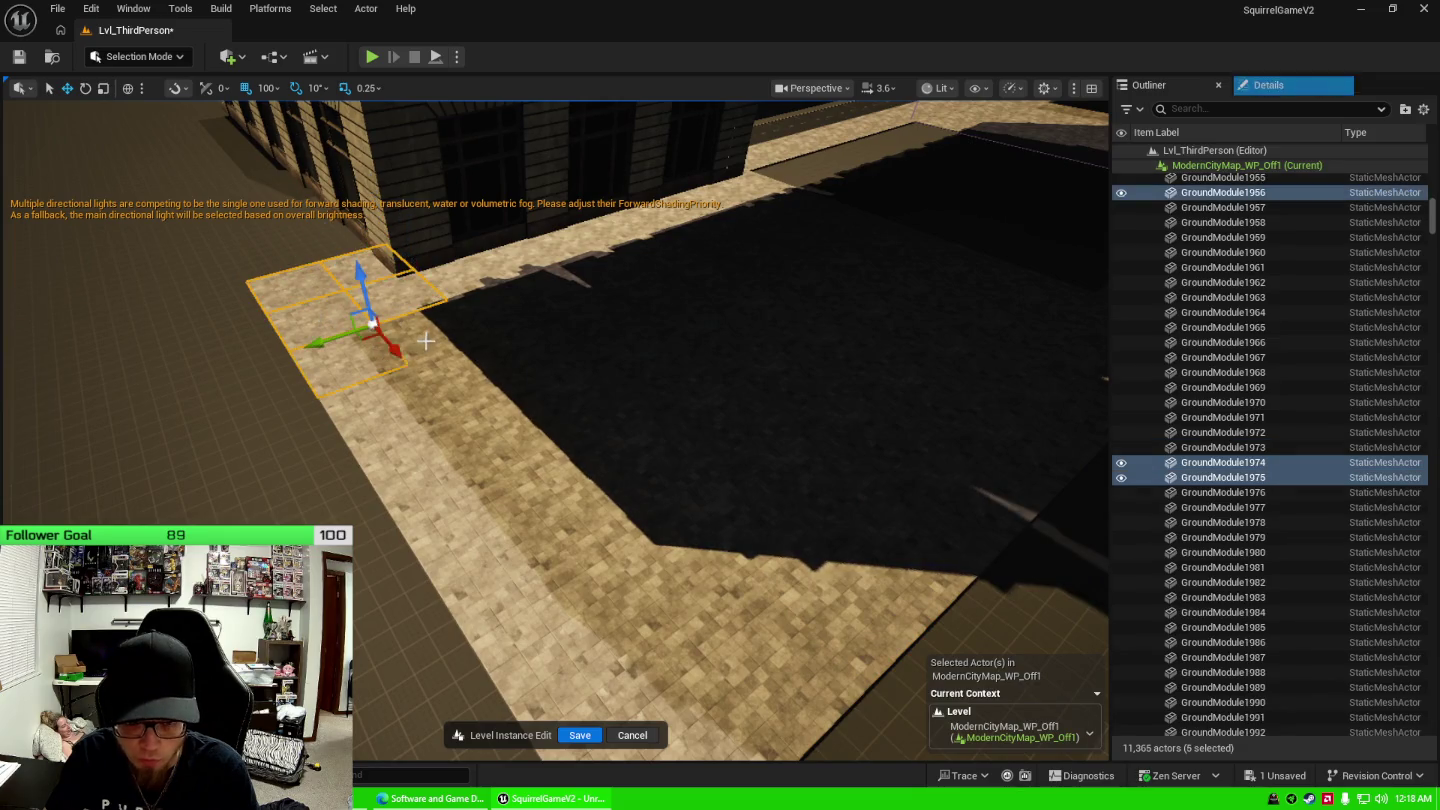
pyautogui.keyDown('ctrl'); pyautogui.click(409, 406); pyautogui.keyUp('ctrl')
pyautogui.keyDown('ctrl'); pyautogui.click(460, 370); pyautogui.keyUp('ctrl')
pyautogui.keyDown('ctrl'); pyautogui.click(453, 440); pyautogui.keyUp('ctrl')
pyautogui.keyDown('ctrl'); pyautogui.click(494, 436); pyautogui.keyUp('ctrl')
pyautogui.keyDown('ctrl'); pyautogui.click(545, 401); pyautogui.keyUp('ctrl')
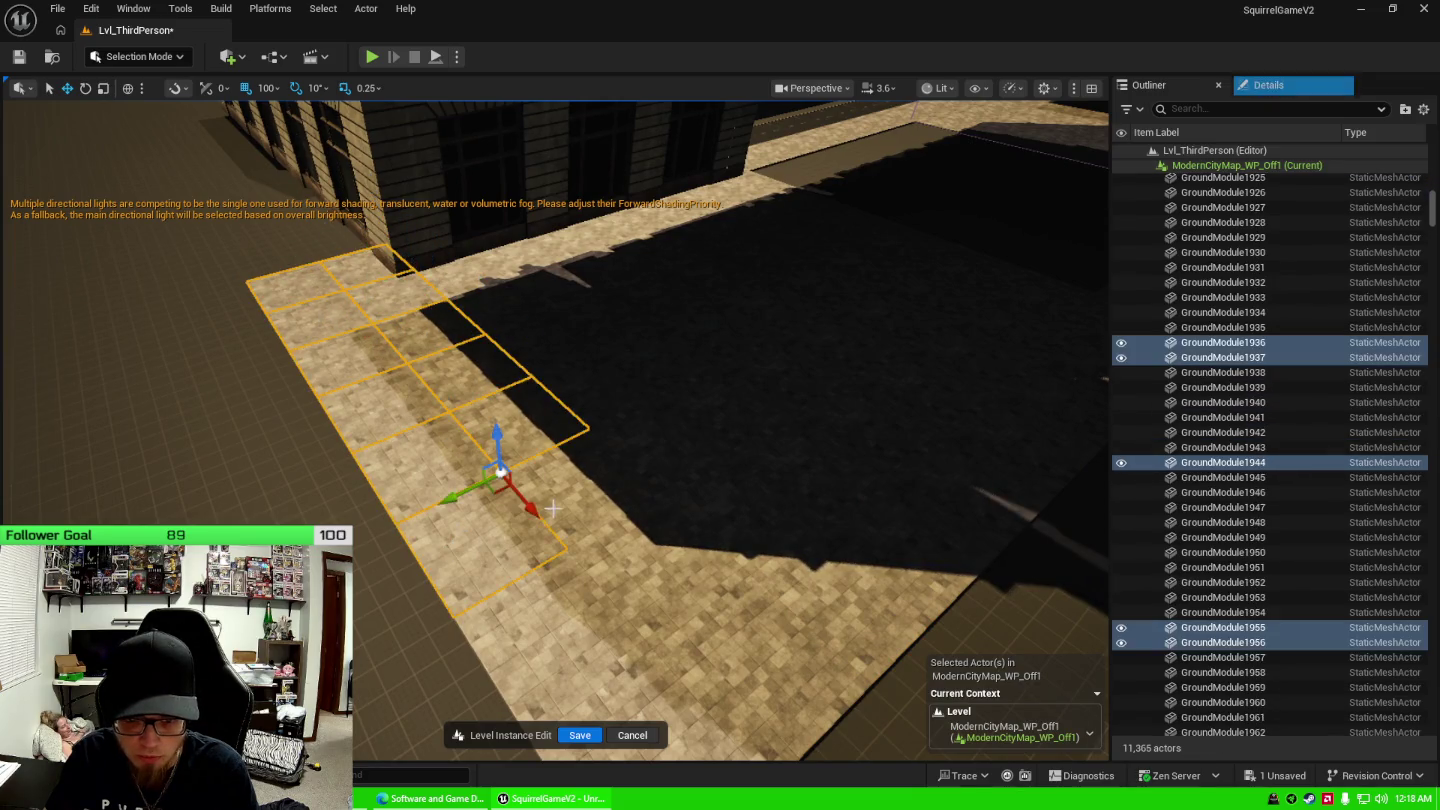
pyautogui.keyDown('ctrl'); pyautogui.click(589, 450); pyautogui.keyUp('ctrl')
pyautogui.keyDown('ctrl'); pyautogui.click(680, 540); pyautogui.keyUp('ctrl')
pyautogui.keyDown('ctrl'); pyautogui.click(655, 669); pyautogui.keyUp('ctrl')
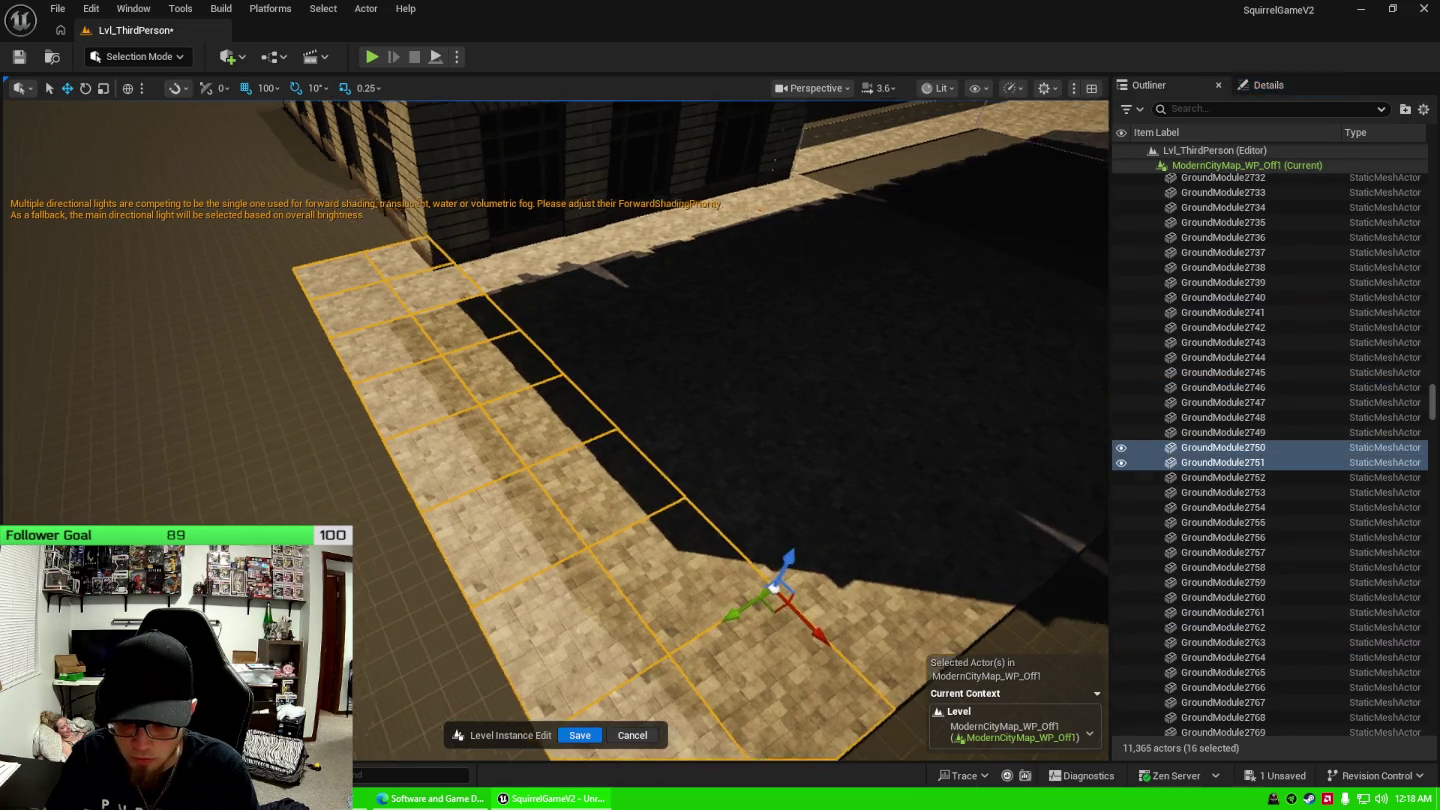
# Ctrl-add the next rows of dark ground tiles up to the grid's top row.
pyautogui.keyDown('ctrl'); pyautogui.click(366, 268); pyautogui.keyUp('ctrl')
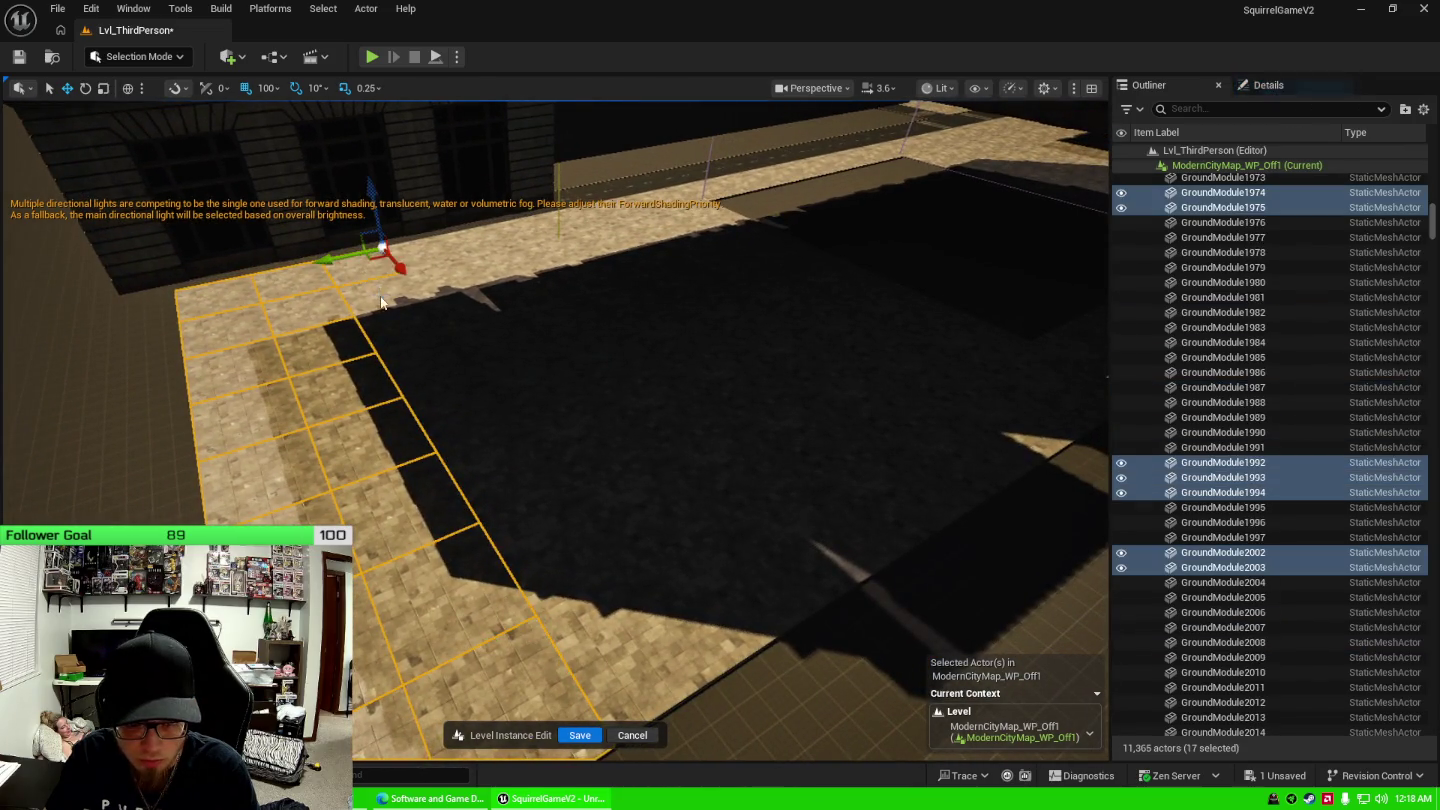
pyautogui.keyDown('ctrl'); pyautogui.click(395, 301); pyautogui.keyUp('ctrl')
pyautogui.keyDown('ctrl'); pyautogui.click(411, 339); pyautogui.keyUp('ctrl')
pyautogui.keyDown('ctrl'); pyautogui.click(446, 329); pyautogui.keyUp('ctrl')
pyautogui.keyDown('ctrl'); pyautogui.click(470, 395); pyautogui.keyUp('ctrl')
pyautogui.keyDown('ctrl'); pyautogui.click(500, 490); pyautogui.keyUp('ctrl')
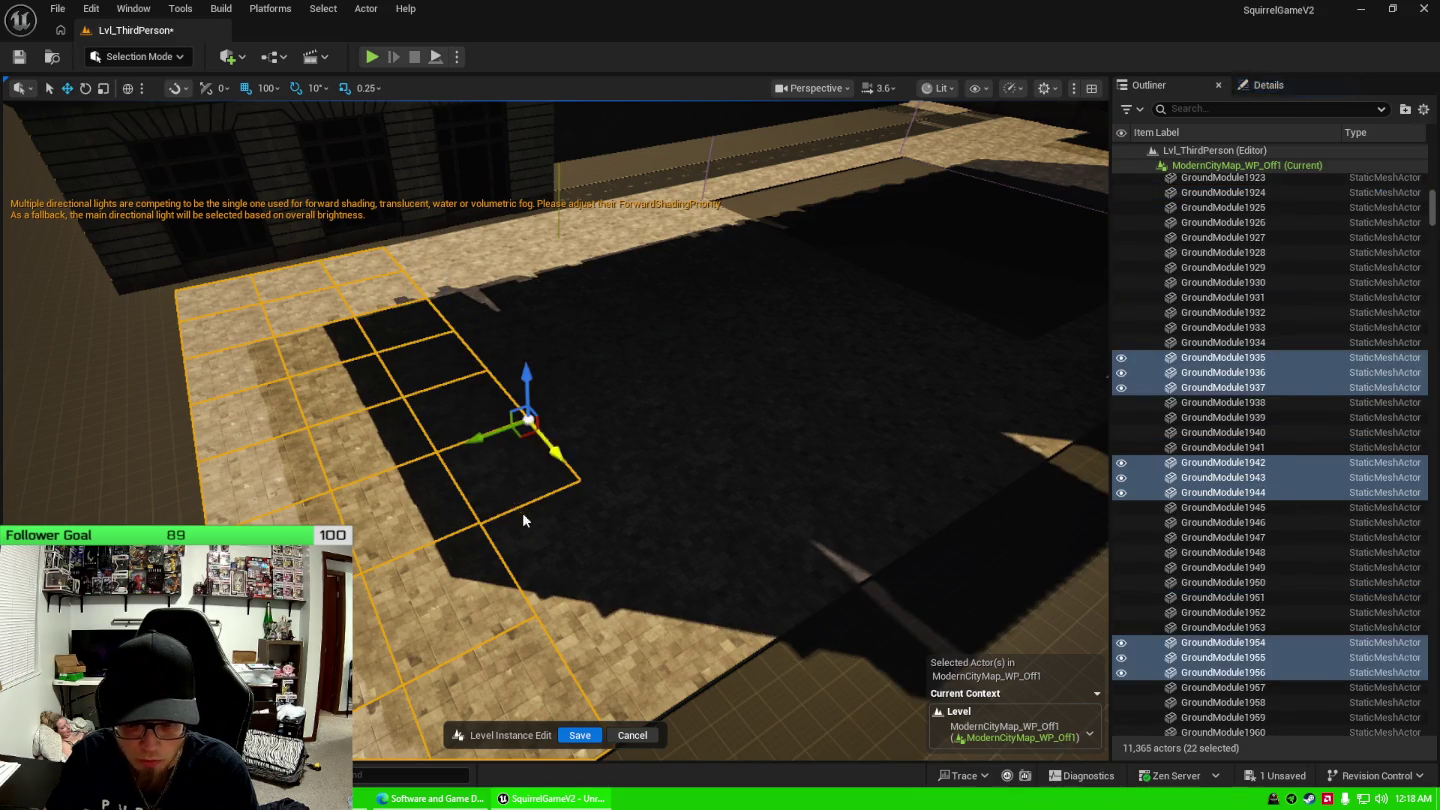
pyautogui.keyDown('ctrl'); pyautogui.click(600, 565); pyautogui.keyUp('ctrl')
pyautogui.keyDown('ctrl'); pyautogui.click(651, 530); pyautogui.keyUp('ctrl')
pyautogui.keyDown('ctrl'); pyautogui.click(760, 571); pyautogui.keyUp('ctrl')
pyautogui.keyDown('ctrl'); pyautogui.click(640, 460); pyautogui.keyUp('ctrl')
pyautogui.keyDown('ctrl'); pyautogui.click(580, 415); pyautogui.keyUp('ctrl')
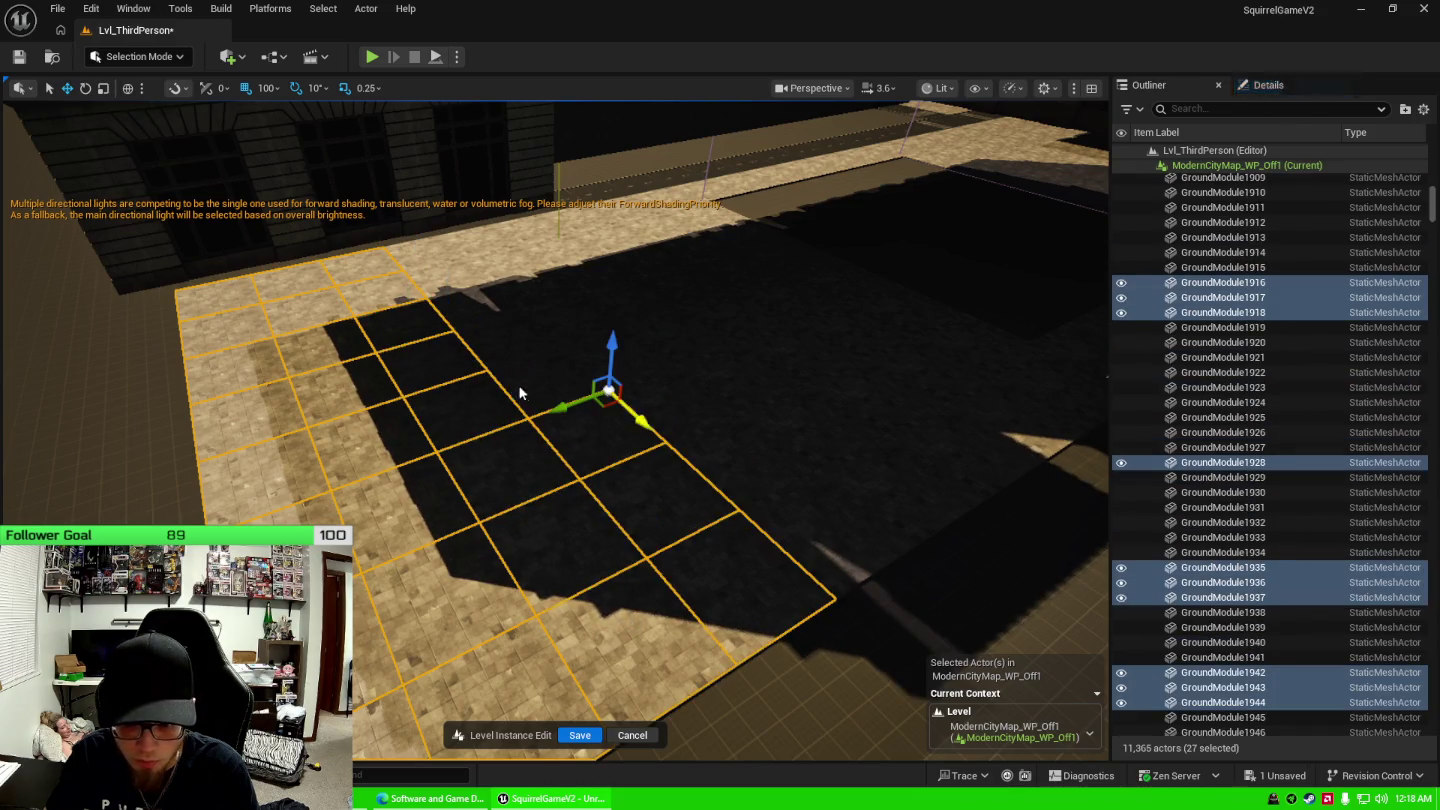
pyautogui.keyDown('ctrl'); pyautogui.click(536, 374); pyautogui.keyUp('ctrl')
pyautogui.keyDown('ctrl'); pyautogui.click(495, 338); pyautogui.keyUp('ctrl')
pyautogui.keyDown('ctrl'); pyautogui.click(463, 305); pyautogui.keyUp('ctrl')
pyautogui.keyDown('ctrl'); pyautogui.click(436, 268); pyautogui.keyUp('ctrl')
pyautogui.keyDown('ctrl'); pyautogui.click(440, 247); pyautogui.keyUp('ctrl')
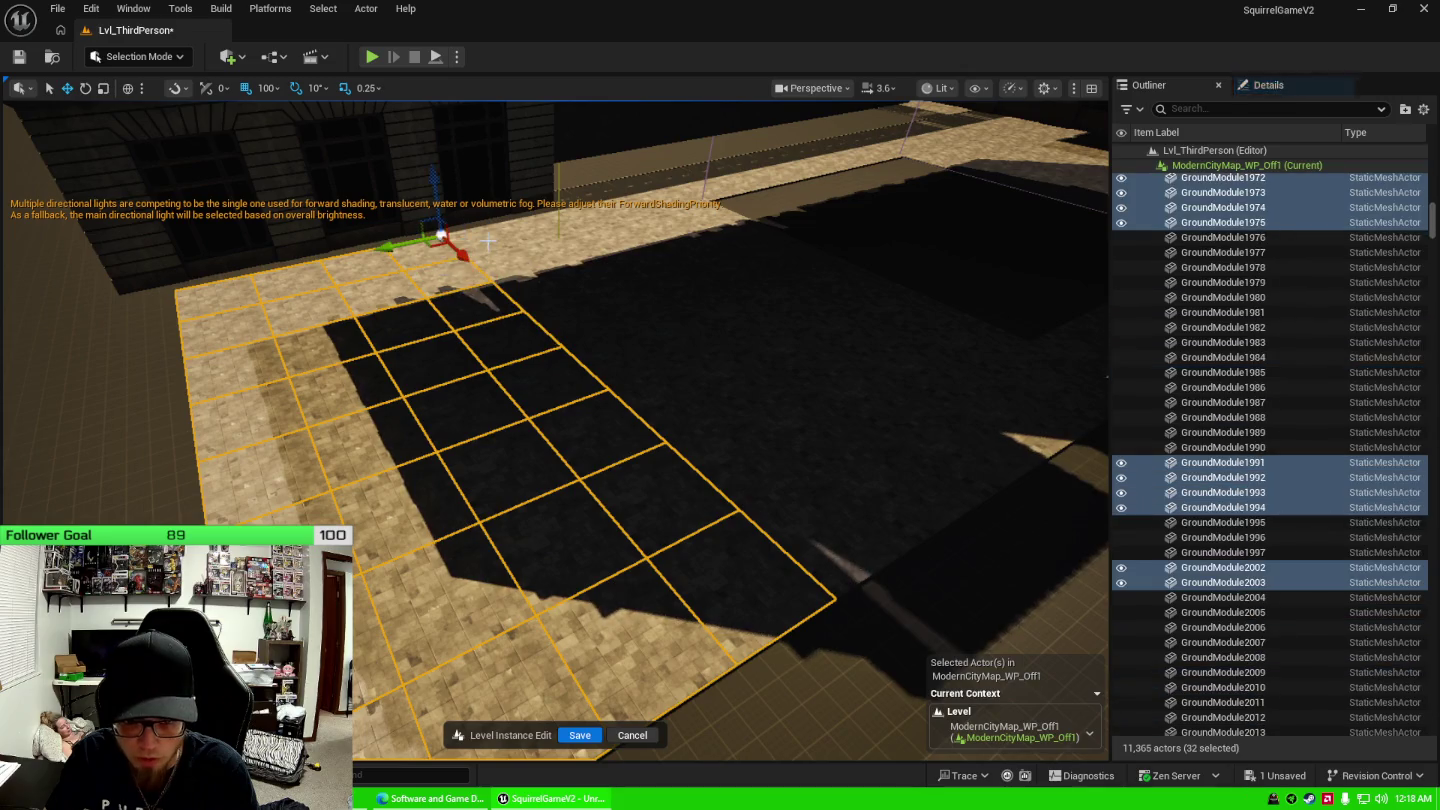
pyautogui.keyDown('ctrl'); pyautogui.click(478, 245); pyautogui.keyUp('ctrl')
pyautogui.keyDown('ctrl'); pyautogui.click(512, 256); pyautogui.keyUp('ctrl')
pyautogui.keyDown('ctrl'); pyautogui.click(547, 298); pyautogui.keyUp('ctrl')
pyautogui.keyDown('ctrl'); pyautogui.click(606, 350); pyautogui.keyUp('ctrl')
pyautogui.keyDown('ctrl'); pyautogui.click(644, 386); pyautogui.keyUp('ctrl')
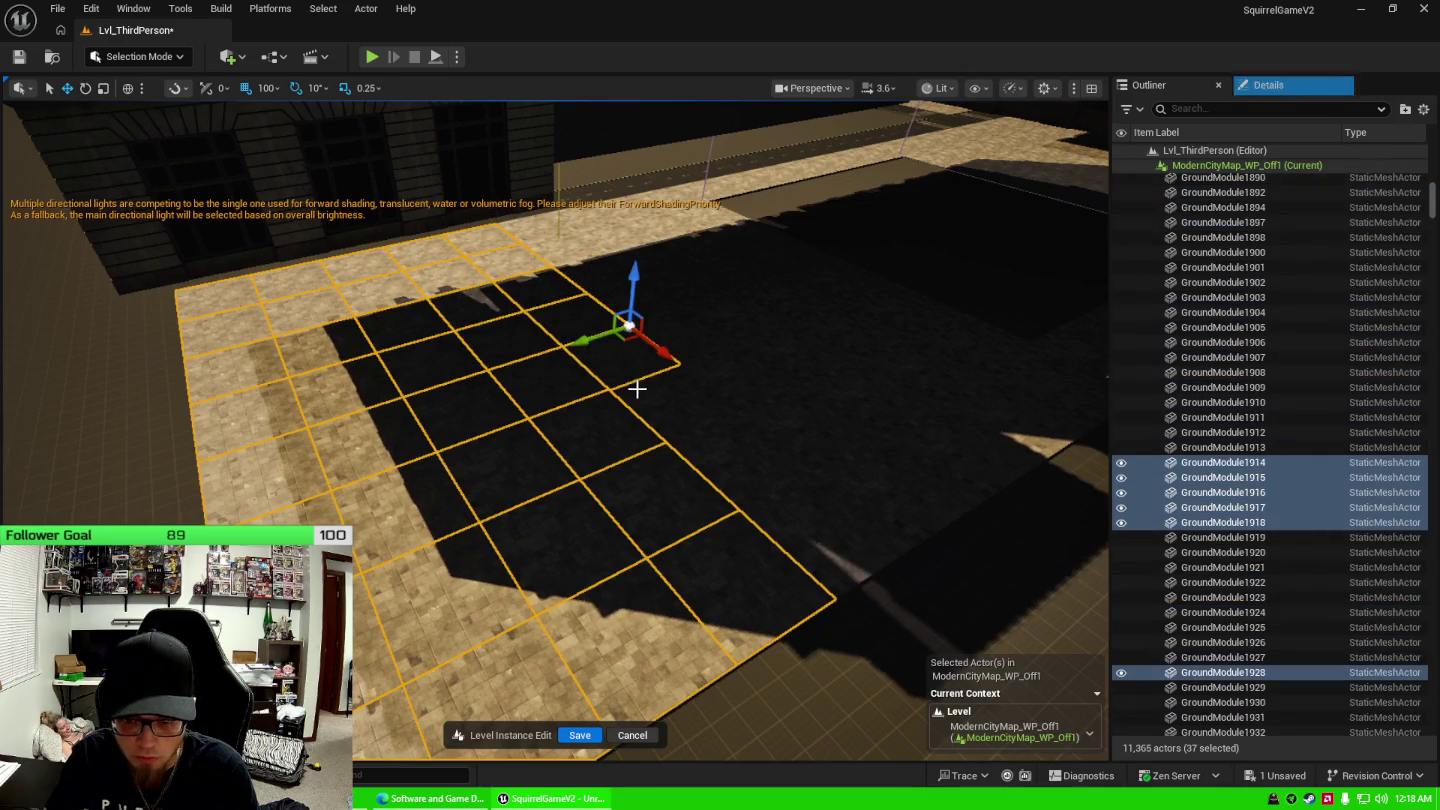
pyautogui.keyDown('ctrl'); pyautogui.click(694, 424); pyautogui.keyUp('ctrl')
pyautogui.keyDown('ctrl'); pyautogui.click(780, 501); pyautogui.keyUp('ctrl')
pyautogui.keyDown('ctrl'); pyautogui.click(859, 481); pyautogui.keyUp('ctrl')
pyautogui.keyDown('ctrl'); pyautogui.click(862, 464); pyautogui.keyUp('ctrl')
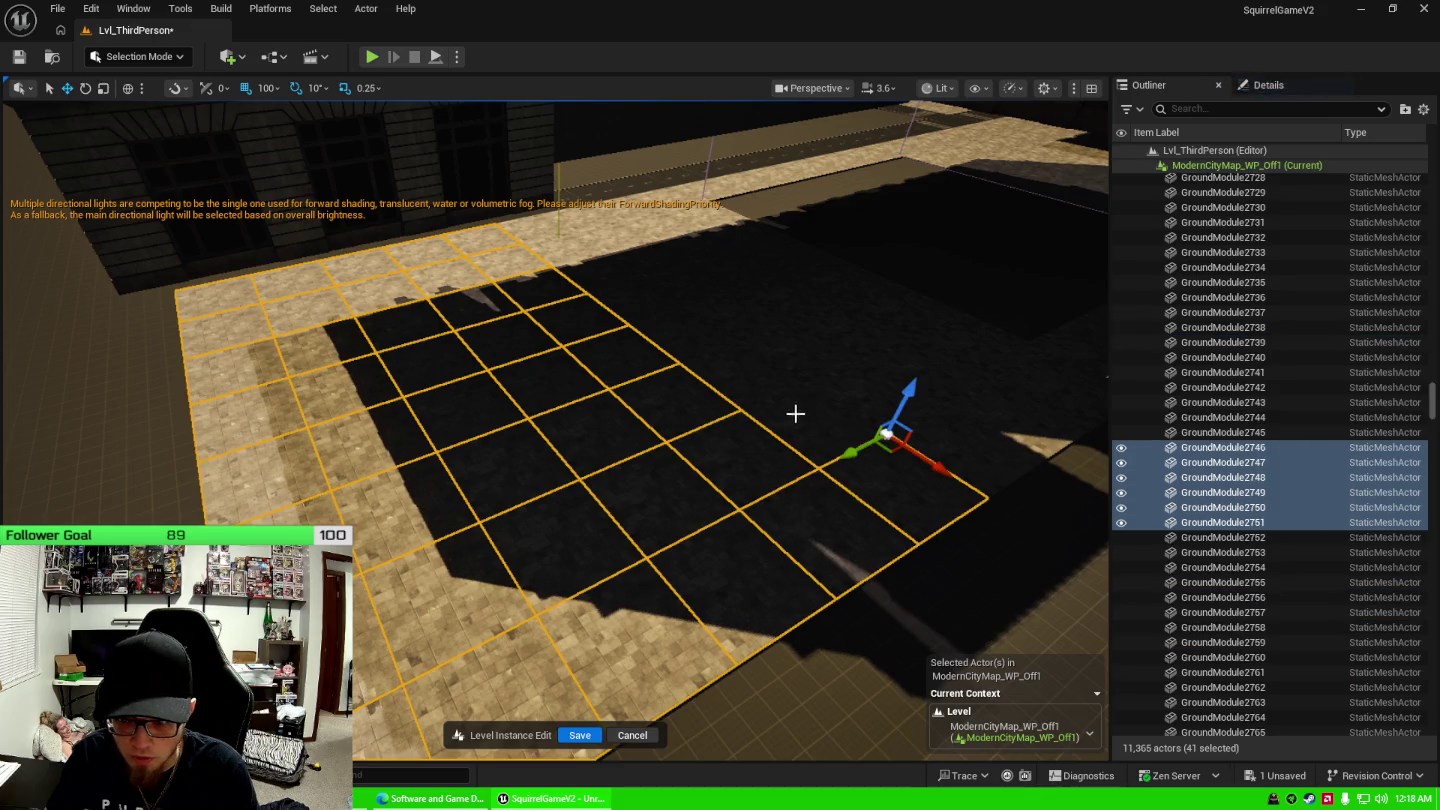
pyautogui.keyDown('ctrl'); pyautogui.click(795, 410); pyautogui.keyUp('ctrl')
pyautogui.keyDown('ctrl'); pyautogui.click(742, 373); pyautogui.keyUp('ctrl')
pyautogui.keyDown('ctrl'); pyautogui.click(690, 330); pyautogui.keyUp('ctrl')
pyautogui.keyDown('ctrl'); pyautogui.click(636, 296); pyautogui.keyUp('ctrl')
pyautogui.keyDown('ctrl'); pyautogui.click(590, 260); pyautogui.keyUp('ctrl')
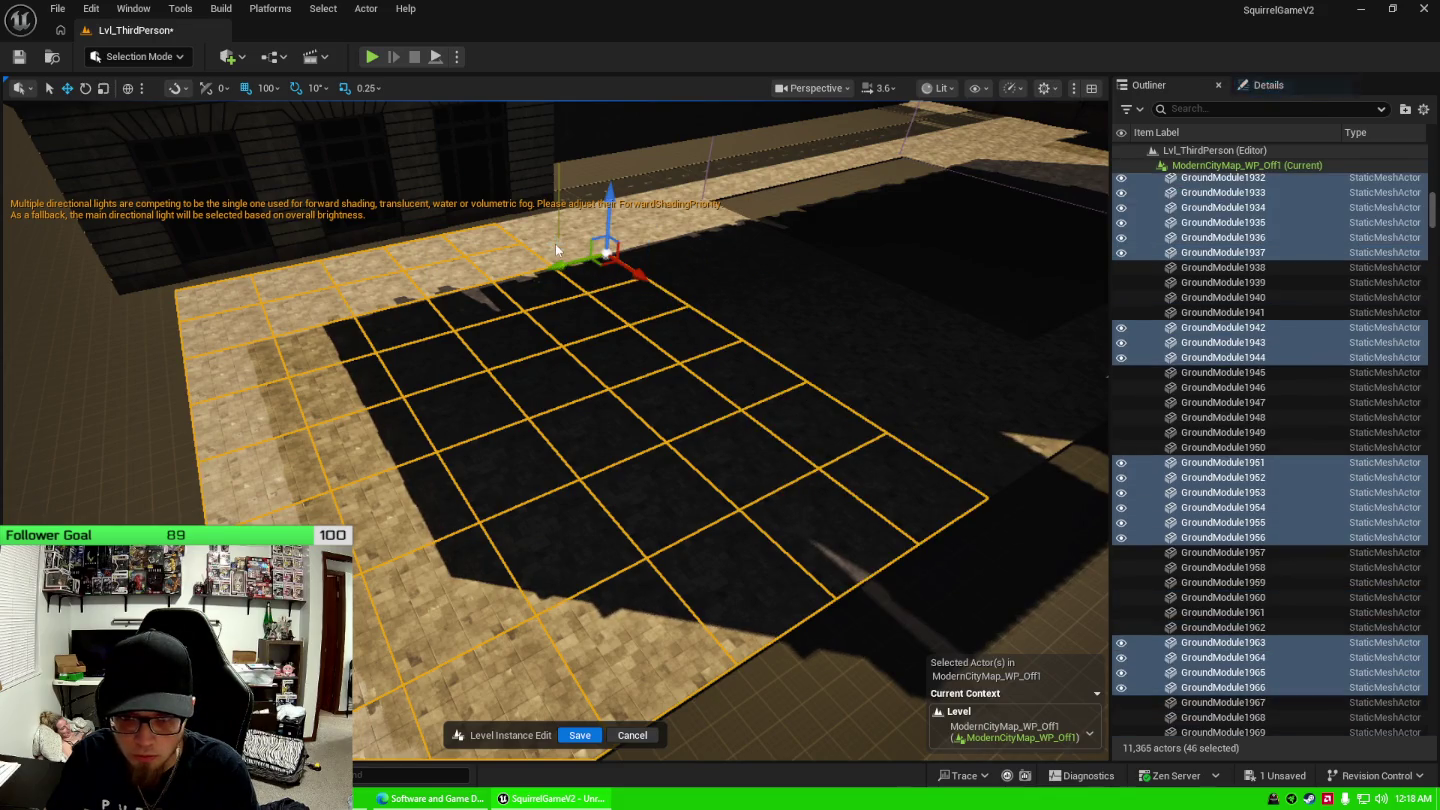
pyautogui.keyDown('ctrl'); pyautogui.click(575, 246); pyautogui.keyUp('ctrl')
pyautogui.keyDown('ctrl'); pyautogui.click(542, 234); pyautogui.keyUp('ctrl')
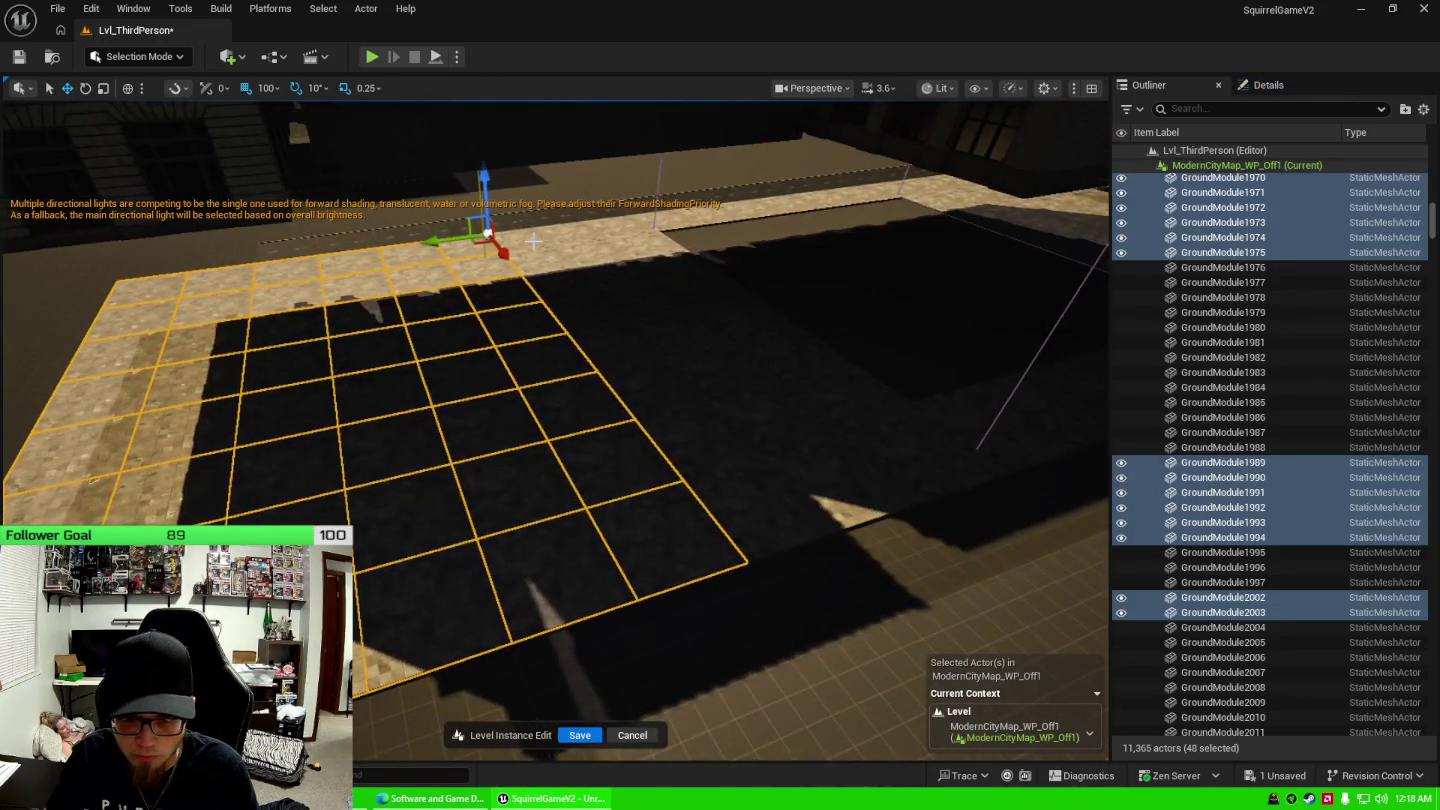
# Add the top-right and right-edge tiles through the right corner, totalling 73 actors.
pyautogui.keyDown('ctrl'); pyautogui.click(520, 266); pyautogui.keyUp('ctrl')
pyautogui.keyDown('ctrl'); pyautogui.click(551, 285); pyautogui.keyUp('ctrl')
pyautogui.keyDown('ctrl'); pyautogui.click(577, 310); pyautogui.keyUp('ctrl')
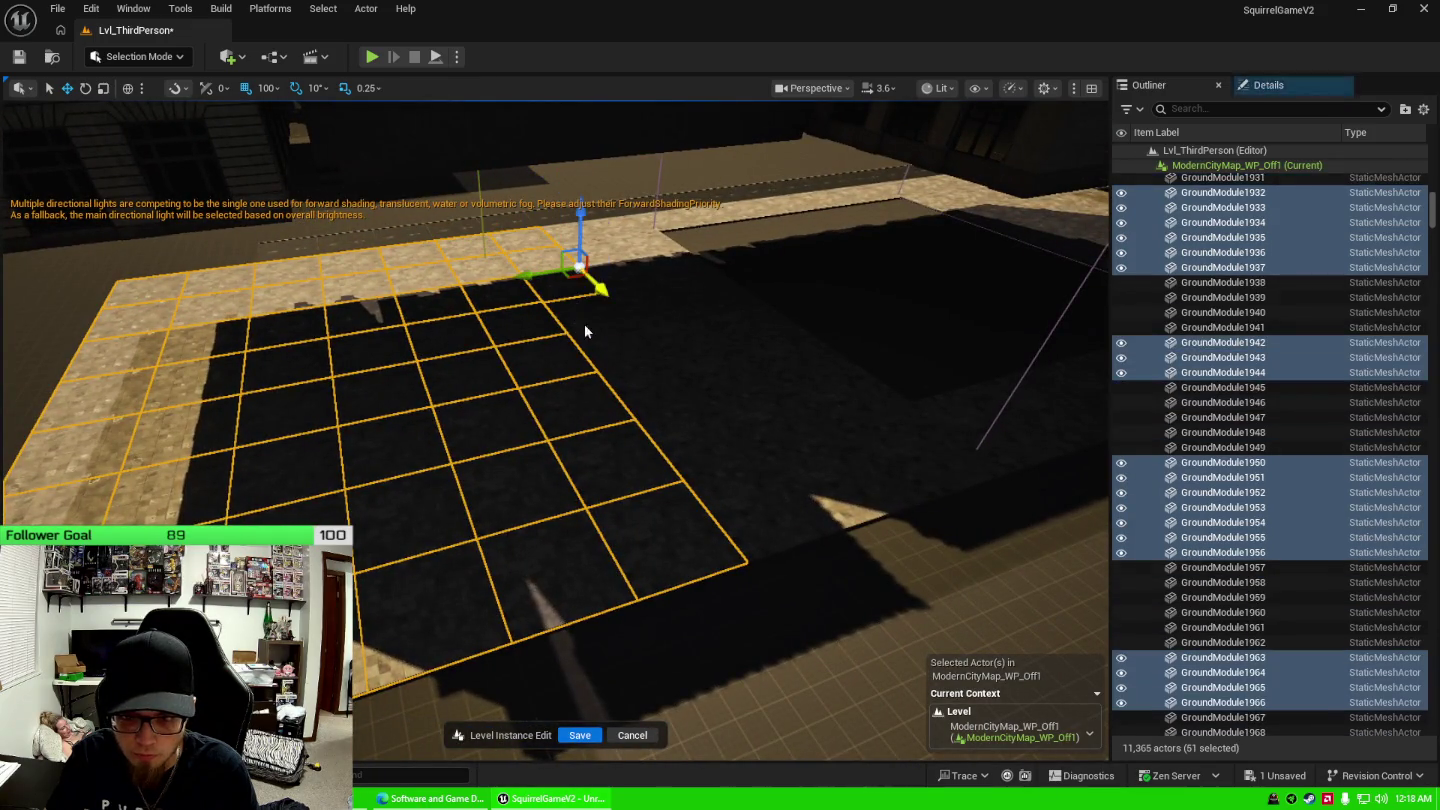
pyautogui.keyDown('ctrl'); pyautogui.click(626, 329); pyautogui.keyUp('ctrl')
pyautogui.keyDown('ctrl'); pyautogui.click(660, 360); pyautogui.keyUp('ctrl')
pyautogui.keyDown('ctrl'); pyautogui.click(694, 419); pyautogui.keyUp('ctrl')
pyautogui.keyDown('ctrl'); pyautogui.click(740, 470); pyautogui.keyUp('ctrl')
pyautogui.keyDown('ctrl'); pyautogui.click(811, 500); pyautogui.keyUp('ctrl')
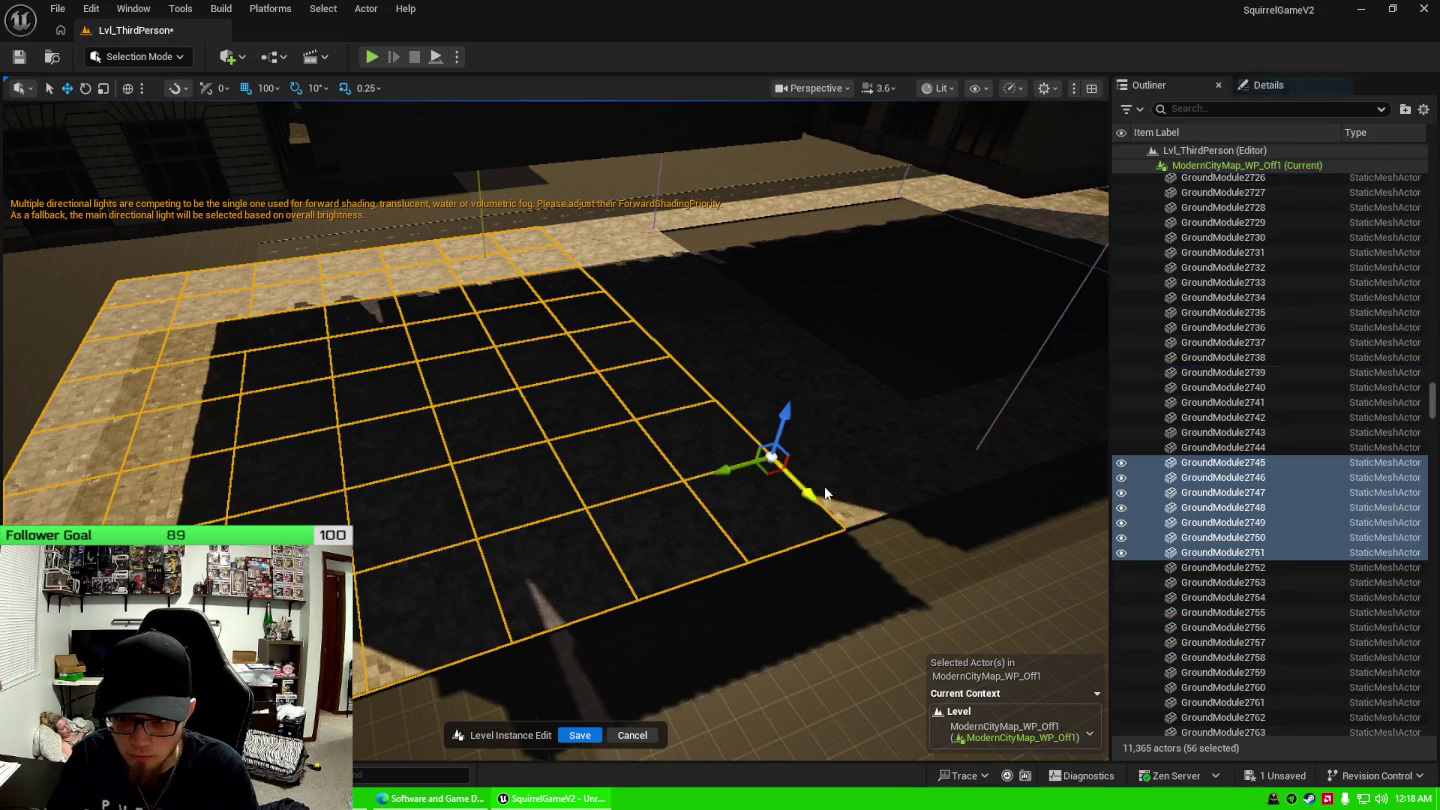
pyautogui.keyDown('ctrl'); pyautogui.click(815, 485); pyautogui.keyUp('ctrl')
pyautogui.keyDown('ctrl'); pyautogui.click(751, 410); pyautogui.keyUp('ctrl')
pyautogui.keyDown('ctrl'); pyautogui.click(672, 329); pyautogui.keyUp('ctrl')
pyautogui.keyDown('ctrl'); pyautogui.click(640, 290); pyautogui.keyUp('ctrl')
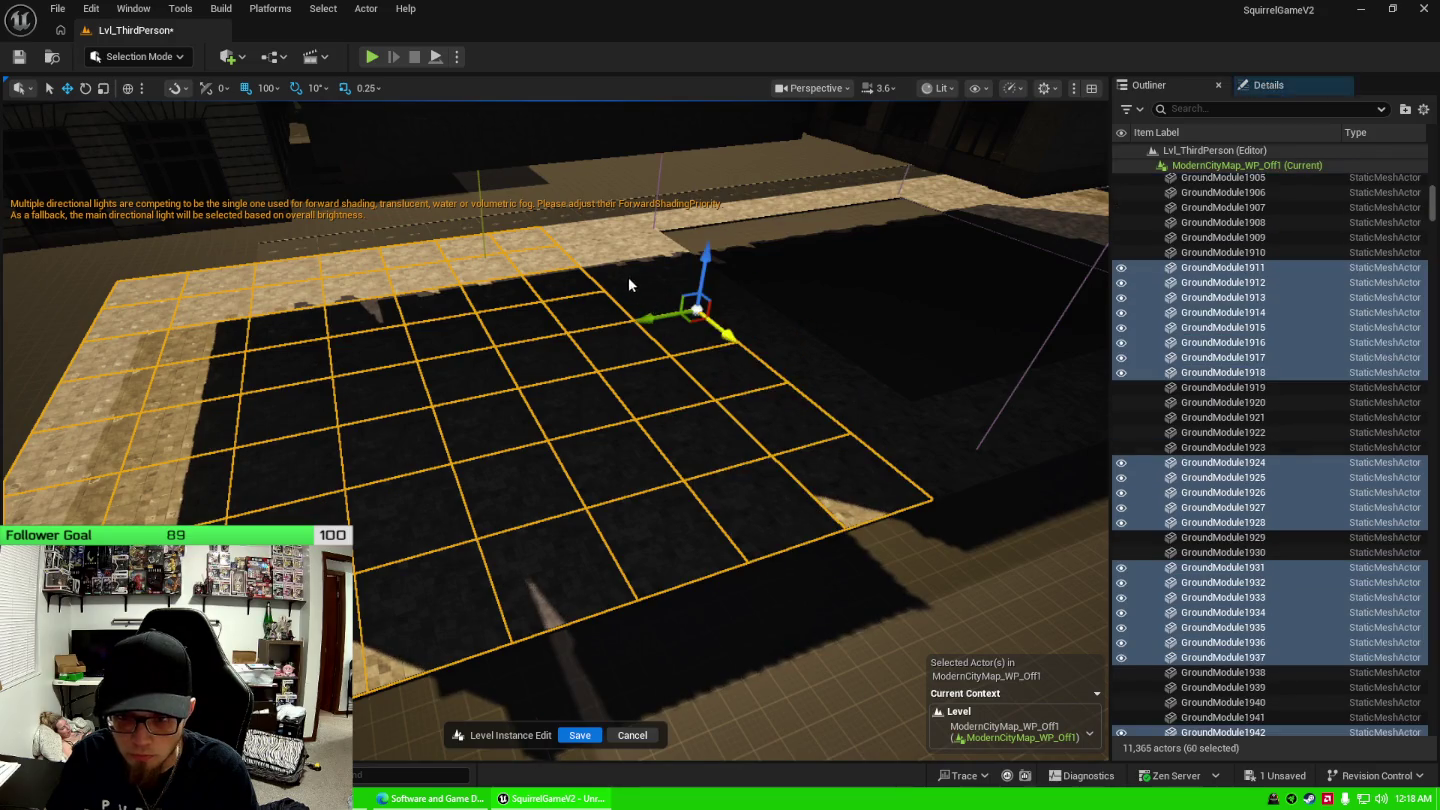
pyautogui.keyDown('ctrl'); pyautogui.click(622, 275); pyautogui.keyUp('ctrl')
pyautogui.keyDown('ctrl'); pyautogui.click(600, 262); pyautogui.keyUp('ctrl')
pyautogui.keyDown('ctrl'); pyautogui.click(582, 250); pyautogui.keyUp('ctrl')
pyautogui.keyDown('ctrl'); pyautogui.click(563, 239); pyautogui.keyUp('ctrl')
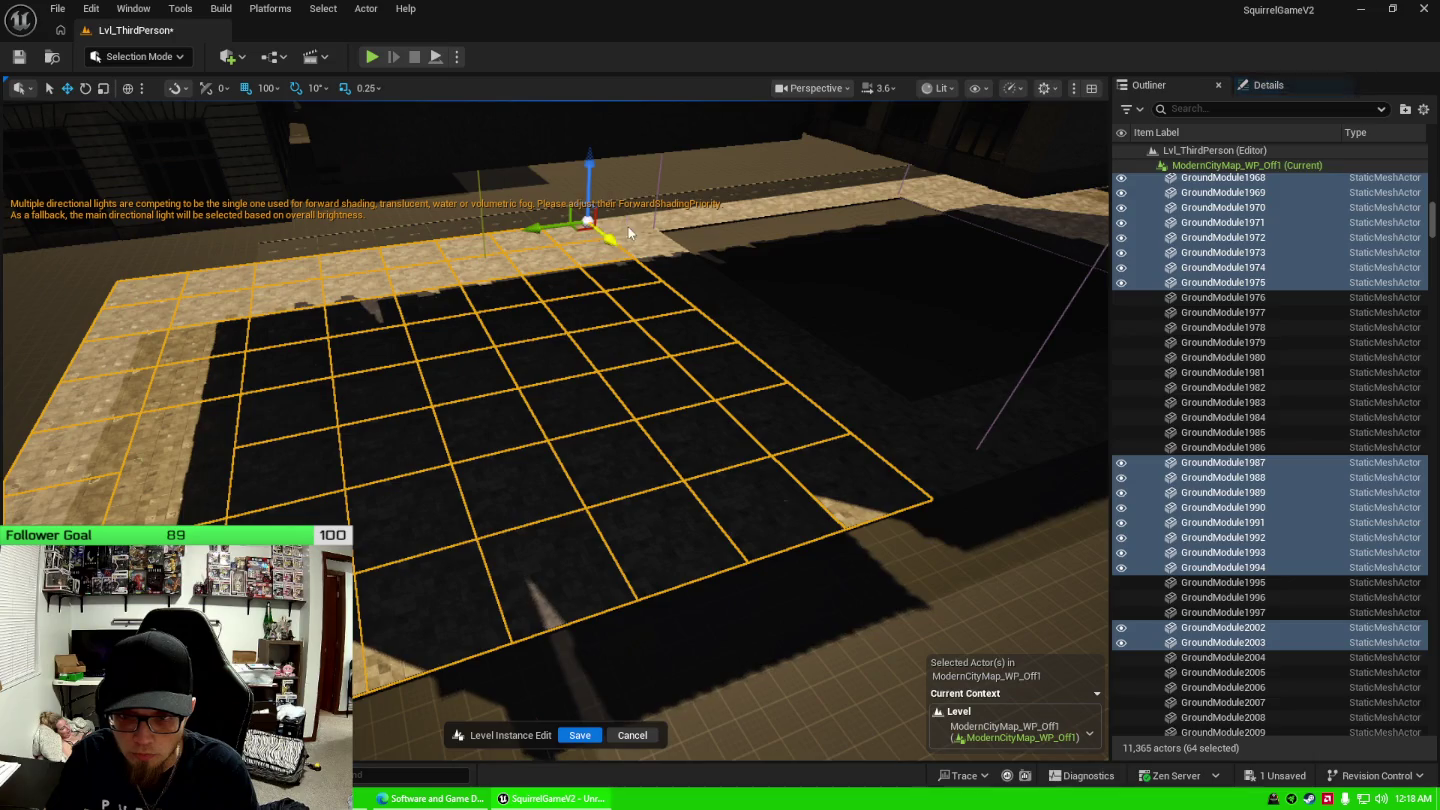
pyautogui.keyDown('ctrl'); pyautogui.click(640, 246); pyautogui.keyUp('ctrl')
pyautogui.keyDown('ctrl'); pyautogui.click(675, 275); pyautogui.keyUp('ctrl')
pyautogui.keyDown('ctrl'); pyautogui.click(706, 303); pyautogui.keyUp('ctrl')
pyautogui.keyDown('ctrl'); pyautogui.click(718, 313); pyautogui.keyUp('ctrl')
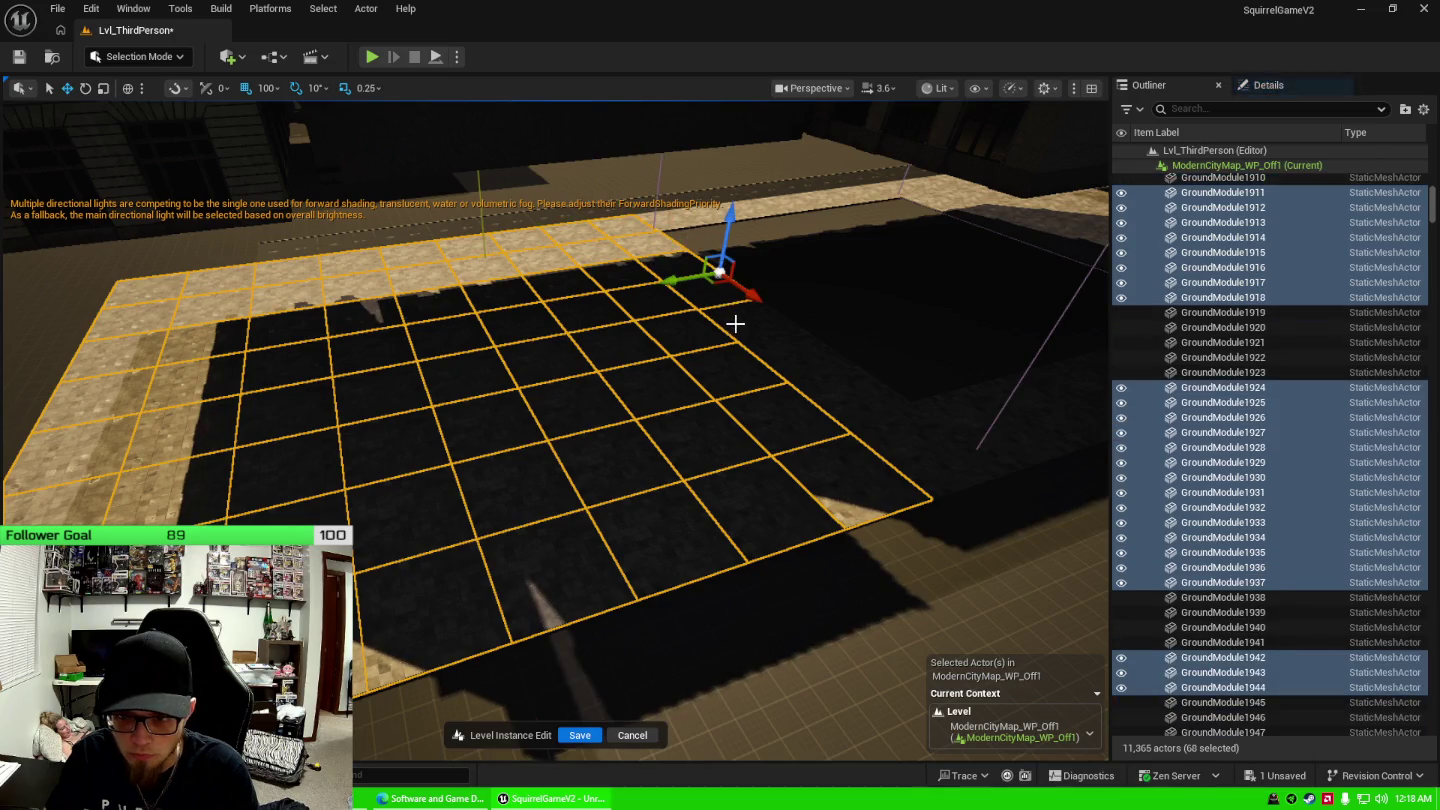
pyautogui.keyDown('ctrl'); pyautogui.click(765, 342); pyautogui.keyUp('ctrl')
pyautogui.keyDown('ctrl'); pyautogui.click(831, 391); pyautogui.keyUp('ctrl')
pyautogui.keyDown('ctrl'); pyautogui.click(886, 425); pyautogui.keyUp('ctrl')
pyautogui.keyDown('ctrl'); pyautogui.click(990, 460); pyautogui.keyUp('ctrl')
pyautogui.keyDown('ctrl'); pyautogui.click(1019, 451); pyautogui.keyUp('ctrl')
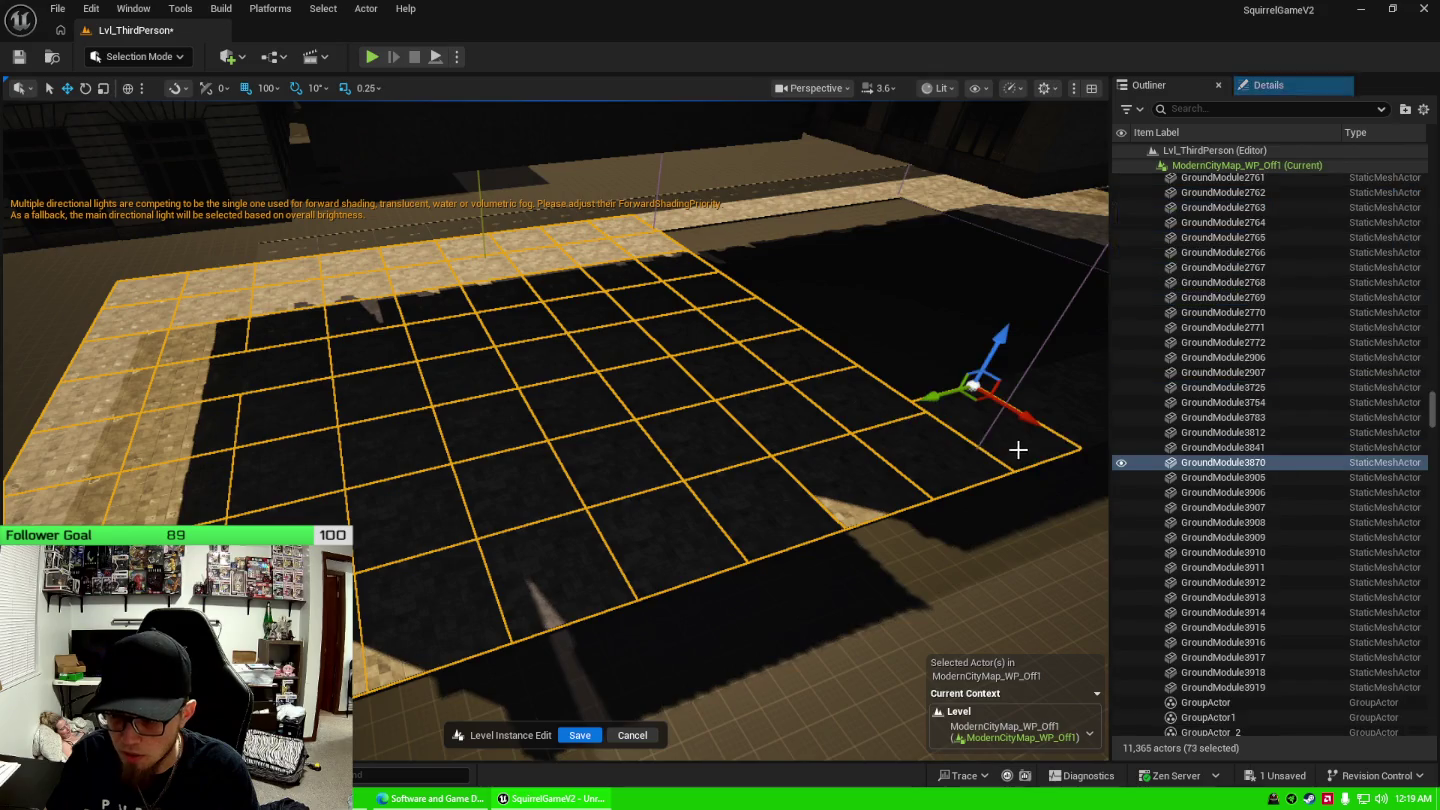
pyautogui.moveTo(700, 451)
pyautogui.mouseDown()
pyautogui.moveTo(820, 370)
pyautogui.moveTo(495, 257)
pyautogui.mouseUp()
# Add the dark floor tiles along the road strip, the diagonal strip and the bottom row to the selection.
pyautogui.keyDown('ctrl'); pyautogui.click(515, 248); pyautogui.keyUp('ctrl')
pyautogui.keyDown('ctrl'); pyautogui.click(575, 245); pyautogui.keyUp('ctrl')
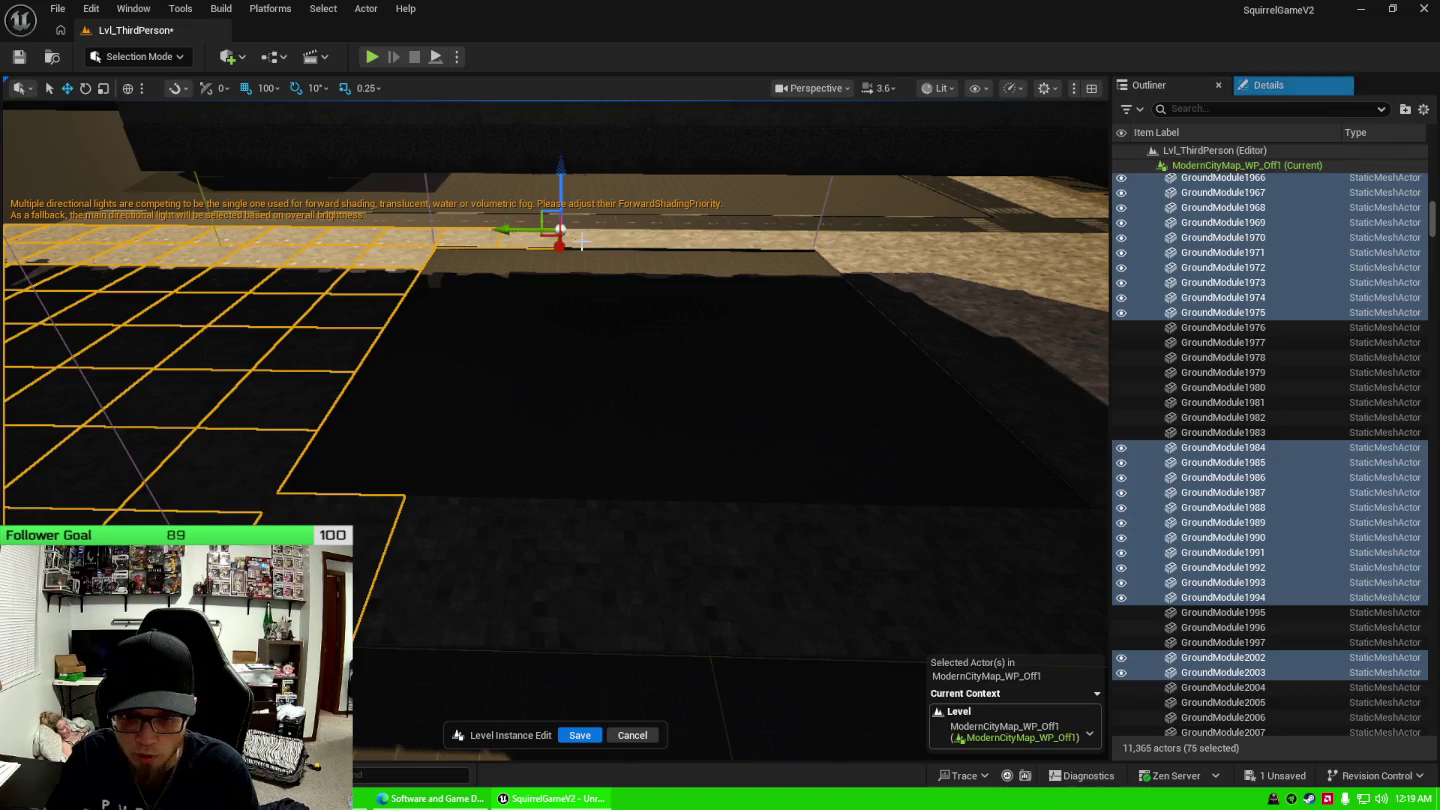
pyautogui.keyDown('ctrl'); pyautogui.click(640, 244); pyautogui.keyUp('ctrl')
pyautogui.keyDown('ctrl'); pyautogui.click(706, 244); pyautogui.keyUp('ctrl')
pyautogui.keyDown('ctrl'); pyautogui.click(763, 241); pyautogui.keyUp('ctrl')
pyautogui.keyDown('ctrl'); pyautogui.click(799, 244); pyautogui.keyUp('ctrl')
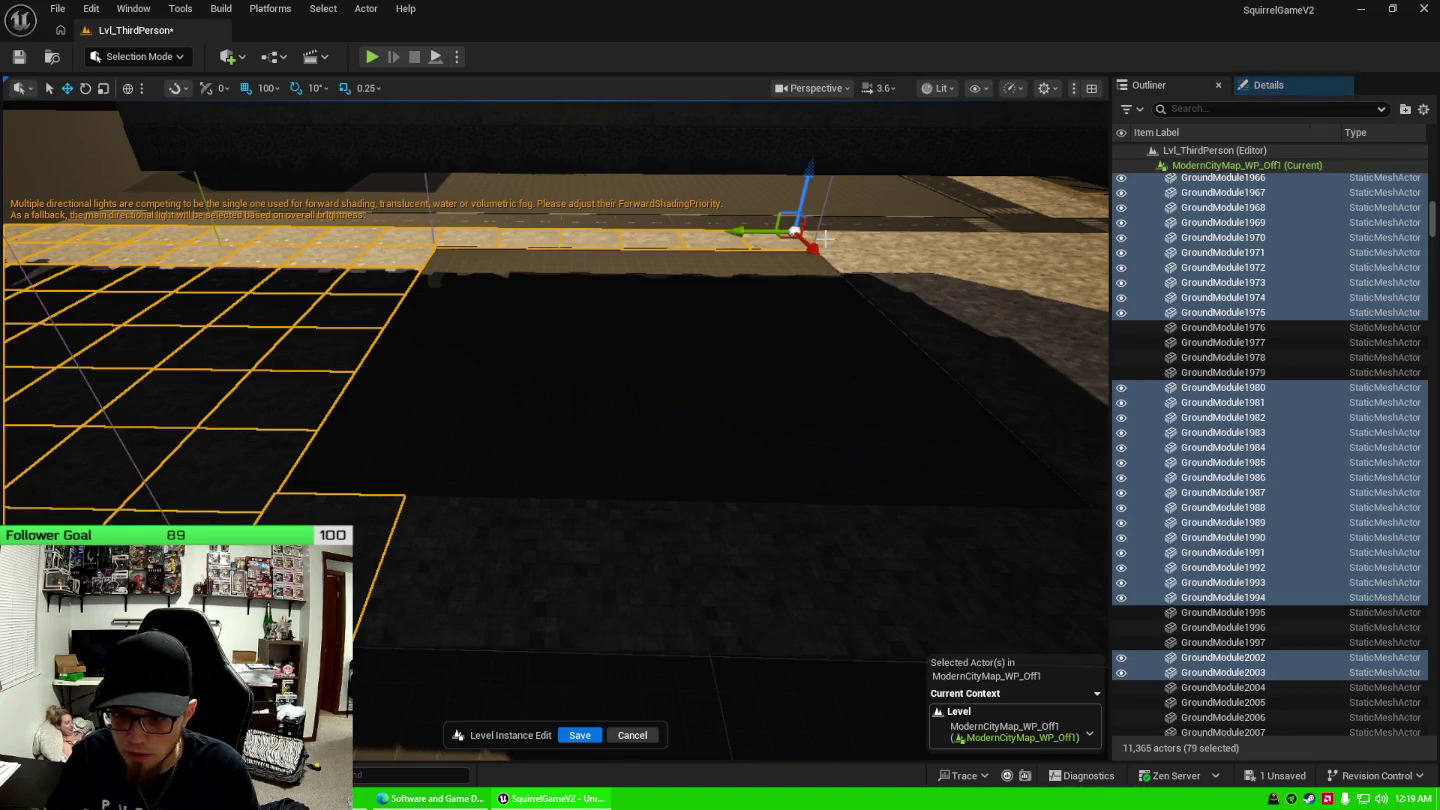
pyautogui.keyDown('ctrl'); pyautogui.click(845, 245); pyautogui.keyUp('ctrl')
pyautogui.keyDown('ctrl'); pyautogui.click(876, 246); pyautogui.keyUp('ctrl')
pyautogui.keyDown('ctrl'); pyautogui.click(905, 290); pyautogui.keyUp('ctrl')
pyautogui.keyDown('ctrl'); pyautogui.click(925, 338); pyautogui.keyUp('ctrl')
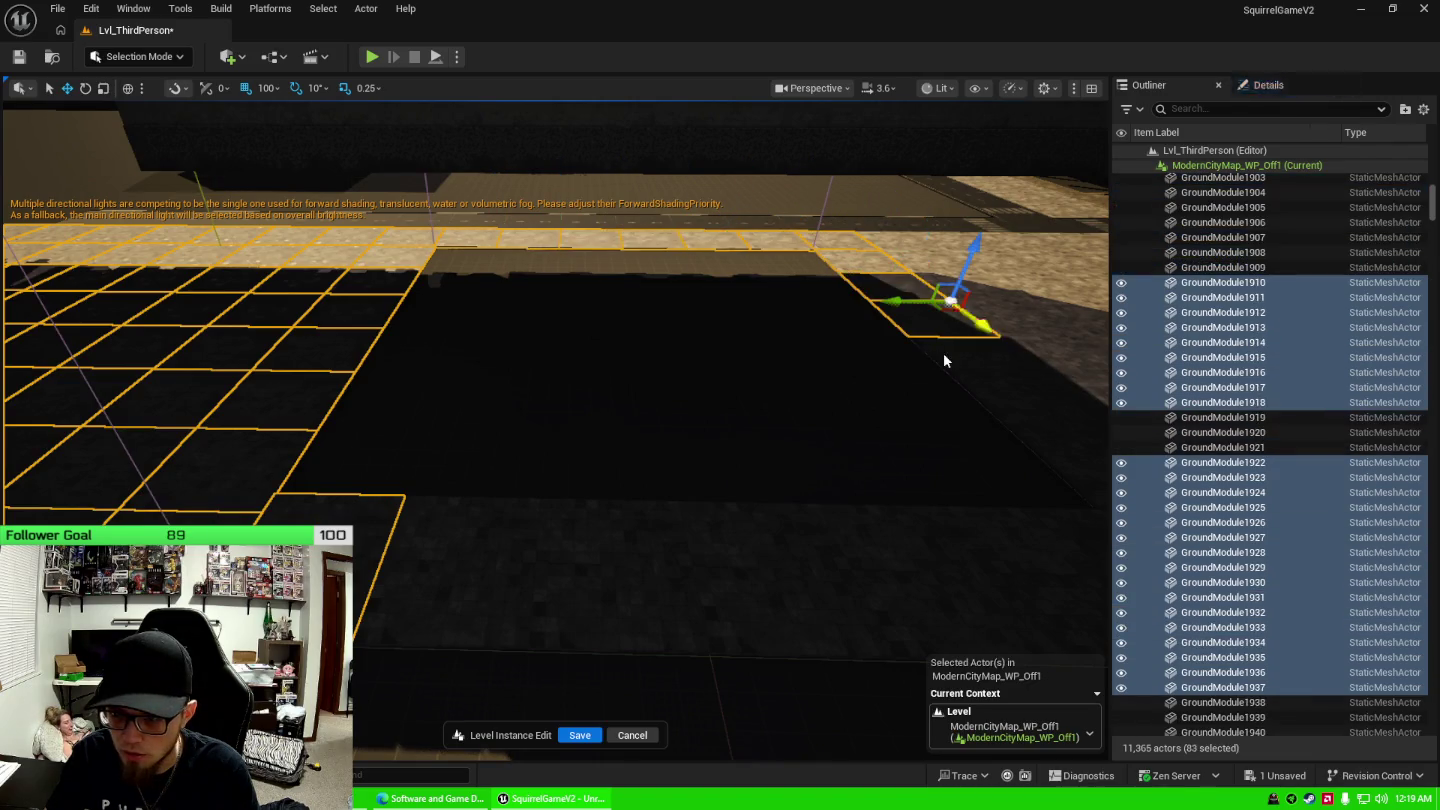
pyautogui.keyDown('ctrl'); pyautogui.click(990, 392); pyautogui.keyUp('ctrl')
pyautogui.keyDown('ctrl'); pyautogui.click(1040, 436); pyautogui.keyUp('ctrl')
pyautogui.keyDown('ctrl'); pyautogui.click(1083, 481); pyautogui.keyUp('ctrl')
pyautogui.click(610, 567)
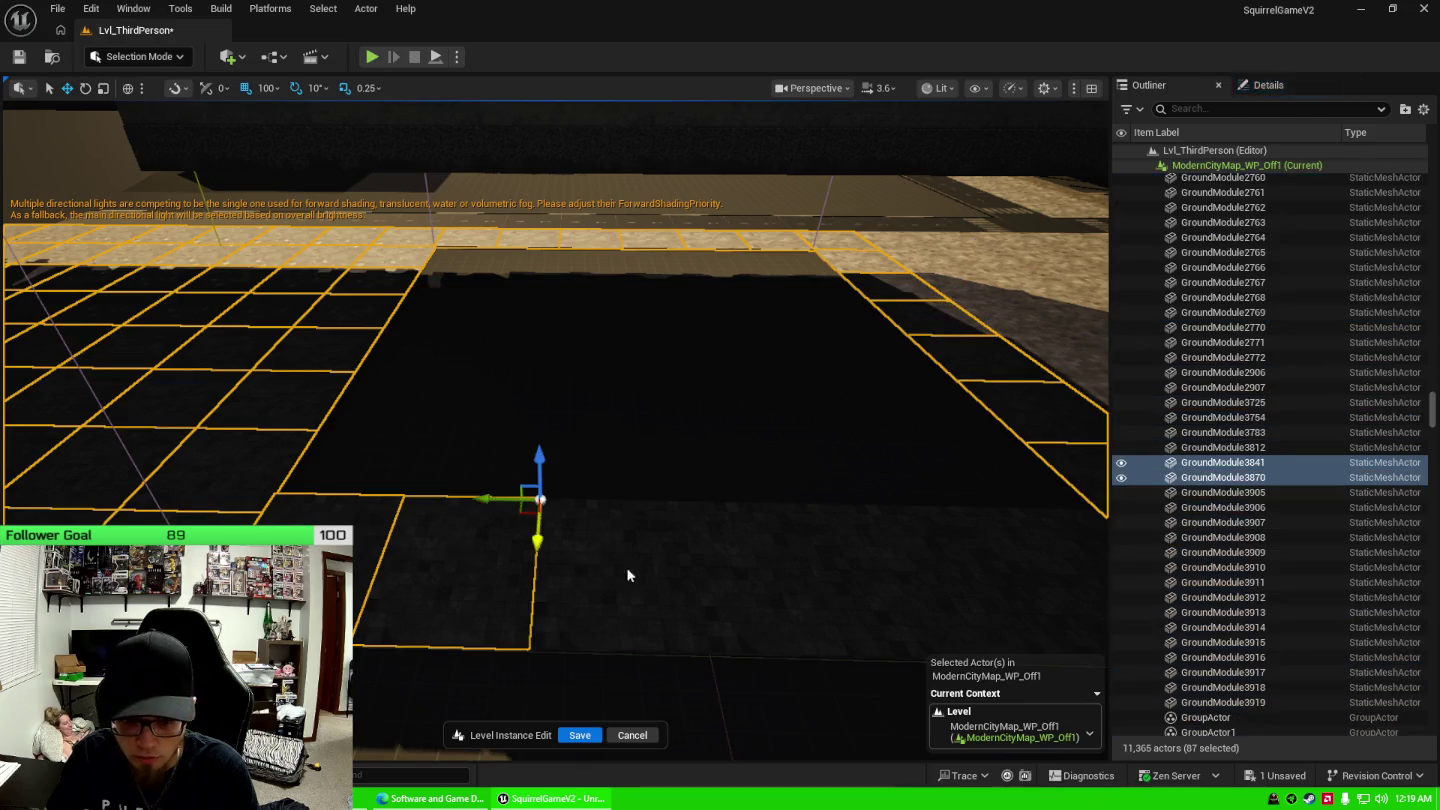
pyautogui.keyDown('ctrl'); pyautogui.click(696, 564); pyautogui.keyUp('ctrl')
pyautogui.keyDown('ctrl'); pyautogui.click(841, 556); pyautogui.keyUp('ctrl')
pyautogui.keyDown('ctrl'); pyautogui.click(930, 540); pyautogui.keyUp('ctrl')
pyautogui.keyDown('ctrl'); pyautogui.click(967, 517); pyautogui.keyUp('ctrl')
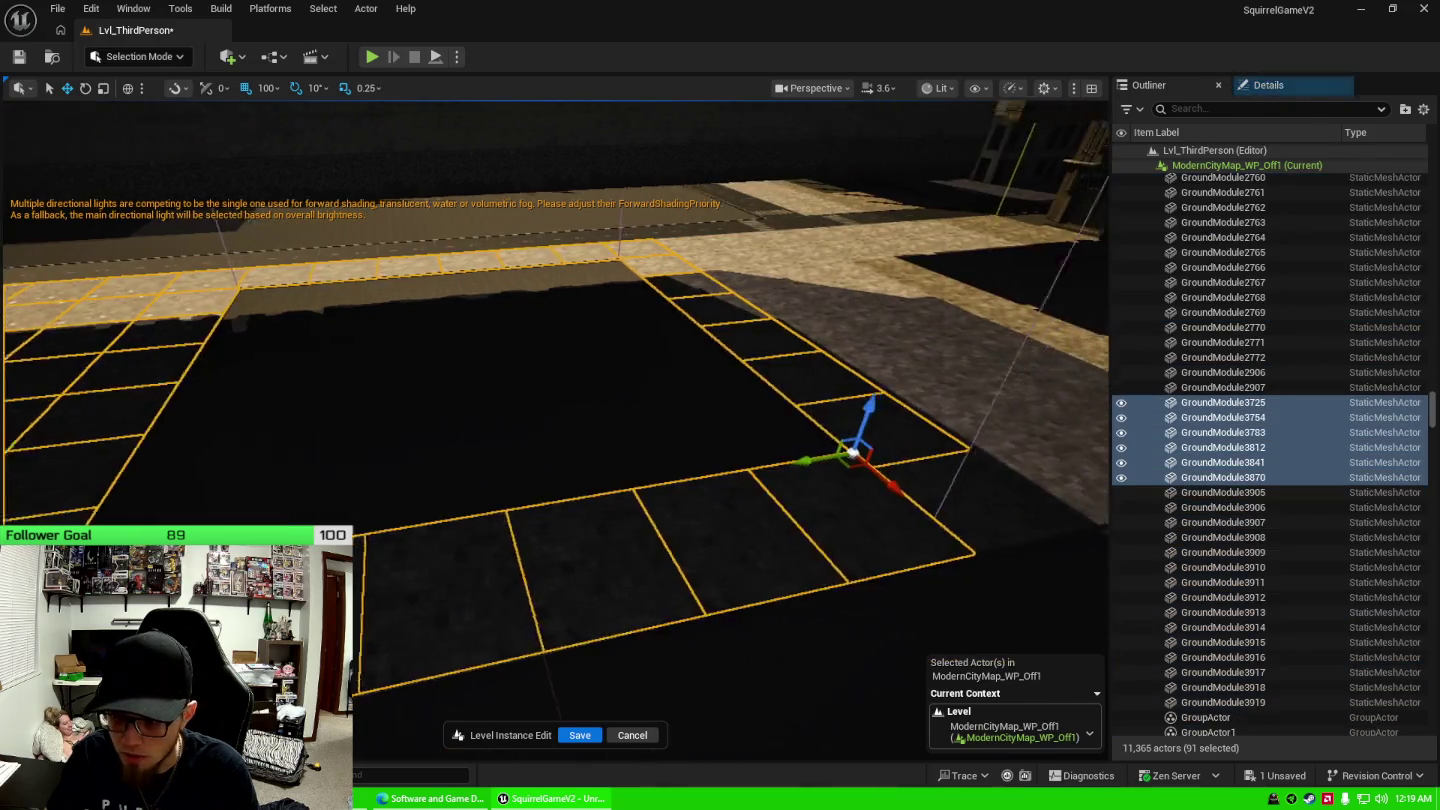
pyautogui.keyDown('ctrl'); pyautogui.click(888, 509); pyautogui.keyUp('ctrl')
# Add the remaining dark floor tiles in the columns and right diagonal down the street.
pyautogui.moveTo(540, 342)
pyautogui.mouseDown()
pyautogui.moveTo(544, 301)
pyautogui.moveTo(540, 342)
pyautogui.mouseUp()
pyautogui.keyDown('ctrl'); pyautogui.click(557, 350); pyautogui.keyUp('ctrl')
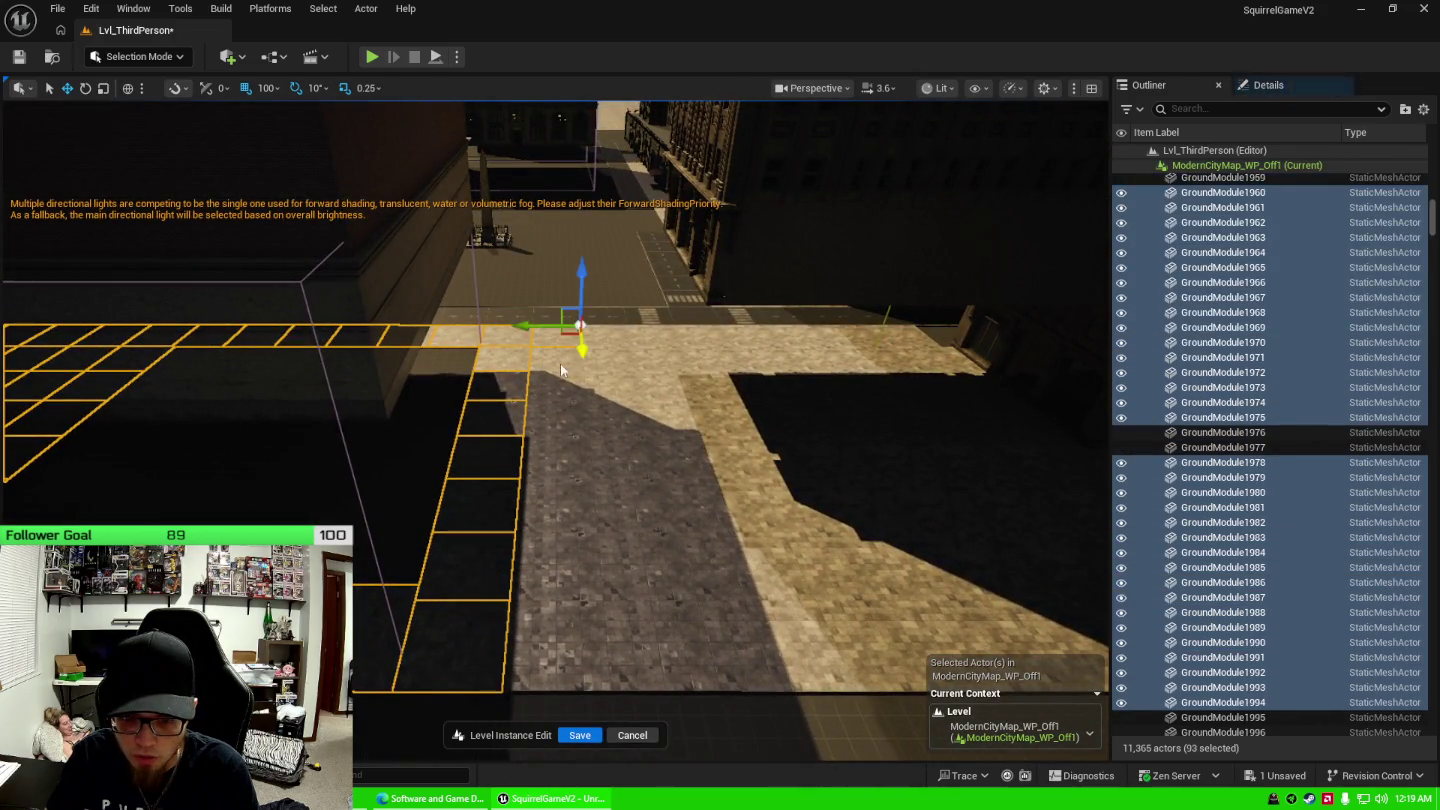
pyautogui.keyDown('ctrl'); pyautogui.click(563, 391); pyautogui.keyUp('ctrl')
pyautogui.keyDown('ctrl'); pyautogui.click(569, 420); pyautogui.keyUp('ctrl')
pyautogui.keyDown('ctrl'); pyautogui.click(566, 463); pyautogui.keyUp('ctrl')
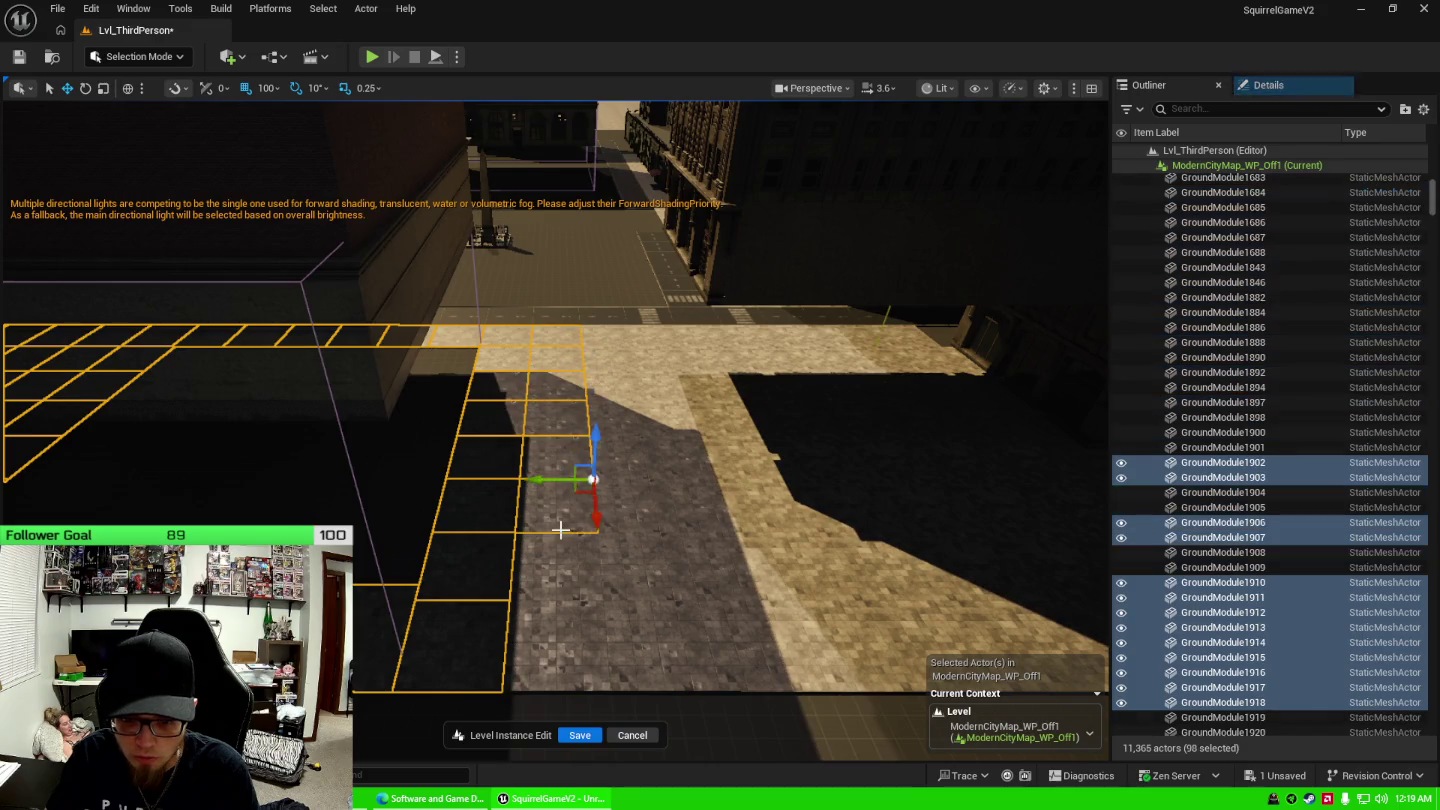
pyautogui.keyDown('ctrl'); pyautogui.click(564, 574); pyautogui.keyUp('ctrl')
pyautogui.keyDown('ctrl'); pyautogui.click(563, 510); pyautogui.keyUp('ctrl')
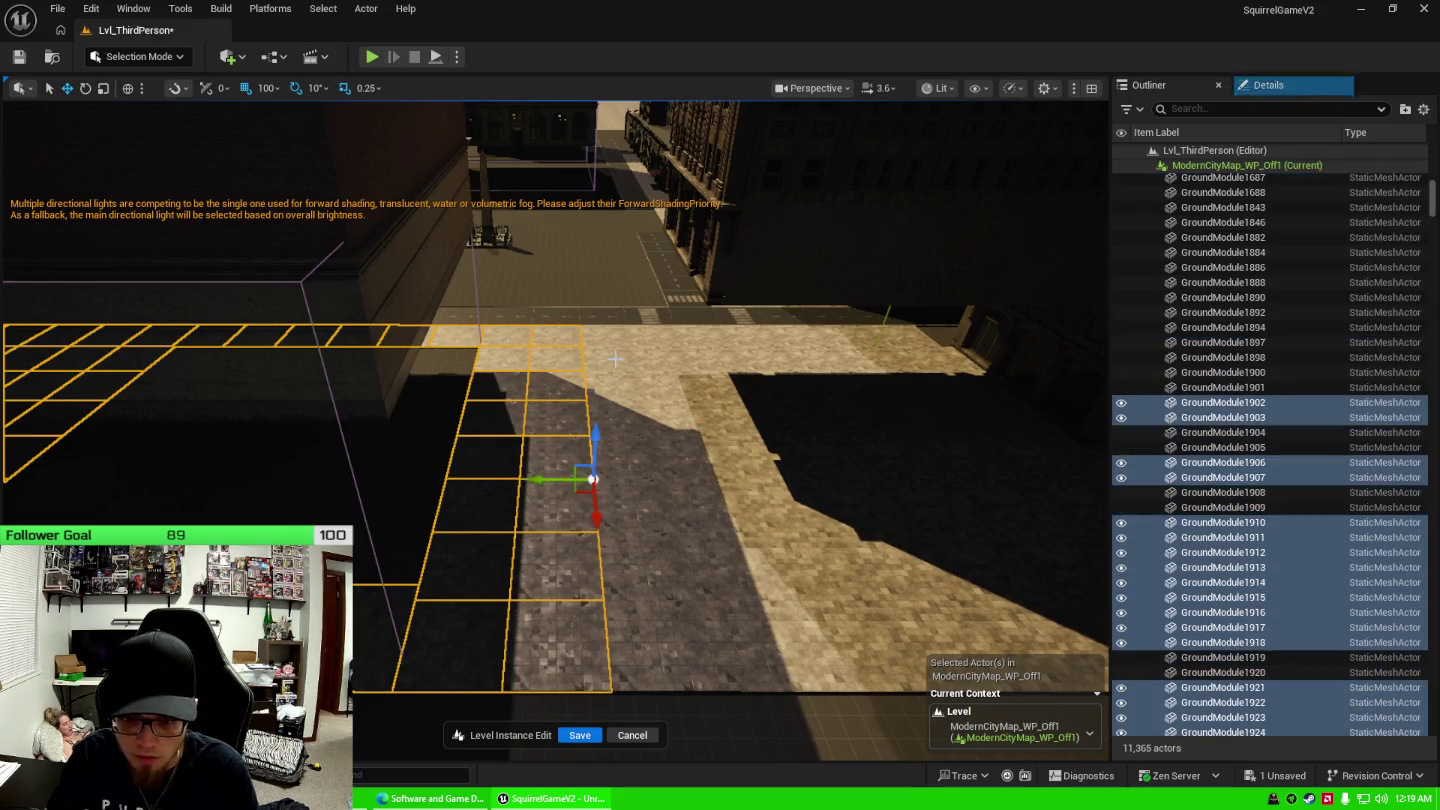
pyautogui.keyDown('ctrl'); pyautogui.click(609, 344); pyautogui.keyUp('ctrl')
pyautogui.keyDown('ctrl'); pyautogui.click(616, 383); pyautogui.keyUp('ctrl')
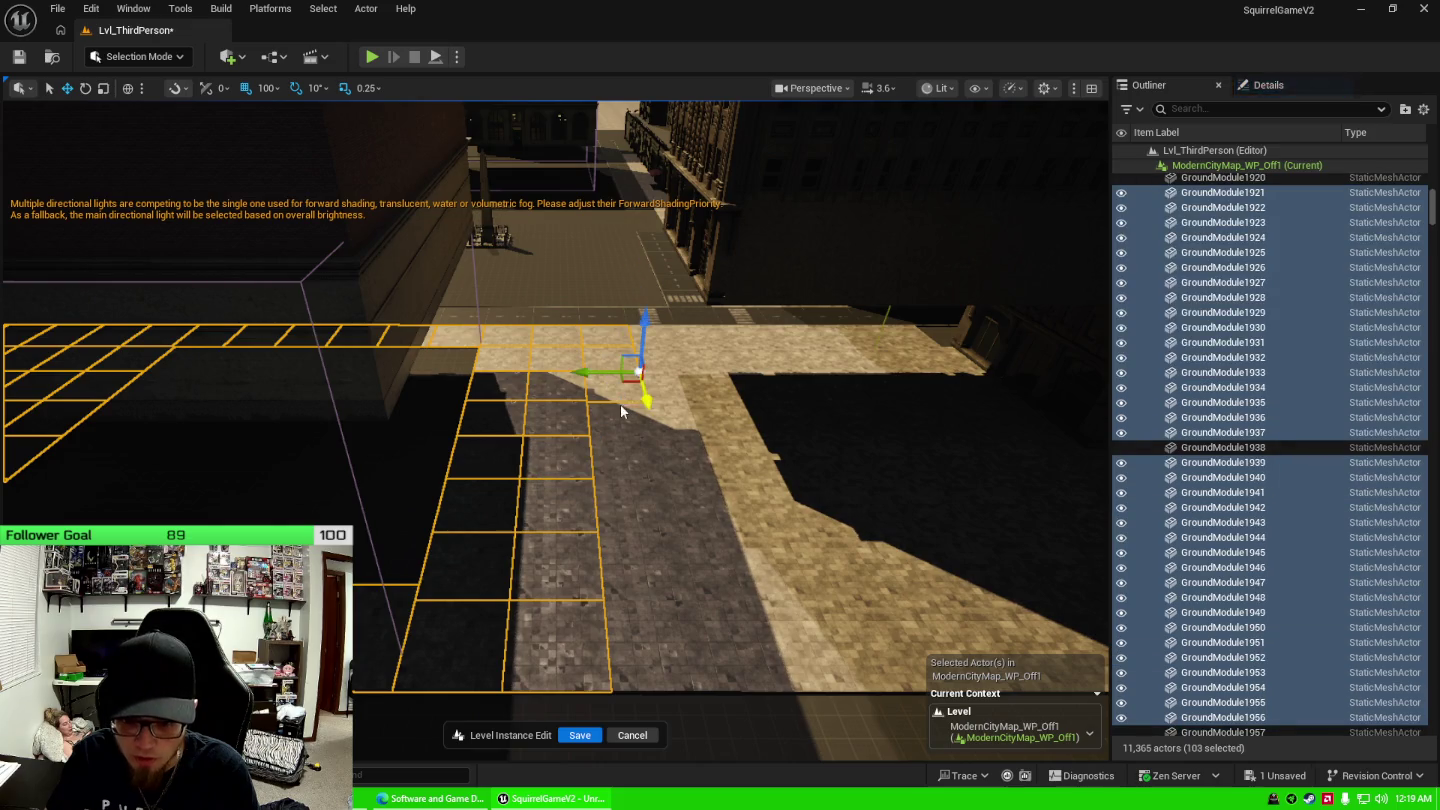
pyautogui.keyDown('ctrl'); pyautogui.click(624, 482); pyautogui.keyUp('ctrl')
pyautogui.keyDown('ctrl'); pyautogui.click(635, 440); pyautogui.keyUp('ctrl')
pyautogui.keyDown('ctrl'); pyautogui.click(650, 512); pyautogui.keyUp('ctrl')
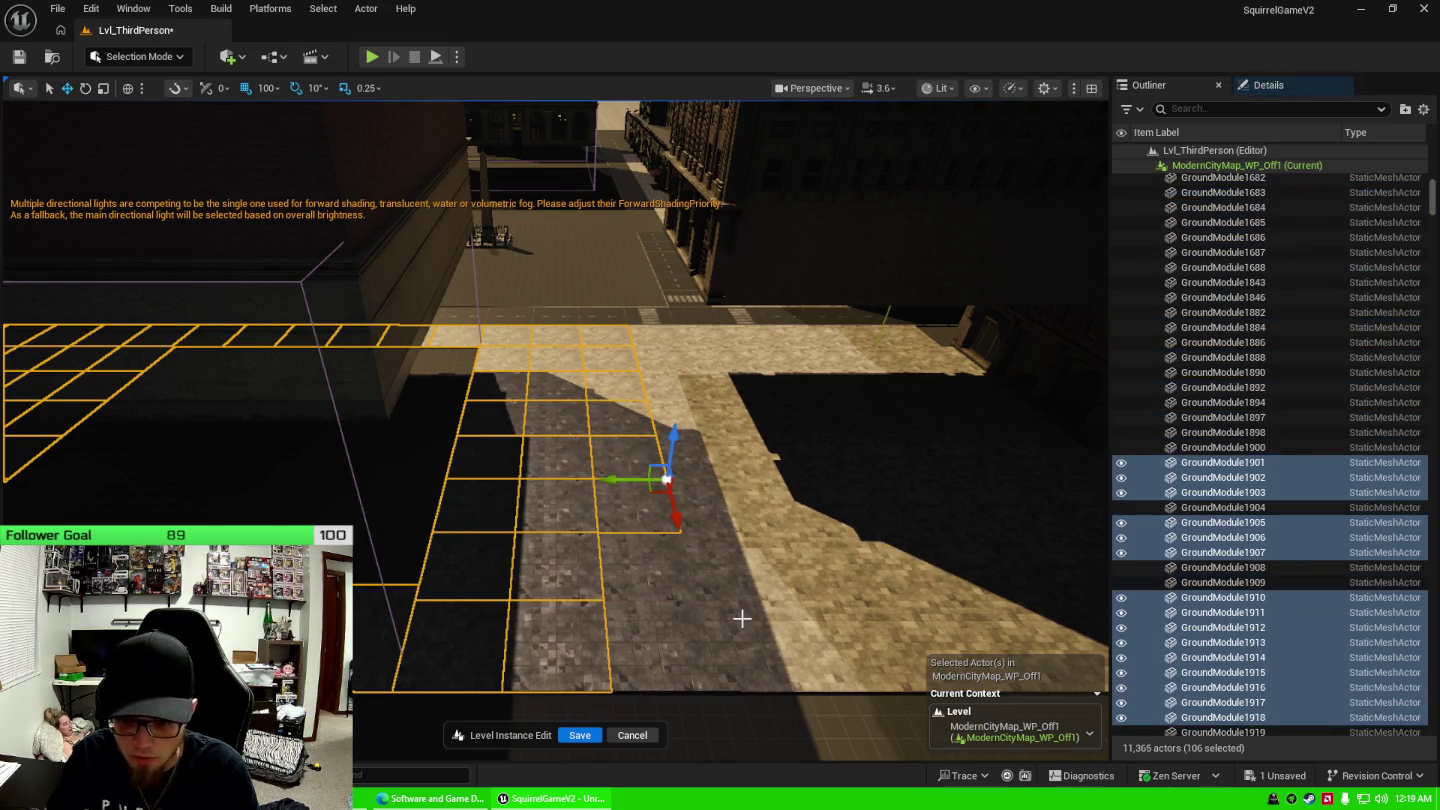
pyautogui.keyDown('ctrl'); pyautogui.click(743, 618); pyautogui.keyUp('ctrl')
pyautogui.keyDown('ctrl'); pyautogui.click(650, 581); pyautogui.keyUp('ctrl')
pyautogui.keyDown('ctrl'); pyautogui.click(729, 530); pyautogui.keyUp('ctrl')
pyautogui.keyDown('ctrl'); pyautogui.click(693, 481); pyautogui.keyUp('ctrl')
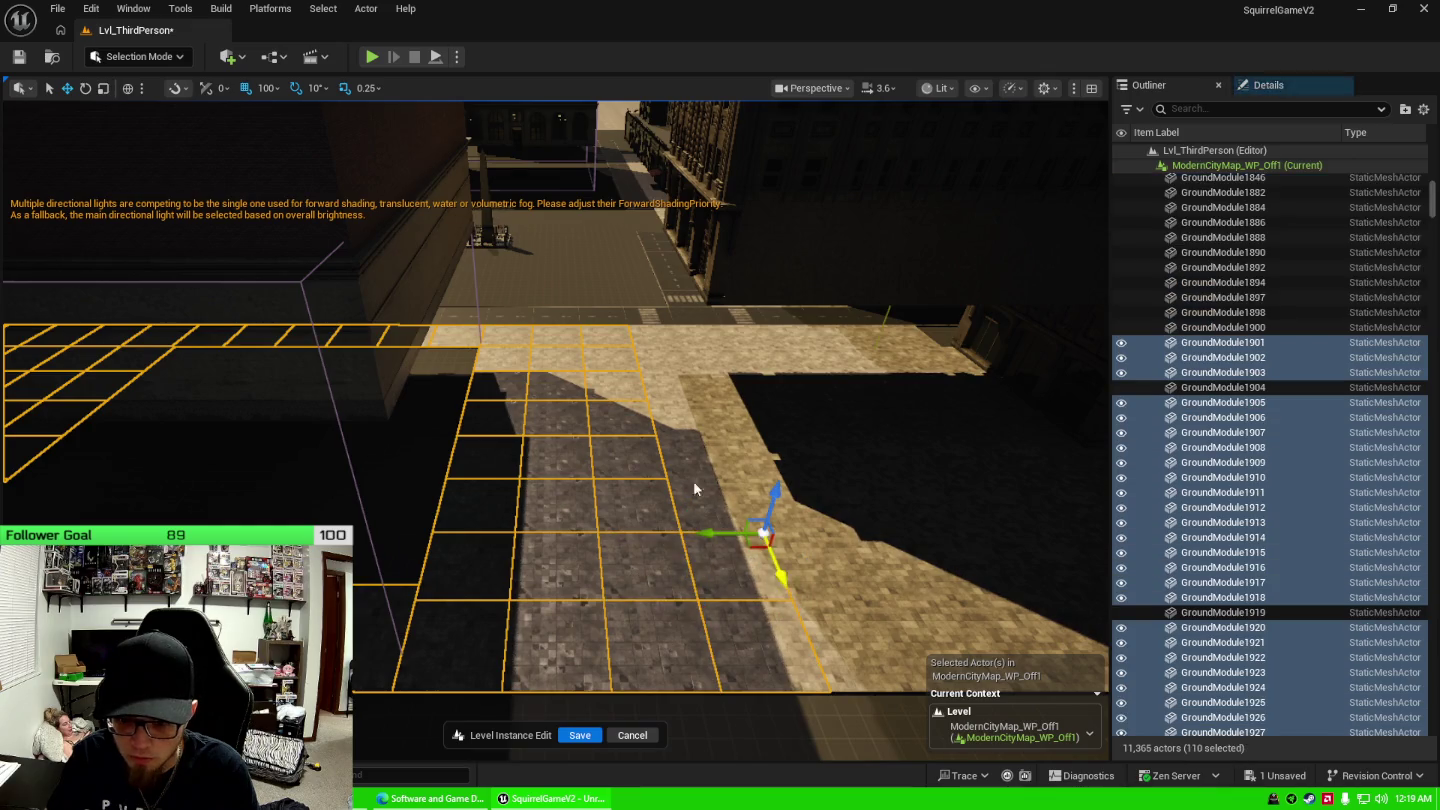
pyautogui.keyDown('ctrl'); pyautogui.click(690, 454); pyautogui.keyUp('ctrl')
pyautogui.keyDown('ctrl'); pyautogui.click(672, 420); pyautogui.keyUp('ctrl')
pyautogui.keyDown('ctrl'); pyautogui.click(662, 391); pyautogui.keyUp('ctrl')
pyautogui.keyDown('ctrl'); pyautogui.click(655, 363); pyautogui.keyUp('ctrl')
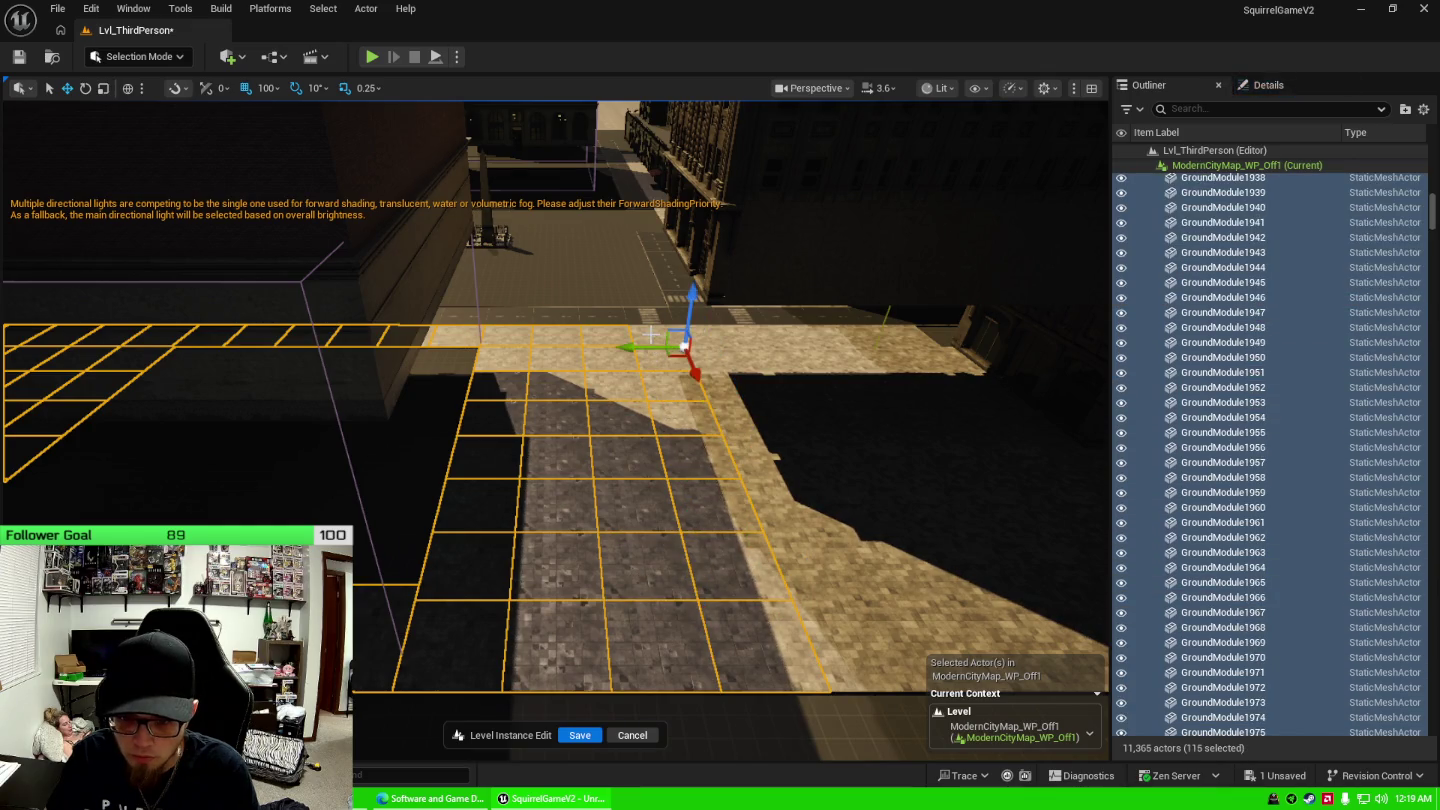
pyautogui.keyDown('ctrl'); pyautogui.click(716, 366); pyautogui.keyUp('ctrl')
pyautogui.keyDown('ctrl'); pyautogui.click(735, 395); pyautogui.keyUp('ctrl')
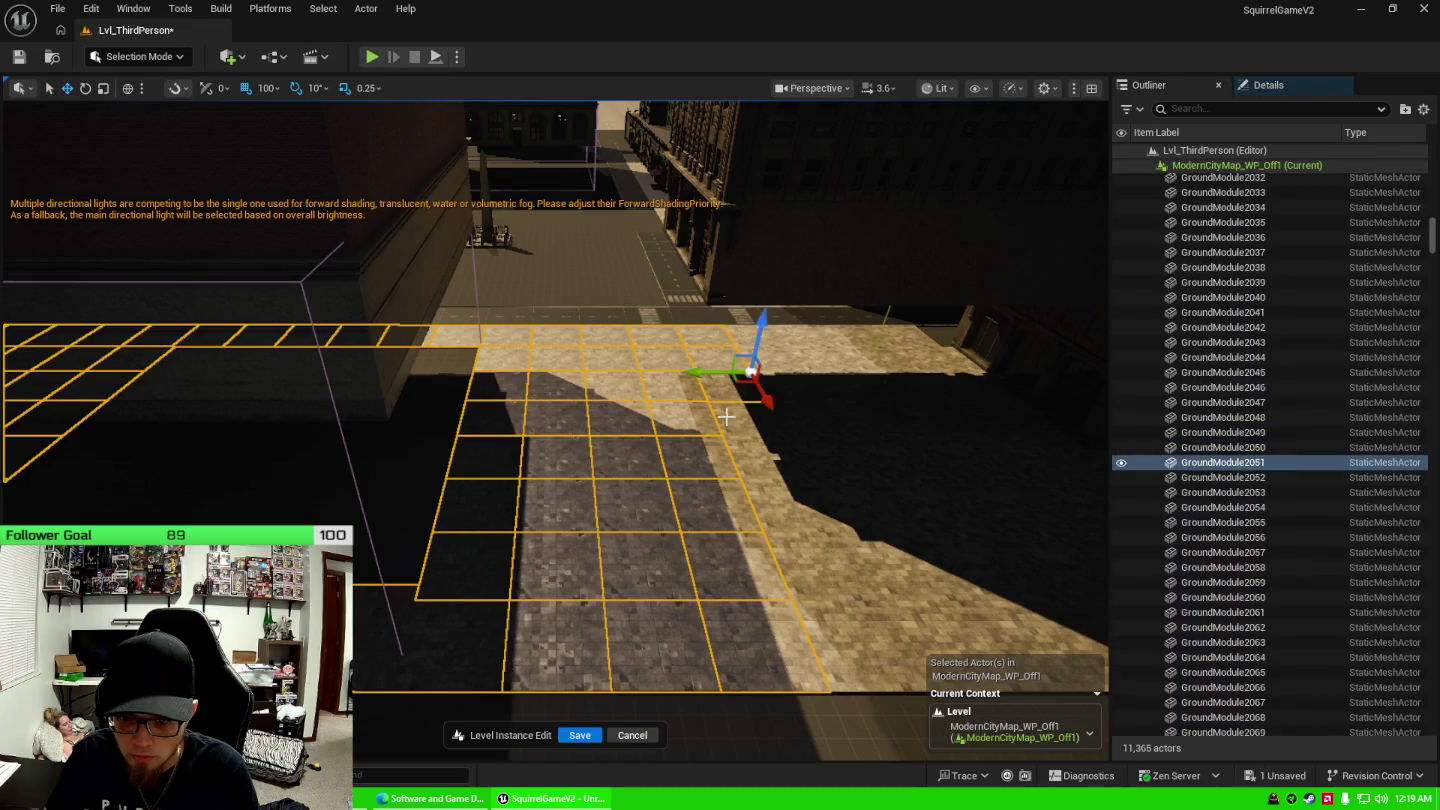
pyautogui.keyDown('ctrl'); pyautogui.click(769, 426); pyautogui.keyUp('ctrl')
pyautogui.keyDown('ctrl'); pyautogui.click(796, 465); pyautogui.keyUp('ctrl')
pyautogui.keyDown('ctrl'); pyautogui.click(815, 506); pyautogui.keyUp('ctrl')
pyautogui.keyDown('ctrl'); pyautogui.click(835, 565); pyautogui.keyUp('ctrl')
pyautogui.keyDown('ctrl'); pyautogui.click(822, 606); pyautogui.keyUp('ctrl')
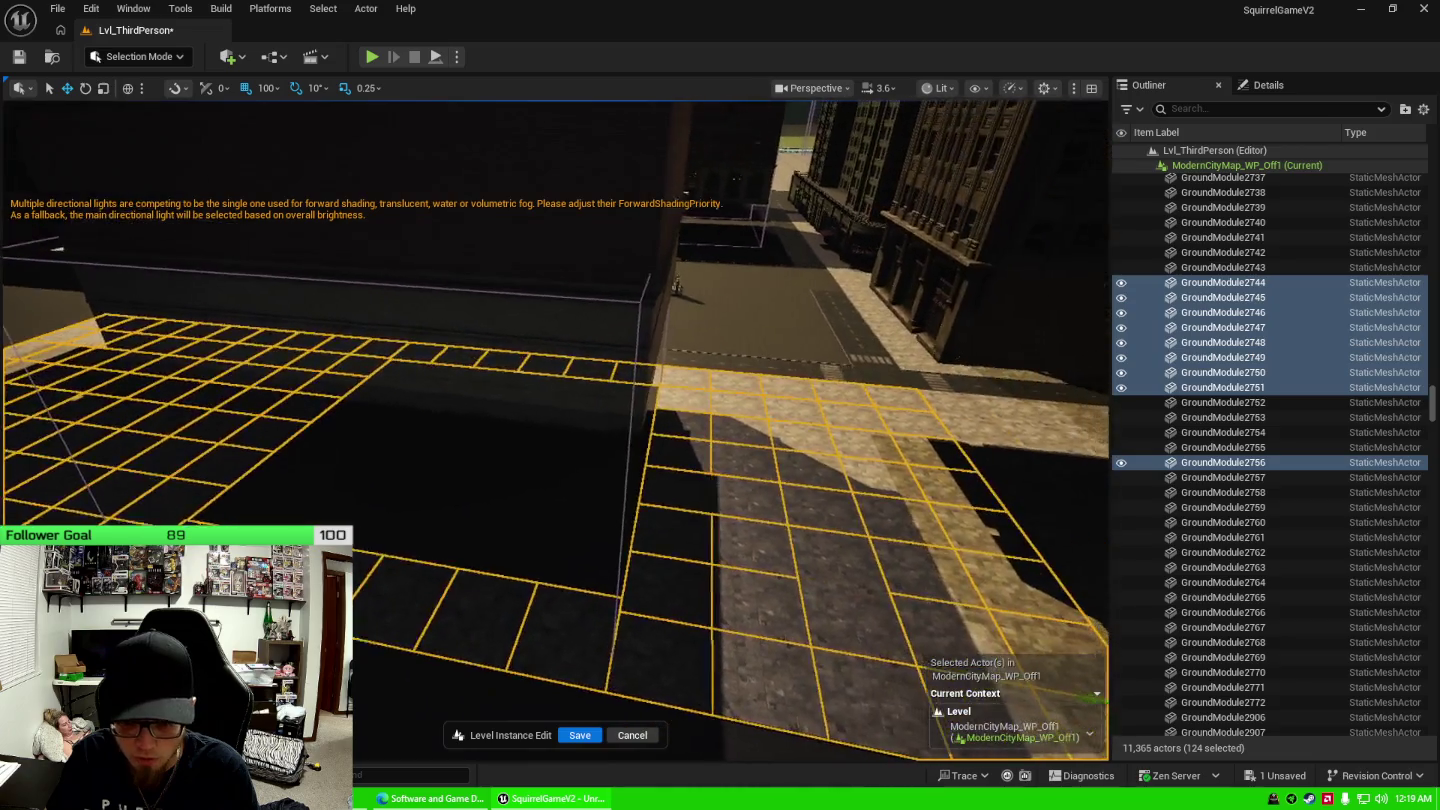
# Delete the 124 selected floor tiles, then select BP_MBuilding8.
pyautogui.moveTo(695, 517)
pyautogui.mouseDown()
pyautogui.moveTo(652, 494)
pyautogui.moveTo(656, 469)
pyautogui.mouseUp()
pyautogui.press('Delete')
pyautogui.click(656, 470)
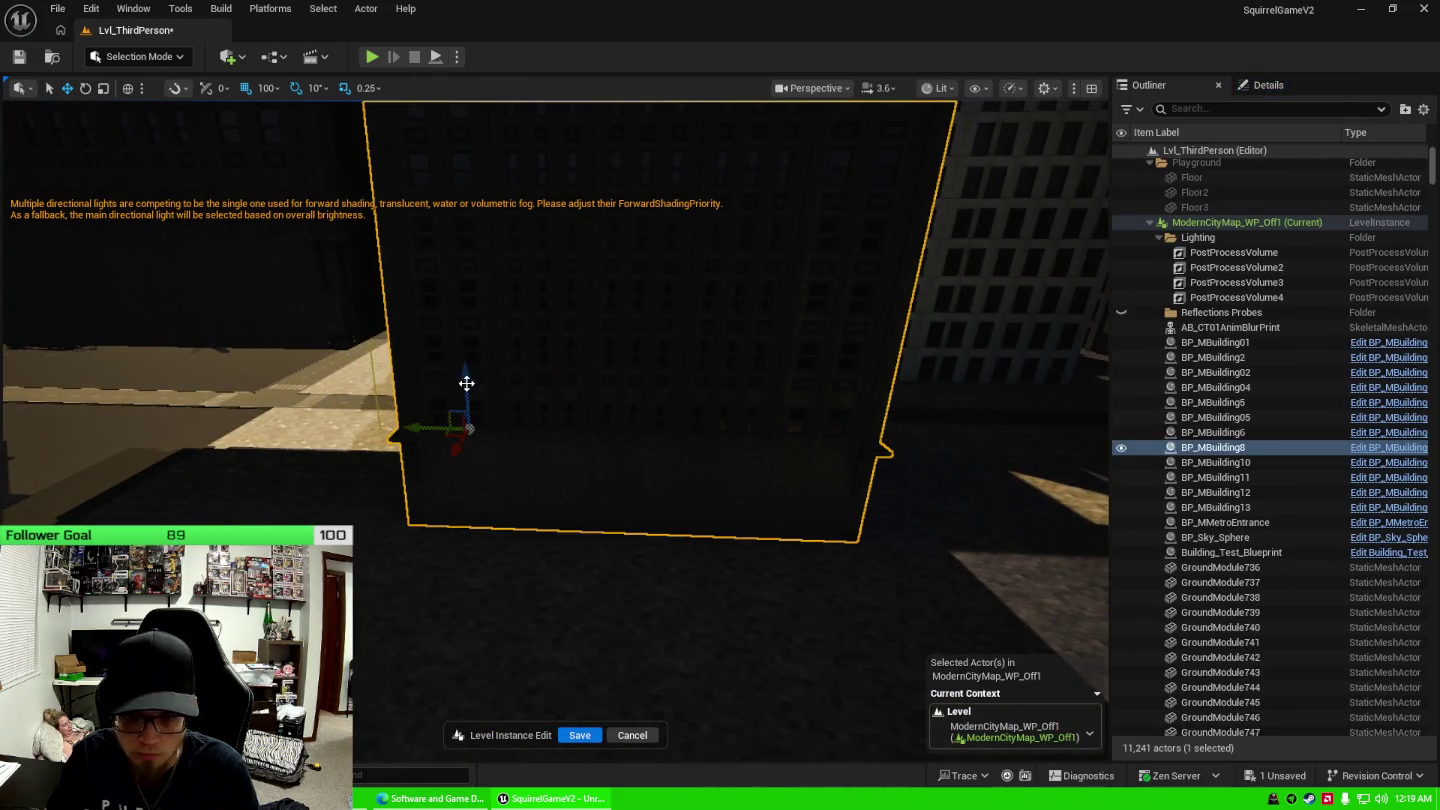
# Raise BP_MBuilding8 and BP_MBuilding02 upward along the Z axis.
pyautogui.moveTo(466, 382); pyautogui.dragTo(466, 303)
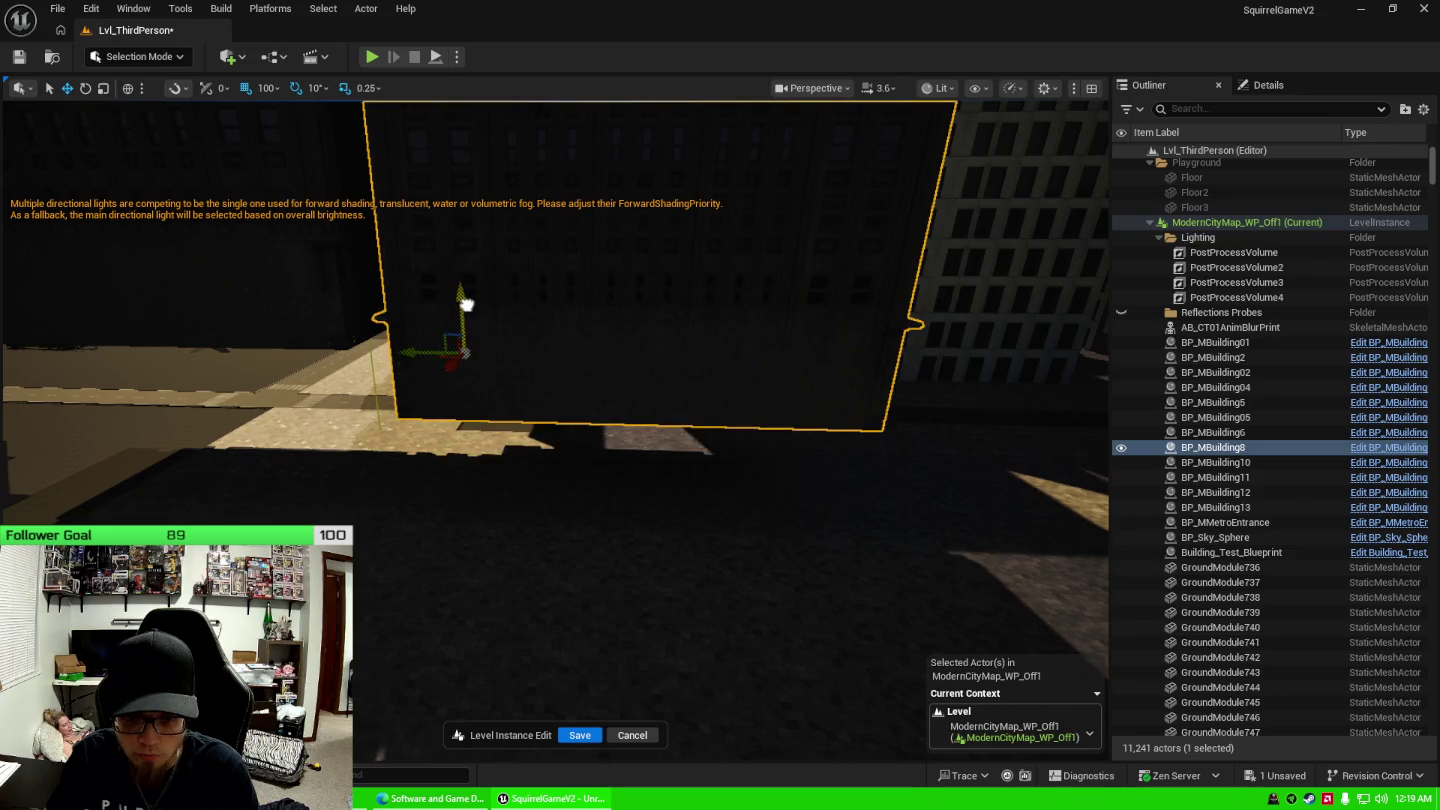
pyautogui.moveTo(560, 401); pyautogui.dragTo(461, 439)
pyautogui.moveTo(620, 300); pyautogui.dragTo(577, 298)
pyautogui.click(538, 375)
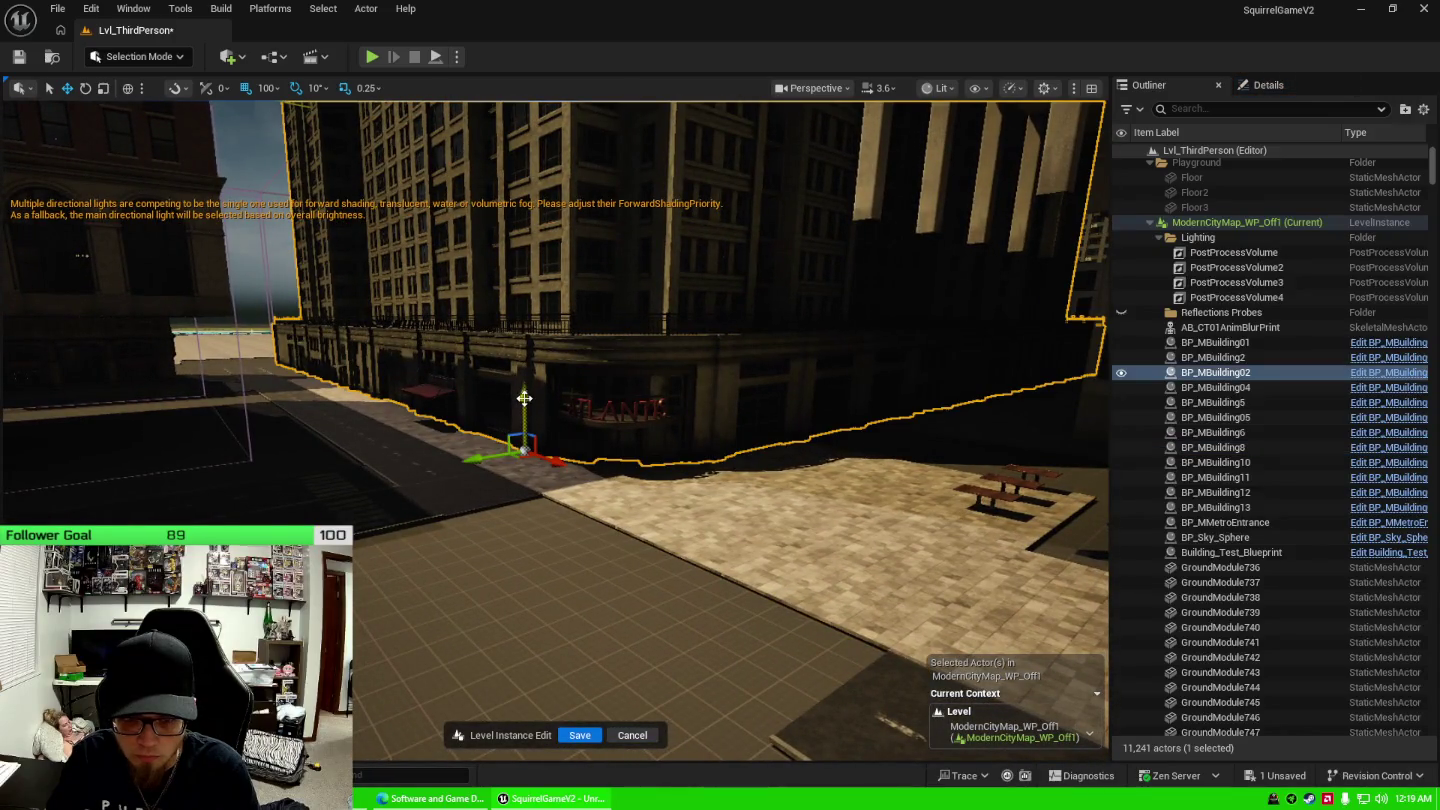
pyautogui.moveTo(524, 398); pyautogui.dragTo(540, 278)
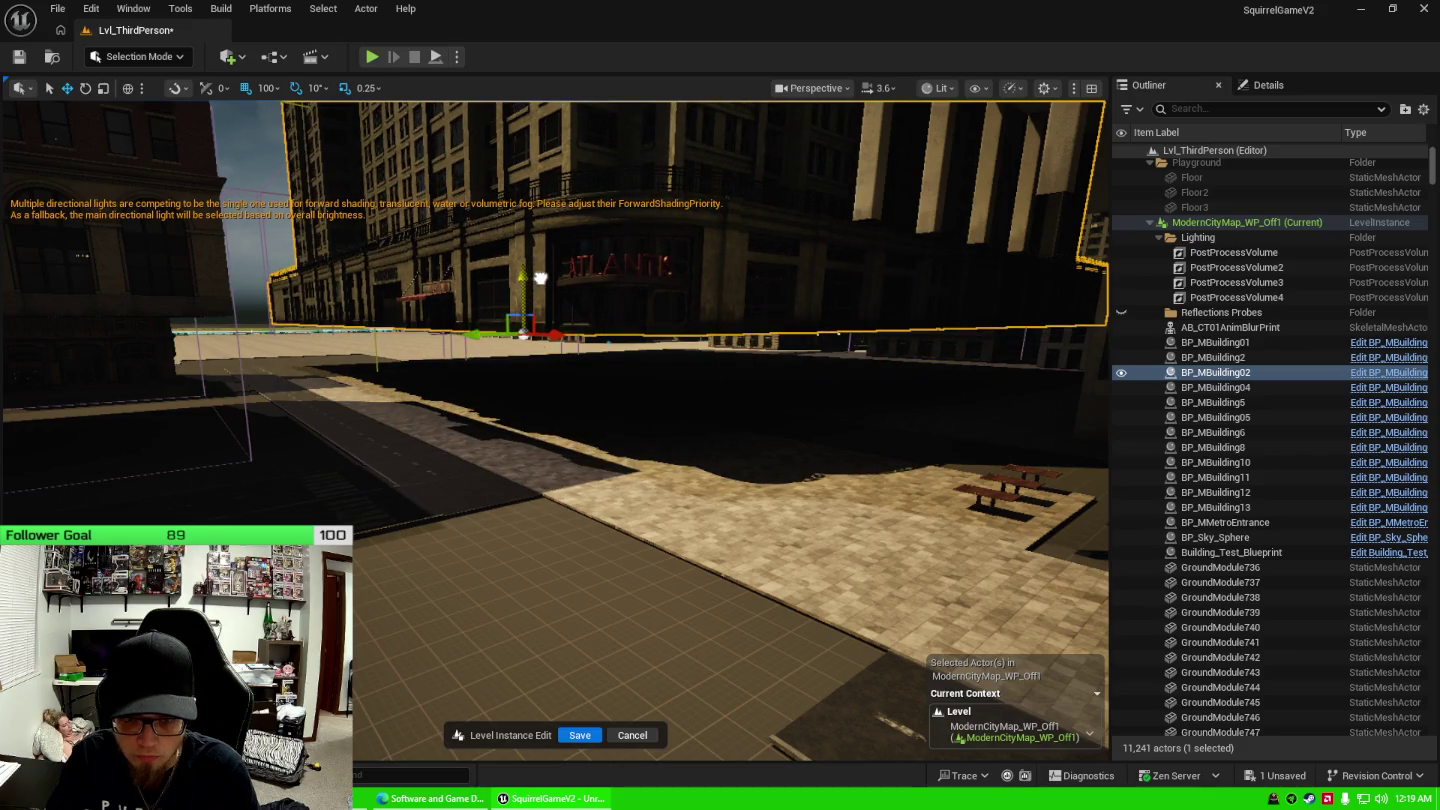
# Lift the middle tower in the side street upward, then select GroundModule2068.
pyautogui.moveTo(569, 337); pyautogui.dragTo(601, 337)
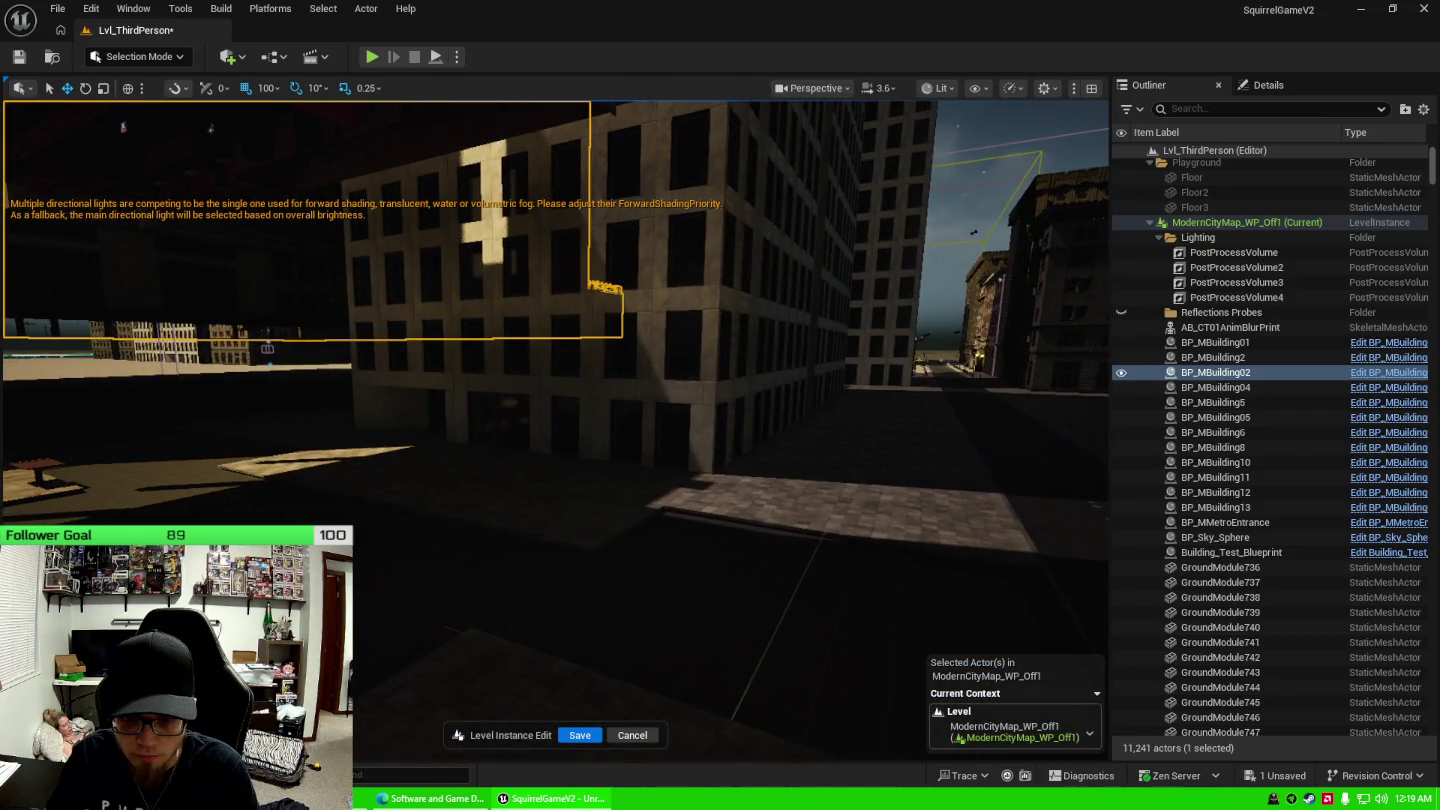
pyautogui.click(641, 425)
pyautogui.moveTo(598, 247); pyautogui.dragTo(600, 152)
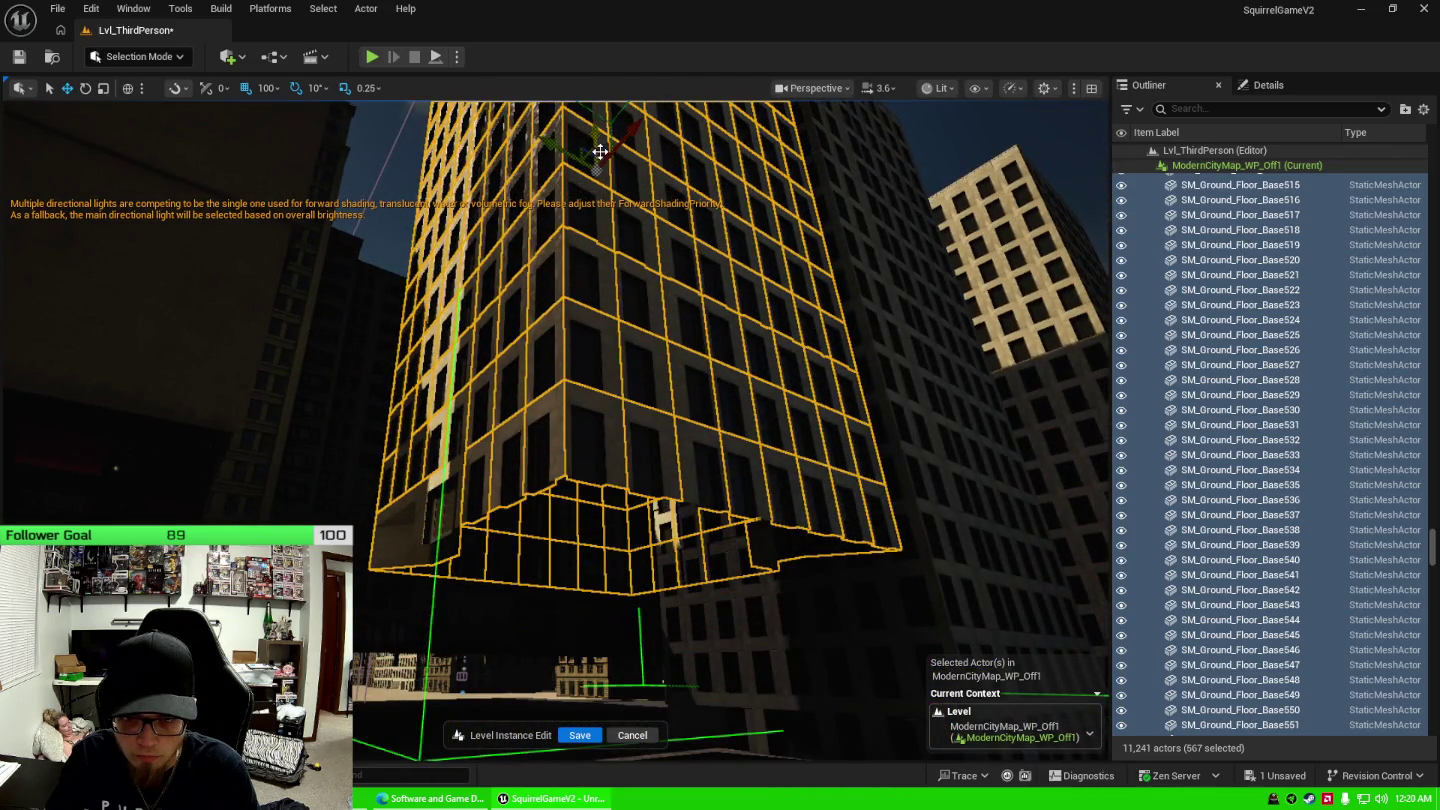
pyautogui.moveTo(703, 345); pyautogui.dragTo(691, 353)
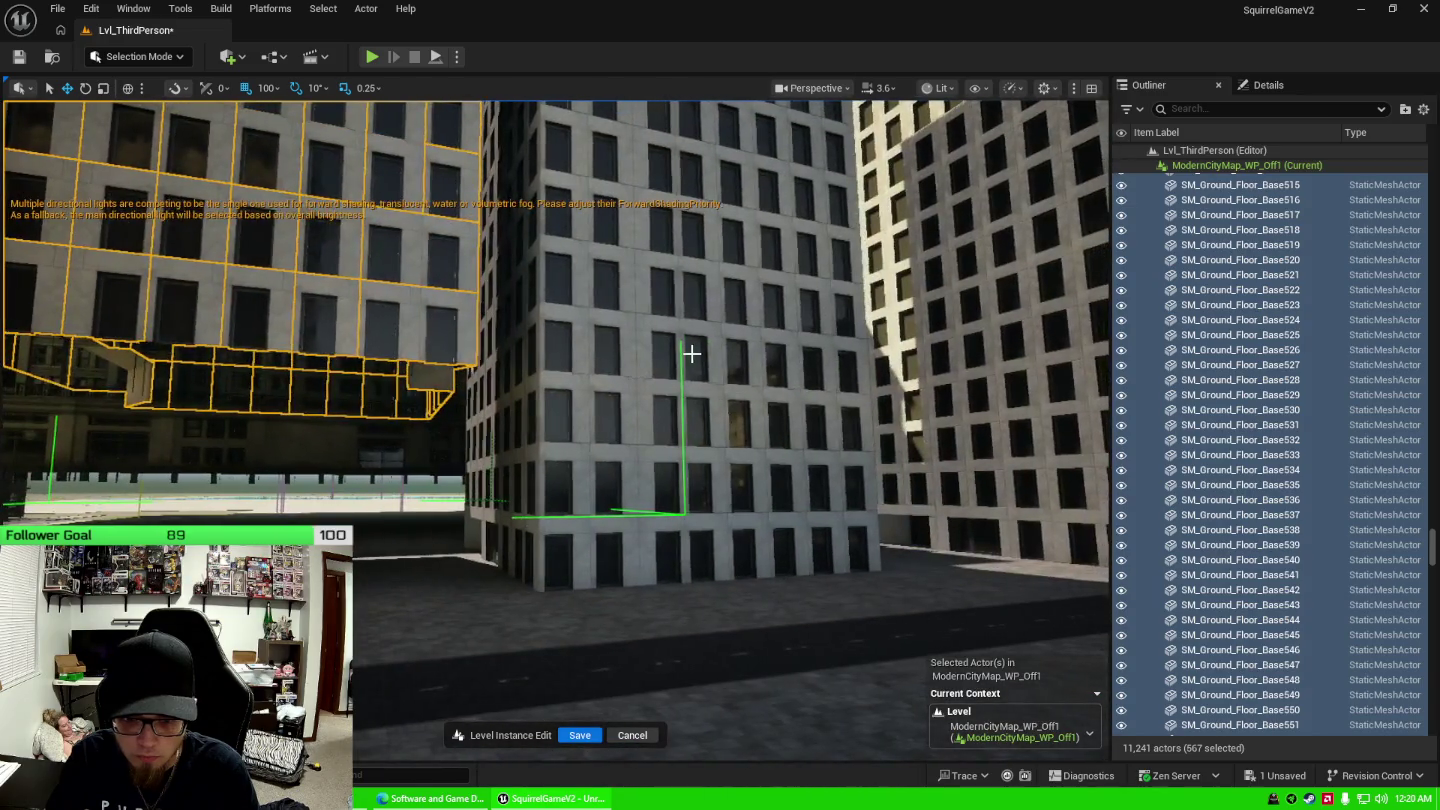
pyautogui.click(691, 353)
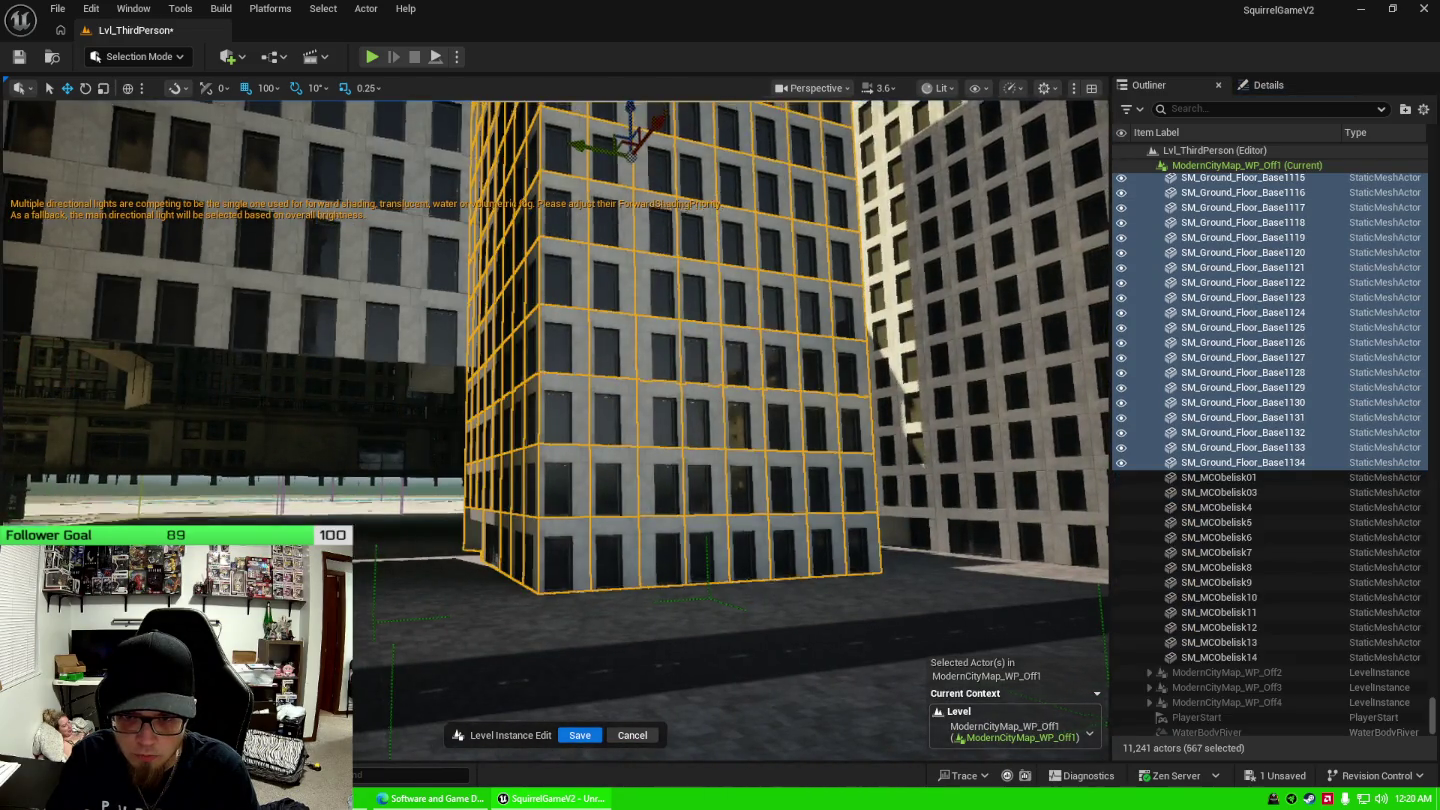
pyautogui.press('f')
pyautogui.moveTo(637, 314); pyautogui.dragTo(636, 195)
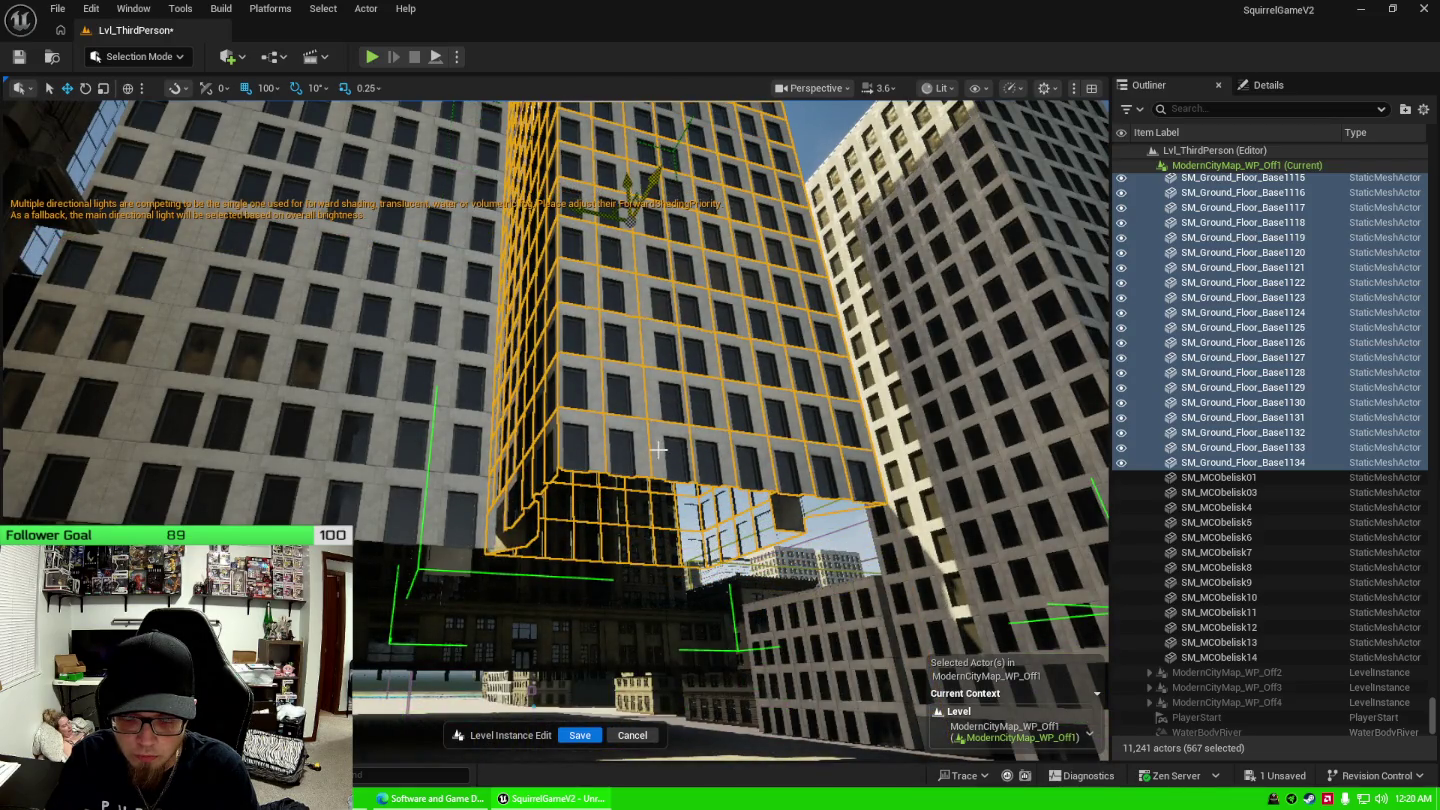
pyautogui.moveTo(660, 450)
pyautogui.mouseDown()
pyautogui.moveTo(640, 500)
pyautogui.moveTo(599, 481)
pyautogui.moveTo(660, 400)
pyautogui.mouseUp()
pyautogui.click(685, 366)
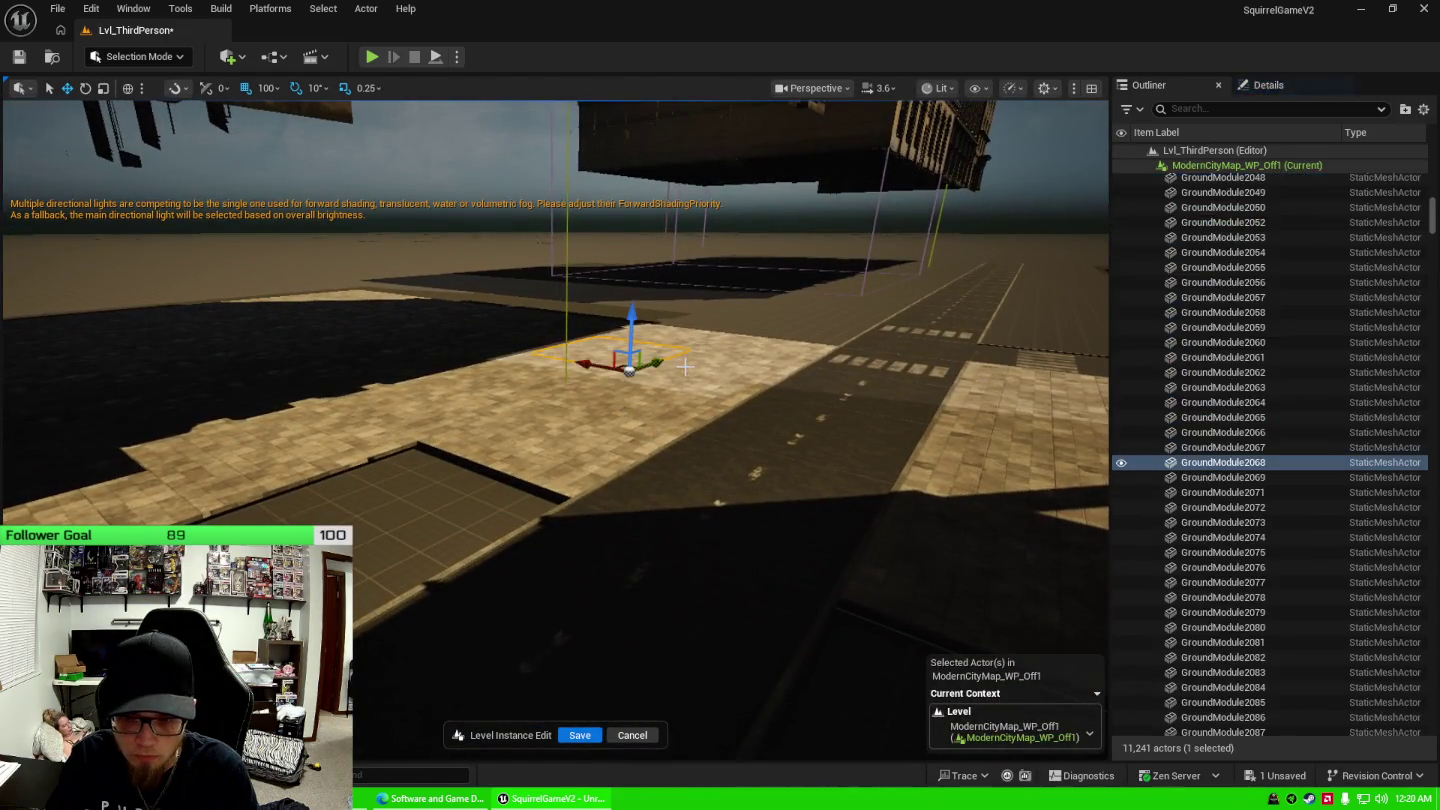
# Delete the 20 ground tiles from GroundModule2050 through GroundModule2071.
pyautogui.scroll(3, 1185, 420)
pyautogui.click(1201, 279)
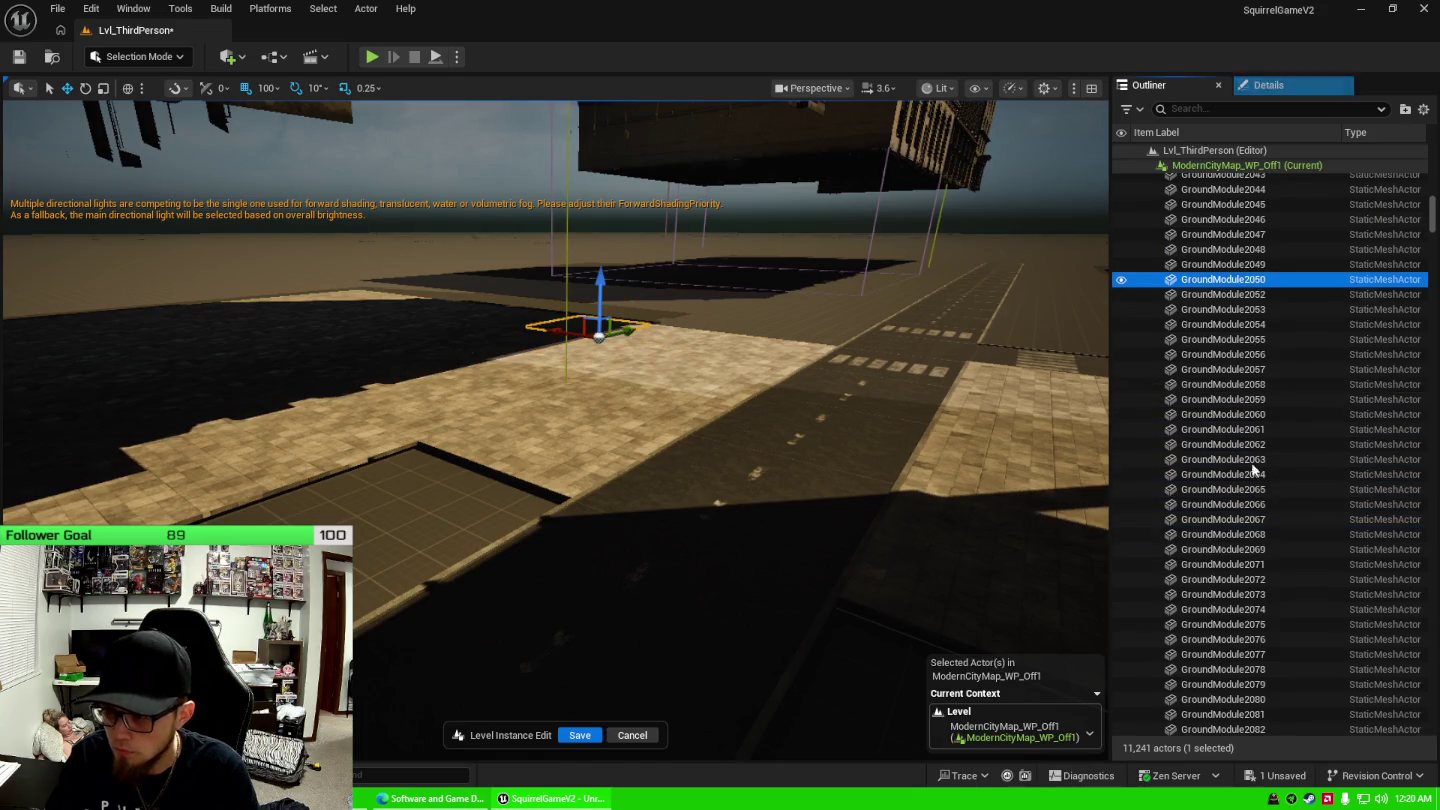
pyautogui.keyDown('shift'); pyautogui.click(1224, 560); pyautogui.keyUp('shift')
pyautogui.moveTo(800, 420); pyautogui.dragTo(825, 381)
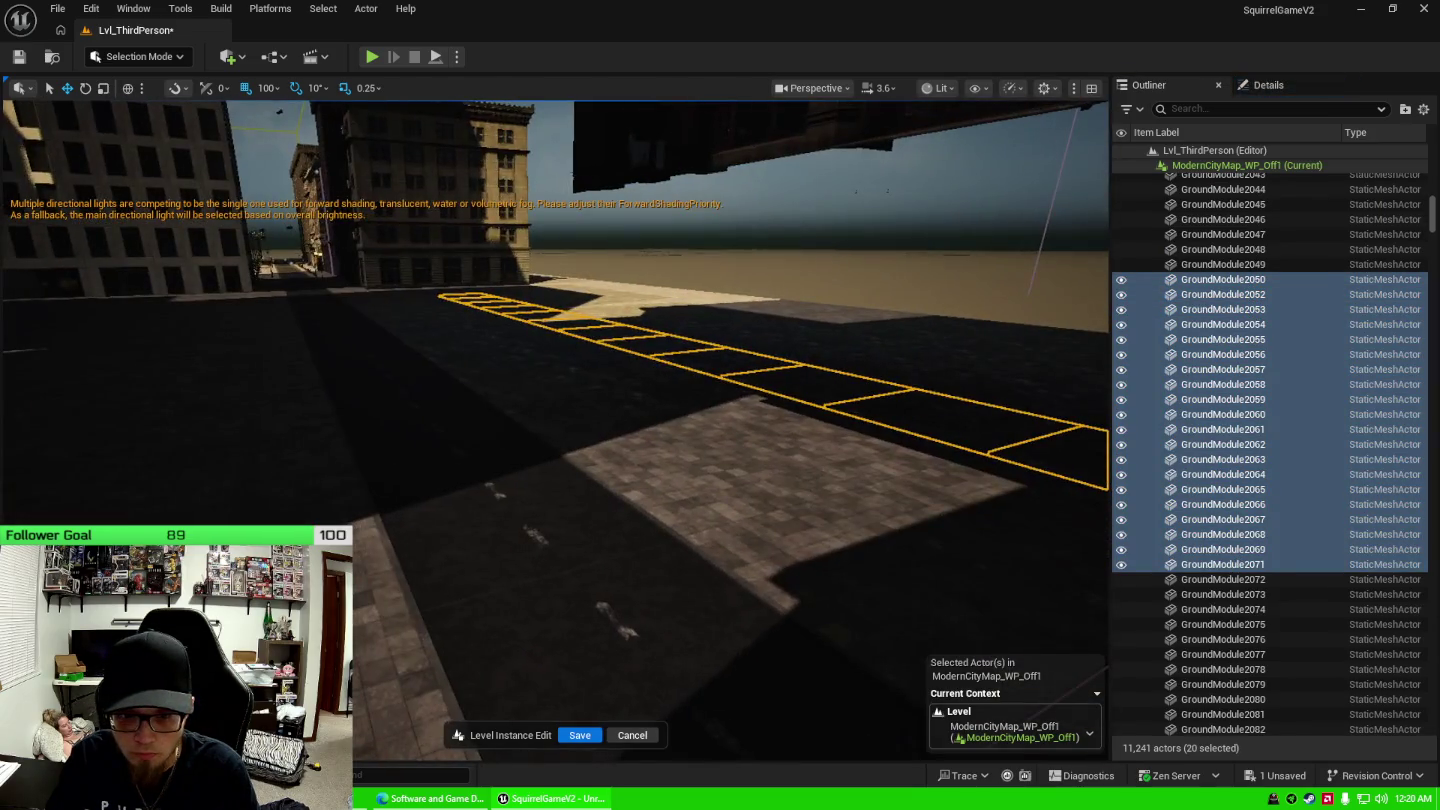
pyautogui.press('Delete')
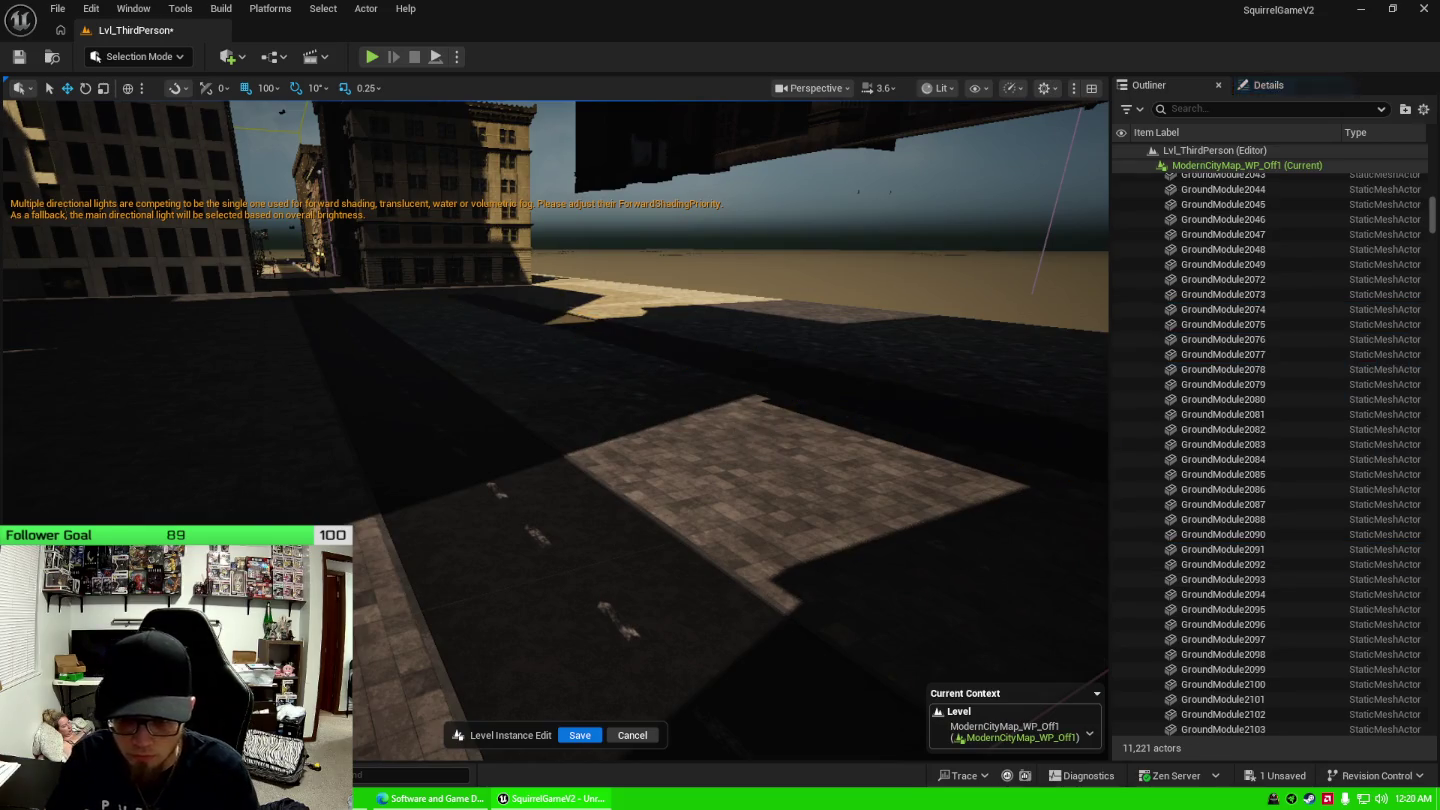
# Delete the 24 ground tiles from GroundModule2047 through GroundModule2093.
pyautogui.moveTo(777, 425); pyautogui.dragTo(769, 471)
pyautogui.click(1270, 234)
pyautogui.keyDown('shift'); pyautogui.click(1300, 579); pyautogui.keyUp('shift')
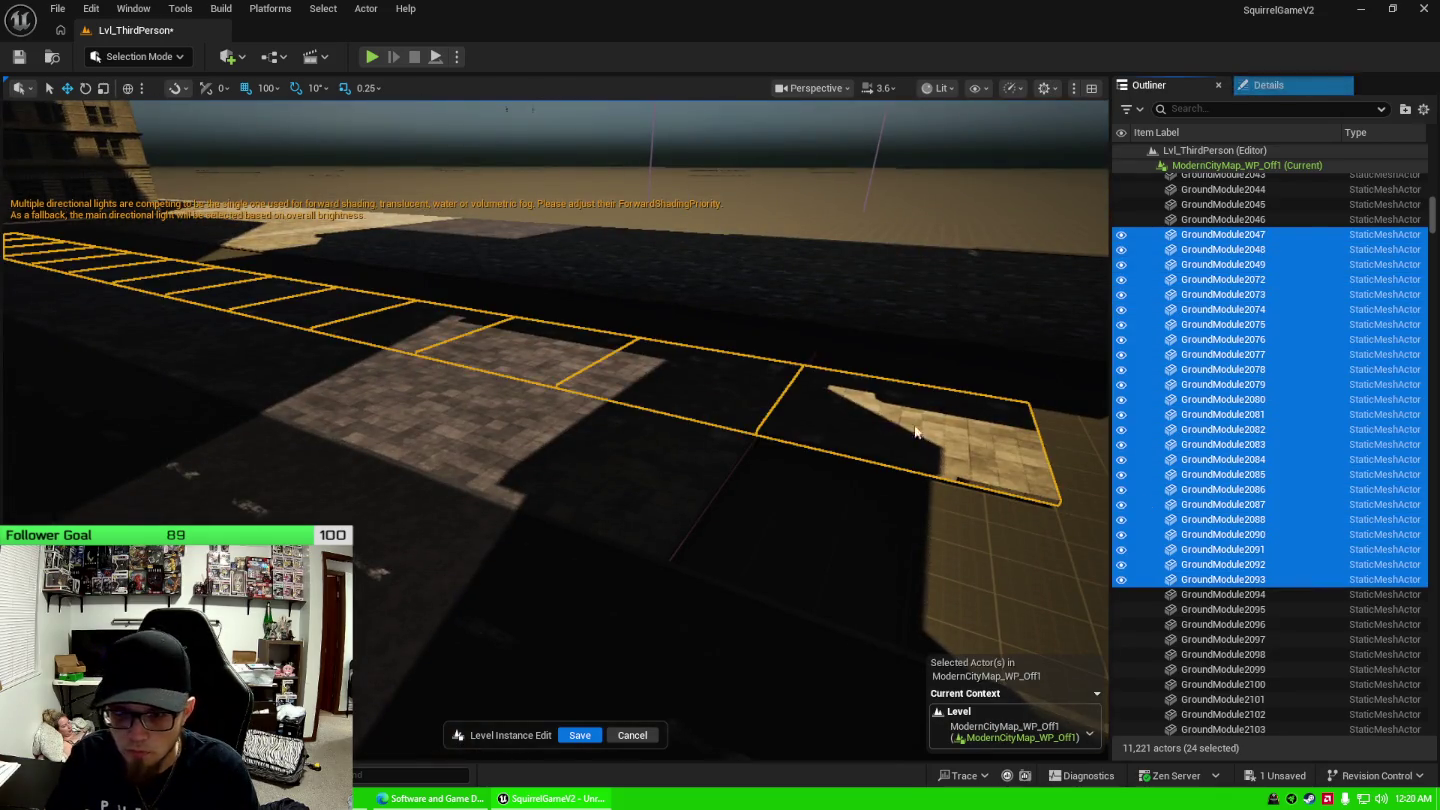
pyautogui.moveTo(700, 401)
pyautogui.mouseDown()
pyautogui.moveTo(670, 380)
pyautogui.moveTo(660, 401)
pyautogui.mouseUp()
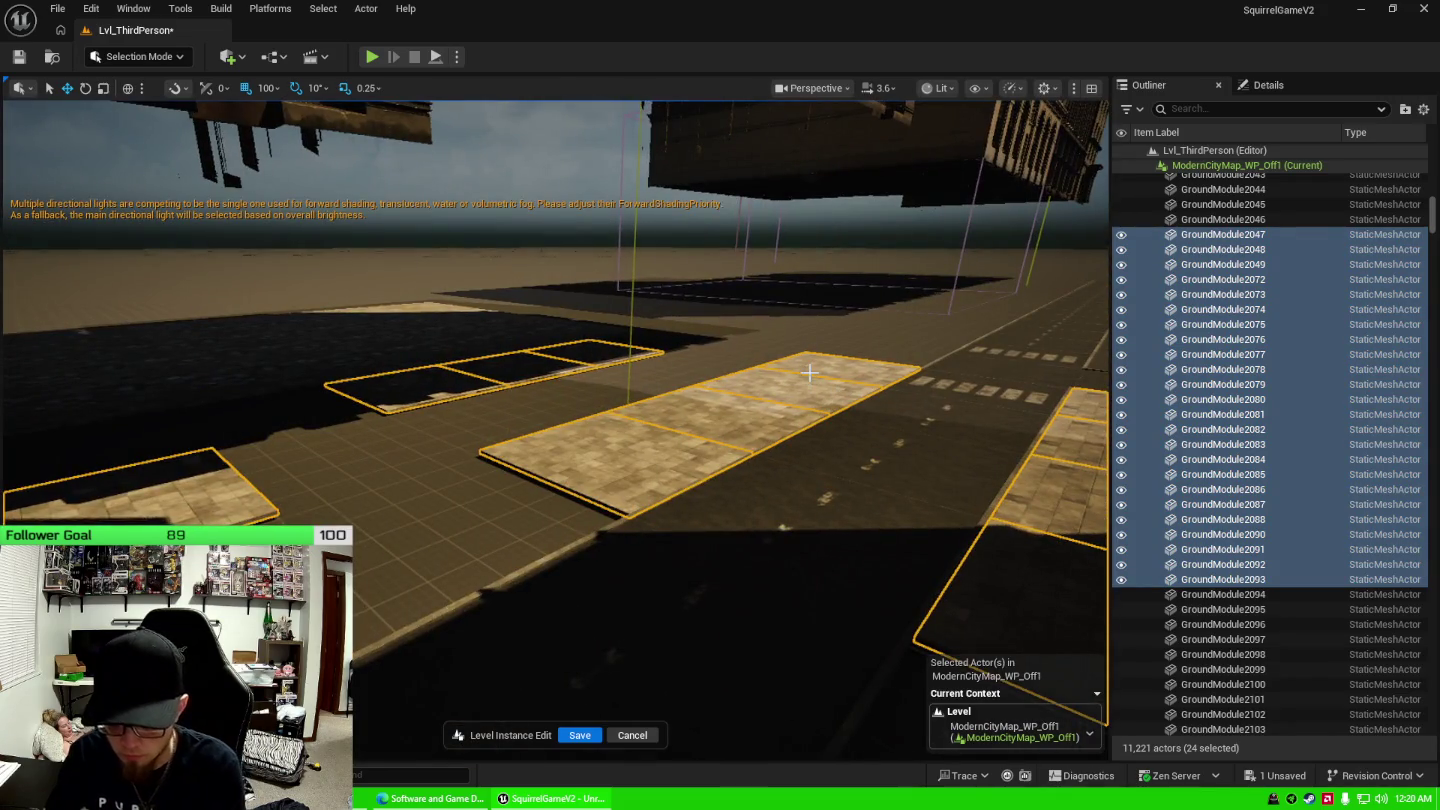
pyautogui.press('Delete')
# Delete the next 19 ground tiles, ending at GroundModule2116.
pyautogui.click(1301, 279)
pyautogui.keyDown('shift'); pyautogui.click(1284, 548); pyautogui.keyUp('shift')
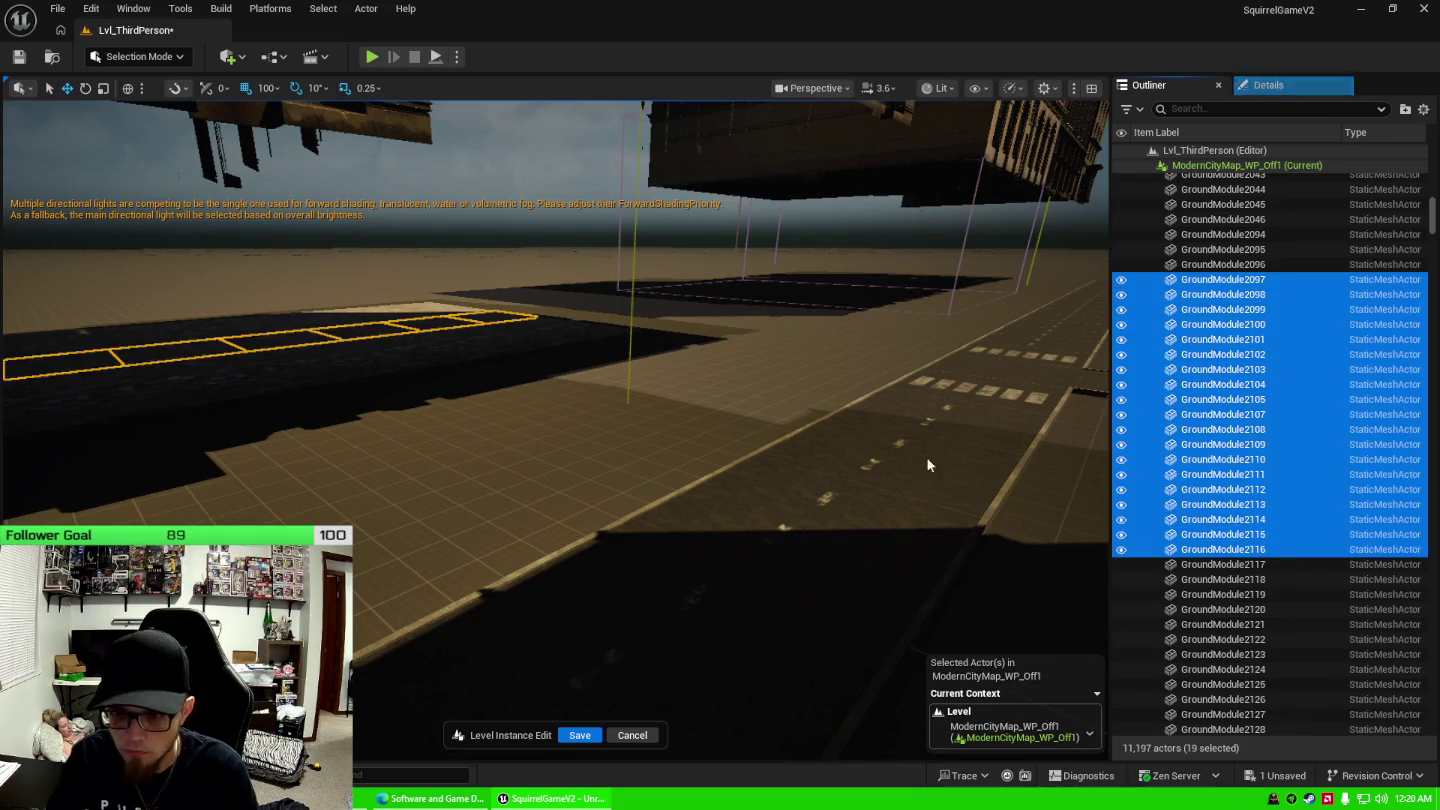
pyautogui.moveTo(932, 460)
pyautogui.mouseDown()
pyautogui.moveTo(890, 435)
pyautogui.moveTo(851, 460)
pyautogui.moveTo(916, 430)
pyautogui.mouseUp()
pyautogui.press('Delete')
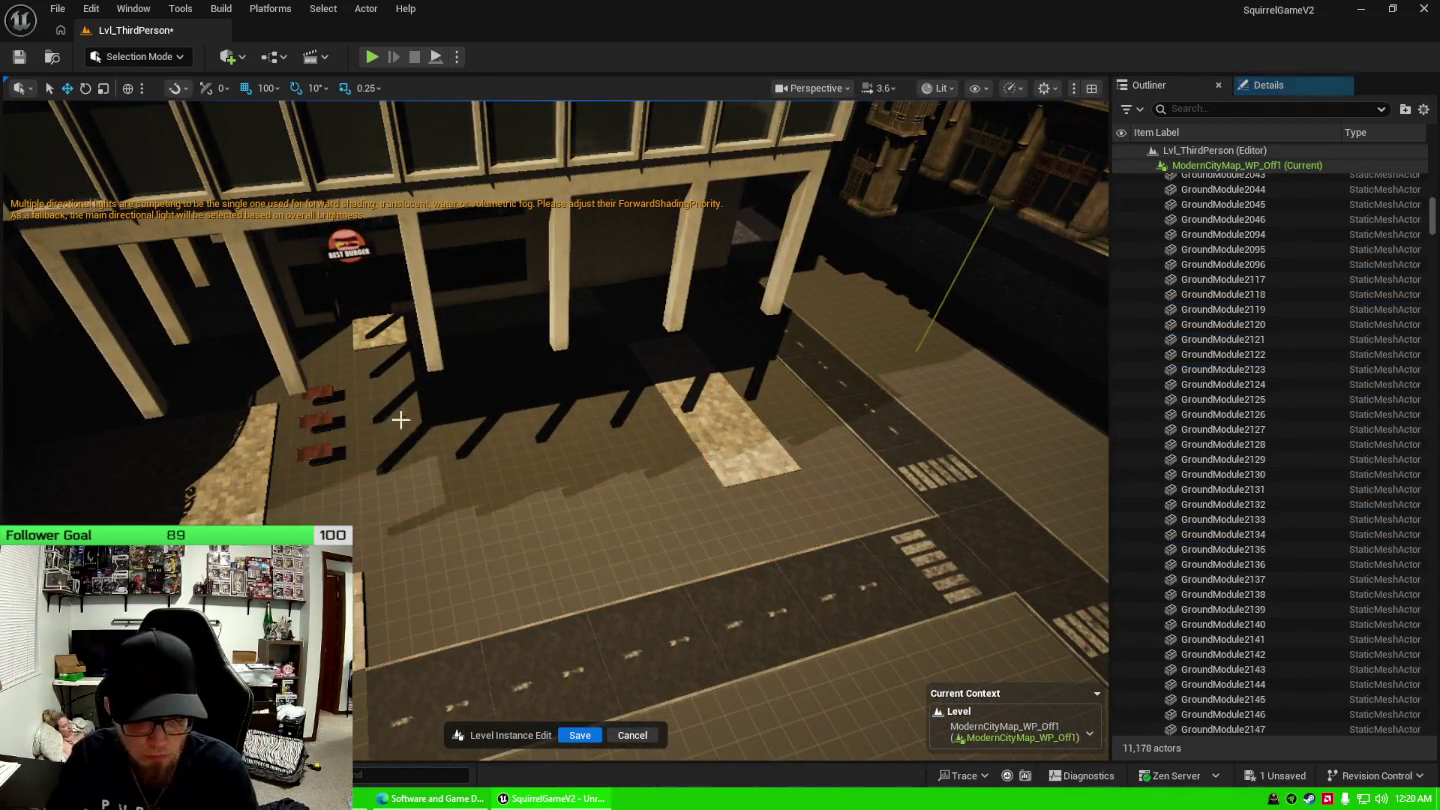
# Delete the three cafe tables SM_CafeTable13 through 15.
pyautogui.click(321, 391)
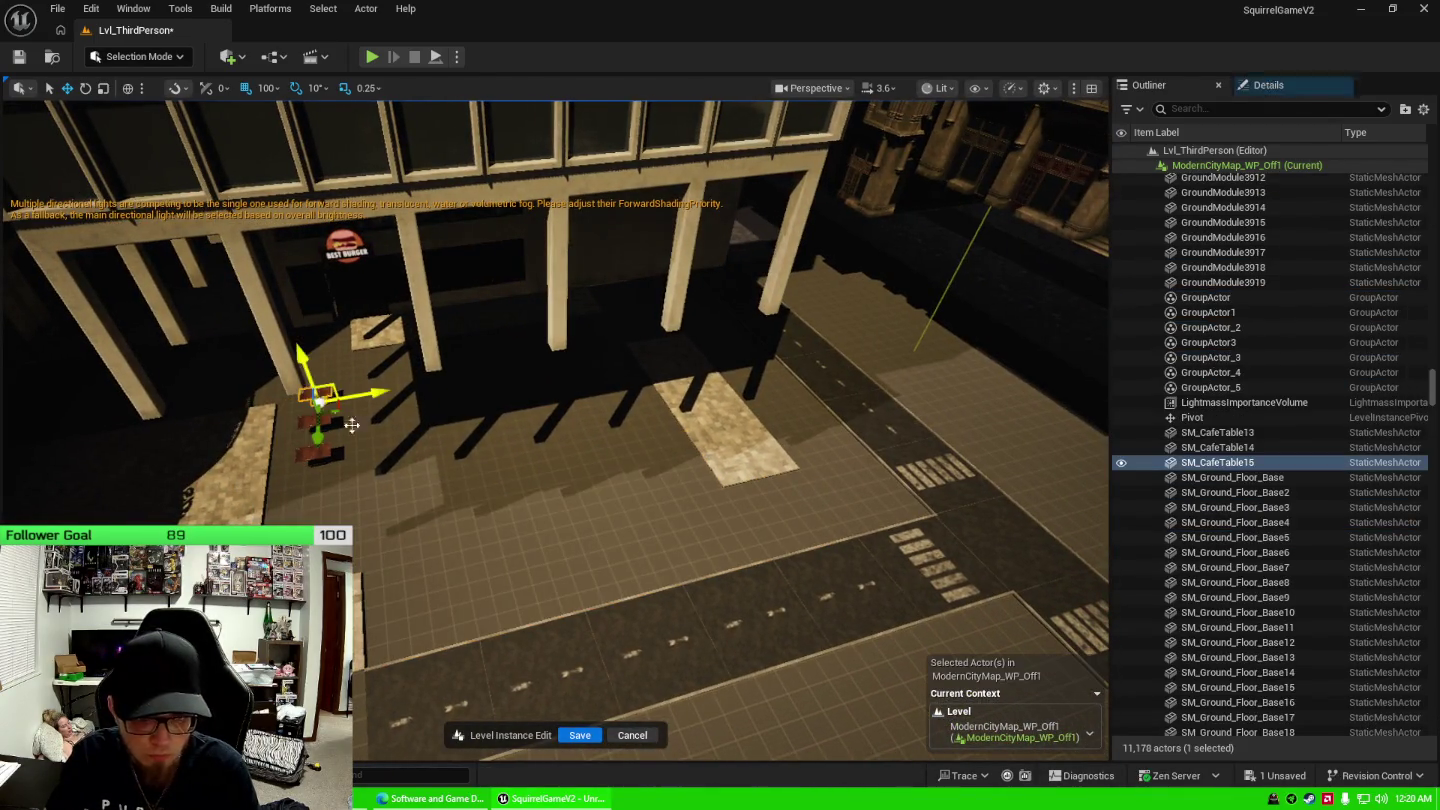
pyautogui.keyDown('shift'); pyautogui.click(1242, 435); pyautogui.keyUp('shift')
pyautogui.press('Delete')
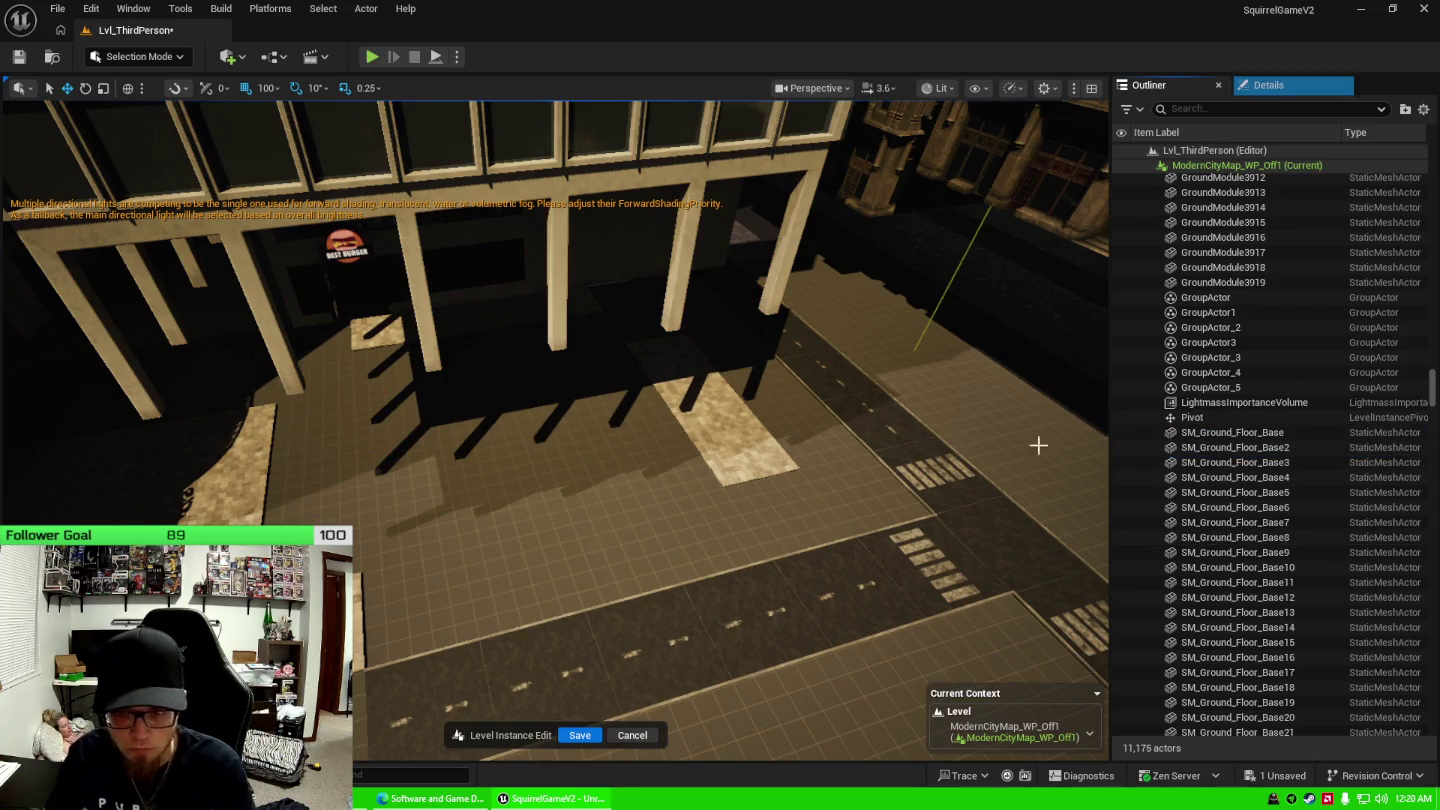
# Delete the 12 sidewalk ground tiles ending at GroundModule2127.
pyautogui.click(755, 446)
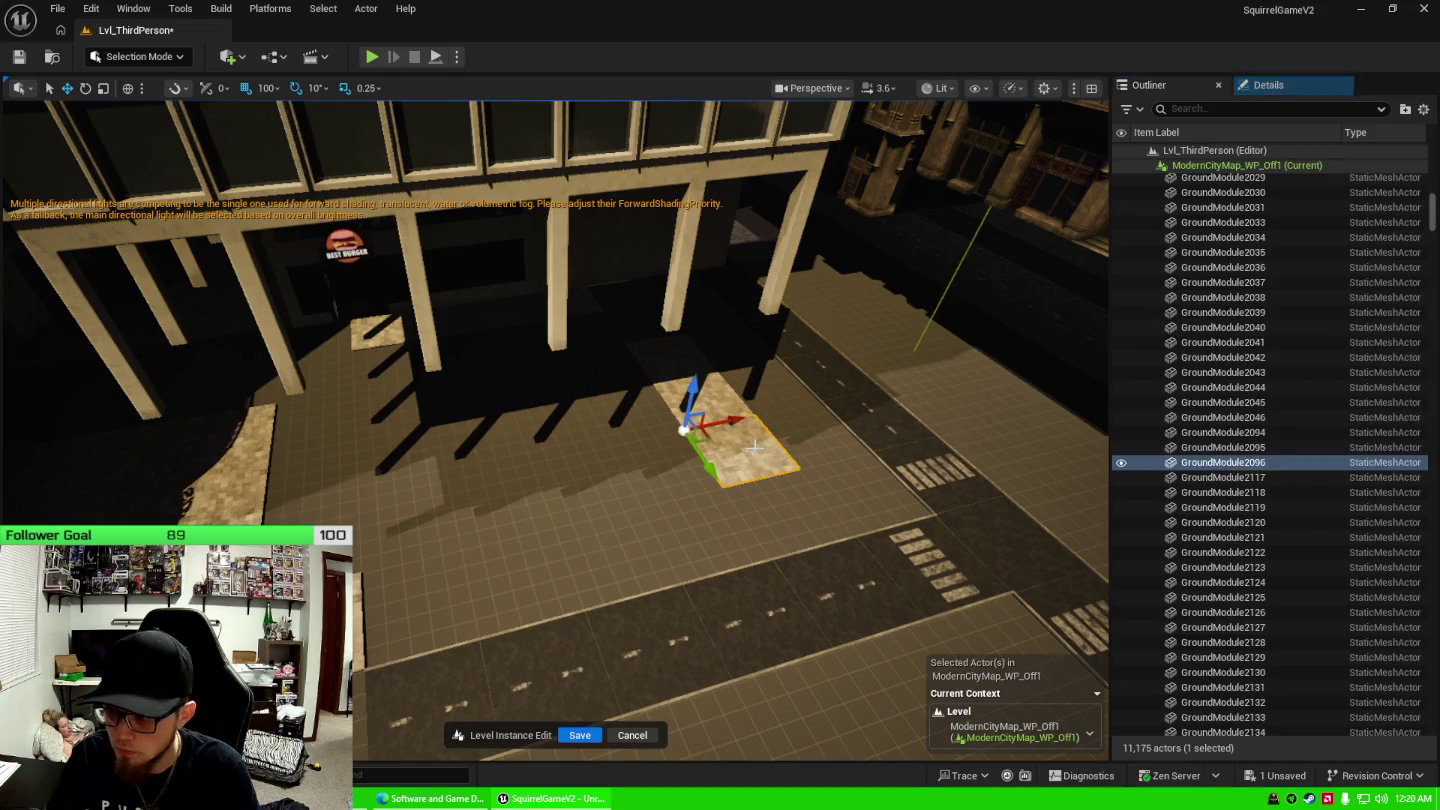
pyautogui.keyDown('shift'); pyautogui.click(1270, 627); pyautogui.keyUp('shift')
pyautogui.press('f')
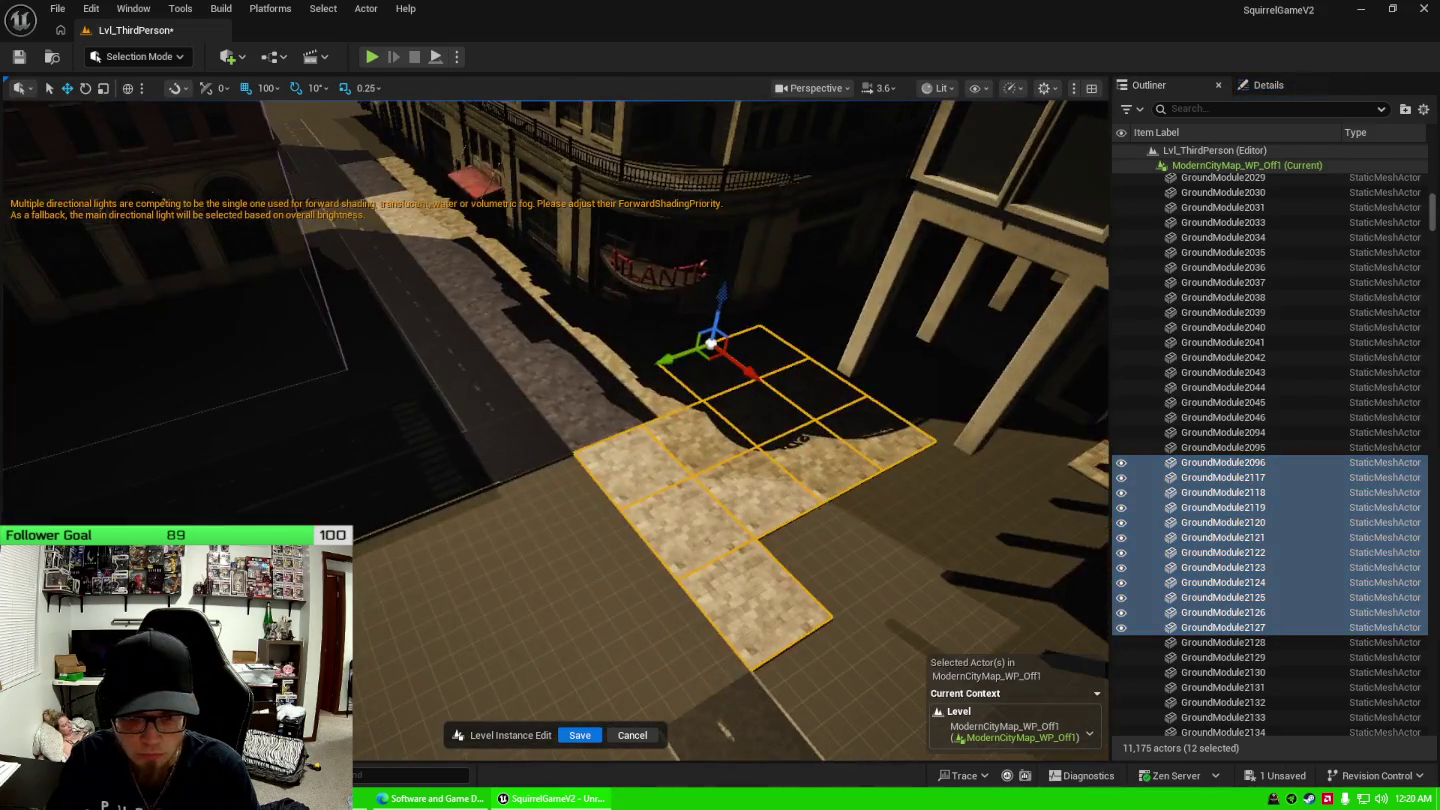
pyautogui.moveTo(715, 727); pyautogui.dragTo(659, 626)
pyautogui.press('Delete')
pyautogui.moveTo(795, 515); pyautogui.dragTo(794, 690)
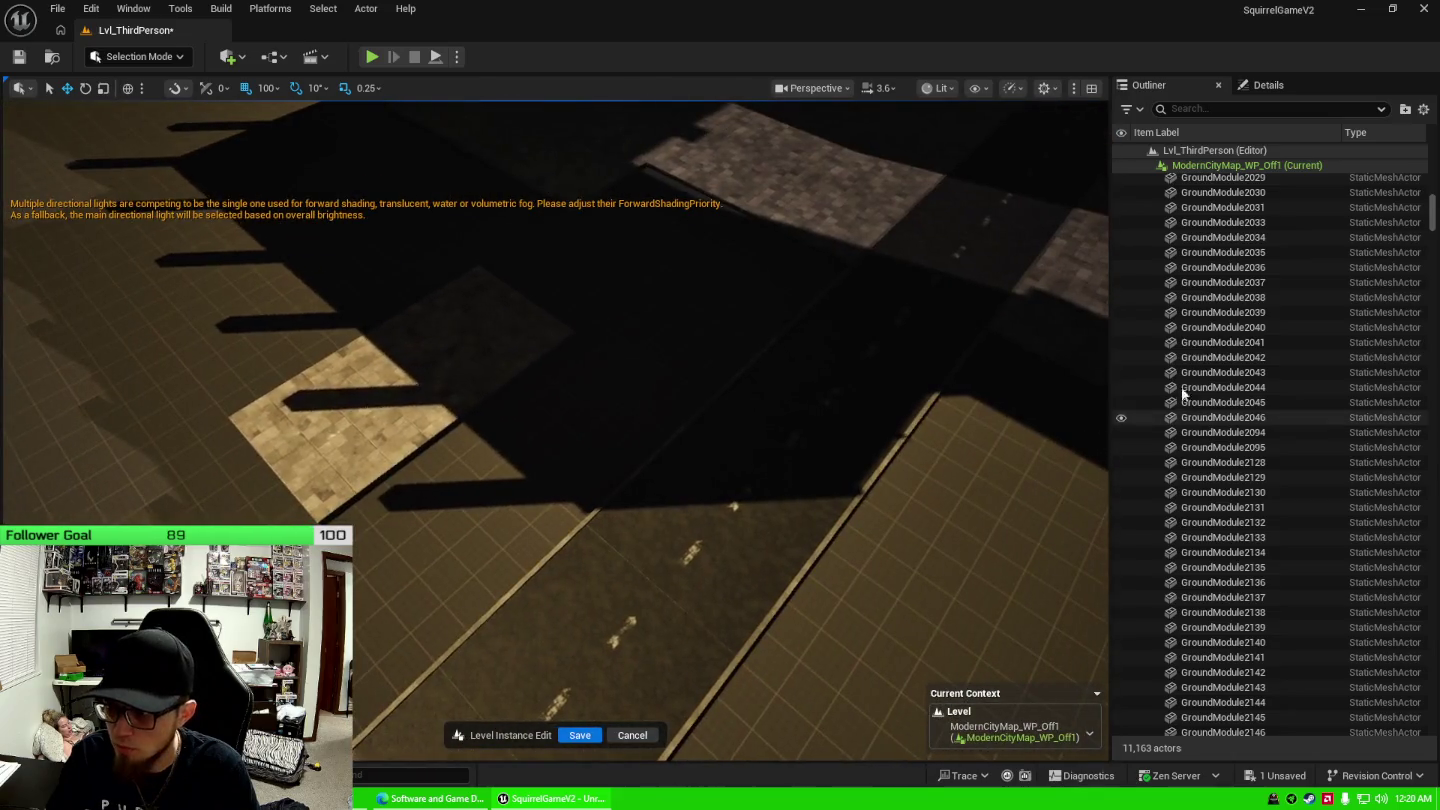
# Delete the 21 ground tiles from GroundModule2039 through GroundModule2138.
pyautogui.click(1222, 312)
pyautogui.keyDown('shift'); pyautogui.click(1243, 608); pyautogui.keyUp('shift')
pyautogui.moveTo(699, 451); pyautogui.dragTo(699, 514)
pyautogui.press('f')
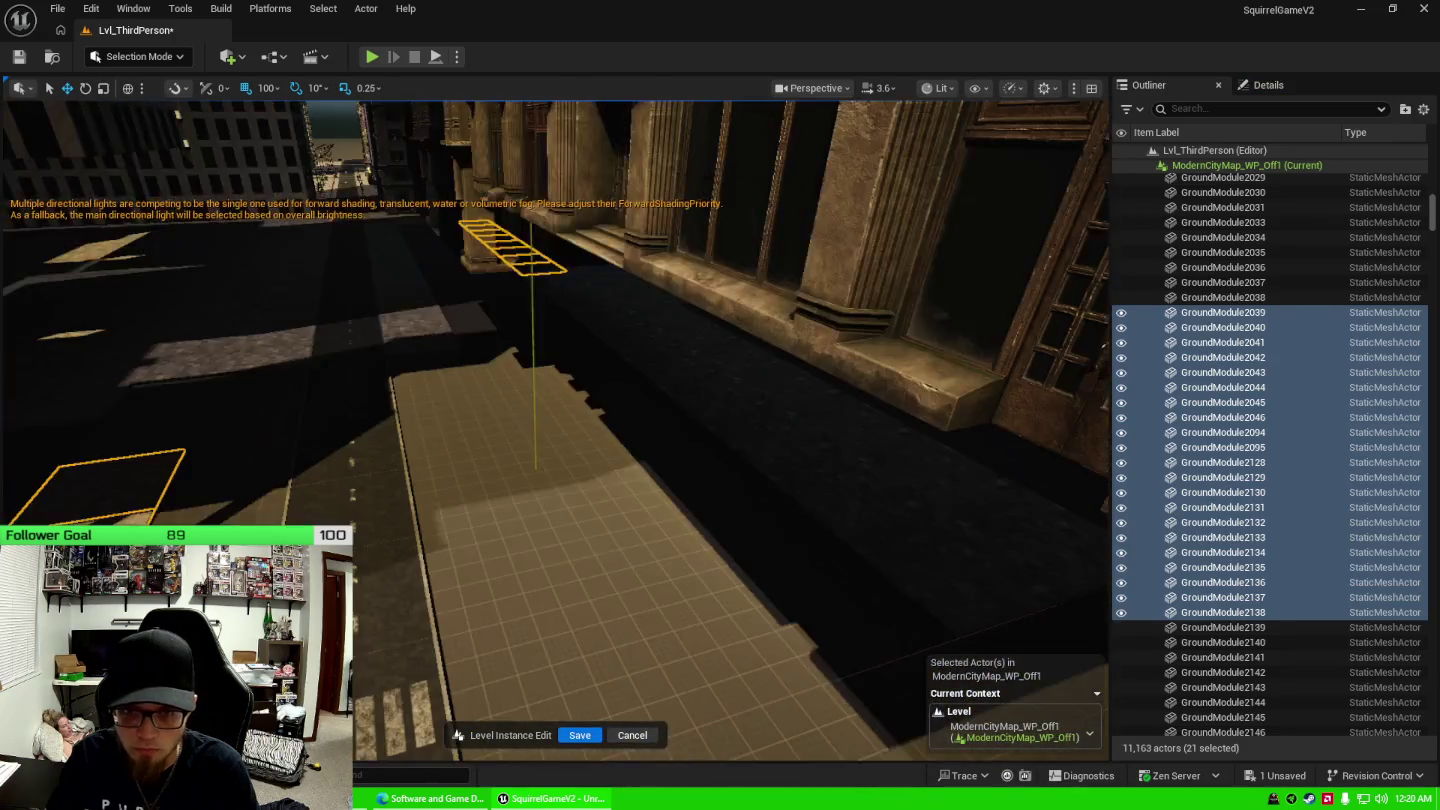
pyautogui.press('Delete')
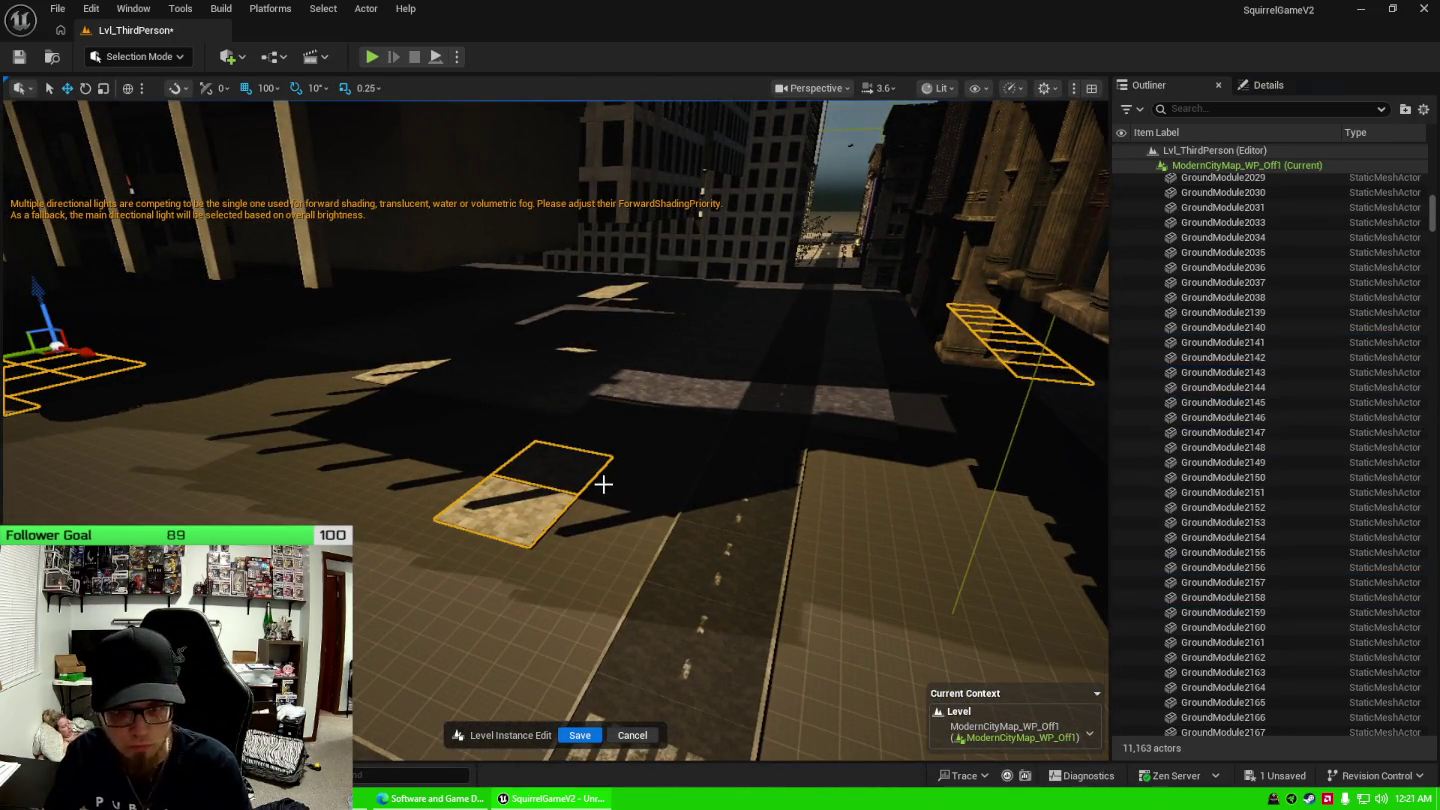
# Delete the 23 ground tiles from GroundModule2139 through GroundModule2161.
pyautogui.click(1265, 312)
pyautogui.keyDown('shift'); pyautogui.click(1294, 640); pyautogui.keyUp('shift')
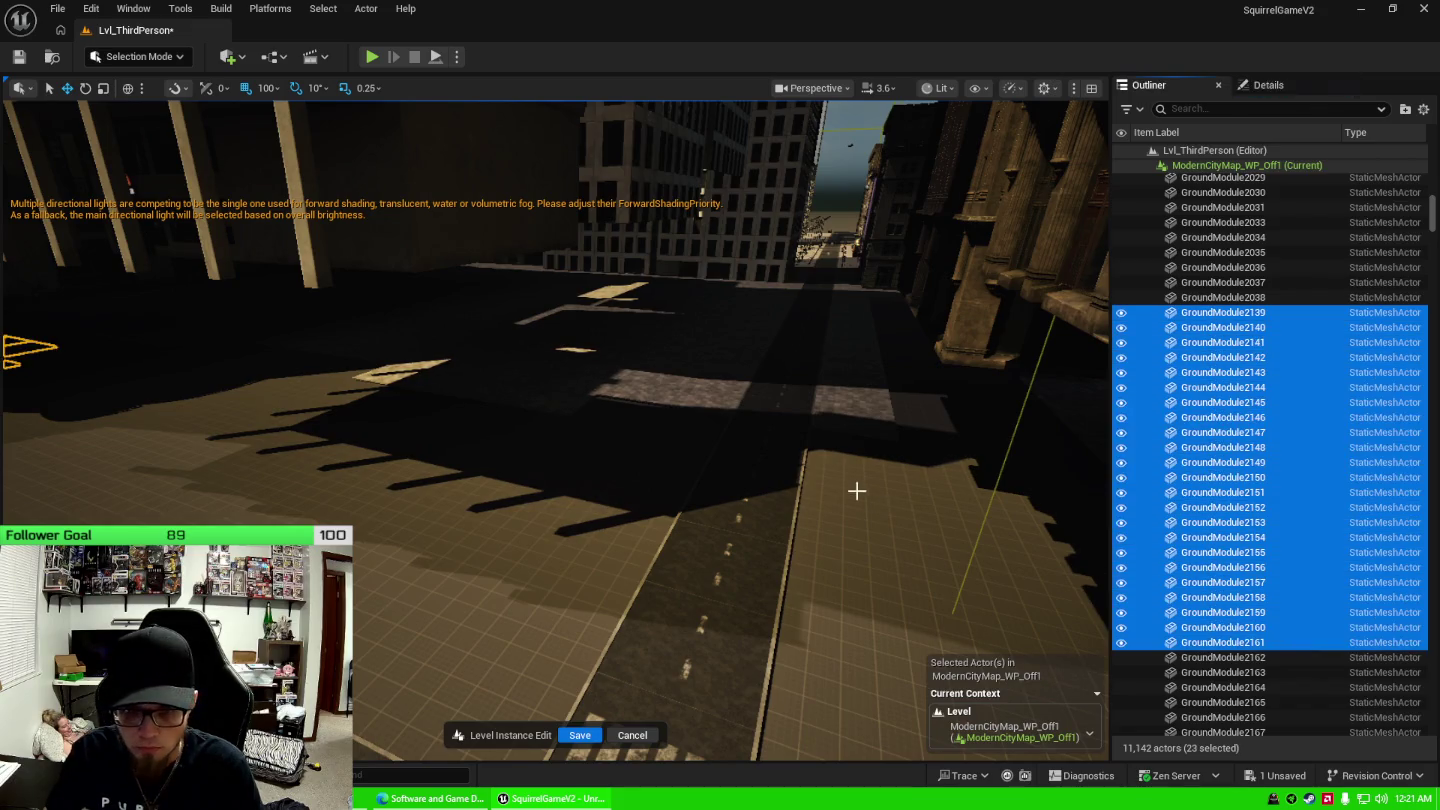
pyautogui.press('f')
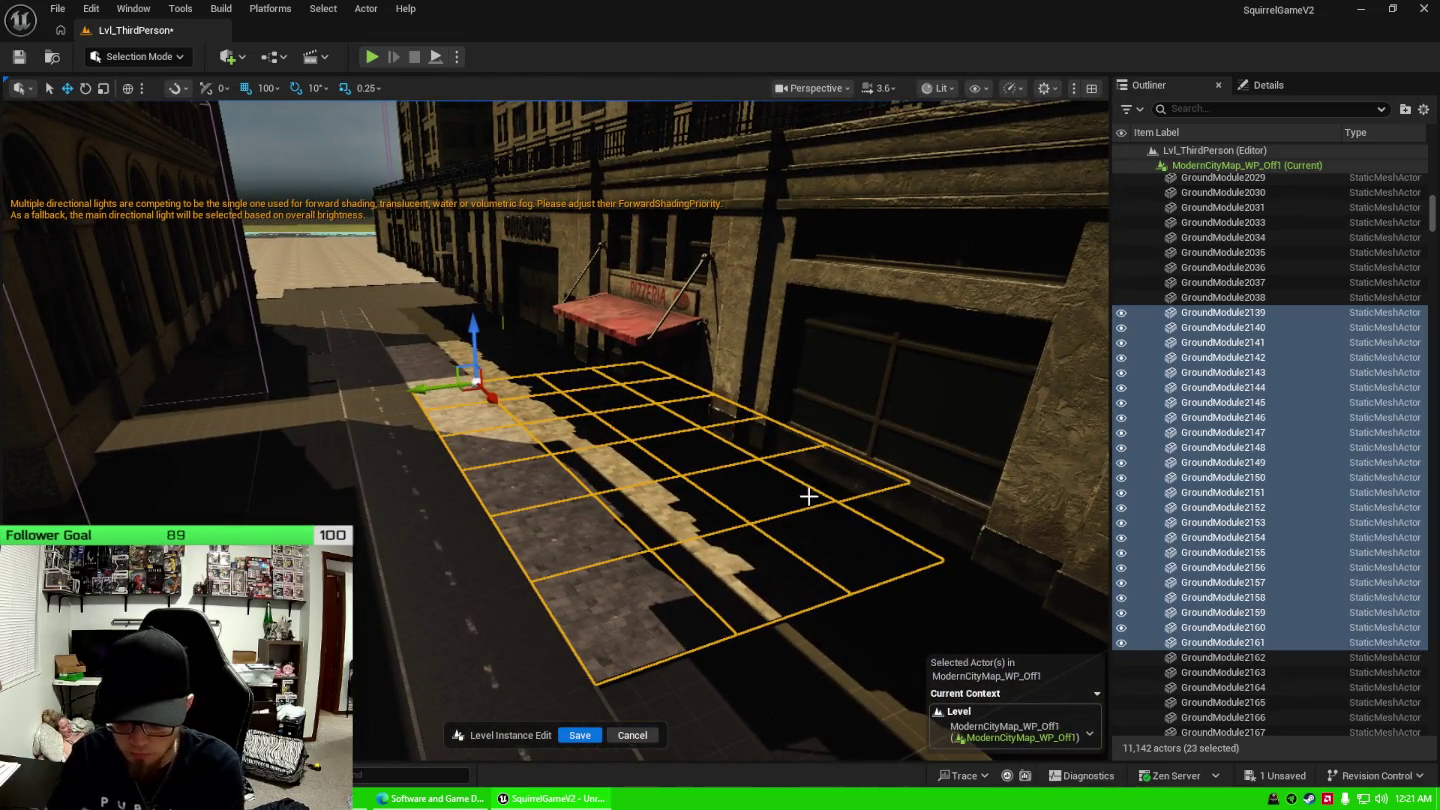
pyautogui.press('Delete')
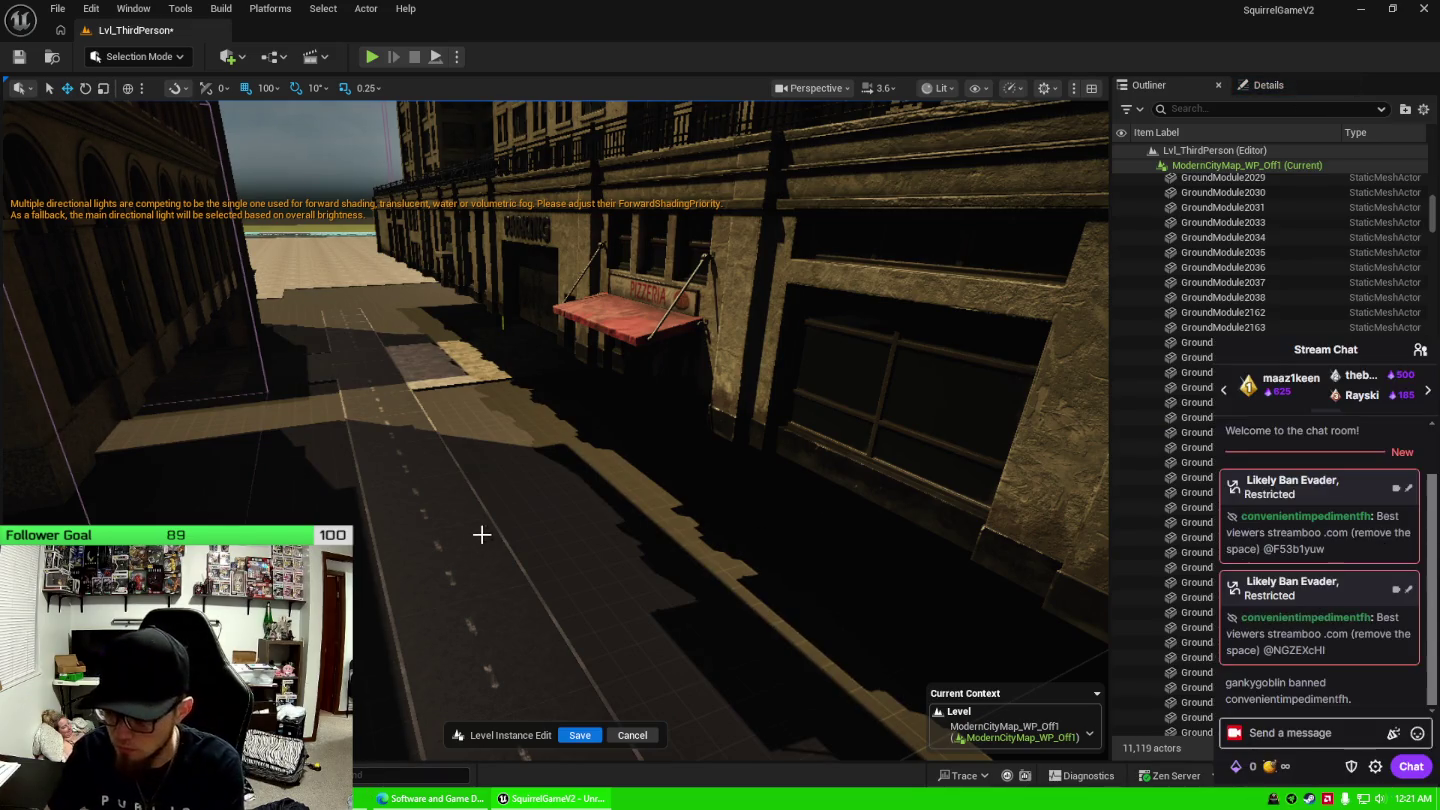
# Select and frame GroundModule2171 through GroundModule2252.
pyautogui.scroll(-1, 1346, 590)
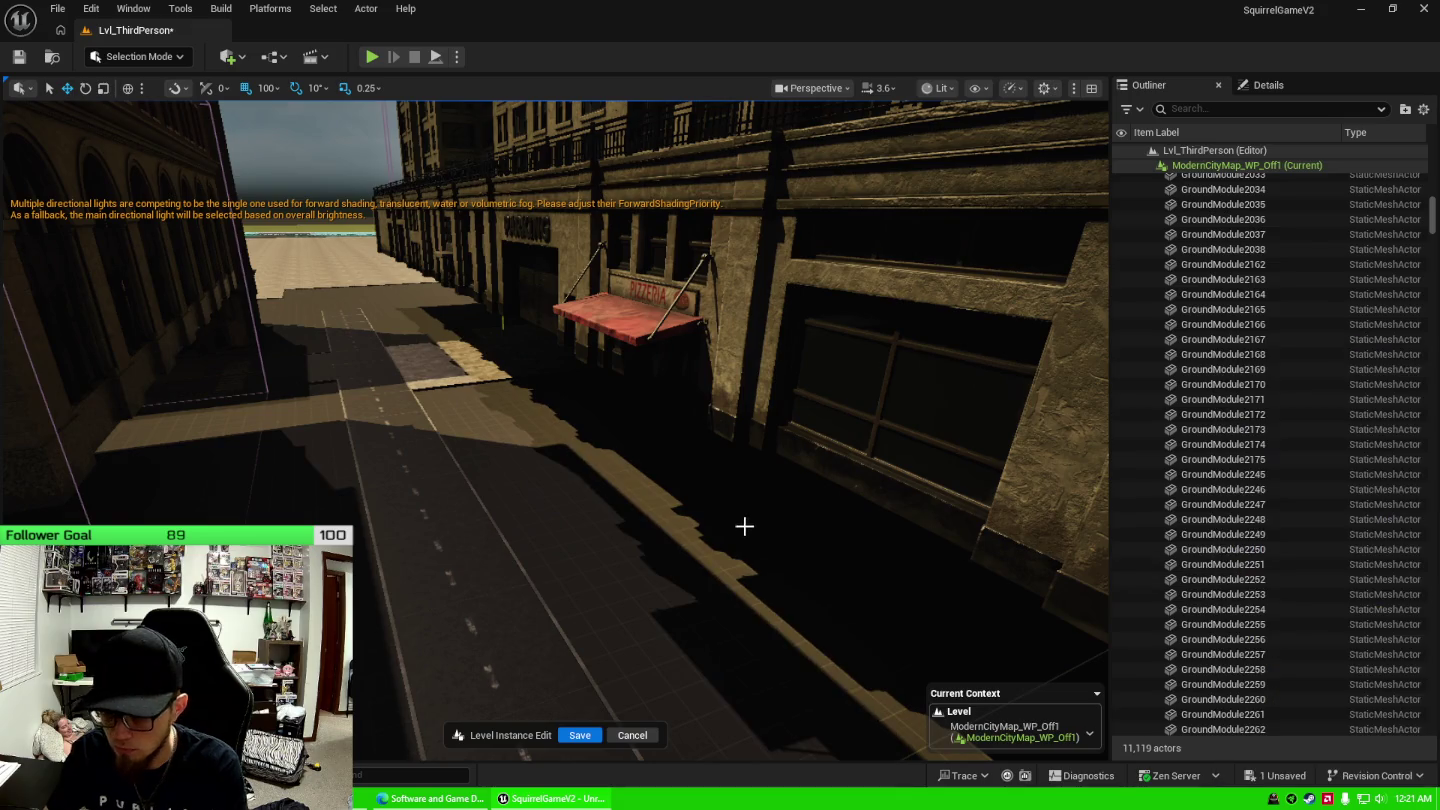
pyautogui.moveTo(746, 522)
pyautogui.mouseDown()
pyautogui.moveTo(746, 481)
pyautogui.moveTo(700, 571)
pyautogui.mouseUp()
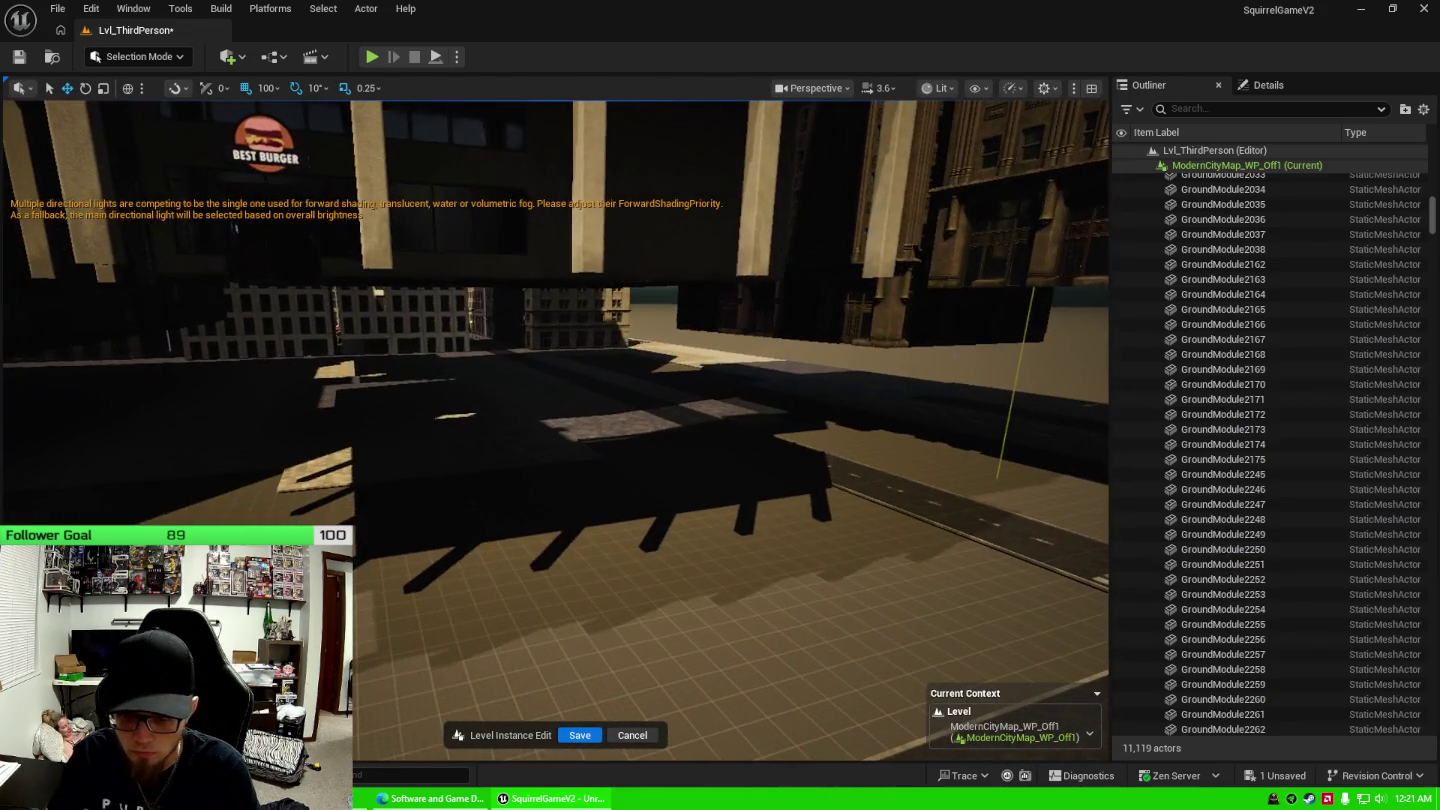
pyautogui.click(1298, 399)
pyautogui.keyDown('shift'); pyautogui.click(1282, 579); pyautogui.keyUp('shift')
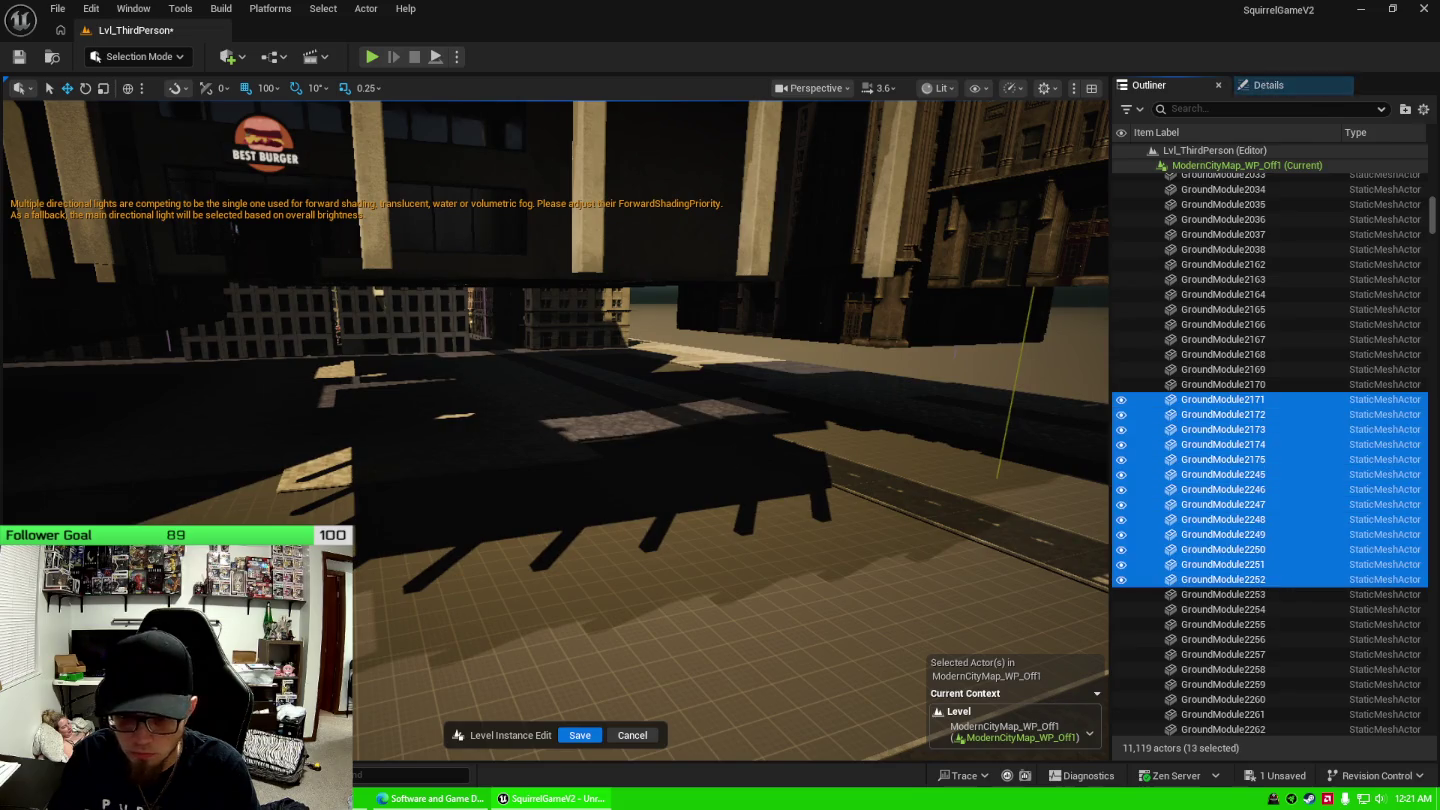
pyautogui.press('f')
pyautogui.moveTo(600, 400)
pyautogui.mouseDown()
pyautogui.moveTo(690, 391)
pyautogui.moveTo(437, 607)
pyautogui.mouseUp()
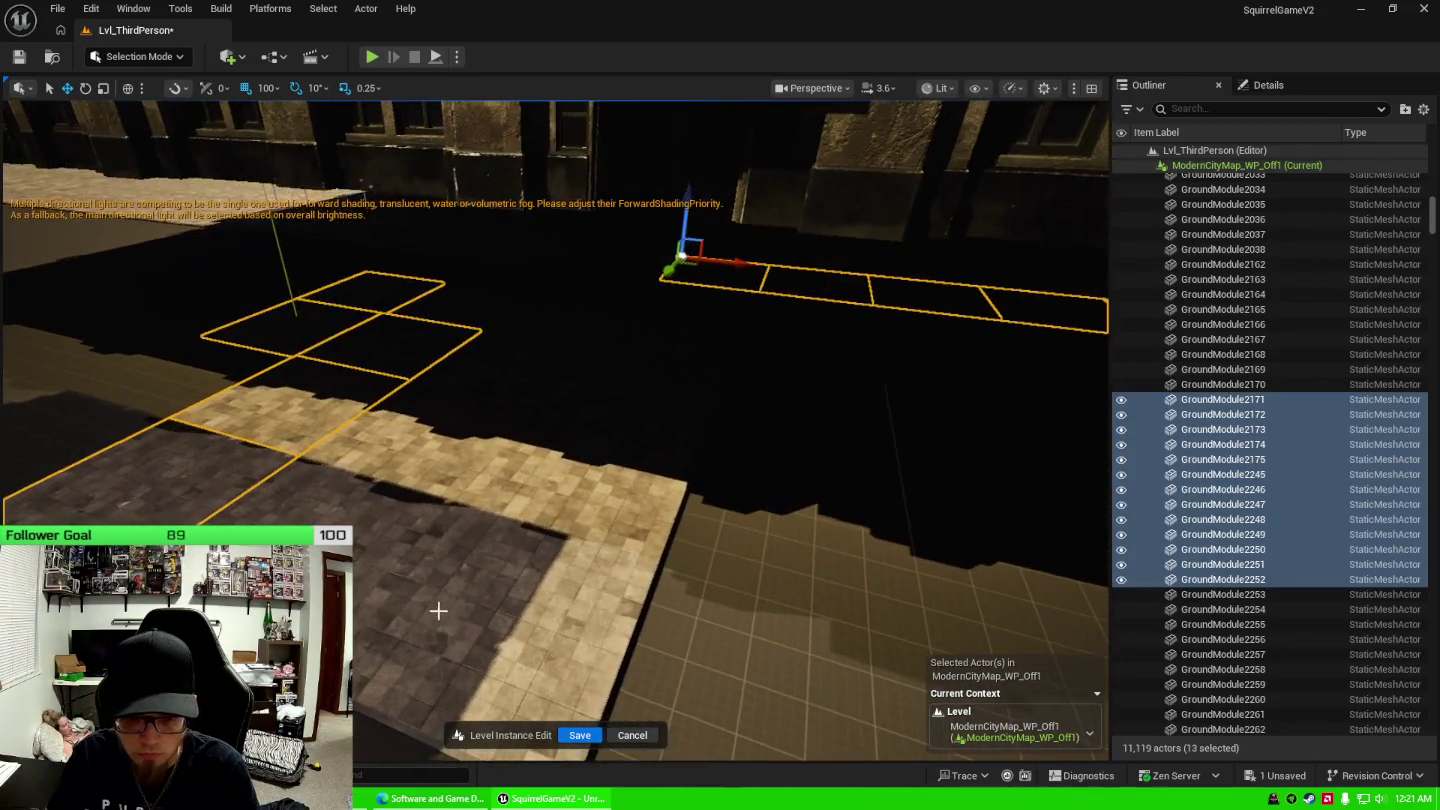
# Select the stray plaza ground tiles, including GroundModule2164, GroundModule2170 and the left and right strip columns.
pyautogui.keyDown('ctrl'); pyautogui.click(300, 440); pyautogui.keyUp('ctrl')
pyautogui.keyDown('ctrl'); pyautogui.click(440, 395); pyautogui.keyUp('ctrl')
pyautogui.keyDown('ctrl'); pyautogui.click(512, 364); pyautogui.keyUp('ctrl')
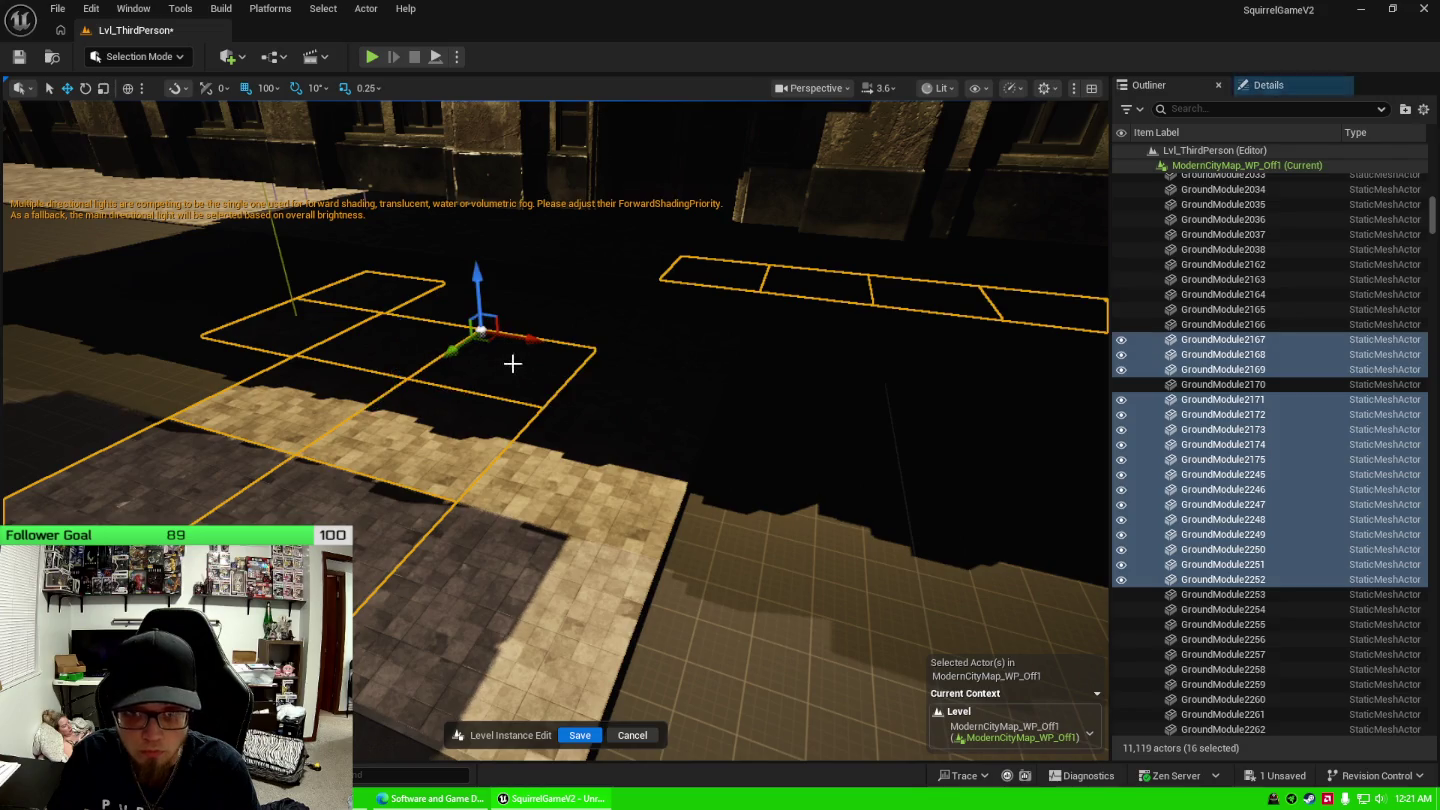
pyautogui.keyDown('ctrl'); pyautogui.click(594, 491); pyautogui.keyUp('ctrl')
pyautogui.keyDown('ctrl'); pyautogui.click(594, 526); pyautogui.keyUp('ctrl')
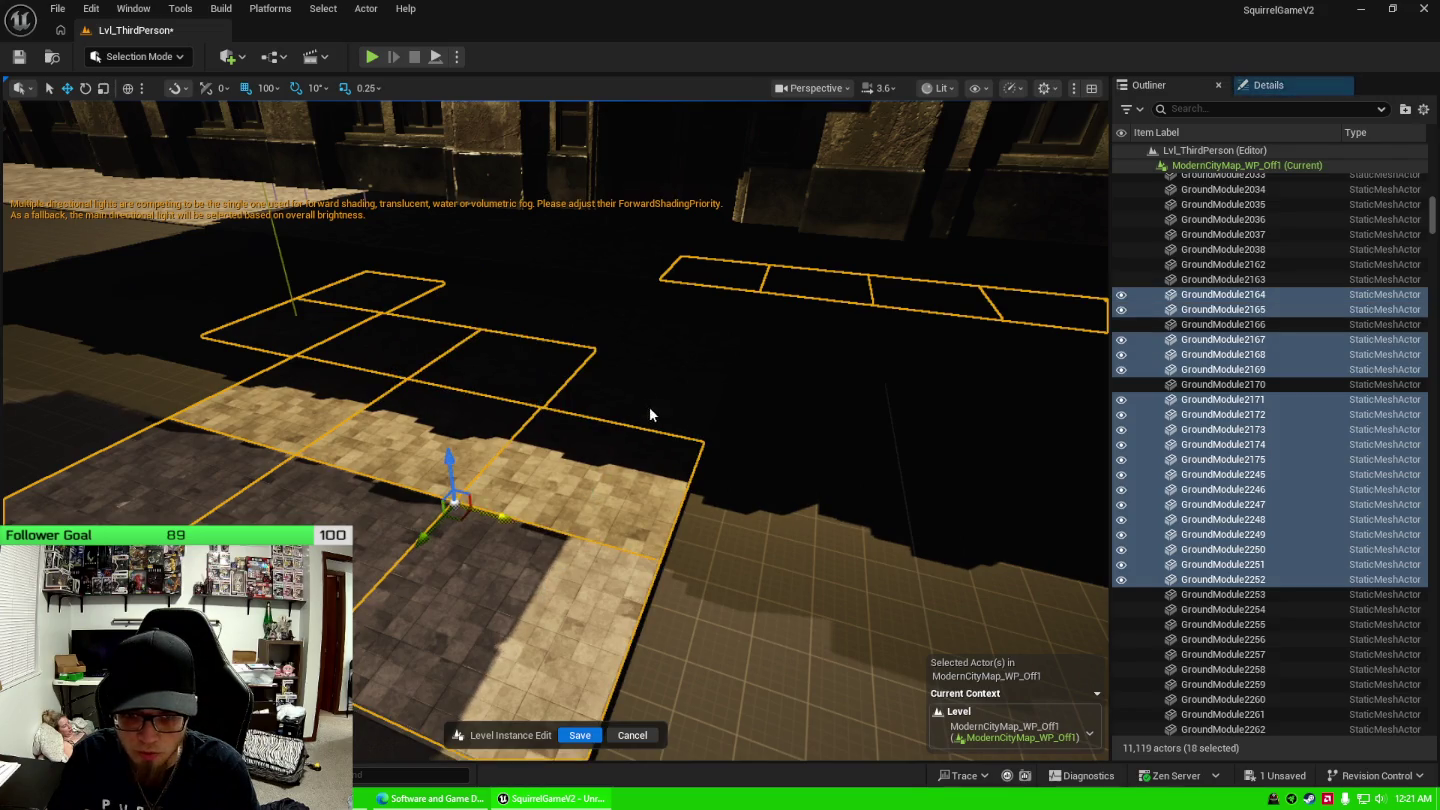
pyautogui.keyDown('ctrl'); pyautogui.click(644, 370); pyautogui.keyUp('ctrl')
pyautogui.keyDown('ctrl'); pyautogui.click(583, 306); pyautogui.keyUp('ctrl')
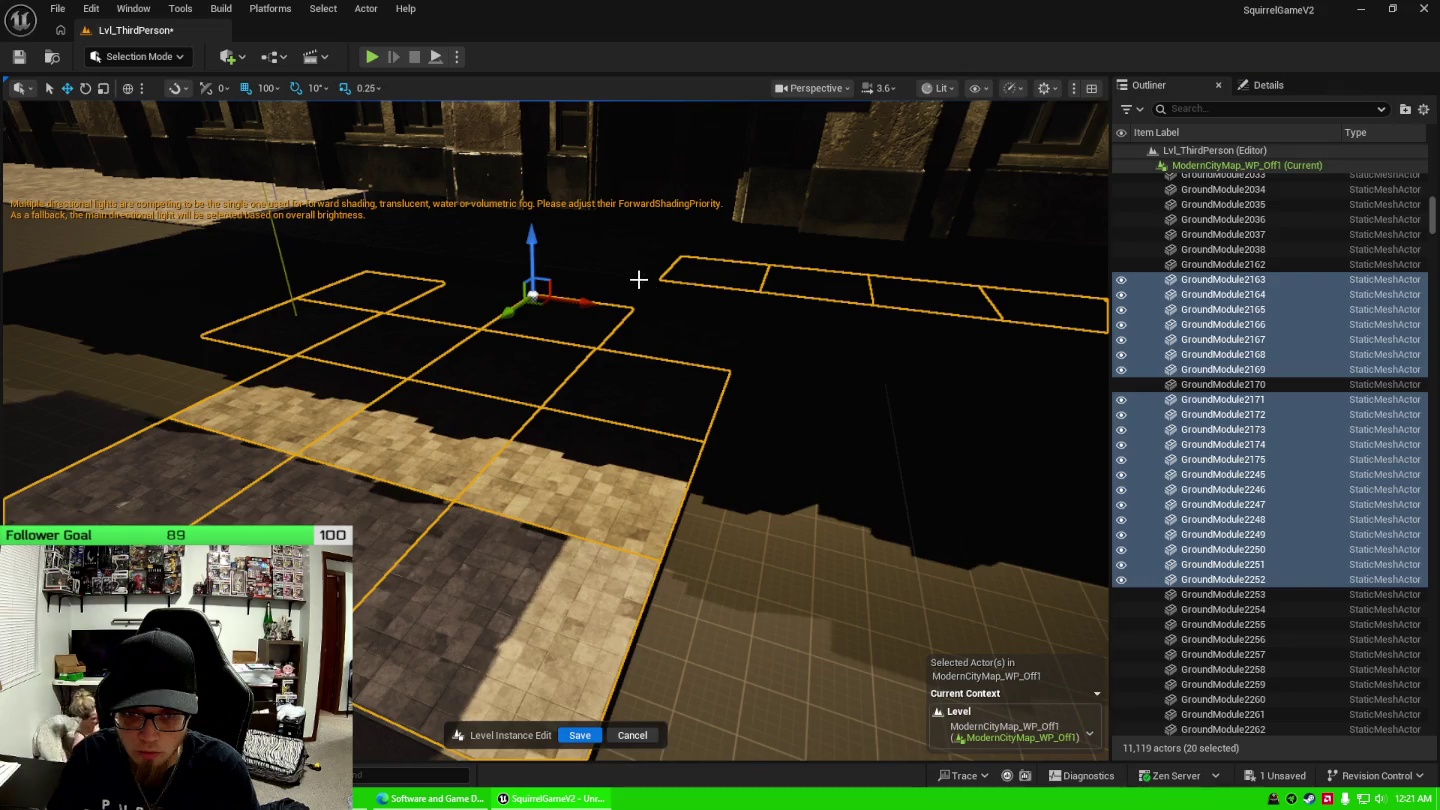
pyautogui.moveTo(639, 279)
pyautogui.mouseDown()
pyautogui.moveTo(600, 300)
pyautogui.moveTo(610, 281)
pyautogui.moveTo(599, 436)
pyautogui.mouseUp()
pyautogui.keyDown('ctrl'); pyautogui.click(598, 437); pyautogui.keyUp('ctrl')
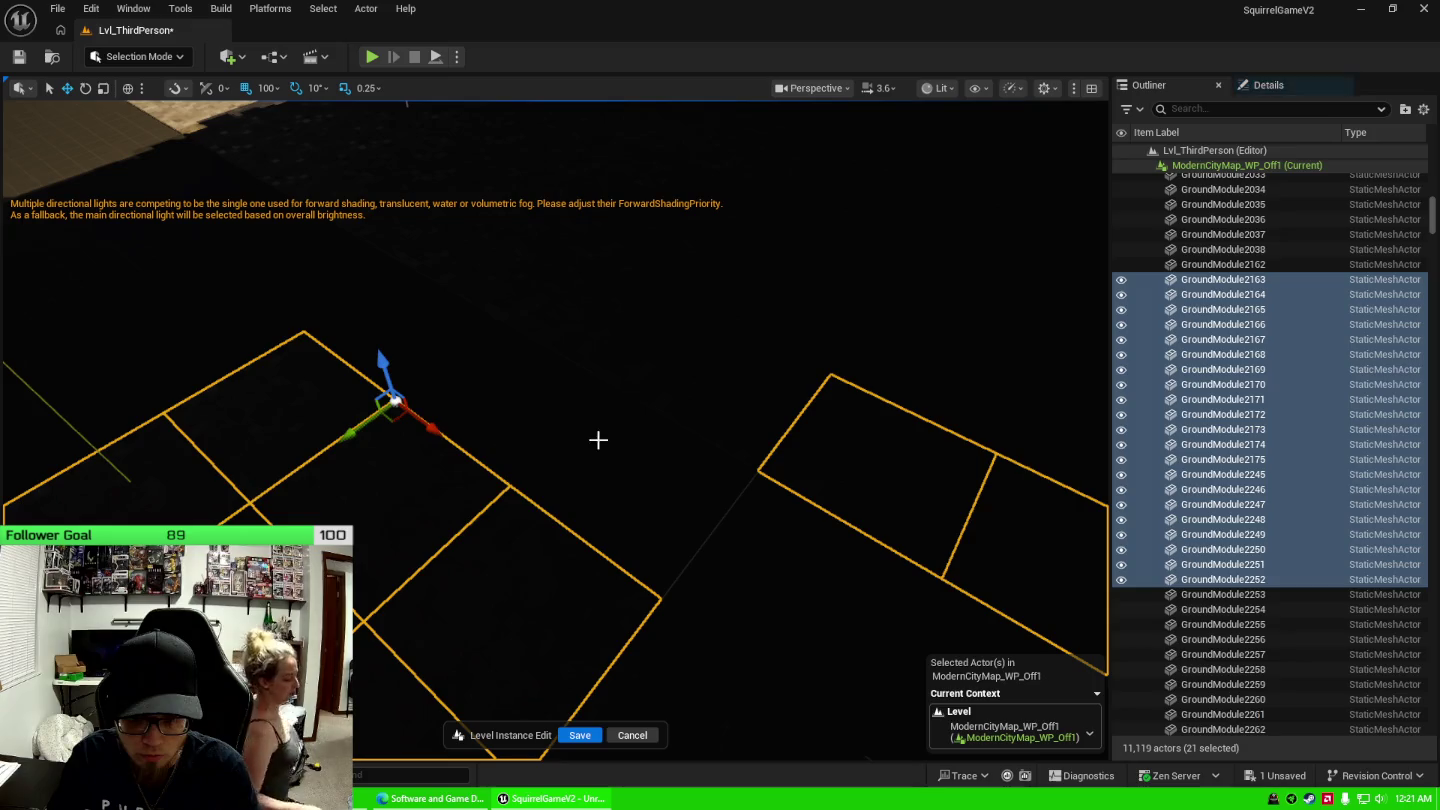
pyautogui.keyDown('ctrl'); pyautogui.click(732, 653); pyautogui.keyUp('ctrl')
pyautogui.keyDown('ctrl'); pyautogui.click(713, 435); pyautogui.keyUp('ctrl')
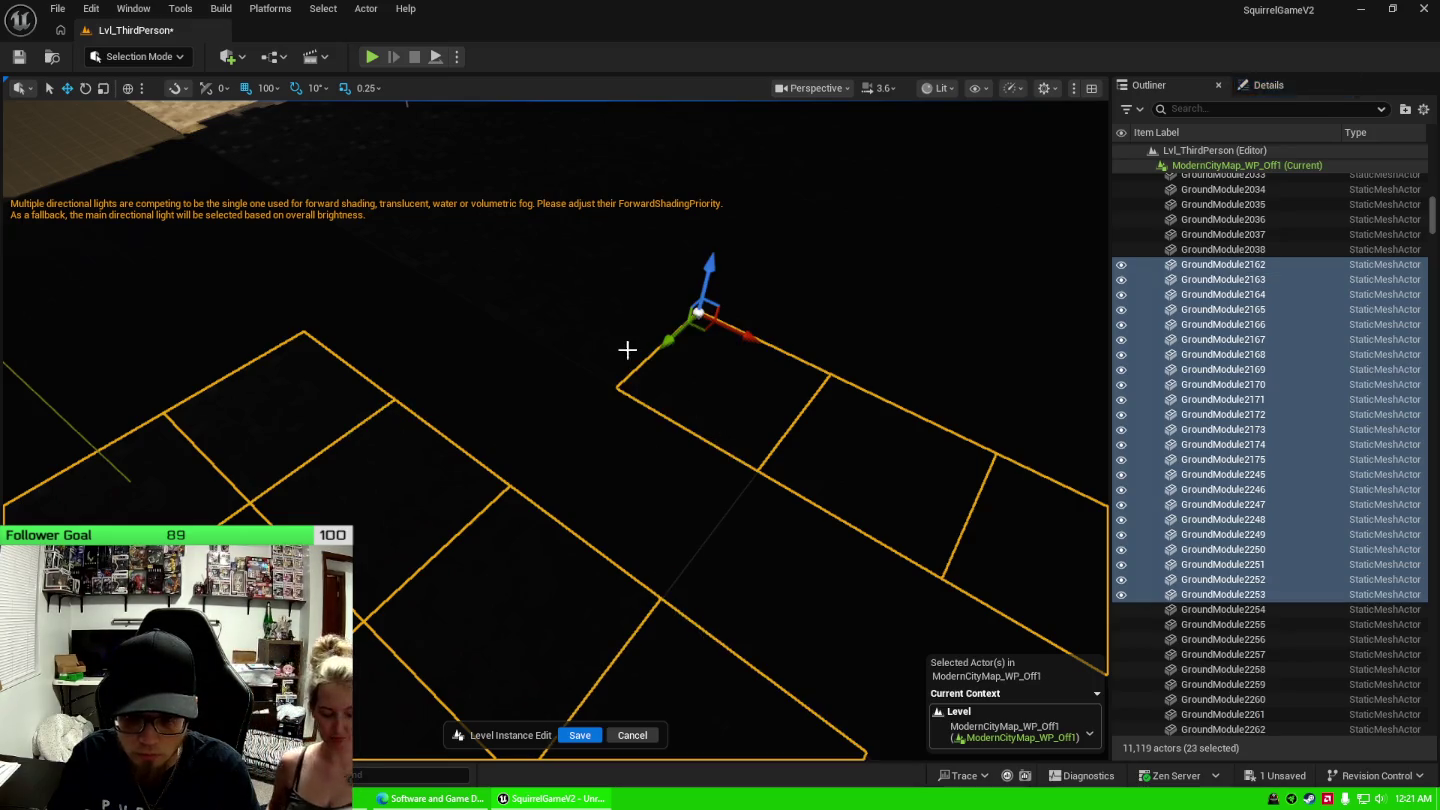
pyautogui.keyDown('ctrl'); pyautogui.click(627, 346); pyautogui.keyUp('ctrl')
pyautogui.moveTo(685, 559)
pyautogui.mouseDown()
pyautogui.moveTo(679, 520)
pyautogui.moveTo(689, 557)
pyautogui.mouseUp()
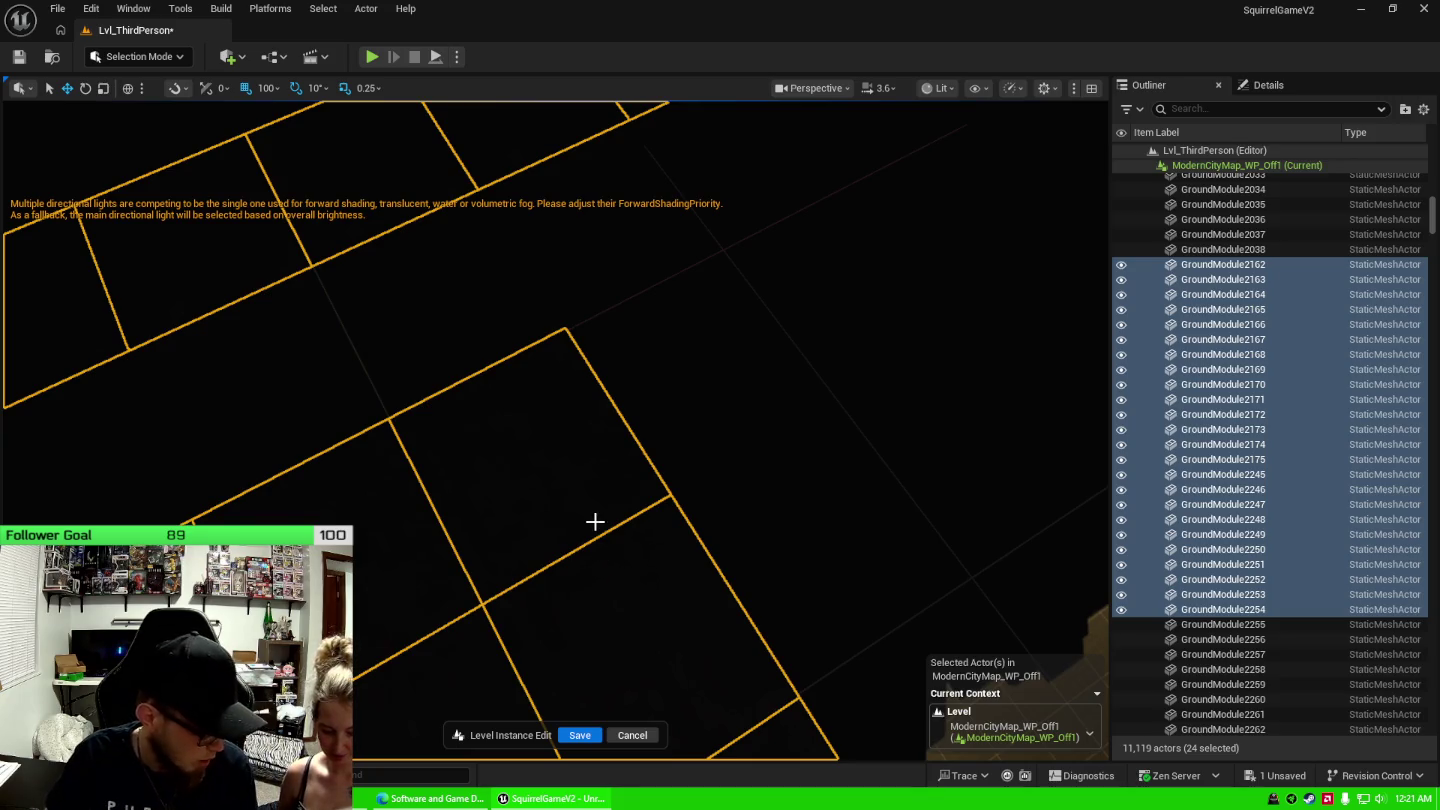
pyautogui.moveTo(658, 480)
pyautogui.mouseDown()
pyautogui.moveTo(610, 440)
pyautogui.moveTo(627, 455)
pyautogui.mouseUp()
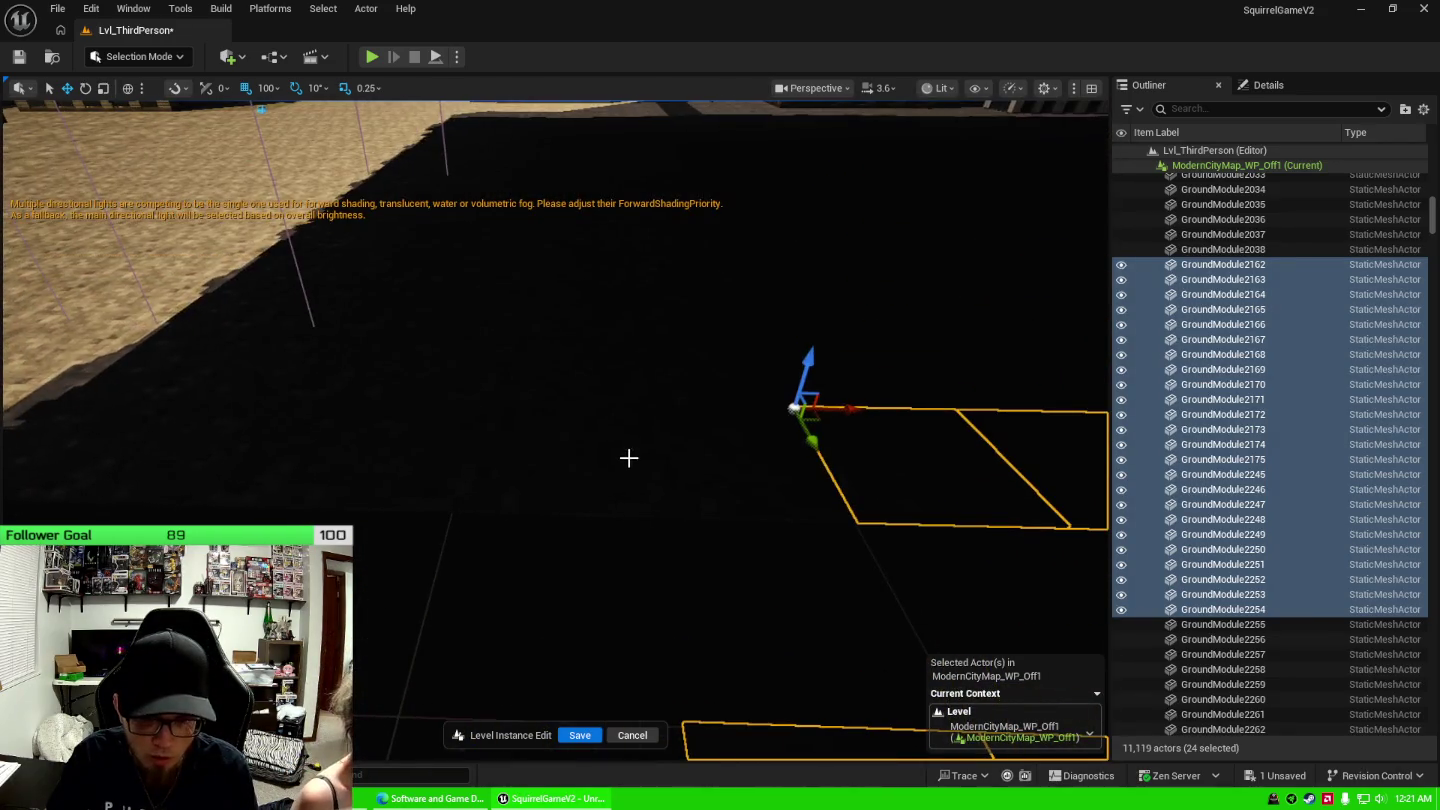
pyautogui.keyDown('ctrl'); pyautogui.click(626, 456); pyautogui.keyUp('ctrl')
pyautogui.keyDown('ctrl'); pyautogui.click(600, 329); pyautogui.keyUp('ctrl')
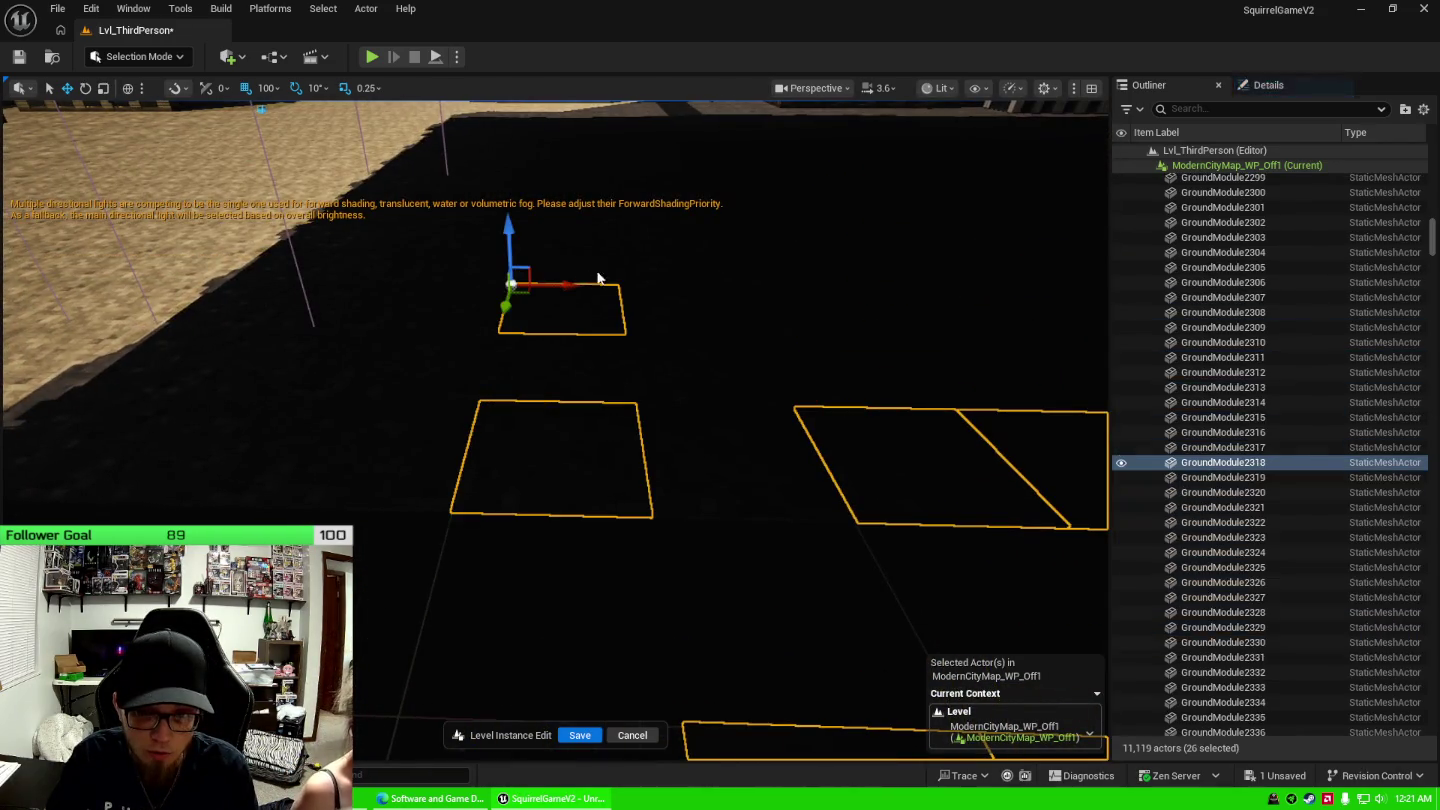
pyautogui.keyDown('ctrl'); pyautogui.click(592, 214); pyautogui.keyUp('ctrl')
pyautogui.keyDown('ctrl'); pyautogui.click(598, 241); pyautogui.keyUp('ctrl')
pyautogui.keyDown('ctrl'); pyautogui.click(598, 347); pyautogui.keyUp('ctrl')
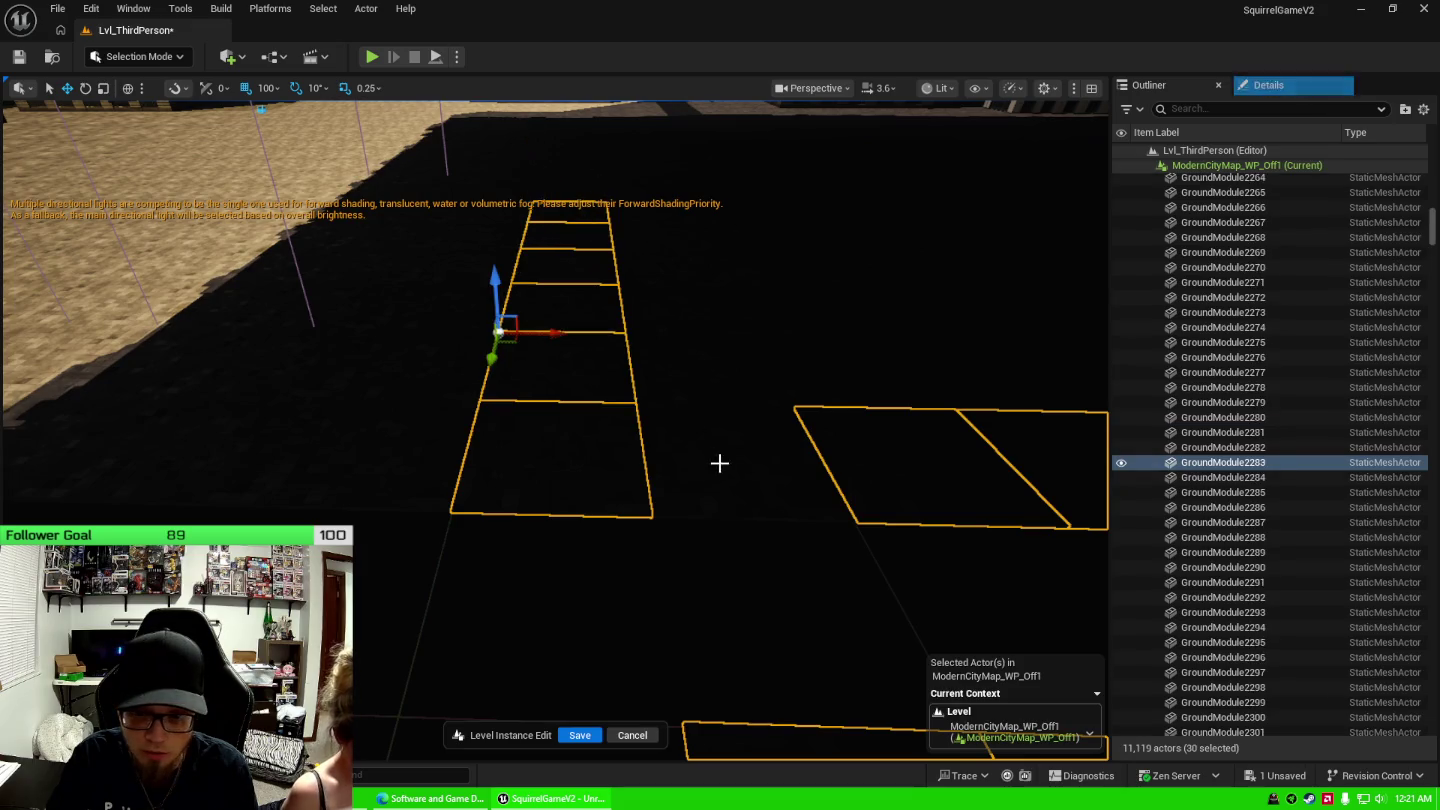
pyautogui.keyDown('ctrl'); pyautogui.click(721, 463); pyautogui.keyUp('ctrl')
pyautogui.keyDown('ctrl'); pyautogui.click(707, 346); pyautogui.keyUp('ctrl')
pyautogui.keyDown('ctrl'); pyautogui.click(695, 305); pyautogui.keyUp('ctrl')
pyautogui.keyDown('ctrl'); pyautogui.click(691, 276); pyautogui.keyUp('ctrl')
pyautogui.keyDown('ctrl'); pyautogui.click(681, 236); pyautogui.keyUp('ctrl')
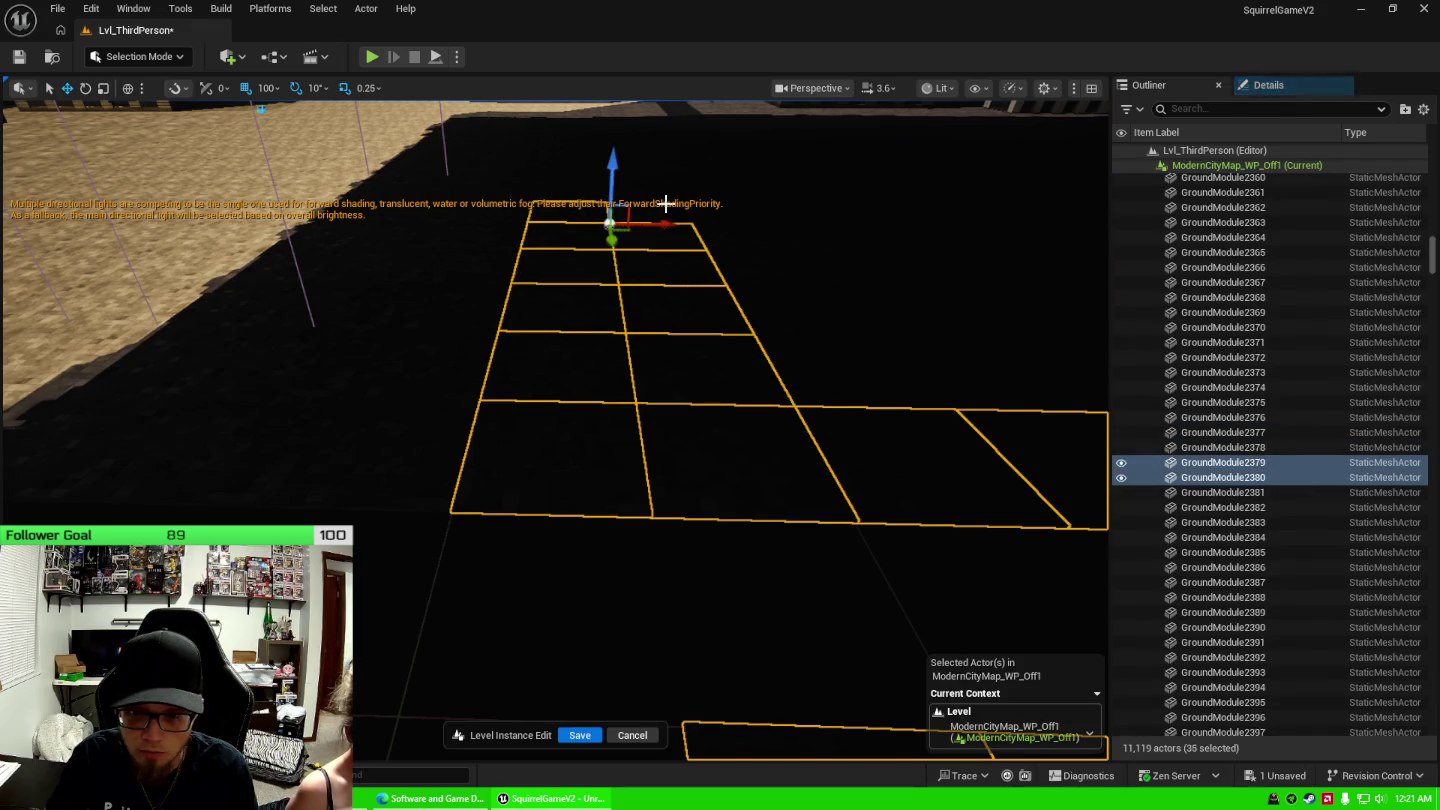
pyautogui.keyDown('ctrl'); pyautogui.click(430, 487); pyautogui.keyUp('ctrl')
pyautogui.keyDown('ctrl'); pyautogui.click(418, 379); pyautogui.keyUp('ctrl')
pyautogui.keyDown('ctrl'); pyautogui.click(440, 300); pyautogui.keyUp('ctrl')
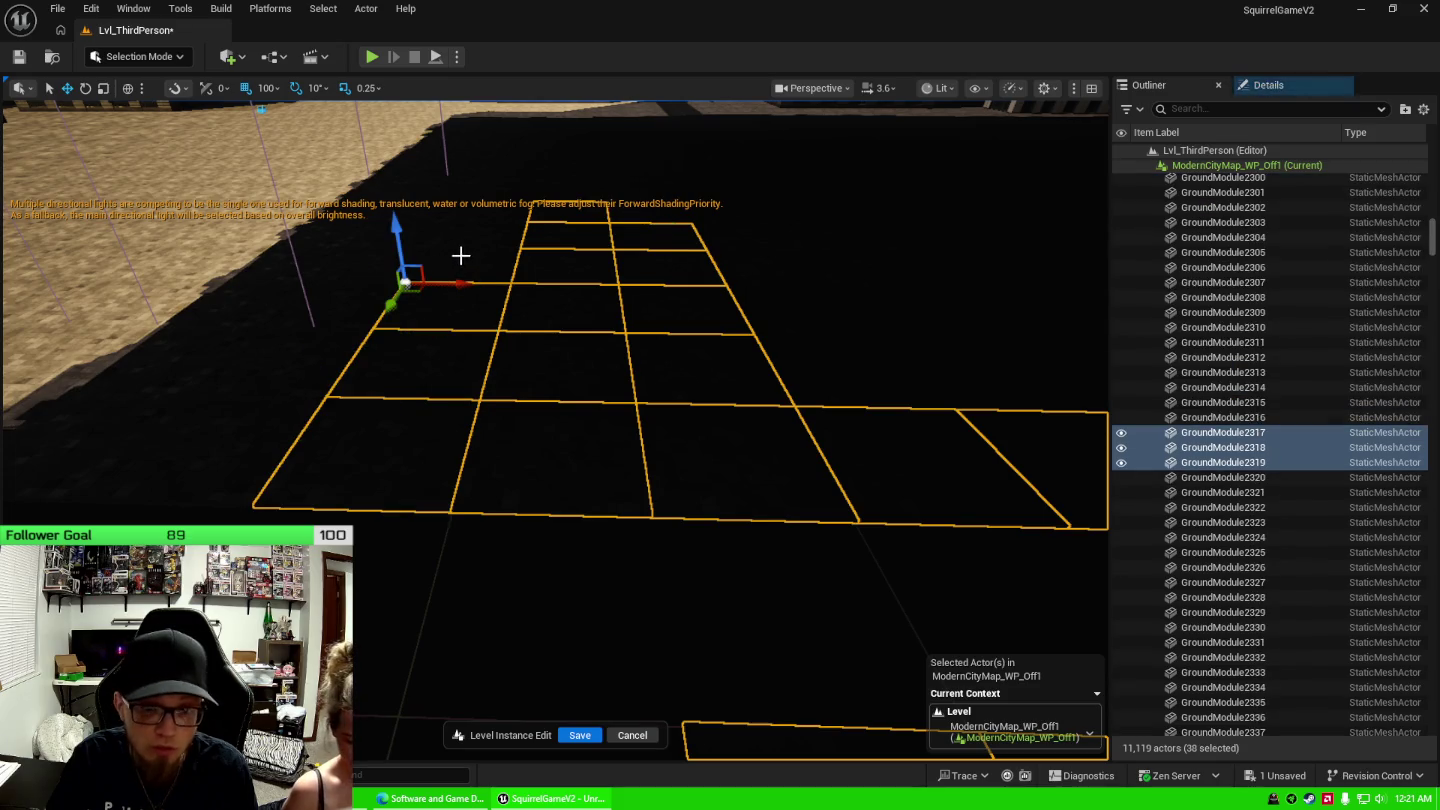
pyautogui.keyDown('ctrl'); pyautogui.click(466, 256); pyautogui.keyUp('ctrl')
pyautogui.keyDown('ctrl'); pyautogui.click(484, 233); pyautogui.keyUp('ctrl')
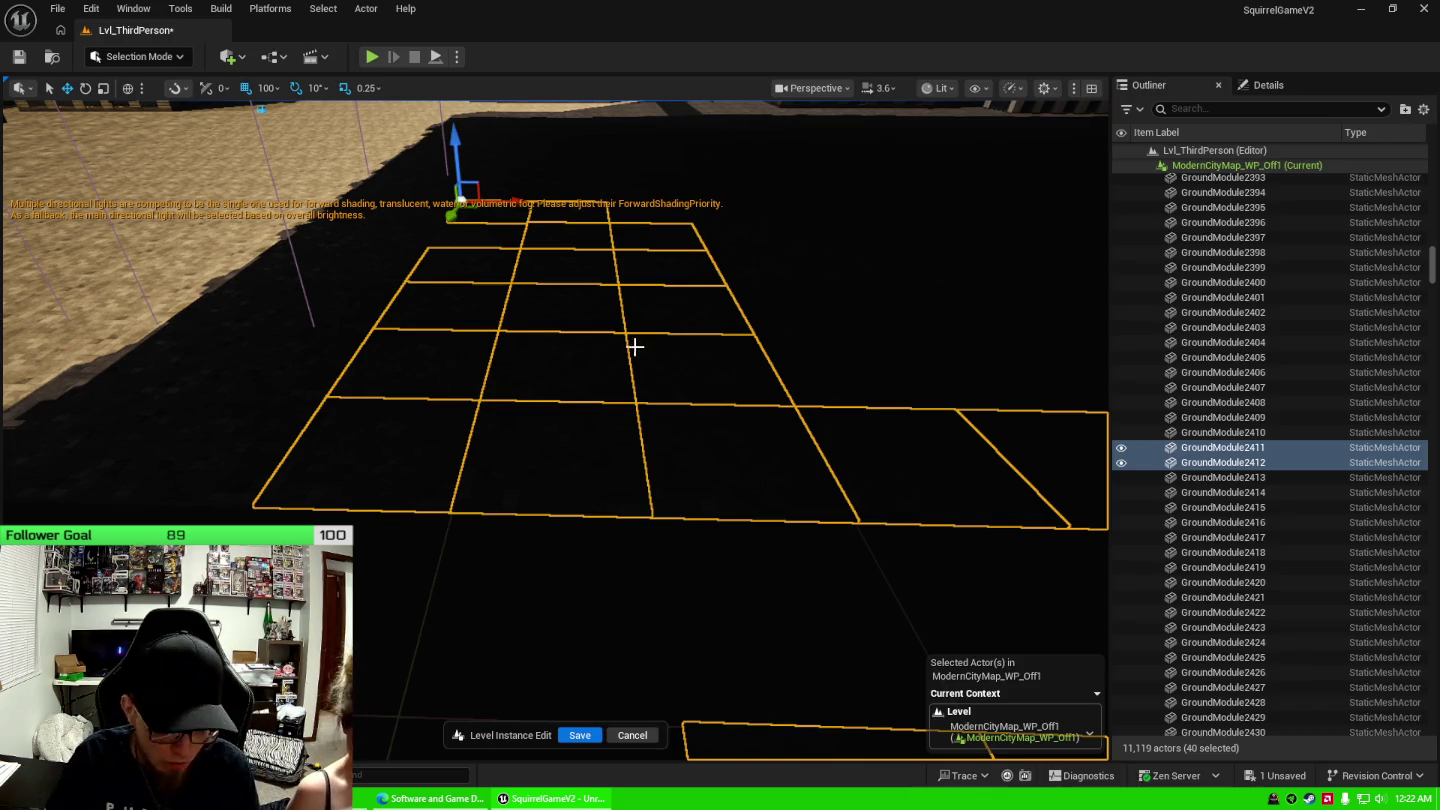
# Add the remaining left-column tiles and delete all 47 selected ground tiles.
pyautogui.scroll(-5, 560, 343)
pyautogui.keyDown('ctrl'); pyautogui.click(571, 320); pyautogui.keyUp('ctrl')
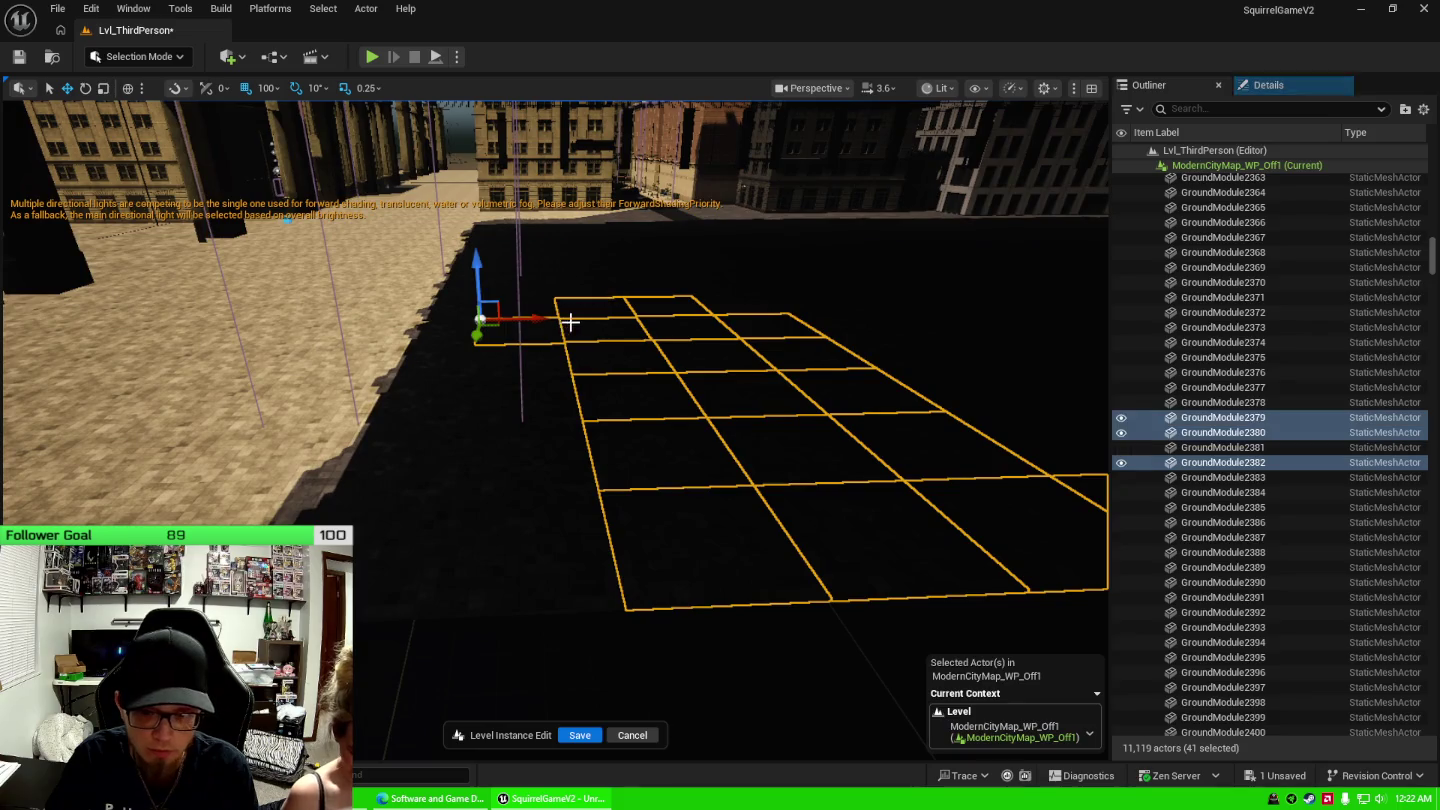
pyautogui.keyDown('ctrl'); pyautogui.click(552, 338); pyautogui.keyUp('ctrl')
pyautogui.keyDown('ctrl'); pyautogui.click(547, 372); pyautogui.keyUp('ctrl')
pyautogui.keyDown('ctrl'); pyautogui.click(556, 420); pyautogui.keyUp('ctrl')
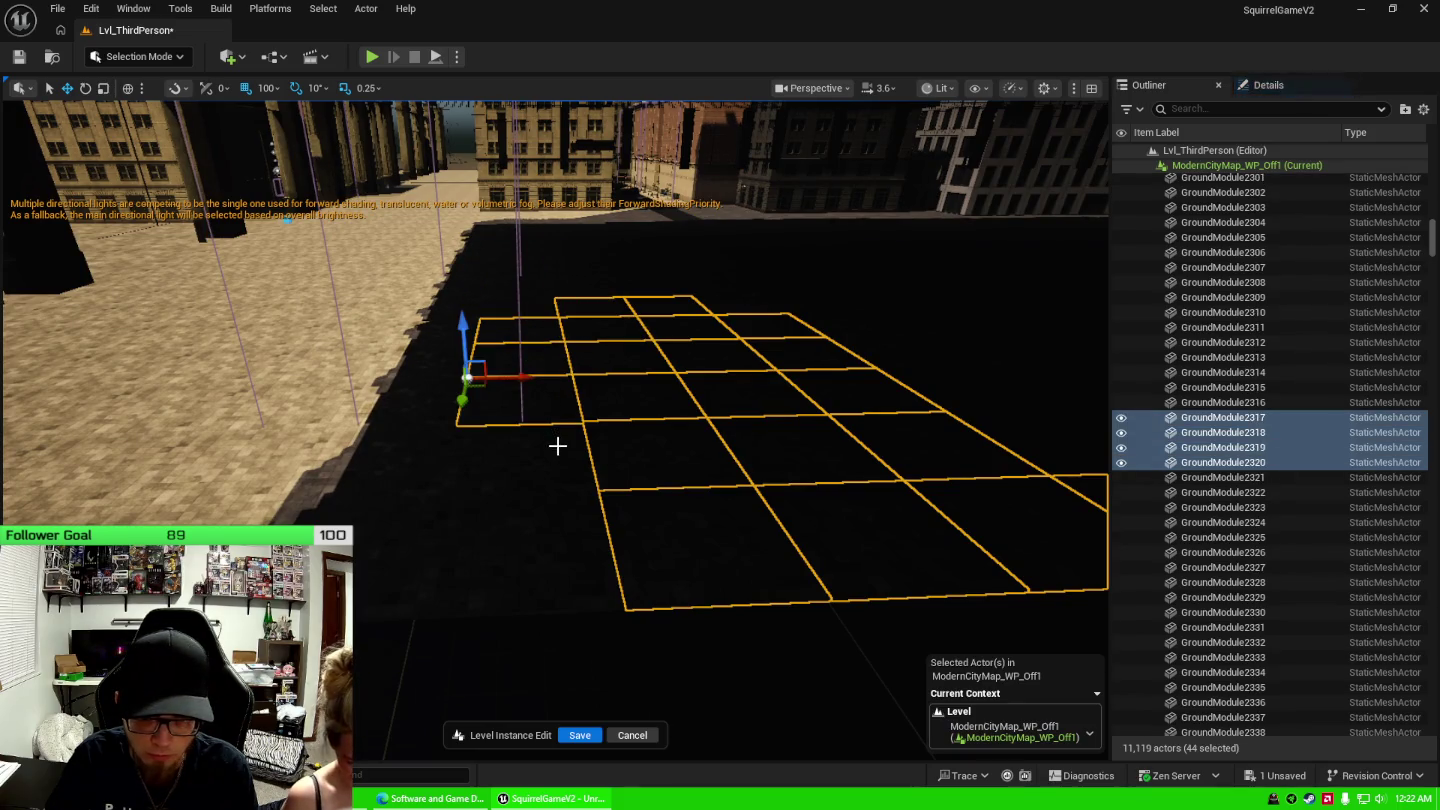
pyautogui.keyDown('ctrl'); pyautogui.click(563, 465); pyautogui.keyUp('ctrl')
pyautogui.keyDown('ctrl'); pyautogui.click(574, 555); pyautogui.keyUp('ctrl')
pyautogui.keyDown('ctrl'); pyautogui.click(581, 320); pyautogui.keyUp('ctrl')
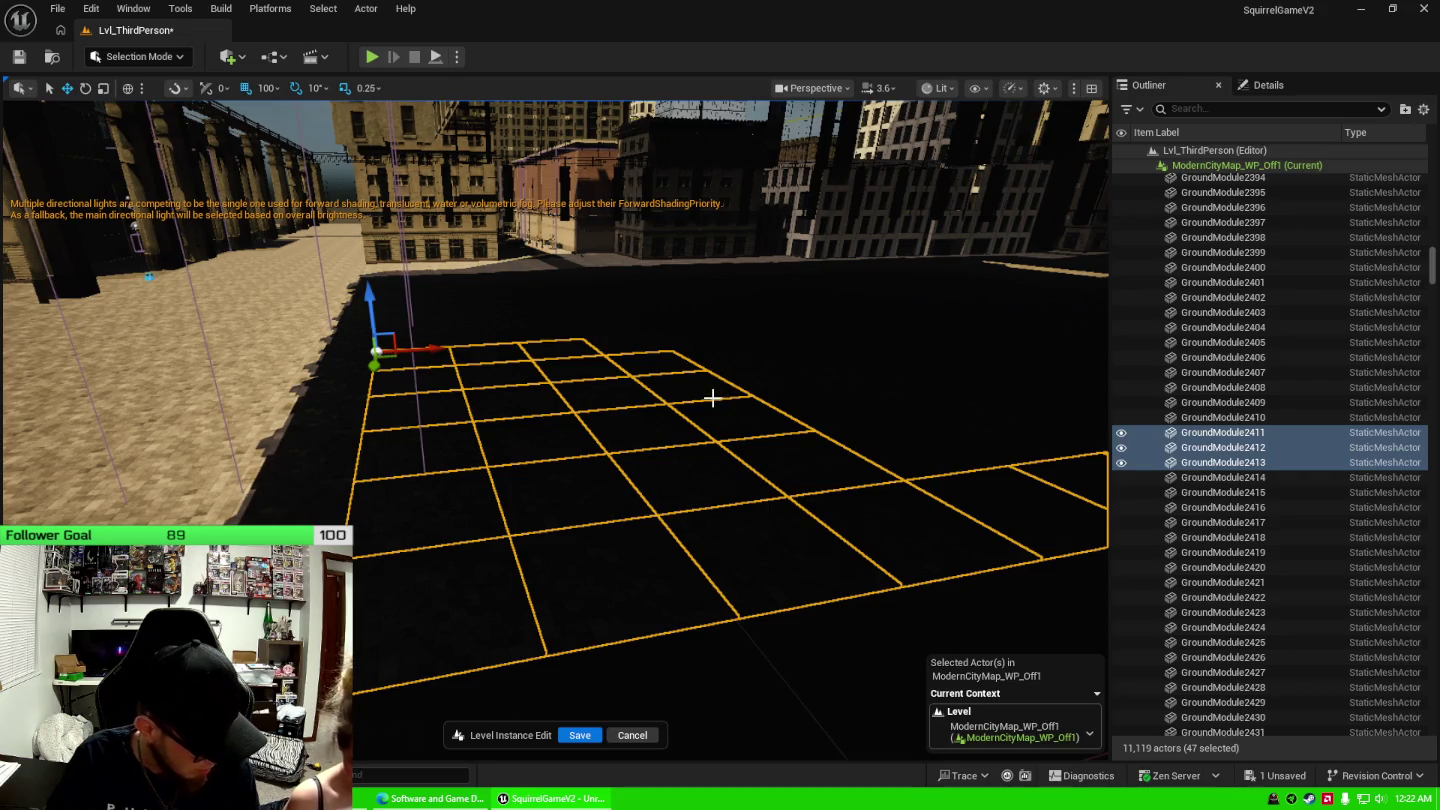
pyautogui.moveTo(652, 402); pyautogui.dragTo(653, 402)
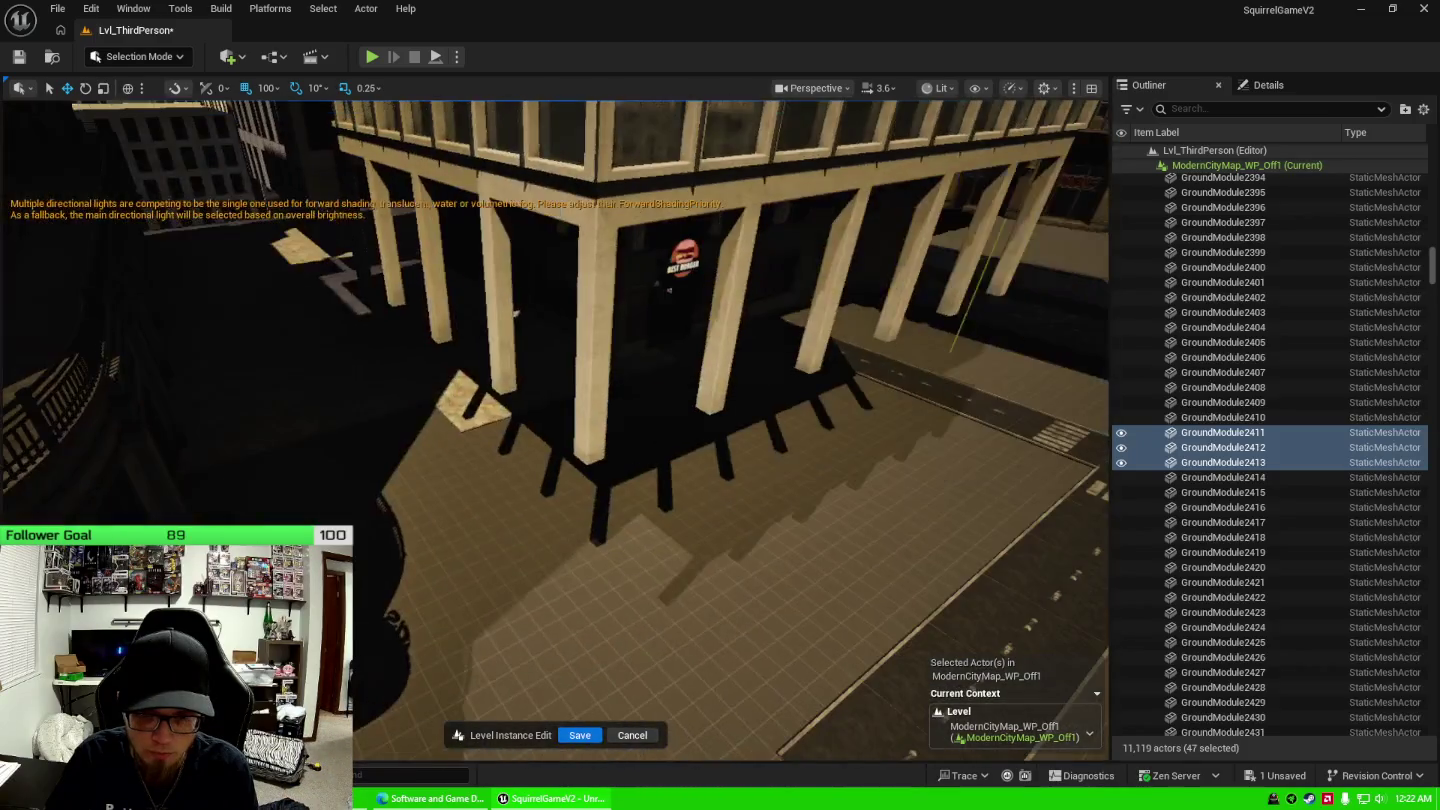
pyautogui.press('Delete')
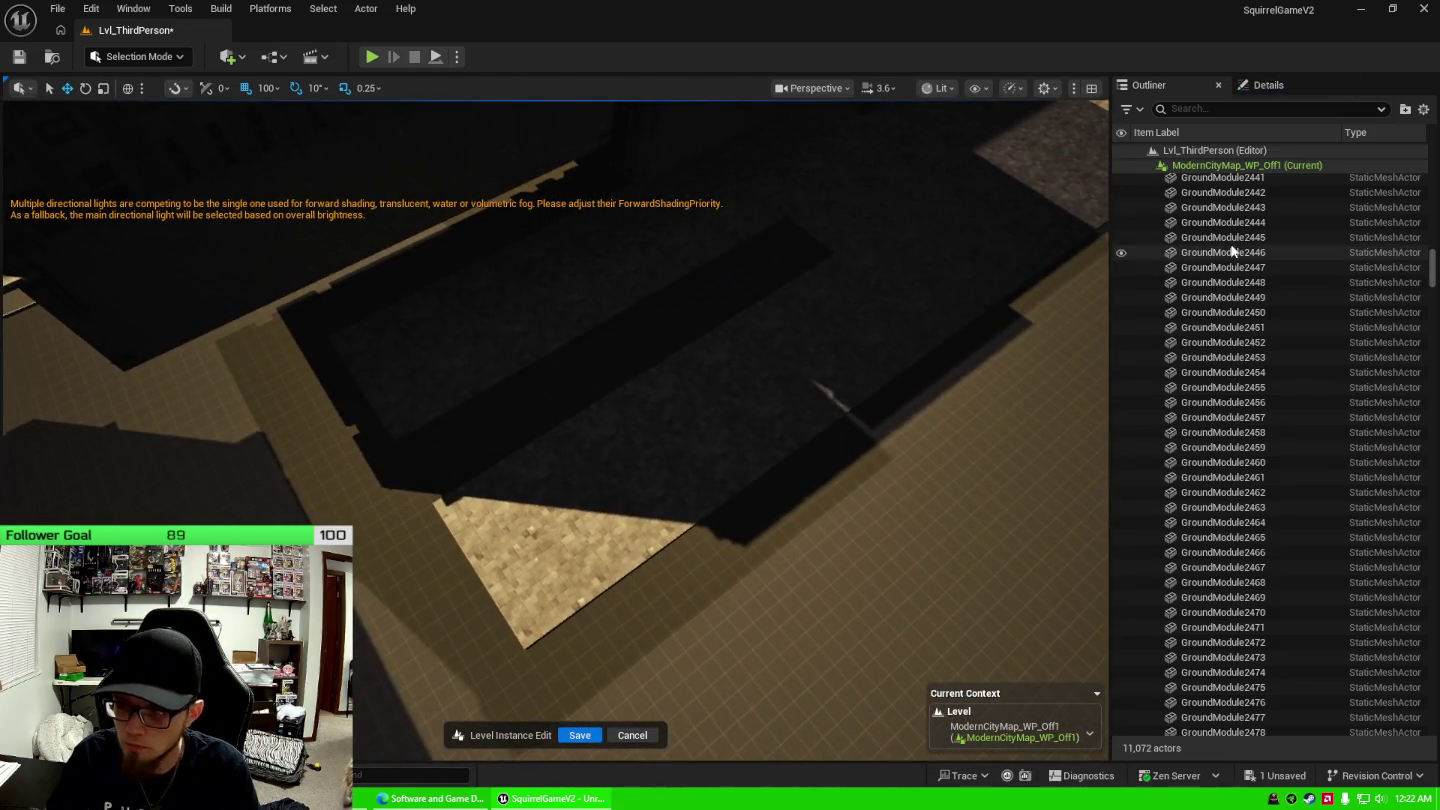
# Delete GroundModule2445 through GroundModule2466 (22 tiles), then GroundModule3911.
pyautogui.click(1231, 240)
pyautogui.keyDown('shift'); pyautogui.click(1279, 551); pyautogui.keyUp('shift')
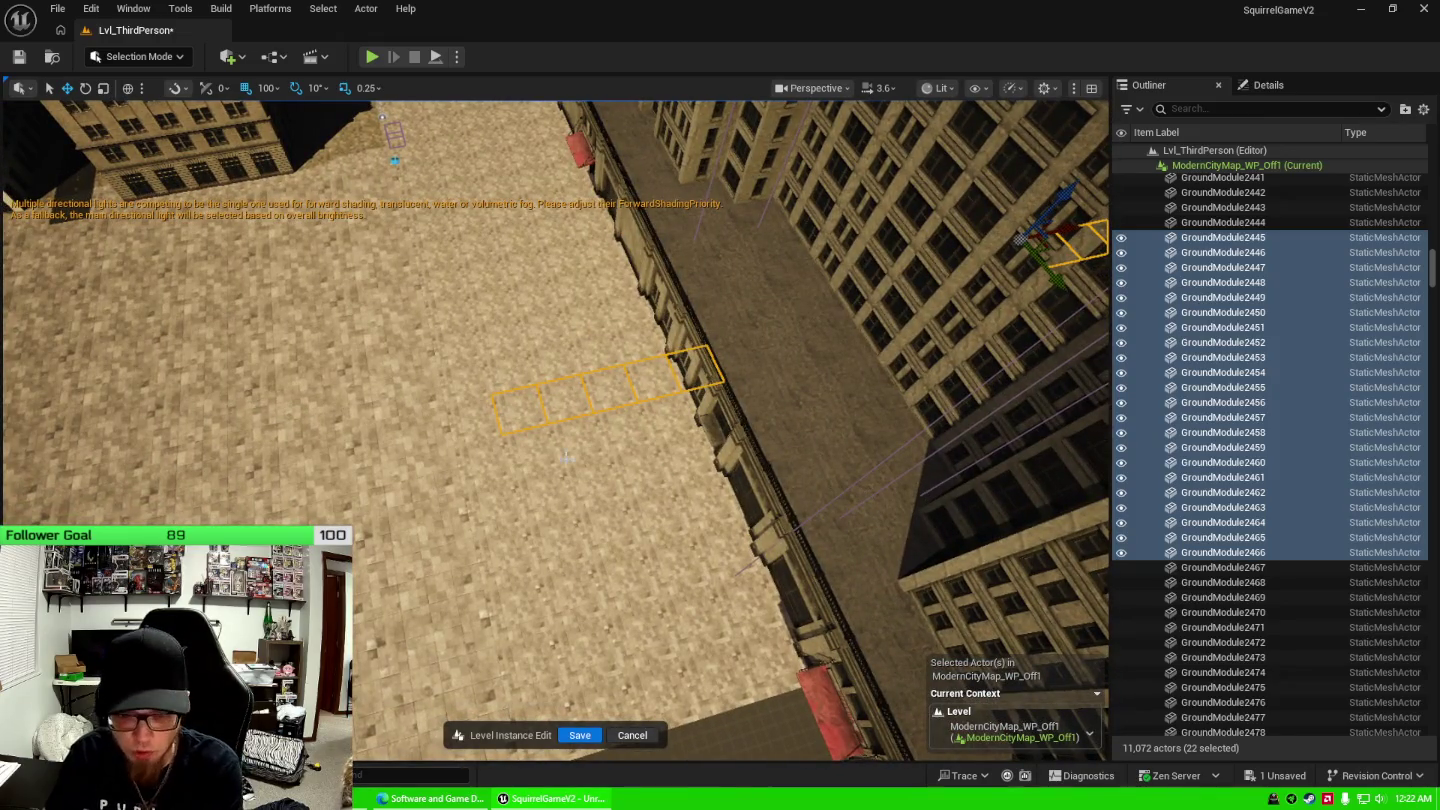
pyautogui.press('Delete')
pyautogui.click(440, 423)
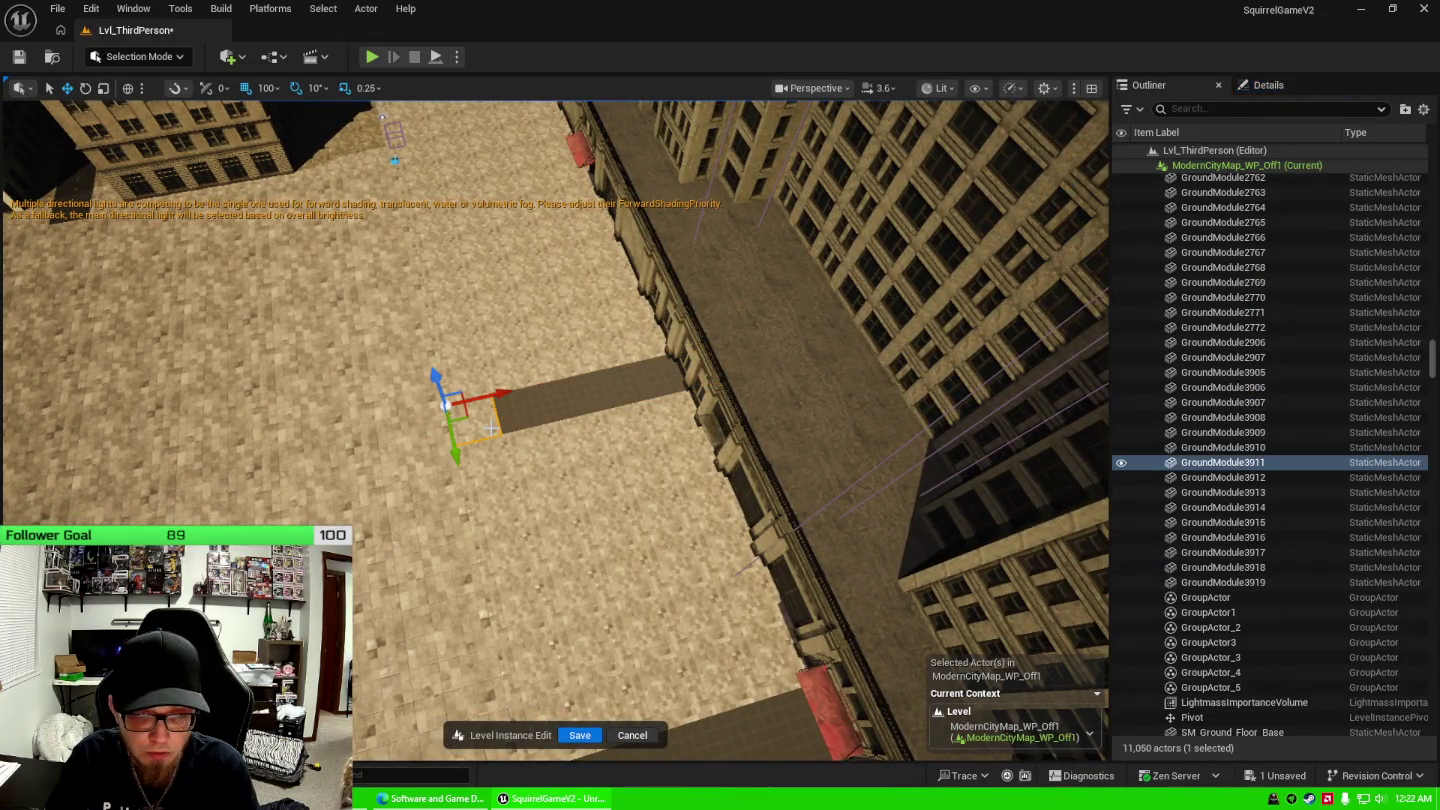
pyautogui.press('Delete')
# Select GroundModule2906 through GroundModule3919, check them in the viewport, and delete the 14 tiles.
pyautogui.click(1243, 346)
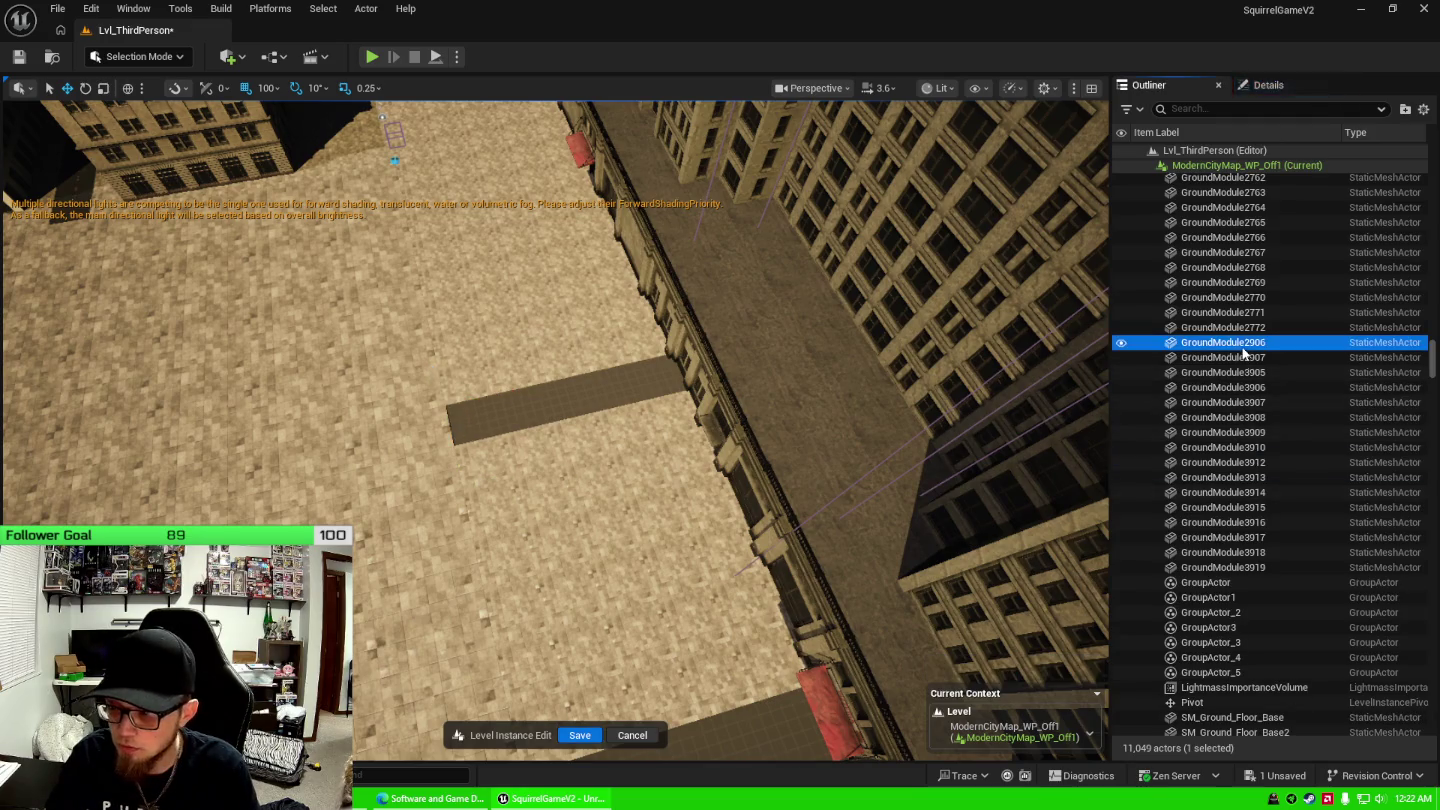
pyautogui.keyDown('shift'); pyautogui.click(1251, 567); pyautogui.keyUp('shift')
pyautogui.press('f')
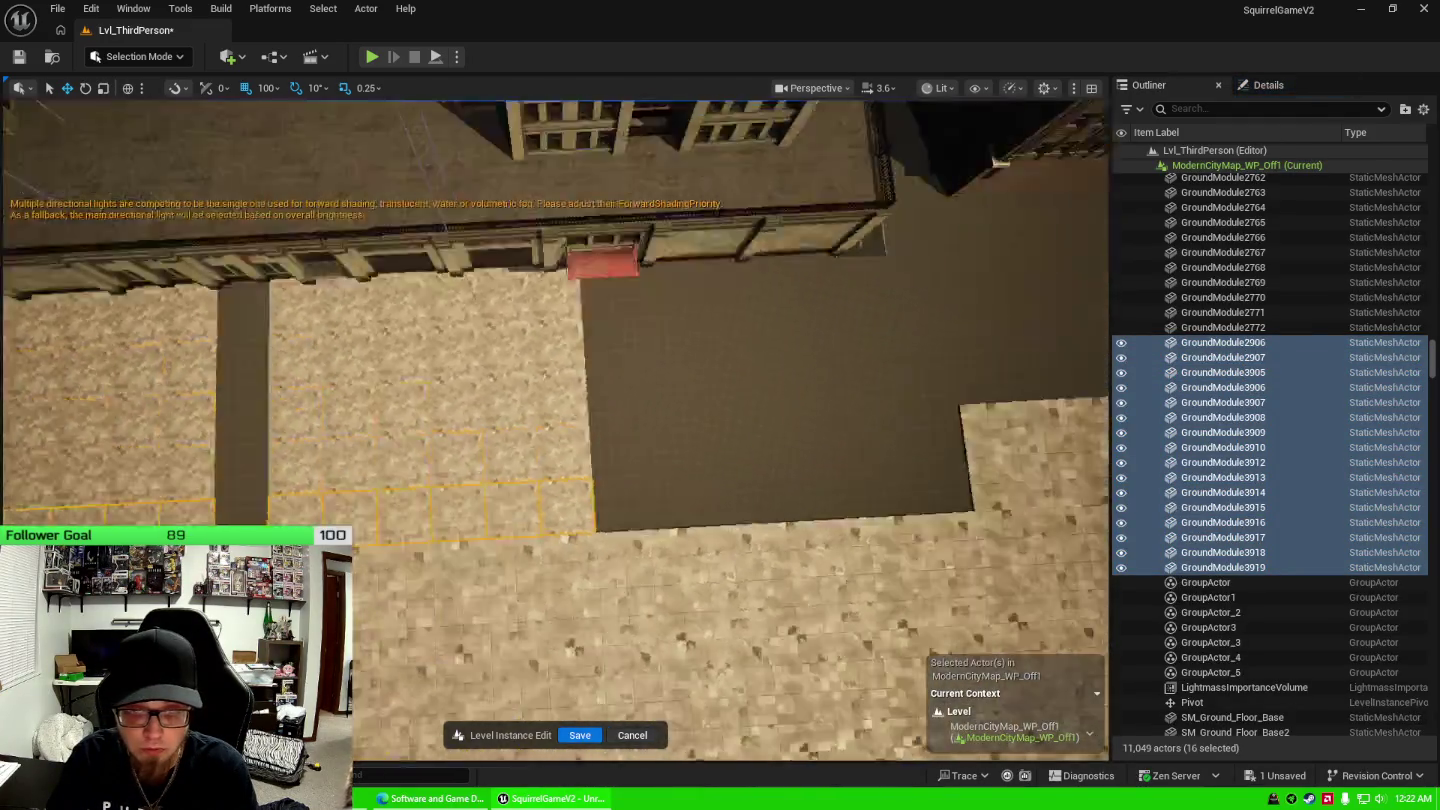
pyautogui.moveTo(998, 159); pyautogui.dragTo(737, 525)
pyautogui.moveTo(615, 537); pyautogui.dragTo(605, 526)
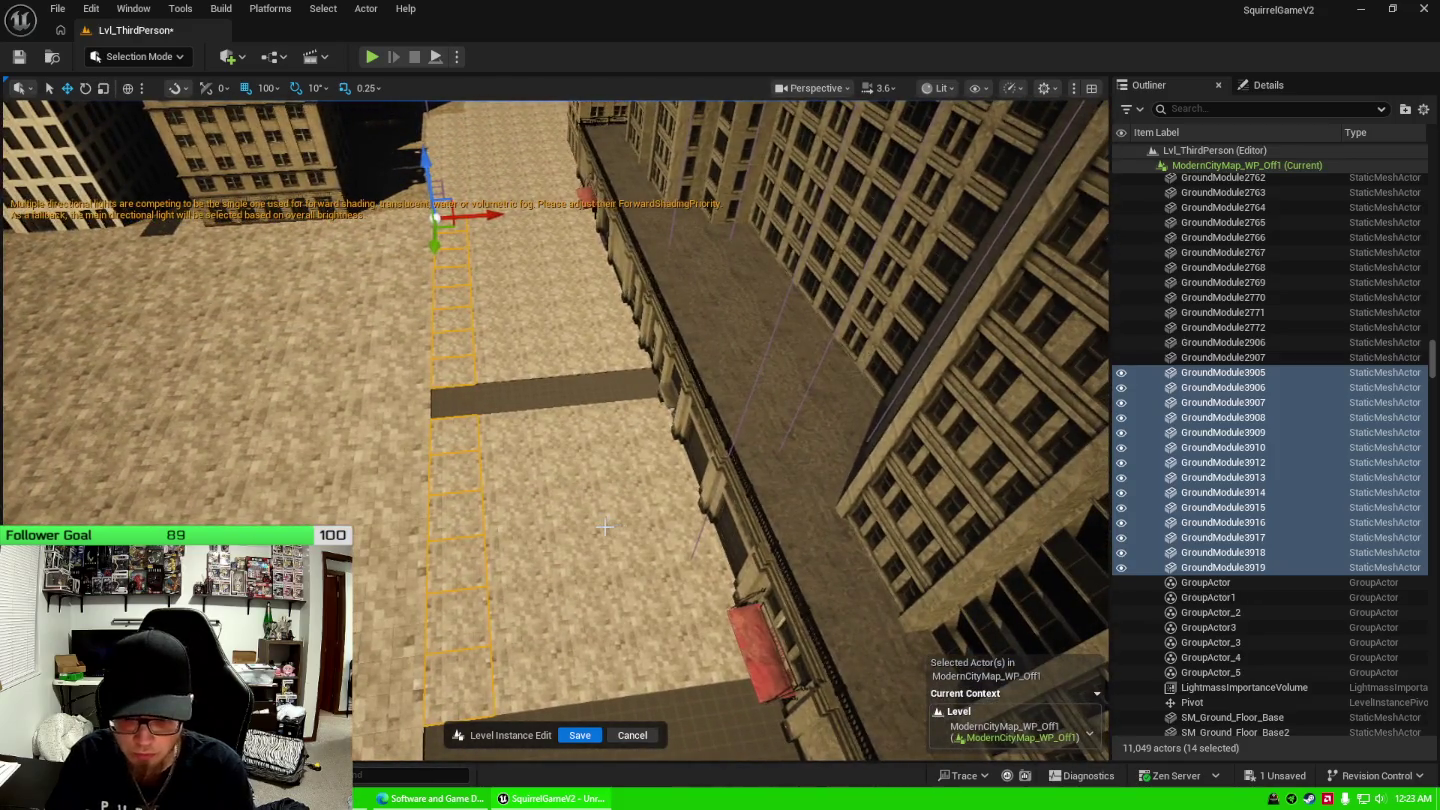
pyautogui.press('Delete')
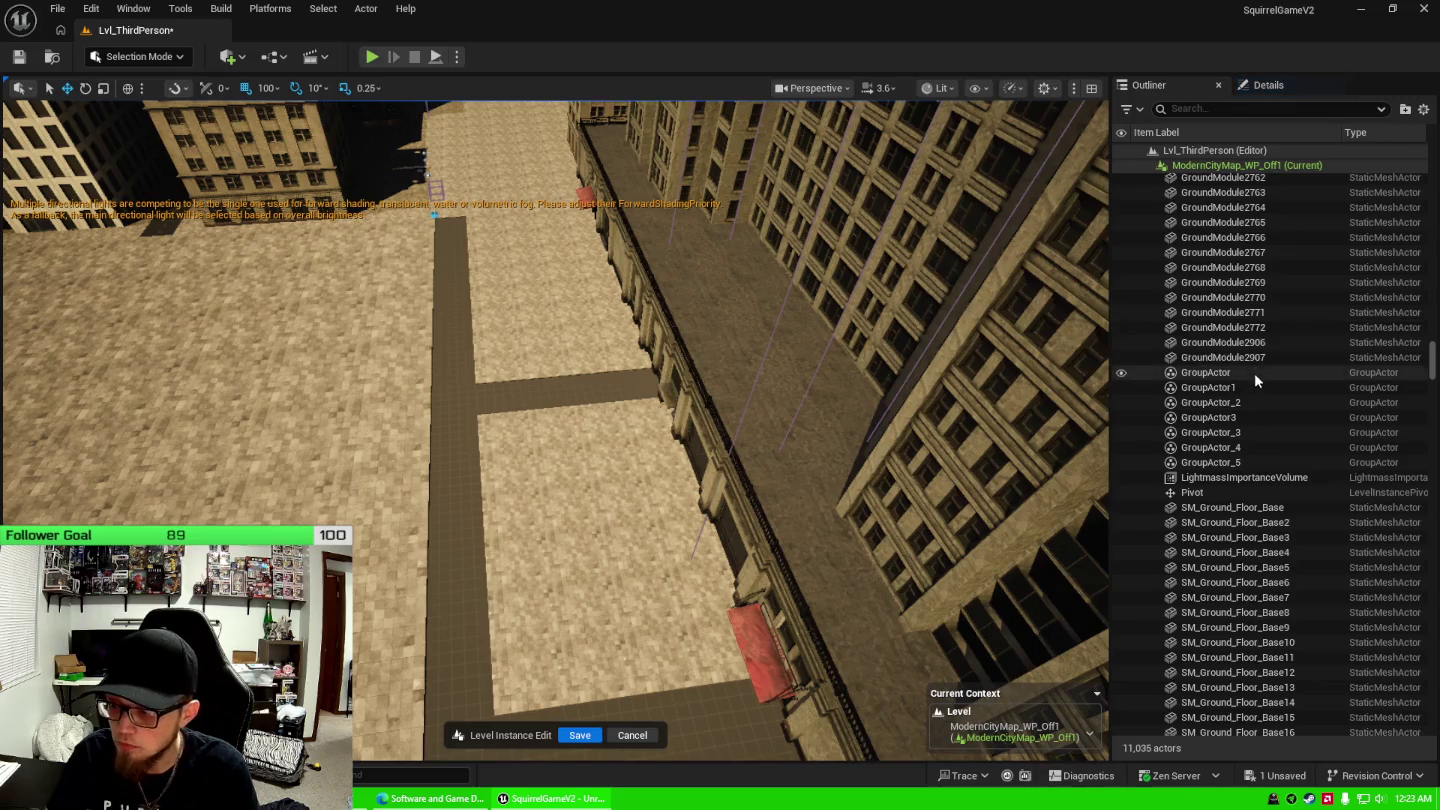
# Select GroundModule2907 up to GroundModule2755 and focus the view on them.
pyautogui.scroll(2, 1256, 391)
pyautogui.click(1256, 453)
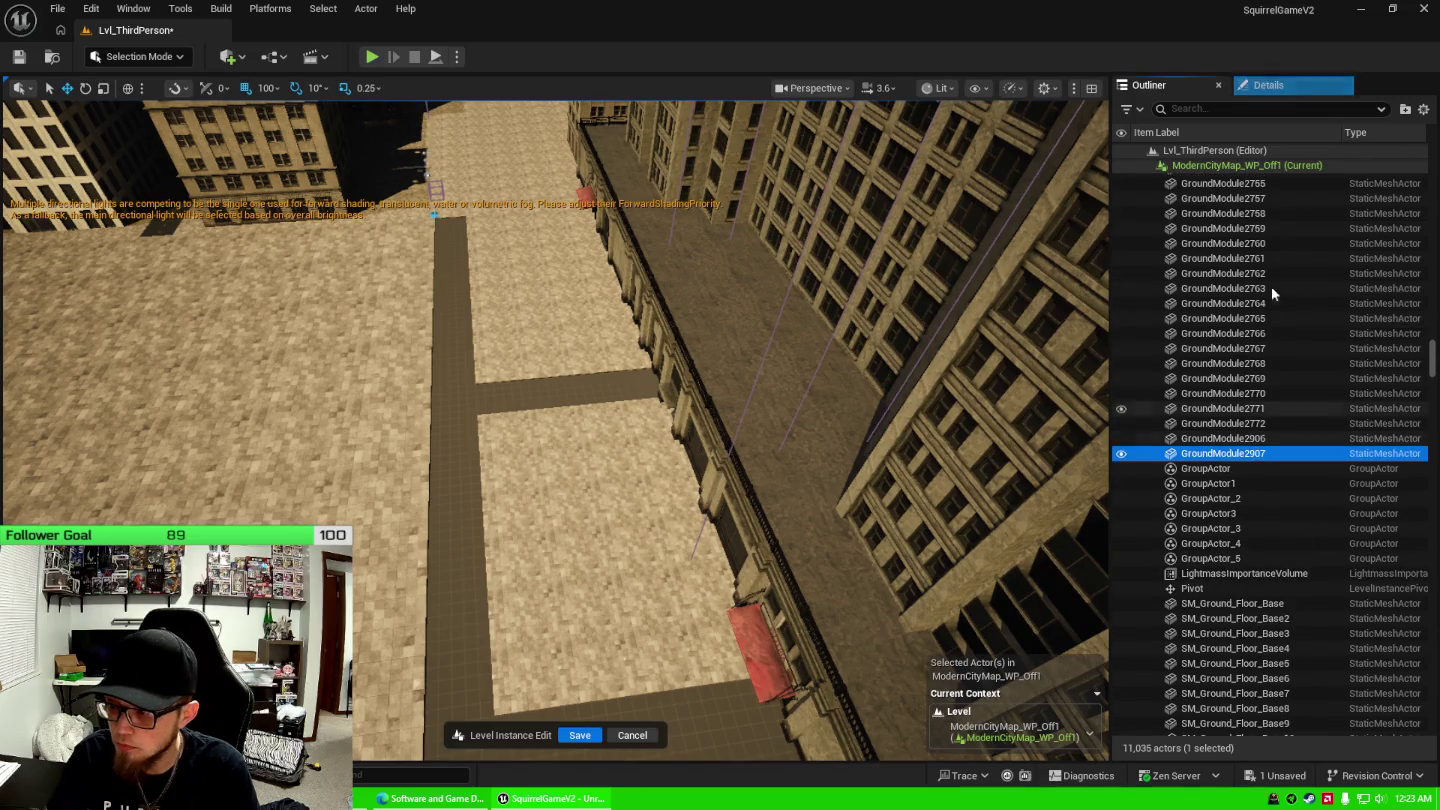
pyautogui.keyDown('shift'); pyautogui.click(1273, 187); pyautogui.keyUp('shift')
pyautogui.press('f')
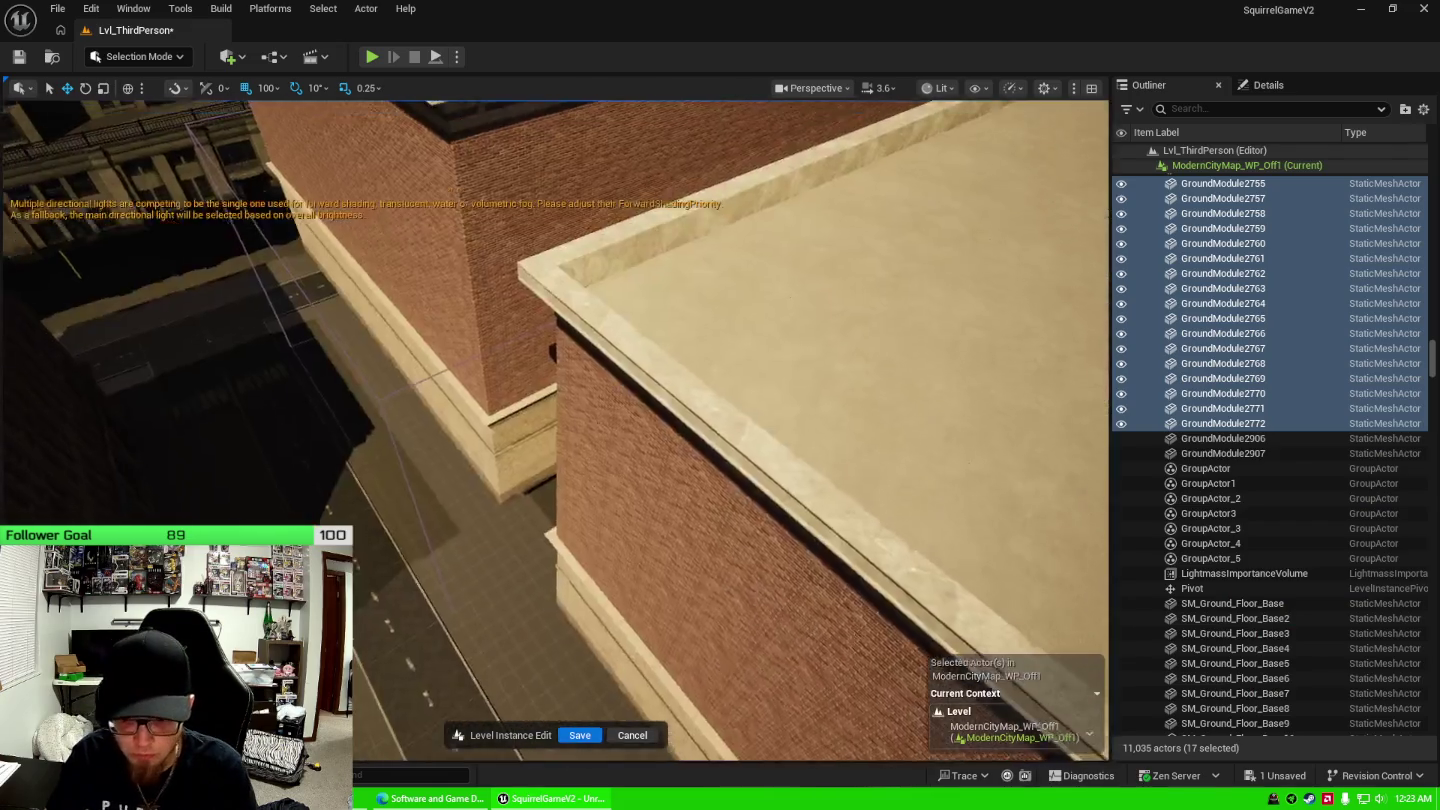
# Delete the 17 selected ground tiles and save the modified ModernCityMap_WP_Off1 level.
pyautogui.scroll(2, 555, 430)
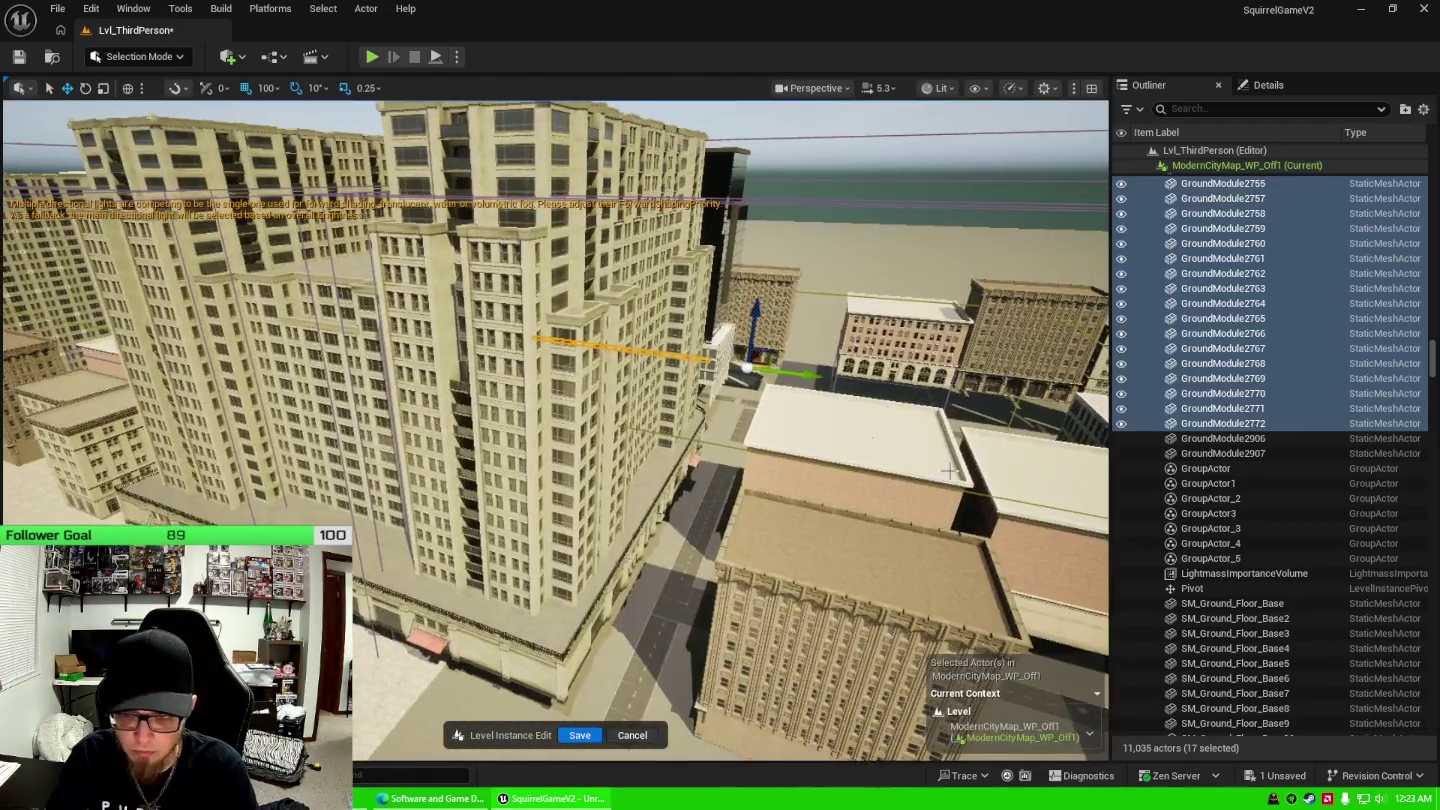
pyautogui.press('Delete')
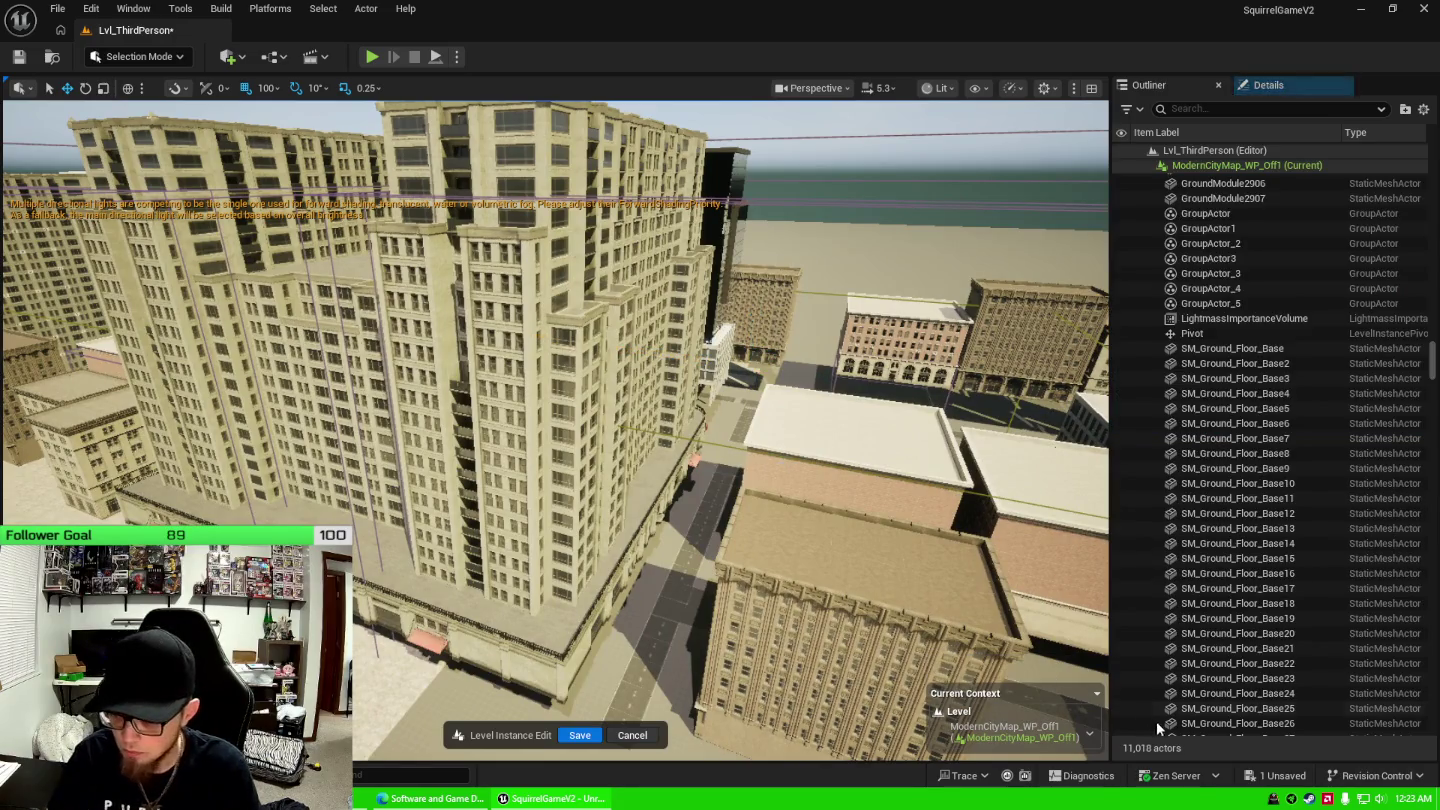
pyautogui.click(1268, 778)
pyautogui.click(835, 571)
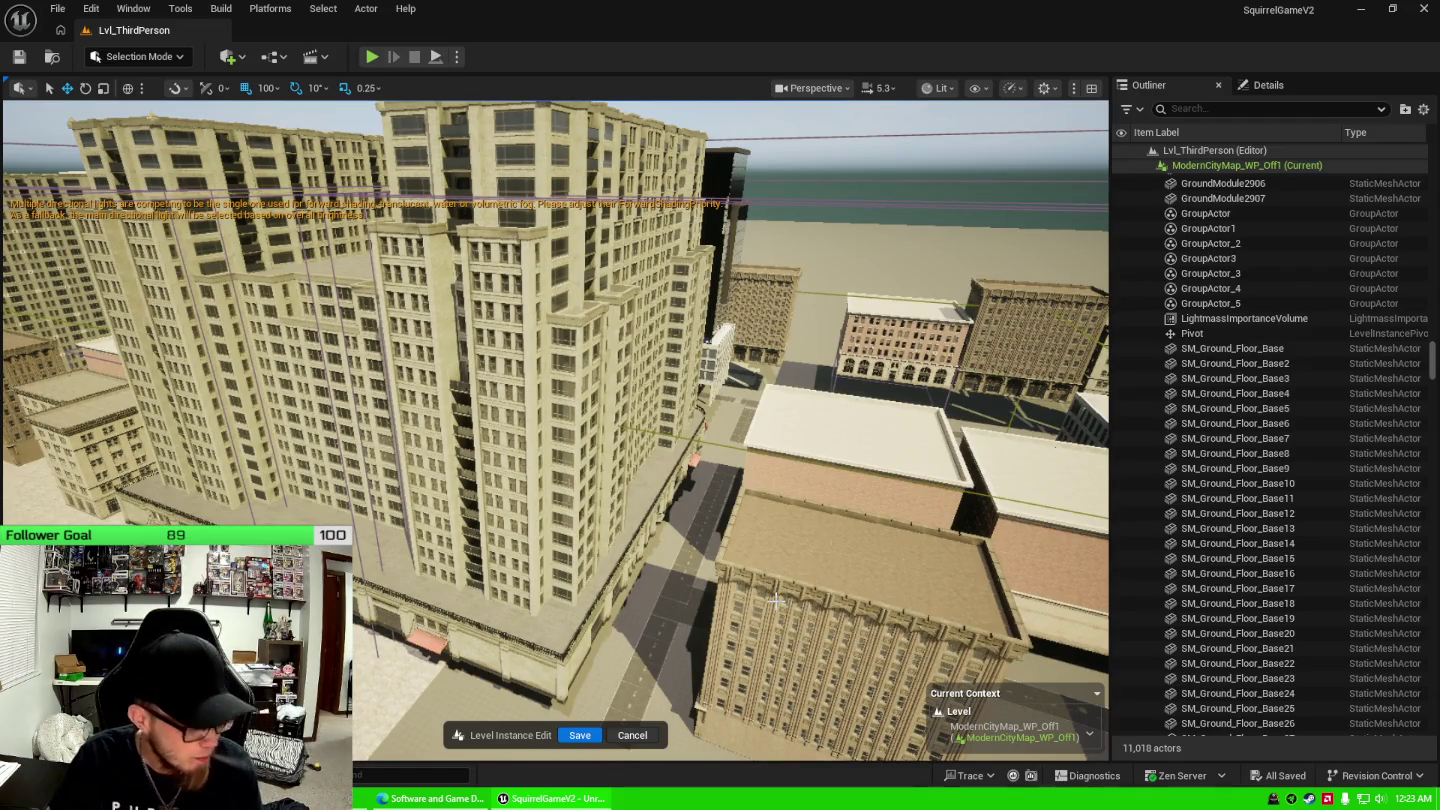
pyautogui.moveTo(685, 548)
pyautogui.mouseDown()
pyautogui.moveTo(583, 432)
pyautogui.moveTo(654, 481)
pyautogui.mouseUp()
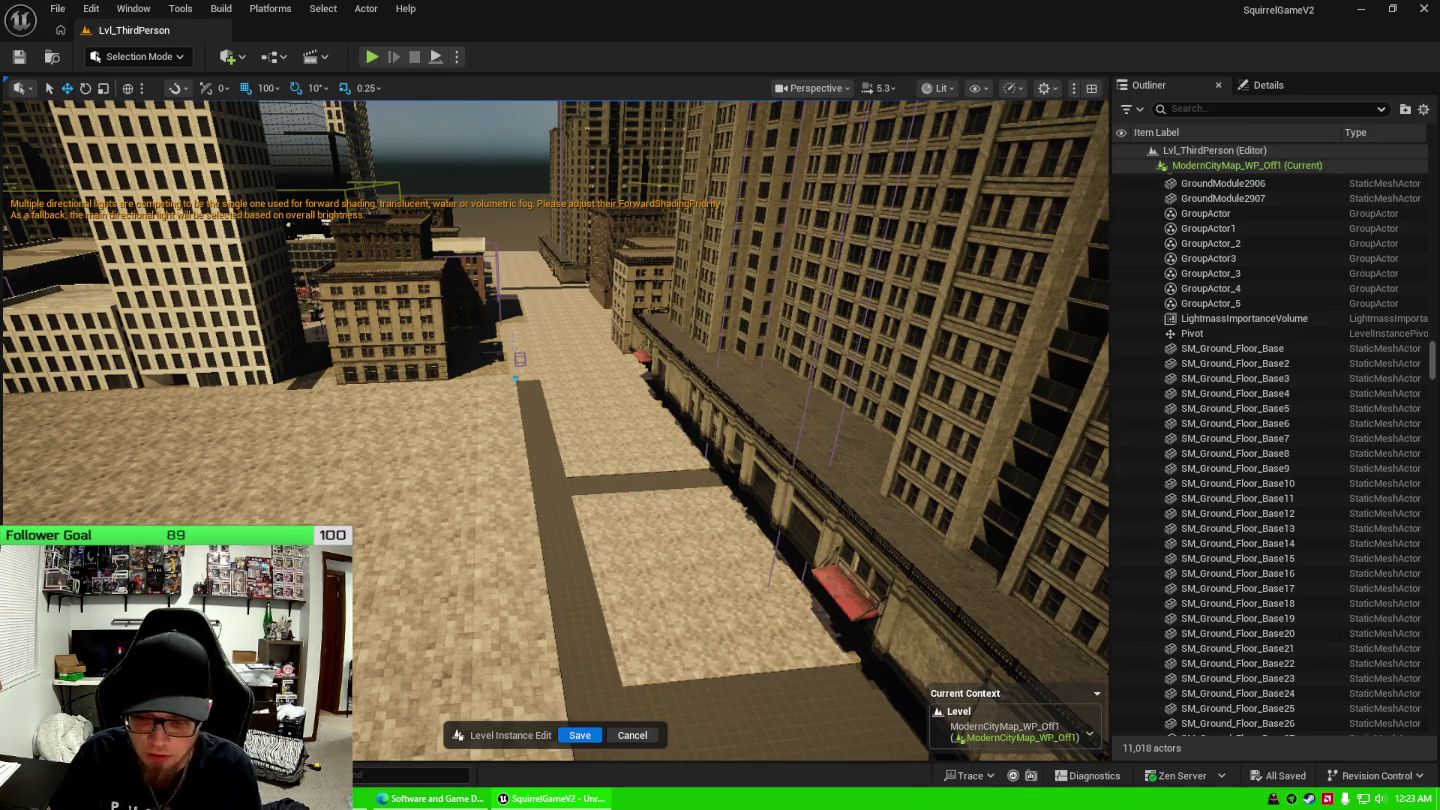
# Delete ground tiles GroundModule2306 through GroundModule2324 (15 tiles).
pyautogui.click(650, 560)
pyautogui.keyDown('shift'); pyautogui.click(1263, 253); pyautogui.keyUp('shift')
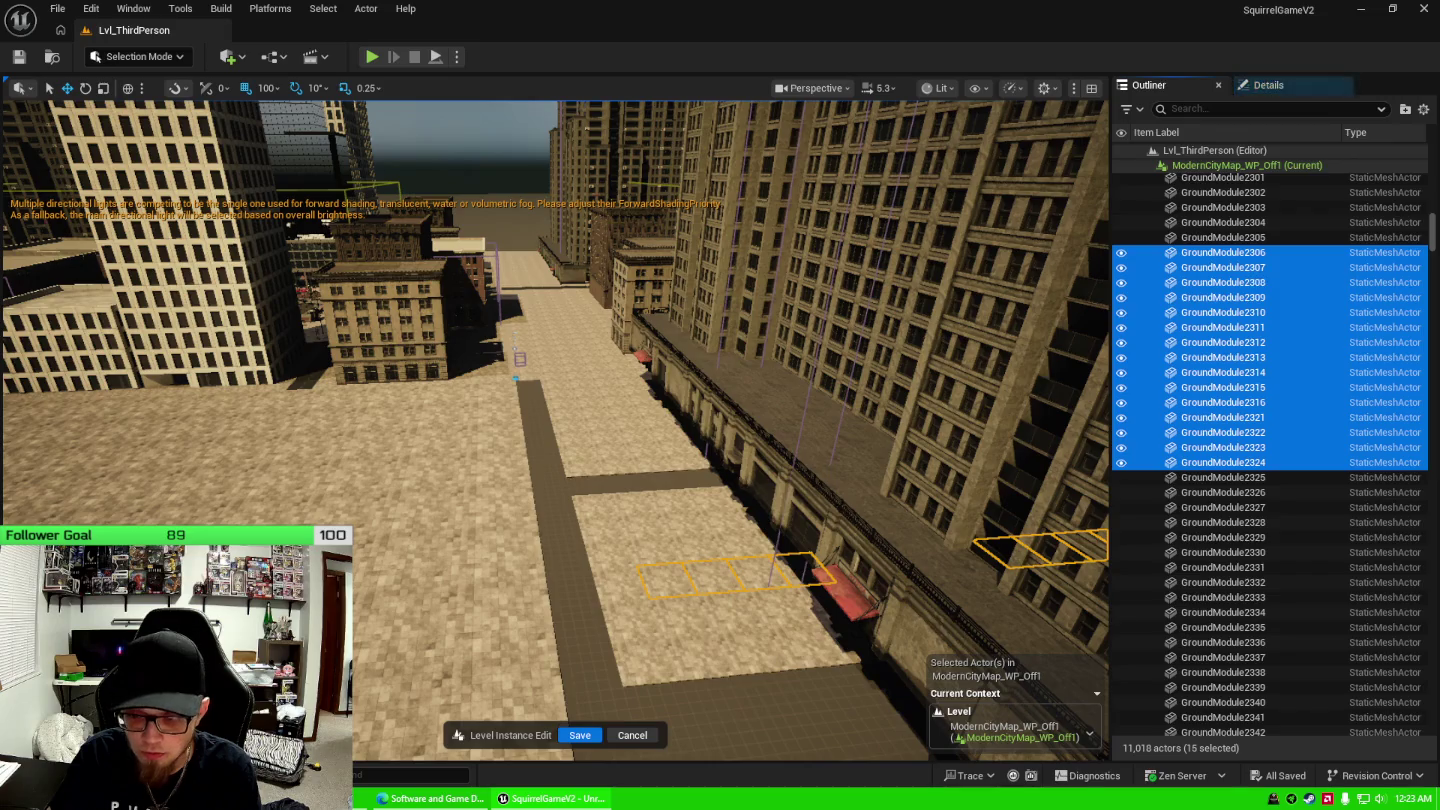
pyautogui.moveTo(555, 430)
pyautogui.mouseDown()
pyautogui.moveTo(595, 446)
pyautogui.moveTo(560, 455)
pyautogui.moveTo(742, 468)
pyautogui.mouseUp()
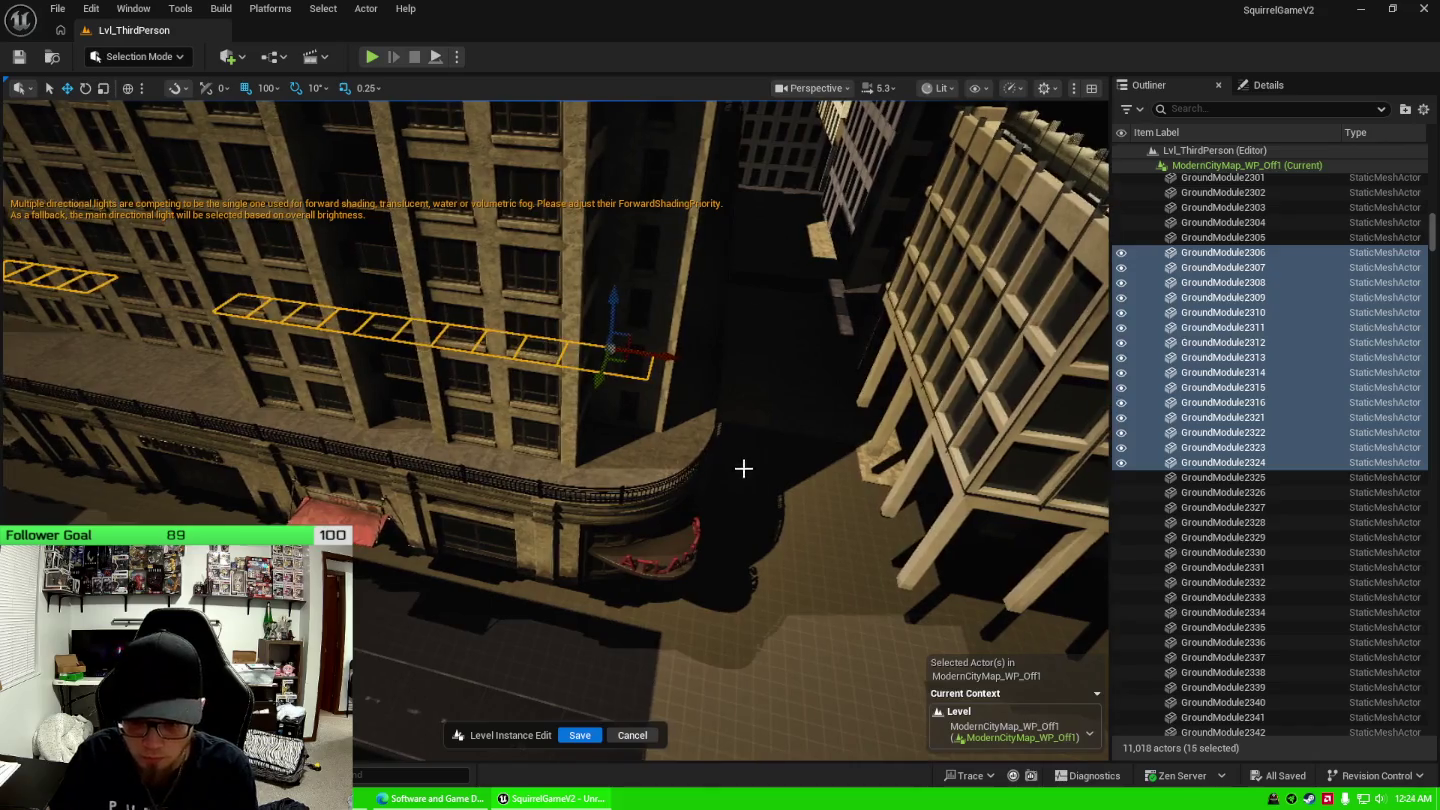
pyautogui.press('Delete')
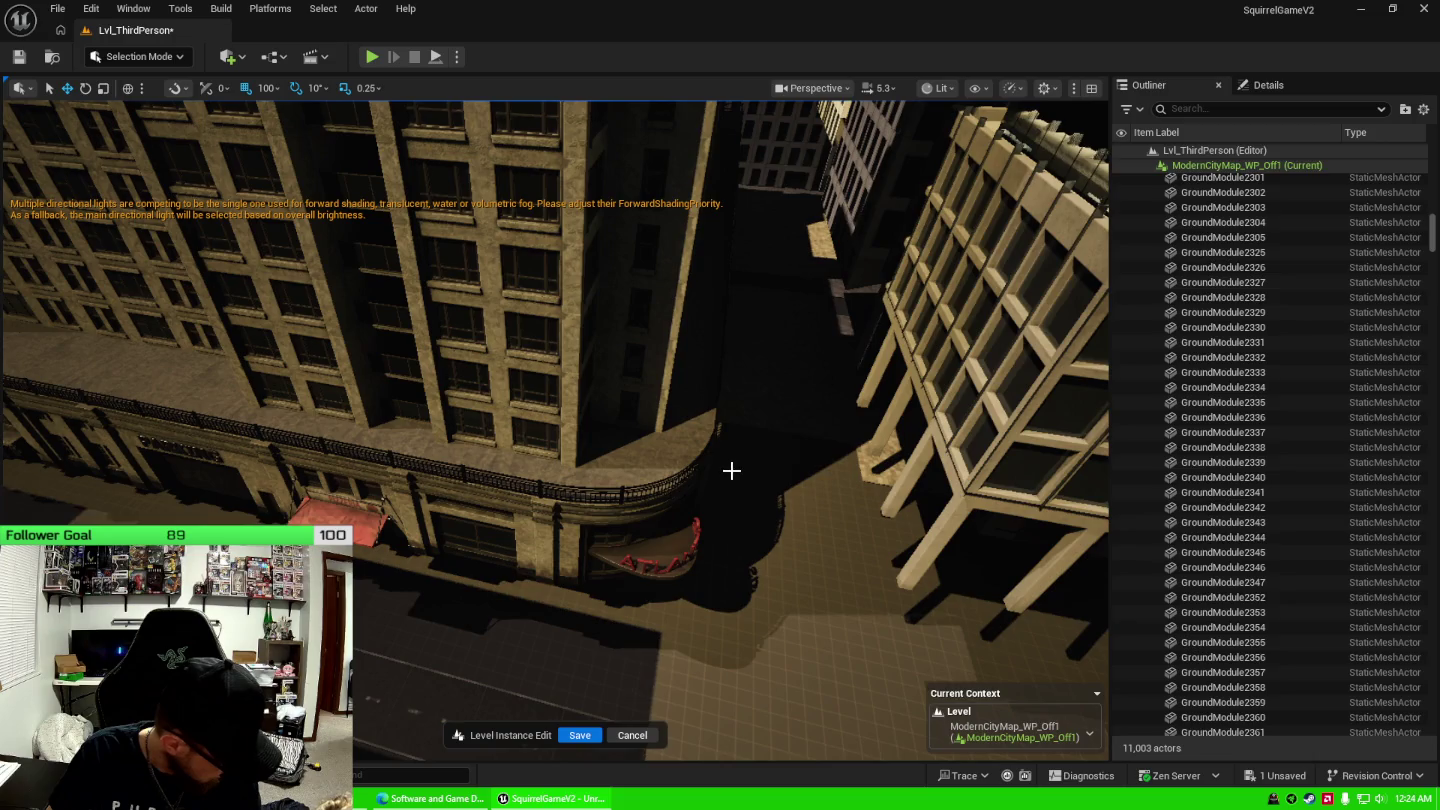
# Delete ground tiles GroundModule2705 through GroundModule2718 (14 tiles).
pyautogui.moveTo(706, 492)
pyautogui.mouseDown()
pyautogui.moveTo(671, 471)
pyautogui.moveTo(700, 454)
pyautogui.moveTo(685, 448)
pyautogui.moveTo(706, 452)
pyautogui.mouseUp()
pyautogui.click(426, 358)
pyautogui.keyDown('shift'); pyautogui.click(1278, 658); pyautogui.keyUp('shift')
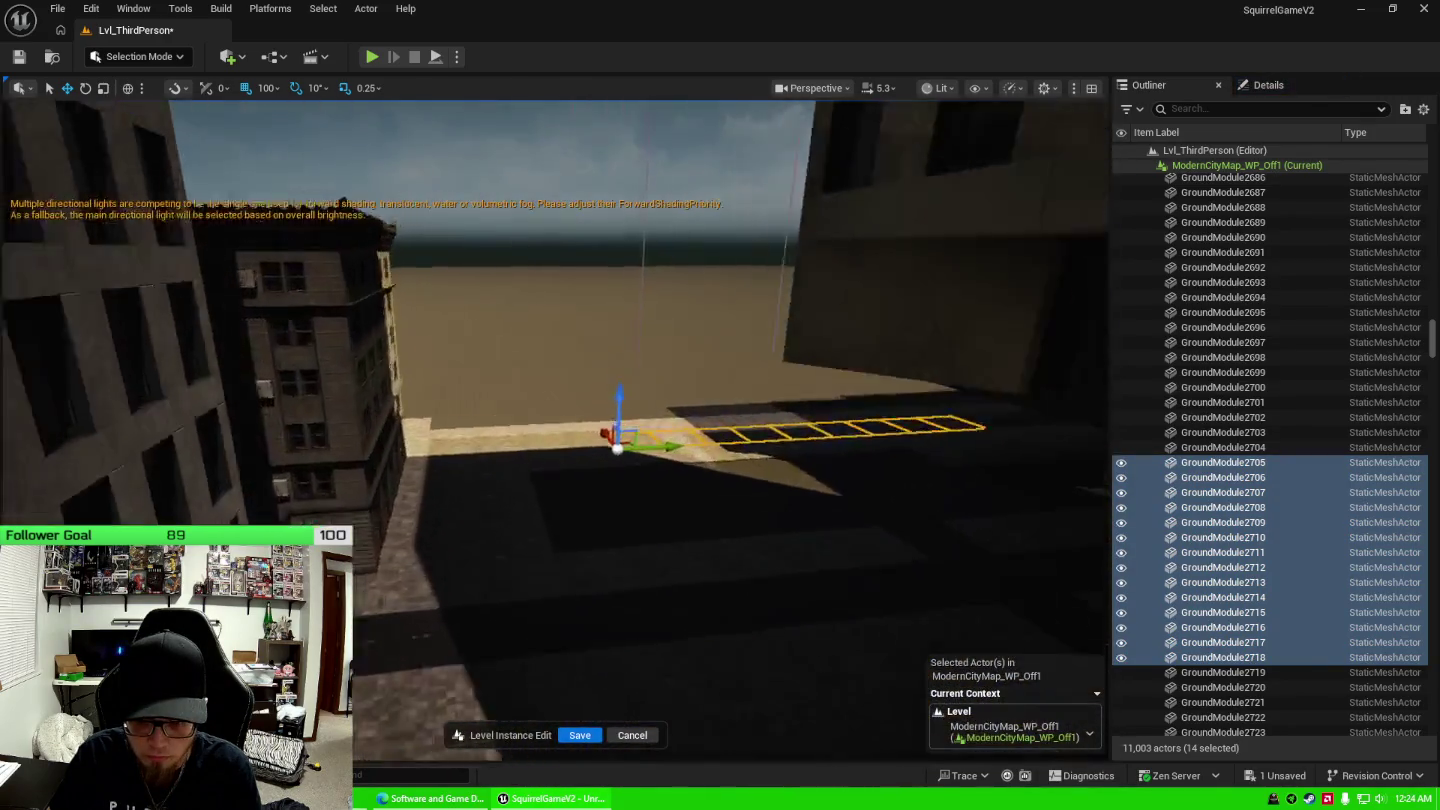
pyautogui.press('Delete')
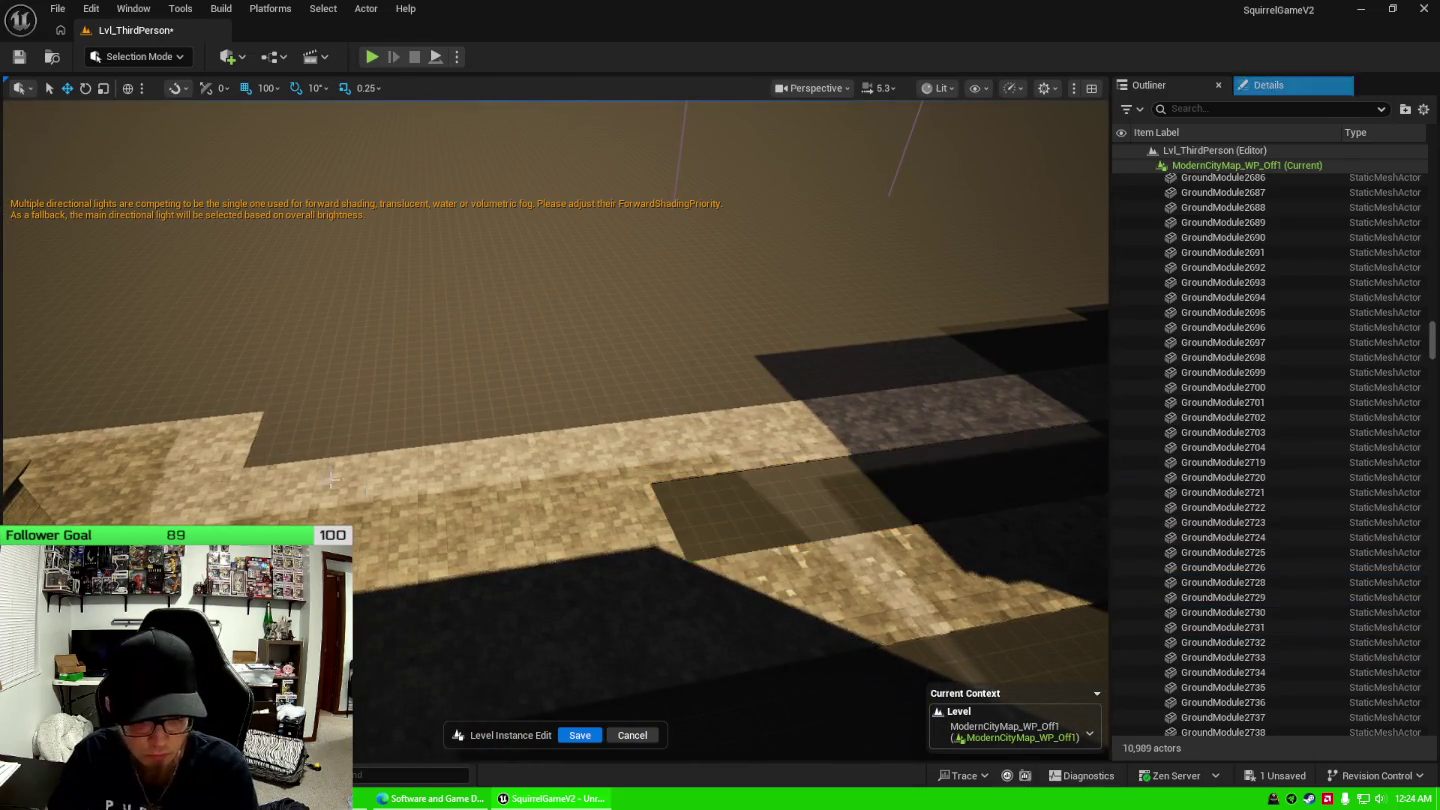
# Select GroundModule2743 and the neighbouring row of ground tiles in the viewport.
pyautogui.click(250, 490)
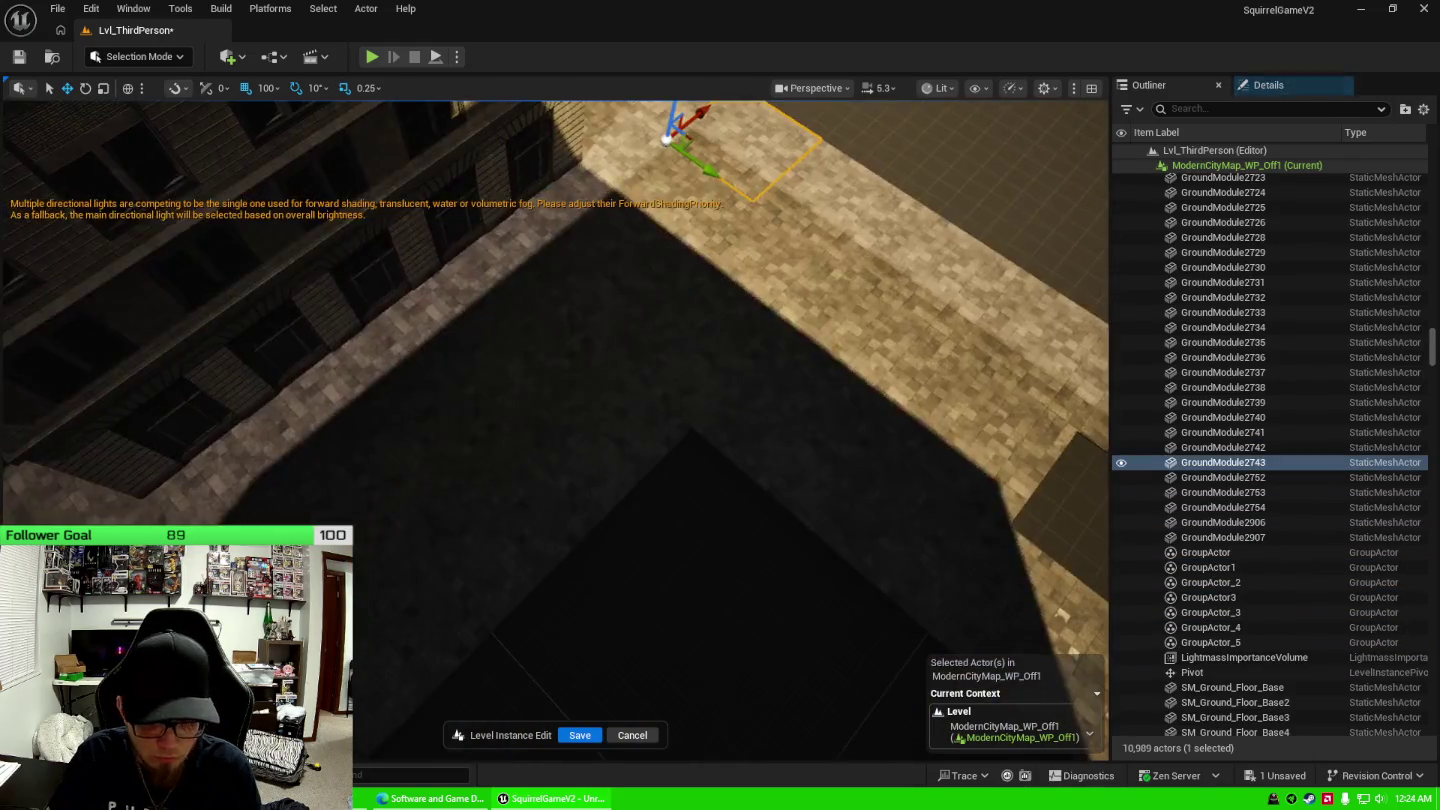
pyautogui.keyDown('ctrl'); pyautogui.click(655, 229); pyautogui.keyUp('ctrl')
pyautogui.keyDown('ctrl'); pyautogui.click(575, 285); pyautogui.keyUp('ctrl')
pyautogui.keyDown('ctrl'); pyautogui.click(490, 350); pyautogui.keyUp('ctrl')
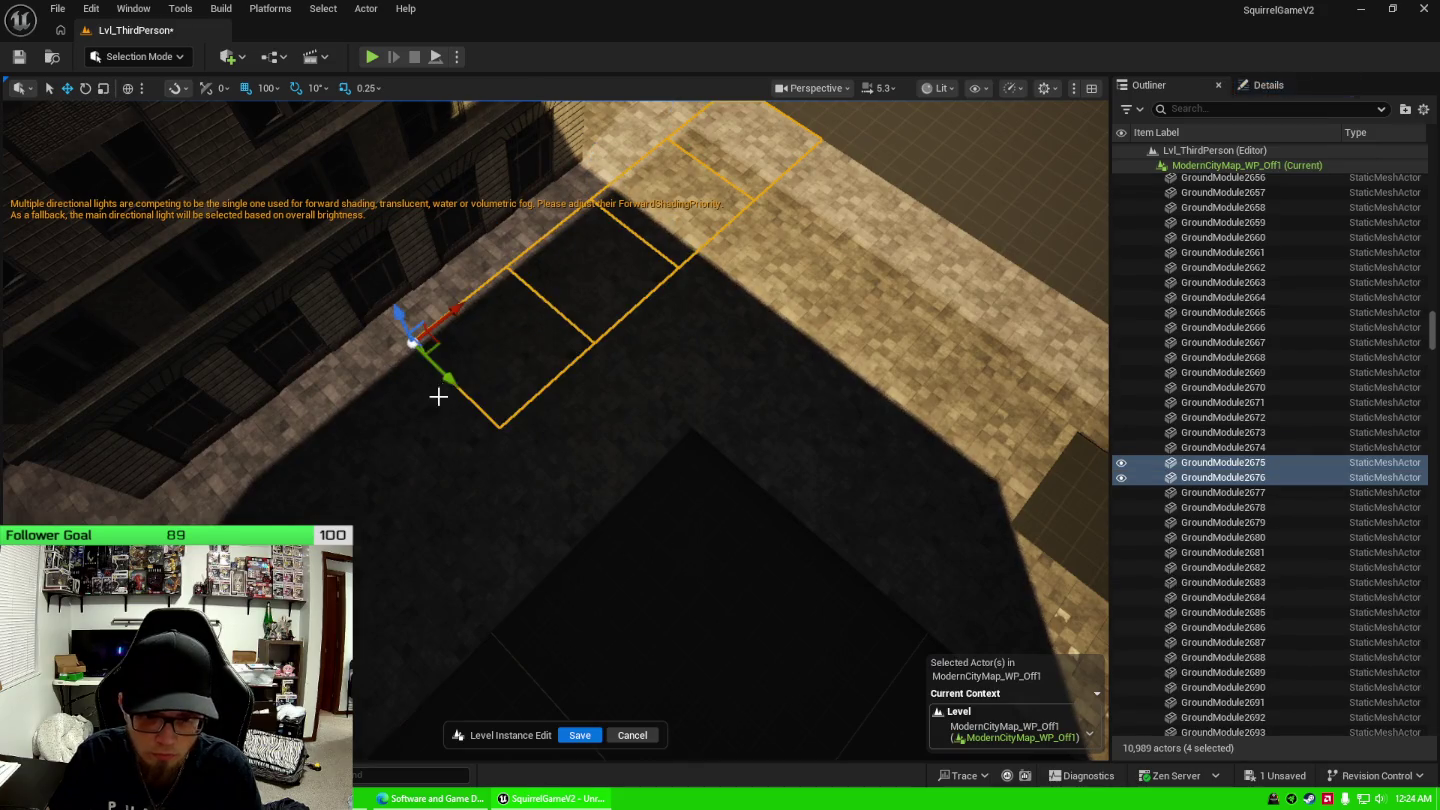
pyautogui.keyDown('ctrl'); pyautogui.click(401, 440); pyautogui.keyUp('ctrl')
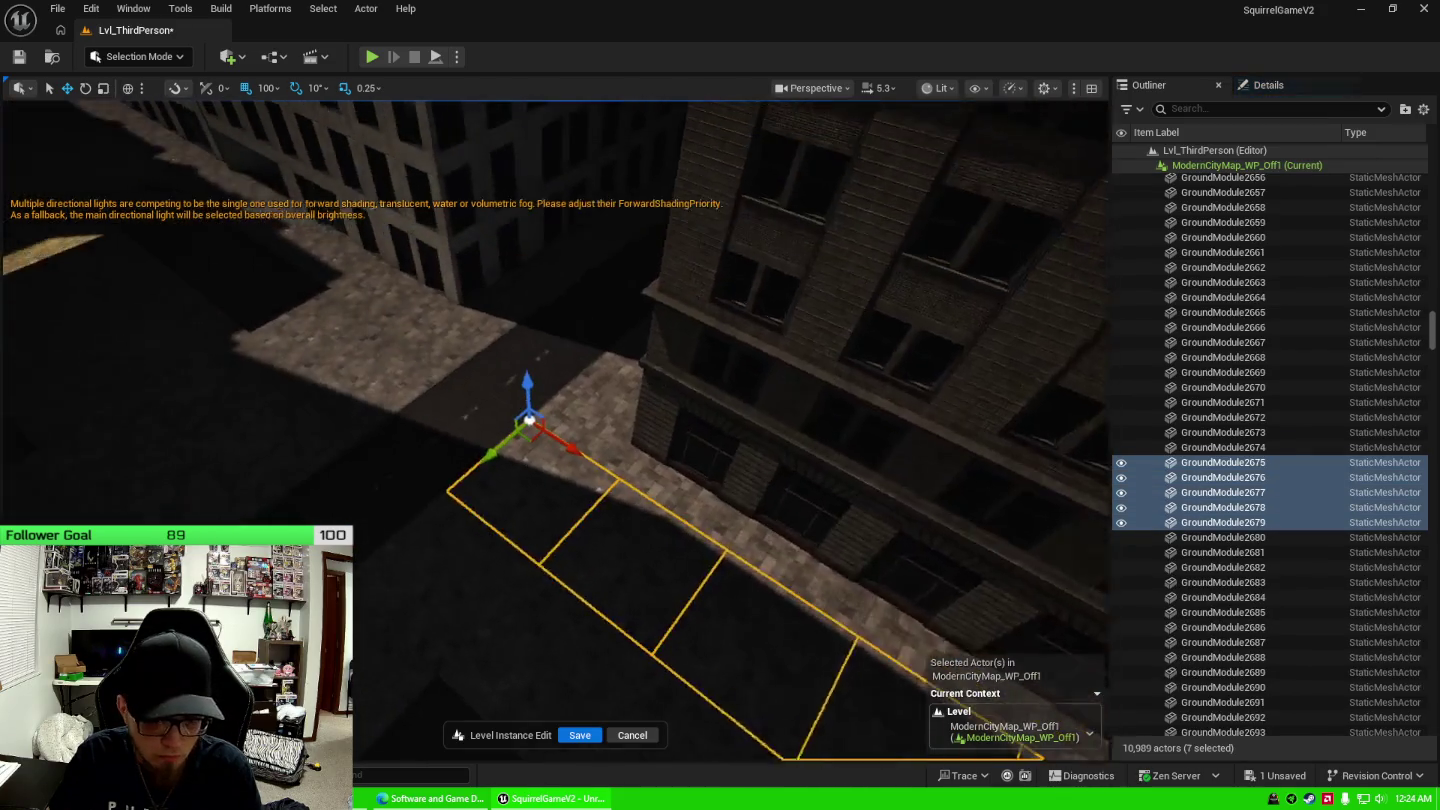
pyautogui.keyDown('ctrl'); pyautogui.click(374, 405); pyautogui.keyUp('ctrl')
pyautogui.keyDown('ctrl'); pyautogui.click(345, 421); pyautogui.keyUp('ctrl')
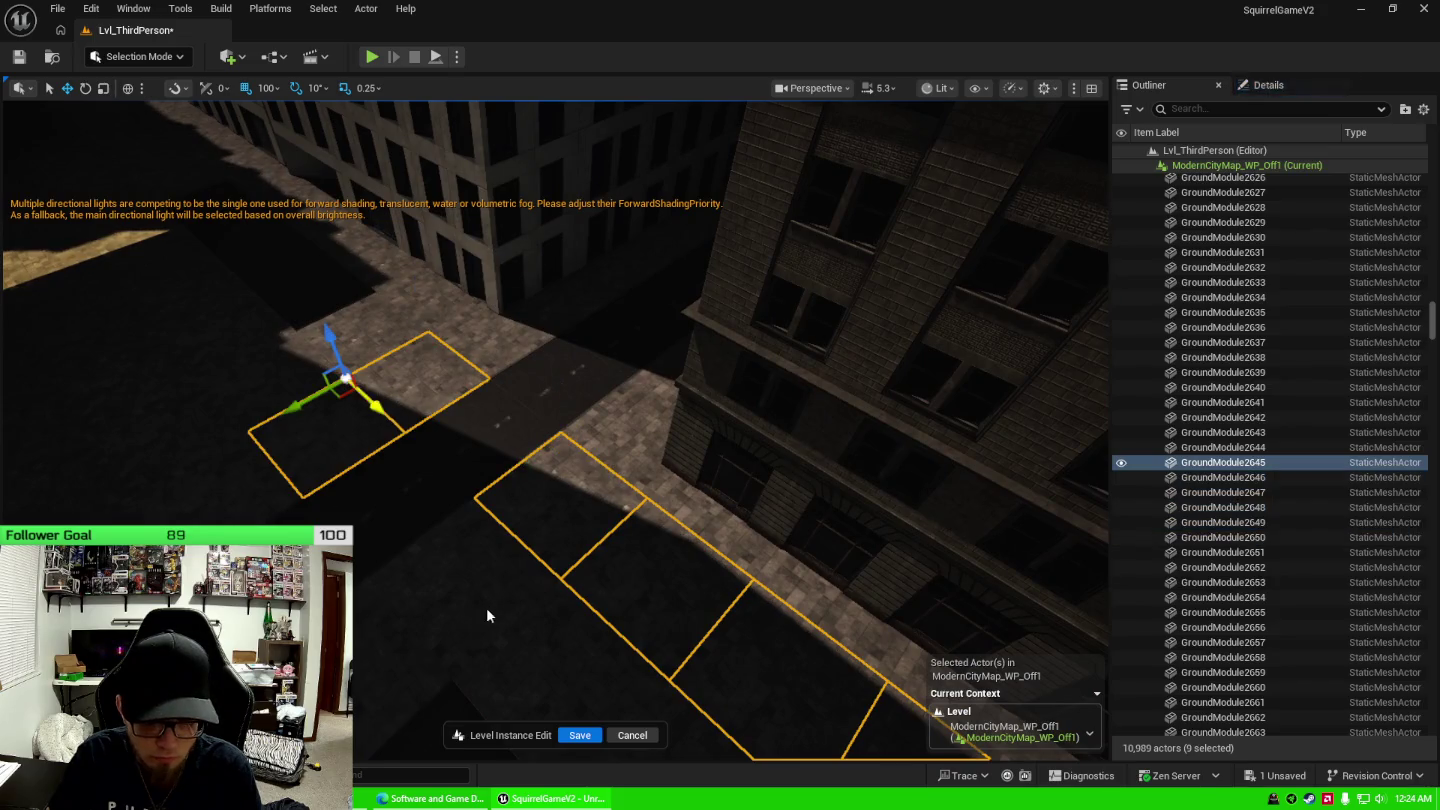
pyautogui.keyDown('ctrl'); pyautogui.click(487, 616); pyautogui.keyUp('ctrl')
pyautogui.keyDown('ctrl'); pyautogui.click(514, 553); pyautogui.keyUp('ctrl')
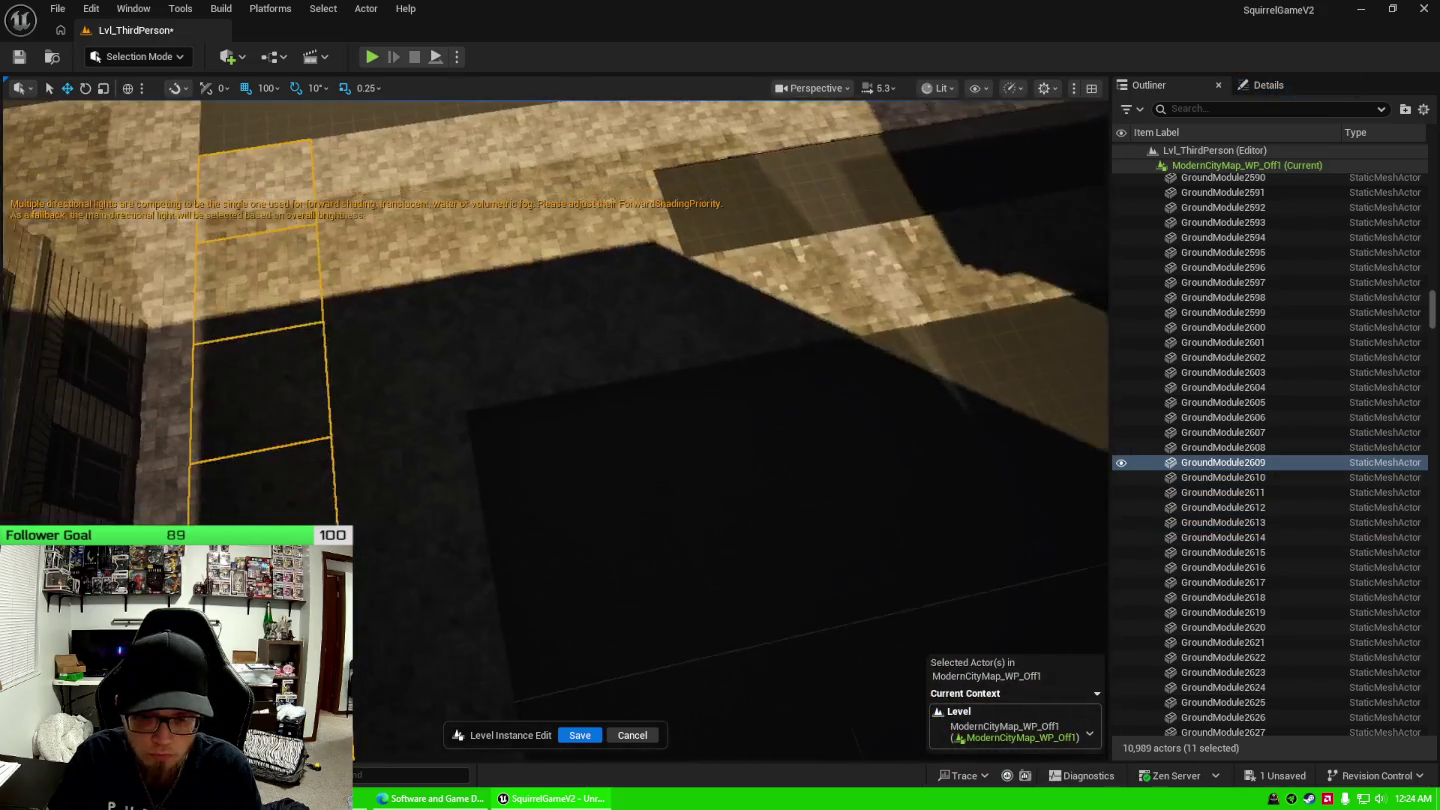
pyautogui.keyDown('ctrl'); pyautogui.click(436, 440); pyautogui.keyUp('ctrl')
pyautogui.keyDown('ctrl'); pyautogui.click(420, 491); pyautogui.keyUp('ctrl')
# Add the upper-right ground tiles to the selection and delete all 25 tiles.
pyautogui.keyDown('ctrl'); pyautogui.click(390, 260); pyautogui.keyUp('ctrl')
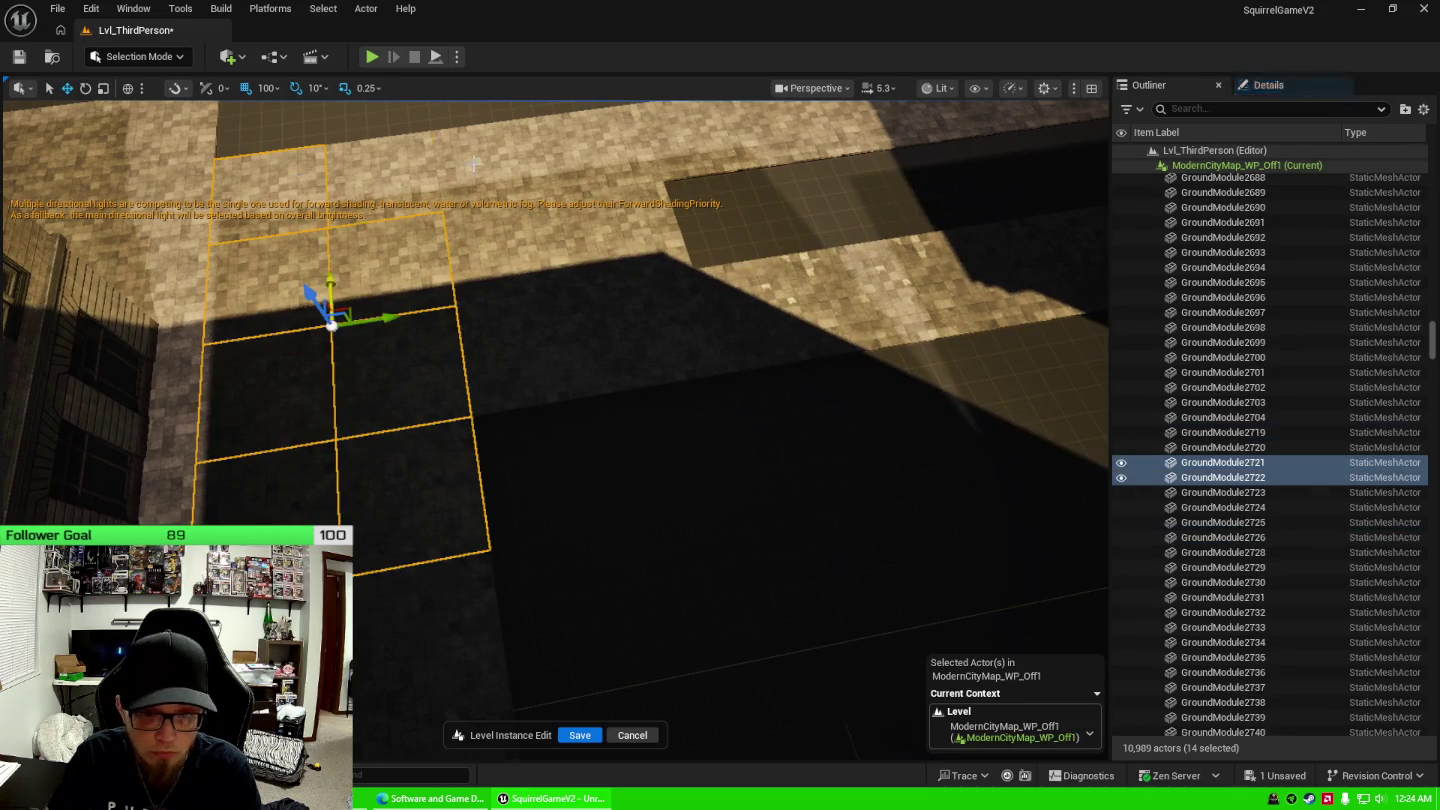
pyautogui.keyDown('ctrl'); pyautogui.click(480, 185); pyautogui.keyUp('ctrl')
pyautogui.keyDown('ctrl'); pyautogui.click(520, 260); pyautogui.keyUp('ctrl')
pyautogui.keyDown('ctrl'); pyautogui.click(671, 331); pyautogui.keyUp('ctrl')
pyautogui.keyDown('ctrl'); pyautogui.click(630, 330); pyautogui.keyUp('ctrl')
pyautogui.keyDown('ctrl'); pyautogui.click(610, 220); pyautogui.keyUp('ctrl')
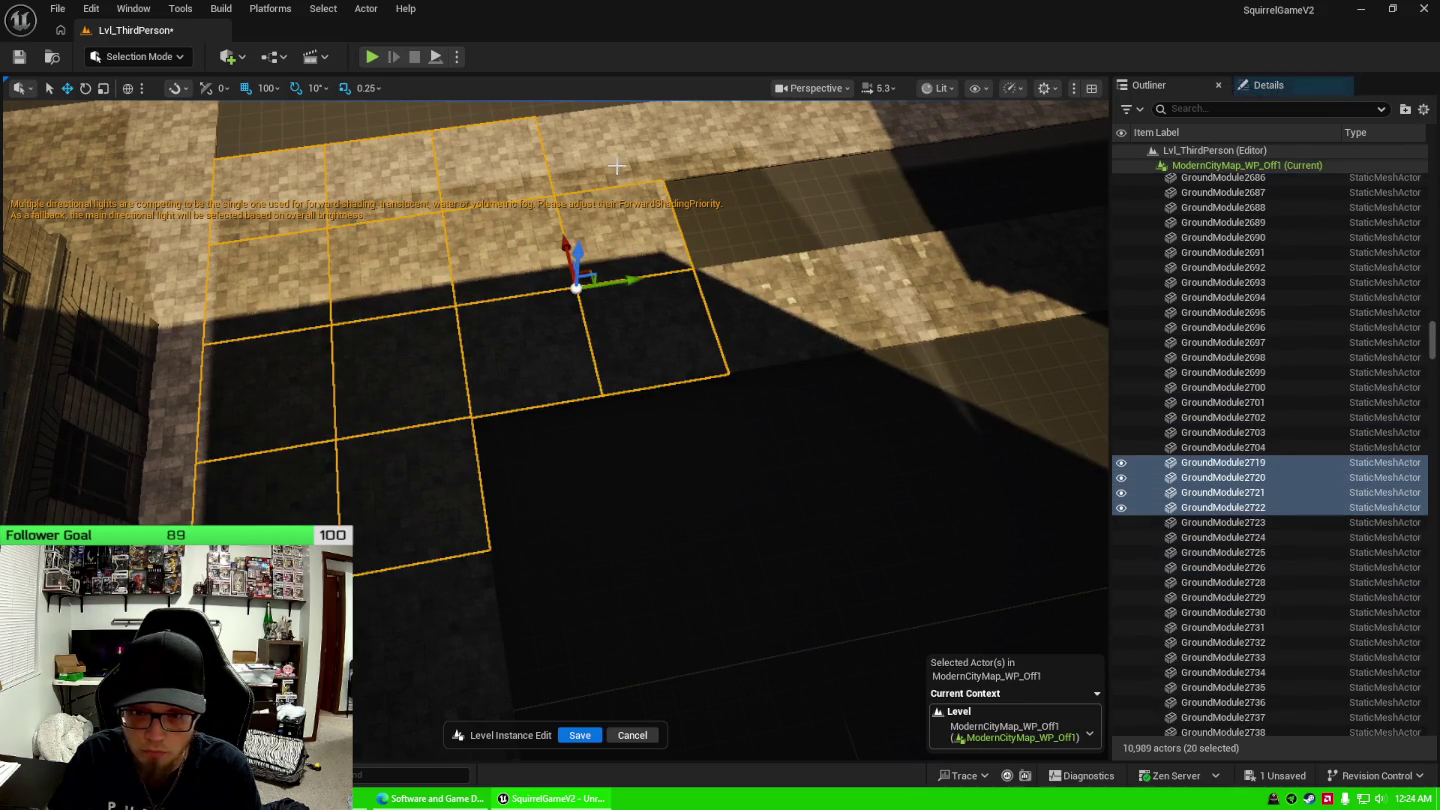
pyautogui.keyDown('ctrl'); pyautogui.click(617, 166); pyautogui.keyUp('ctrl')
pyautogui.moveTo(761, 373); pyautogui.dragTo(671, 391)
pyautogui.keyDown('ctrl'); pyautogui.click(658, 422); pyautogui.keyUp('ctrl')
pyautogui.keyDown('ctrl'); pyautogui.click(651, 515); pyautogui.keyUp('ctrl')
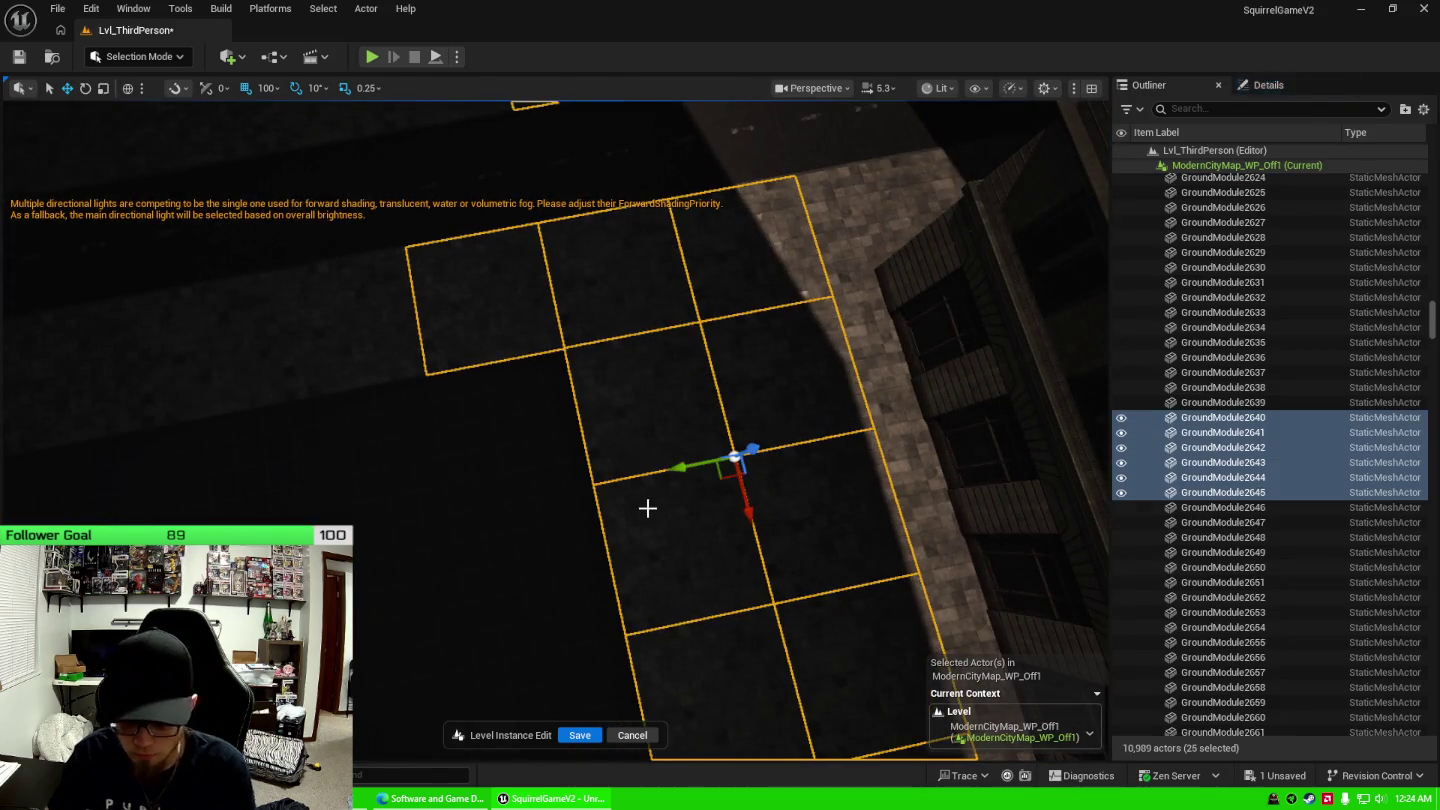
pyautogui.press('Delete')
# Select ground tiles GroundModule2670 through GroundModule2734 in the Outliner and delete them.
pyautogui.moveTo(653, 474)
pyautogui.mouseDown()
pyautogui.moveTo(700, 450)
pyautogui.moveTo(1070, 395)
pyautogui.mouseUp()
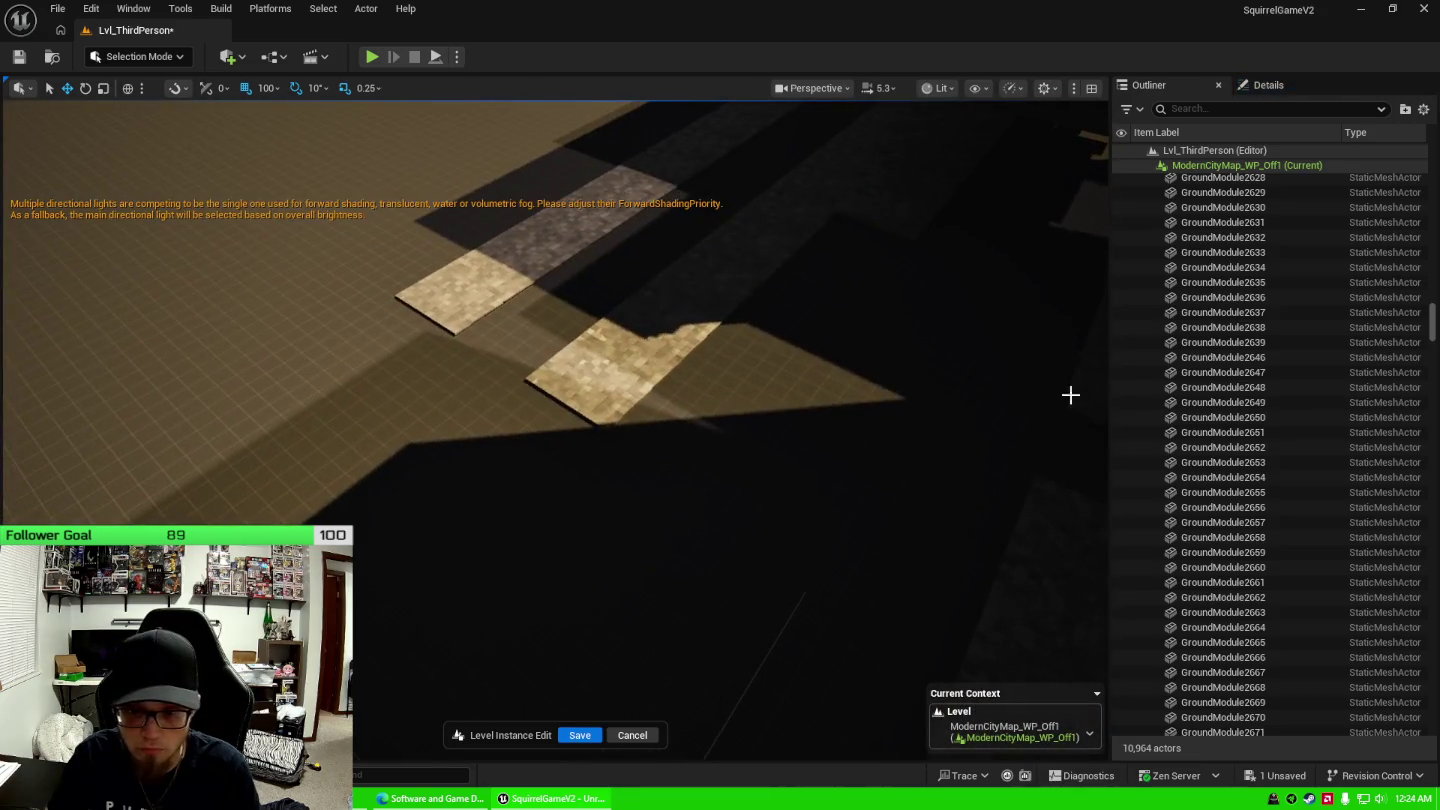
pyautogui.scroll(-1, 1230, 300)
pyautogui.click(1257, 203)
pyautogui.scroll(-5, 1267, 405)
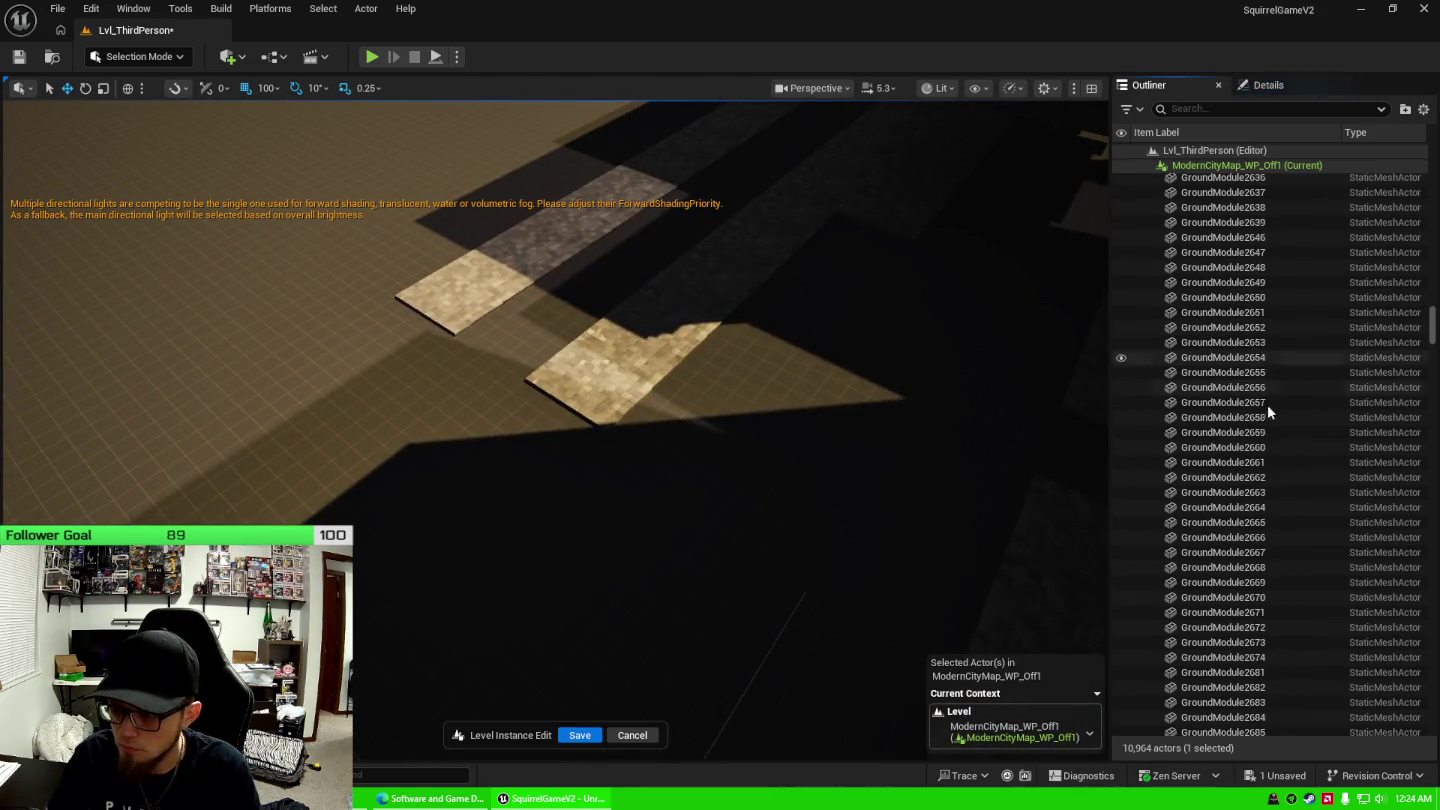
pyautogui.scroll(-5, 1265, 491)
pyautogui.keyDown('shift'); pyautogui.click(1266, 655); pyautogui.keyUp('shift')
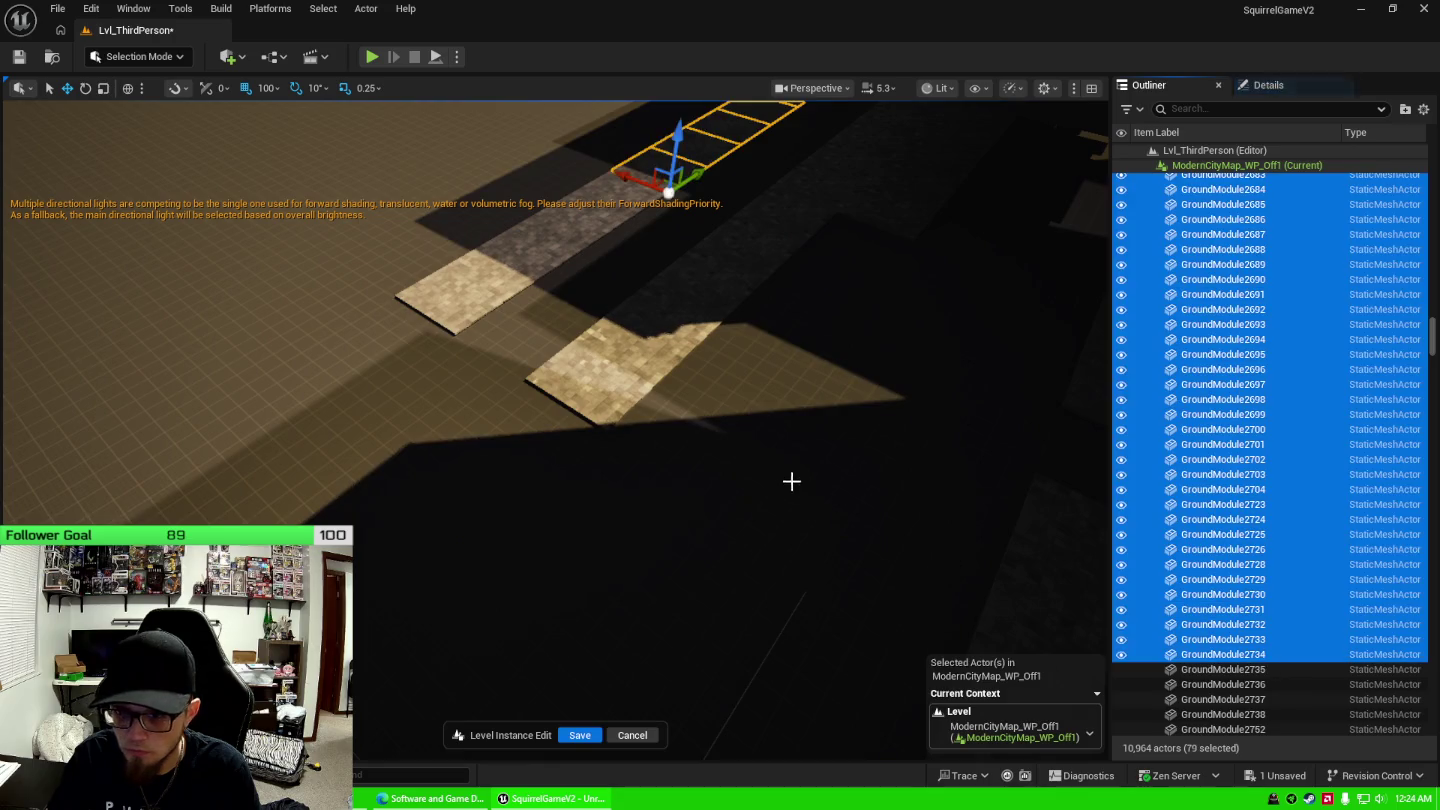
pyautogui.moveTo(791, 482)
pyautogui.mouseDown()
pyautogui.moveTo(791, 440)
pyautogui.moveTo(770, 419)
pyautogui.moveTo(730, 450)
pyautogui.moveTo(750, 429)
pyautogui.moveTo(730, 410)
pyautogui.moveTo(750, 440)
pyautogui.moveTo(743, 482)
pyautogui.mouseUp()
pyautogui.press('Delete')
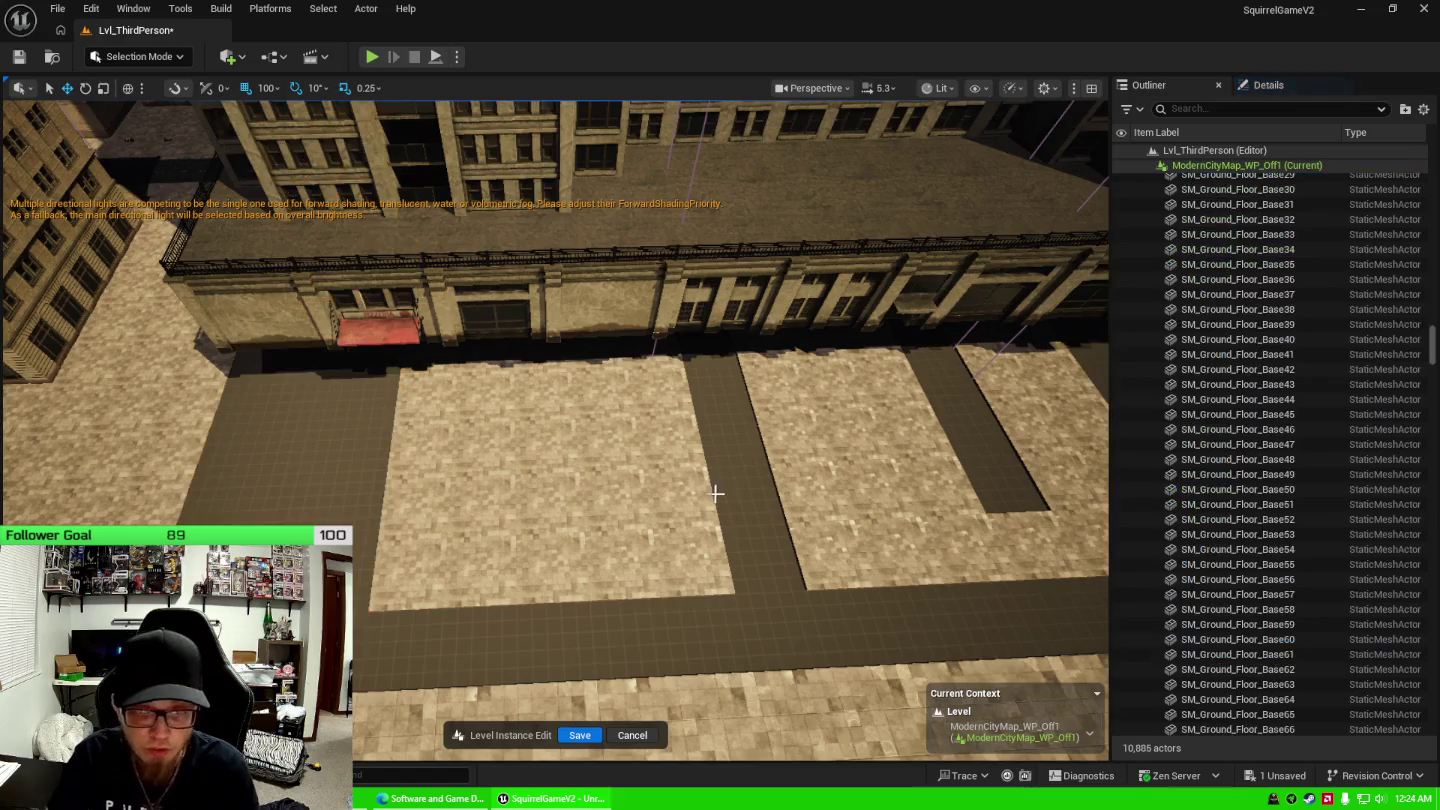
pyautogui.hotkey('ctrl', 'a')
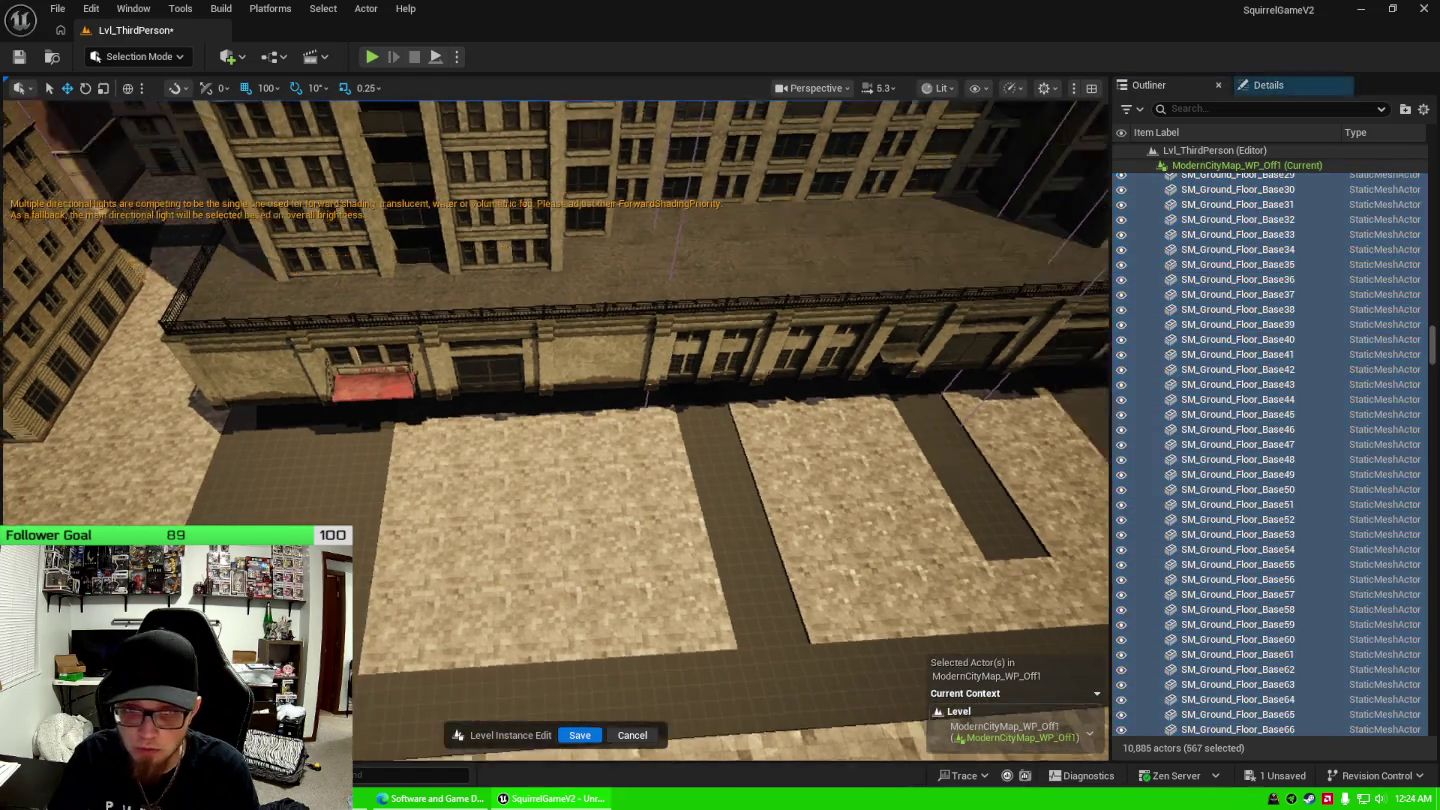
pyautogui.scroll(15, 1240, 395)
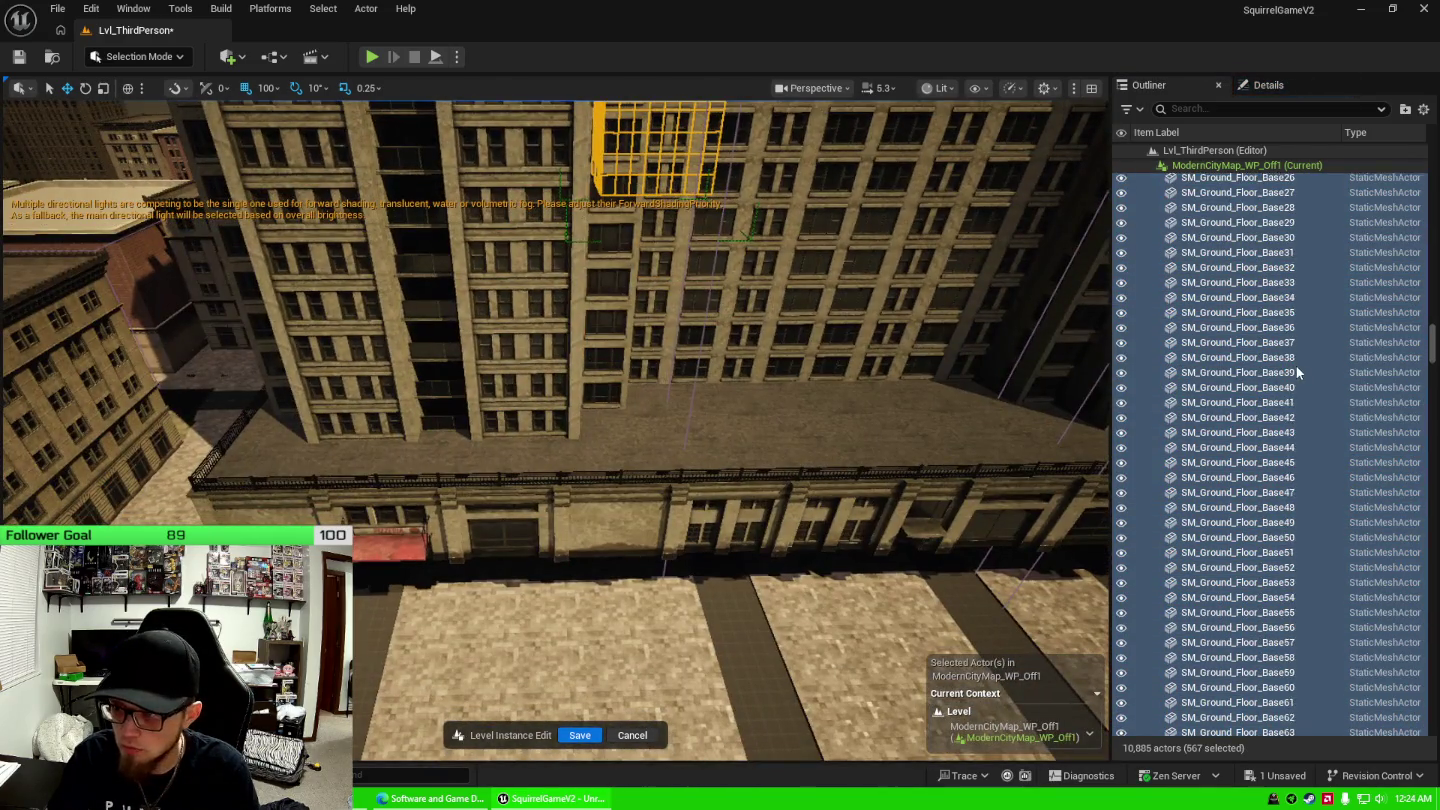
pyautogui.scroll(3, 1284, 360)
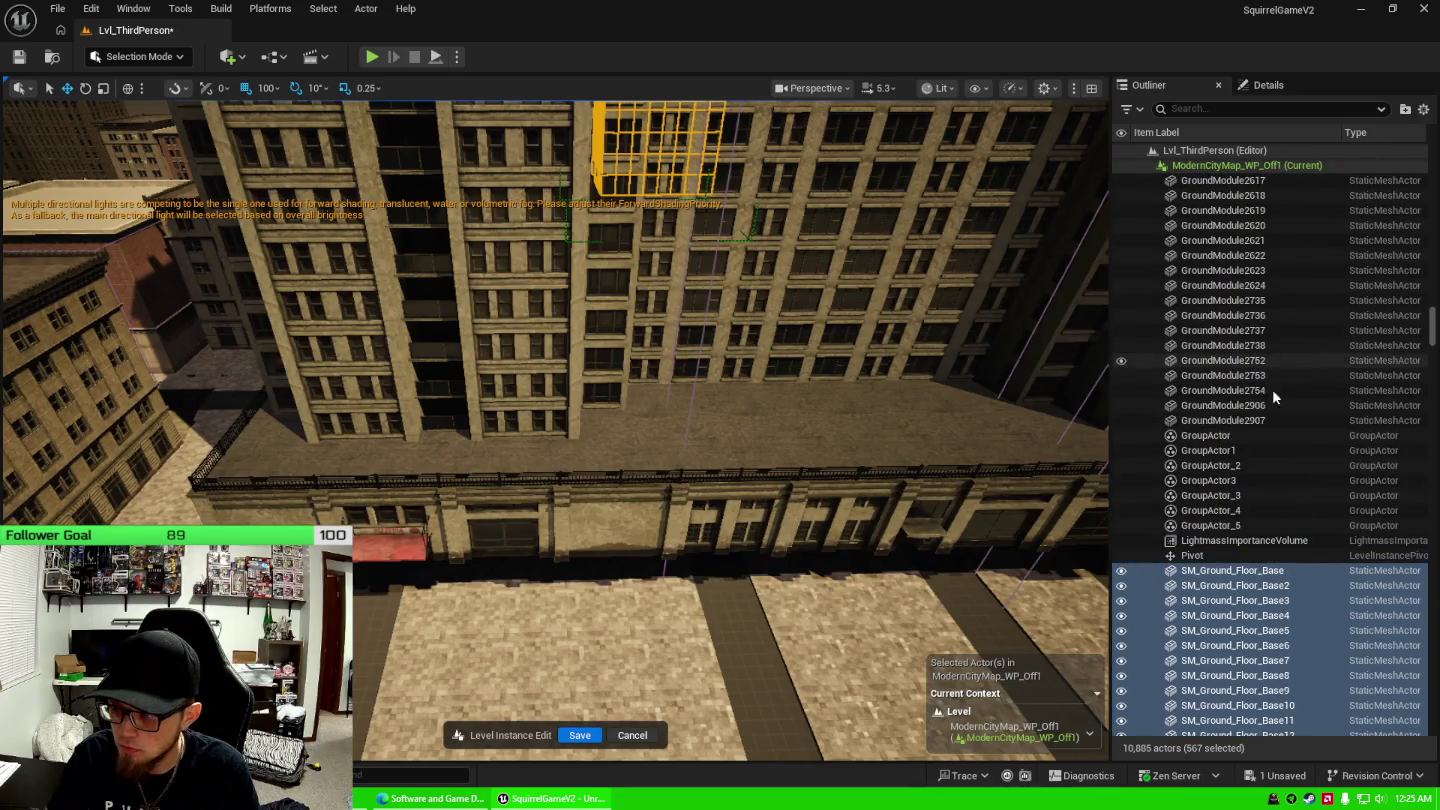
pyautogui.doubleClick(1268, 420)
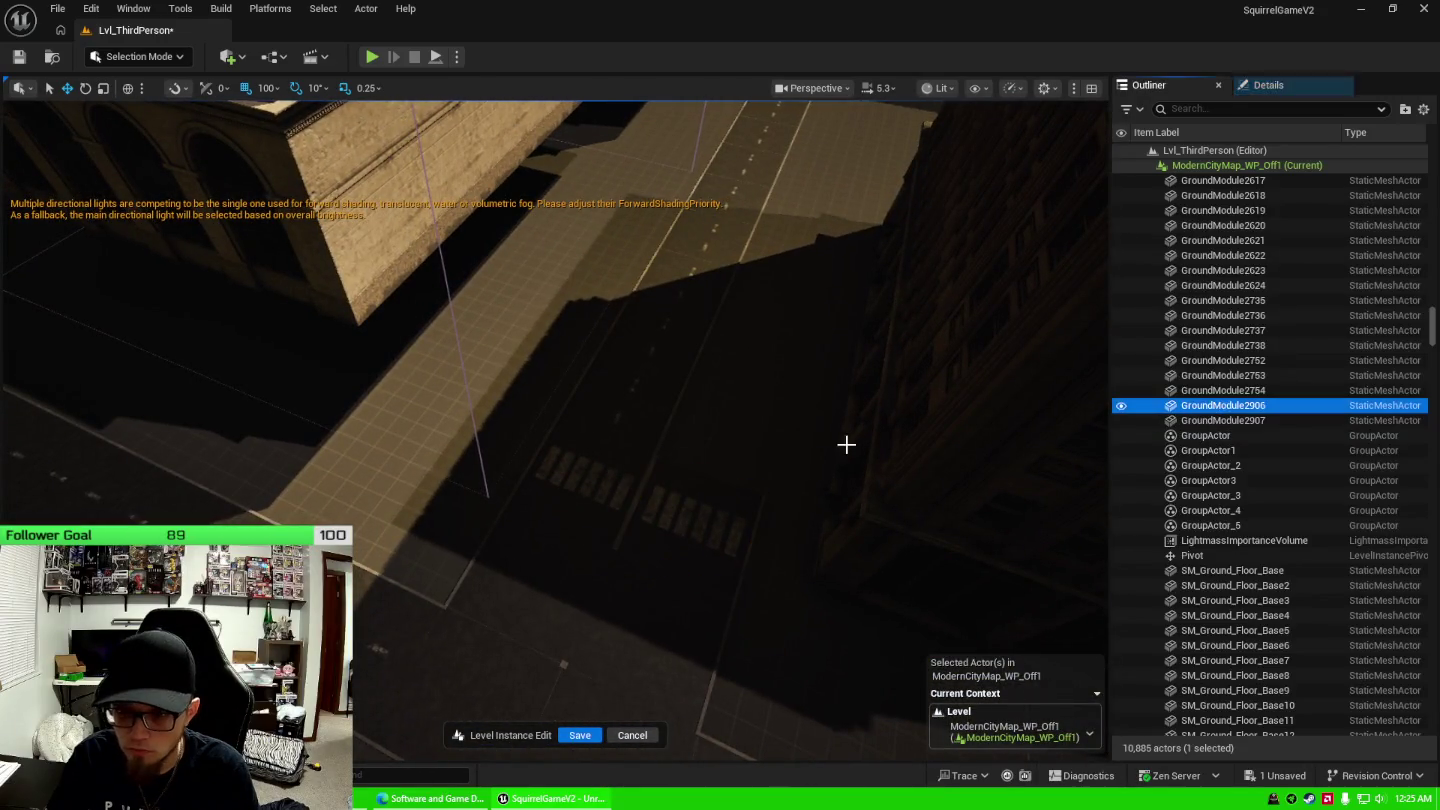
pyautogui.click(1265, 391)
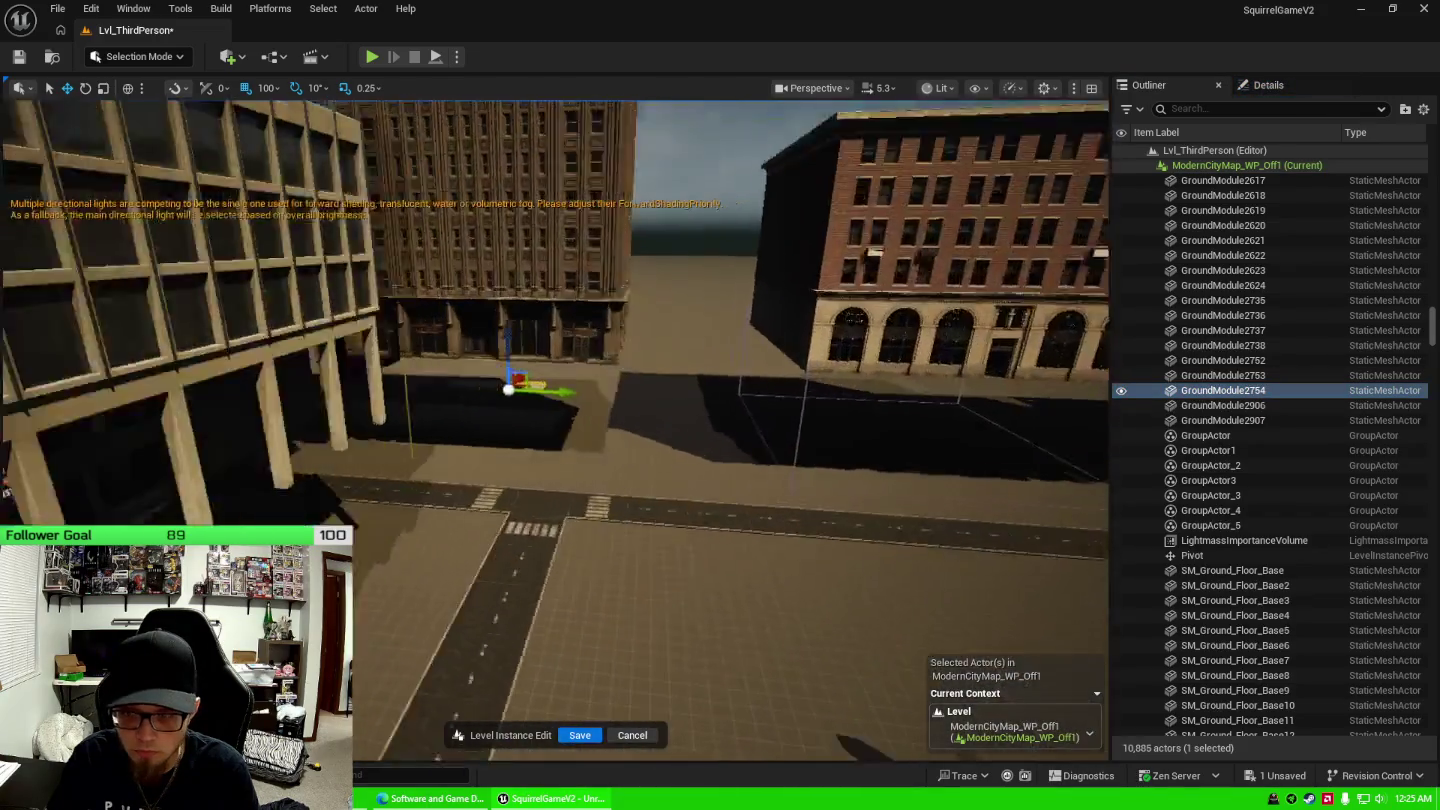
pyautogui.scroll(10, 1279, 407)
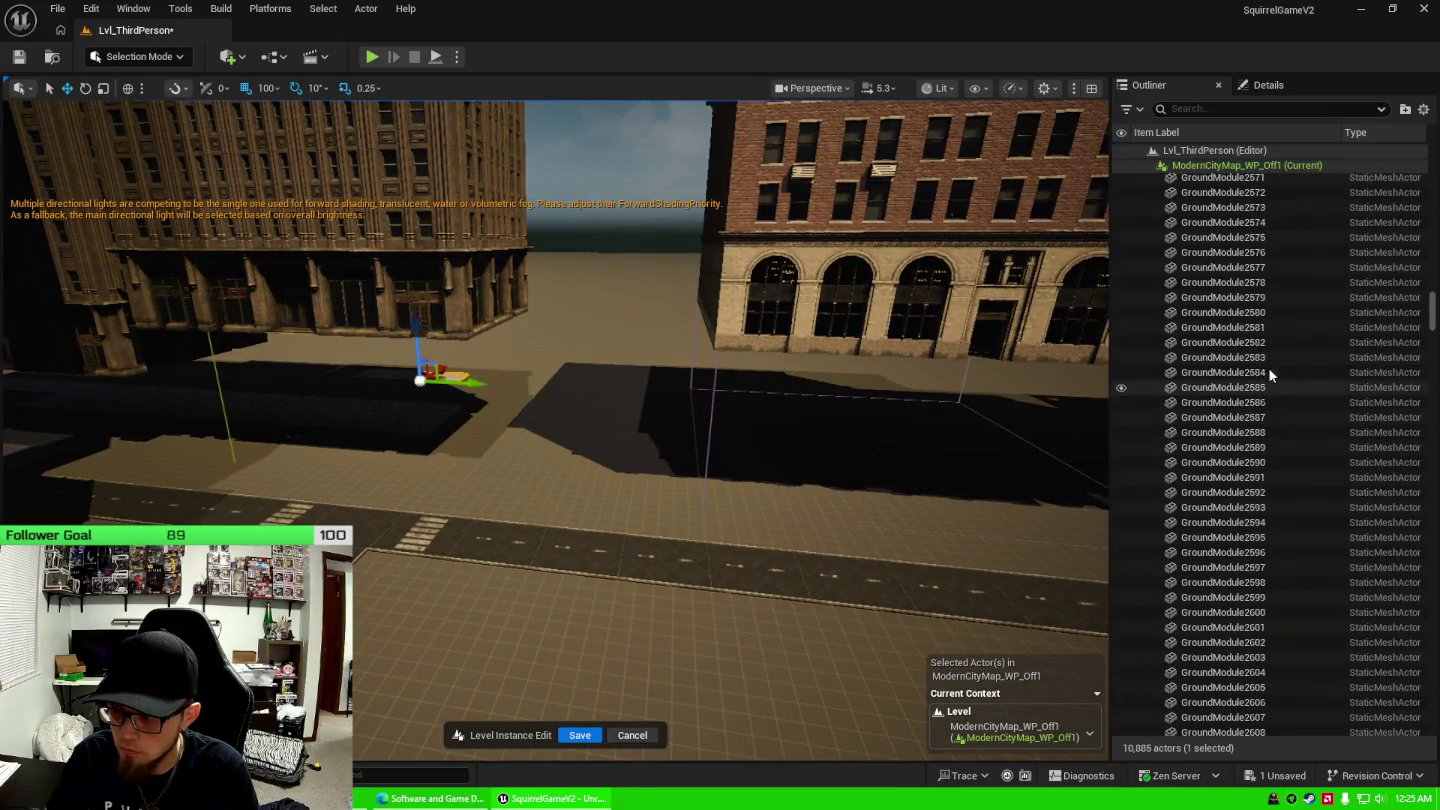
pyautogui.scroll(13, 1270, 373)
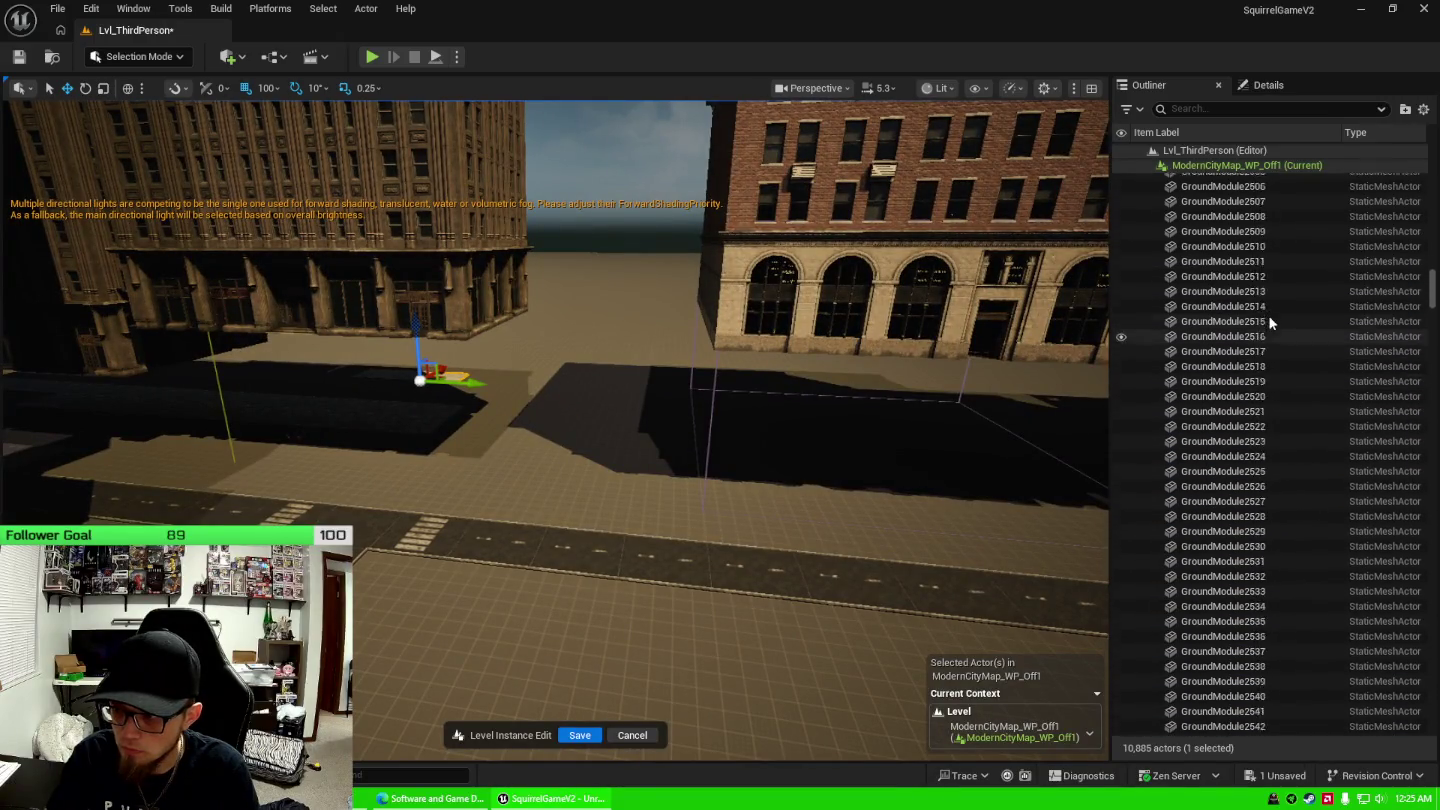
pyautogui.scroll(4, 1270, 280)
pyautogui.keyDown('shift'); pyautogui.click(1278, 187); pyautogui.keyUp('shift')
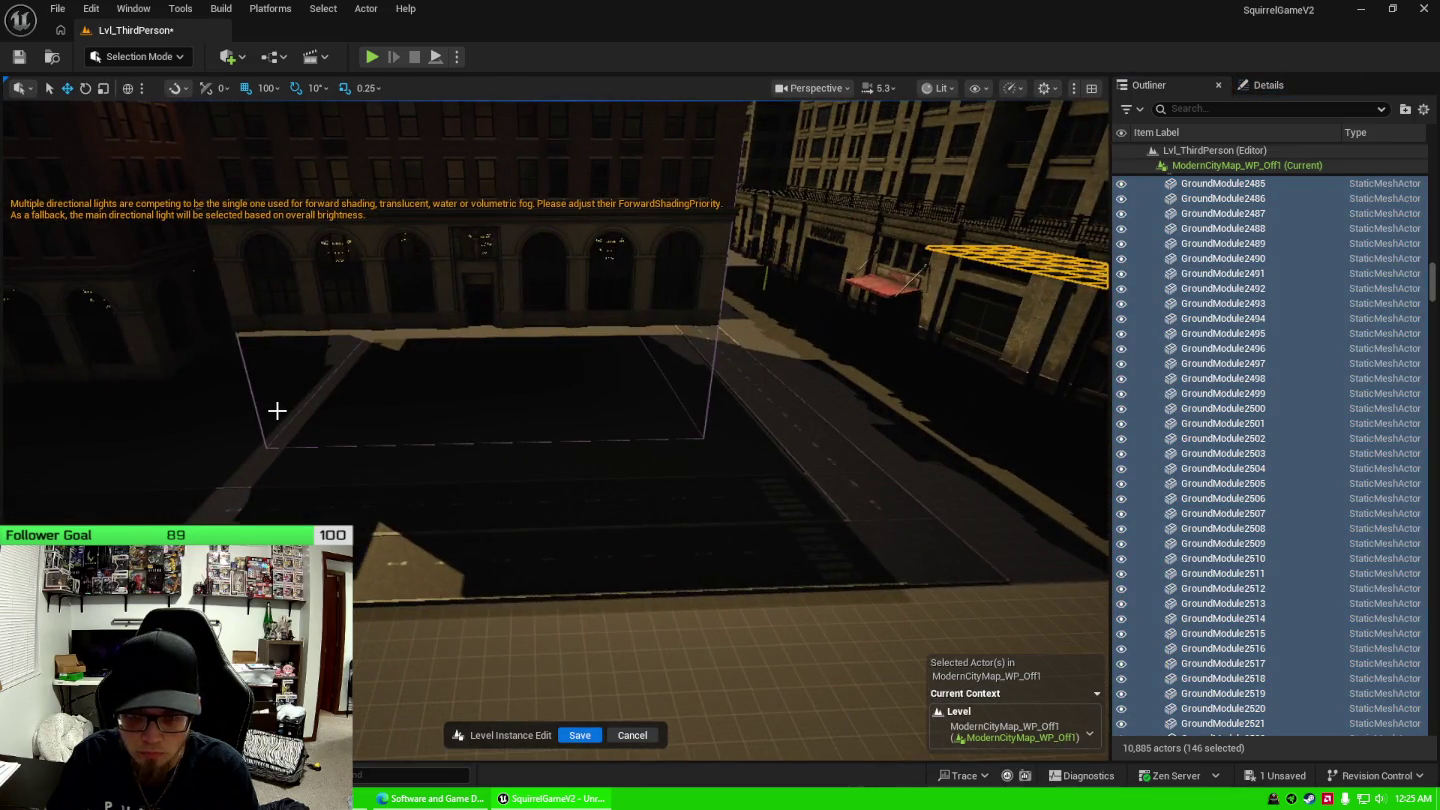
pyautogui.scroll(-15, 1250, 491)
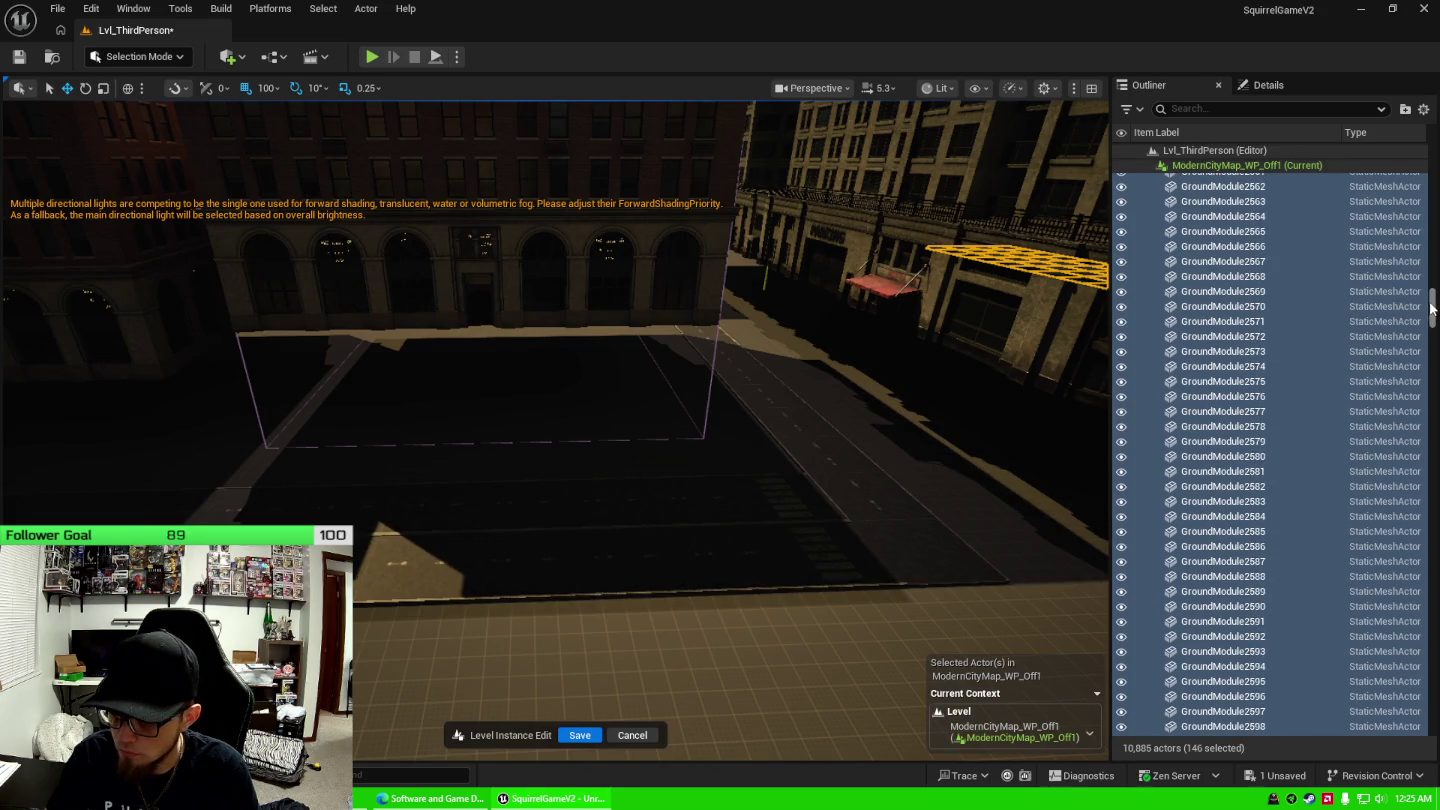
pyautogui.moveTo(1432, 307)
pyautogui.mouseDown()
pyautogui.moveTo(1432, 328)
pyautogui.moveTo(1435, 183)
pyautogui.mouseUp()
pyautogui.click(1259, 300)
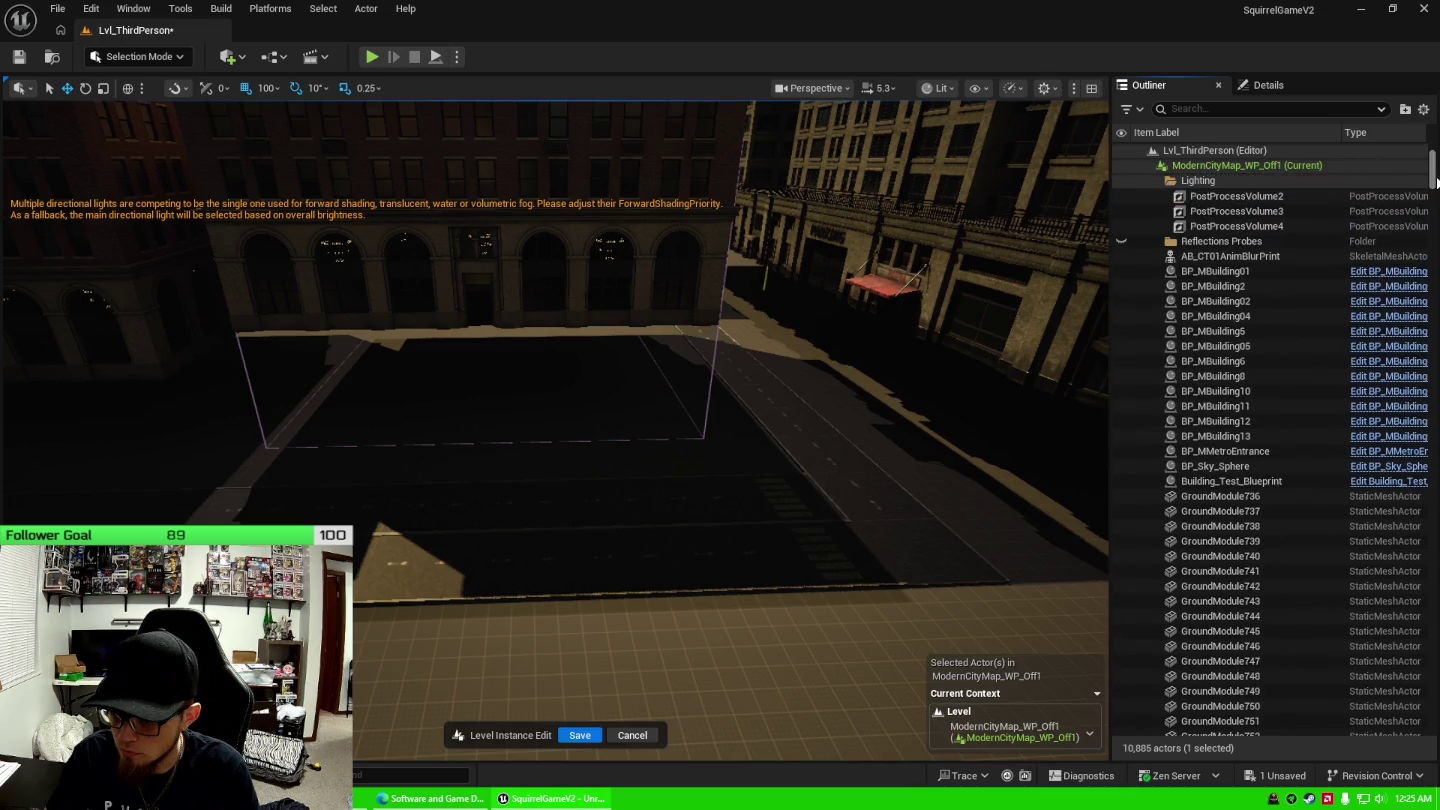
# Select every ground module from GroundModule736 downward, then deselect four sidewalk tiles.
pyautogui.keyDown('shift'); pyautogui.click(1262, 494); pyautogui.keyUp('shift')
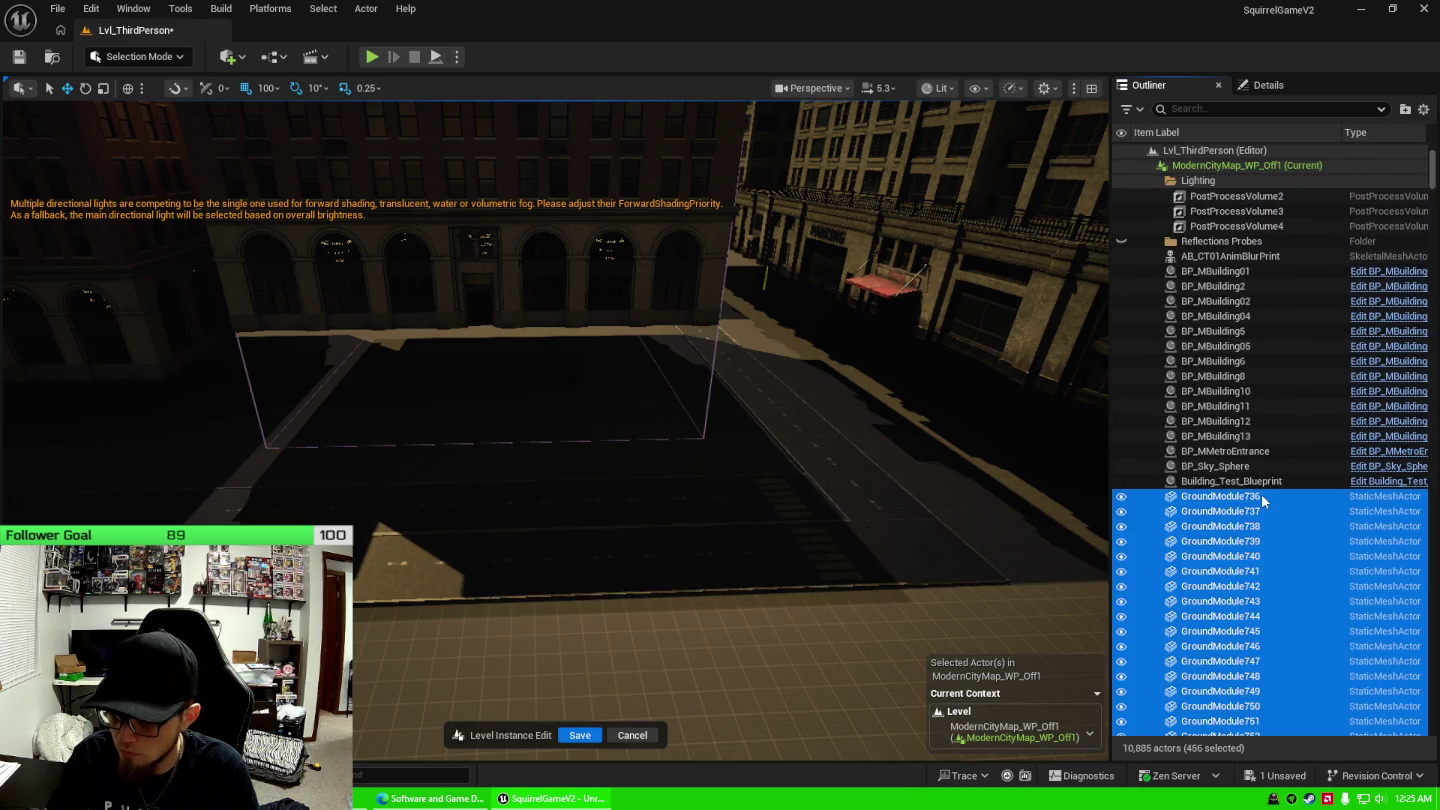
pyautogui.moveTo(772, 419); pyautogui.dragTo(720, 470)
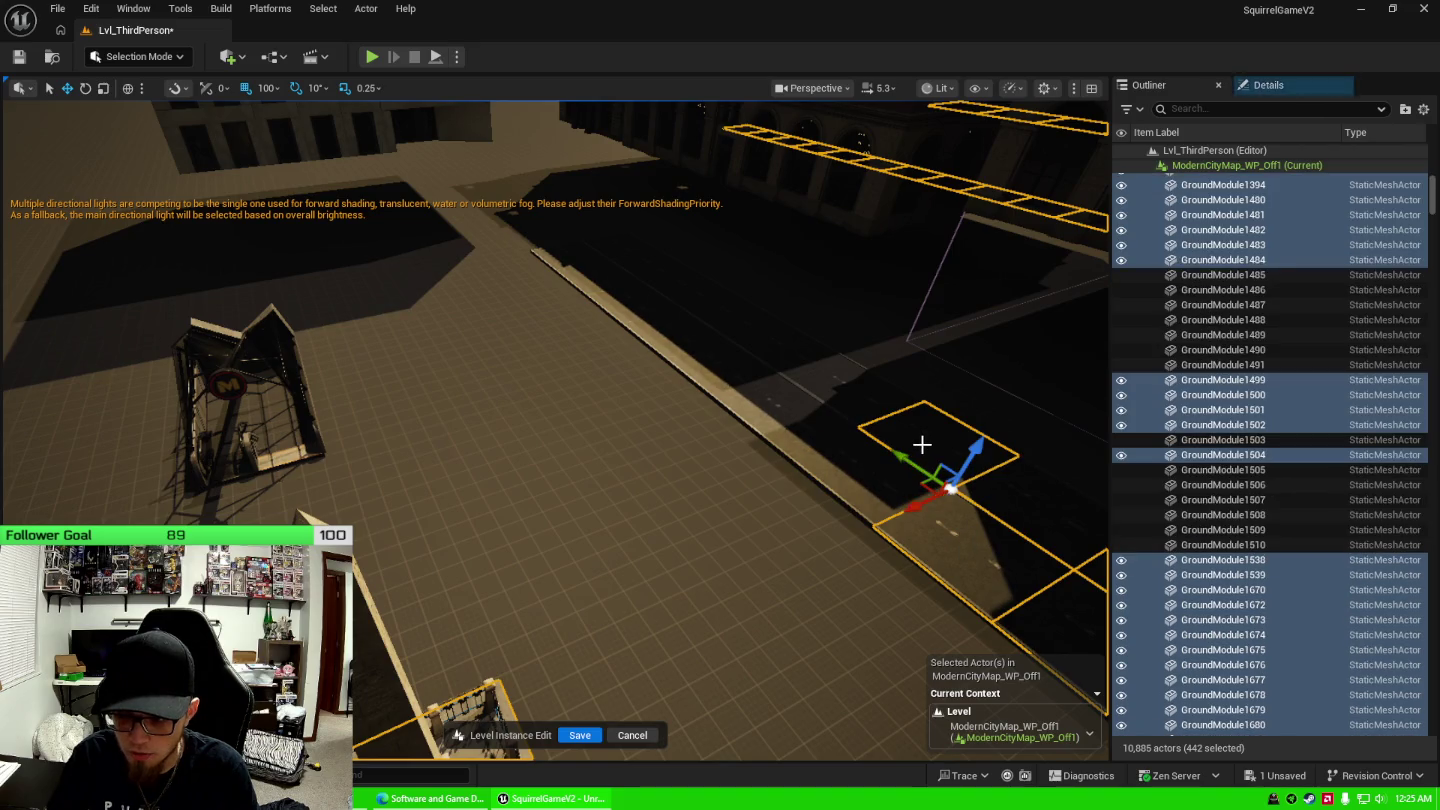
pyautogui.keyDown('ctrl'); pyautogui.click(922, 444); pyautogui.keyUp('ctrl')
pyautogui.moveTo(749, 502); pyautogui.dragTo(536, 437)
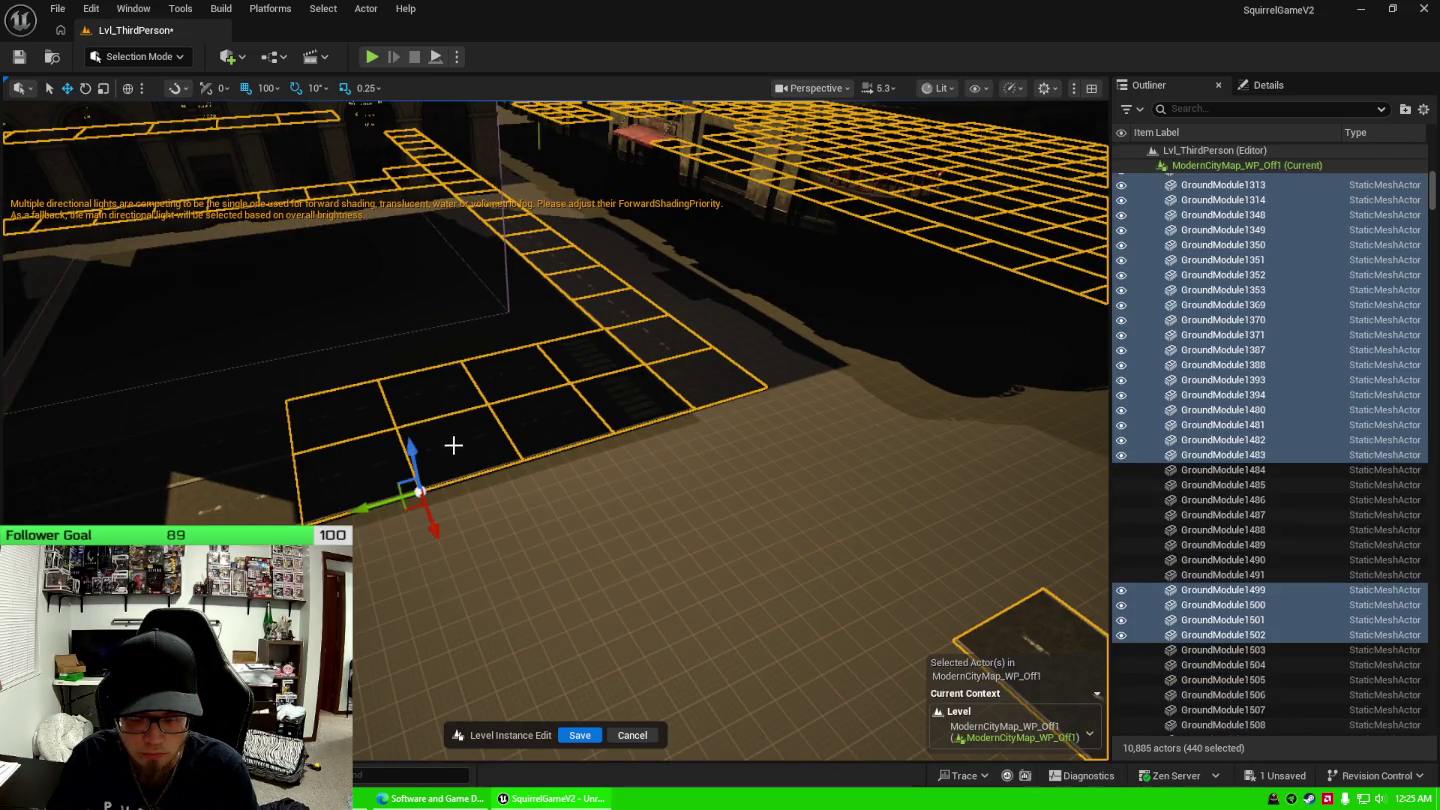
pyautogui.keyDown('ctrl'); pyautogui.click(416, 408); pyautogui.keyUp('ctrl')
pyautogui.keyDown('ctrl'); pyautogui.click(337, 411); pyautogui.keyUp('ctrl')
pyautogui.keyDown('ctrl'); pyautogui.click(344, 460); pyautogui.keyUp('ctrl')
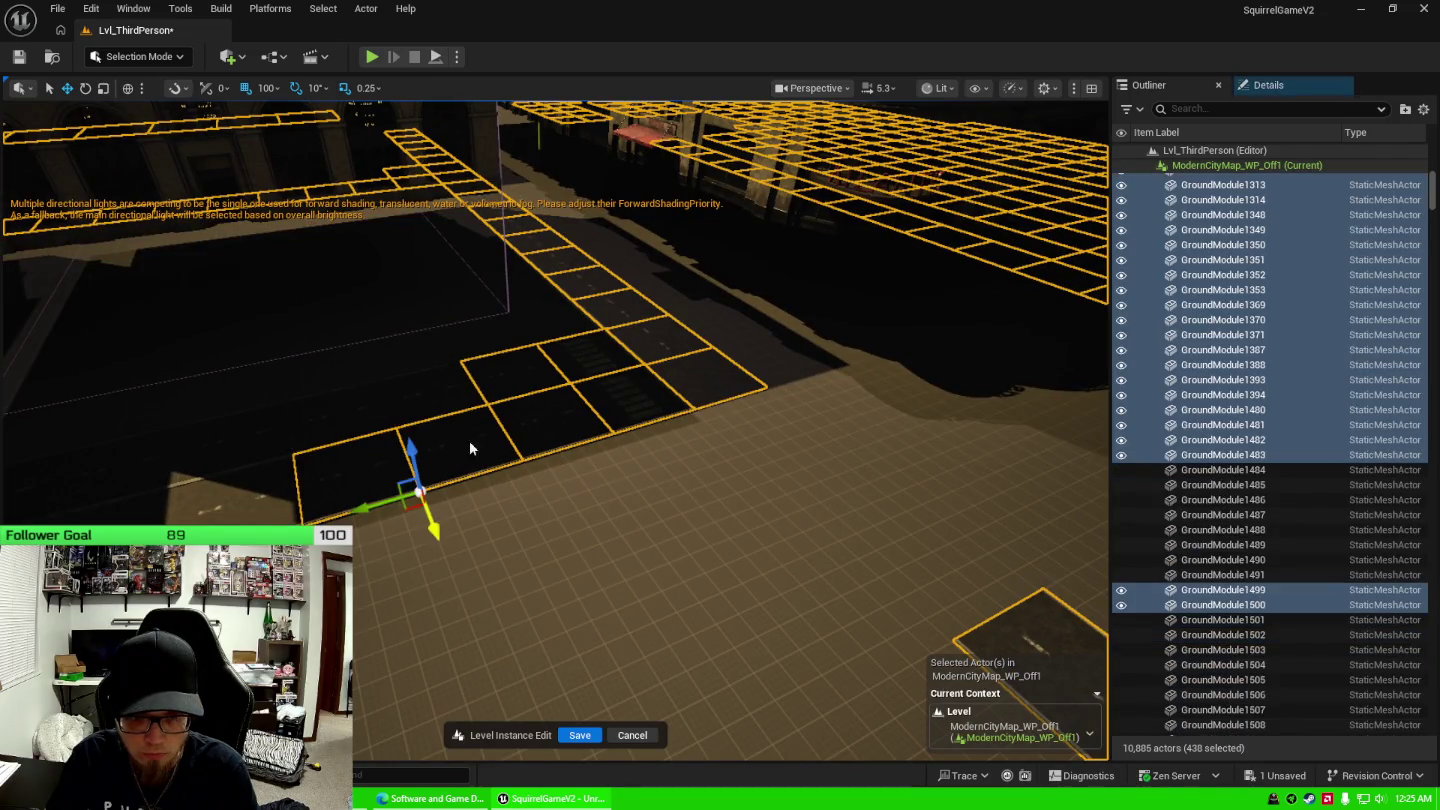
# Deselect the sidewalk strip tiles and the isolated tile on the left.
pyautogui.keyDown('ctrl'); pyautogui.click(482, 452); pyautogui.keyUp('ctrl')
pyautogui.keyDown('ctrl'); pyautogui.click(538, 440); pyautogui.keyUp('ctrl')
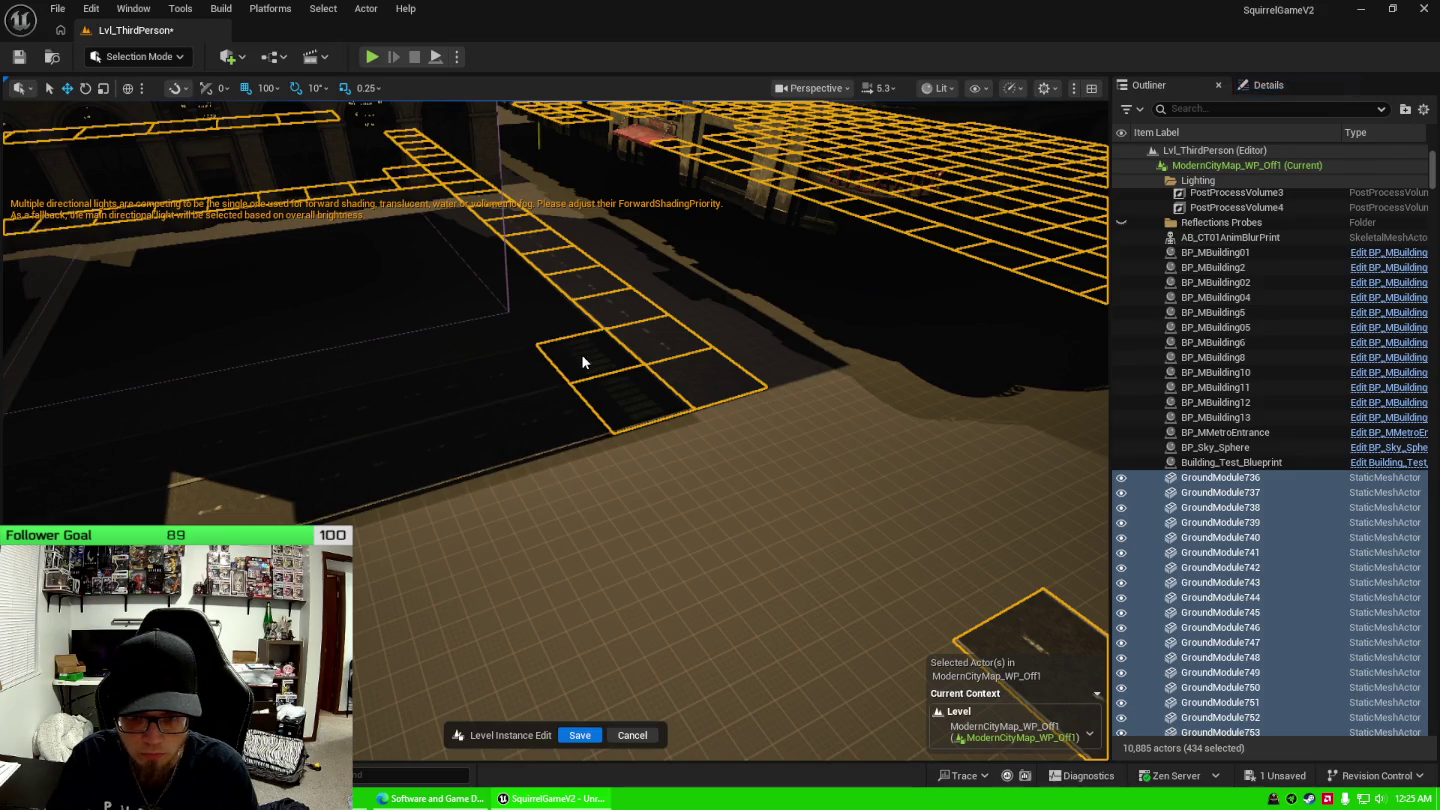
pyautogui.keyDown('ctrl'); pyautogui.click(582, 356); pyautogui.keyUp('ctrl')
pyautogui.keyDown('ctrl'); pyautogui.click(663, 332); pyautogui.keyUp('ctrl')
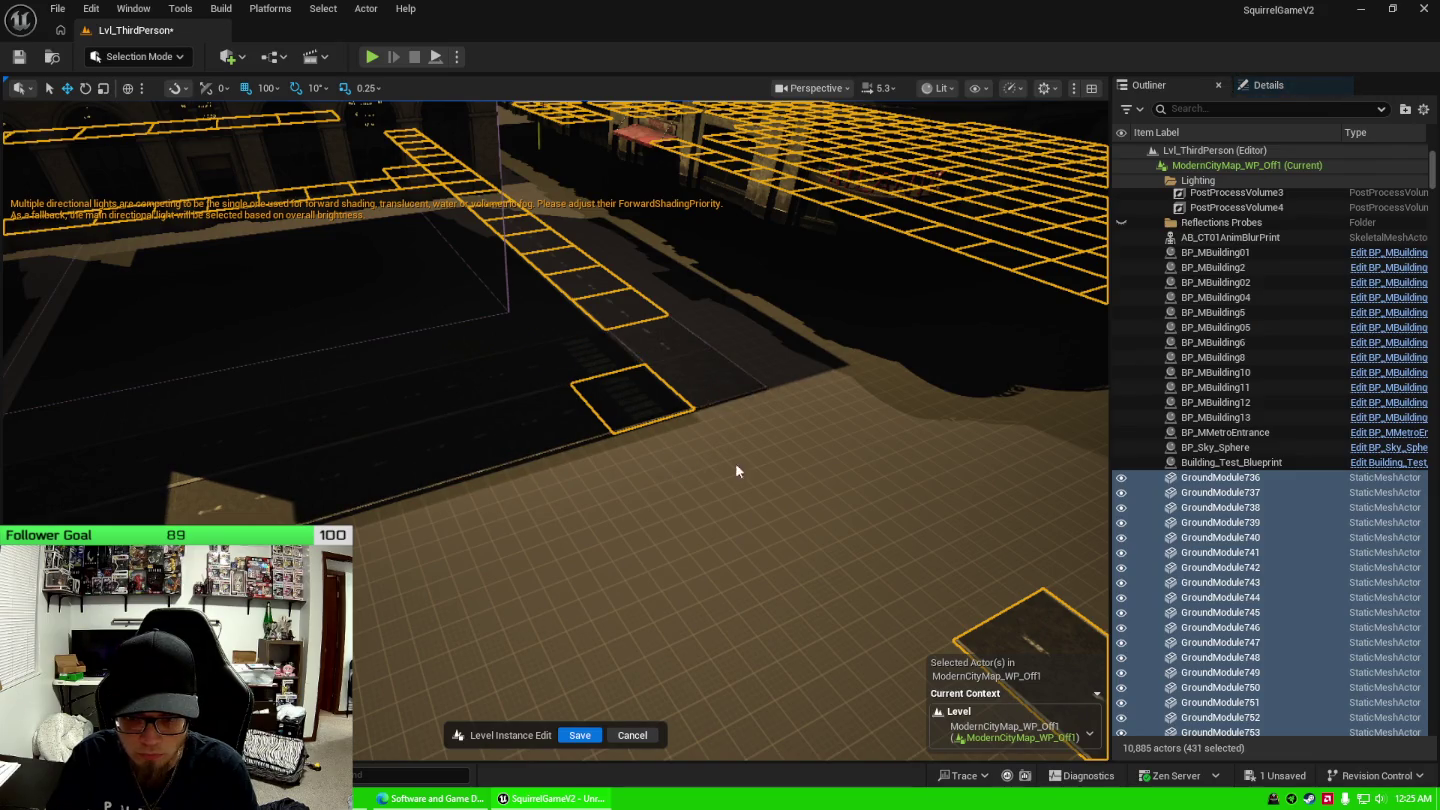
pyautogui.moveTo(735, 463); pyautogui.dragTo(520, 446)
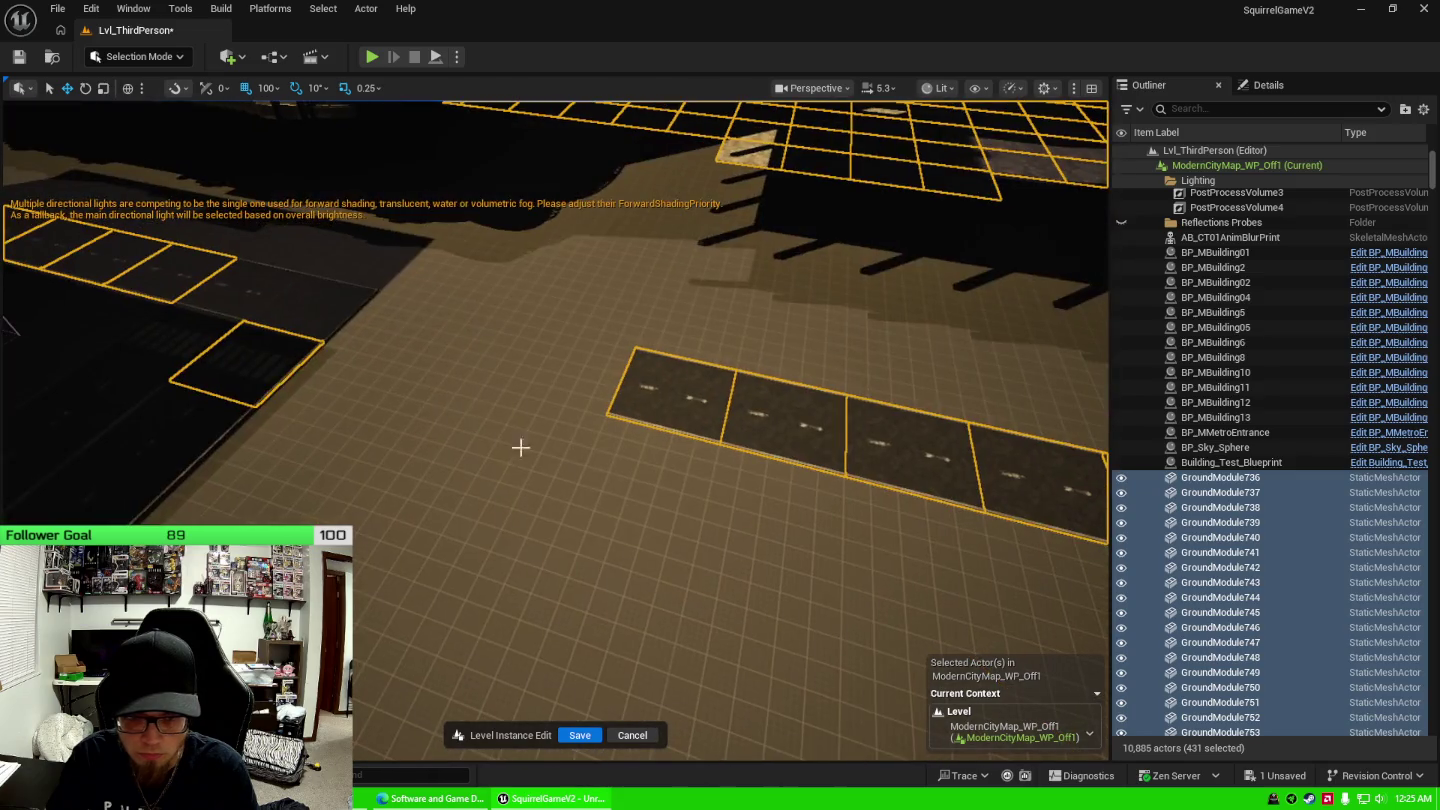
pyautogui.keyDown('ctrl'); pyautogui.click(248, 358); pyautogui.keyUp('ctrl')
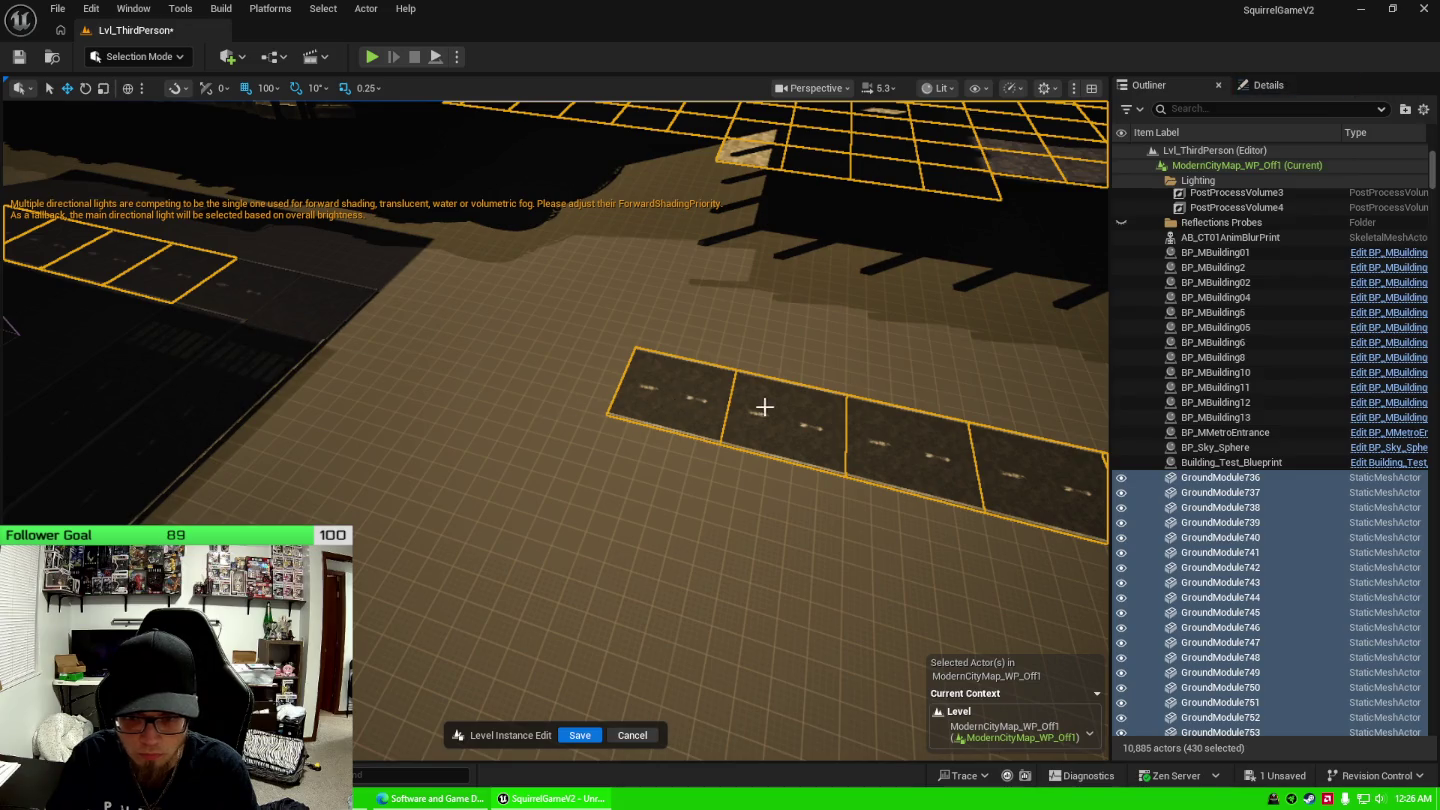
# Deselect road tiles including GroundModule739 and GroundModule742.
pyautogui.keyDown('ctrl'); pyautogui.click(907, 454); pyautogui.keyUp('ctrl')
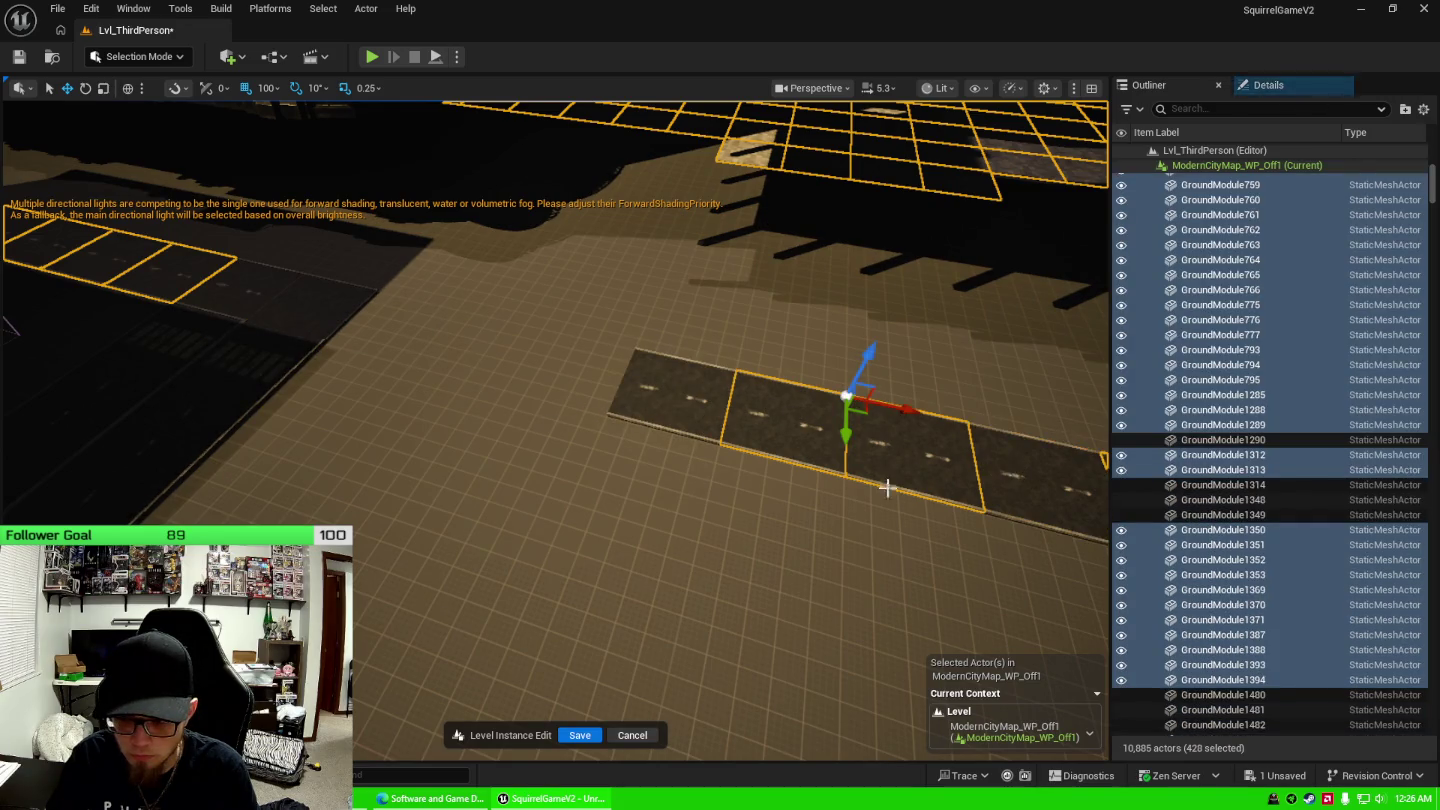
pyautogui.moveTo(885, 488); pyautogui.dragTo(589, 471)
pyautogui.keyDown('ctrl'); pyautogui.click(580, 412); pyautogui.keyUp('ctrl')
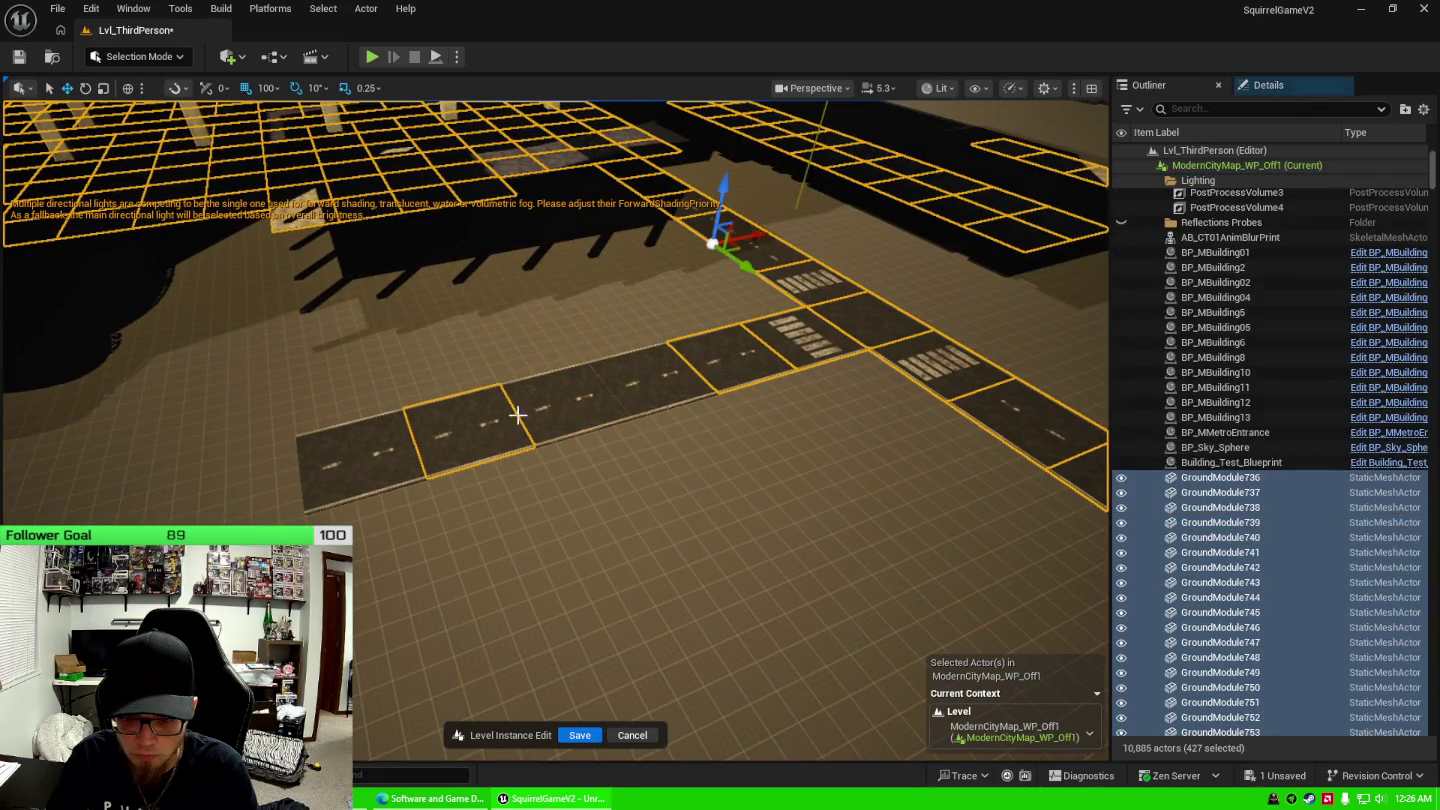
pyautogui.keyDown('ctrl'); pyautogui.click(837, 310); pyautogui.keyUp('ctrl')
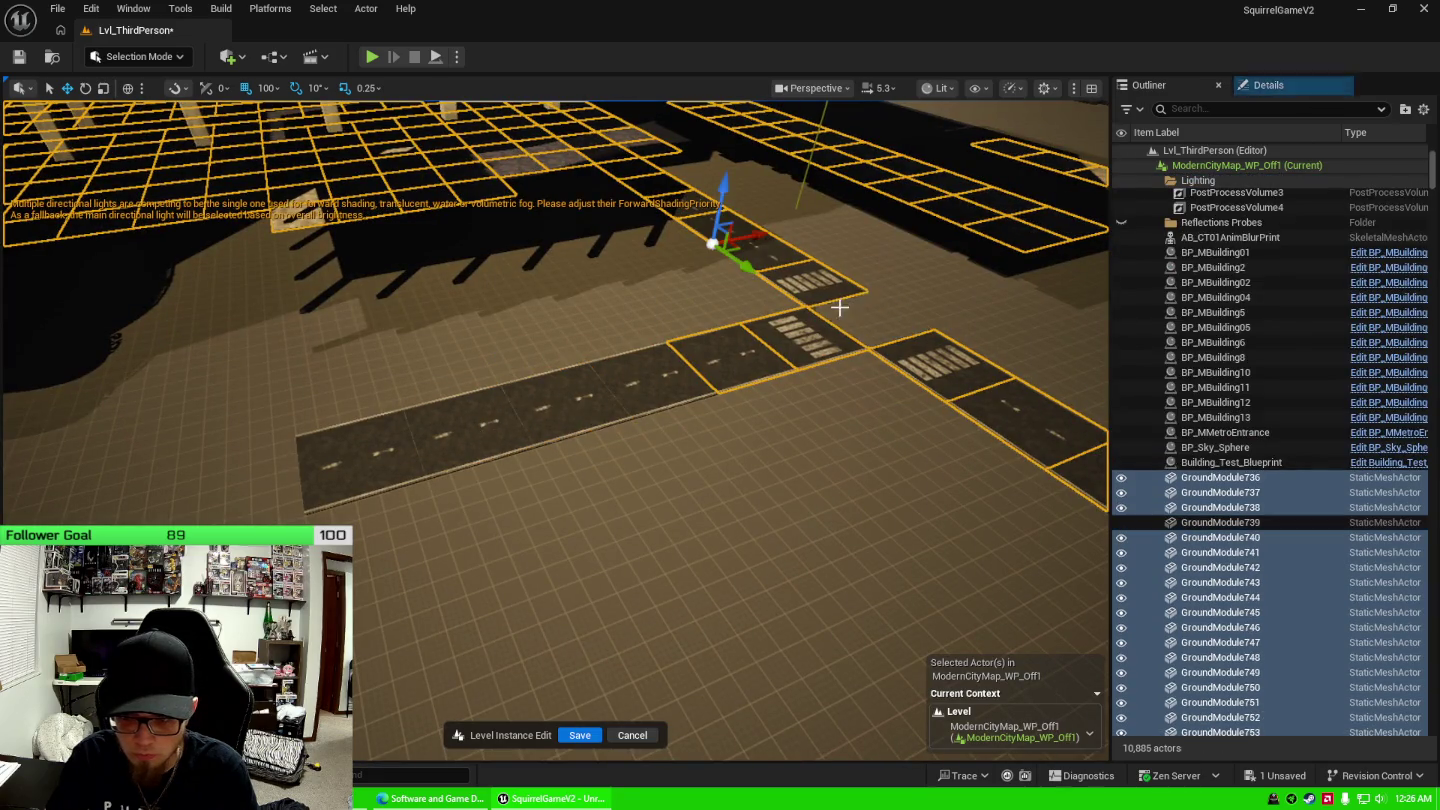
pyautogui.keyDown('ctrl'); pyautogui.click(722, 373); pyautogui.keyUp('ctrl')
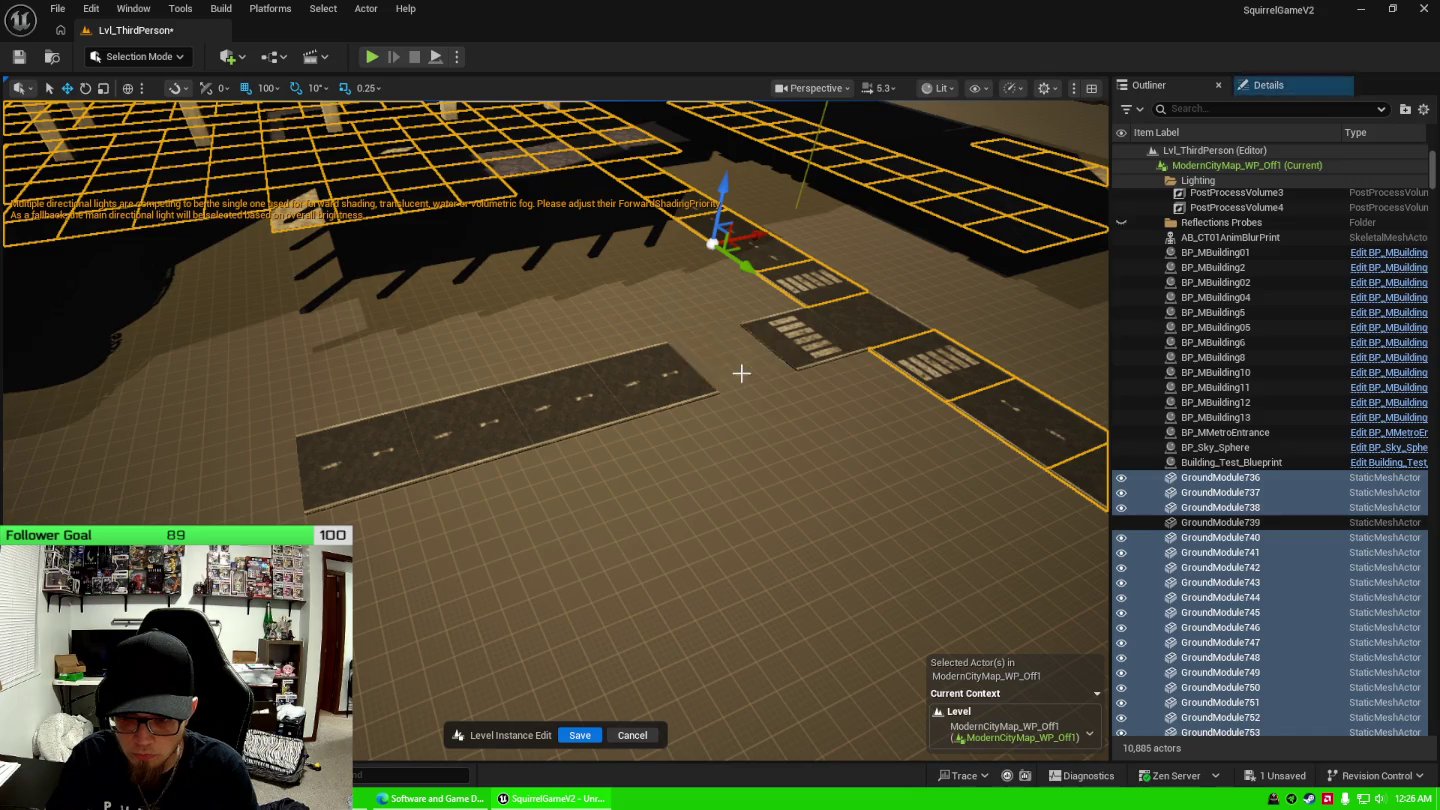
pyautogui.keyDown('ctrl'); pyautogui.click(941, 364); pyautogui.keyUp('ctrl')
pyautogui.moveTo(775, 454)
pyautogui.mouseDown()
pyautogui.moveTo(640, 461)
pyautogui.moveTo(184, 405)
pyautogui.mouseUp()
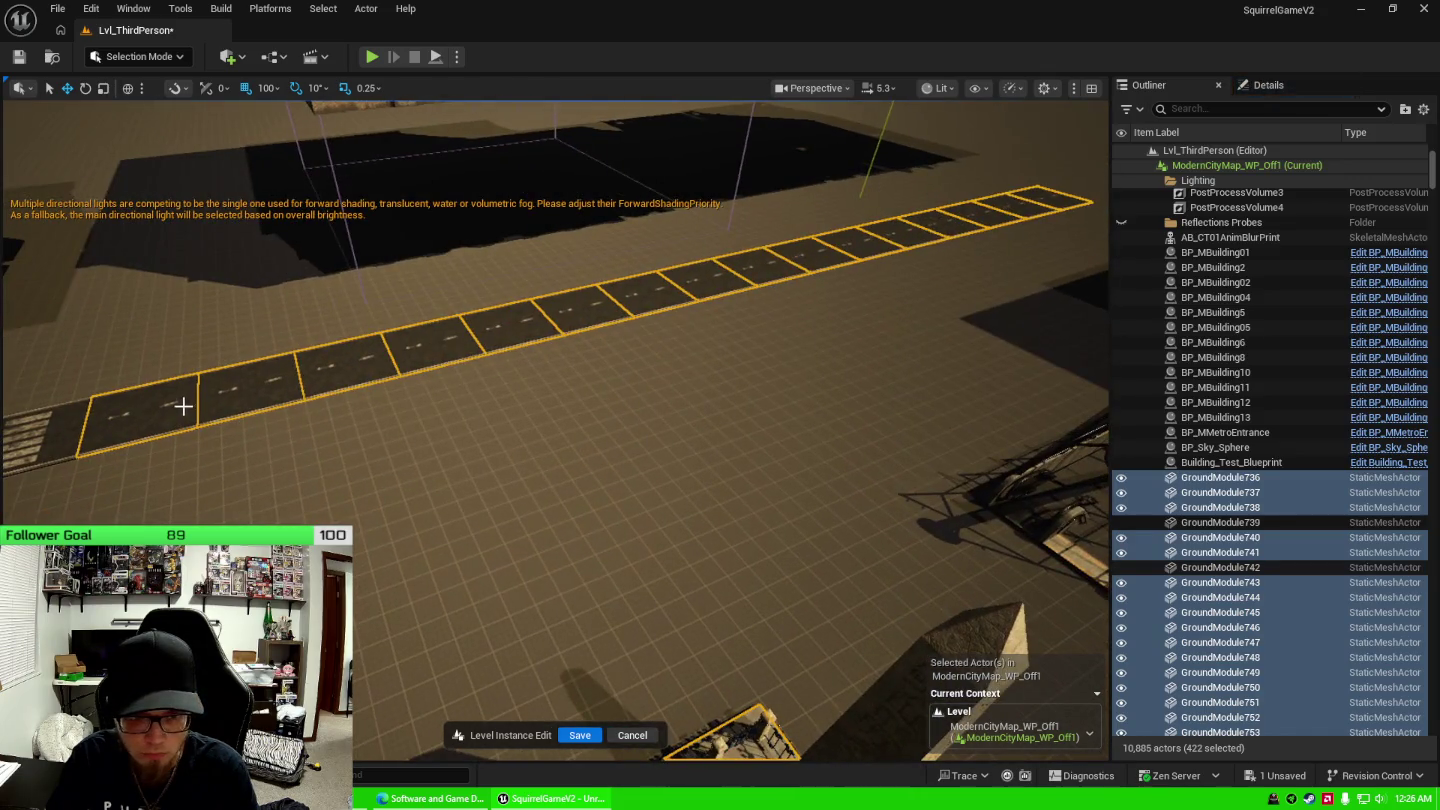
# Deselect road tiles GroundModule745, 748, 751 and 754 through 759.
pyautogui.keyDown('ctrl'); pyautogui.click(190, 403); pyautogui.keyUp('ctrl')
pyautogui.keyDown('ctrl'); pyautogui.click(244, 394); pyautogui.keyUp('ctrl')
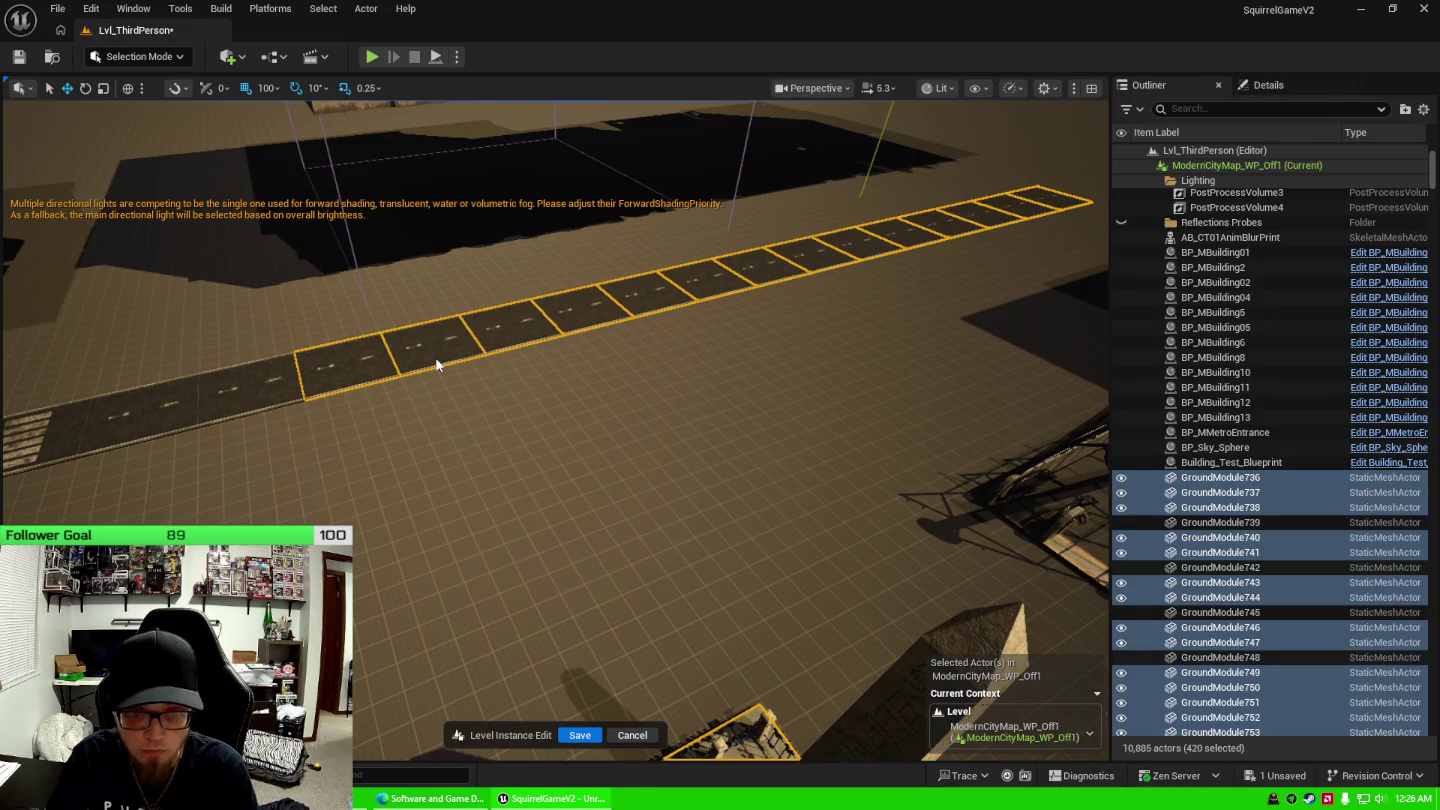
pyautogui.keyDown('ctrl'); pyautogui.click(427, 345); pyautogui.keyUp('ctrl')
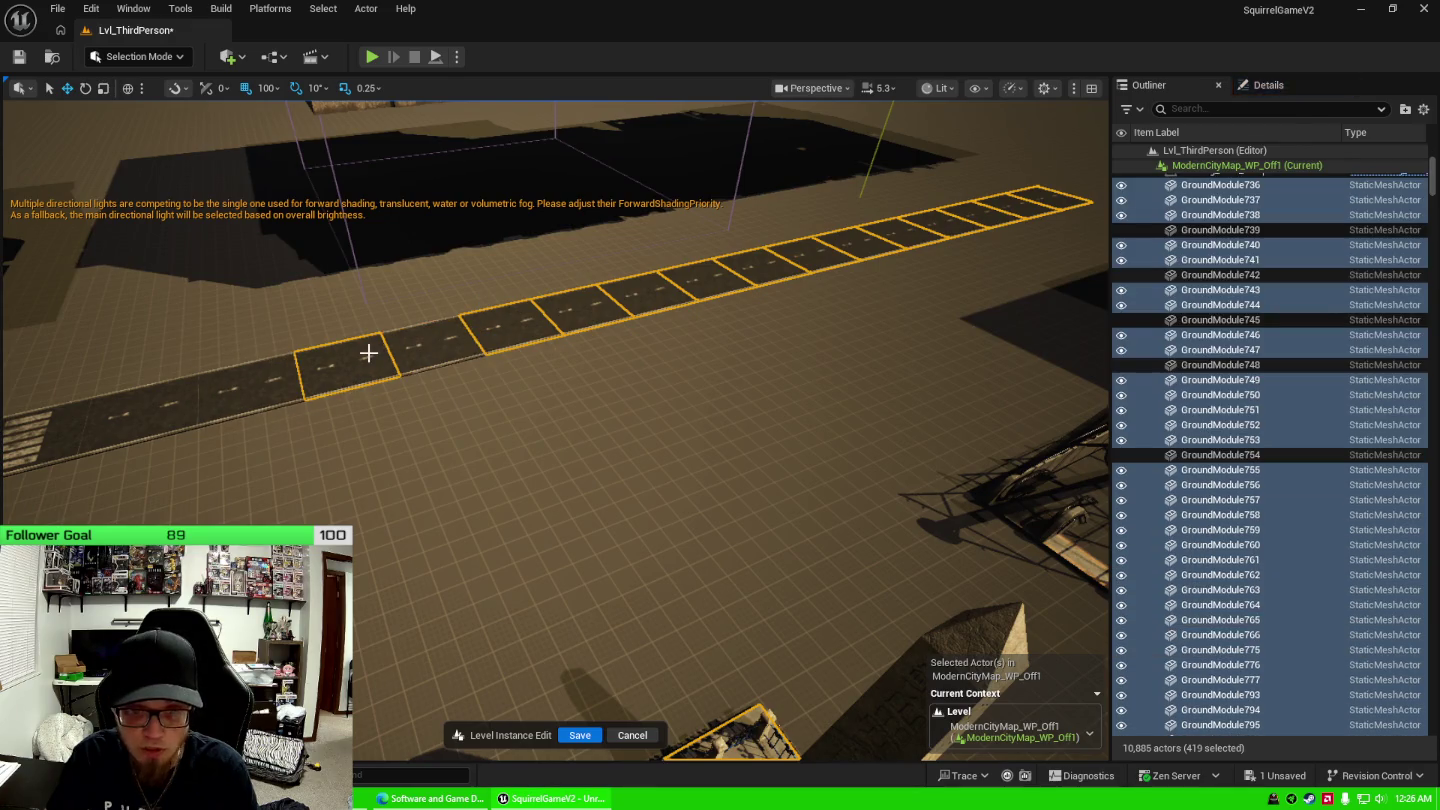
pyautogui.keyDown('ctrl'); pyautogui.click(395, 354); pyautogui.keyUp('ctrl')
pyautogui.keyDown('ctrl'); pyautogui.click(509, 321); pyautogui.keyUp('ctrl')
pyautogui.keyDown('ctrl'); pyautogui.click(574, 306); pyautogui.keyUp('ctrl')
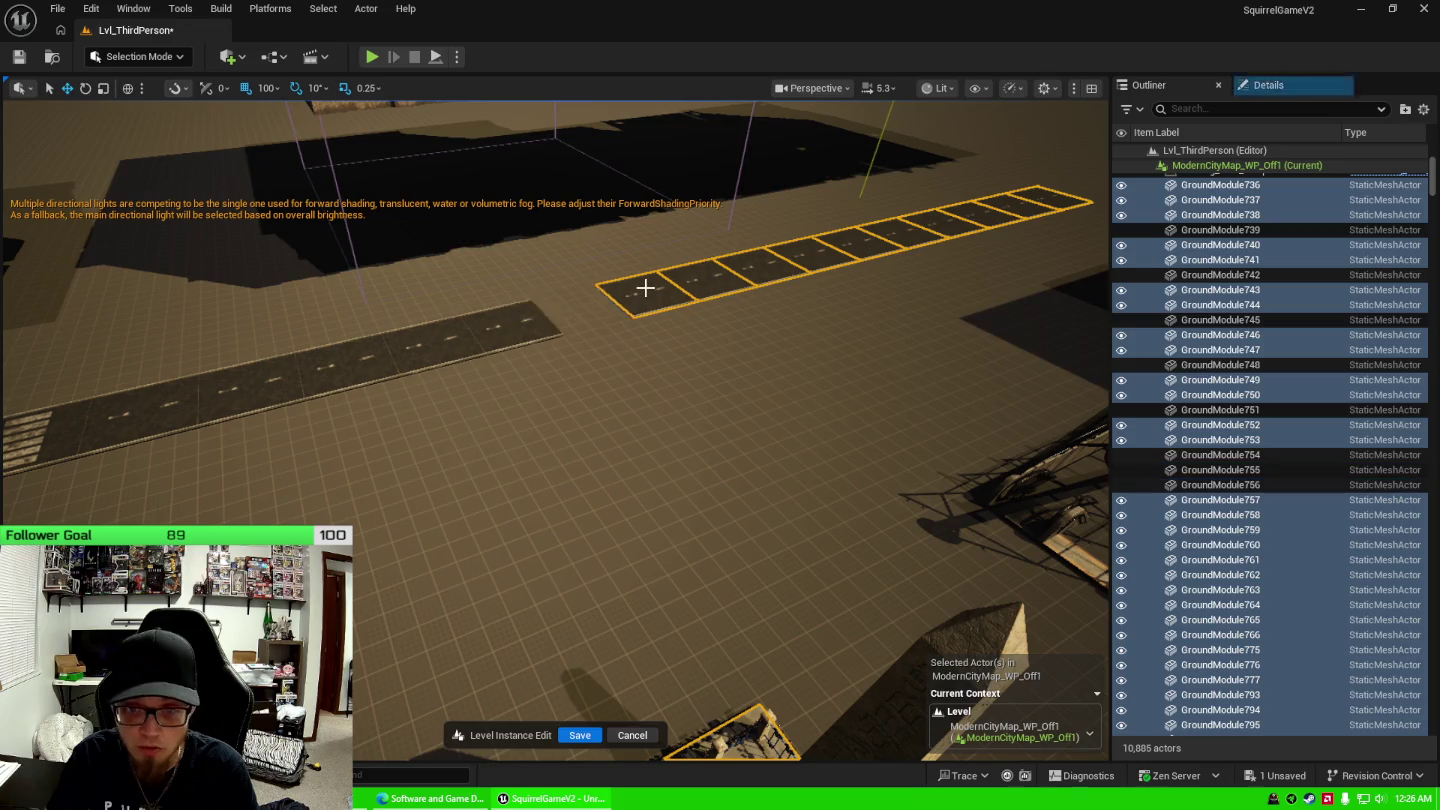
pyautogui.keyDown('ctrl'); pyautogui.click(652, 293); pyautogui.keyUp('ctrl')
pyautogui.keyDown('ctrl'); pyautogui.click(702, 277); pyautogui.keyUp('ctrl')
pyautogui.keyDown('ctrl'); pyautogui.click(757, 265); pyautogui.keyUp('ctrl')
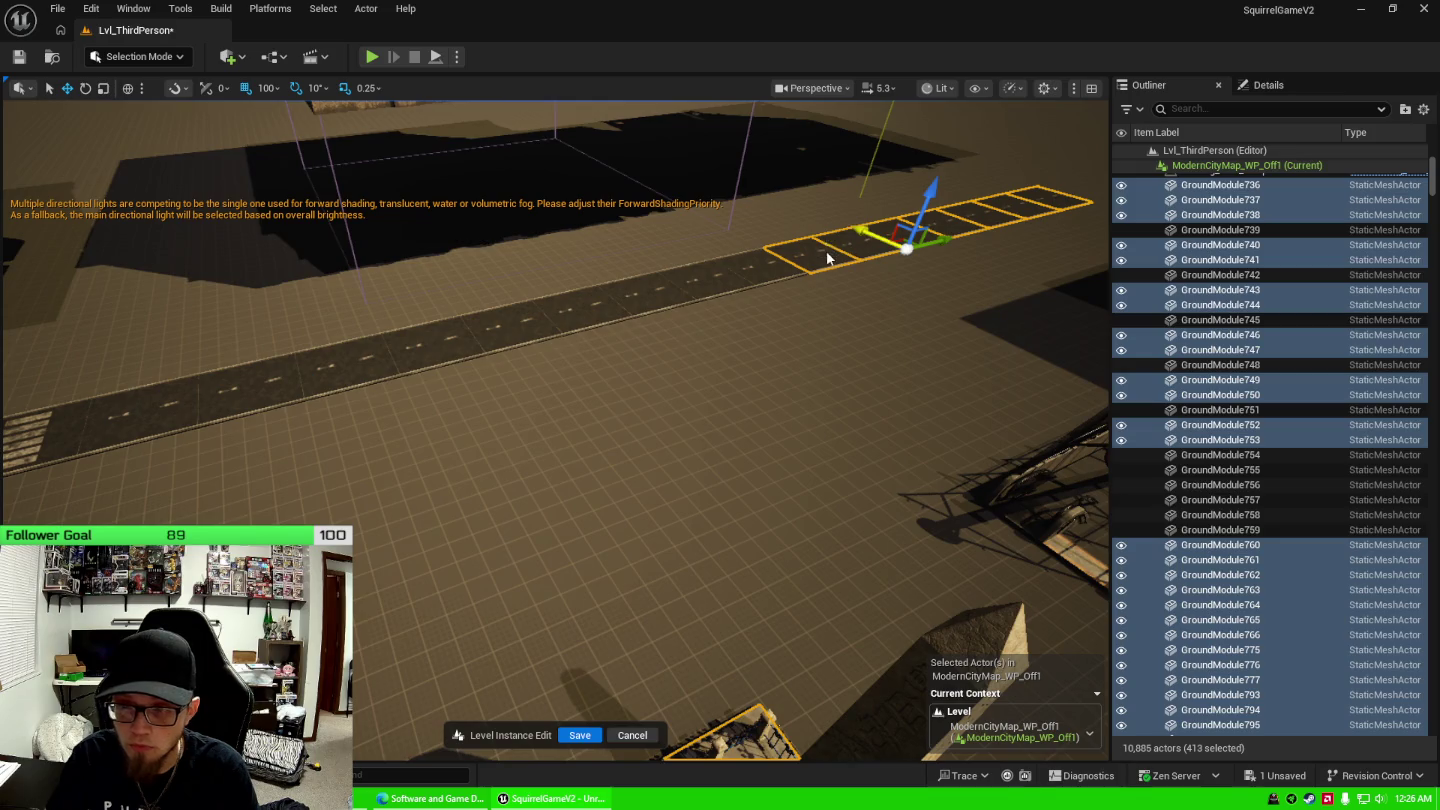
# Deselect GroundModule775, GroundModule776 and the far road and crosswalk tiles.
pyautogui.keyDown('ctrl'); pyautogui.click(827, 258); pyautogui.keyUp('ctrl')
pyautogui.keyDown('ctrl'); pyautogui.click(848, 249); pyautogui.keyUp('ctrl')
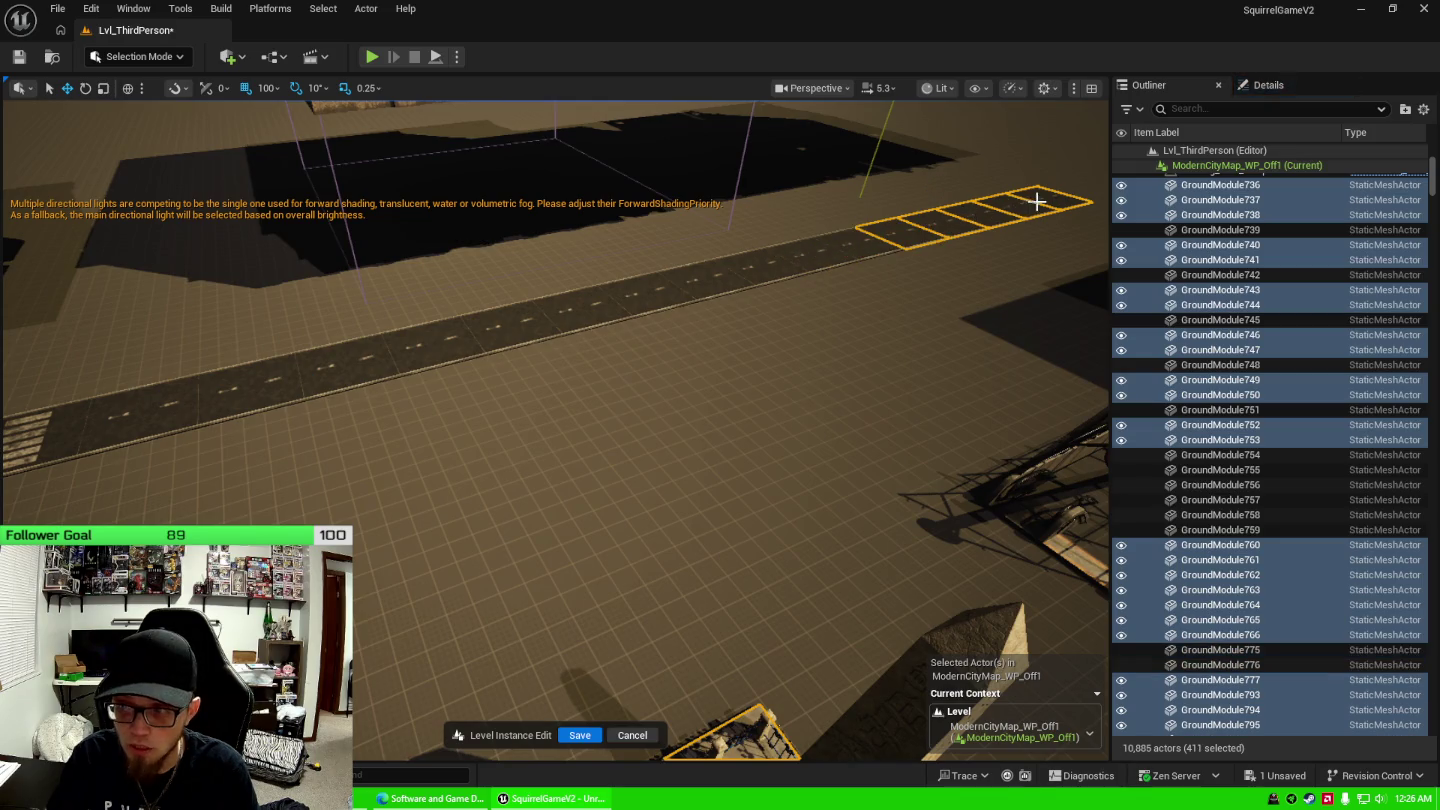
pyautogui.keyDown('ctrl'); pyautogui.click(1030, 212); pyautogui.keyUp('ctrl')
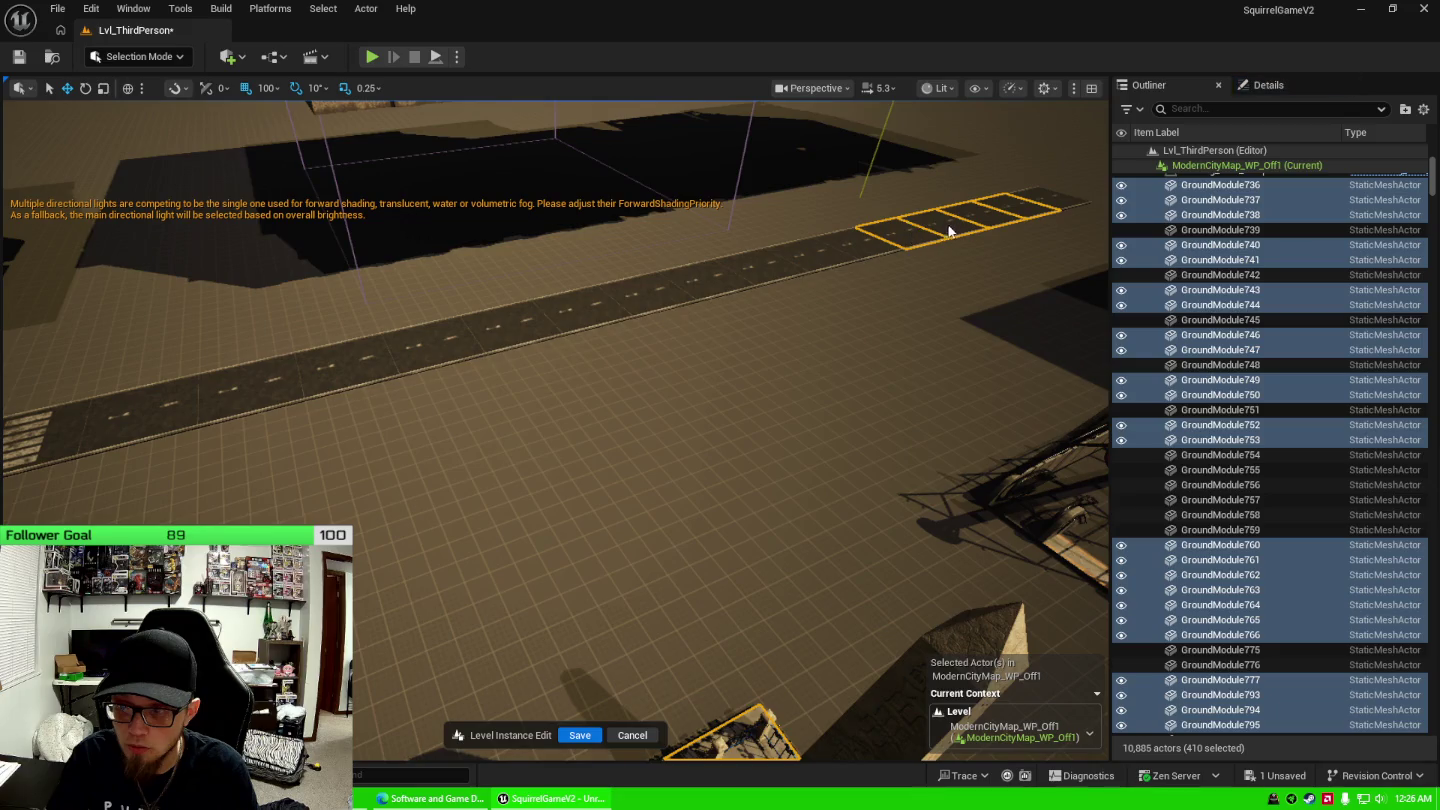
pyautogui.keyDown('ctrl'); pyautogui.click(949, 230); pyautogui.keyUp('ctrl')
pyautogui.keyDown('ctrl'); pyautogui.click(955, 232); pyautogui.keyUp('ctrl')
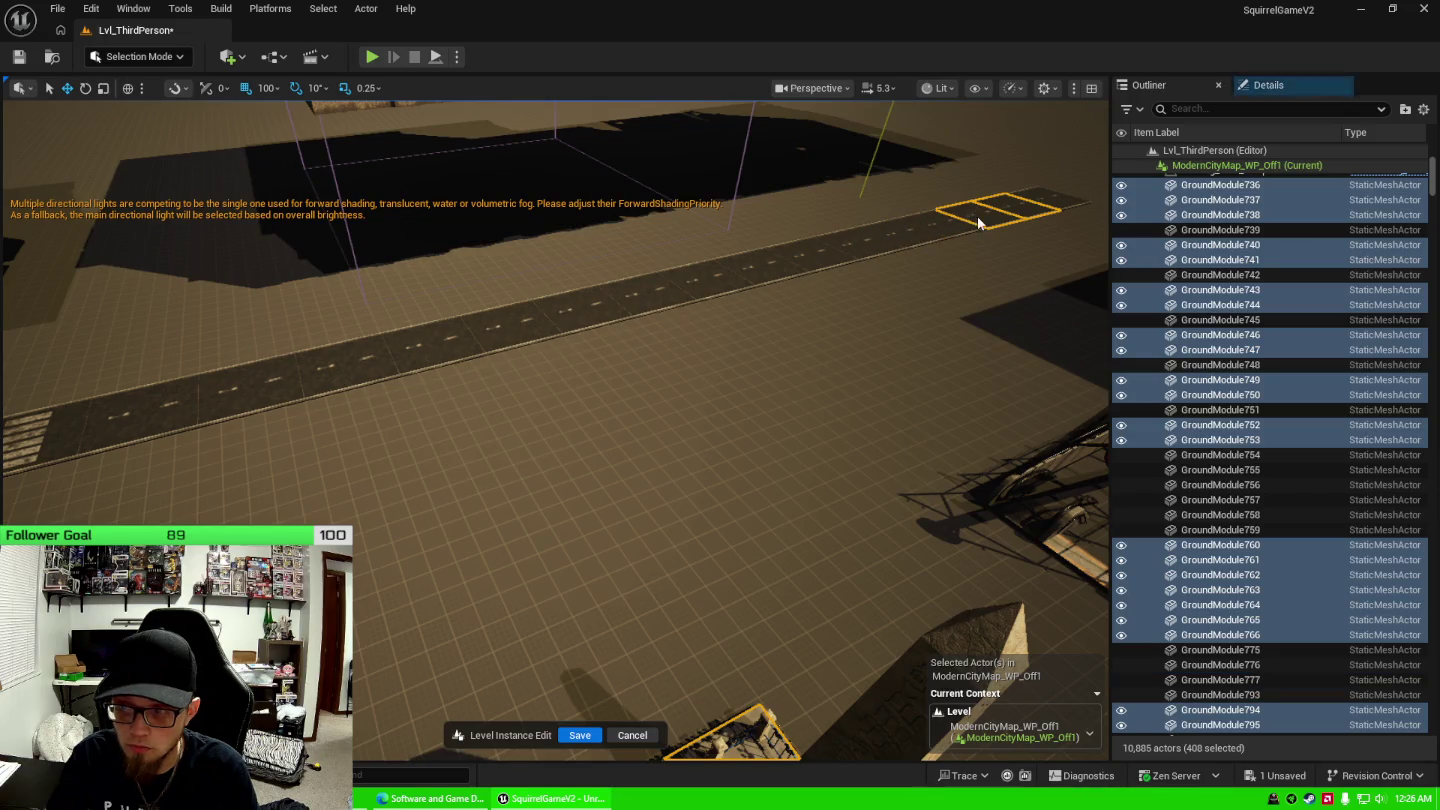
pyautogui.keyDown('ctrl'); pyautogui.click(979, 218); pyautogui.keyUp('ctrl')
pyautogui.keyDown('ctrl'); pyautogui.click(985, 215); pyautogui.keyUp('ctrl')
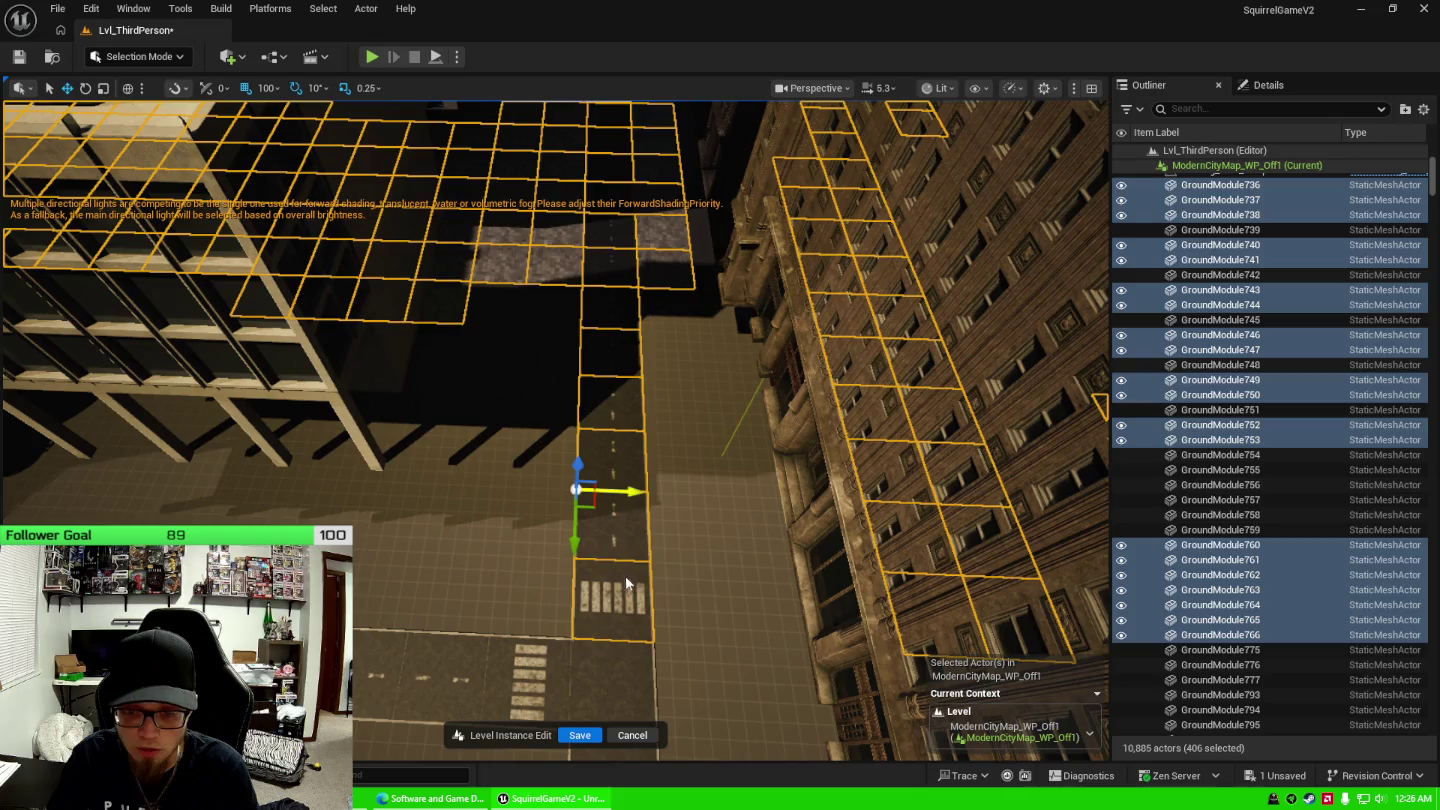
# Deselect the lower centre street tiles one by one, working up the street.
pyautogui.keyDown('ctrl'); pyautogui.click(628, 583); pyautogui.keyUp('ctrl')
pyautogui.keyDown('ctrl'); pyautogui.click(617, 499); pyautogui.keyUp('ctrl')
pyautogui.keyDown('ctrl'); pyautogui.click(626, 415); pyautogui.keyUp('ctrl')
pyautogui.keyDown('ctrl'); pyautogui.click(621, 346); pyautogui.keyUp('ctrl')
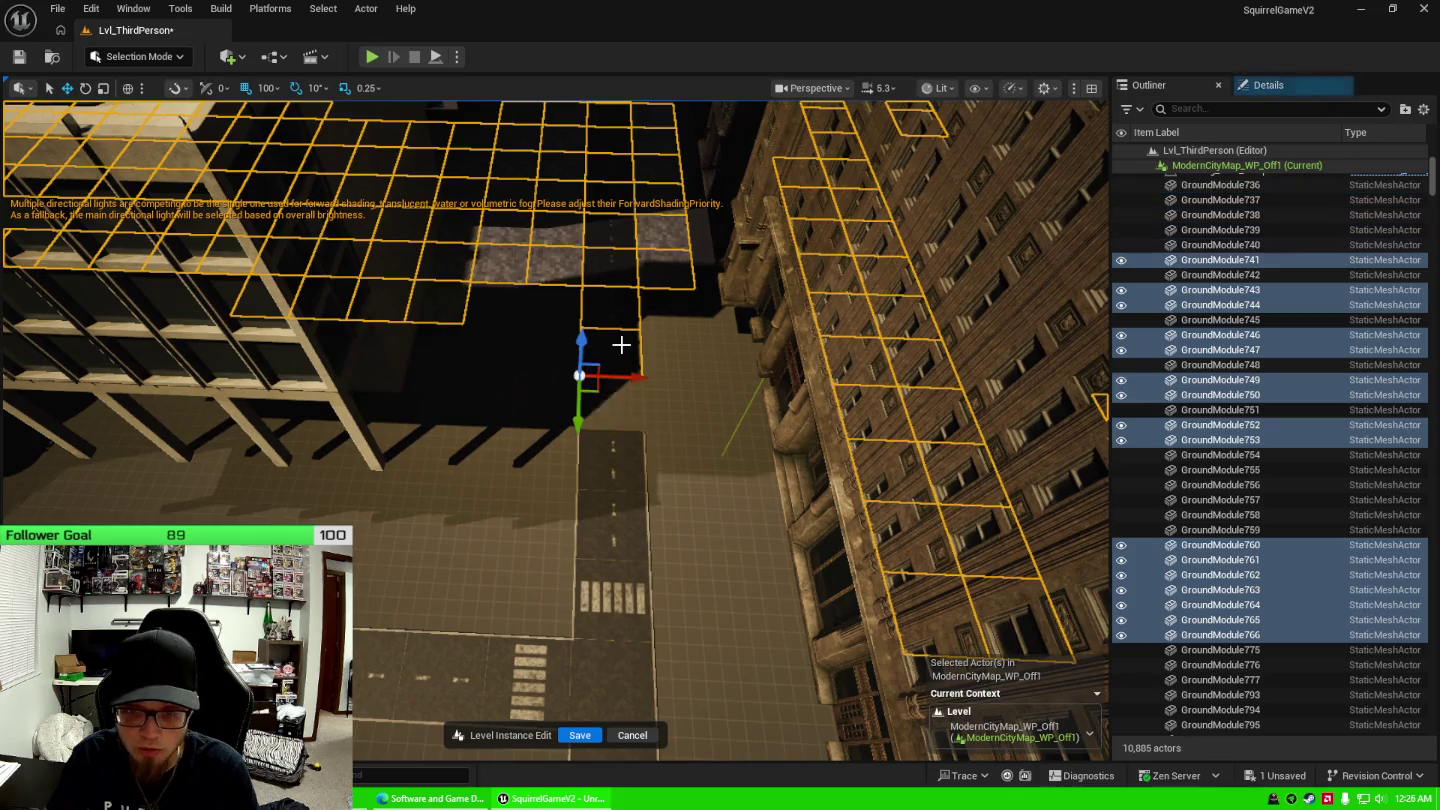
pyautogui.keyDown('ctrl'); pyautogui.click(620, 309); pyautogui.keyUp('ctrl')
pyautogui.keyDown('ctrl'); pyautogui.click(621, 265); pyautogui.keyUp('ctrl')
pyautogui.keyDown('ctrl'); pyautogui.click(624, 224); pyautogui.keyUp('ctrl')
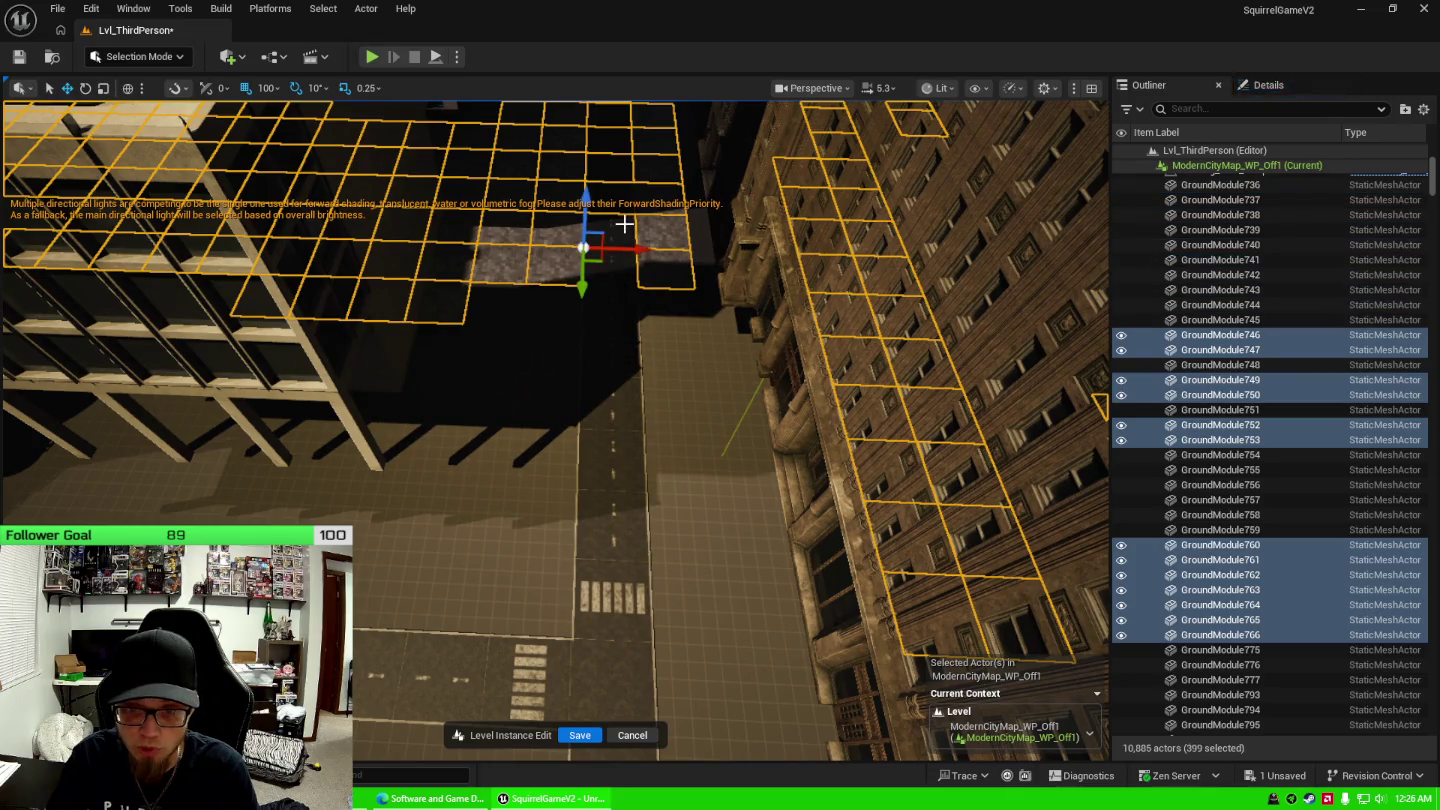
pyautogui.keyDown('ctrl'); pyautogui.click(623, 205); pyautogui.keyUp('ctrl')
pyautogui.moveTo(689, 257)
pyautogui.mouseDown()
pyautogui.moveTo(688, 121)
pyautogui.moveTo(607, 173)
pyautogui.mouseUp()
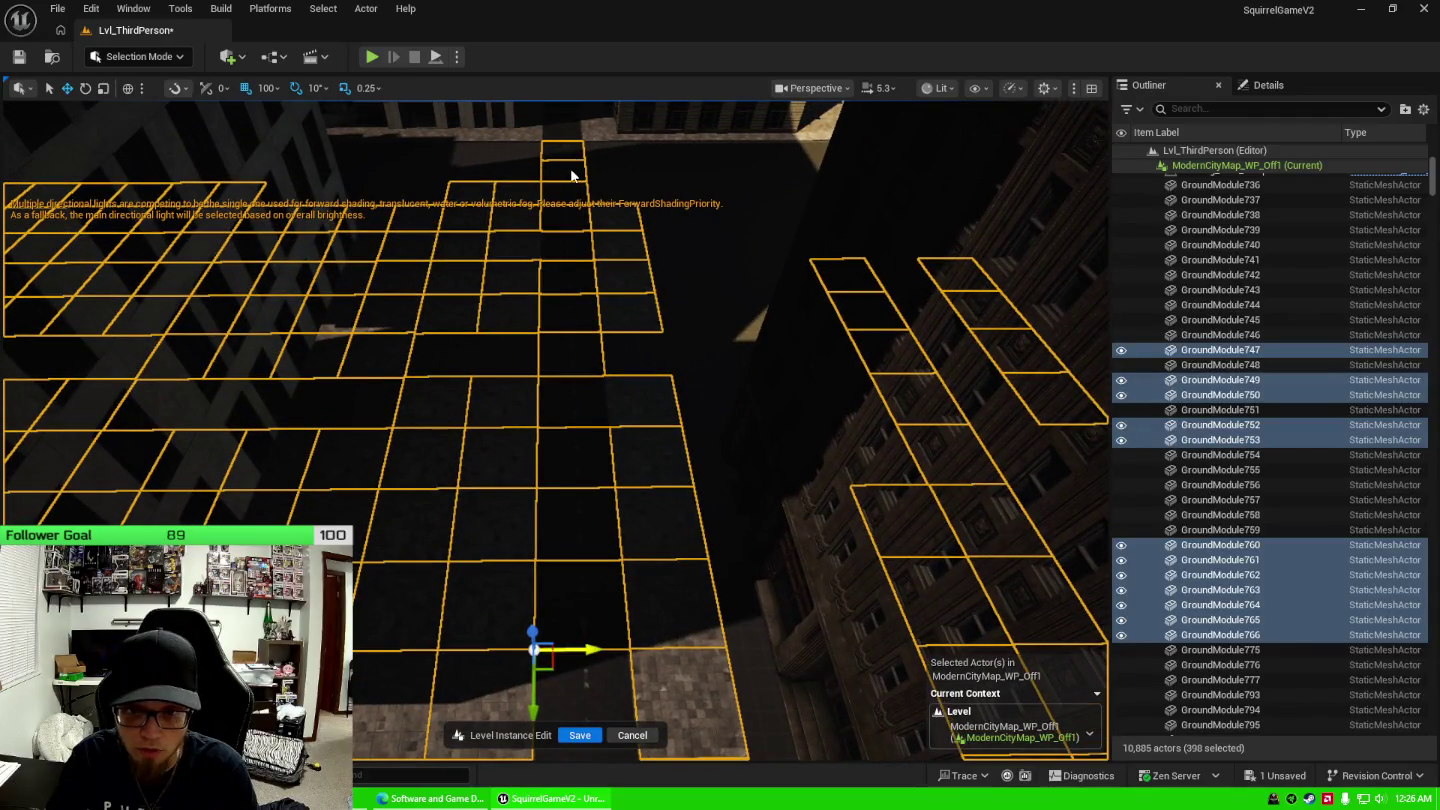
# Deselect more centre street tiles further up the street column.
pyautogui.keyDown('ctrl'); pyautogui.click(571, 166); pyautogui.keyUp('ctrl')
pyautogui.keyDown('ctrl'); pyautogui.click(569, 161); pyautogui.keyUp('ctrl')
pyautogui.keyDown('ctrl'); pyautogui.click(568, 156); pyautogui.keyUp('ctrl')
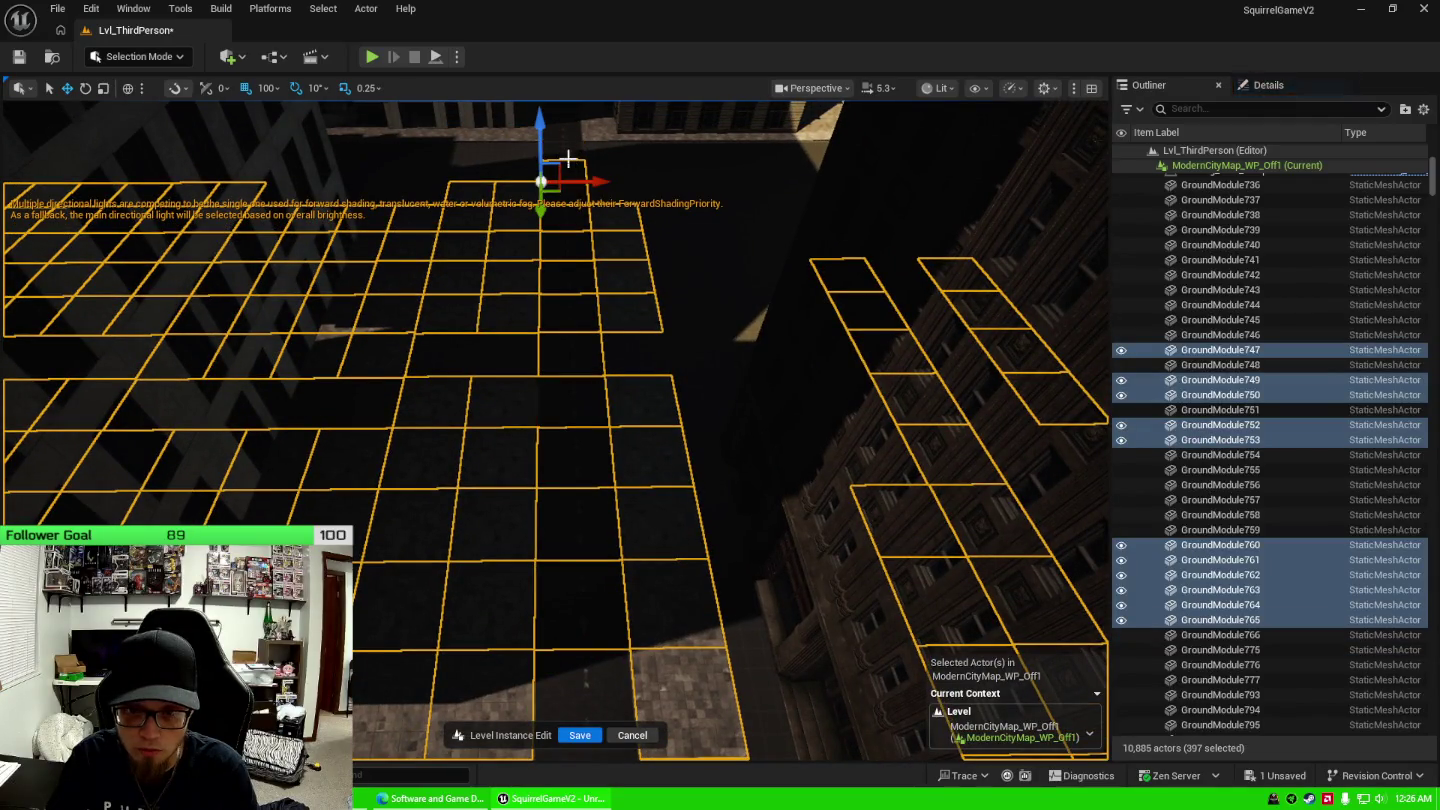
pyautogui.keyDown('ctrl'); pyautogui.click(571, 176); pyautogui.keyUp('ctrl')
pyautogui.keyDown('ctrl'); pyautogui.click(568, 526); pyautogui.keyUp('ctrl')
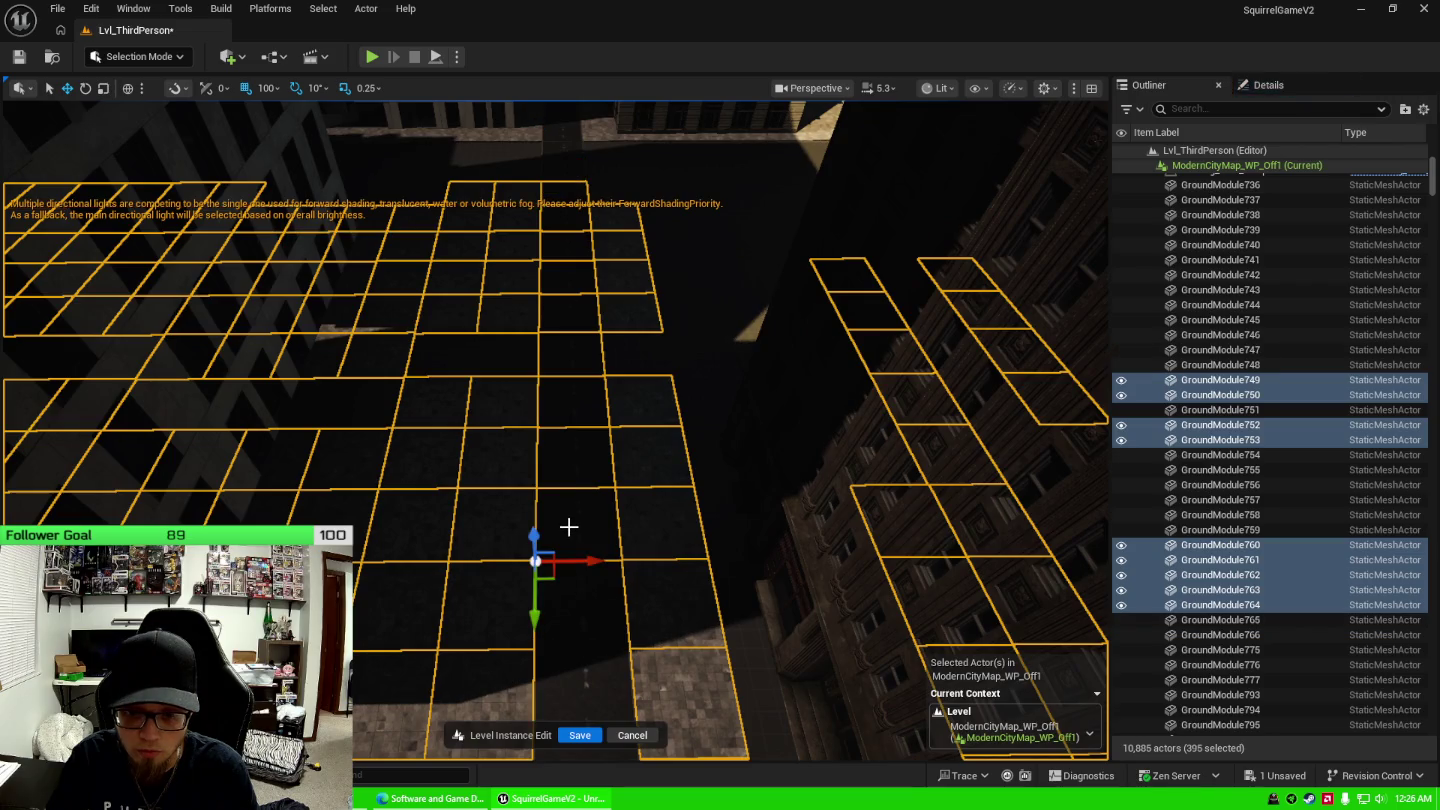
pyautogui.keyDown('ctrl'); pyautogui.click(572, 468); pyautogui.keyUp('ctrl')
pyautogui.keyDown('ctrl'); pyautogui.click(578, 449); pyautogui.keyUp('ctrl')
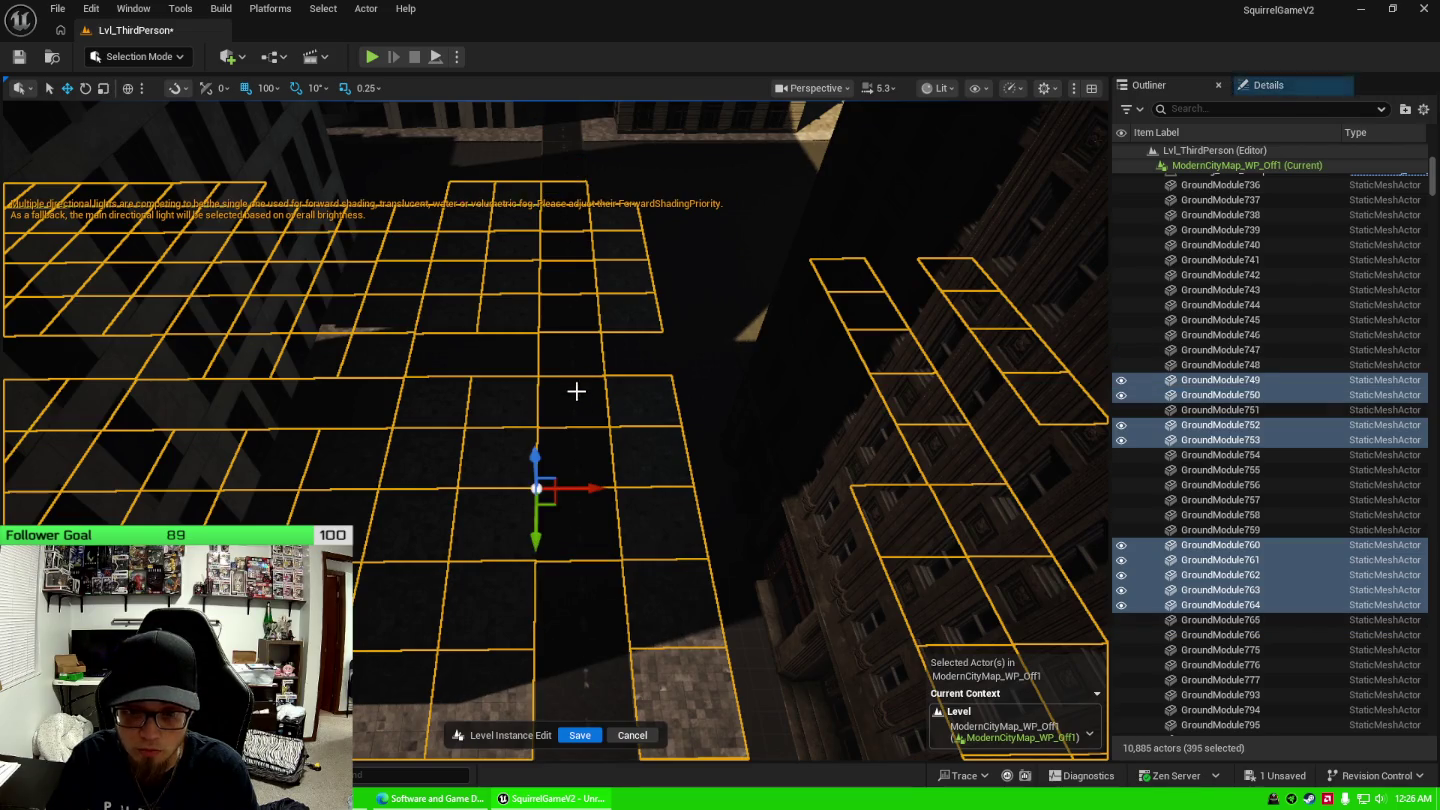
pyautogui.keyDown('ctrl'); pyautogui.click(570, 343); pyautogui.keyUp('ctrl')
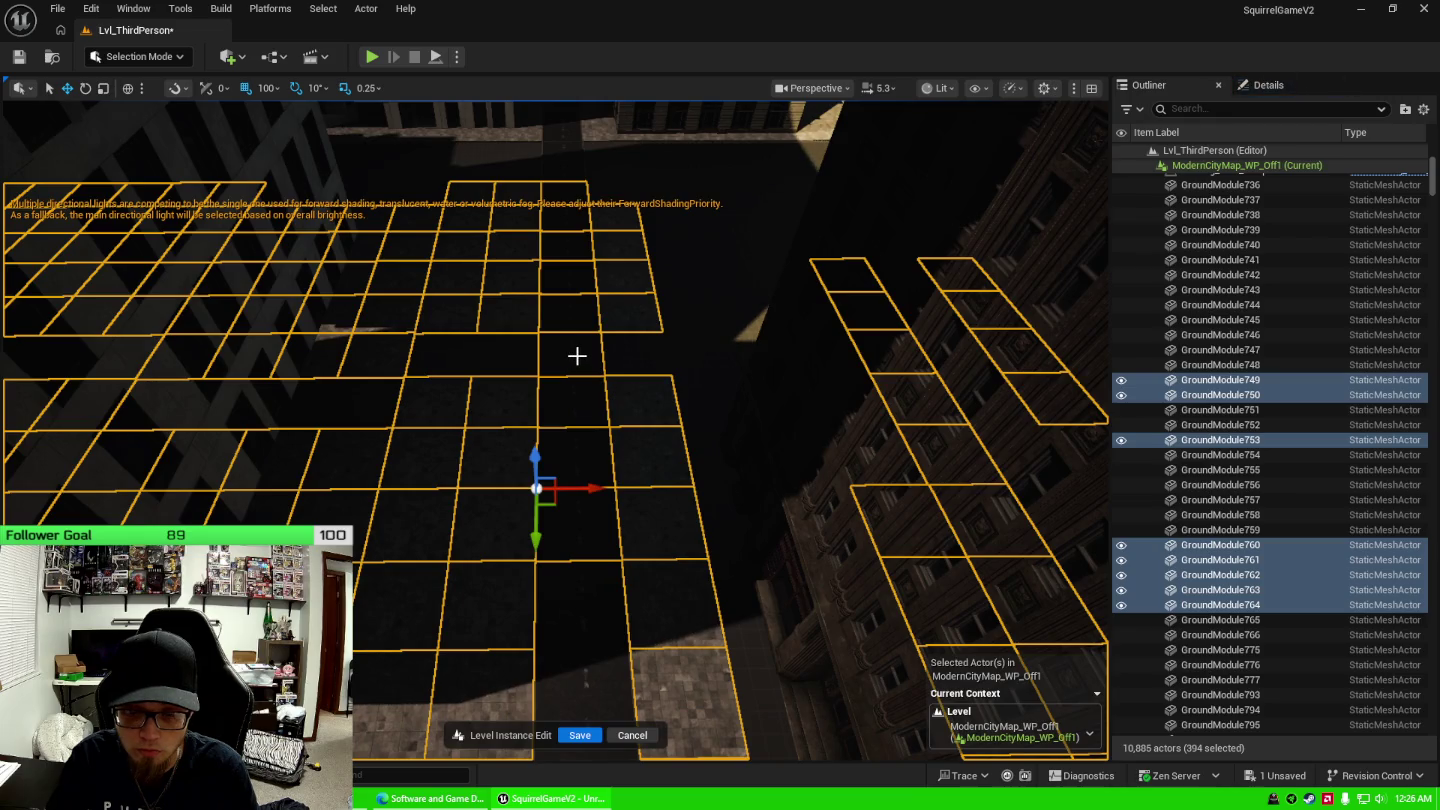
# Deselect the remaining centre street tiles, re-adding ones dropped by mistake.
pyautogui.keyDown('ctrl'); pyautogui.click(578, 362); pyautogui.keyUp('ctrl')
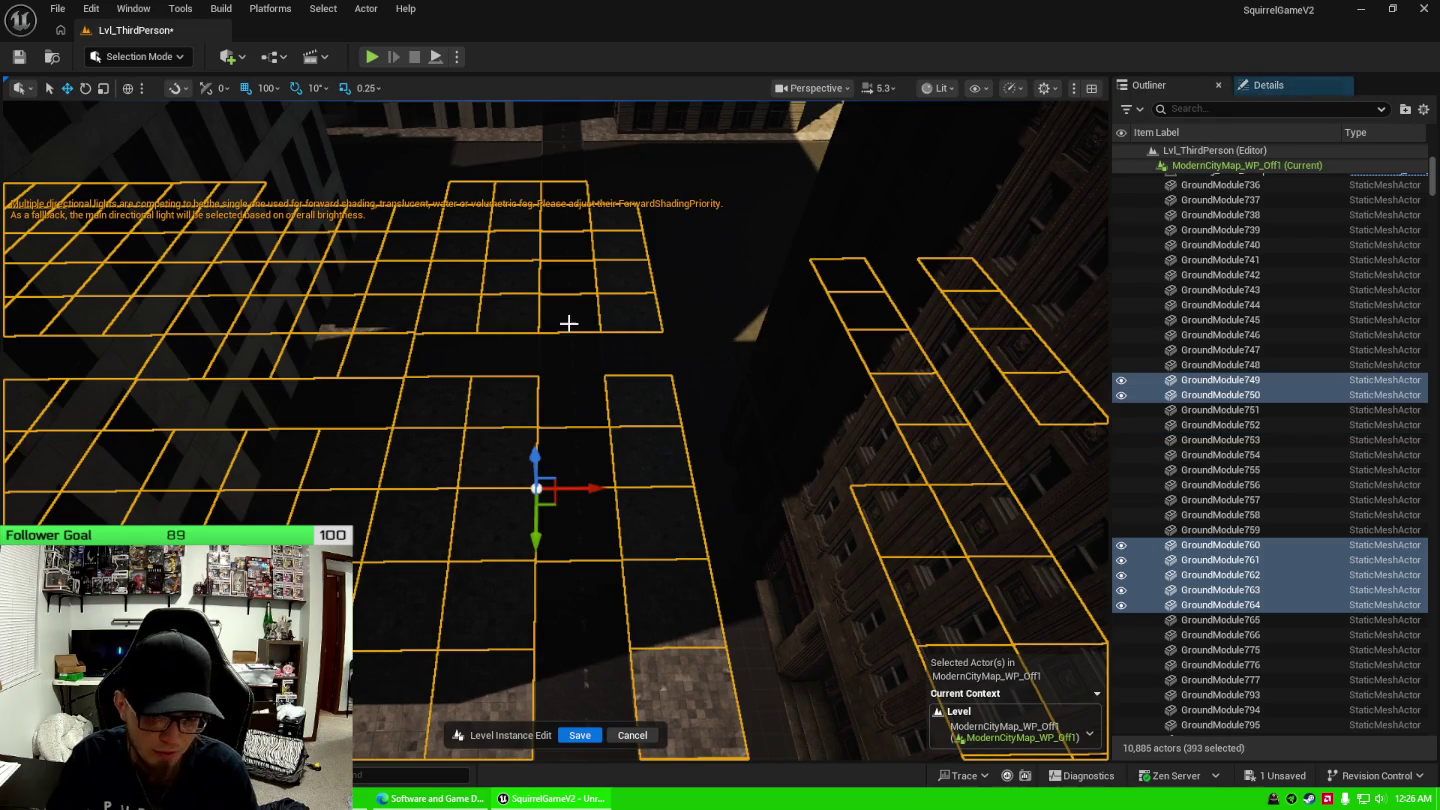
pyautogui.keyDown('ctrl'); pyautogui.click(570, 320); pyautogui.keyUp('ctrl')
pyautogui.keyDown('ctrl'); pyautogui.click(571, 247); pyautogui.keyUp('ctrl')
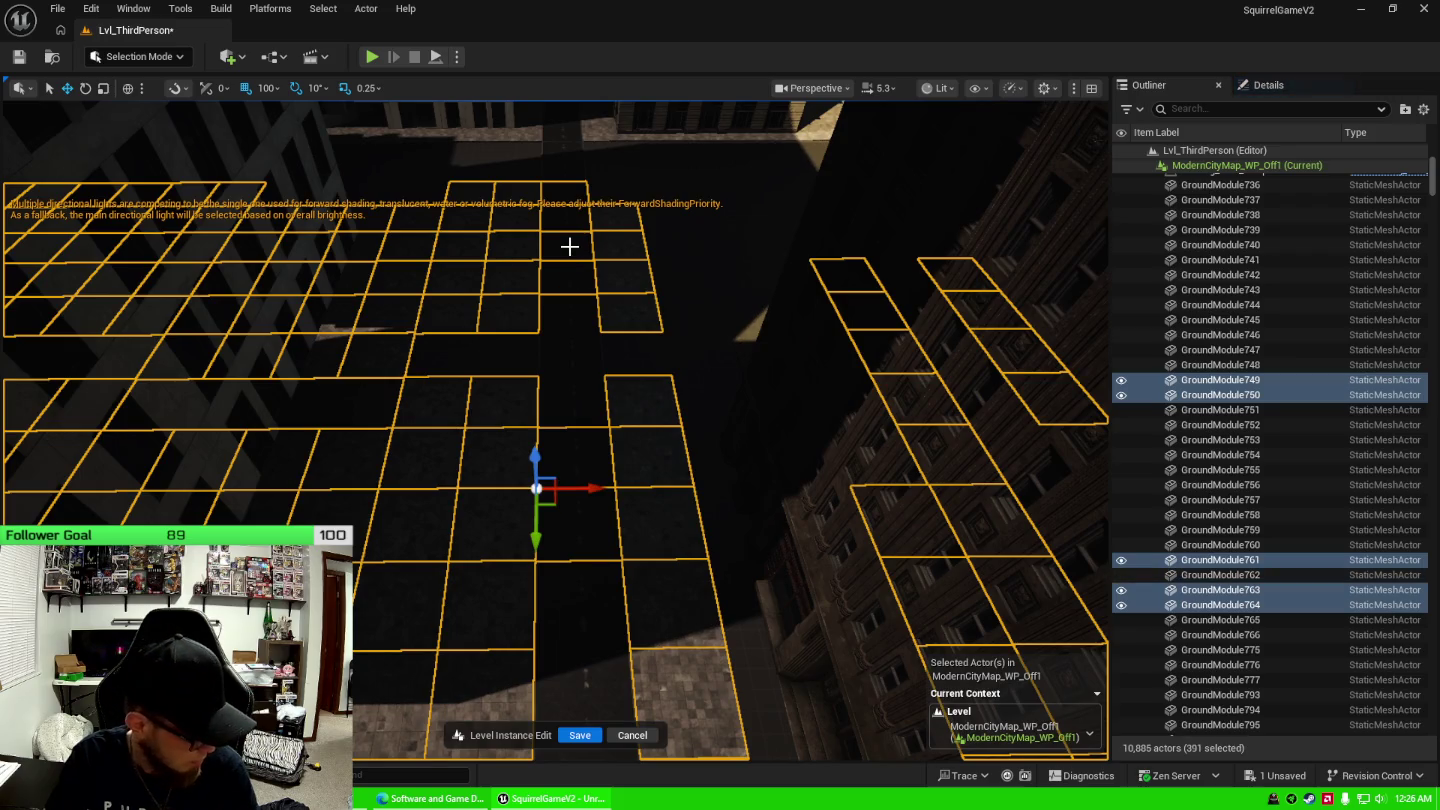
pyautogui.keyDown('ctrl'); pyautogui.click(569, 245); pyautogui.keyUp('ctrl')
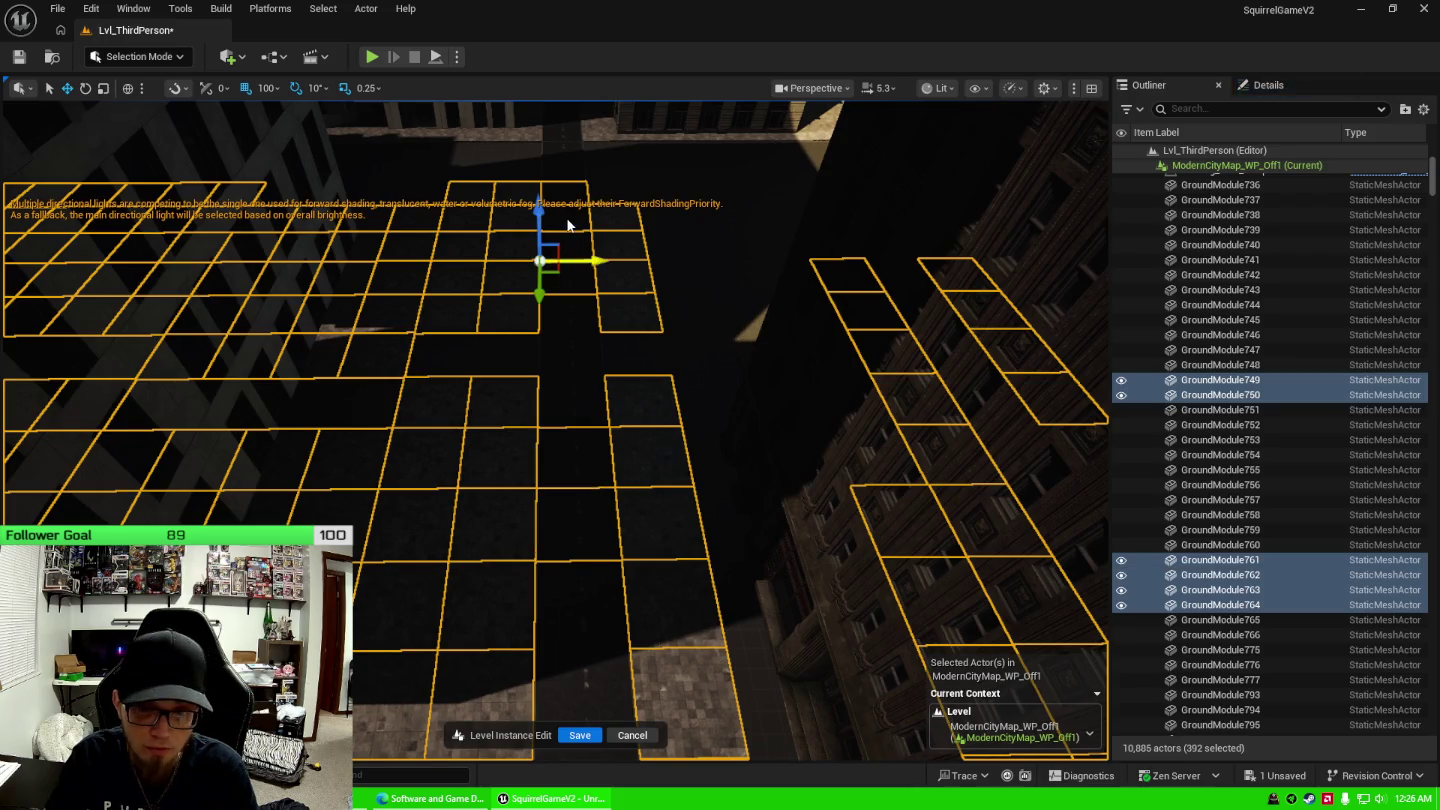
pyautogui.keyDown('ctrl'); pyautogui.click(570, 289); pyautogui.keyUp('ctrl')
pyautogui.keyDown('ctrl'); pyautogui.click(584, 516); pyautogui.keyUp('ctrl')
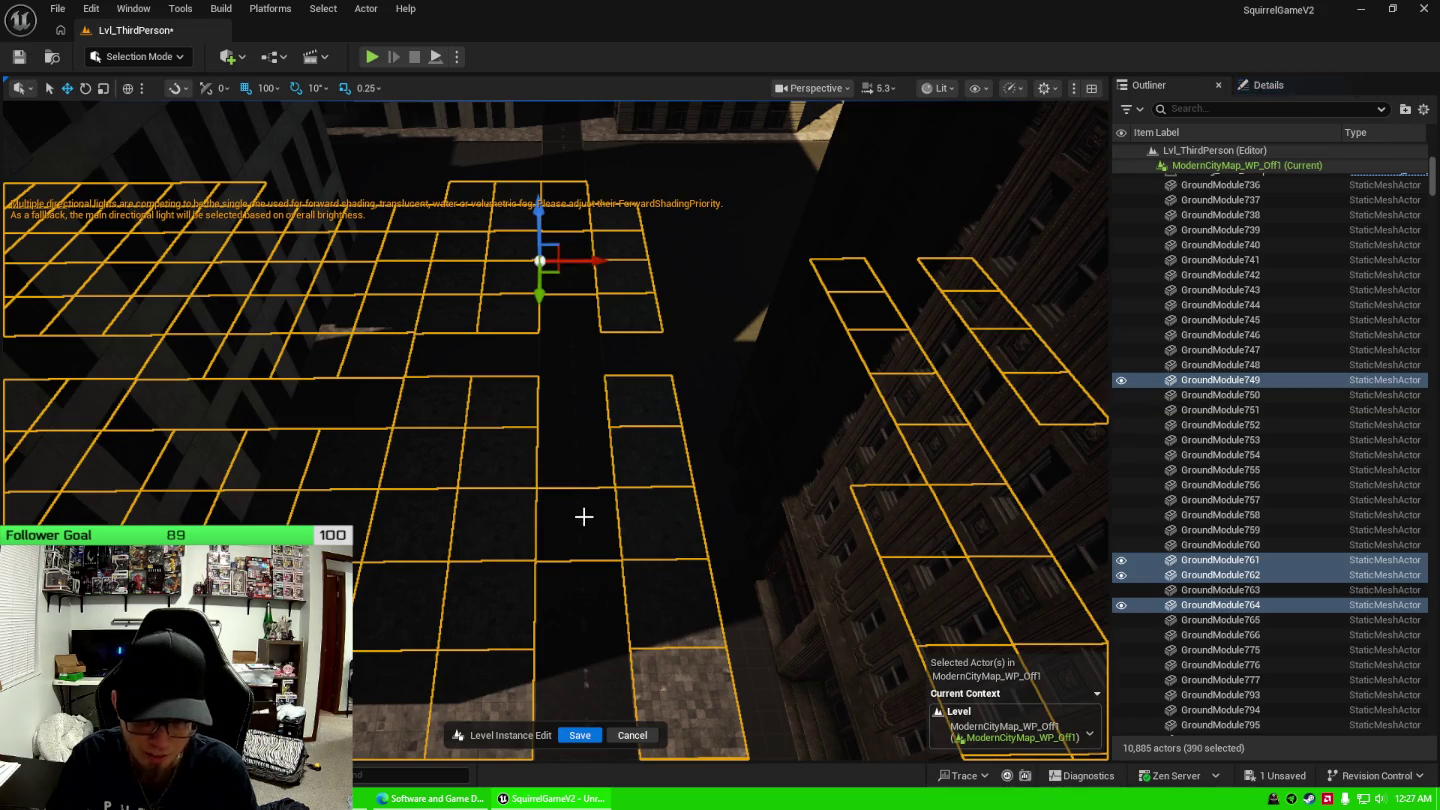
pyautogui.keyDown('ctrl'); pyautogui.click(583, 514); pyautogui.keyUp('ctrl')
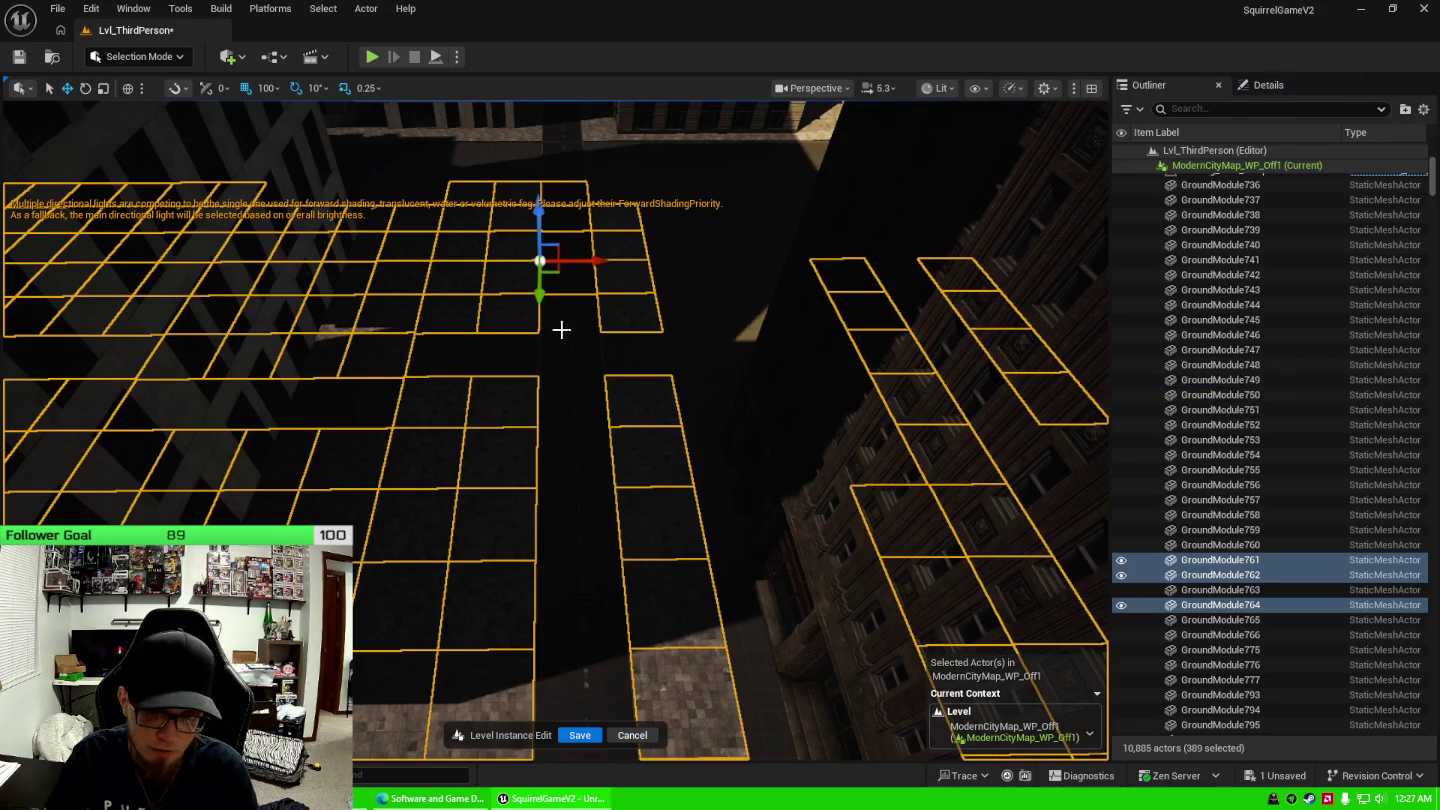
pyautogui.keyDown('ctrl'); pyautogui.click(575, 297); pyautogui.keyUp('ctrl')
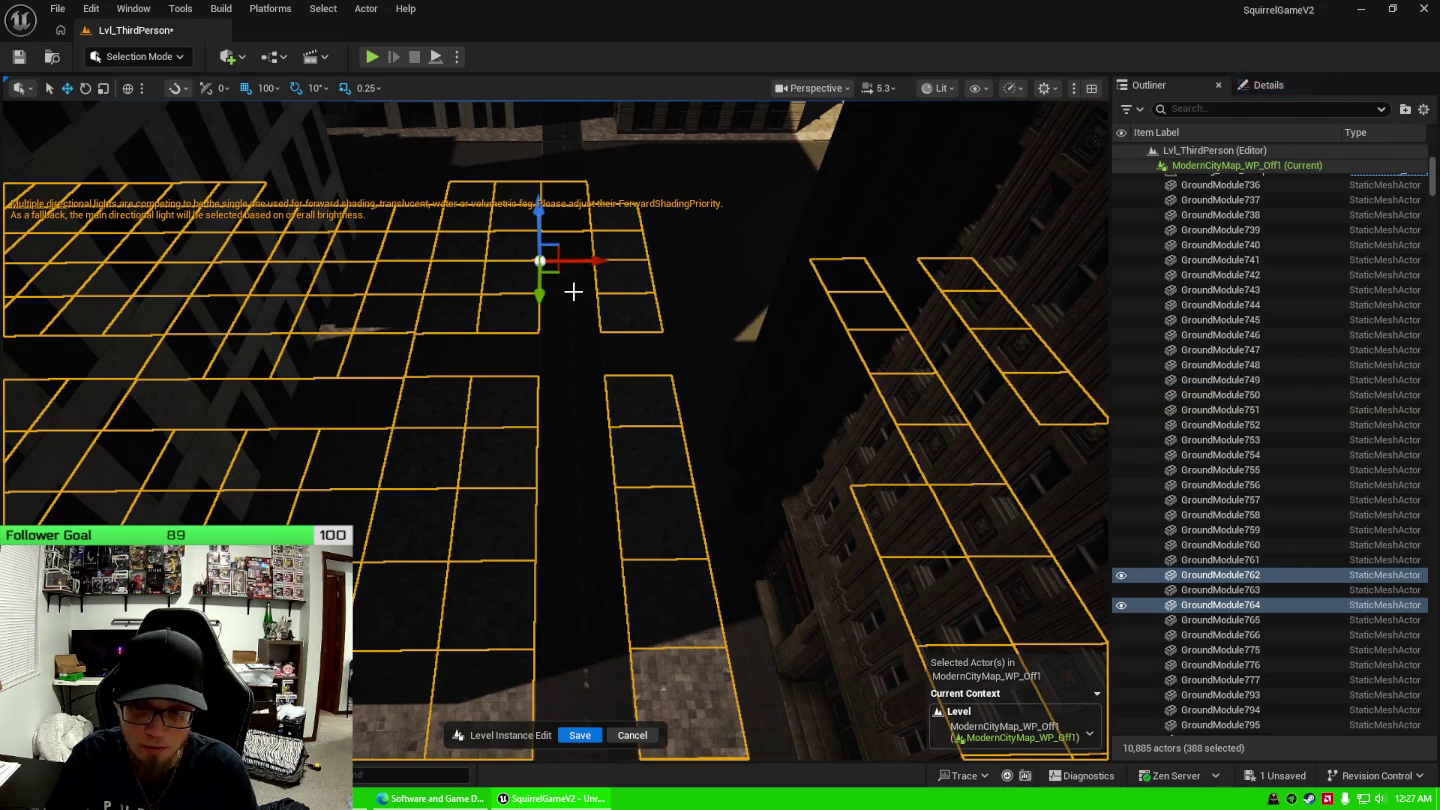
pyautogui.keyDown('ctrl'); pyautogui.click(567, 191); pyautogui.keyUp('ctrl')
pyautogui.keyDown('ctrl'); pyautogui.click(567, 228); pyautogui.keyUp('ctrl')
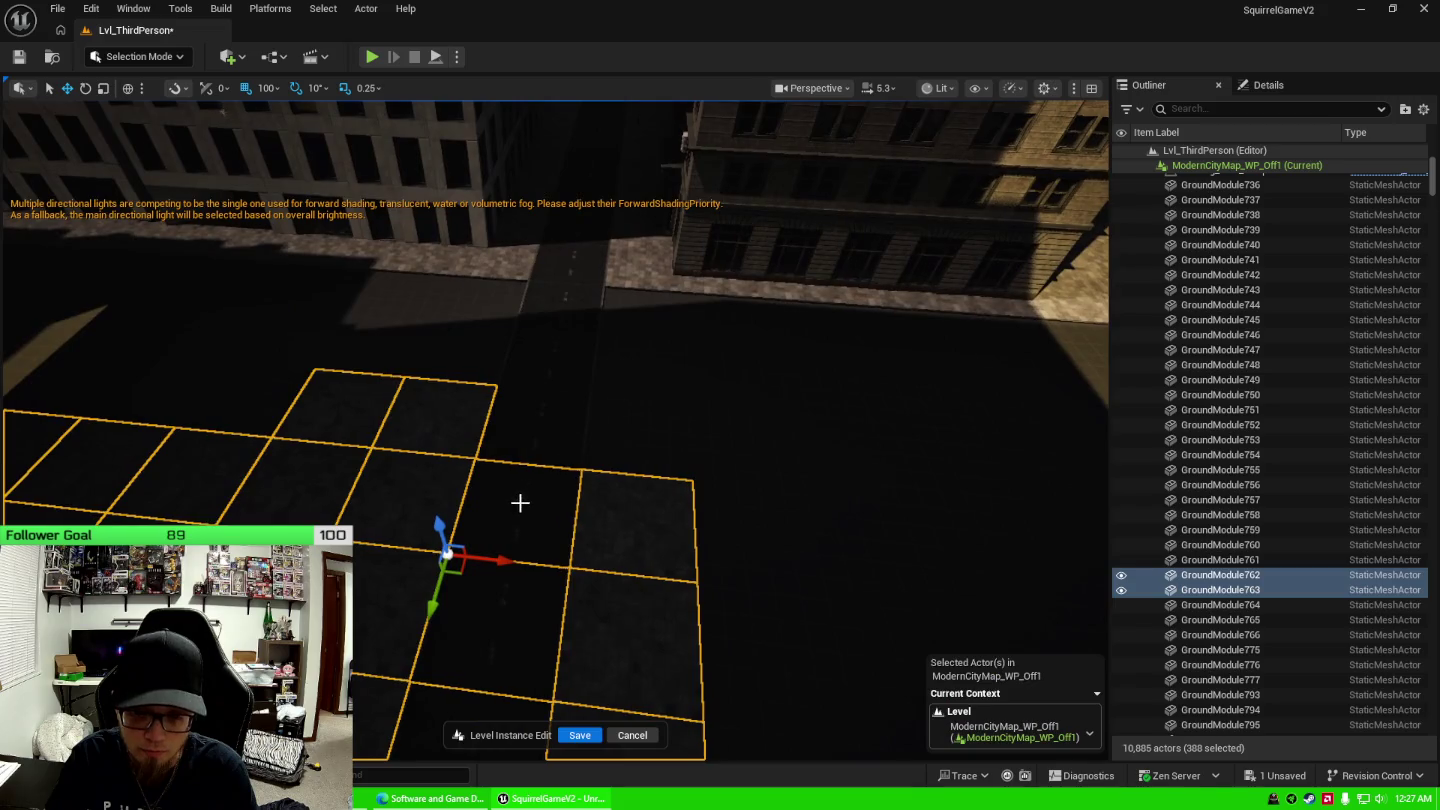
pyautogui.keyDown('ctrl'); pyautogui.click(517, 500); pyautogui.keyUp('ctrl')
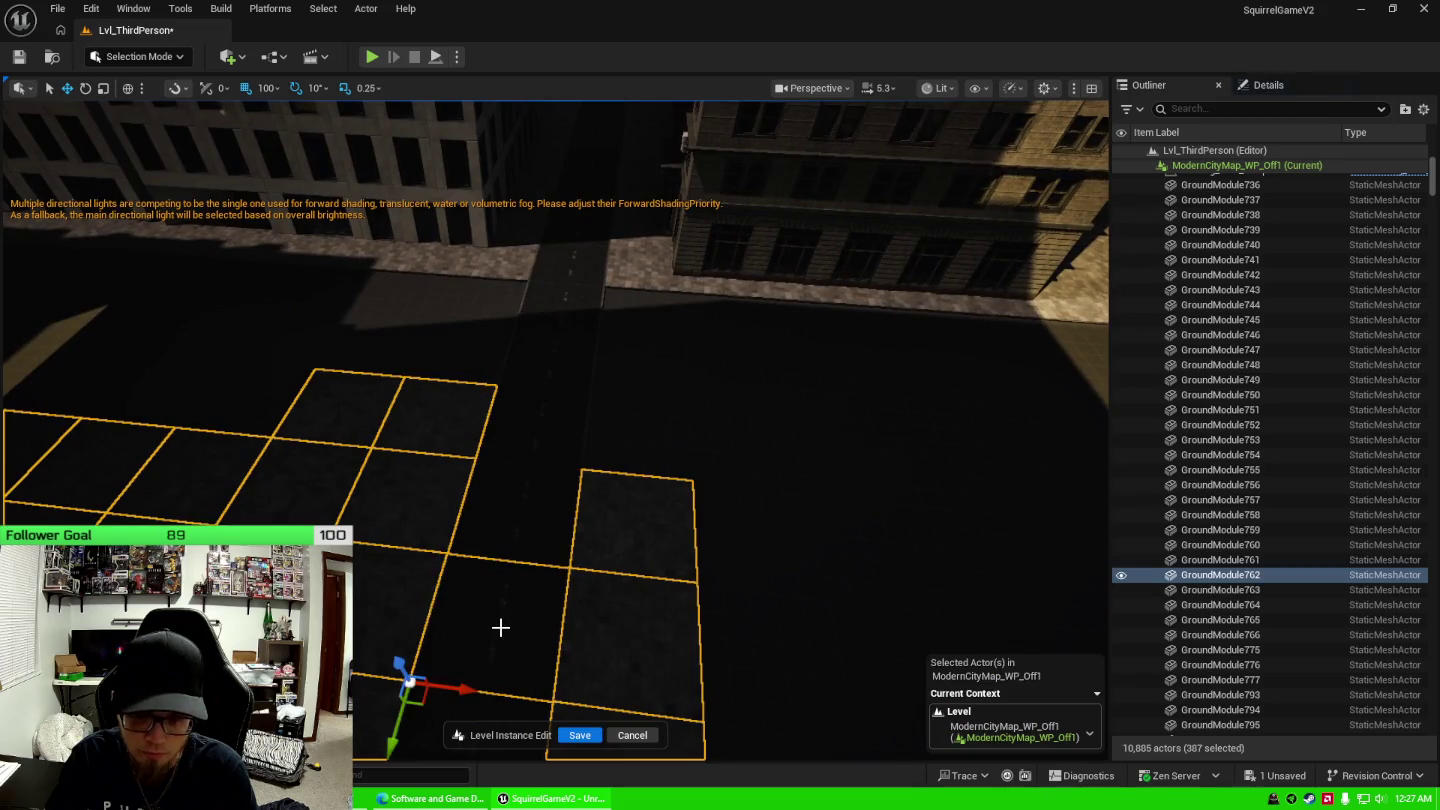
pyautogui.keyDown('ctrl'); pyautogui.click(502, 629); pyautogui.keyUp('ctrl')
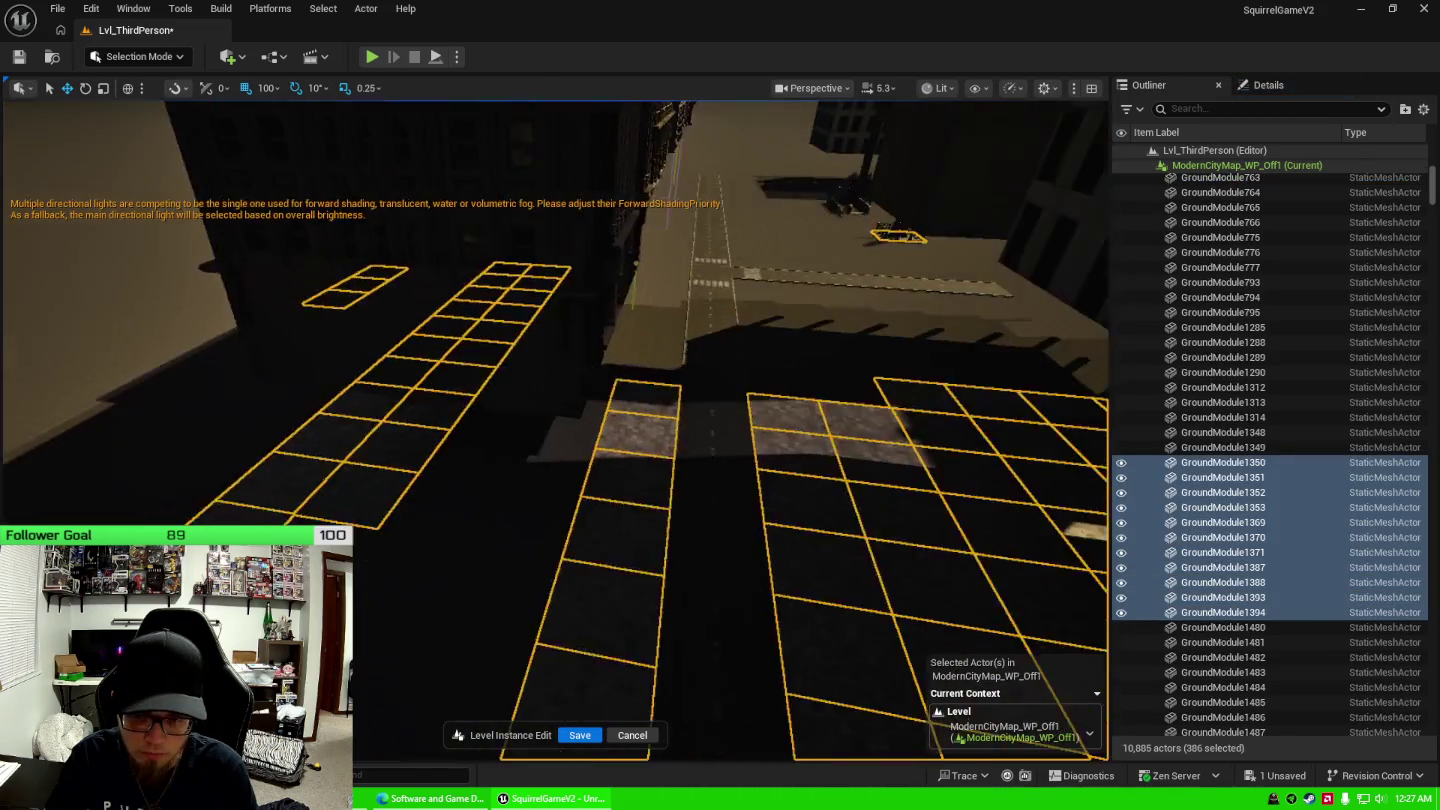
# Fly down to street level and deselect the five alley street tiles.
pyautogui.press('w')
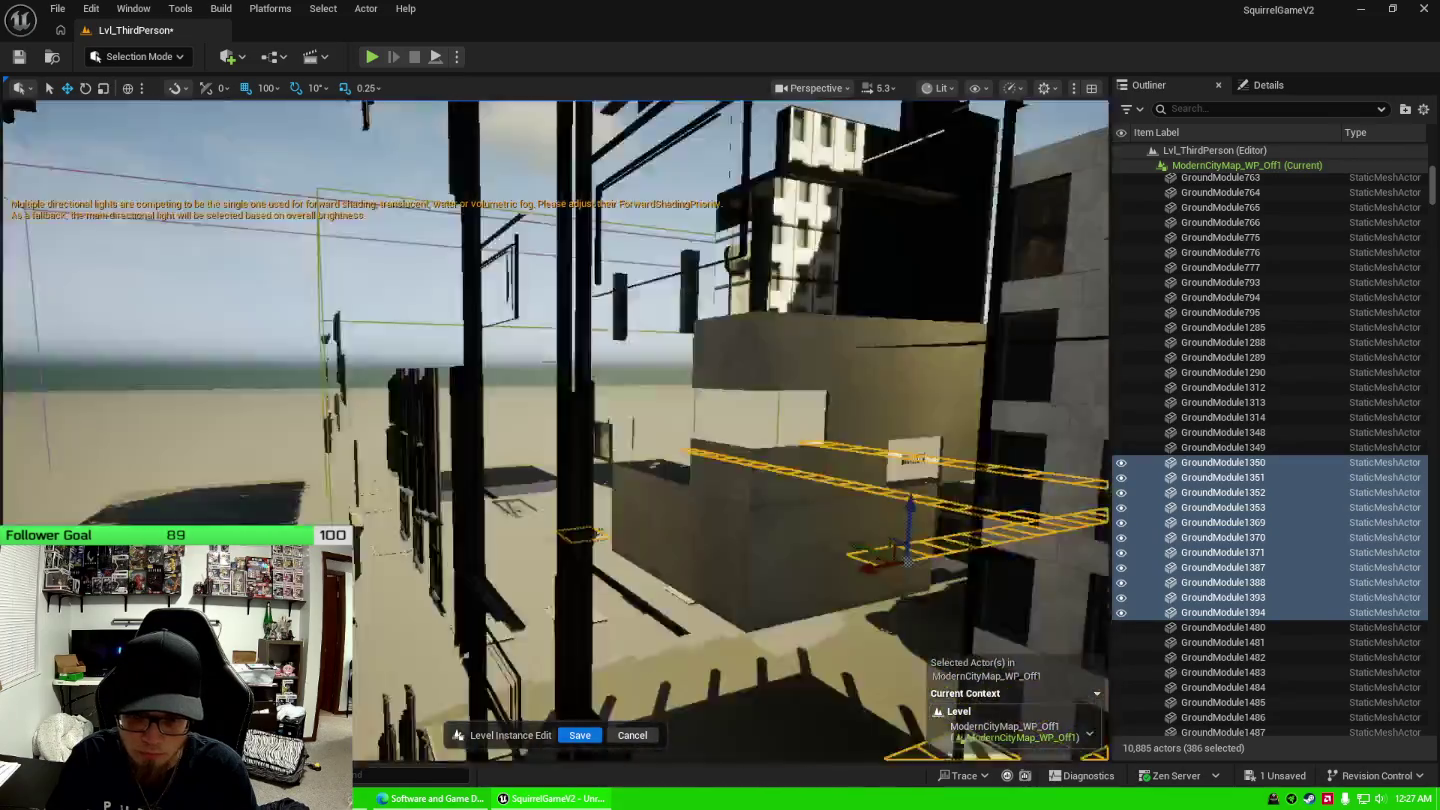
pyautogui.press('w')
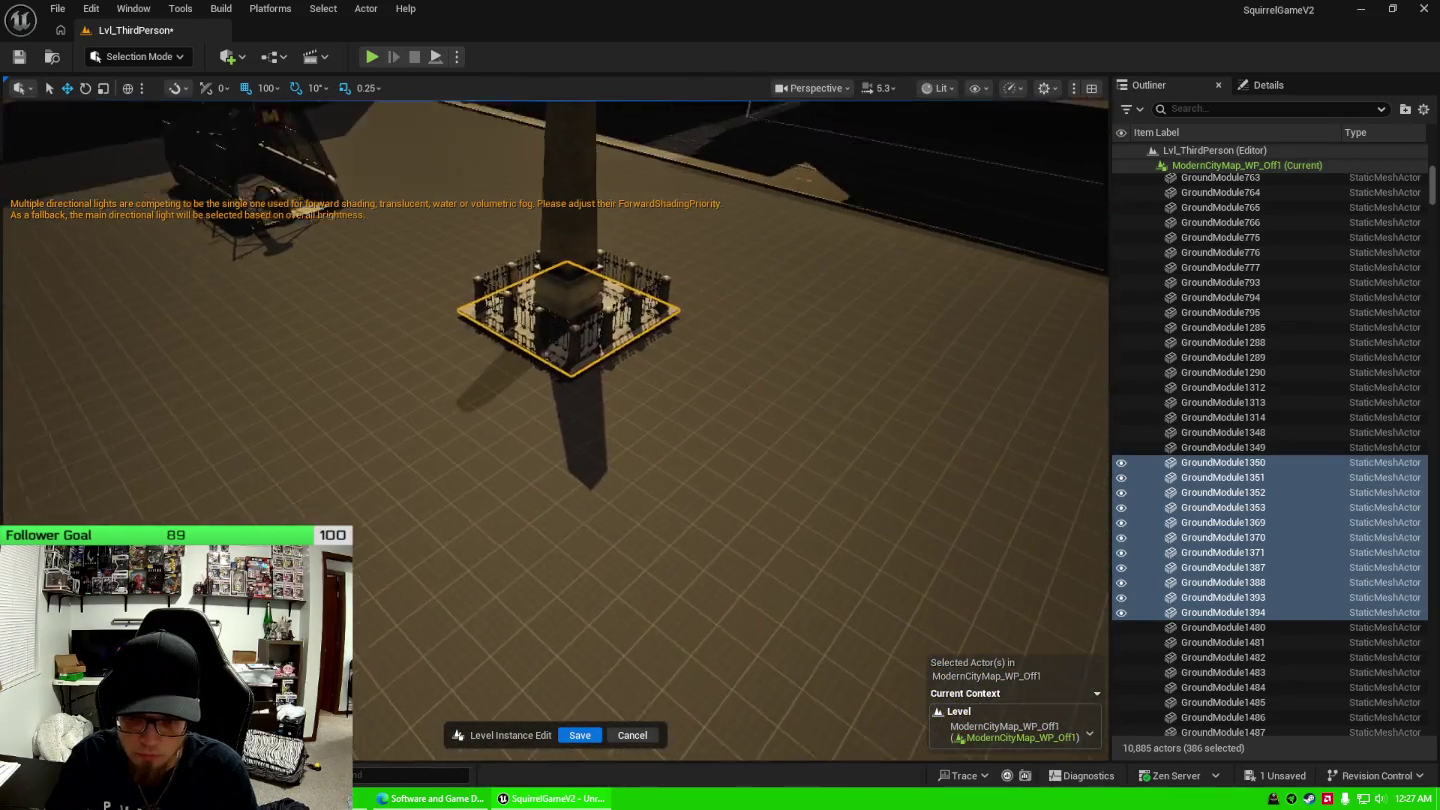
pyautogui.press('w')
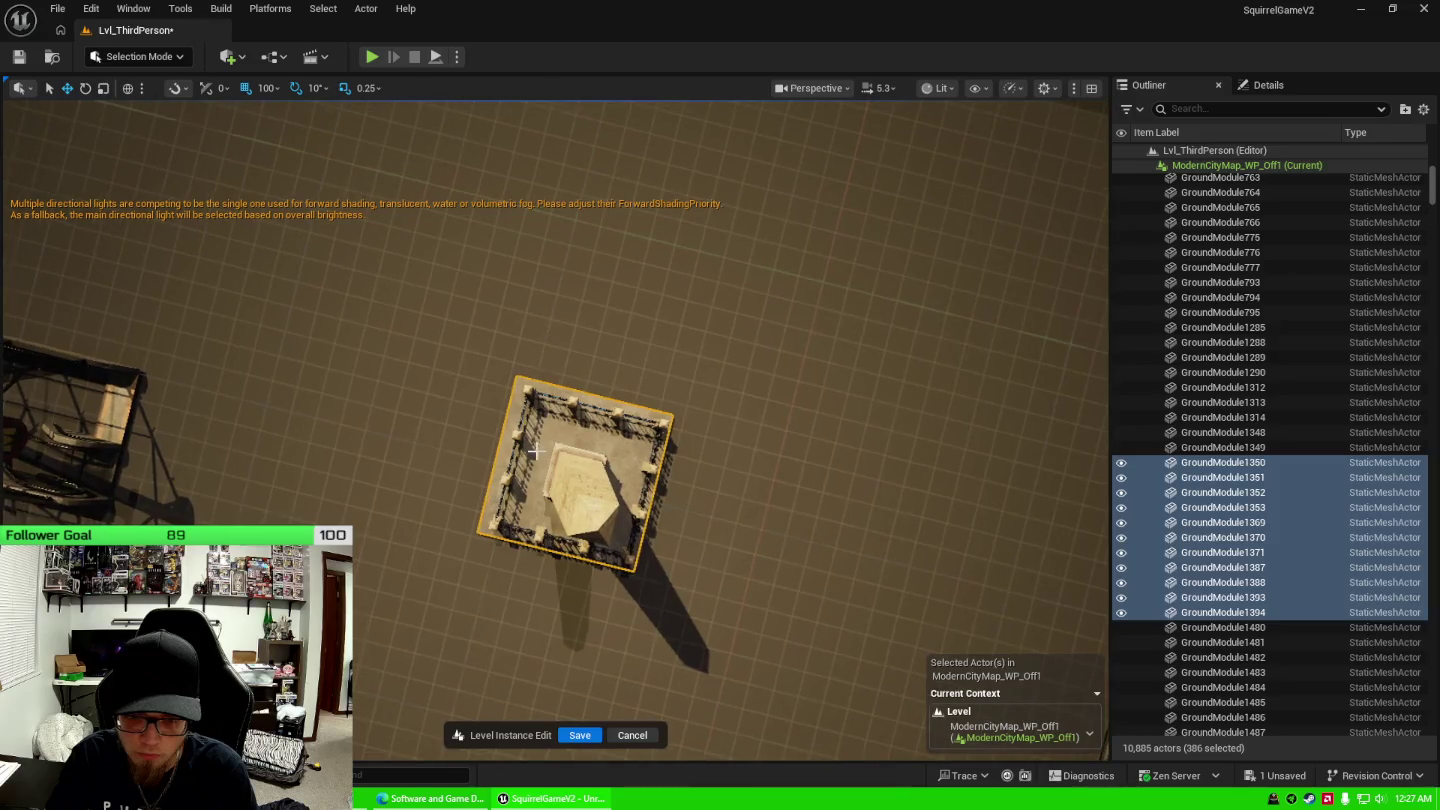
pyautogui.press('w')
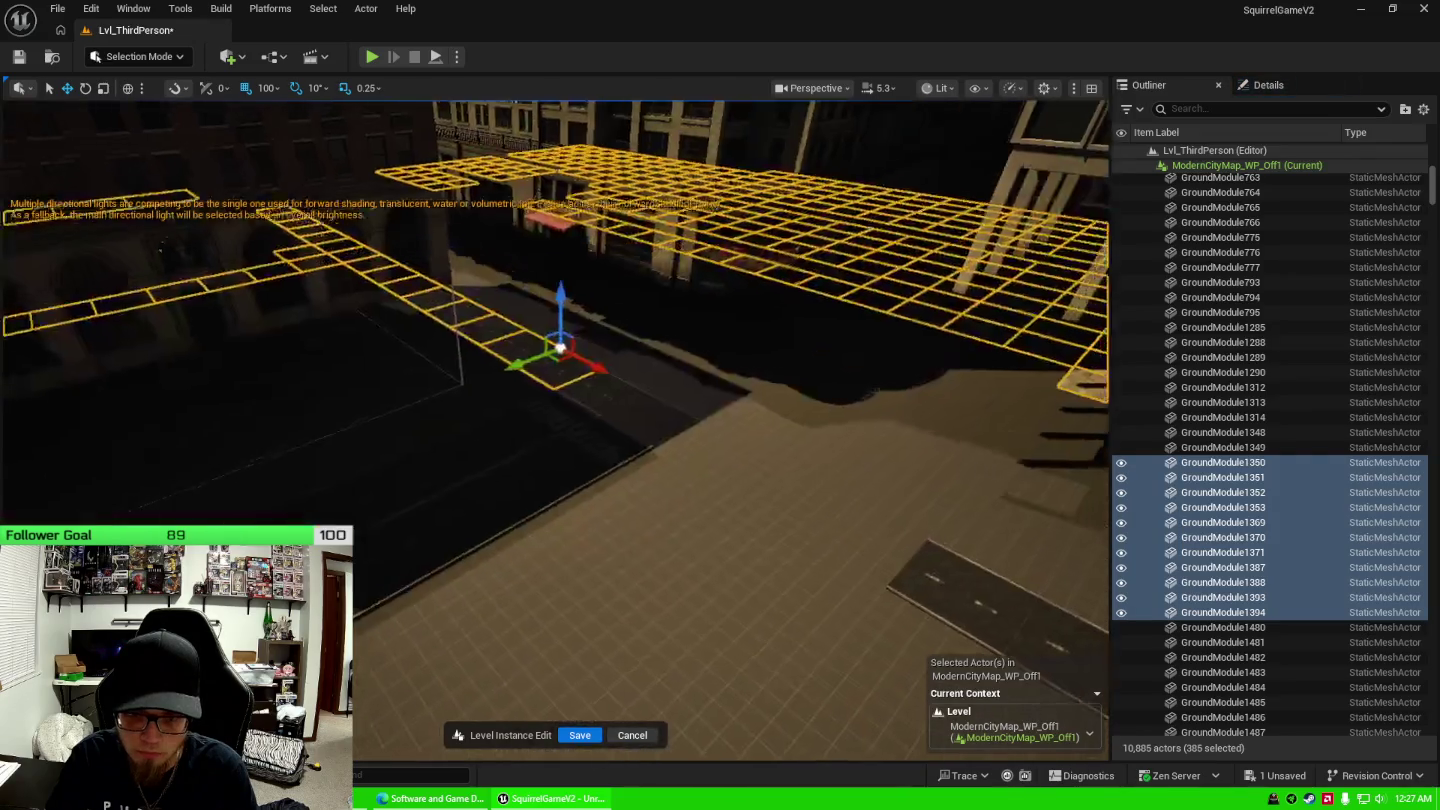
pyautogui.press('w')
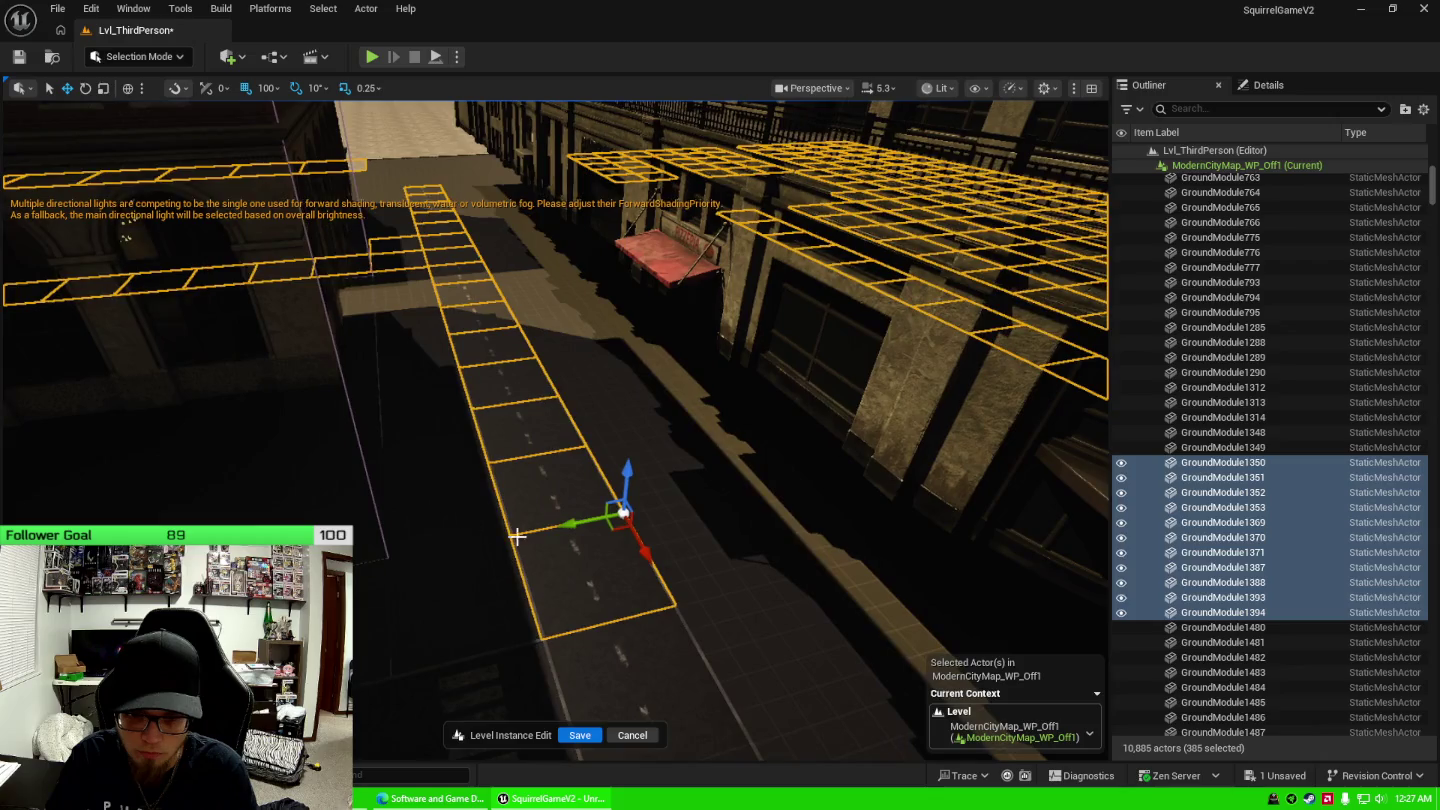
pyautogui.keyDown('alt'); pyautogui.middleClick(522, 436); pyautogui.keyUp('alt')
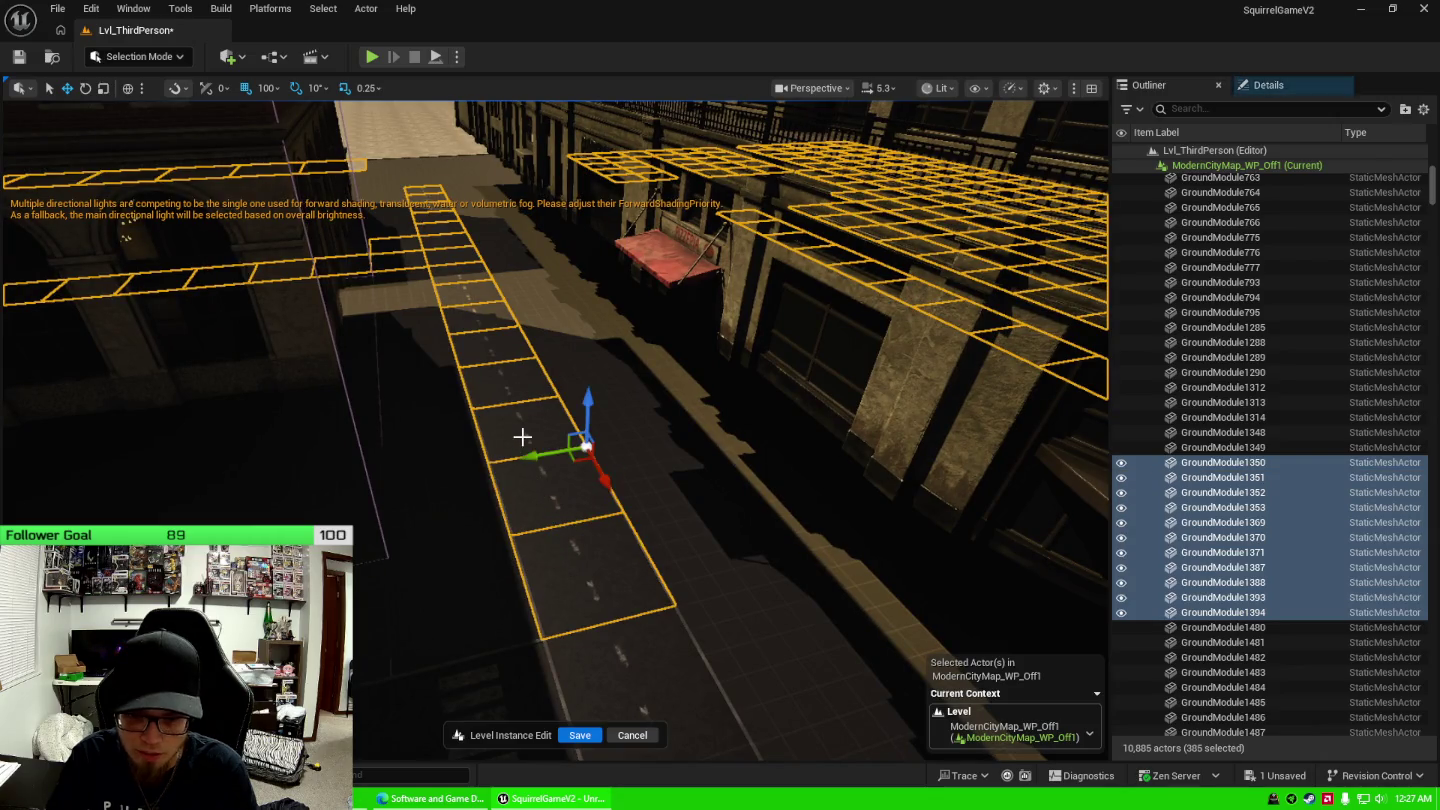
pyautogui.keyDown('ctrl'); pyautogui.click(522, 443); pyautogui.keyUp('ctrl')
pyautogui.keyDown('ctrl'); pyautogui.click(509, 397); pyautogui.keyUp('ctrl')
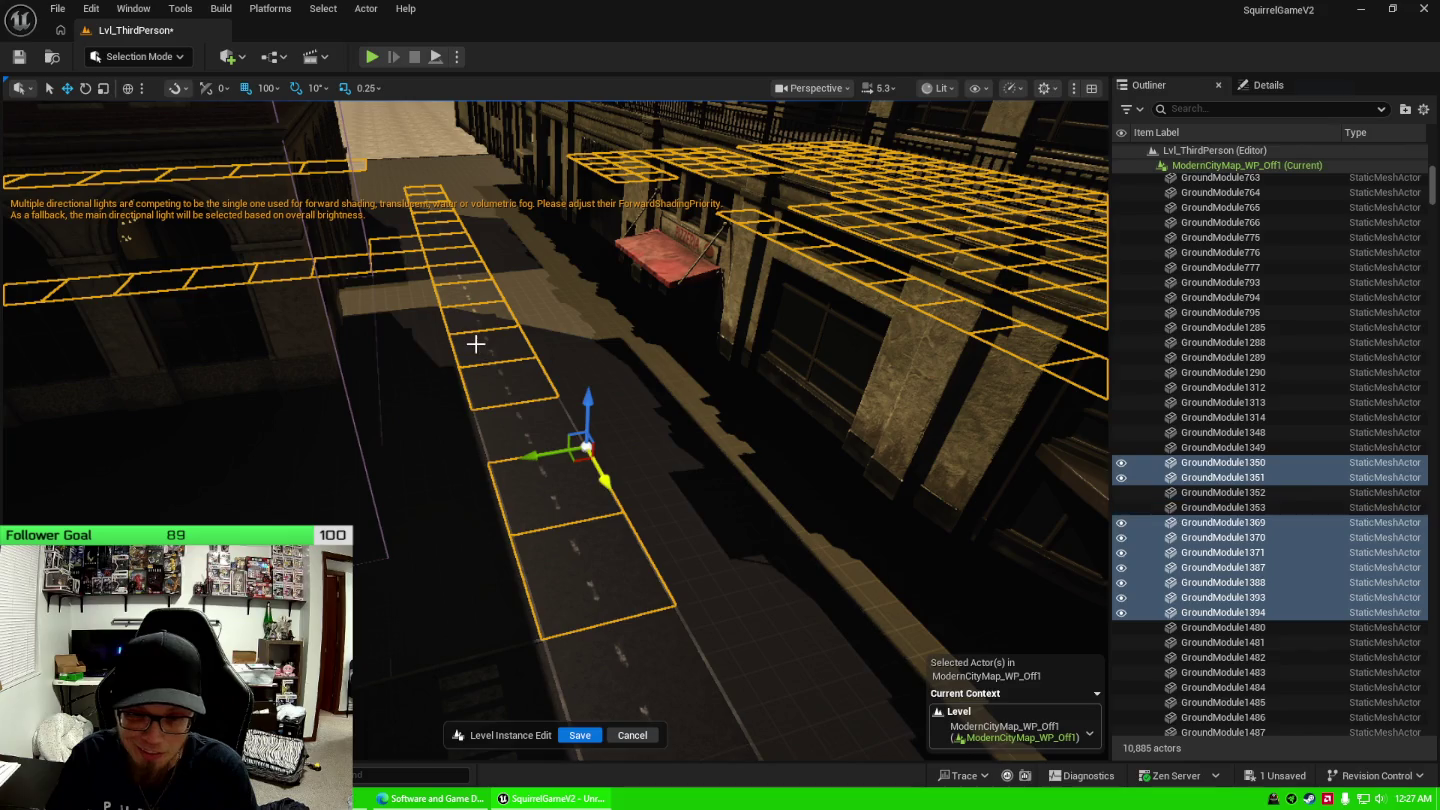
pyautogui.keyDown('ctrl'); pyautogui.click(481, 347); pyautogui.keyUp('ctrl')
pyautogui.keyDown('ctrl'); pyautogui.click(530, 518); pyautogui.keyUp('ctrl')
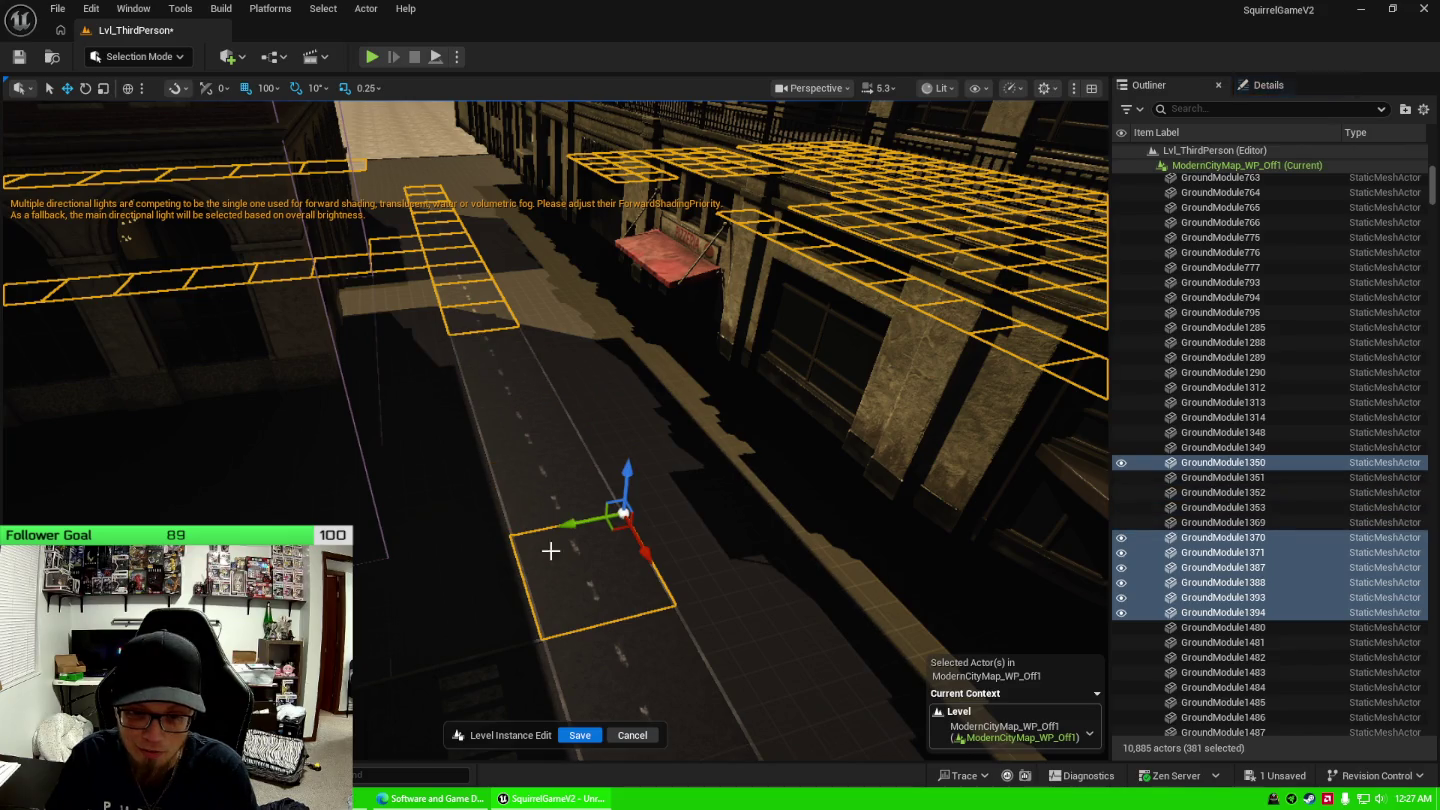
pyautogui.keyDown('ctrl'); pyautogui.click(565, 580); pyautogui.keyUp('ctrl')
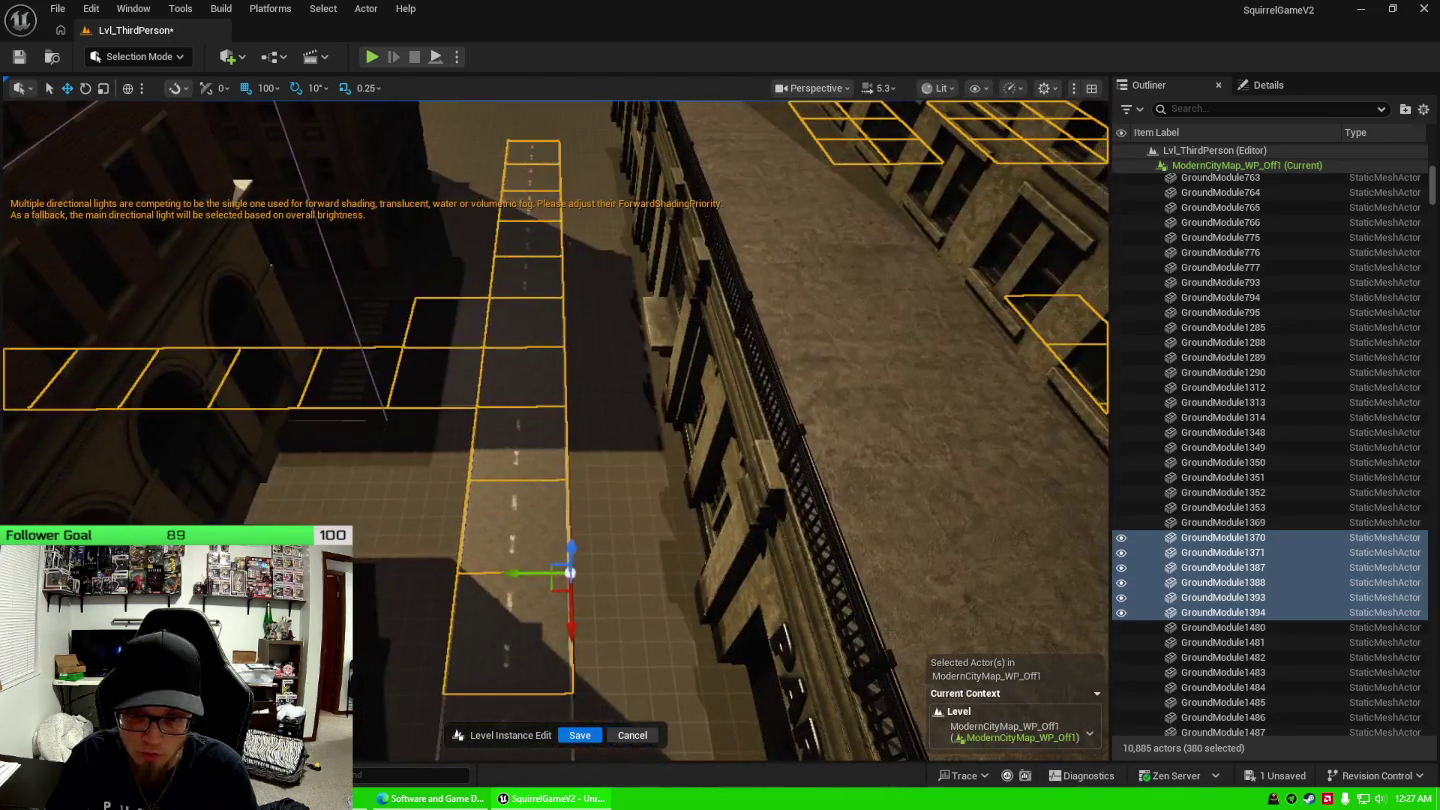
# Deselect the street tiles from the top of the street down to the bottom.
pyautogui.keyDown('ctrl'); pyautogui.click(522, 180); pyautogui.keyUp('ctrl')
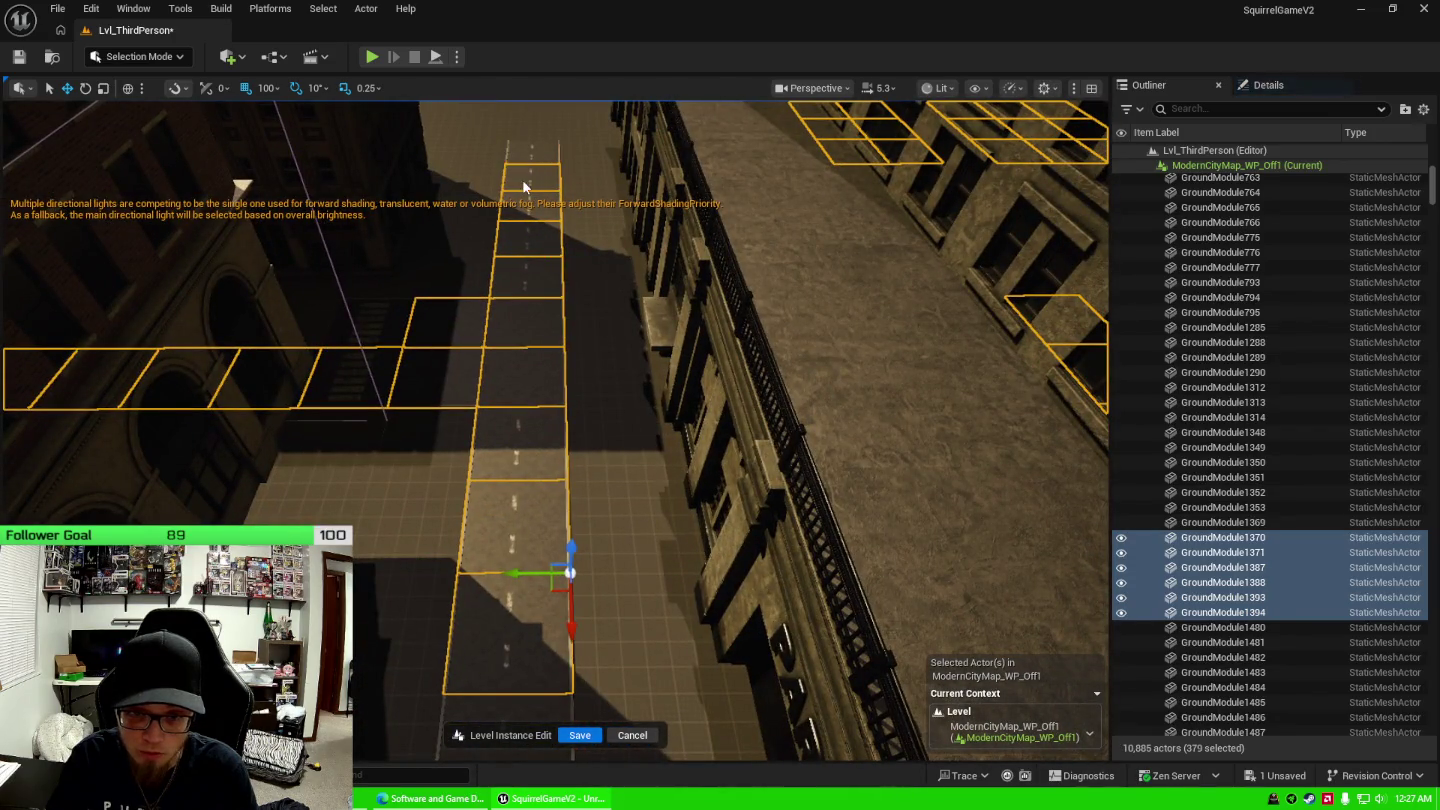
pyautogui.keyDown('ctrl'); pyautogui.click(520, 205); pyautogui.keyUp('ctrl')
pyautogui.keyDown('ctrl'); pyautogui.click(523, 239); pyautogui.keyUp('ctrl')
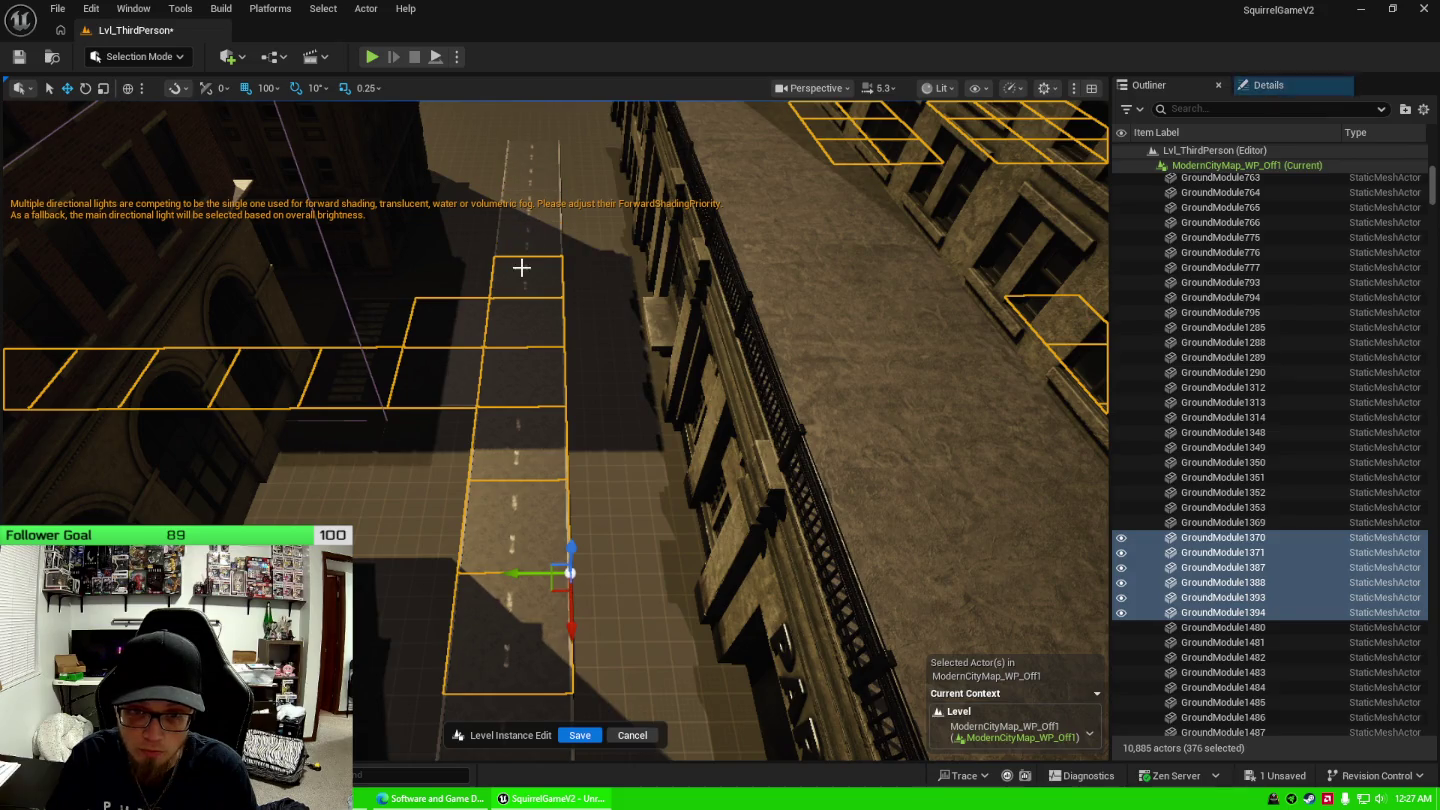
pyautogui.keyDown('ctrl'); pyautogui.click(517, 321); pyautogui.keyUp('ctrl')
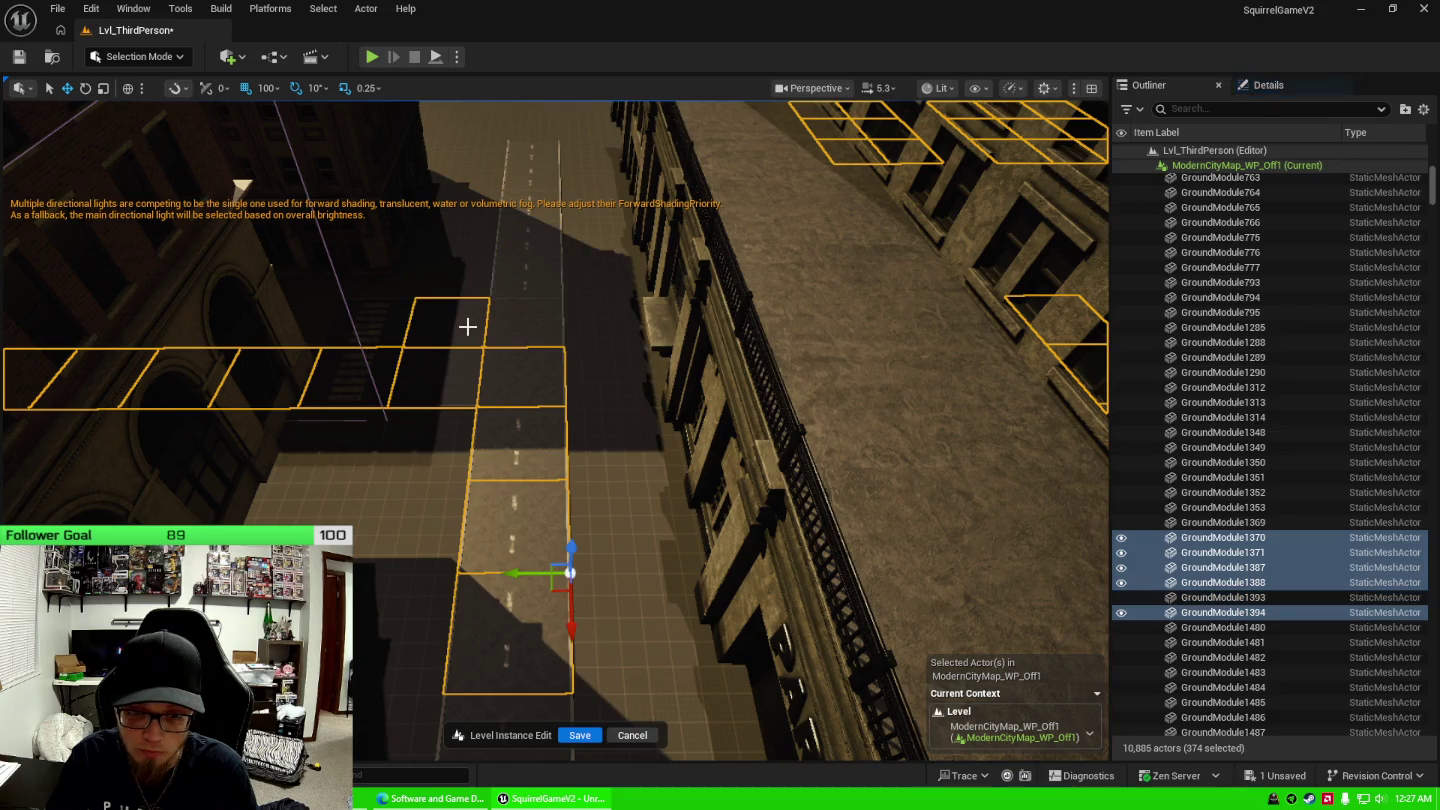
pyautogui.keyDown('ctrl'); pyautogui.click(475, 388); pyautogui.keyUp('ctrl')
pyautogui.keyDown('ctrl'); pyautogui.click(499, 384); pyautogui.keyUp('ctrl')
pyautogui.keyDown('ctrl'); pyautogui.click(502, 446); pyautogui.keyUp('ctrl')
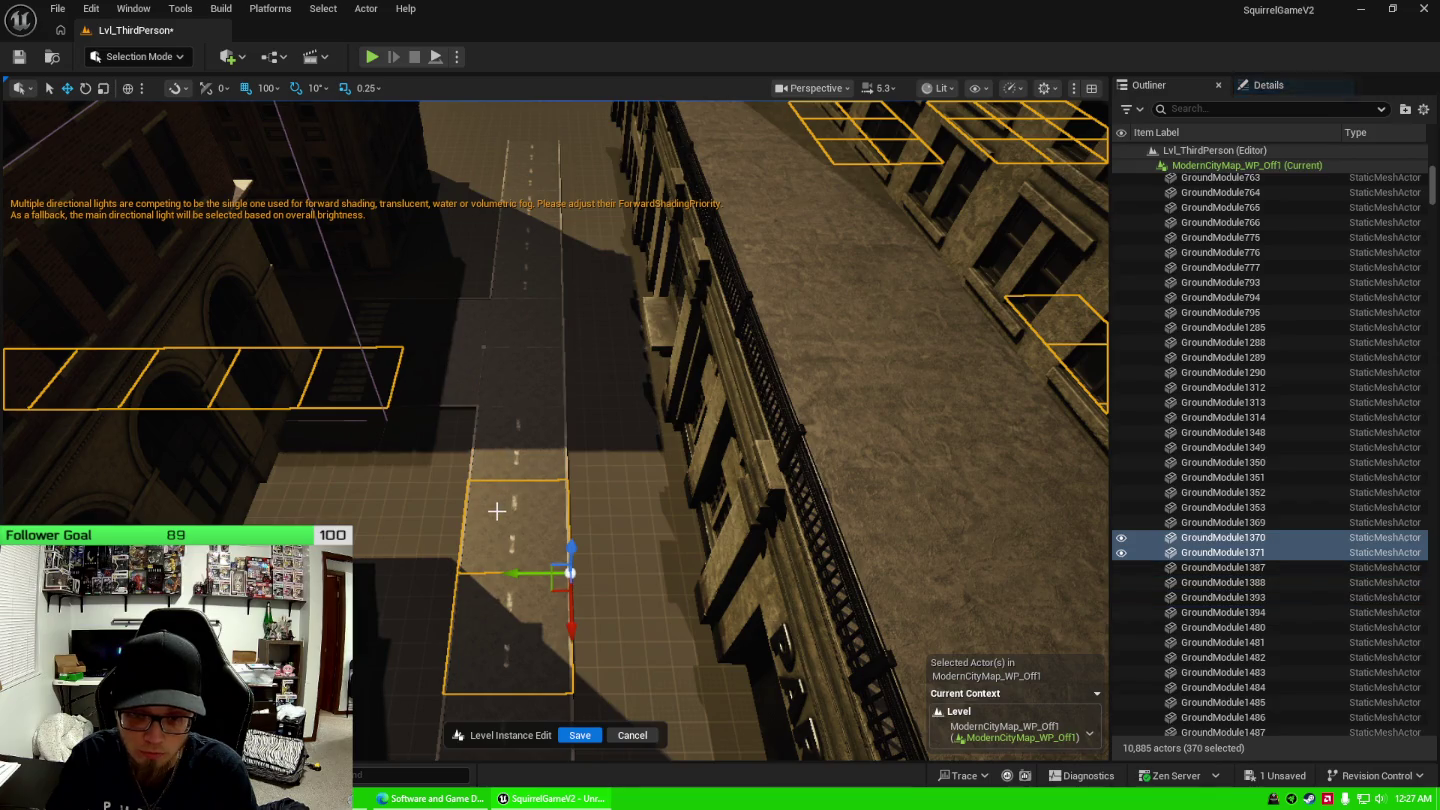
pyautogui.keyDown('ctrl'); pyautogui.click(499, 515); pyautogui.keyUp('ctrl')
pyautogui.keyDown('ctrl'); pyautogui.click(502, 617); pyautogui.keyUp('ctrl')
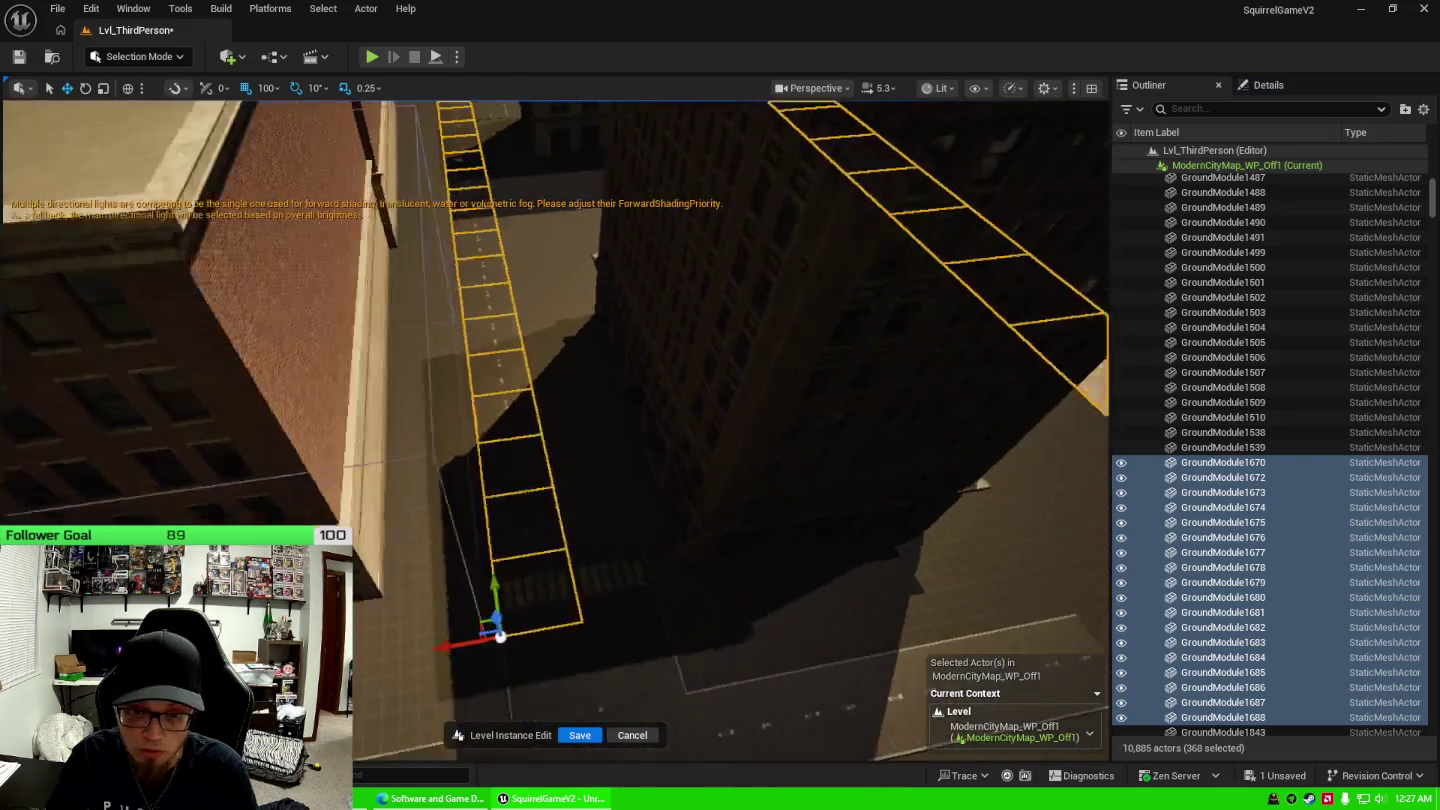
# Drop the road strip's tiles from the selection, bottom to top.
pyautogui.moveTo(540, 587); pyautogui.dragTo(504, 586)
pyautogui.keyDown('ctrl'); pyautogui.click(504, 585); pyautogui.keyUp('ctrl')
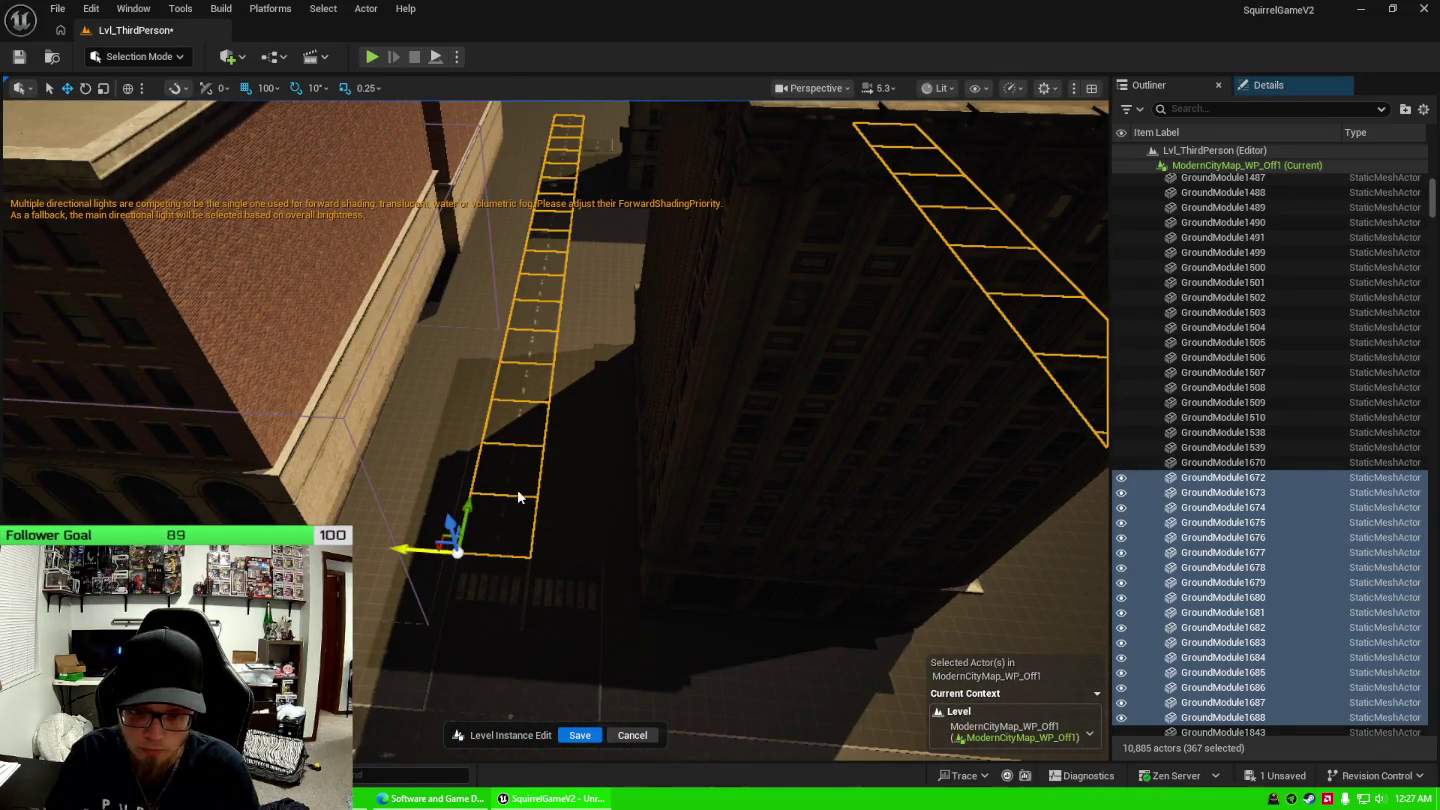
pyautogui.keyDown('ctrl'); pyautogui.click(510, 525); pyautogui.keyUp('ctrl')
pyautogui.keyDown('ctrl'); pyautogui.click(531, 419); pyautogui.keyUp('ctrl')
pyautogui.keyDown('ctrl'); pyautogui.click(532, 391); pyautogui.keyUp('ctrl')
pyautogui.keyDown('ctrl'); pyautogui.click(540, 358); pyautogui.keyUp('ctrl')
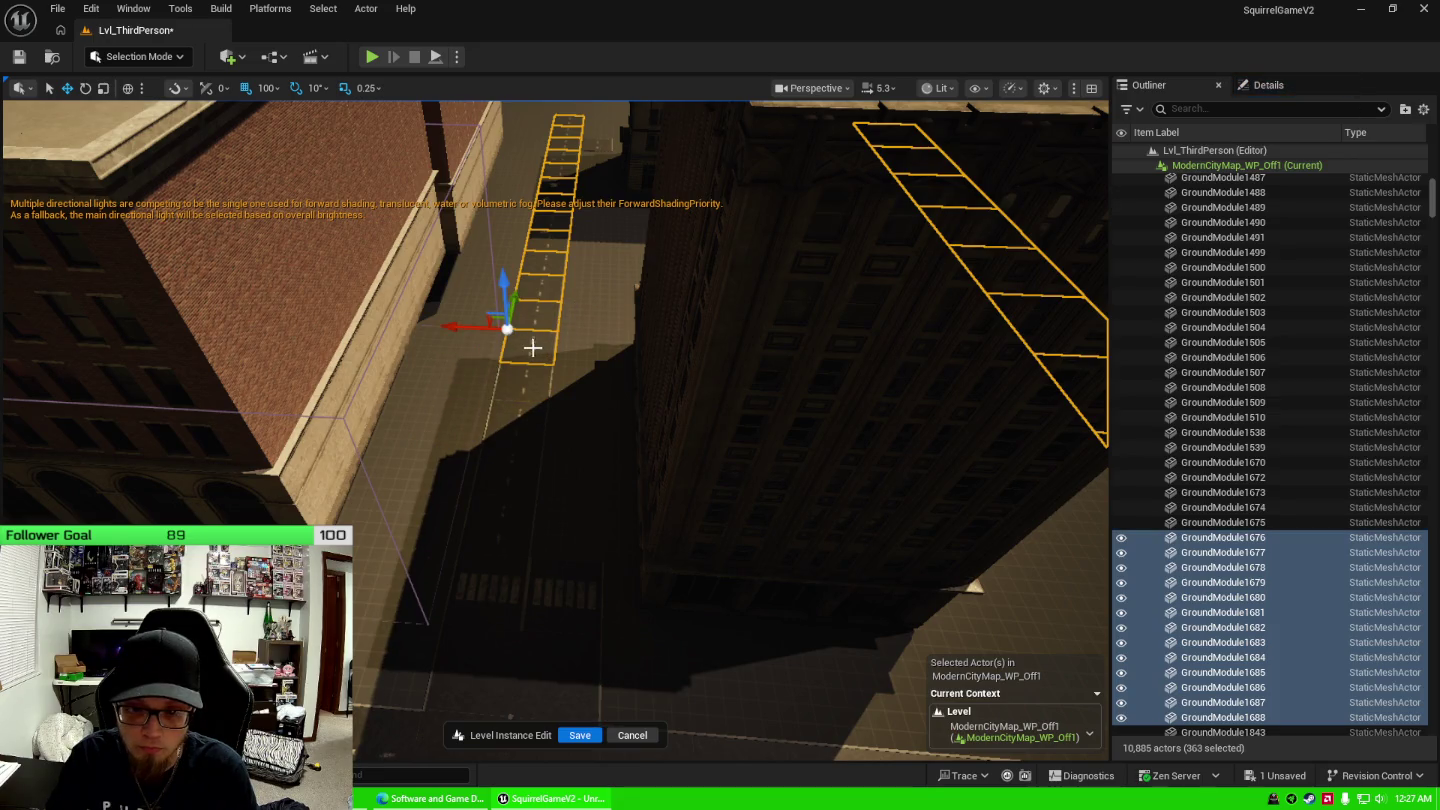
pyautogui.keyDown('ctrl'); pyautogui.click(530, 346); pyautogui.keyUp('ctrl')
pyautogui.keyDown('ctrl'); pyautogui.click(532, 312); pyautogui.keyUp('ctrl')
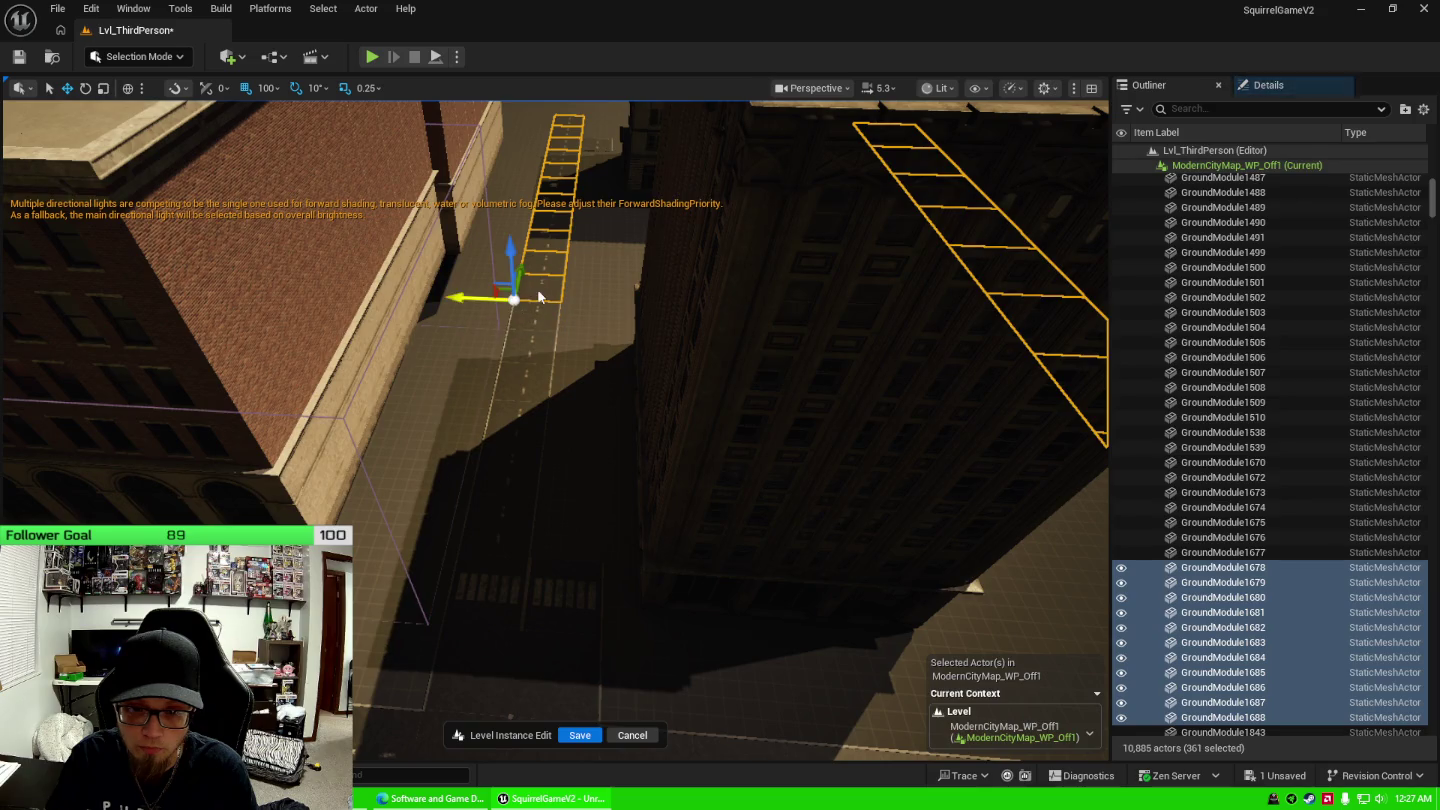
pyautogui.keyDown('ctrl'); pyautogui.click(540, 295); pyautogui.keyUp('ctrl')
pyautogui.keyDown('ctrl'); pyautogui.click(545, 270); pyautogui.keyUp('ctrl')
pyautogui.moveTo(644, 379); pyautogui.dragTo(644, 379)
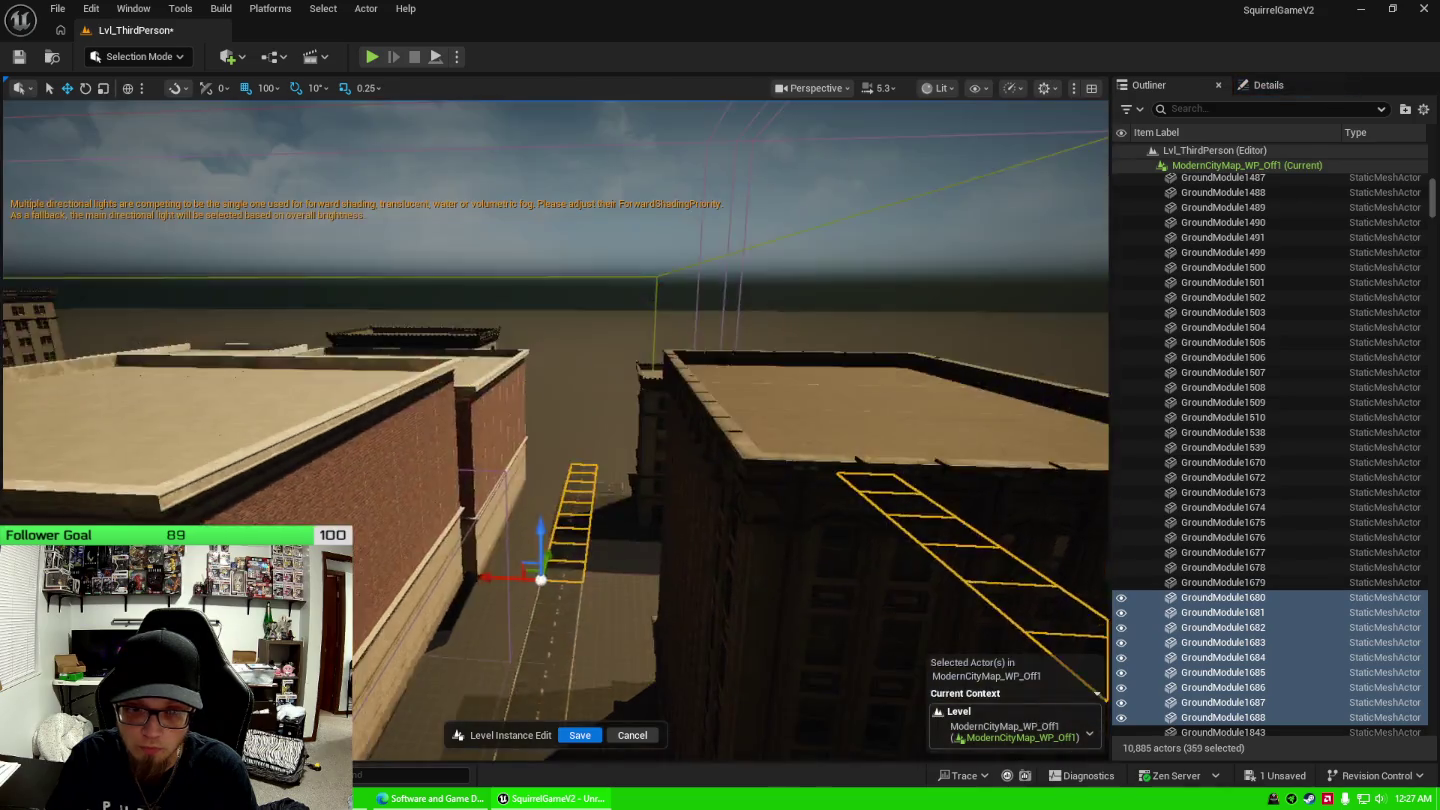
pyautogui.moveTo(565, 477); pyautogui.dragTo(565, 478)
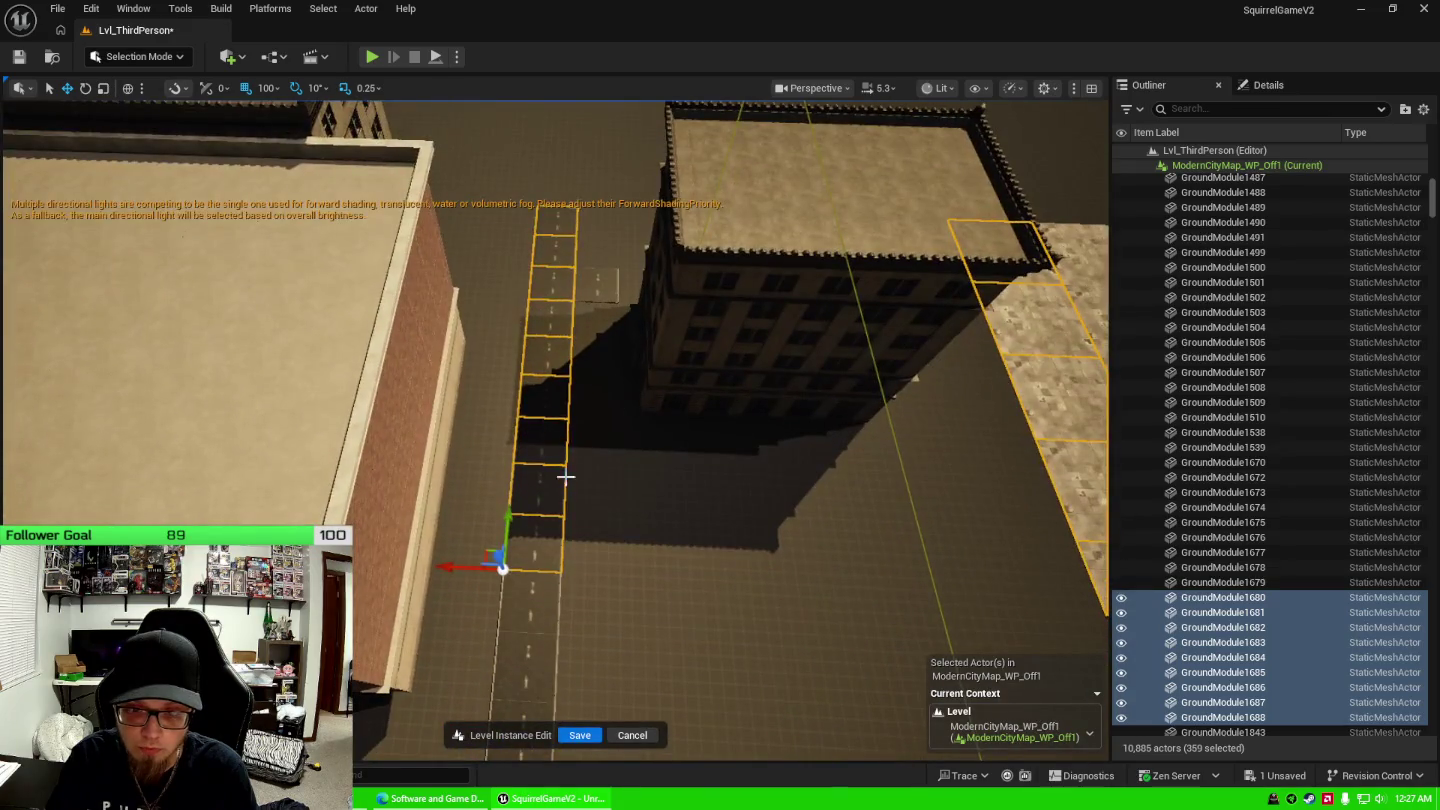
# Drop the next strip's tiles from the selection, from its bottom tile to its top.
pyautogui.keyDown('ctrl'); pyautogui.click(541, 558); pyautogui.keyUp('ctrl')
pyautogui.keyDown('ctrl'); pyautogui.click(549, 448); pyautogui.keyUp('ctrl')
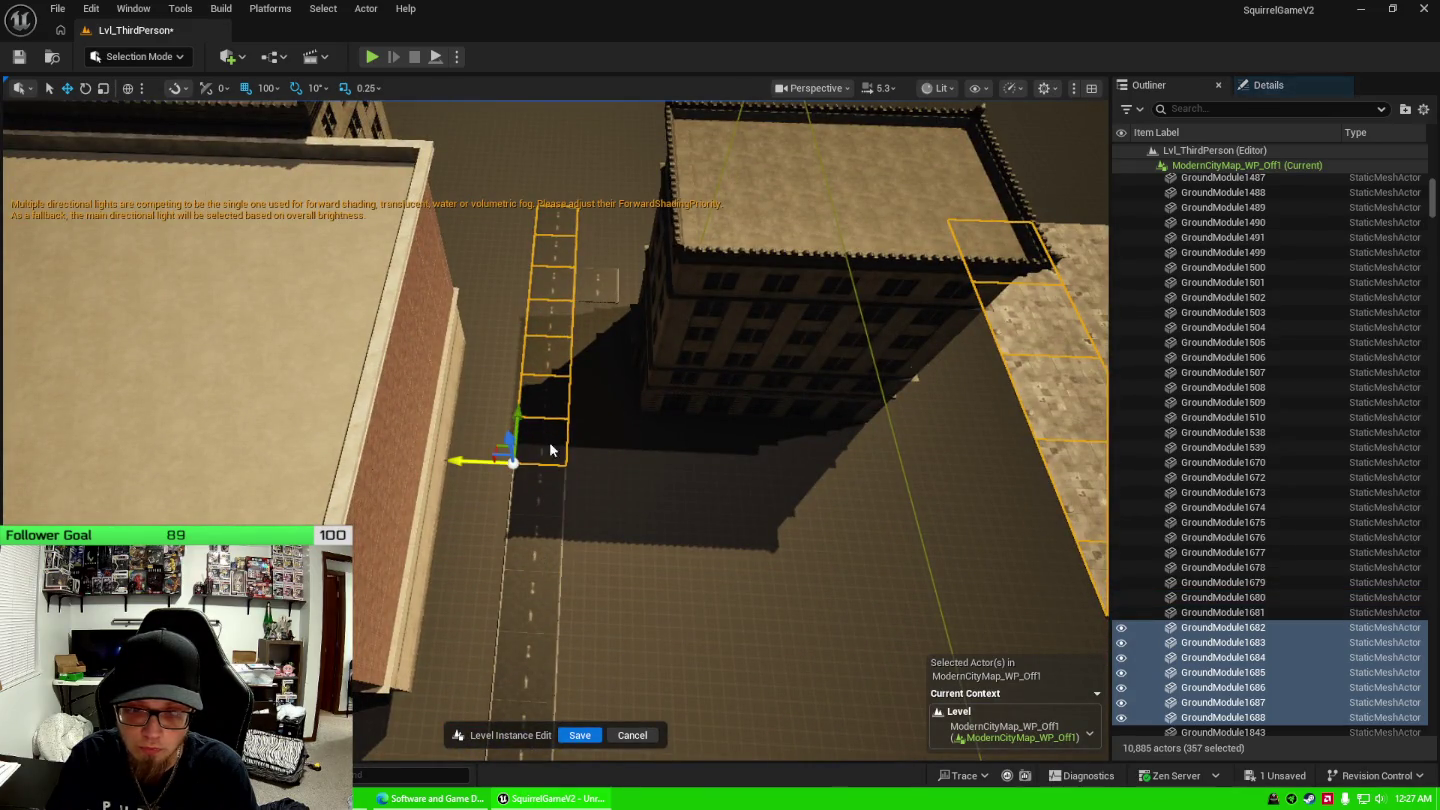
pyautogui.keyDown('ctrl'); pyautogui.click(551, 402); pyautogui.keyUp('ctrl')
pyautogui.keyDown('ctrl'); pyautogui.click(548, 370); pyautogui.keyUp('ctrl')
pyautogui.keyDown('ctrl'); pyautogui.click(554, 336); pyautogui.keyUp('ctrl')
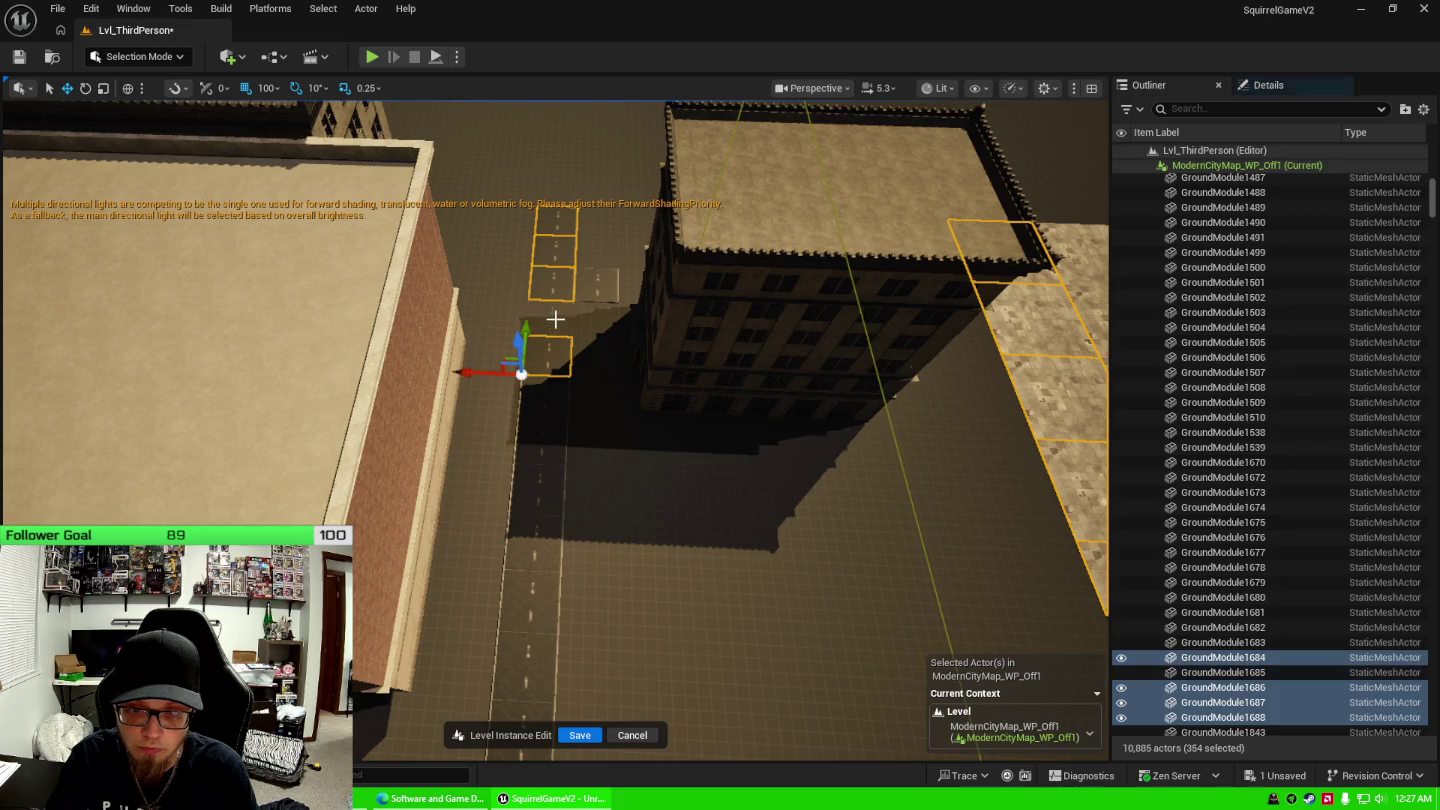
pyautogui.keyDown('ctrl'); pyautogui.click(555, 320); pyautogui.keyUp('ctrl')
pyautogui.keyDown('ctrl'); pyautogui.click(560, 290); pyautogui.keyUp('ctrl')
pyautogui.keyDown('ctrl'); pyautogui.click(559, 256); pyautogui.keyUp('ctrl')
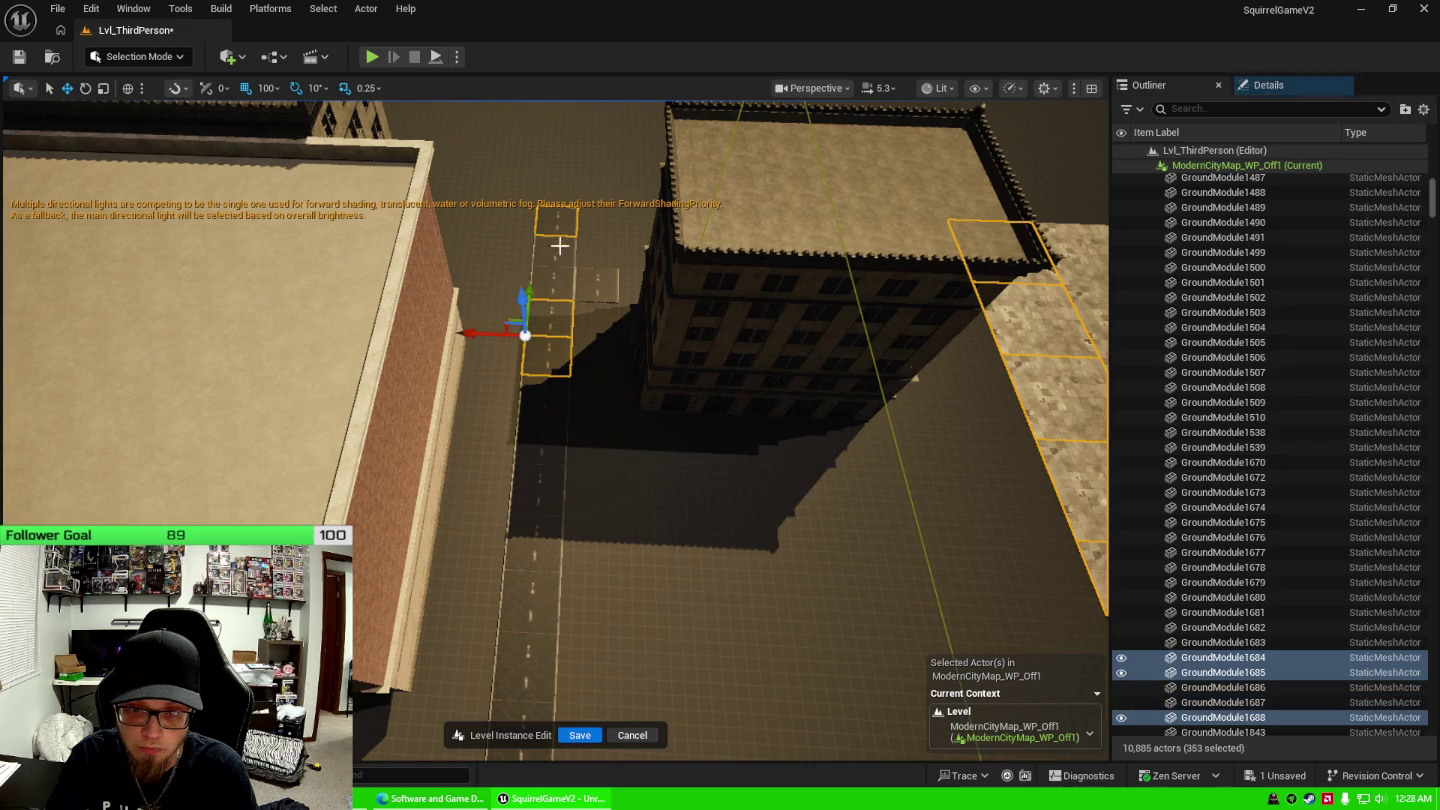
pyautogui.keyDown('ctrl'); pyautogui.click(556, 221); pyautogui.keyUp('ctrl')
pyautogui.keyDown('ctrl'); pyautogui.click(552, 321); pyautogui.keyUp('ctrl')
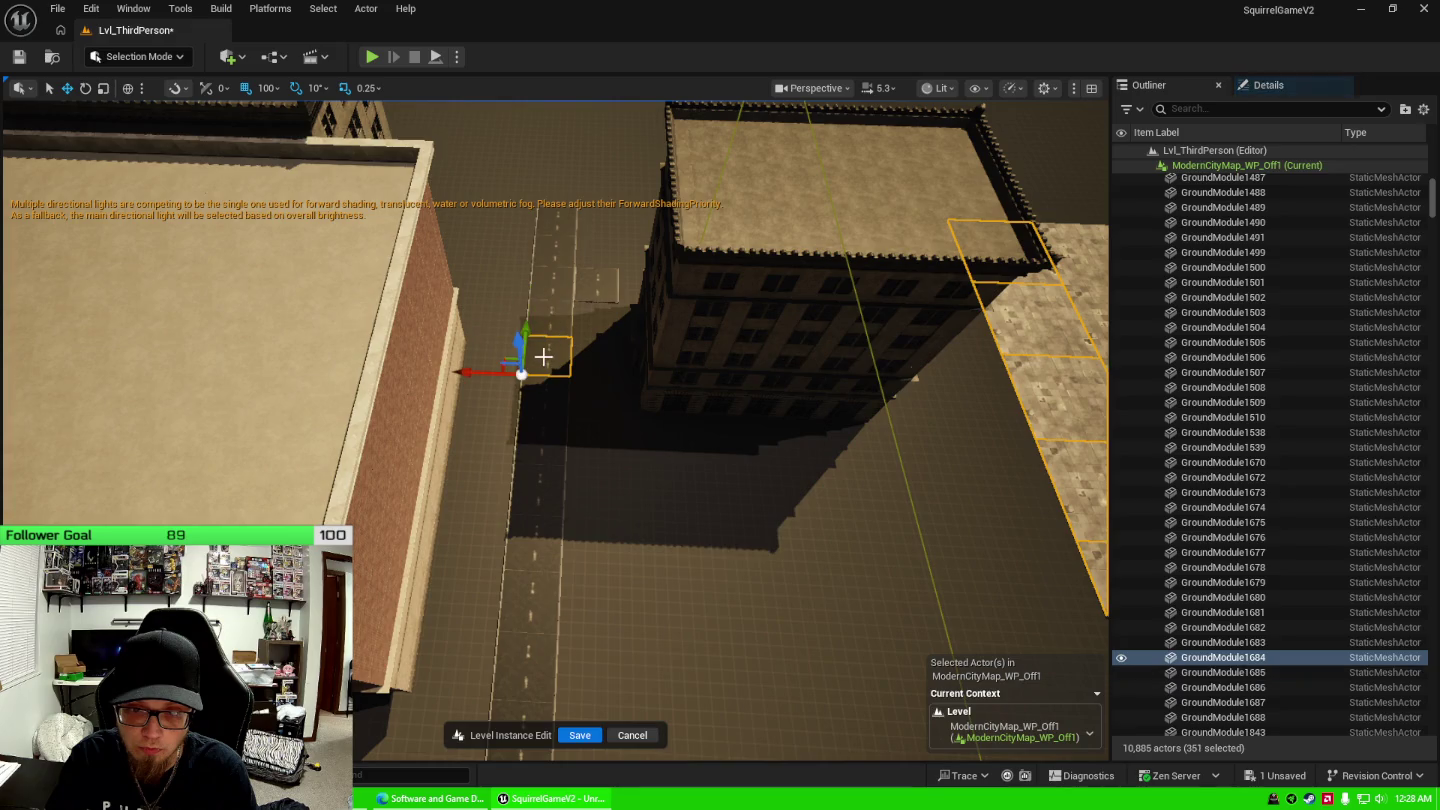
pyautogui.keyDown('ctrl'); pyautogui.click(544, 356); pyautogui.keyUp('ctrl')
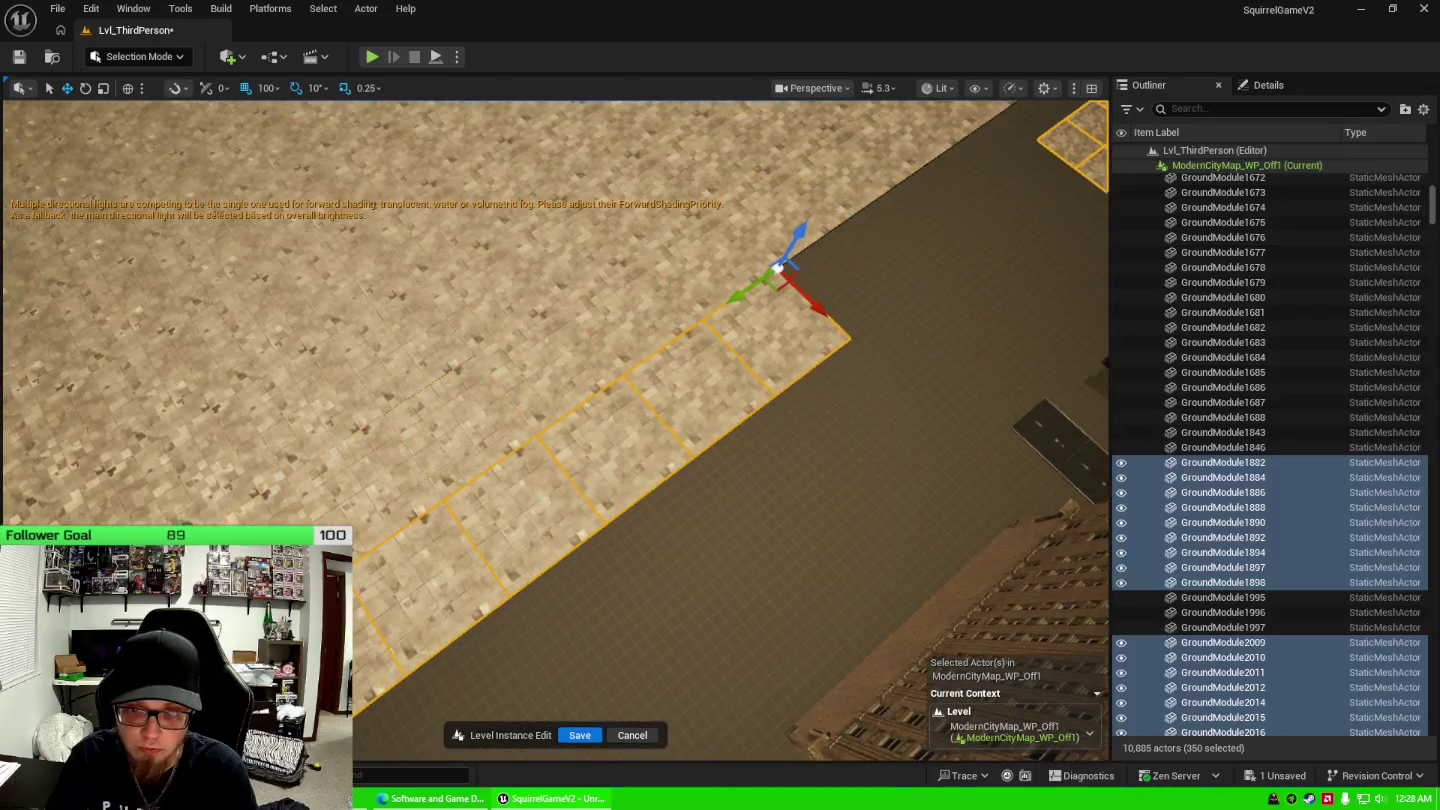
# Drop the sidewalk edge tiles and leftover sidewalk tiles, then frame the remaining selection.
pyautogui.keyDown('ctrl'); pyautogui.click(741, 347); pyautogui.keyUp('ctrl')
pyautogui.keyDown('ctrl'); pyautogui.click(671, 391); pyautogui.keyUp('ctrl')
pyautogui.keyDown('ctrl'); pyautogui.click(590, 450); pyautogui.keyUp('ctrl')
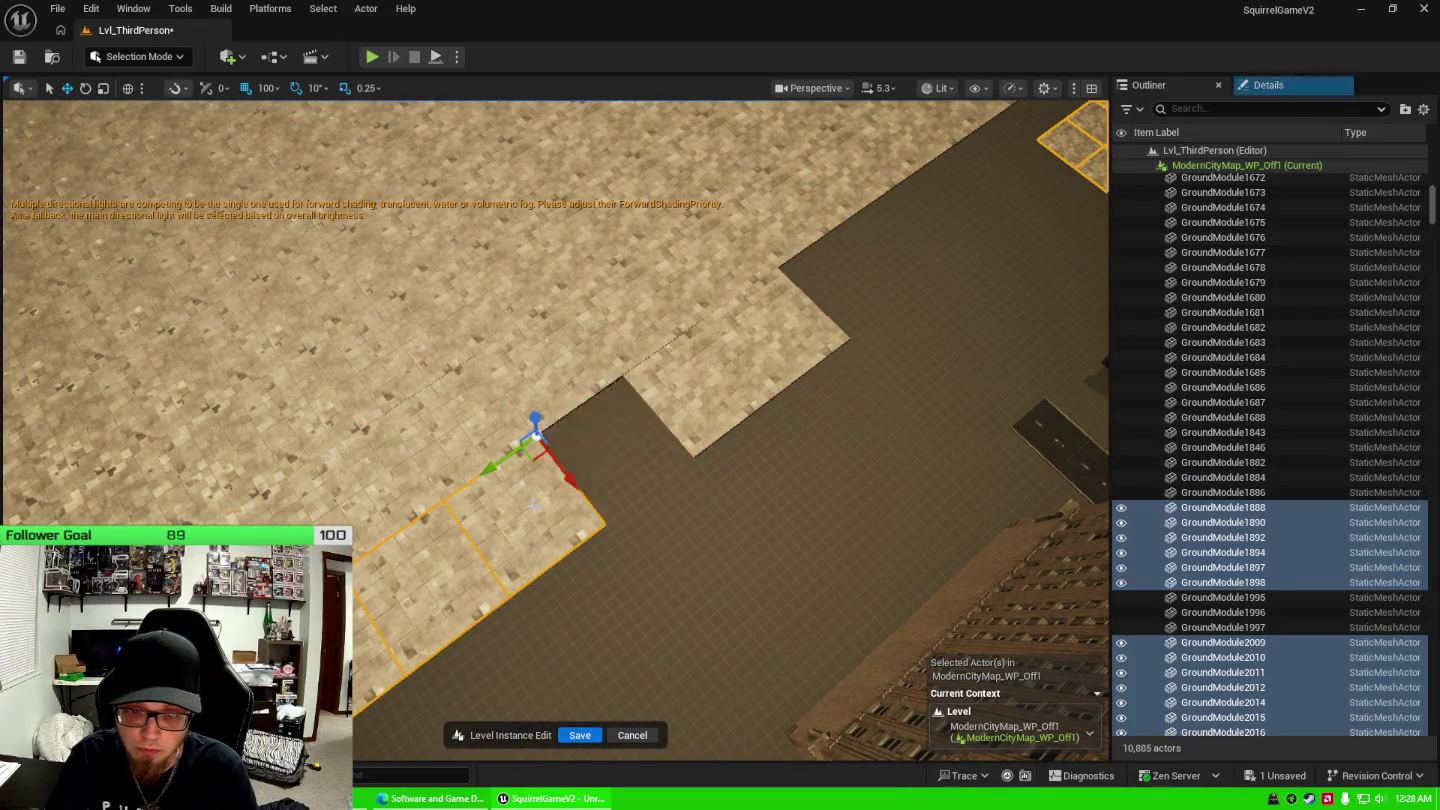
pyautogui.keyDown('ctrl'); pyautogui.click(505, 520); pyautogui.keyUp('ctrl')
pyautogui.keyDown('ctrl'); pyautogui.click(432, 565); pyautogui.keyUp('ctrl')
pyautogui.keyDown('ctrl'); pyautogui.click(365, 606); pyautogui.keyUp('ctrl')
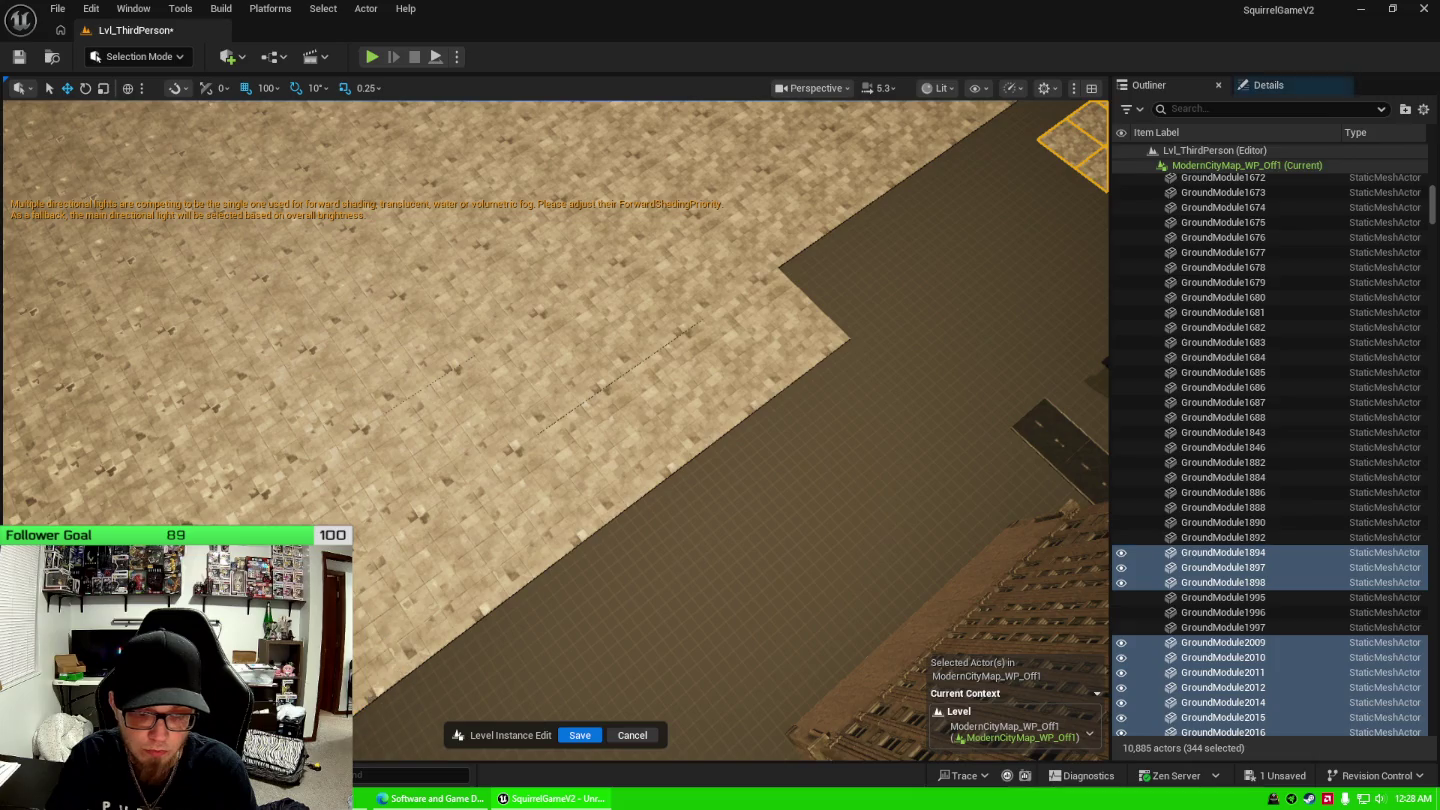
pyautogui.keyDown('ctrl'); pyautogui.click(536, 536); pyautogui.keyUp('ctrl')
pyautogui.press('f')
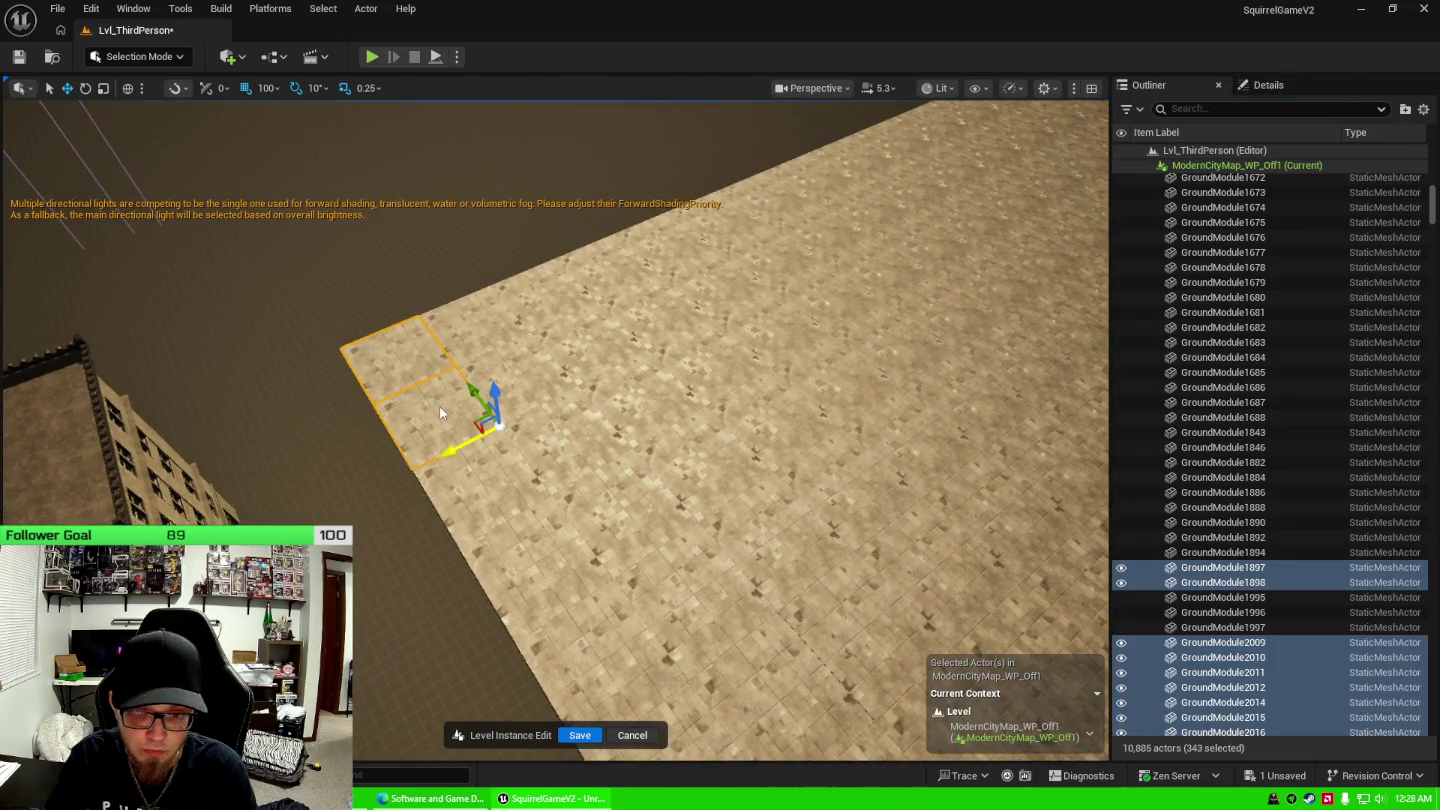
pyautogui.keyDown('ctrl'); pyautogui.click(440, 413); pyautogui.keyUp('ctrl')
pyautogui.keyDown('ctrl'); pyautogui.click(419, 357); pyautogui.keyUp('ctrl')
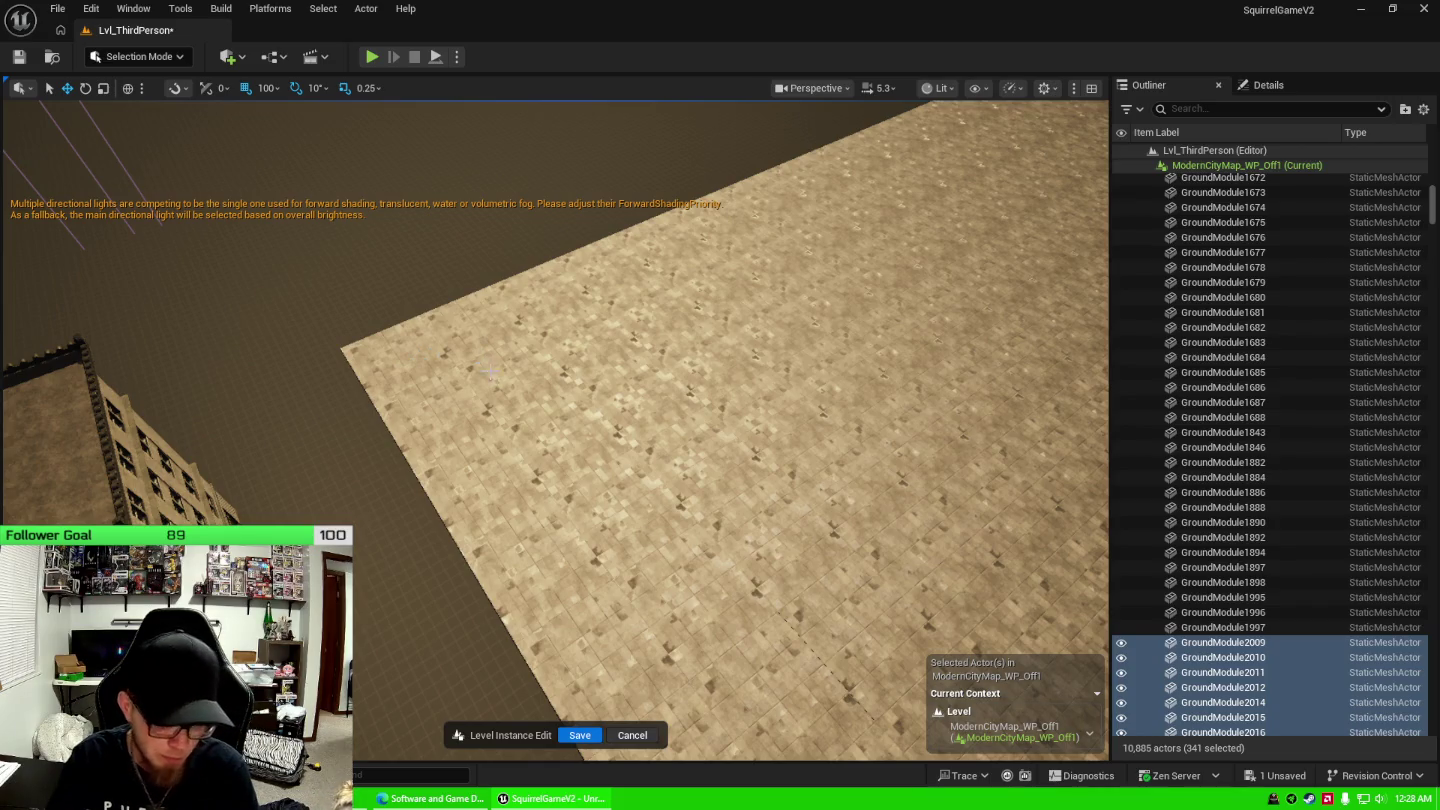
pyautogui.press('f')
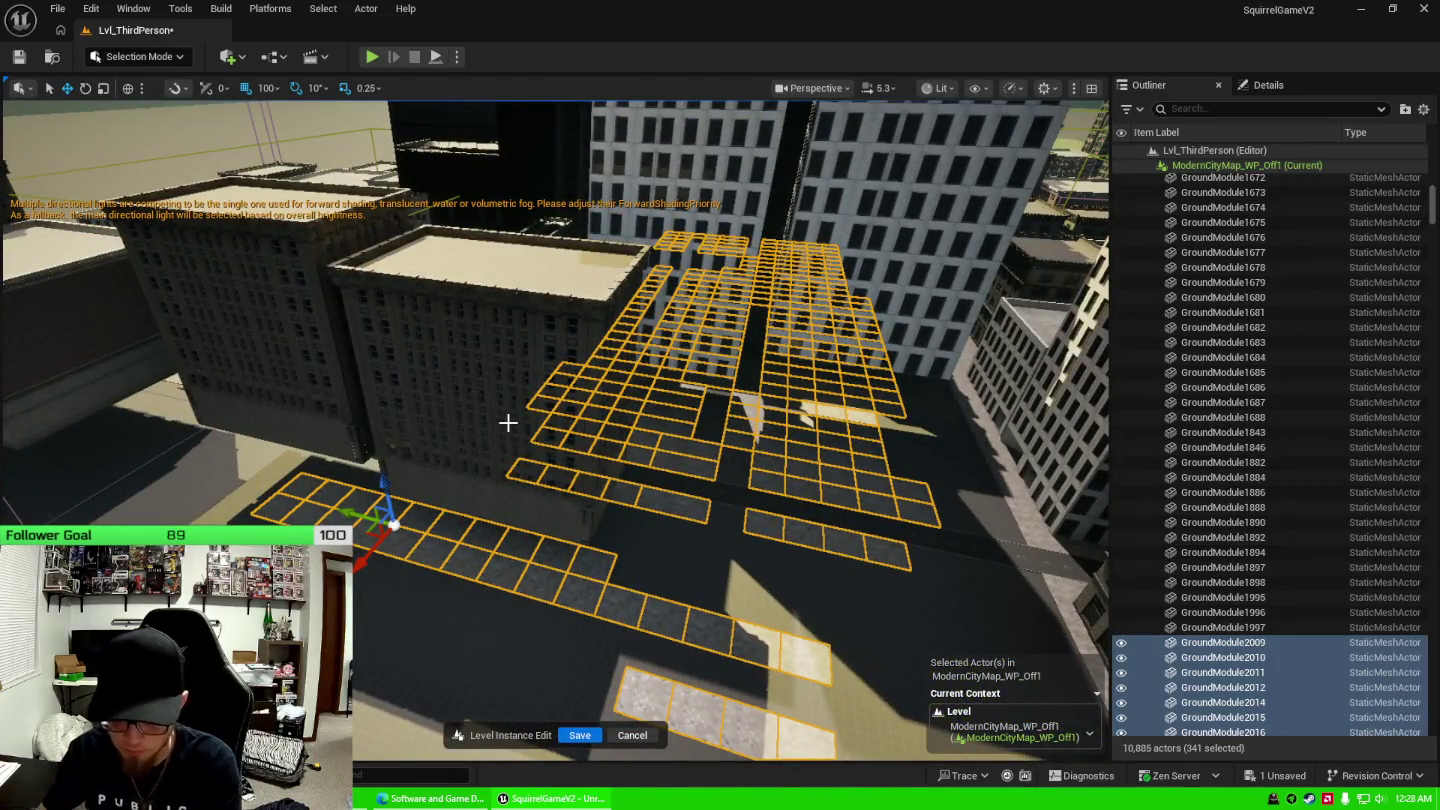
# Delete the 341 selected GroundModule tiles, leaving 10,544 actors.
pyautogui.press('Delete')
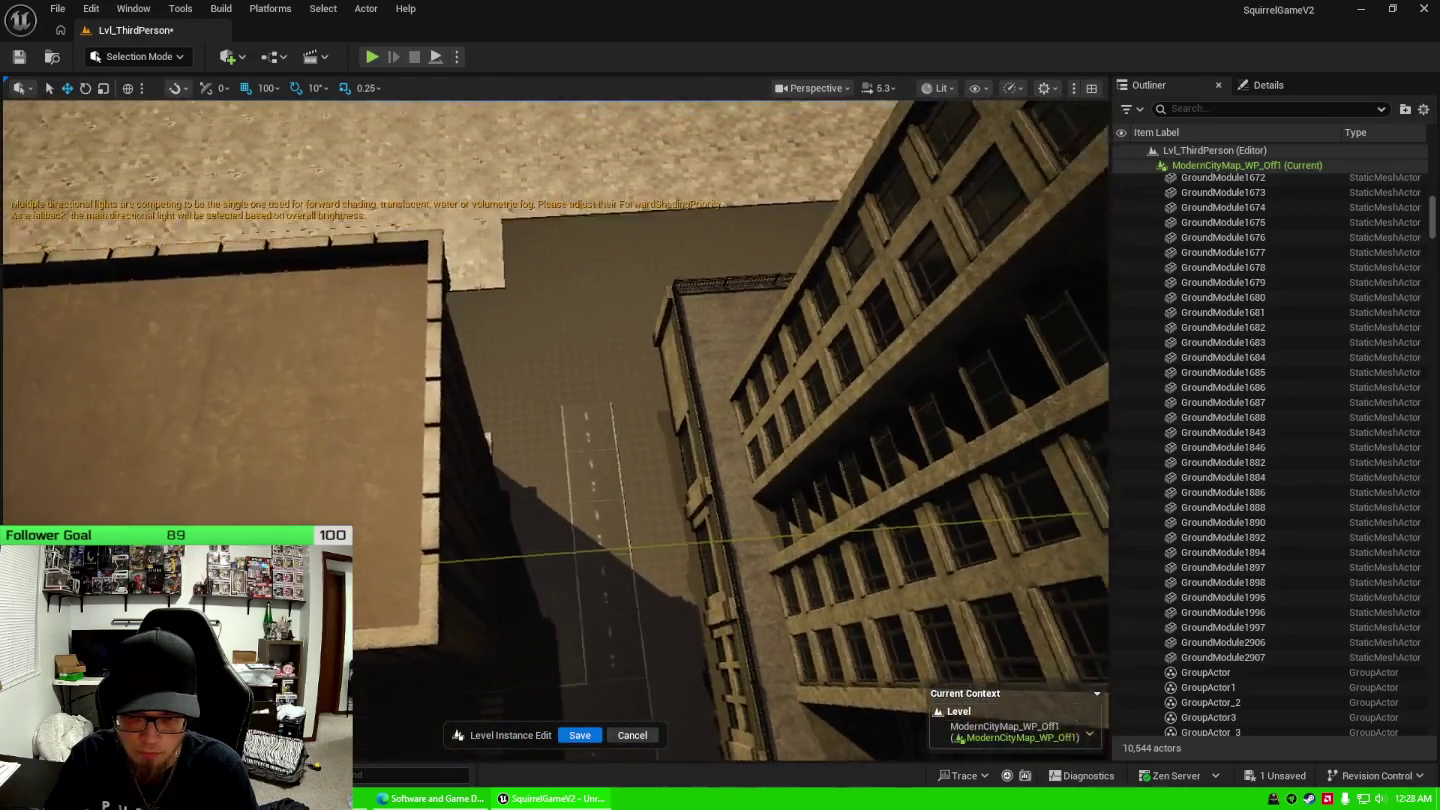
# Duplicate a road tile and place the copy in the gap.
pyautogui.click(582, 425)
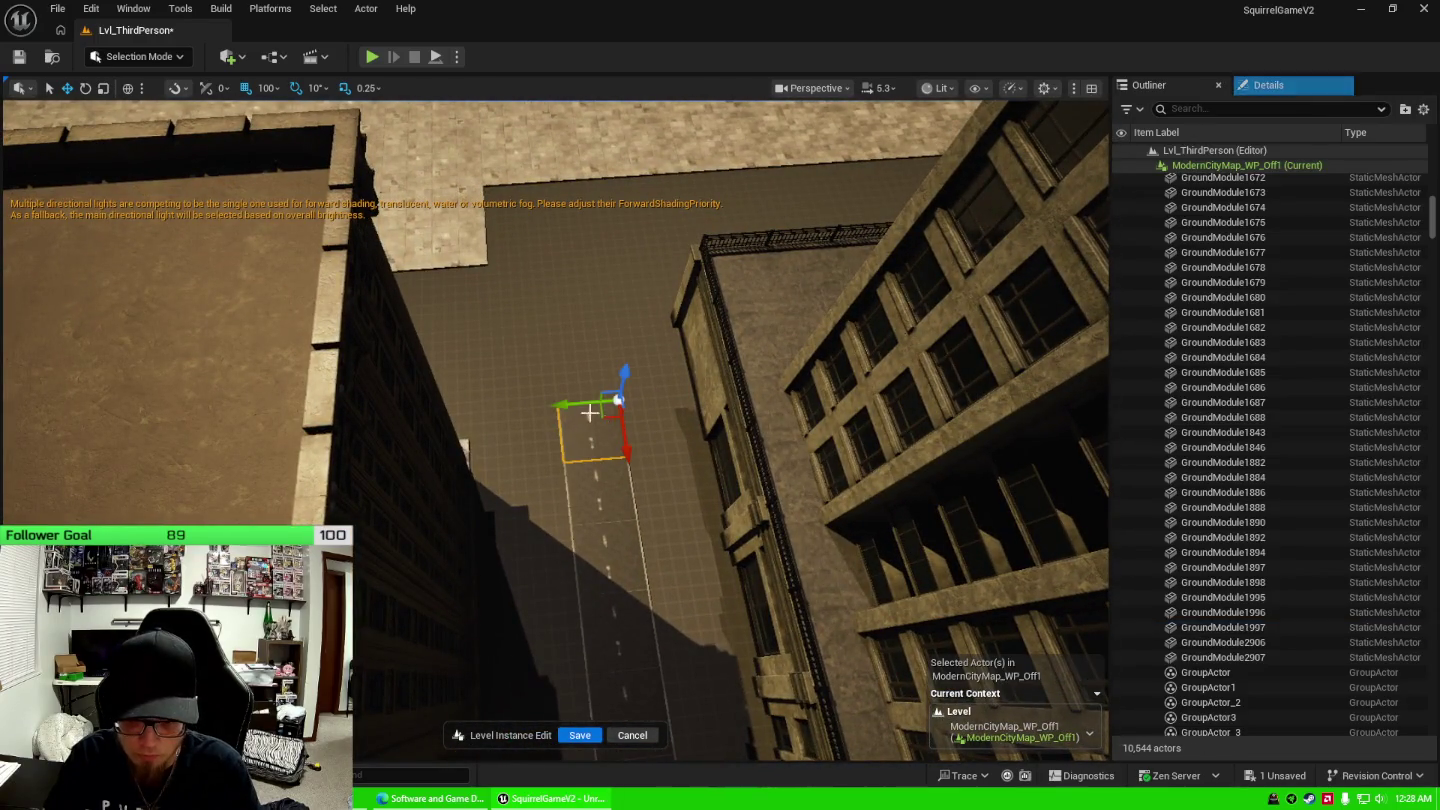
pyautogui.hotkey('ctrl', 'd')
pyautogui.moveTo(565, 410); pyautogui.dragTo(524, 419)
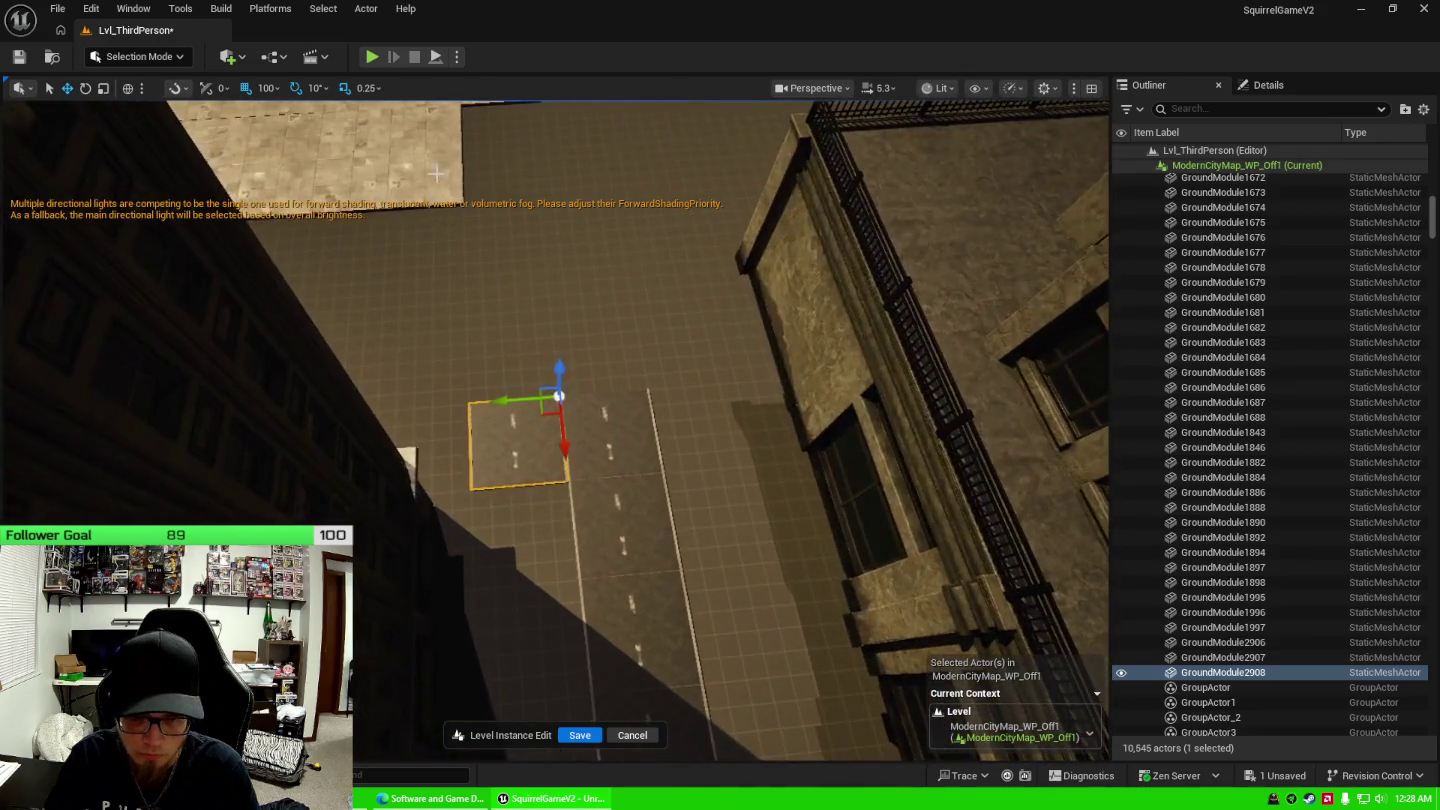
# Copy the sidewalk edge tile into the neighbouring gaps.
pyautogui.click(563, 255)
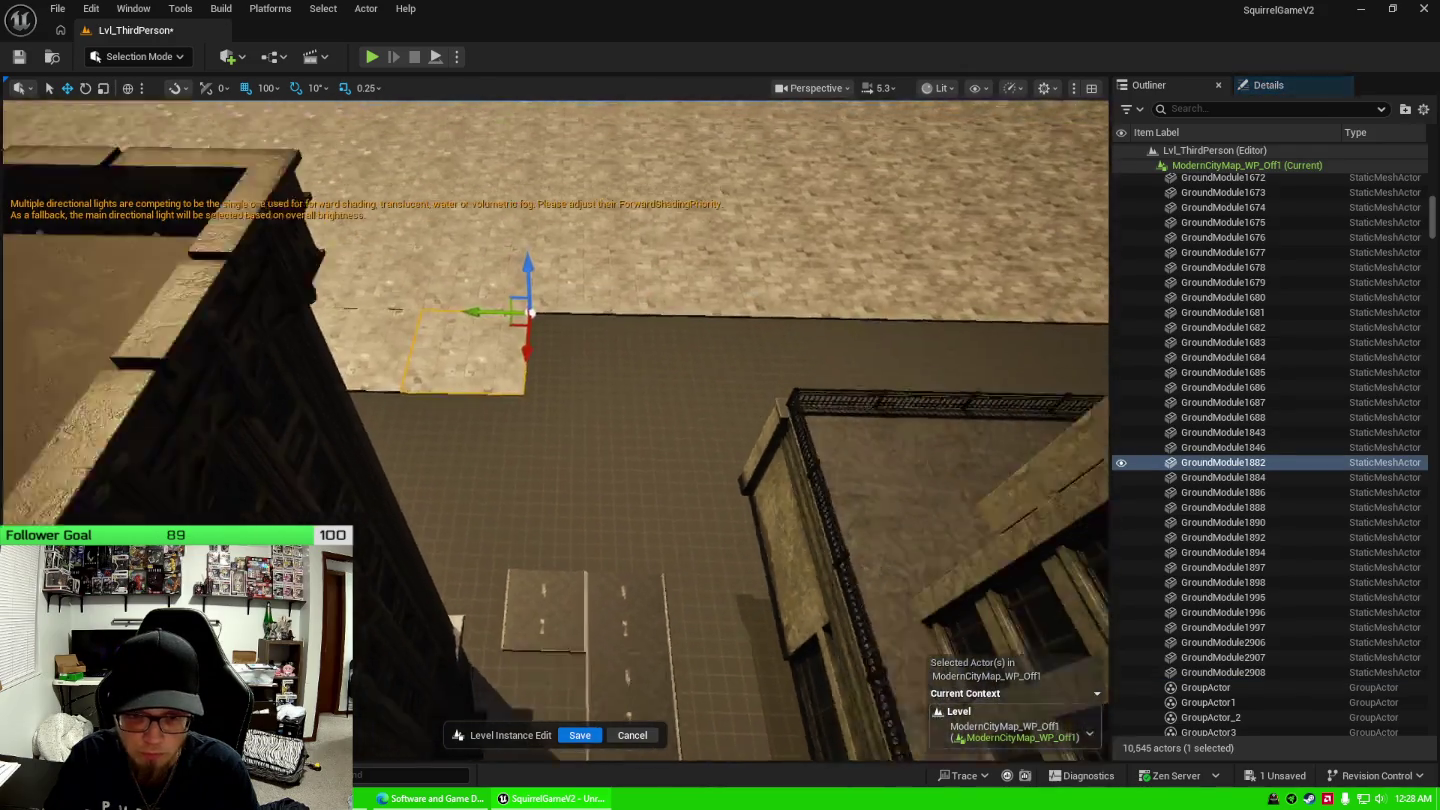
pyautogui.scroll(-2, 487, 305)
pyautogui.moveTo(484, 383); pyautogui.dragTo(610, 420)
pyautogui.keyDown('alt'); pyautogui.moveTo(533, 303); pyautogui.dragTo(499, 388); pyautogui.keyUp('alt')
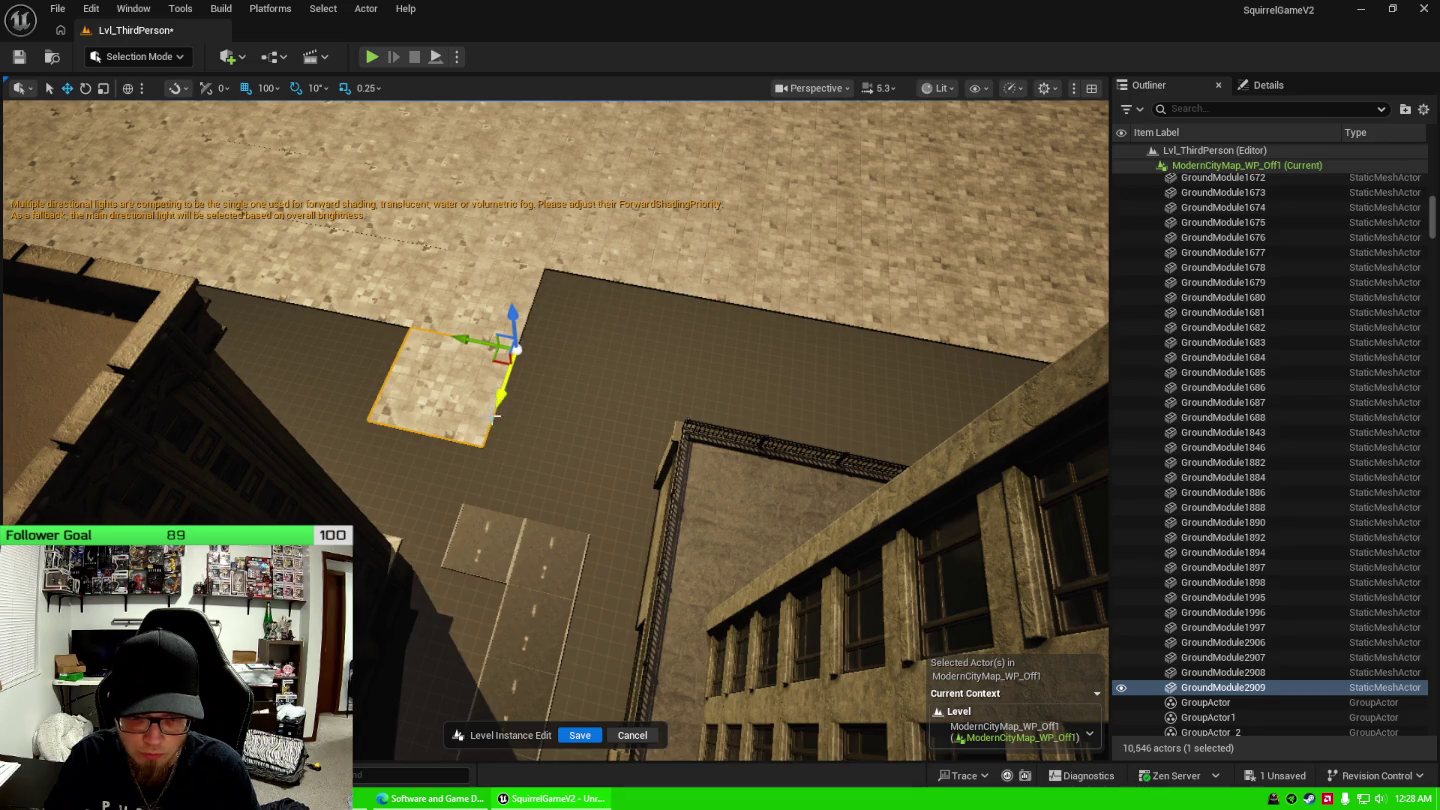
pyautogui.click(520, 314)
pyautogui.moveTo(520, 313)
pyautogui.keyDown('alt'); pyautogui.mouseDown()
pyautogui.moveTo(443, 524)
pyautogui.moveTo(447, 503)
pyautogui.mouseUp(); pyautogui.keyUp('alt')
# Copy two sidewalk tiles upward, then the 2x2 block further up, and select tiles beside it.
pyautogui.keyDown('alt'); pyautogui.moveTo(544, 396); pyautogui.dragTo(539, 463); pyautogui.keyUp('alt')
pyautogui.keyDown('ctrl'); pyautogui.click(537, 472); pyautogui.keyUp('ctrl')
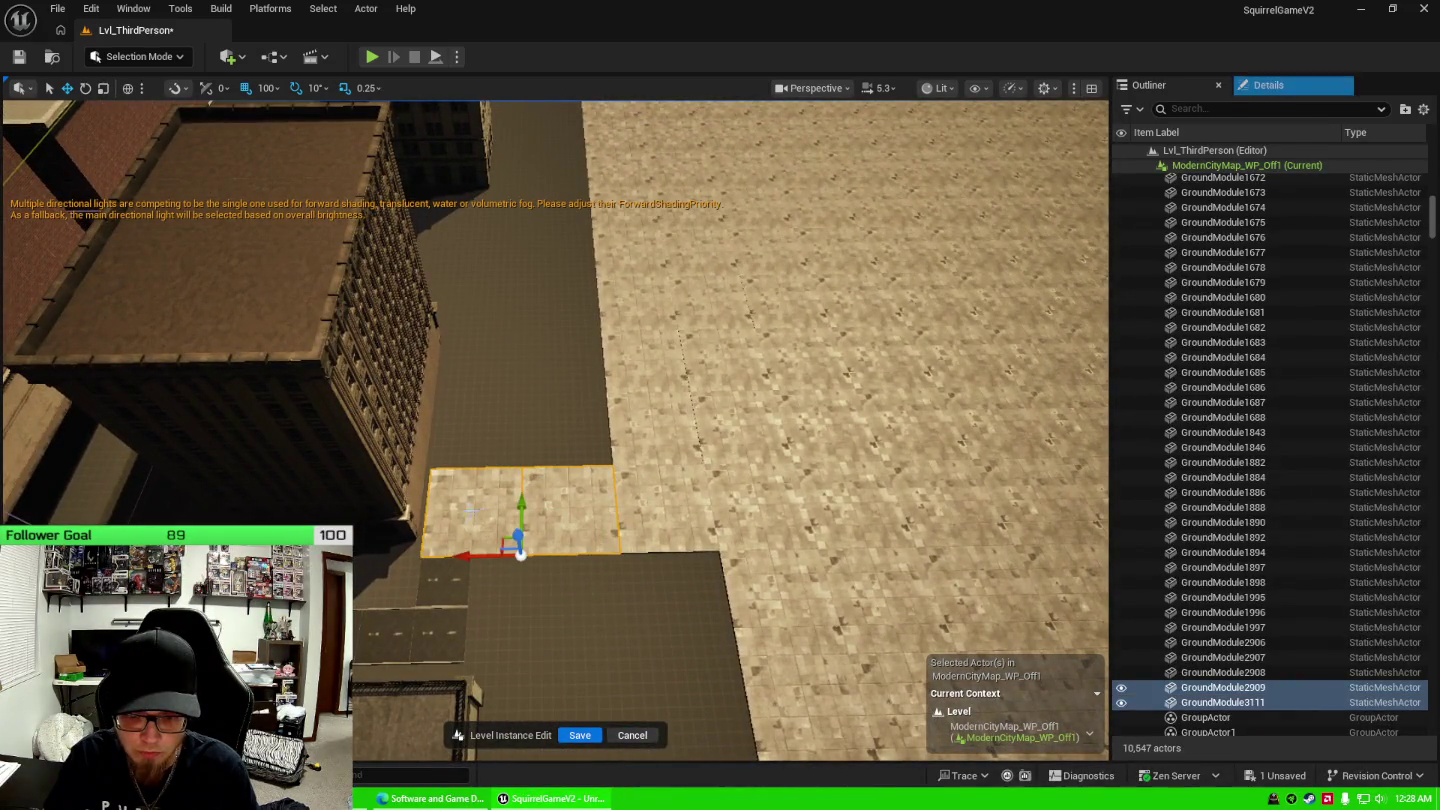
pyautogui.moveTo(503, 516)
pyautogui.keyDown('alt'); pyautogui.mouseDown()
pyautogui.moveTo(516, 522)
pyautogui.moveTo(526, 434)
pyautogui.mouseUp(); pyautogui.keyUp('alt')
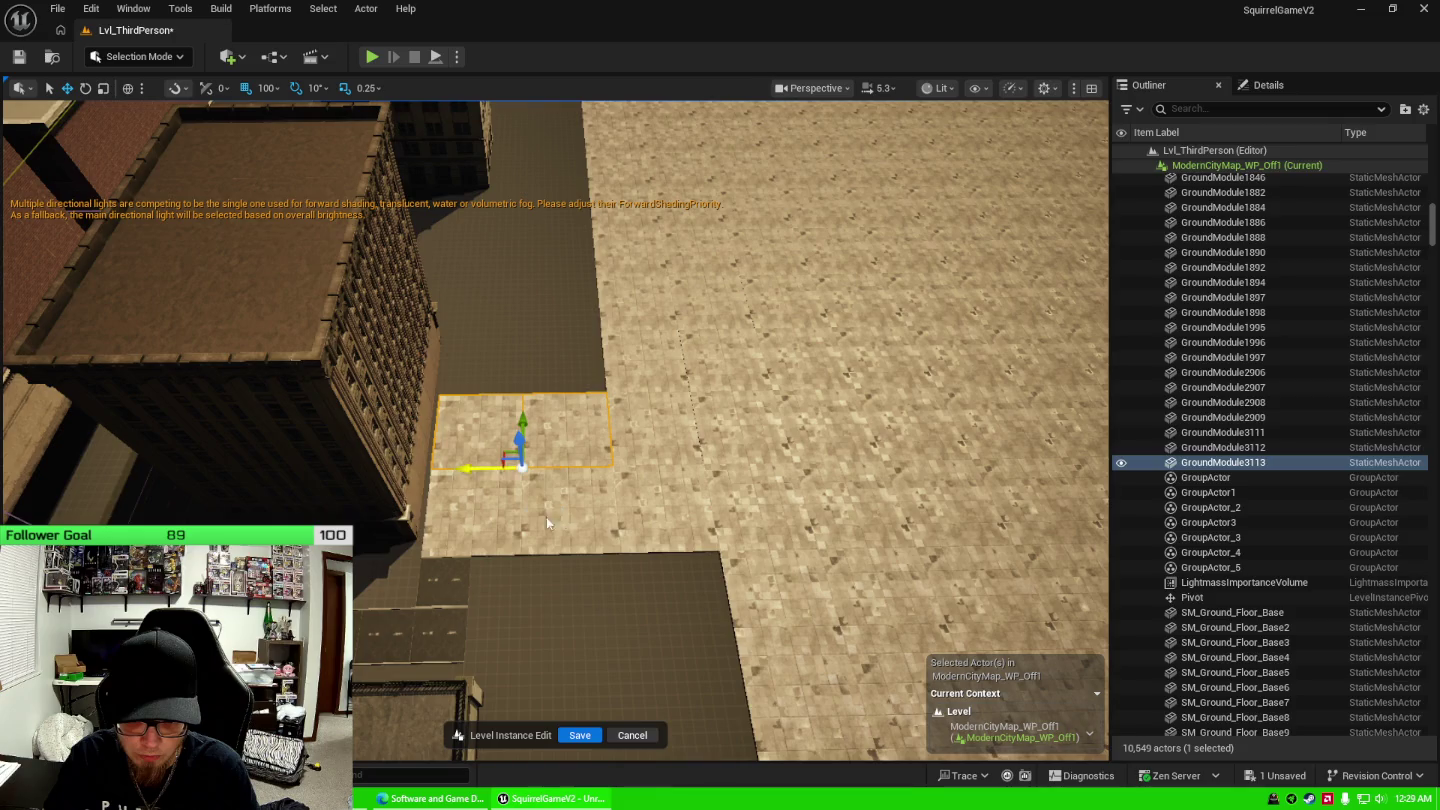
pyautogui.keyDown('ctrl'); pyautogui.click(492, 511); pyautogui.keyUp('ctrl')
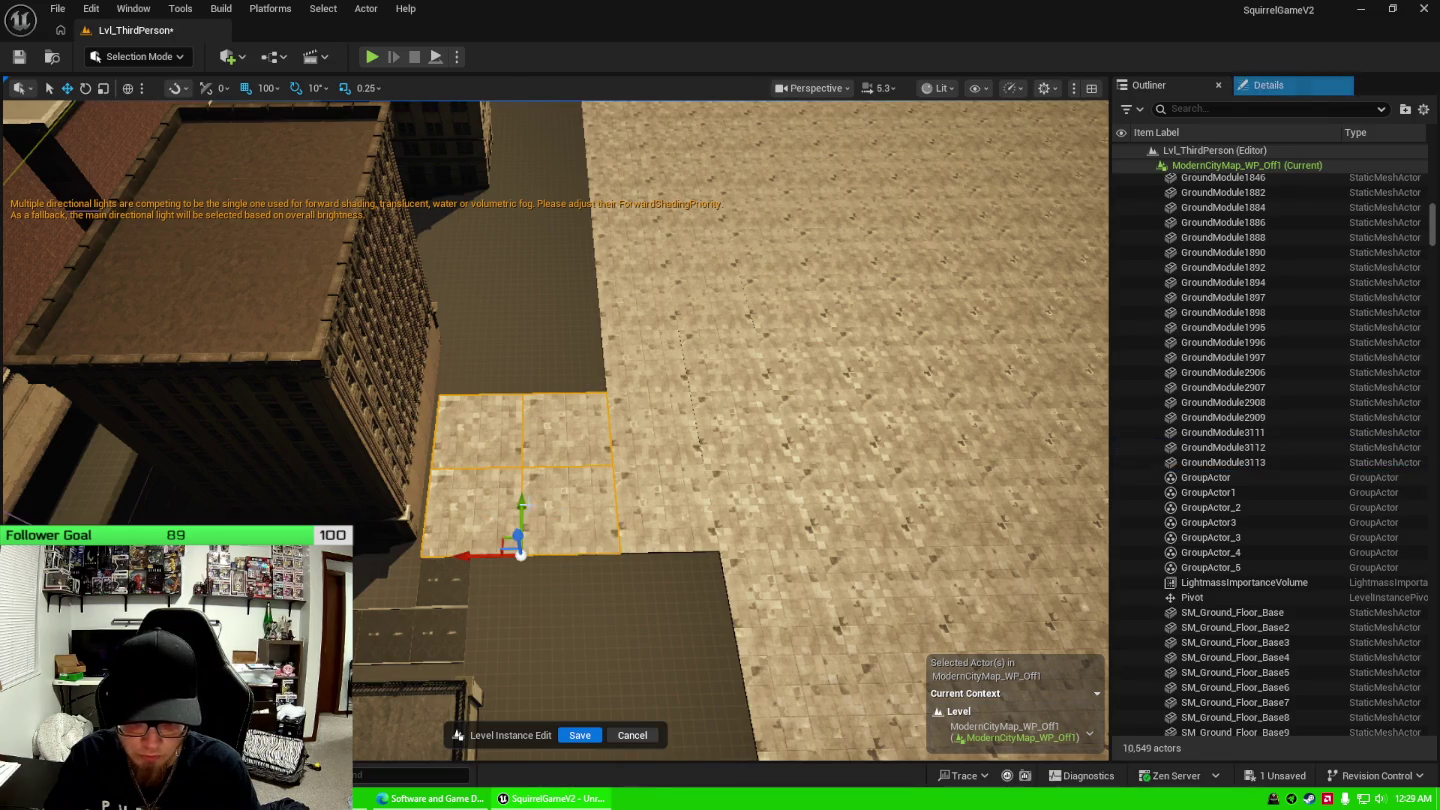
pyautogui.moveTo(520, 510)
pyautogui.keyDown('alt'); pyautogui.mouseDown()
pyautogui.moveTo(520, 358)
pyautogui.moveTo(520, 375)
pyautogui.moveTo(460, 410)
pyautogui.moveTo(422, 373)
pyautogui.mouseUp(); pyautogui.keyUp('alt')
pyautogui.keyDown('ctrl'); pyautogui.click(262, 410); pyautogui.keyUp('ctrl')
pyautogui.keyDown('ctrl'); pyautogui.click(239, 405); pyautogui.keyUp('ctrl')
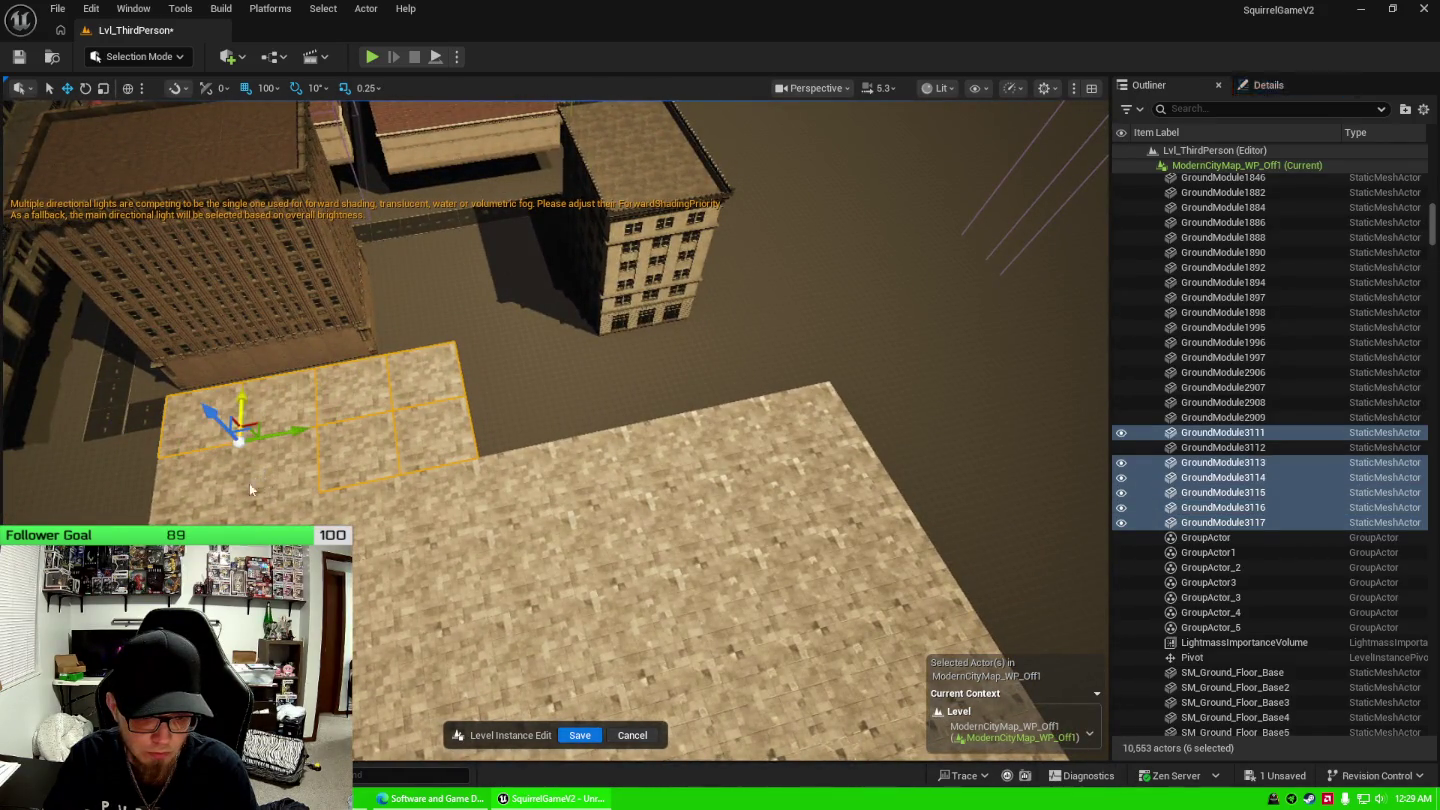
# Duplicate the eight selected tiles and place the copies to the right.
pyautogui.keyDown('ctrl'); pyautogui.click(215, 474); pyautogui.keyUp('ctrl')
pyautogui.keyDown('ctrl'); pyautogui.click(302, 459); pyautogui.keyUp('ctrl')
pyautogui.hotkey('ctrl', 'd')
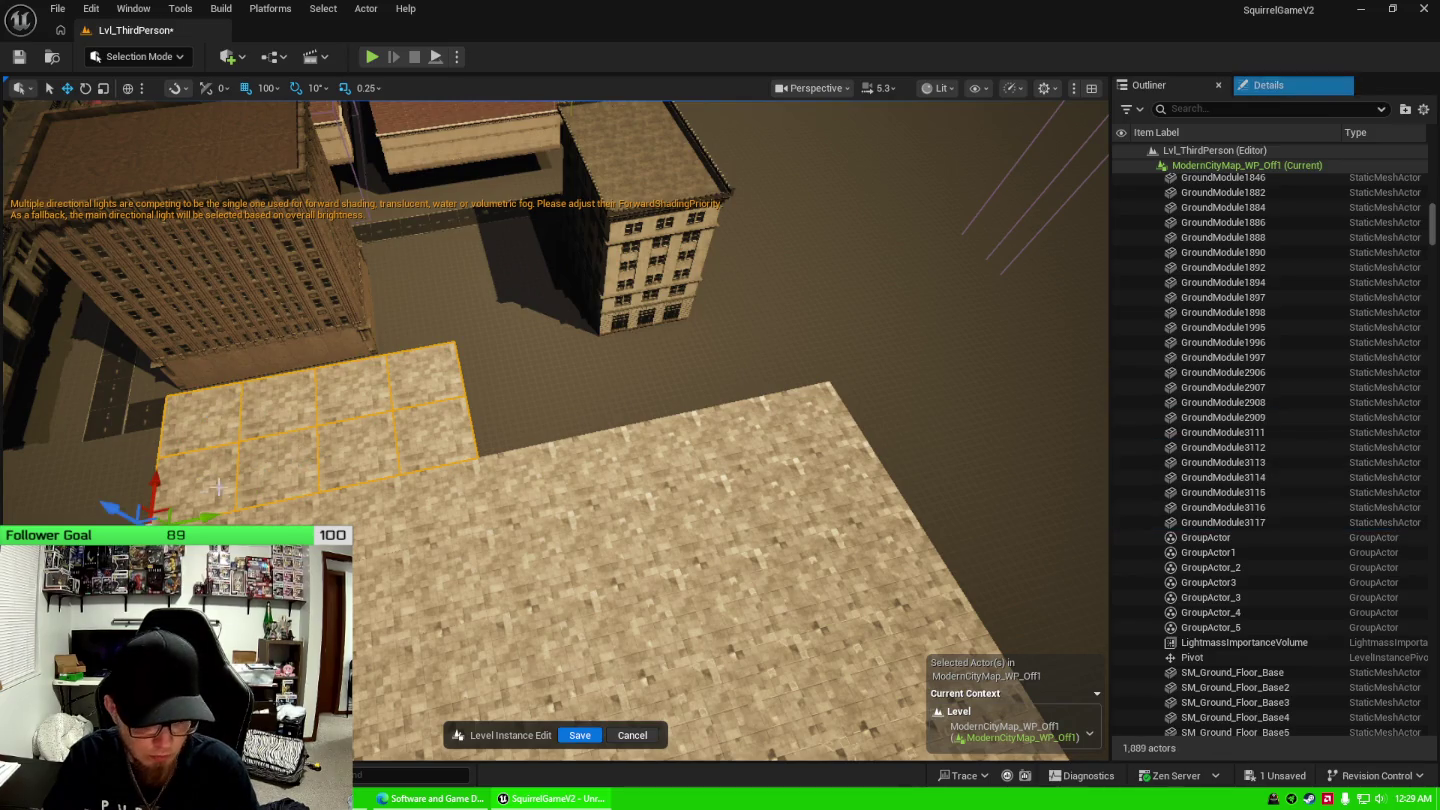
pyautogui.moveTo(205, 513); pyautogui.dragTo(522, 442)
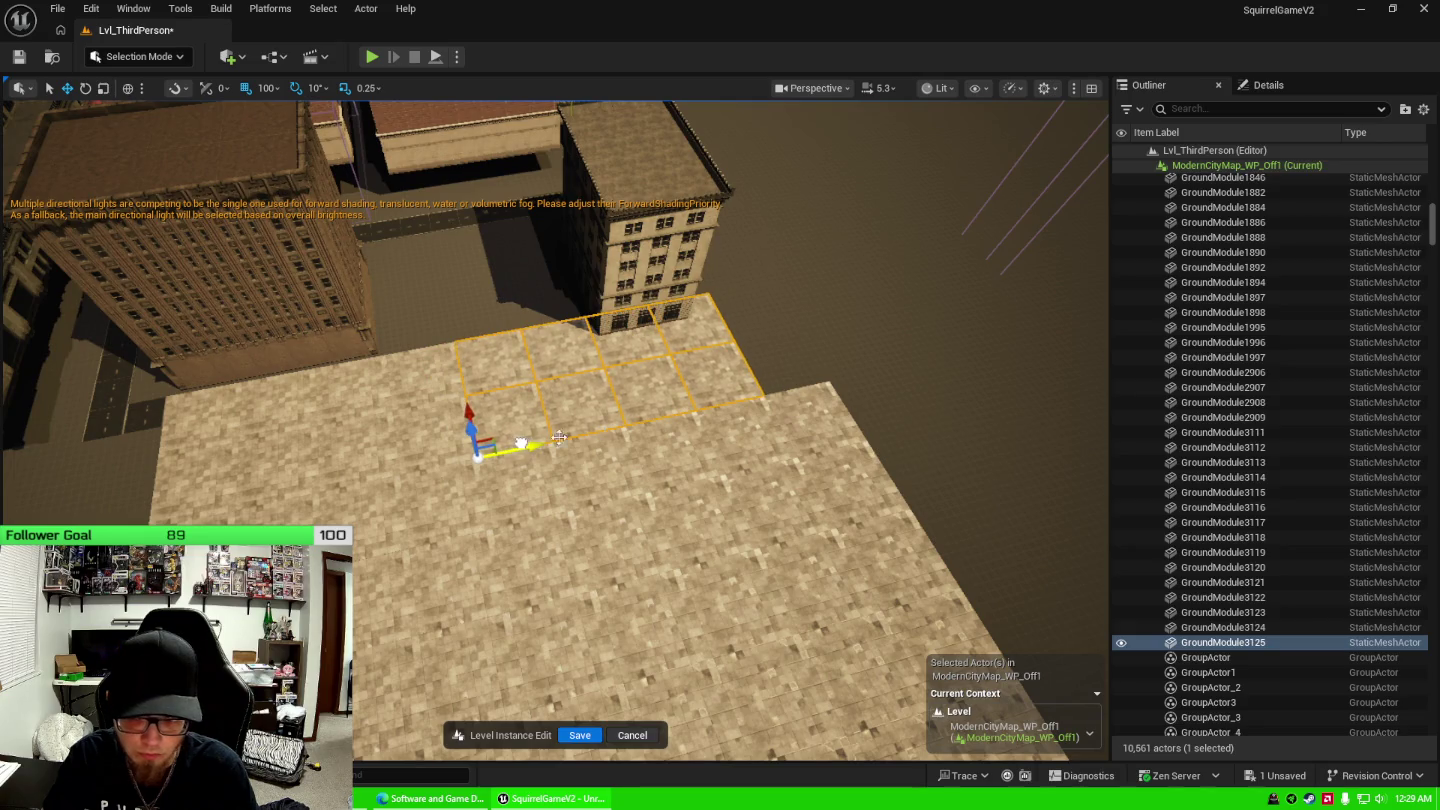
# Select two sidewalk tiles starting from GroundModule1898 and duplicate them into the building-corner gap.
pyautogui.click(585, 545)
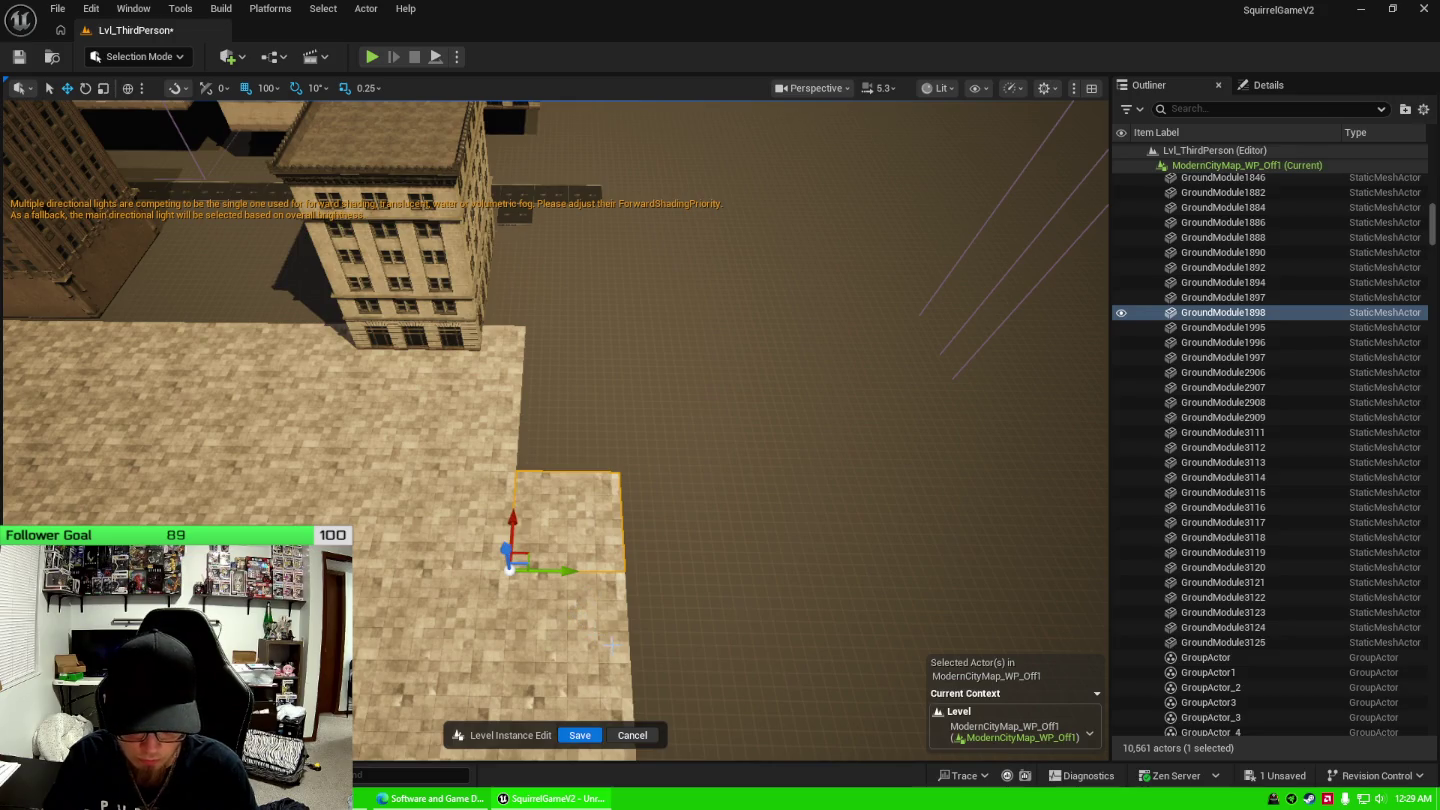
pyautogui.press('Left')
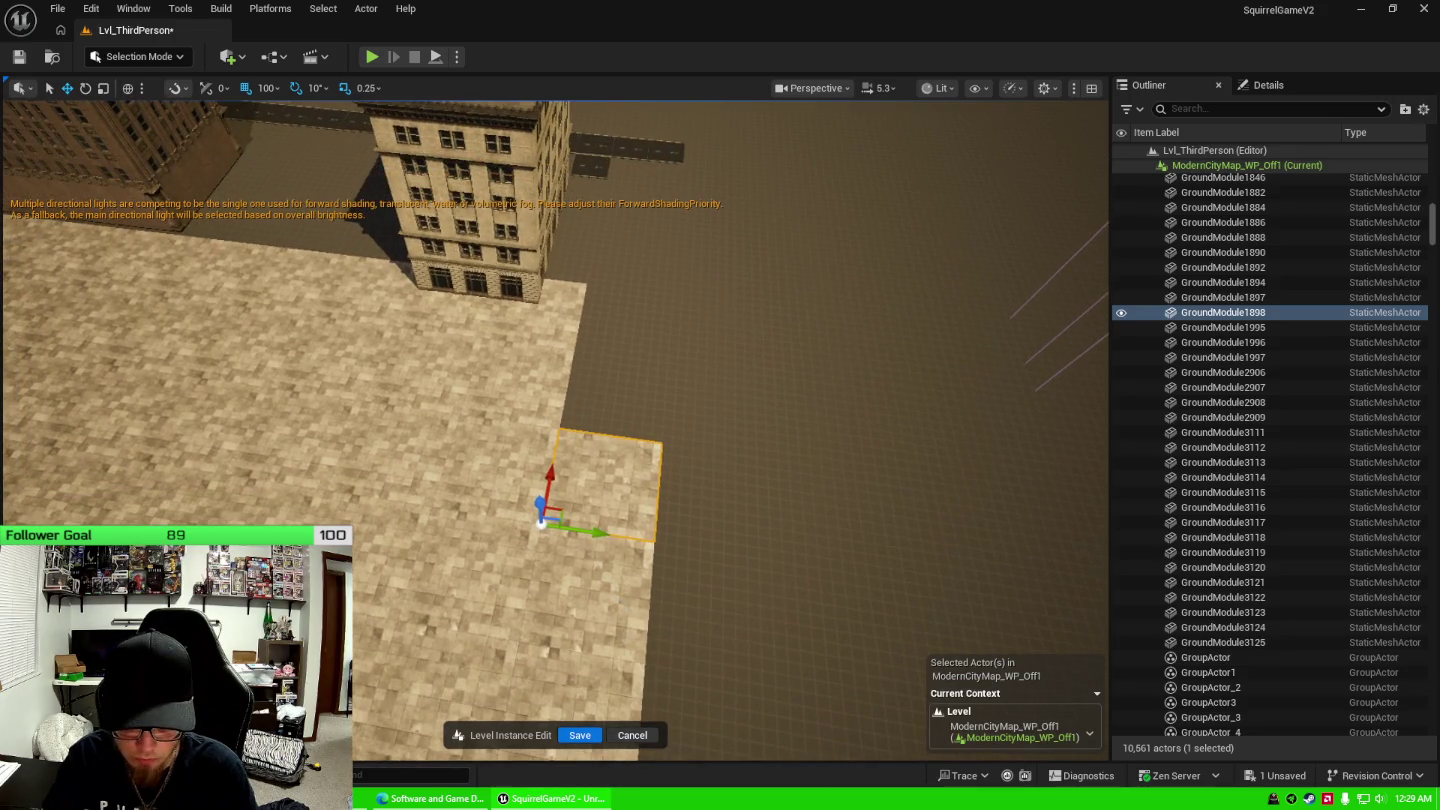
pyautogui.press('Left')
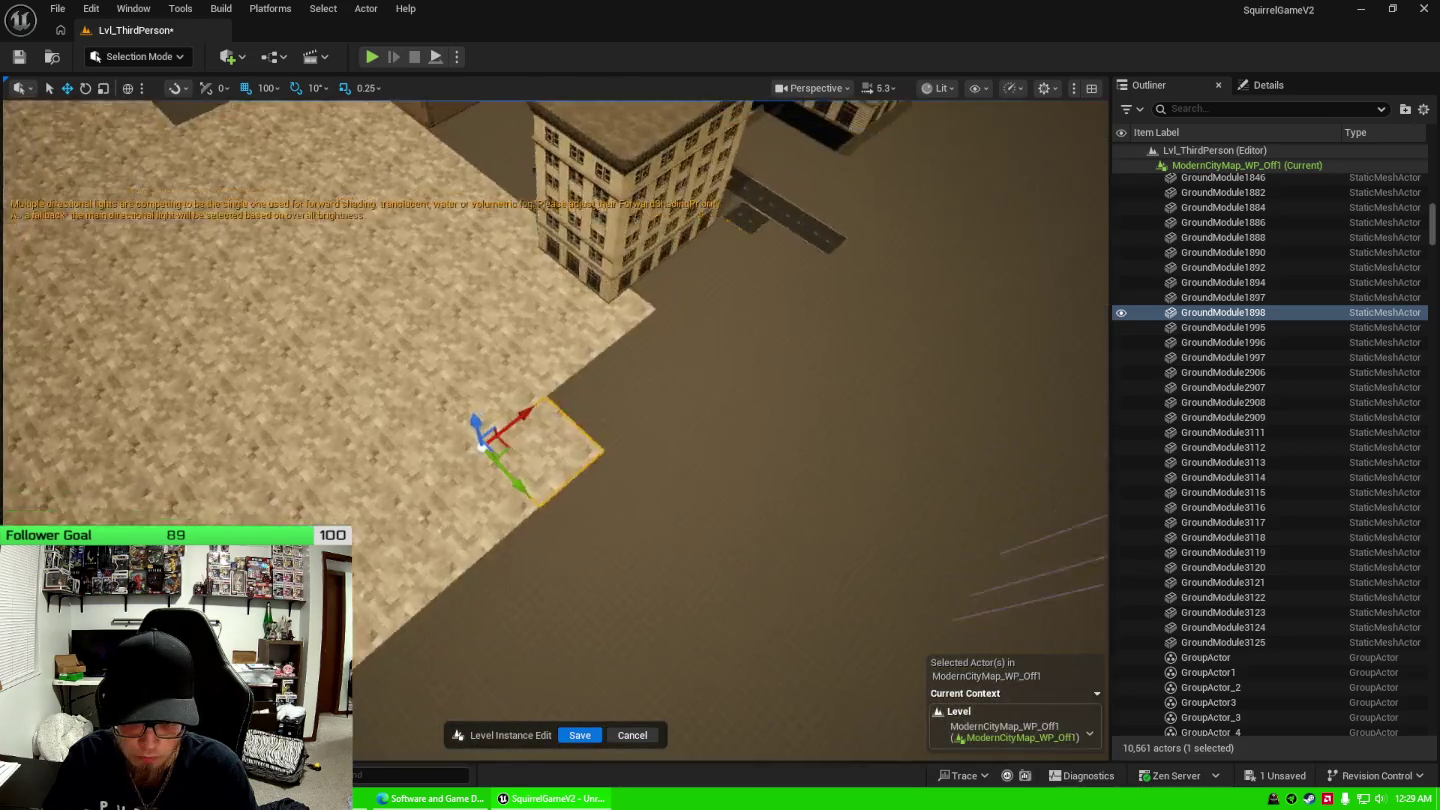
pyautogui.click(429, 360)
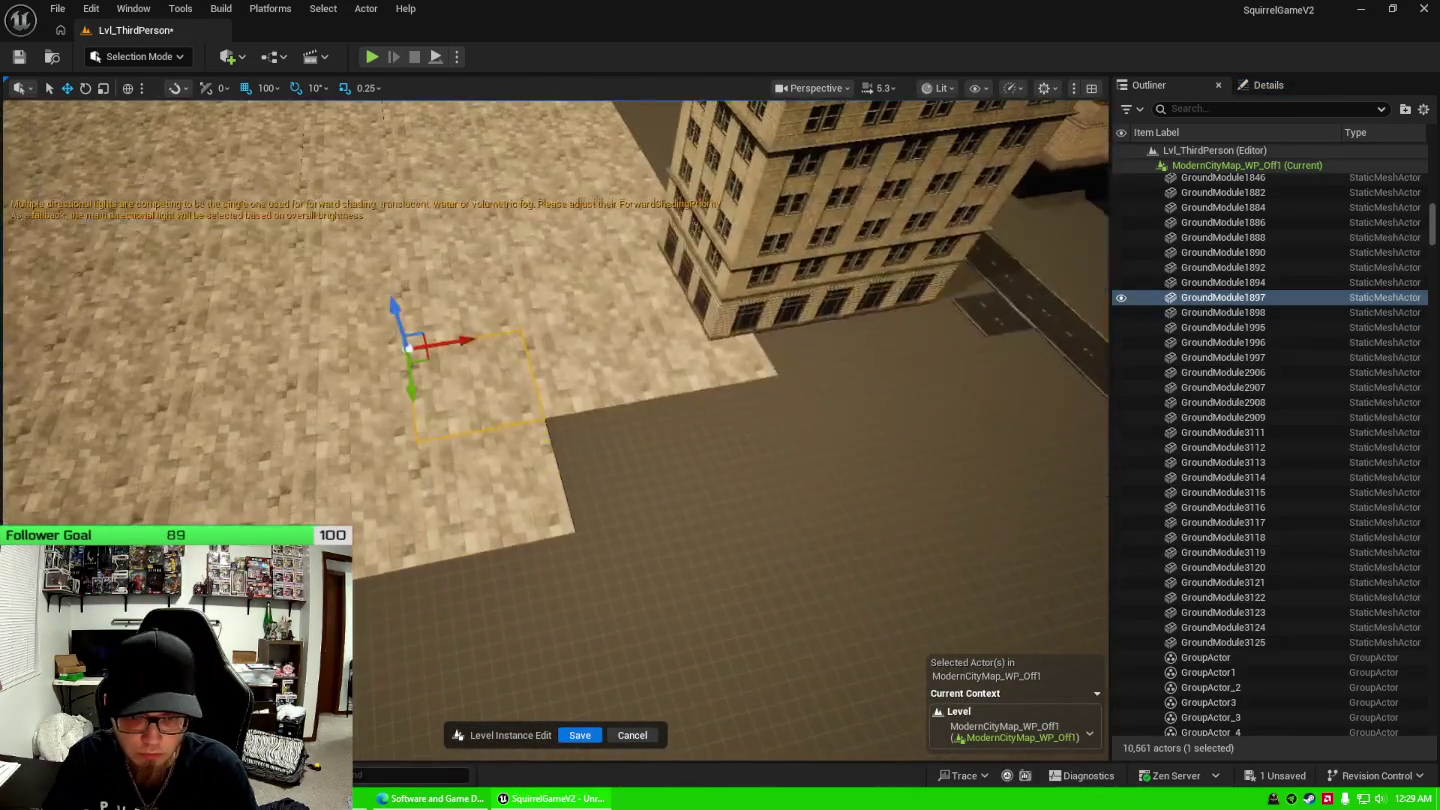
pyautogui.click(525, 484)
pyautogui.click(600, 370)
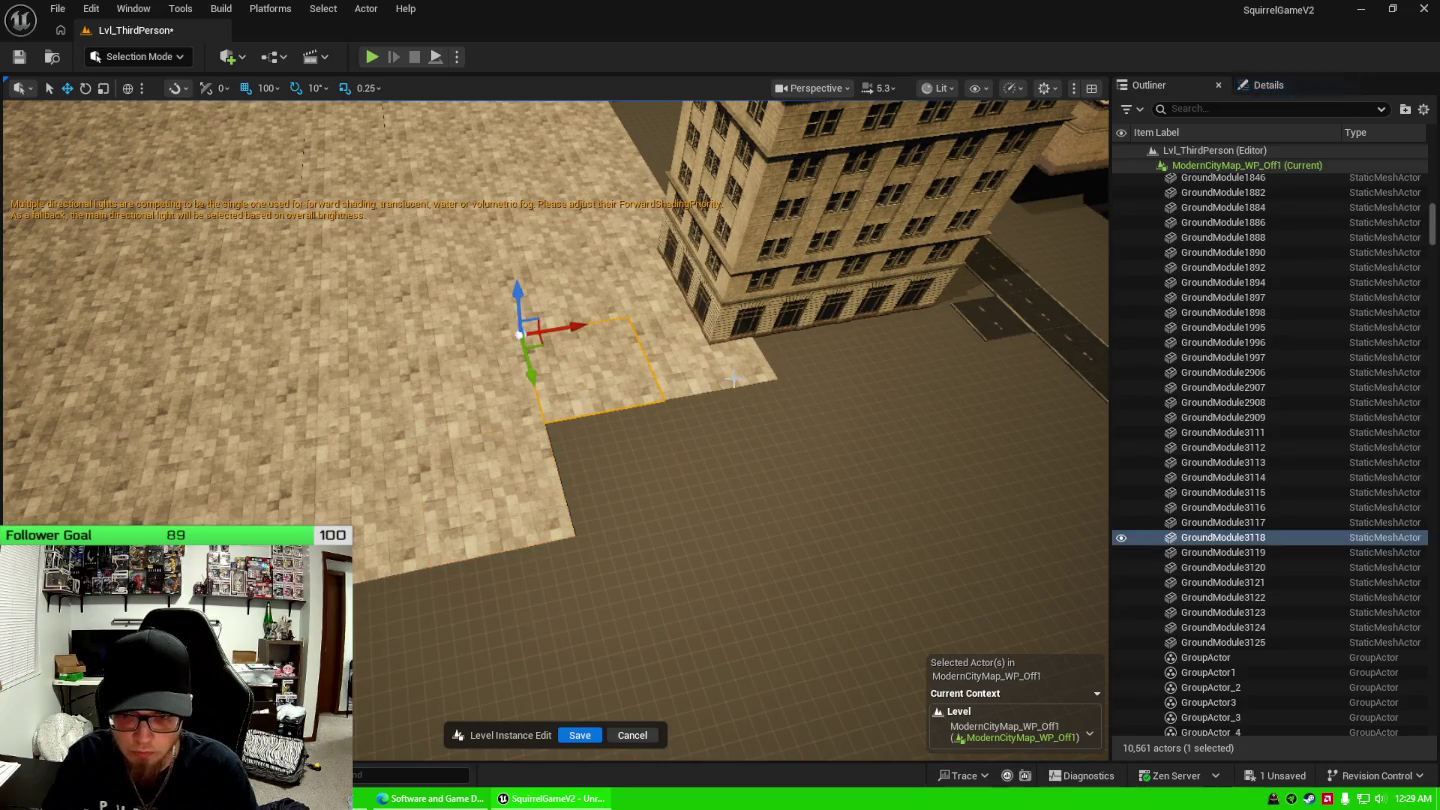
pyautogui.keyDown('ctrl'); pyautogui.click(703, 396); pyautogui.keyUp('ctrl')
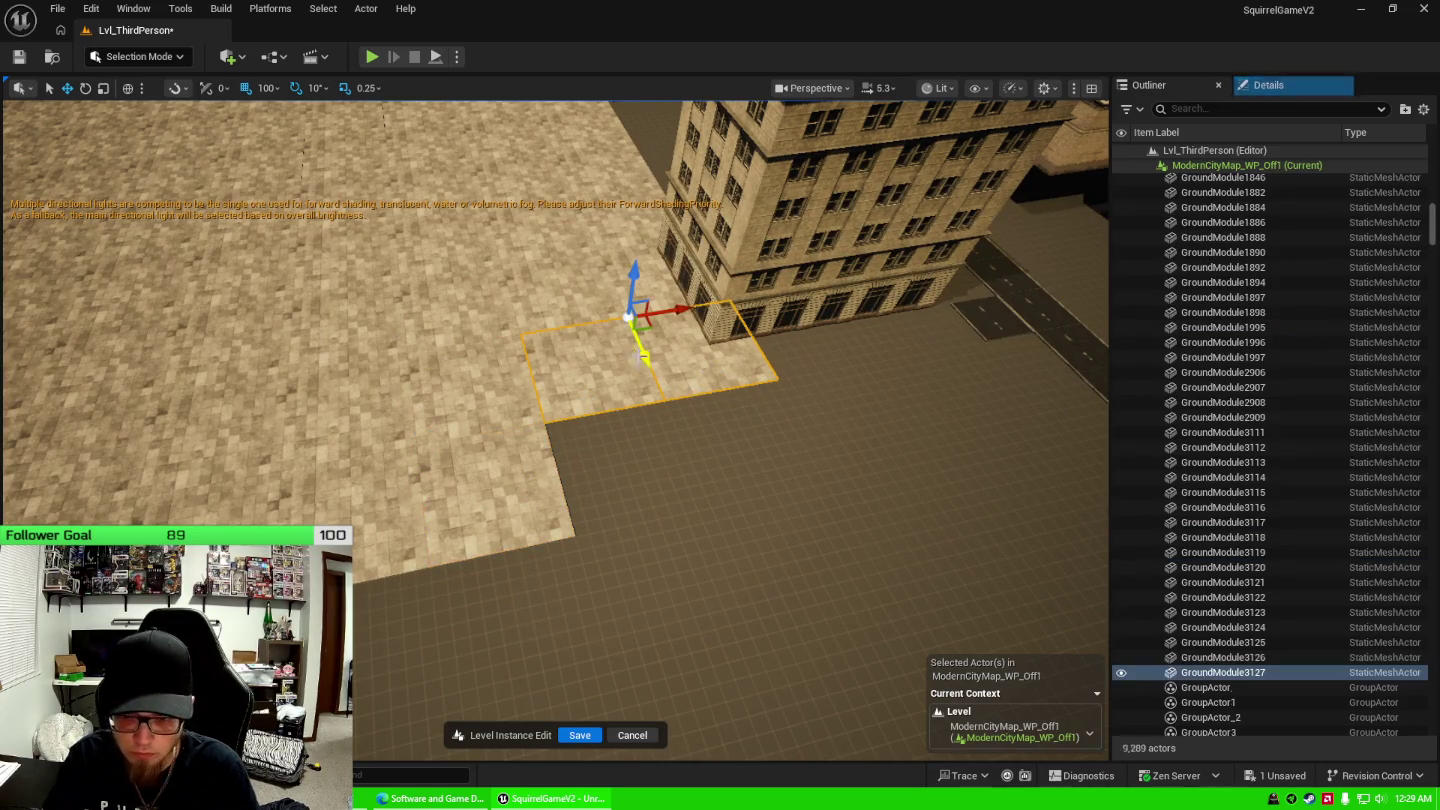
pyautogui.moveTo(643, 356); pyautogui.dragTo(661, 450)
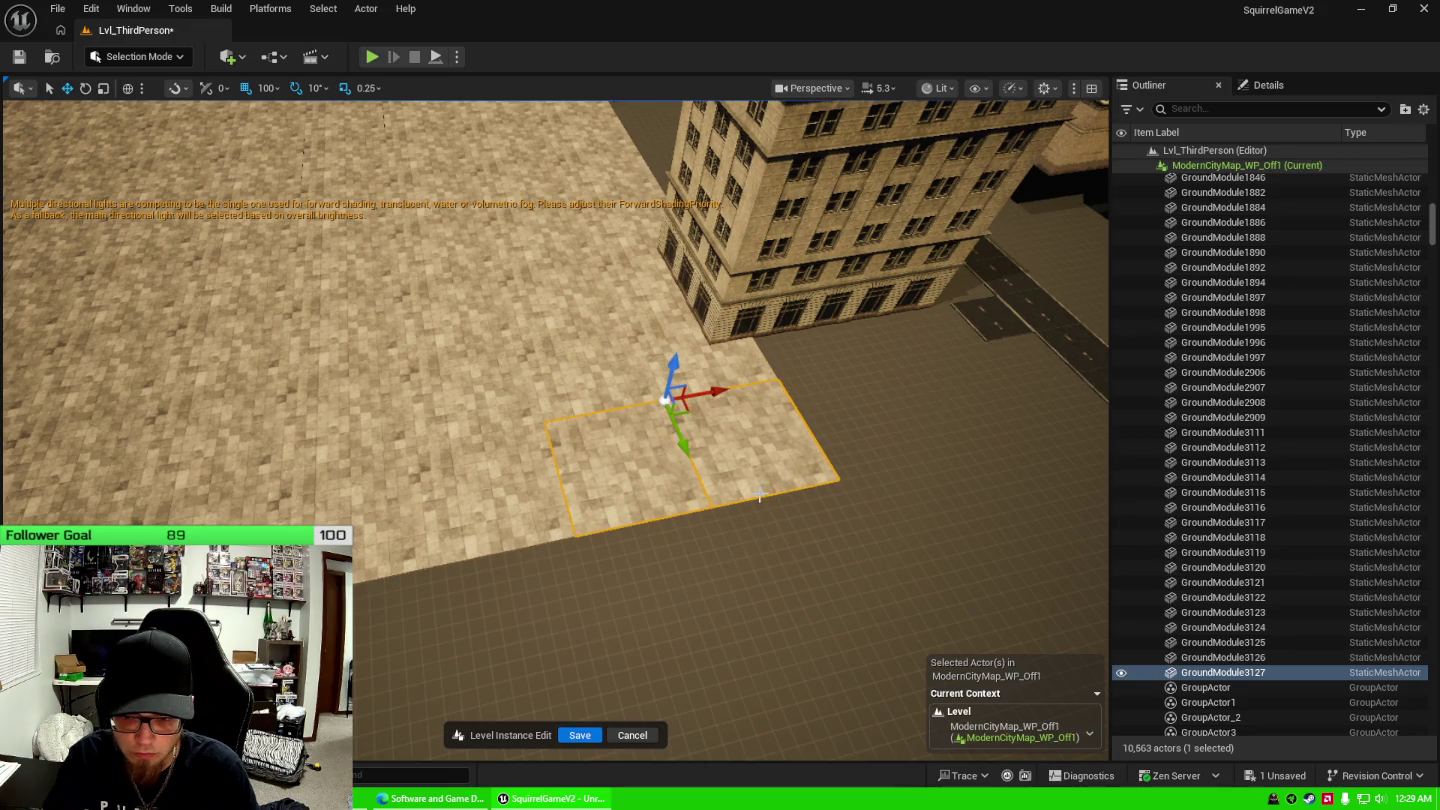
pyautogui.moveTo(760, 495); pyautogui.dragTo(572, 471)
pyautogui.keyDown('ctrl'); pyautogui.click(505, 491); pyautogui.keyUp('ctrl')
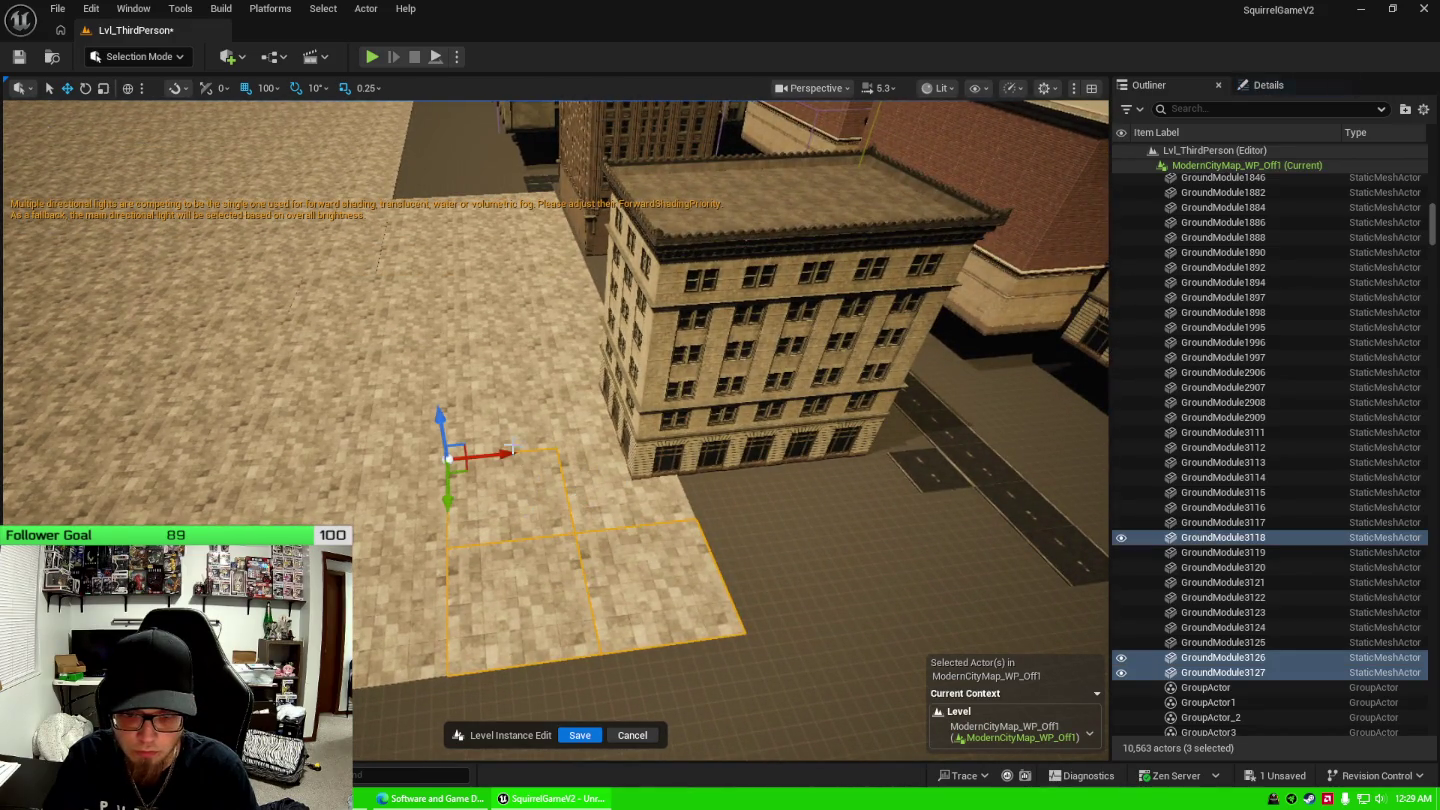
# Select the column of sidewalk tiles running beside the building.
pyautogui.keyDown('ctrl'); pyautogui.click(499, 420); pyautogui.keyUp('ctrl')
pyautogui.keyDown('ctrl'); pyautogui.click(508, 370); pyautogui.keyUp('ctrl')
pyautogui.keyDown('ctrl'); pyautogui.click(507, 301); pyautogui.keyUp('ctrl')
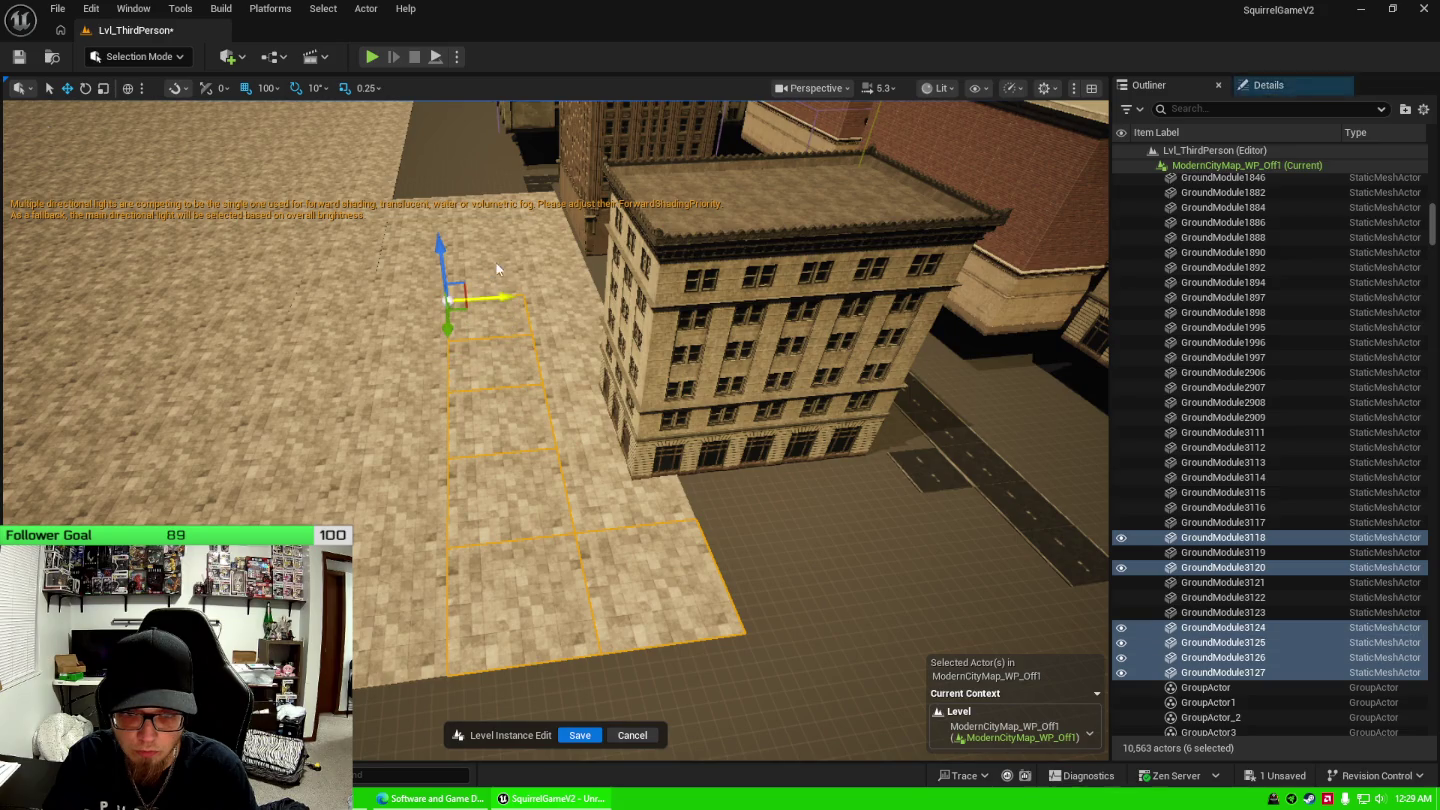
pyautogui.keyDown('ctrl'); pyautogui.click(506, 275); pyautogui.keyUp('ctrl')
pyautogui.keyDown('ctrl'); pyautogui.click(506, 249); pyautogui.keyUp('ctrl')
pyautogui.keyDown('ctrl'); pyautogui.click(508, 220); pyautogui.keyUp('ctrl')
pyautogui.keyDown('ctrl'); pyautogui.click(528, 205); pyautogui.keyUp('ctrl')
pyautogui.keyDown('ctrl'); pyautogui.click(536, 225); pyautogui.keyUp('ctrl')
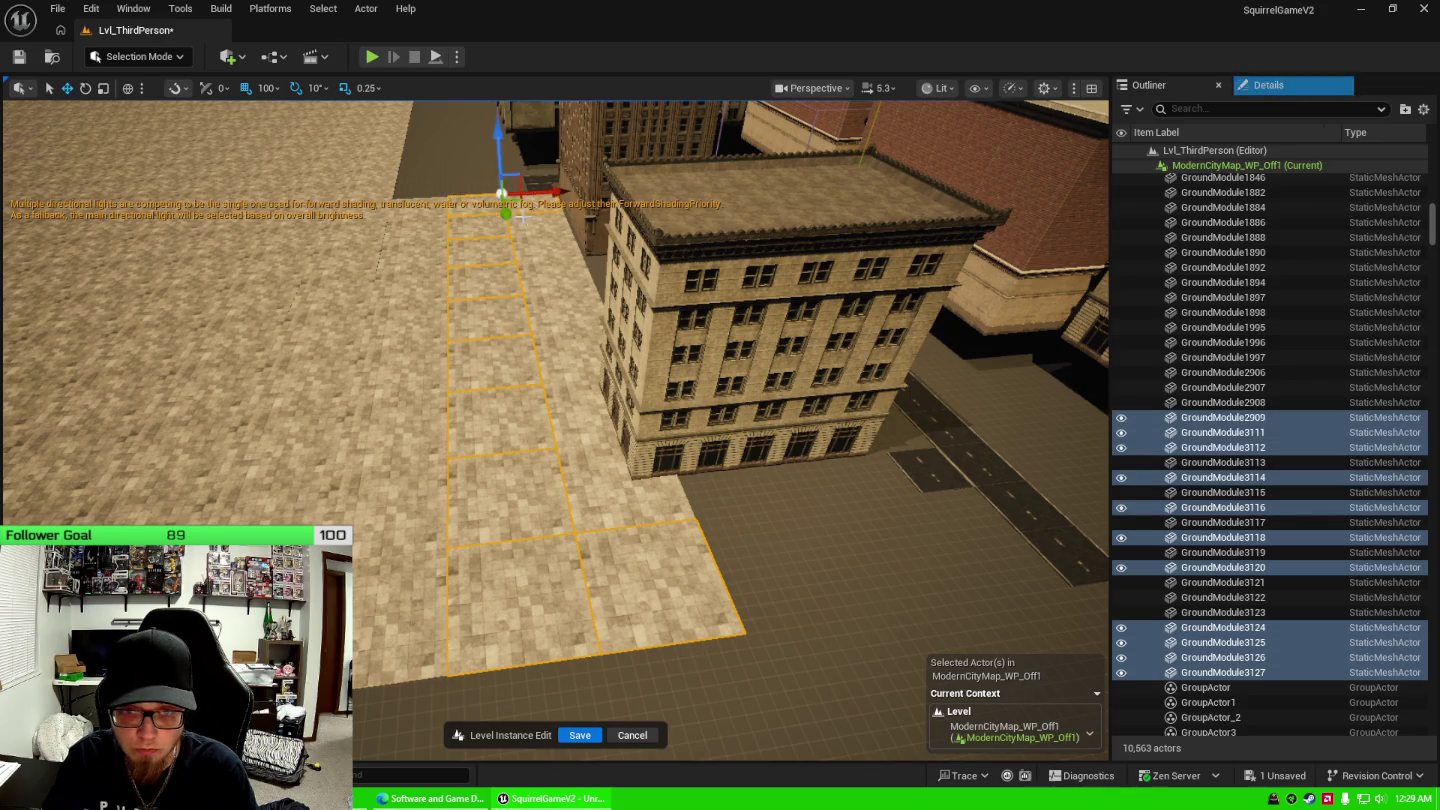
pyautogui.keyDown('ctrl'); pyautogui.click(540, 245); pyautogui.keyUp('ctrl')
pyautogui.keyDown('ctrl'); pyautogui.click(536, 272); pyautogui.keyUp('ctrl')
pyautogui.keyDown('ctrl'); pyautogui.click(540, 295); pyautogui.keyUp('ctrl')
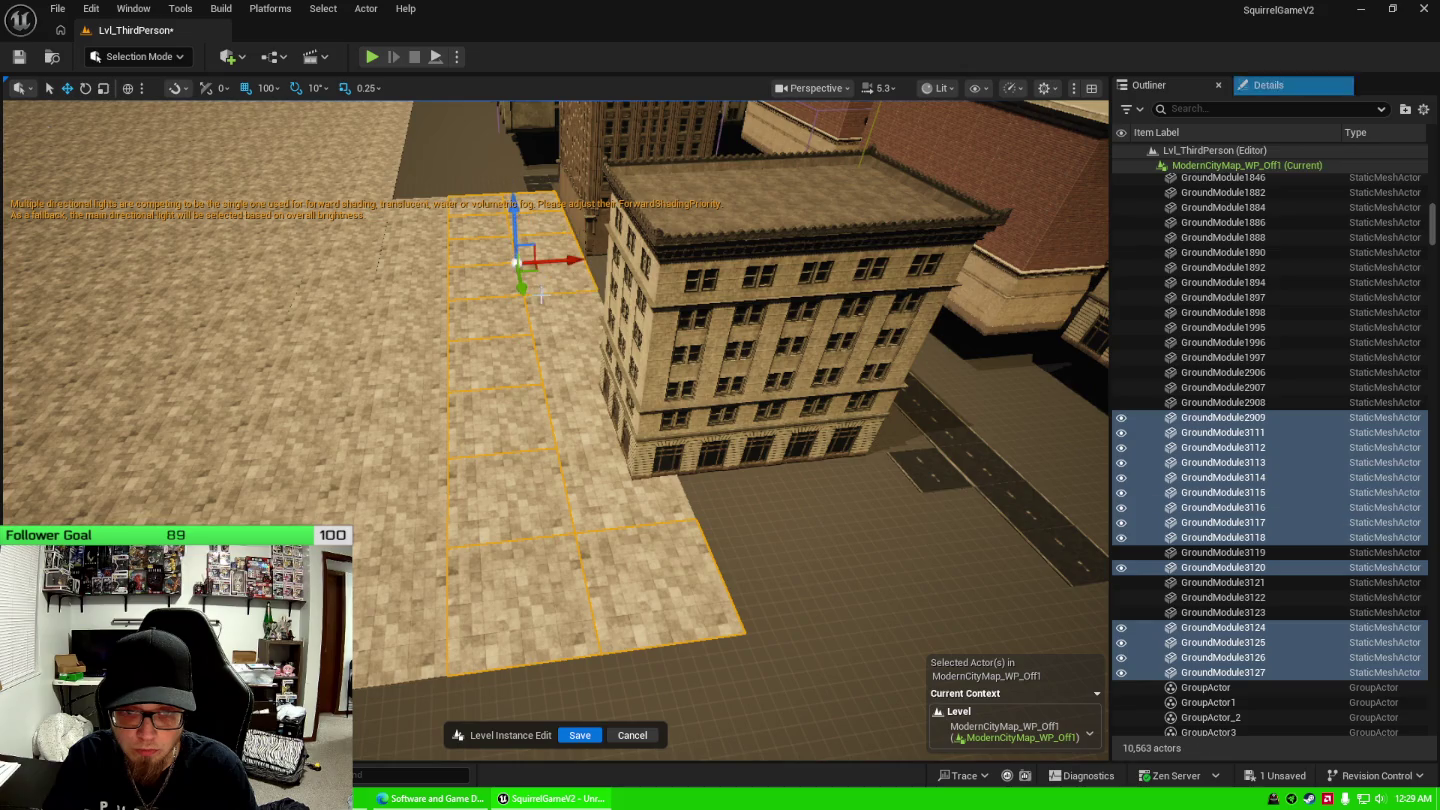
pyautogui.keyDown('ctrl'); pyautogui.click(557, 349); pyautogui.keyUp('ctrl')
pyautogui.keyDown('ctrl'); pyautogui.click(554, 325); pyautogui.keyUp('ctrl')
pyautogui.keyDown('ctrl'); pyautogui.click(570, 409); pyautogui.keyUp('ctrl')
pyautogui.keyDown('ctrl'); pyautogui.click(585, 470); pyautogui.keyUp('ctrl')
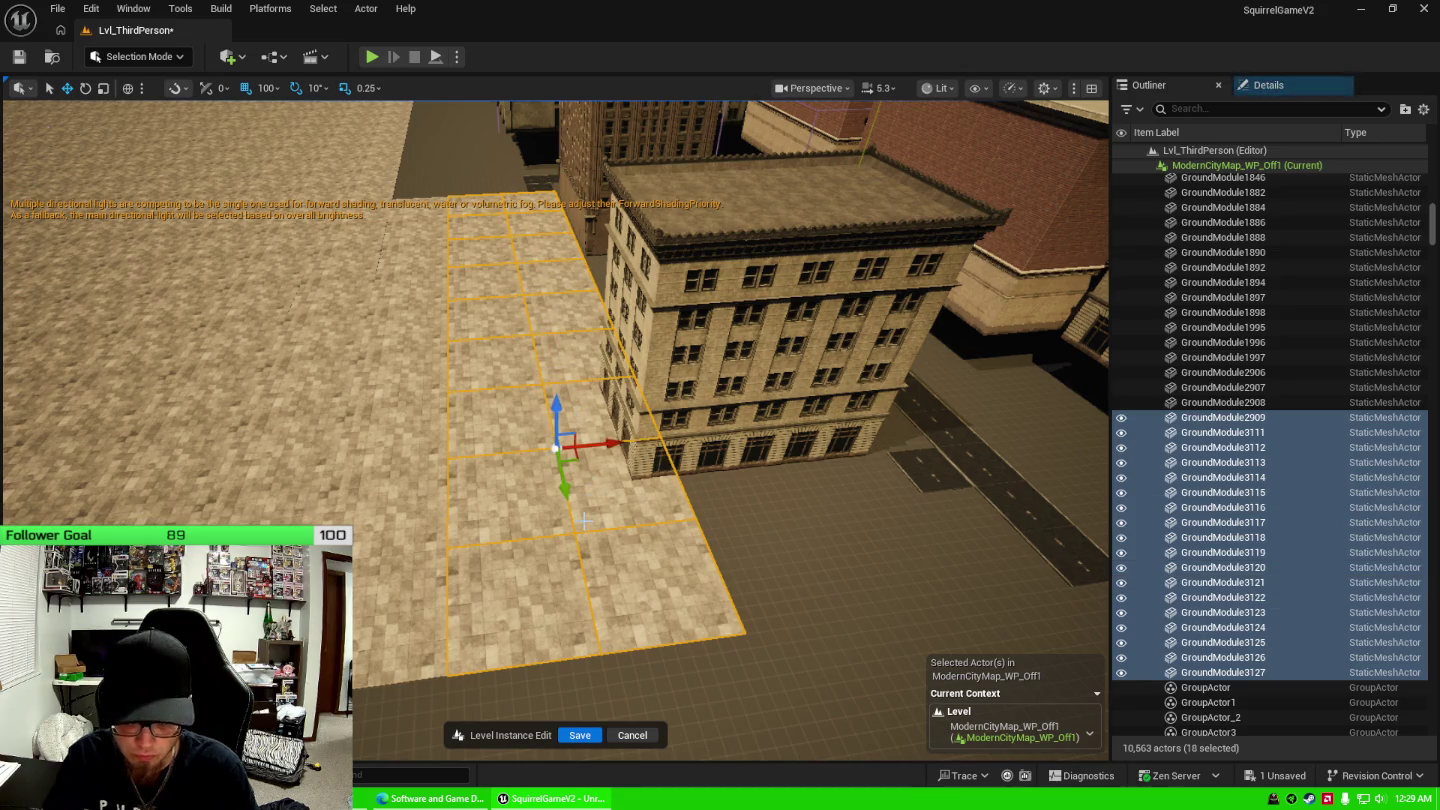
# Duplicate the selected tile strip and move the copies across past the building.
pyautogui.click(584, 518)
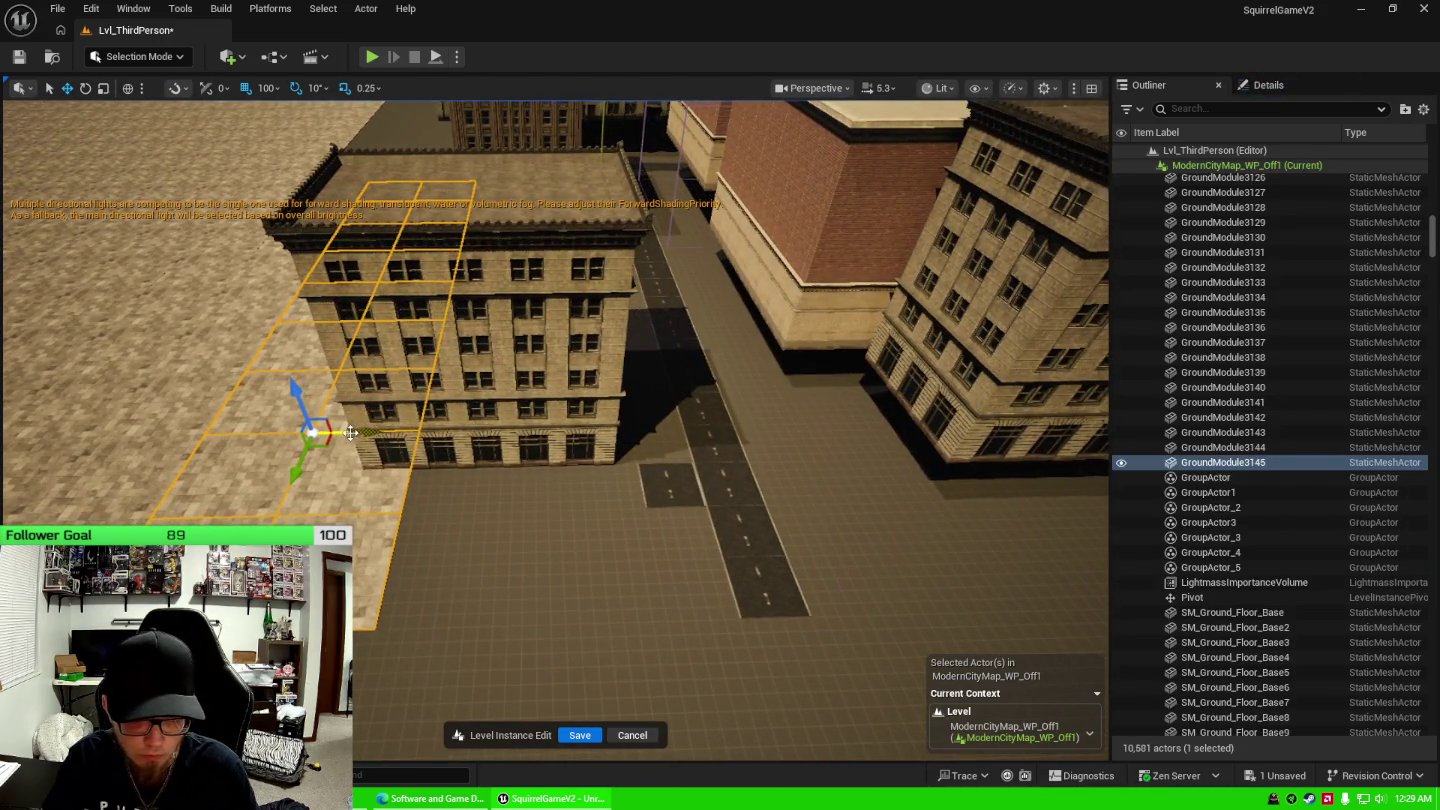
pyautogui.moveTo(350, 432); pyautogui.dragTo(567, 445)
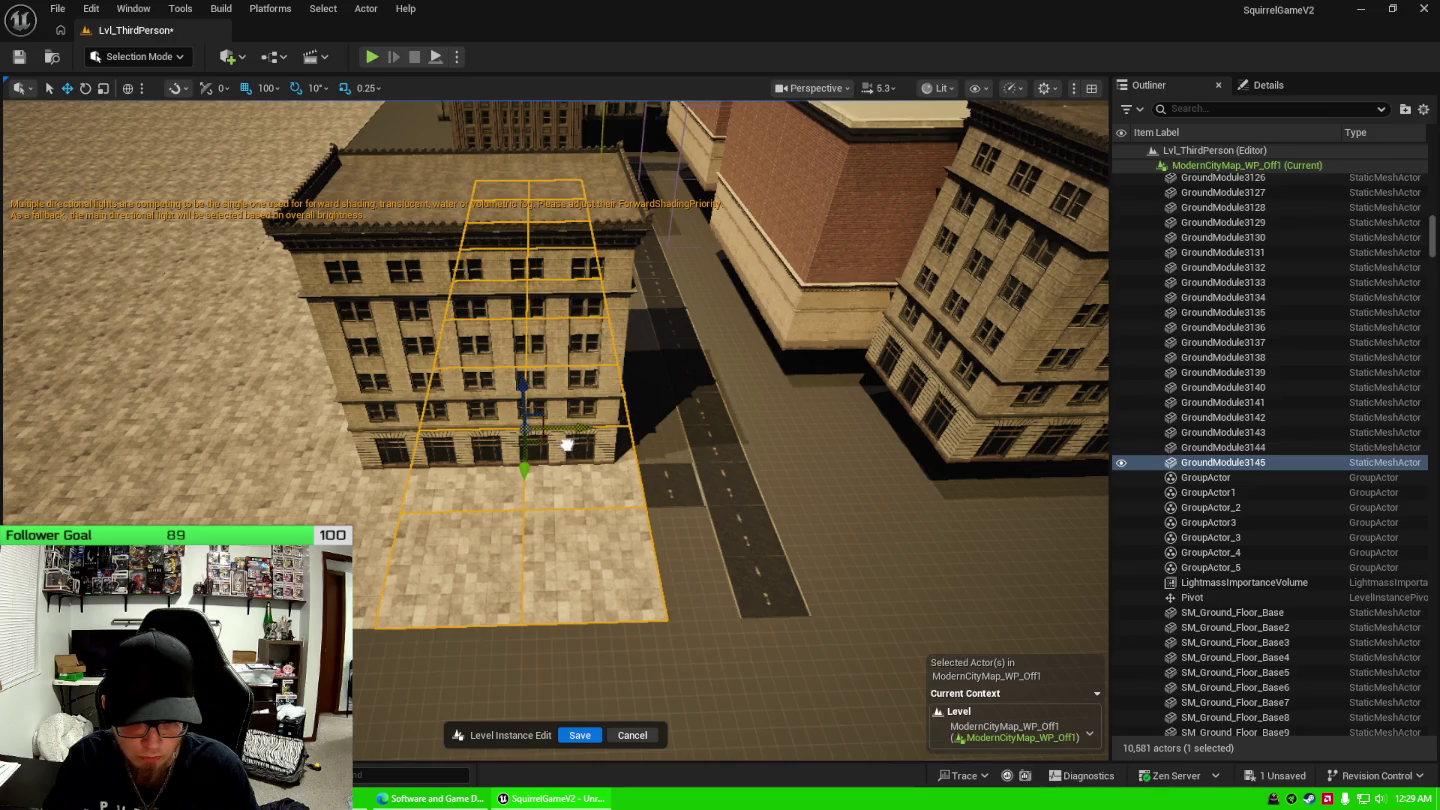
pyautogui.moveTo(706, 471)
pyautogui.mouseDown()
pyautogui.moveTo(590, 446)
pyautogui.moveTo(680, 445)
pyautogui.moveTo(585, 446)
pyautogui.mouseUp()
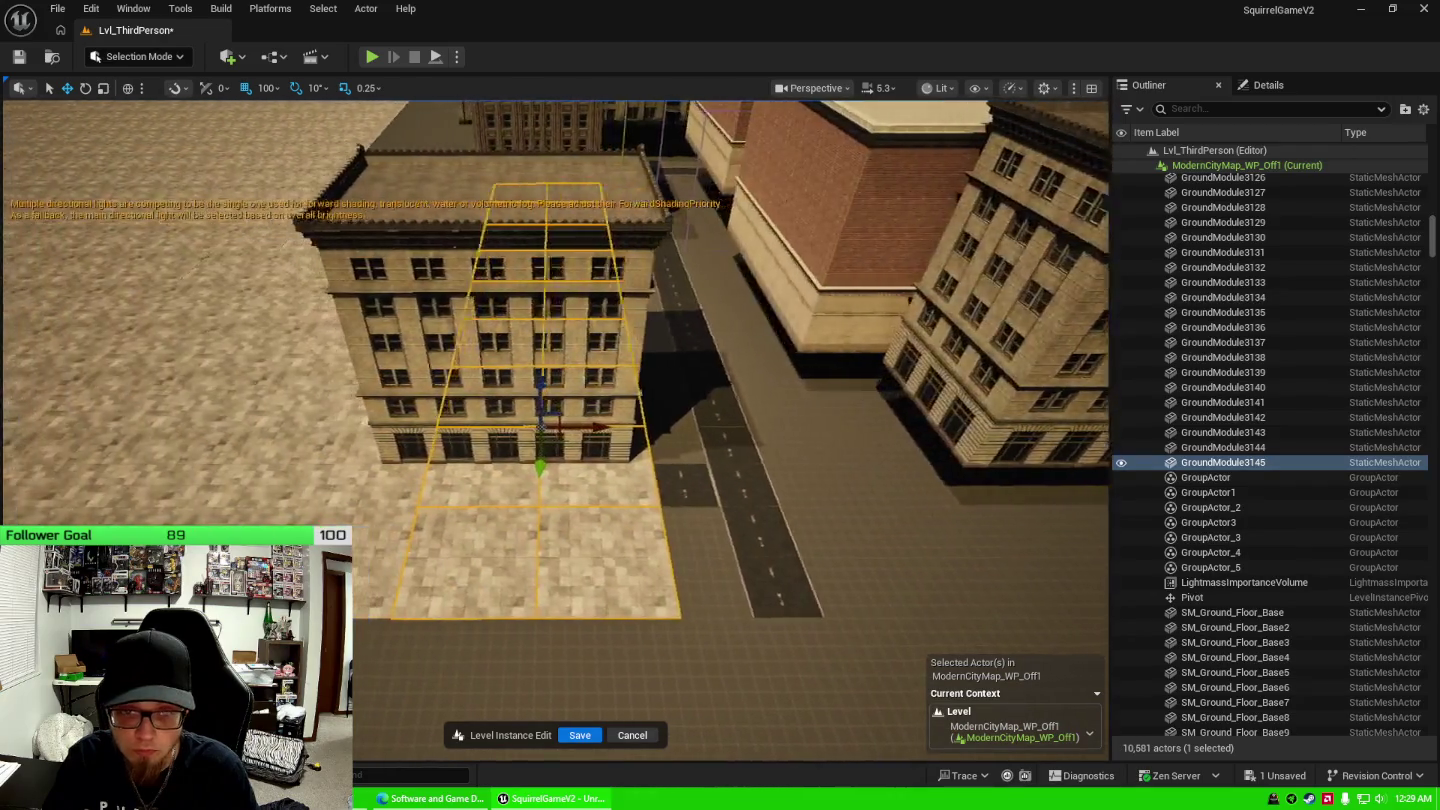
pyautogui.moveTo(641, 260)
pyautogui.mouseDown()
pyautogui.moveTo(581, 265)
pyautogui.moveTo(640, 260)
pyautogui.mouseUp()
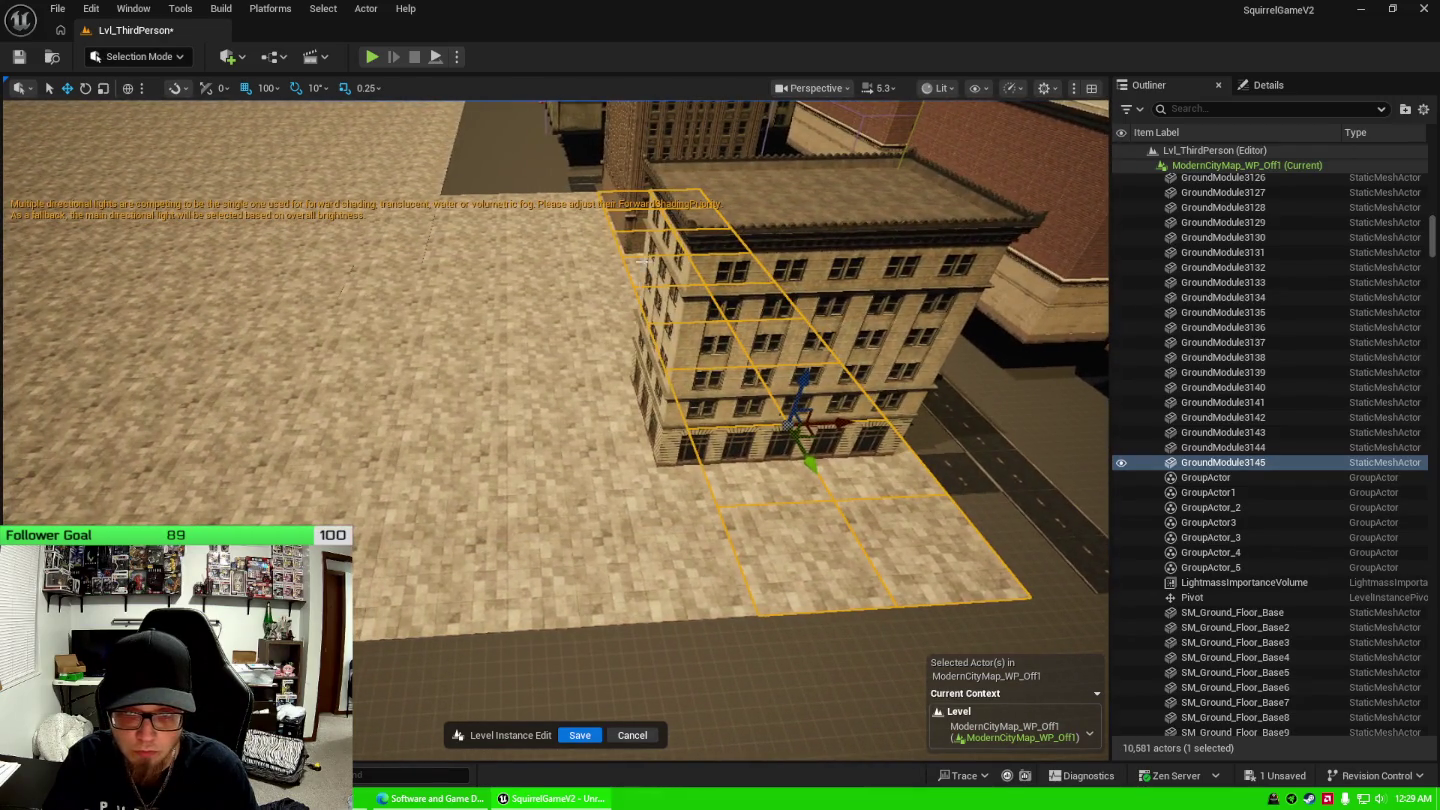
# Select the copied strip plus nearby ground tiles down the left column.
pyautogui.click(576, 208)
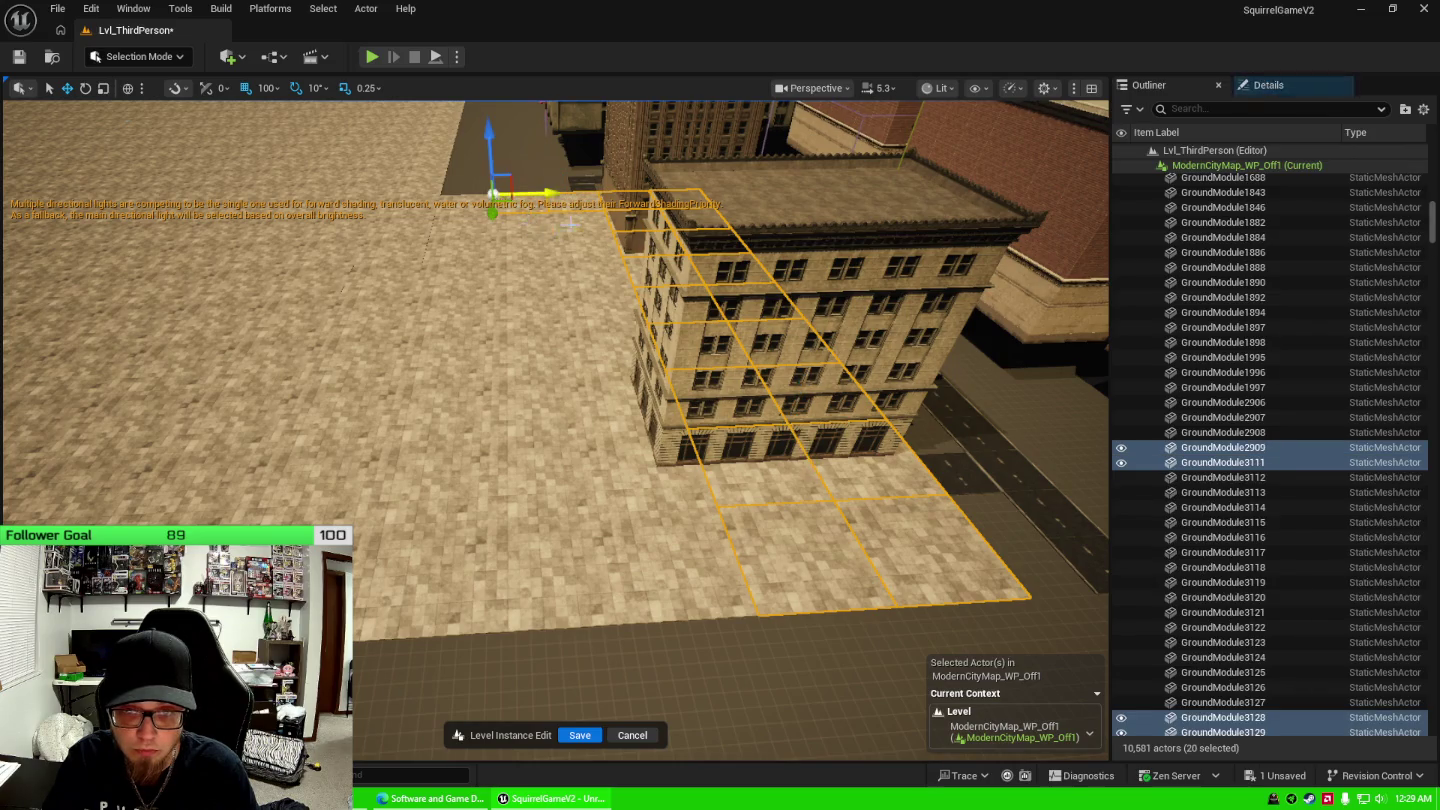
pyautogui.keyDown('ctrl'); pyautogui.click(567, 222); pyautogui.keyUp('ctrl')
pyautogui.keyDown('ctrl'); pyautogui.click(530, 232); pyautogui.keyUp('ctrl')
pyautogui.keyDown('ctrl'); pyautogui.click(590, 258); pyautogui.keyUp('ctrl')
pyautogui.keyDown('ctrl'); pyautogui.click(552, 254); pyautogui.keyUp('ctrl')
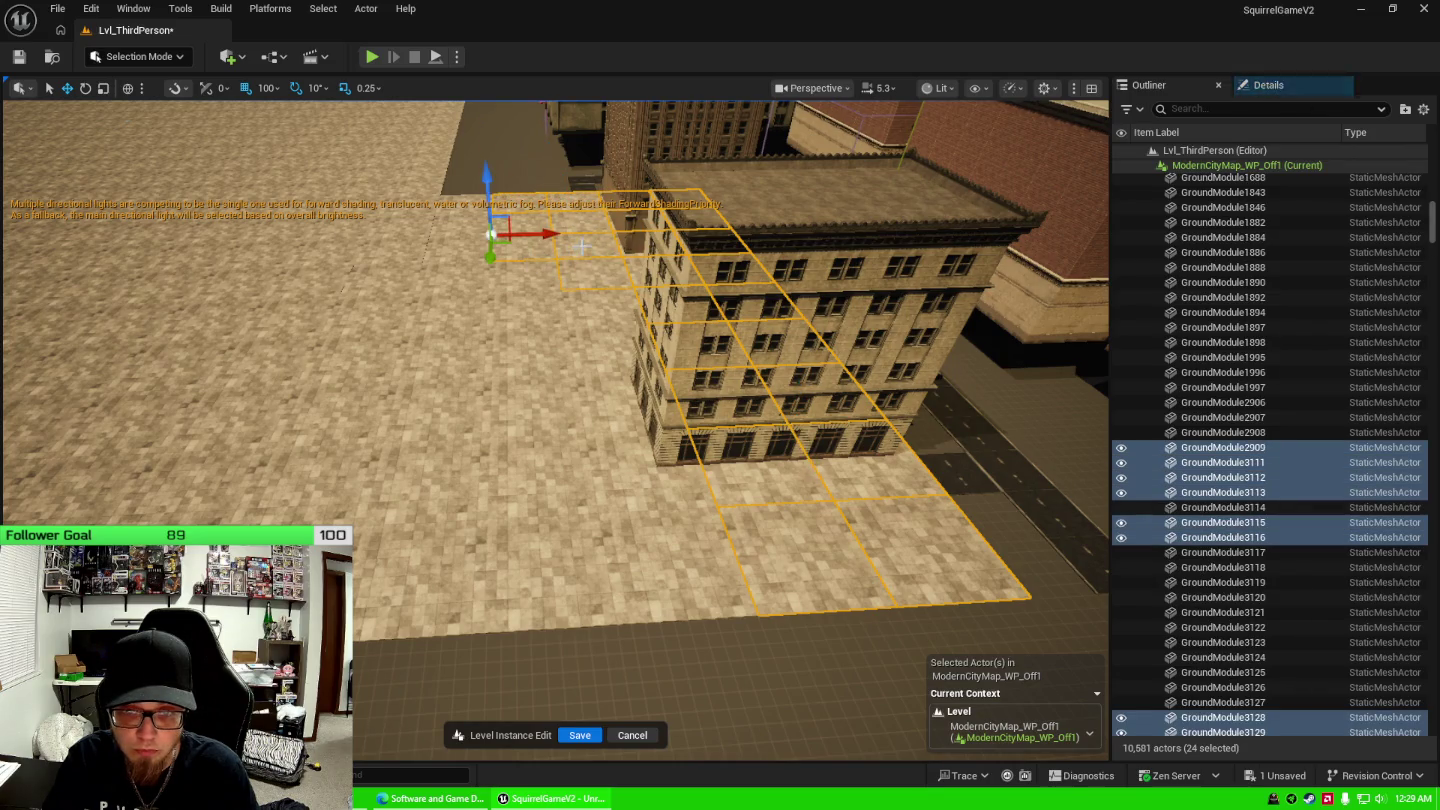
pyautogui.keyDown('ctrl'); pyautogui.click(548, 267); pyautogui.keyUp('ctrl')
pyautogui.keyDown('ctrl'); pyautogui.click(516, 250); pyautogui.keyUp('ctrl')
pyautogui.keyDown('ctrl'); pyautogui.click(515, 278); pyautogui.keyUp('ctrl')
pyautogui.keyDown('ctrl'); pyautogui.click(518, 305); pyautogui.keyUp('ctrl')
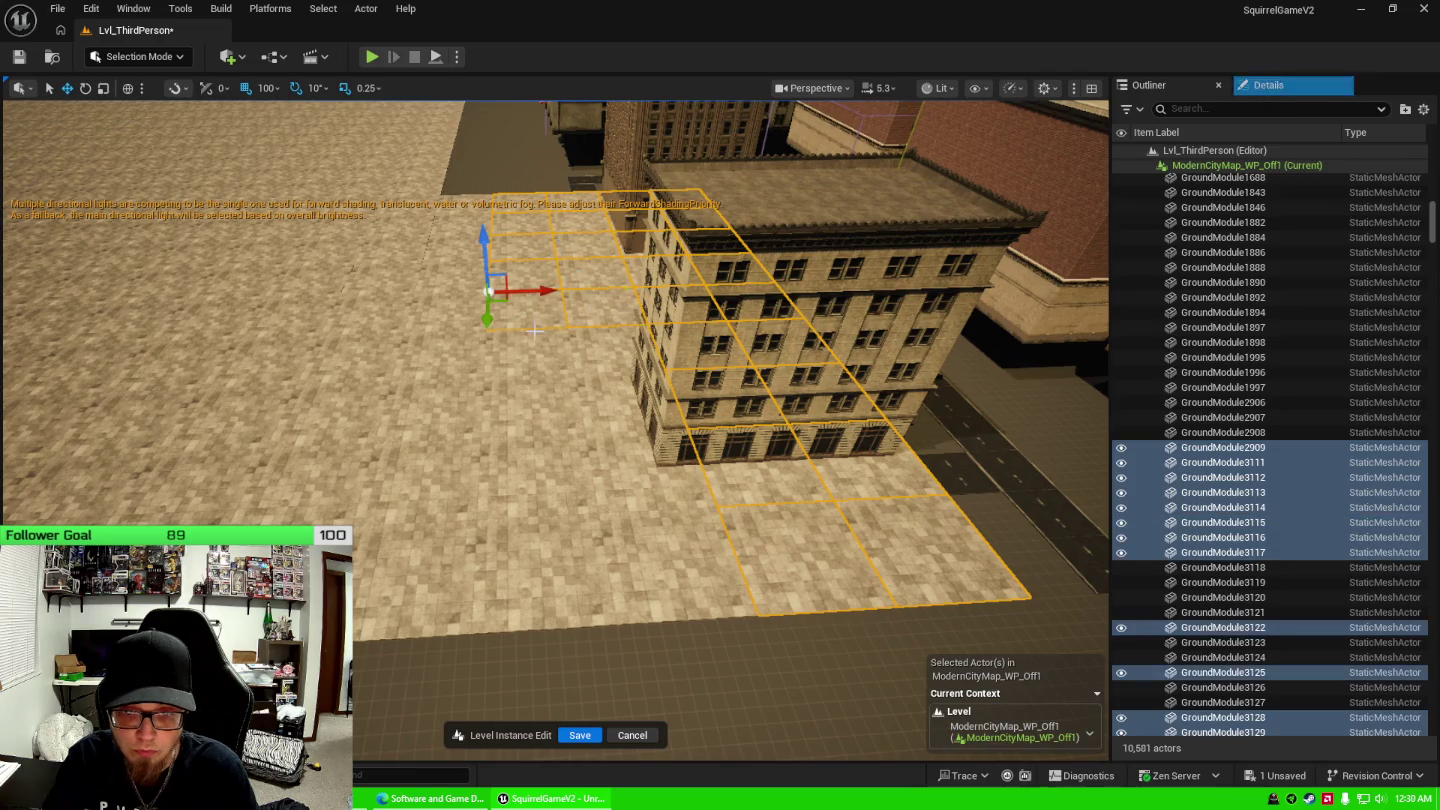
pyautogui.keyDown('ctrl'); pyautogui.click(520, 345); pyautogui.keyUp('ctrl')
pyautogui.keyDown('ctrl'); pyautogui.click(529, 406); pyautogui.keyUp('ctrl')
# Complete the 36-tile selection, duplicate it with Ctrl+D and slide the copies along X.
pyautogui.keyDown('ctrl'); pyautogui.click(530, 470); pyautogui.keyUp('ctrl')
pyautogui.keyDown('ctrl'); pyautogui.click(530, 471); pyautogui.keyUp('ctrl')
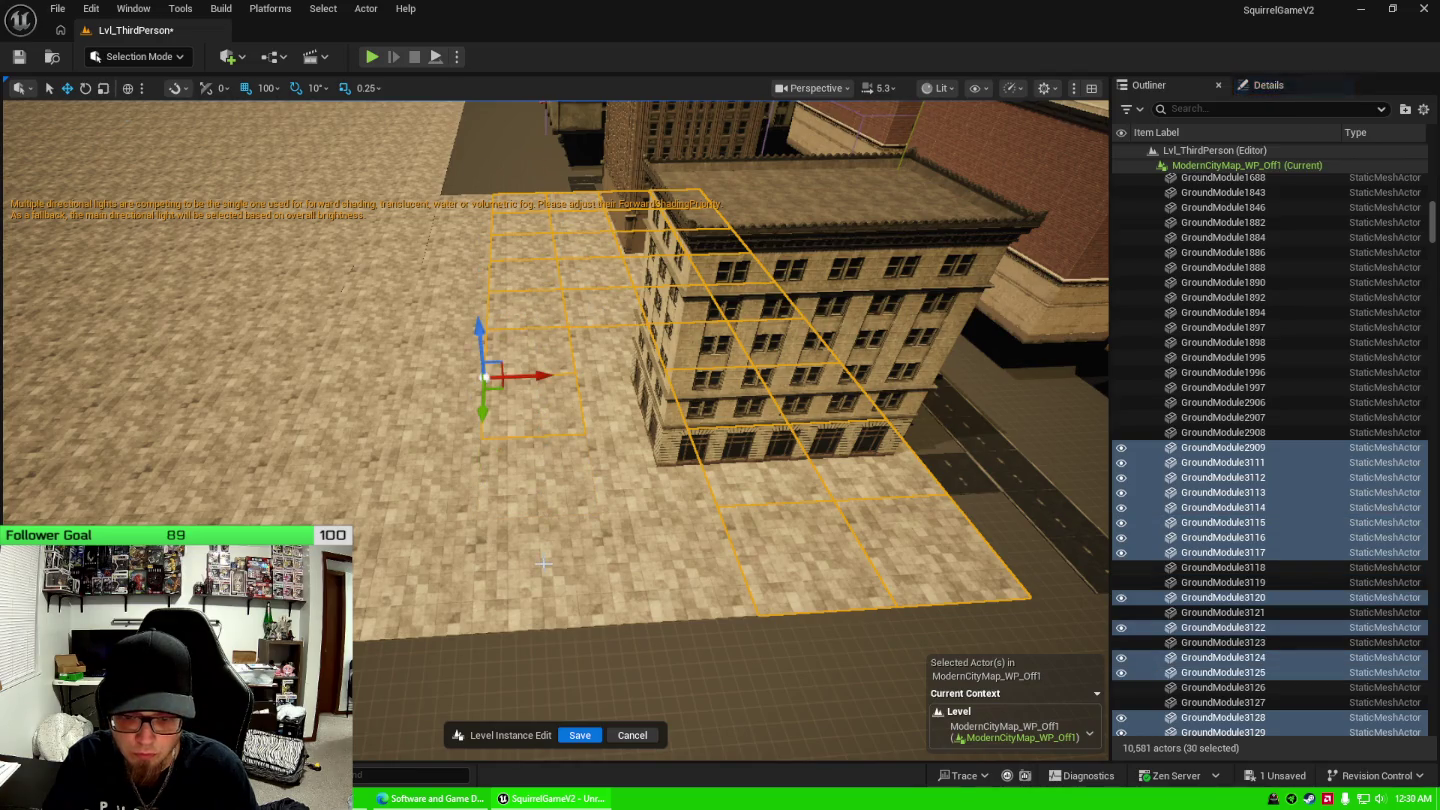
pyautogui.keyDown('ctrl'); pyautogui.click(545, 571); pyautogui.keyUp('ctrl')
pyautogui.keyDown('ctrl'); pyautogui.click(565, 464); pyautogui.keyUp('ctrl')
pyautogui.keyDown('ctrl'); pyautogui.click(612, 338); pyautogui.keyUp('ctrl')
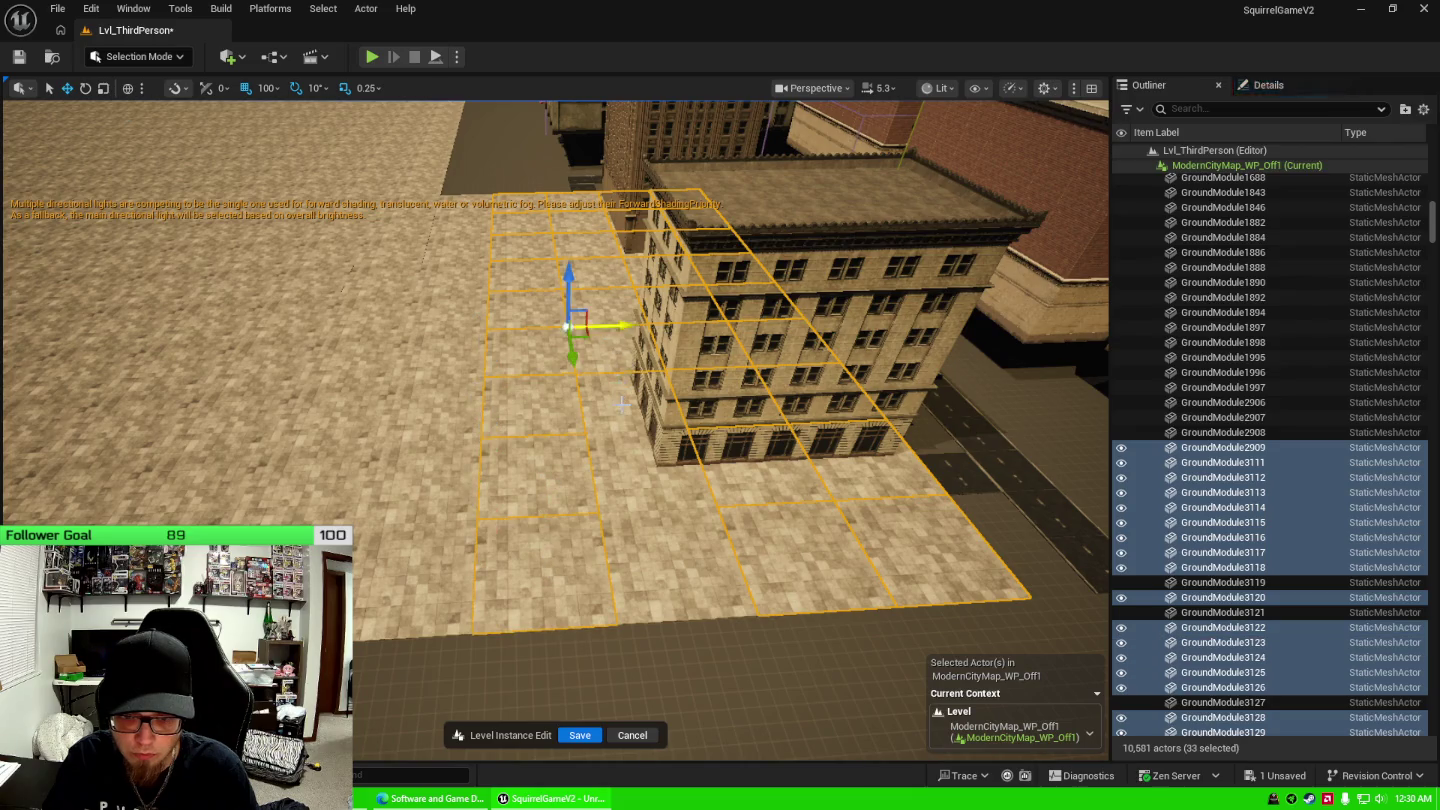
pyautogui.keyDown('ctrl'); pyautogui.click(609, 290); pyautogui.keyUp('ctrl')
pyautogui.keyDown('ctrl'); pyautogui.click(626, 460); pyautogui.keyUp('ctrl')
pyautogui.keyDown('ctrl'); pyautogui.click(651, 551); pyautogui.keyUp('ctrl')
pyautogui.moveTo(644, 428)
pyautogui.mouseDown()
pyautogui.moveTo(730, 435)
pyautogui.moveTo(613, 393)
pyautogui.moveTo(715, 360)
pyautogui.mouseUp()
pyautogui.hotkey('ctrl', 'd')
pyautogui.moveTo(23, 523)
pyautogui.mouseDown()
pyautogui.moveTo(644, 531)
pyautogui.moveTo(570, 599)
pyautogui.moveTo(491, 440)
pyautogui.moveTo(625, 463)
pyautogui.moveTo(620, 370)
pyautogui.moveTo(653, 292)
pyautogui.mouseUp()
# Move the newest copied tile grid onto the open area on the left.
pyautogui.click(590, 448)
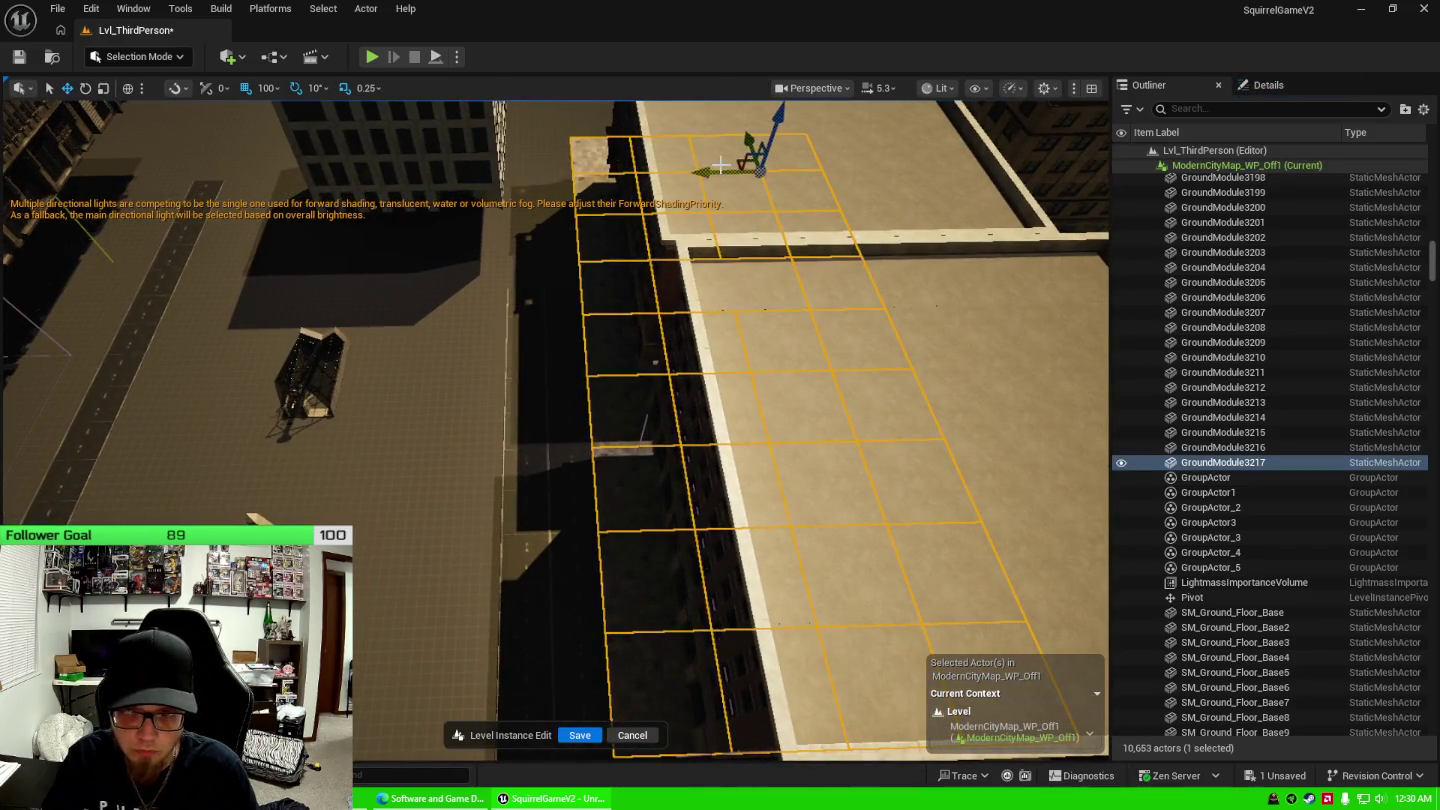
pyautogui.moveTo(717, 172)
pyautogui.mouseDown()
pyautogui.moveTo(595, 167)
pyautogui.moveTo(380, 210)
pyautogui.moveTo(395, 219)
pyautogui.mouseUp()
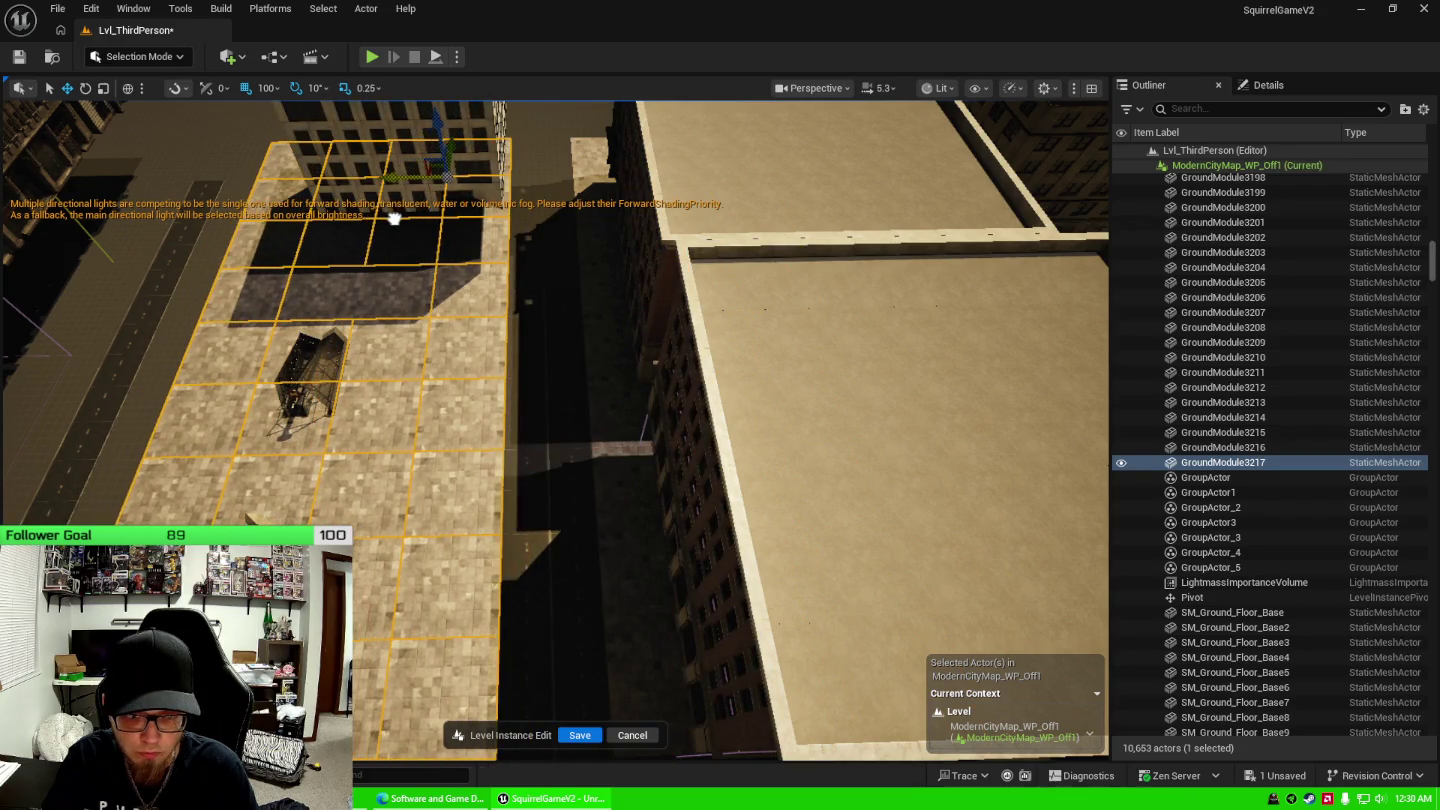
pyautogui.moveTo(385, 376)
pyautogui.mouseDown()
pyautogui.moveTo(385, 315)
pyautogui.moveTo(364, 380)
pyautogui.moveTo(394, 399)
pyautogui.mouseUp()
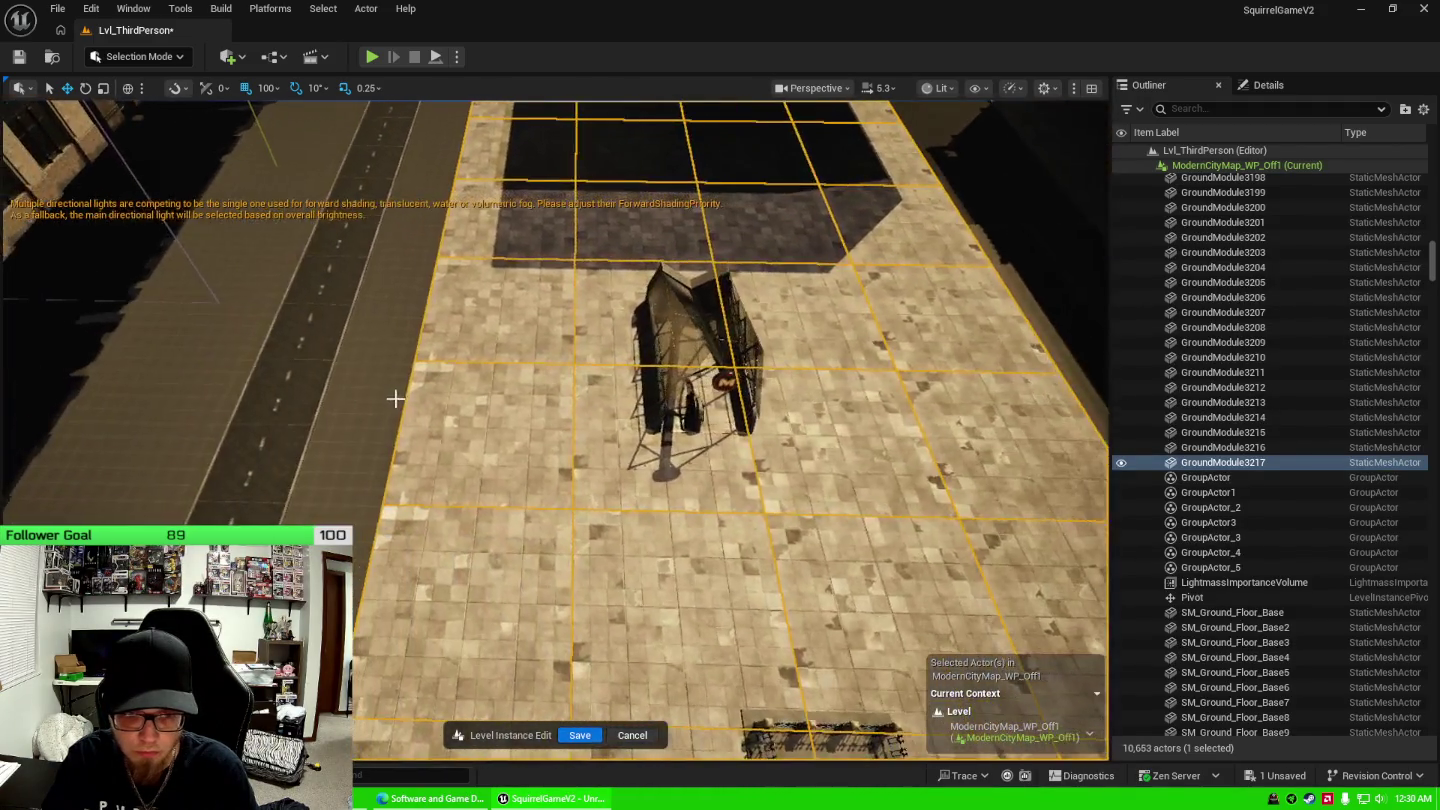
pyautogui.moveTo(578, 433); pyautogui.dragTo(520, 409)
# Save the modified ModernCityMap_WP_Off1 level from the unsaved content list.
pyautogui.press('Escape')
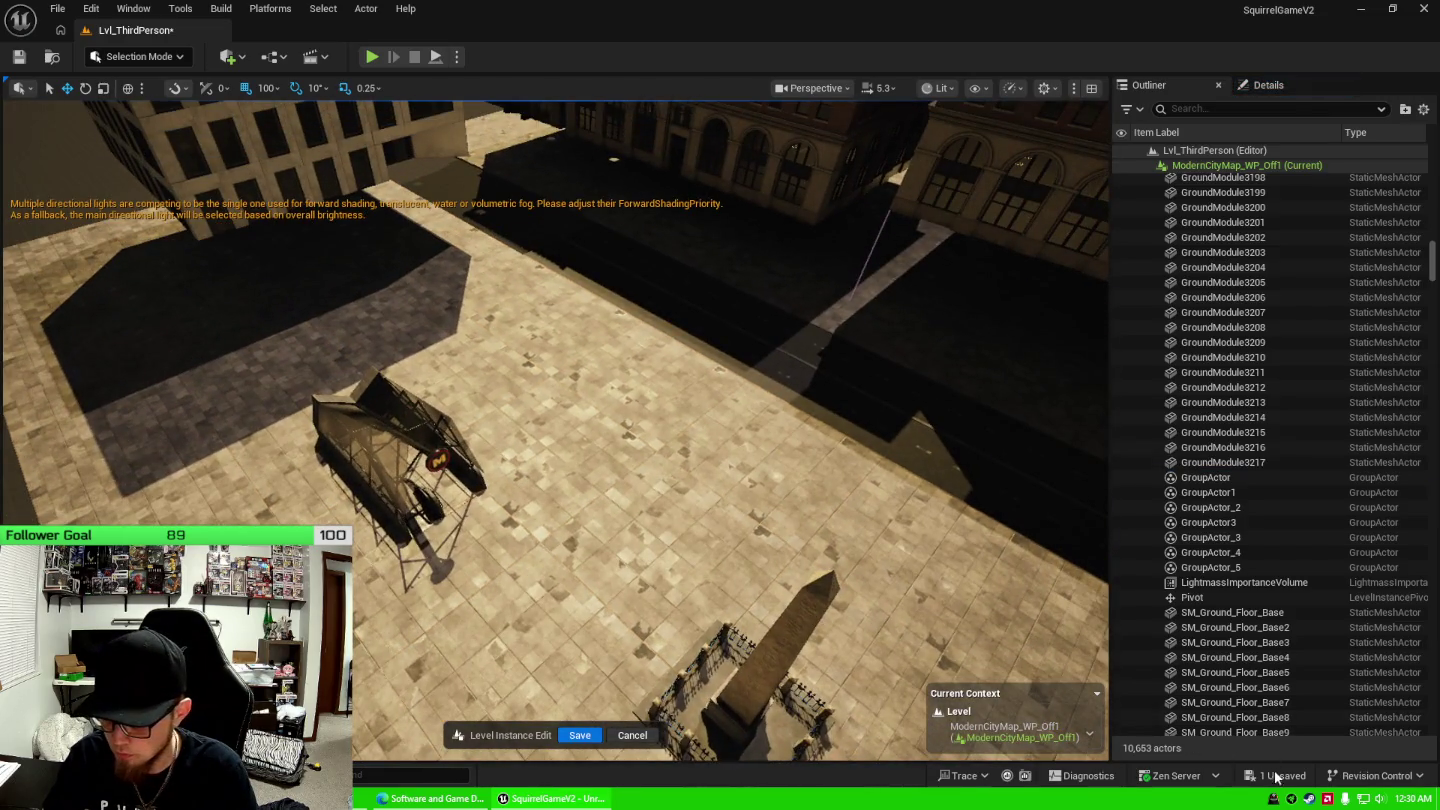
pyautogui.click(1275, 777)
pyautogui.click(848, 577)
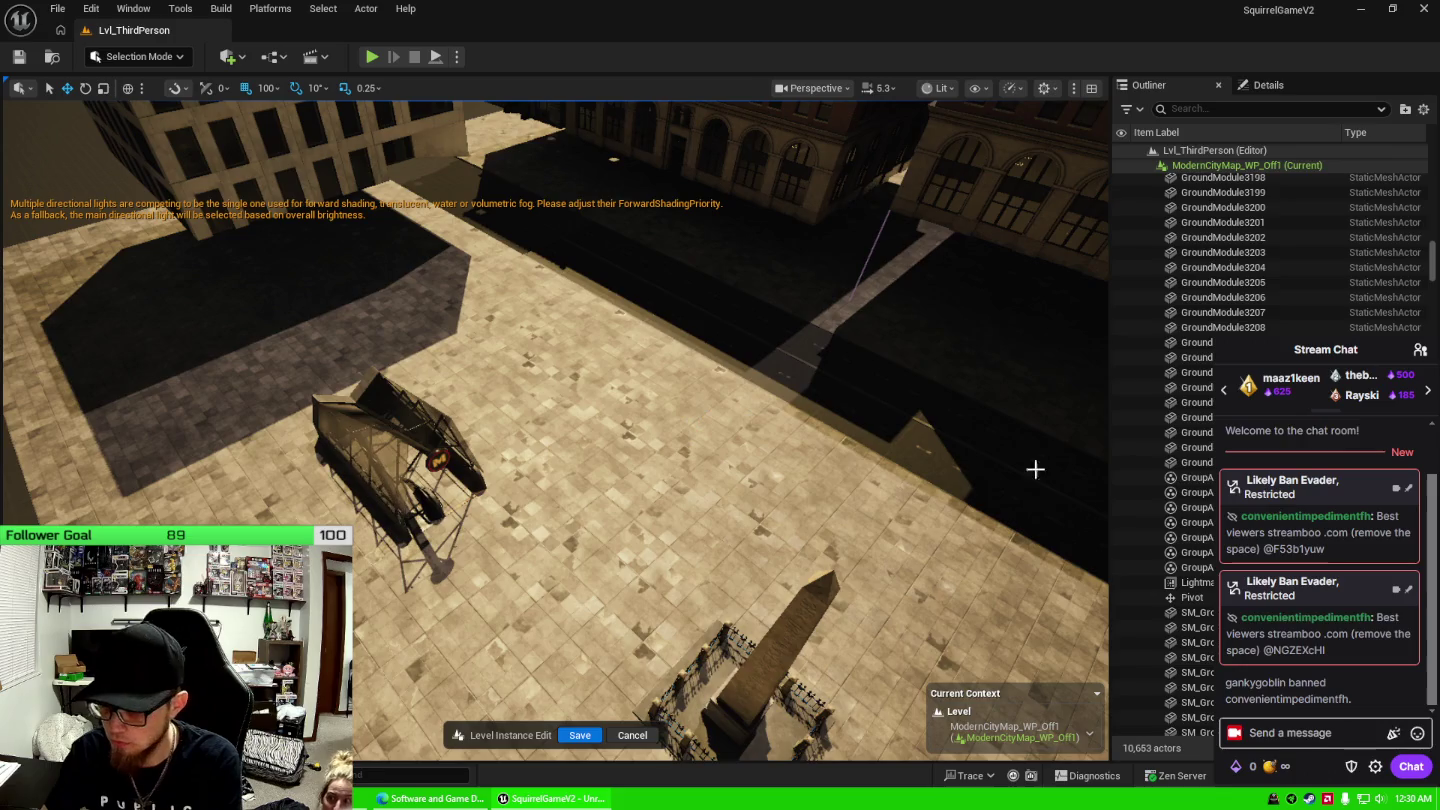
pyautogui.scroll(-3, 1375, 615)
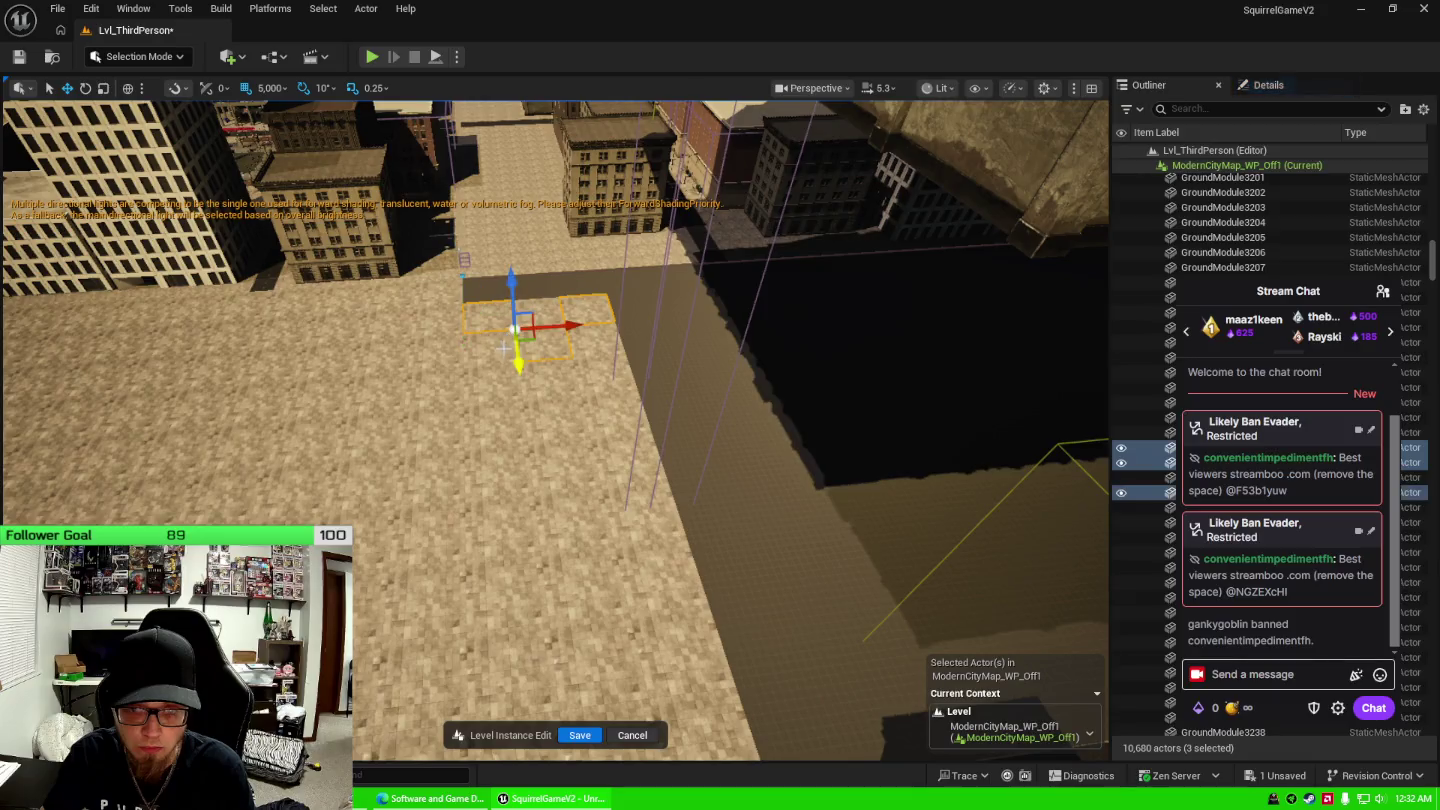
# Select the first rows of sidewalk ground tiles, extending downward.
pyautogui.keyDown('ctrl'); pyautogui.click(496, 345); pyautogui.keyUp('ctrl')
pyautogui.keyDown('ctrl'); pyautogui.click(540, 350); pyautogui.keyUp('ctrl')
pyautogui.keyDown('ctrl'); pyautogui.click(562, 380); pyautogui.keyUp('ctrl')
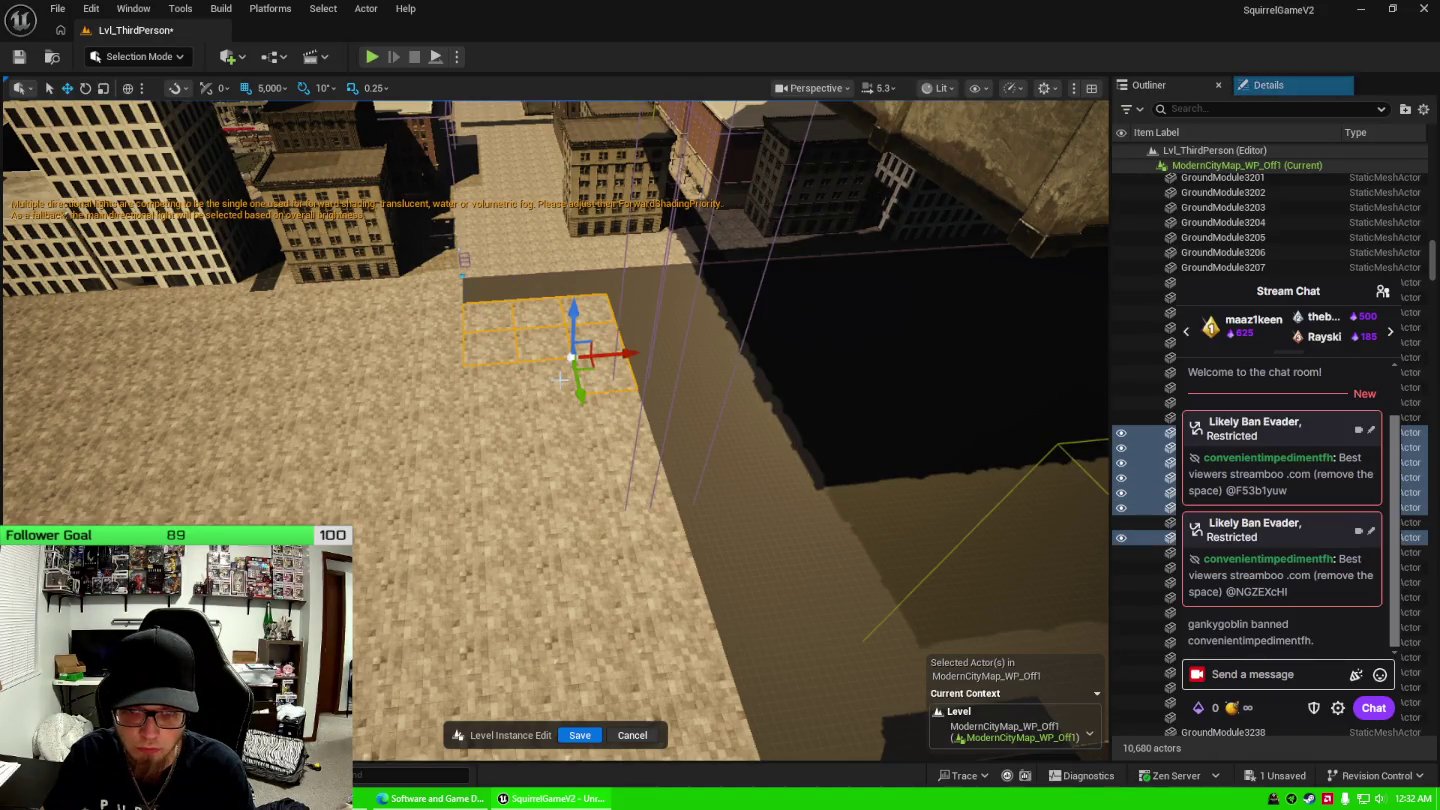
pyautogui.keyDown('ctrl'); pyautogui.click(525, 385); pyautogui.keyUp('ctrl')
pyautogui.keyDown('ctrl'); pyautogui.click(504, 436); pyautogui.keyUp('ctrl')
pyautogui.keyDown('ctrl'); pyautogui.click(599, 425); pyautogui.keyUp('ctrl')
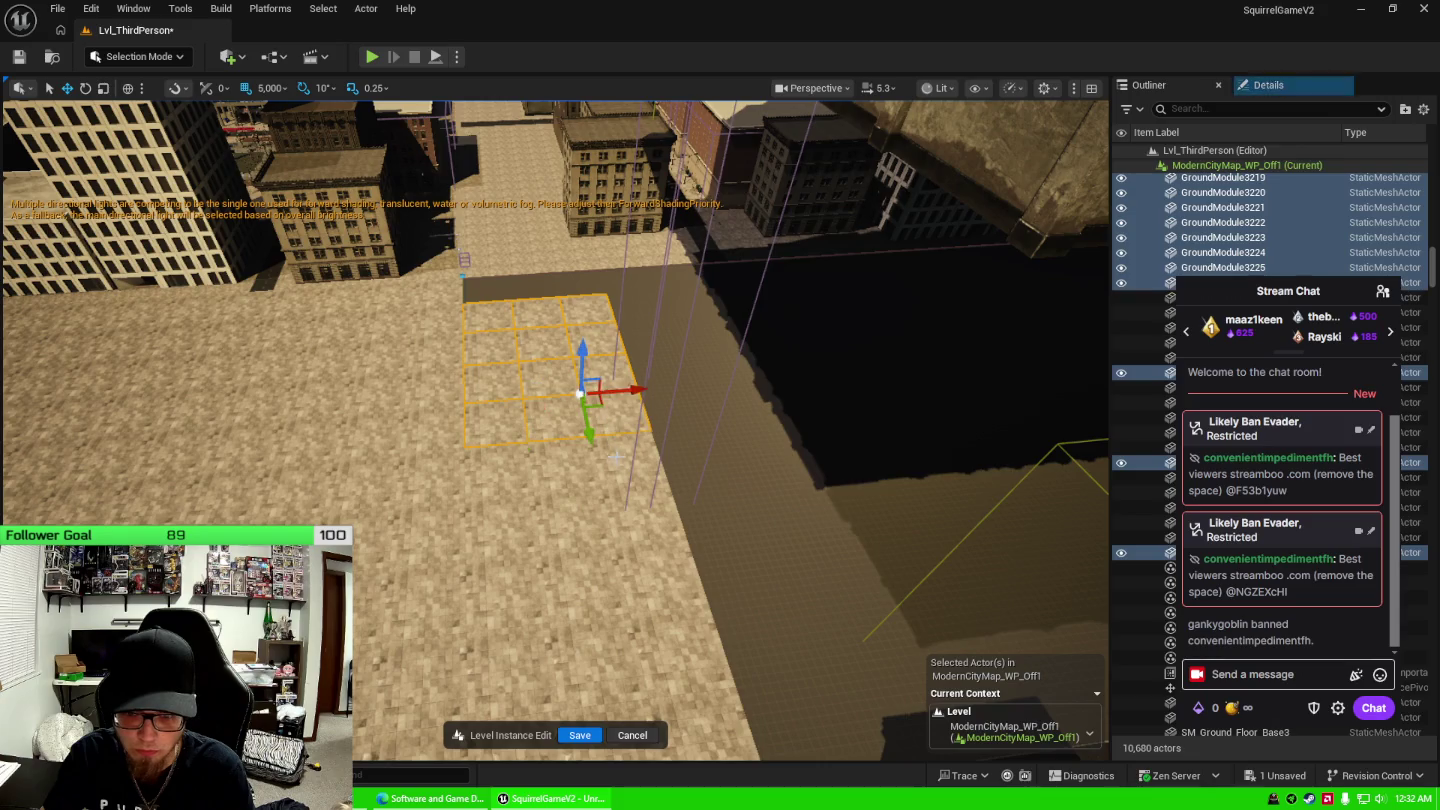
pyautogui.keyDown('ctrl'); pyautogui.click(618, 455); pyautogui.keyUp('ctrl')
pyautogui.keyDown('ctrl'); pyautogui.click(560, 462); pyautogui.keyUp('ctrl')
pyautogui.keyDown('ctrl'); pyautogui.click(495, 471); pyautogui.keyUp('ctrl')
pyautogui.keyDown('ctrl'); pyautogui.click(499, 590); pyautogui.keyUp('ctrl')
pyautogui.keyDown('ctrl'); pyautogui.click(500, 517); pyautogui.keyUp('ctrl')
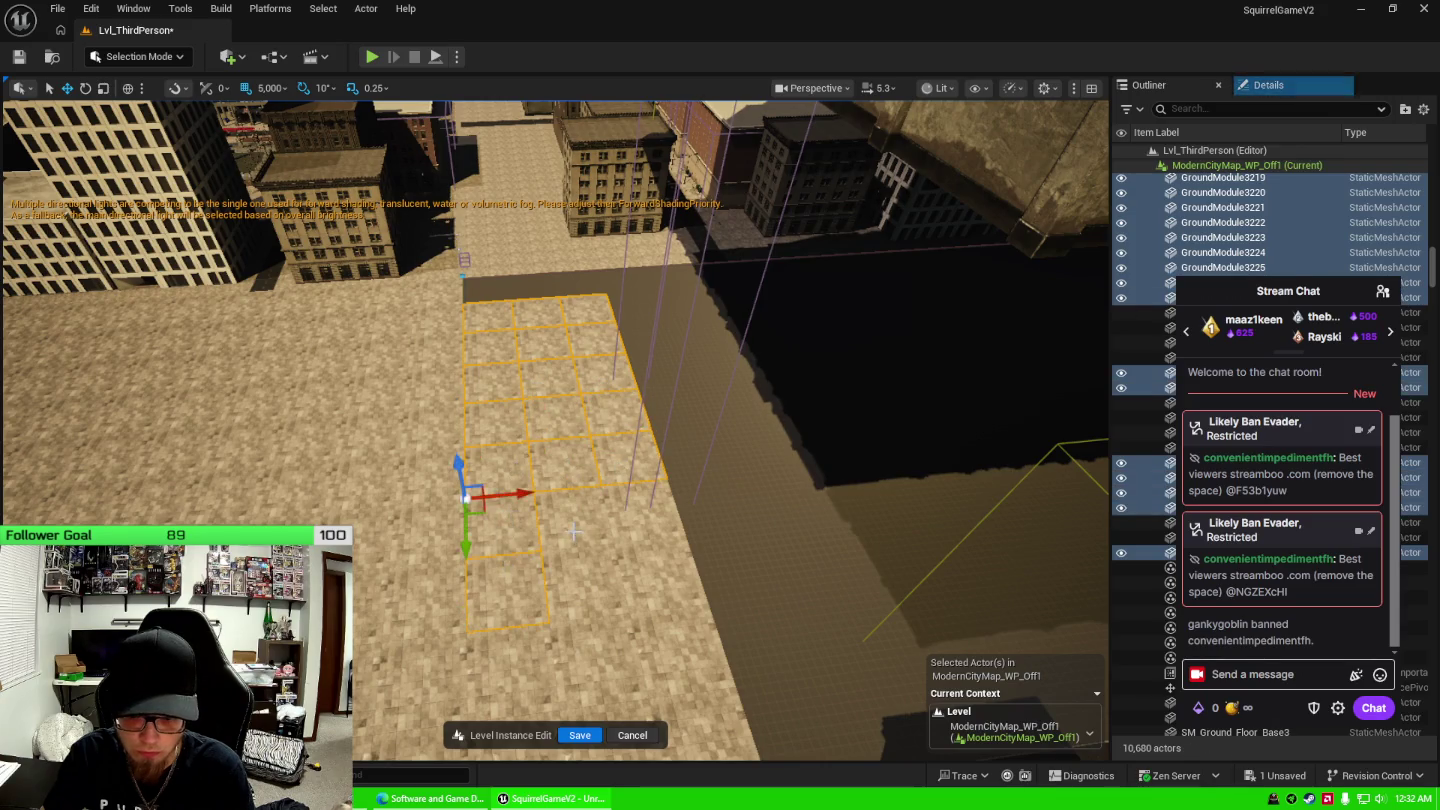
# Add the remaining sidewalk tiles to the selection and duplicate them with Ctrl+D.
pyautogui.keyDown('ctrl'); pyautogui.click(572, 531); pyautogui.keyUp('ctrl')
pyautogui.keyDown('ctrl'); pyautogui.click(630, 499); pyautogui.keyUp('ctrl')
pyautogui.keyDown('ctrl'); pyautogui.click(650, 540); pyautogui.keyUp('ctrl')
pyautogui.keyDown('ctrl'); pyautogui.click(600, 571); pyautogui.keyUp('ctrl')
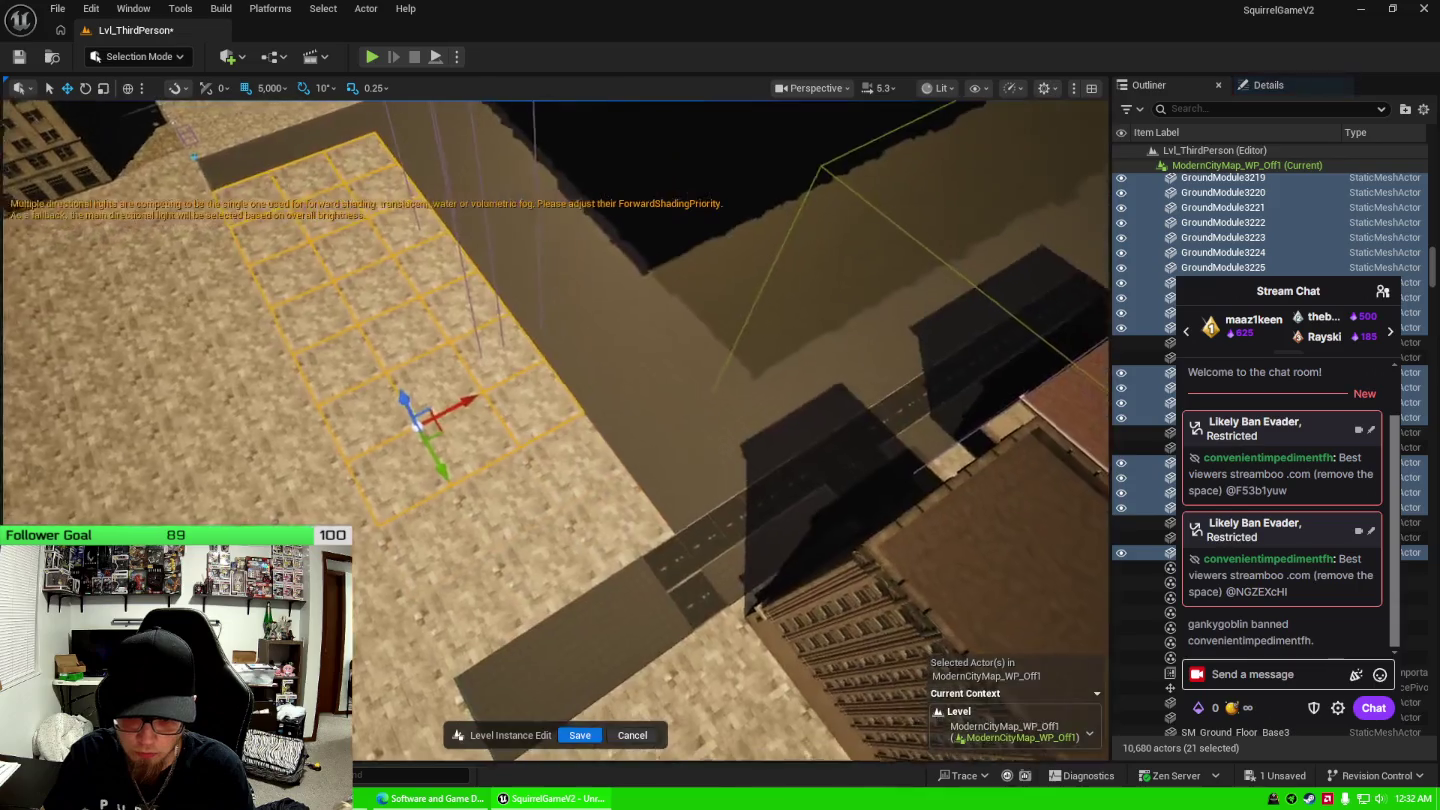
pyautogui.keyDown('ctrl'); pyautogui.click(425, 440); pyautogui.keyUp('ctrl')
pyautogui.keyDown('ctrl'); pyautogui.click(530, 440); pyautogui.keyUp('ctrl')
pyautogui.keyDown('ctrl'); pyautogui.click(460, 500); pyautogui.keyUp('ctrl')
pyautogui.keyDown('ctrl'); pyautogui.click(429, 590); pyautogui.keyUp('ctrl')
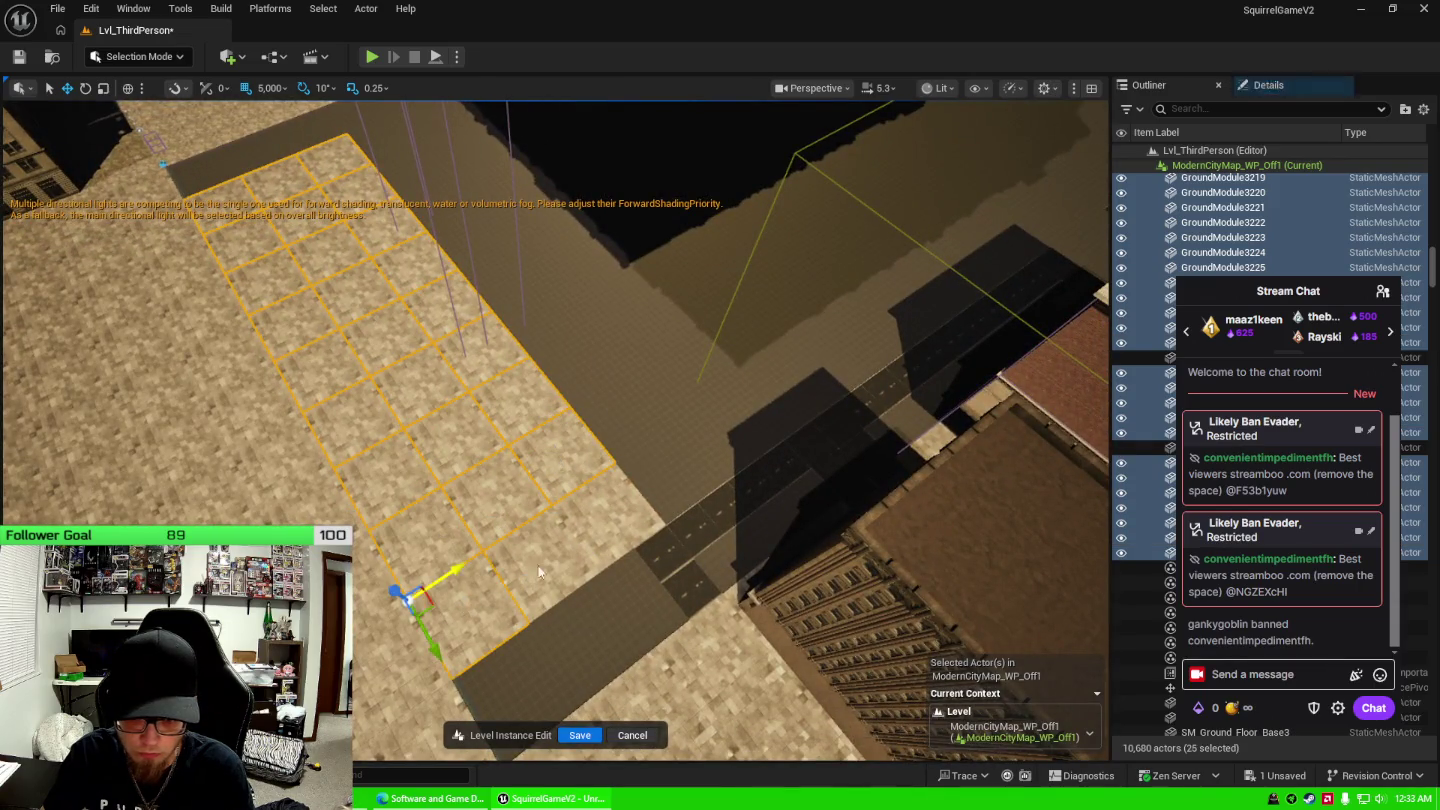
pyautogui.keyDown('ctrl'); pyautogui.click(538, 572); pyautogui.keyUp('ctrl')
pyautogui.keyDown('ctrl'); pyautogui.click(597, 509); pyautogui.keyUp('ctrl')
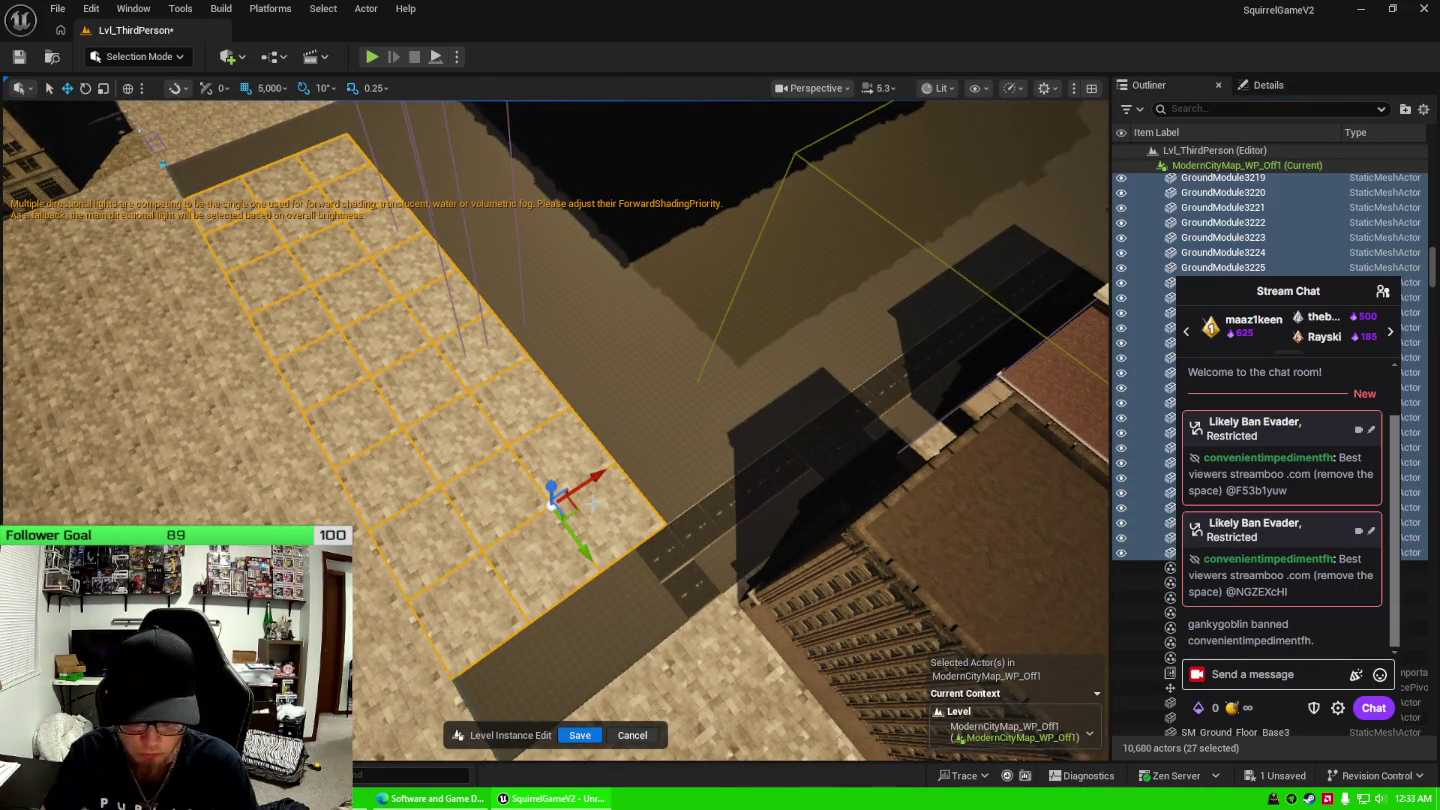
pyautogui.hotkey('ctrl', 'd')
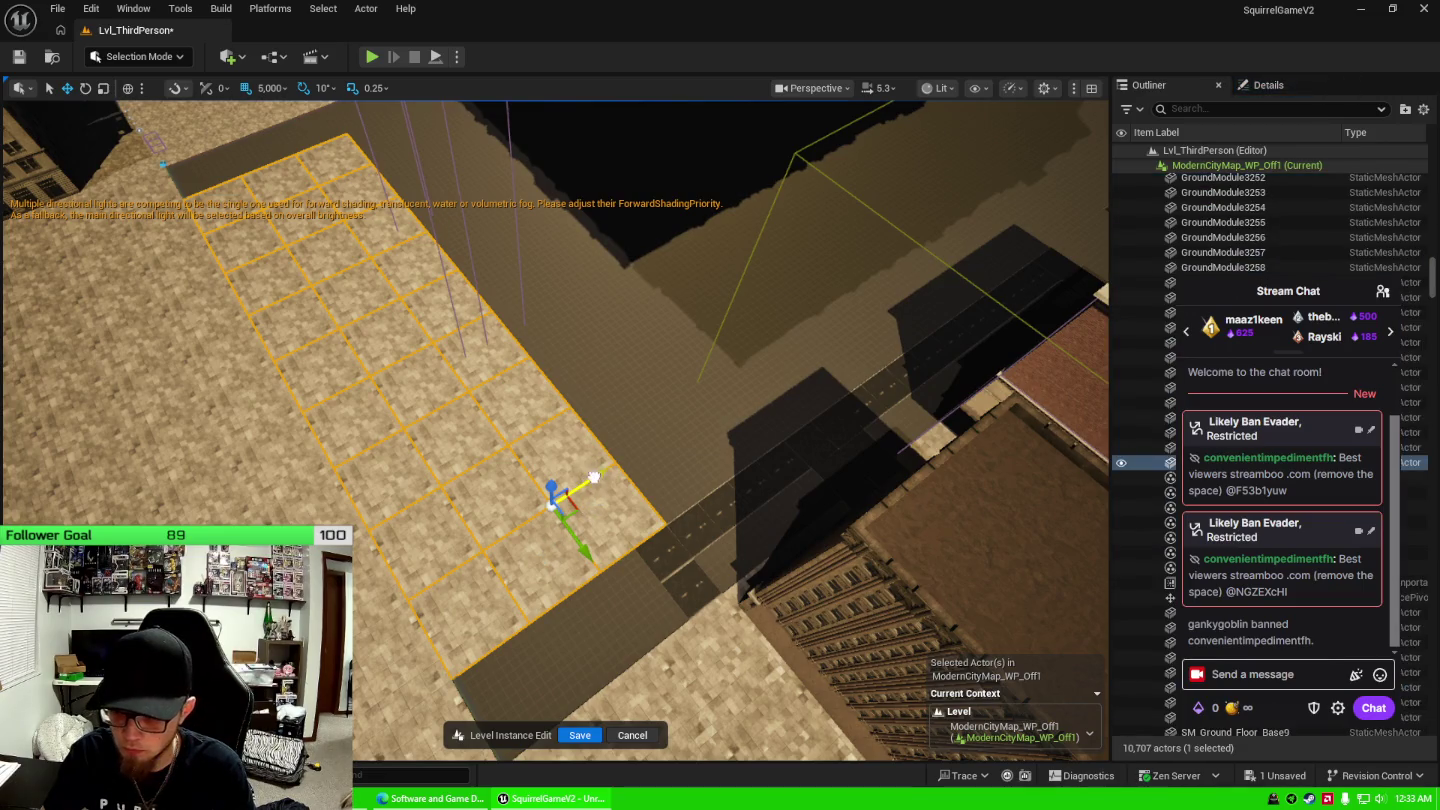
# Move the copied tiles up-right along the street.
pyautogui.moveTo(593, 478); pyautogui.dragTo(723, 372)
pyautogui.hotkey('ctrl', 'z')
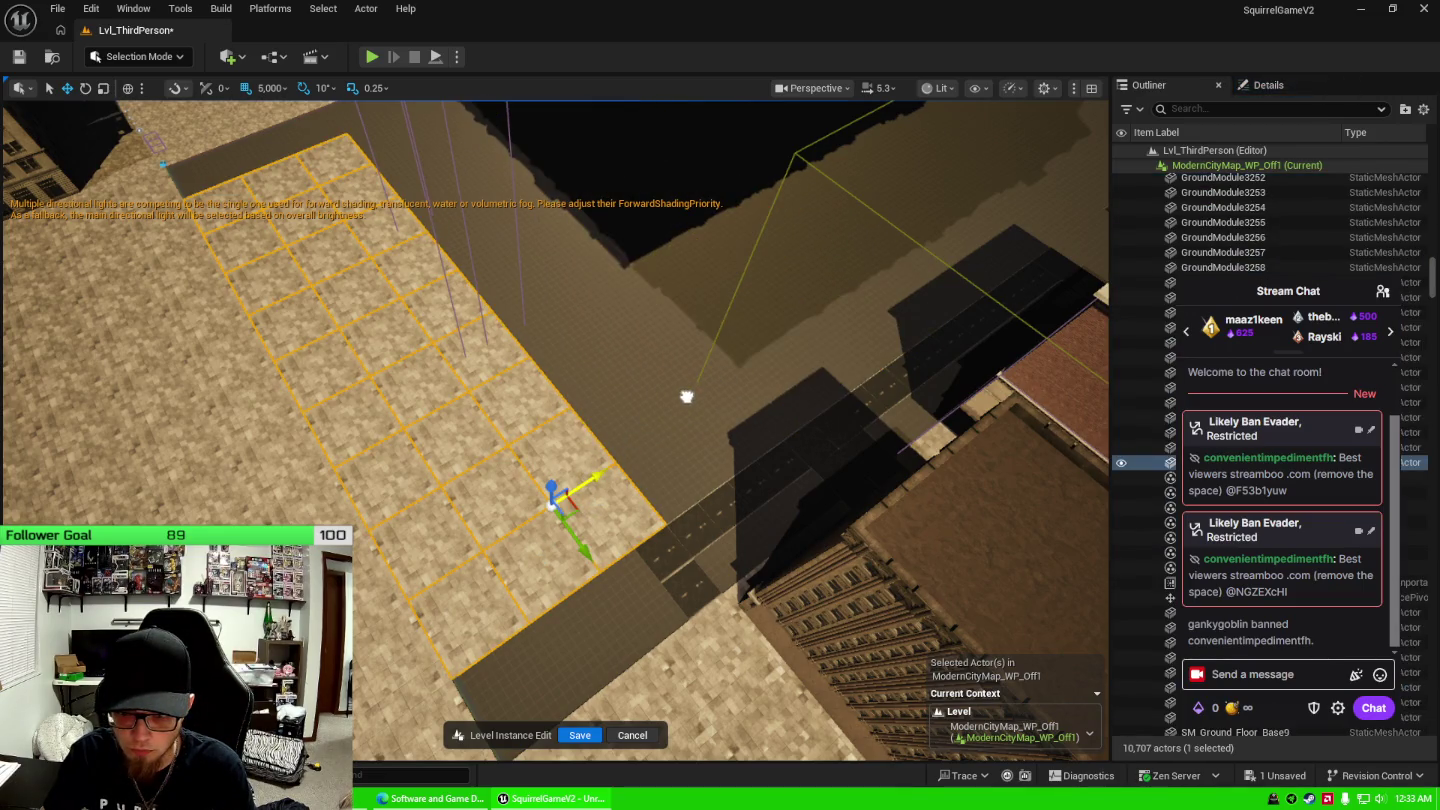
pyautogui.hotkey('ctrl', 'y')
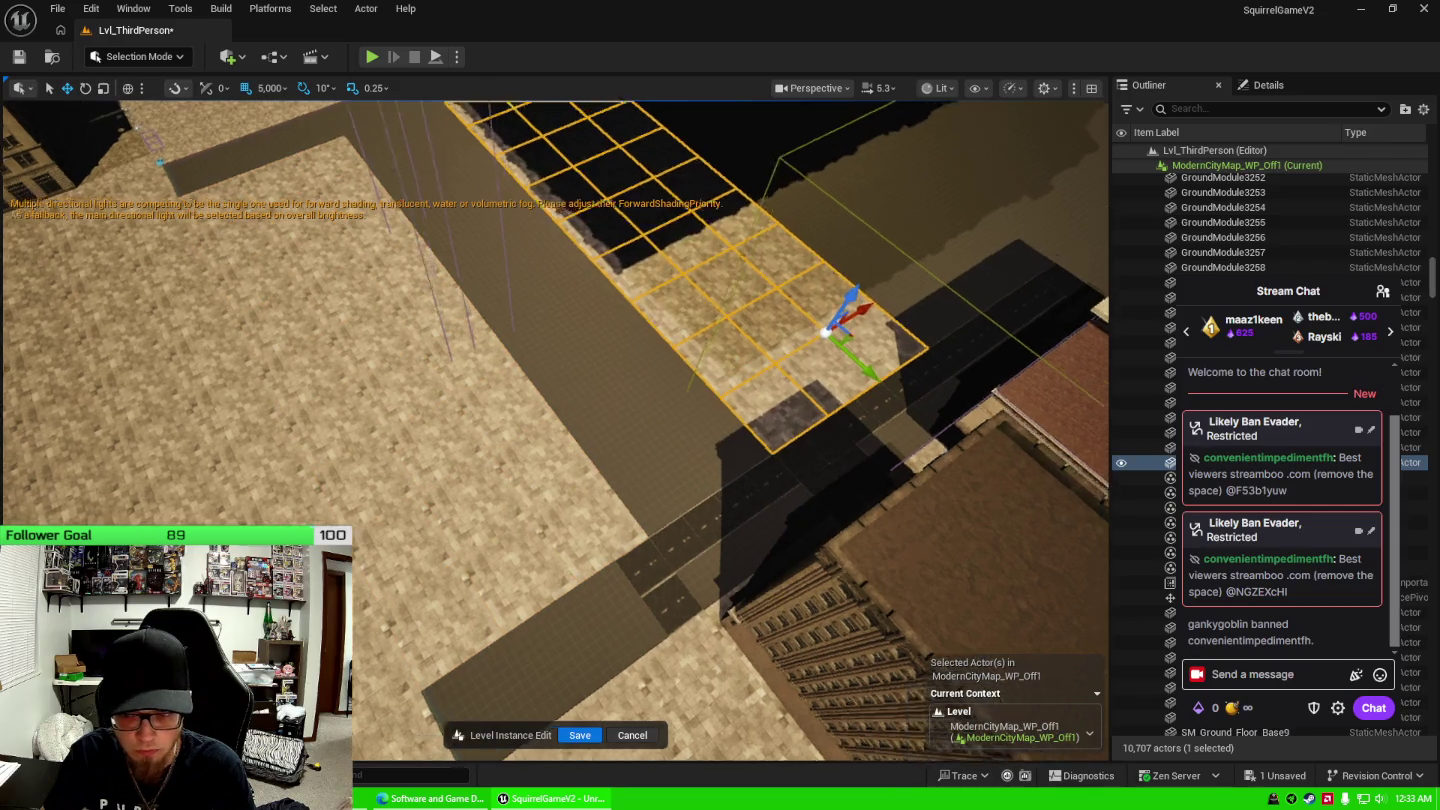
pyautogui.moveTo(738, 478)
pyautogui.mouseDown()
pyautogui.moveTo(735, 465)
pyautogui.moveTo(728, 480)
pyautogui.mouseUp()
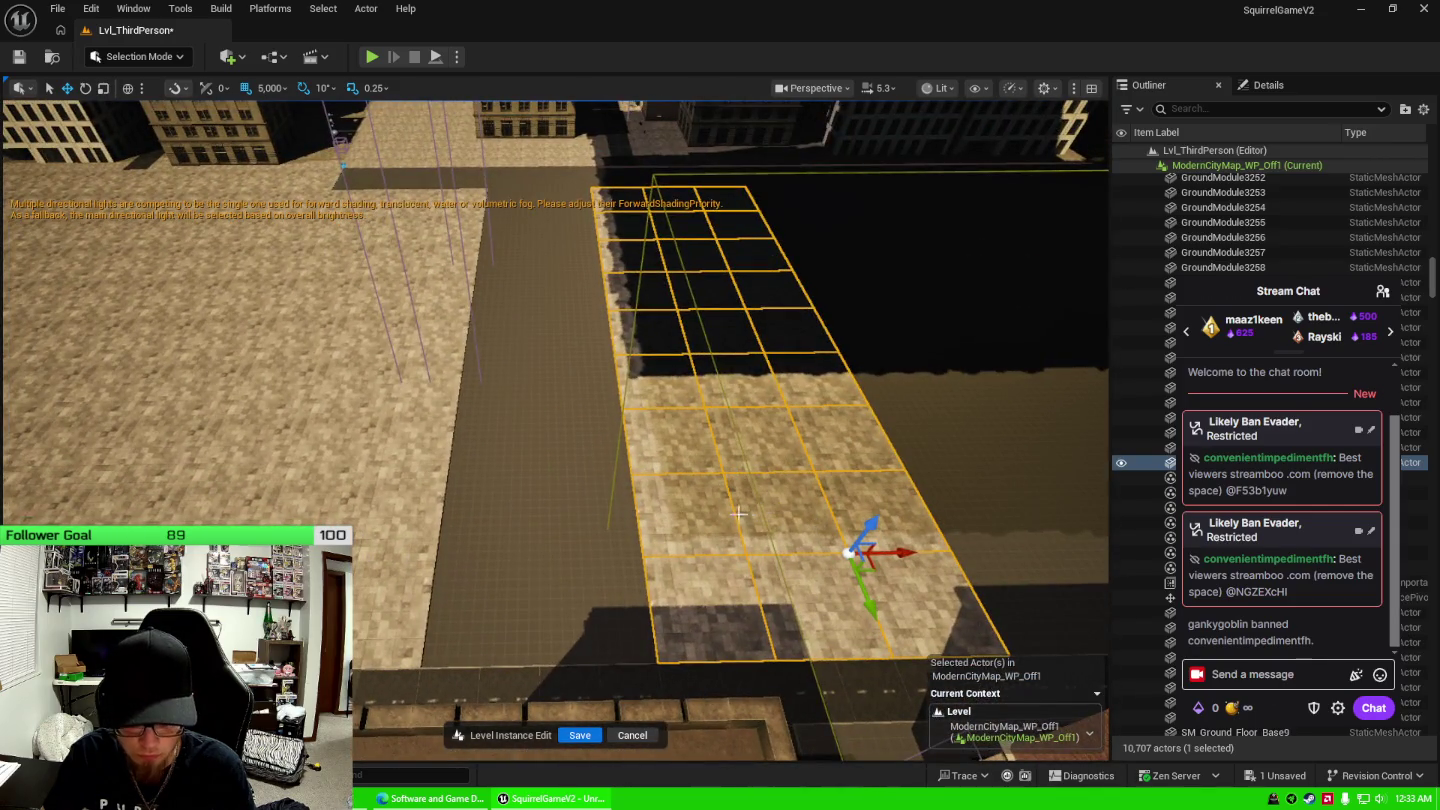
# Try copying the tile grid to the left sidewalk, then undo it back to the upper right.
pyautogui.moveTo(895, 551); pyautogui.dragTo(393, 563)
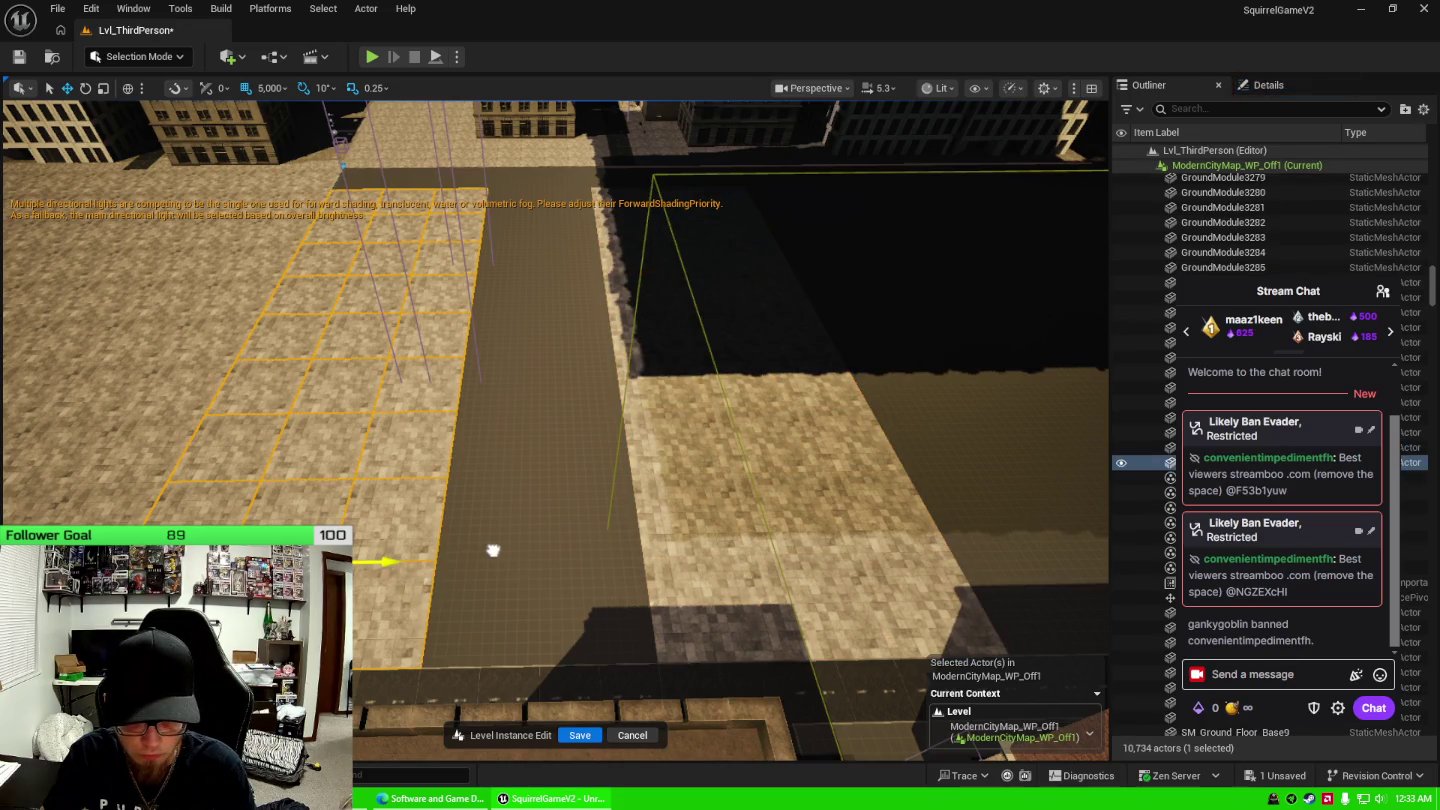
pyautogui.hotkey('ctrl', 'z')
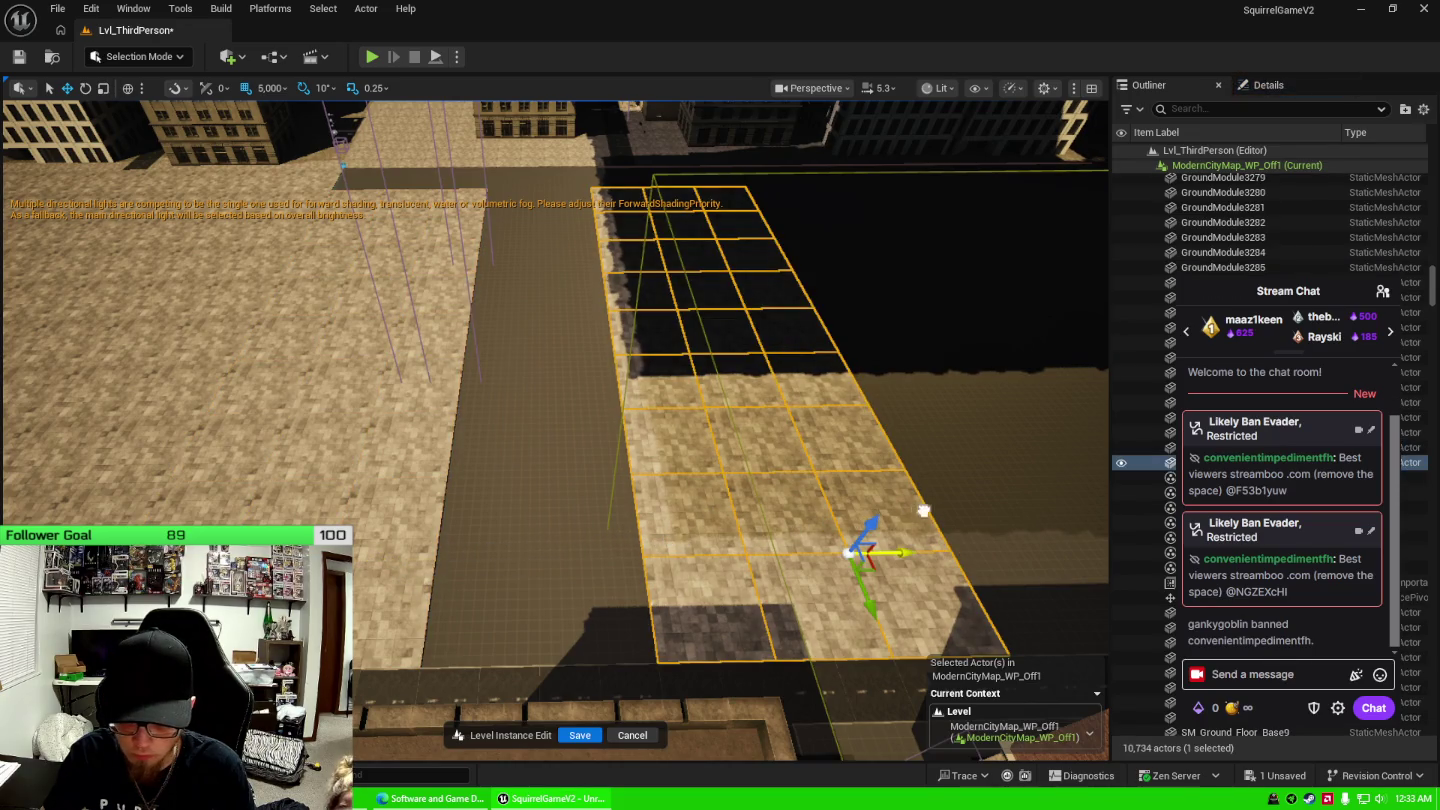
pyautogui.hotkey('ctrl', 'z')
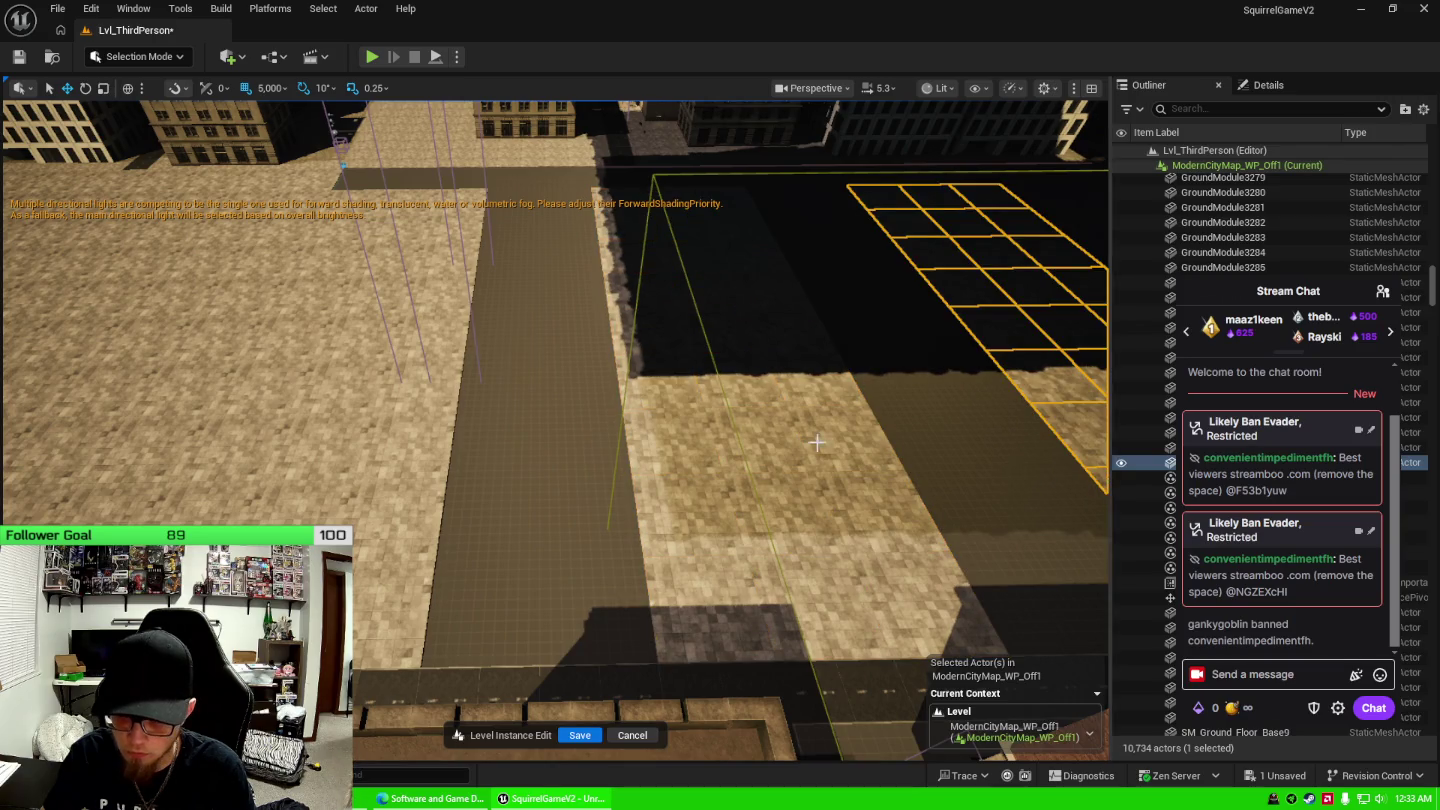
pyautogui.moveTo(818, 442)
pyautogui.mouseDown()
pyautogui.moveTo(680, 440)
pyautogui.moveTo(418, 505)
pyautogui.moveTo(428, 600)
pyautogui.moveTo(555, 582)
pyautogui.mouseUp()
pyautogui.click(556, 583)
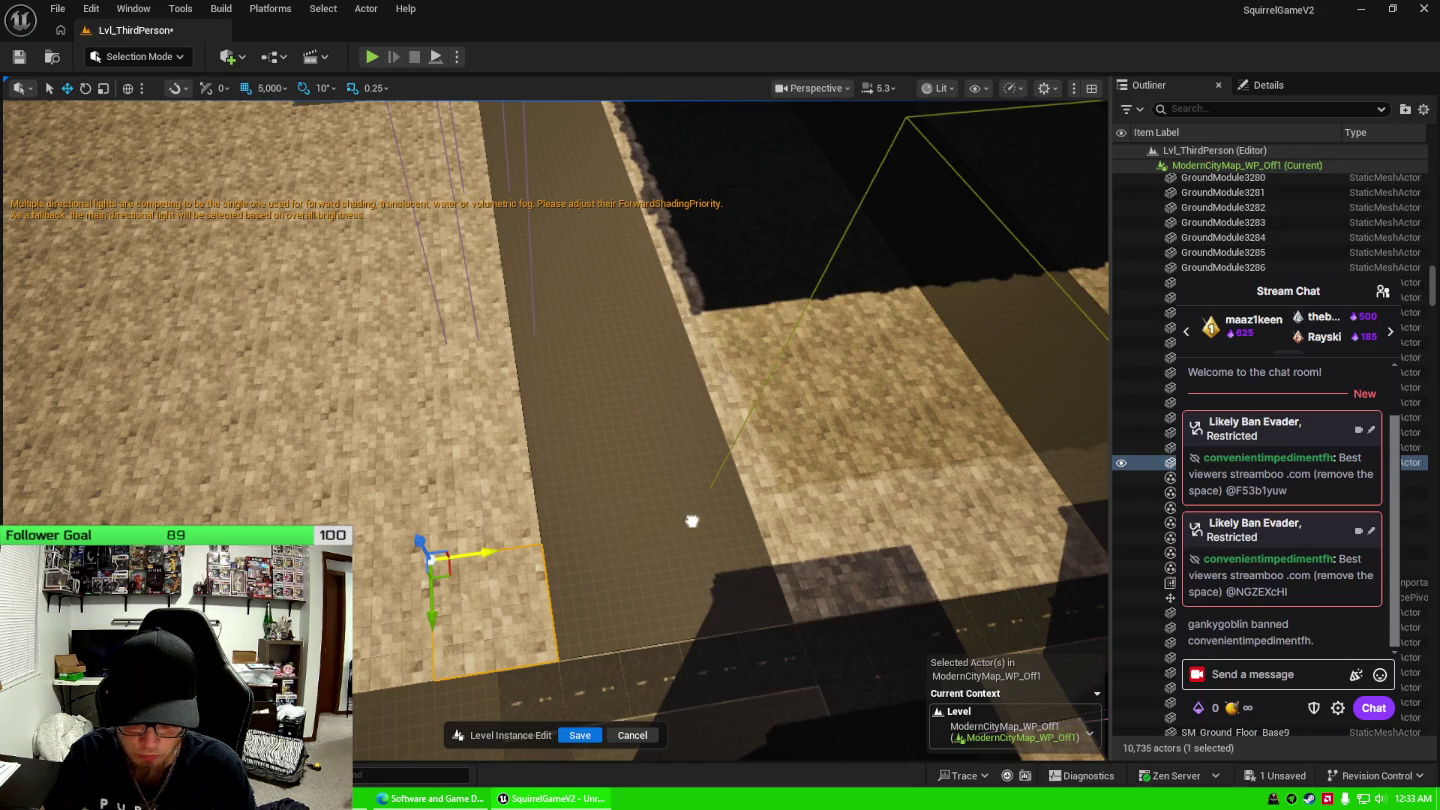
# Move the selected ground tile onto the right sidewalk.
pyautogui.moveTo(691, 521)
pyautogui.mouseDown()
pyautogui.moveTo(763, 518)
pyautogui.moveTo(470, 572)
pyautogui.mouseUp()
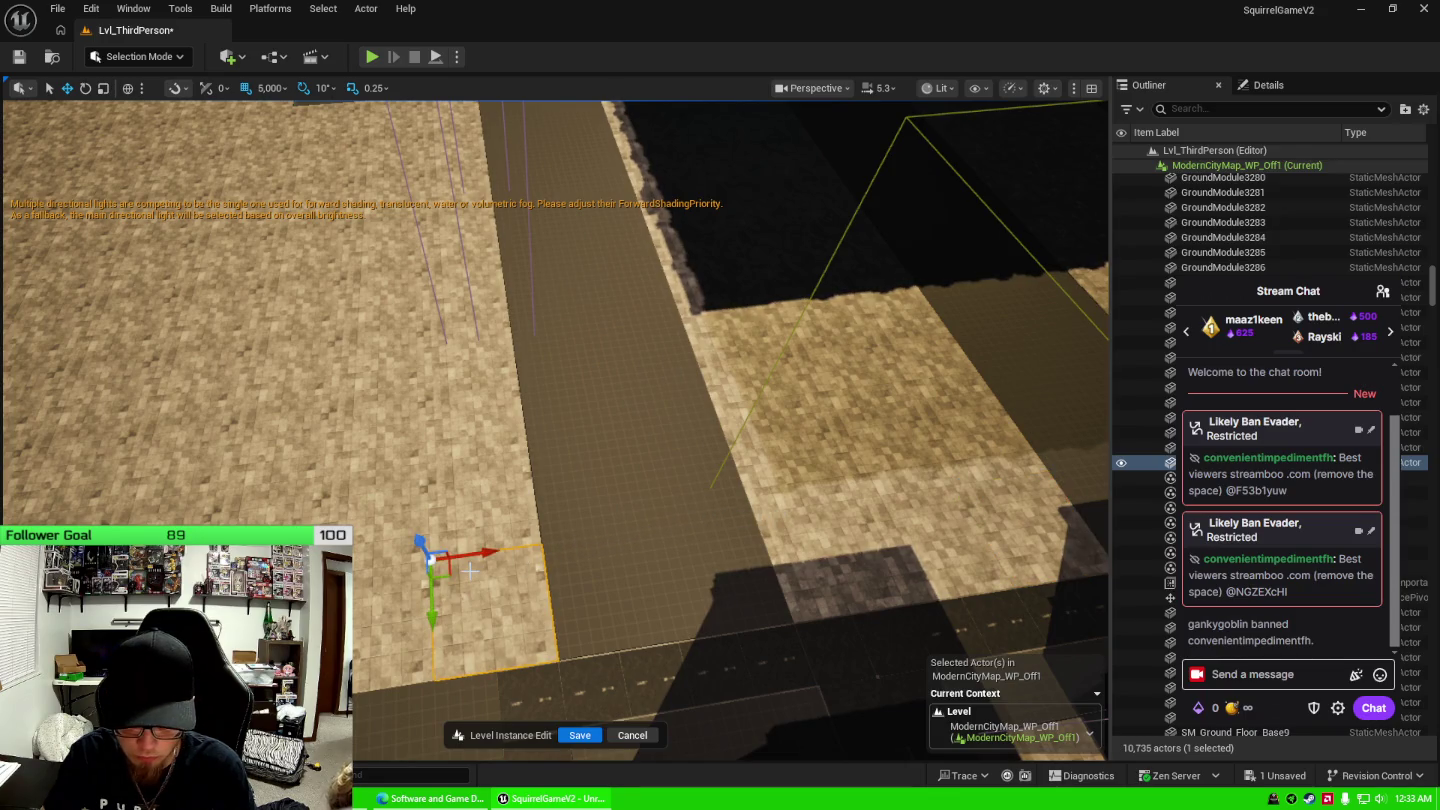
pyautogui.hotkey('ctrl', 'z')
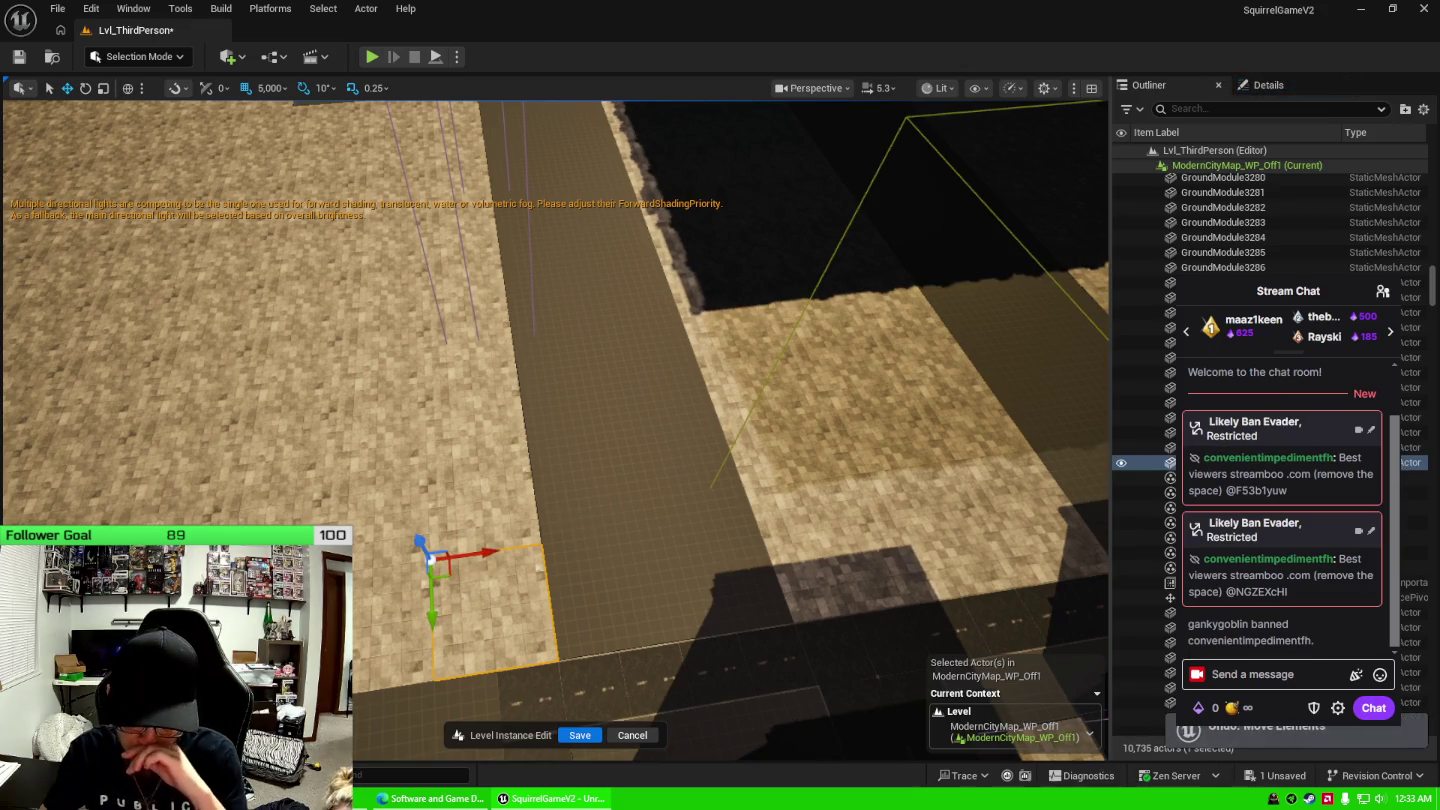
pyautogui.moveTo(590, 523); pyautogui.dragTo(635, 535)
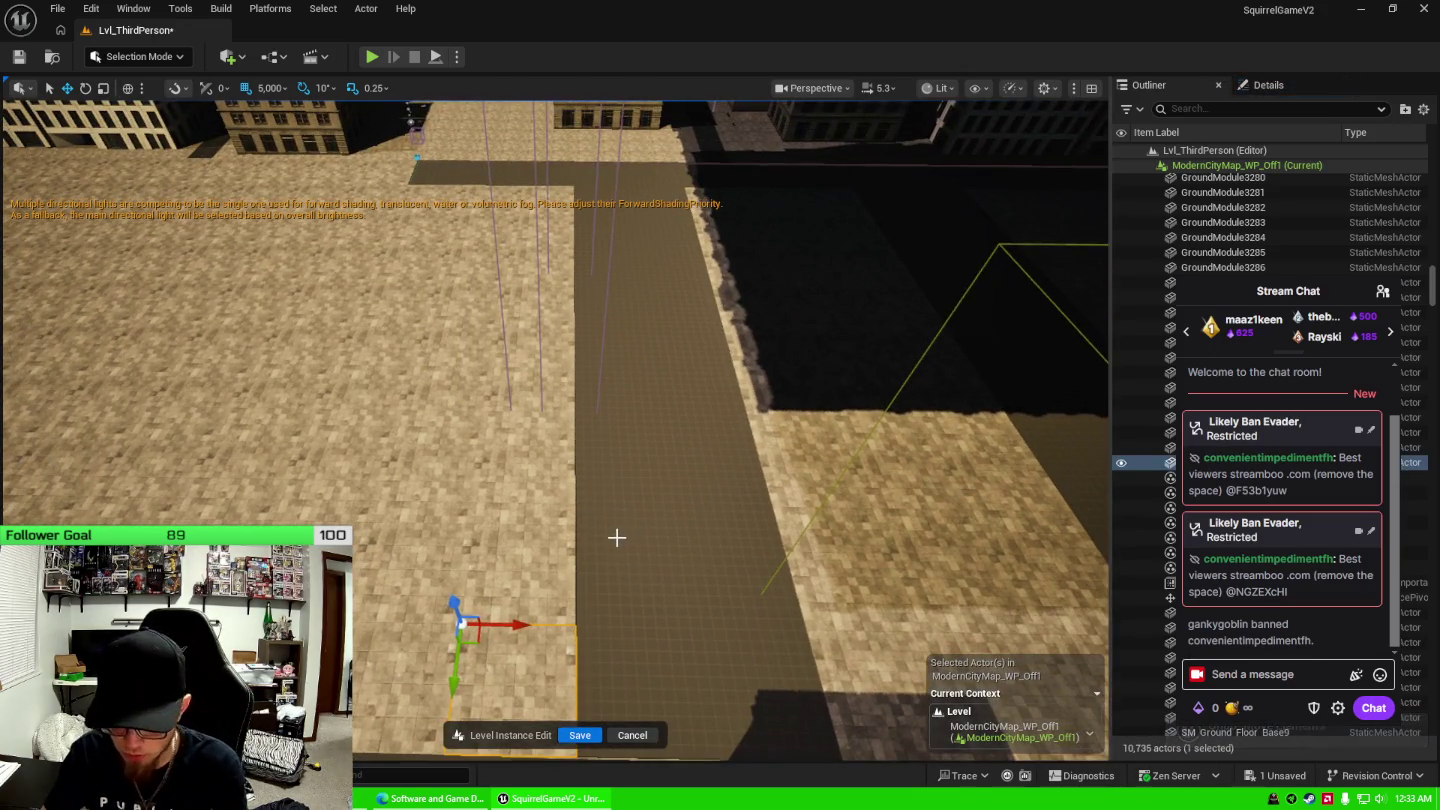
pyautogui.moveTo(695, 581); pyautogui.dragTo(653, 521)
pyautogui.hotkey('ctrl', 'z')
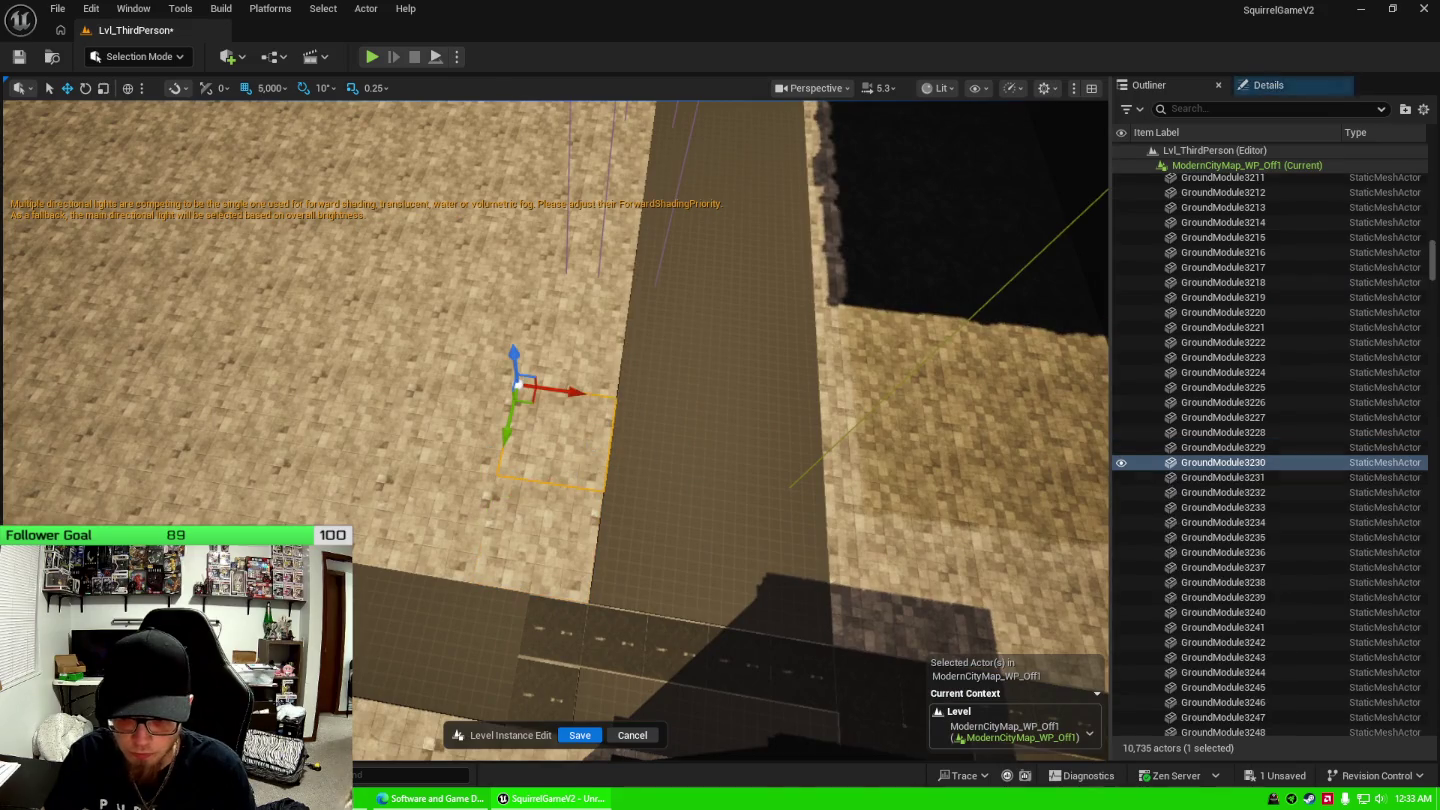
pyautogui.moveTo(641, 470); pyautogui.dragTo(641, 470)
# Duplicate another sidewalk ground tile, undo its move, and reframe the plaza.
pyautogui.click(607, 375)
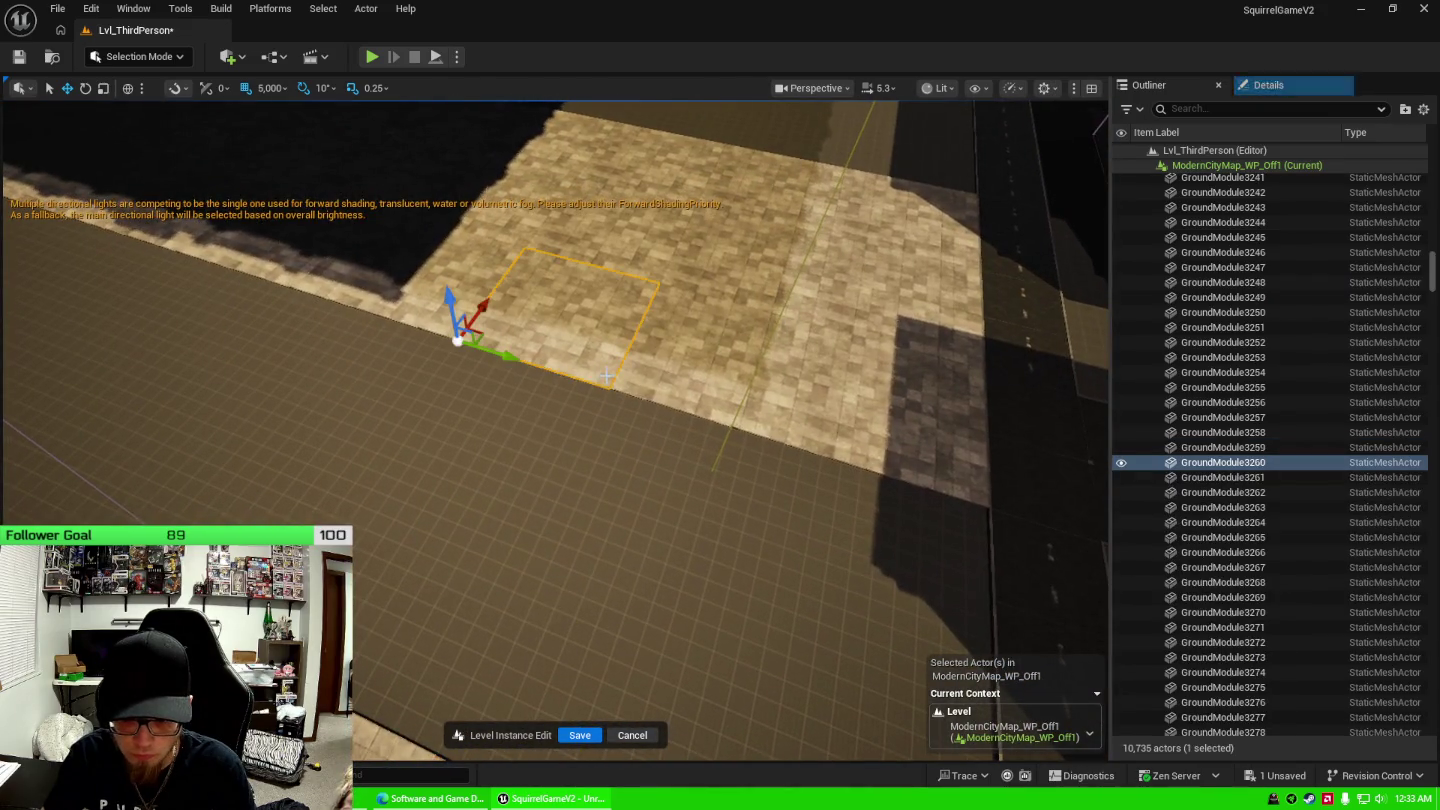
pyautogui.hotkey('ctrl', 'd')
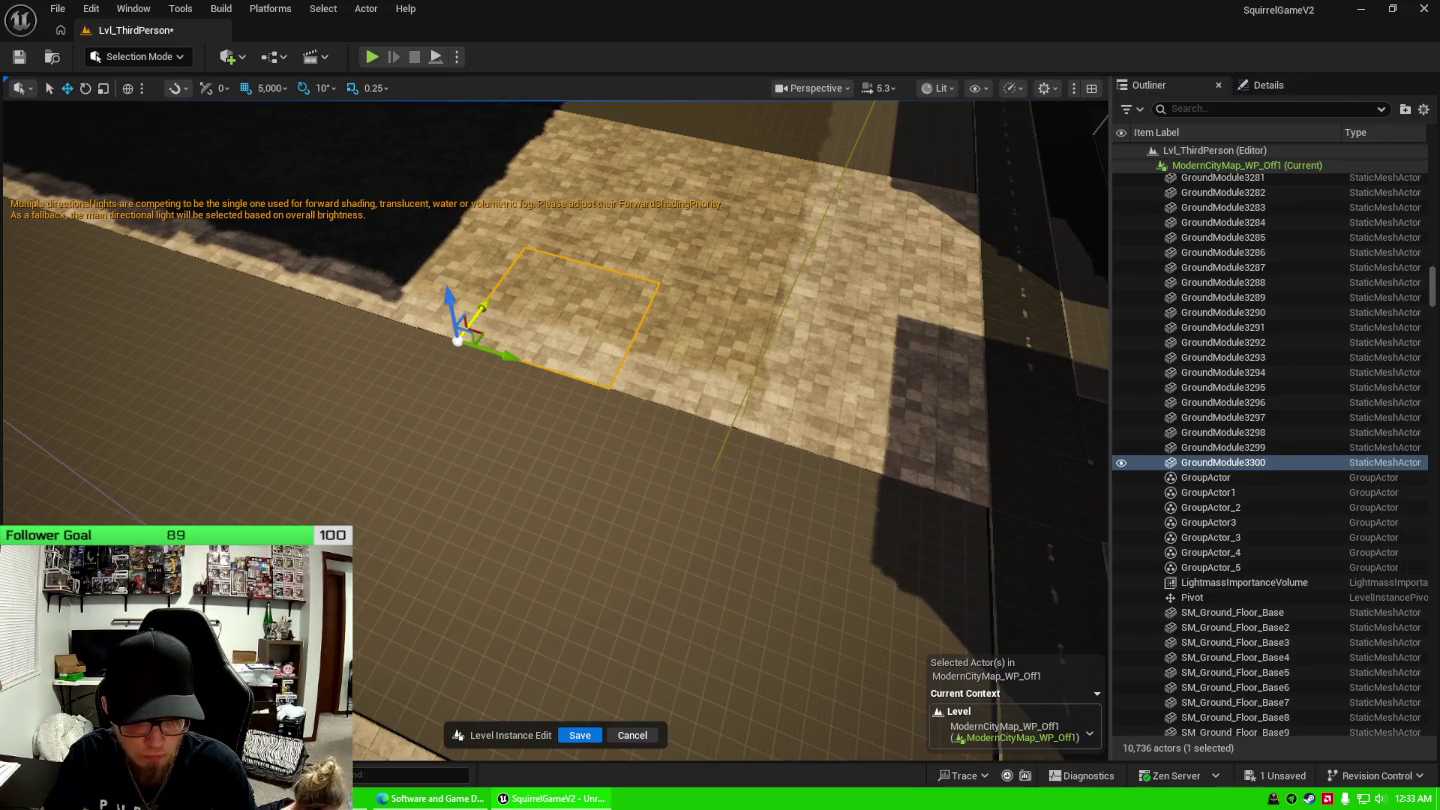
pyautogui.moveTo(640, 471); pyautogui.dragTo(640, 470)
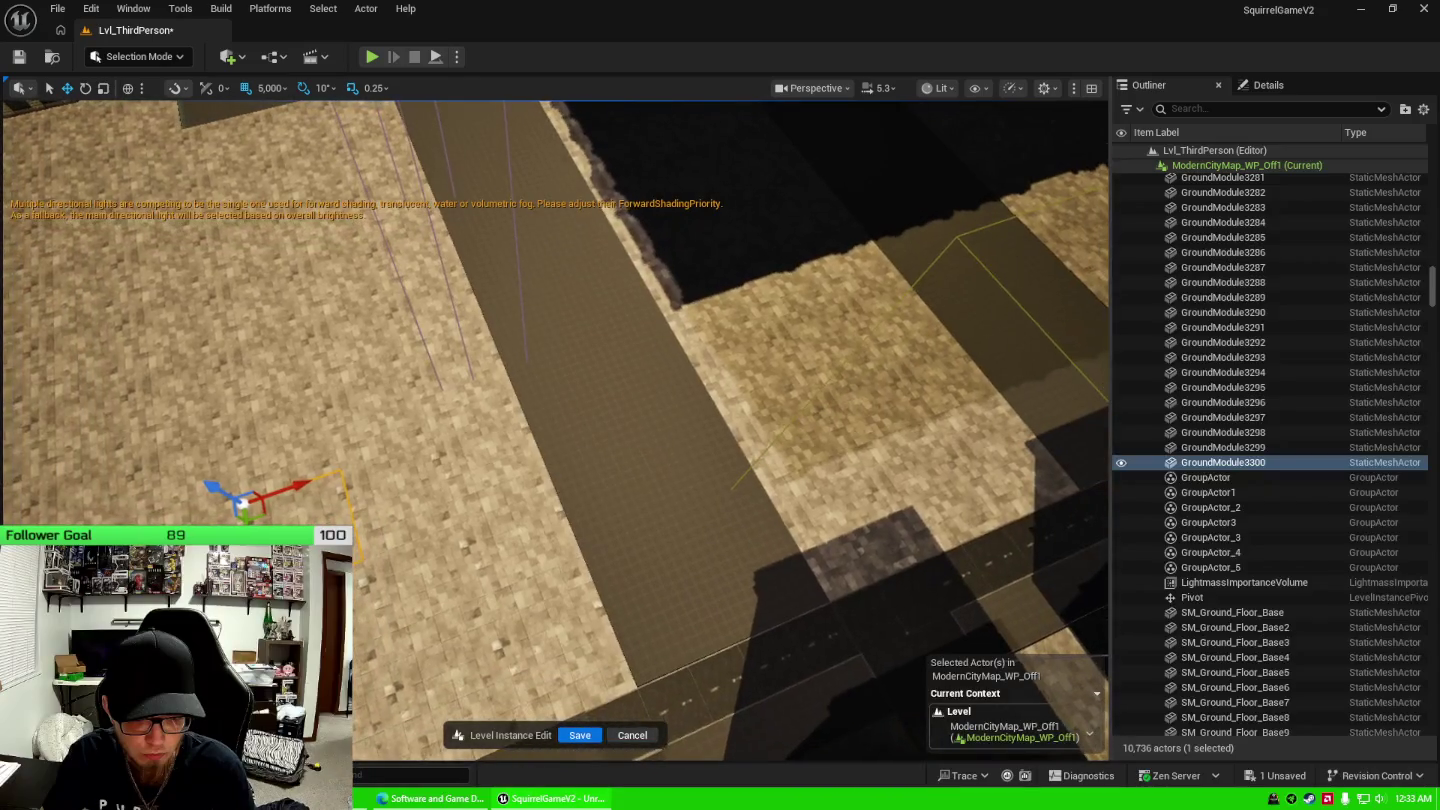
pyautogui.hotkey('ctrl', 'z')
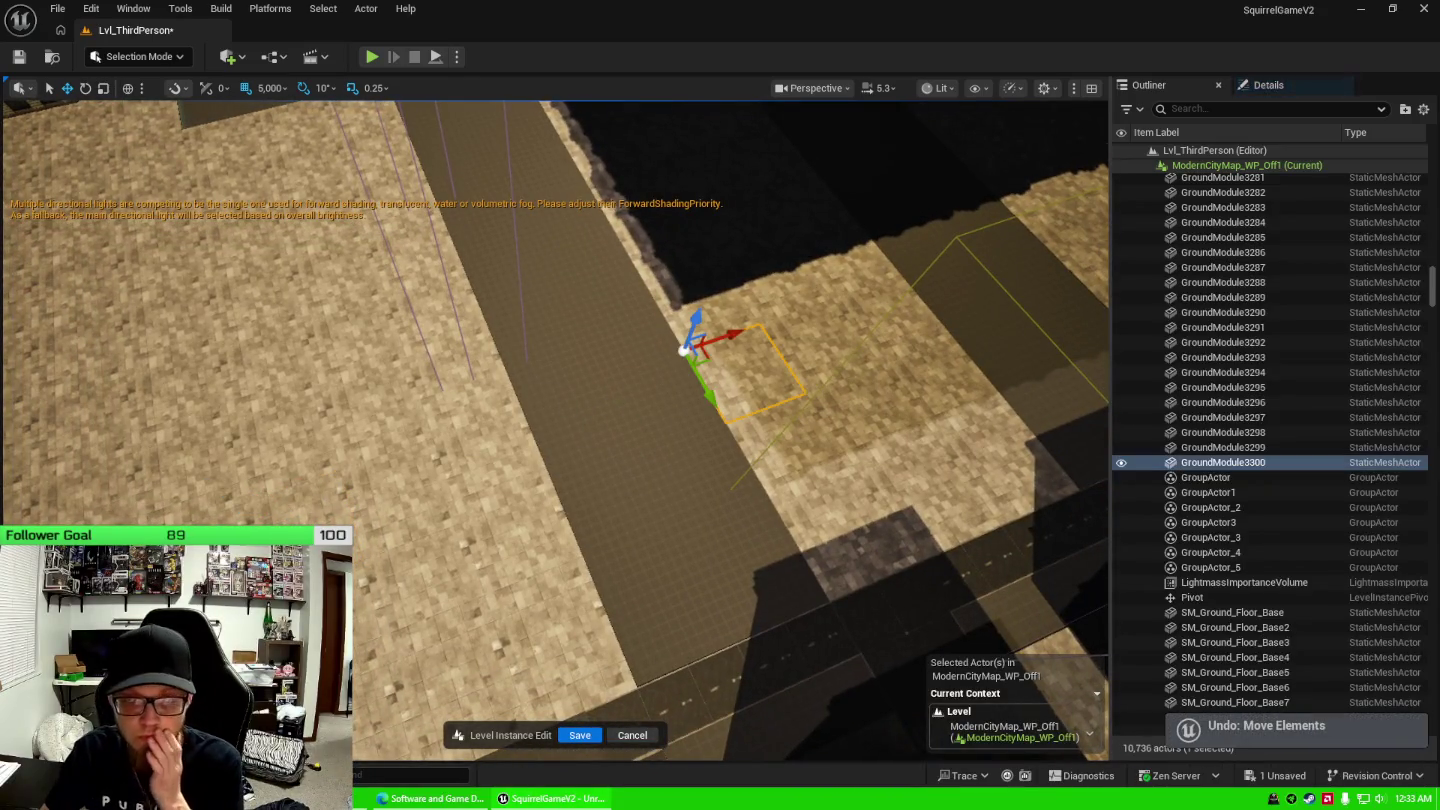
pyautogui.moveTo(607, 397); pyautogui.dragTo(606, 397)
pyautogui.moveTo(487, 299); pyautogui.dragTo(487, 299)
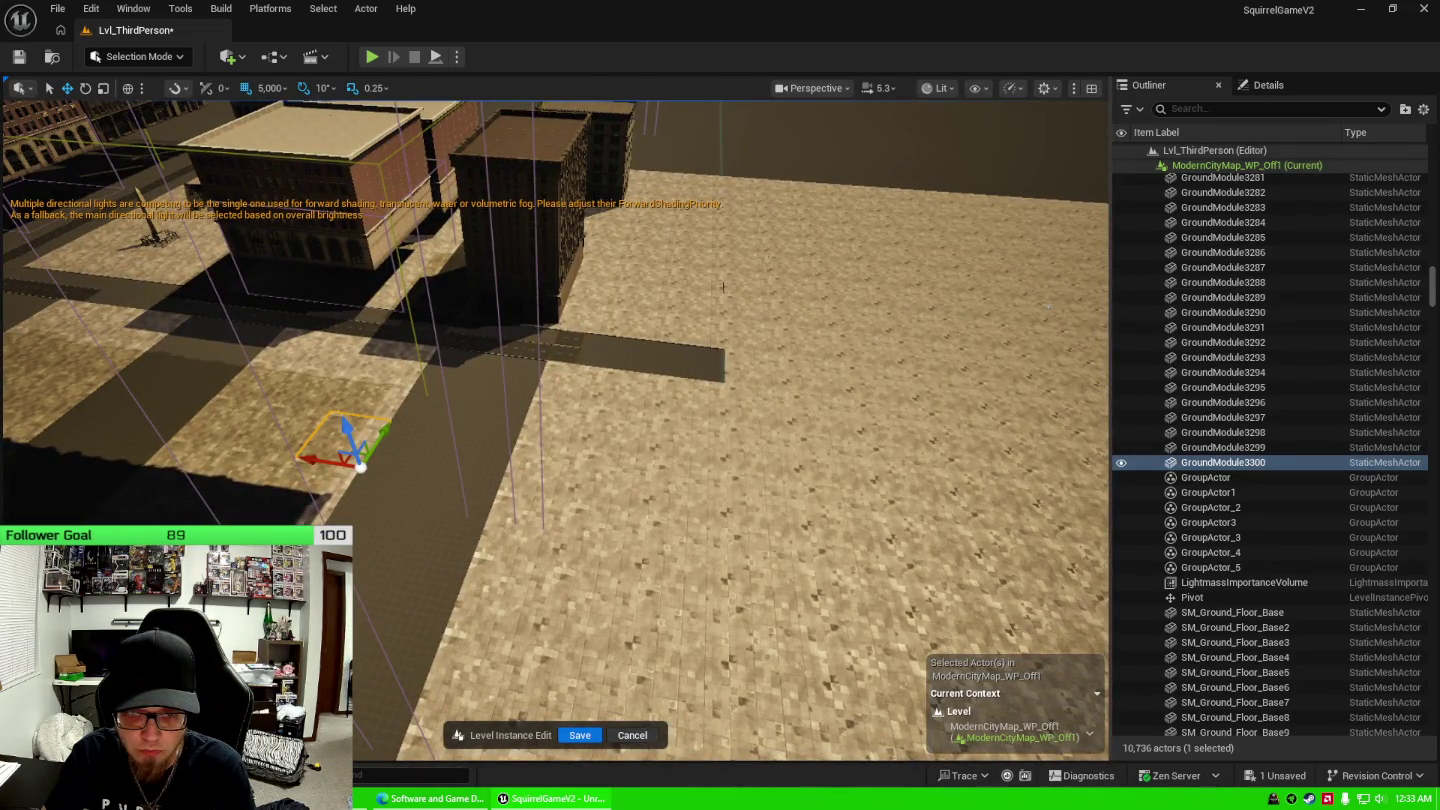
pyautogui.moveTo(538, 311); pyautogui.dragTo(530, 408)
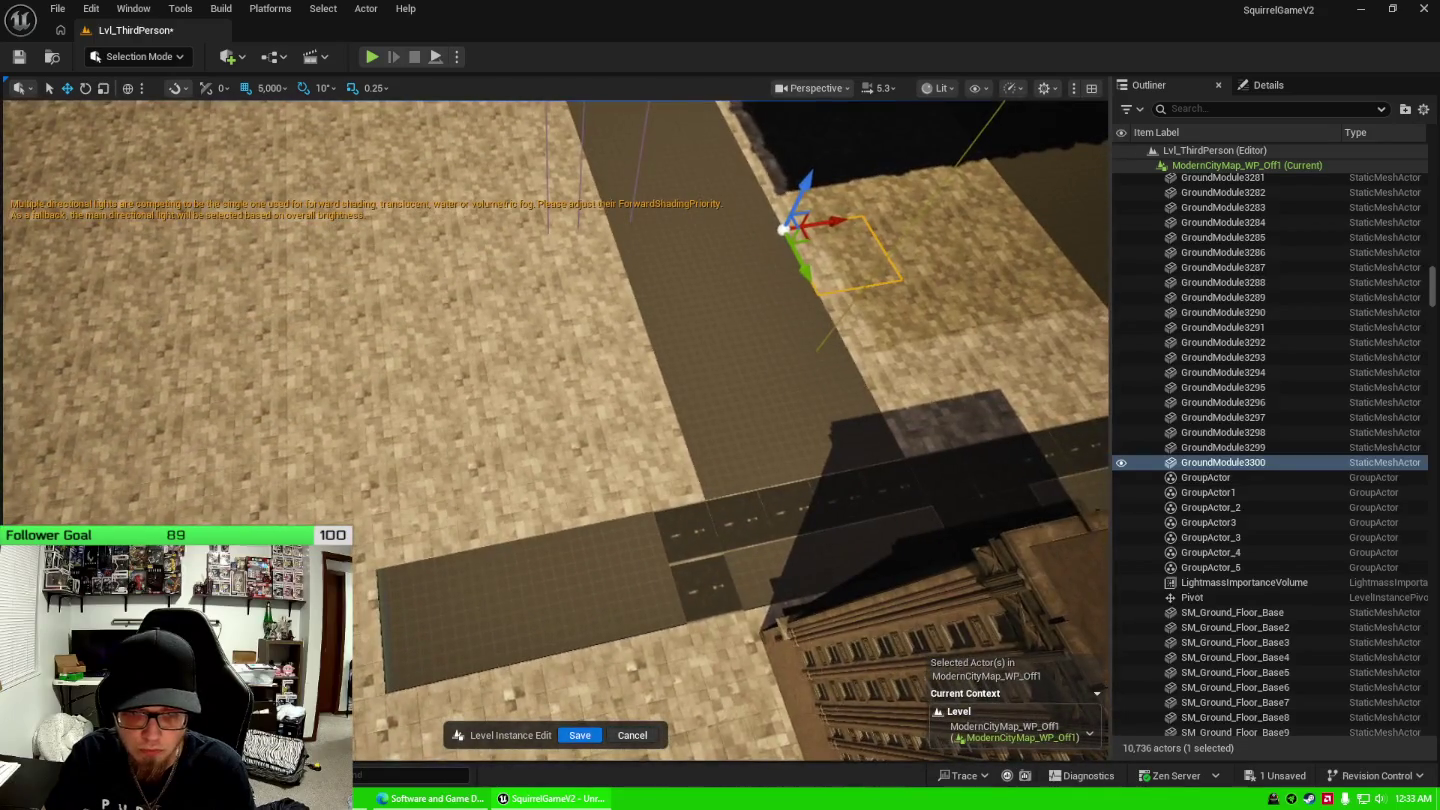
# Shift the street-edge and bottom tiles into the gaps, then bring up the save prompt.
pyautogui.click(391, 522)
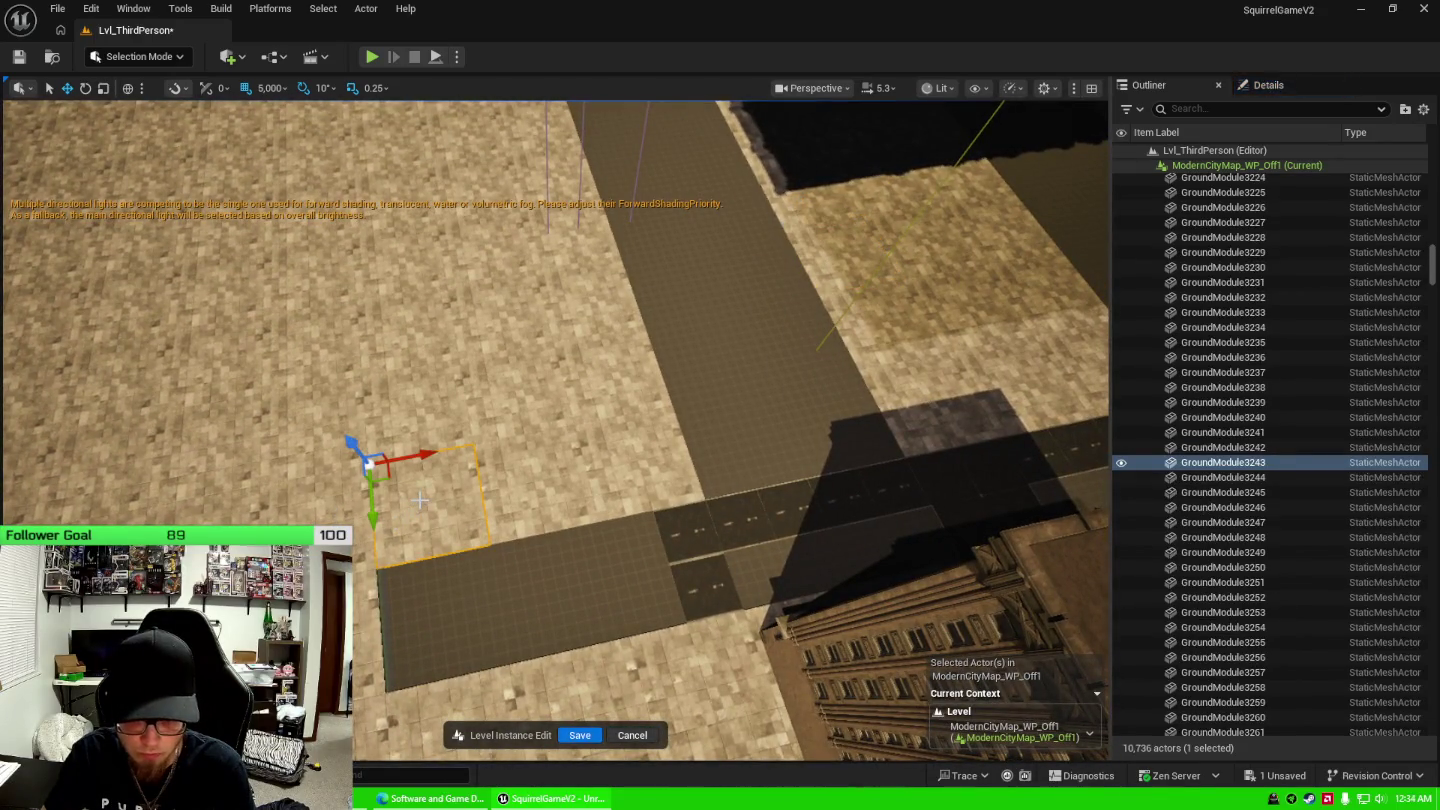
pyautogui.moveTo(424, 459)
pyautogui.mouseDown()
pyautogui.moveTo(733, 425)
pyautogui.moveTo(428, 500)
pyautogui.mouseUp()
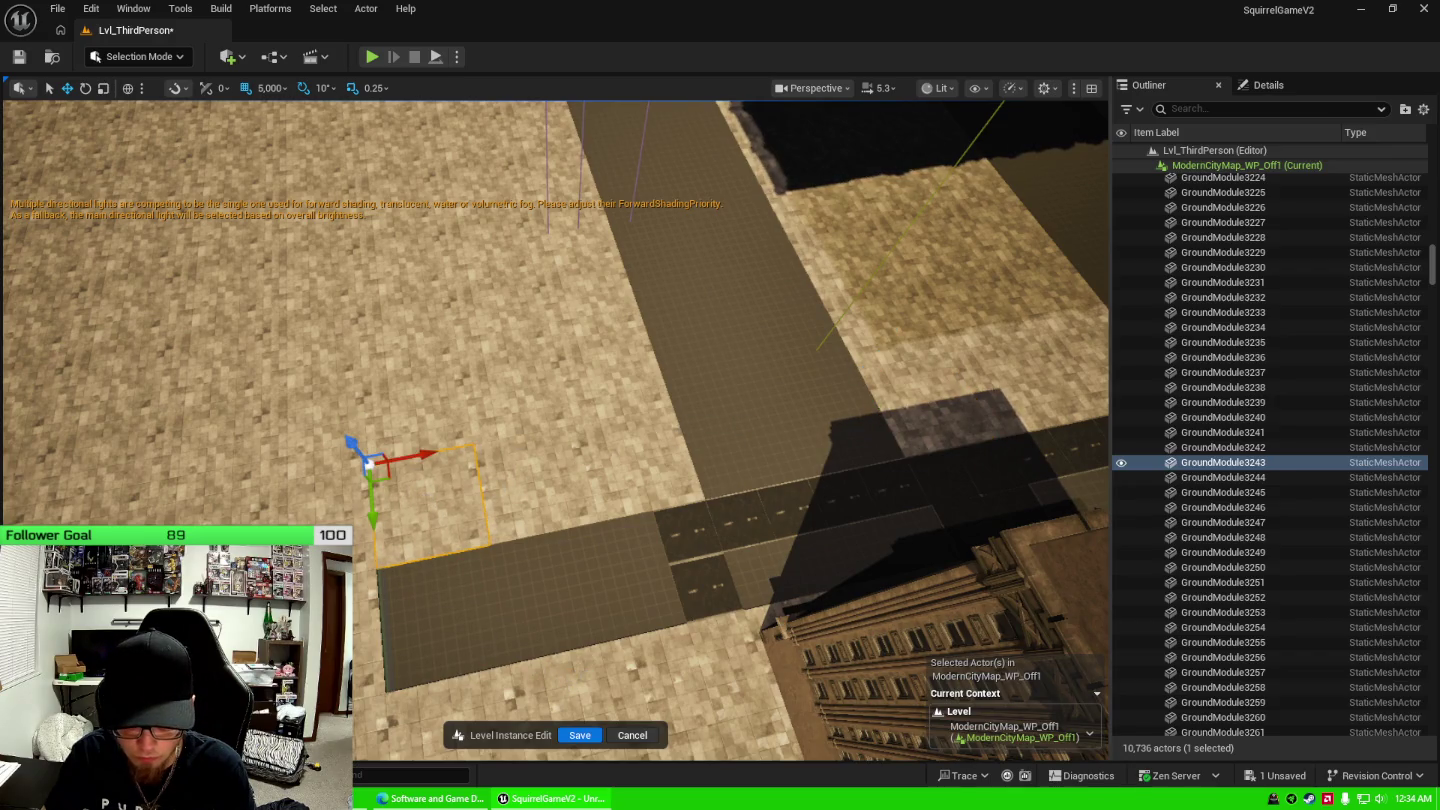
pyautogui.click(567, 665)
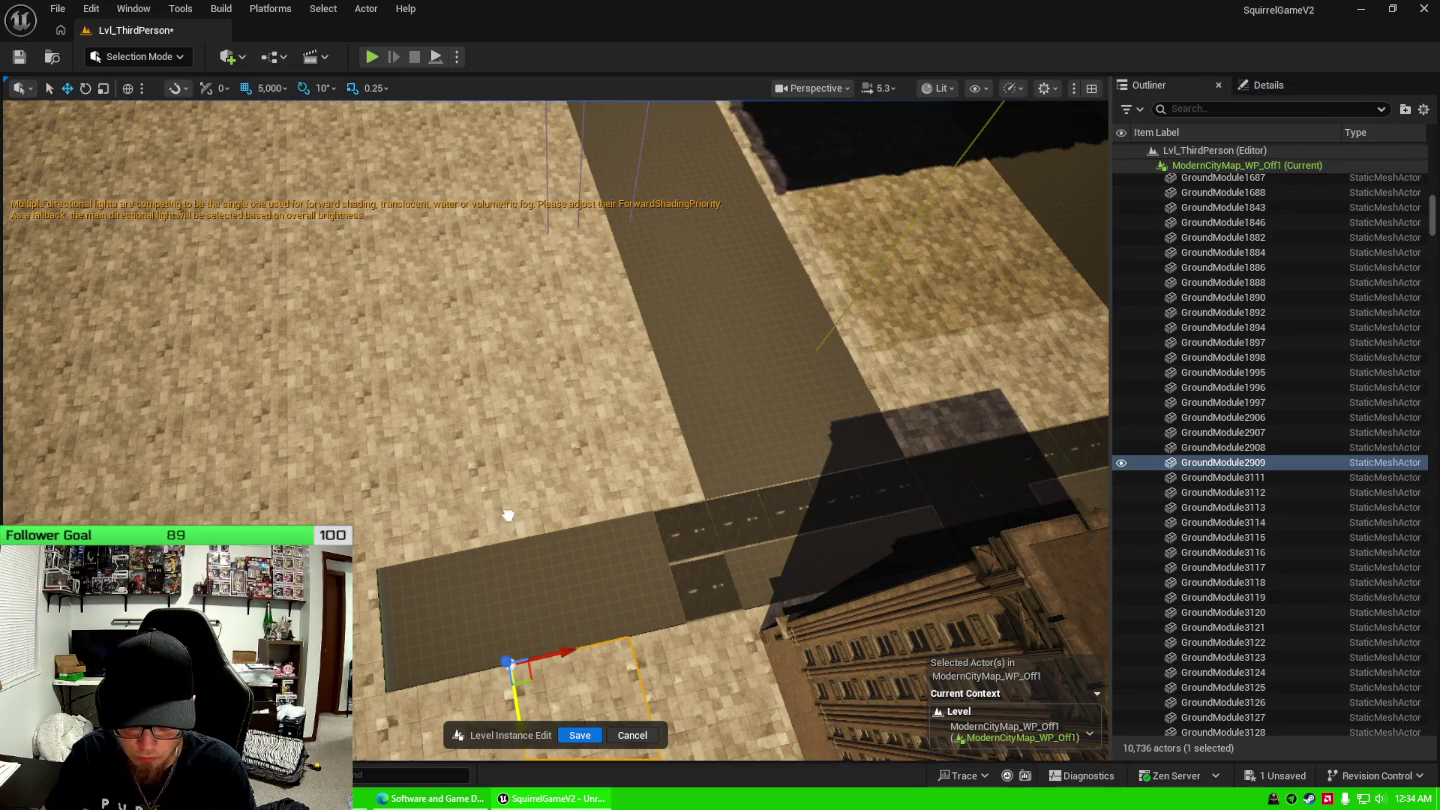
pyautogui.moveTo(497, 476)
pyautogui.mouseDown()
pyautogui.moveTo(481, 408)
pyautogui.moveTo(518, 515)
pyautogui.mouseUp()
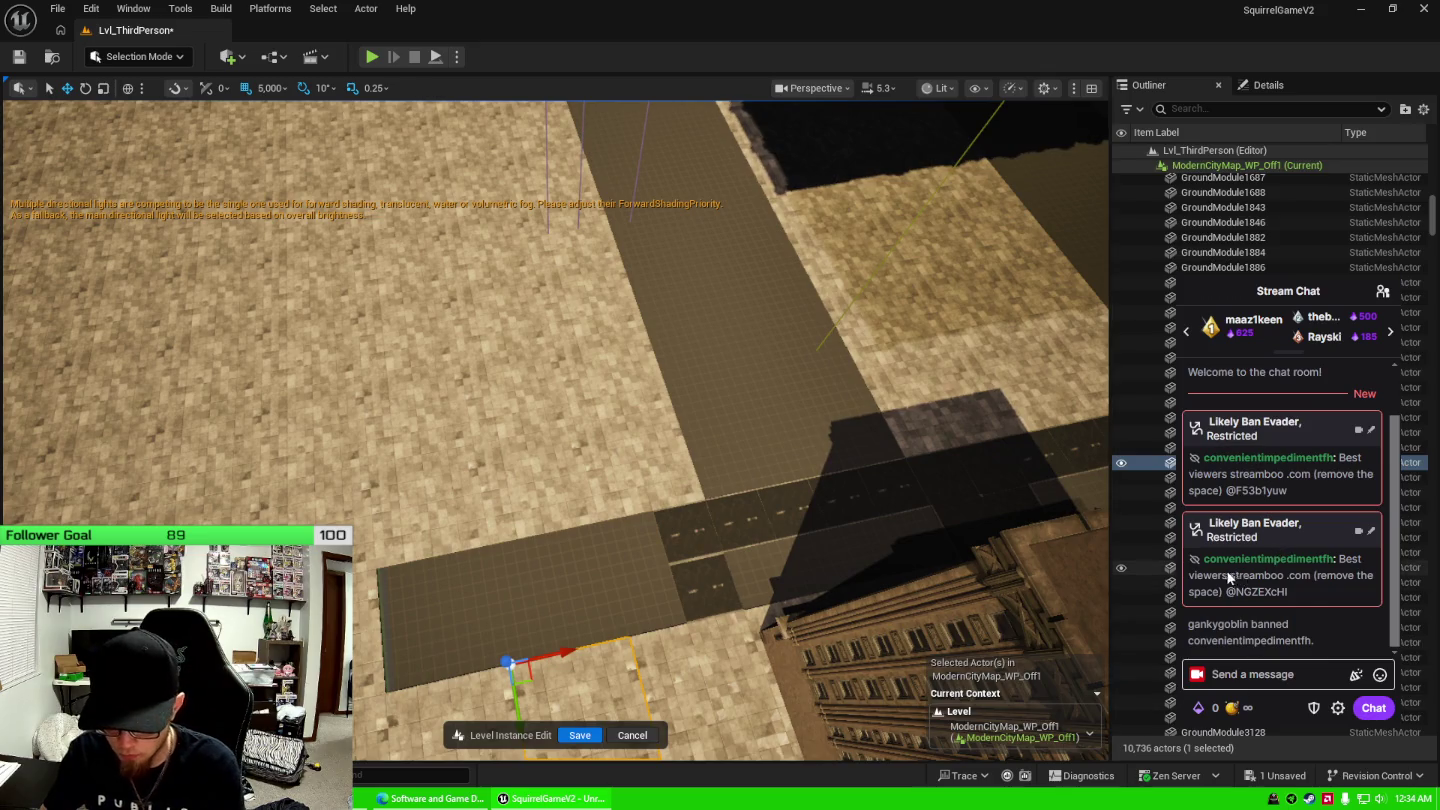
pyautogui.click(1274, 778)
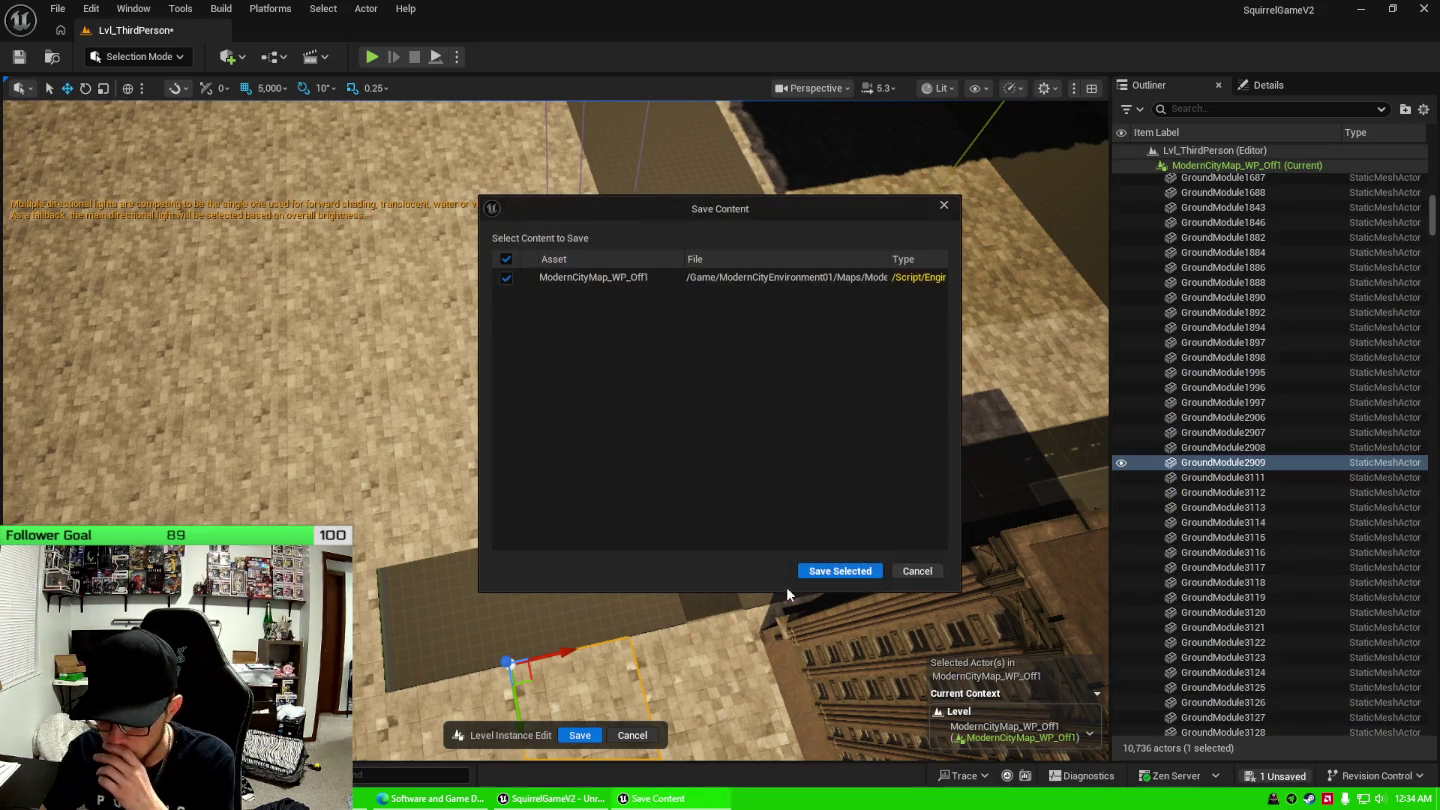
# Save ModernCityMap_WP_Off1, save and exit level instance editing, then frame the level instance.
pyautogui.click(826, 573)
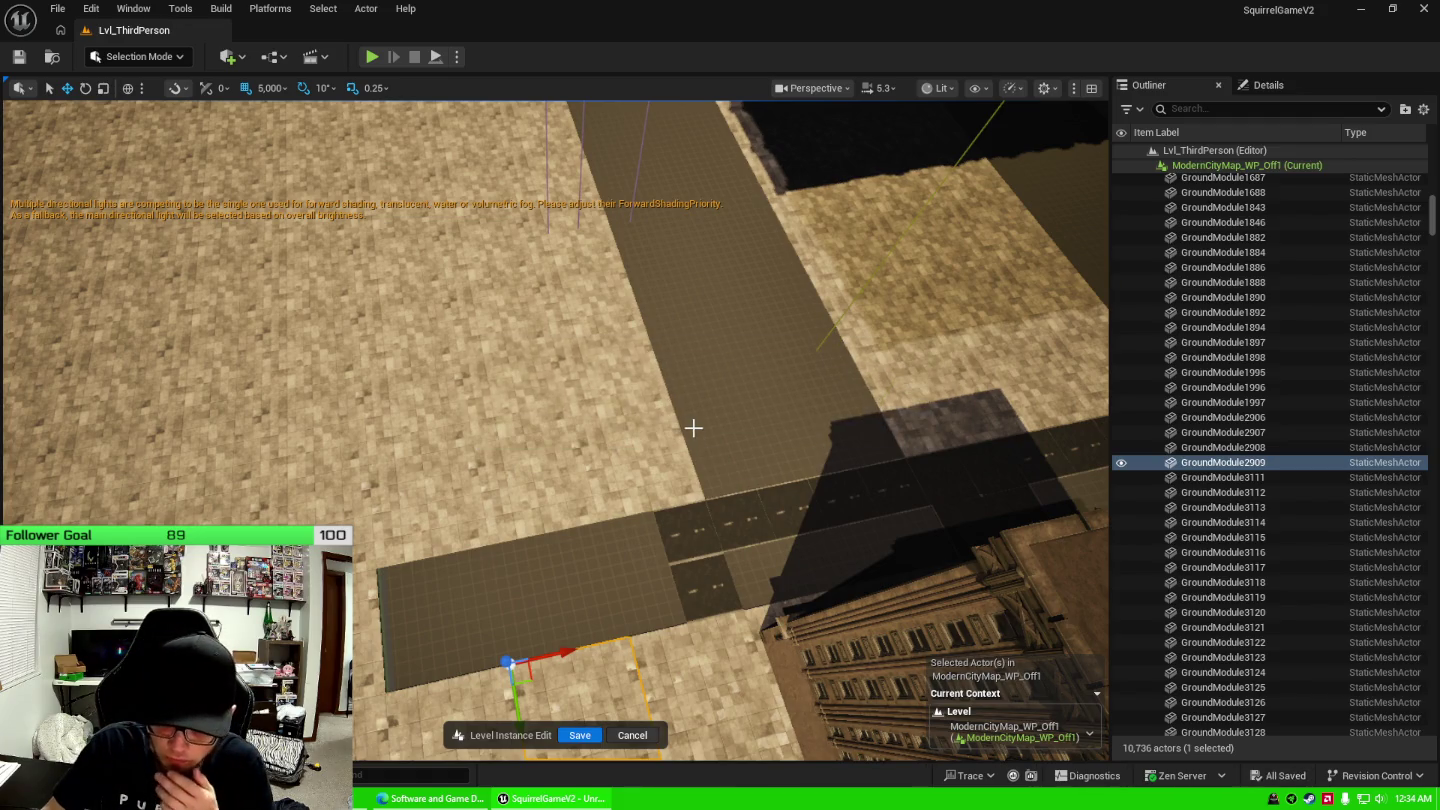
pyautogui.click(580, 736)
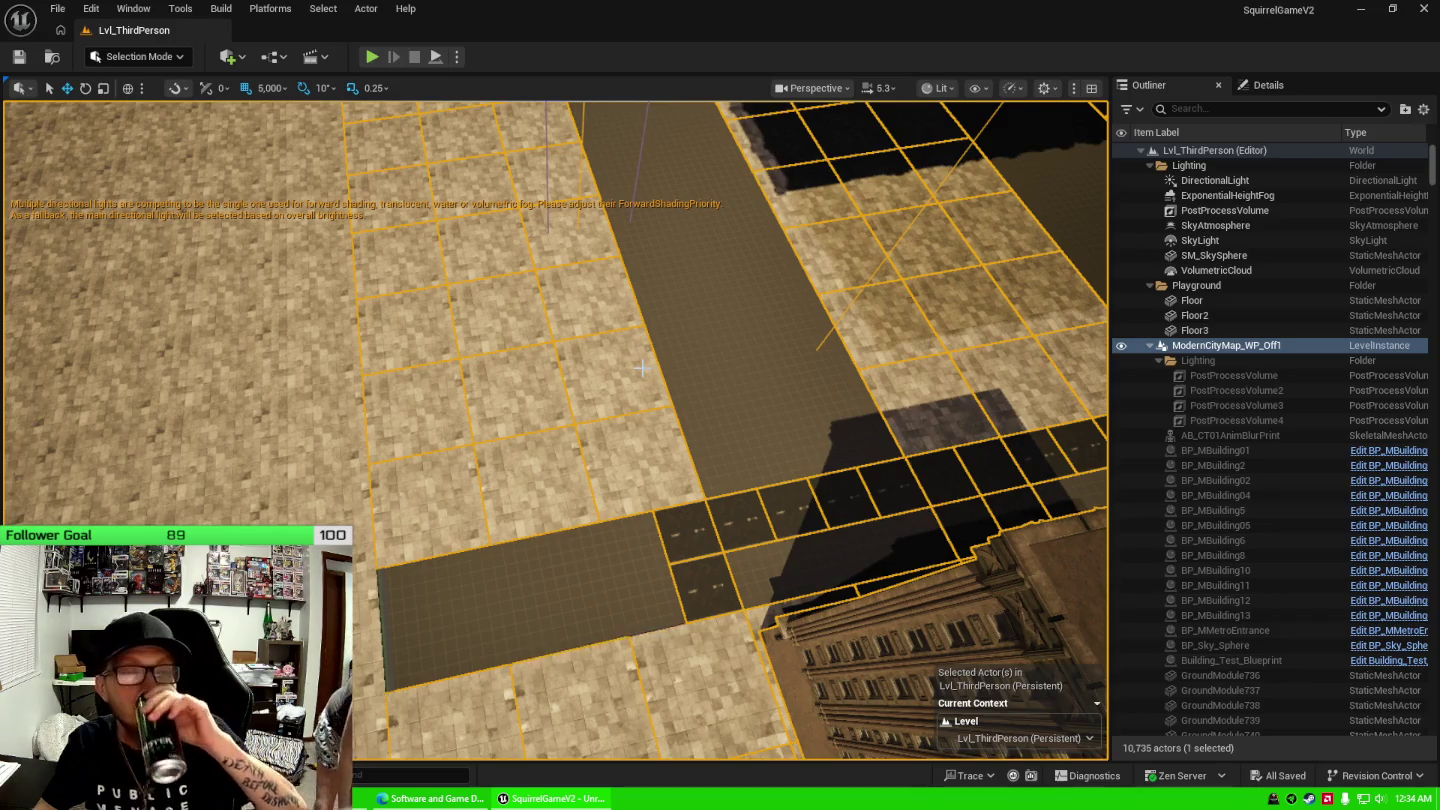
pyautogui.press('f')
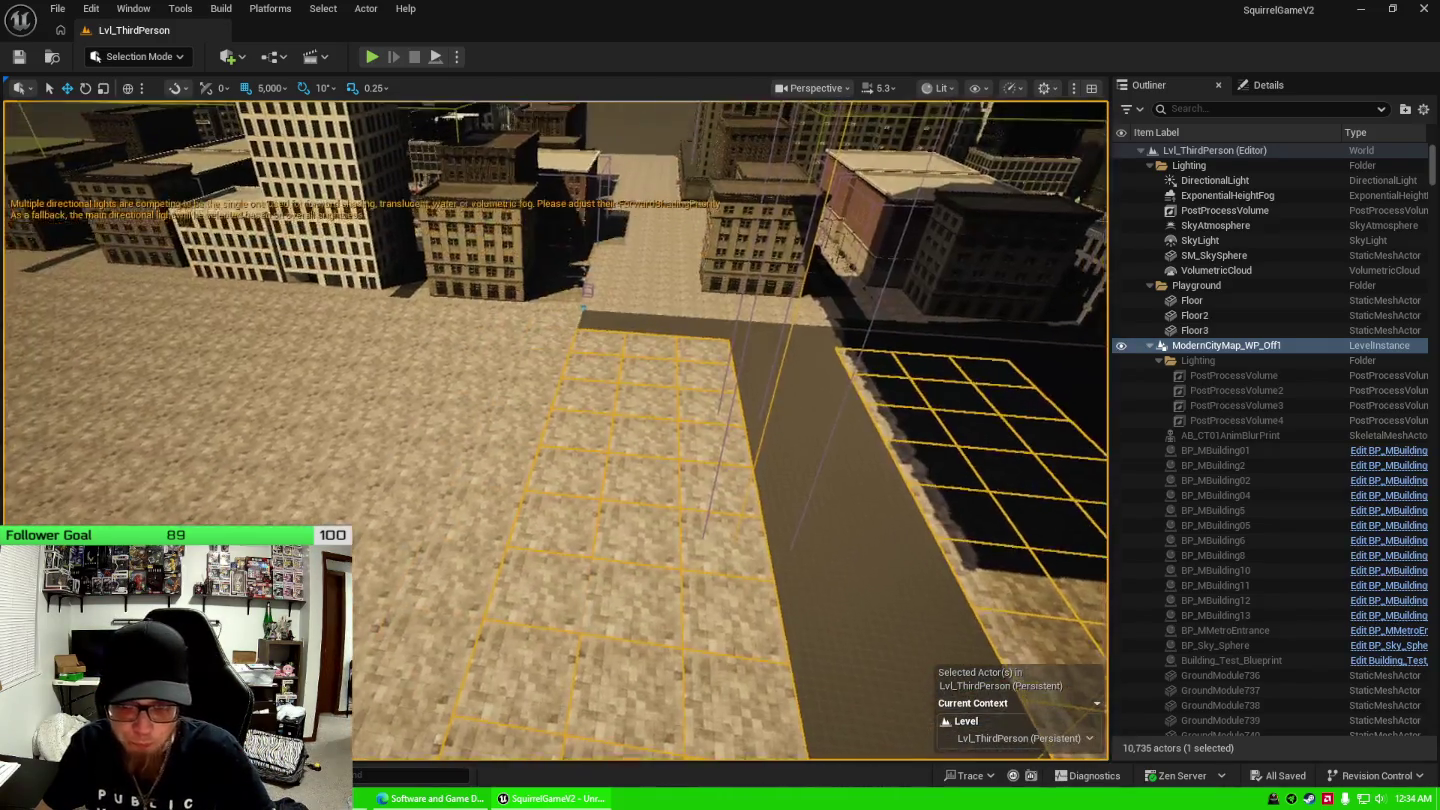
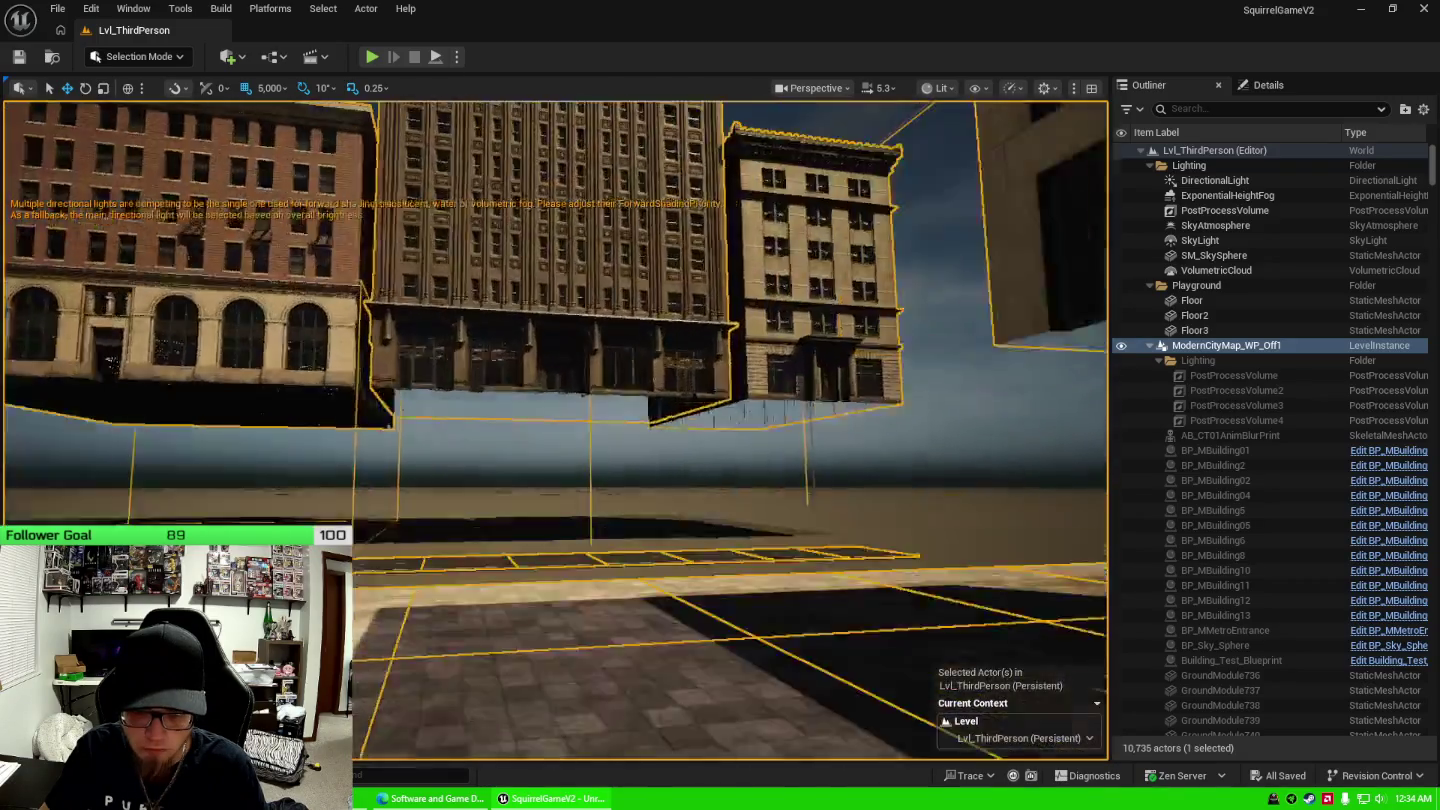
# Fly the camera across the city down to the flat ground and select the map piece there.
pyautogui.press('w')
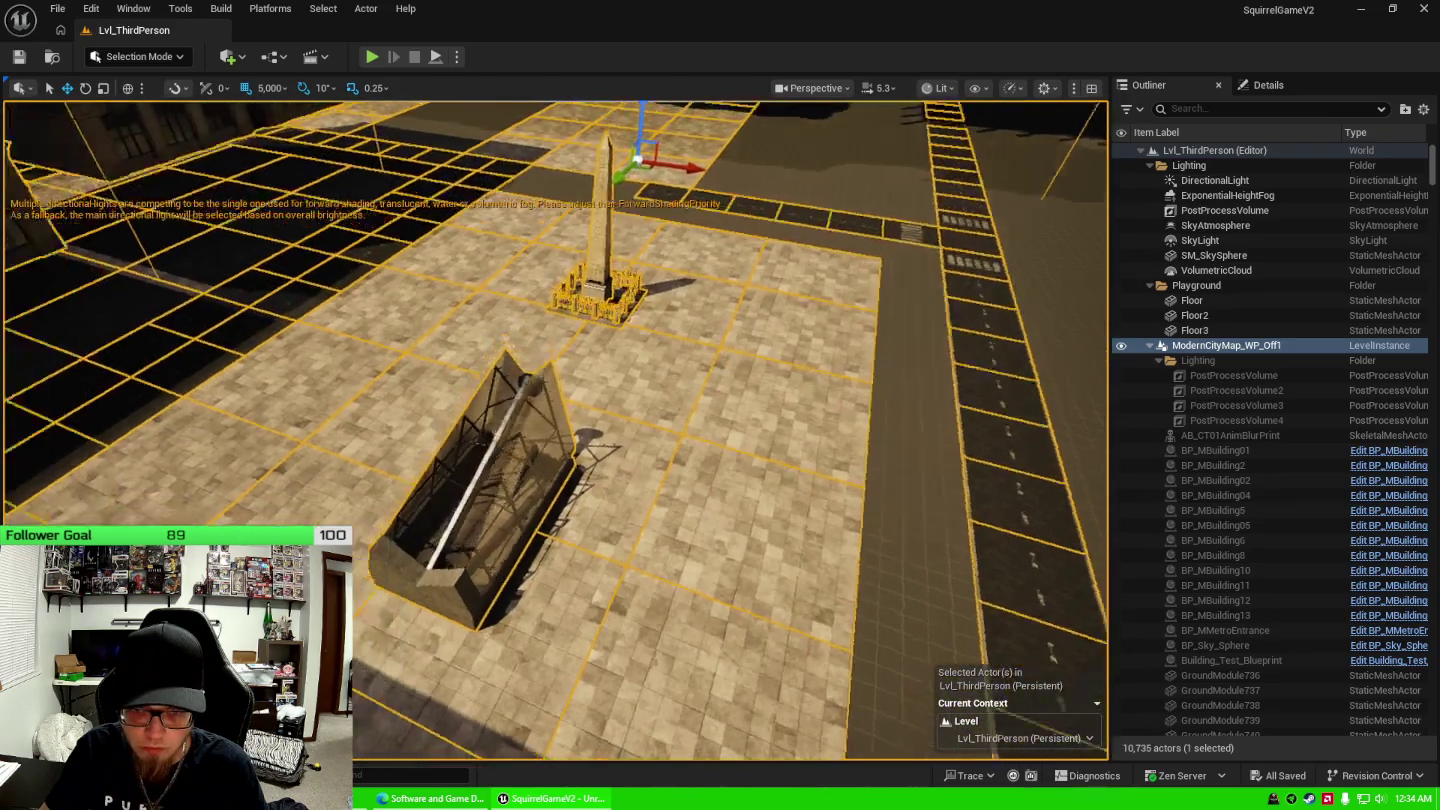
pyautogui.press('w')
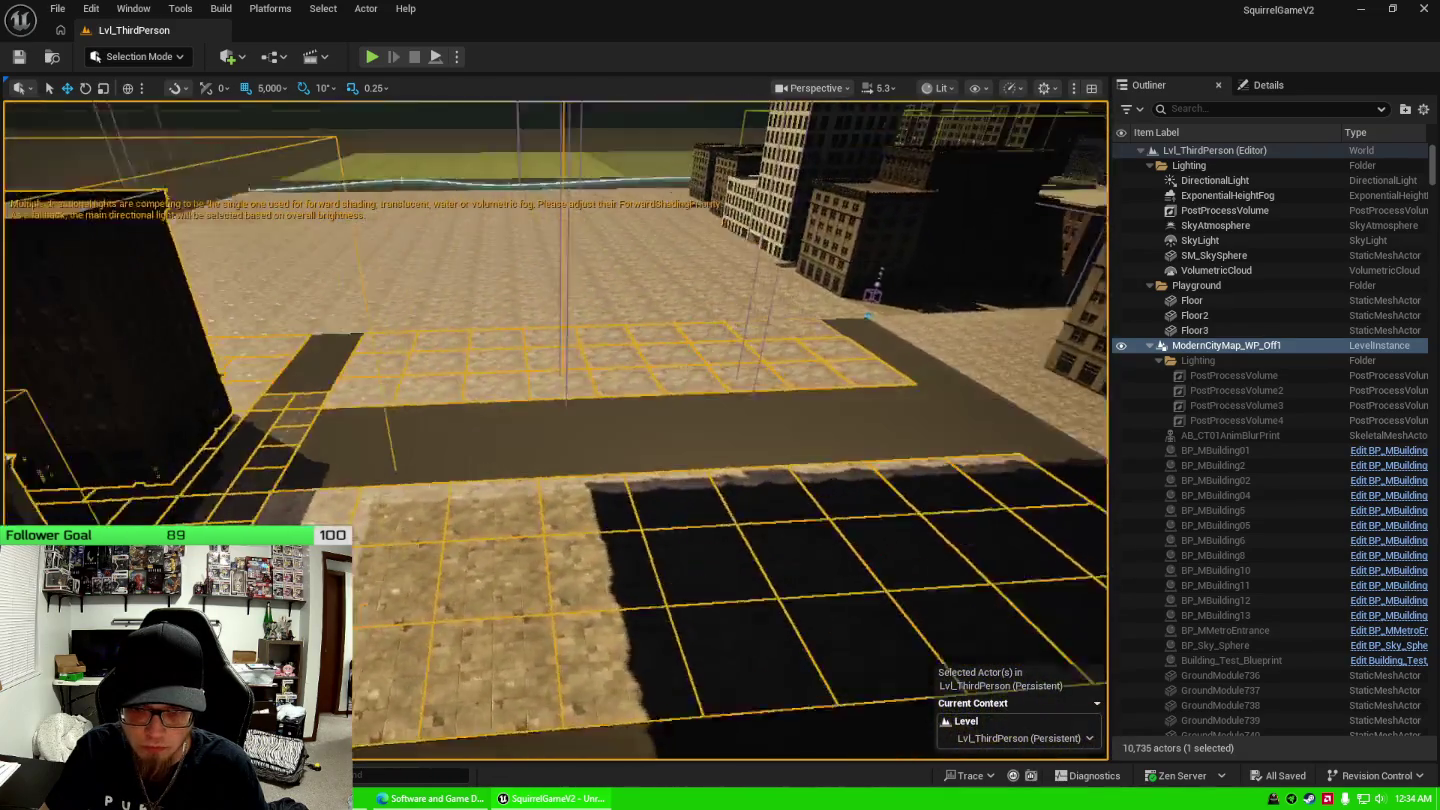
pyautogui.press('w')
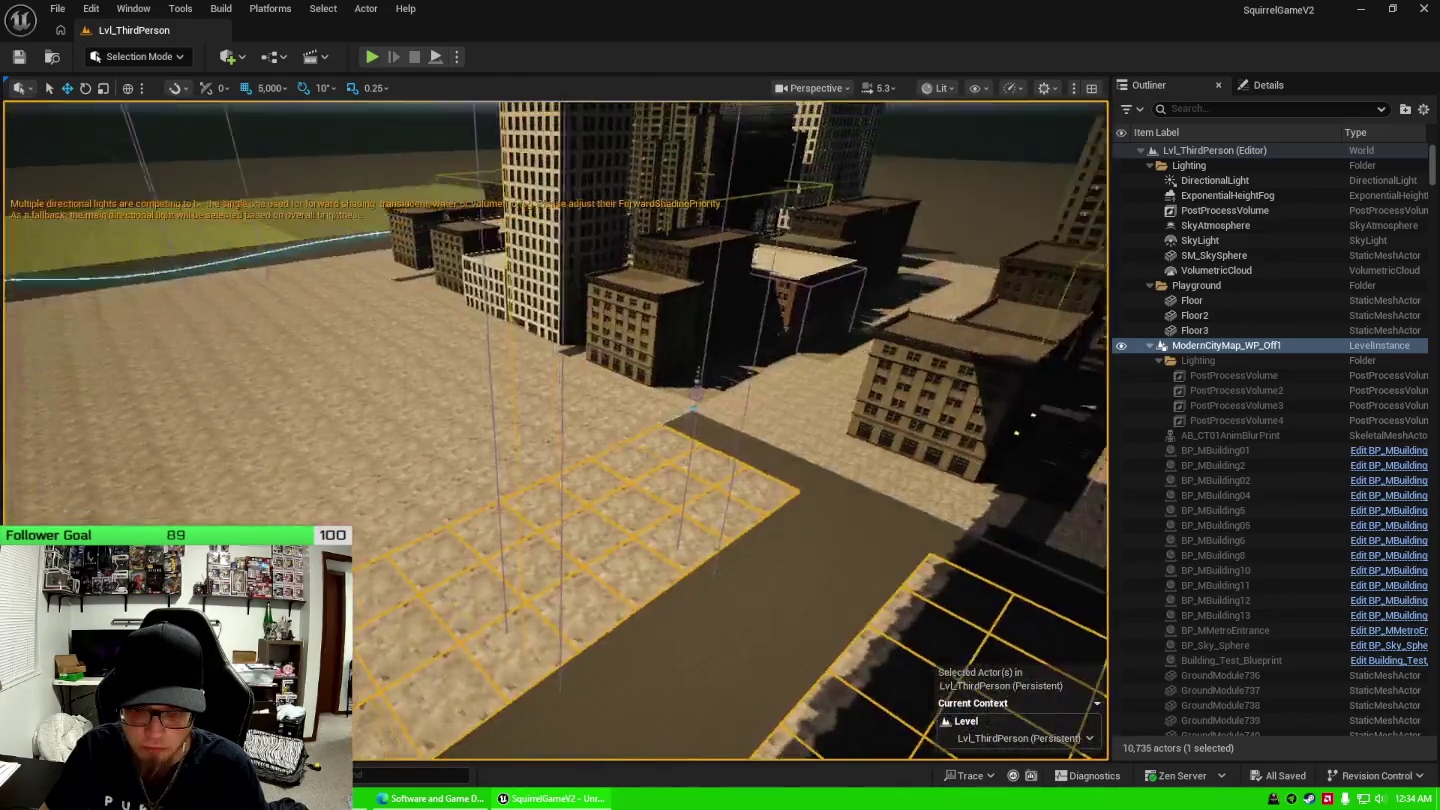
pyautogui.press('w')
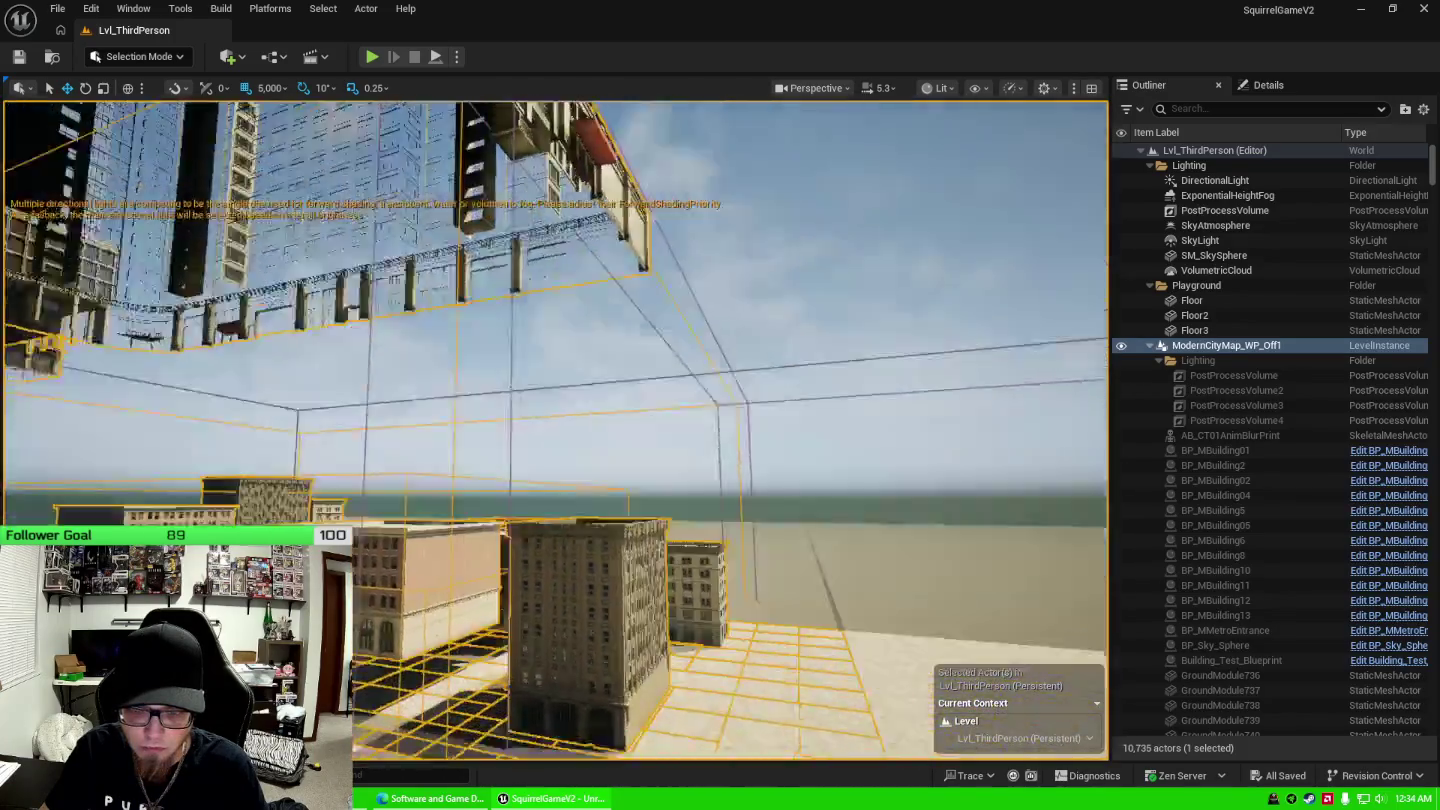
pyautogui.press('w')
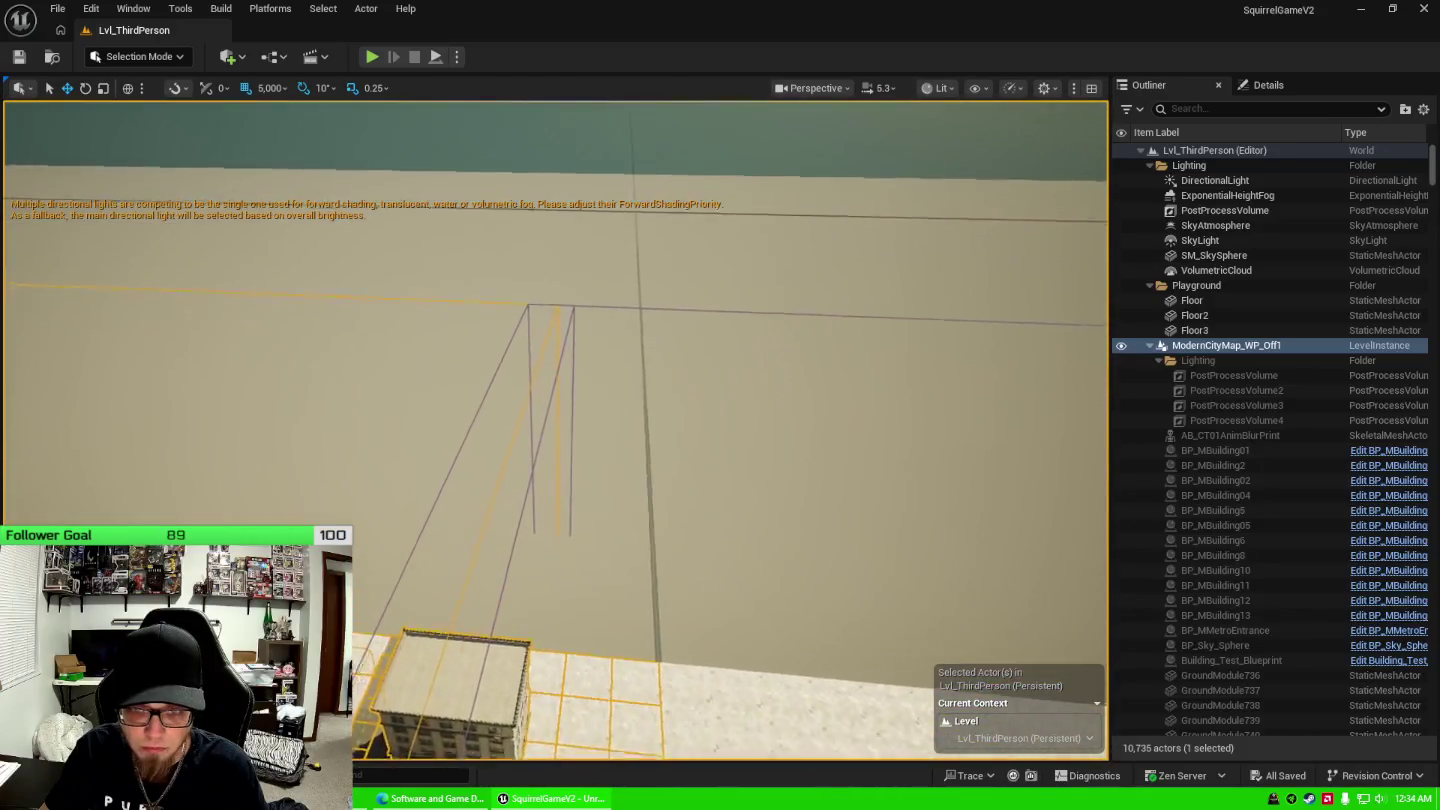
pyautogui.click(573, 300)
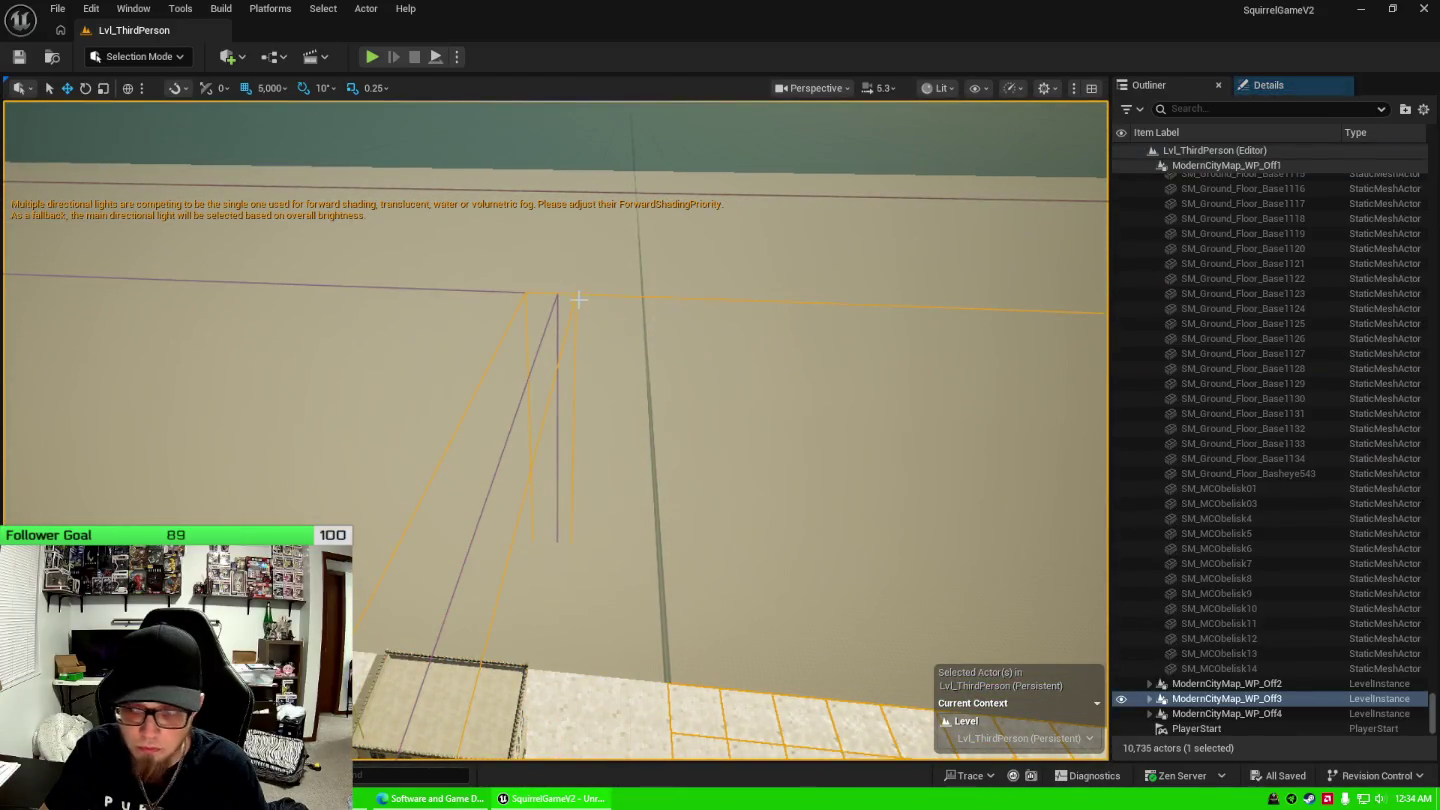
# Select and frame the ModernCityMap_WP_Off1 level instance, then open it for in-place editing.
pyautogui.press('s')
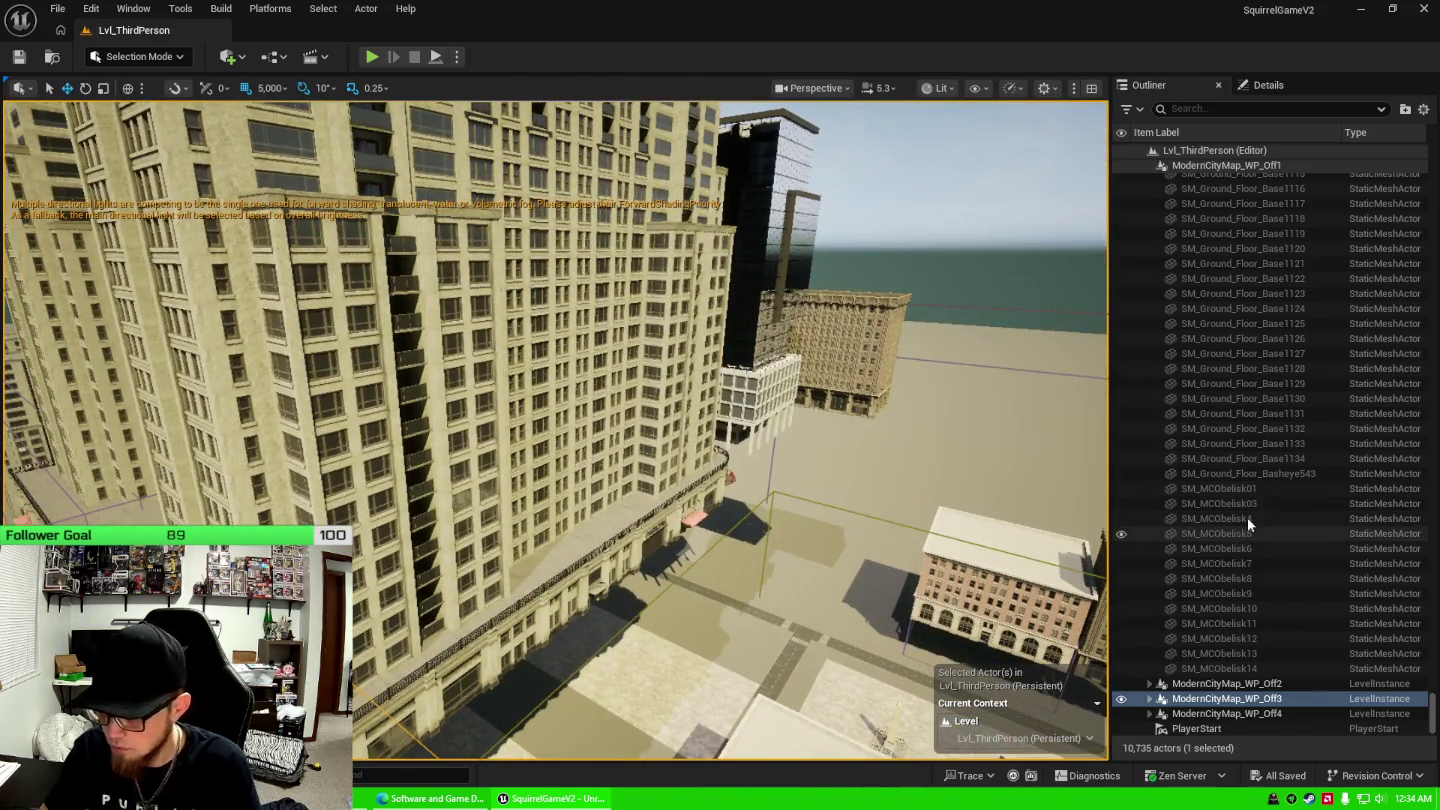
pyautogui.scroll(7, 1246, 518)
pyautogui.click(772, 634)
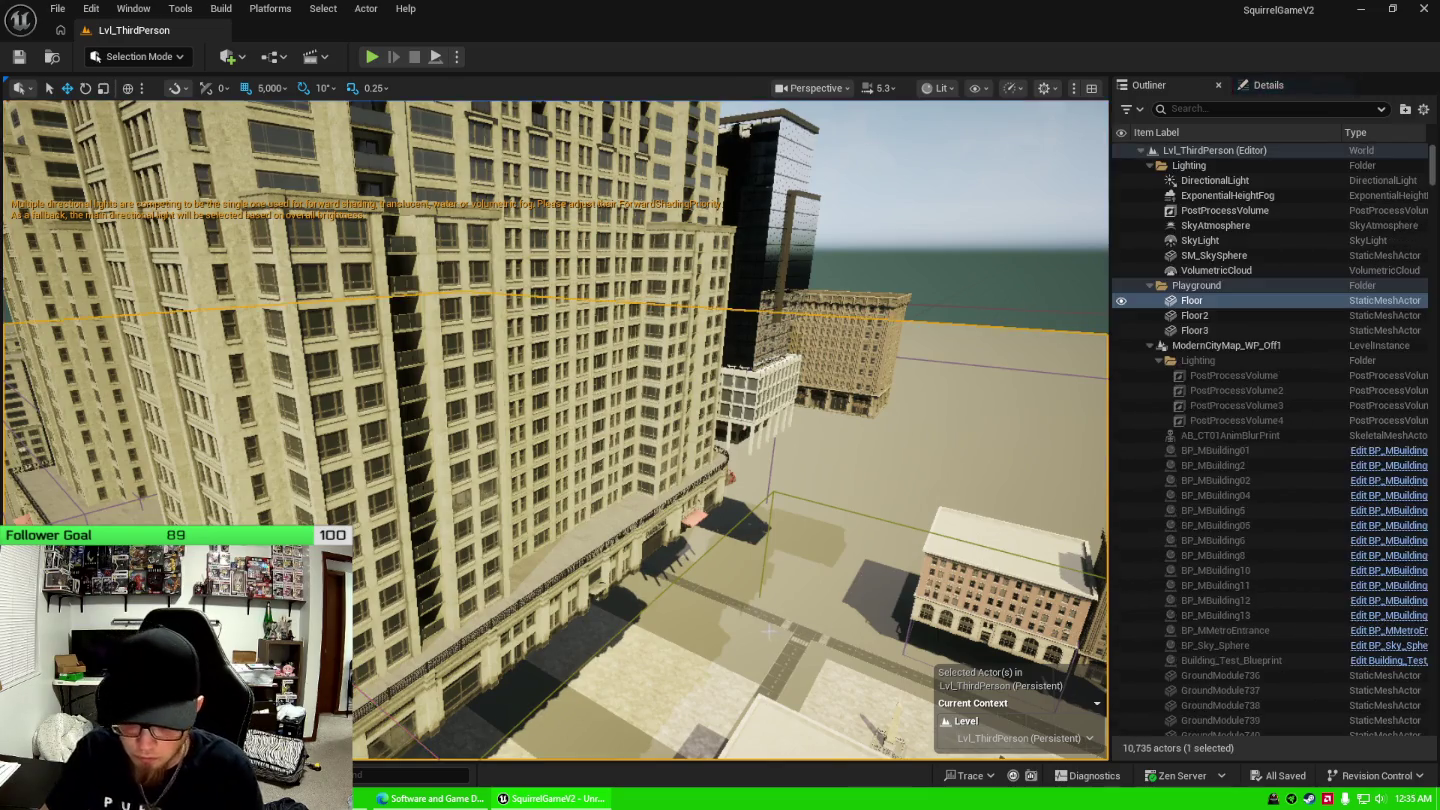
pyautogui.press('f')
pyautogui.click(602, 621)
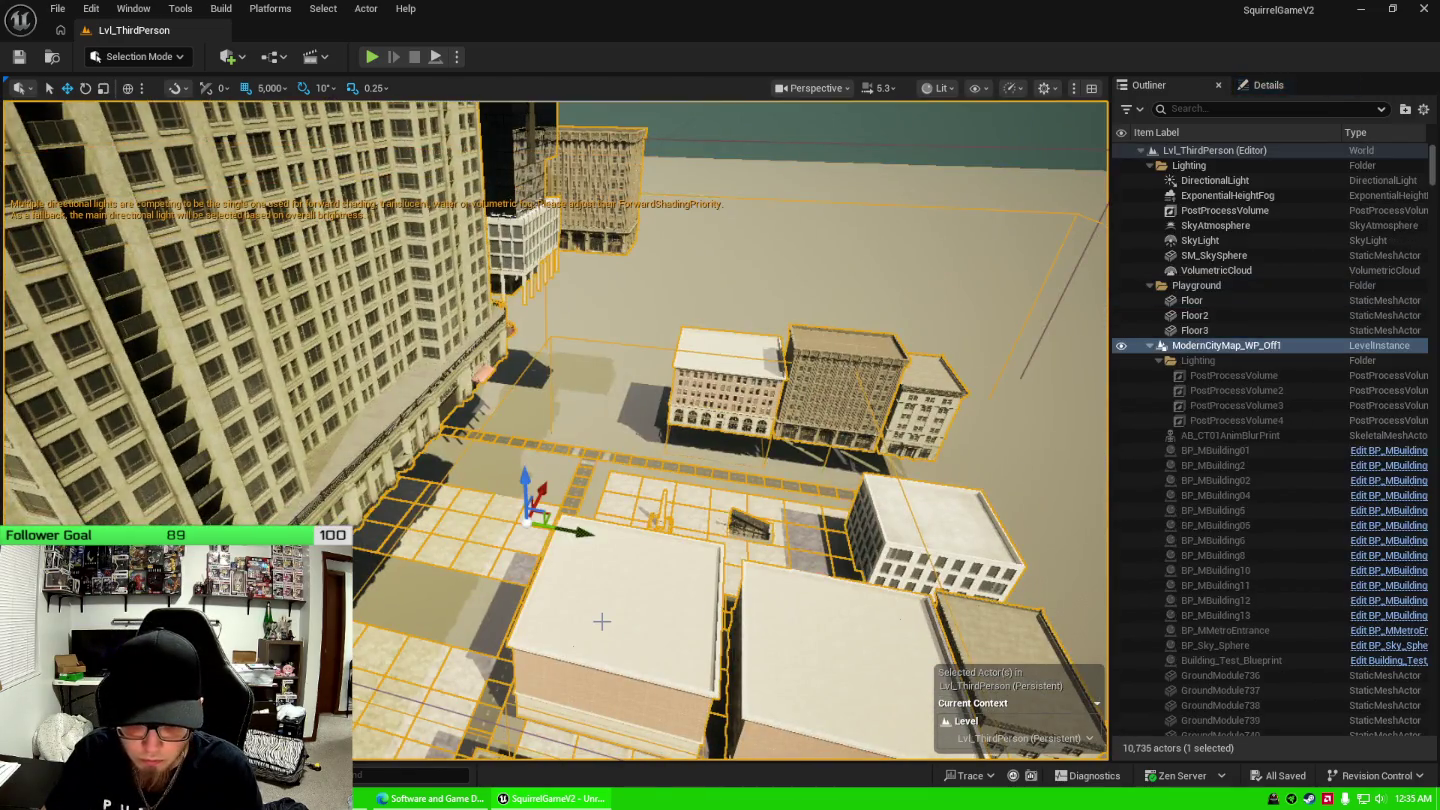
pyautogui.rightClick(1211, 347)
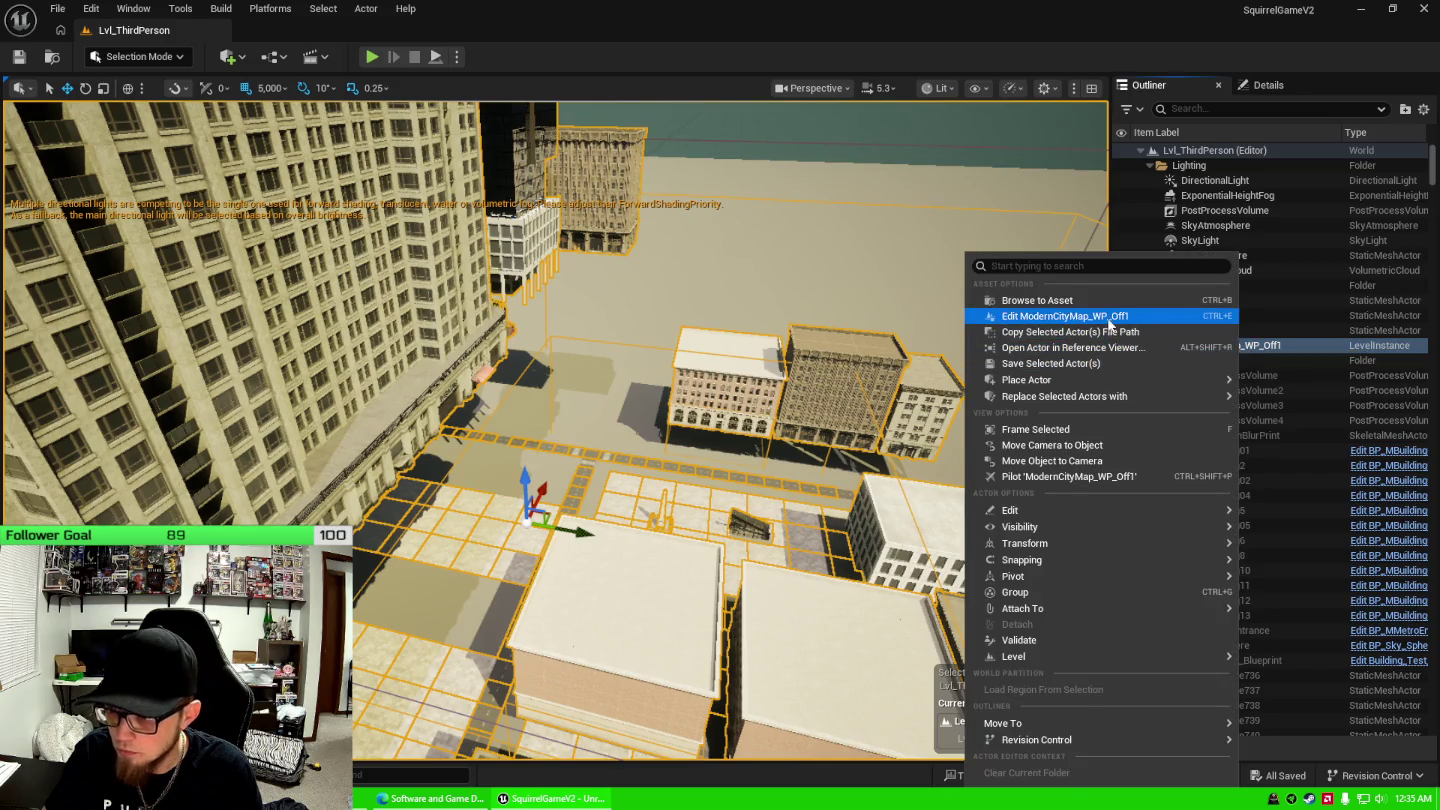
pyautogui.click(1100, 316)
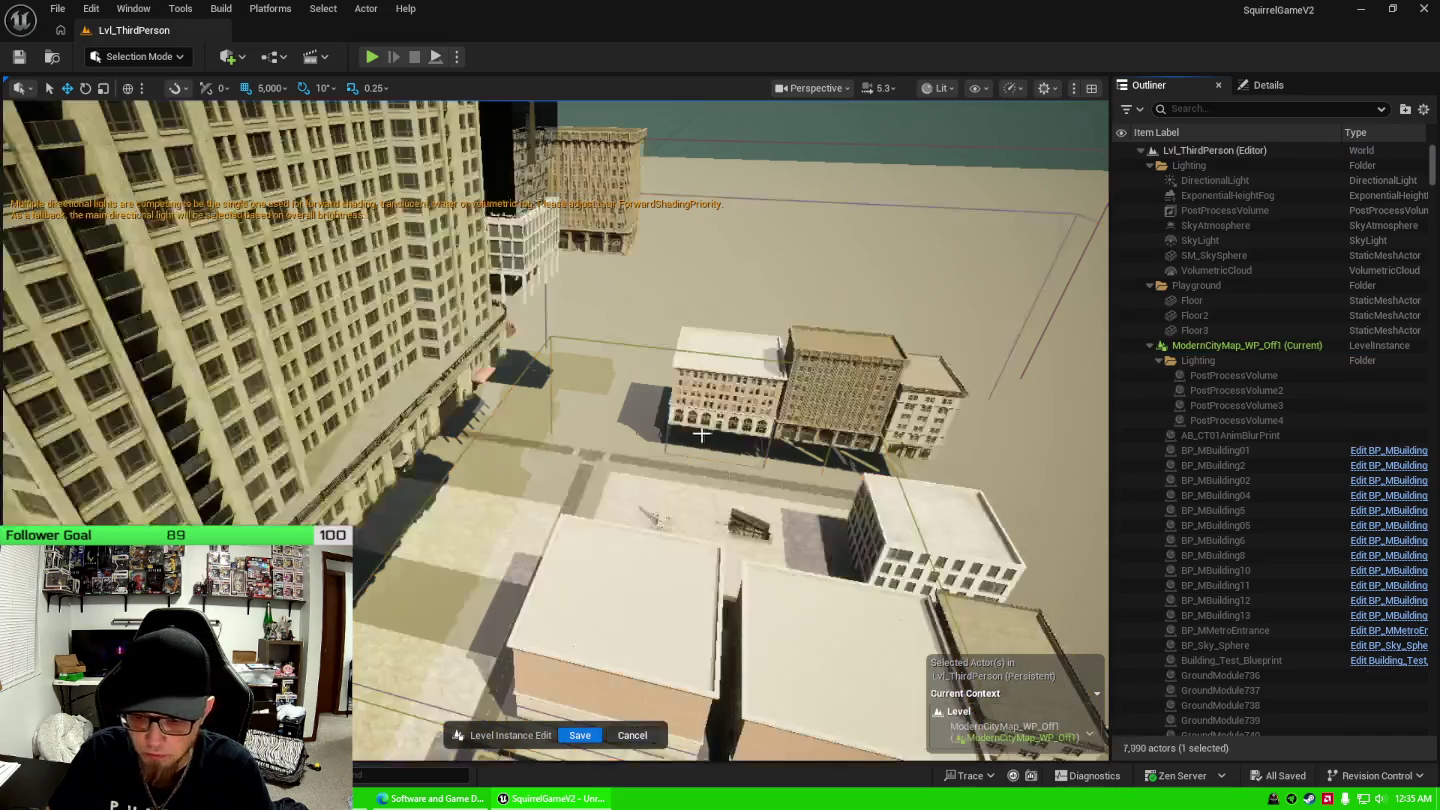
# Focus the view on the instance's PostProcessVolume, then clear the selection.
pyautogui.scroll(10, 701, 434)
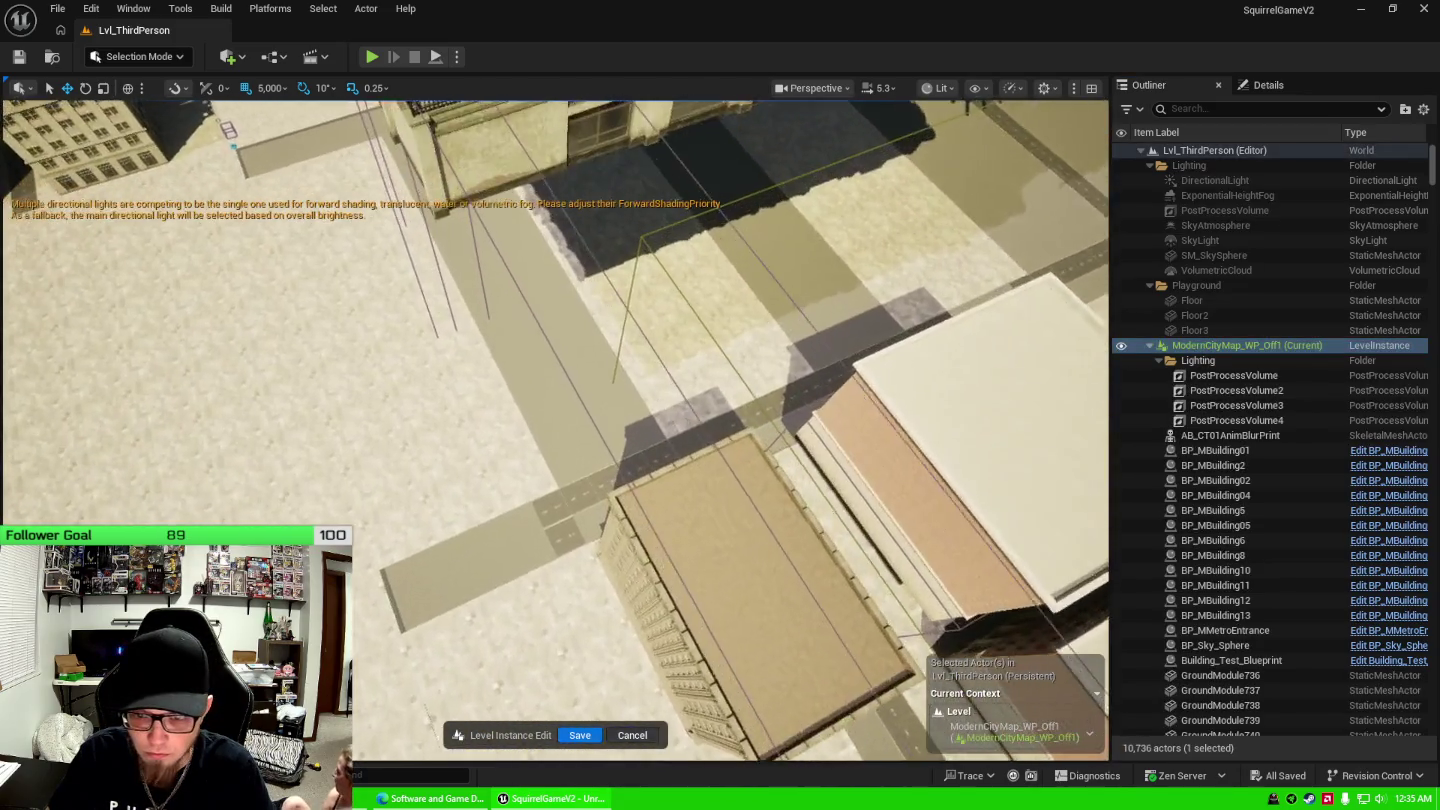
pyautogui.scroll(5, 555, 430)
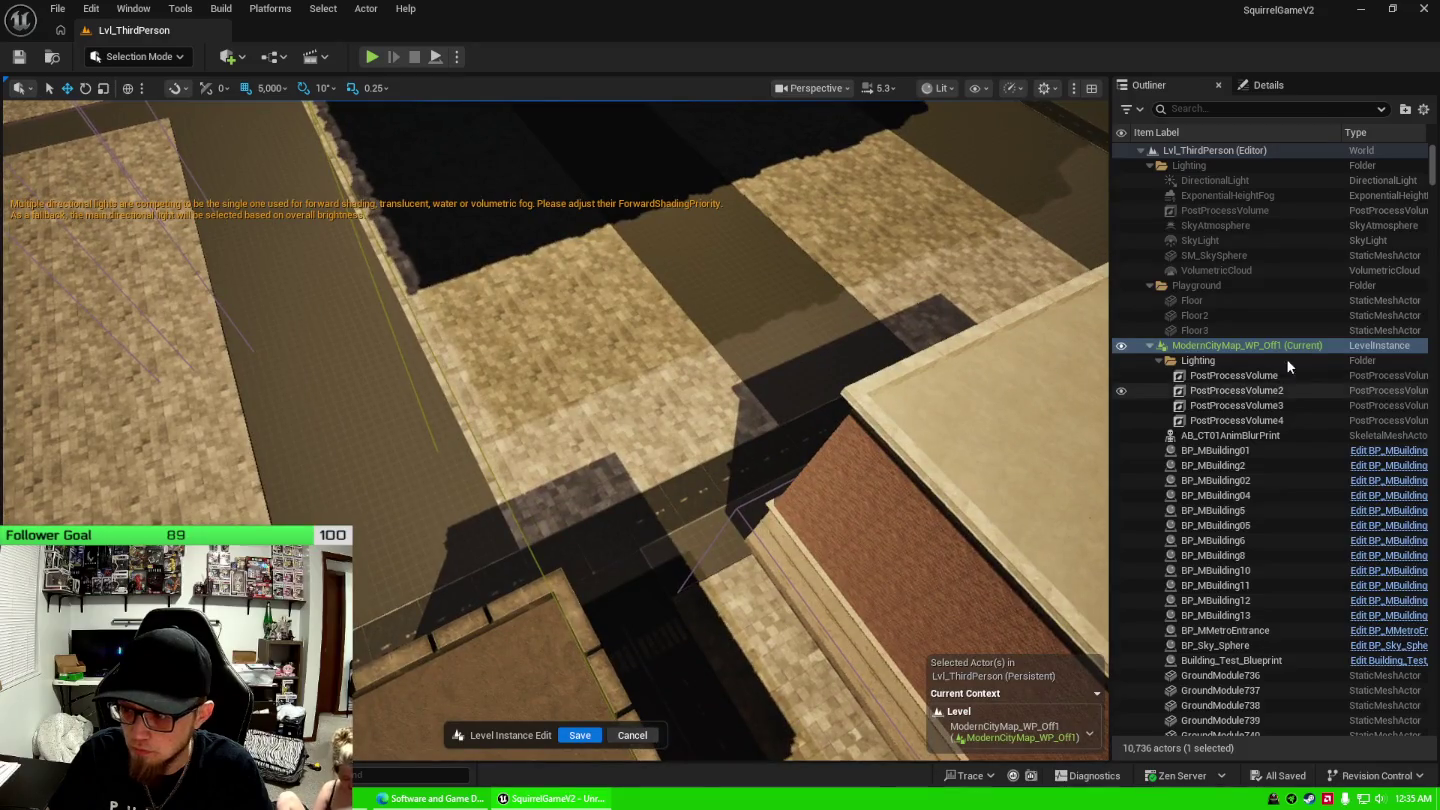
pyautogui.doubleClick(1240, 375)
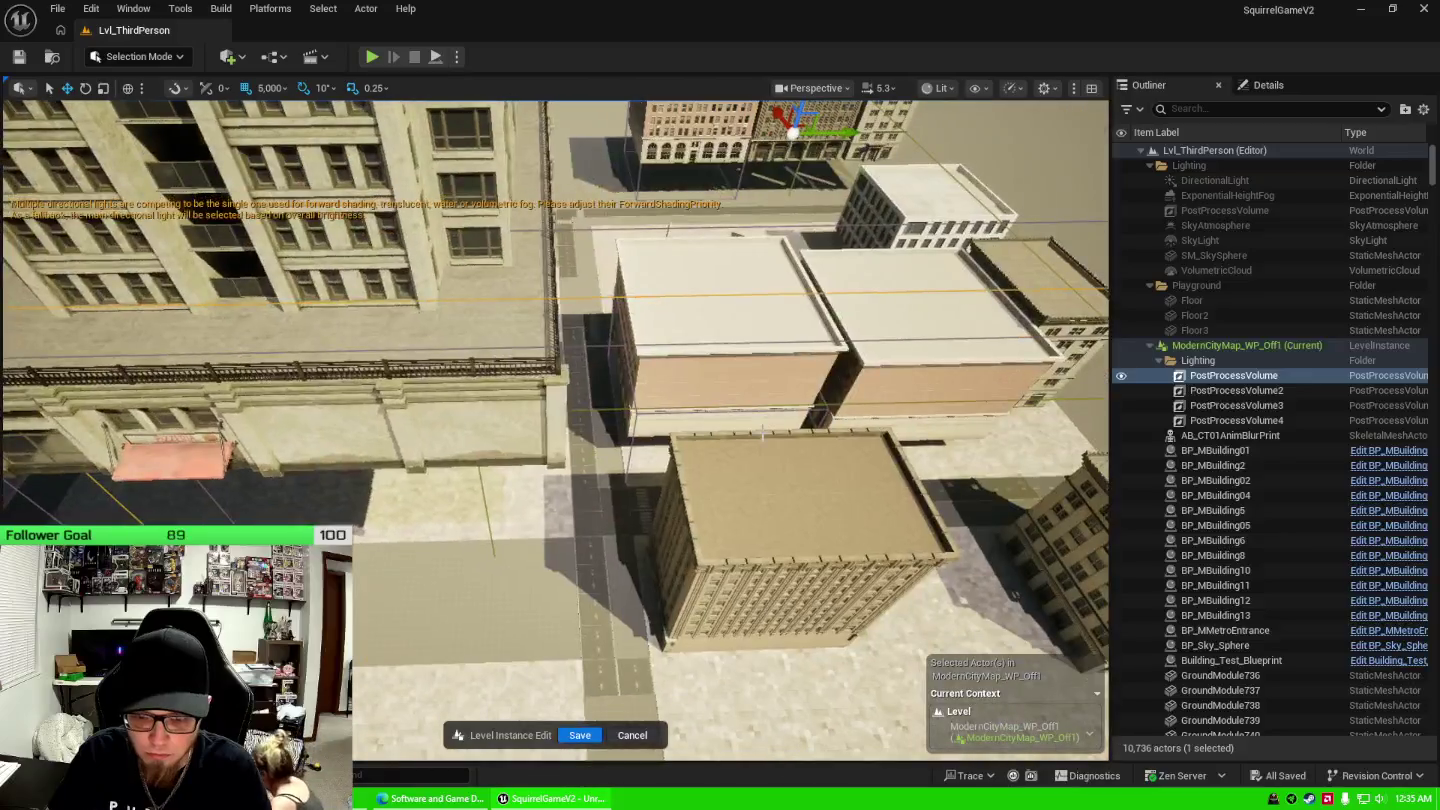
pyautogui.press('Escape')
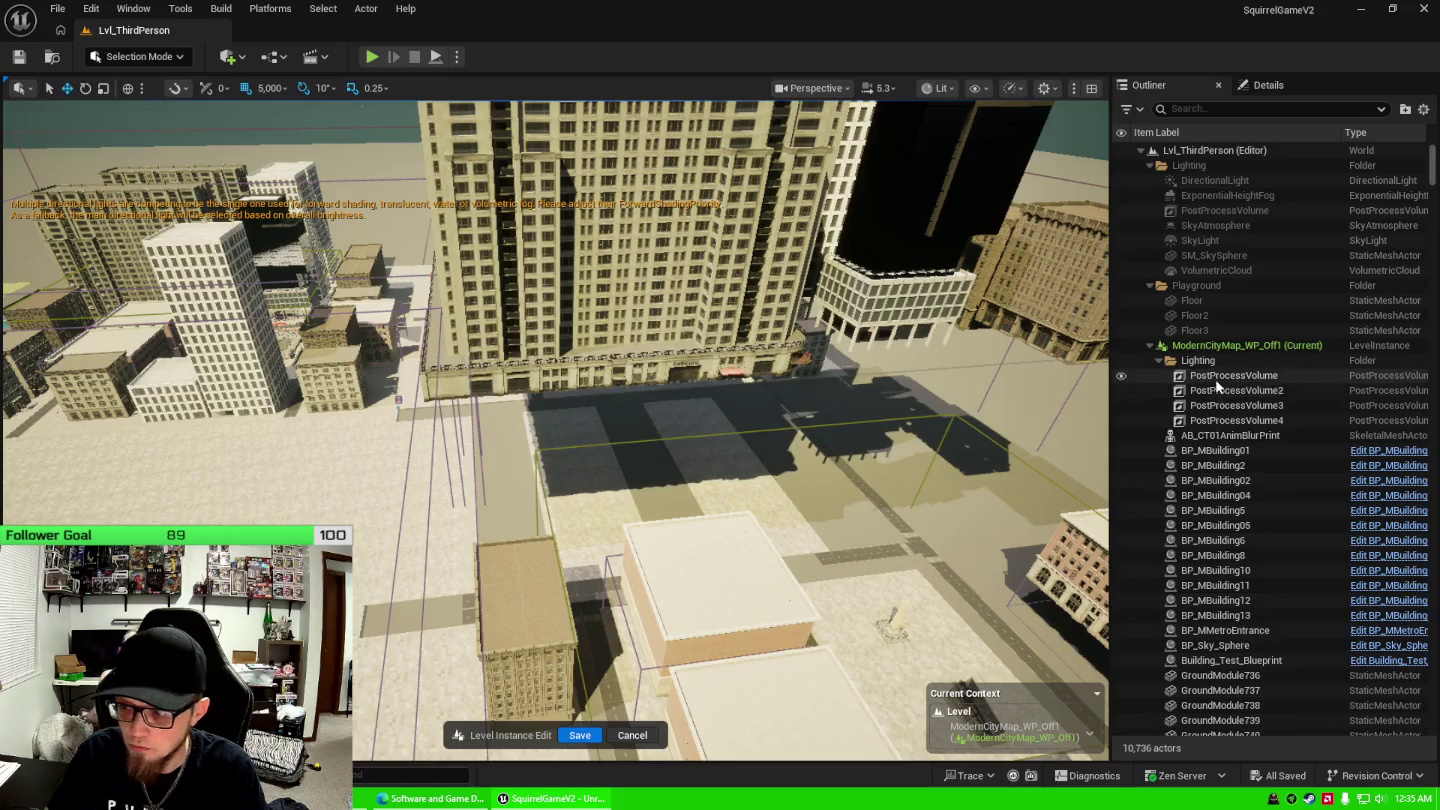
# Check PostProcessVolume and PostProcessVolume2, then delete their Lighting folder.
pyautogui.click(1215, 379)
pyautogui.click(1218, 392)
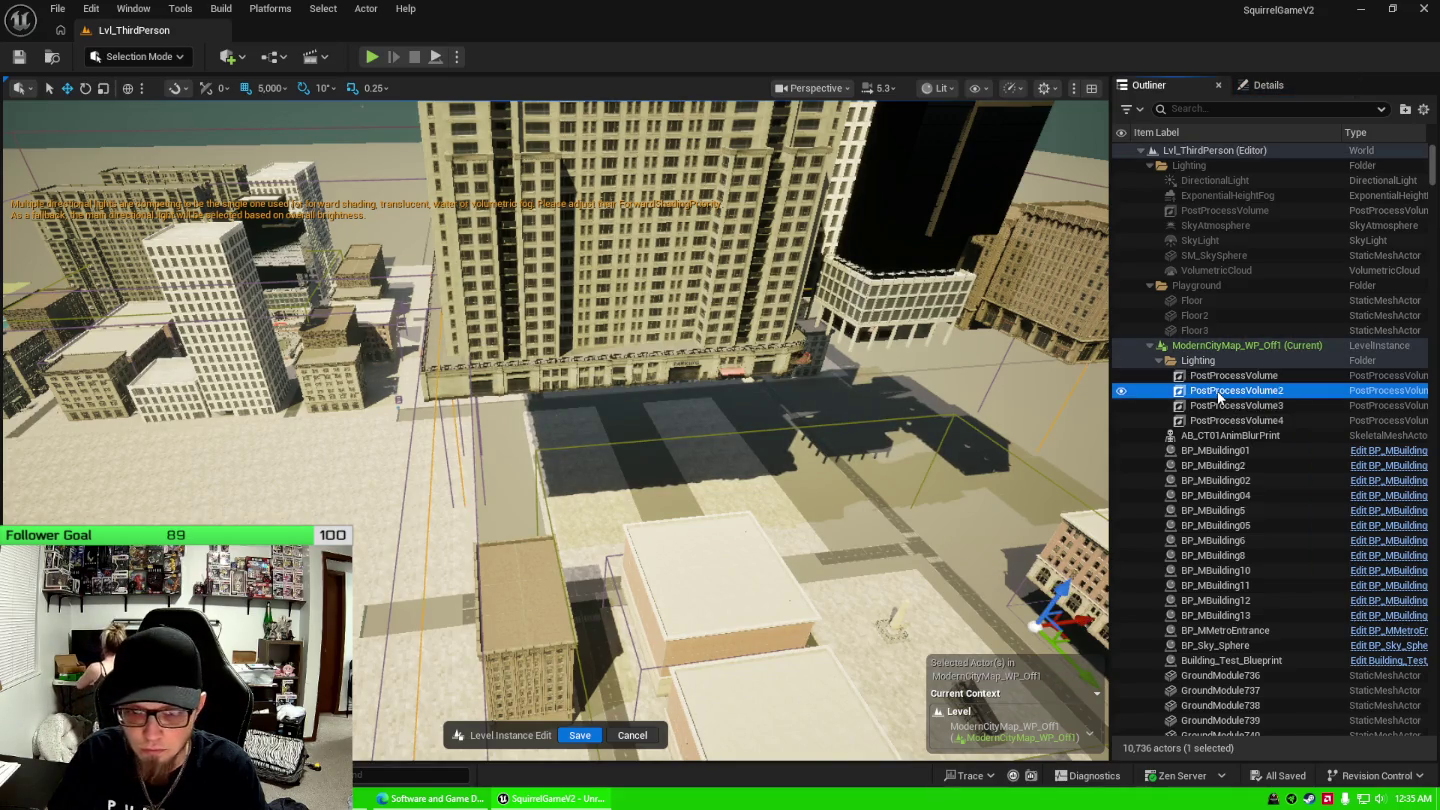
pyautogui.click(1222, 362)
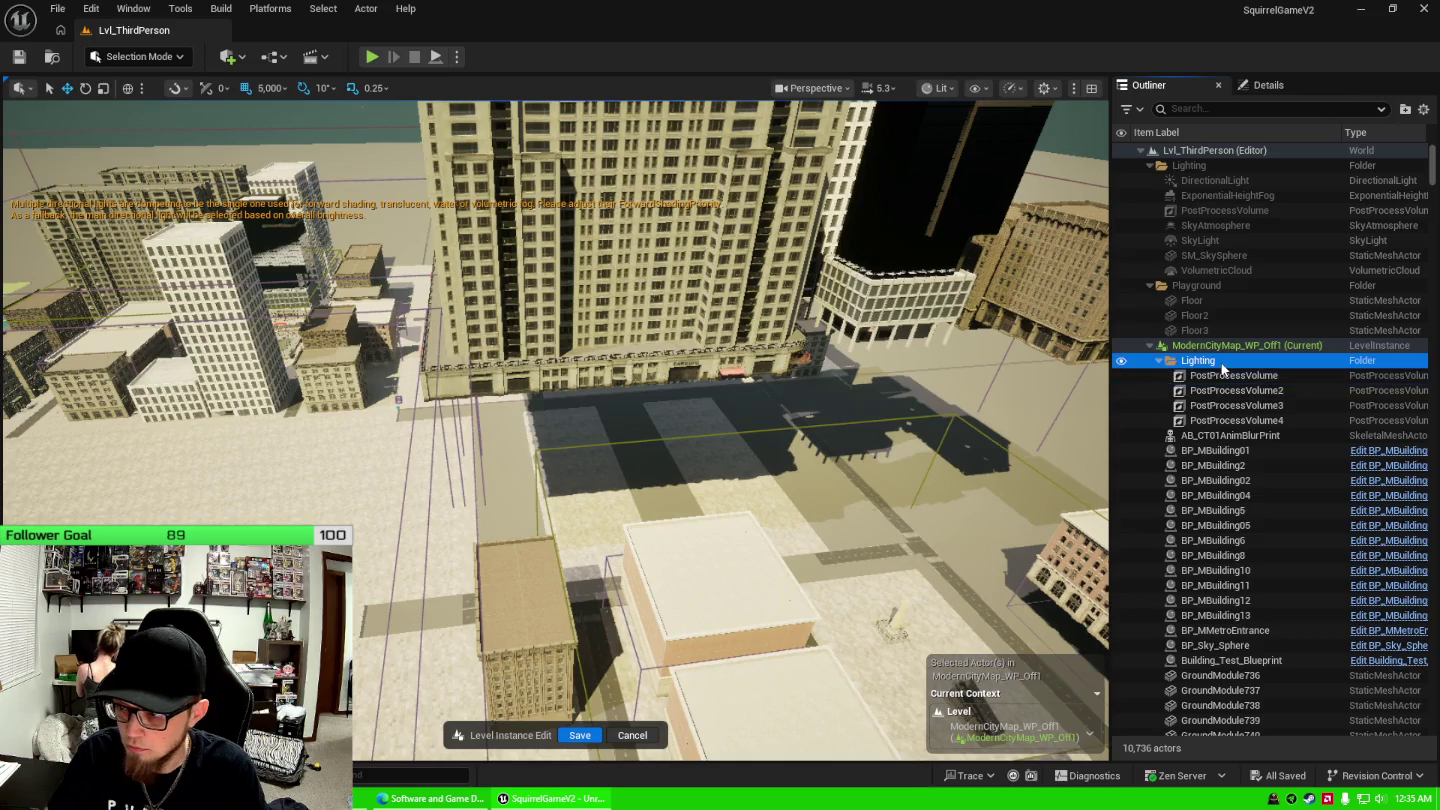
pyautogui.rightClick(1222, 365)
pyautogui.moveTo(1270, 429)
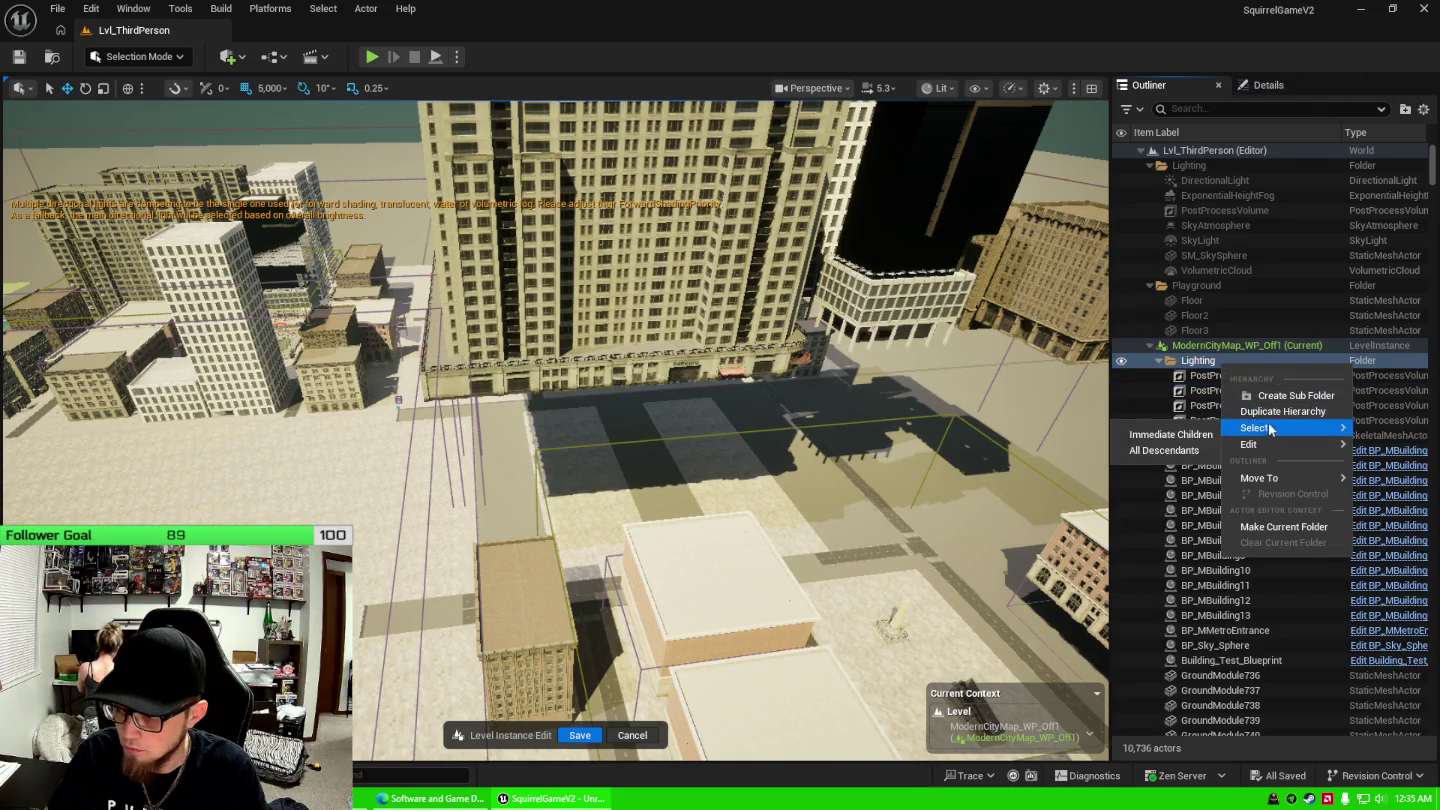
pyautogui.click(1022, 511)
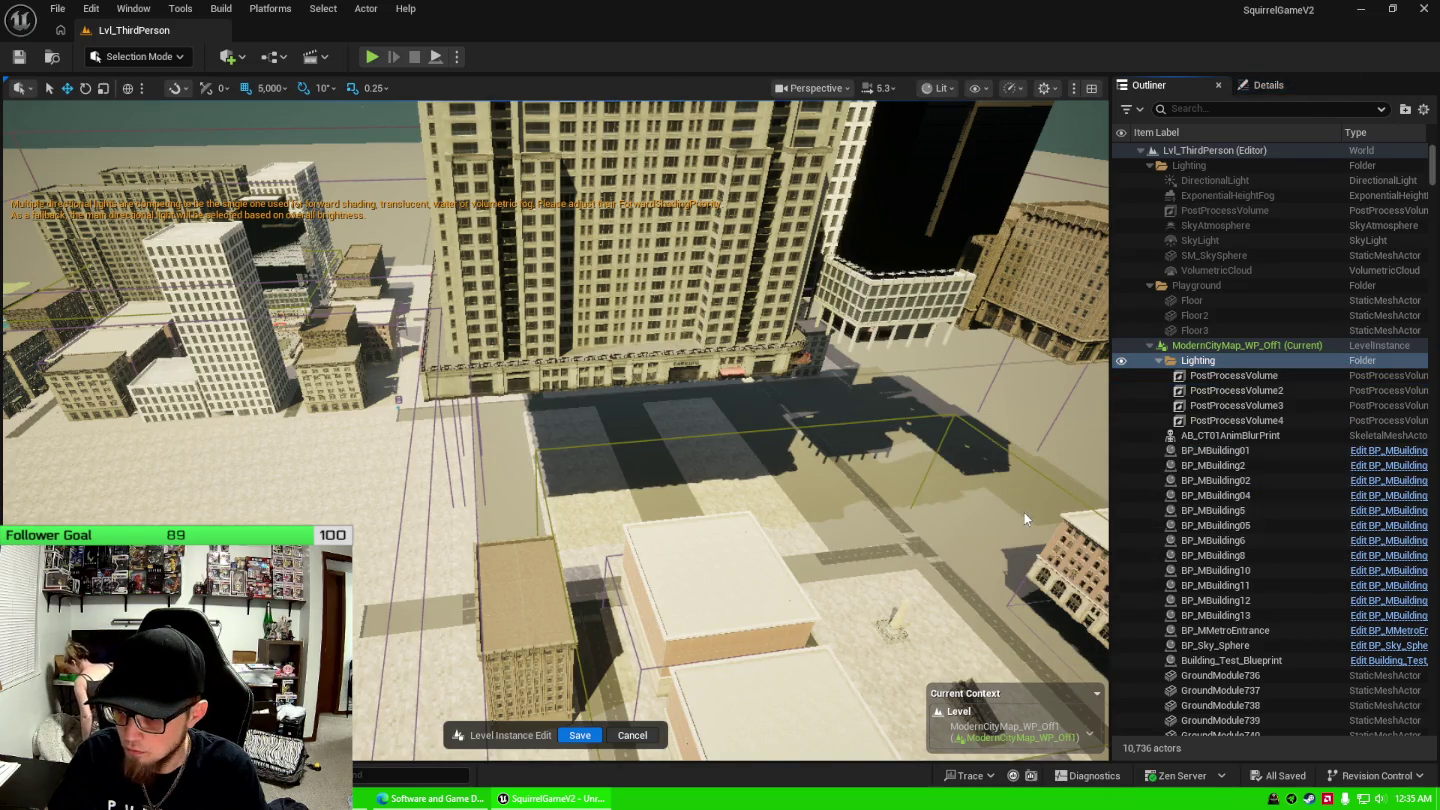
# Focus the view on BP_MBuilding01 and fly down toward the road tiles.
pyautogui.click(1258, 375)
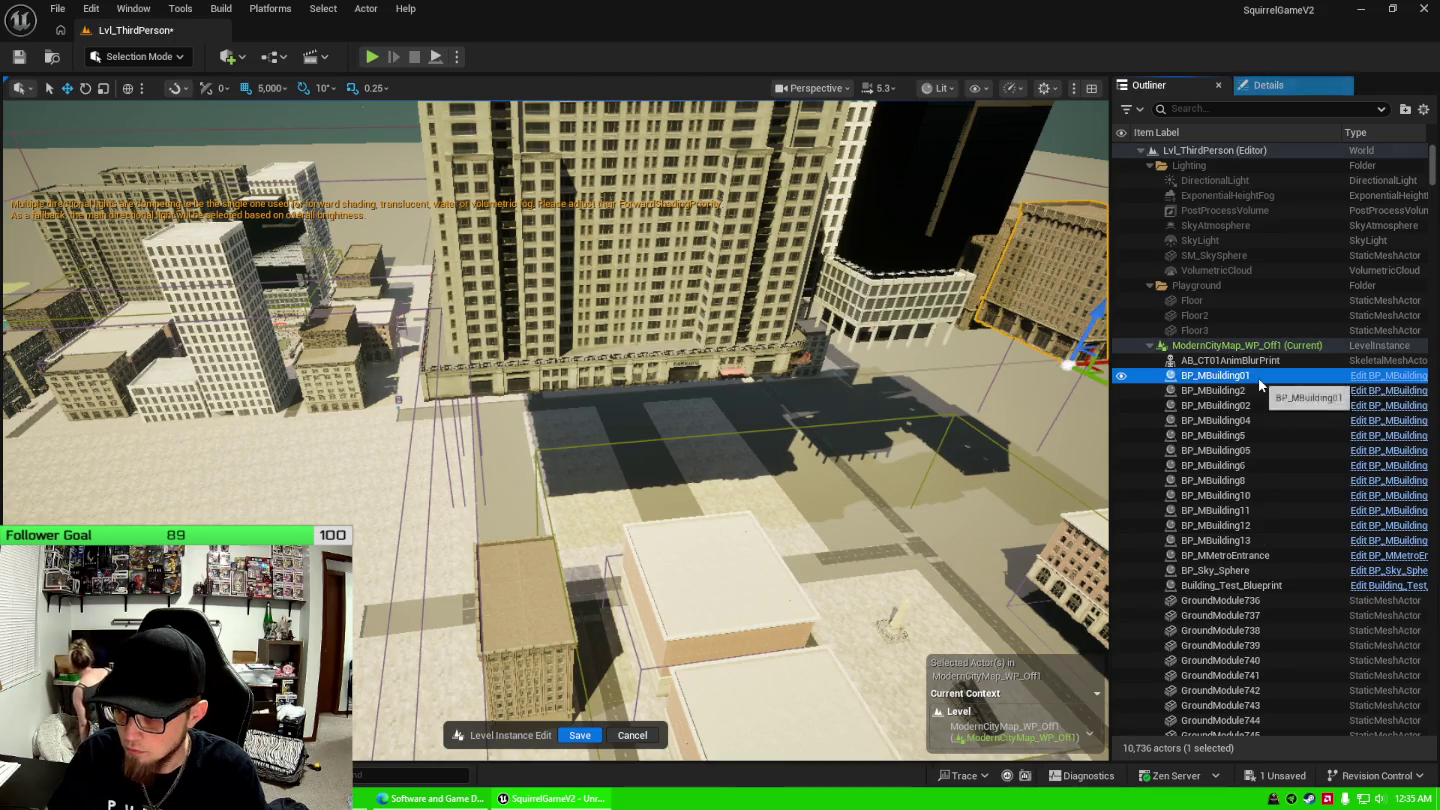
pyautogui.doubleClick(1257, 376)
pyautogui.press('w')
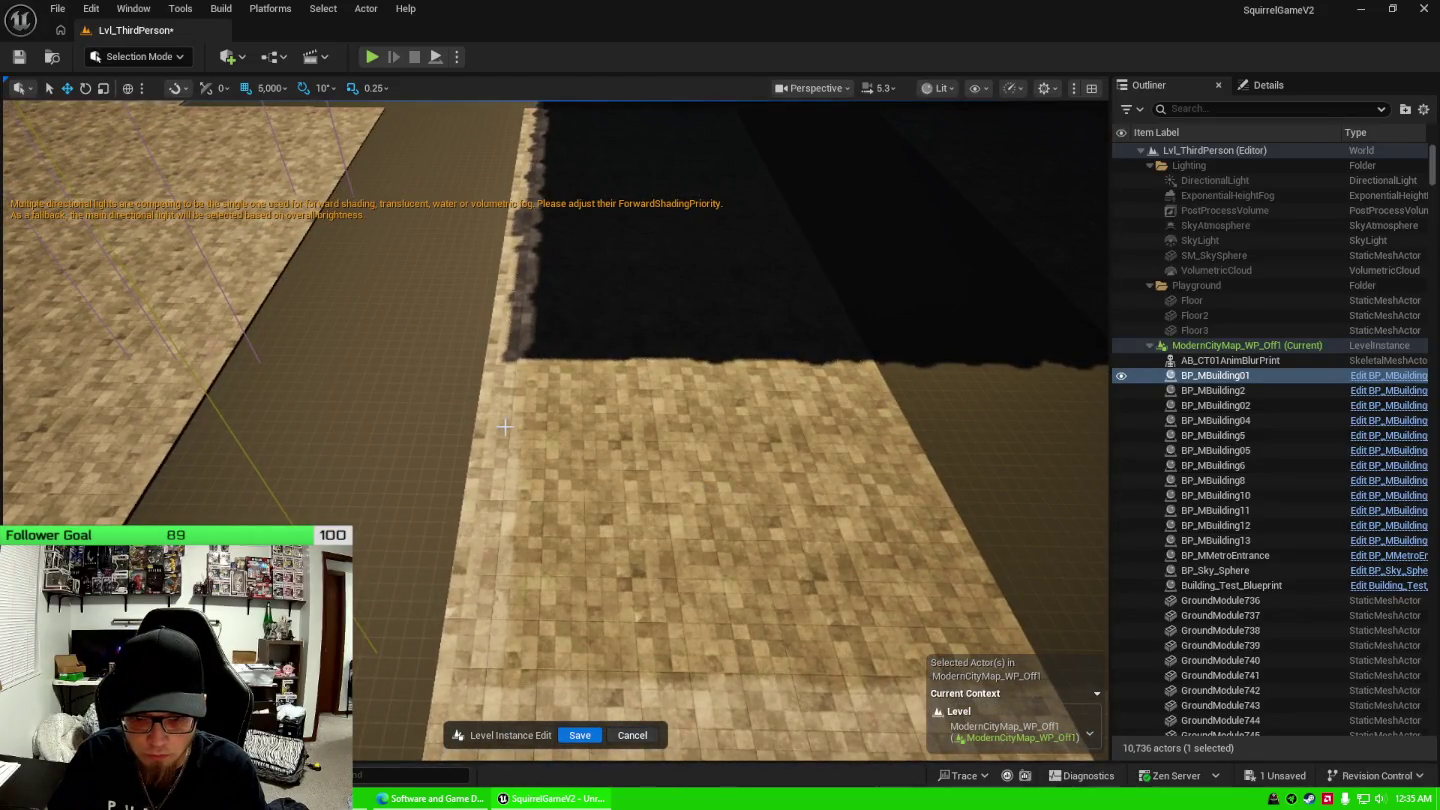
pyautogui.click(517, 425)
pyautogui.moveTo(530, 413); pyautogui.dragTo(422, 413)
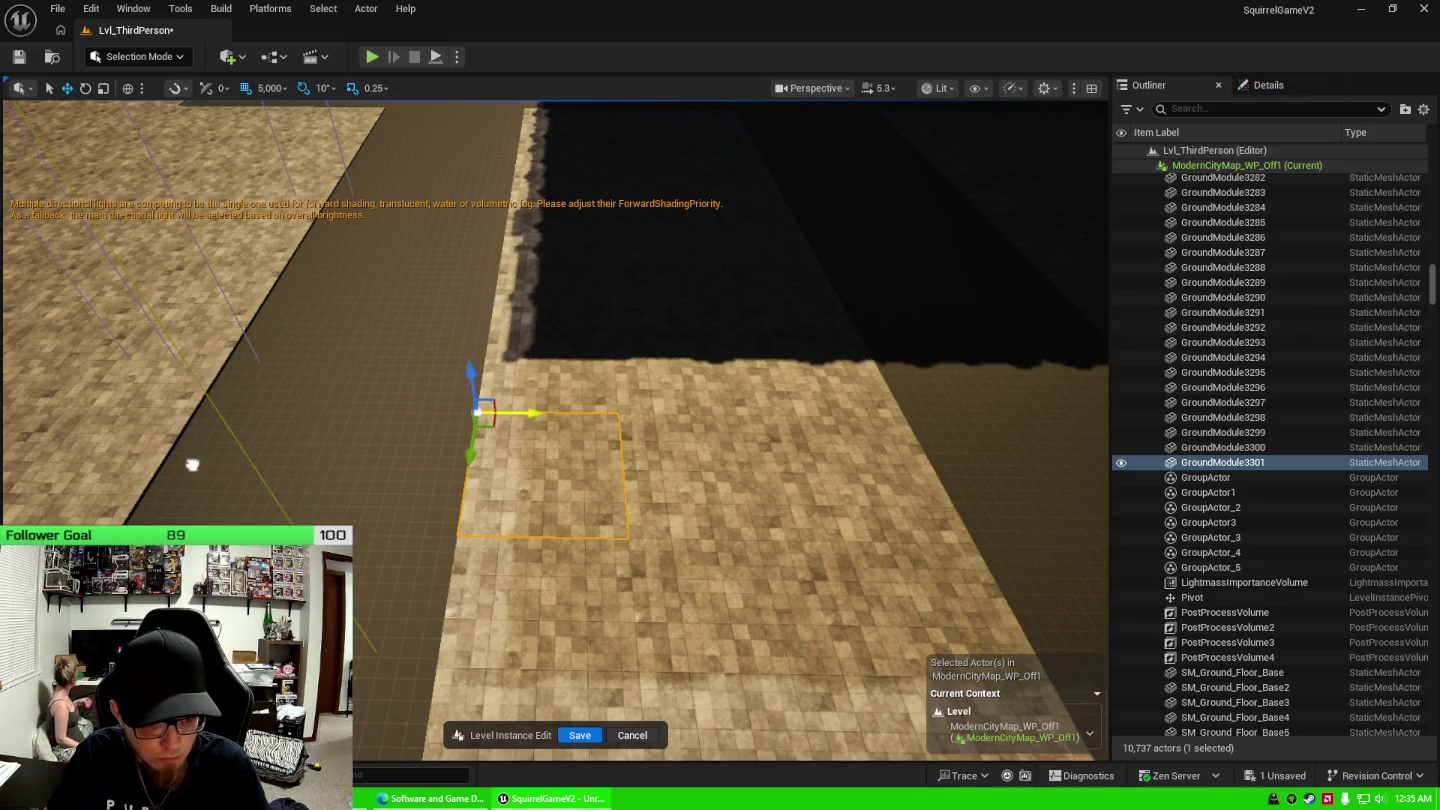
pyautogui.moveTo(481, 418)
pyautogui.mouseDown()
pyautogui.moveTo(600, 436)
pyautogui.moveTo(565, 535)
pyautogui.moveTo(565, 450)
pyautogui.moveTo(628, 427)
pyautogui.mouseUp()
pyautogui.press('f')
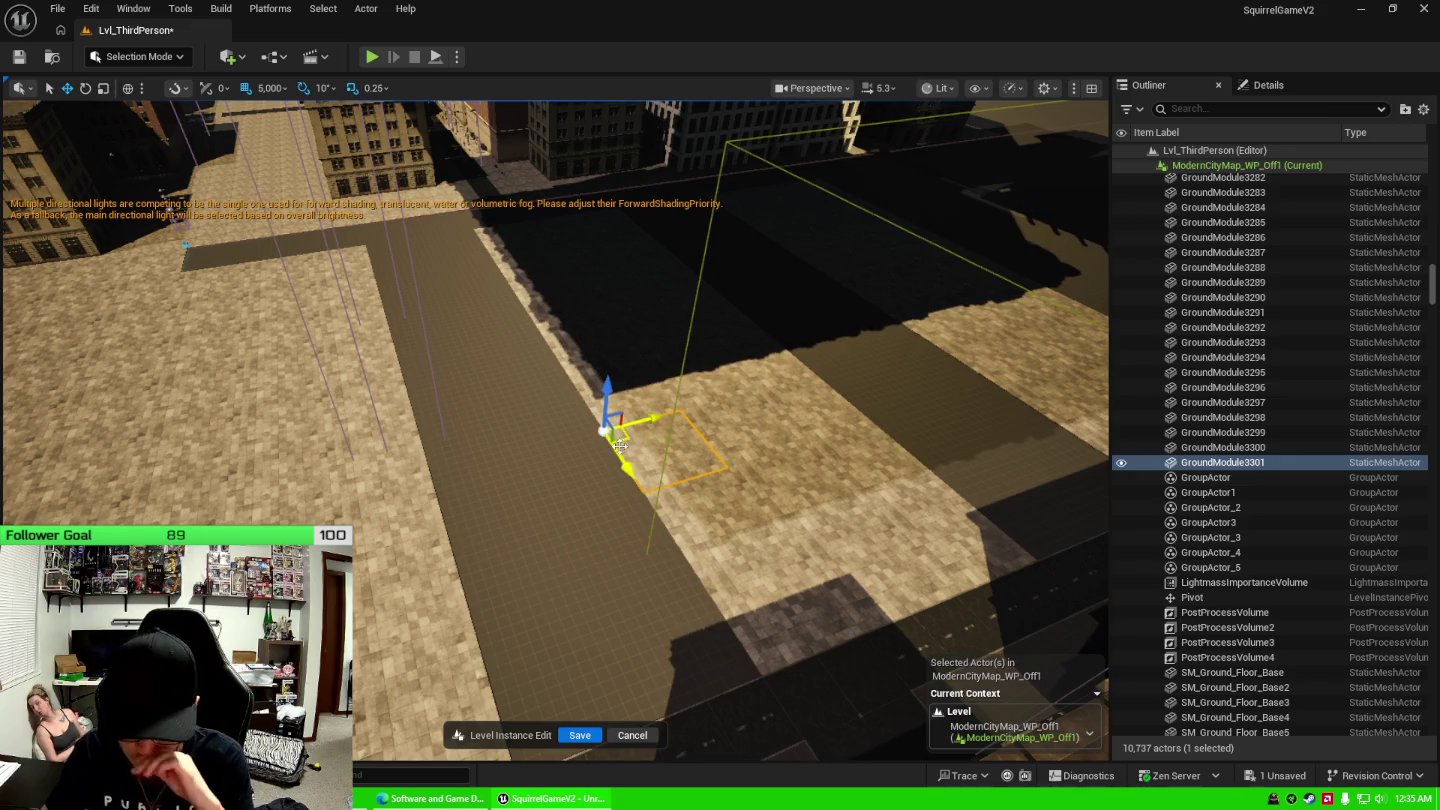
pyautogui.press('Delete')
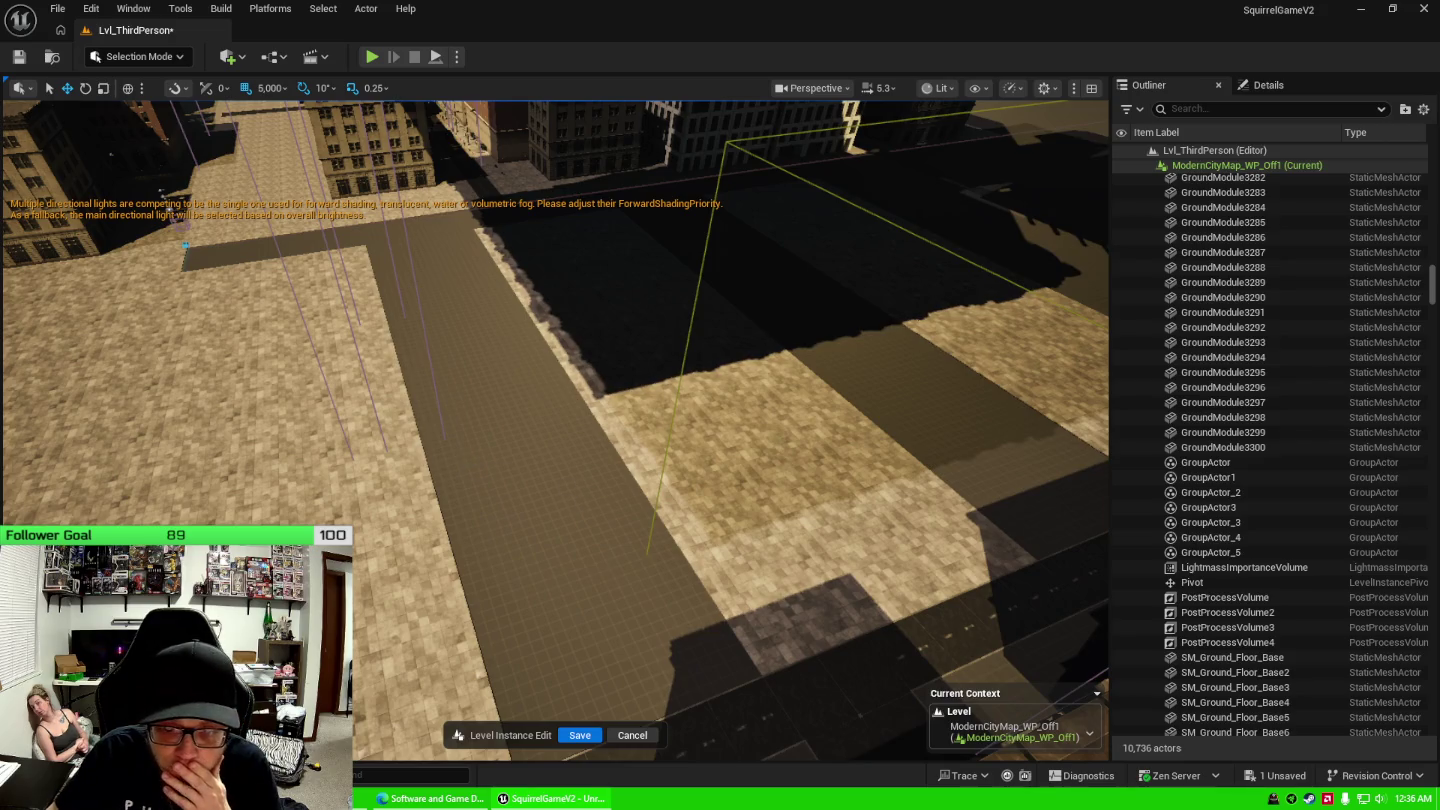
pyautogui.rightClick(477, 465)
pyautogui.click(339, 505)
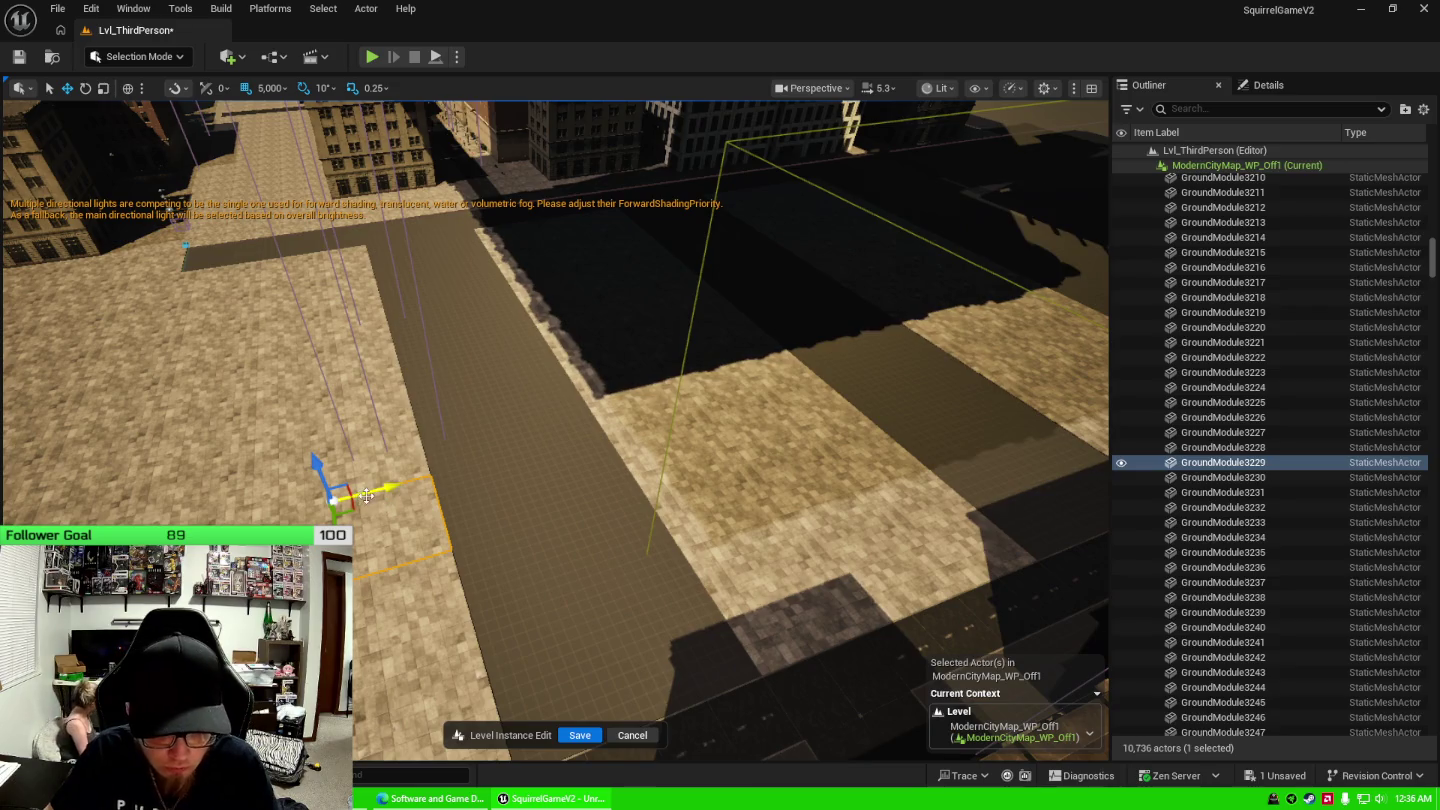
pyautogui.moveTo(510, 465)
pyautogui.mouseDown()
pyautogui.moveTo(633, 445)
pyautogui.moveTo(395, 541)
pyautogui.mouseUp()
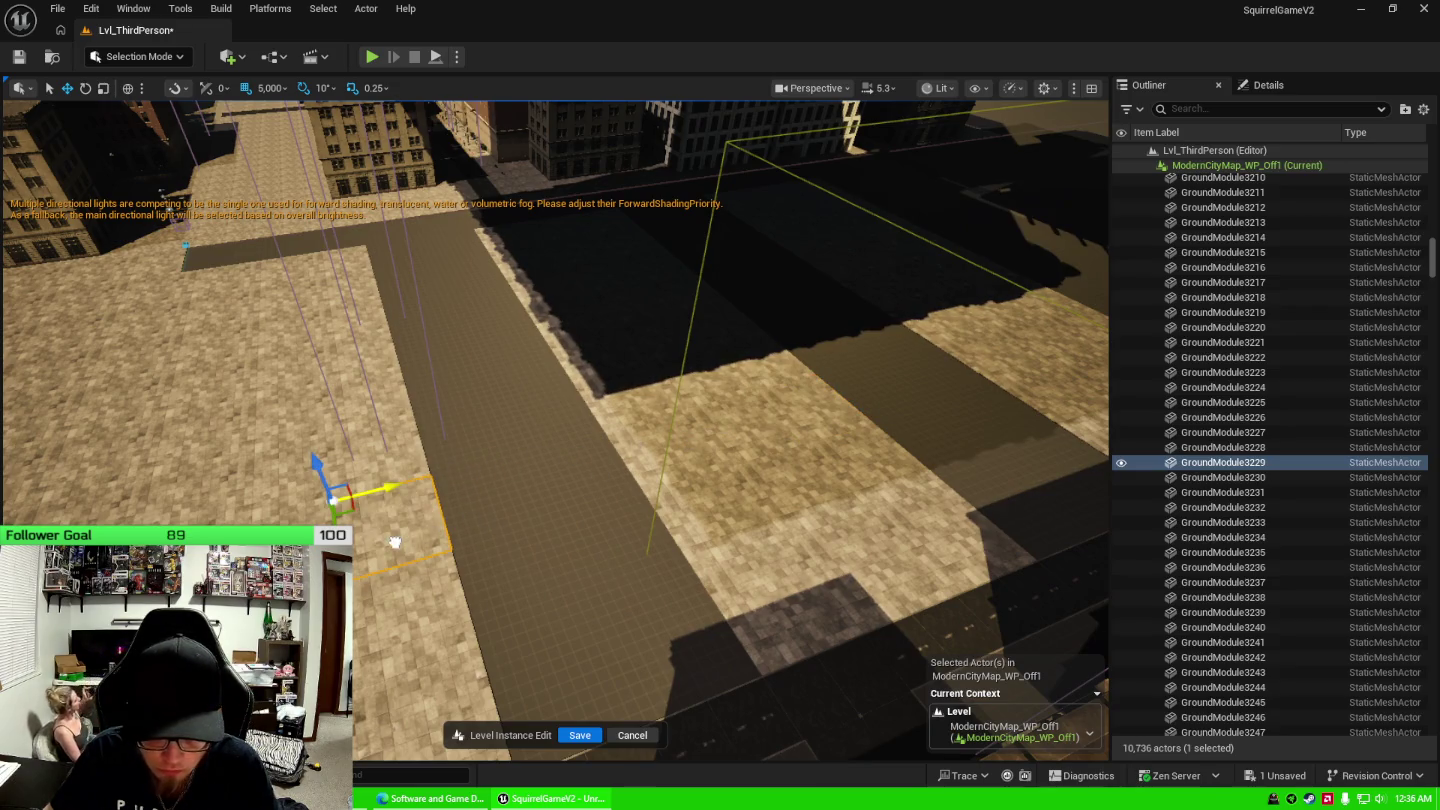
pyautogui.click(520, 462)
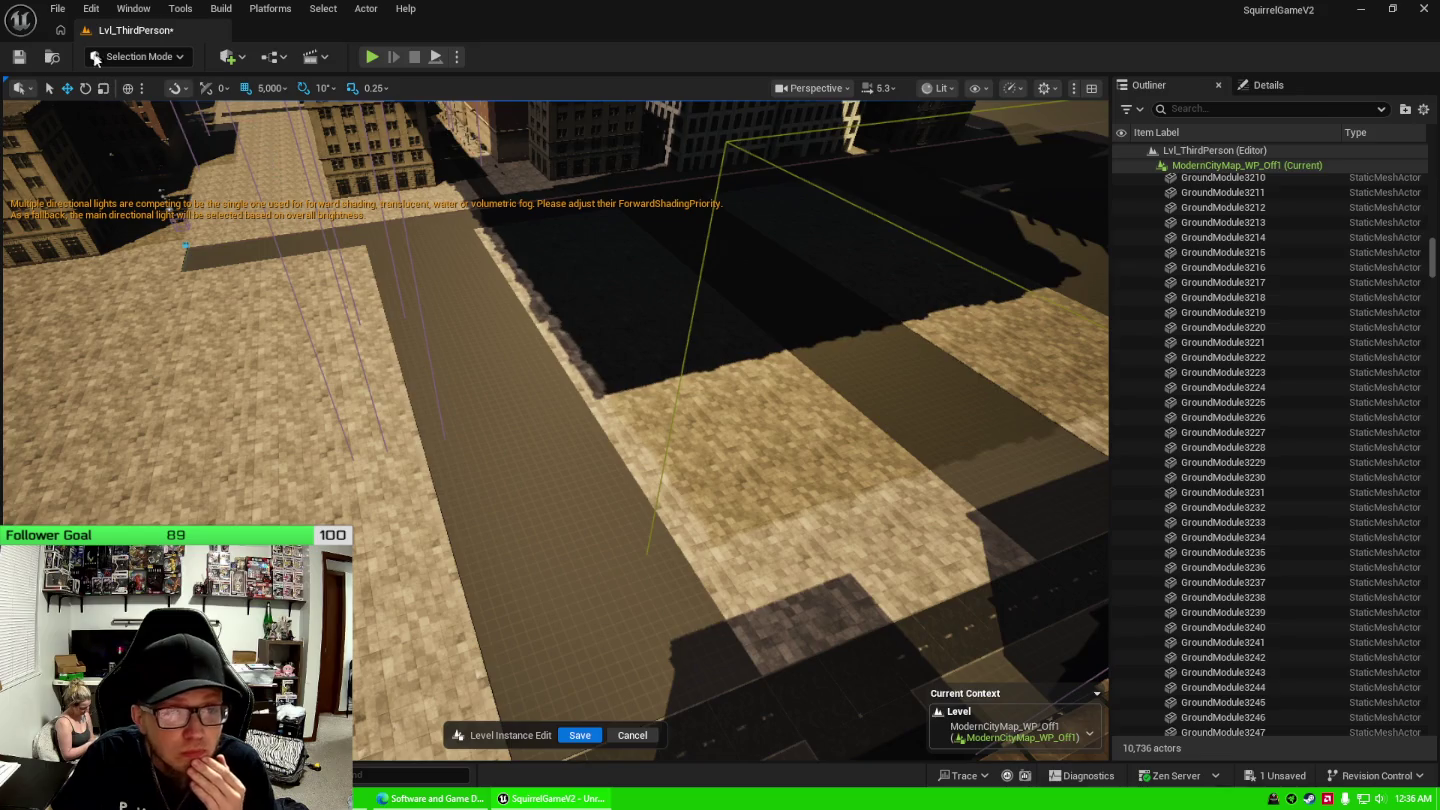
pyautogui.click(242, 59)
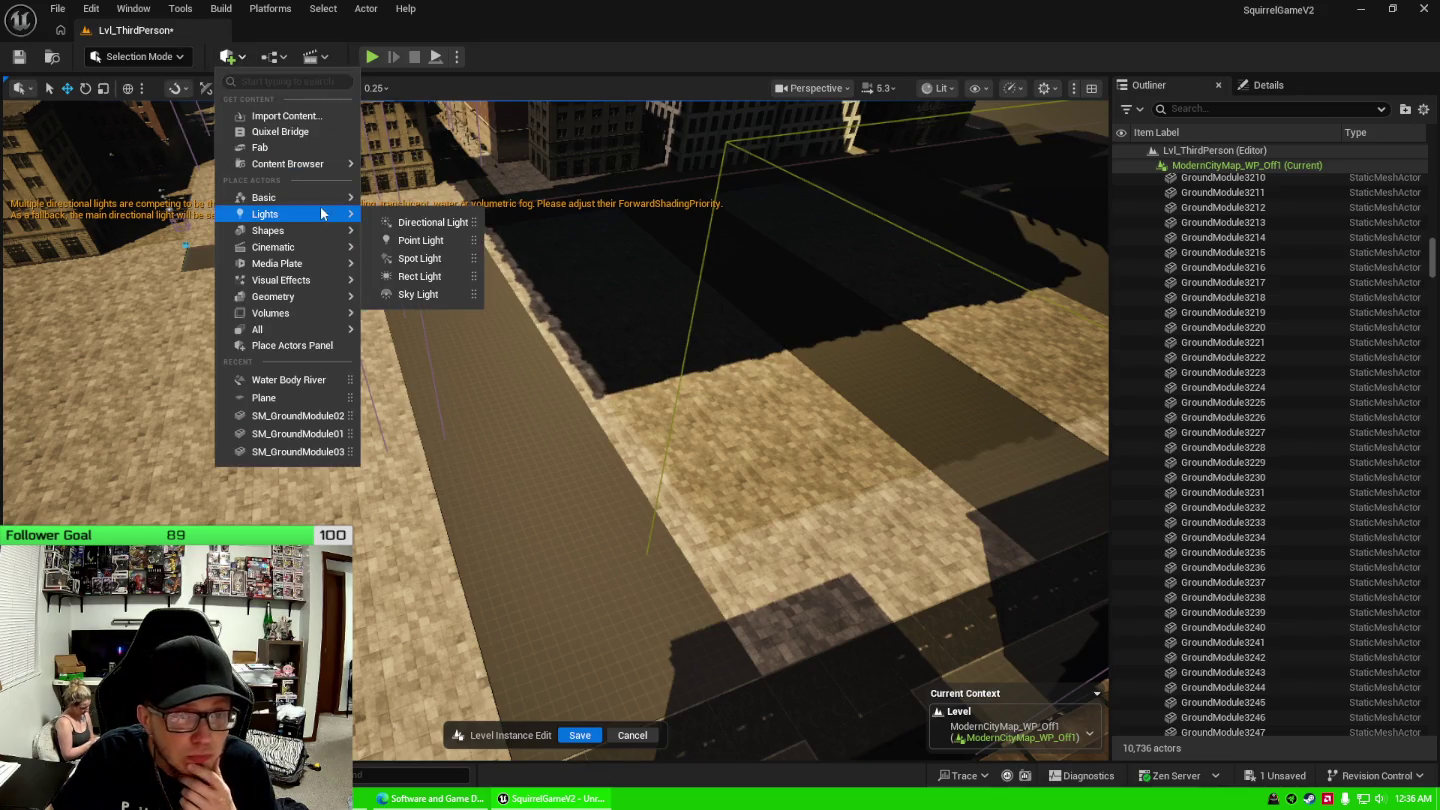
# Close the add list and browse the editor's top menus, including Edit and Build.
pyautogui.moveTo(266, 197)
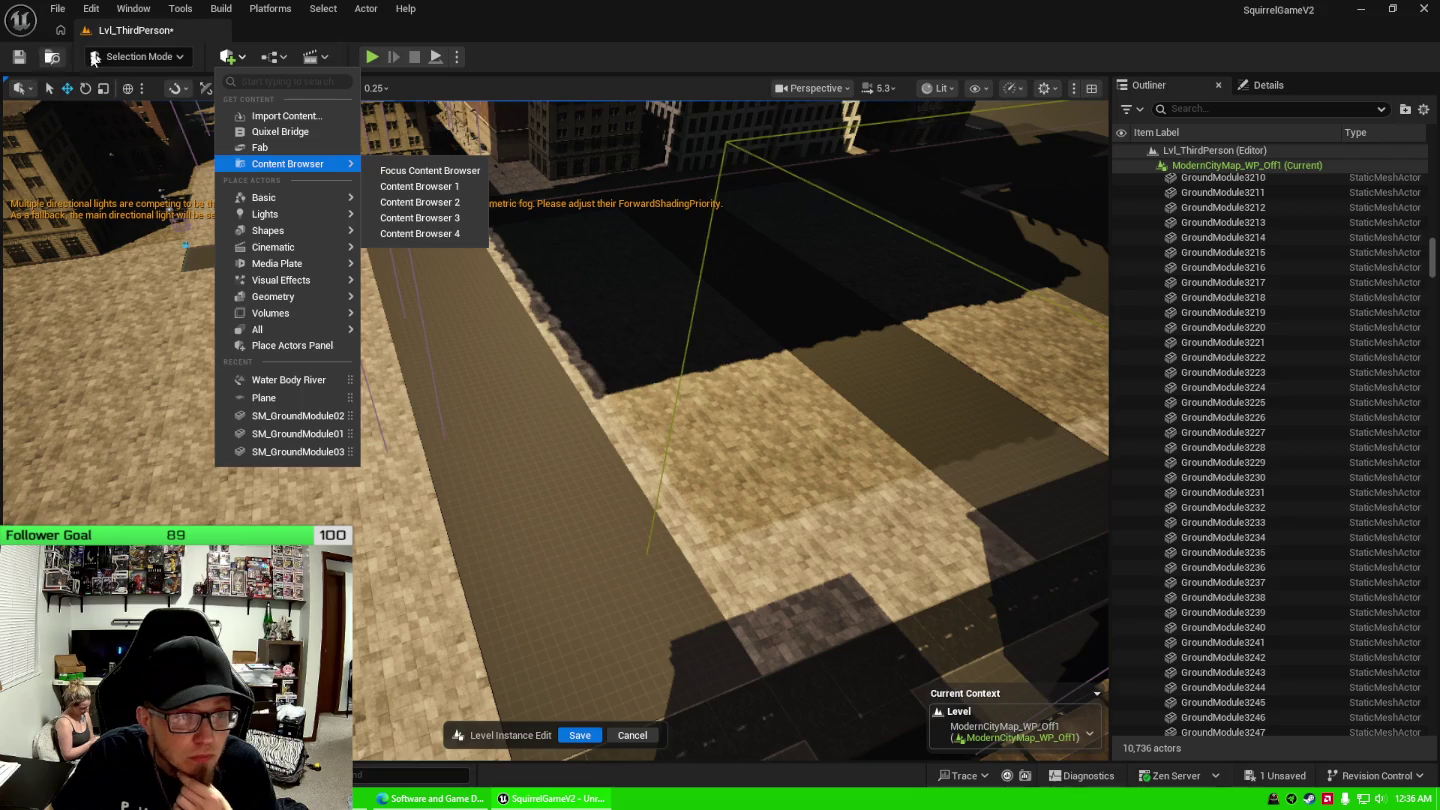
pyautogui.click(341, 29)
pyautogui.click(104, 10)
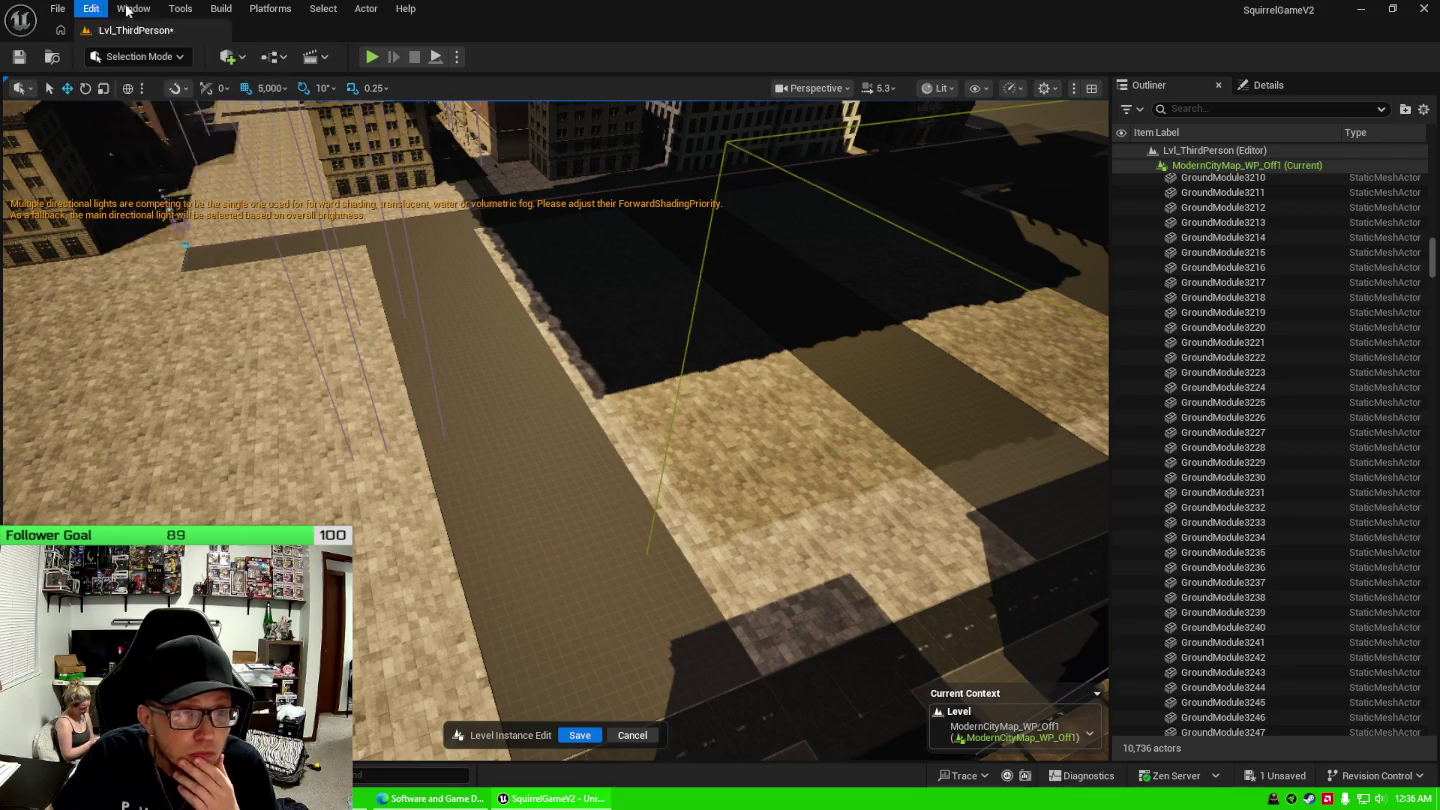
pyautogui.moveTo(170, 12)
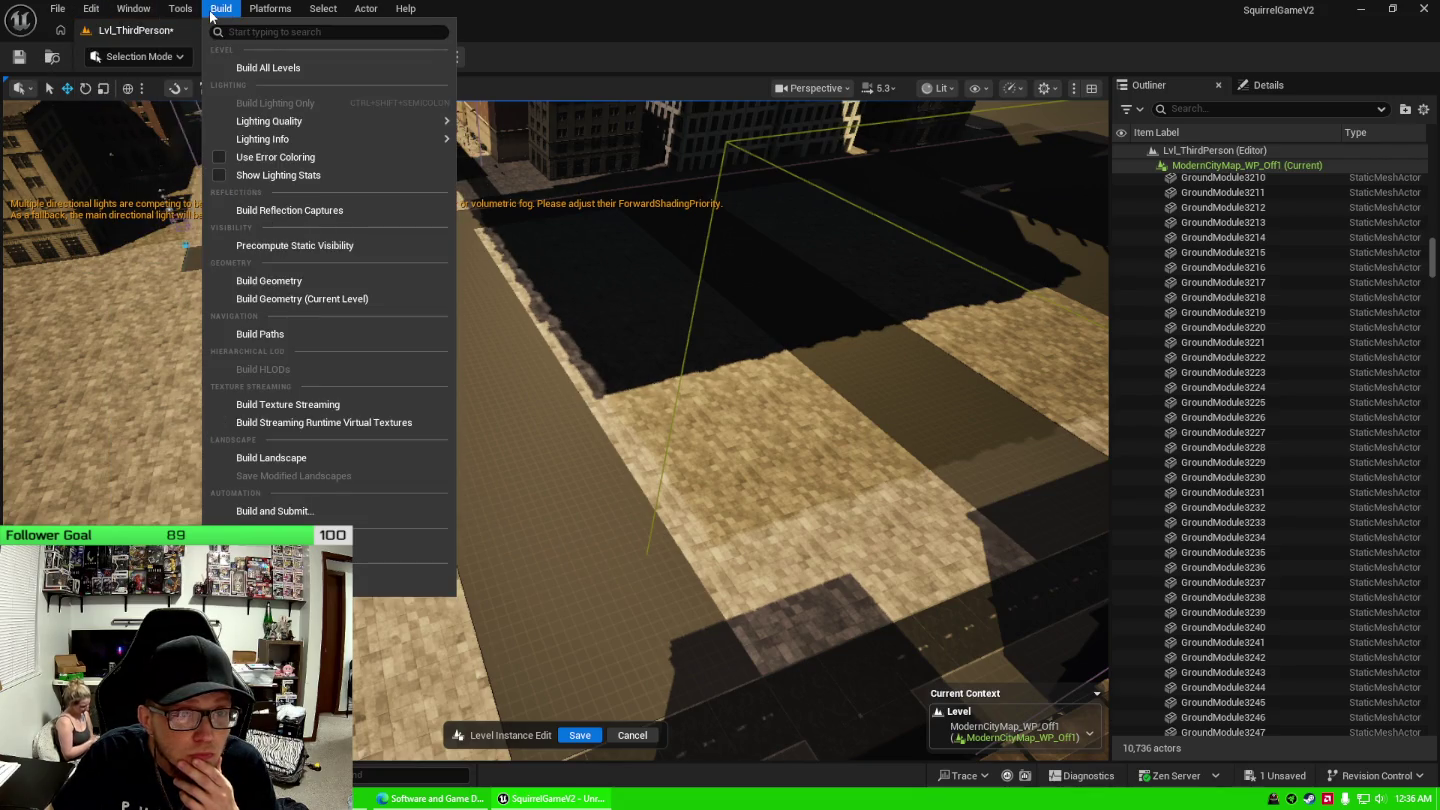
pyautogui.click(181, 10)
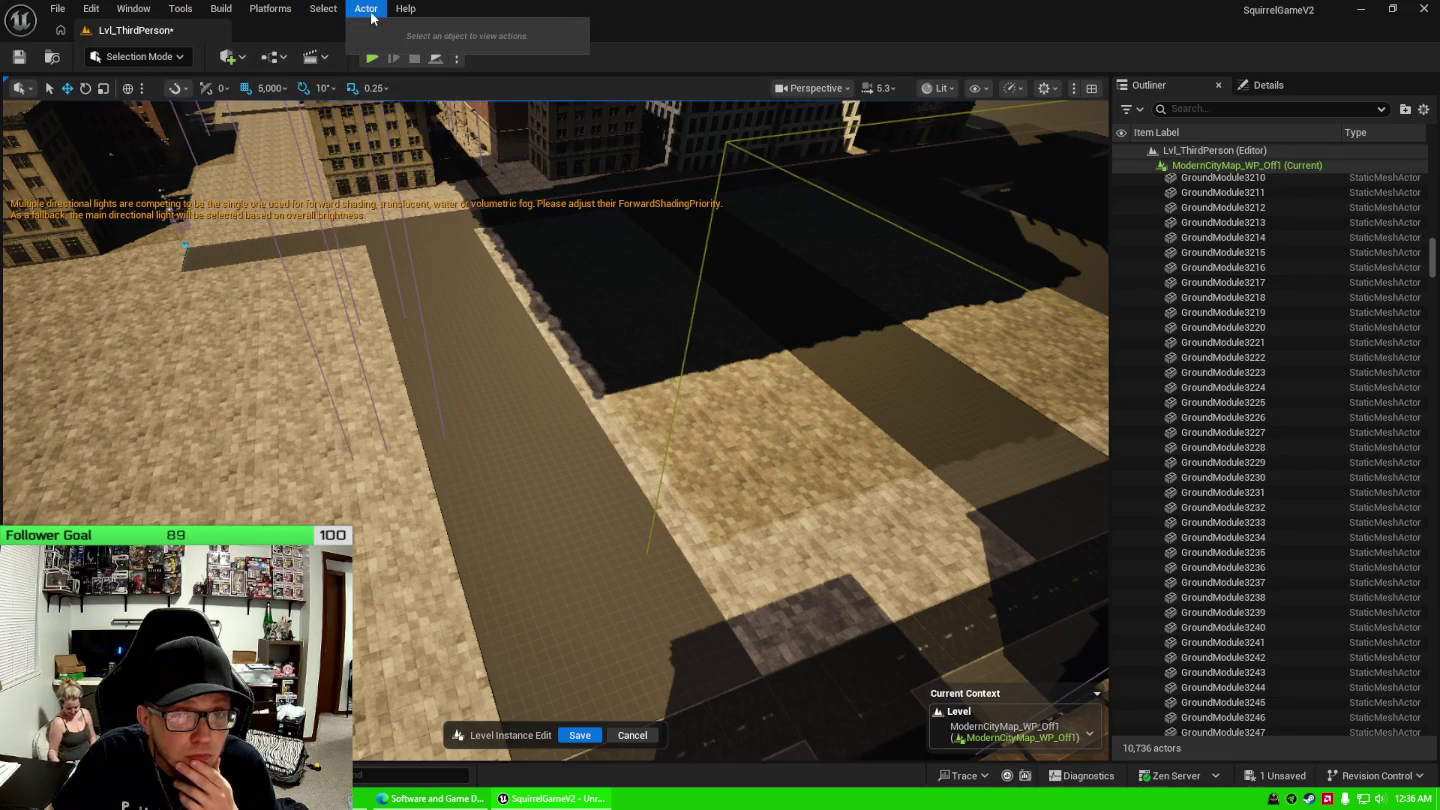
pyautogui.click(220, 9)
pyautogui.moveTo(185, 13)
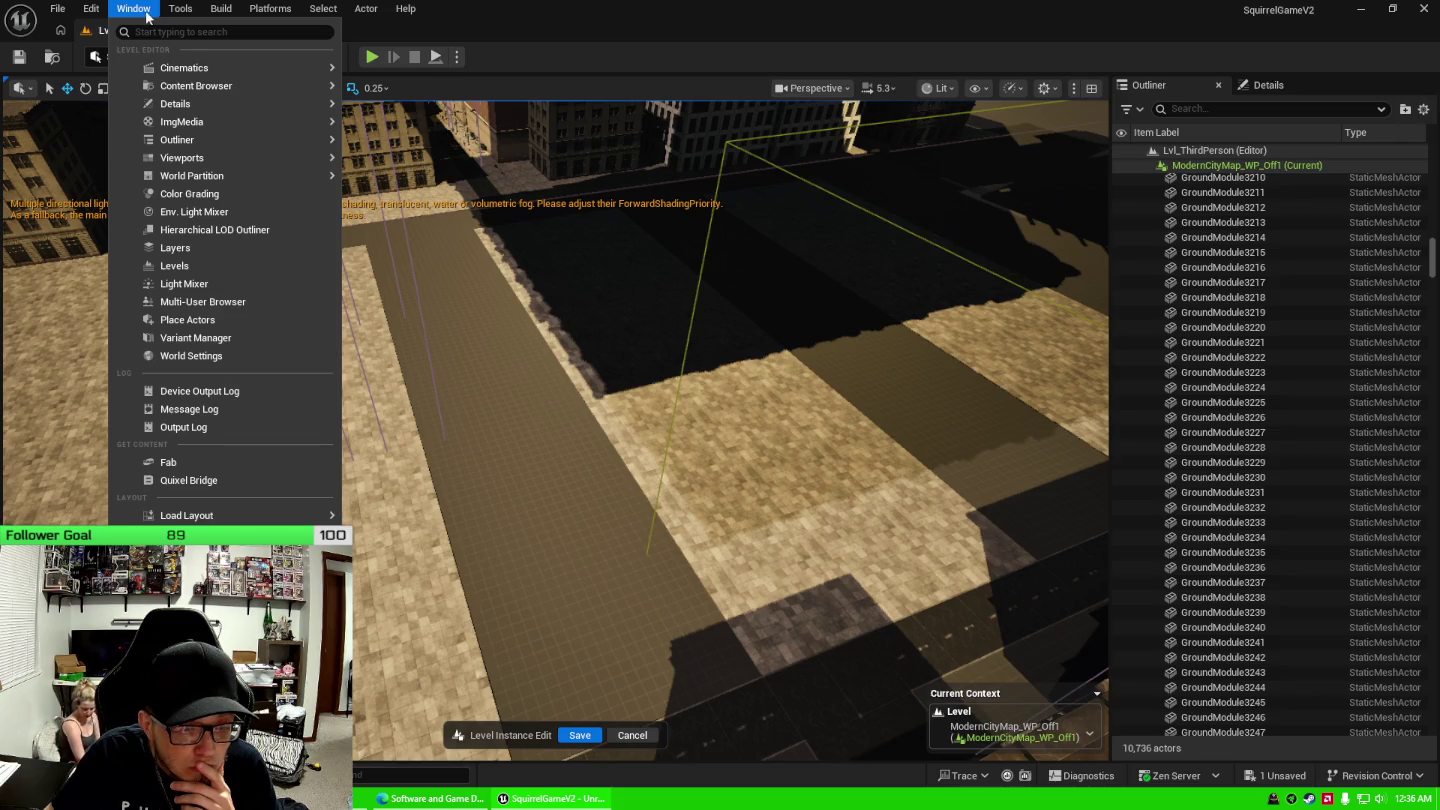
pyautogui.moveTo(90, 17)
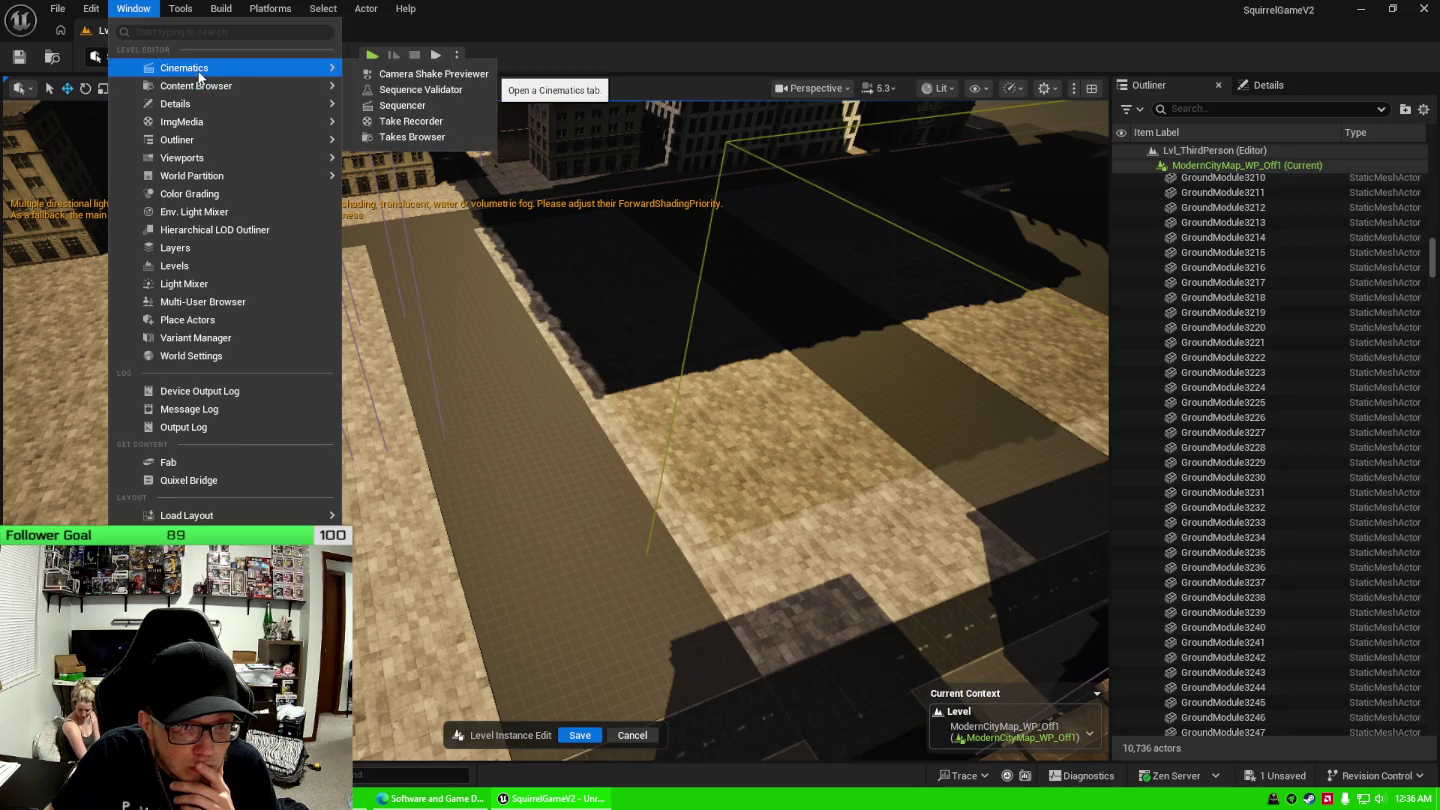
pyautogui.moveTo(204, 106)
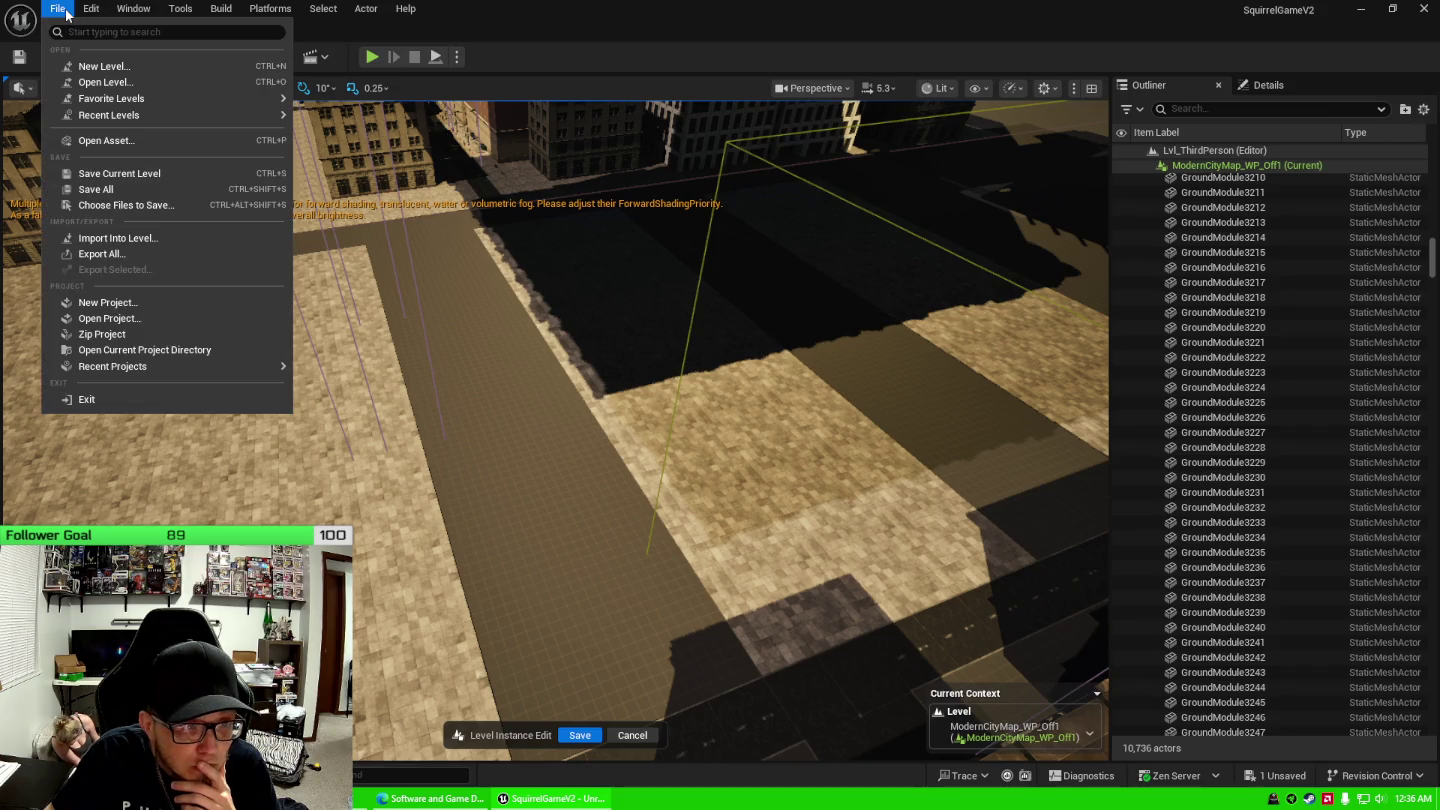
pyautogui.moveTo(171, 366)
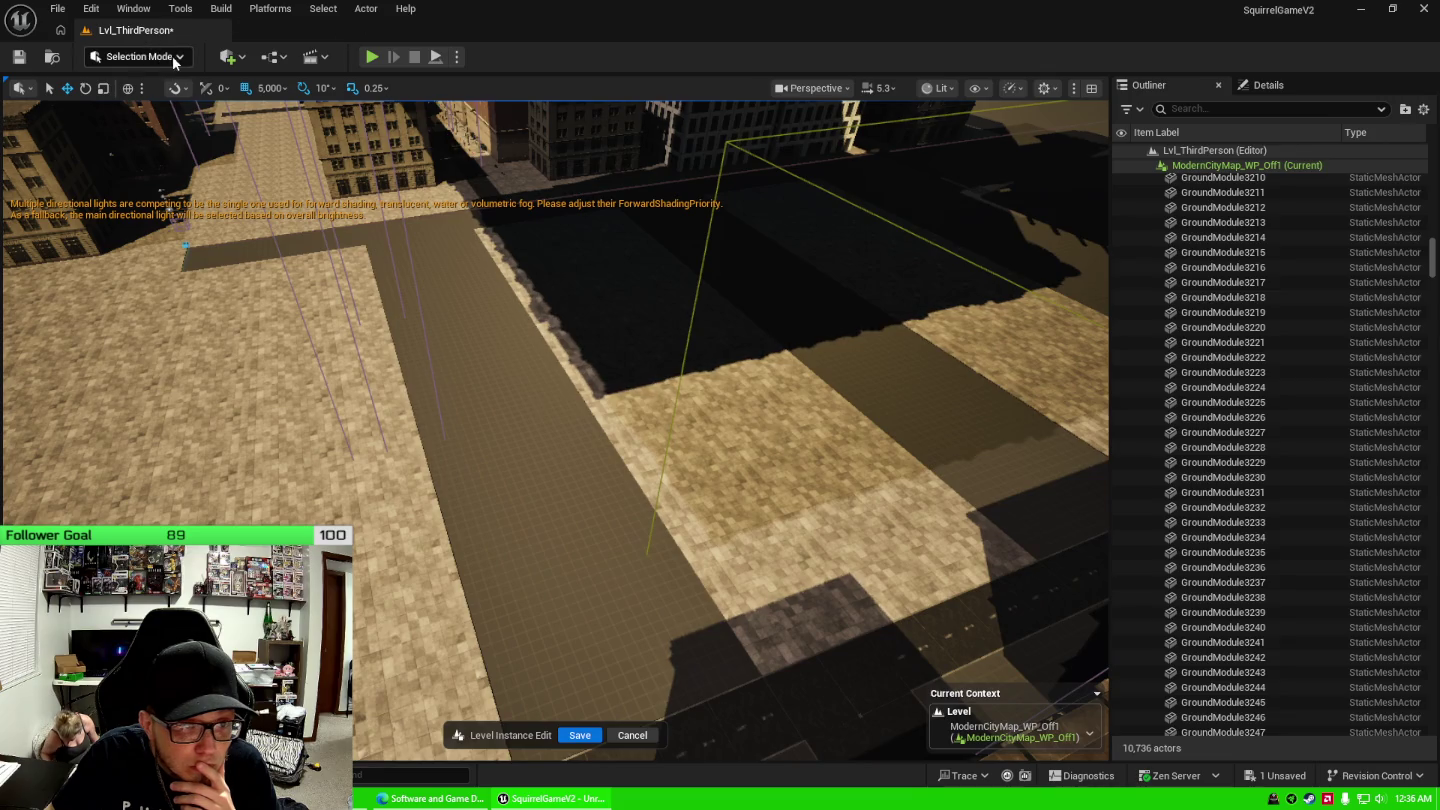
# Check the selection mode options and bring up the Quick Add (+) list.
pyautogui.click(180, 57)
pyautogui.click(180, 58)
pyautogui.click(246, 58)
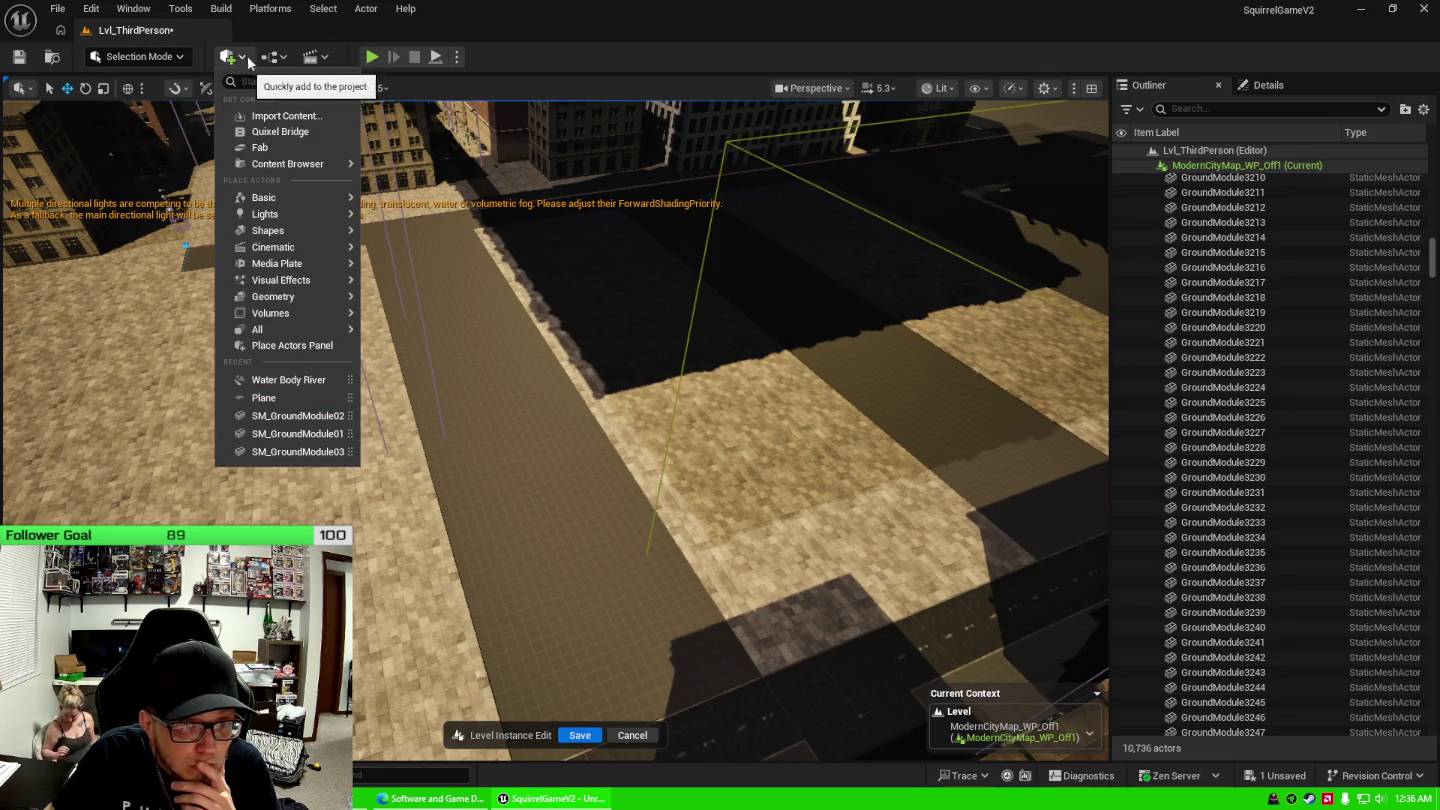
# Select a ground tile and open the Place Actors panel from Quick Add.
pyautogui.moveTo(303, 215)
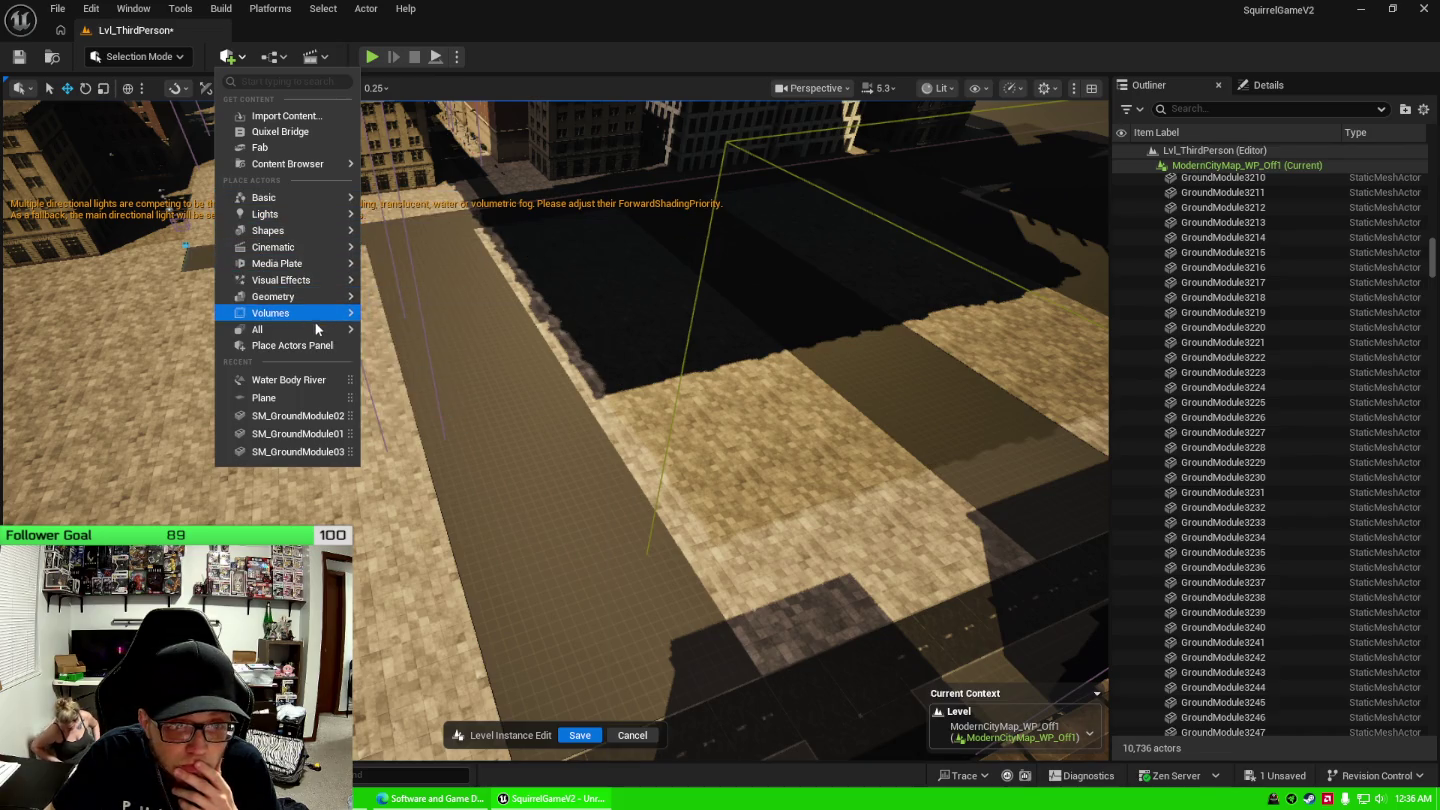
pyautogui.moveTo(315, 328)
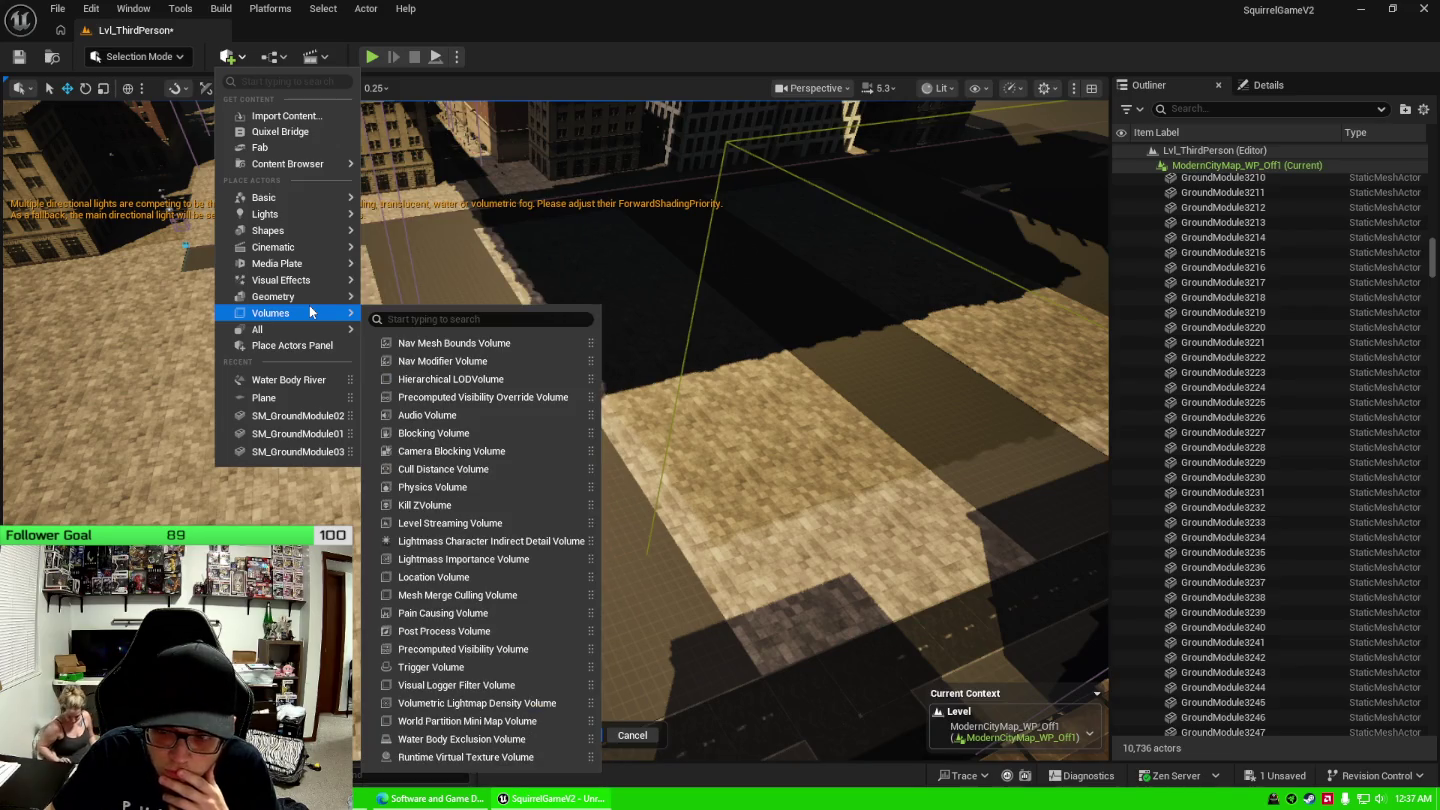
pyautogui.click(1190, 296)
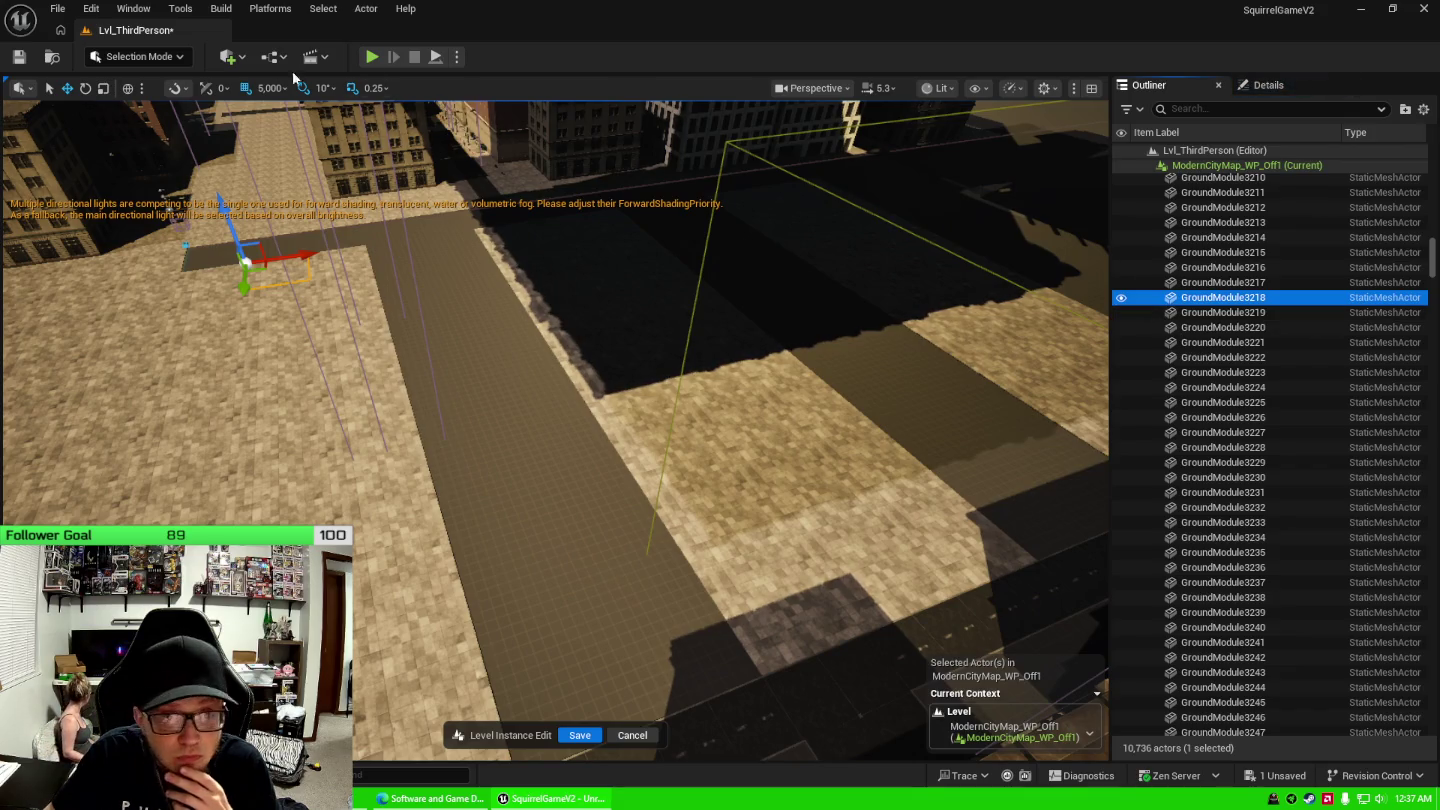
pyautogui.click(237, 58)
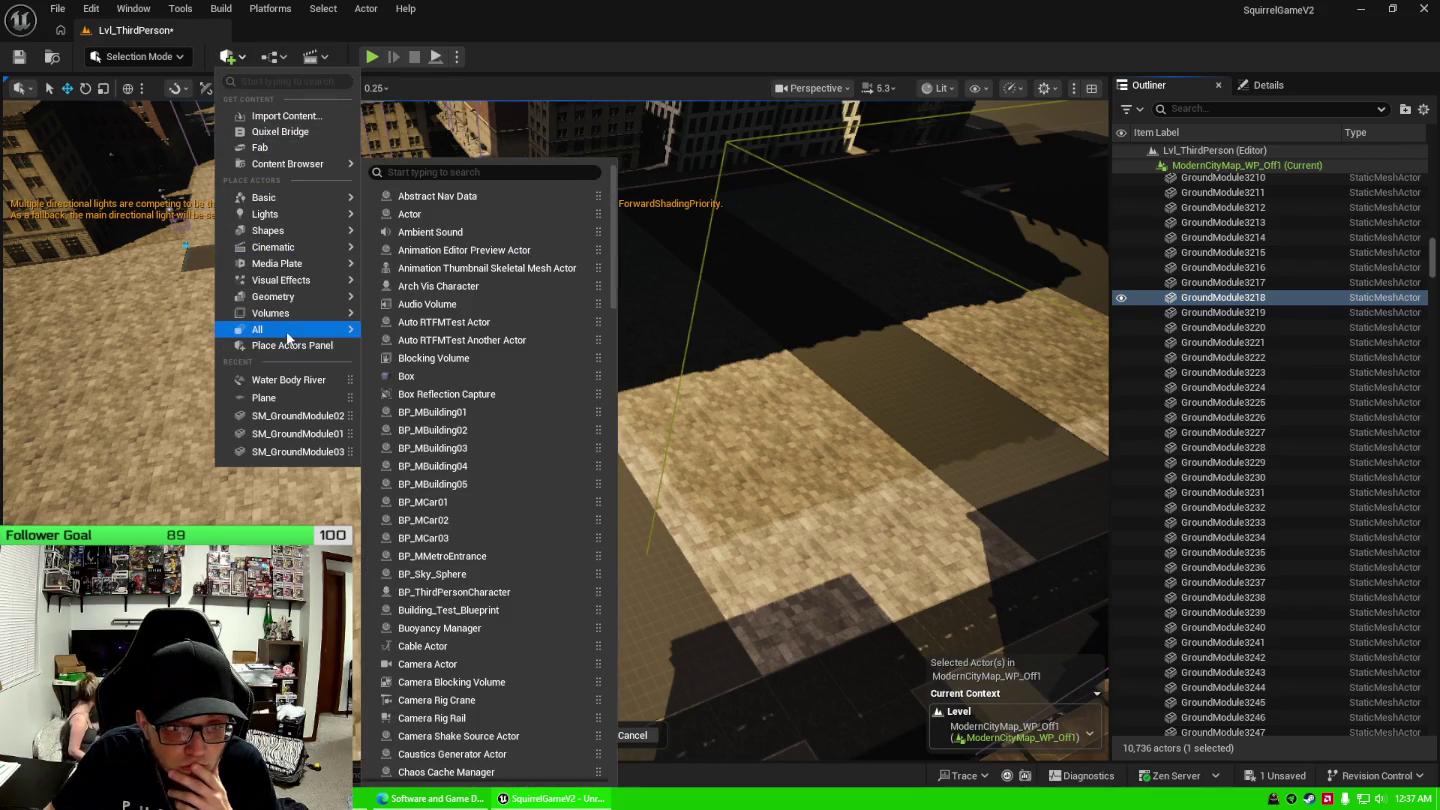
pyautogui.click(291, 345)
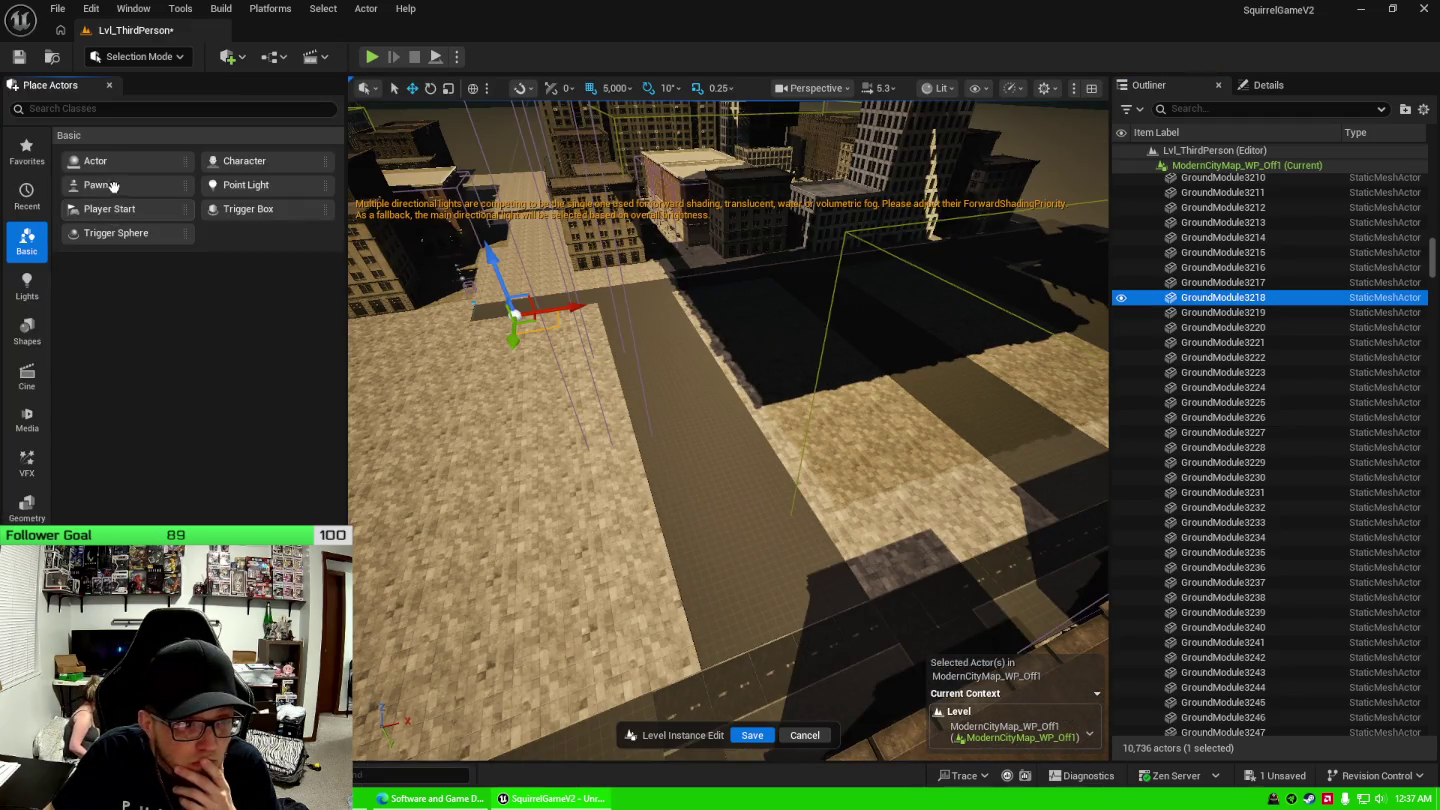
# Browse the Shapes, Geometry, Volumes and All categories, then search 'staticmesh'.
pyautogui.click(26, 333)
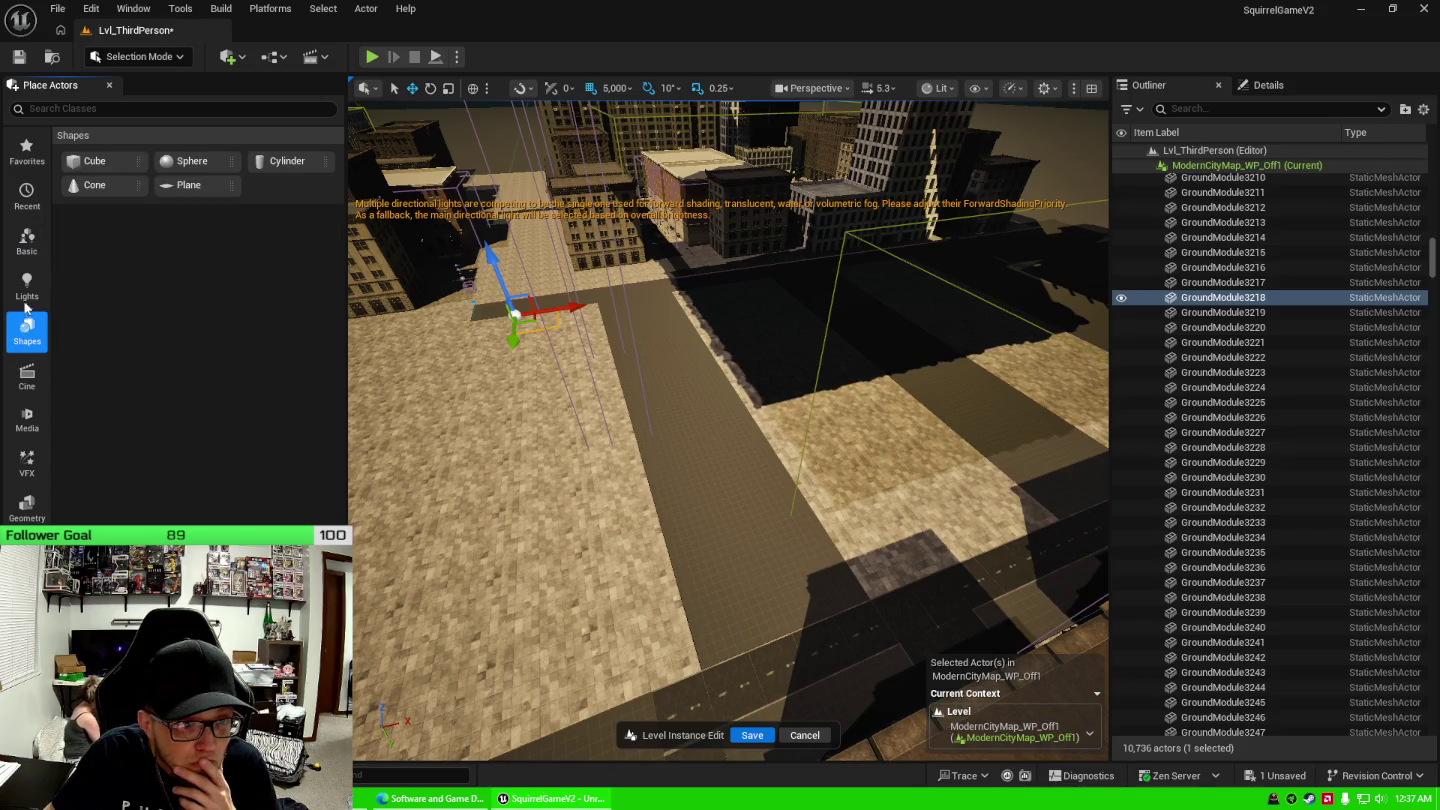
pyautogui.click(33, 509)
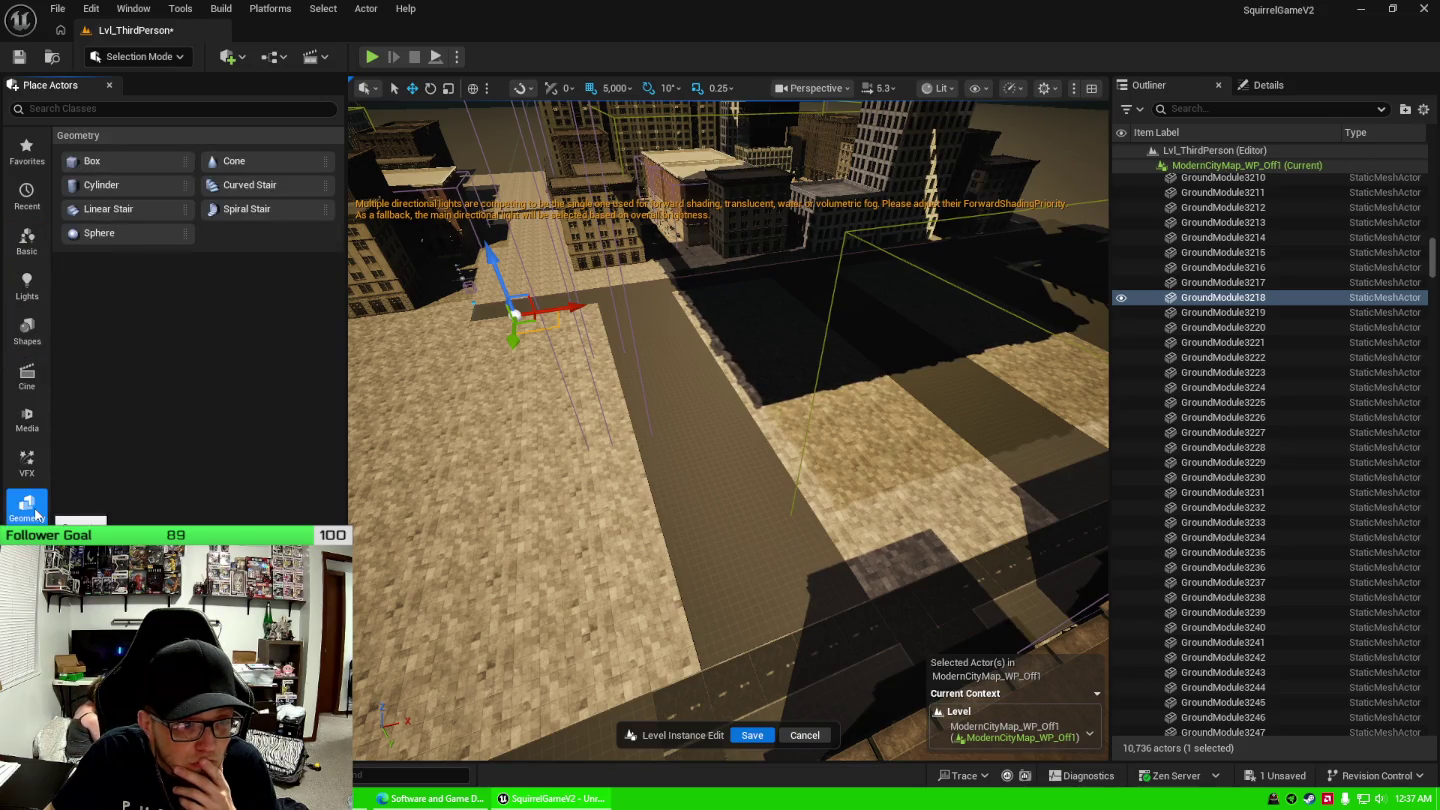
pyautogui.click(26, 553)
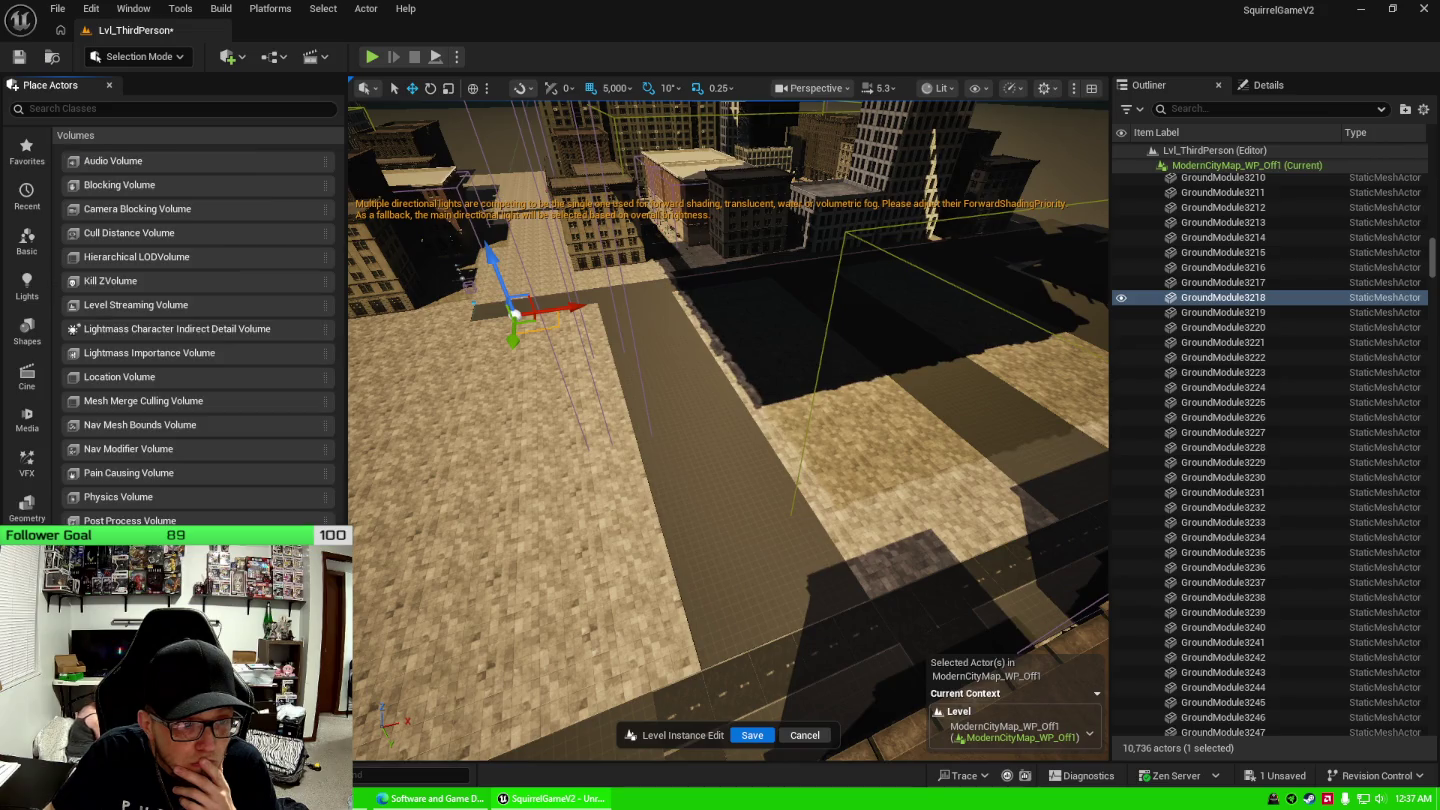
pyautogui.click(26, 598)
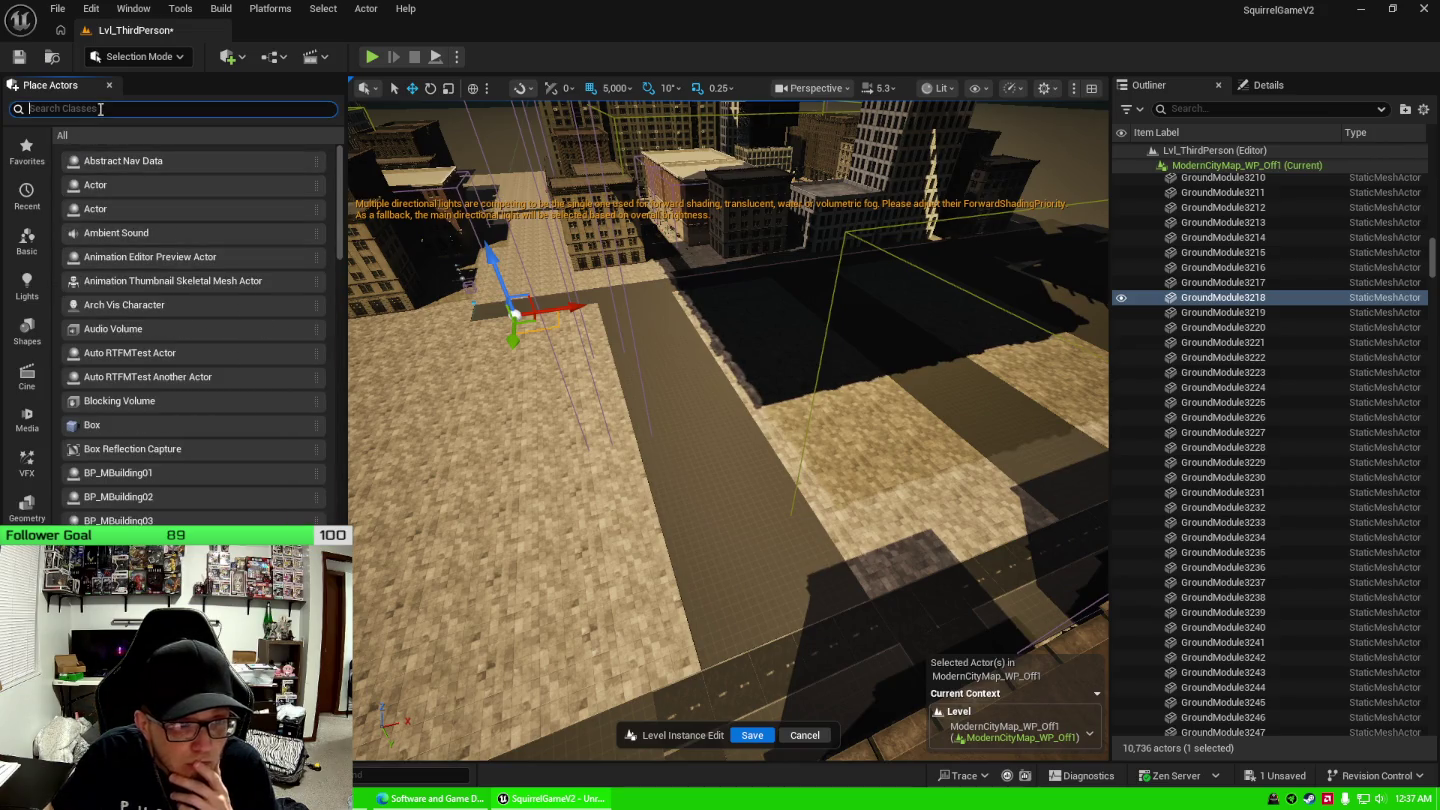
pyautogui.write('staticmesh')
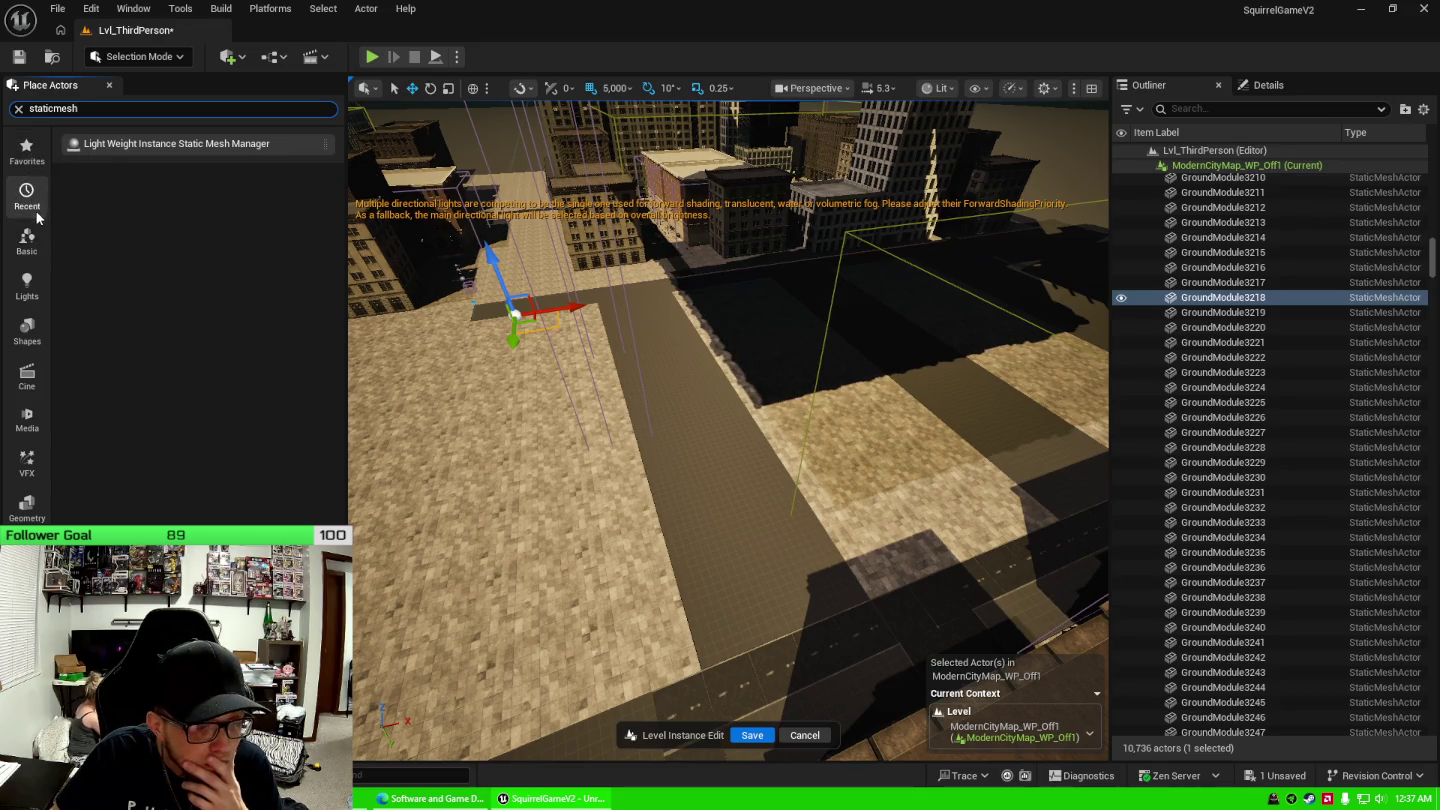
pyautogui.scroll(-3, 605, 425)
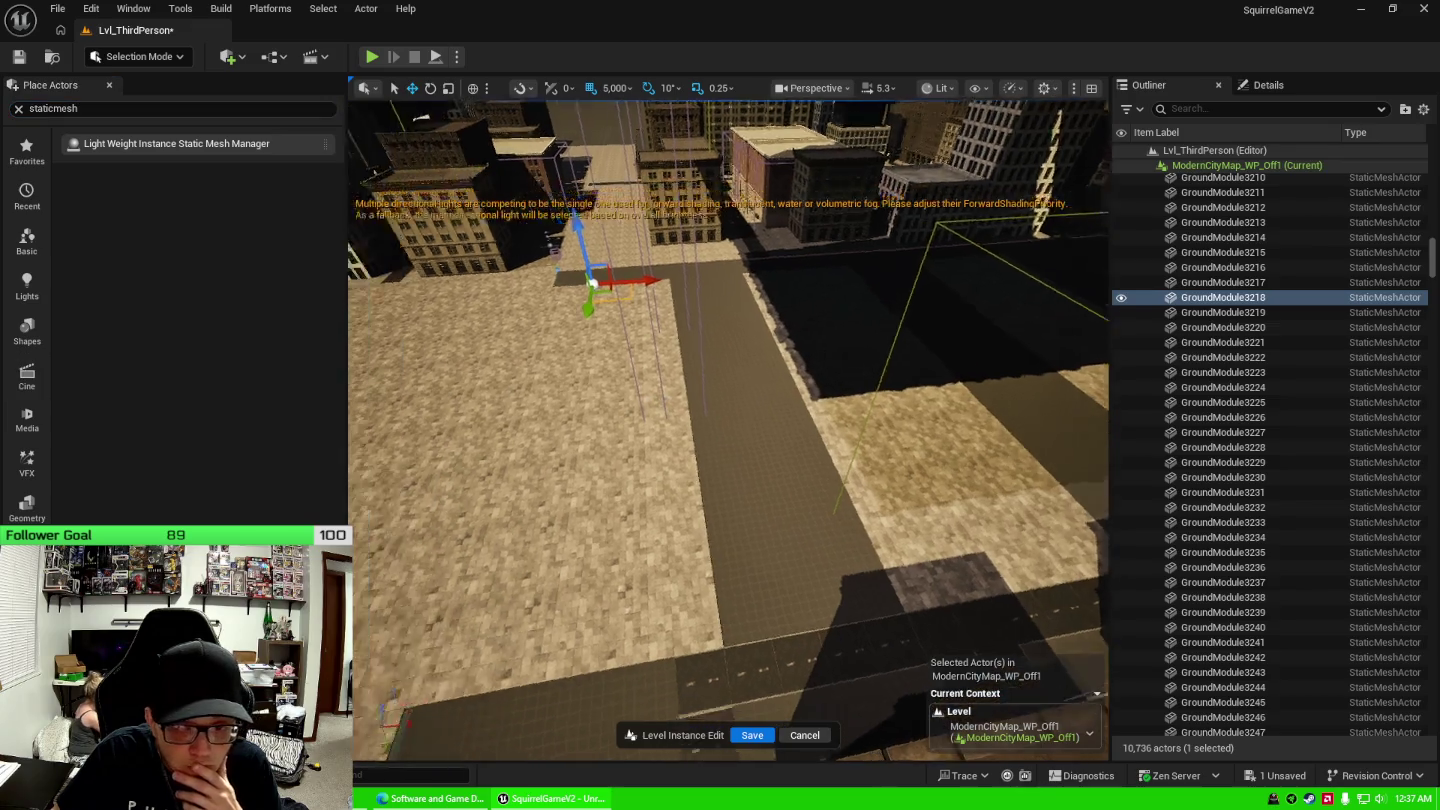
# Inspect ground tiles GroundModule1897 and GroundModule1898 in Details, then clear the actor search.
pyautogui.moveTo(728, 429); pyautogui.dragTo(640, 427)
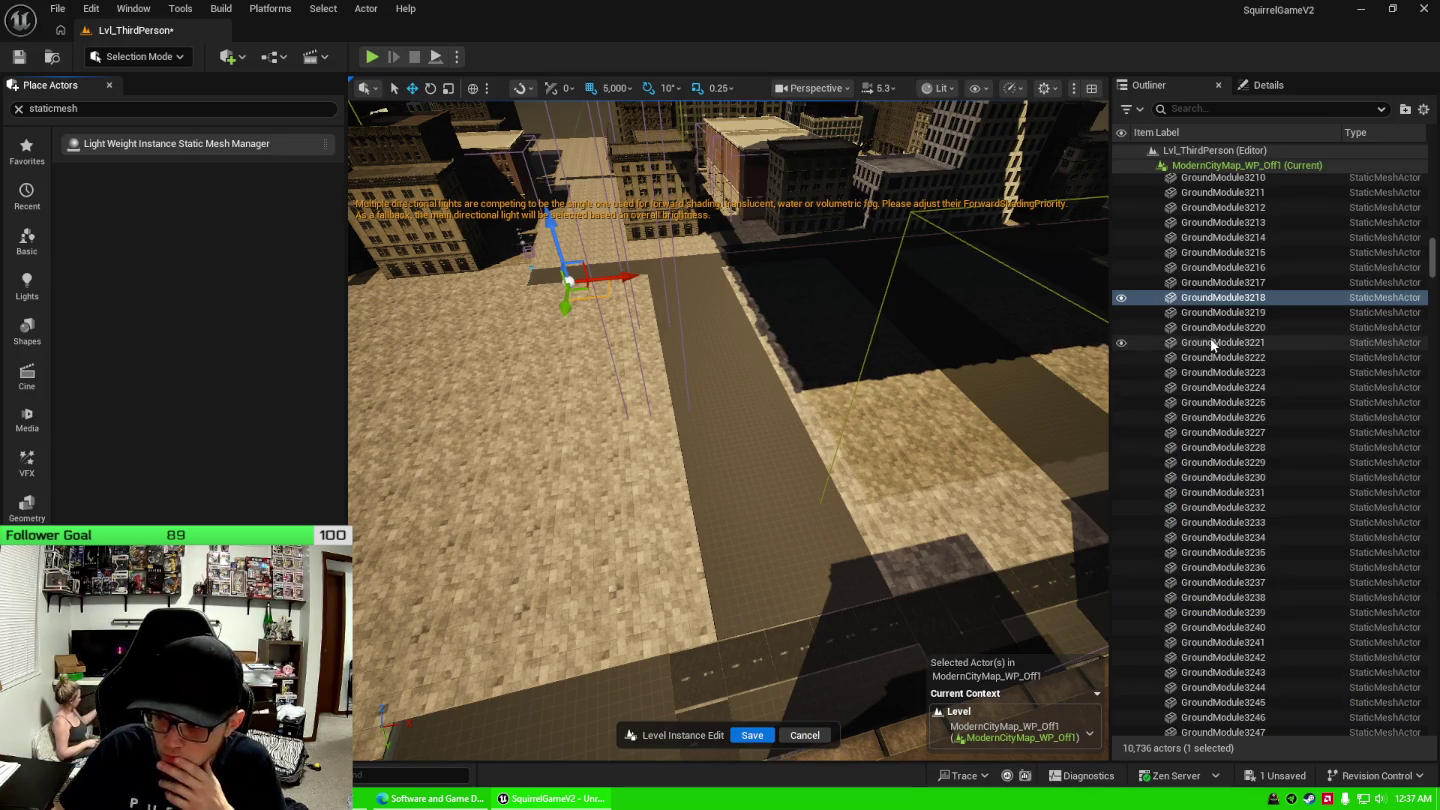
pyautogui.click(1265, 85)
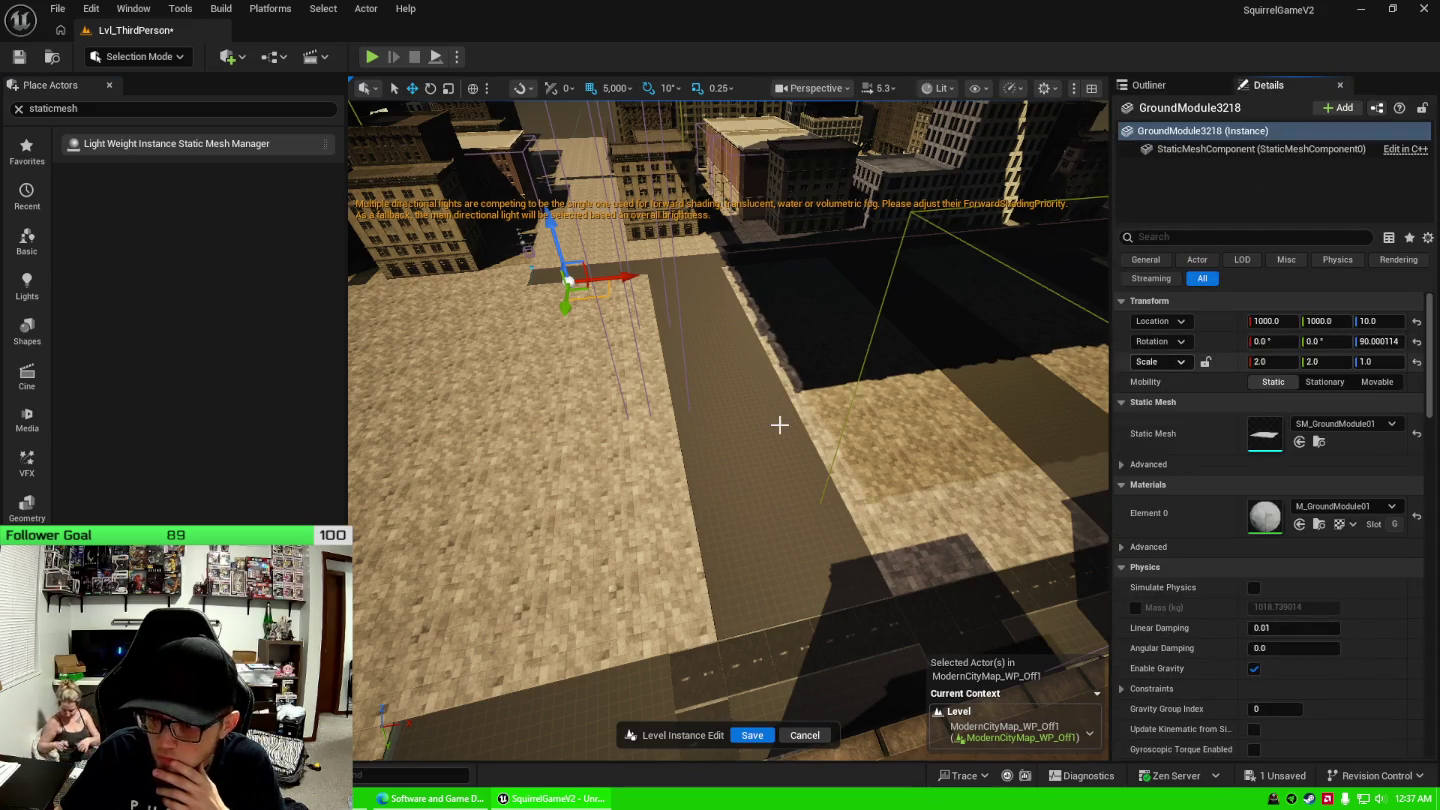
pyautogui.moveTo(781, 421)
pyautogui.mouseDown()
pyautogui.moveTo(761, 339)
pyautogui.moveTo(695, 310)
pyautogui.moveTo(662, 356)
pyautogui.moveTo(668, 346)
pyautogui.moveTo(724, 352)
pyautogui.moveTo(782, 456)
pyautogui.mouseUp()
pyautogui.click(581, 341)
pyautogui.click(689, 349)
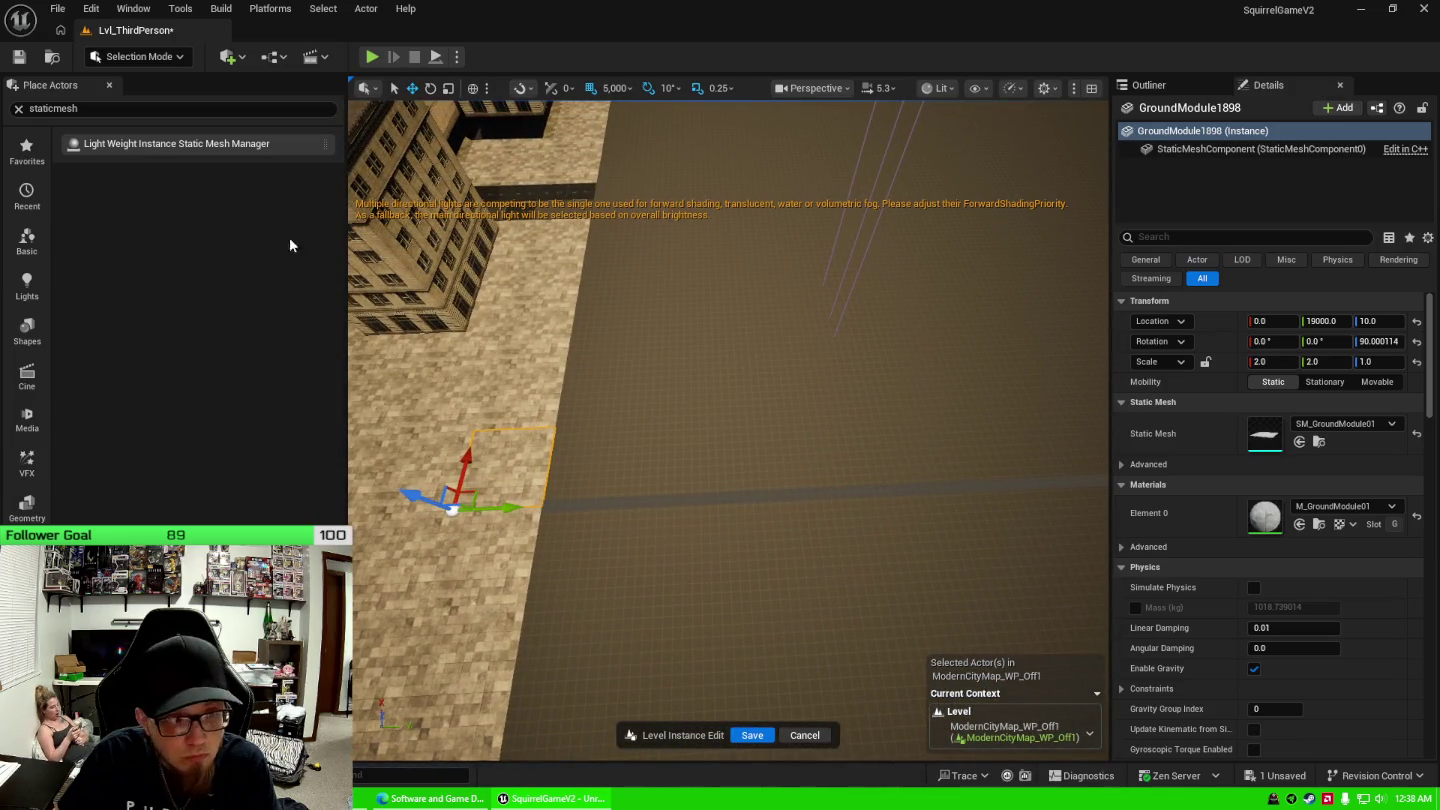
pyautogui.click(41, 246)
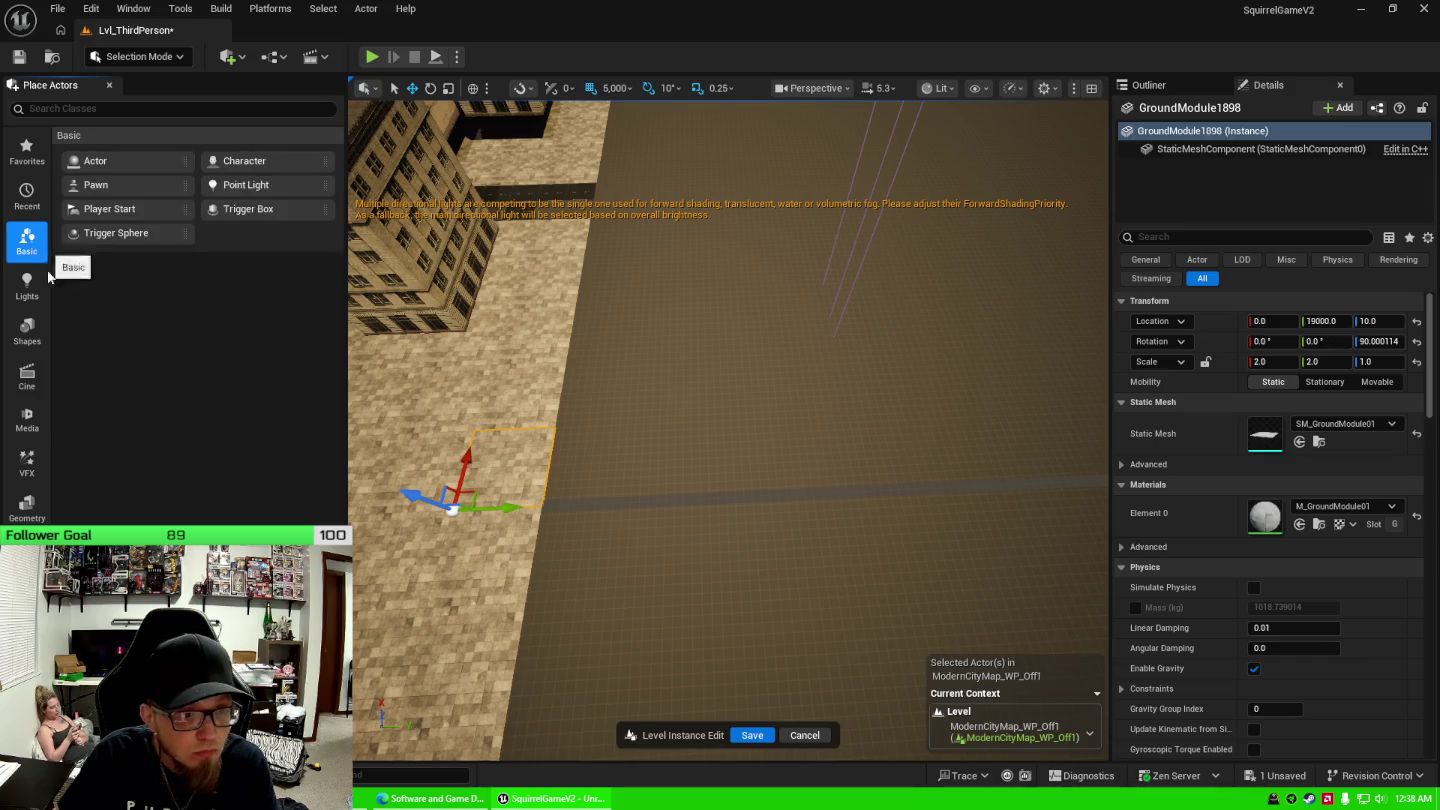
# Drag a Plane from Shapes into the level beside the road and scale it to 2×2.
pyautogui.click(29, 329)
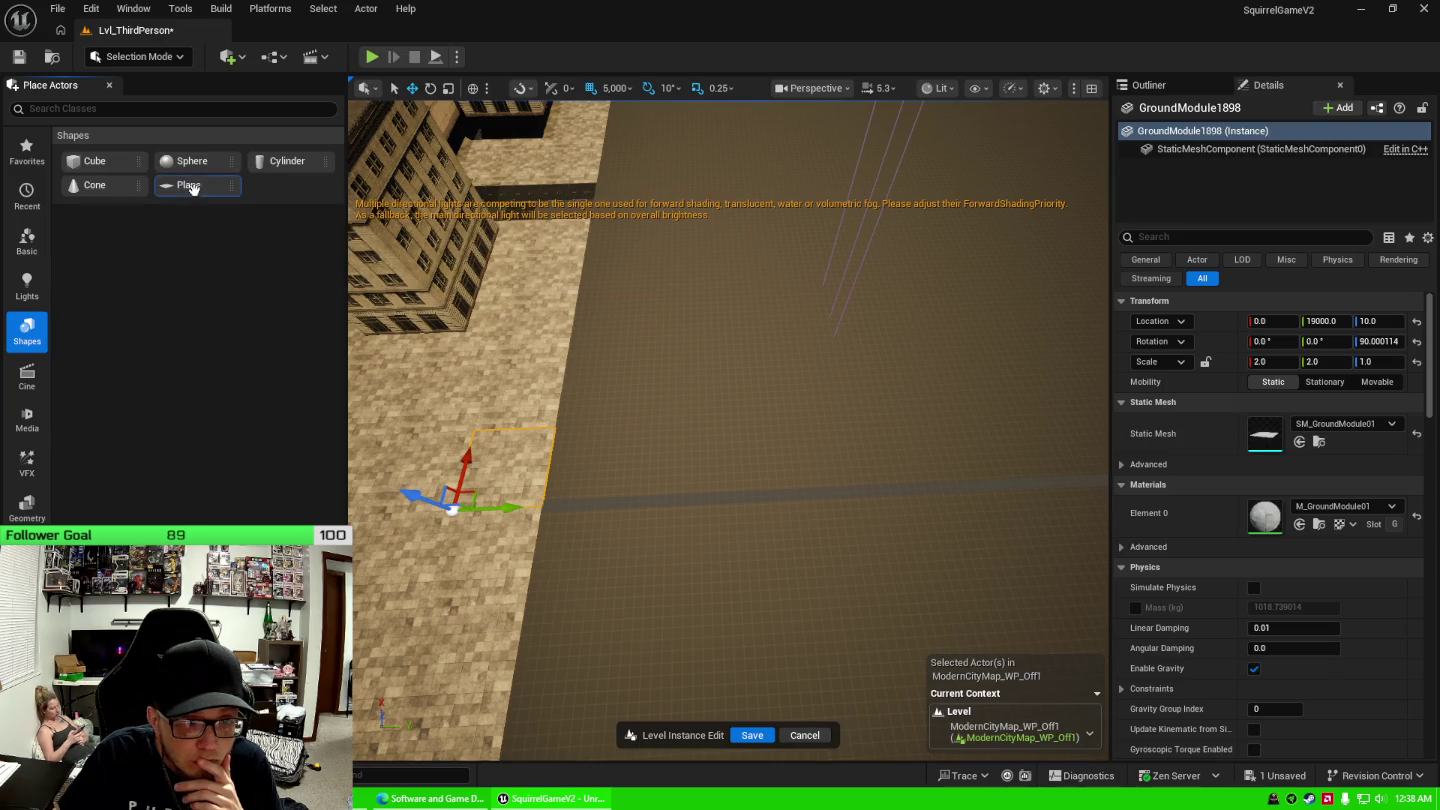
pyautogui.moveTo(193, 187); pyautogui.dragTo(700, 428)
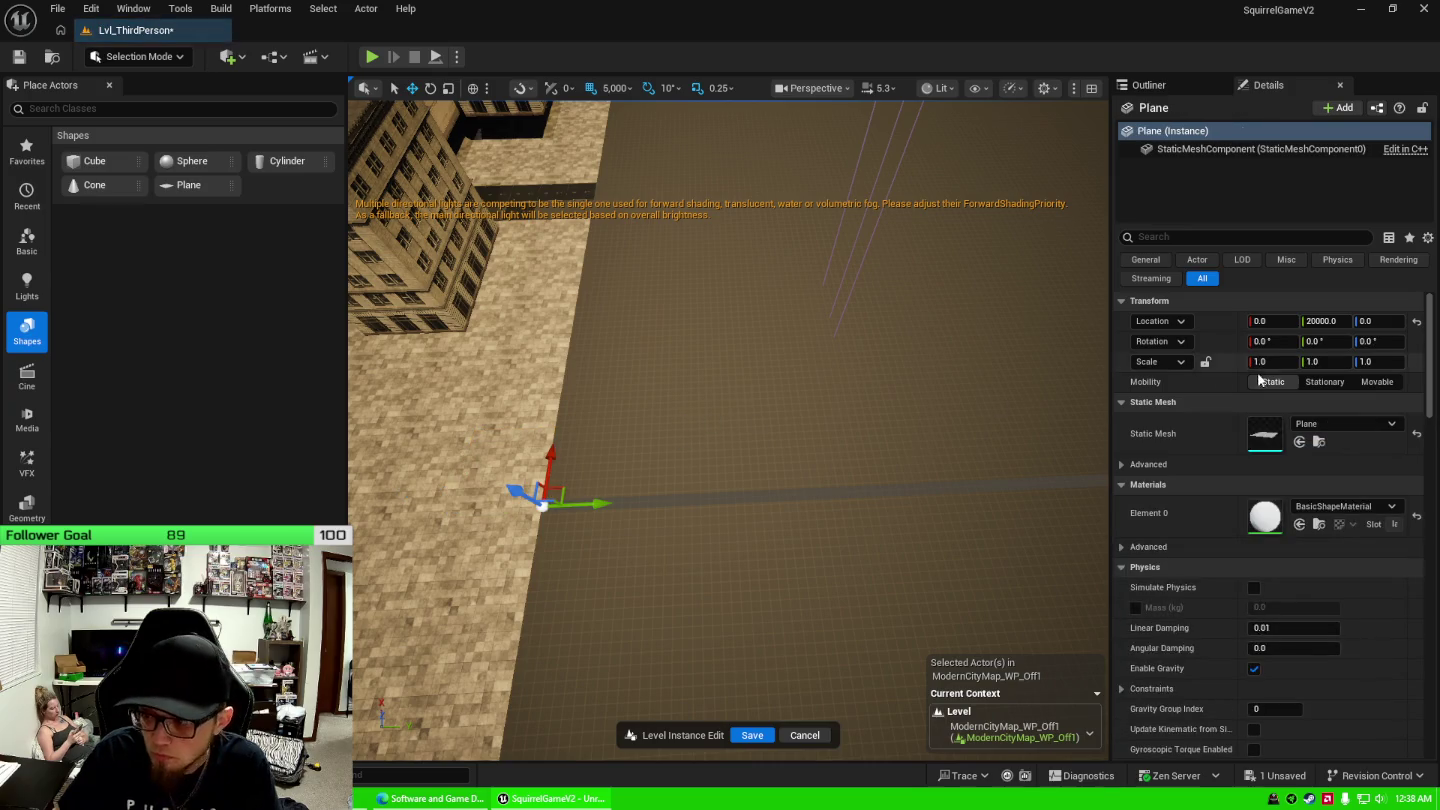
pyautogui.click(1185, 87)
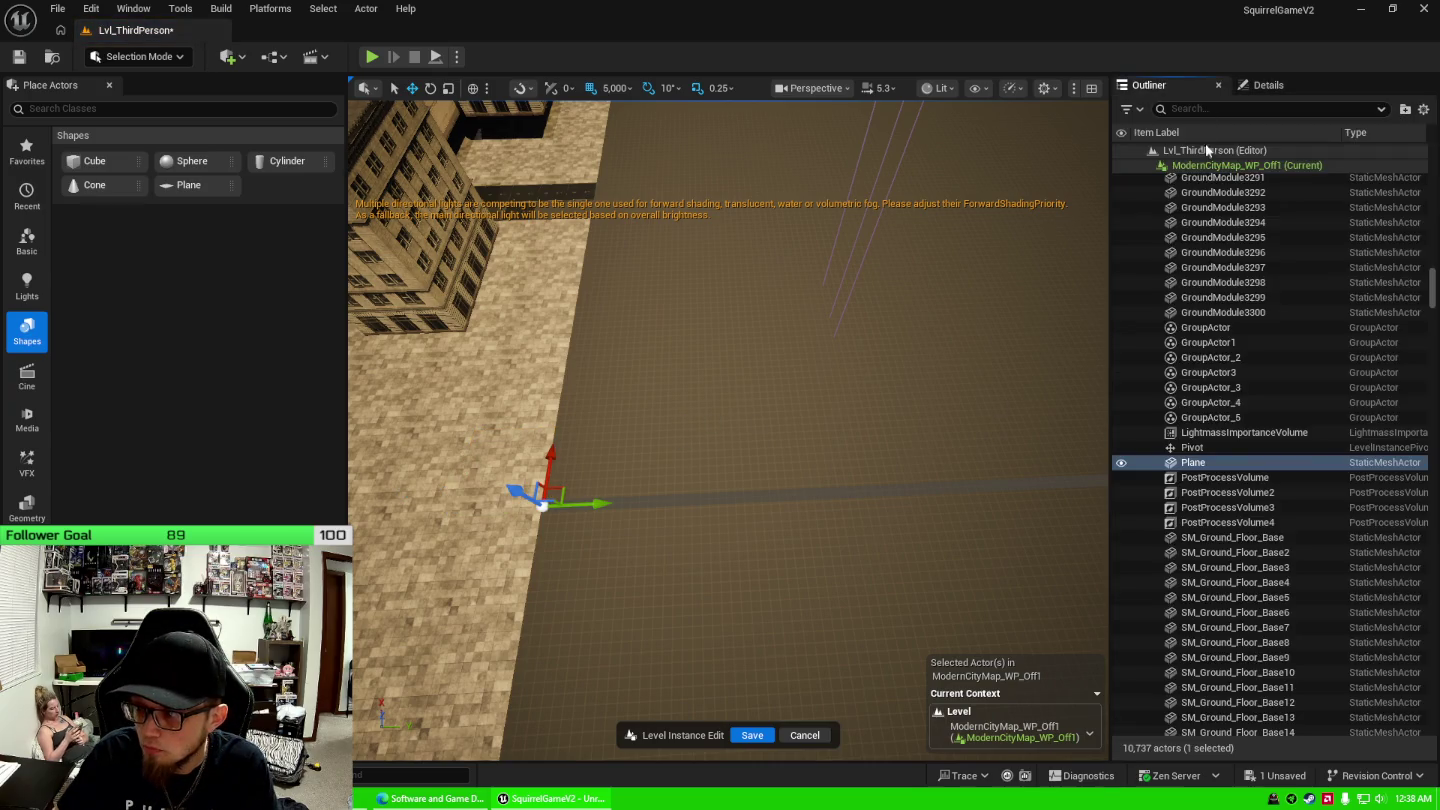
pyautogui.click(1288, 88)
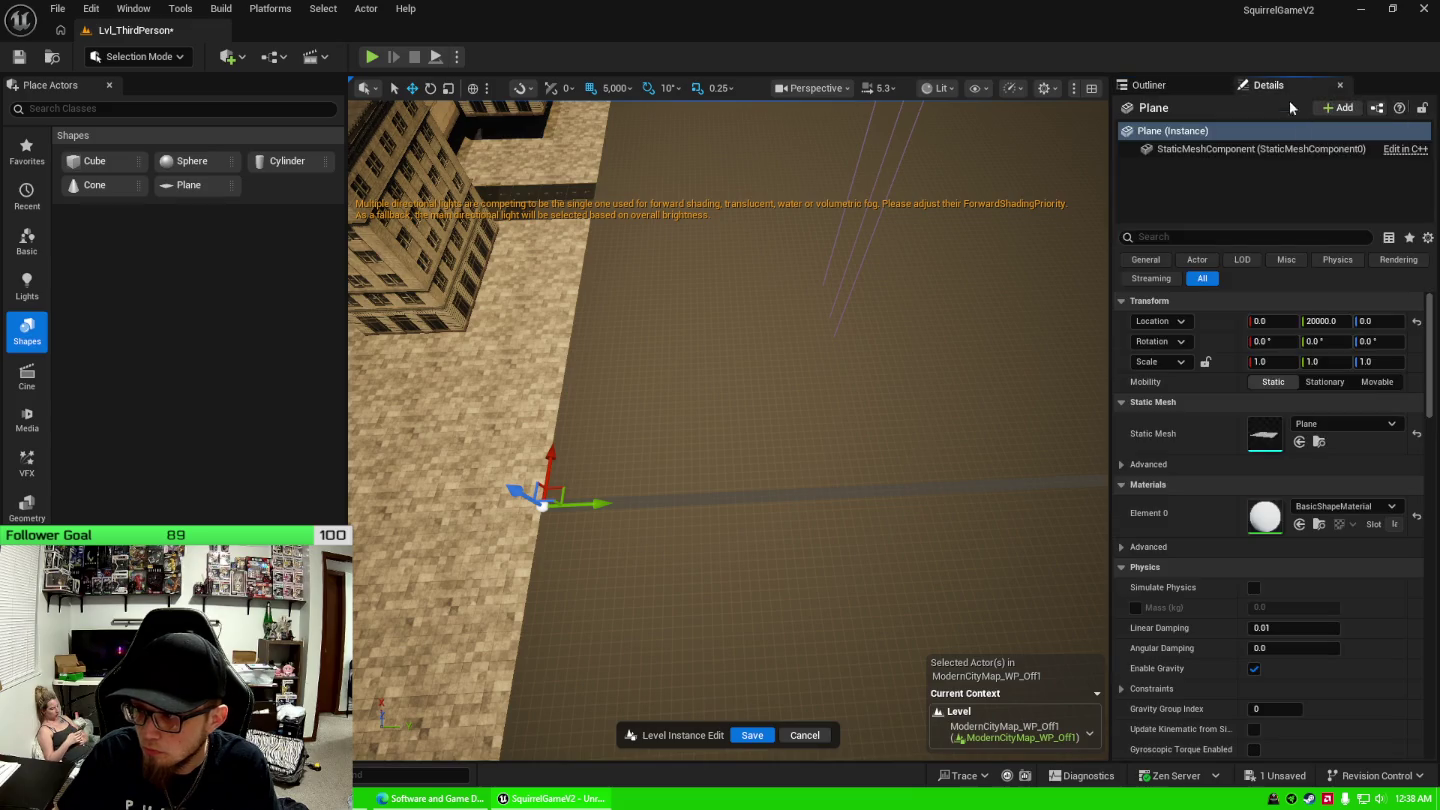
pyautogui.click(1378, 320)
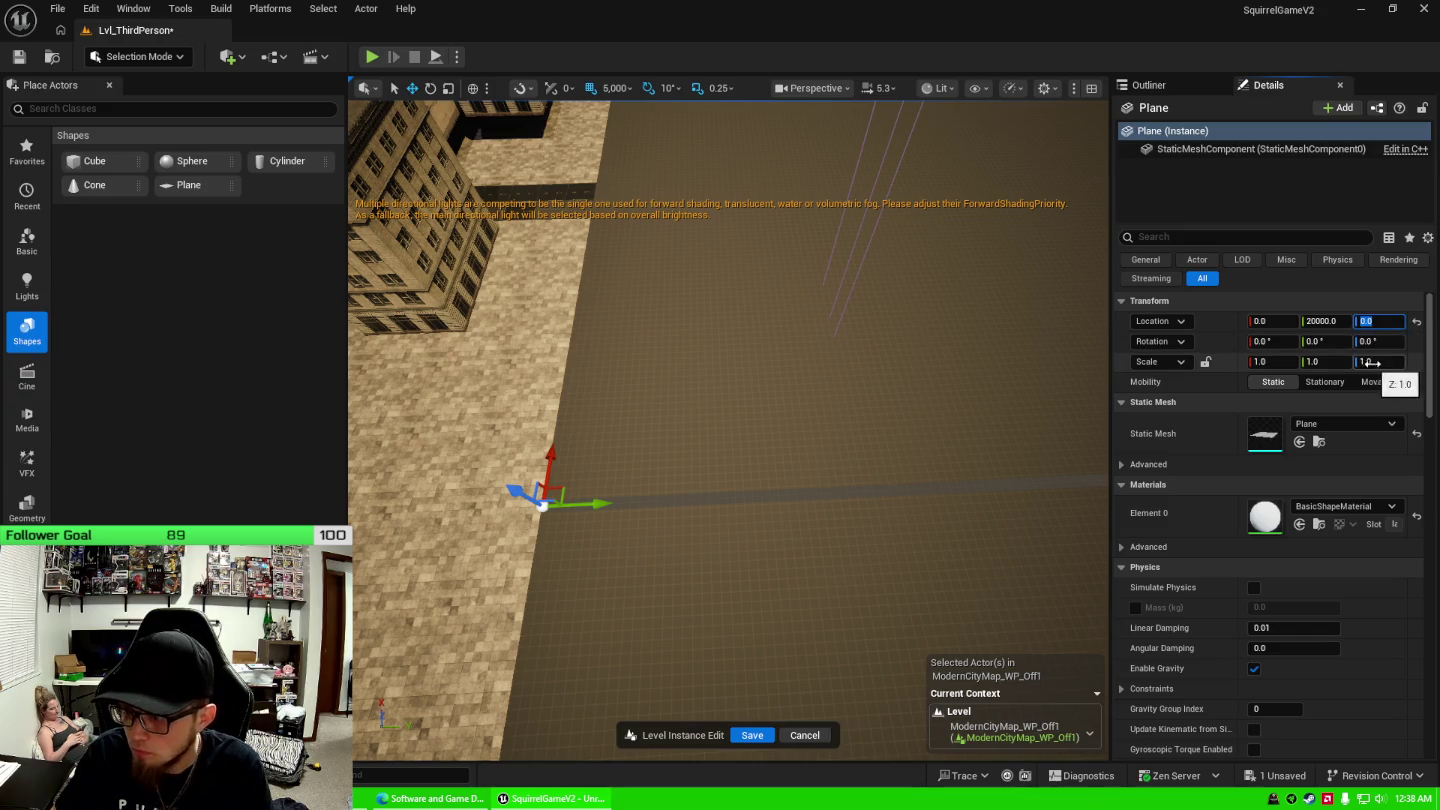
pyautogui.click(1281, 363)
pyautogui.write('2')
pyautogui.press('Tab')
pyautogui.write('2')
pyautogui.press('Tab')
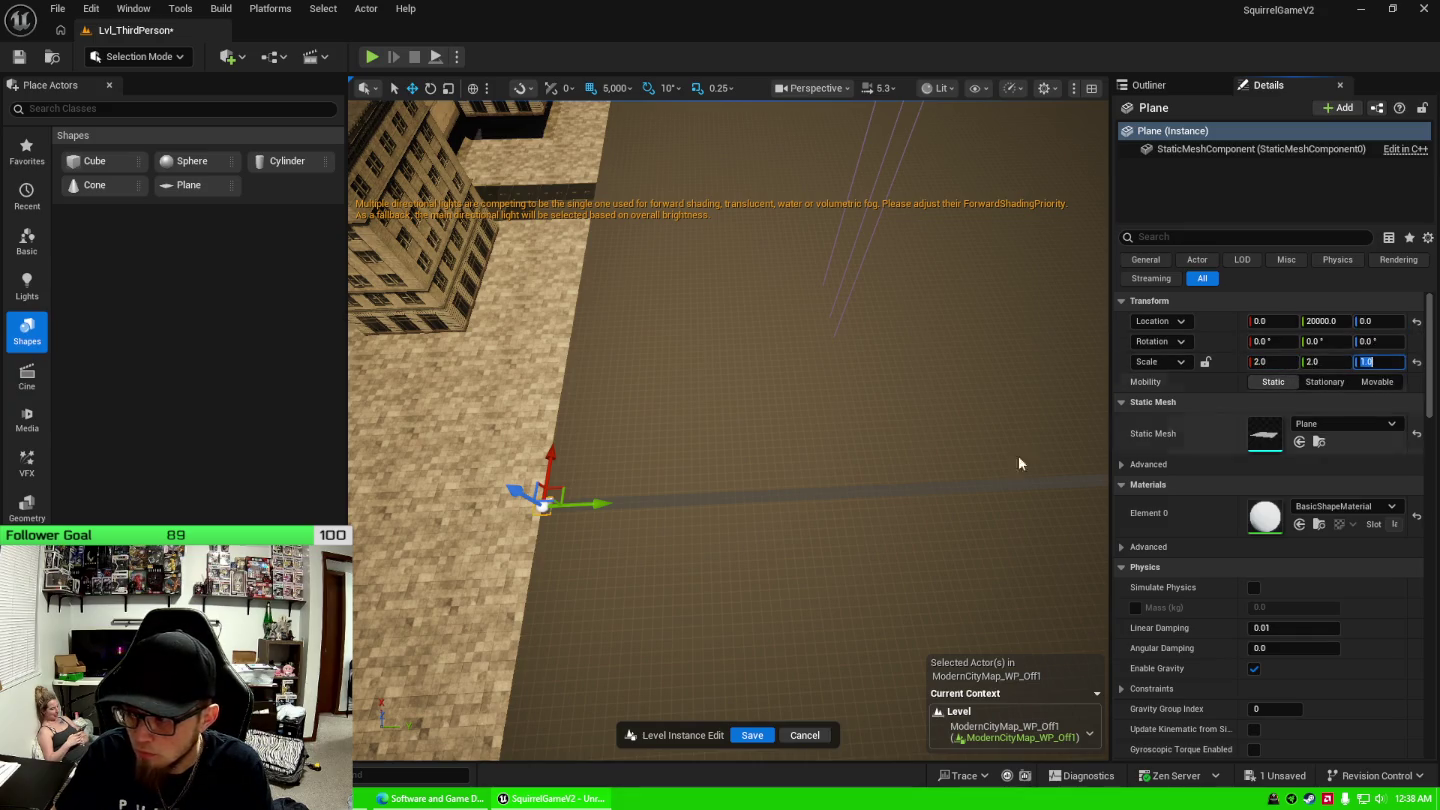
# Orbit around the new plane and slide it along the road with the gizmo.
pyautogui.moveTo(728, 430)
pyautogui.mouseDown()
pyautogui.moveTo(680, 450)
pyautogui.moveTo(661, 430)
pyautogui.moveTo(659, 509)
pyautogui.moveTo(650, 495)
pyautogui.moveTo(700, 495)
pyautogui.mouseUp()
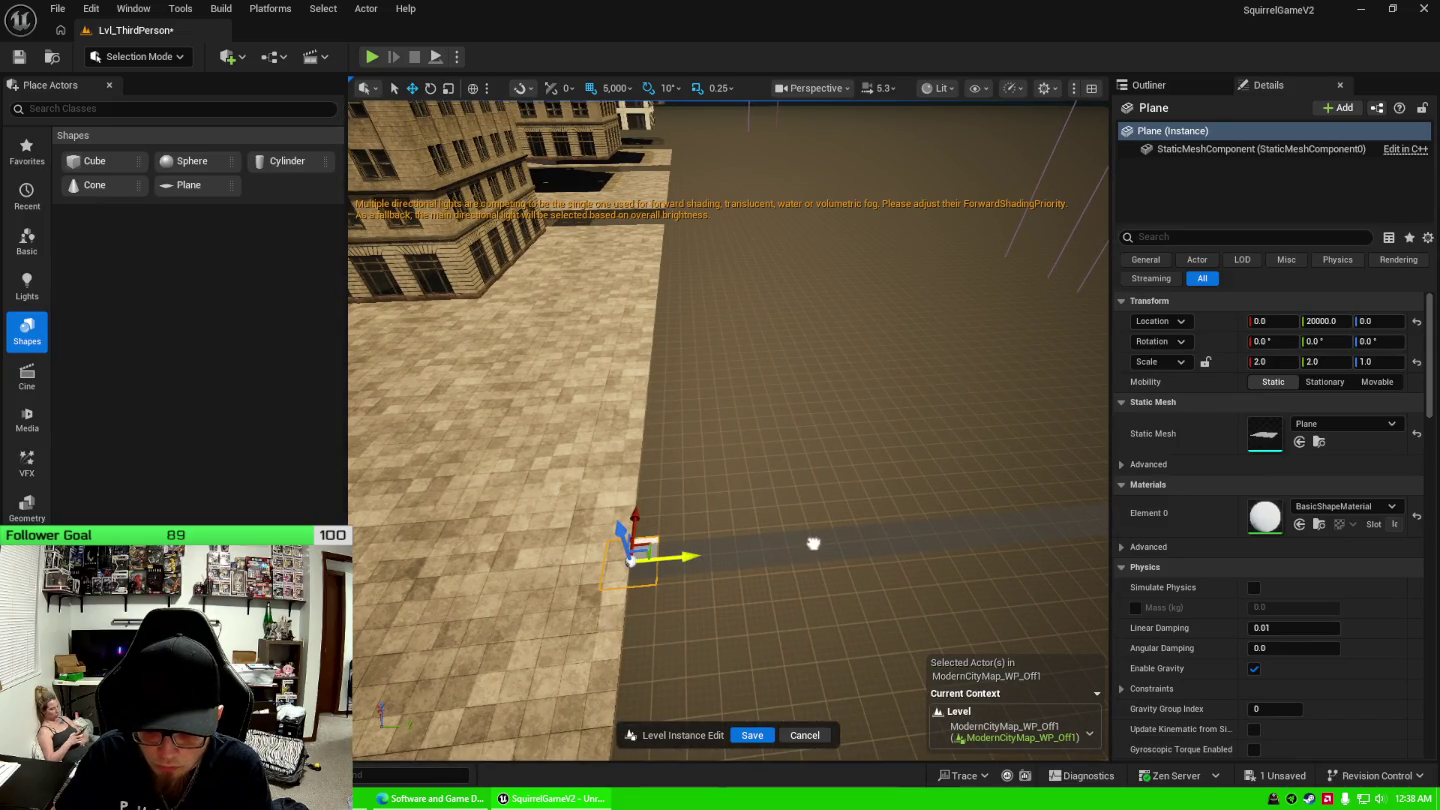
pyautogui.moveTo(936, 518)
pyautogui.mouseDown()
pyautogui.moveTo(890, 490)
pyautogui.moveTo(910, 510)
pyautogui.moveTo(900, 440)
pyautogui.moveTo(806, 570)
pyautogui.mouseUp()
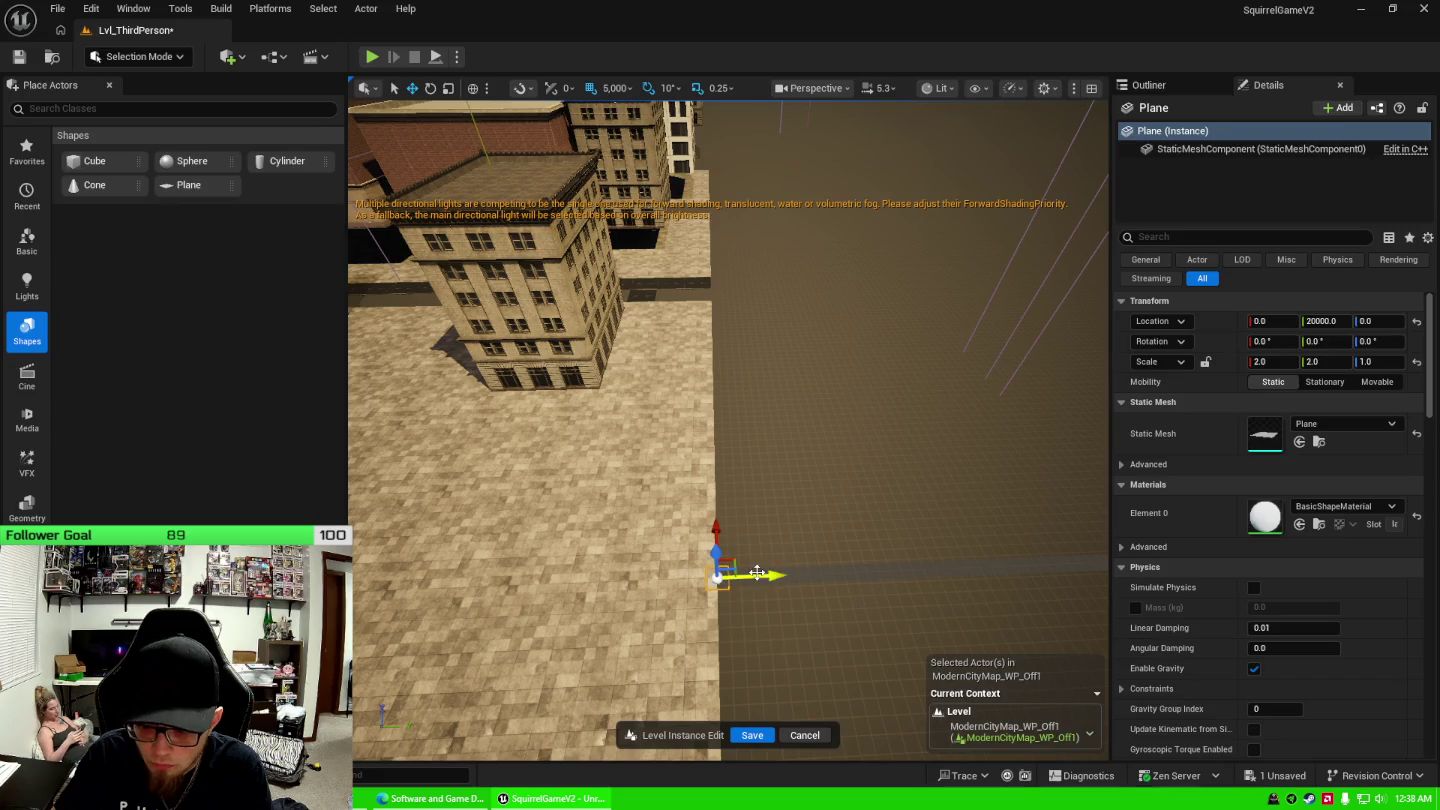
pyautogui.moveTo(727, 469)
pyautogui.mouseDown()
pyautogui.moveTo(735, 347)
pyautogui.moveTo(736, 389)
pyautogui.mouseUp()
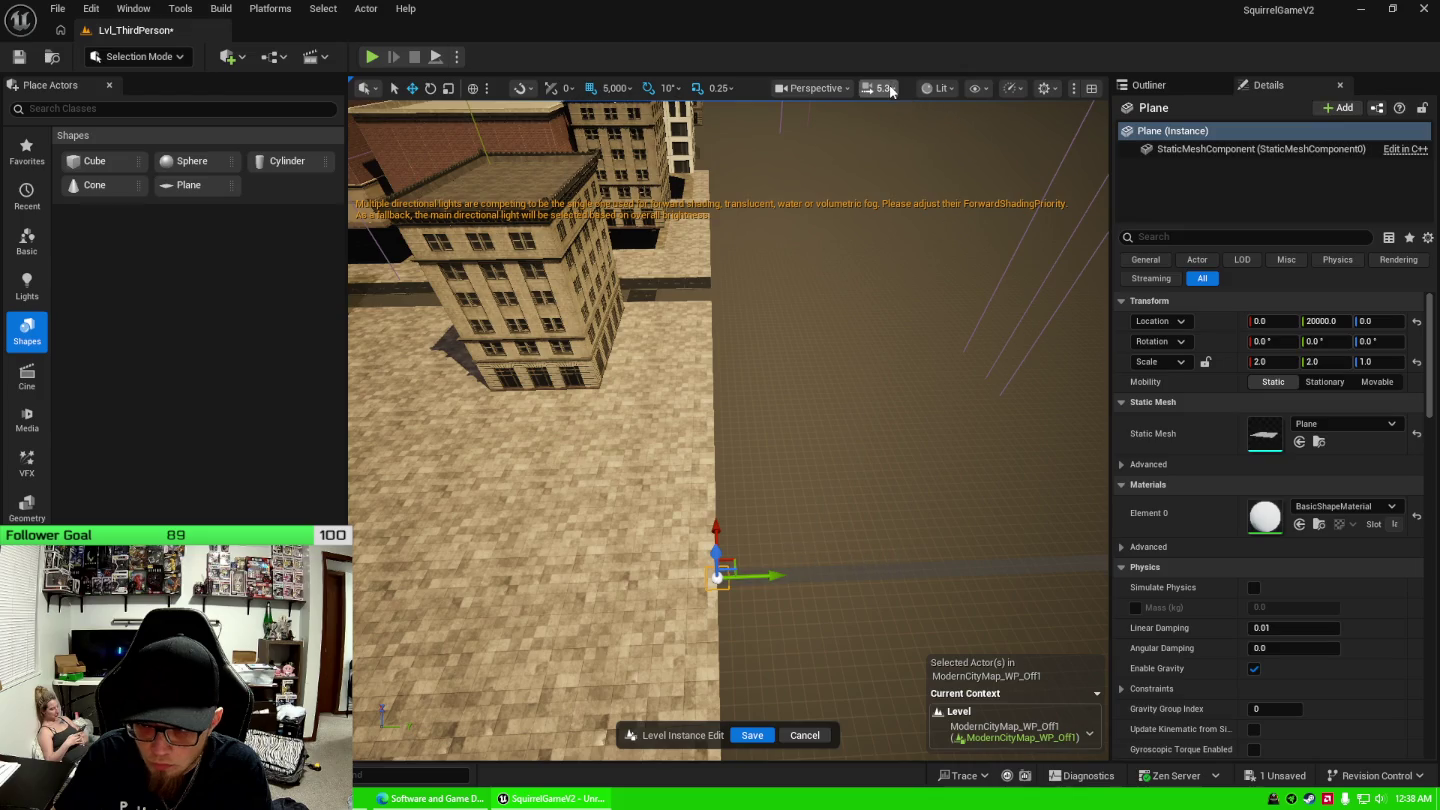
pyautogui.click(841, 89)
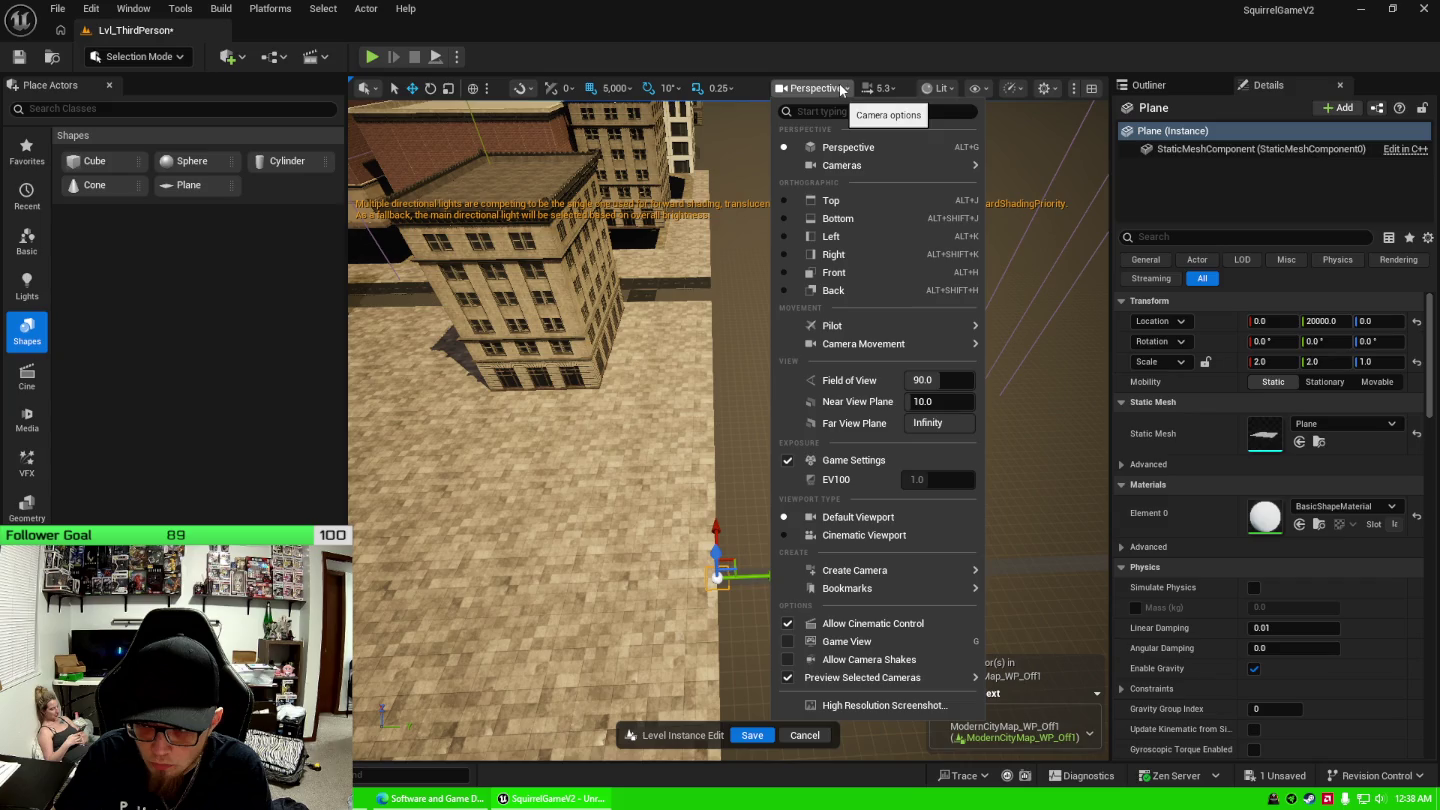
pyautogui.click(840, 89)
pyautogui.click(944, 89)
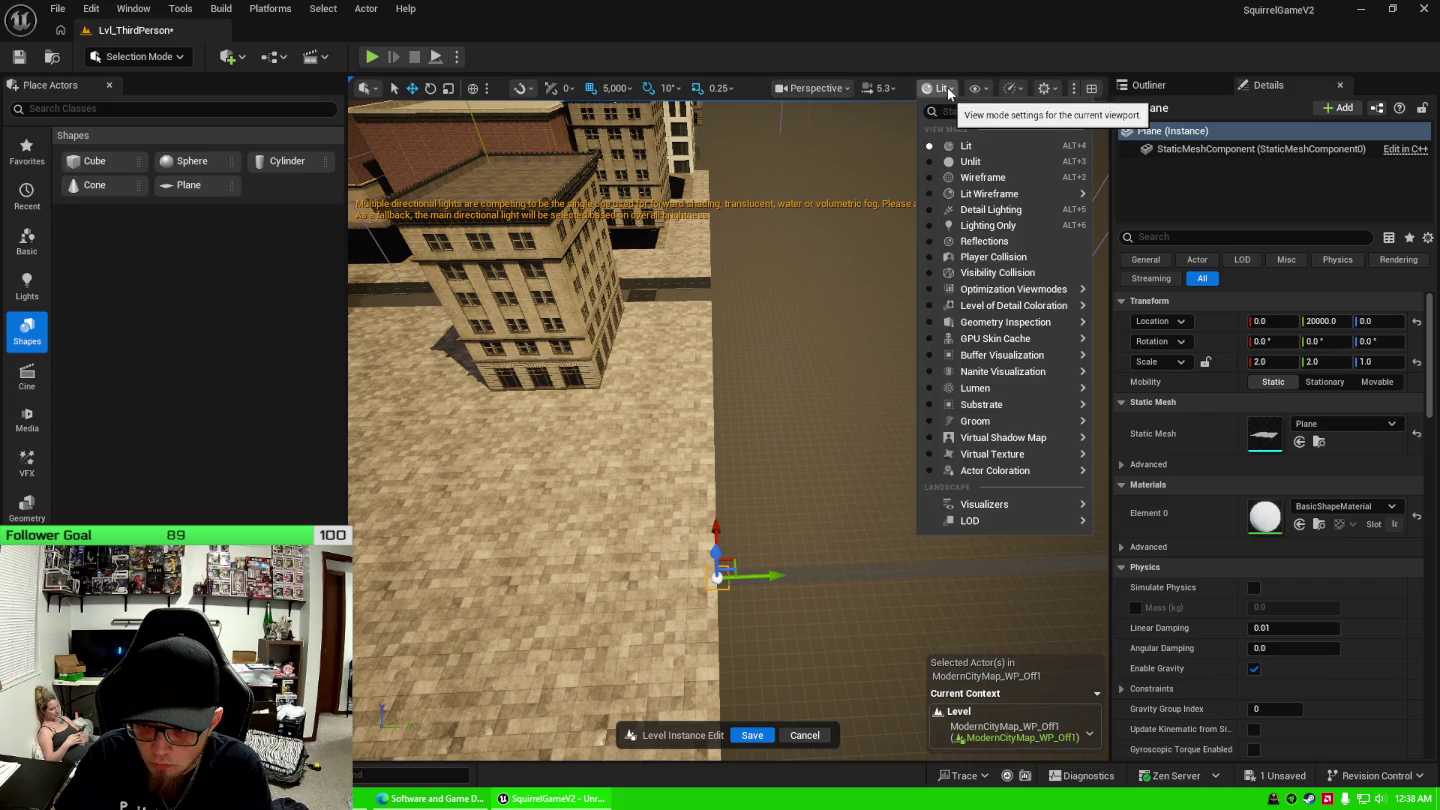
pyautogui.click(949, 90)
pyautogui.click(1014, 90)
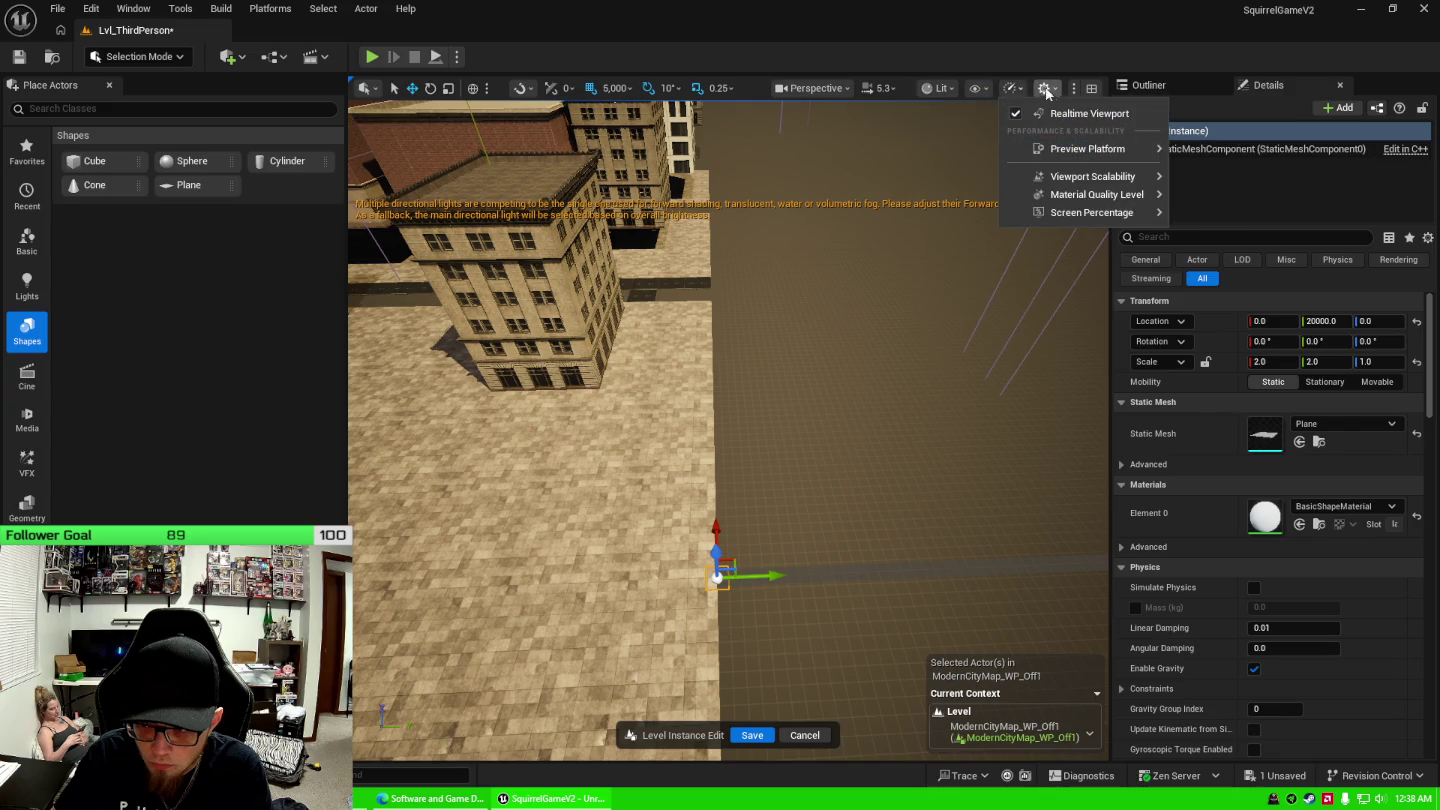
pyautogui.click(1044, 89)
pyautogui.click(1055, 89)
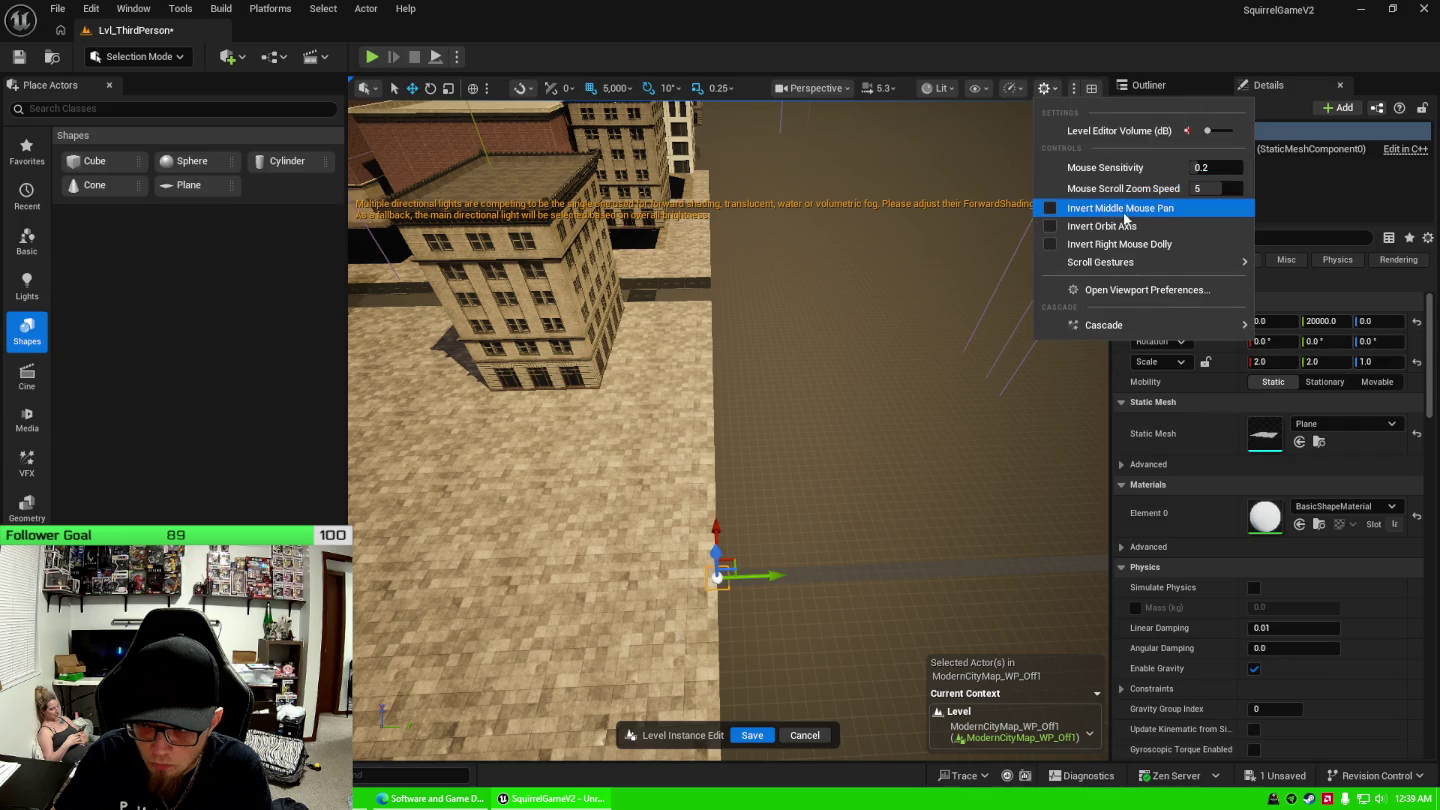
pyautogui.moveTo(1148, 265)
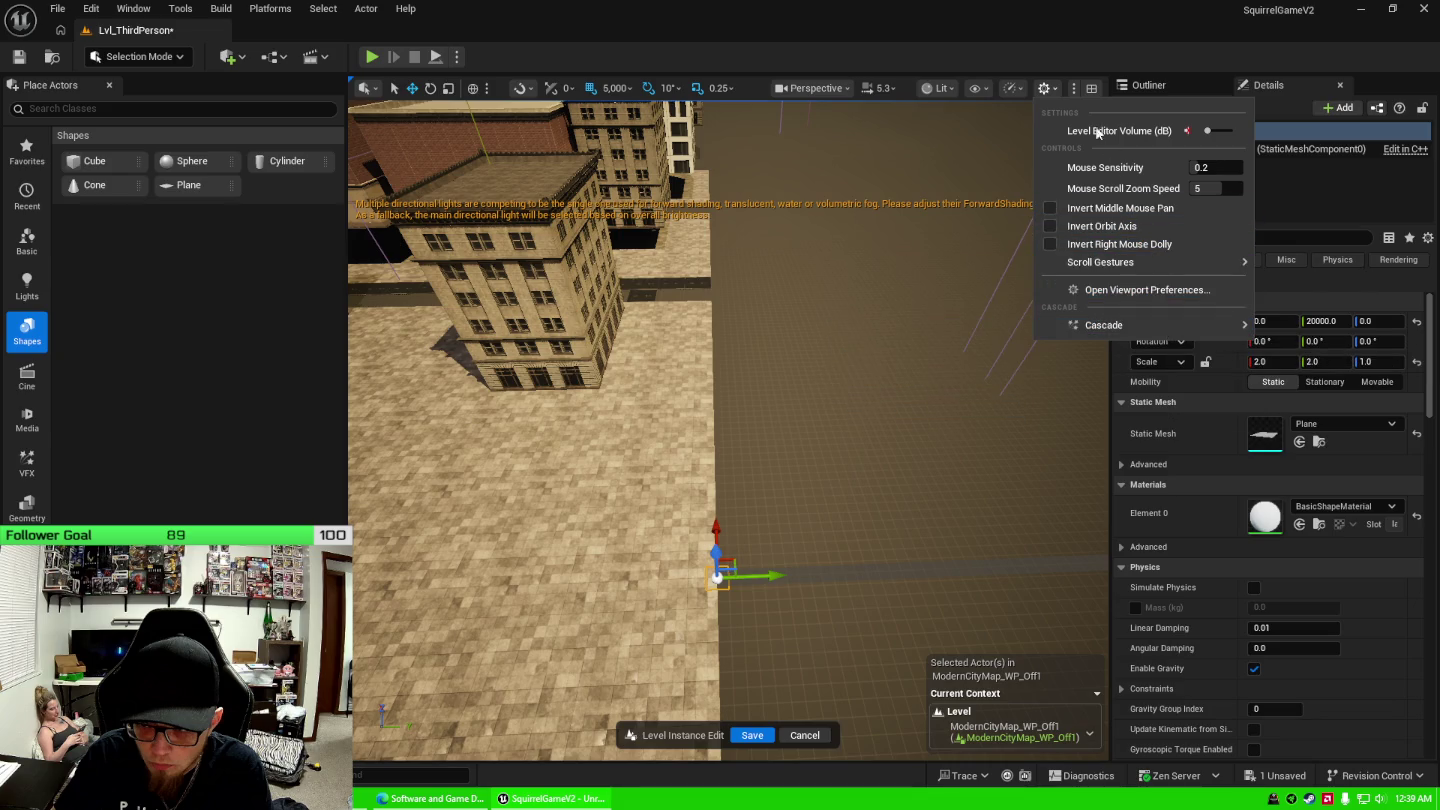
pyautogui.click(1077, 88)
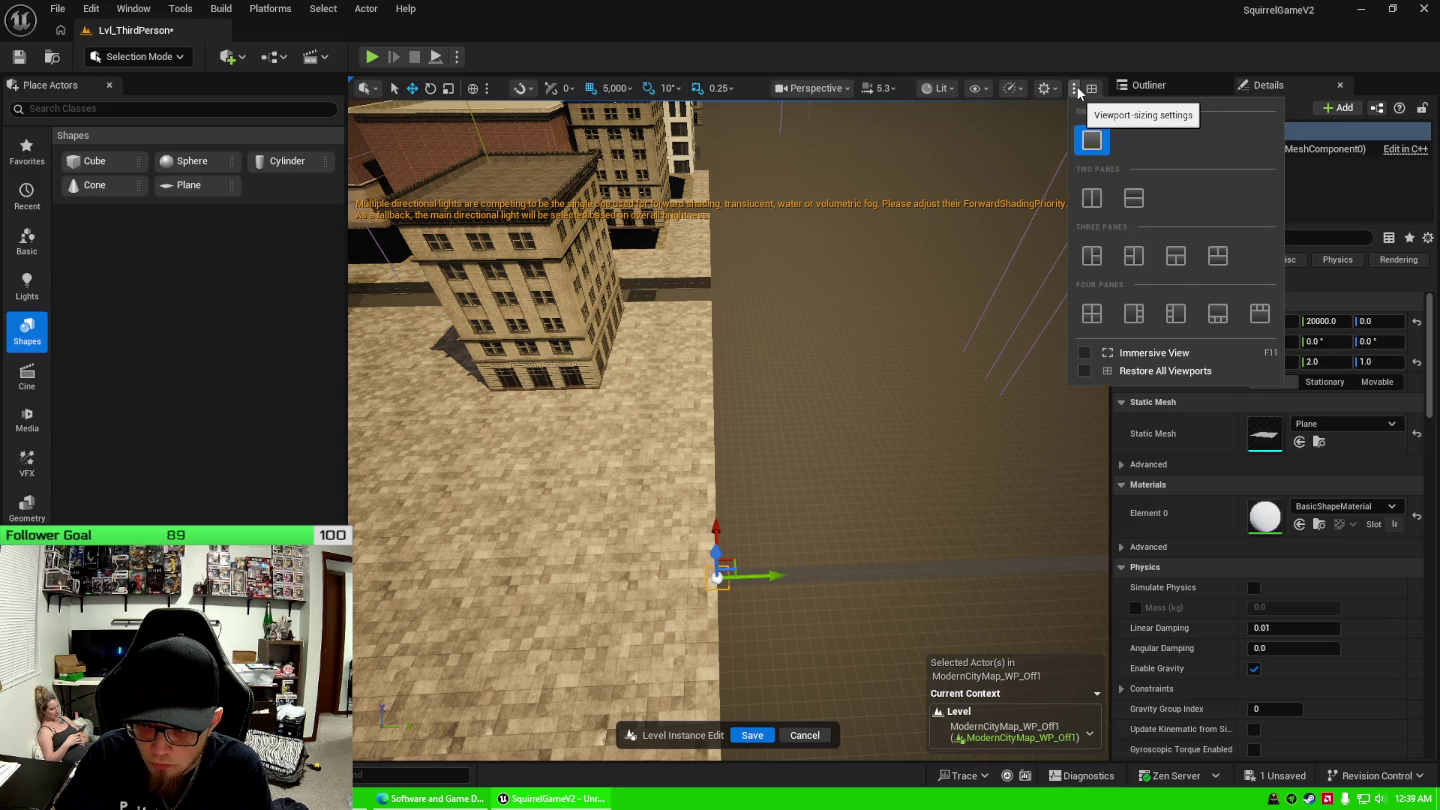
pyautogui.click(1092, 312)
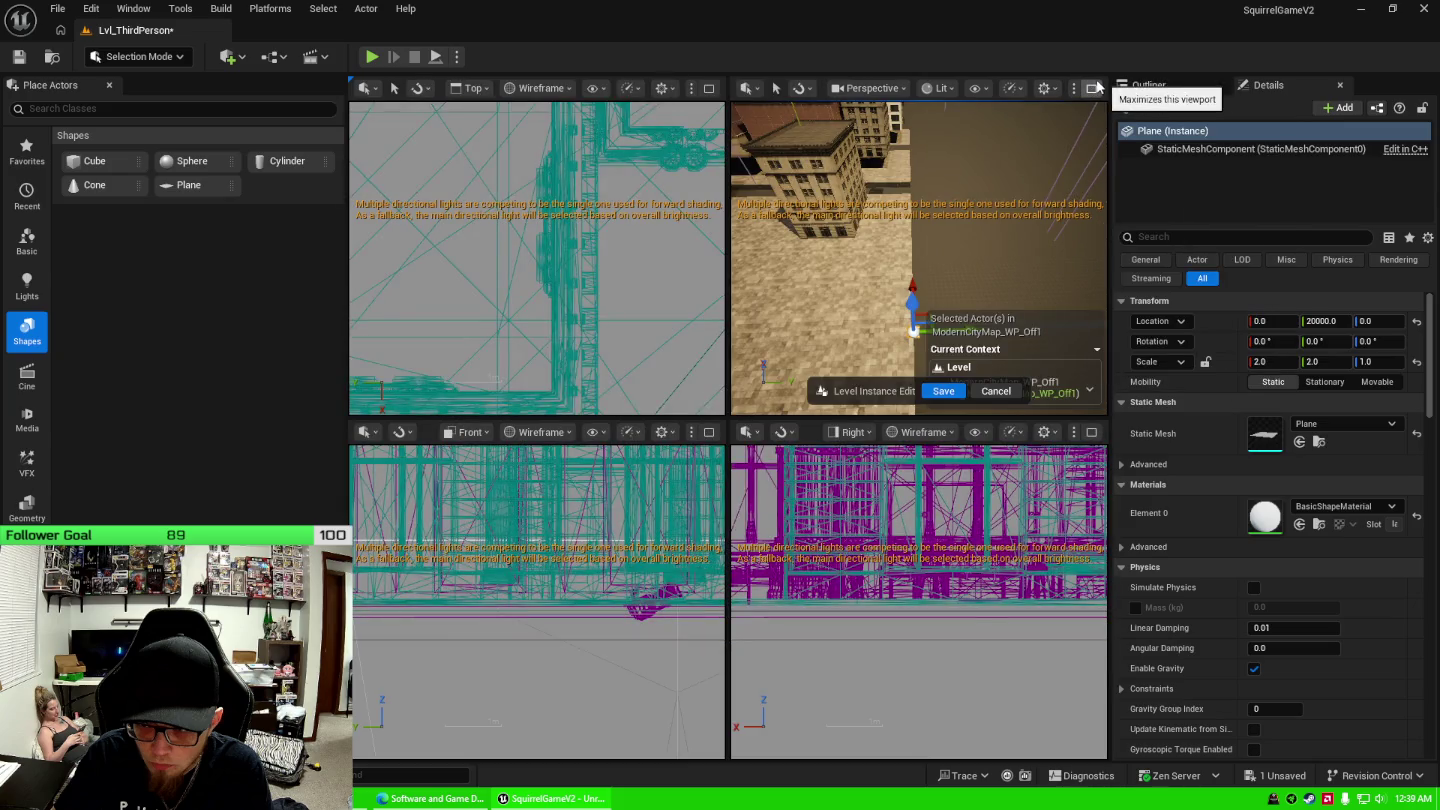
pyautogui.click(1093, 88)
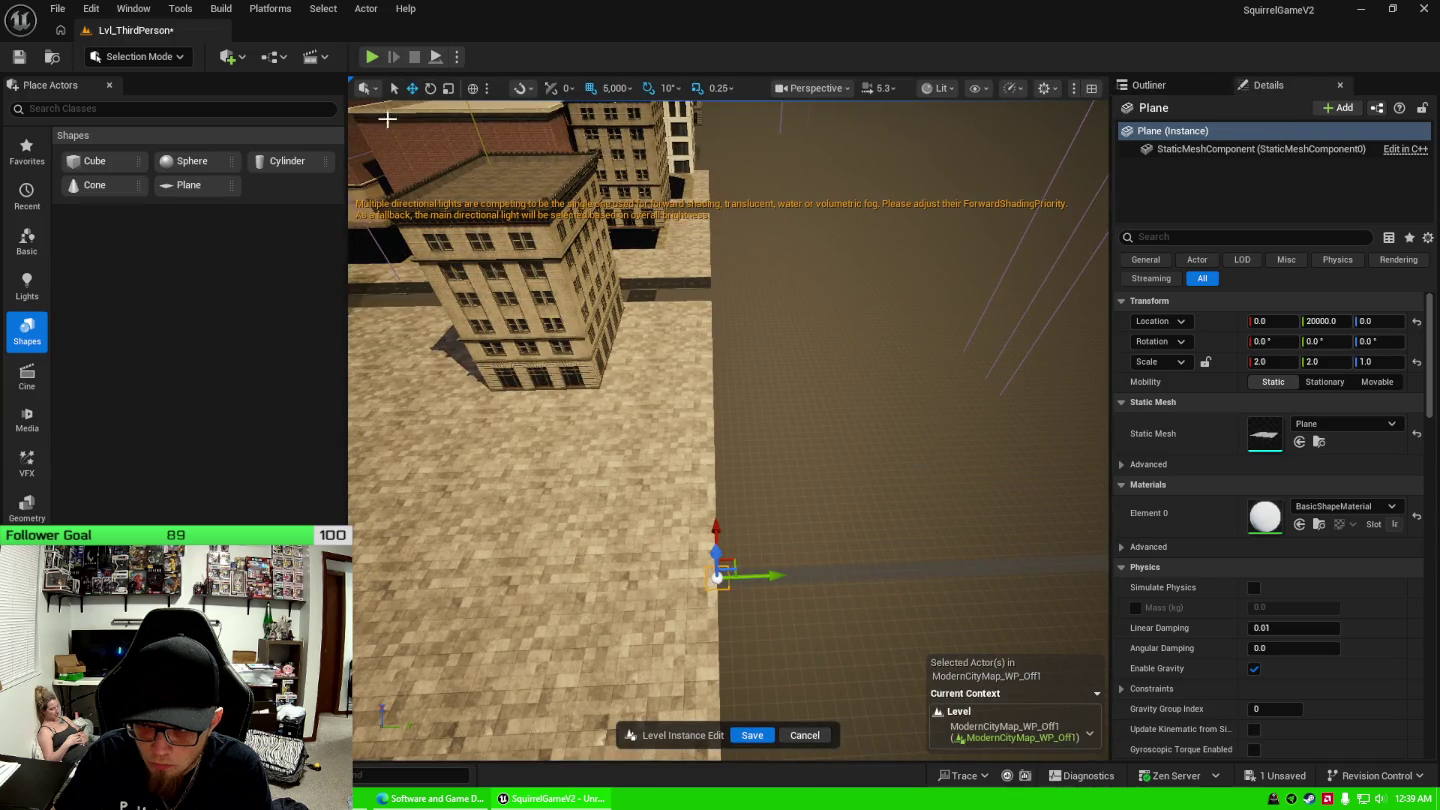
# Set the grid snap size to 1.
pyautogui.click(628, 87)
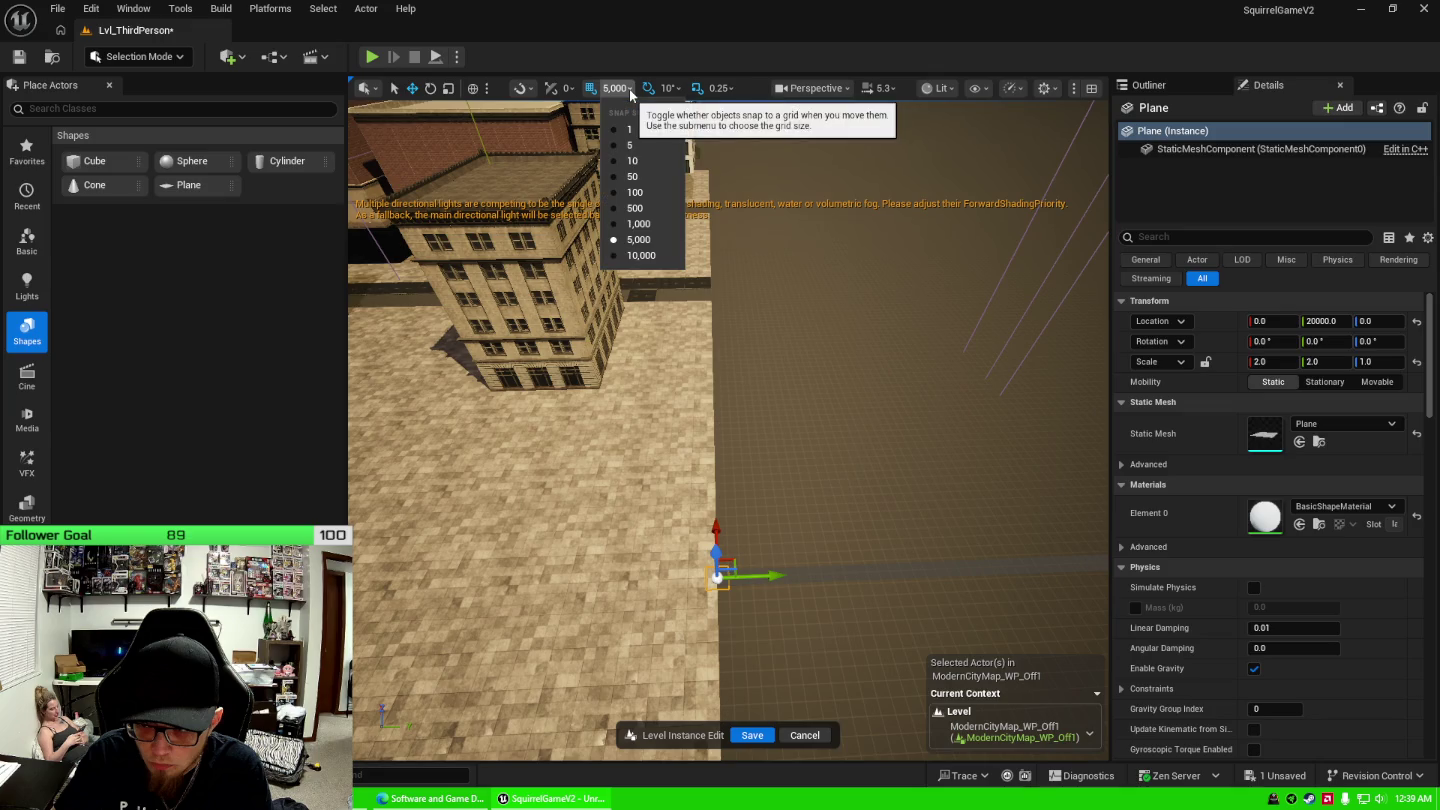
pyautogui.click(628, 88)
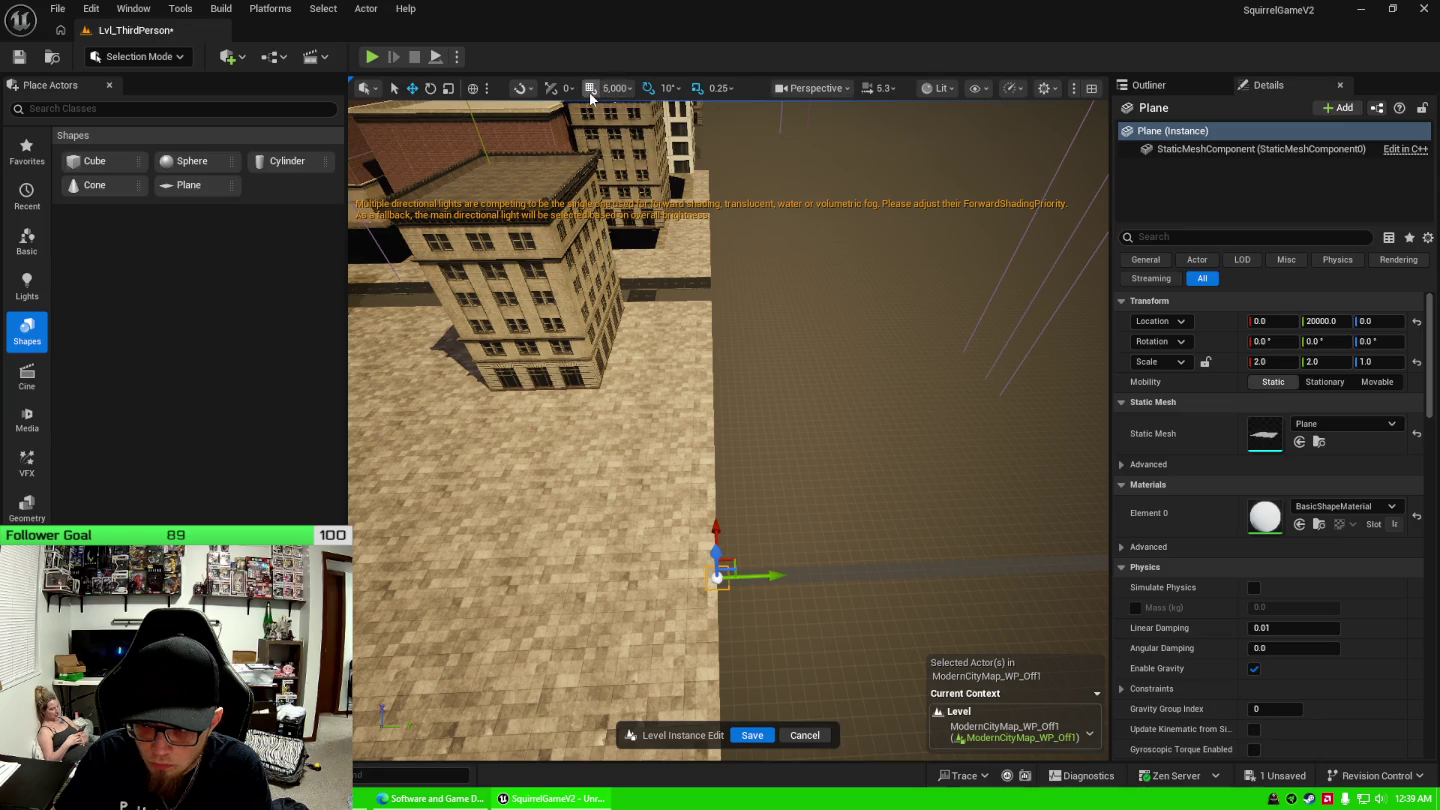
pyautogui.click(629, 88)
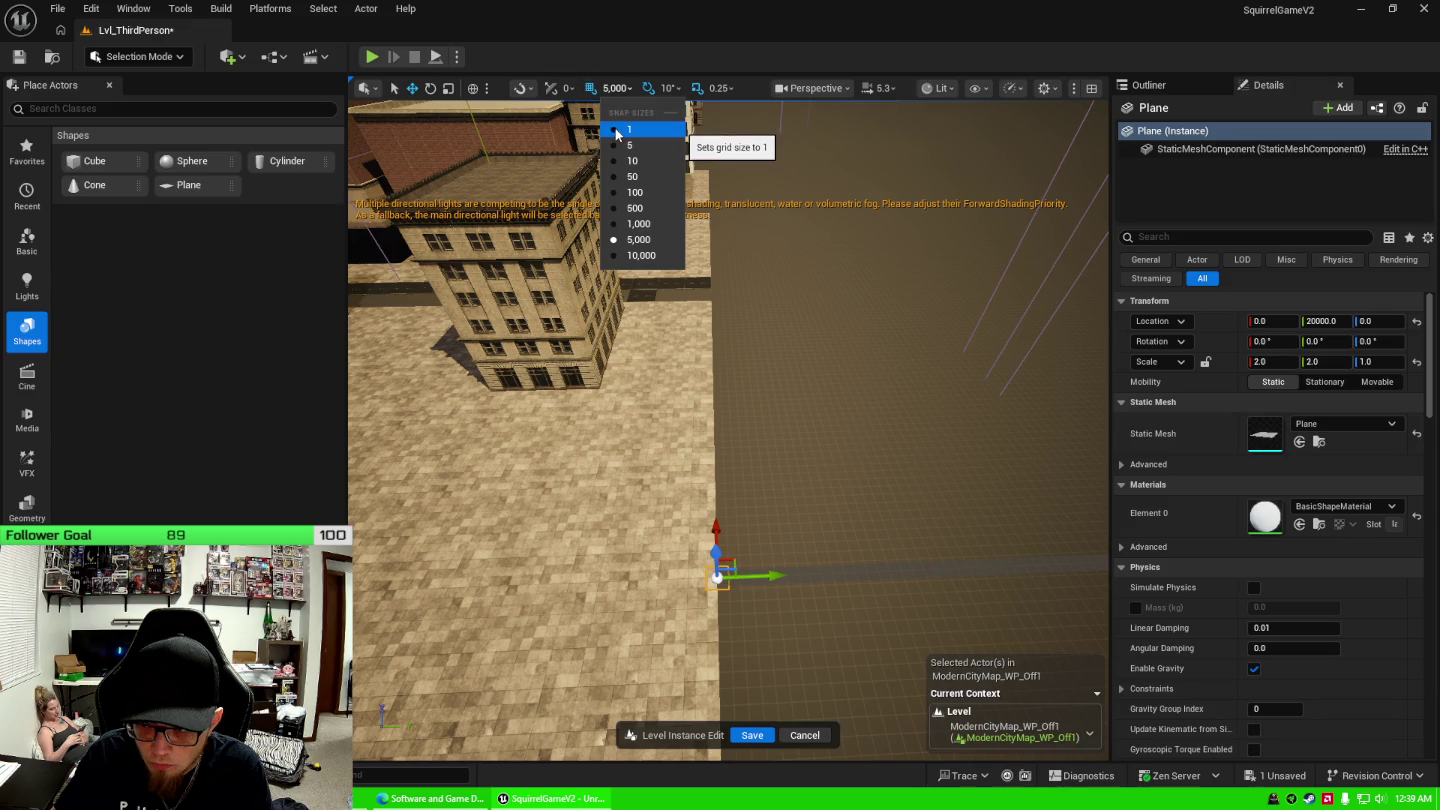
pyautogui.click(616, 130)
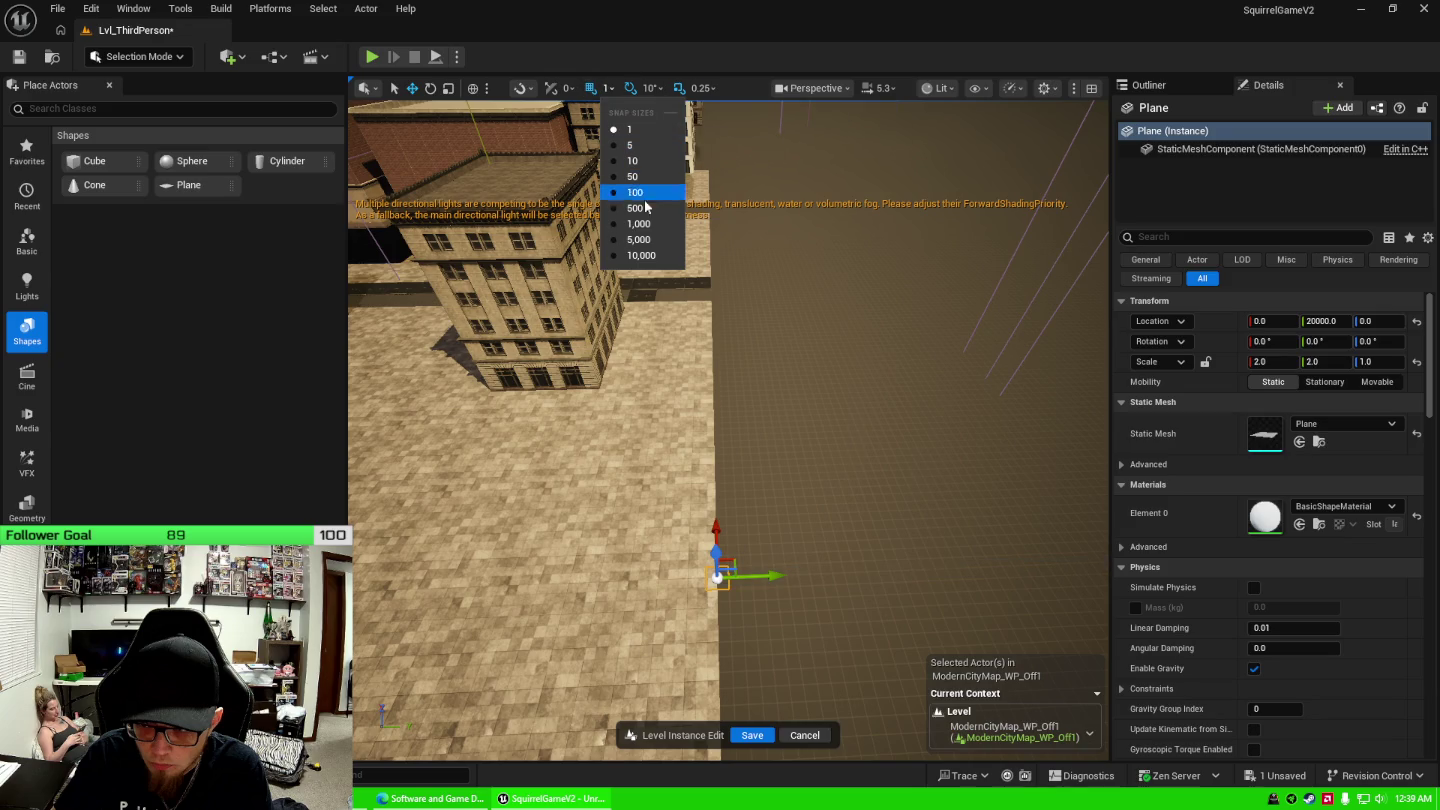
pyautogui.click(638, 239)
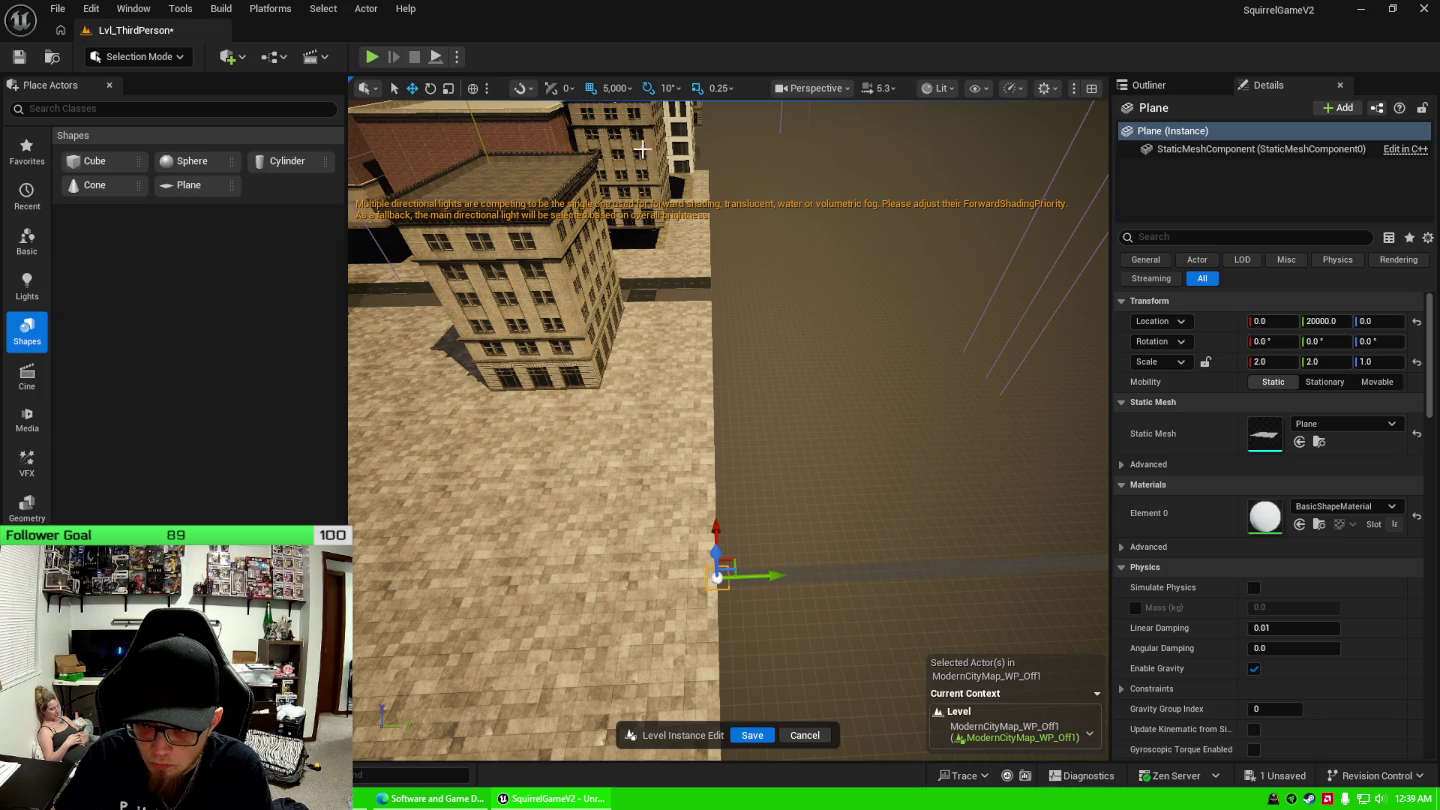
pyautogui.click(612, 88)
pyautogui.click(625, 130)
# Fly down over the street and slide a ground tile toward it.
pyautogui.moveTo(728, 560)
pyautogui.mouseDown()
pyautogui.moveTo(733, 425)
pyautogui.moveTo(735, 506)
pyautogui.mouseUp()
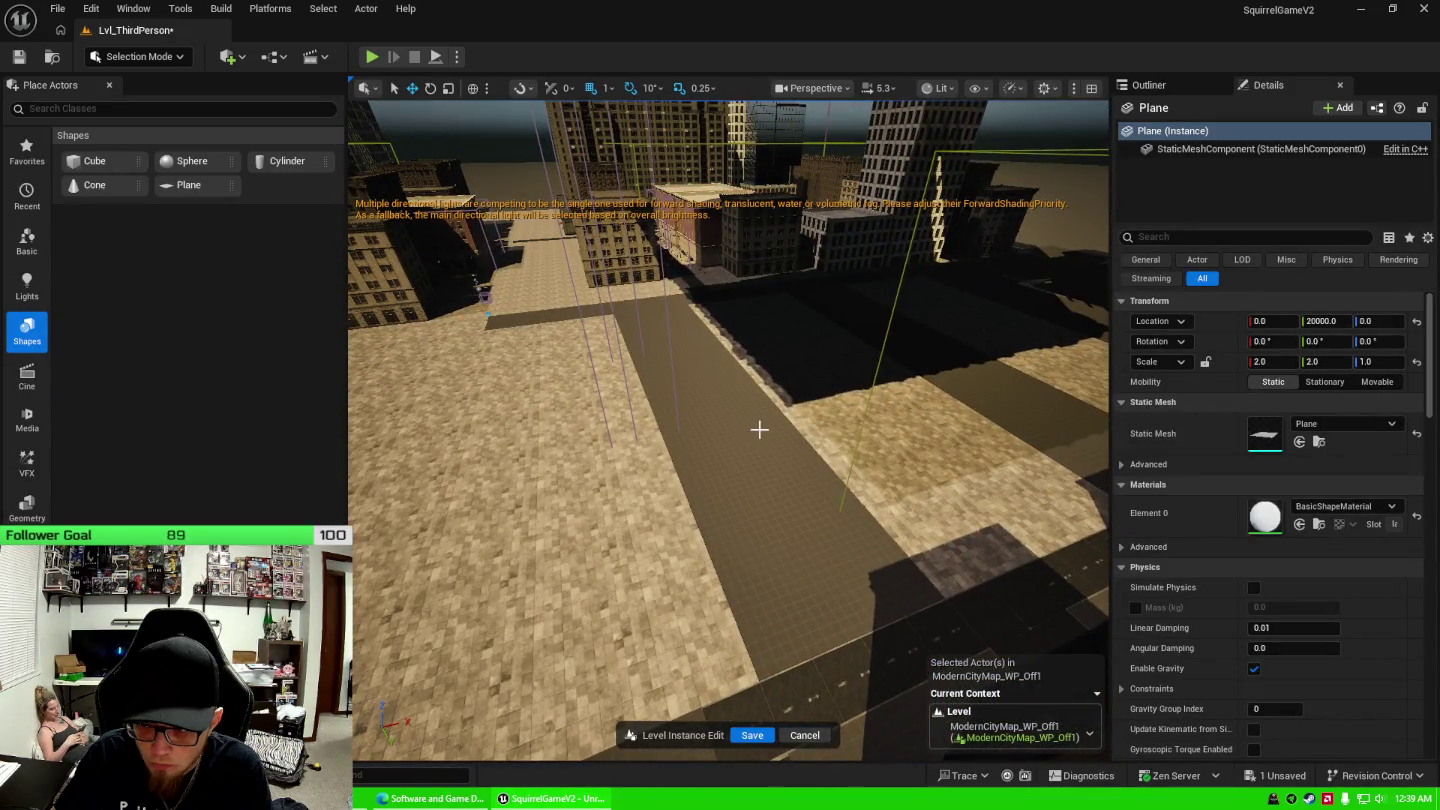
pyautogui.moveTo(760, 429); pyautogui.dragTo(742, 315)
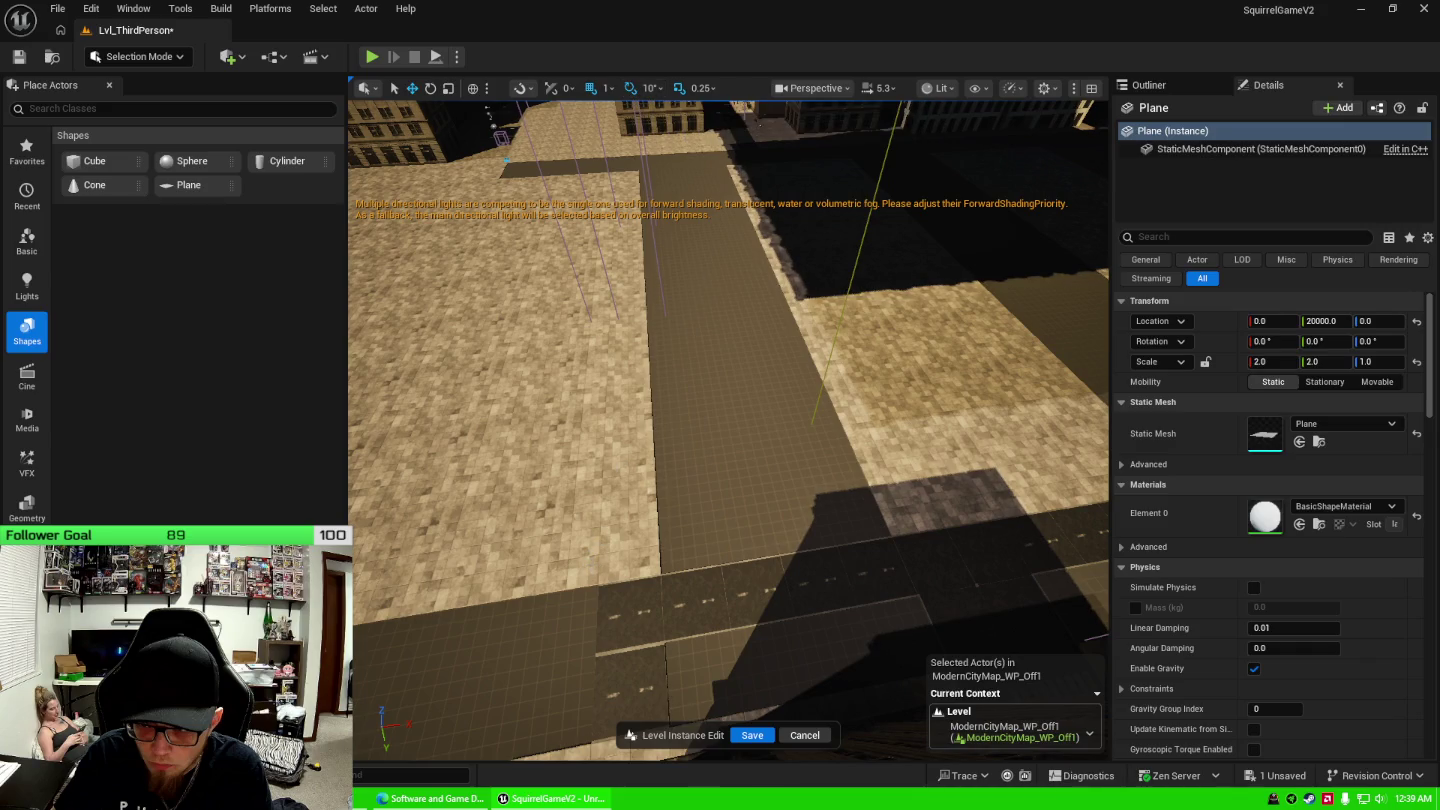
pyautogui.click(603, 549)
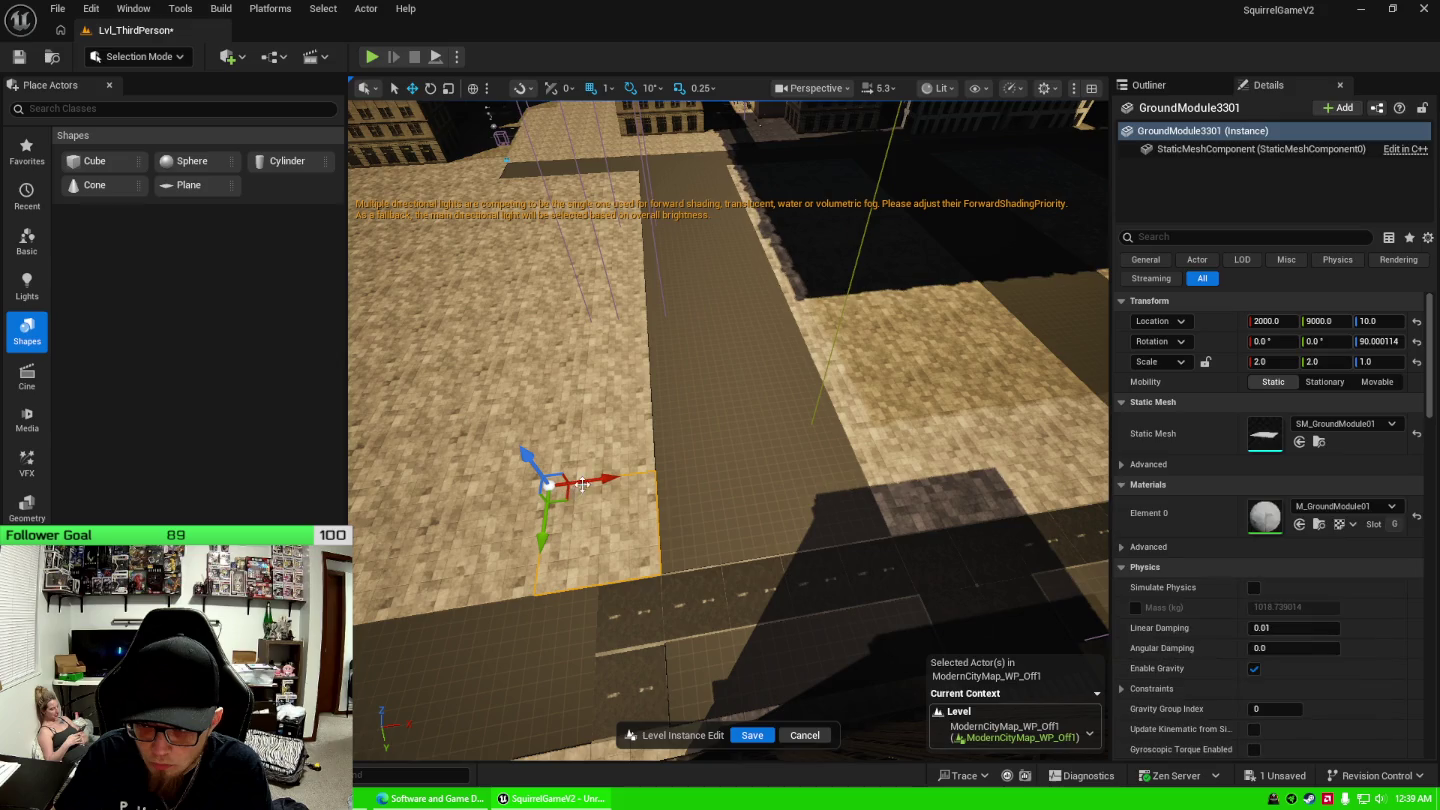
pyautogui.moveTo(582, 483)
pyautogui.mouseDown()
pyautogui.moveTo(760, 476)
pyautogui.moveTo(690, 488)
pyautogui.mouseUp()
pyautogui.click(715, 254)
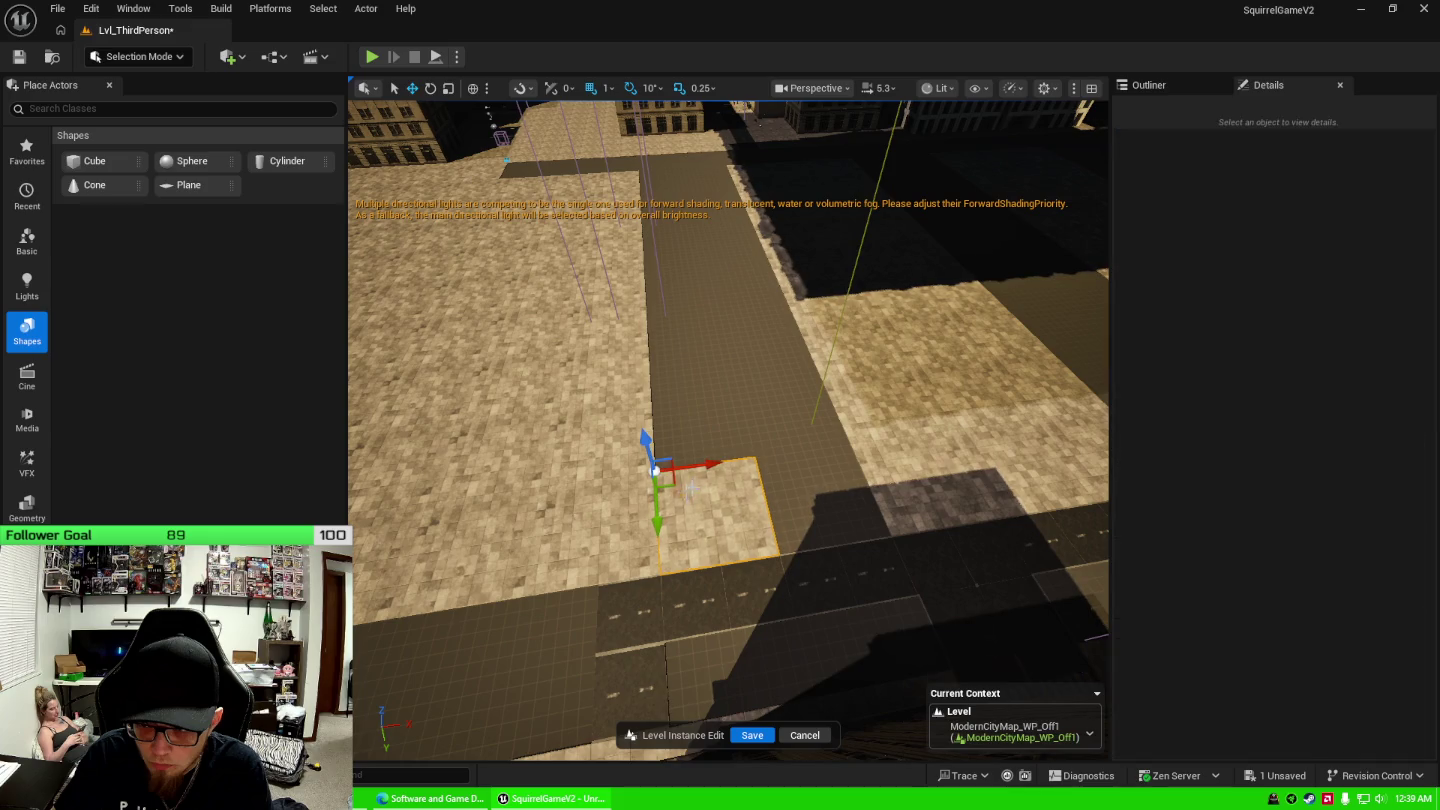
# With grid snap at 5, slide the ground tile right along X.
pyautogui.click(606, 88)
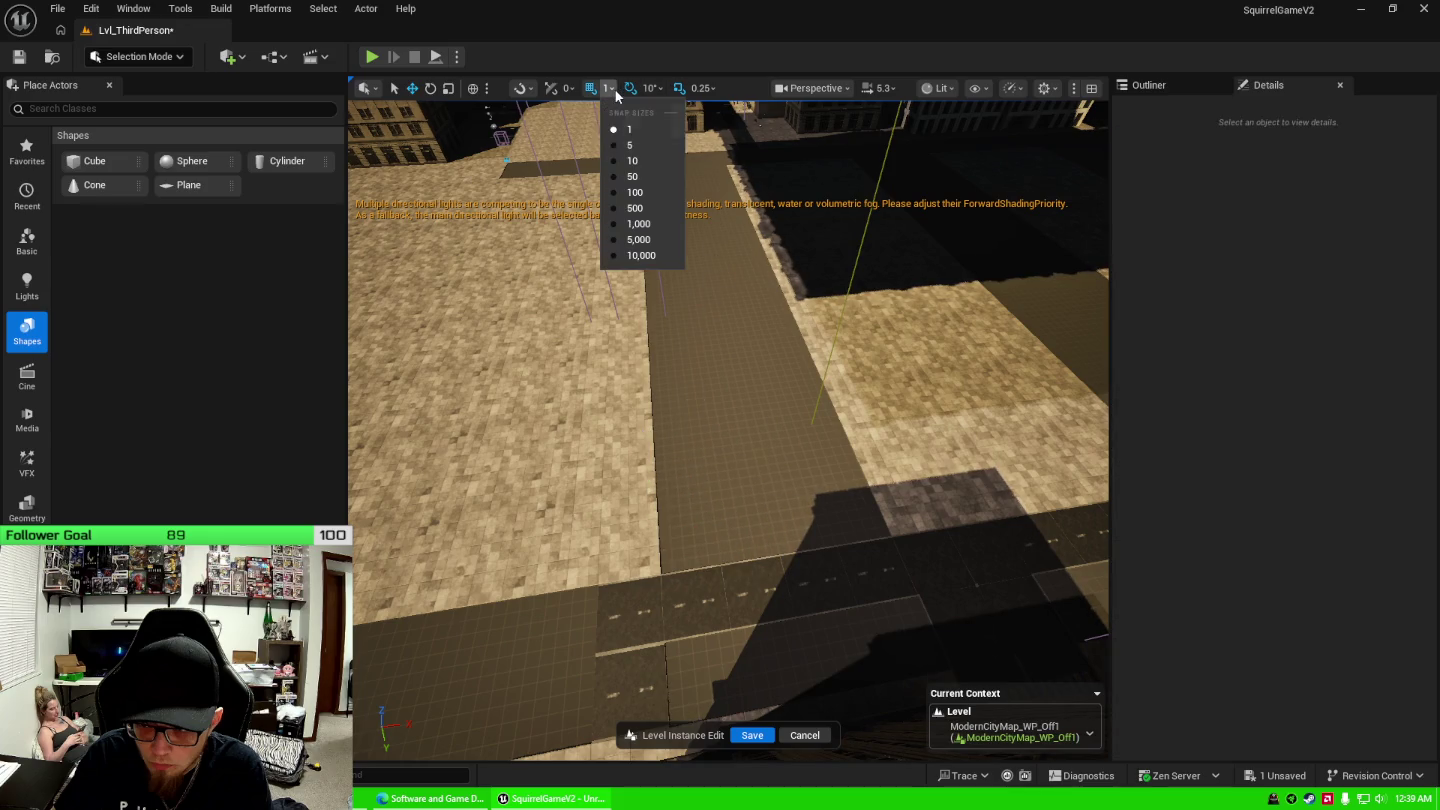
pyautogui.click(630, 147)
pyautogui.click(596, 538)
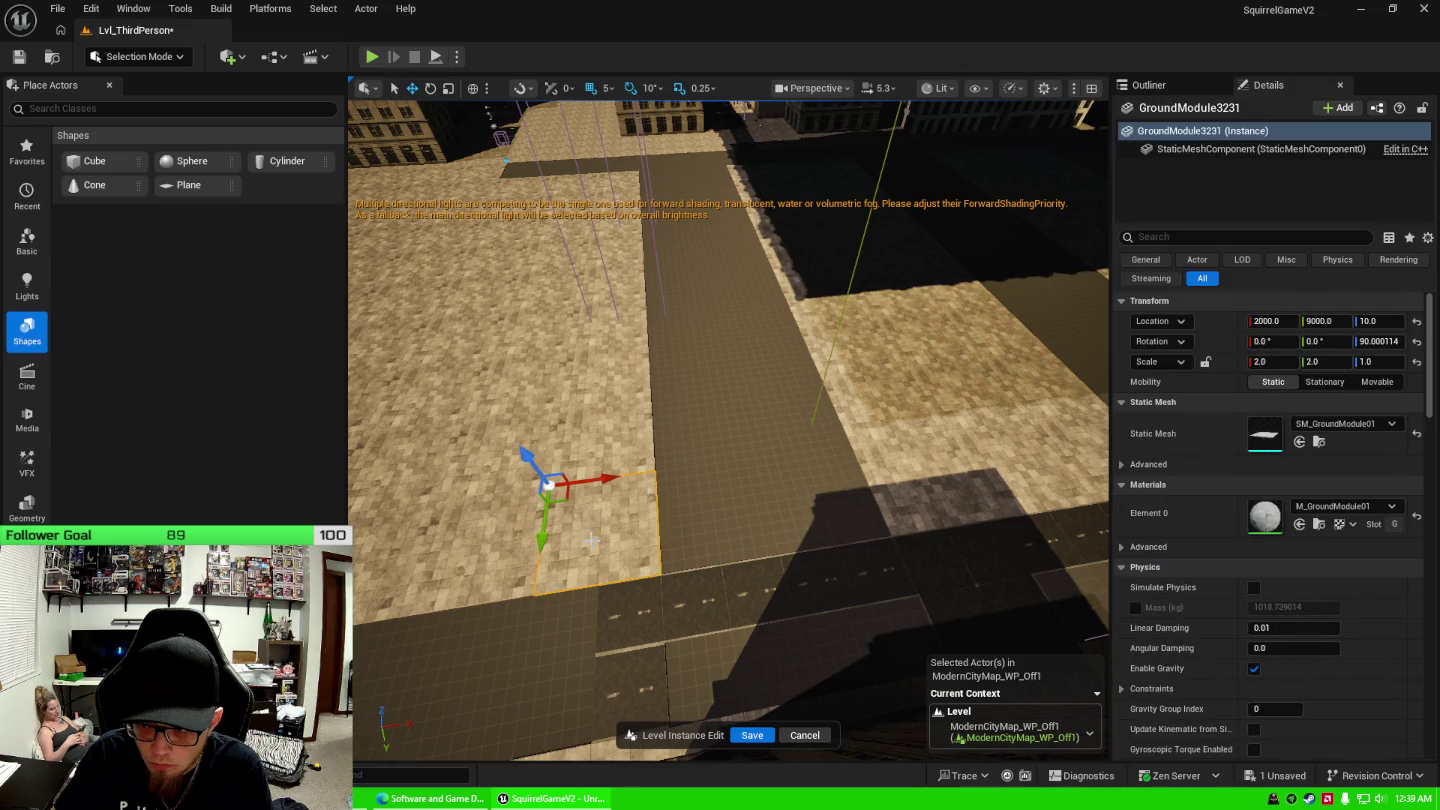
pyautogui.moveTo(577, 488)
pyautogui.mouseDown()
pyautogui.moveTo(707, 477)
pyautogui.moveTo(685, 477)
pyautogui.mouseUp()
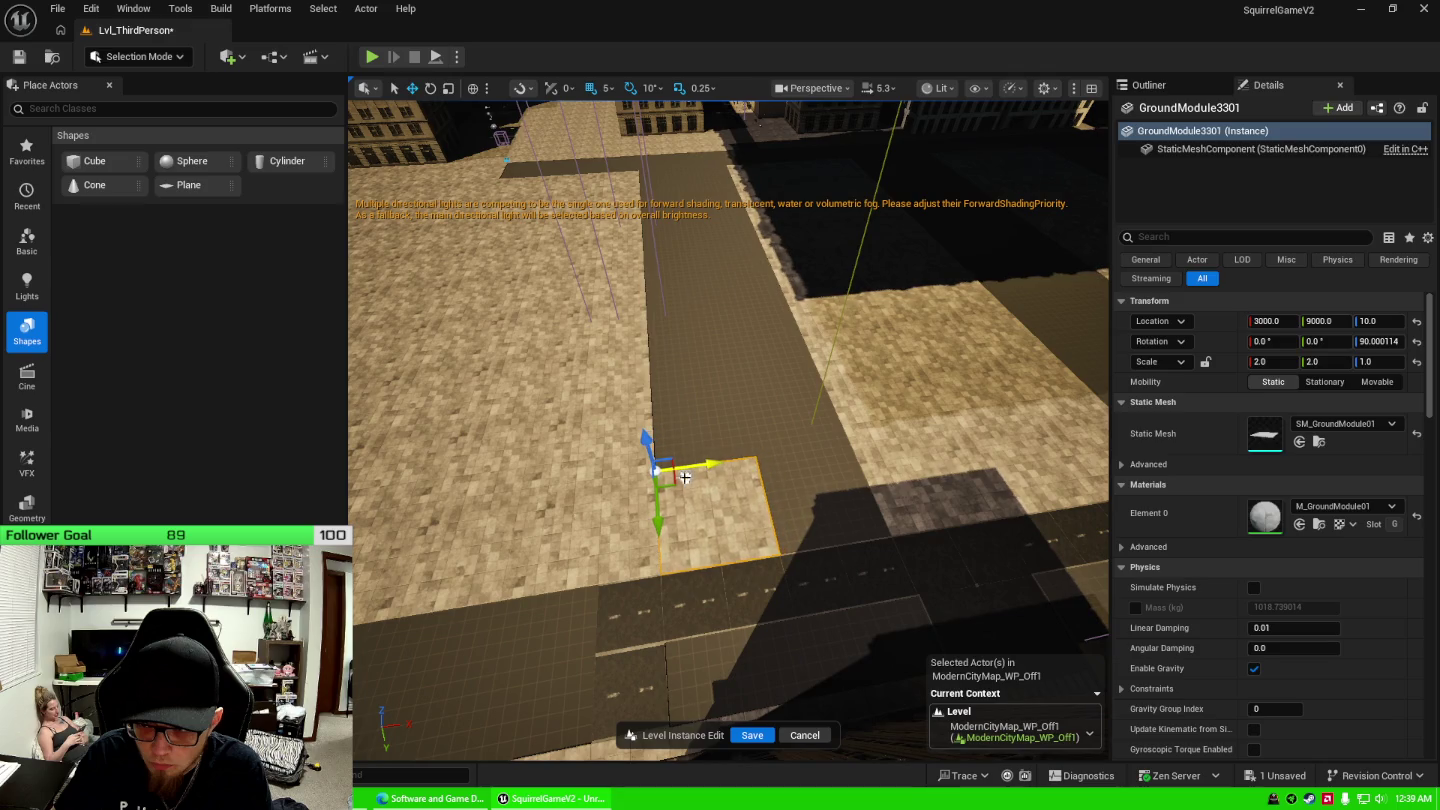
# Switch grid snap to 100 and duplicate the ground tile one tile over.
pyautogui.click(608, 88)
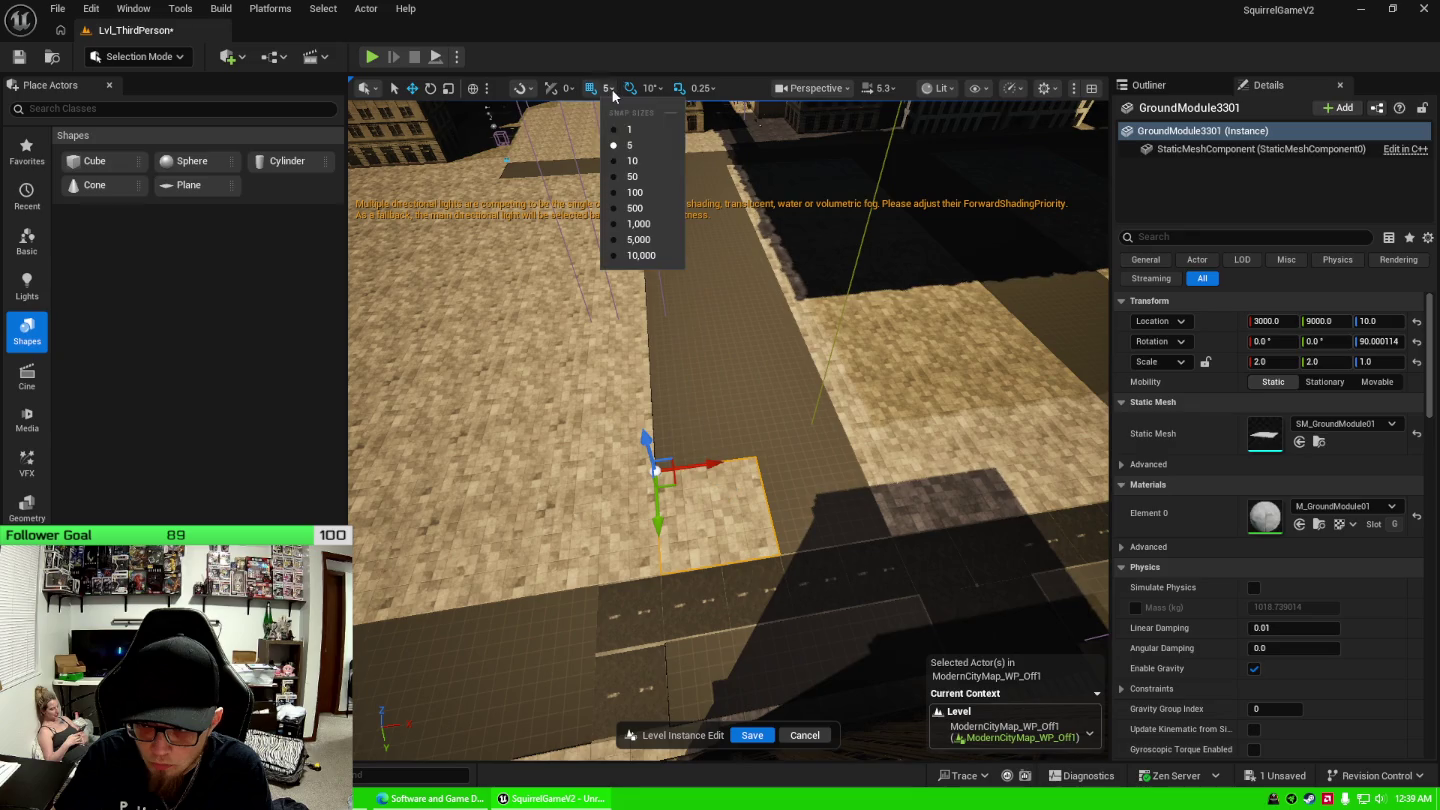
pyautogui.click(629, 196)
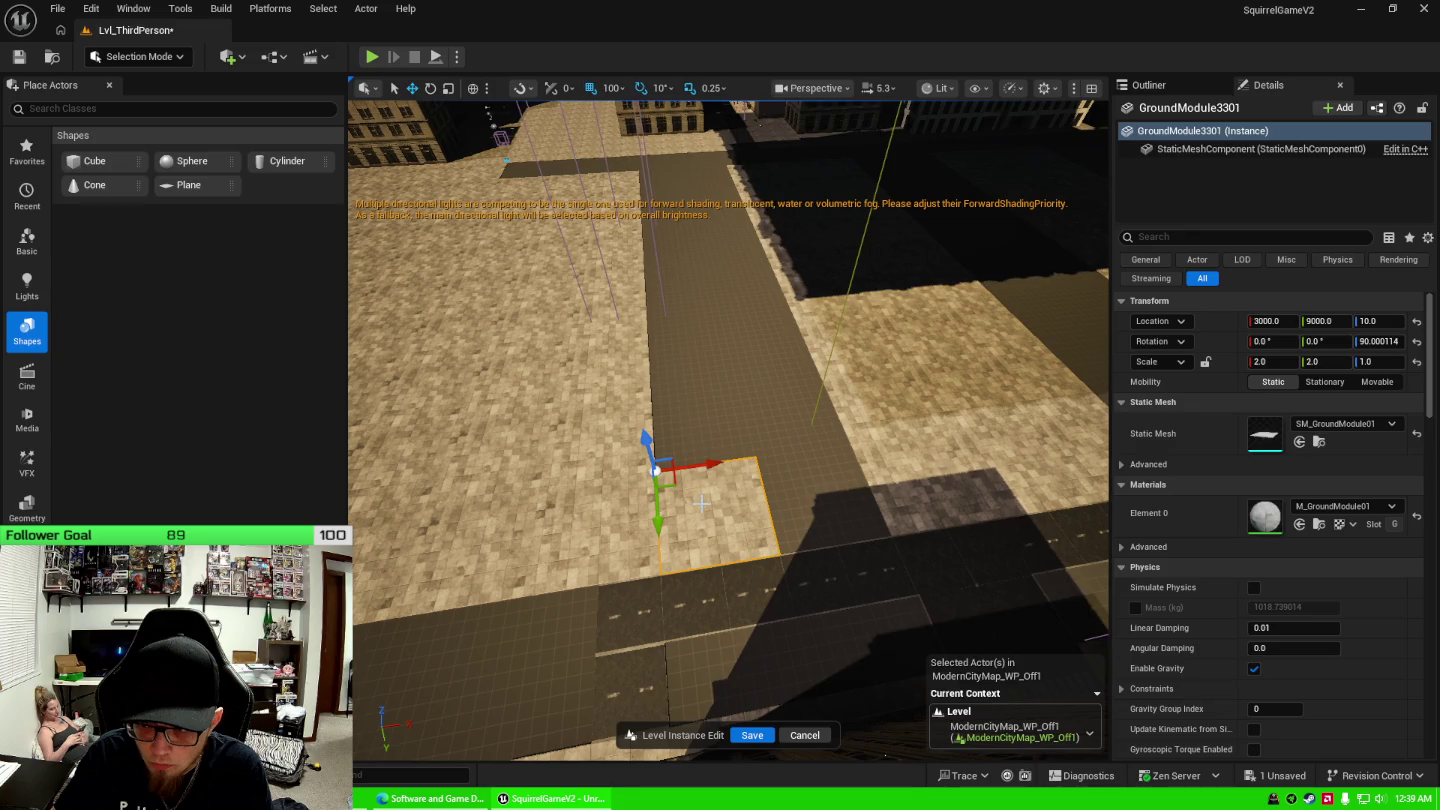
pyautogui.keyDown('alt'); pyautogui.moveTo(703, 503); pyautogui.dragTo(539, 528); pyautogui.keyUp('alt')
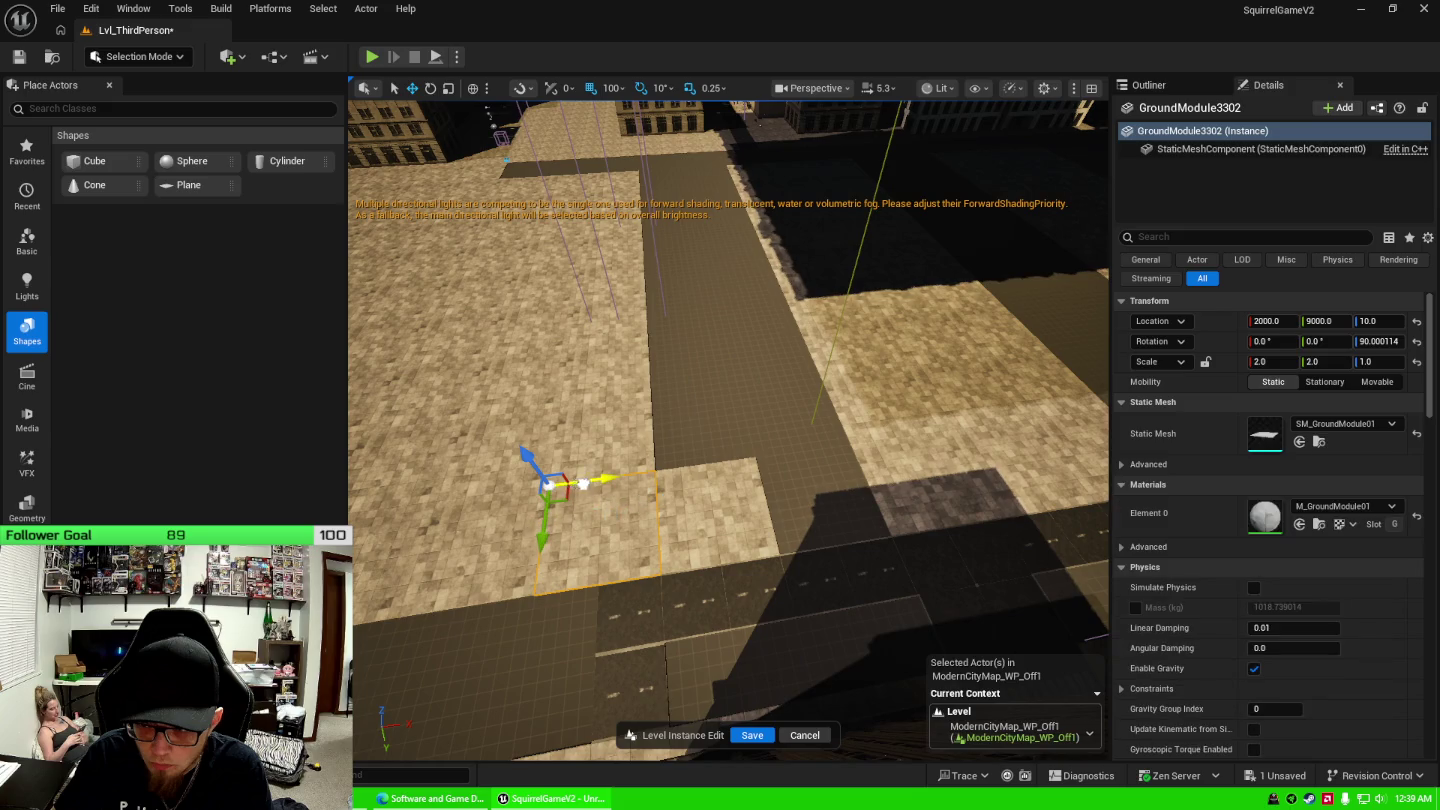
pyautogui.moveTo(584, 484)
pyautogui.mouseDown()
pyautogui.moveTo(720, 479)
pyautogui.moveTo(787, 457)
pyautogui.mouseUp()
pyautogui.scroll(5, 728, 365)
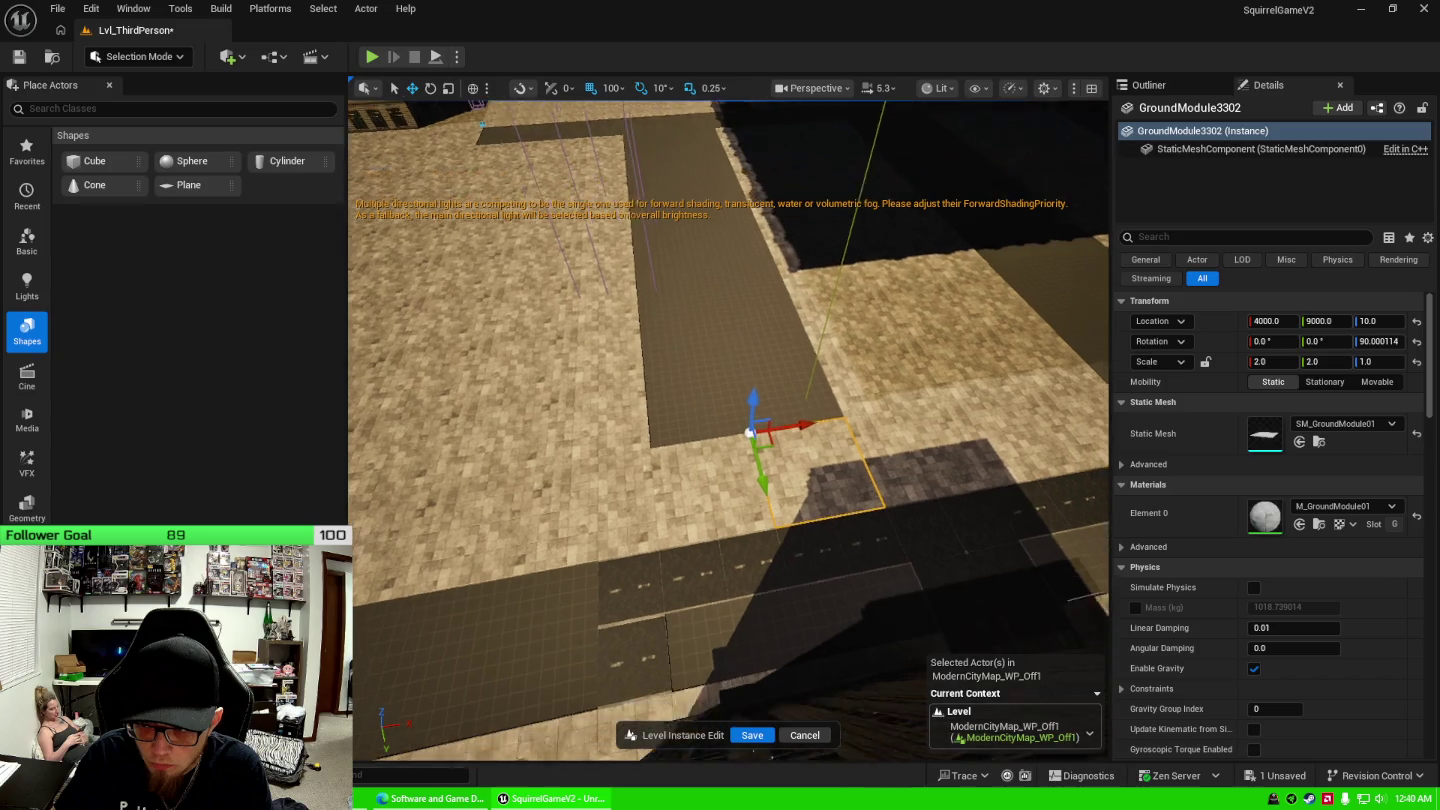
# Select four ground tiles and slide them away along Y.
pyautogui.click(728, 488)
pyautogui.keyDown('ctrl'); pyautogui.click(815, 516); pyautogui.keyUp('ctrl')
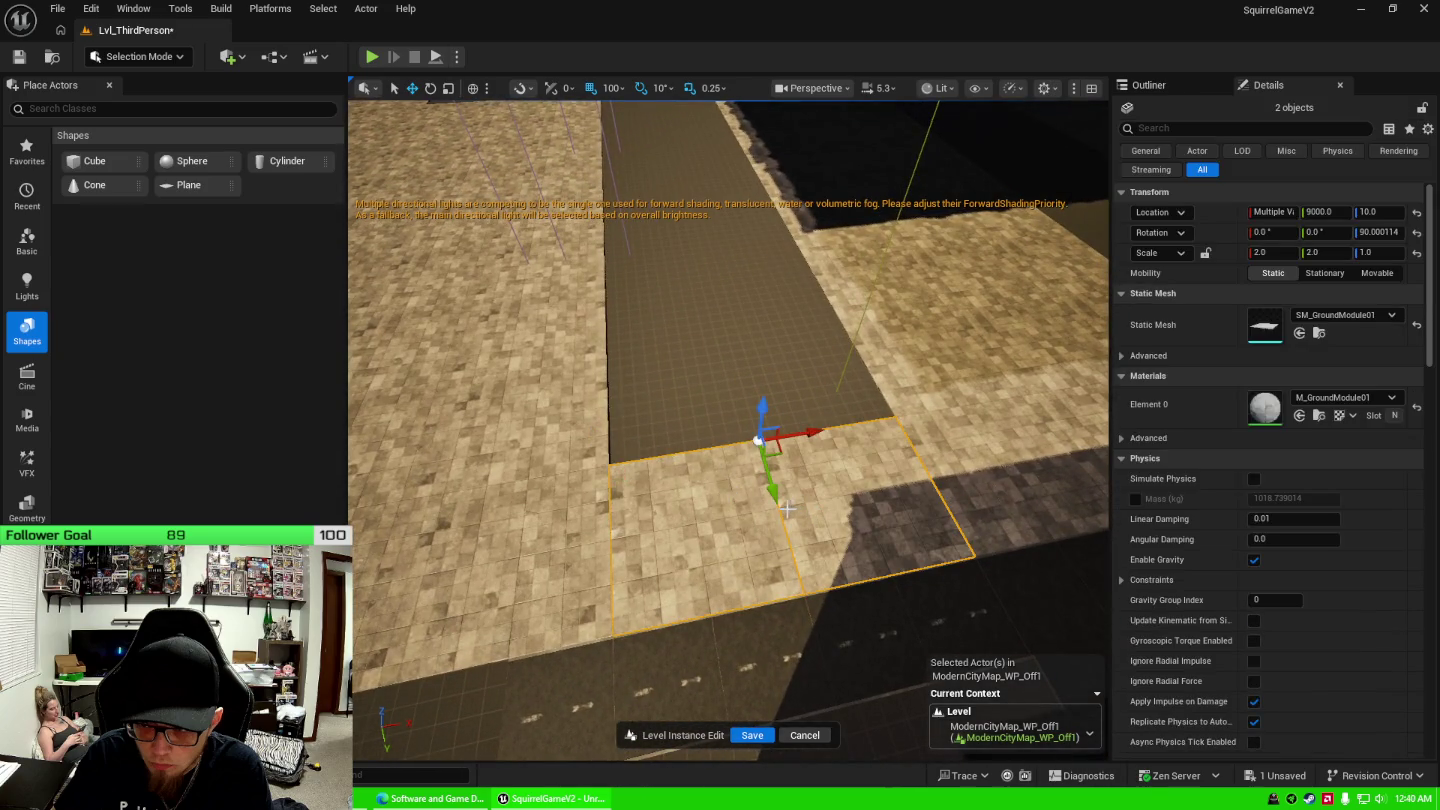
pyautogui.moveTo(767, 484); pyautogui.dragTo(740, 367)
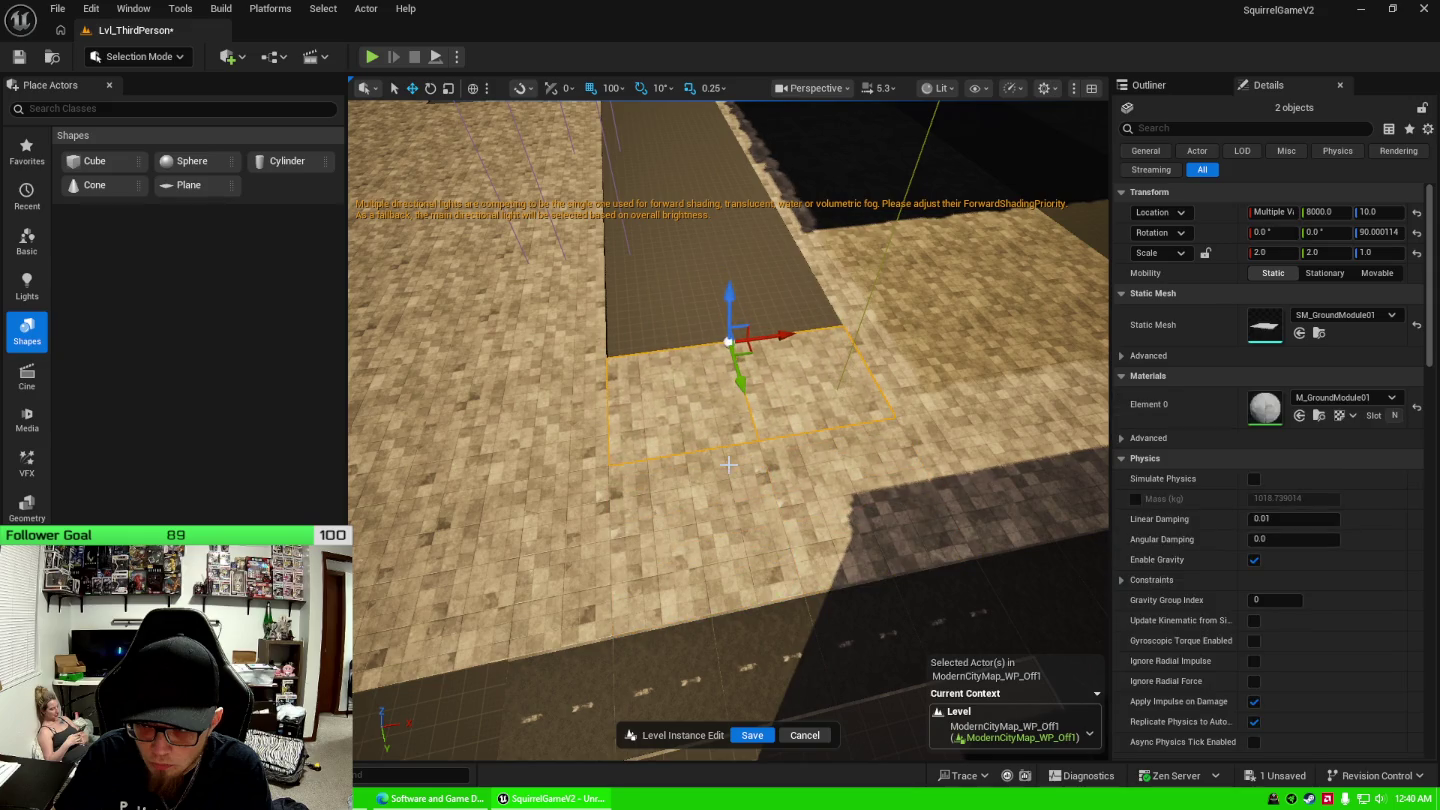
pyautogui.hotkey('ctrl', 'z')
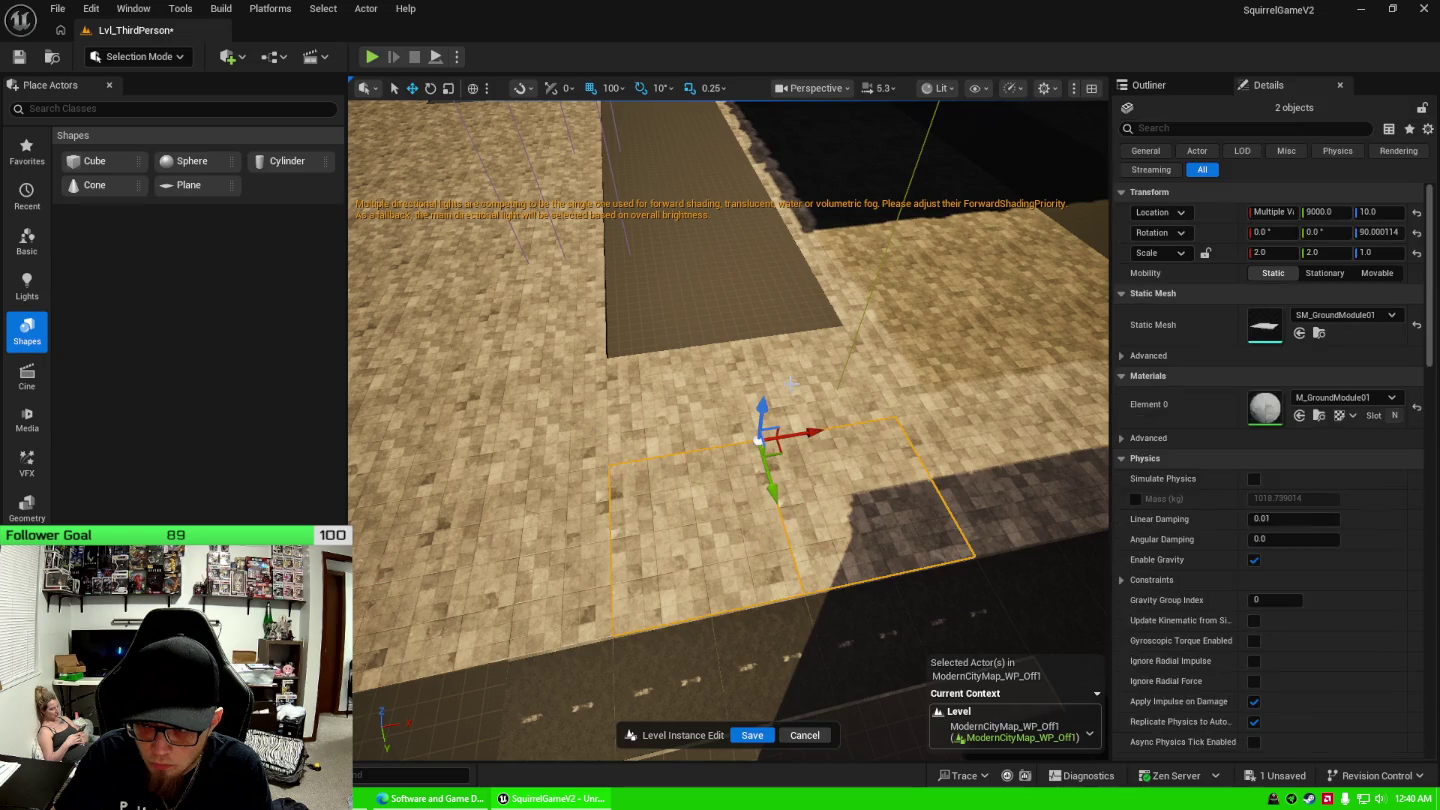
pyautogui.keyDown('ctrl'); pyautogui.click(790, 382); pyautogui.keyUp('ctrl')
pyautogui.keyDown('ctrl'); pyautogui.click(715, 395); pyautogui.keyUp('ctrl')
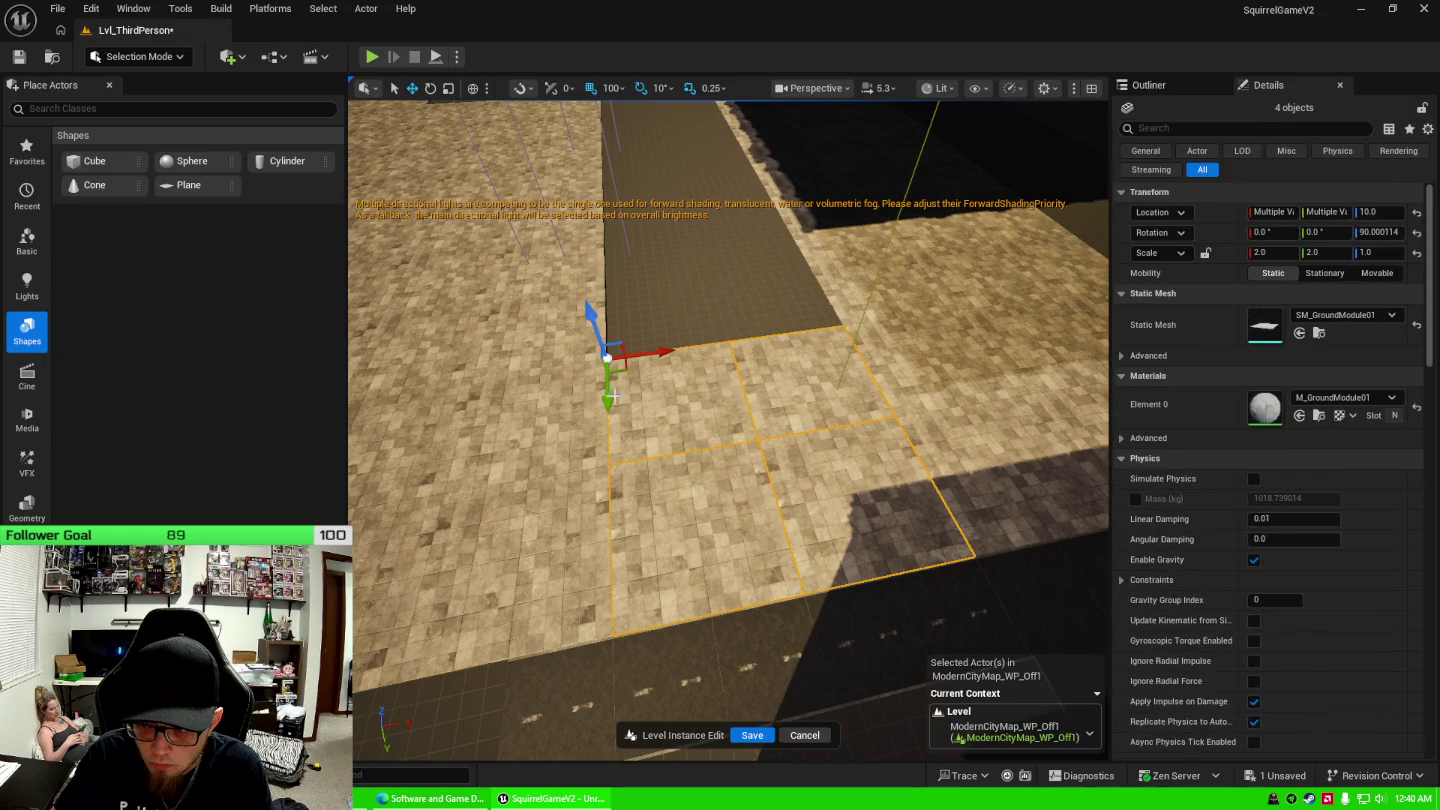
pyautogui.moveTo(600, 380); pyautogui.dragTo(594, 257)
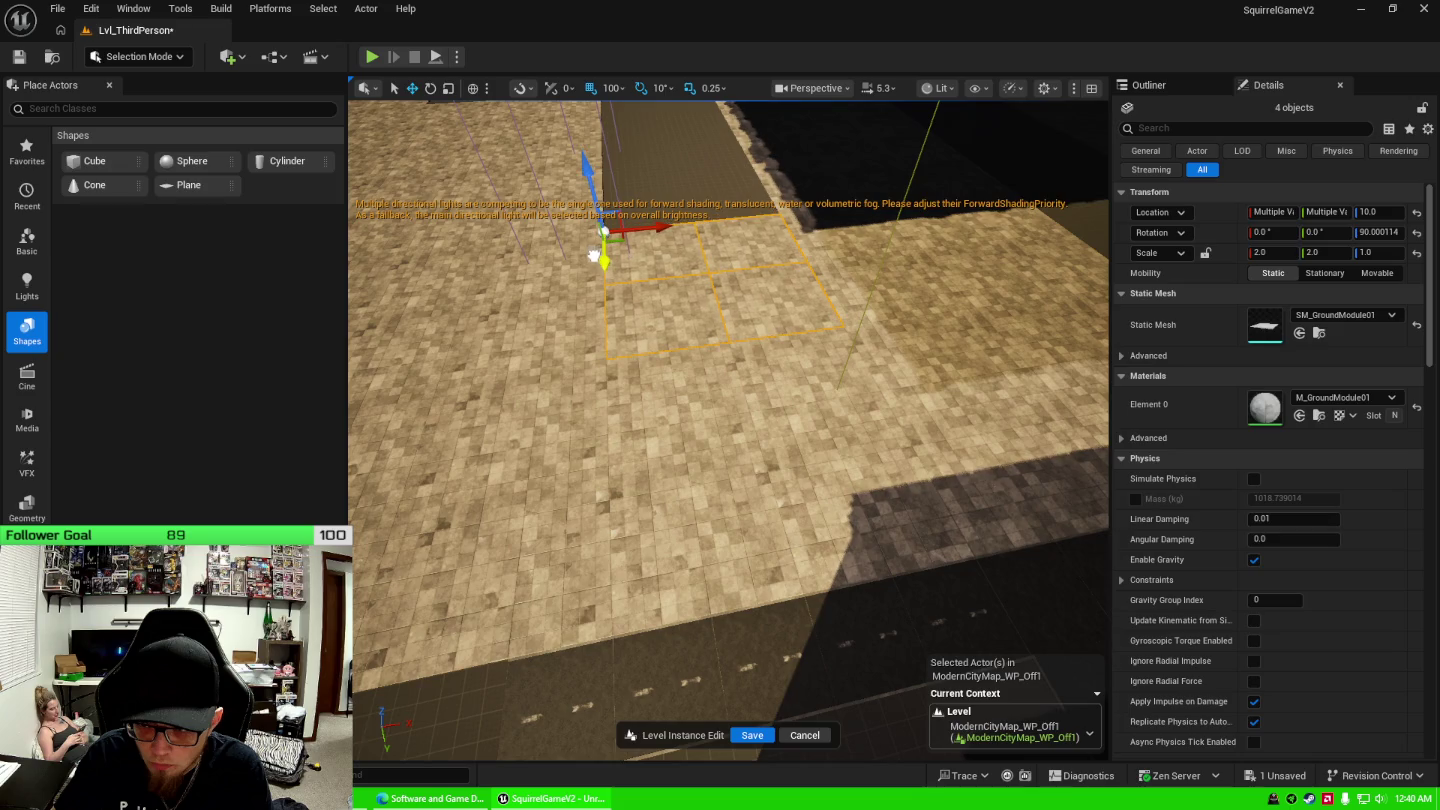
pyautogui.moveTo(680, 331); pyautogui.dragTo(680, 332)
# Add four more tiles and slide all eight left along Y.
pyautogui.keyDown('ctrl'); pyautogui.click(880, 350); pyautogui.keyUp('ctrl')
pyautogui.keyDown('ctrl'); pyautogui.click(990, 350); pyautogui.keyUp('ctrl')
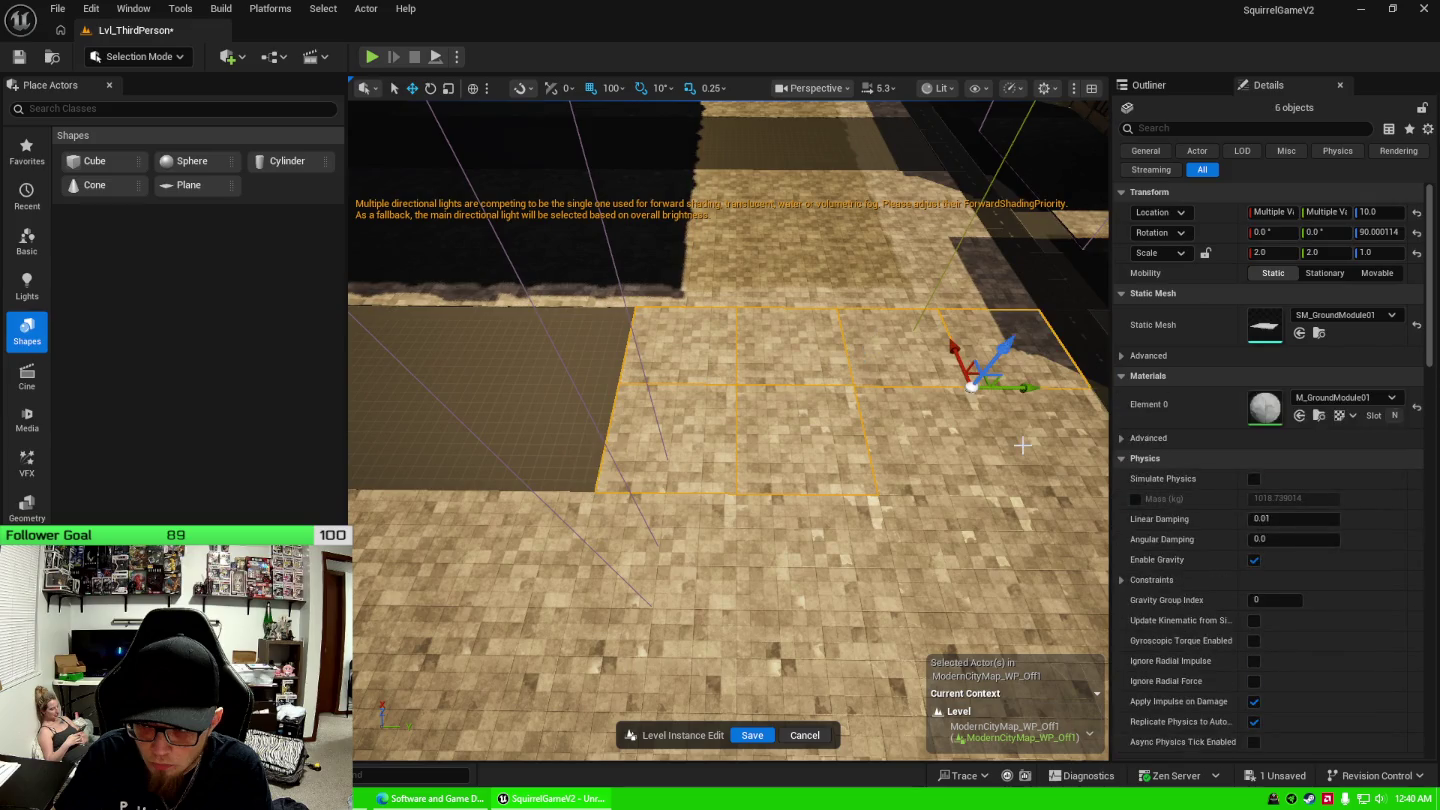
pyautogui.keyDown('ctrl'); pyautogui.click(957, 441); pyautogui.keyUp('ctrl')
pyautogui.keyDown('ctrl'); pyautogui.click(886, 421); pyautogui.keyUp('ctrl')
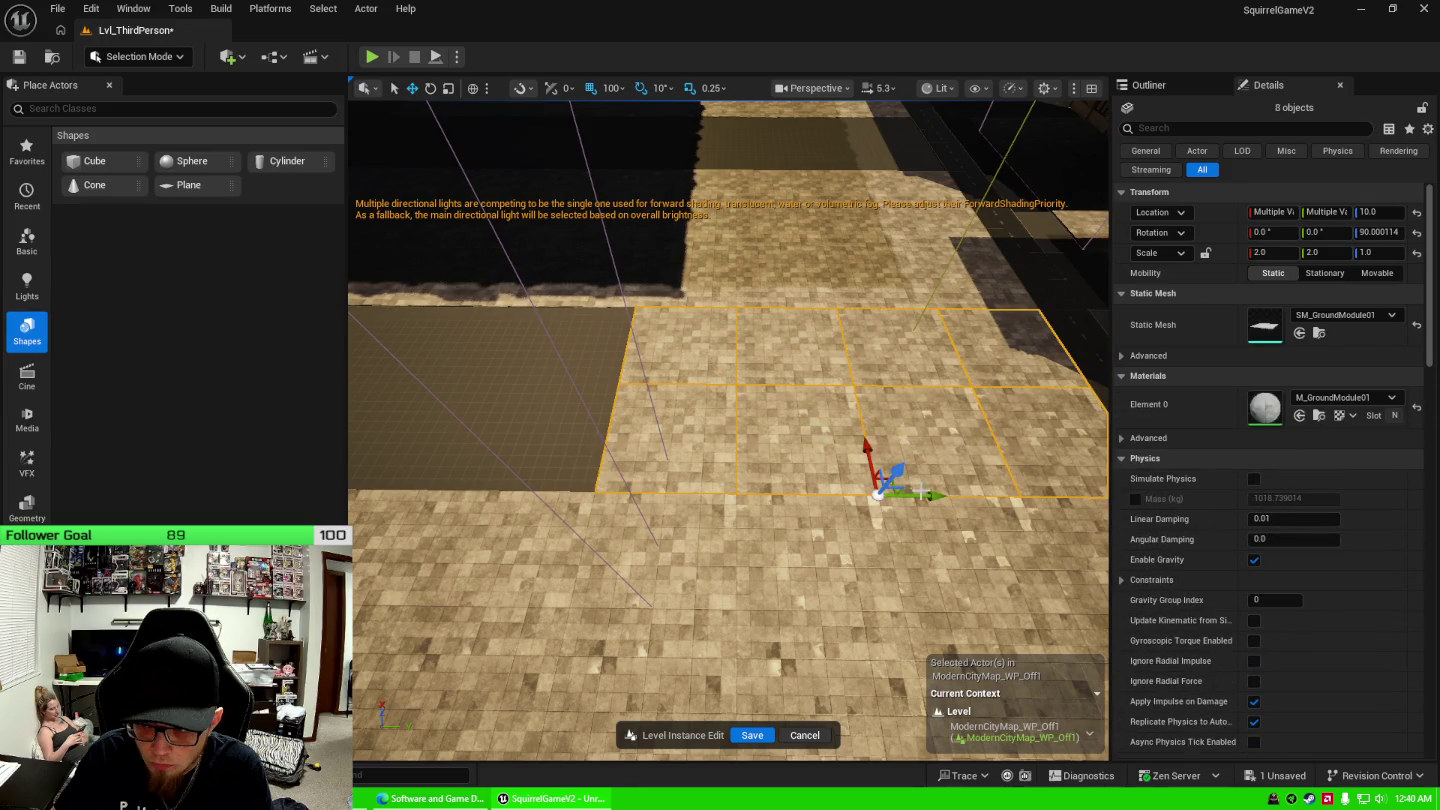
pyautogui.moveTo(895, 472); pyautogui.dragTo(432, 473)
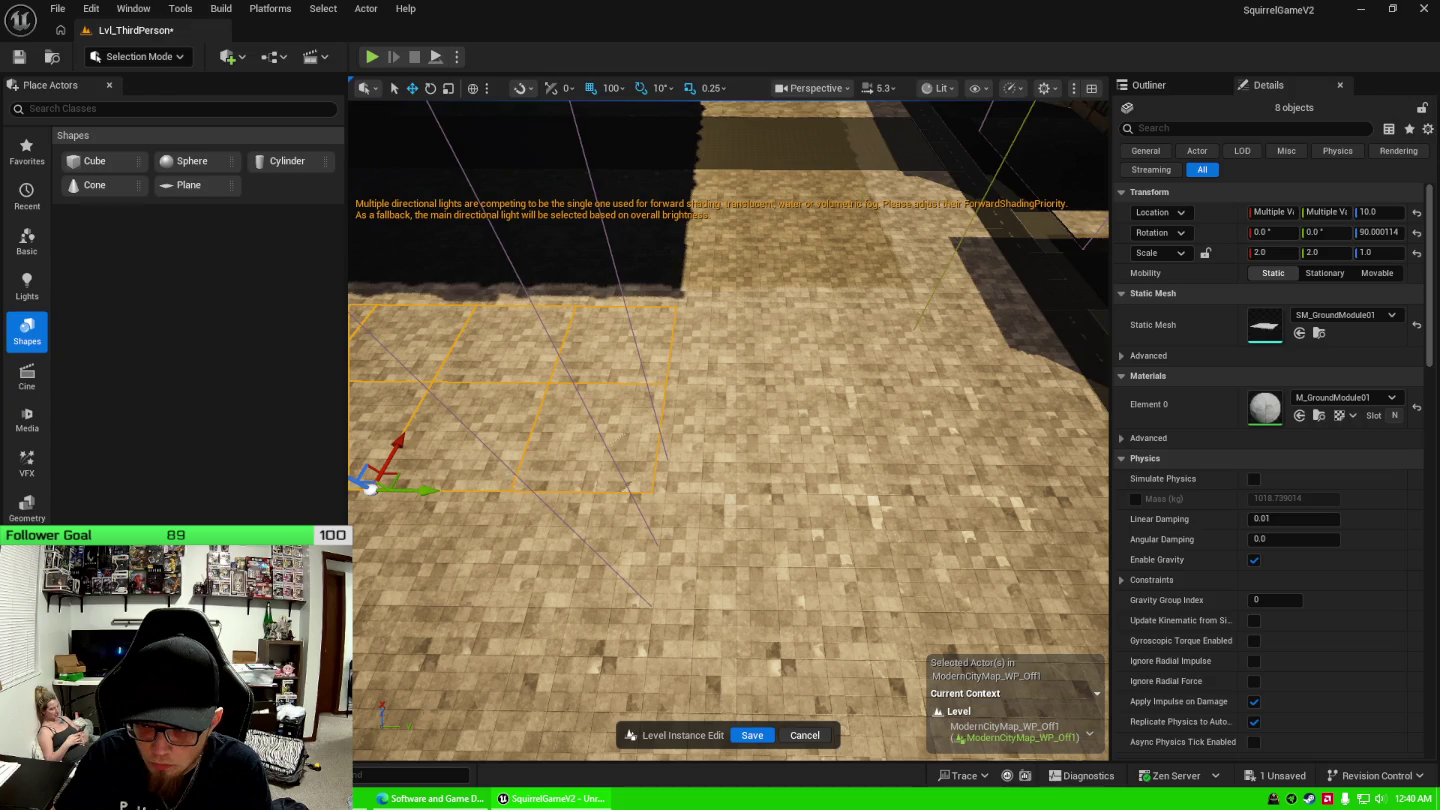
pyautogui.press('f')
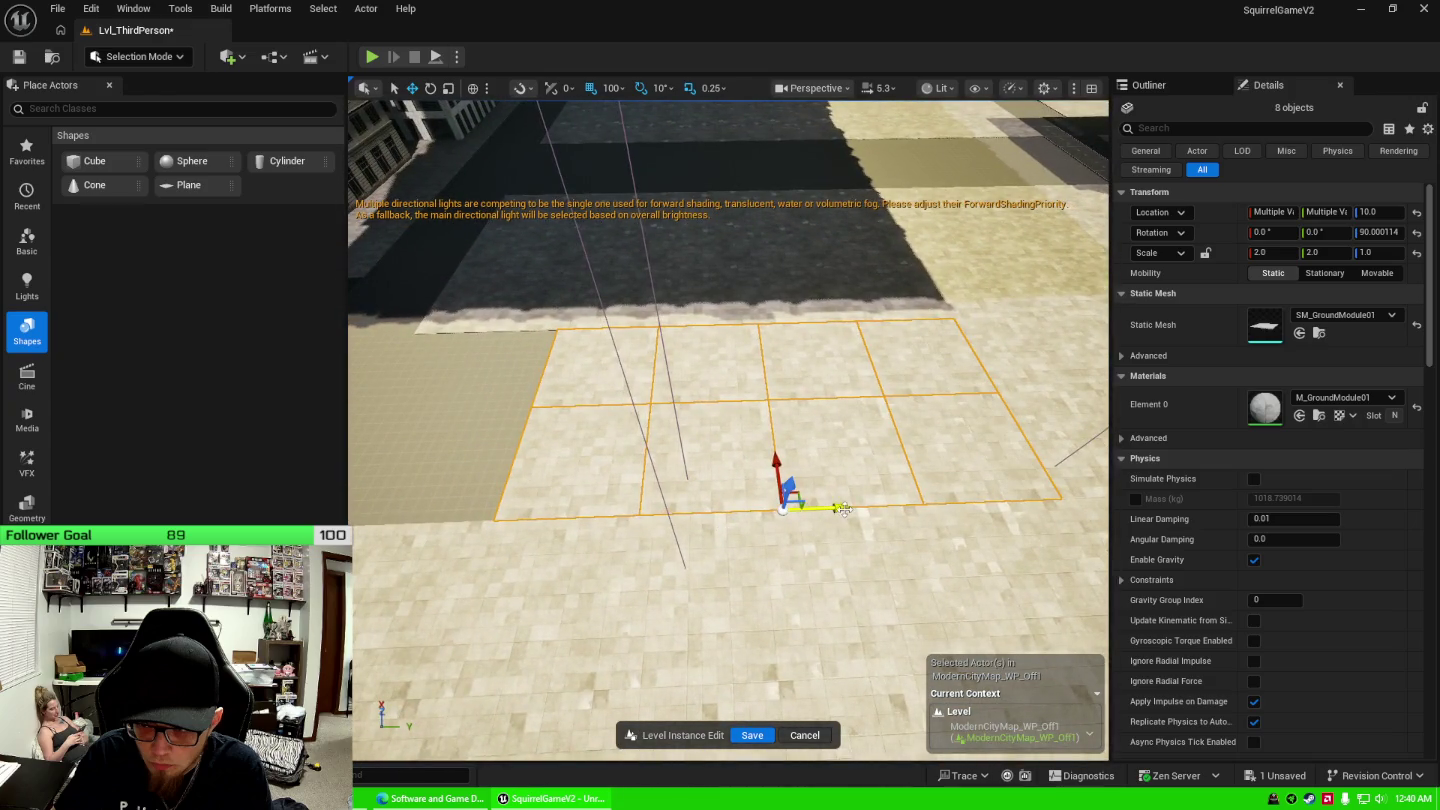
pyautogui.moveTo(843, 508); pyautogui.dragTo(778, 512)
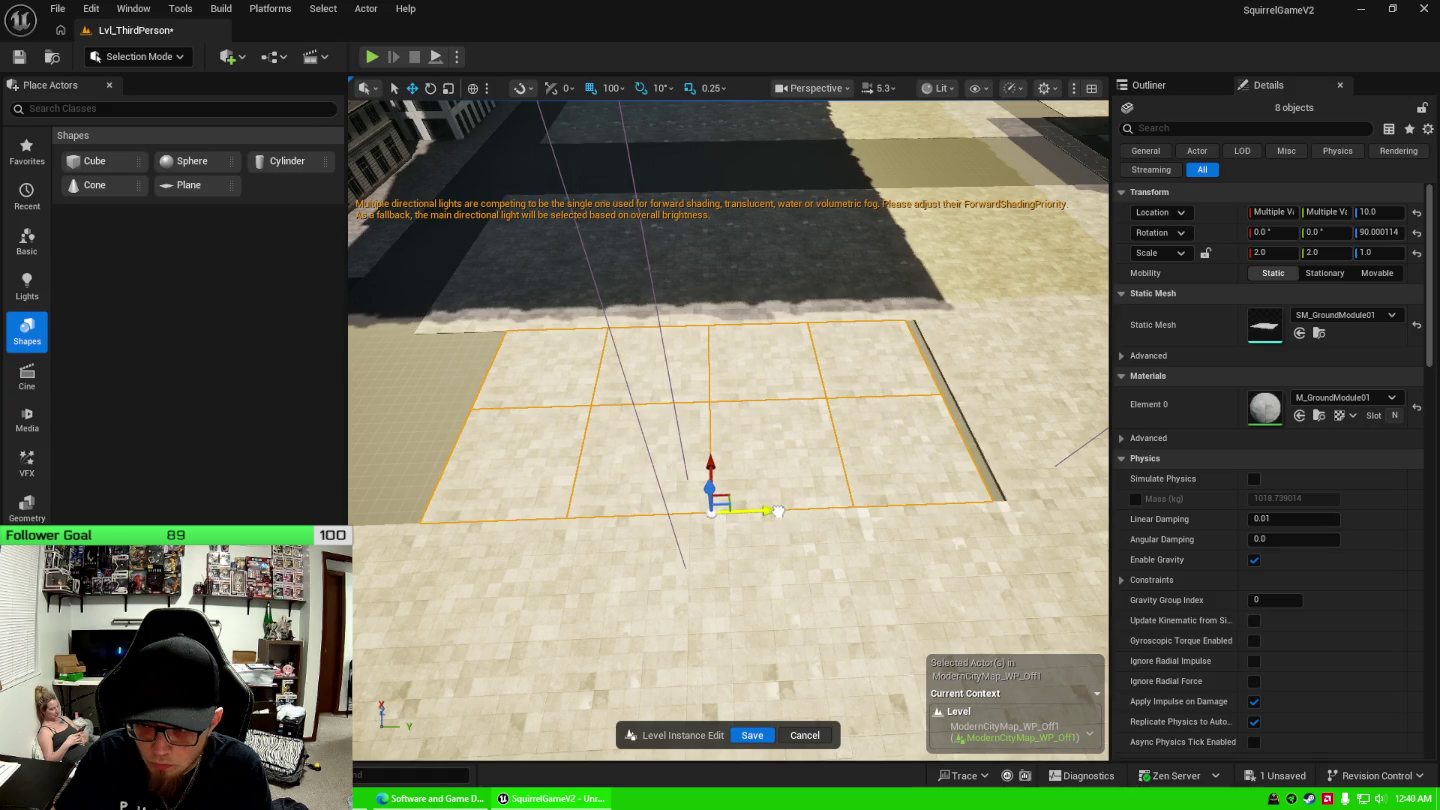
pyautogui.moveTo(823, 395); pyautogui.dragTo(730, 400)
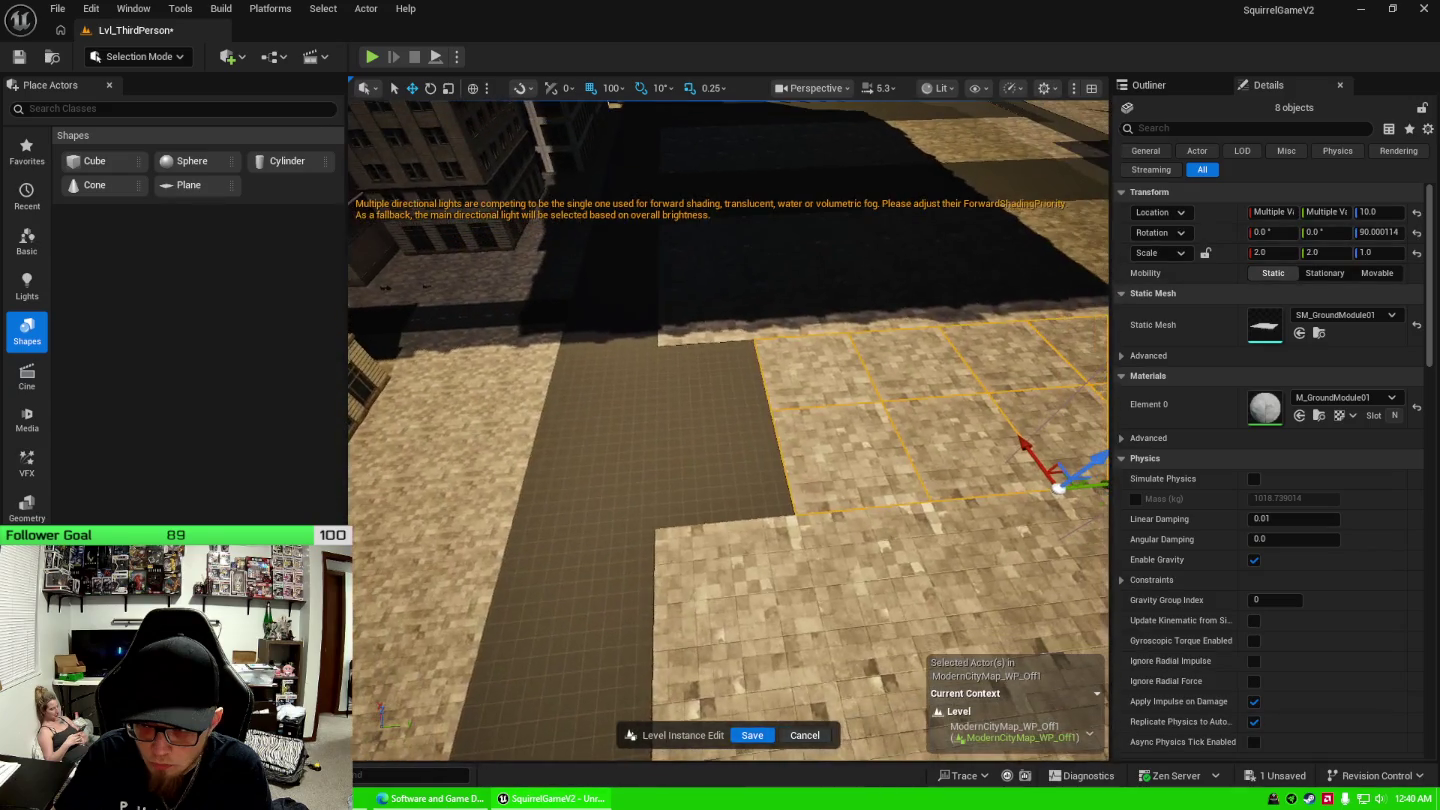
# Select a tile and the one below it and move both onto the dark strip.
pyautogui.click(823, 395)
pyautogui.keyDown('ctrl'); pyautogui.click(839, 449); pyautogui.keyUp('ctrl')
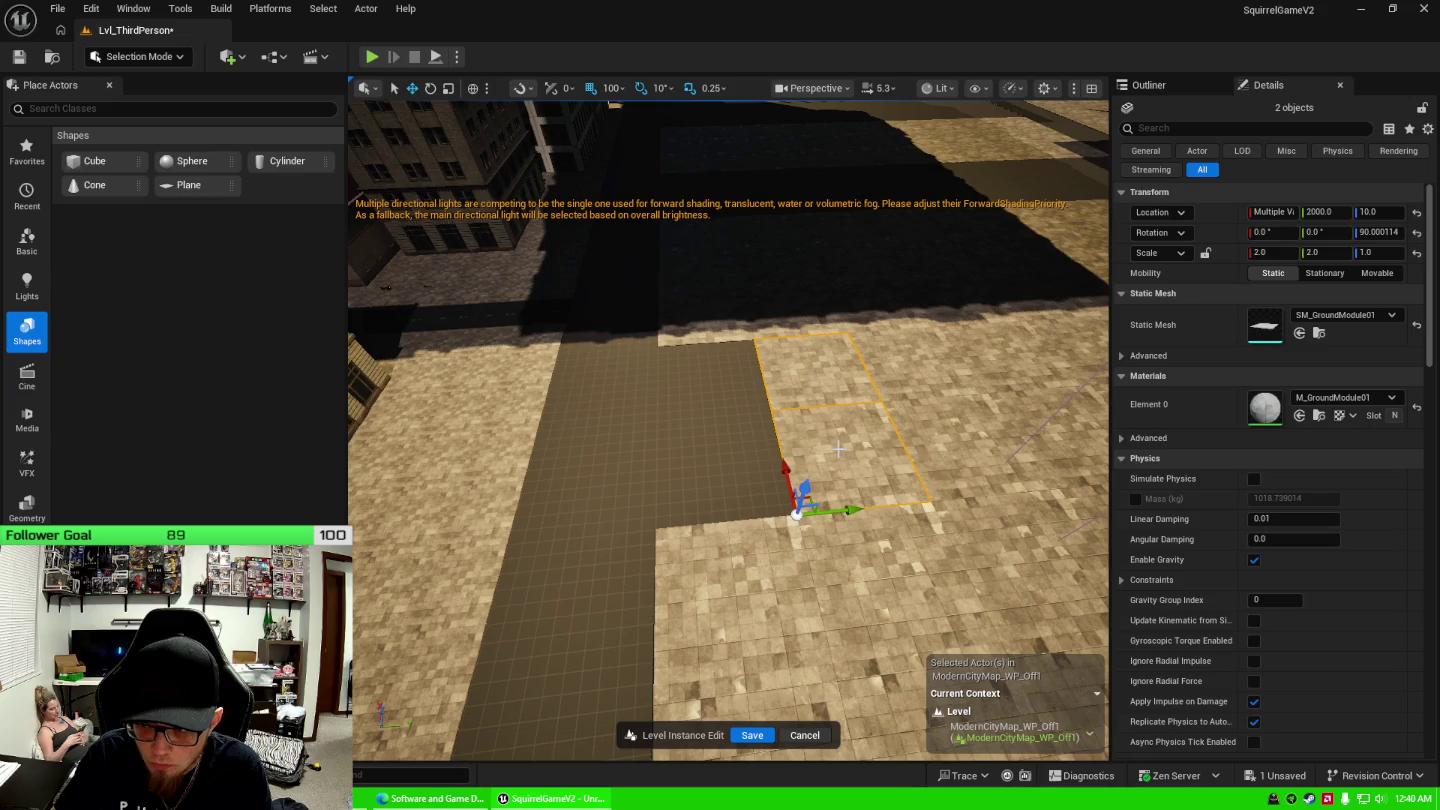
pyautogui.moveTo(842, 511)
pyautogui.mouseDown()
pyautogui.moveTo(700, 512)
pyautogui.moveTo(723, 520)
pyautogui.moveTo(690, 500)
pyautogui.moveTo(679, 470)
pyautogui.moveTo(700, 495)
pyautogui.moveTo(679, 515)
pyautogui.moveTo(690, 480)
pyautogui.moveTo(706, 495)
pyautogui.moveTo(697, 384)
pyautogui.mouseUp()
# Select 18 GroundModule ground tiles near the building and the obelisk.
pyautogui.click(696, 276)
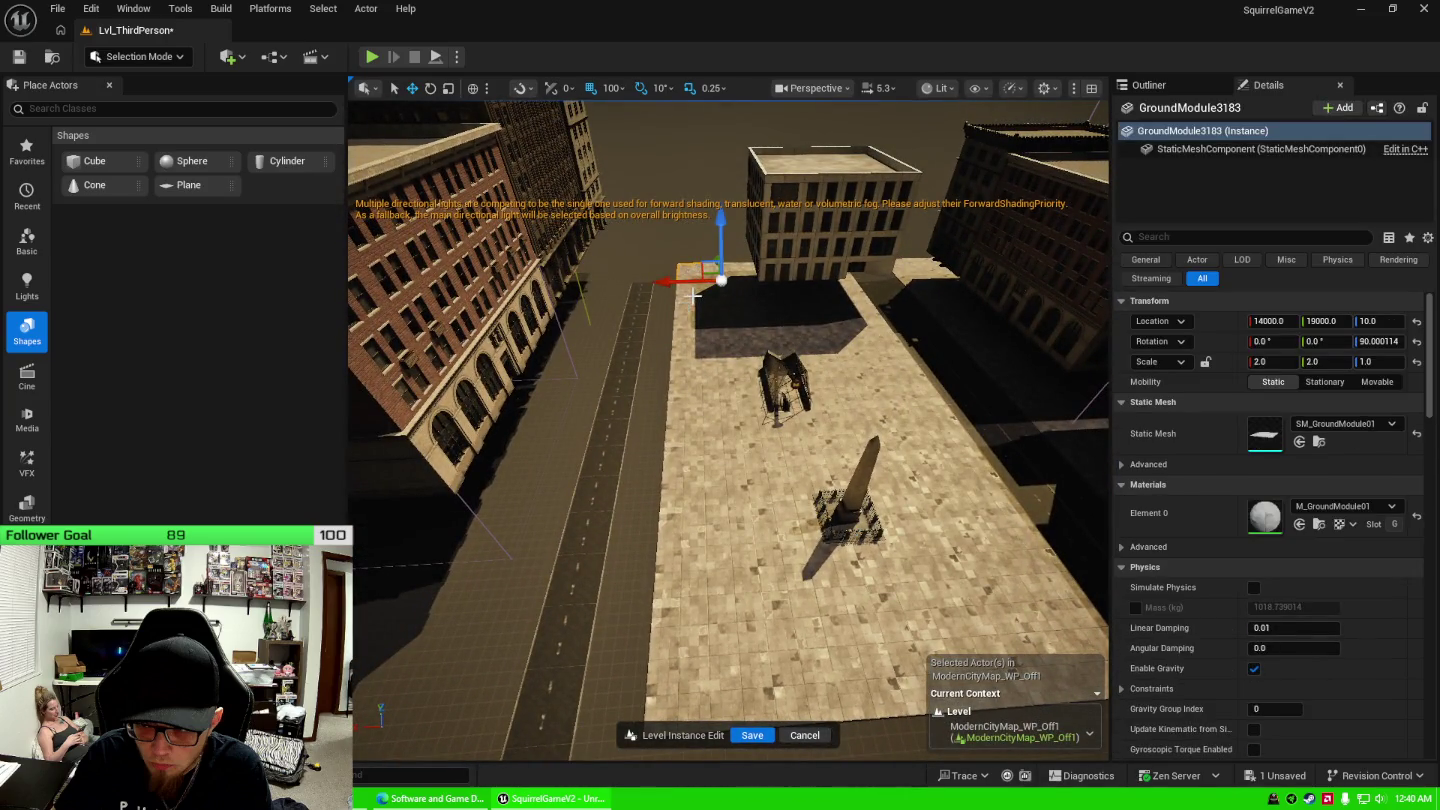
pyautogui.keyDown('ctrl'); pyautogui.click(693, 300); pyautogui.keyUp('ctrl')
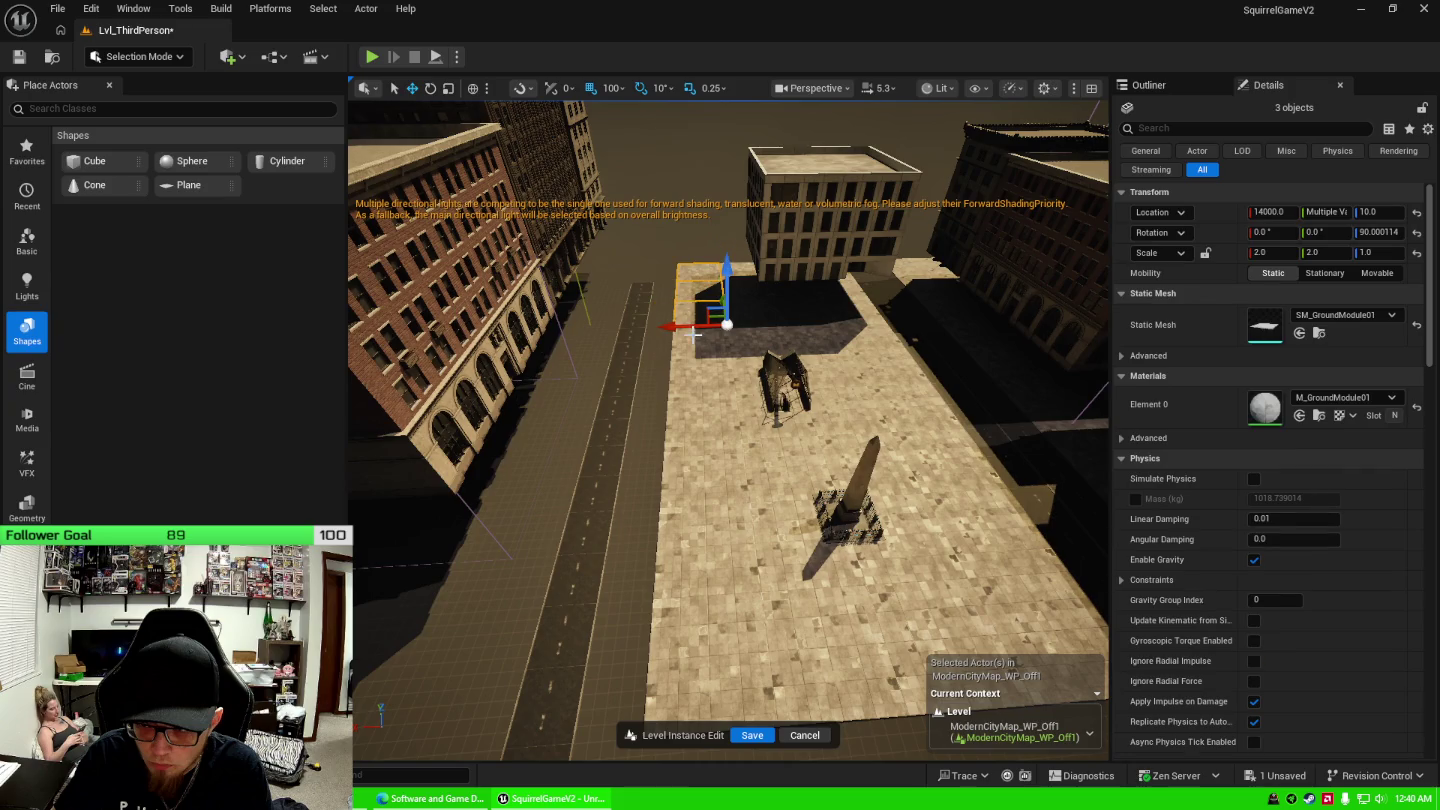
pyautogui.keyDown('ctrl'); pyautogui.click(696, 340); pyautogui.keyUp('ctrl')
pyautogui.keyDown('ctrl'); pyautogui.click(698, 375); pyautogui.keyUp('ctrl')
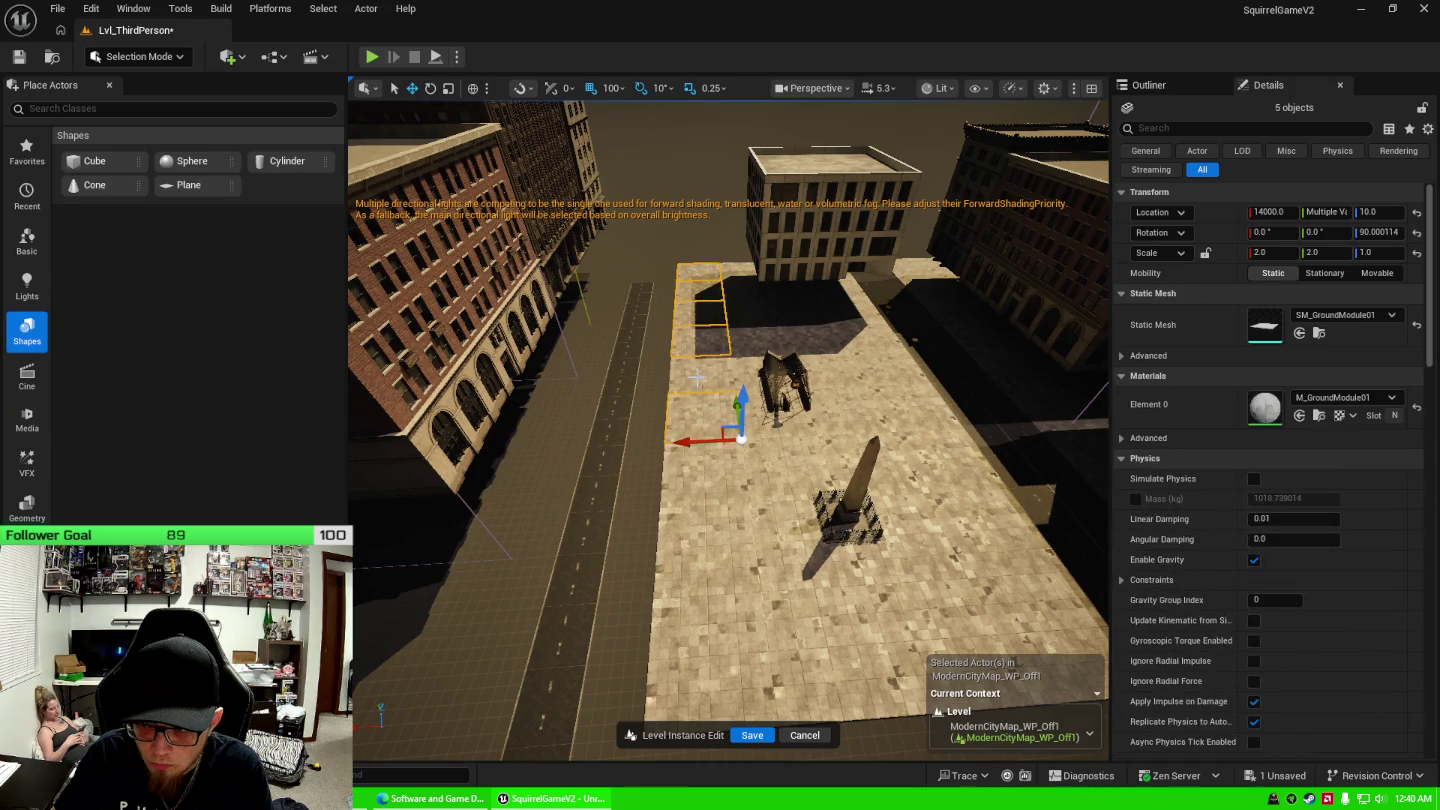
pyautogui.keyDown('ctrl'); pyautogui.click(698, 415); pyautogui.keyUp('ctrl')
pyautogui.keyDown('ctrl'); pyautogui.click(694, 474); pyautogui.keyUp('ctrl')
pyautogui.keyDown('ctrl'); pyautogui.click(689, 652); pyautogui.keyUp('ctrl')
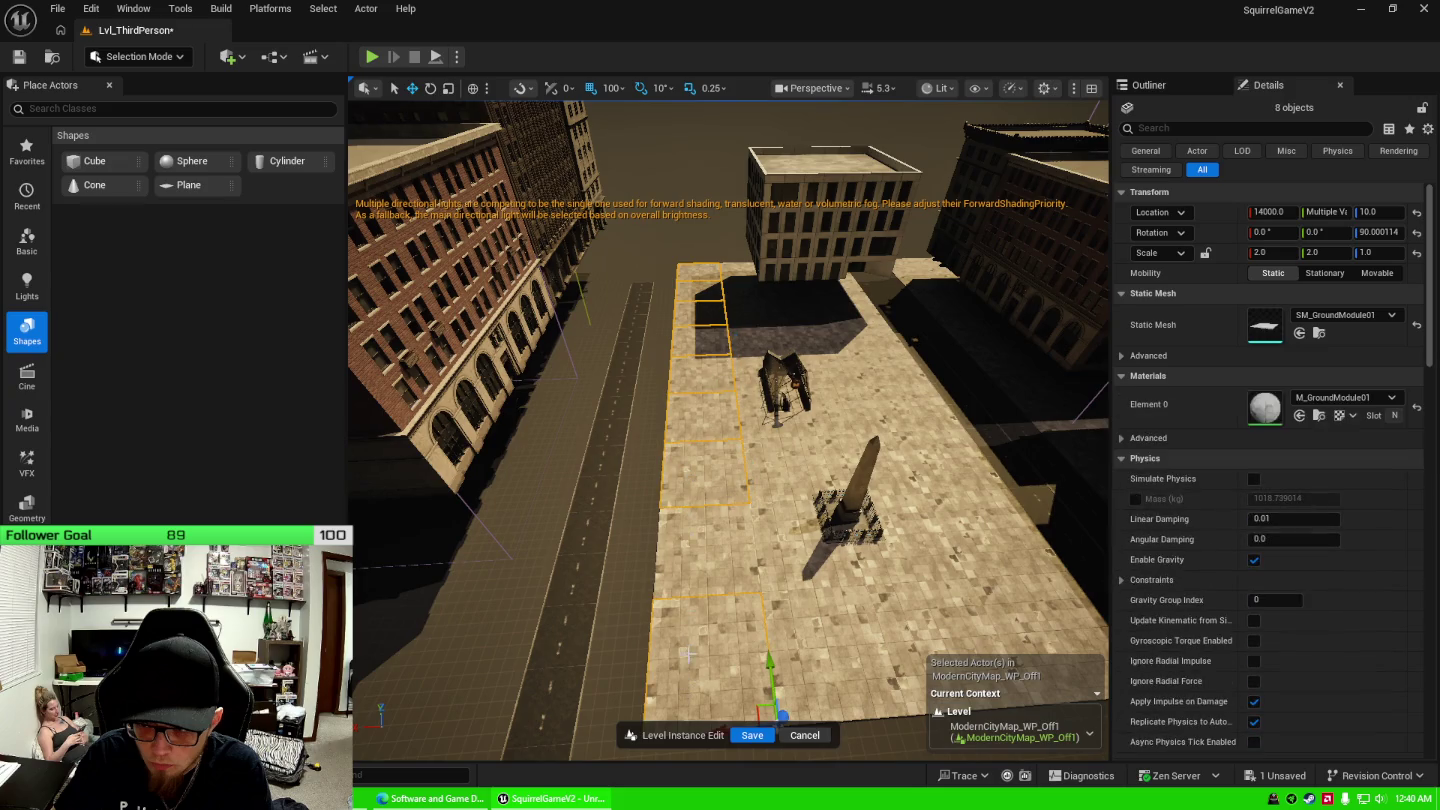
pyautogui.keyDown('ctrl'); pyautogui.click(692, 539); pyautogui.keyUp('ctrl')
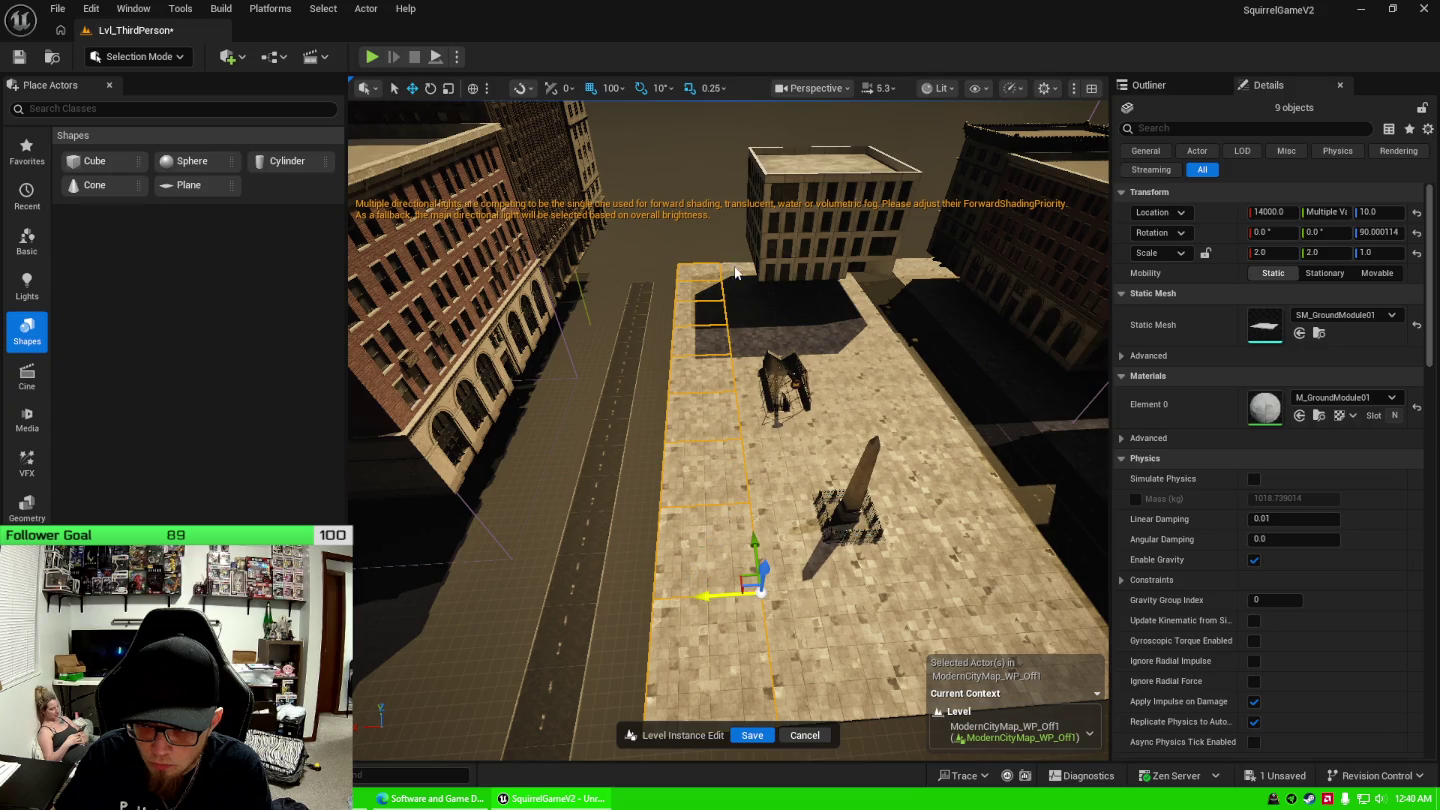
pyautogui.keyDown('ctrl'); pyautogui.click(734, 284); pyautogui.keyUp('ctrl')
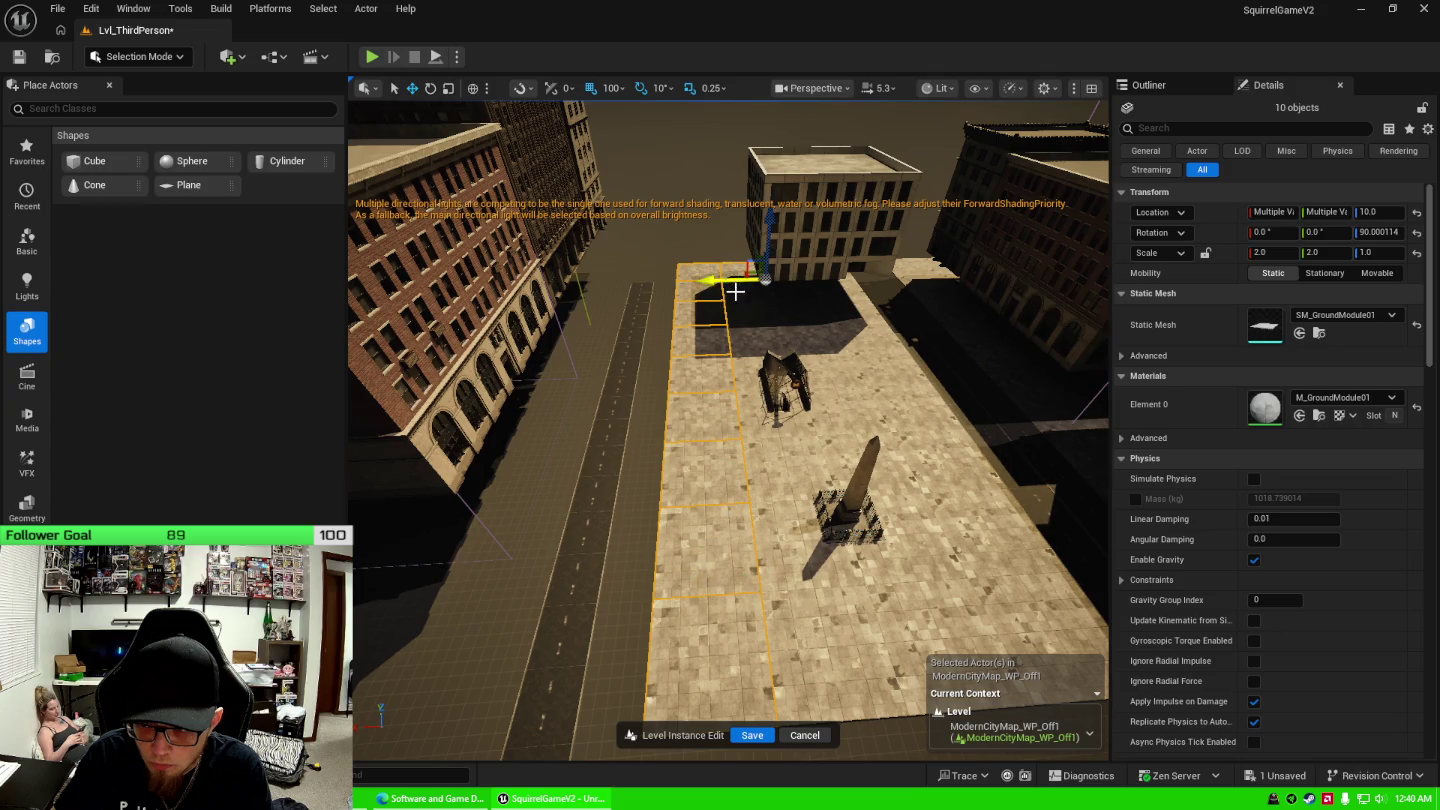
pyautogui.keyDown('ctrl'); pyautogui.click(797, 648); pyautogui.keyUp('ctrl')
pyautogui.keyDown('ctrl'); pyautogui.click(786, 570); pyautogui.keyUp('ctrl')
pyautogui.keyDown('ctrl'); pyautogui.click(765, 482); pyautogui.keyUp('ctrl')
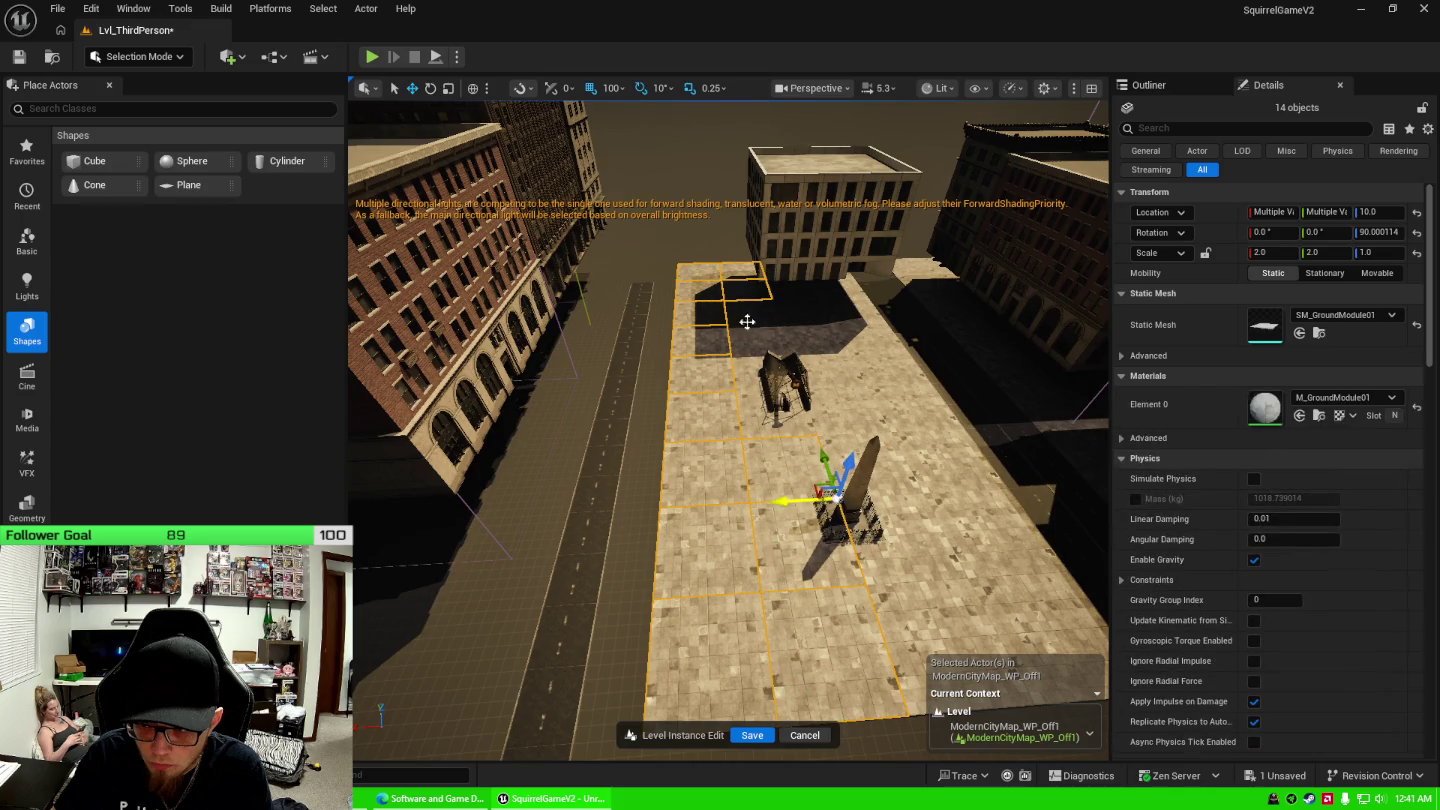
pyautogui.keyDown('ctrl'); pyautogui.click(747, 321); pyautogui.keyUp('ctrl')
pyautogui.keyDown('ctrl'); pyautogui.click(746, 340); pyautogui.keyUp('ctrl')
pyautogui.keyDown('ctrl'); pyautogui.click(752, 419); pyautogui.keyUp('ctrl')
pyautogui.keyDown('ctrl'); pyautogui.click(749, 376); pyautogui.keyUp('ctrl')
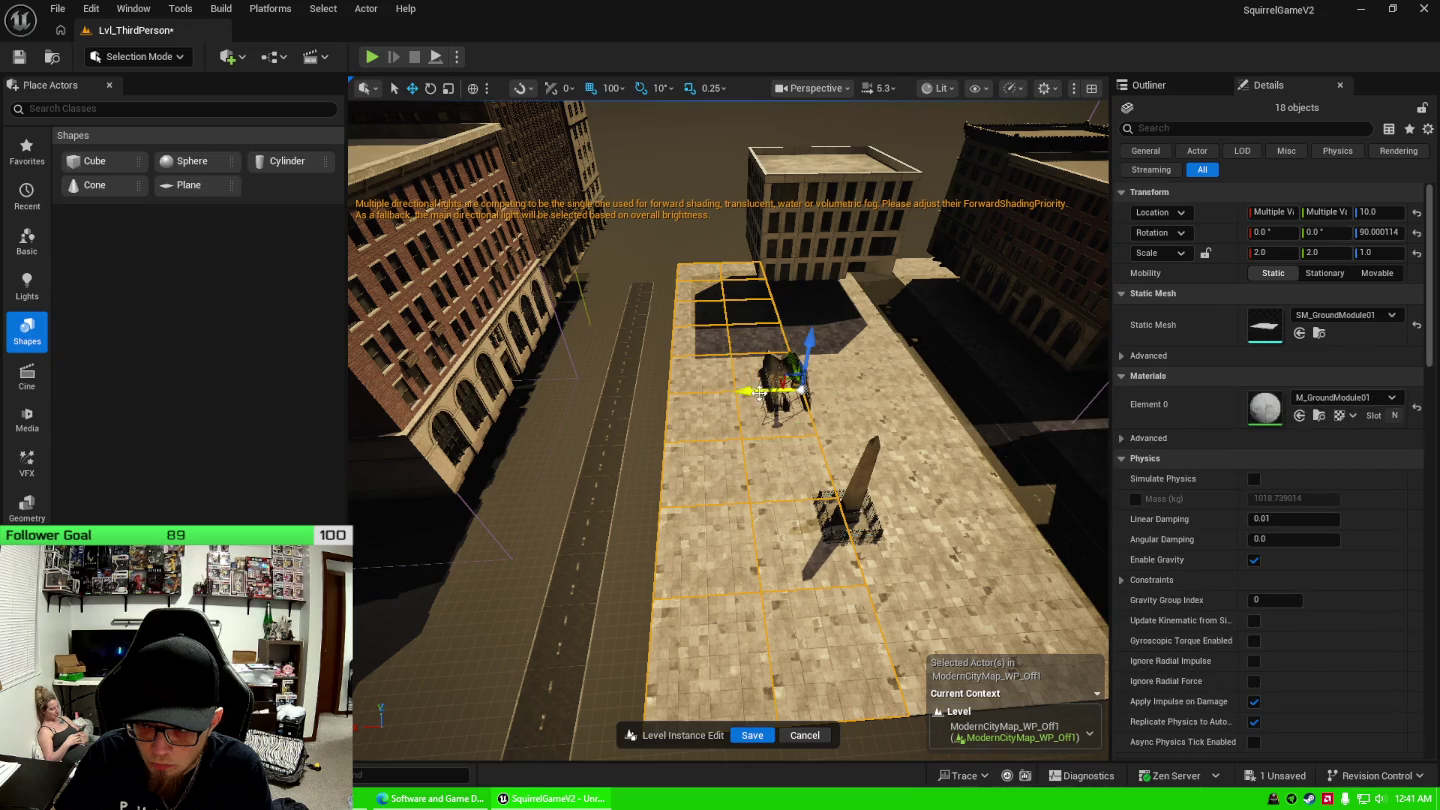
# Slide the 18-tile grid left along X until it sits beside the building.
pyautogui.moveTo(761, 392)
pyautogui.mouseDown()
pyautogui.moveTo(540, 409)
pyautogui.moveTo(720, 339)
pyautogui.mouseUp()
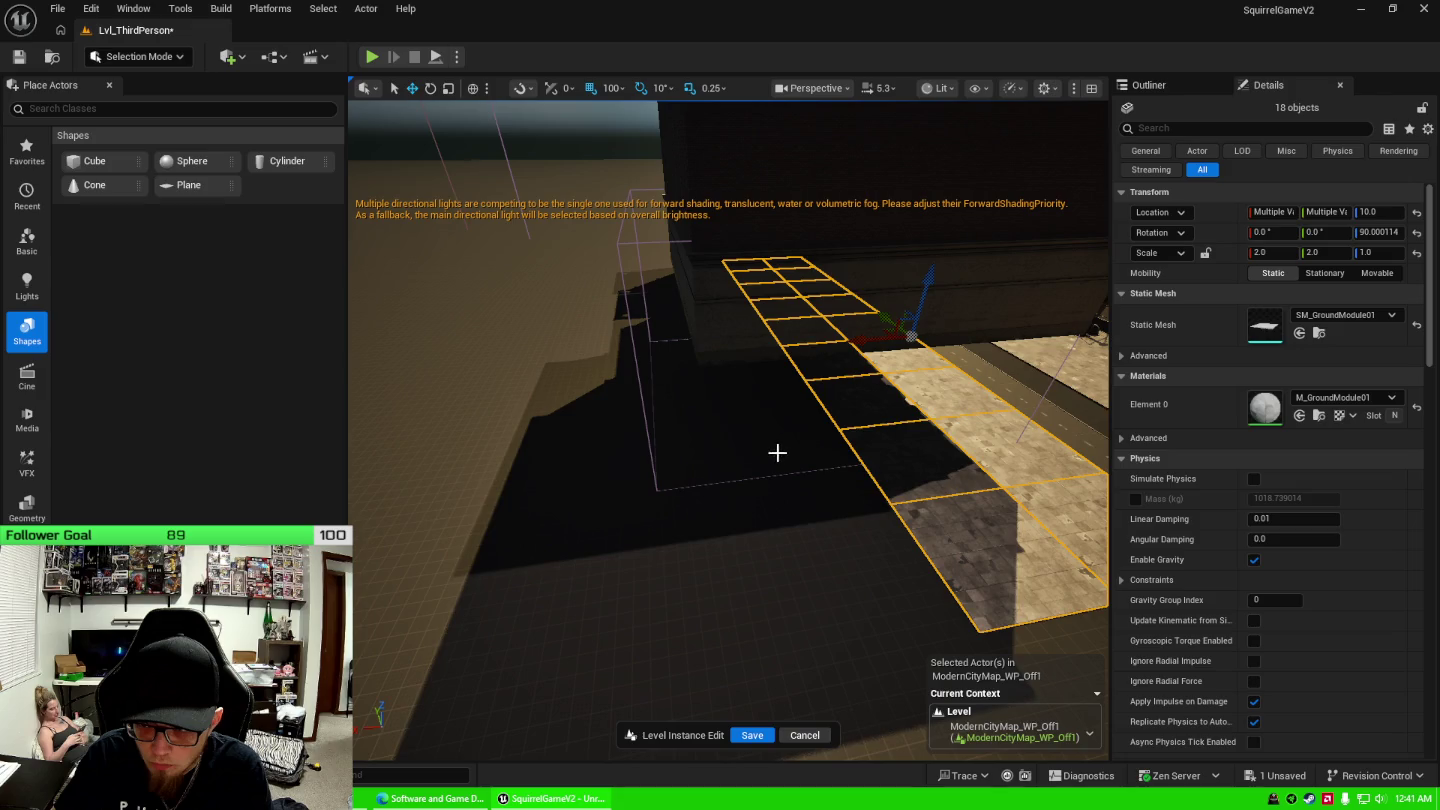
pyautogui.moveTo(885, 342); pyautogui.dragTo(749, 373)
pyautogui.press('Left')
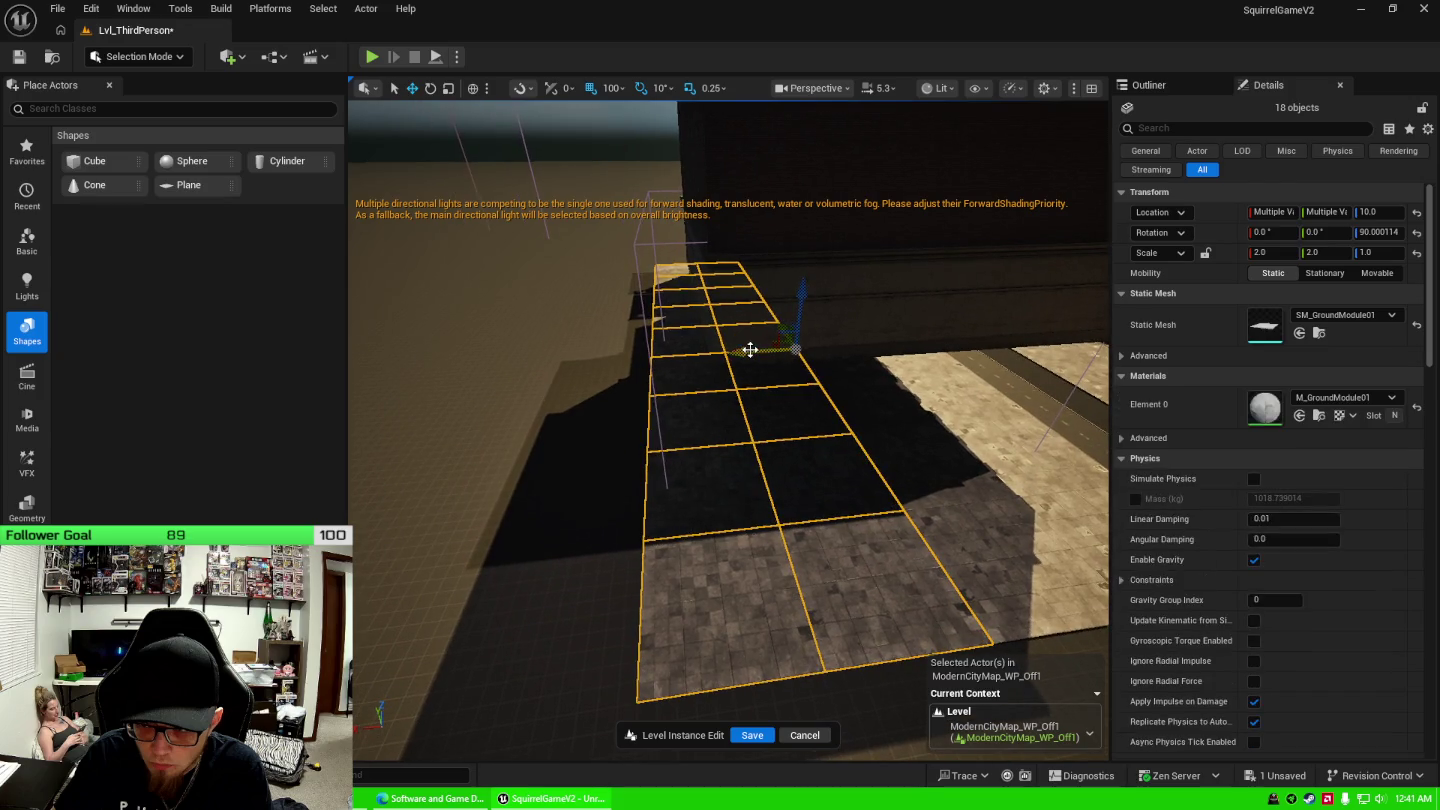
pyautogui.moveTo(755, 351)
pyautogui.mouseDown()
pyautogui.moveTo(563, 386)
pyautogui.moveTo(612, 384)
pyautogui.mouseUp()
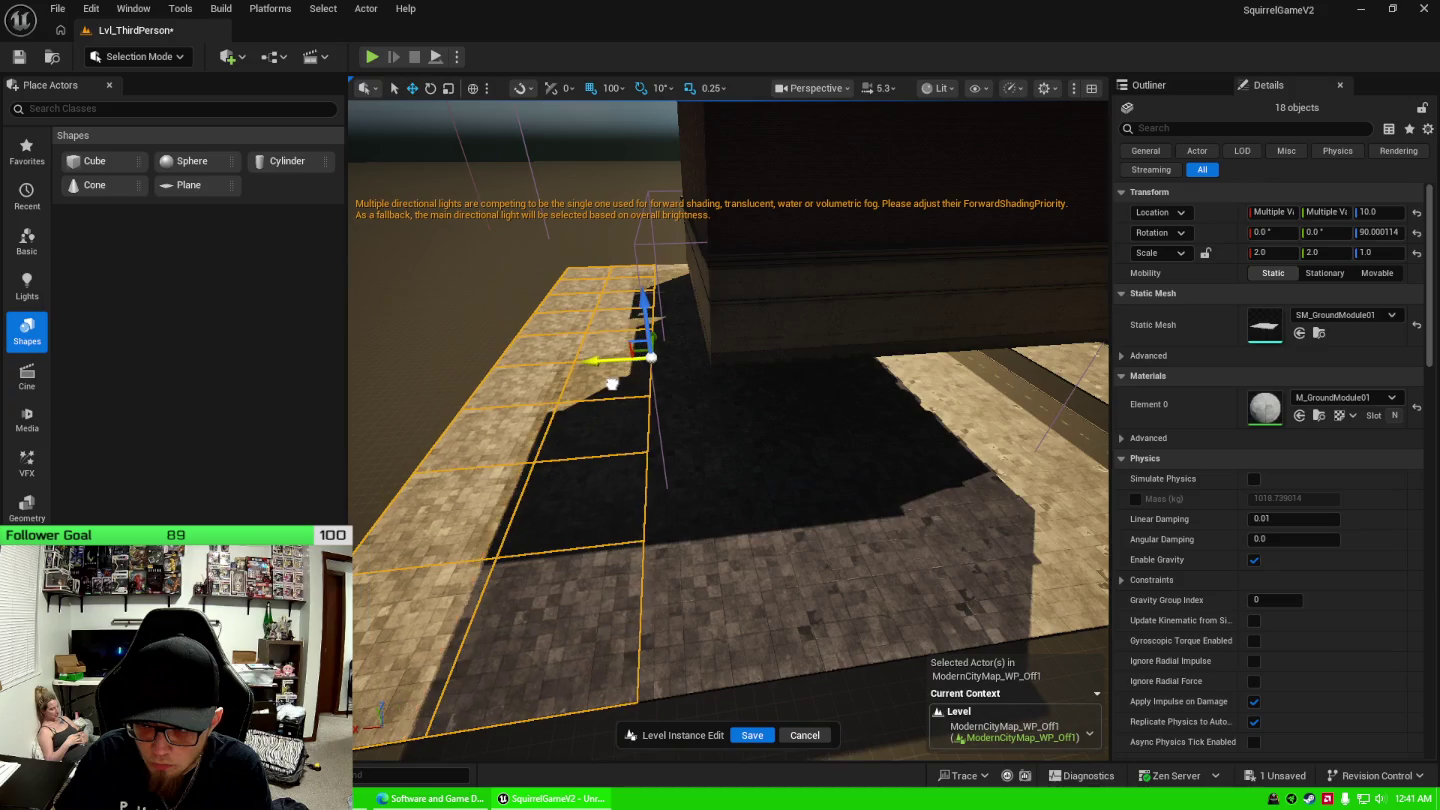
pyautogui.press('Left')
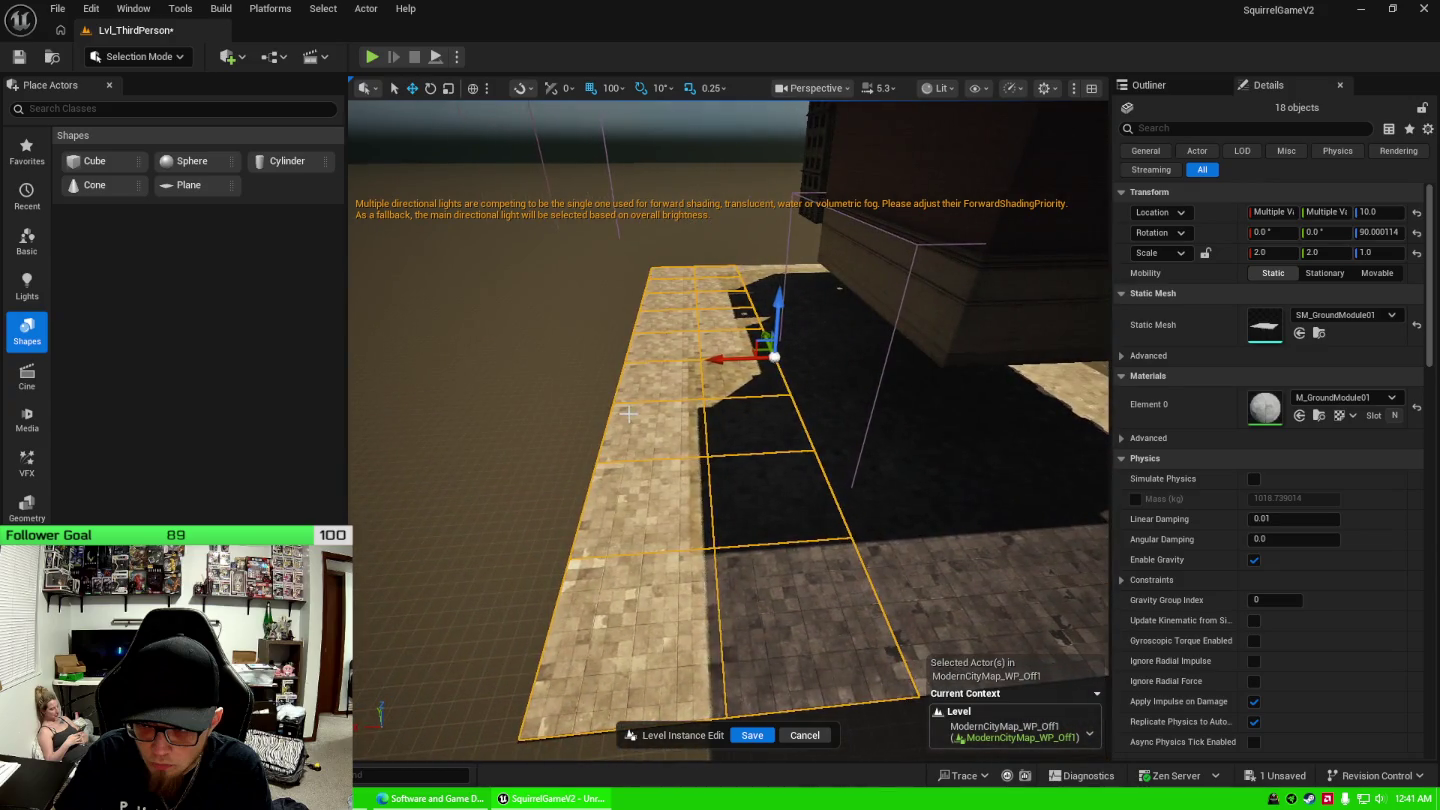
pyautogui.moveTo(739, 359); pyautogui.dragTo(593, 380)
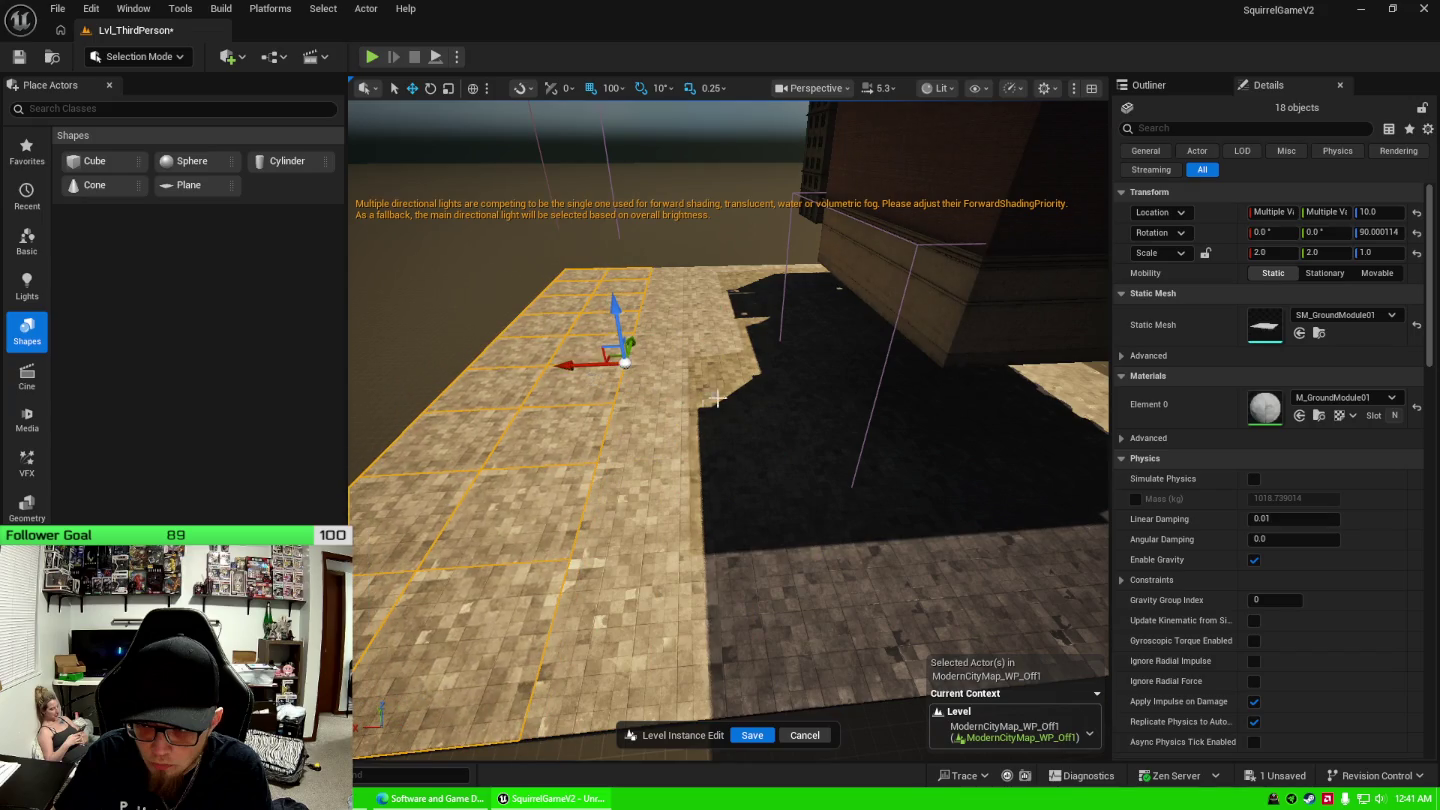
pyautogui.moveTo(717, 399)
pyautogui.mouseDown()
pyautogui.moveTo(690, 365)
pyautogui.moveTo(690, 401)
pyautogui.moveTo(720, 374)
pyautogui.moveTo(640, 266)
pyautogui.mouseUp()
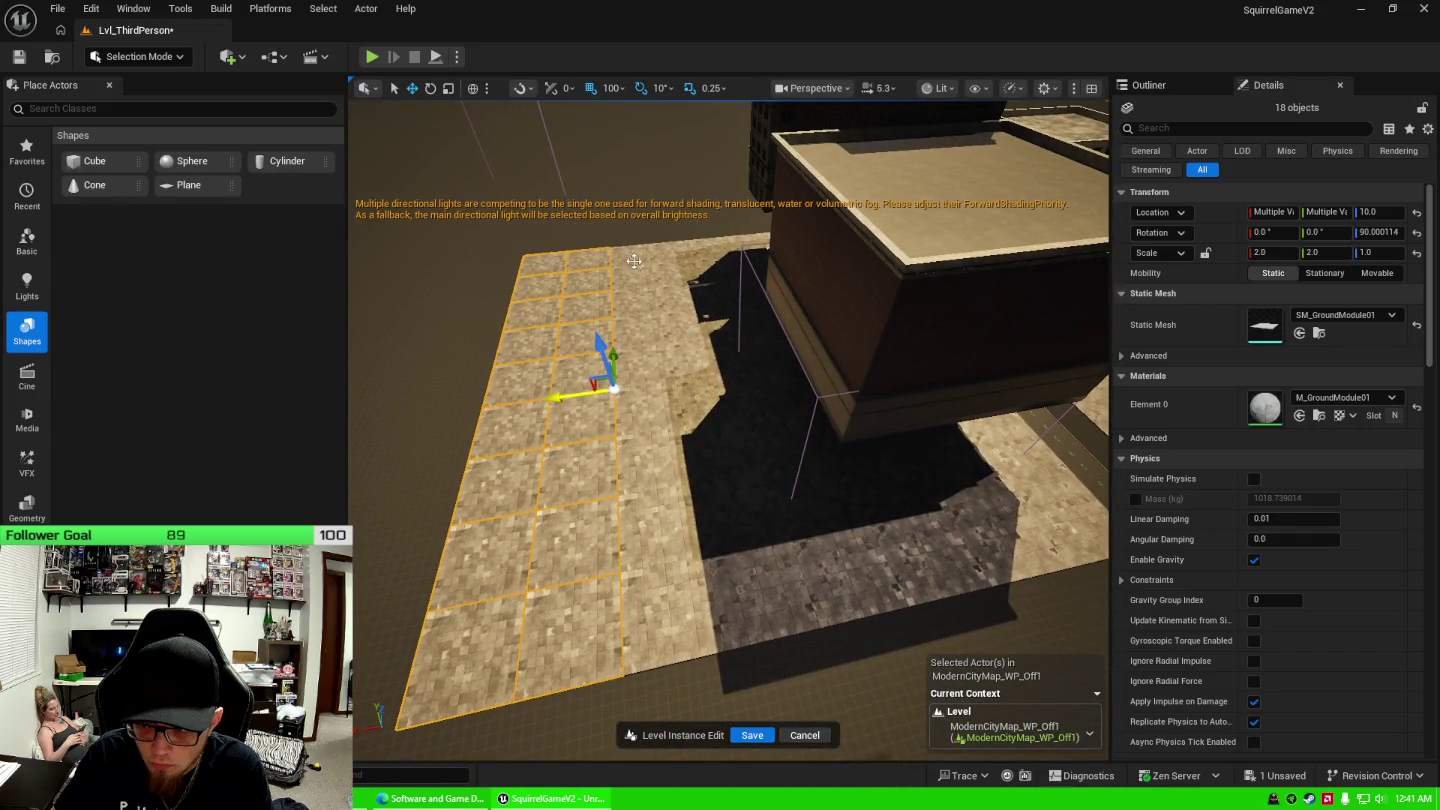
# Add floor tiles column by column until 36 ground tiles are selected.
pyautogui.keyDown('ctrl'); pyautogui.click(639, 307); pyautogui.keyUp('ctrl')
pyautogui.keyDown('ctrl'); pyautogui.click(675, 626); pyautogui.keyUp('ctrl')
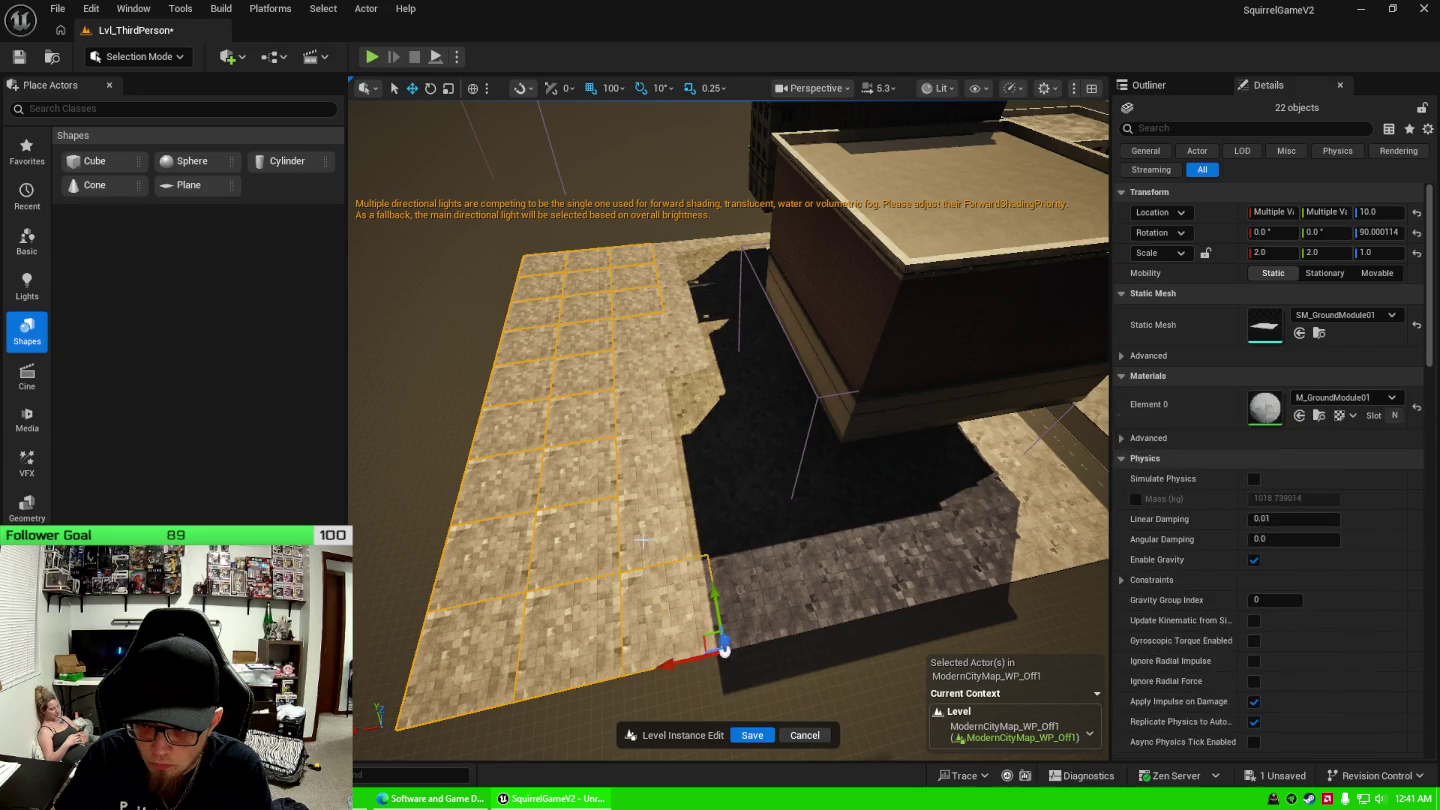
pyautogui.keyDown('ctrl'); pyautogui.click(660, 530); pyautogui.keyUp('ctrl')
pyautogui.keyDown('ctrl'); pyautogui.click(655, 465); pyautogui.keyUp('ctrl')
pyautogui.keyDown('ctrl'); pyautogui.click(637, 355); pyautogui.keyUp('ctrl')
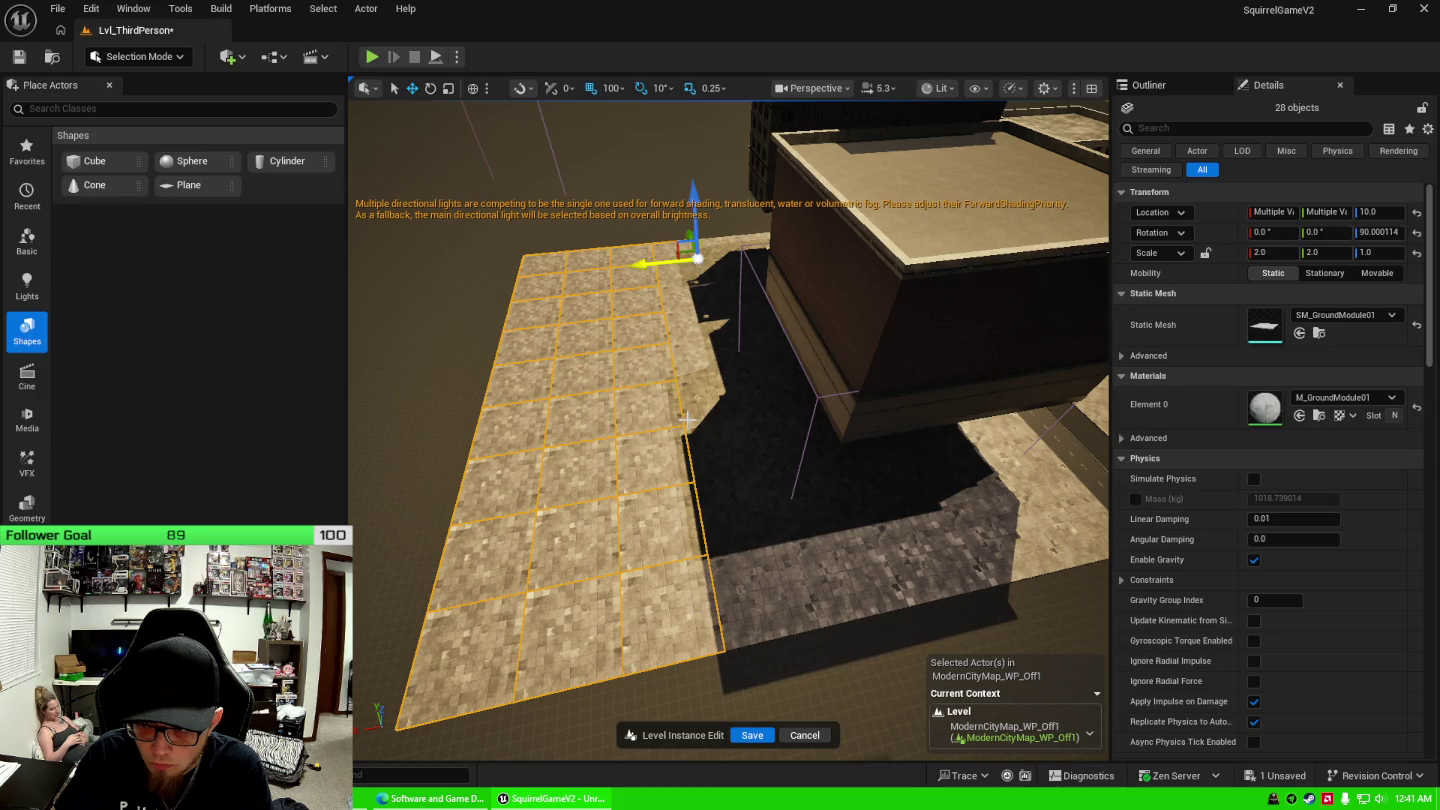
pyautogui.keyDown('ctrl'); pyautogui.click(765, 596); pyautogui.keyUp('ctrl')
pyautogui.keyDown('ctrl'); pyautogui.click(680, 270); pyautogui.keyUp('ctrl')
pyautogui.keyDown('ctrl'); pyautogui.click(740, 525); pyautogui.keyUp('ctrl')
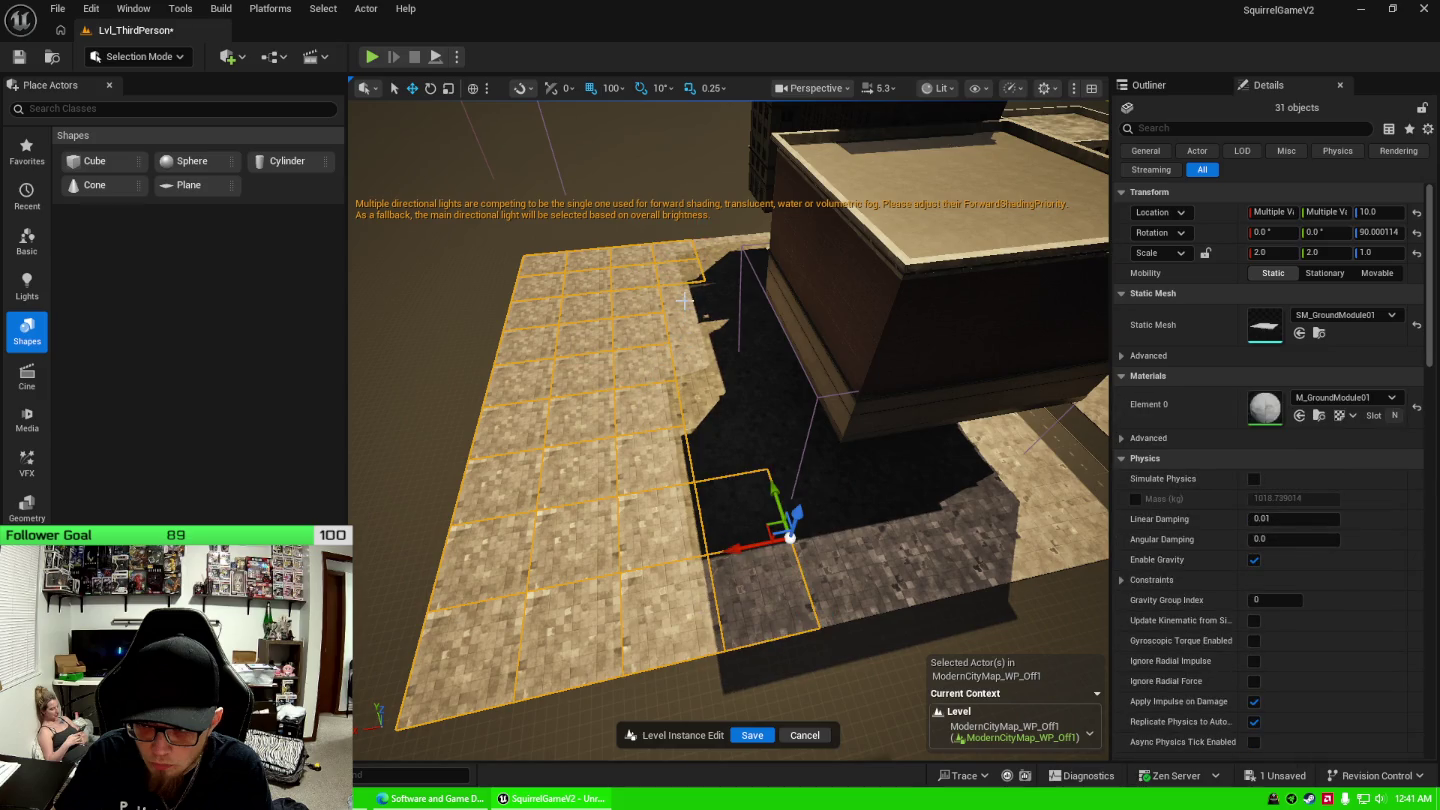
pyautogui.keyDown('ctrl'); pyautogui.click(684, 299); pyautogui.keyUp('ctrl')
pyautogui.keyDown('ctrl'); pyautogui.click(735, 447); pyautogui.keyUp('ctrl')
pyautogui.keyDown('ctrl'); pyautogui.click(700, 319); pyautogui.keyUp('ctrl')
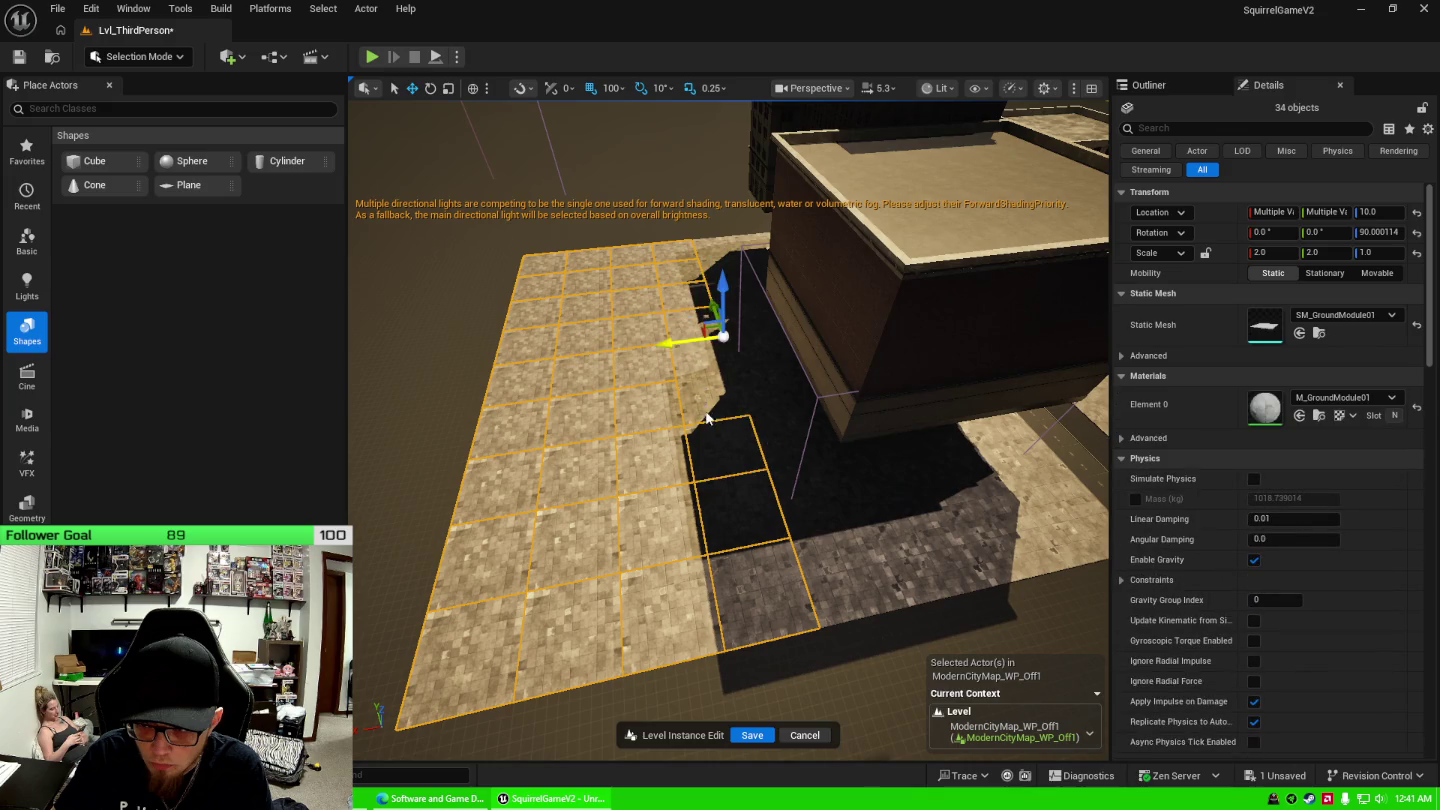
pyautogui.keyDown('ctrl'); pyautogui.click(730, 395); pyautogui.keyUp('ctrl')
pyautogui.keyDown('ctrl'); pyautogui.click(707, 362); pyautogui.keyUp('ctrl')
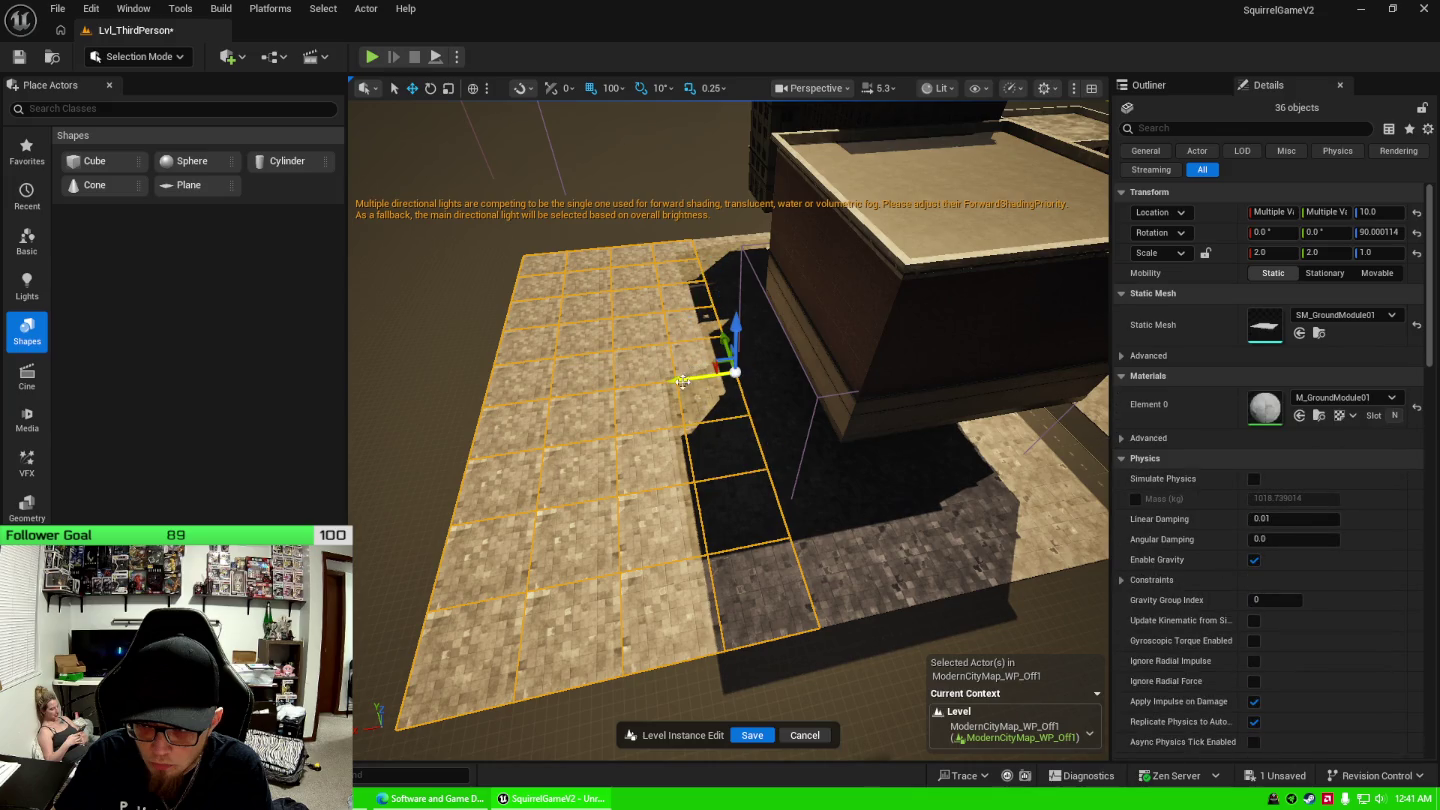
# Move the 36-tile block along X onto the shaded ground beside the building.
pyautogui.moveTo(663, 447); pyautogui.dragTo(648, 447)
pyautogui.moveTo(453, 392)
pyautogui.mouseDown()
pyautogui.moveTo(771, 379)
pyautogui.moveTo(852, 400)
pyautogui.moveTo(922, 382)
pyautogui.mouseUp()
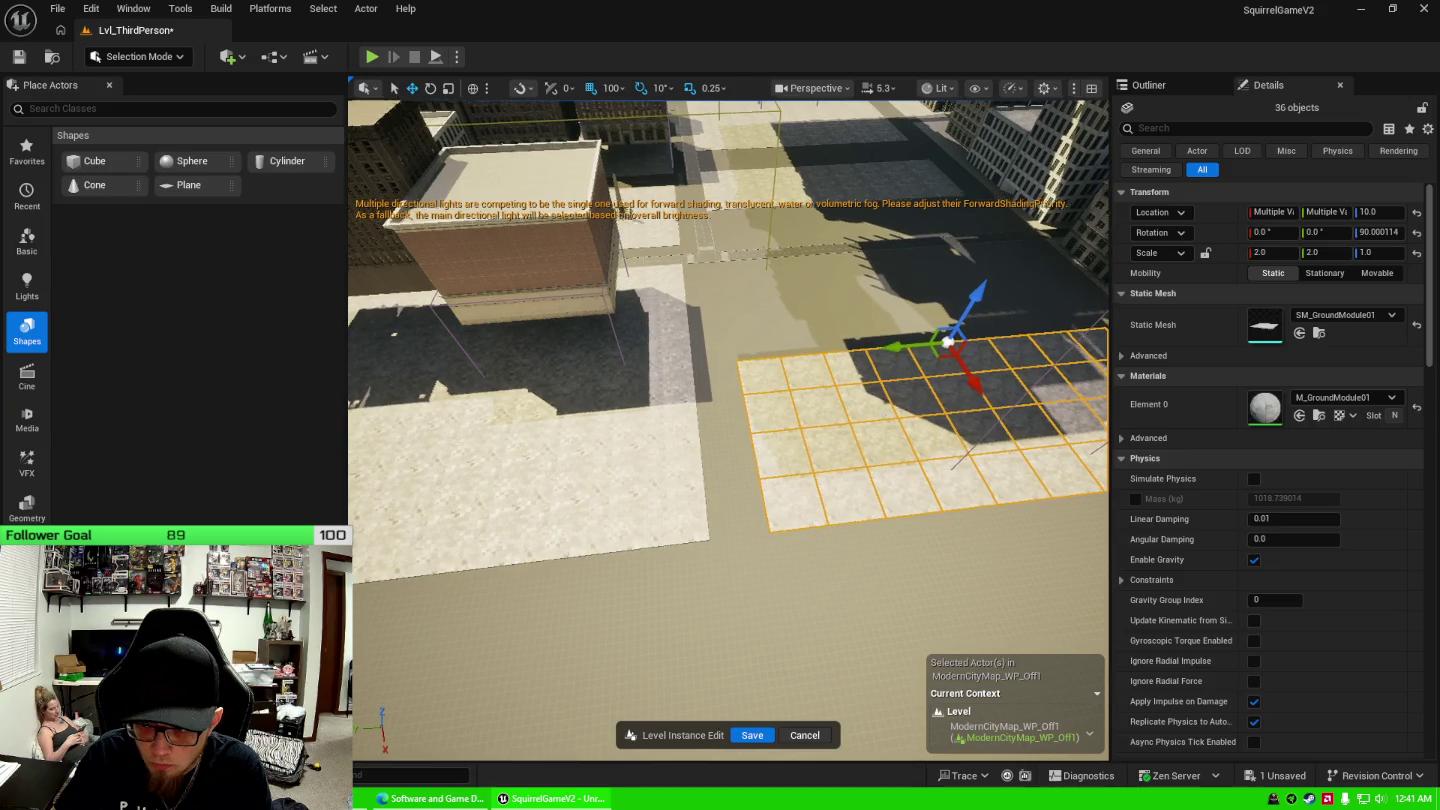
pyautogui.scroll(5, 922, 381)
pyautogui.scroll(2, 921, 382)
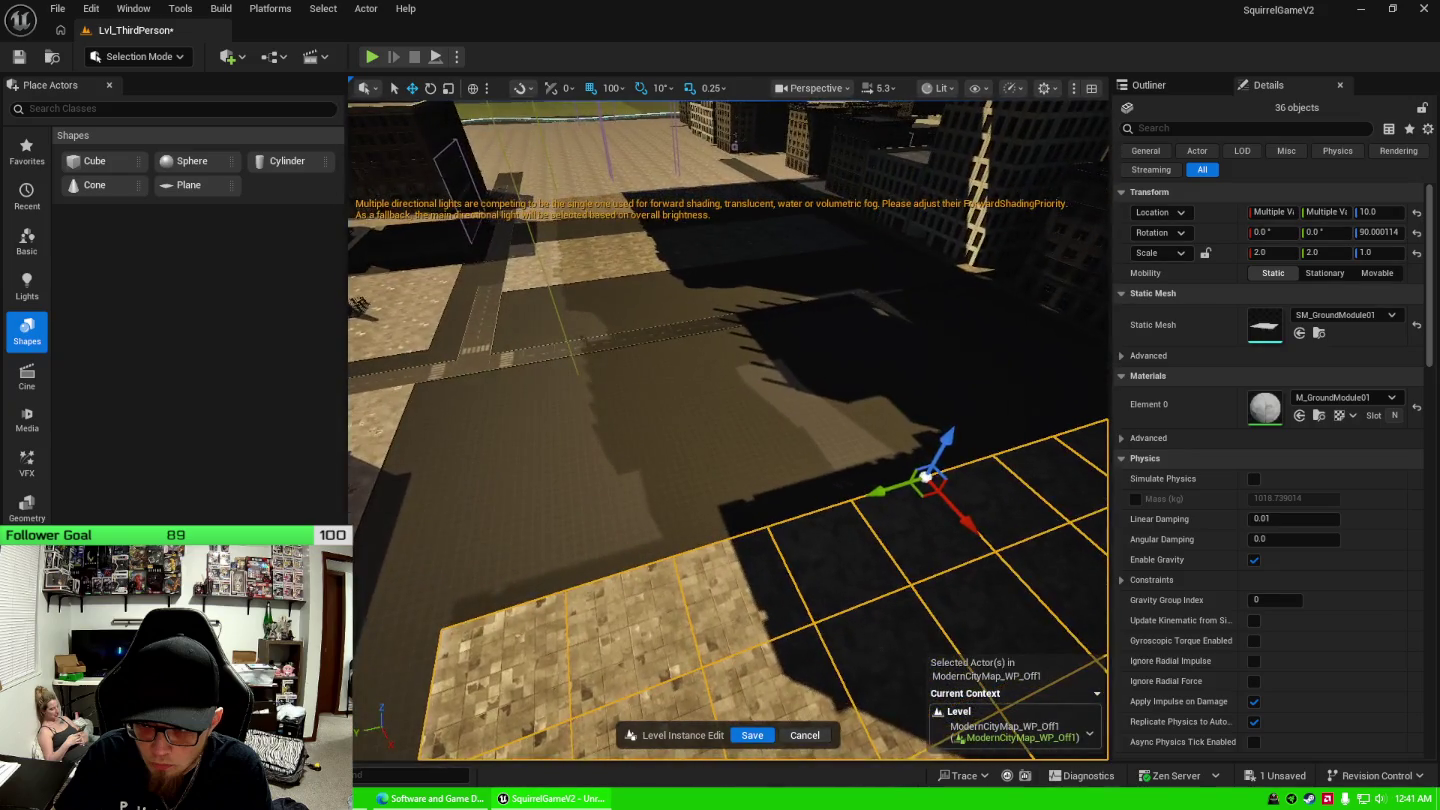
pyautogui.moveTo(958, 513); pyautogui.dragTo(852, 321)
pyautogui.scroll(5, 851, 321)
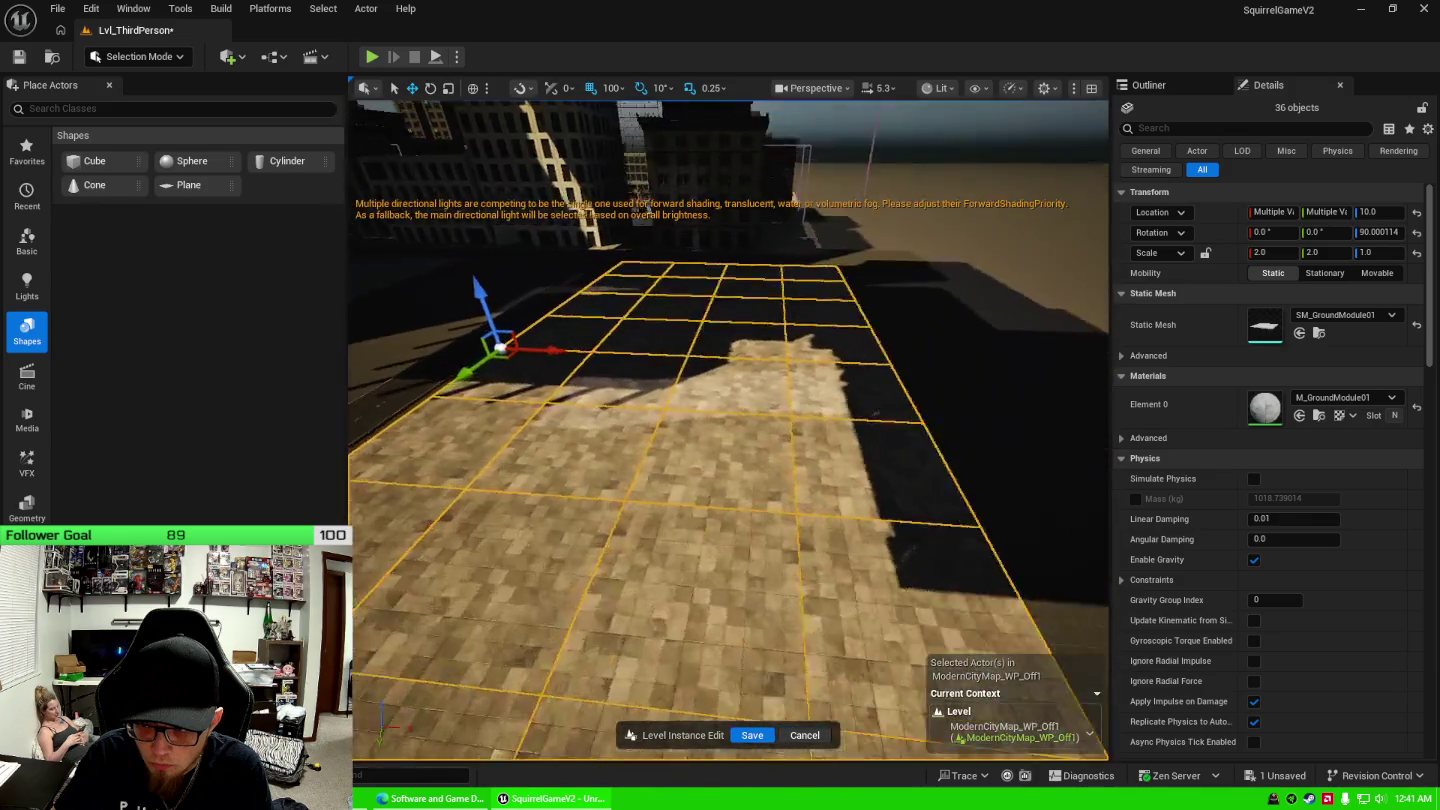
# Slide the 36-tile ground grid right along X into place and save ModernCityMap_WP_Off1.
pyautogui.press('d')
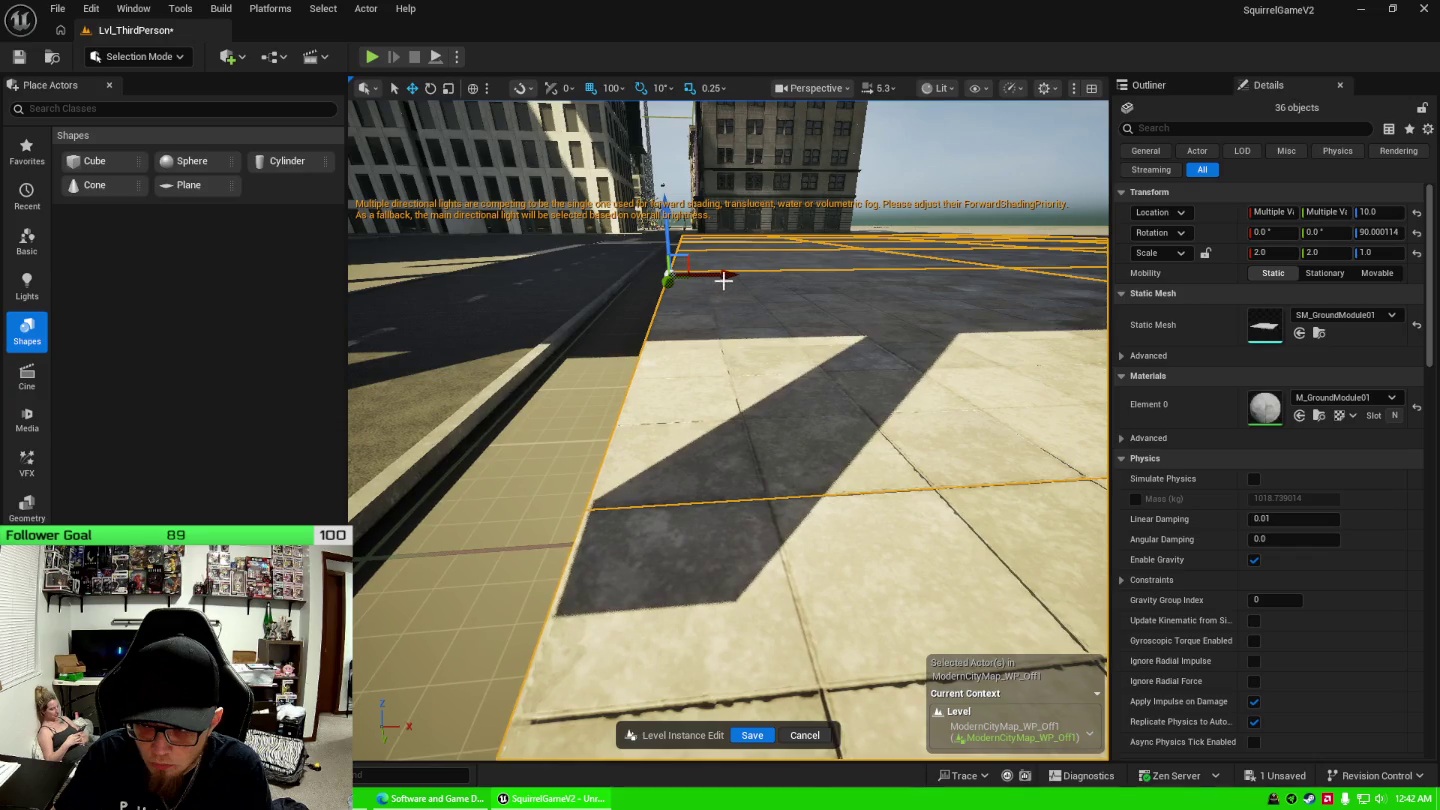
pyautogui.press('d')
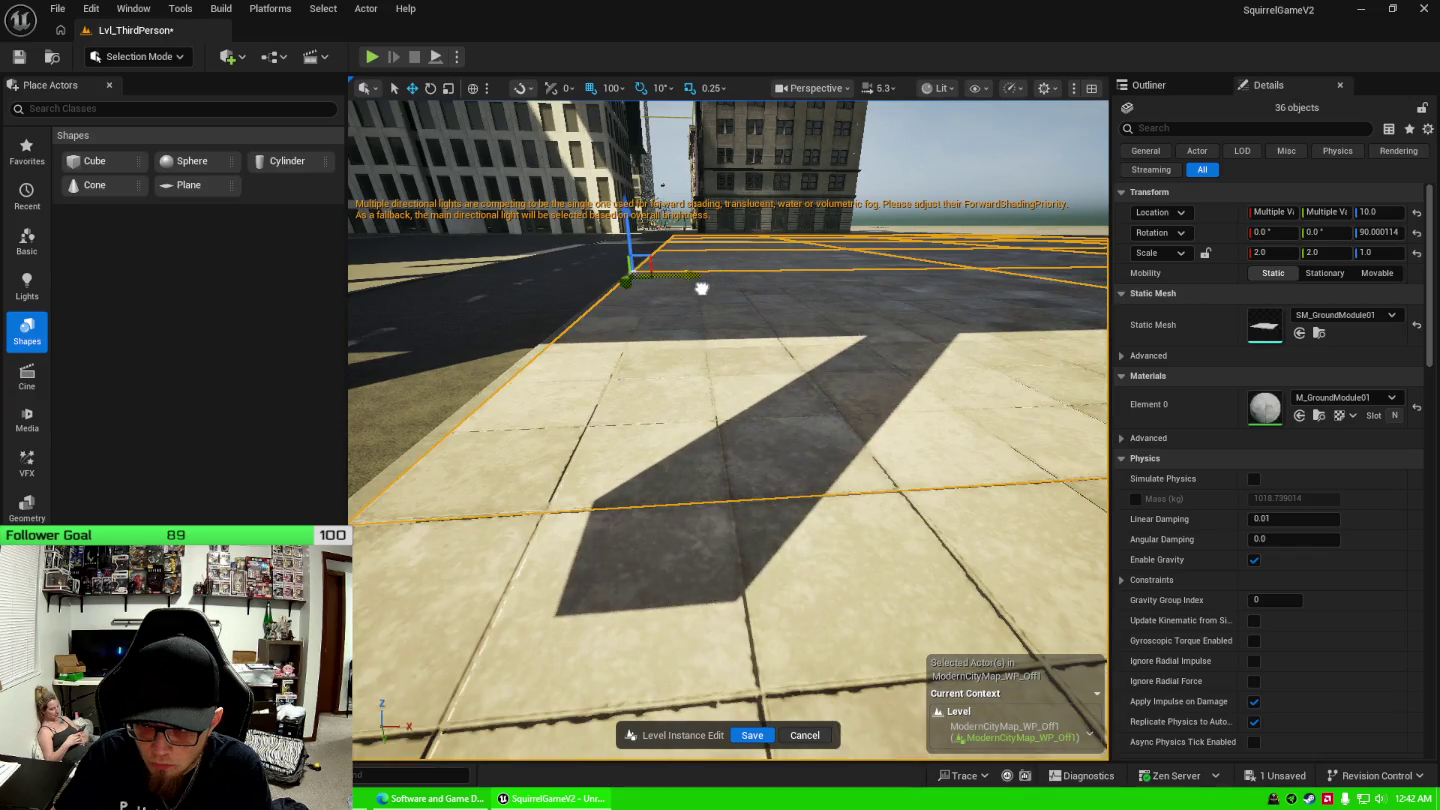
pyautogui.press('e')
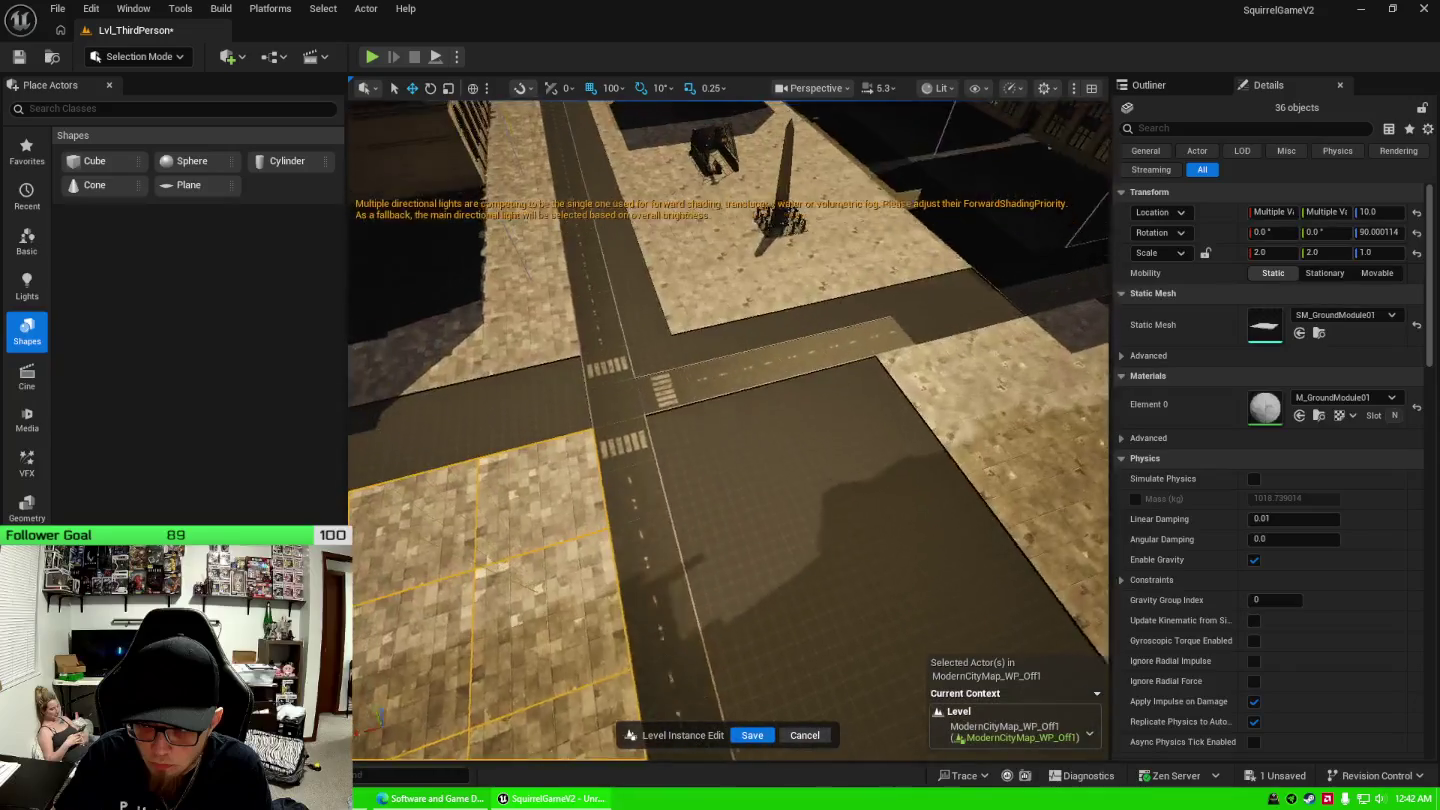
pyautogui.press('q')
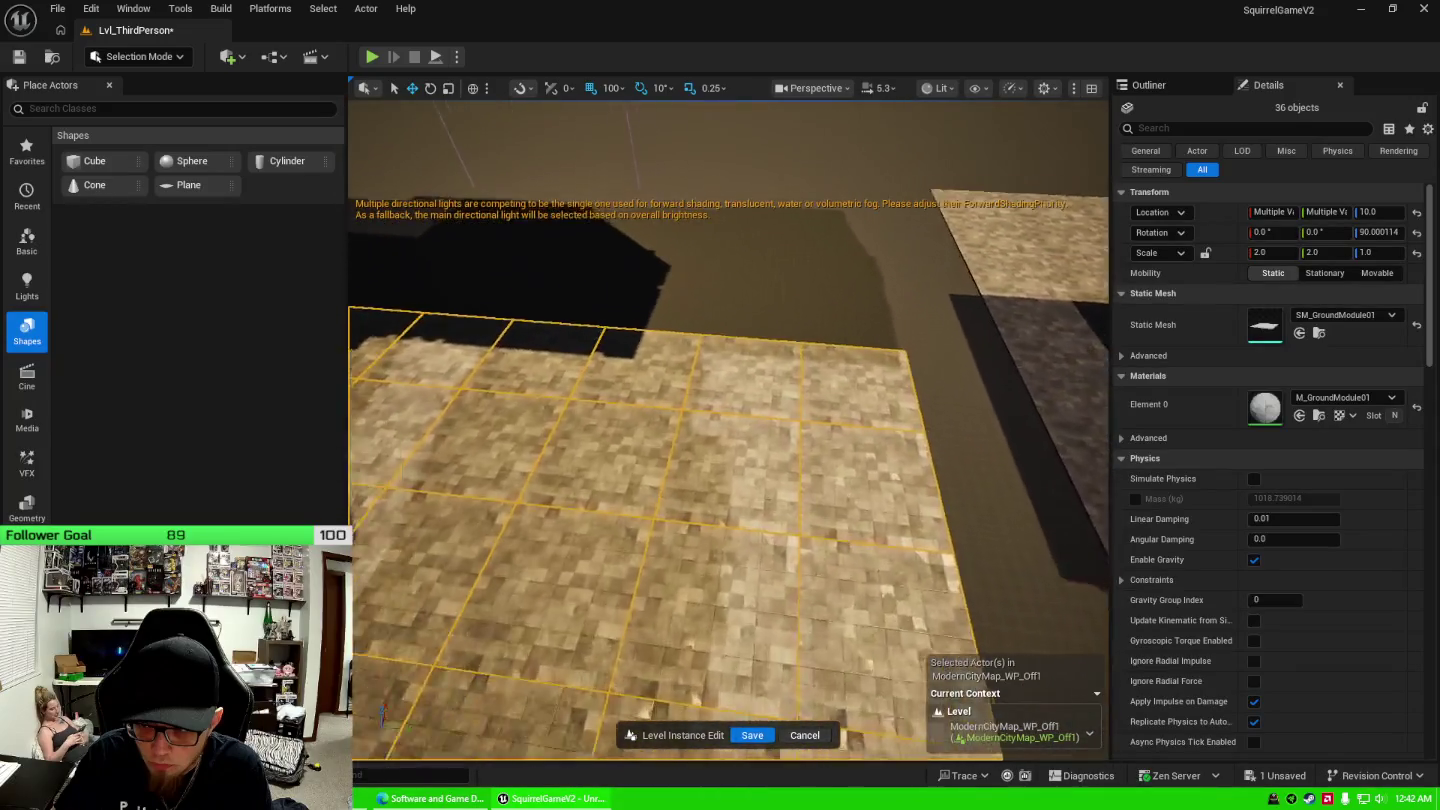
pyautogui.press('e')
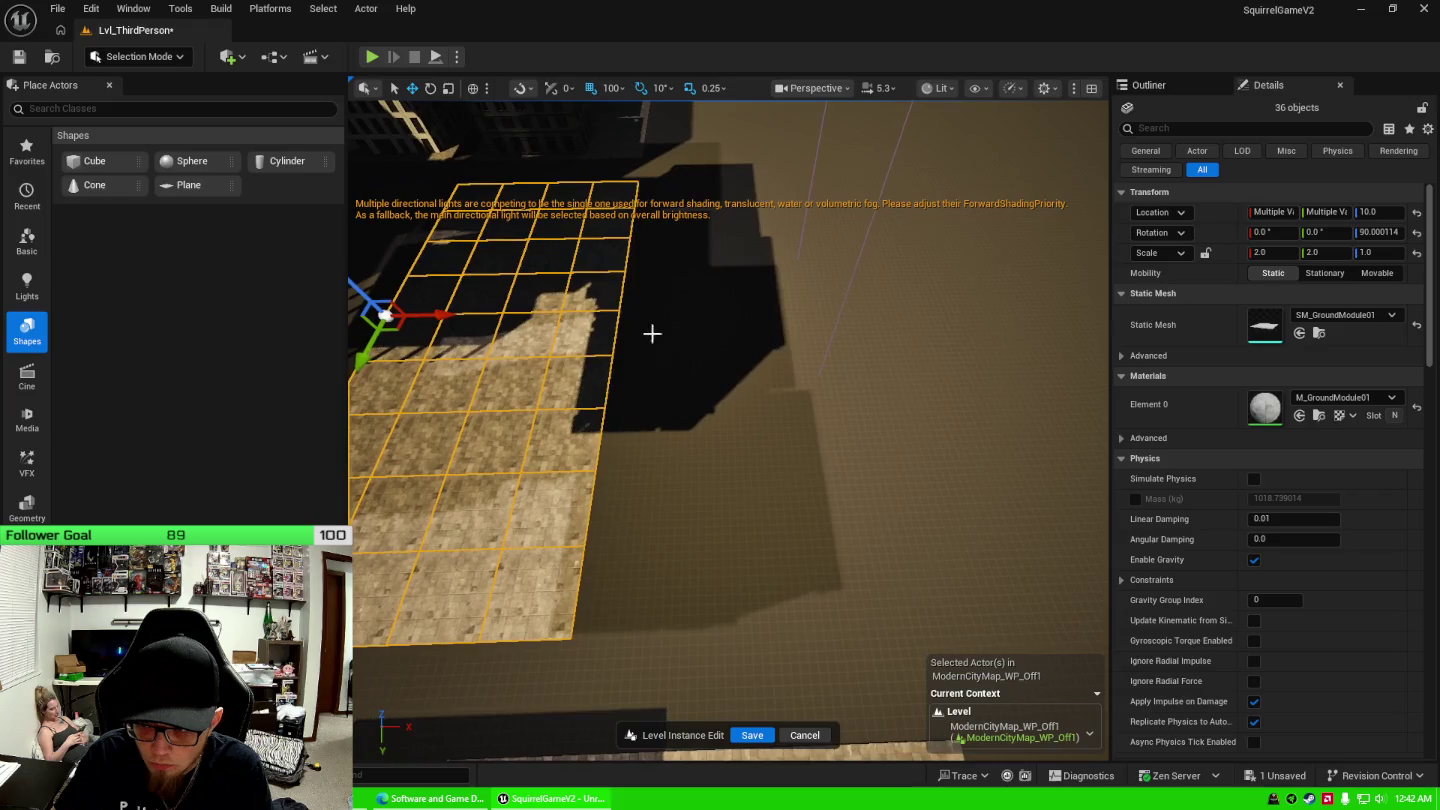
pyautogui.moveTo(410, 315)
pyautogui.mouseDown()
pyautogui.moveTo(659, 314)
pyautogui.moveTo(648, 328)
pyautogui.moveTo(634, 267)
pyautogui.moveTo(769, 410)
pyautogui.mouseUp()
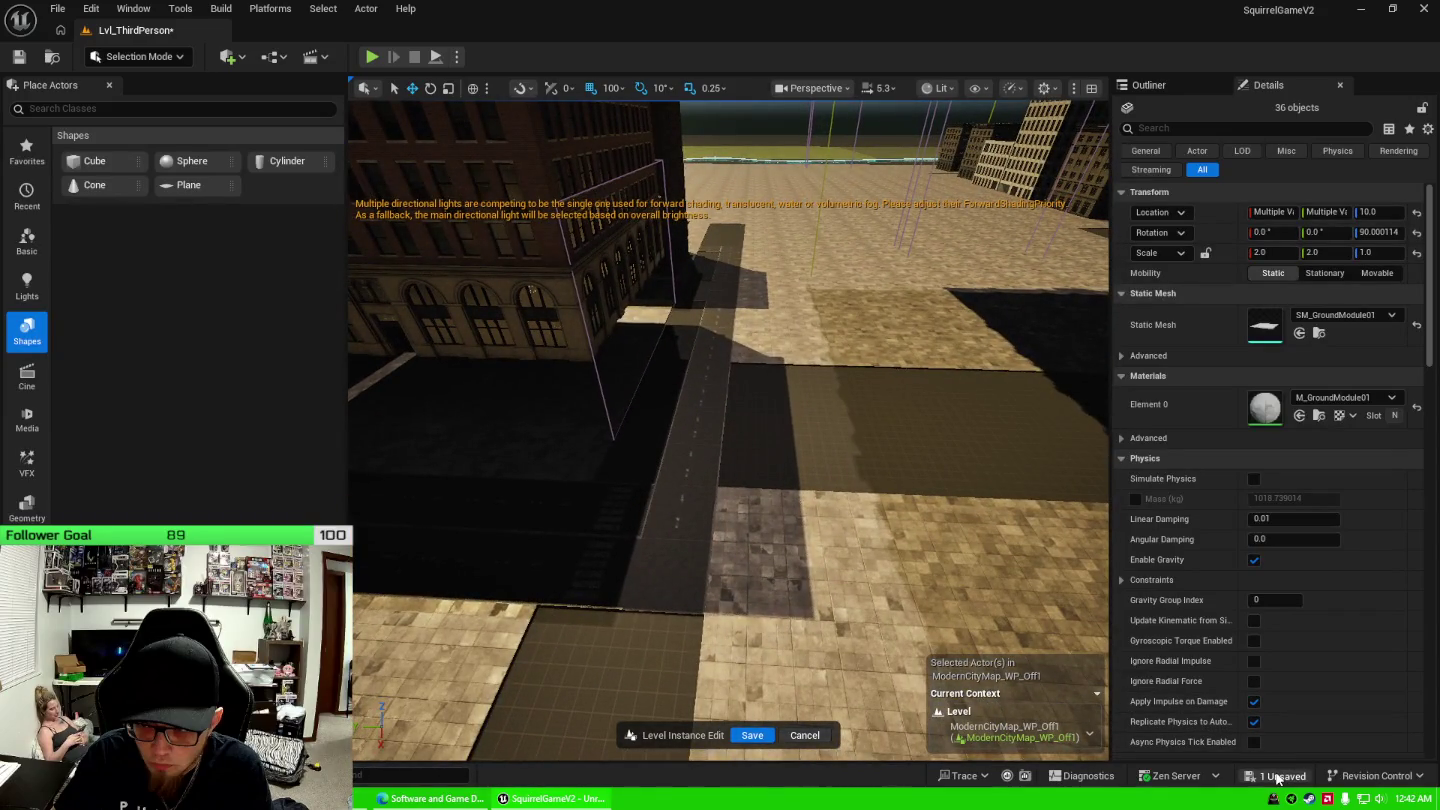
pyautogui.click(1280, 775)
pyautogui.click(839, 570)
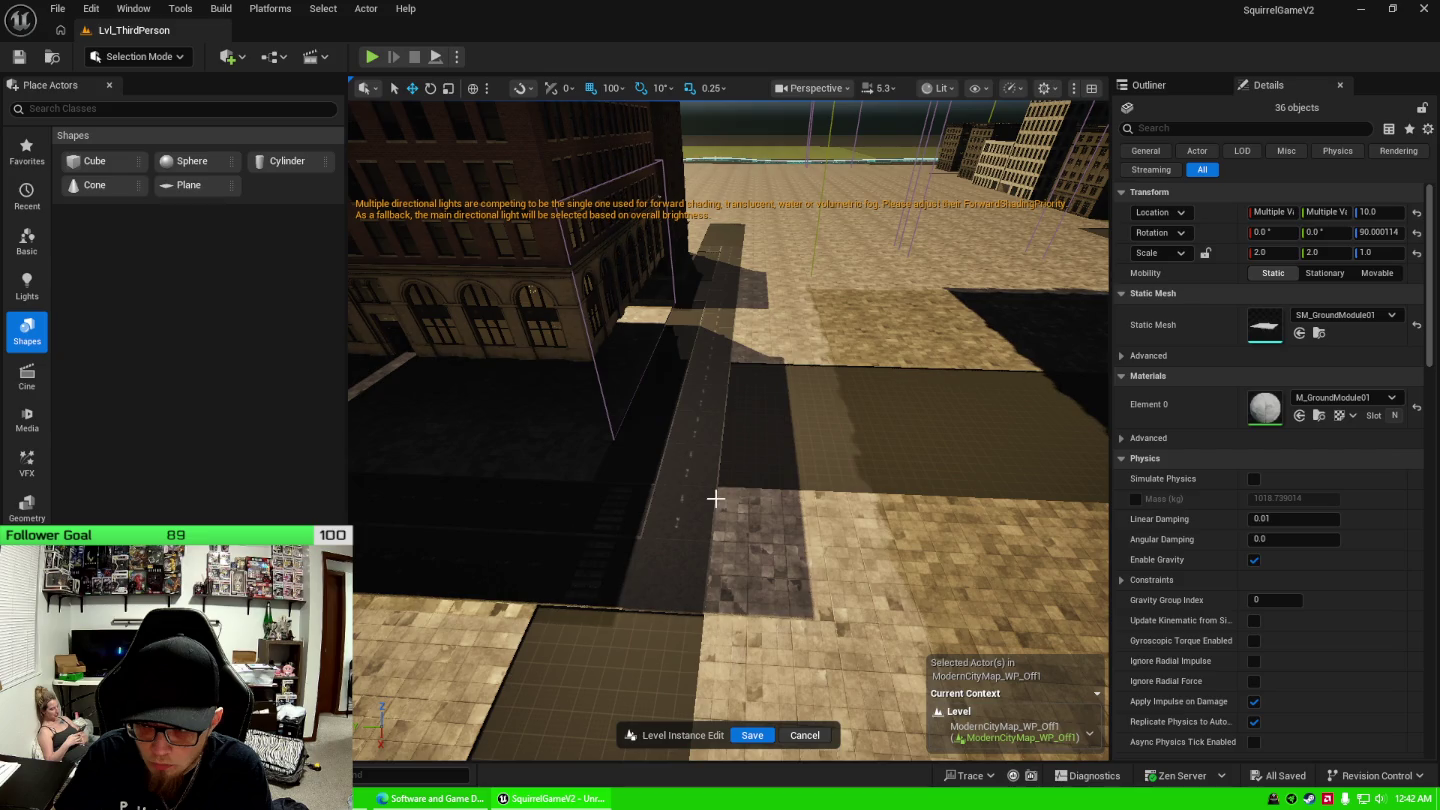
# Select a ground module and close the Place Actors panel.
pyautogui.click(673, 571)
pyautogui.hotkey('ctrl', 'space')
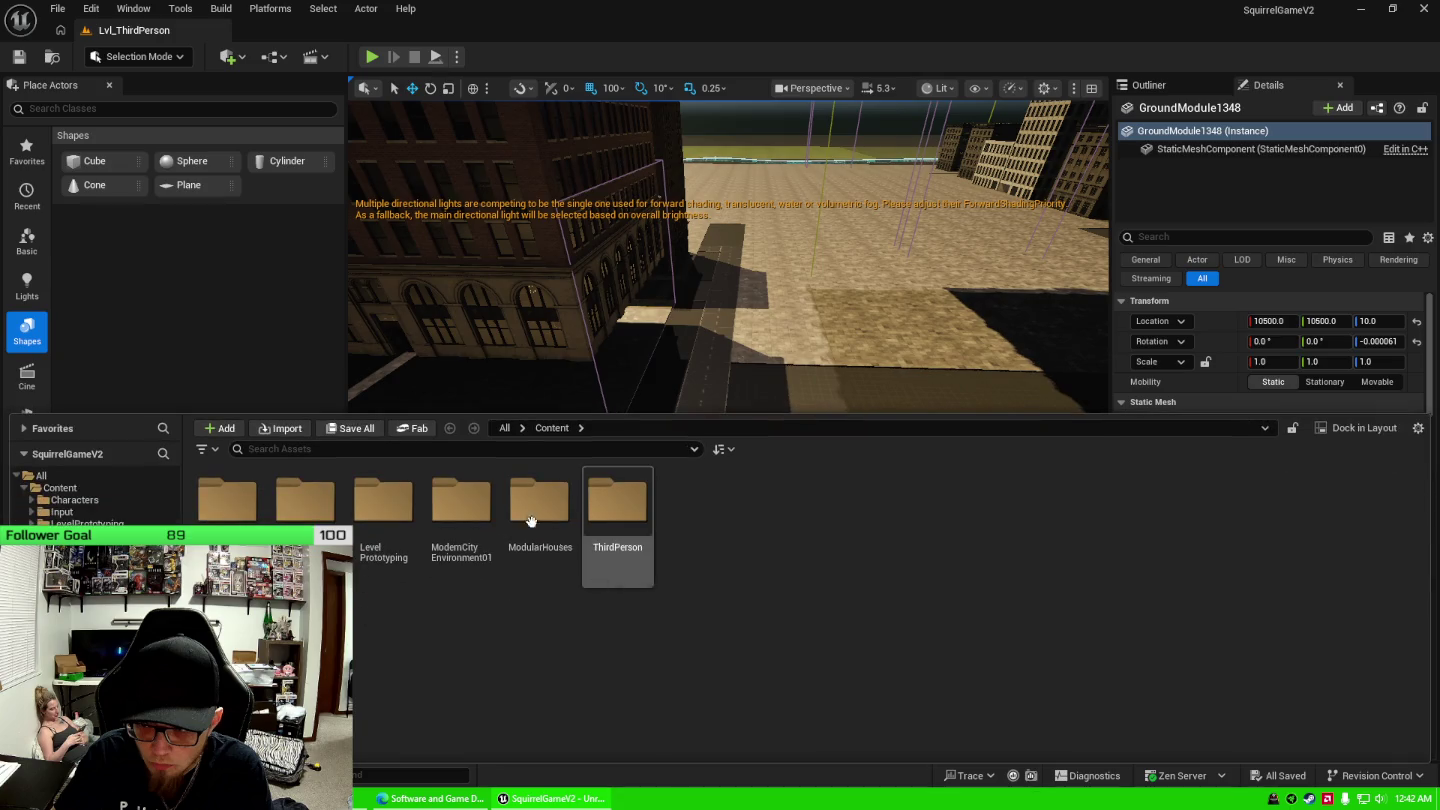
pyautogui.hotkey('ctrl', 'space')
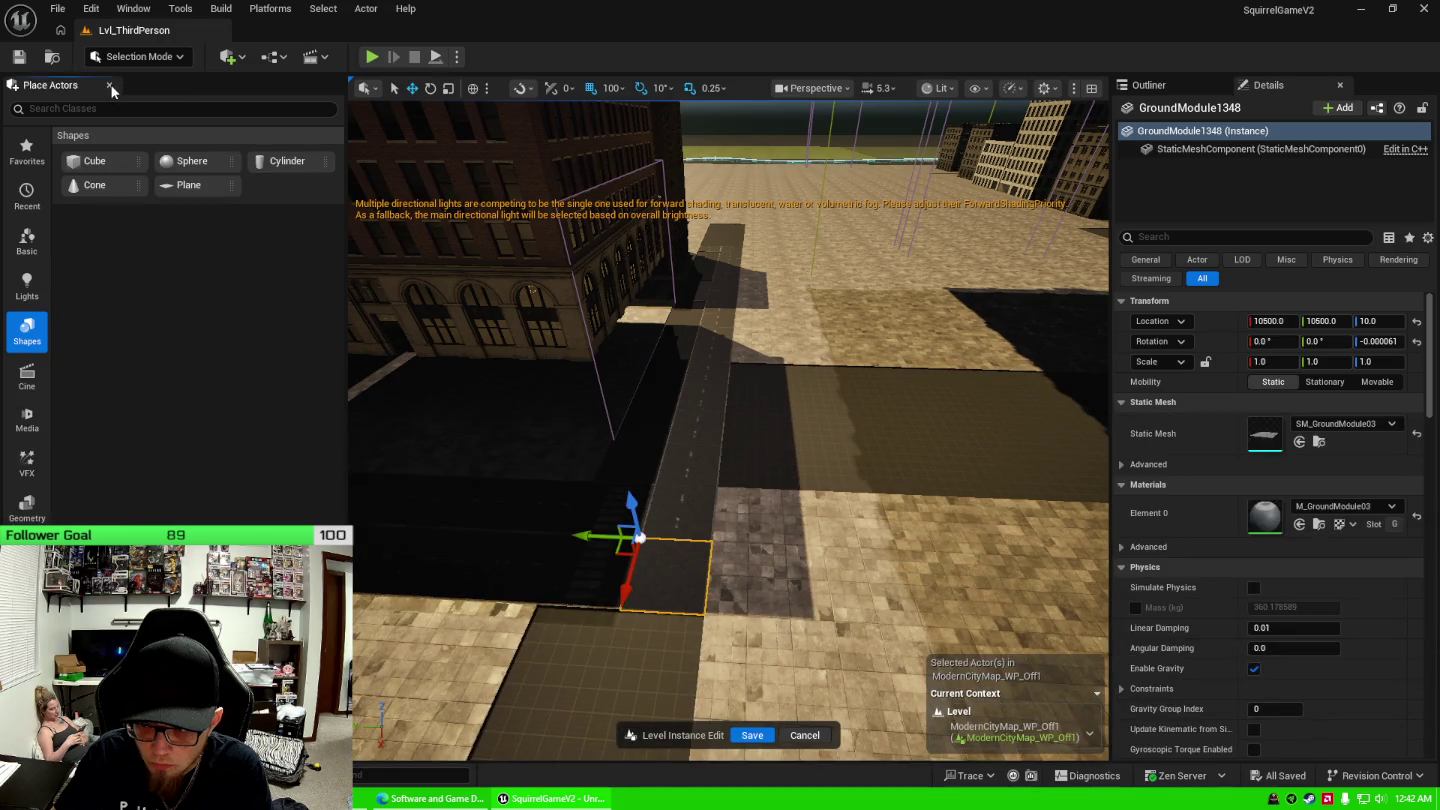
pyautogui.click(110, 85)
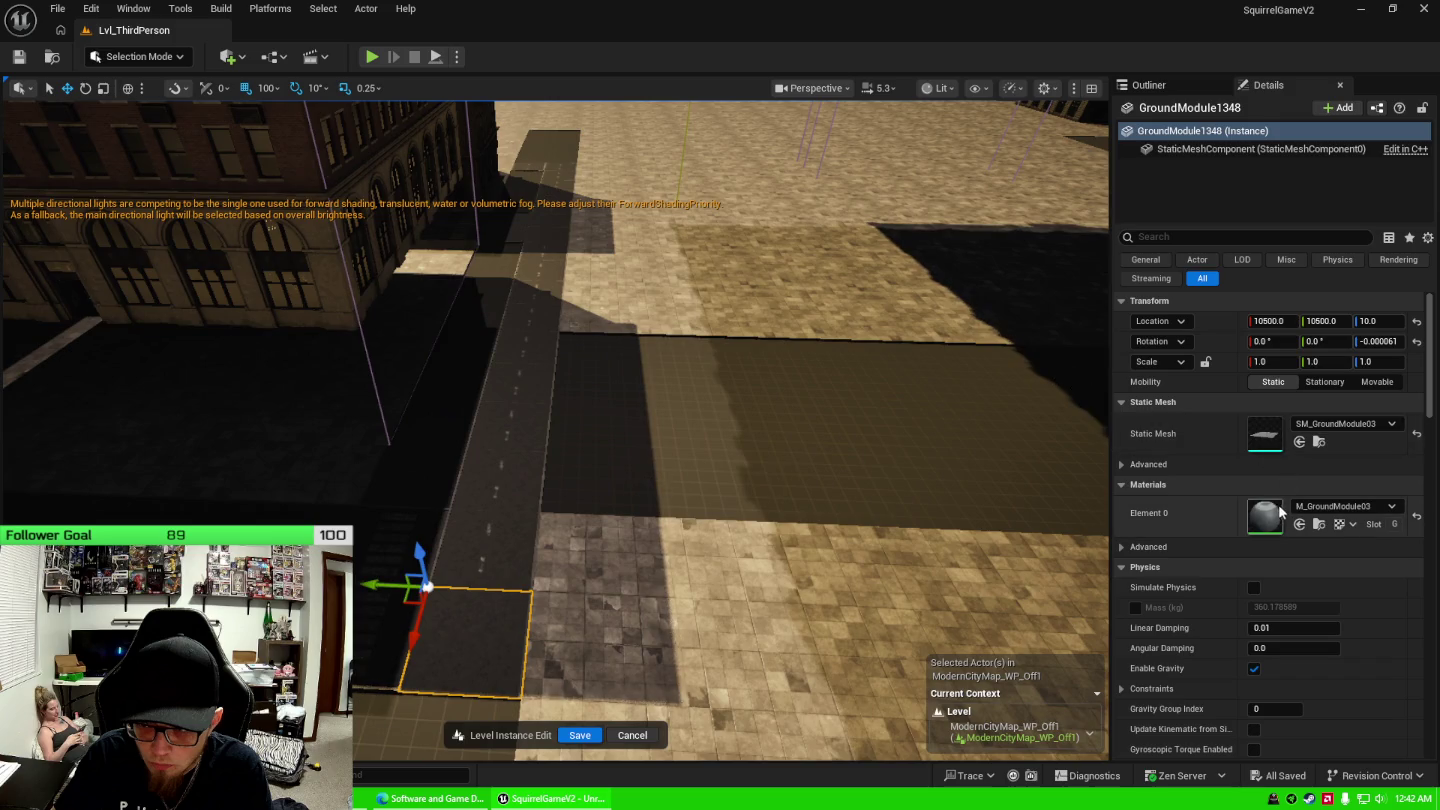
pyautogui.moveTo(655, 480); pyautogui.dragTo(655, 481)
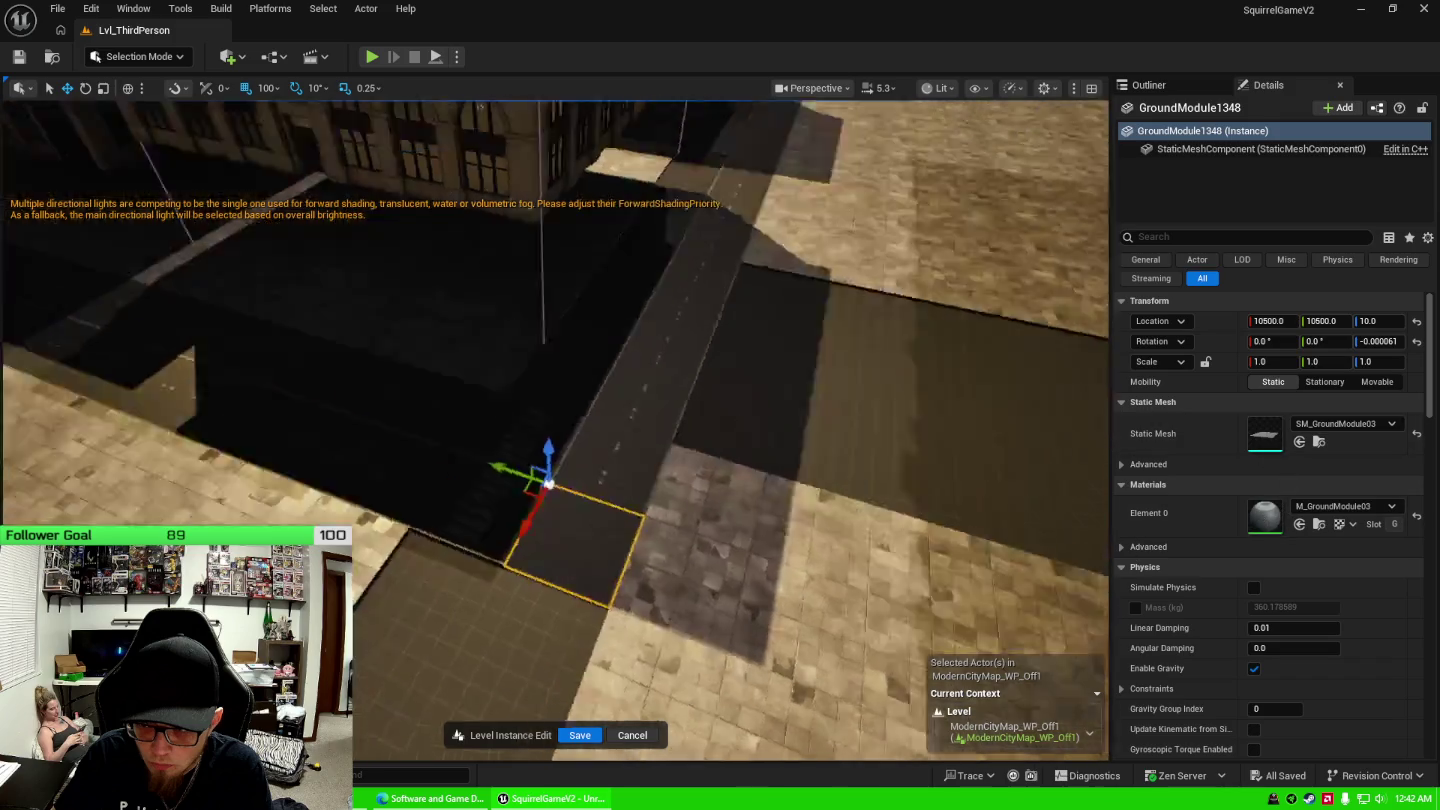
# Open the Content Drawer, expand and collapse Characters, then open Fab.
pyautogui.hotkey('ctrl', 'space')
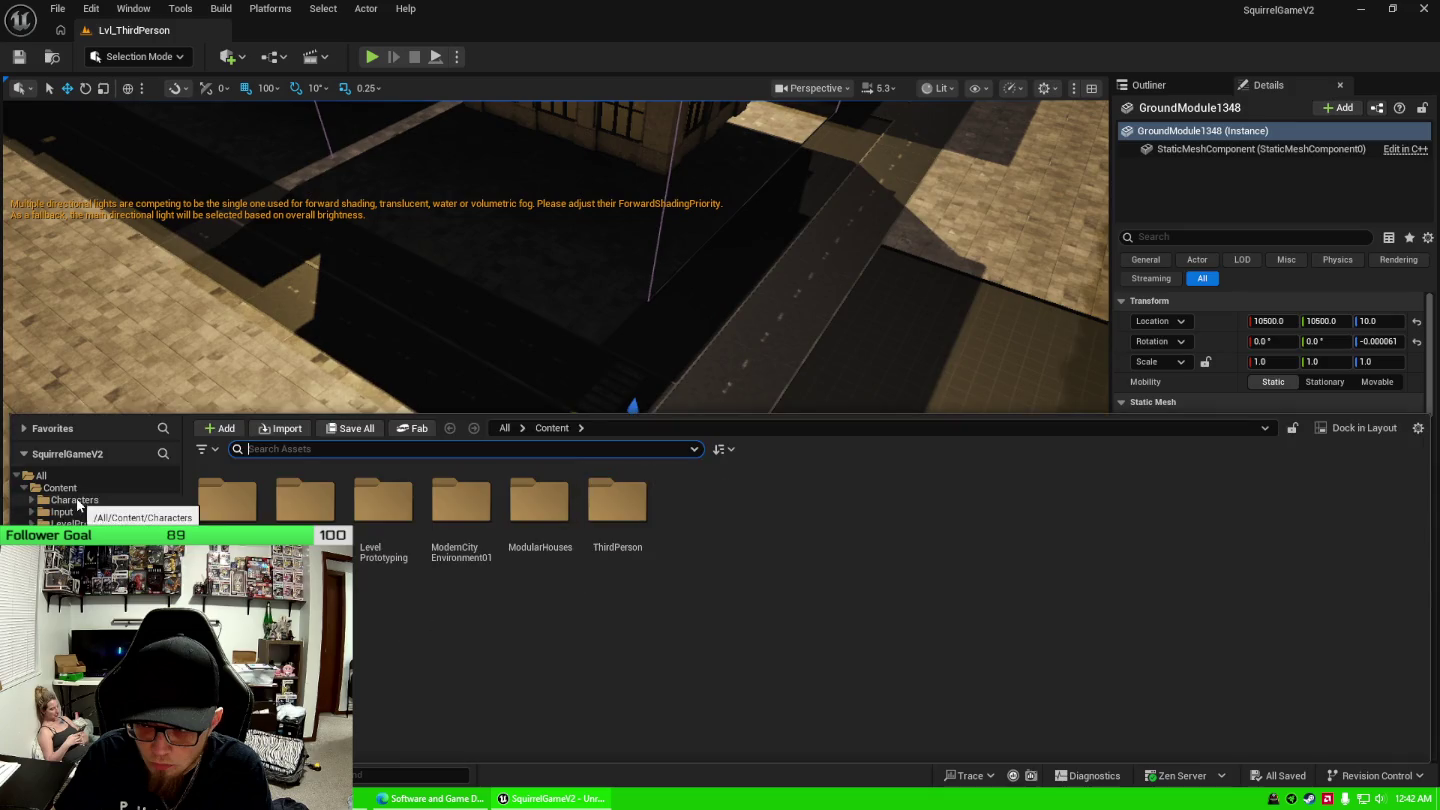
pyautogui.click(32, 500)
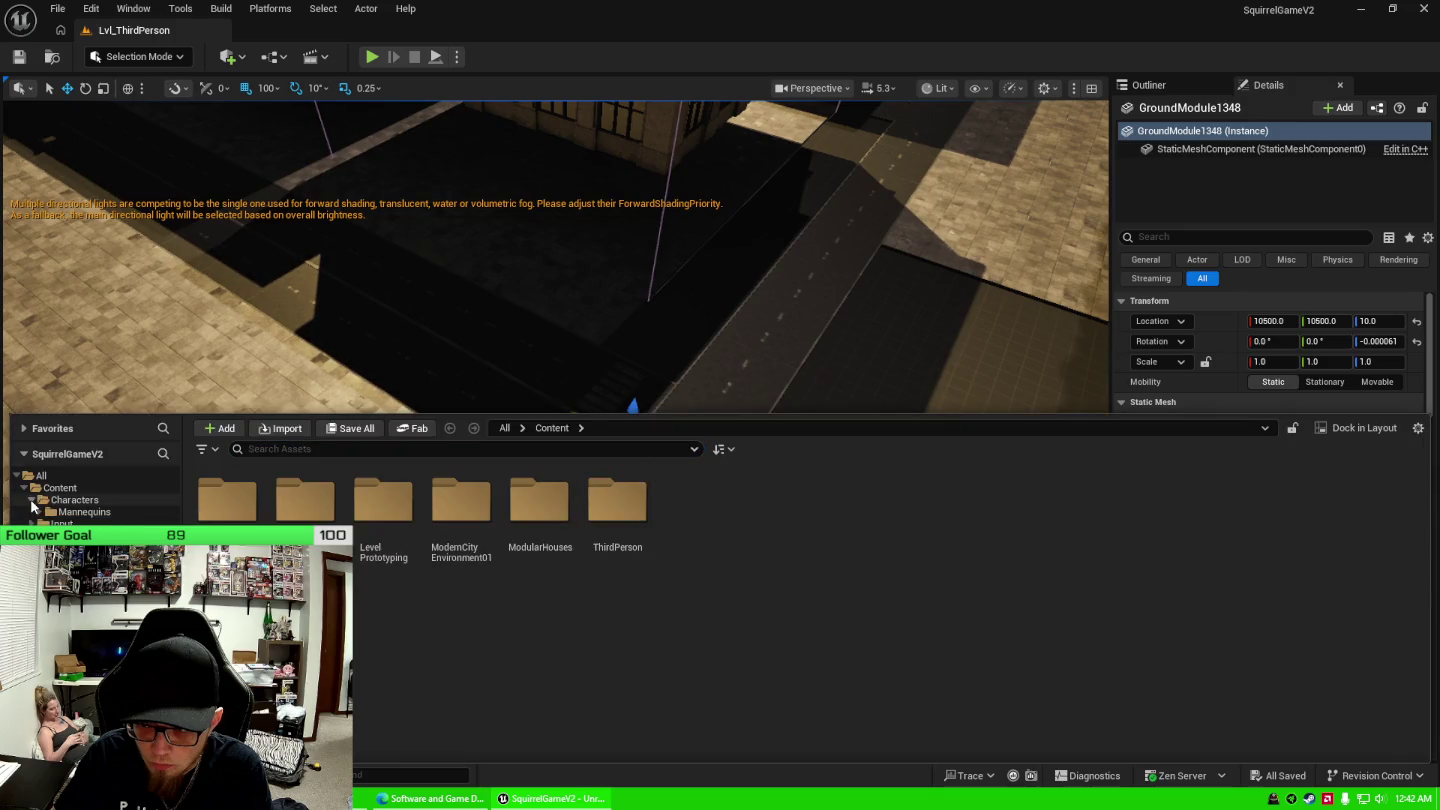
pyautogui.click(32, 500)
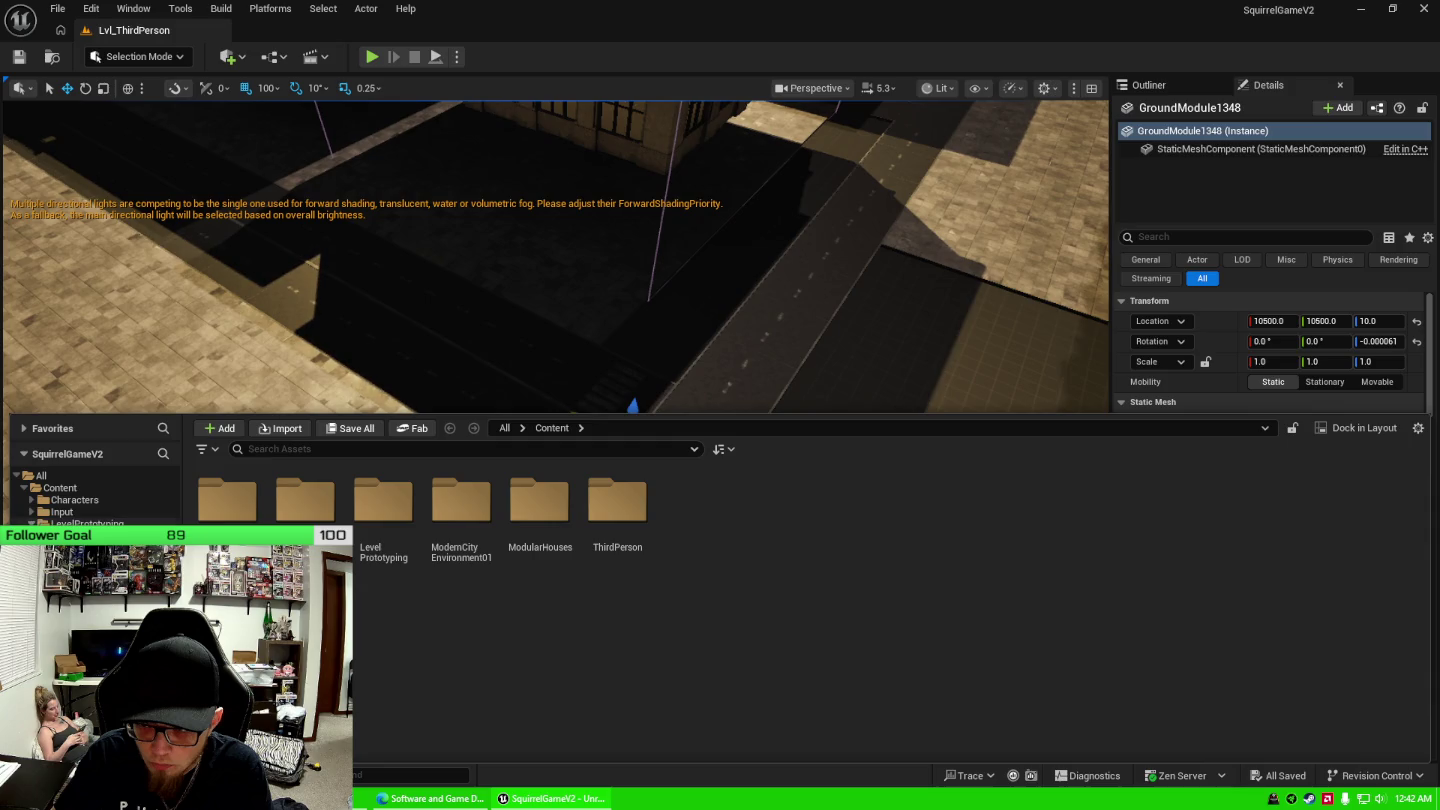
pyautogui.click(418, 432)
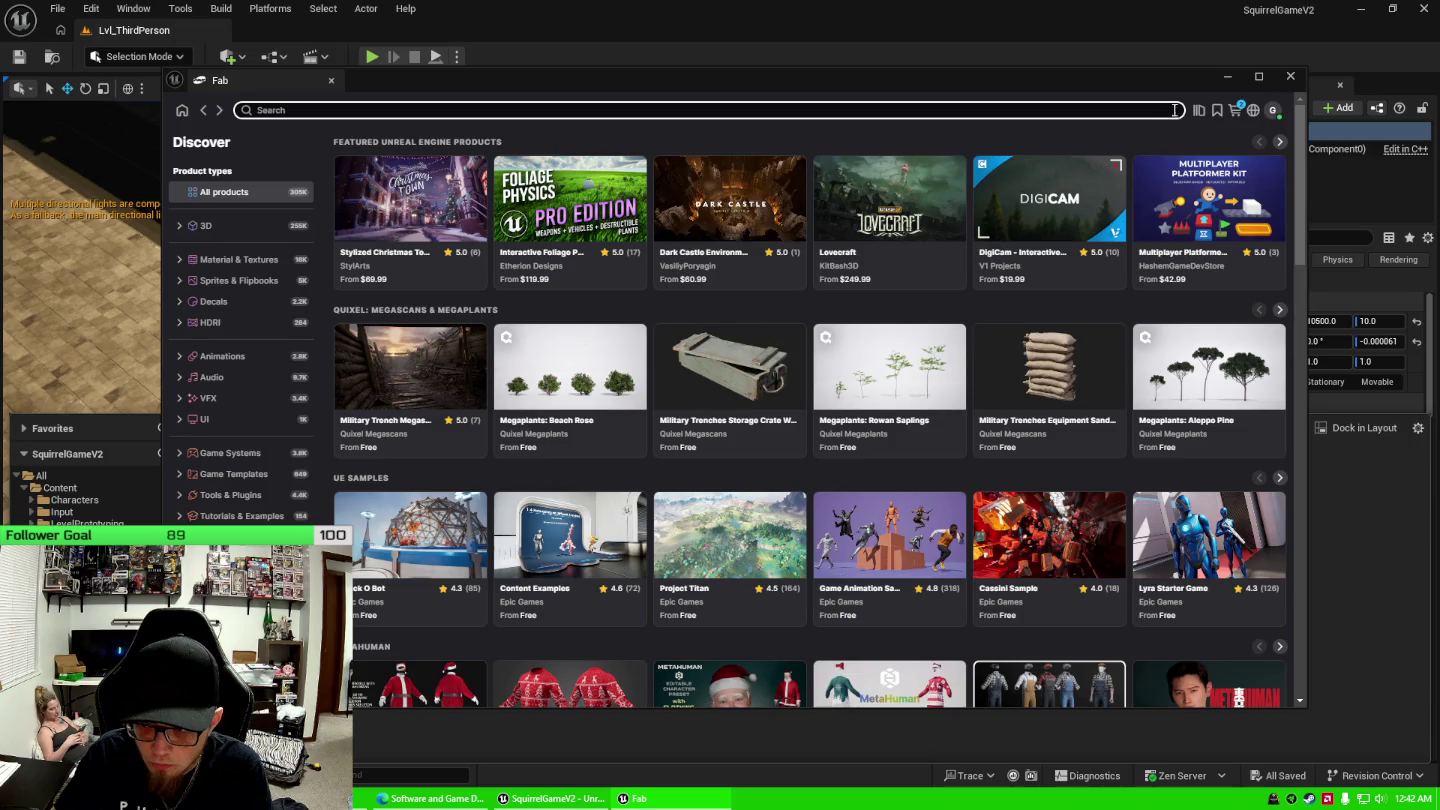
# Add the Painted Line Dense decal from Fab's My Library to the project.
pyautogui.click(1199, 113)
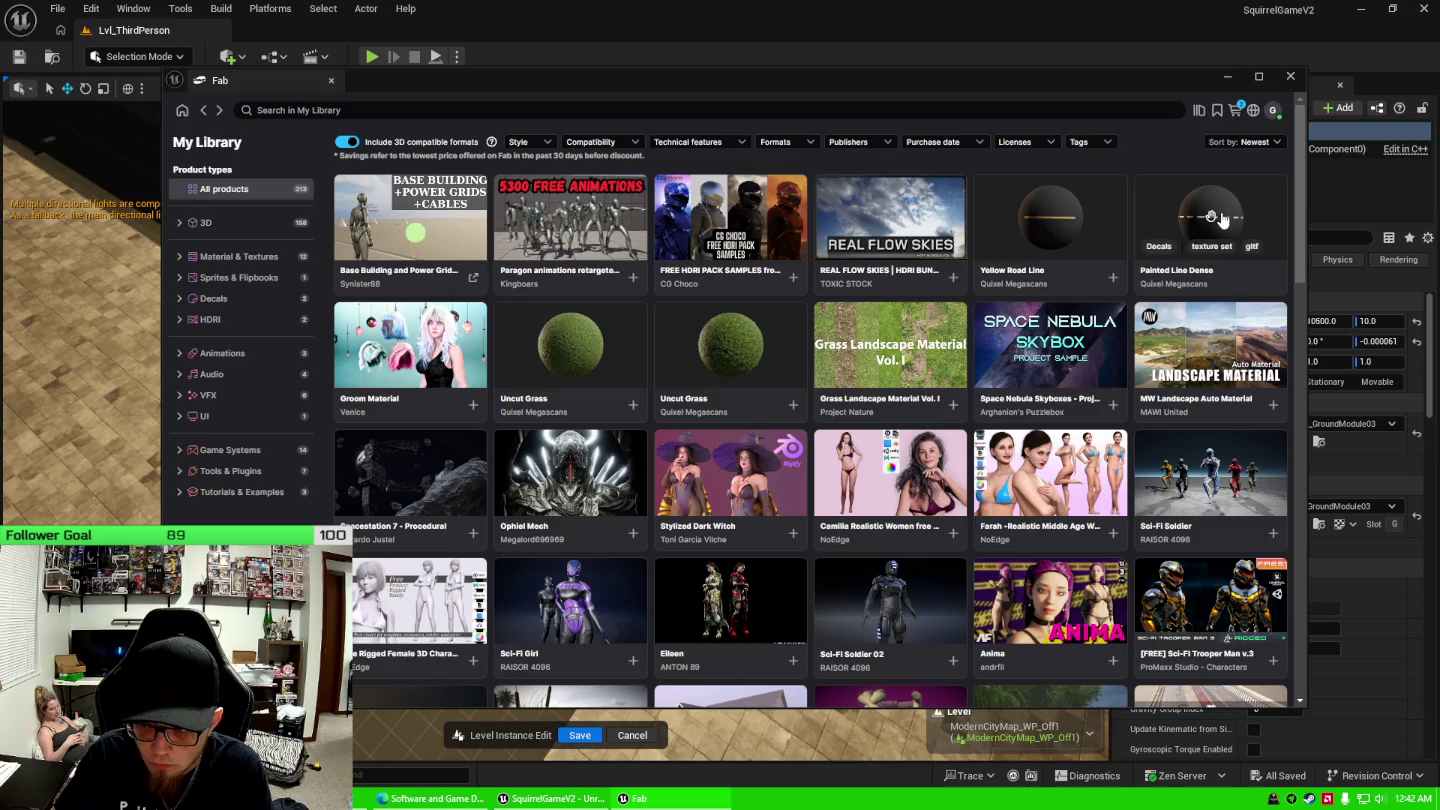
pyautogui.click(1228, 219)
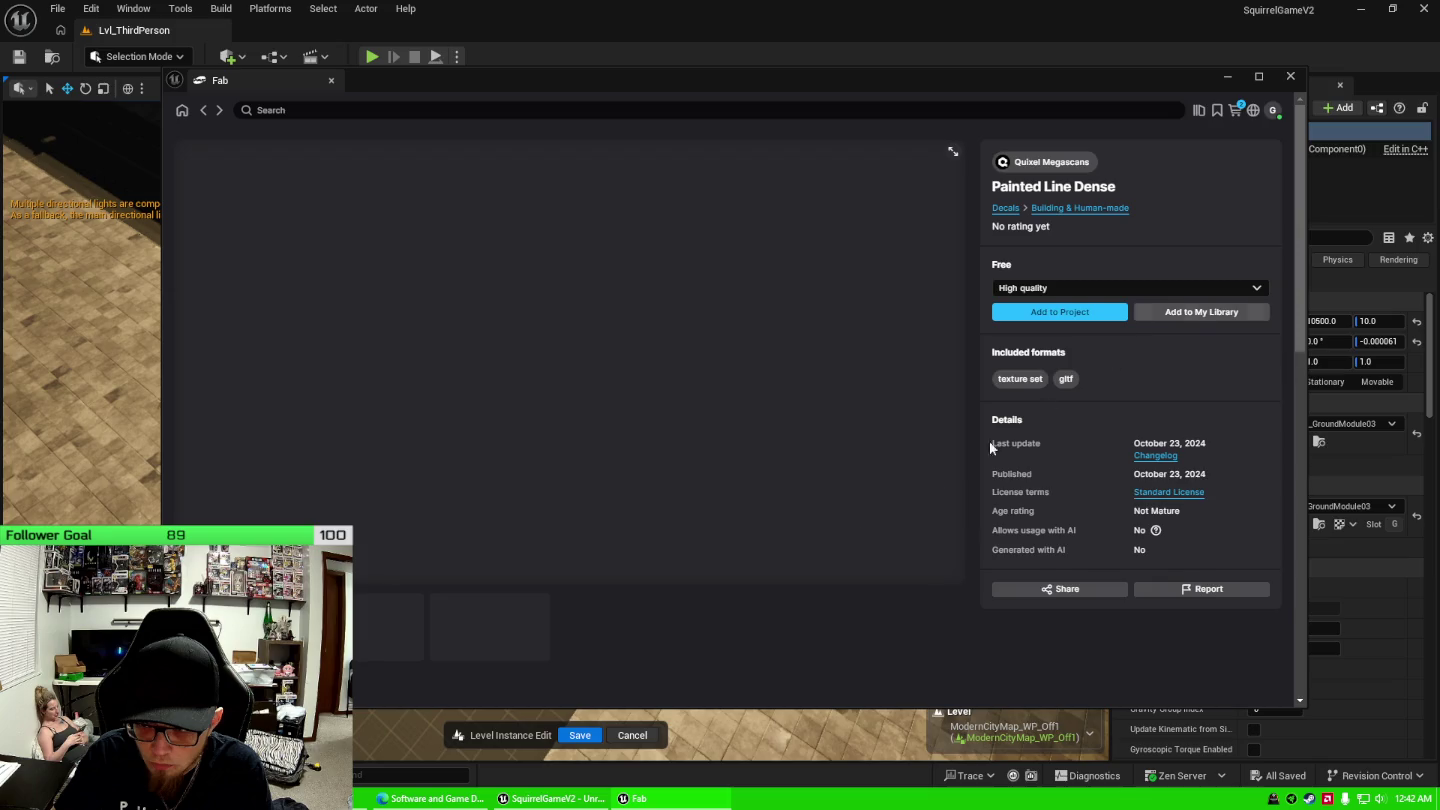
pyautogui.click(1058, 316)
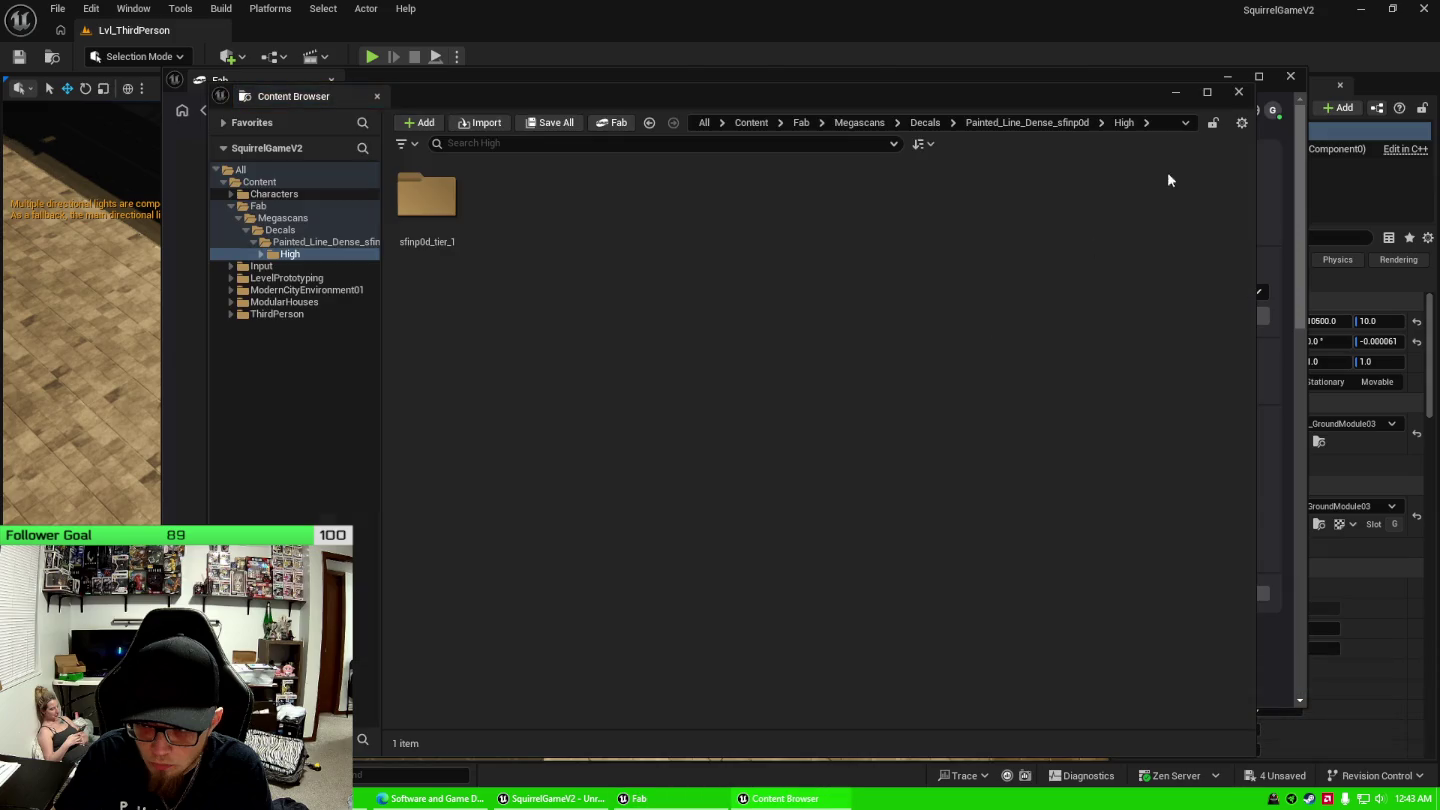
pyautogui.click(1238, 92)
# Fly over the street and select a paving ground tile beside the road.
pyautogui.press('s')
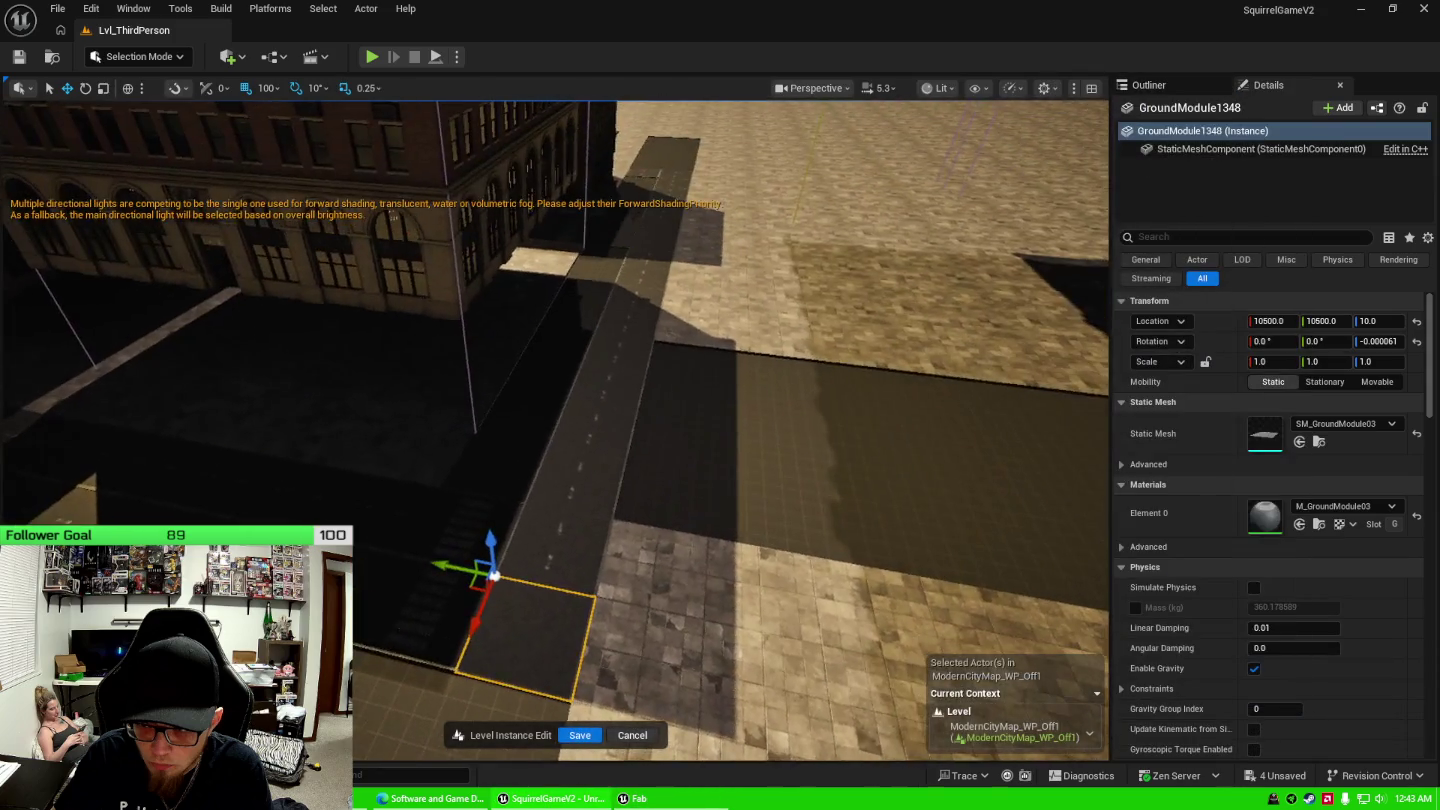
pyautogui.press('w')
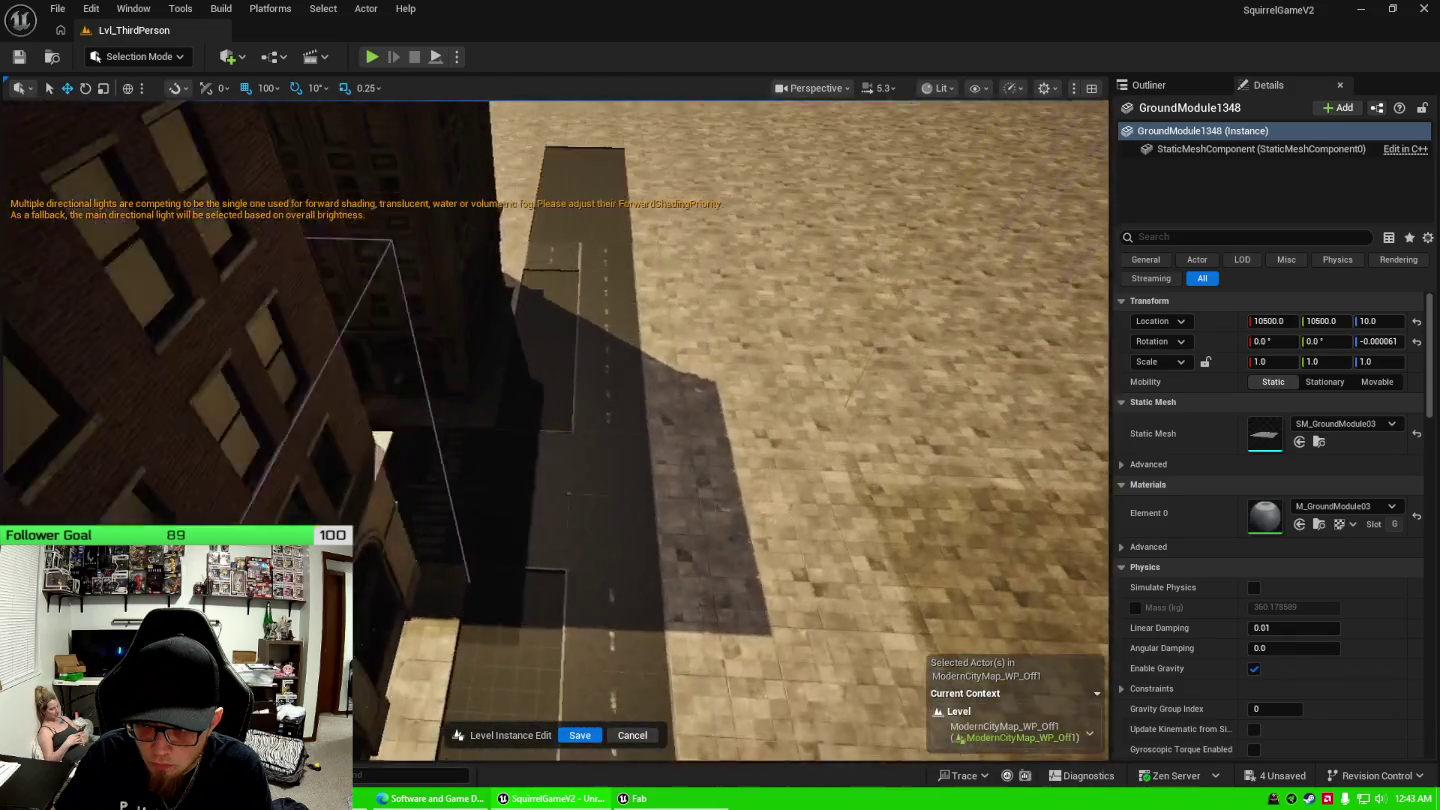
pyautogui.press('s')
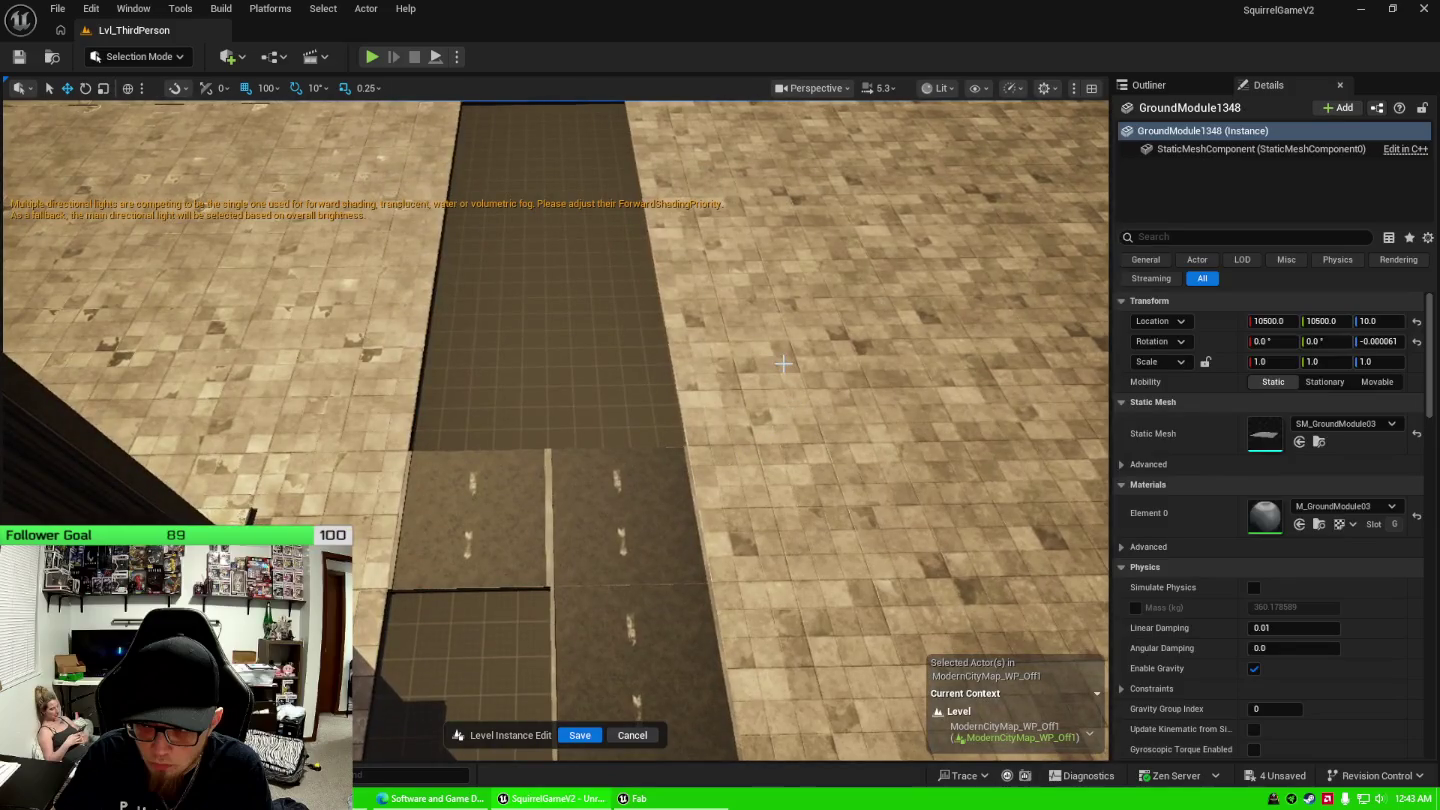
pyautogui.click(783, 364)
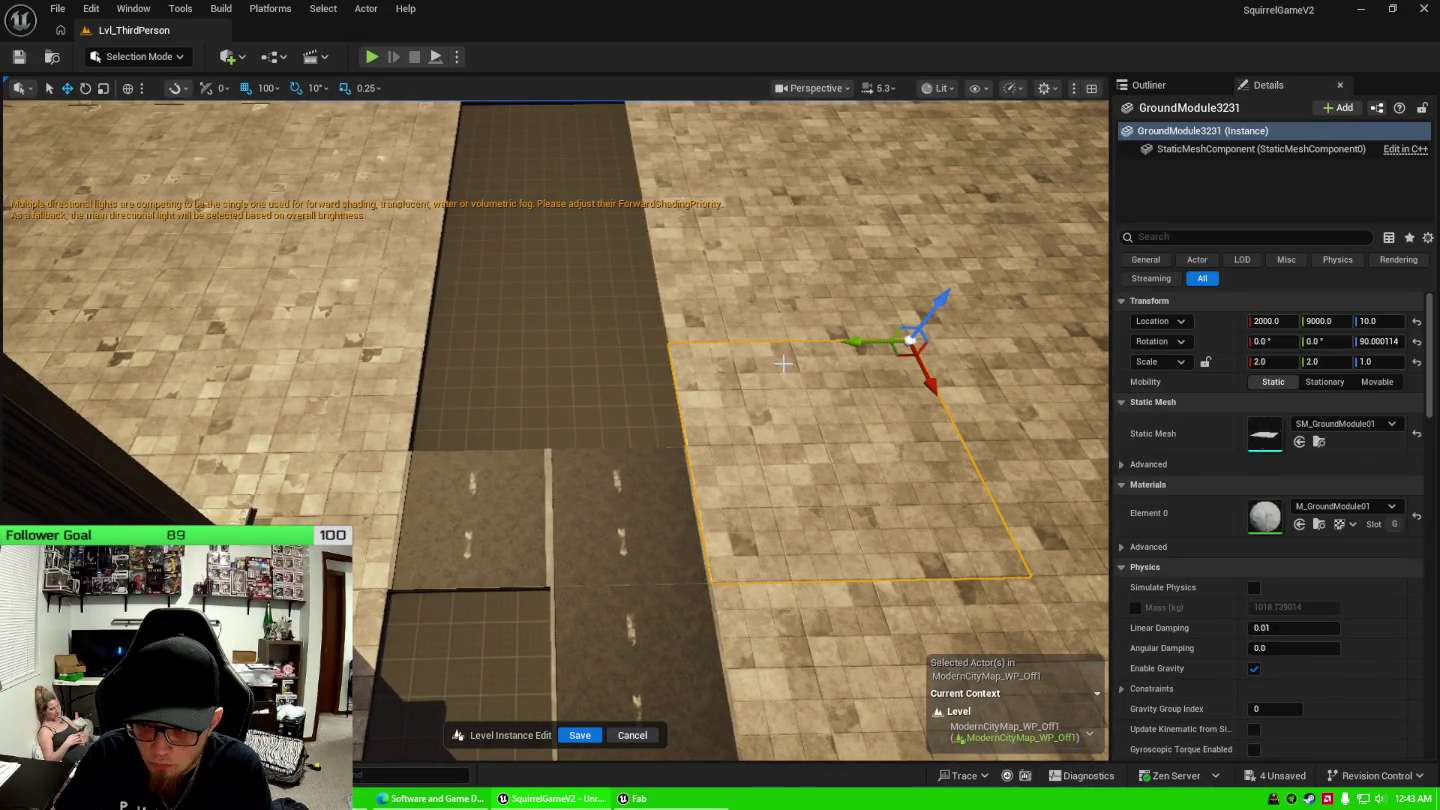
pyautogui.click(772, 287)
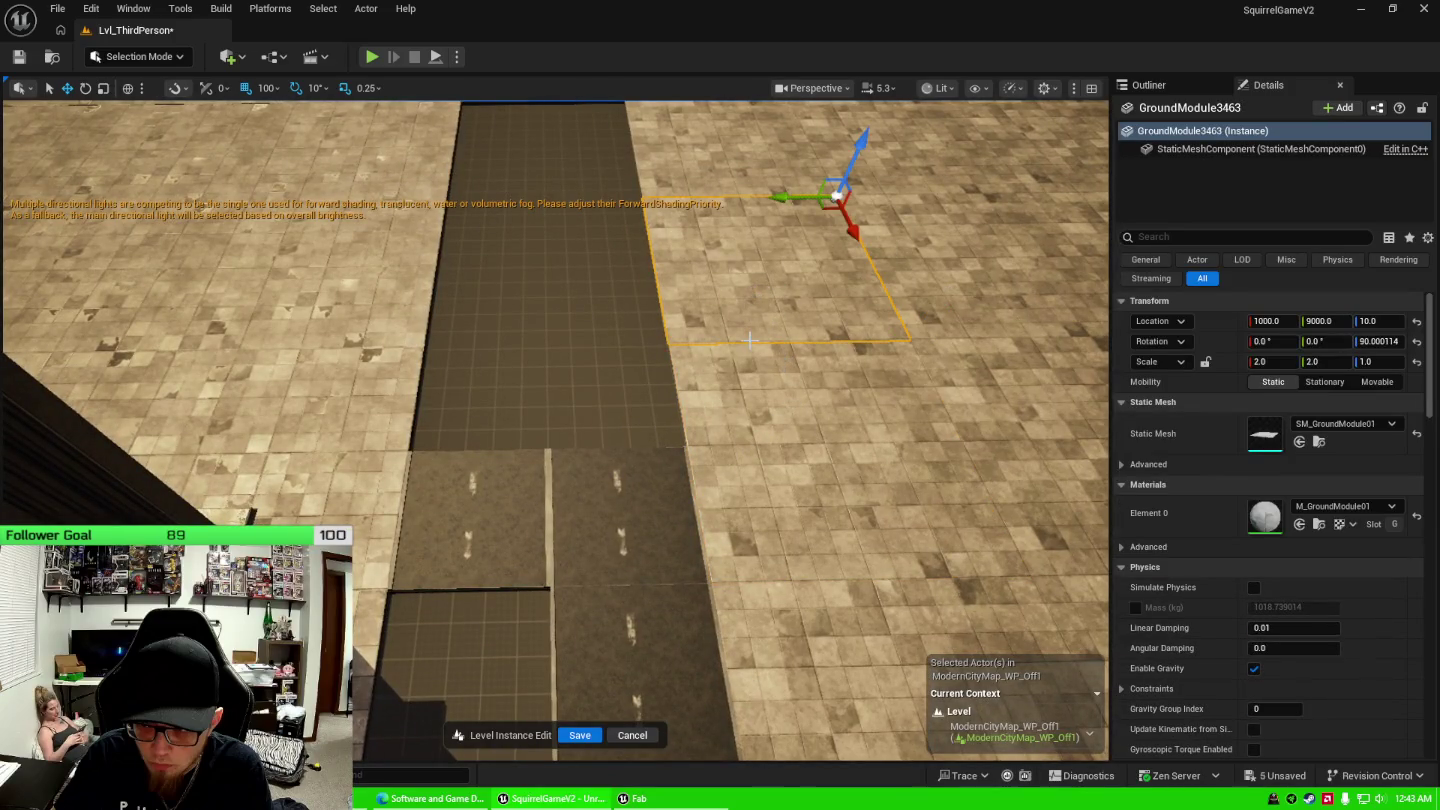
pyautogui.press('s')
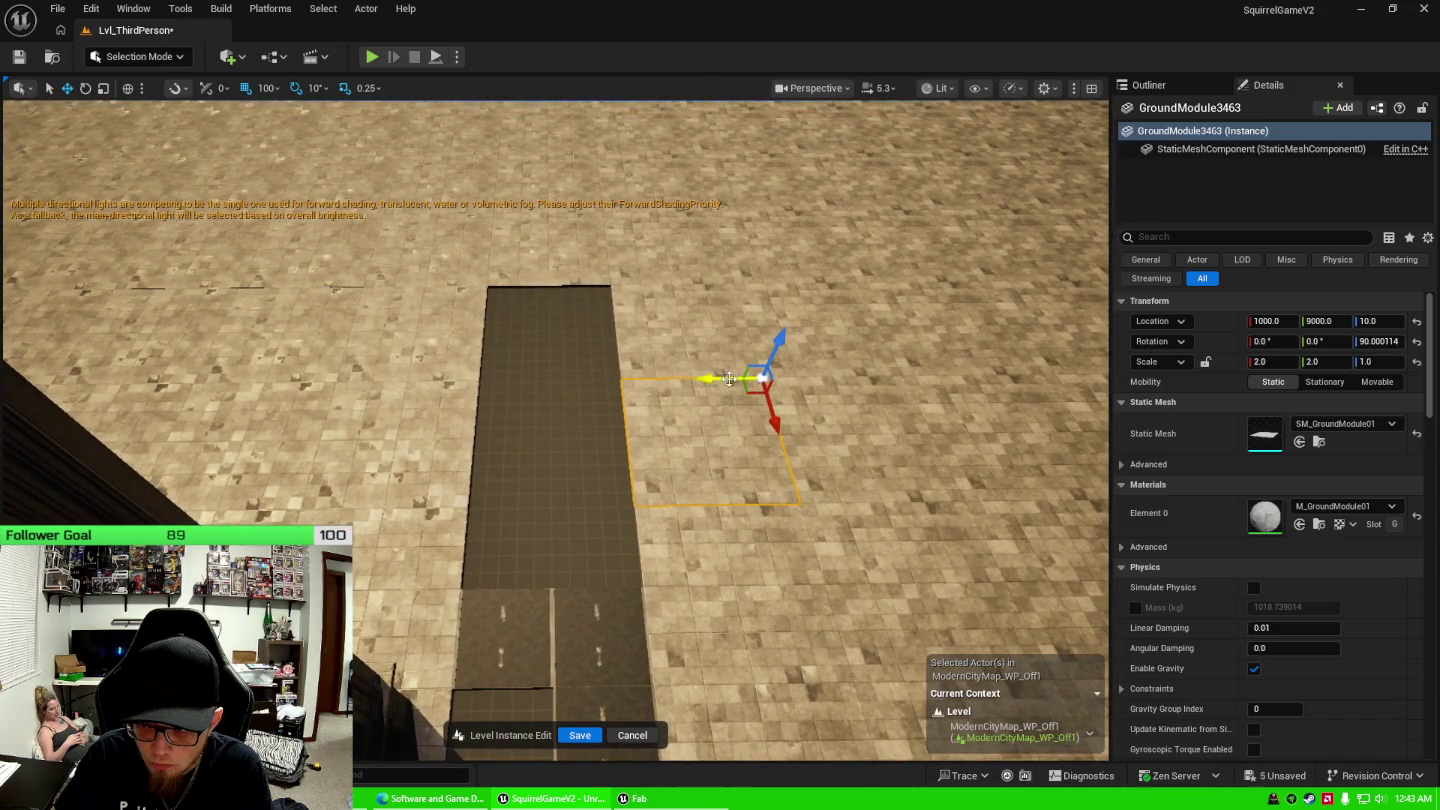
# Move the tile to location X 0, Y 10000 at the road strip's end.
pyautogui.moveTo(729, 379)
pyautogui.mouseDown()
pyautogui.moveTo(590, 410)
pyautogui.moveTo(613, 389)
pyautogui.moveTo(612, 316)
pyautogui.moveTo(628, 470)
pyautogui.mouseUp()
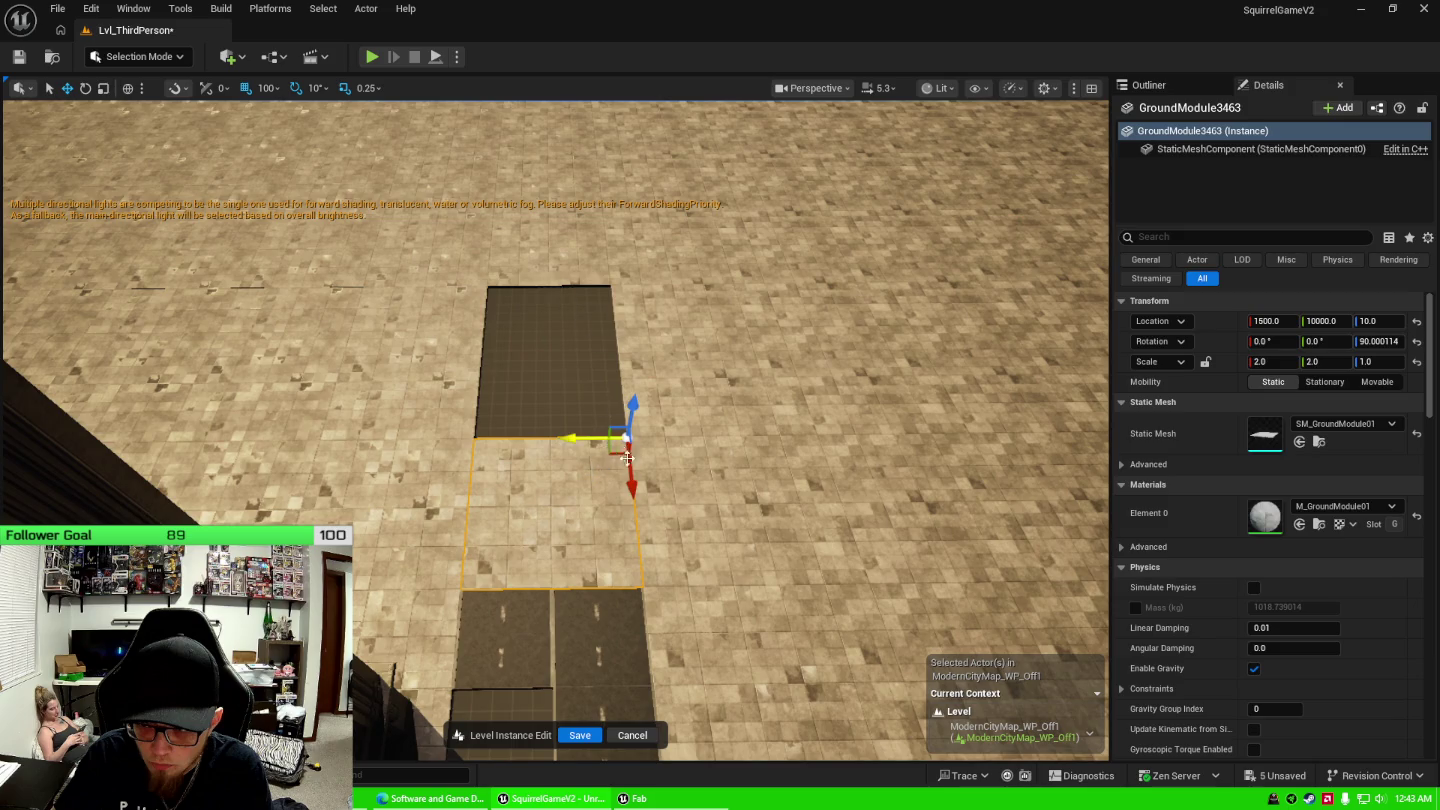
pyautogui.moveTo(634, 476); pyautogui.dragTo(617, 303)
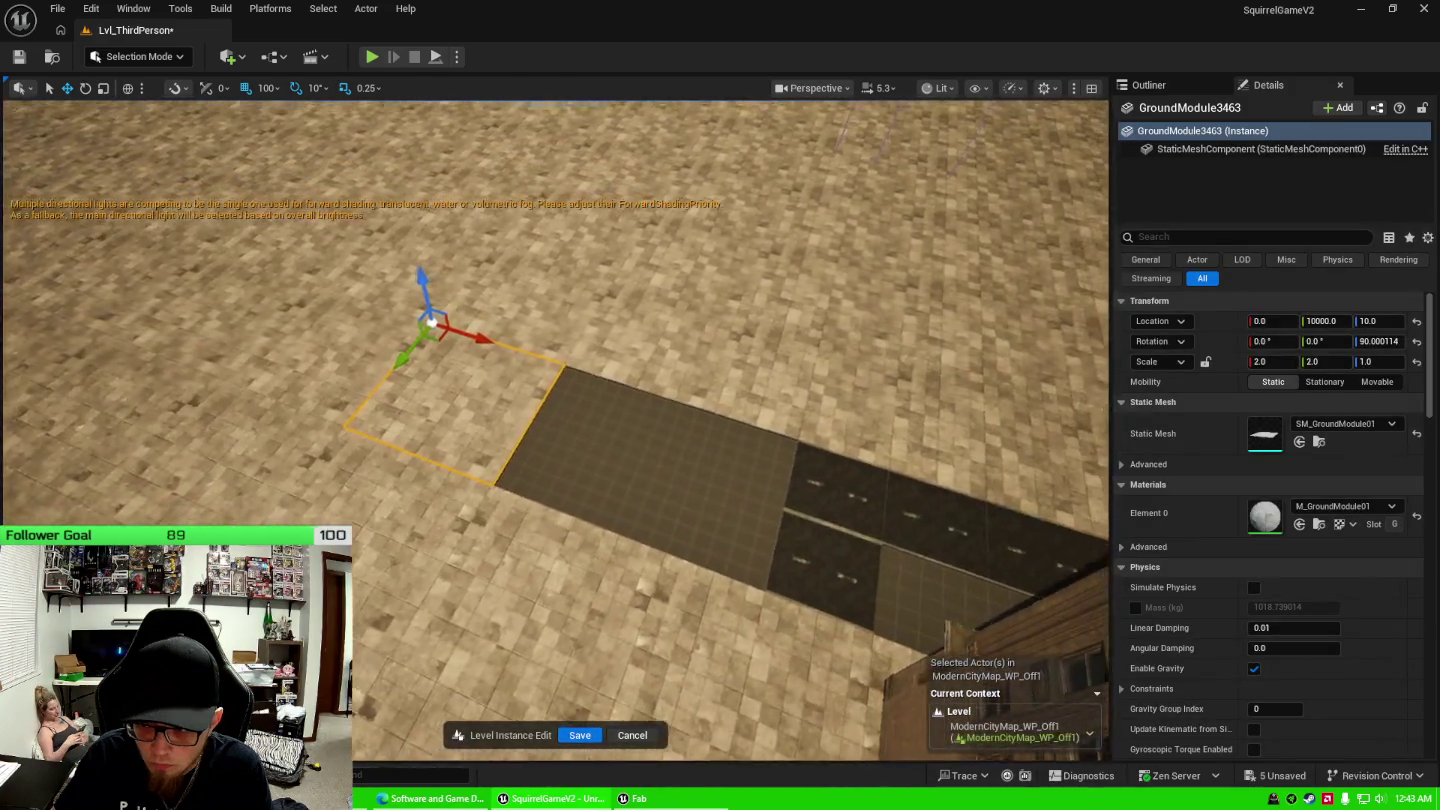
pyautogui.moveTo(600, 600); pyautogui.dragTo(625, 567)
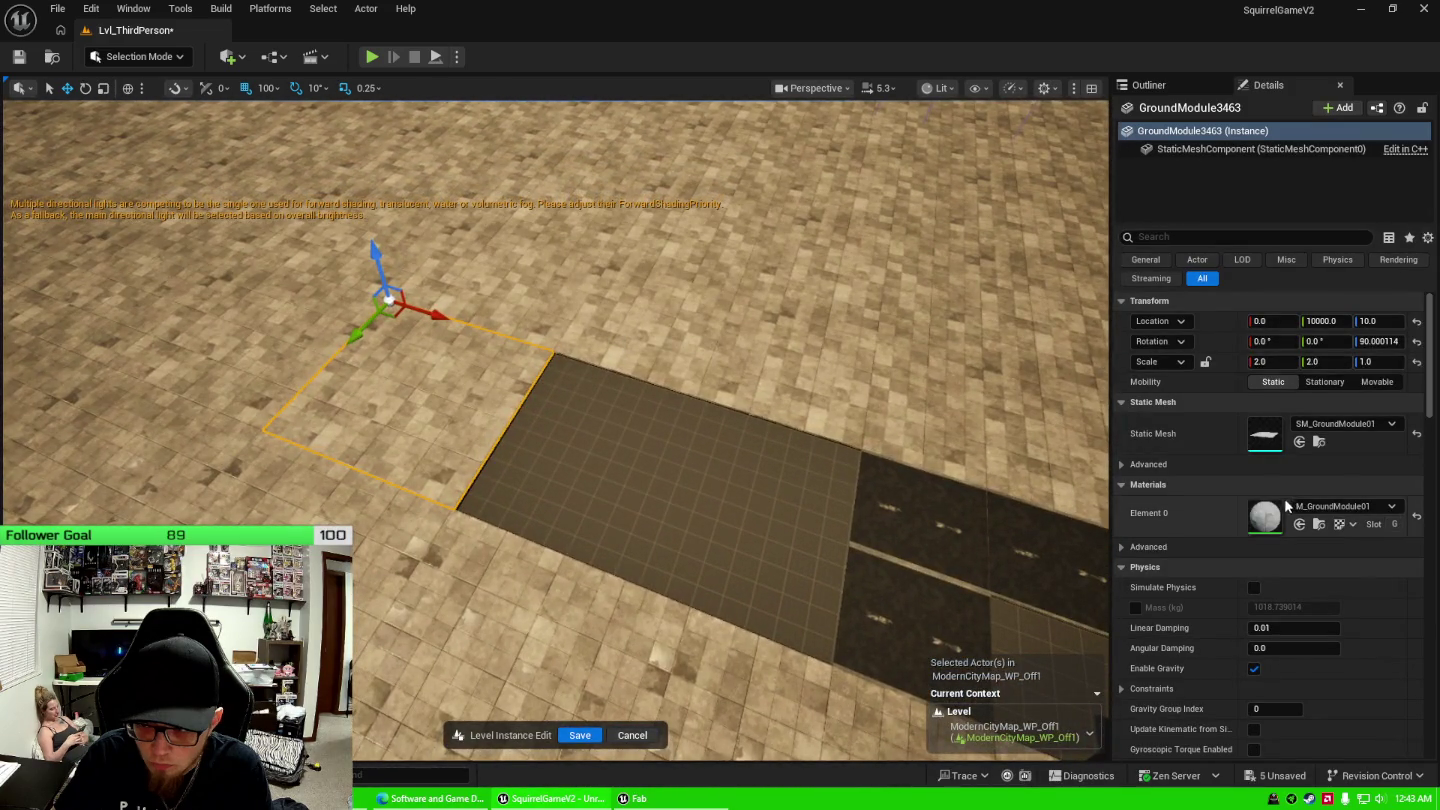
pyautogui.hotkey('ctrl', 'space')
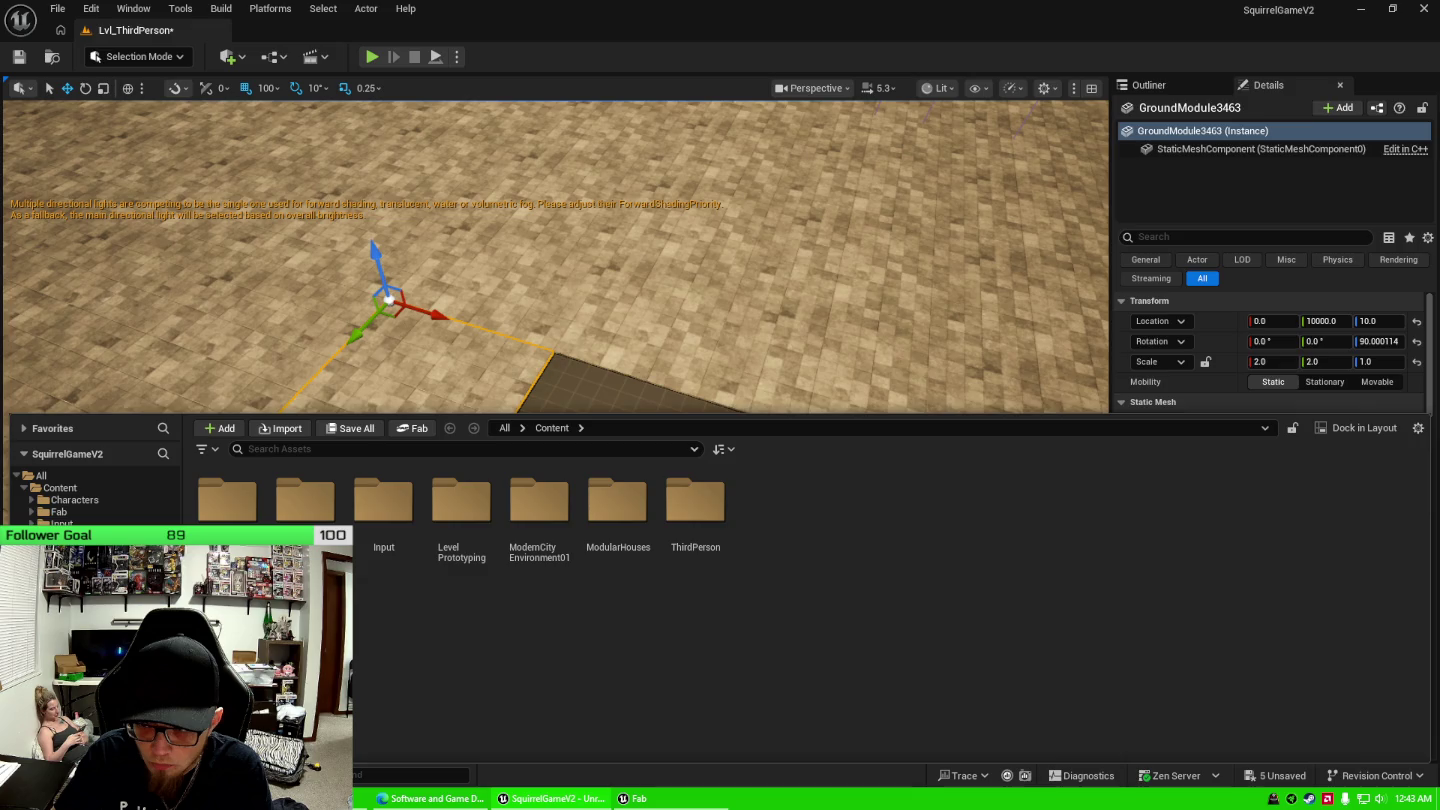
# Browse the LevelPrototyping folders and the imported Painted Line Dense folder.
pyautogui.click(76, 596)
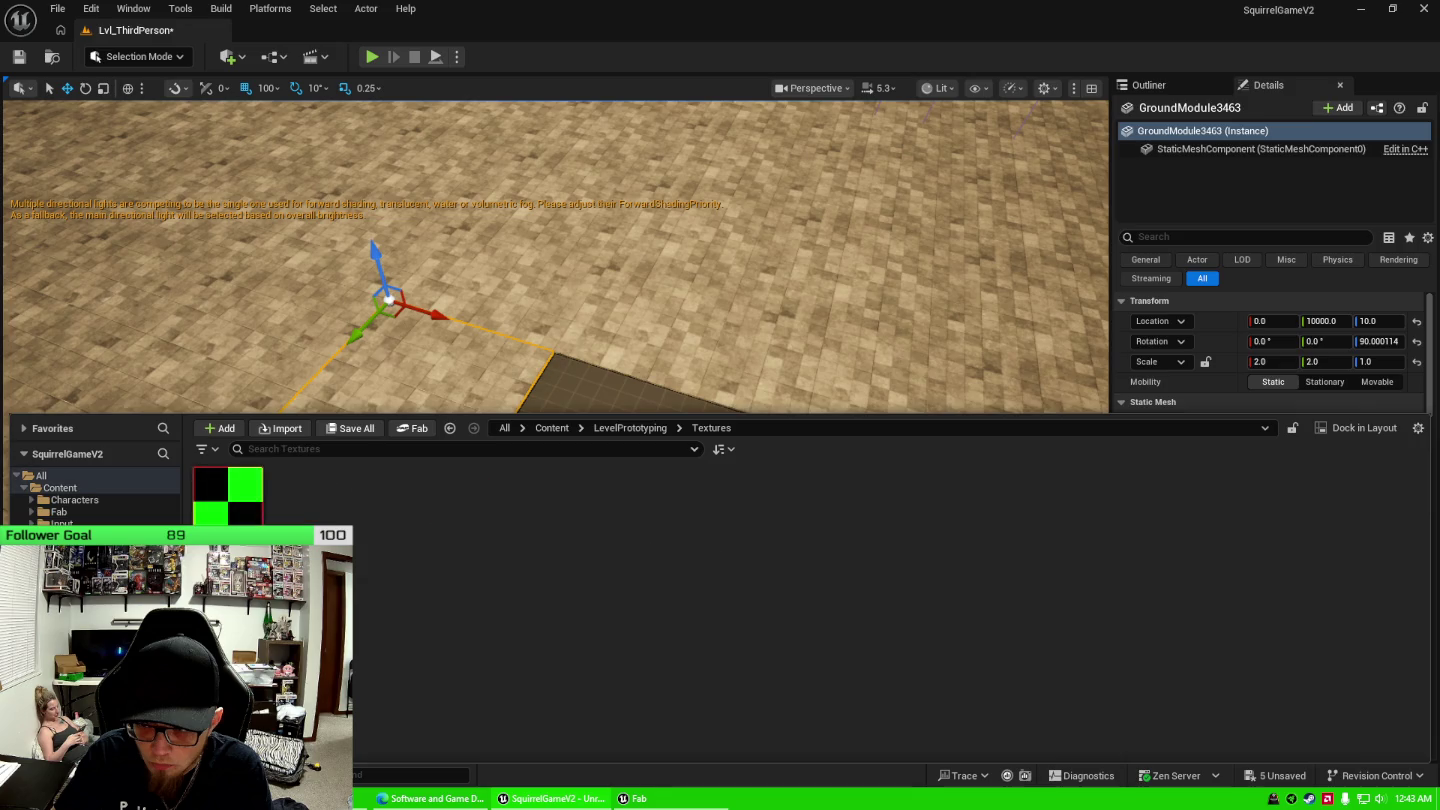
pyautogui.click(70, 583)
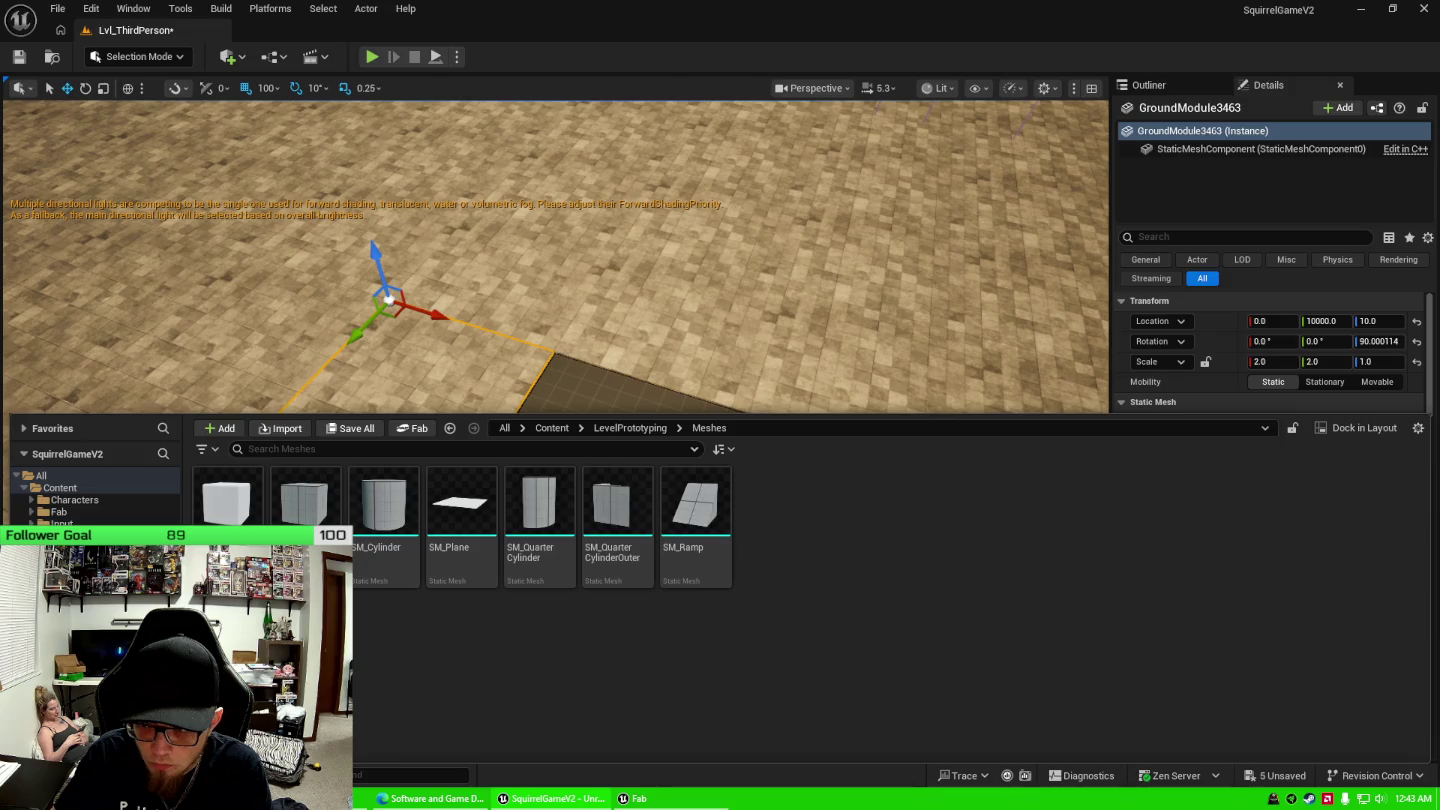
pyautogui.keyDown('ctrl'); pyautogui.click(65, 572); pyautogui.keyUp('ctrl')
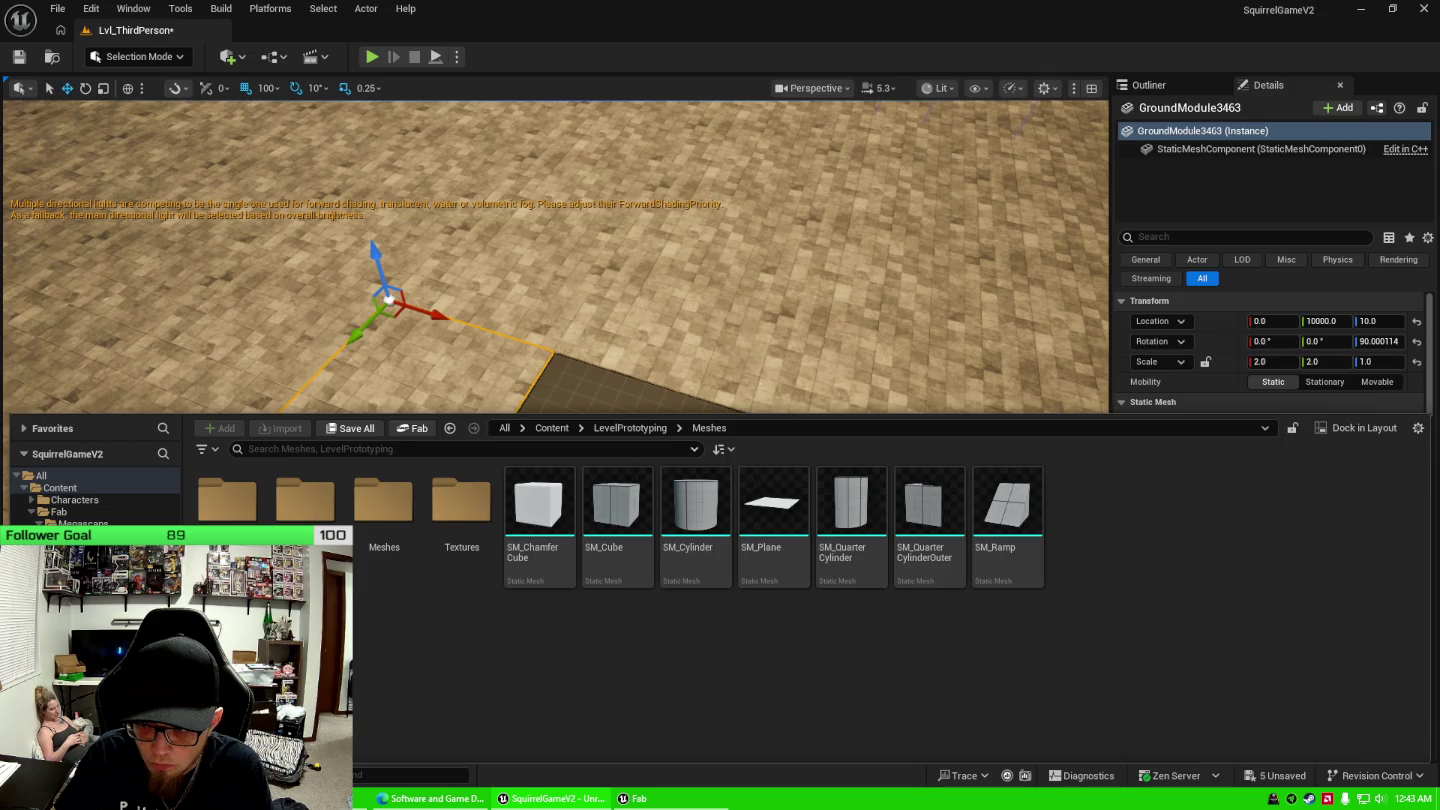
pyautogui.click(140, 590)
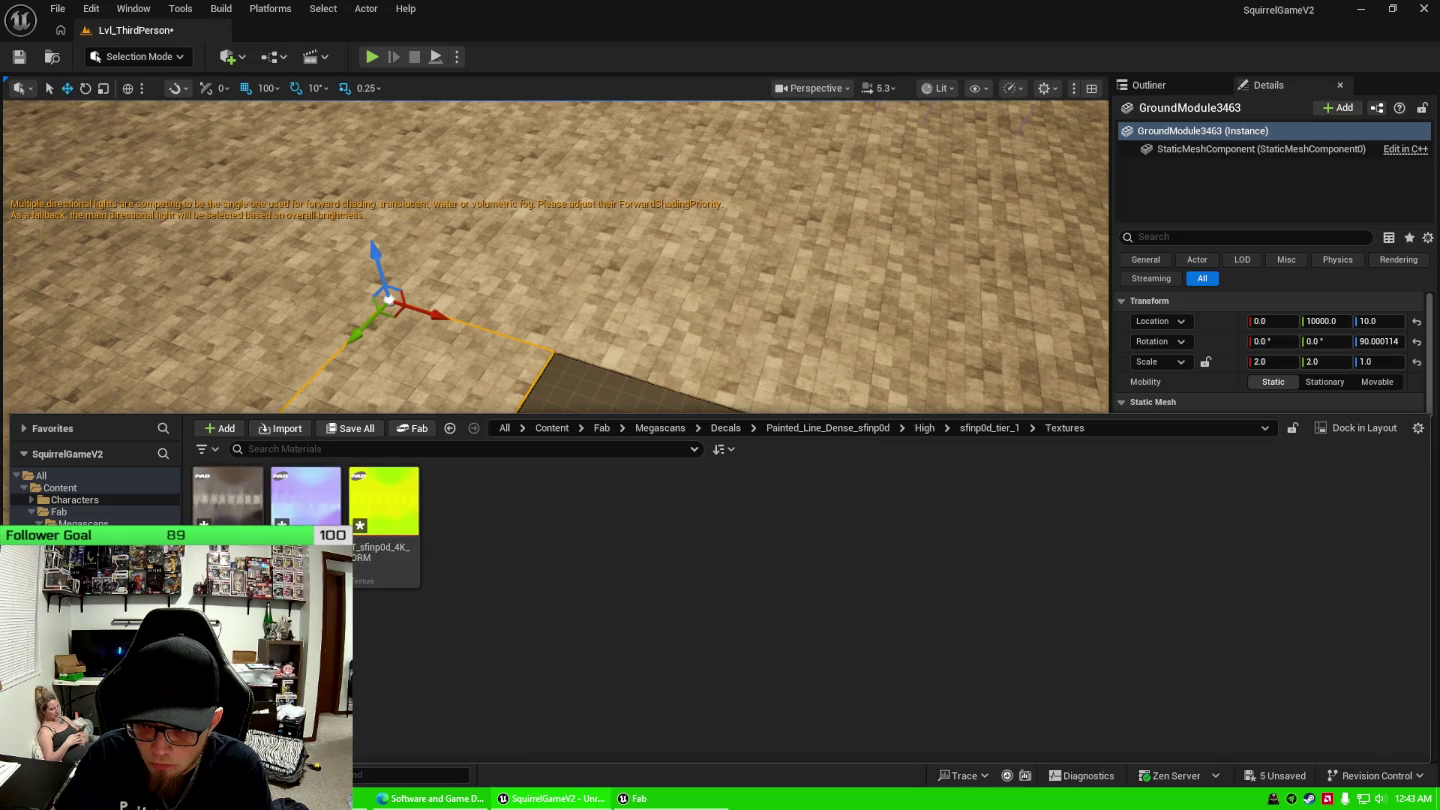
pyautogui.hotkey('ctrl', 'space')
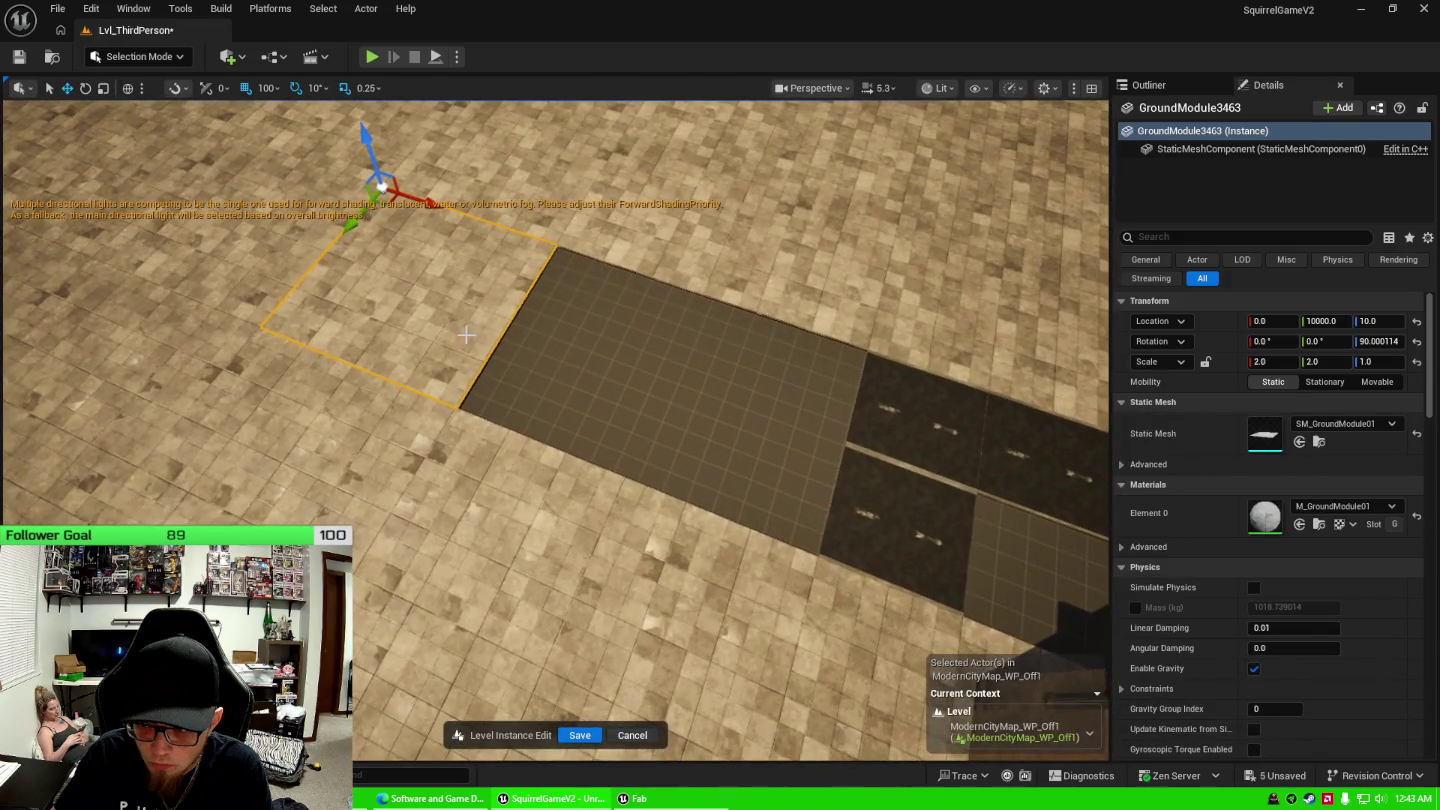
pyautogui.hotkey('ctrl', 'space')
# Apply MI_sfinp0d to the crosswalk tile, rotate it 180° and move it to X 1000.
pyautogui.moveTo(228, 498)
pyautogui.mouseDown()
pyautogui.moveTo(1163, 524)
pyautogui.moveTo(1234, 405)
pyautogui.moveTo(1278, 516)
pyautogui.mouseUp()
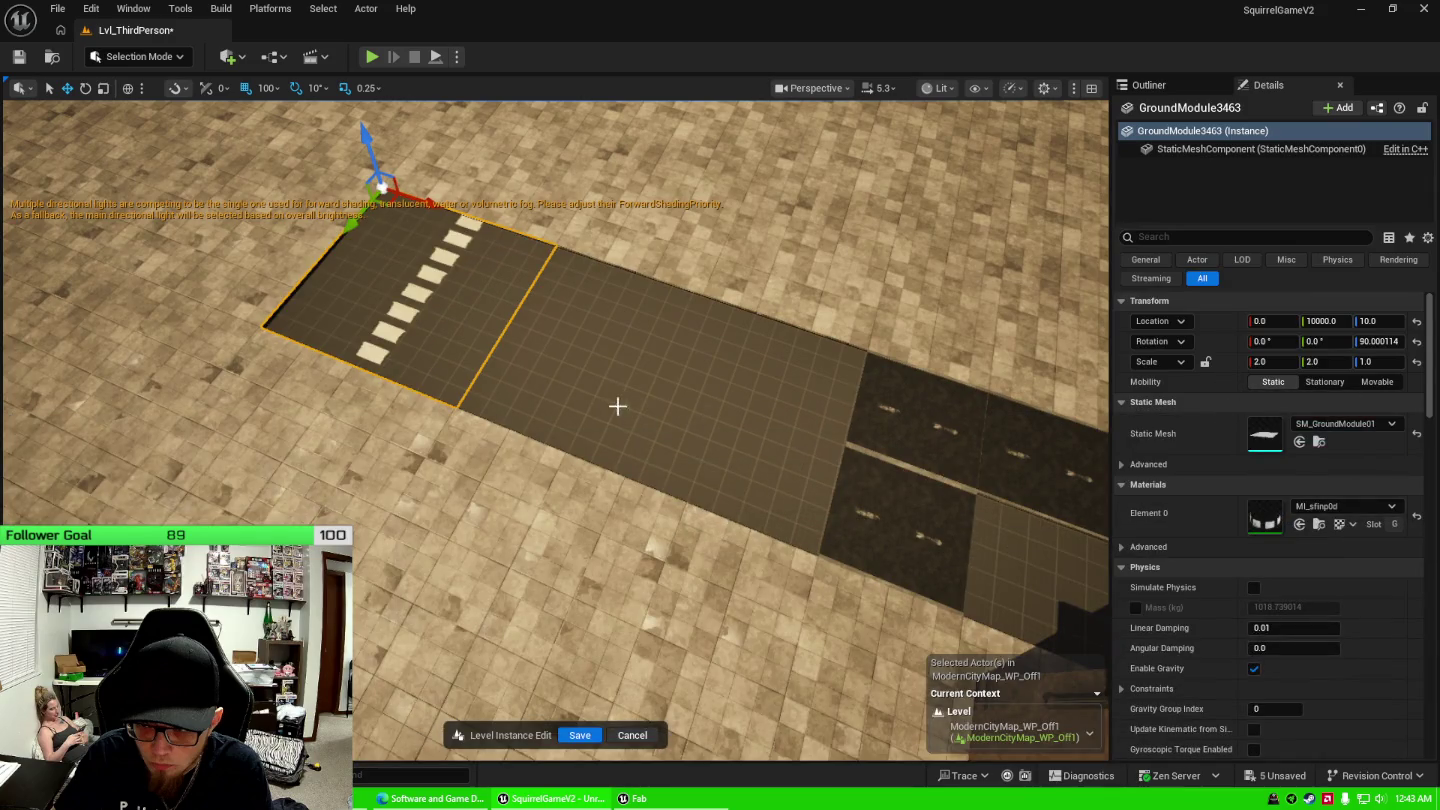
pyautogui.moveTo(559, 409); pyautogui.dragTo(548, 416)
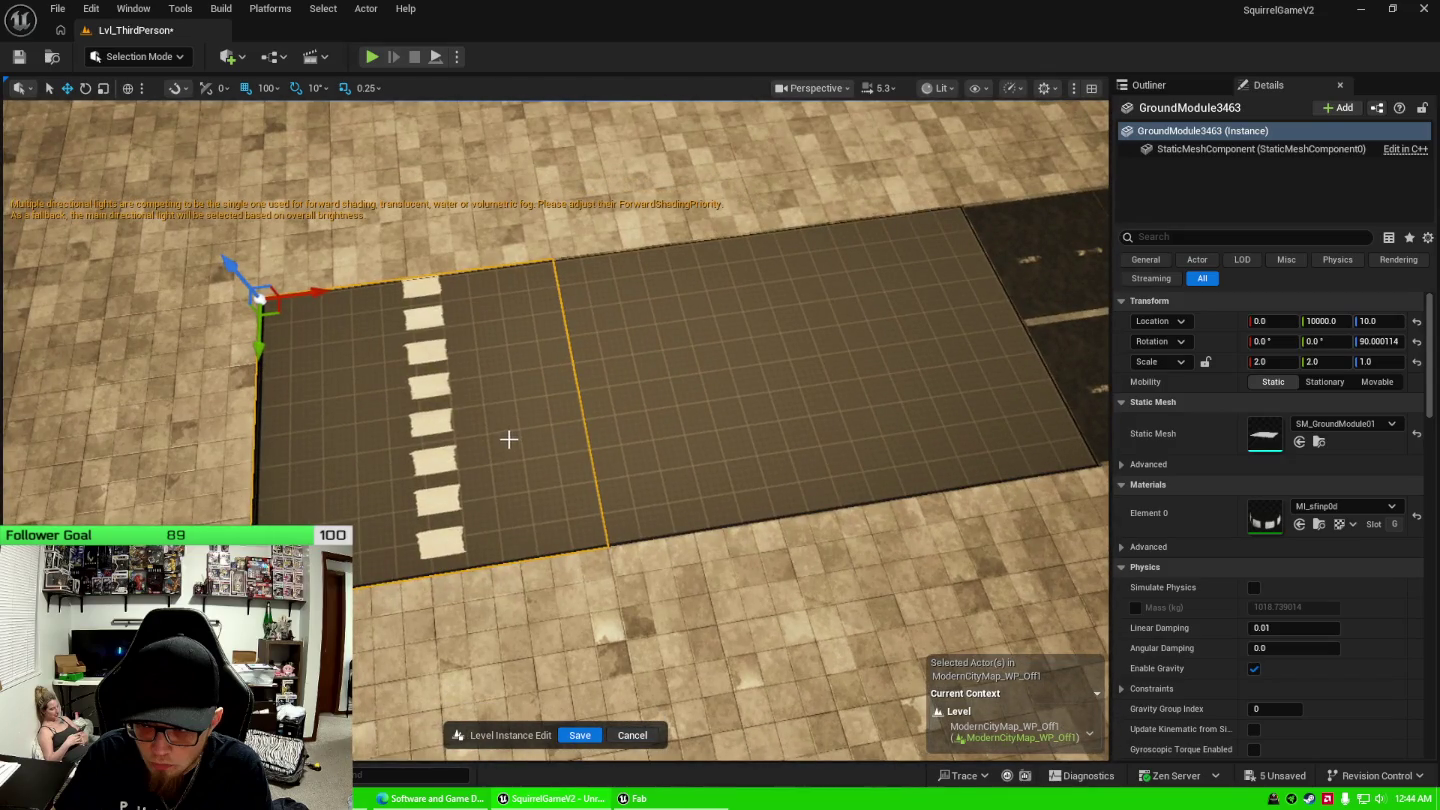
pyautogui.press('e')
pyautogui.press('w')
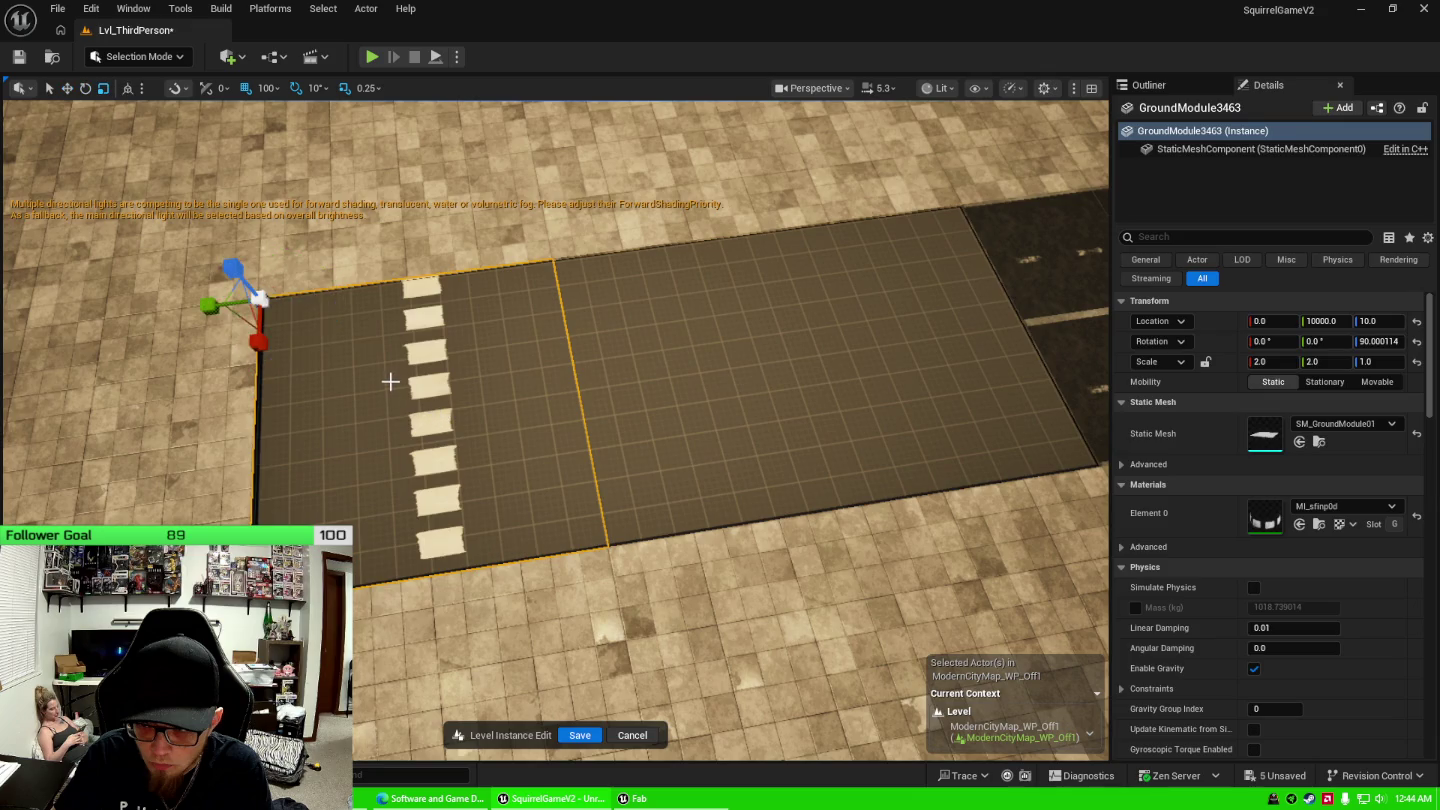
pyautogui.press('e')
pyautogui.moveTo(342, 316)
pyautogui.mouseDown()
pyautogui.moveTo(311, 360)
pyautogui.moveTo(245, 380)
pyautogui.moveTo(257, 385)
pyautogui.moveTo(262, 355)
pyautogui.mouseUp()
pyautogui.press('w')
pyautogui.moveTo(292, 300); pyautogui.dragTo(600, 271)
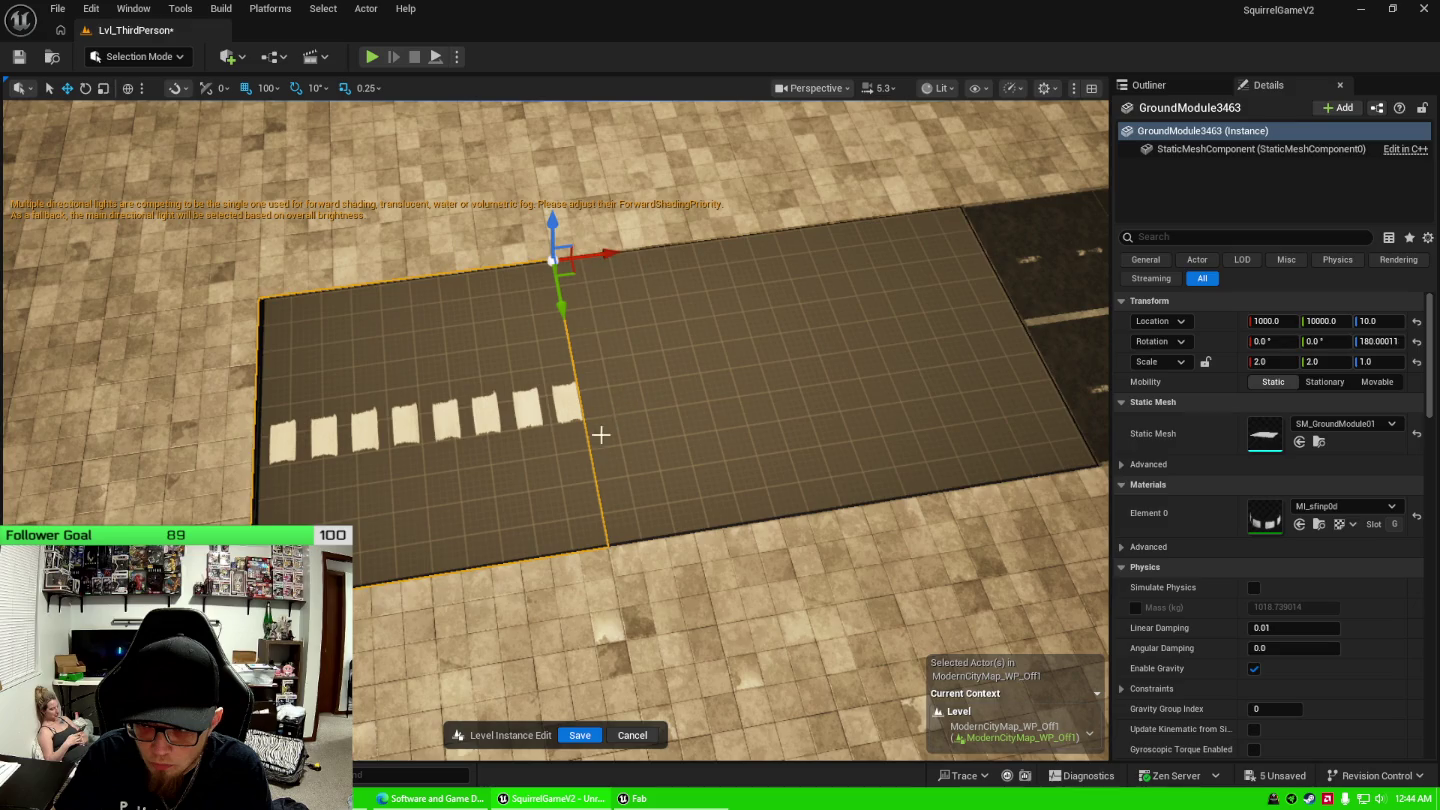
# Try meshes SM_GroundModule02, 03 and 04 on the tile, settling on SM_GroundModule01.
pyautogui.click(1366, 426)
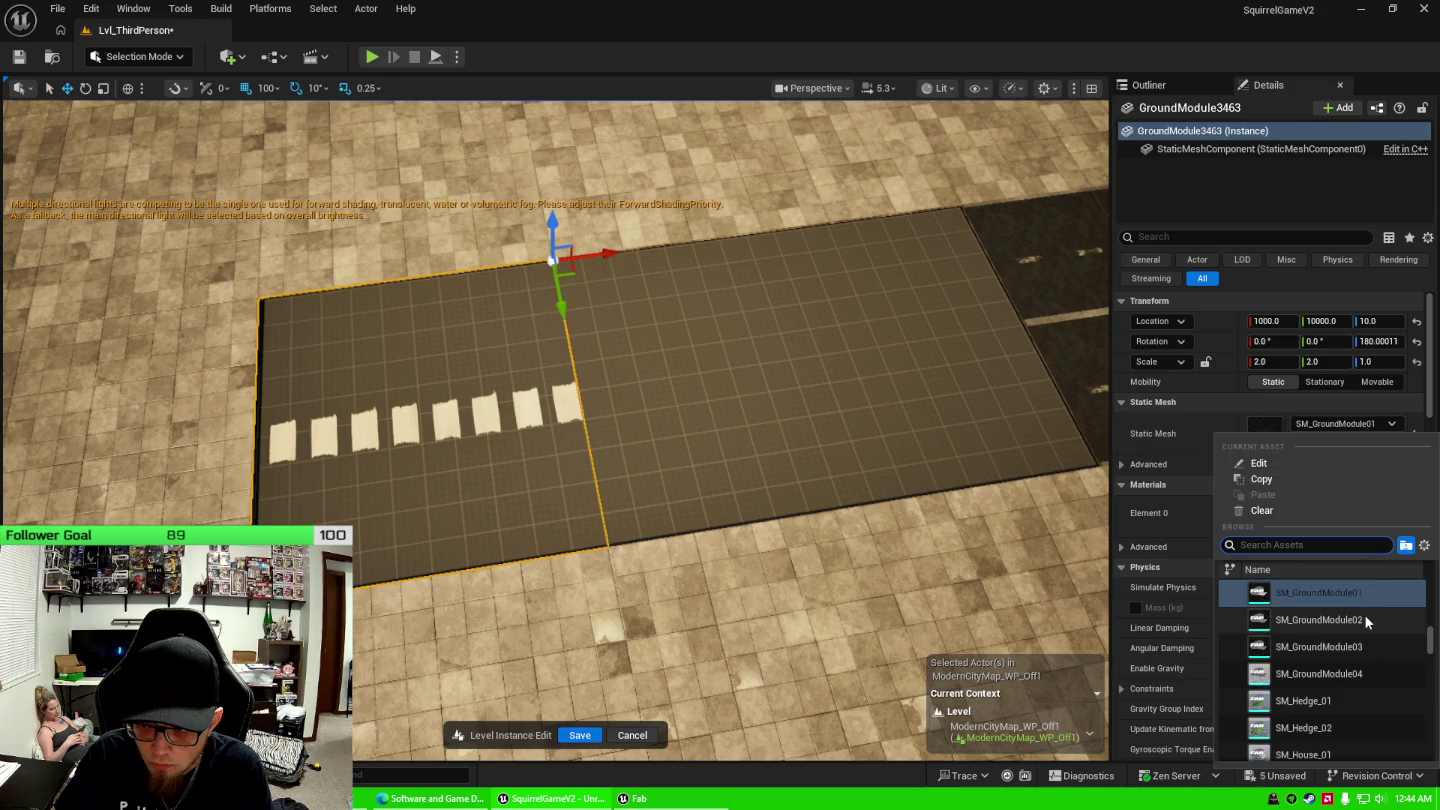
pyautogui.click(1262, 621)
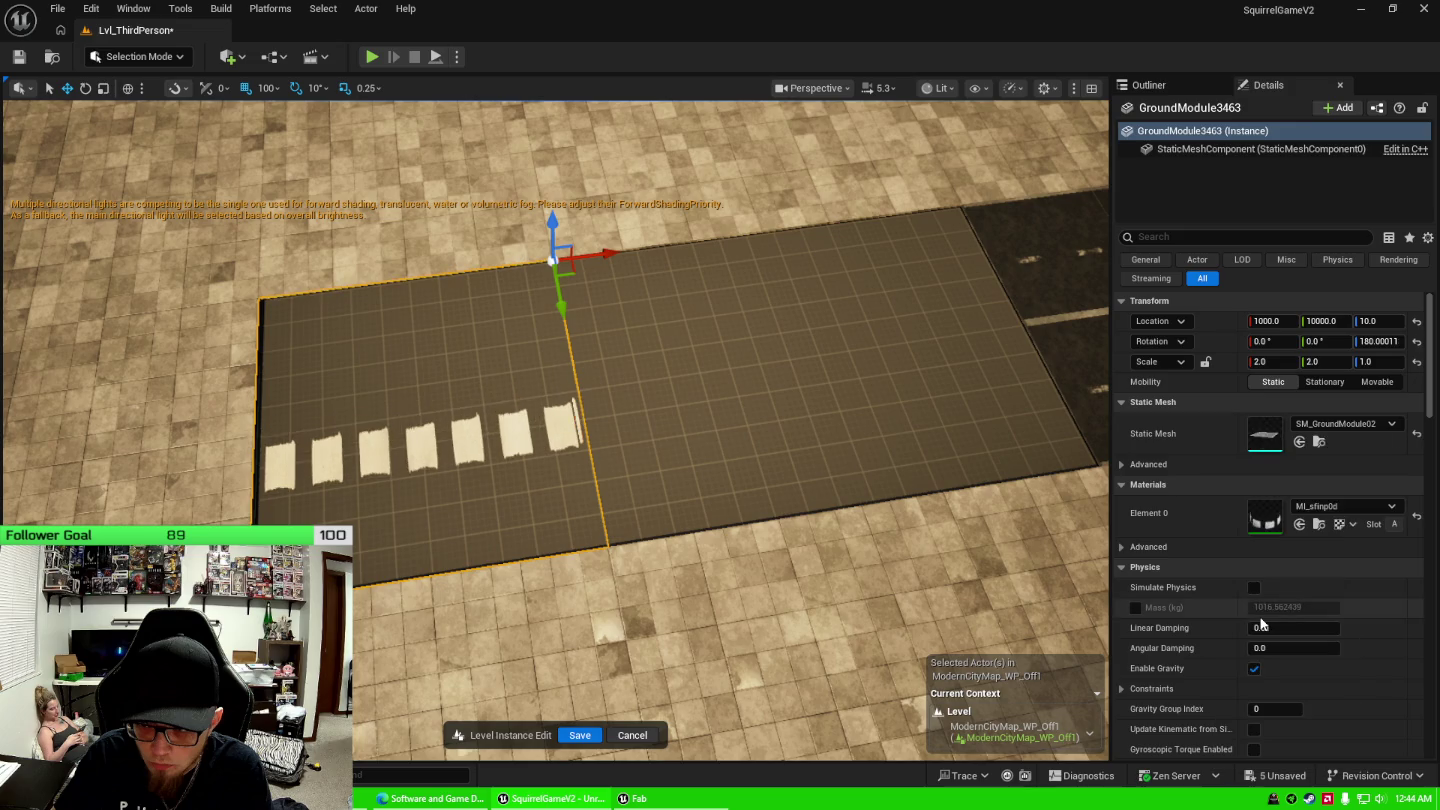
pyautogui.click(1301, 428)
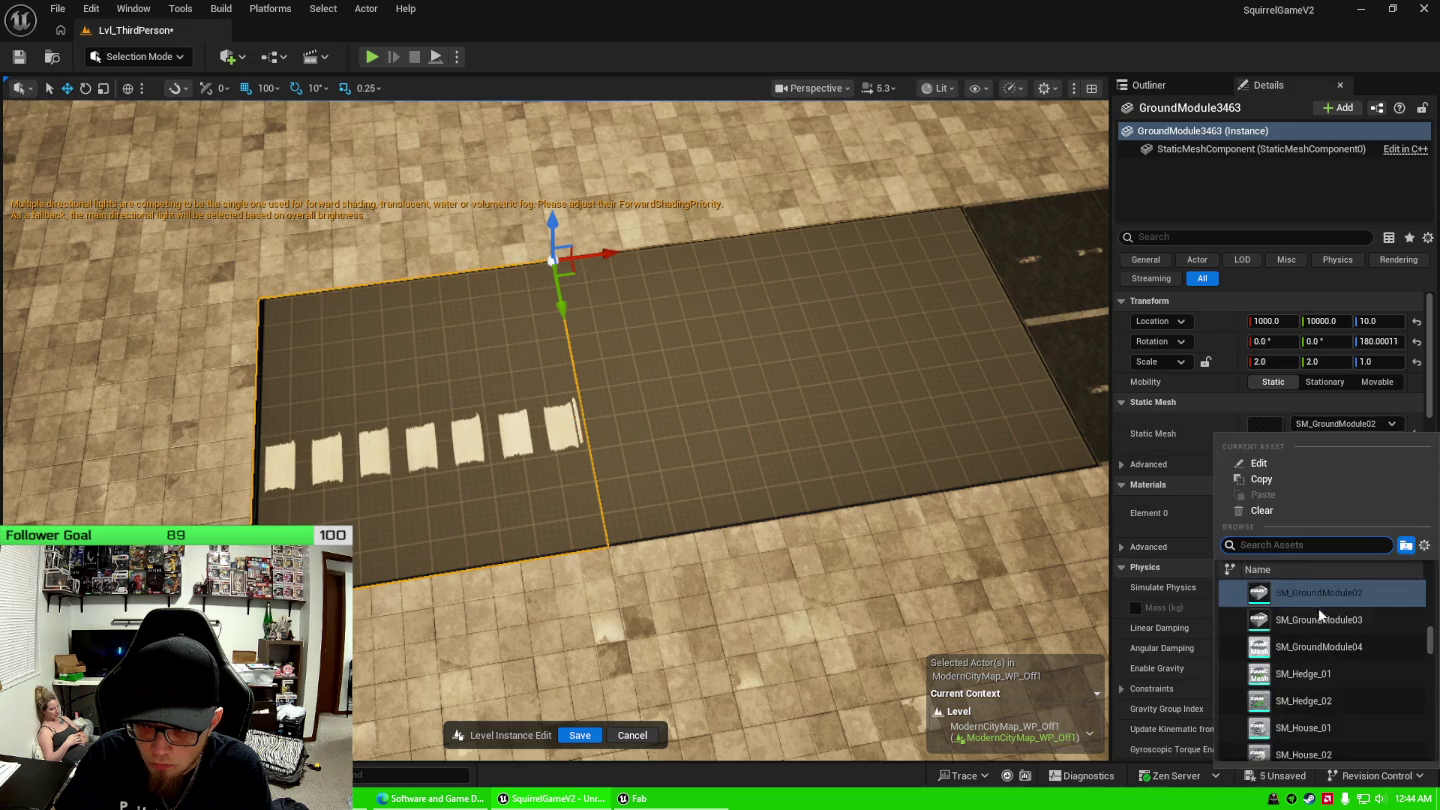
pyautogui.click(1319, 622)
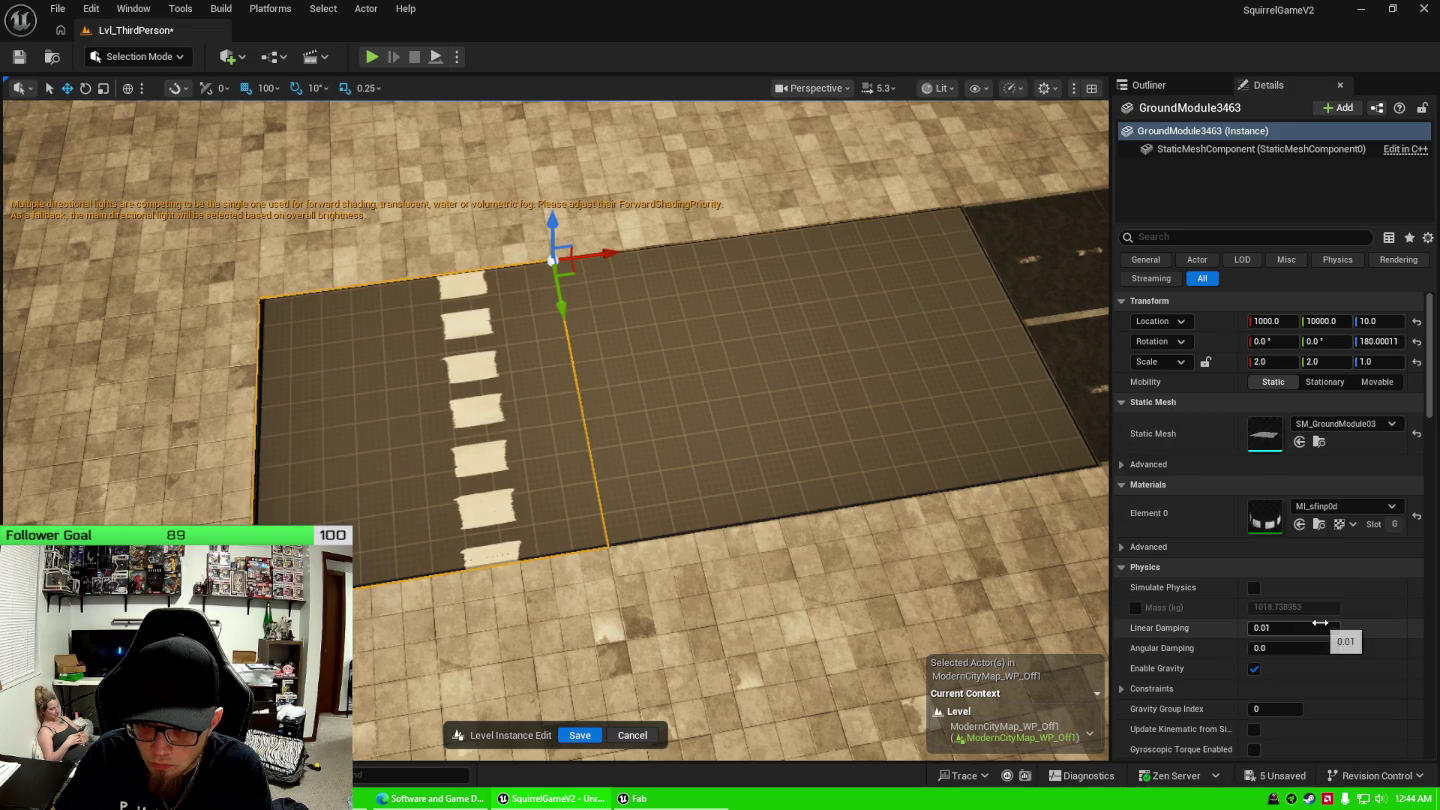
pyautogui.click(1339, 427)
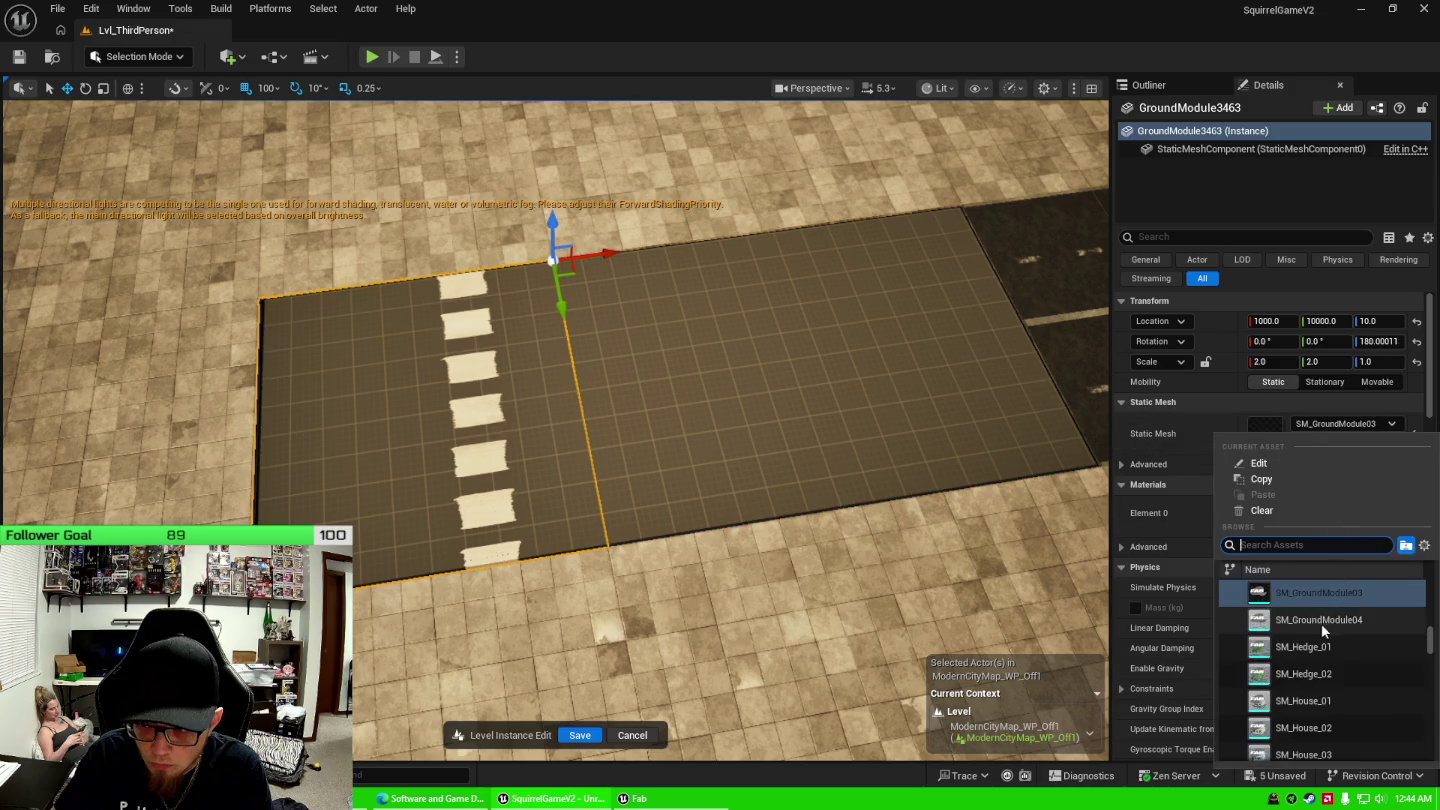
pyautogui.click(1308, 618)
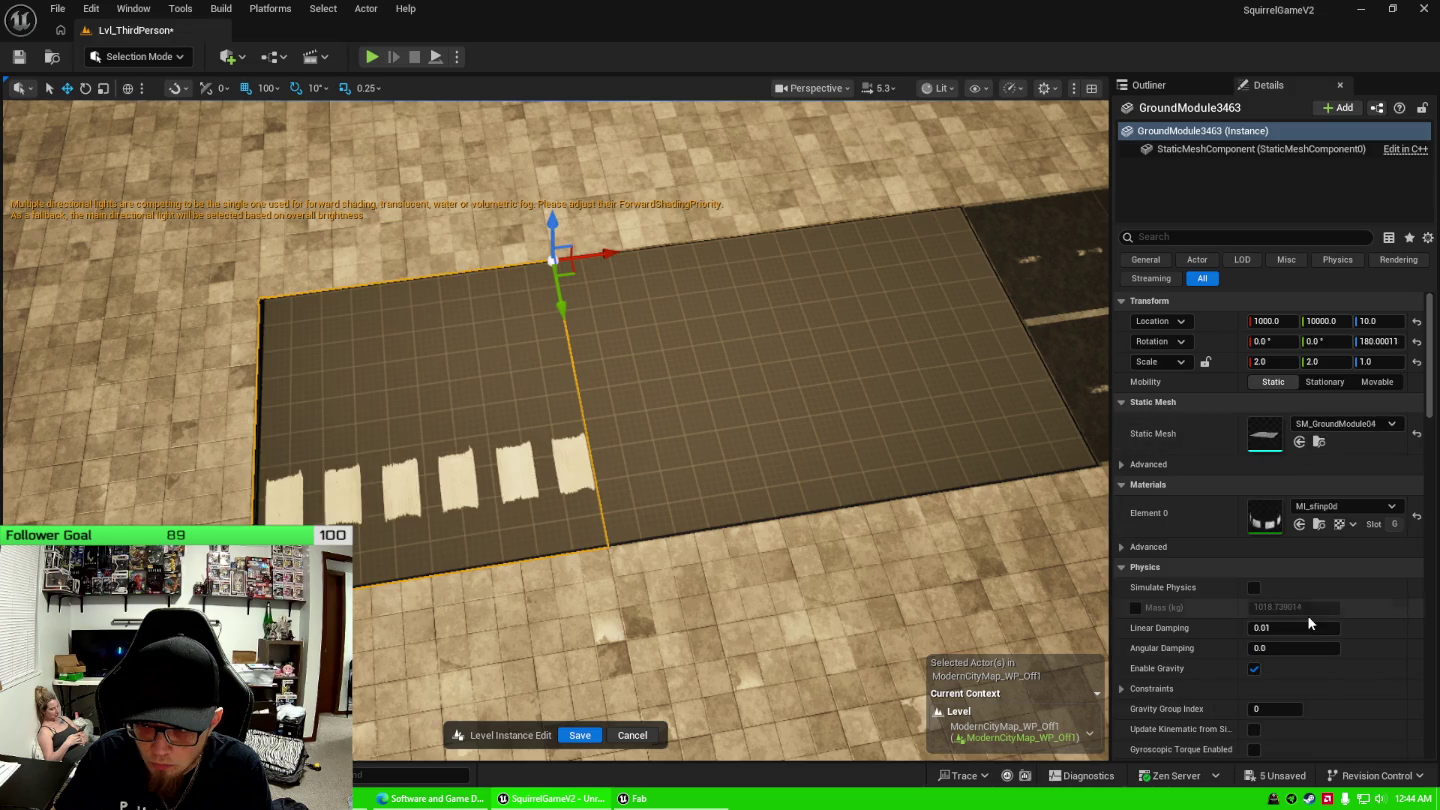
pyautogui.click(1340, 424)
pyautogui.scroll(1, 1324, 607)
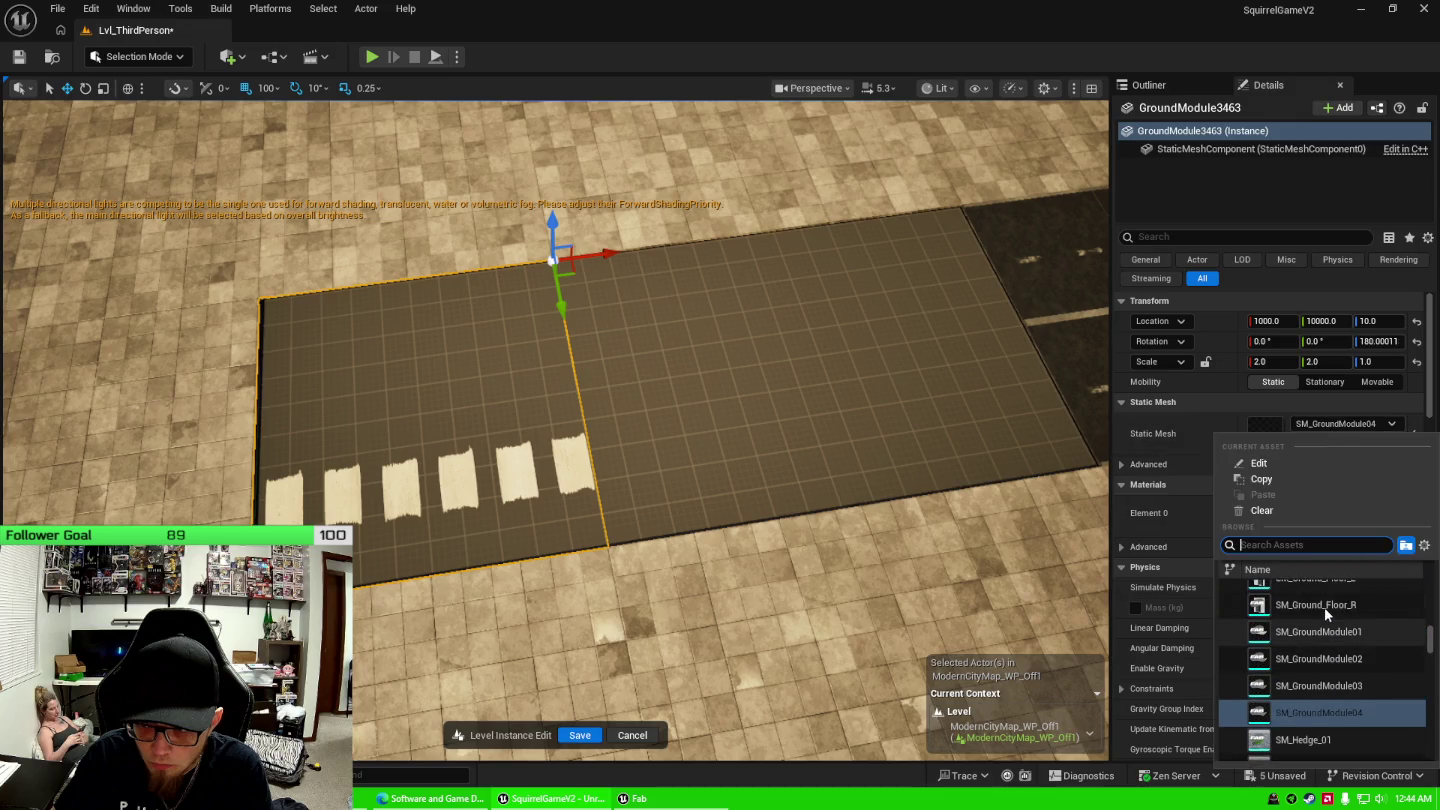
pyautogui.click(1328, 630)
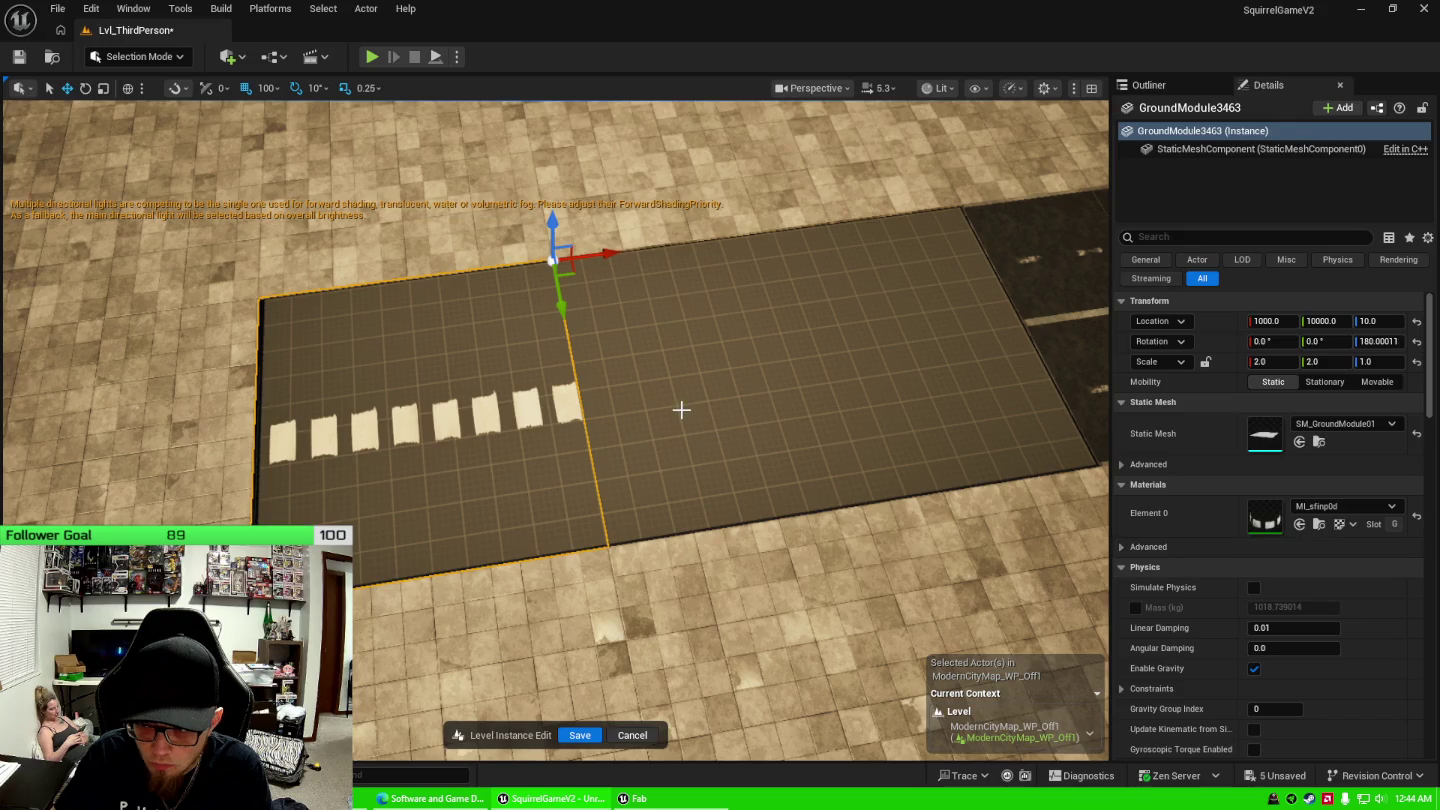
# Try the MI_sfinp0d painted line material on small tile GroundModule2908, then undo it.
pyautogui.moveTo(681, 409); pyautogui.dragTo(752, 364)
pyautogui.click(808, 330)
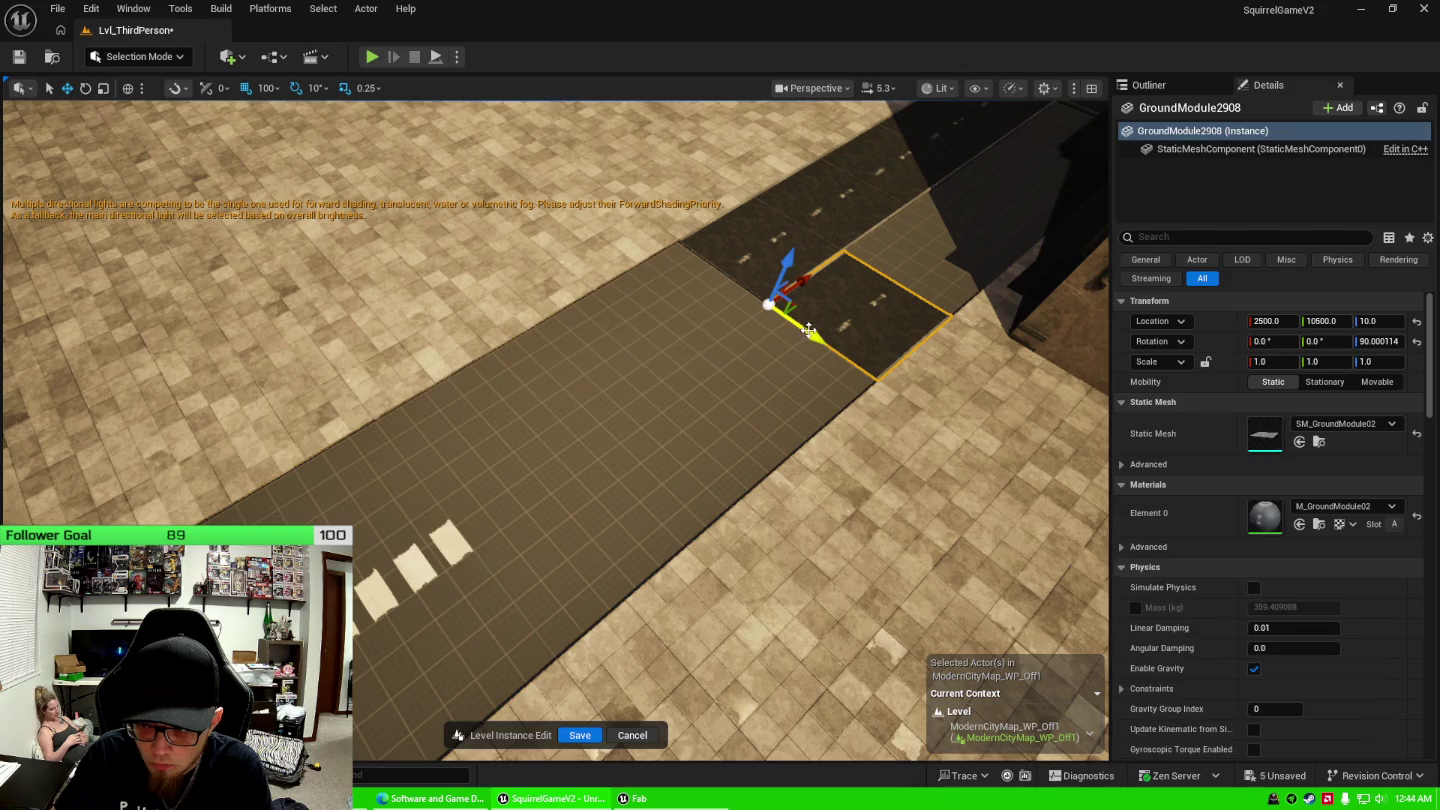
pyautogui.hotkey('ctrl', 'space')
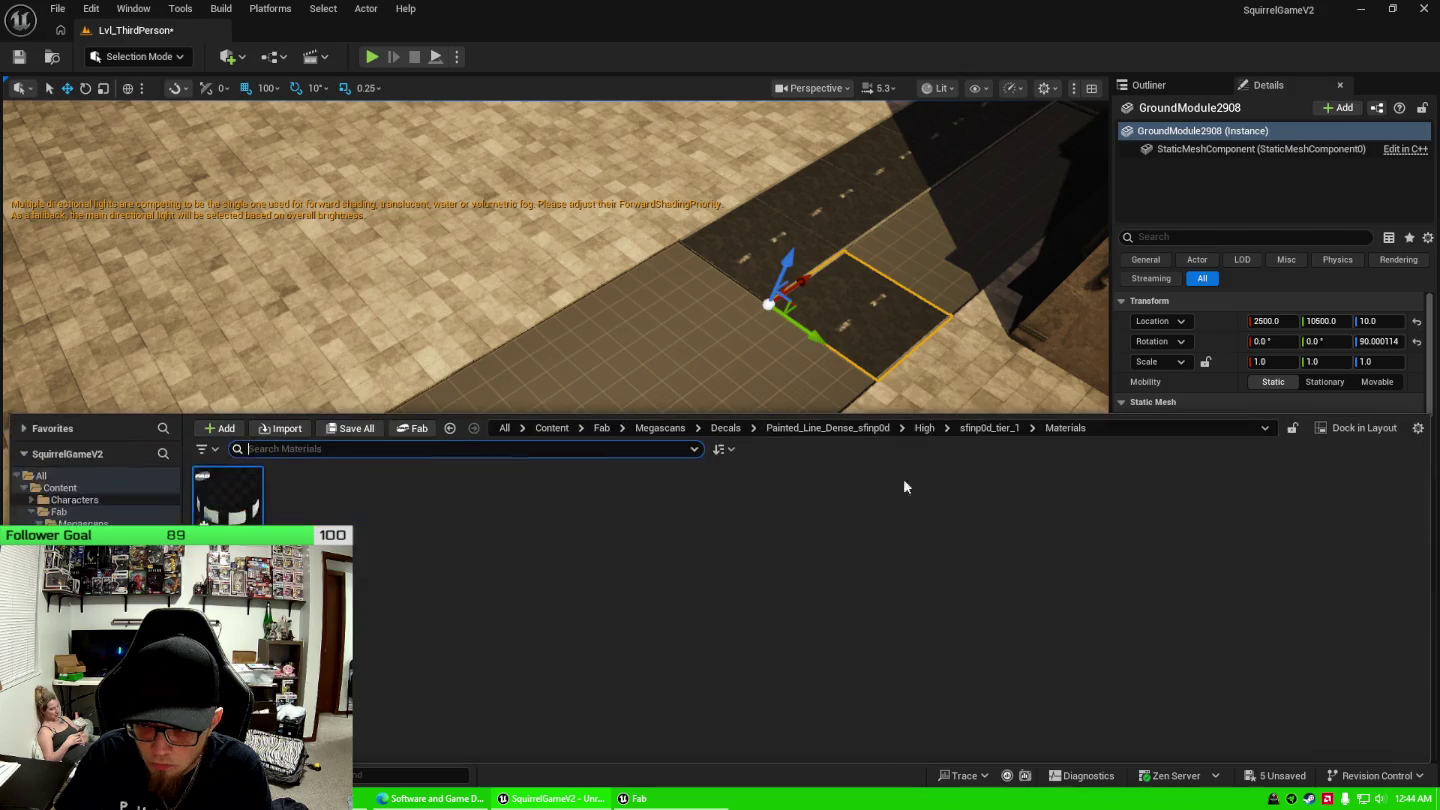
pyautogui.moveTo(228, 495)
pyautogui.mouseDown()
pyautogui.moveTo(1301, 432)
pyautogui.moveTo(1301, 520)
pyautogui.mouseUp()
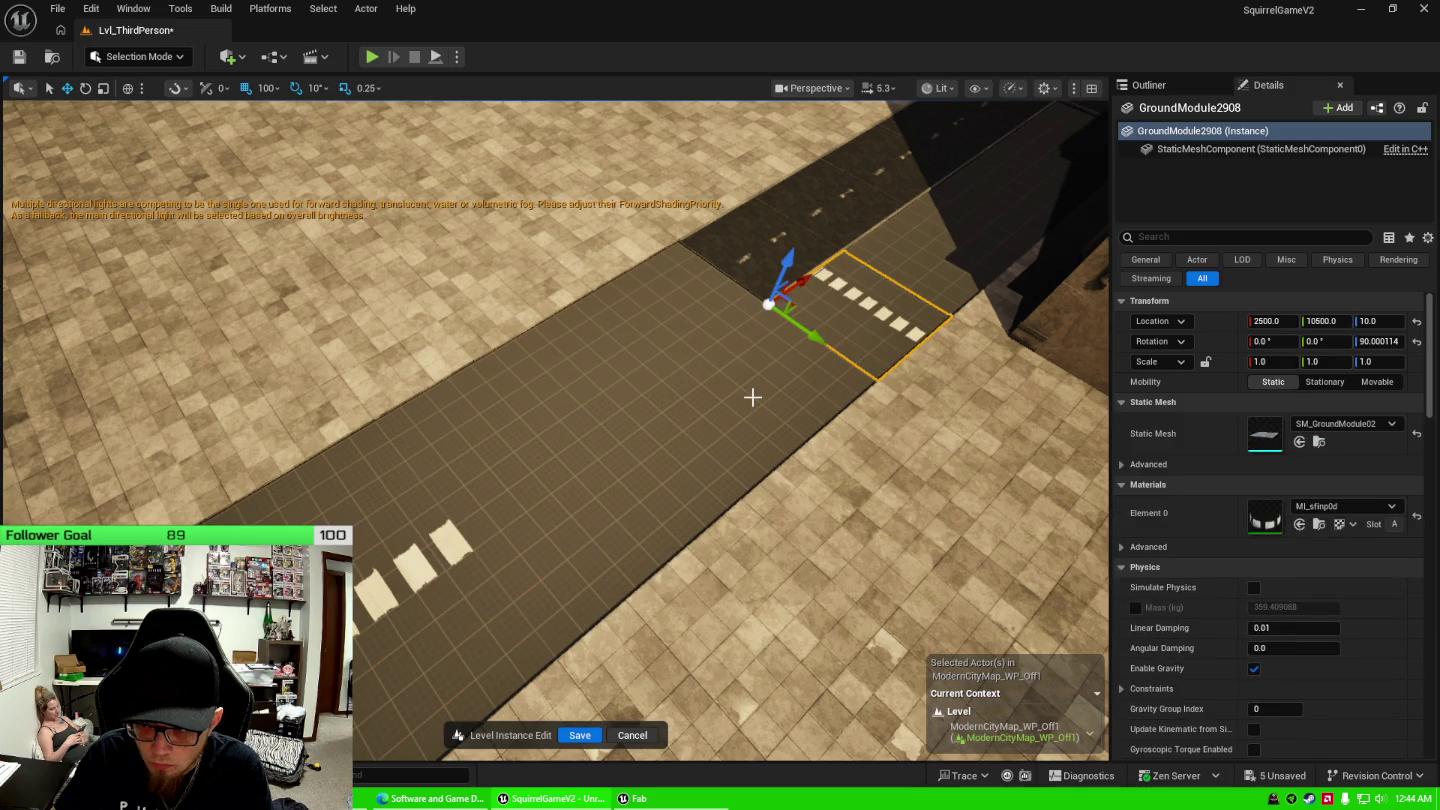
pyautogui.hotkey('ctrl', 'z')
pyautogui.hotkey('ctrl', 'space')
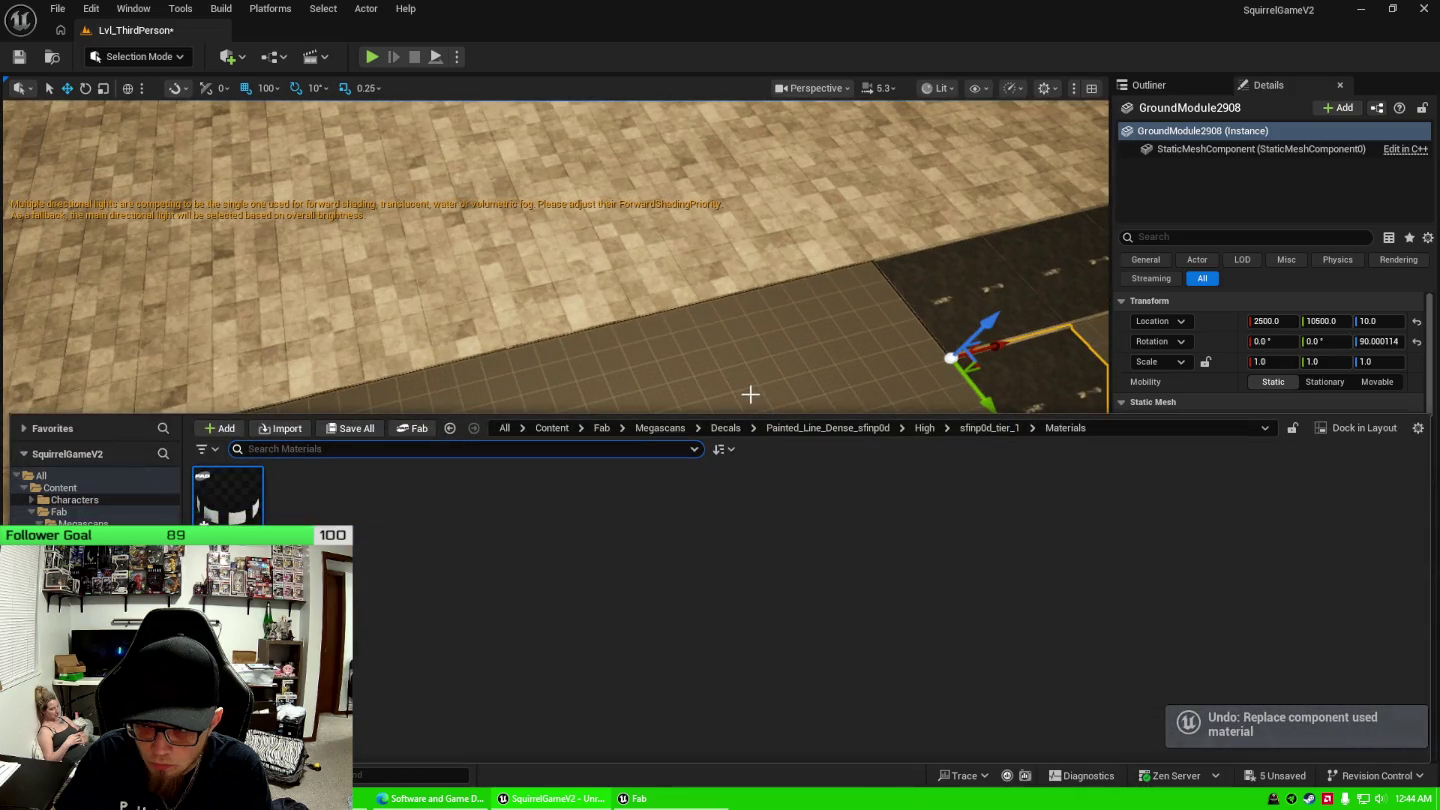
# Add the Yellow Road Line decal from Fab's My Library to the project.
pyautogui.click(633, 797)
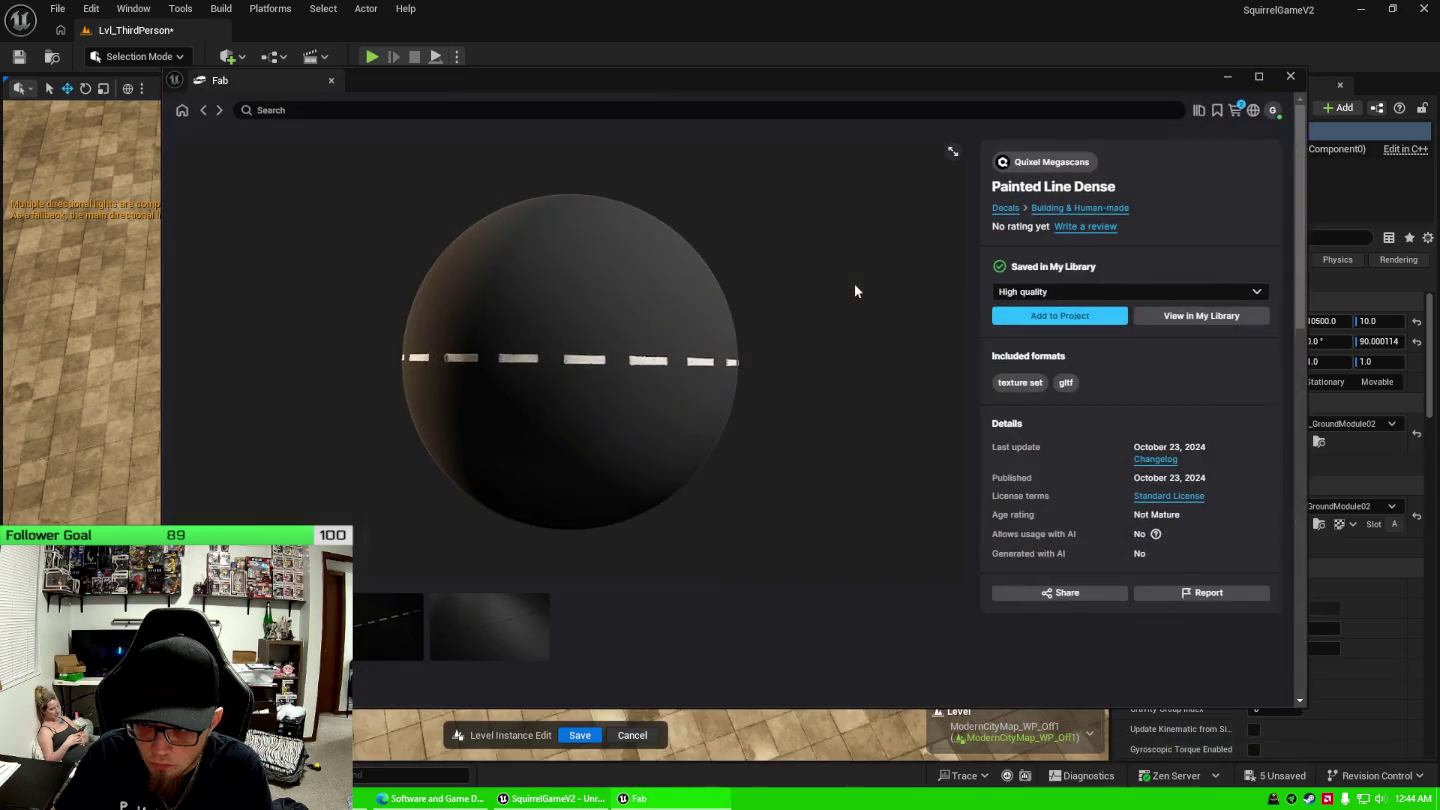
pyautogui.click(204, 112)
pyautogui.click(1001, 220)
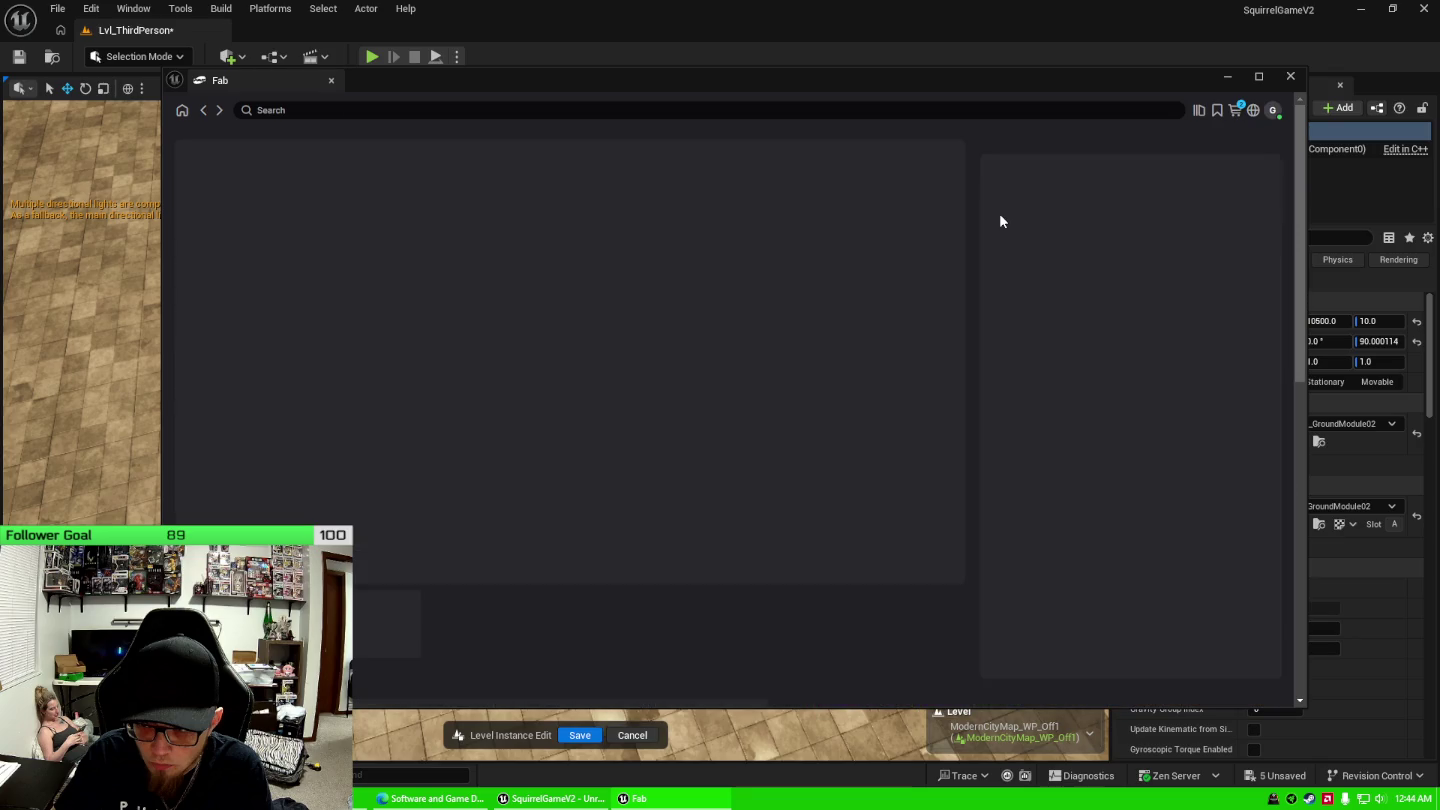
pyautogui.click(1058, 316)
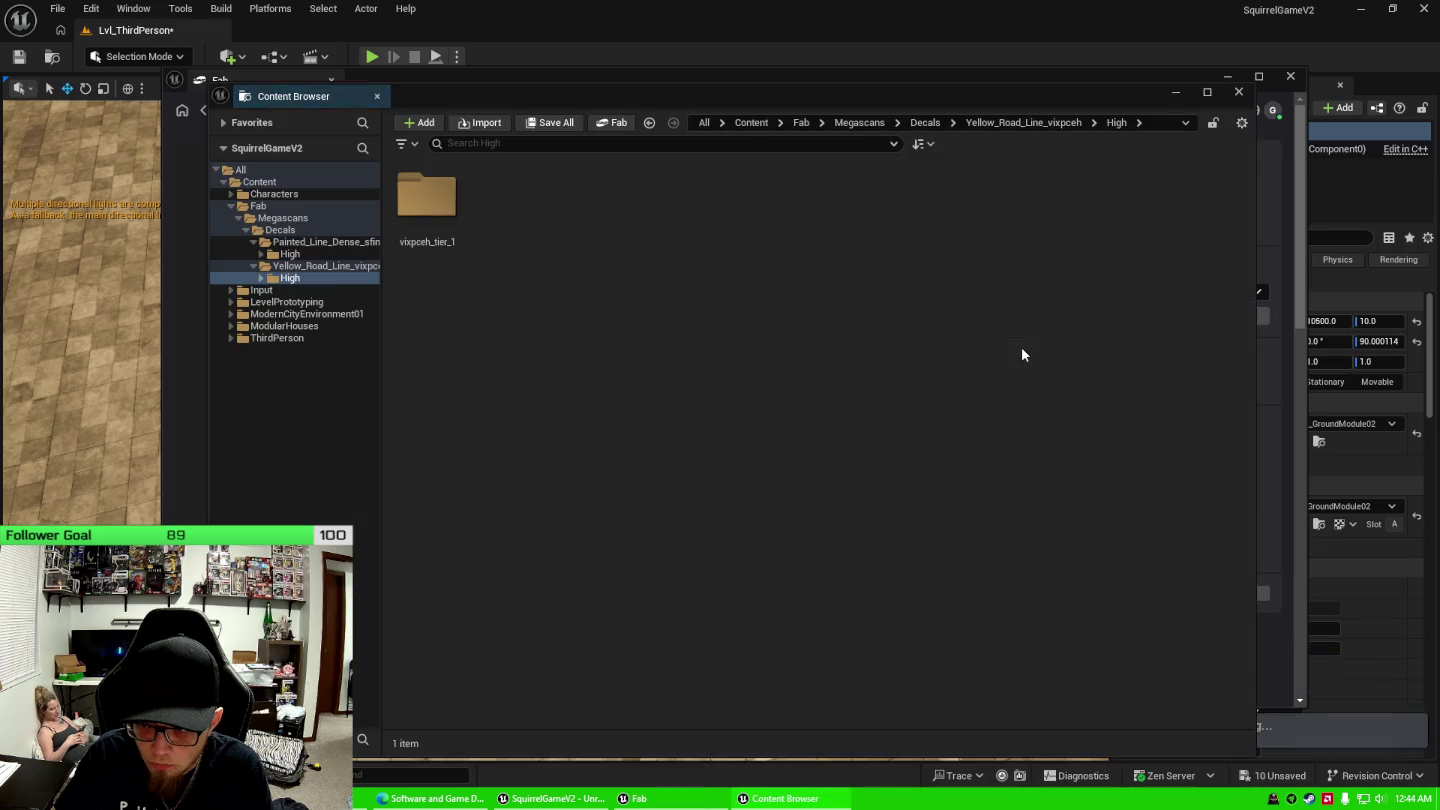
pyautogui.click(1237, 91)
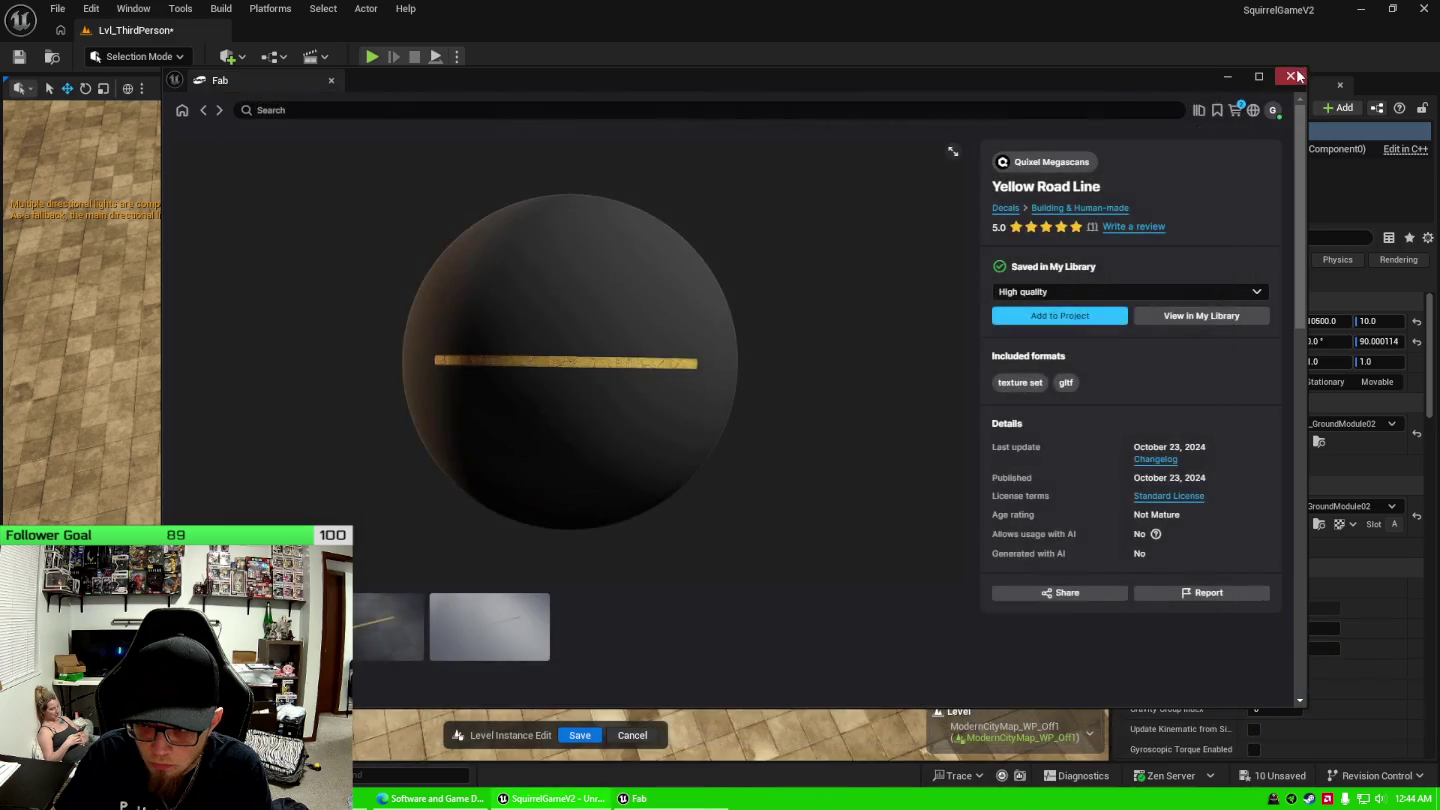
pyautogui.click(1290, 75)
# Save all ten unsaved assets and apply MI_vixpceh to small tile GroundModule2908.
pyautogui.click(1273, 779)
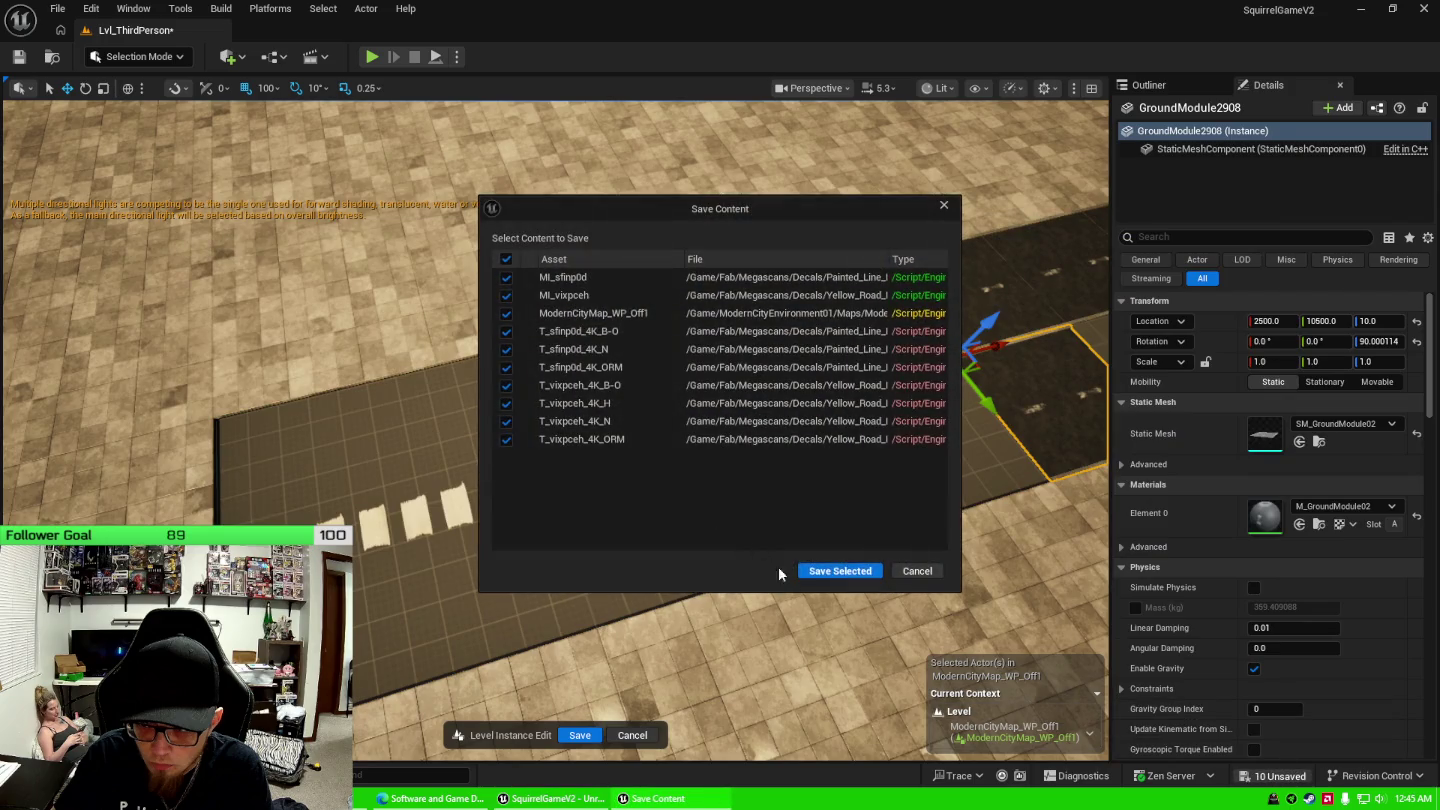
pyautogui.click(842, 571)
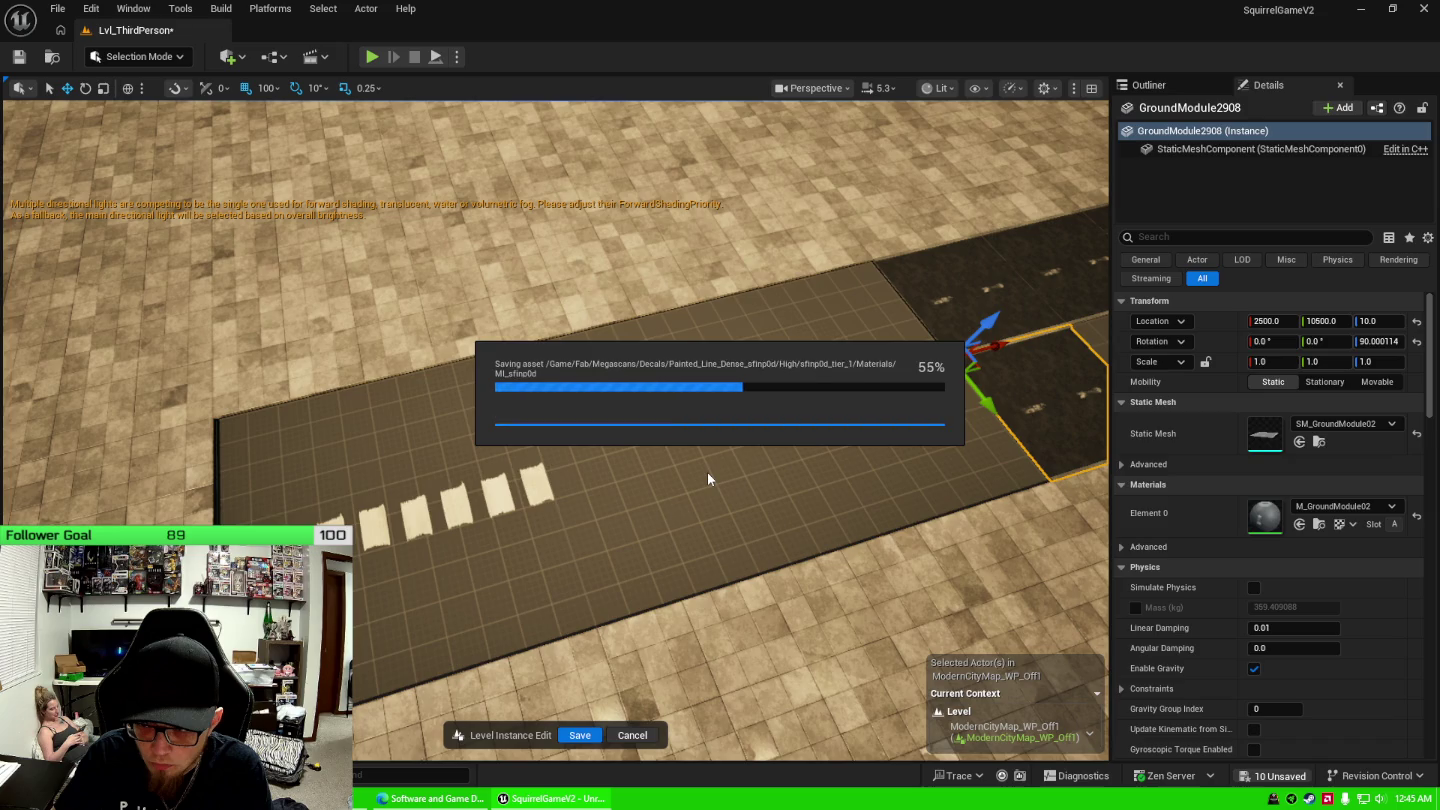
pyautogui.hotkey('ctrl', 'space')
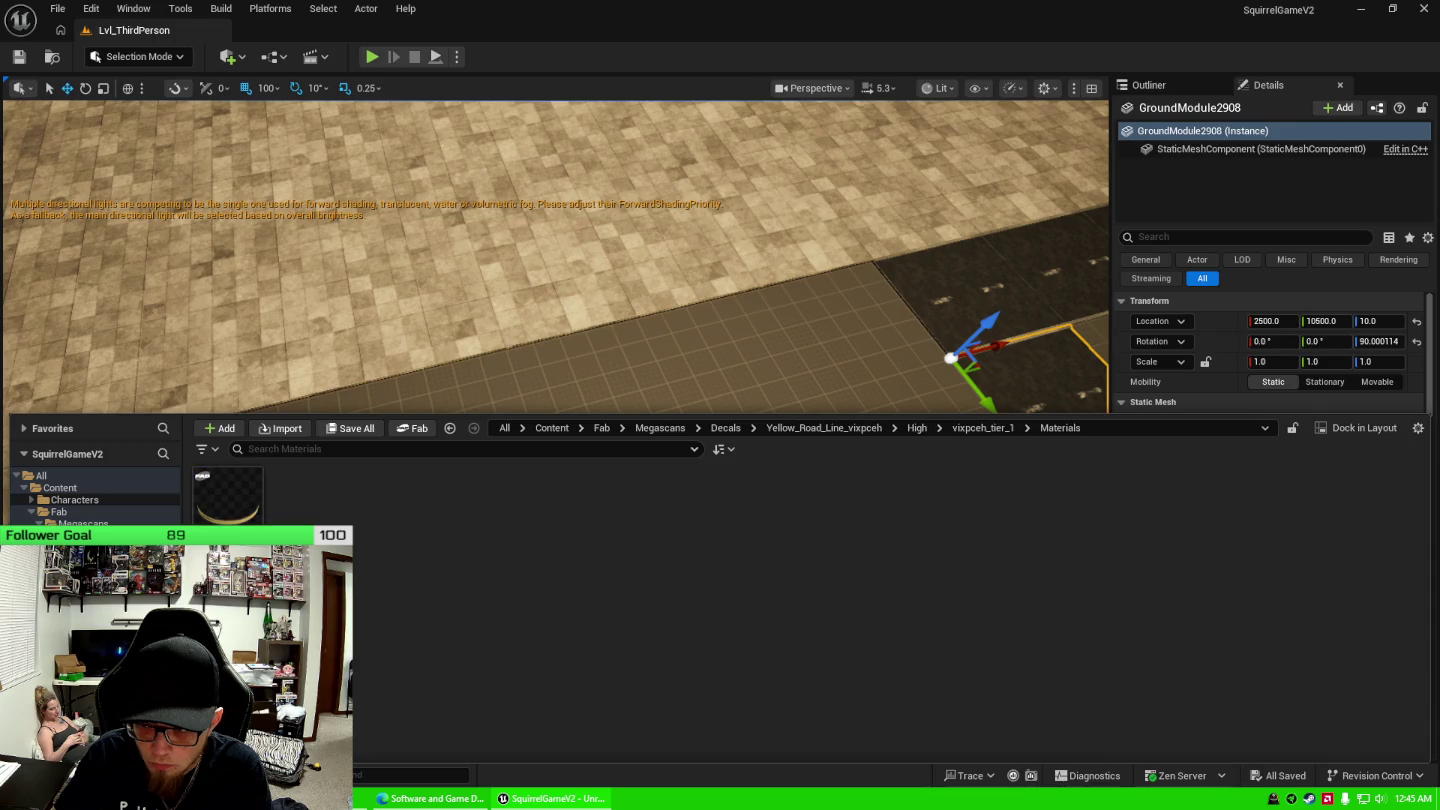
pyautogui.moveTo(229, 495)
pyautogui.mouseDown()
pyautogui.moveTo(1099, 494)
pyautogui.moveTo(1265, 439)
pyautogui.moveTo(1268, 512)
pyautogui.mouseUp()
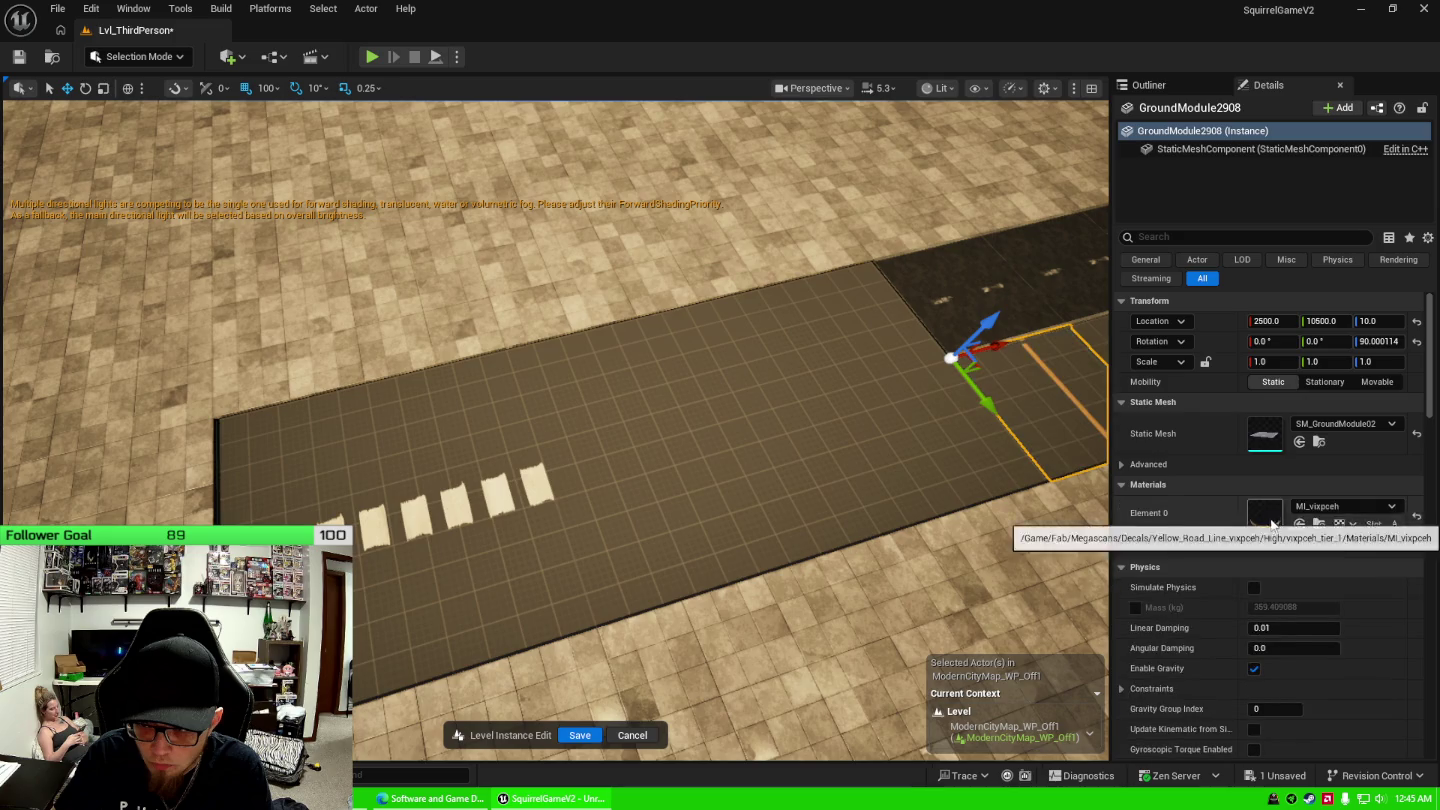
# Undo the small tile's yellow line and apply MI_vixpceh to large tile GroundModule3463.
pyautogui.hotkey('ctrl', 'z')
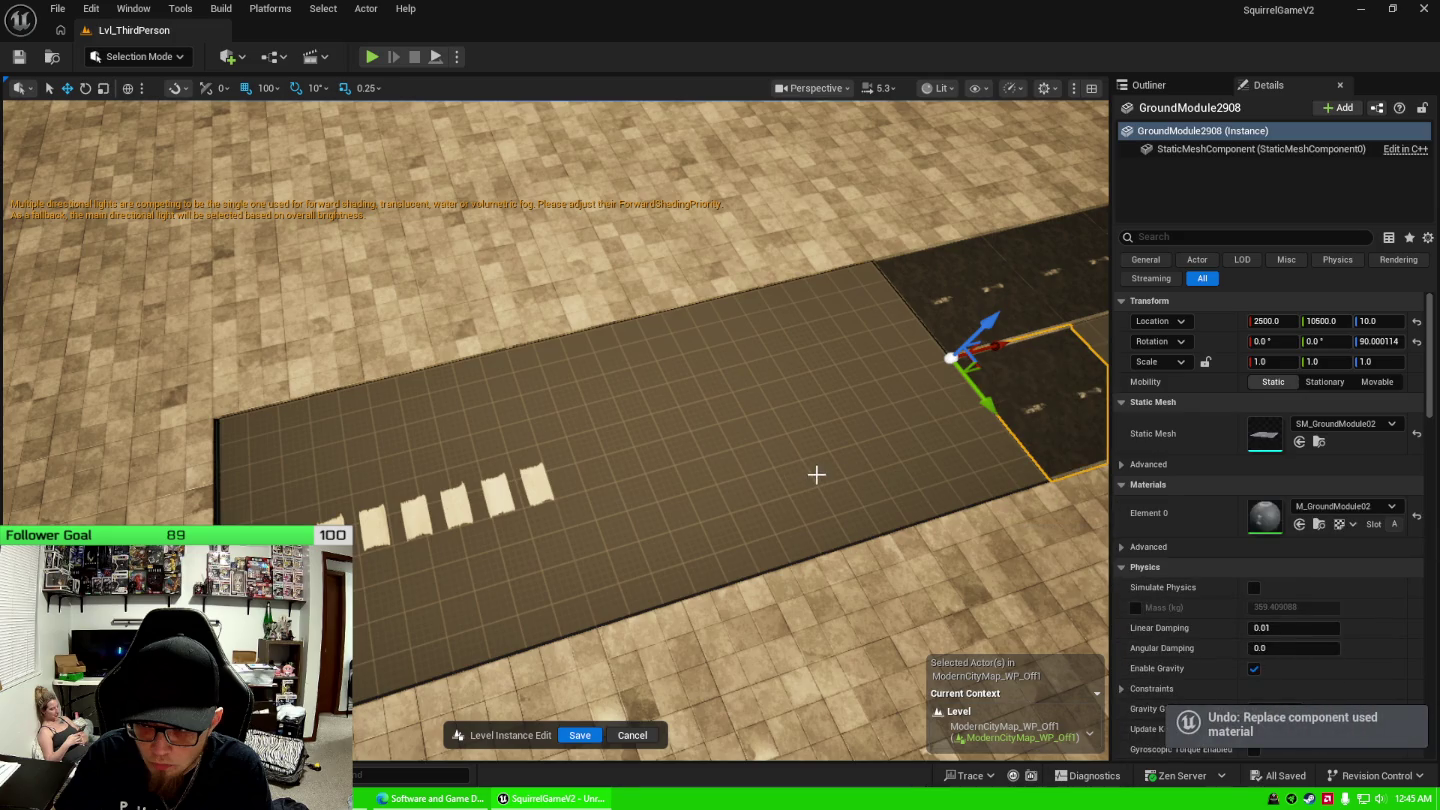
pyautogui.moveTo(815, 476); pyautogui.dragTo(598, 487)
pyautogui.click(598, 488)
pyautogui.hotkey('ctrl', 'space')
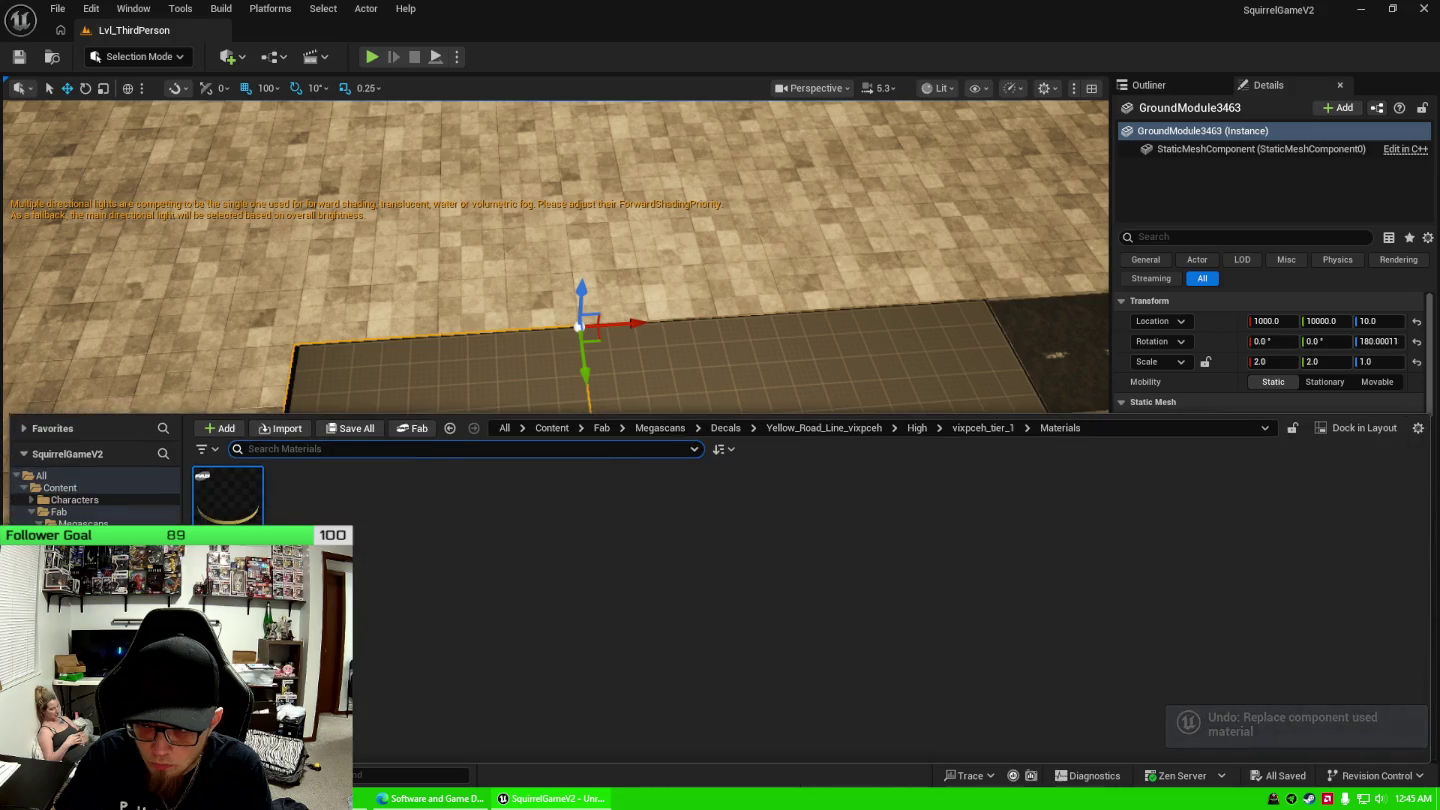
pyautogui.moveTo(228, 495); pyautogui.dragTo(1265, 511)
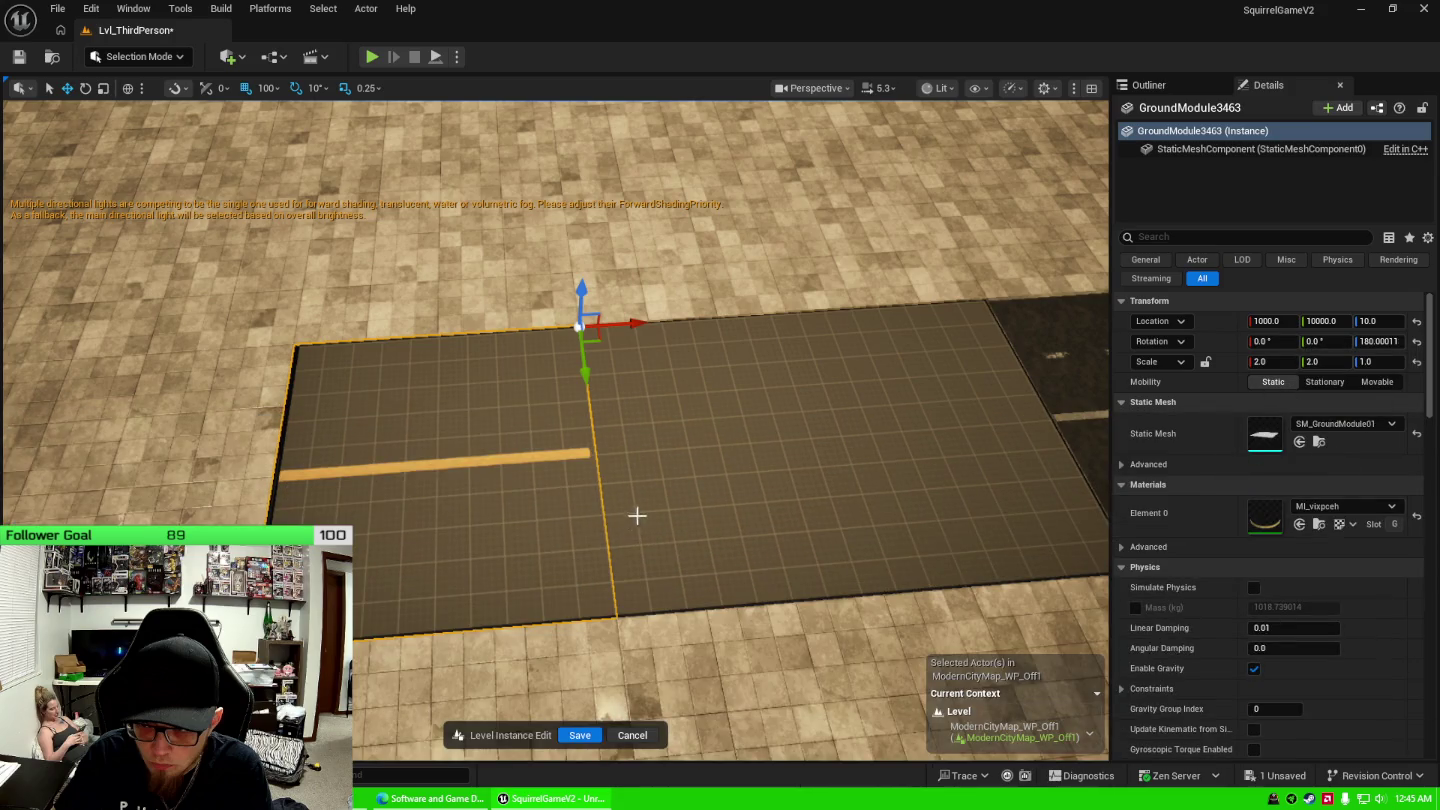
pyautogui.moveTo(636, 514)
pyautogui.mouseDown()
pyautogui.moveTo(720, 500)
pyautogui.moveTo(627, 514)
pyautogui.mouseUp()
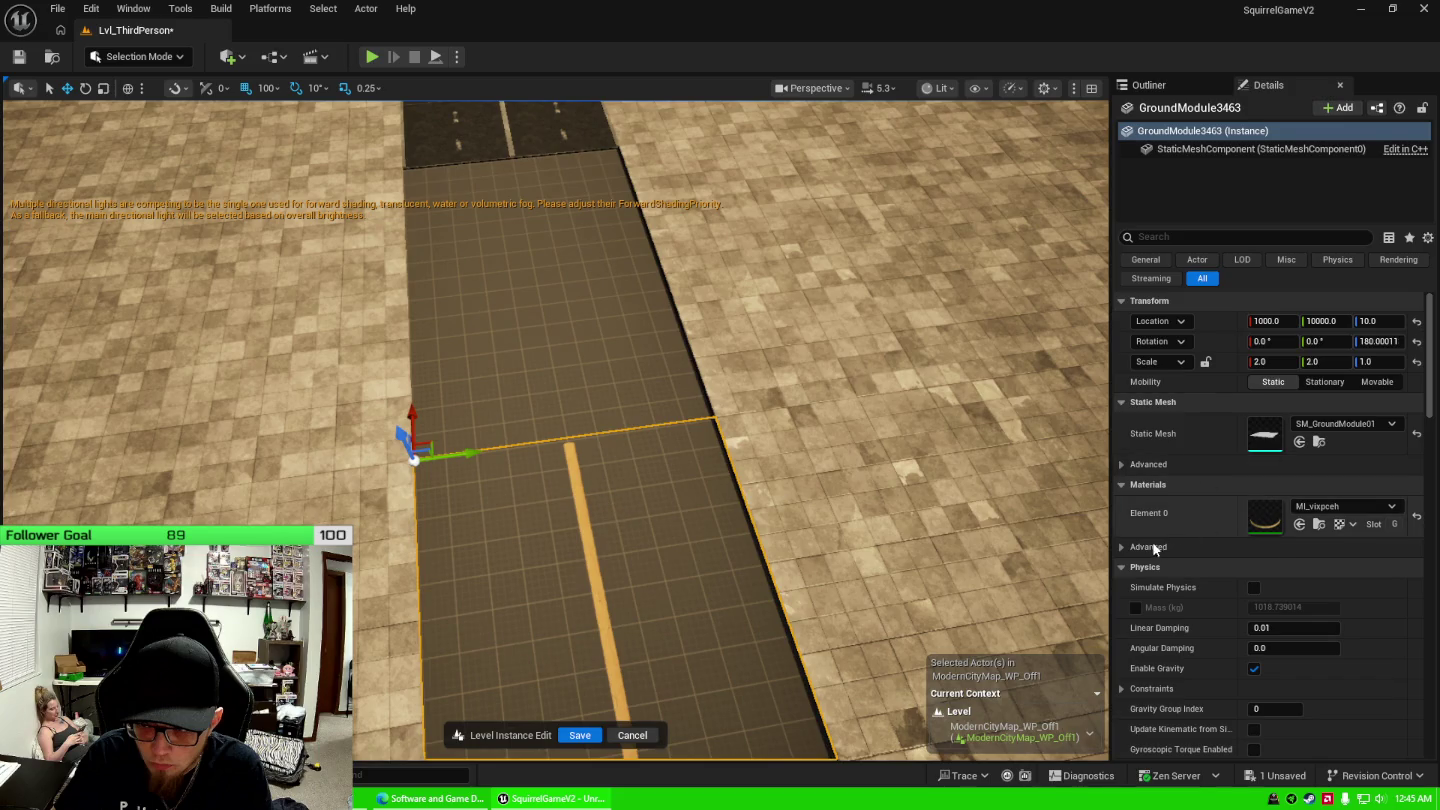
pyautogui.click(1123, 546)
pyautogui.click(1122, 547)
pyautogui.click(1123, 463)
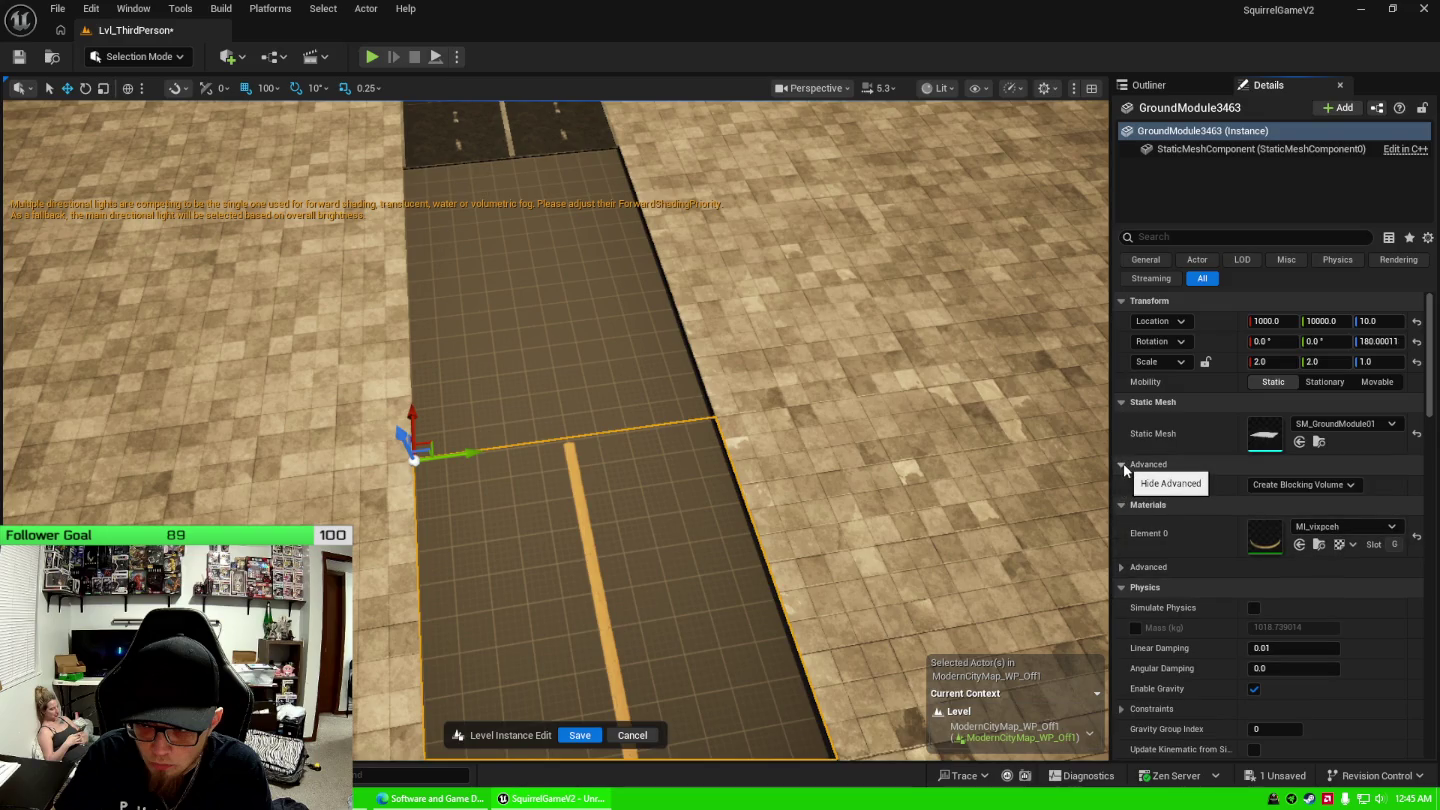
pyautogui.click(1123, 465)
# Try the SM_Road_02 mesh on the large tile, then revert to SM_GroundModule01.
pyautogui.click(1340, 423)
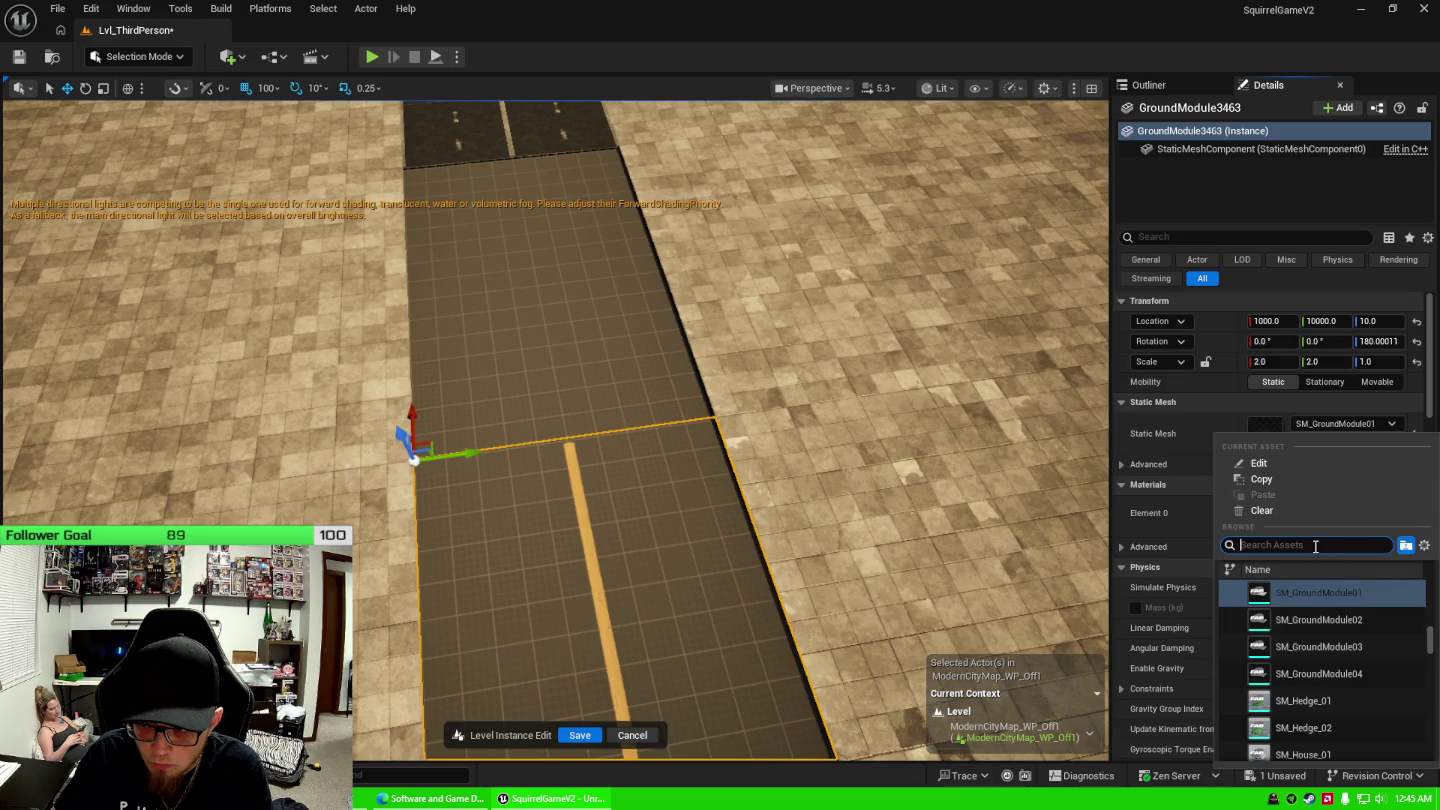
pyautogui.write('road')
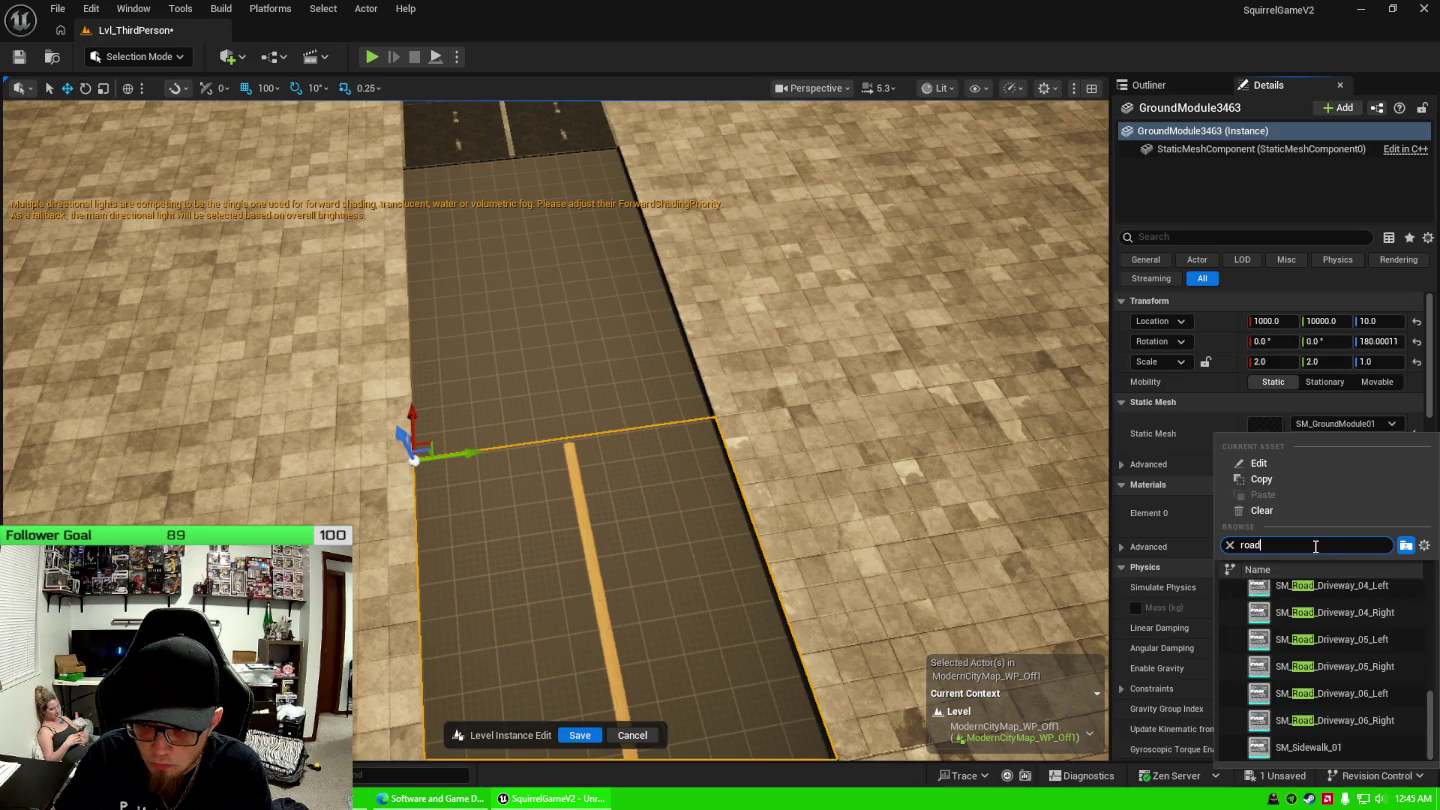
pyautogui.scroll(5, 1368, 643)
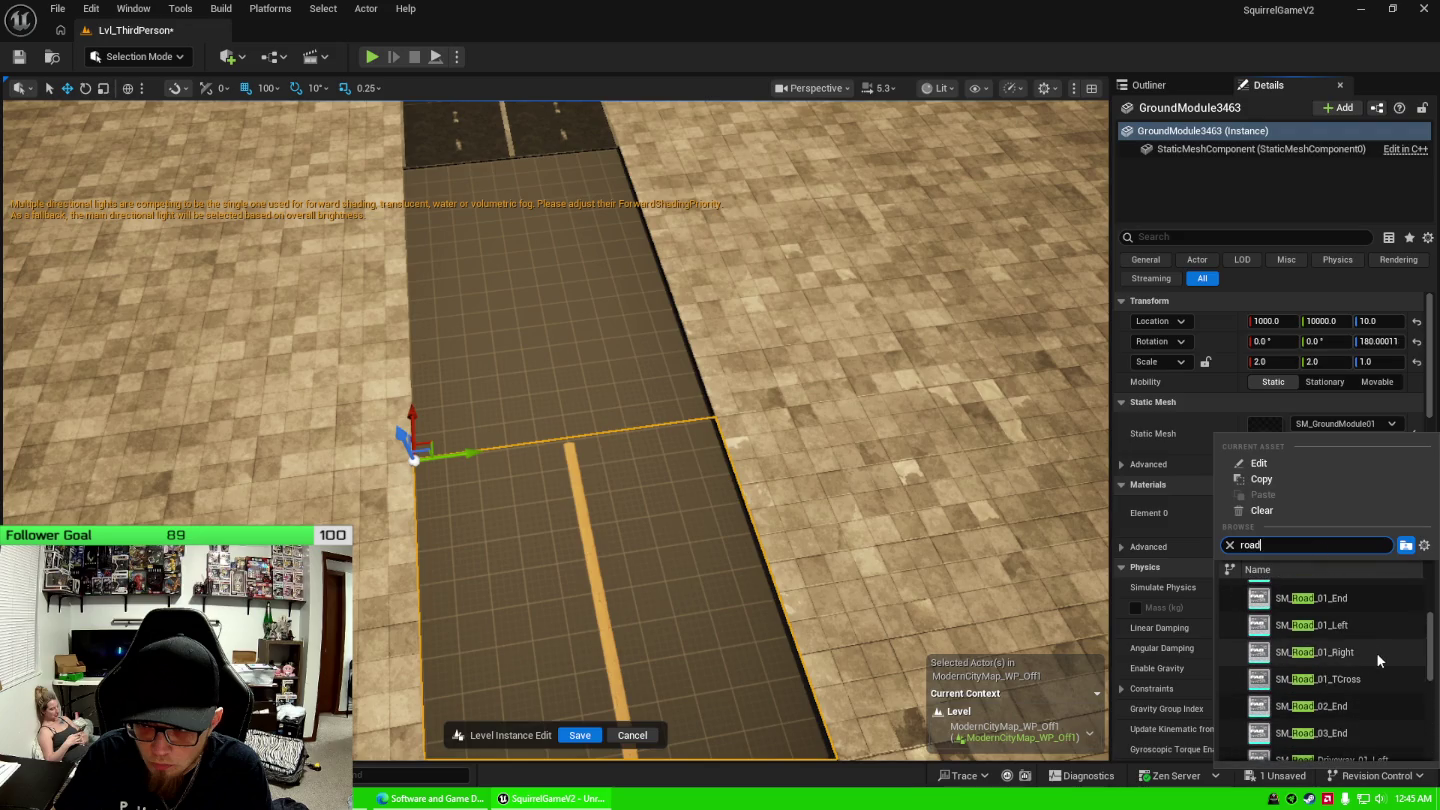
pyautogui.scroll(4, 1363, 653)
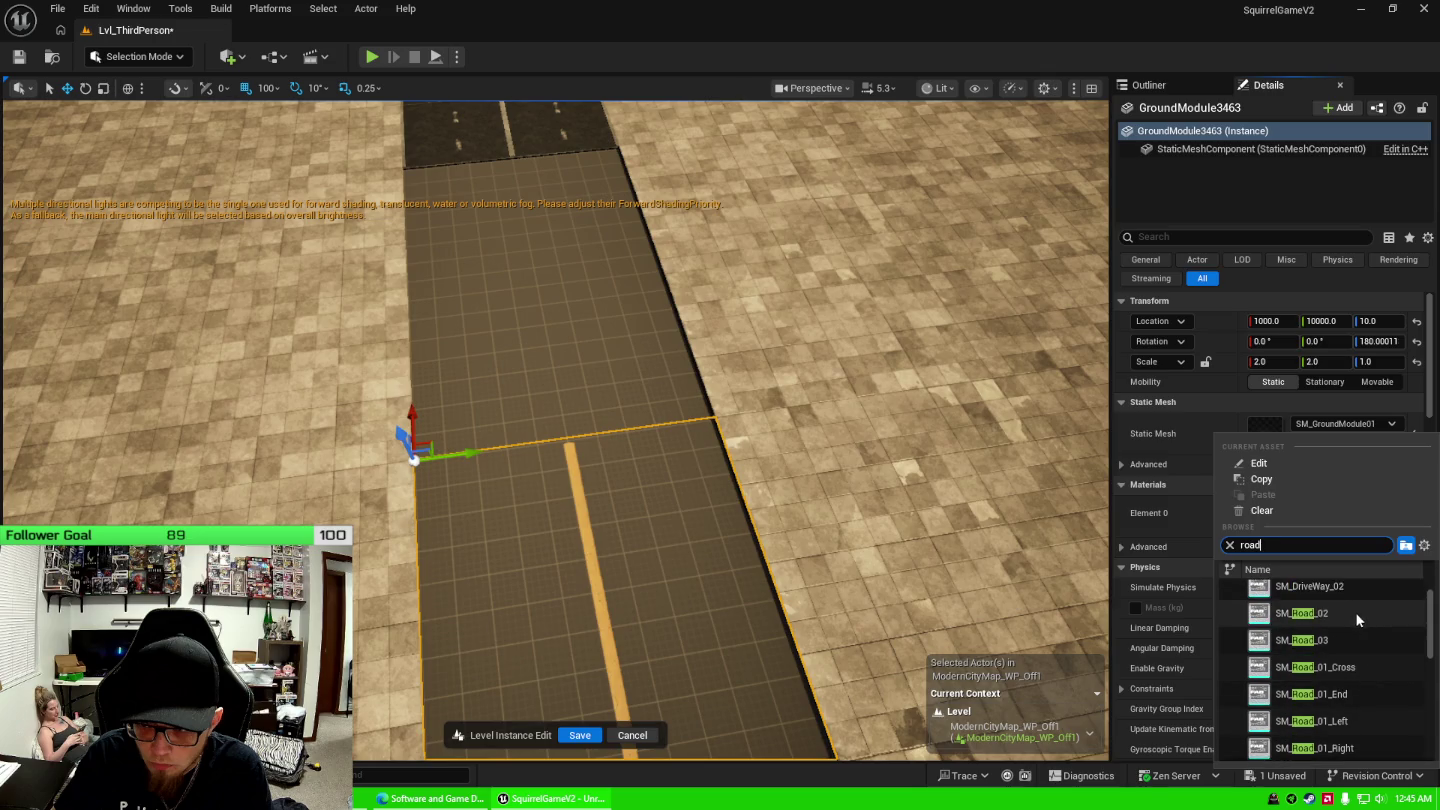
pyautogui.click(1355, 614)
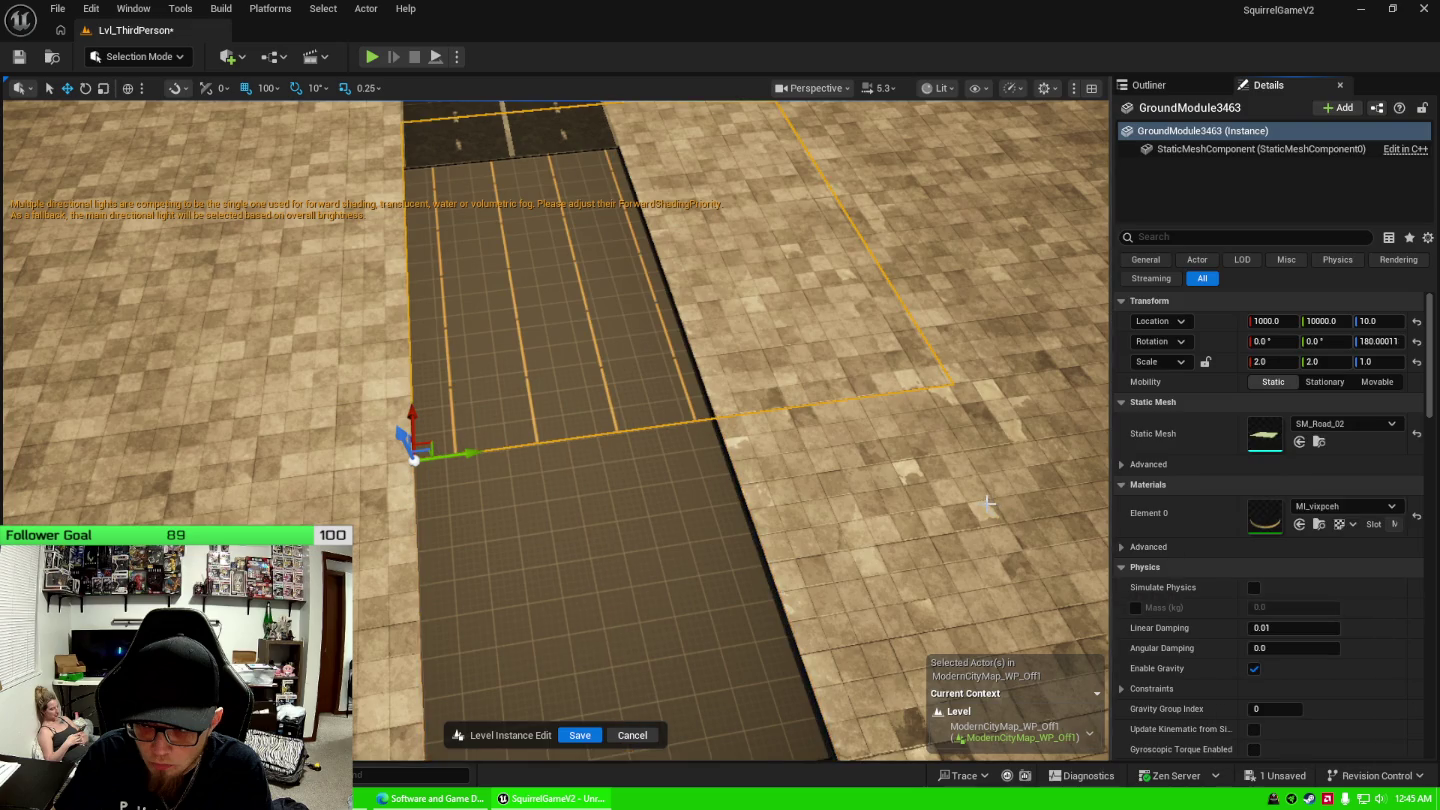
pyautogui.press('f')
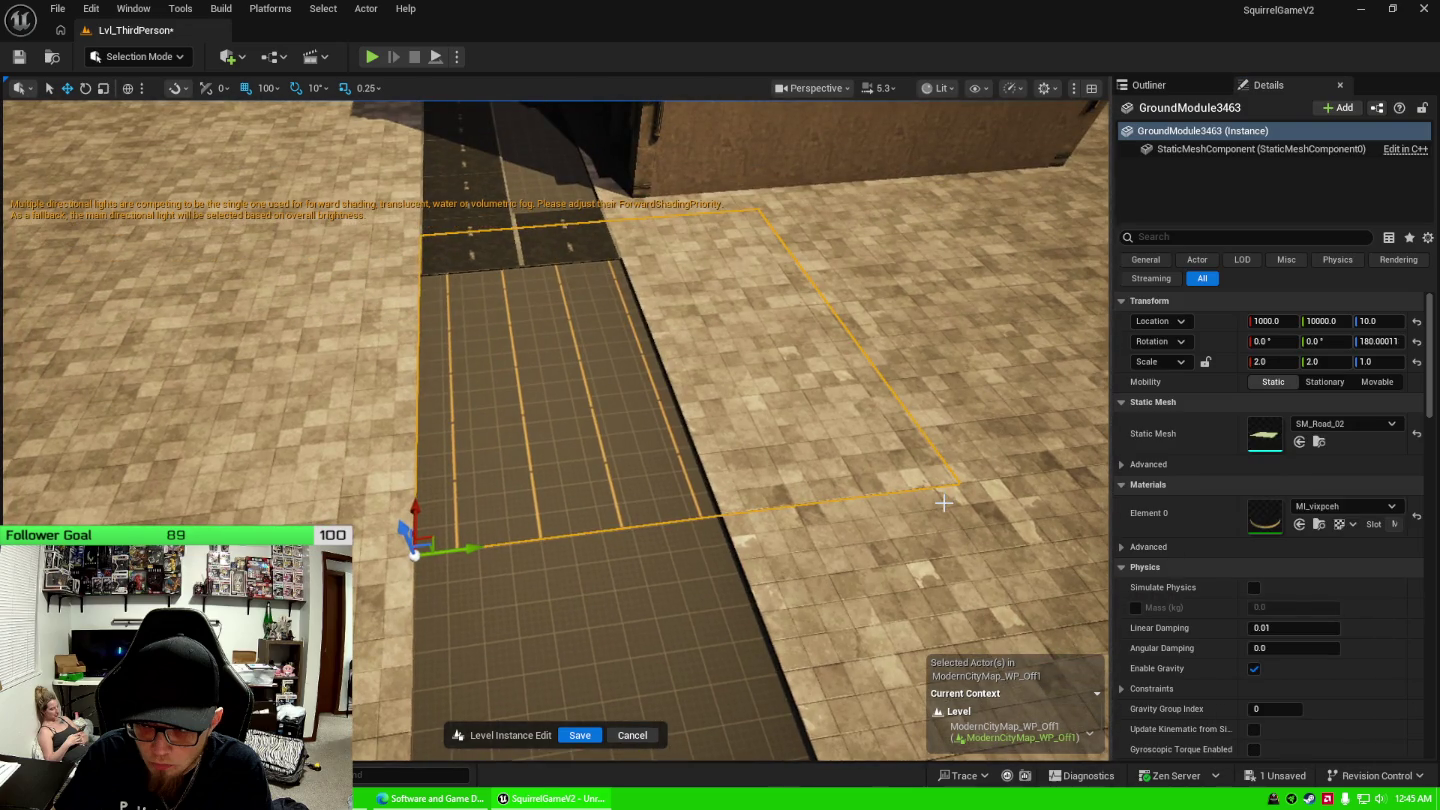
pyautogui.hotkey('ctrl', 'z')
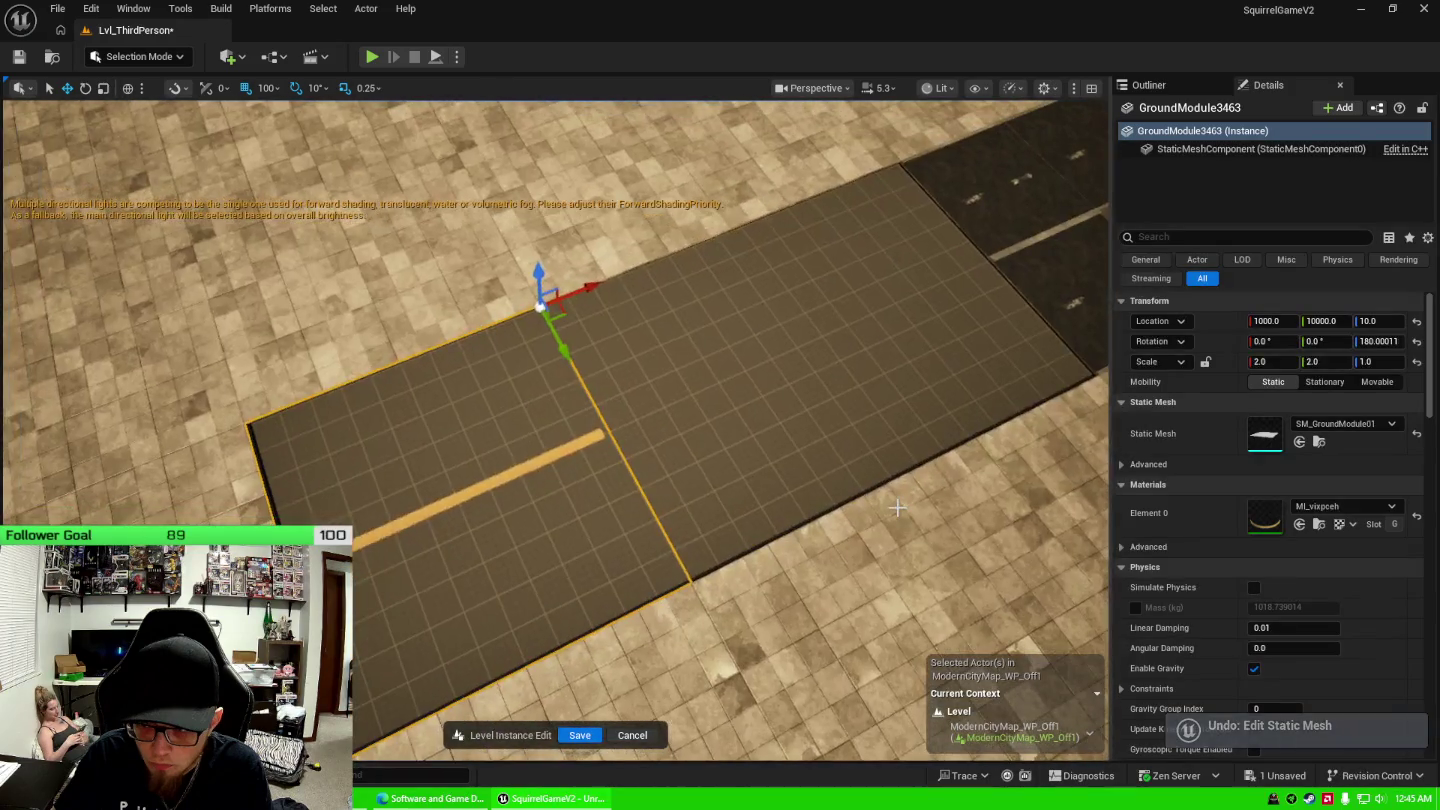
pyautogui.hotkey('ctrl', 'space')
pyautogui.hotkey('ctrl', 'space')
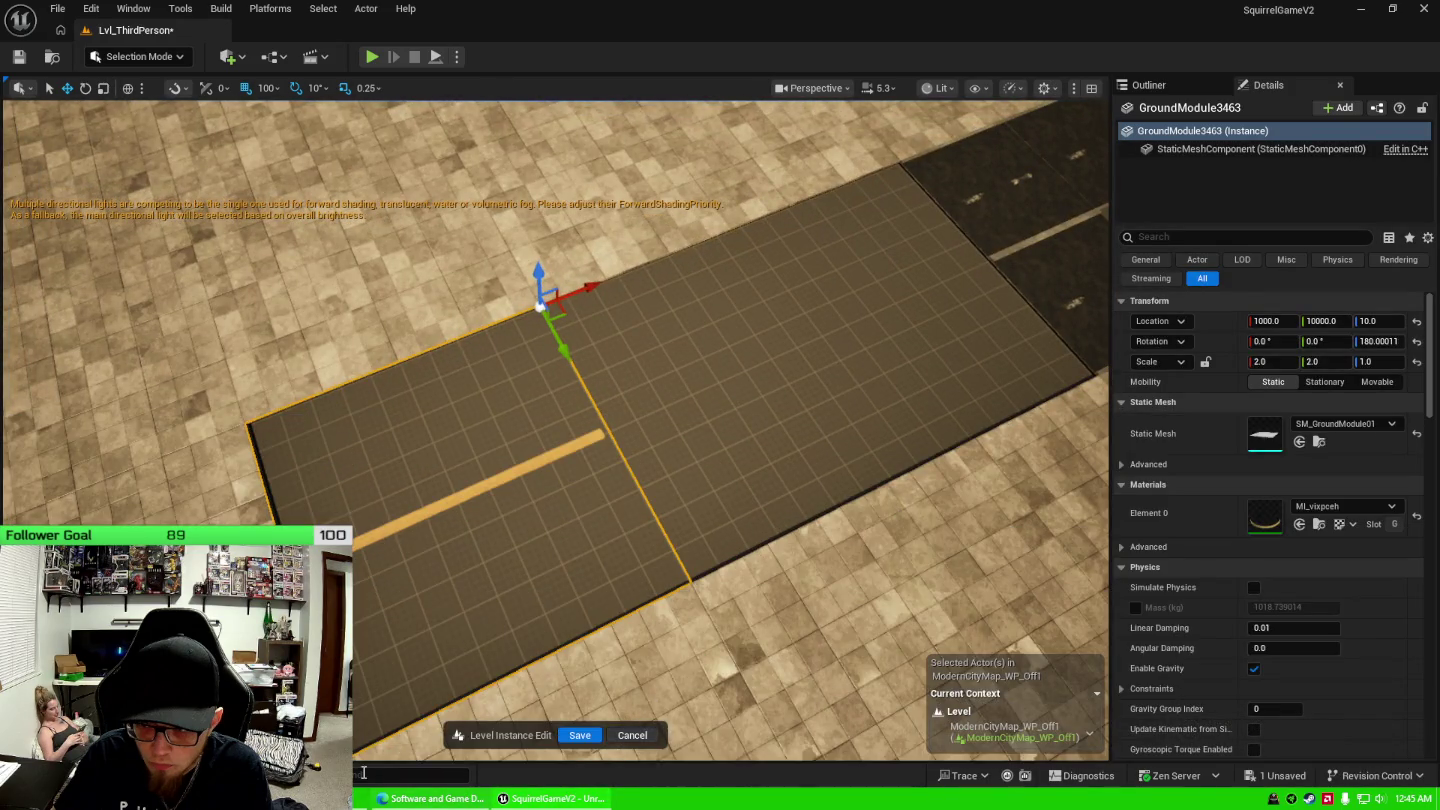
pyautogui.hotkey('ctrl', 'space')
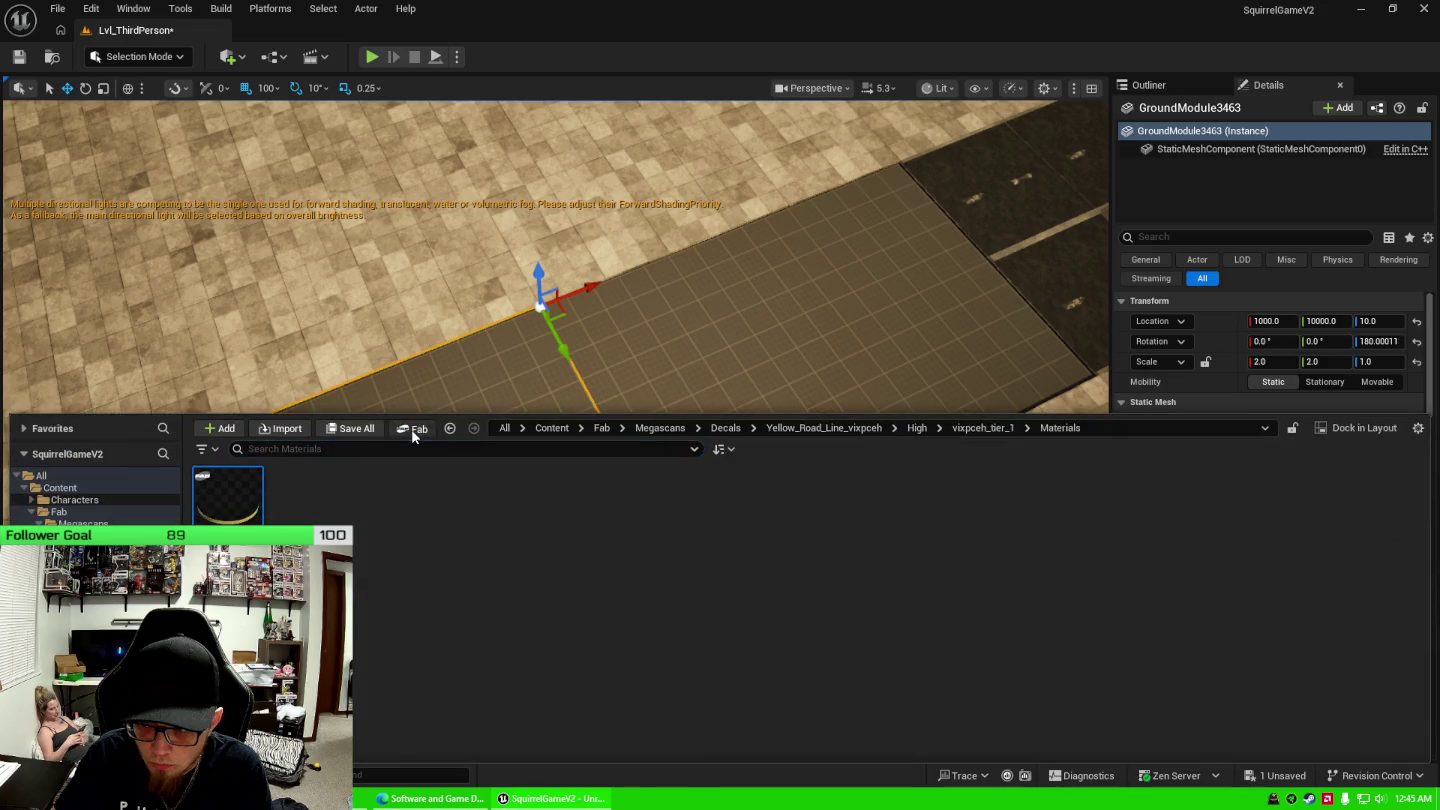
# Open UnrealDrive: CitySample Pack from Fab's My Library and browse its gallery images.
pyautogui.click(413, 429)
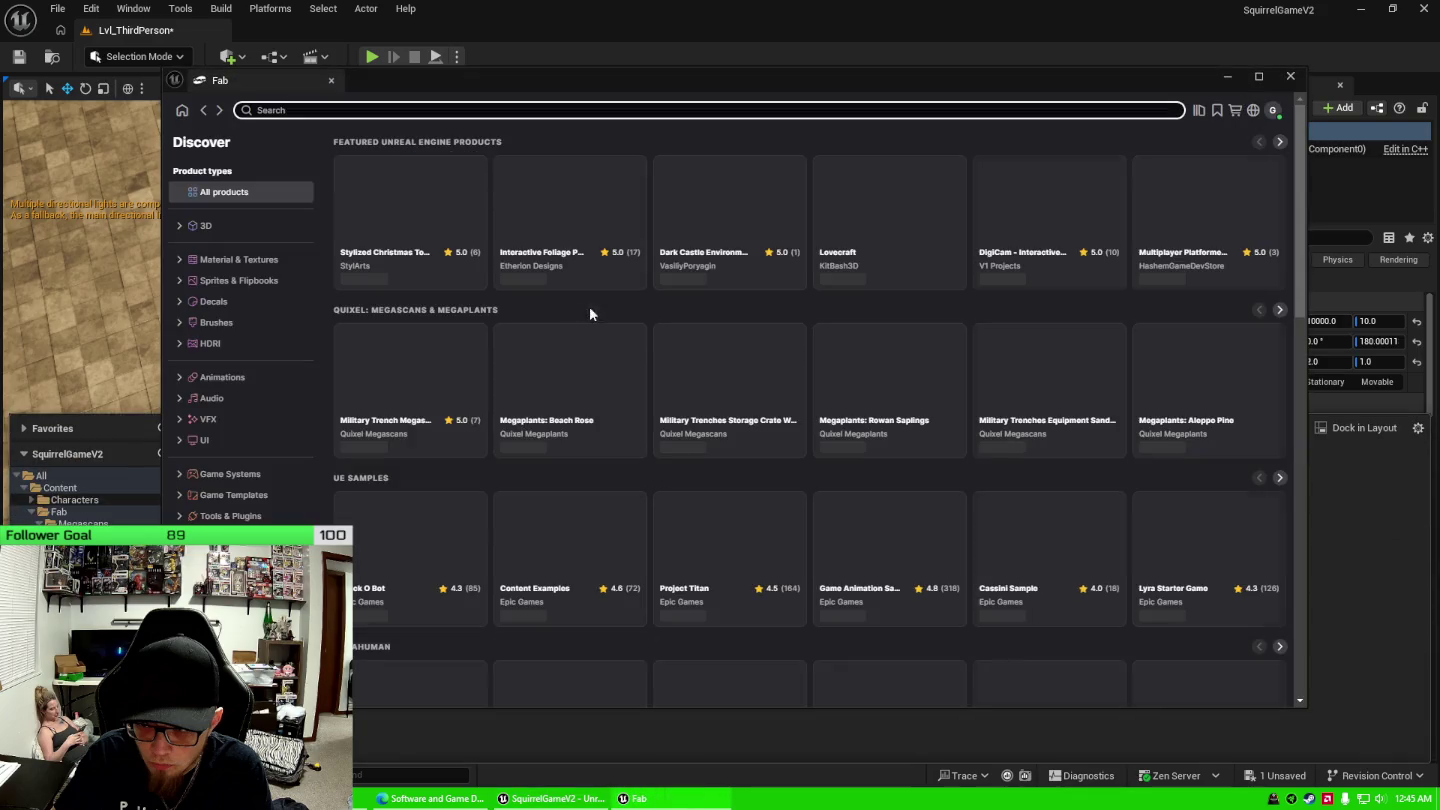
pyautogui.click(1197, 111)
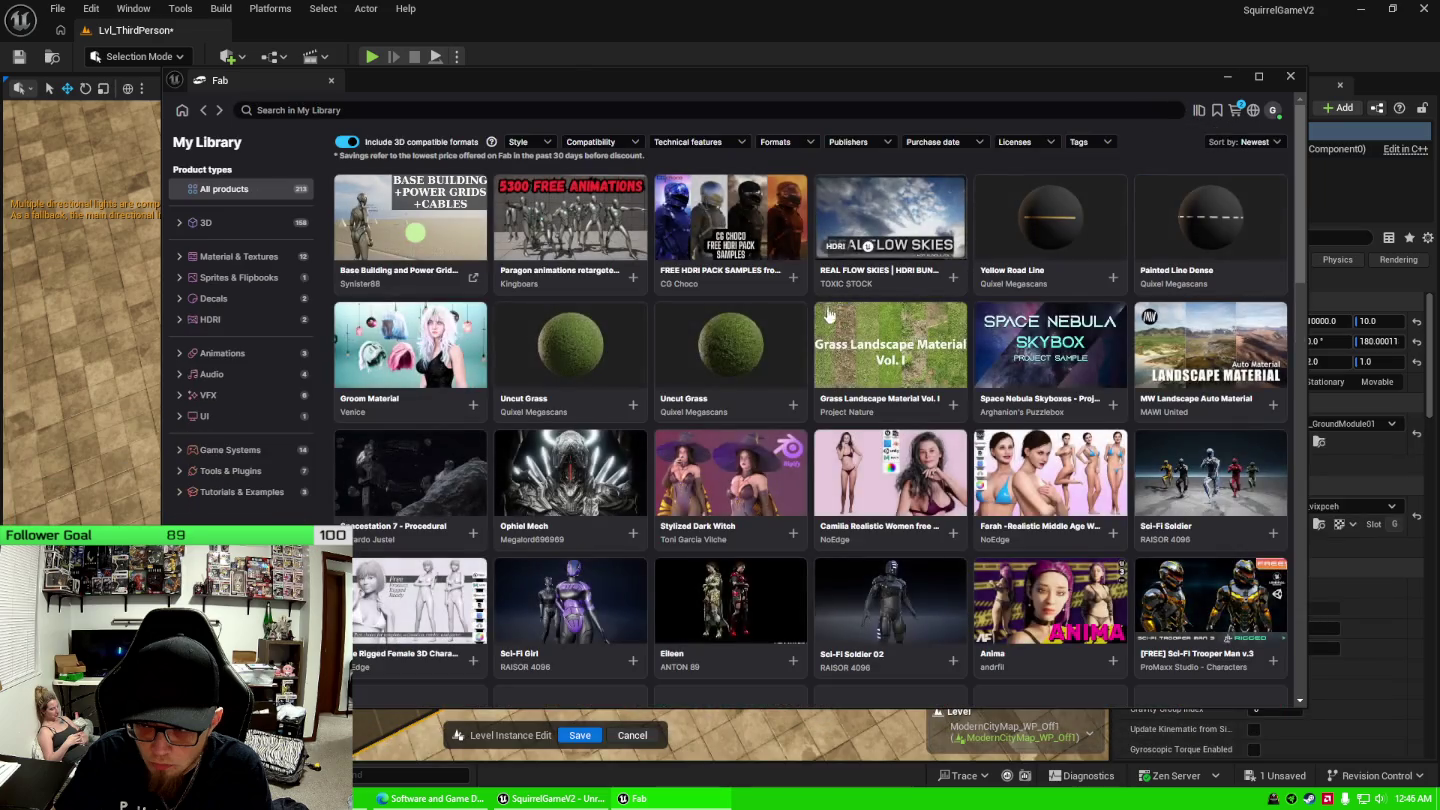
pyautogui.scroll(-2, 800, 415)
pyautogui.scroll(-3, 802, 415)
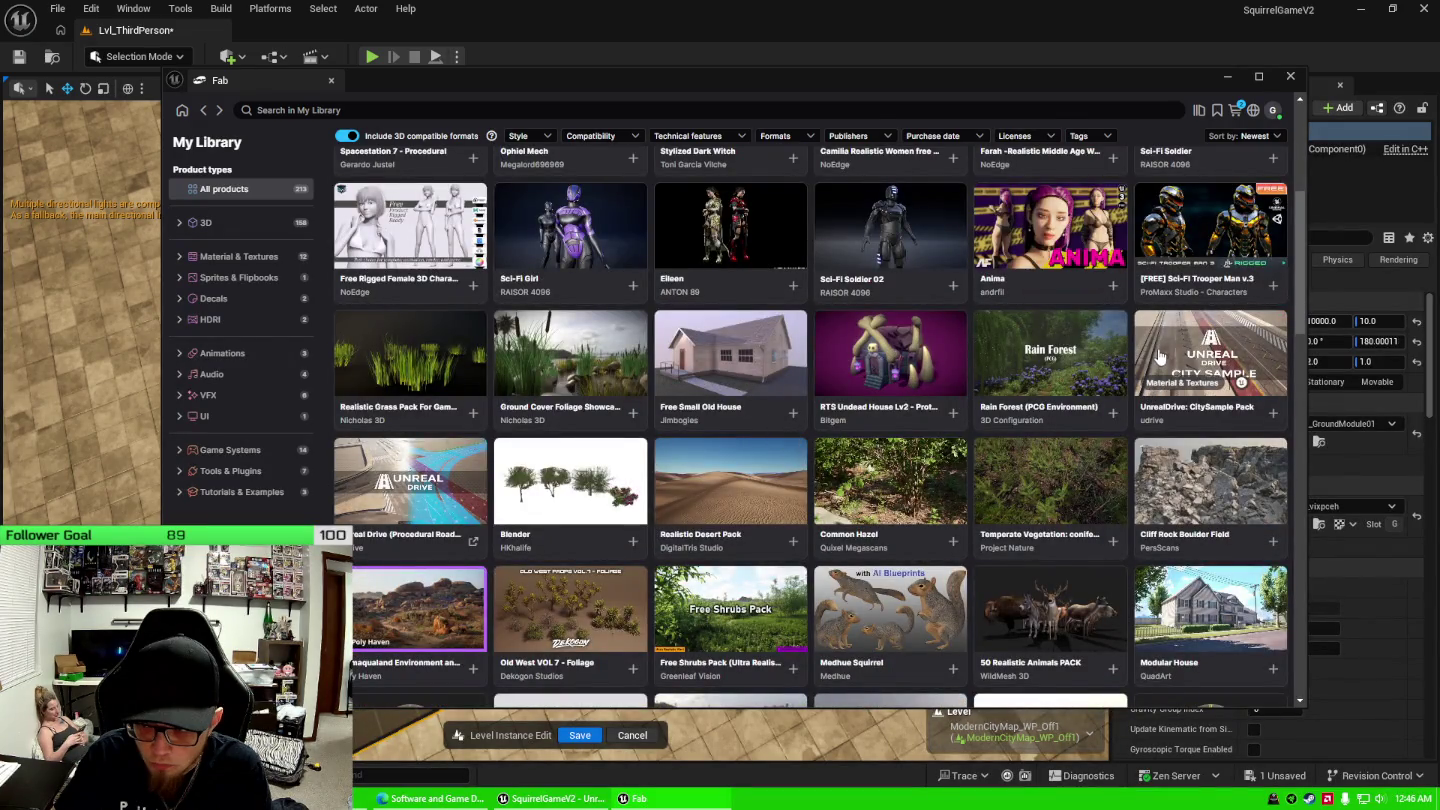
pyautogui.click(1160, 365)
pyautogui.click(420, 625)
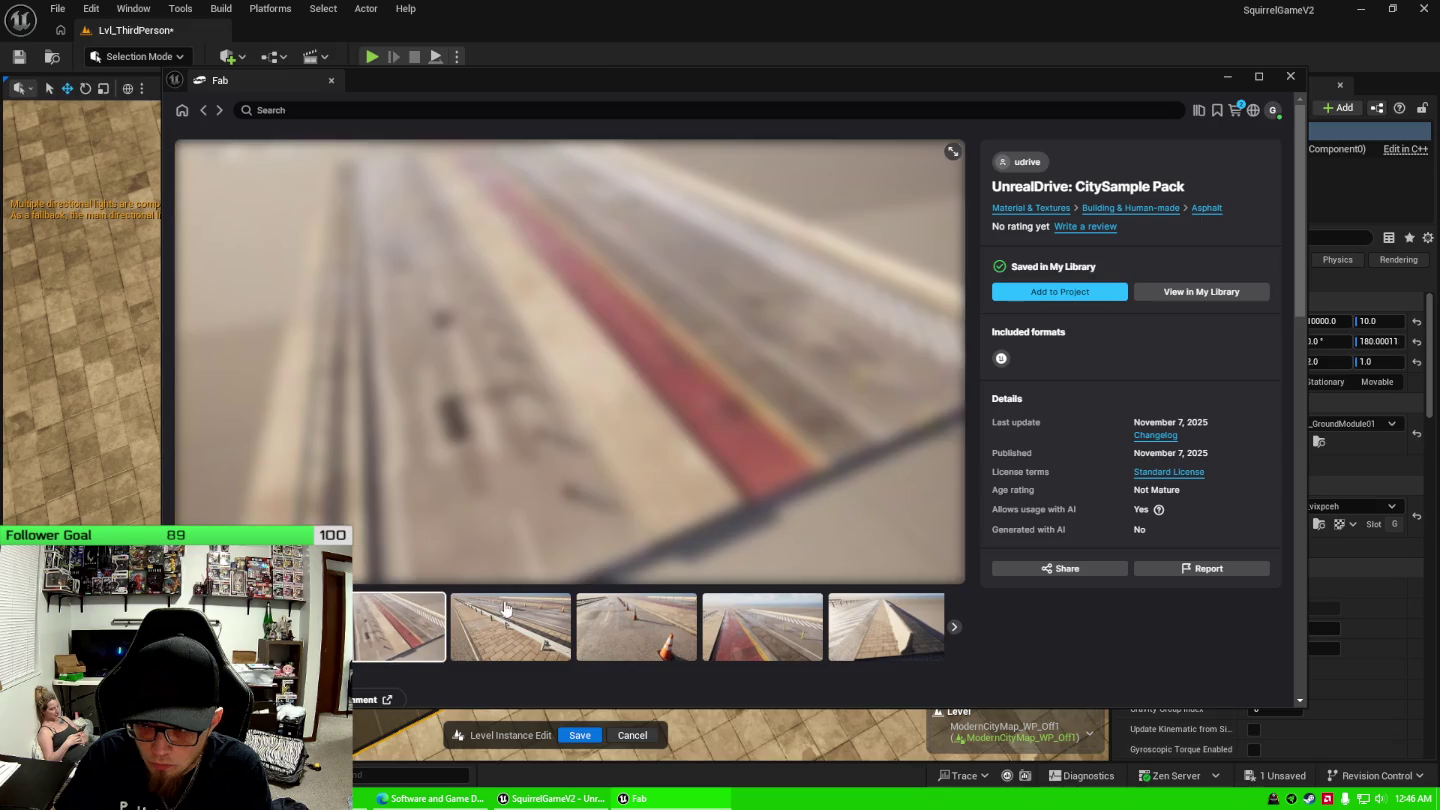
pyautogui.click(518, 616)
pyautogui.click(590, 630)
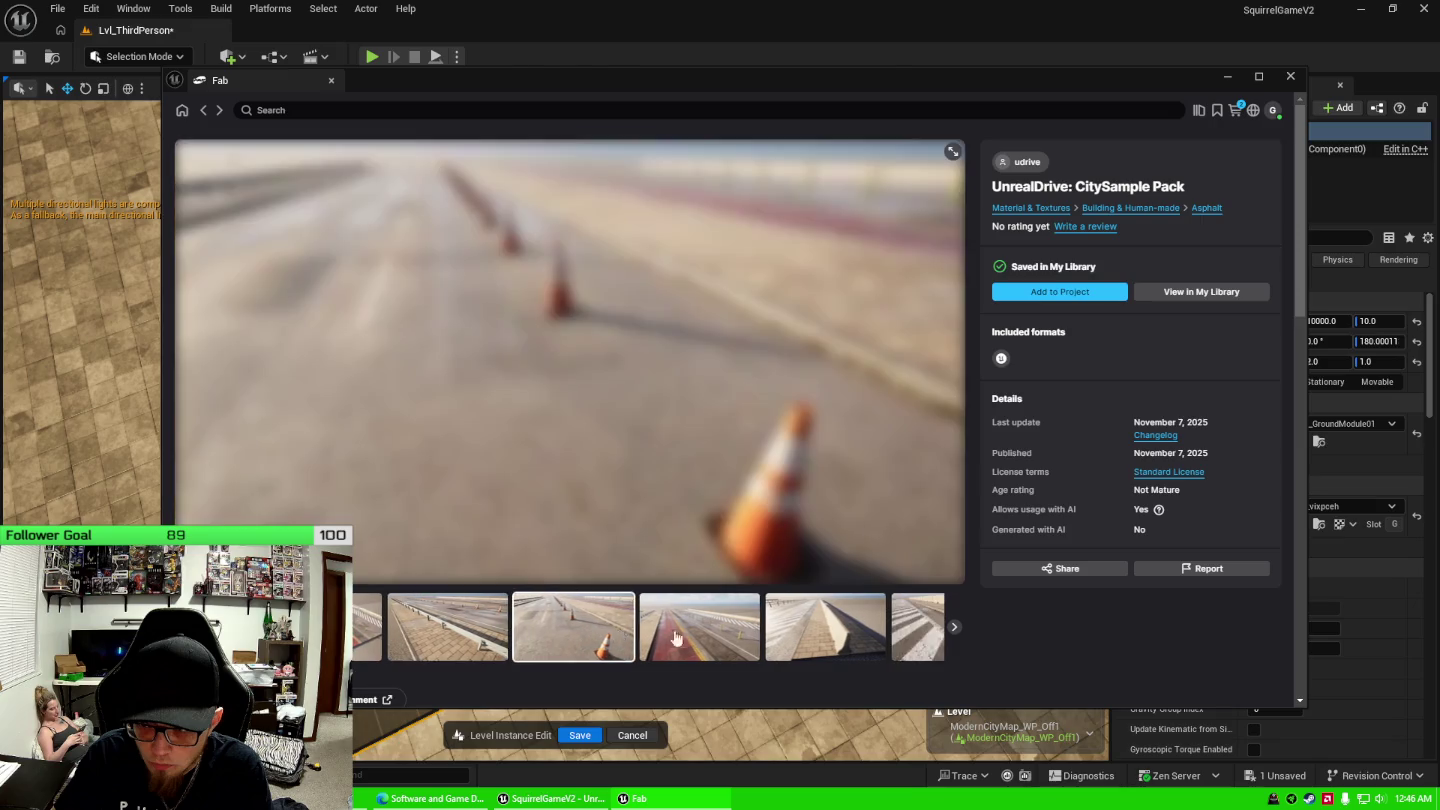
pyautogui.click(727, 636)
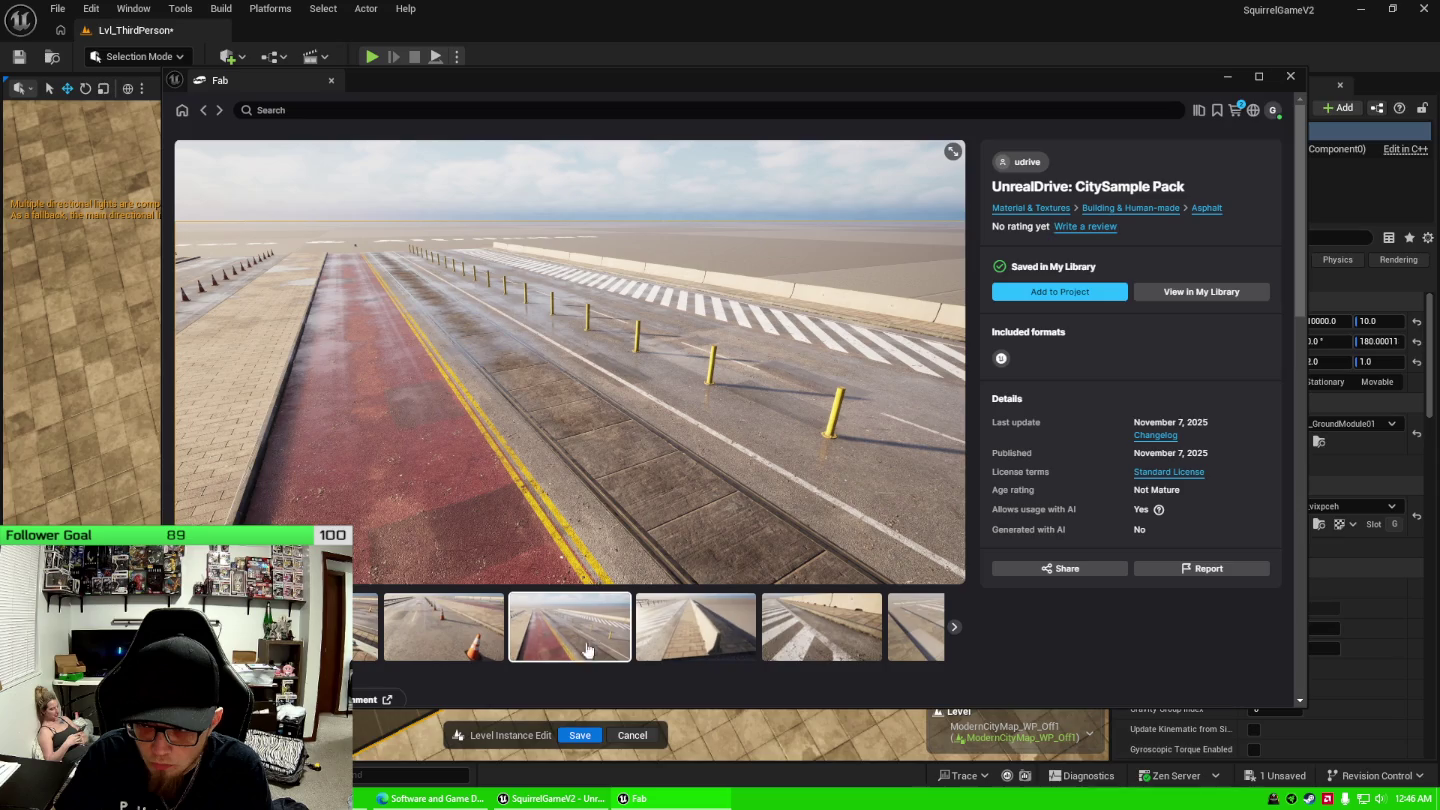
pyautogui.click(652, 636)
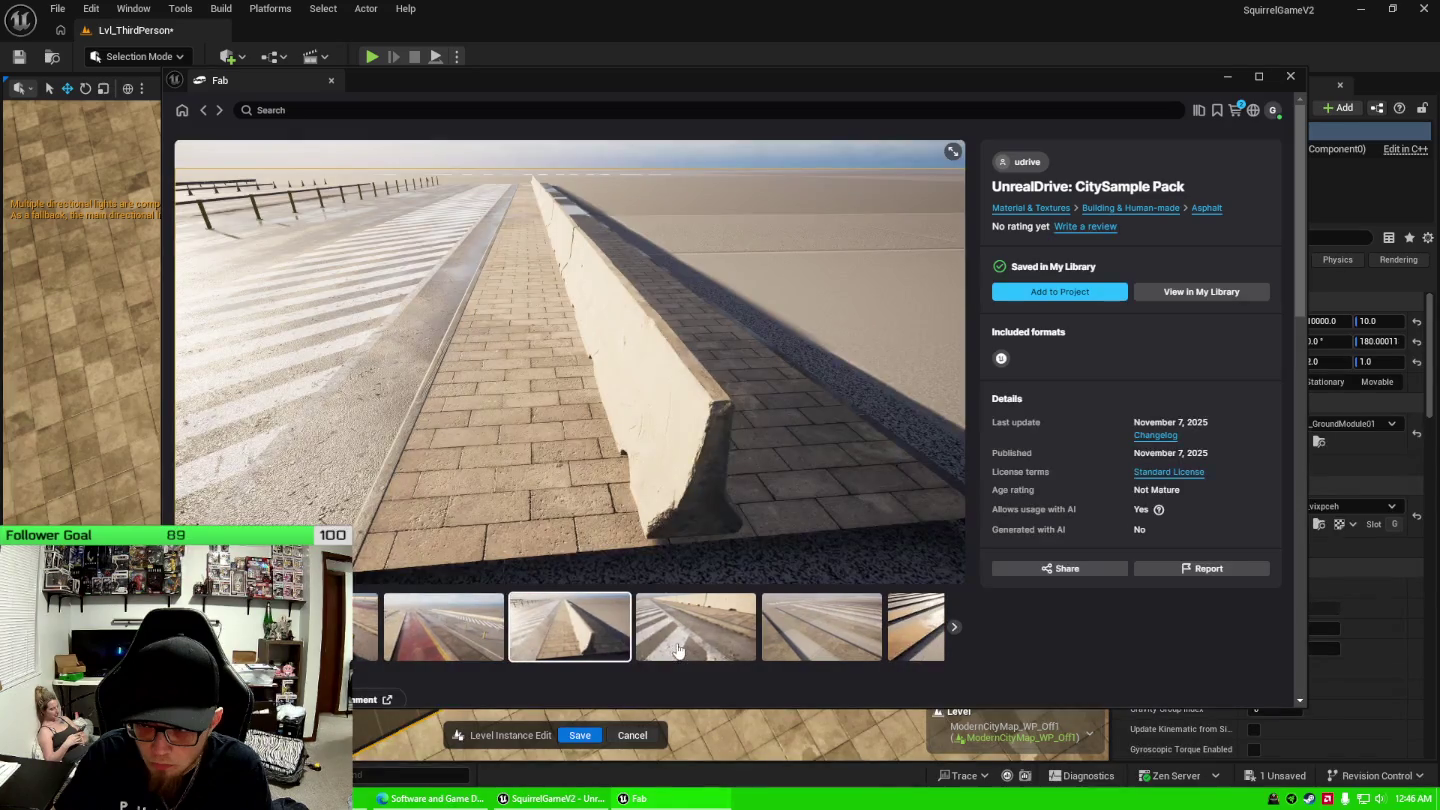
pyautogui.click(672, 646)
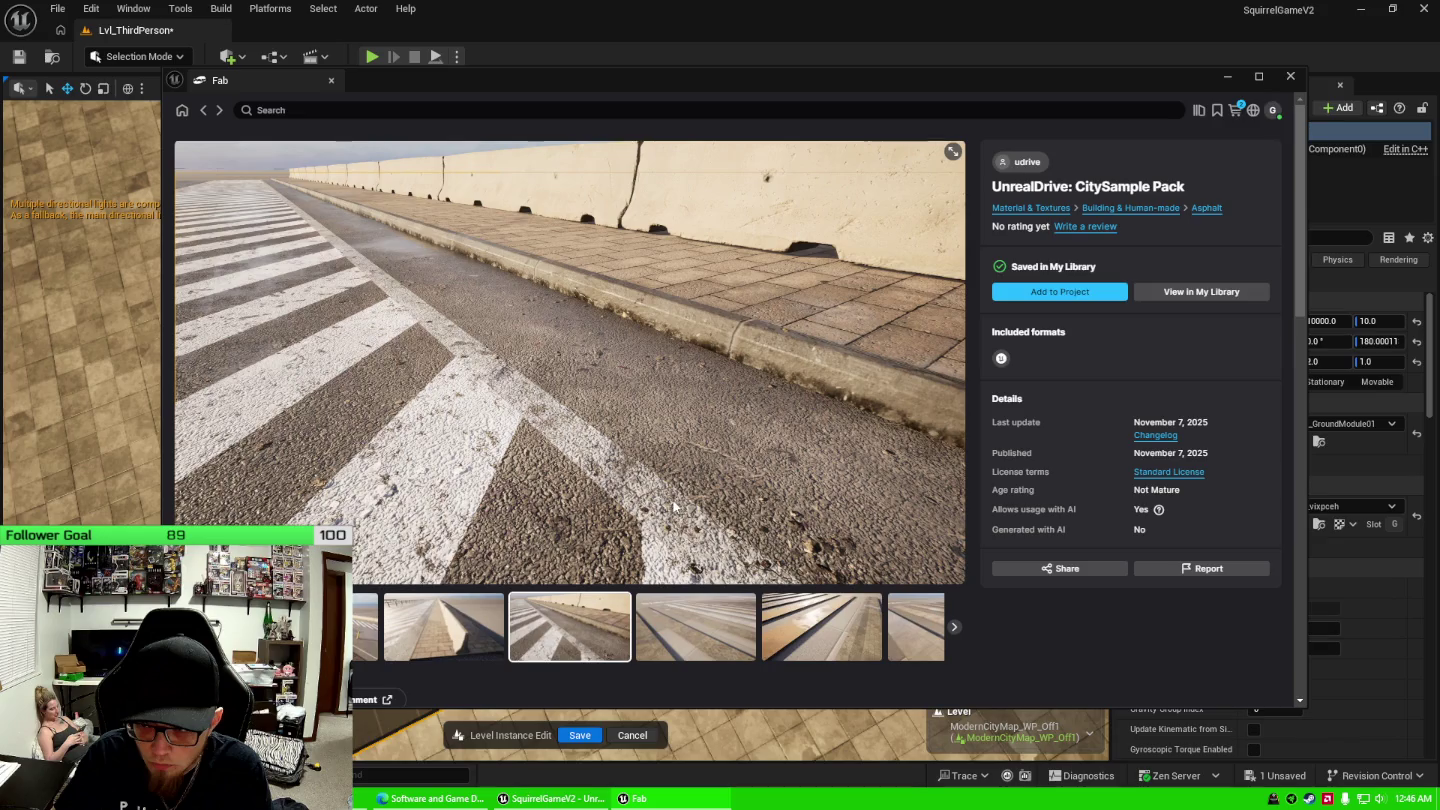
# Add the CitySample Pack to the project as engine version 5.6.
pyautogui.click(1088, 294)
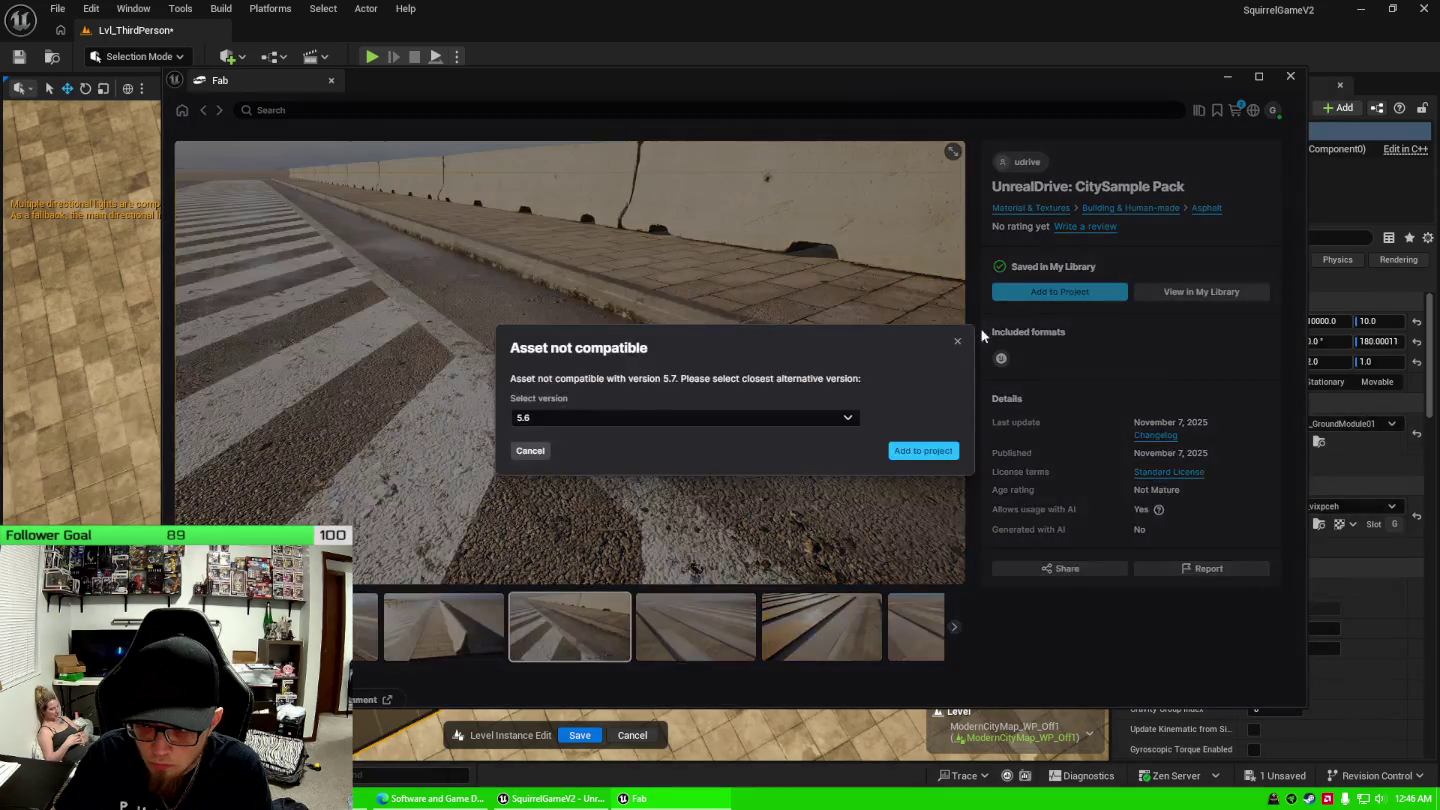
pyautogui.click(845, 418)
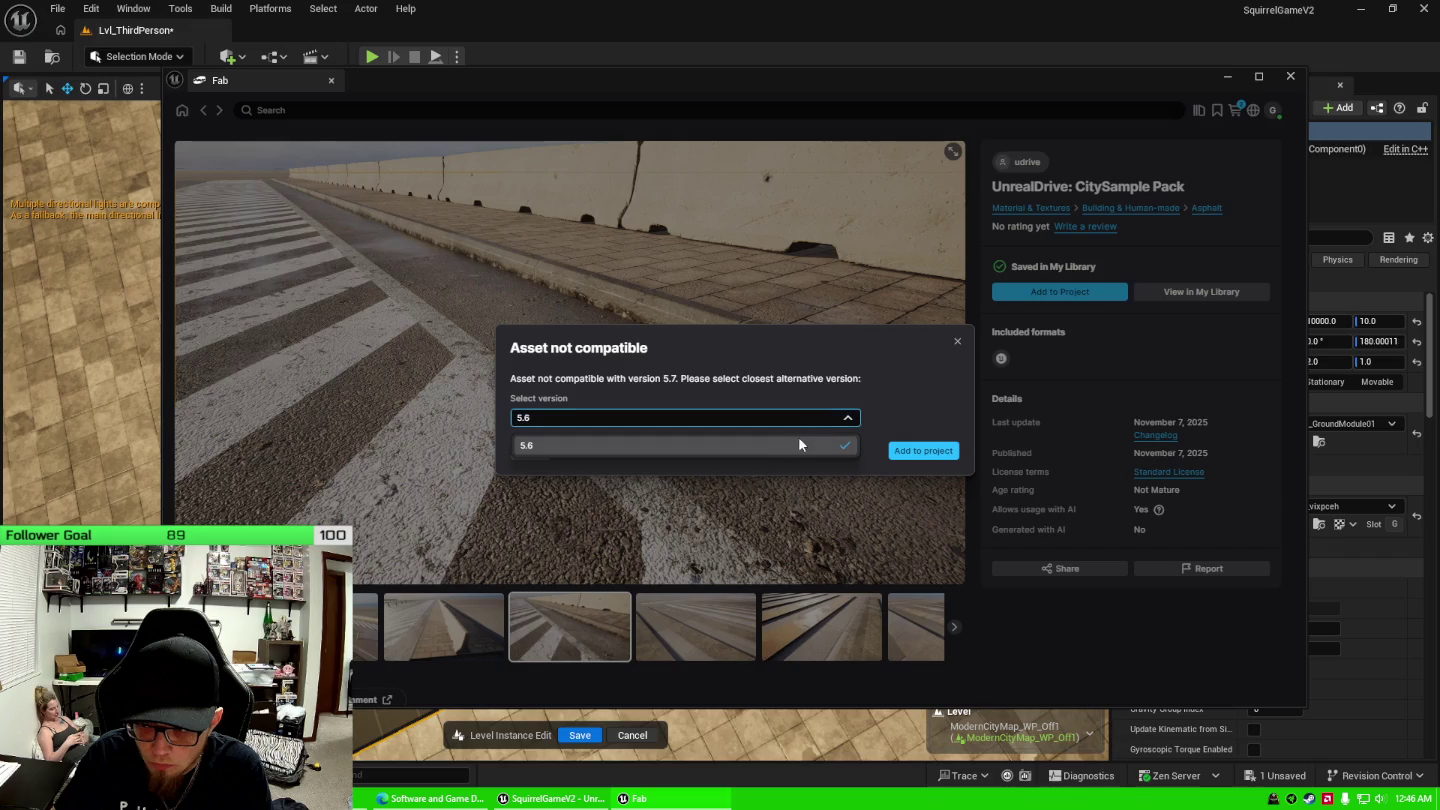
pyautogui.click(797, 438)
pyautogui.click(926, 452)
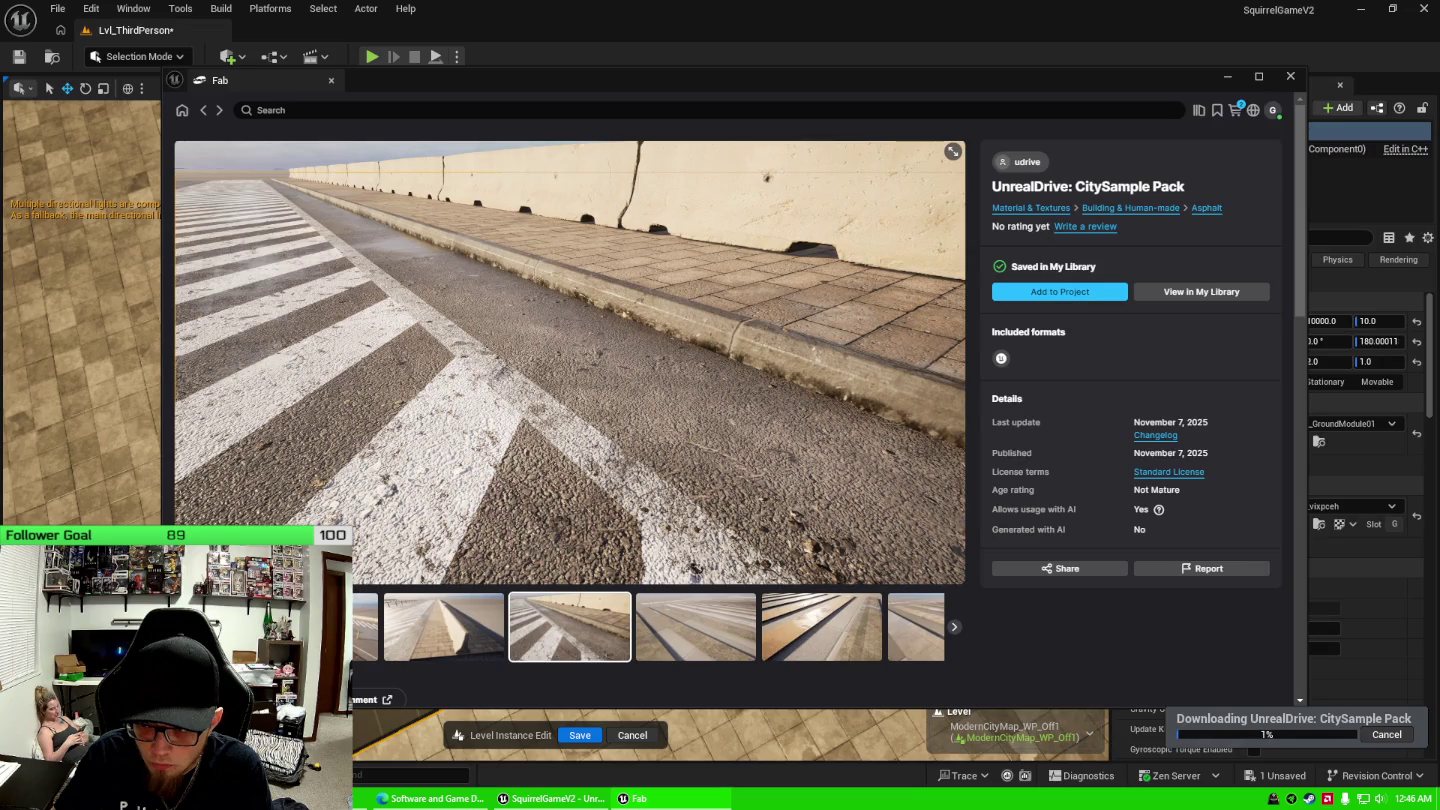
pyautogui.hotkey('alt', 'Tab')
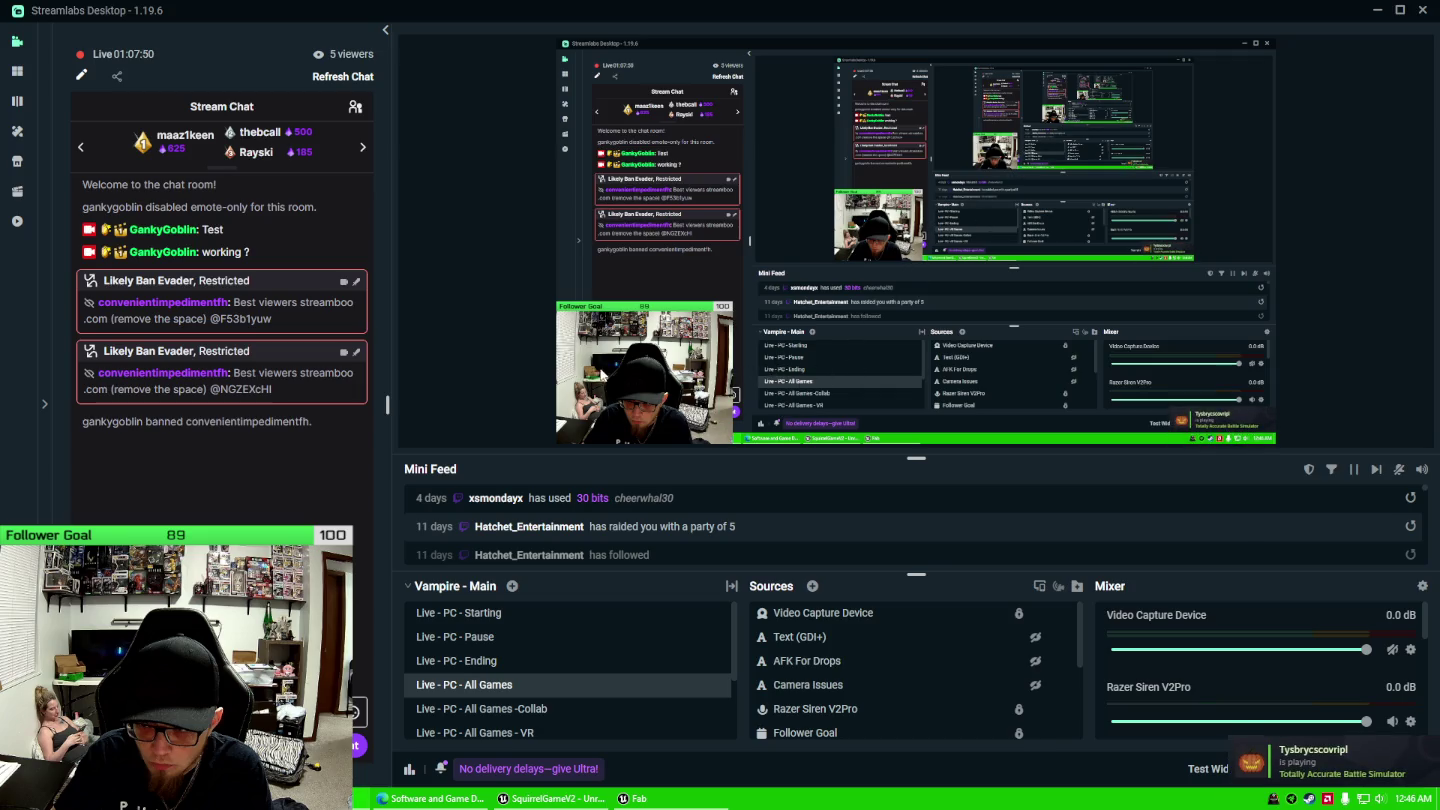
# Glance at the chat users list and hide the Video Capture Device webcam source.
pyautogui.click(356, 110)
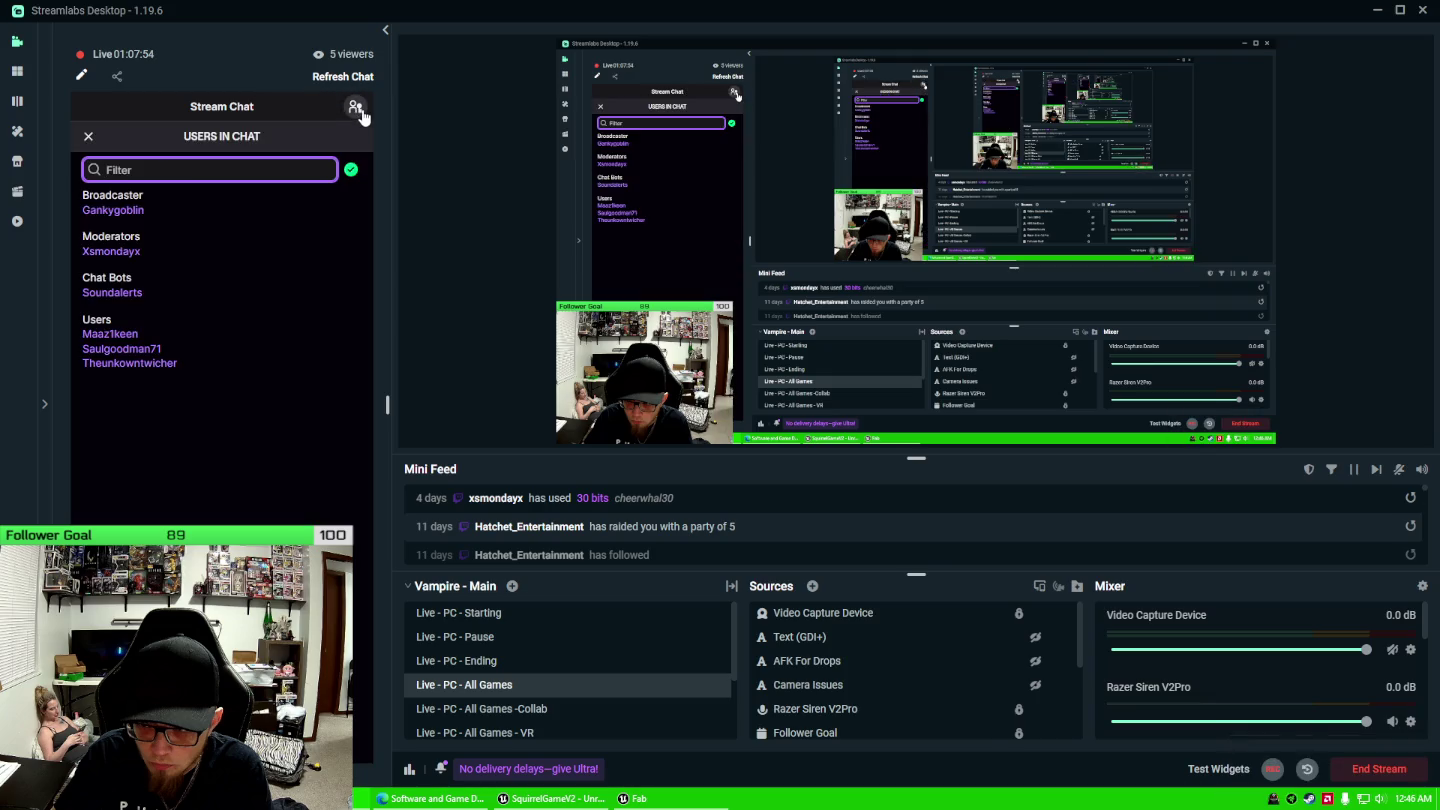
pyautogui.click(357, 110)
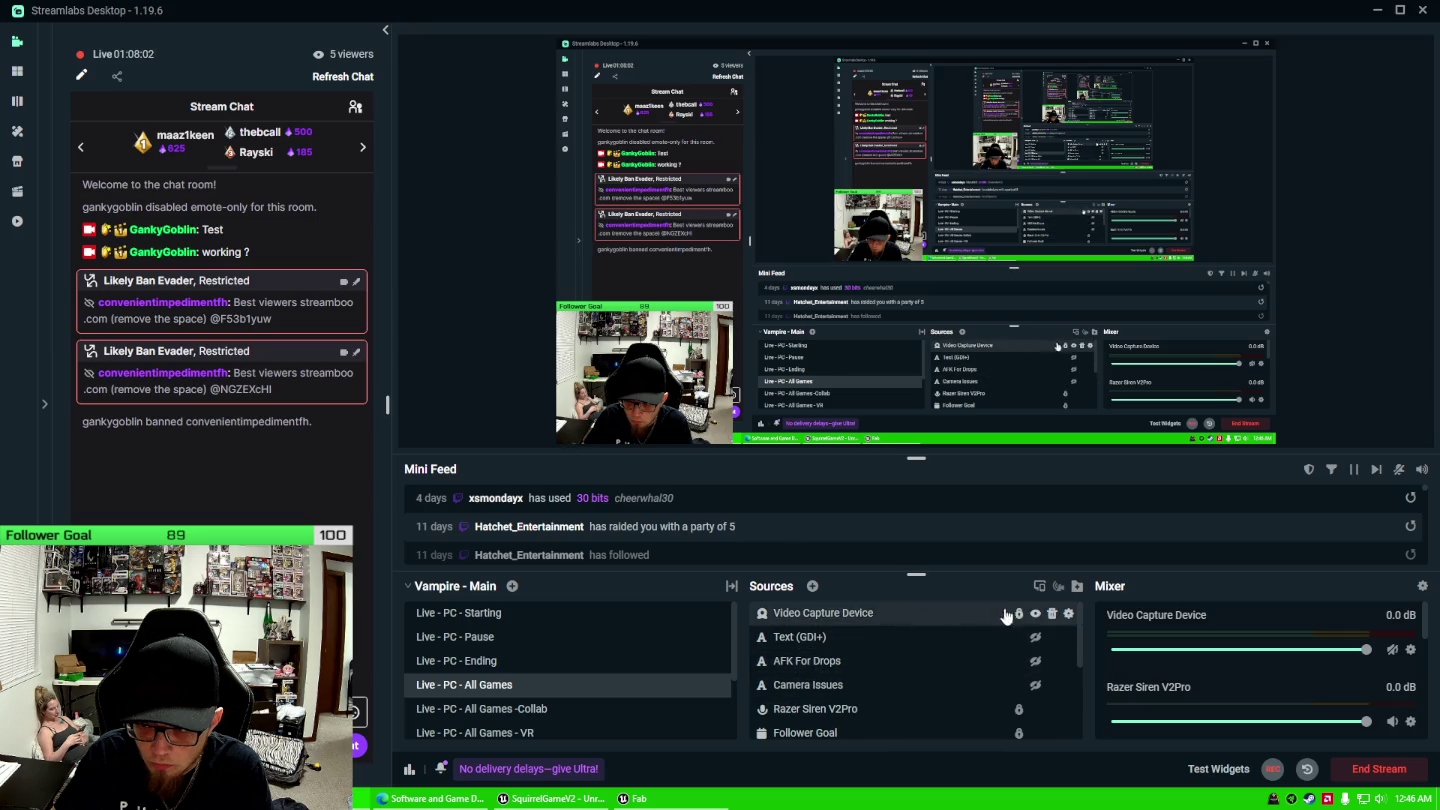
pyautogui.click(1036, 614)
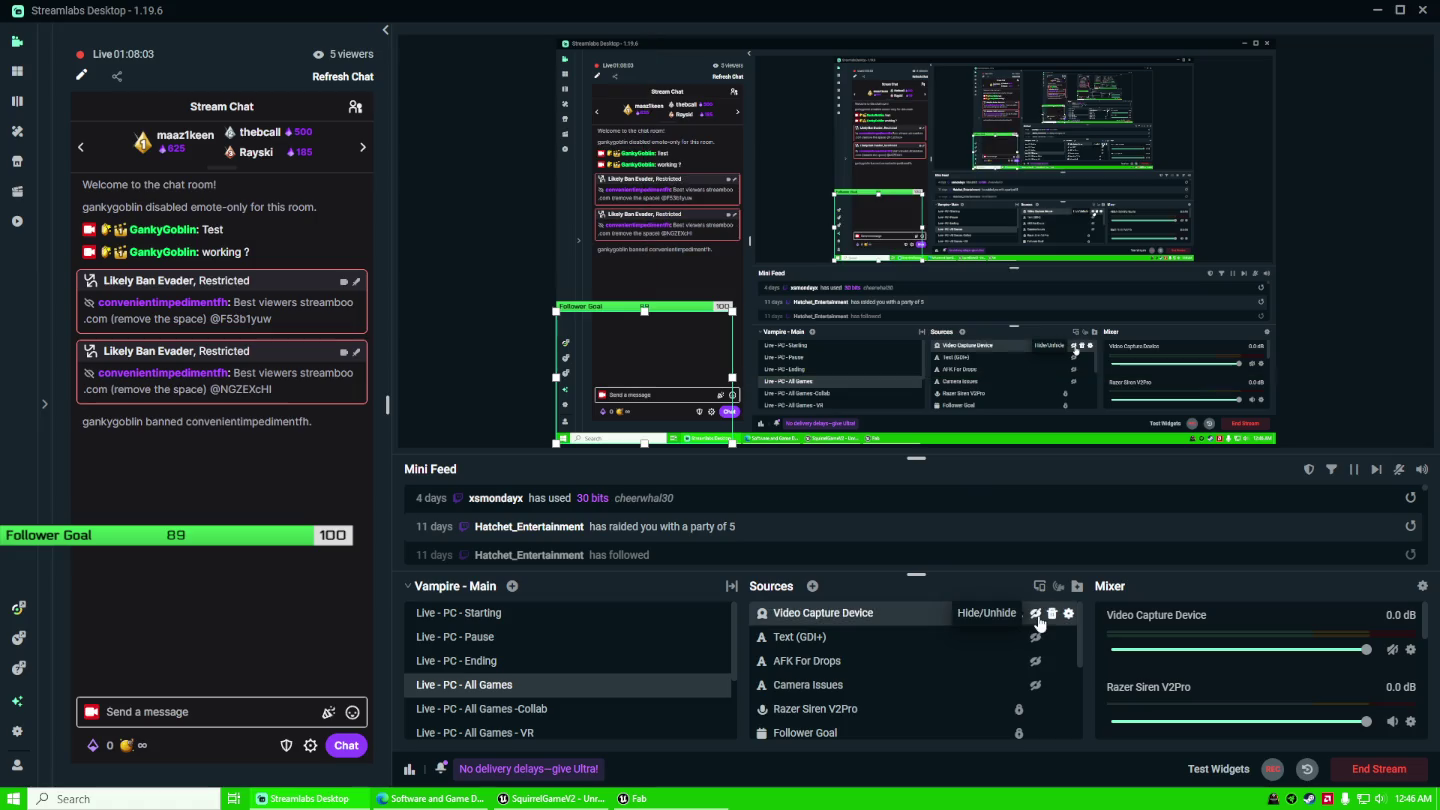
# Make the Camera Issues text source visible on stream and return to Unreal.
pyautogui.click(948, 652)
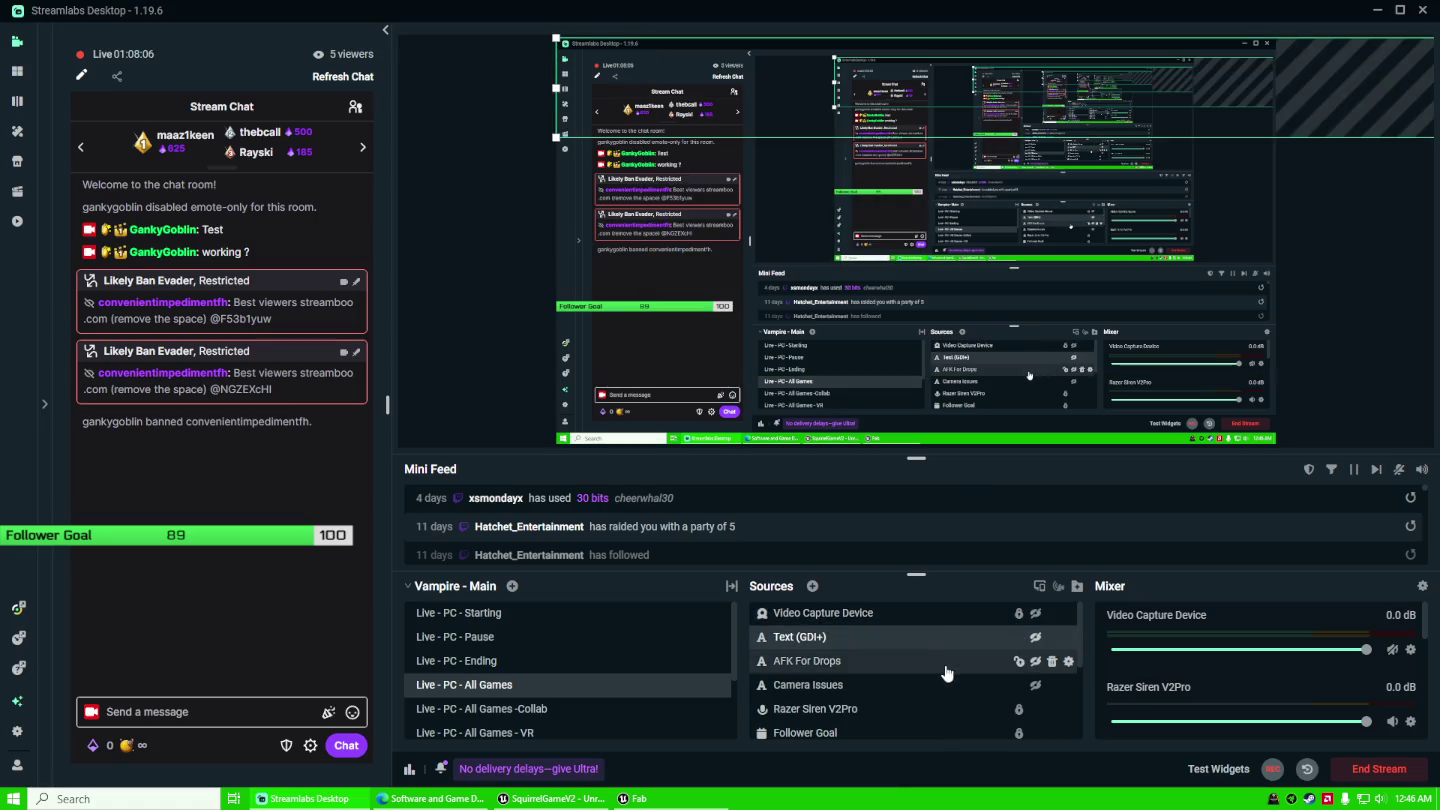
pyautogui.click(942, 689)
pyautogui.click(1036, 685)
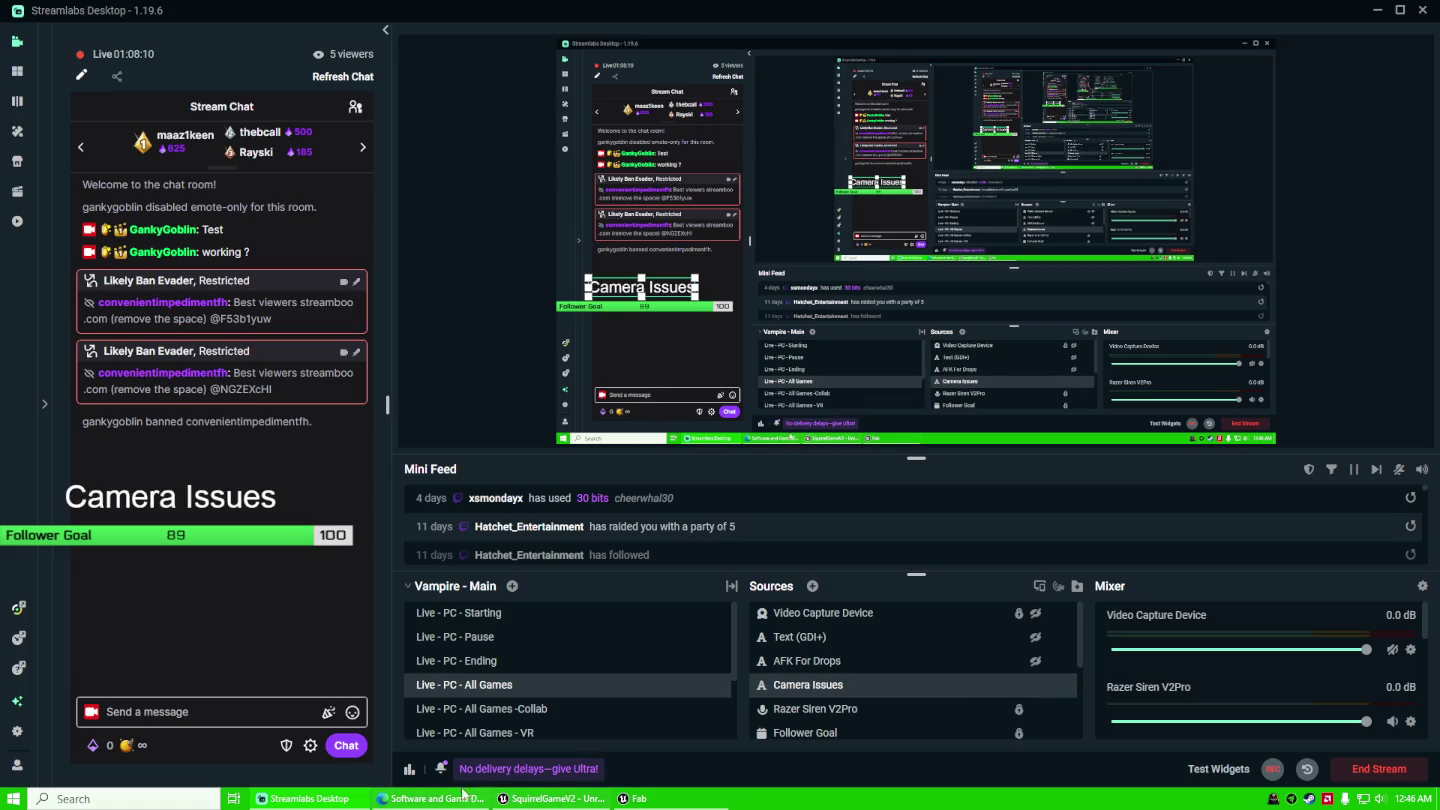
pyautogui.click(551, 798)
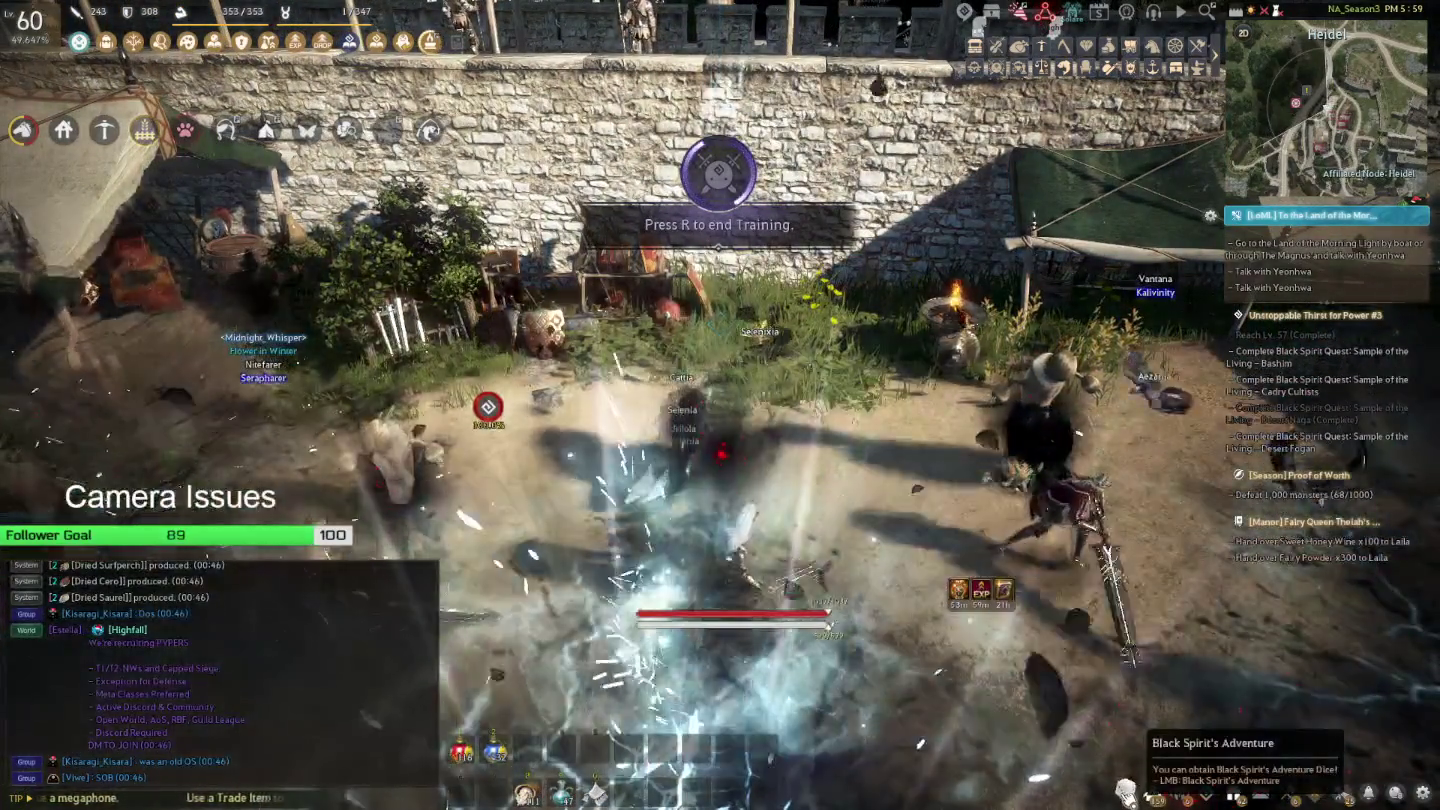
# Collect today's dice from Black Spirit's Adventure and close the board.
pyautogui.click(1127, 788)
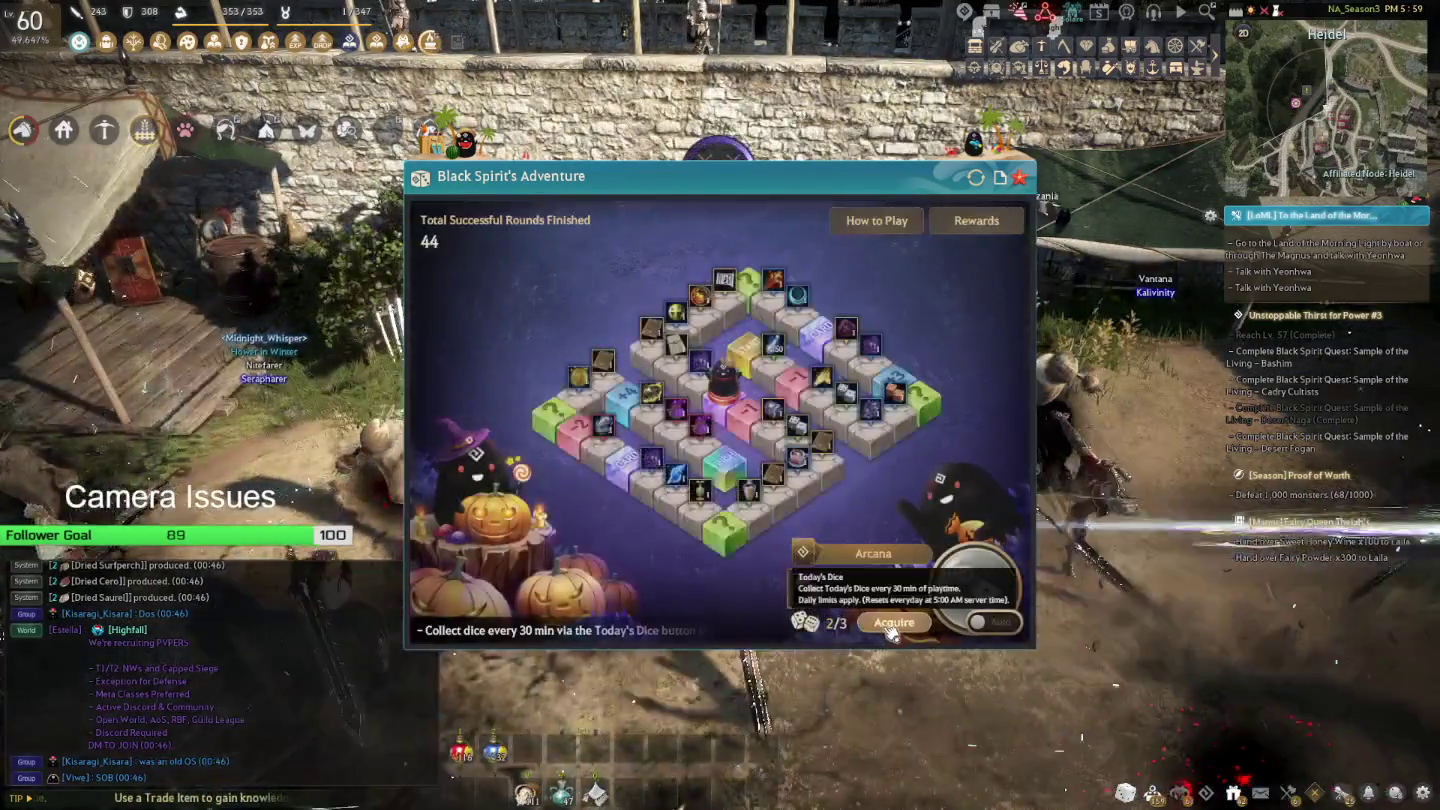
pyautogui.click(891, 630)
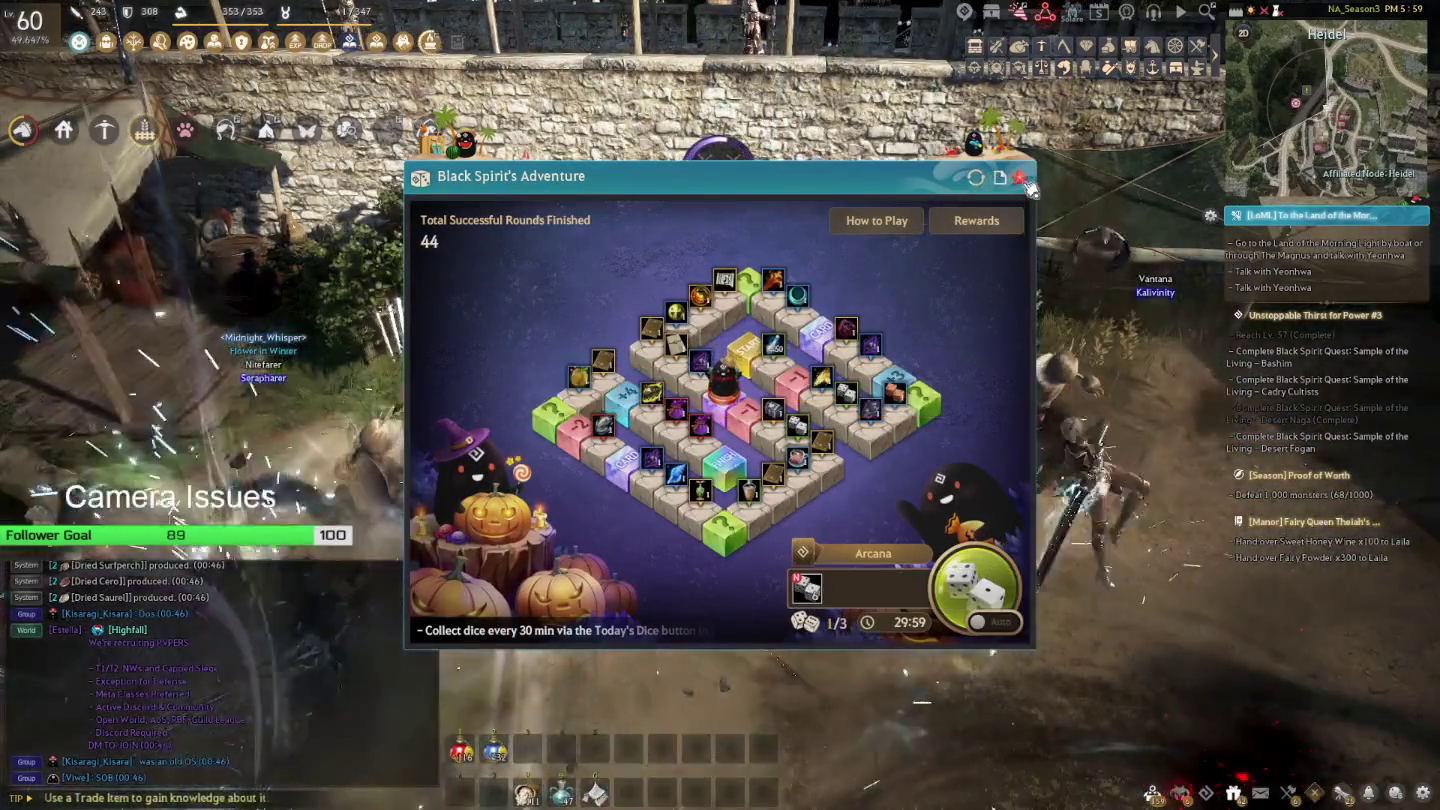
pyautogui.click(1022, 180)
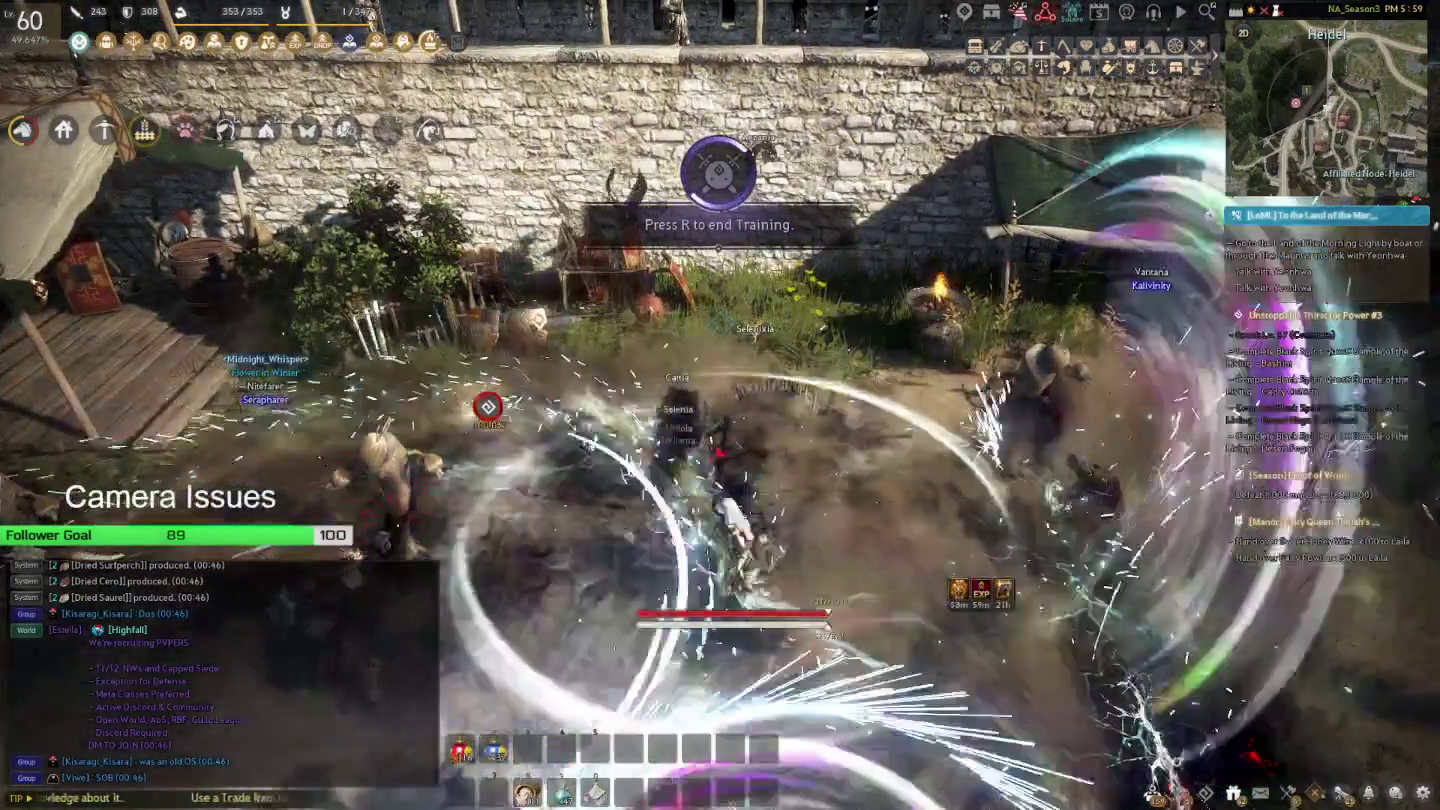
# Bring up the End Game window from the game menu and minimize the game.
pyautogui.press('Escape')
pyautogui.click(370, 248)
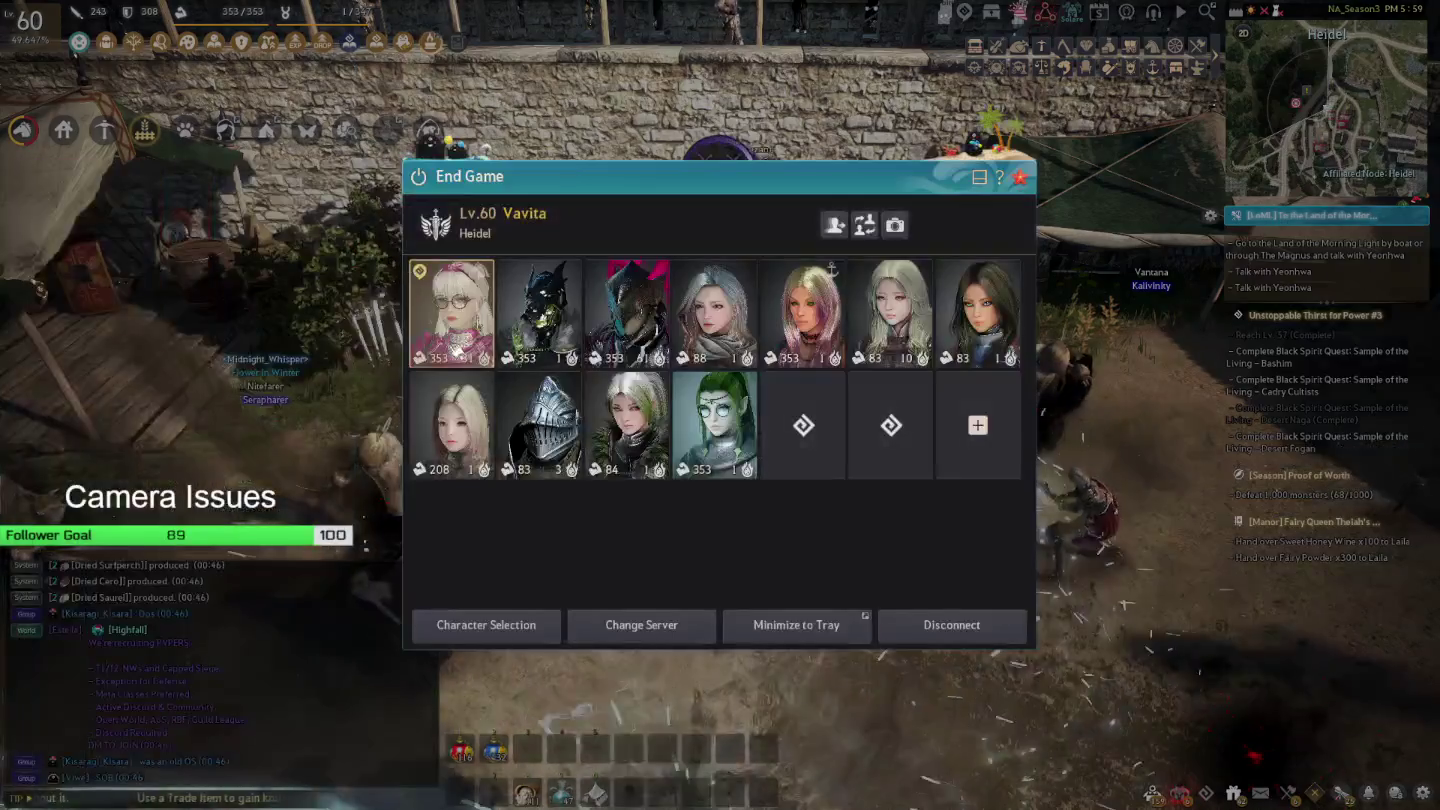
pyautogui.click(825, 626)
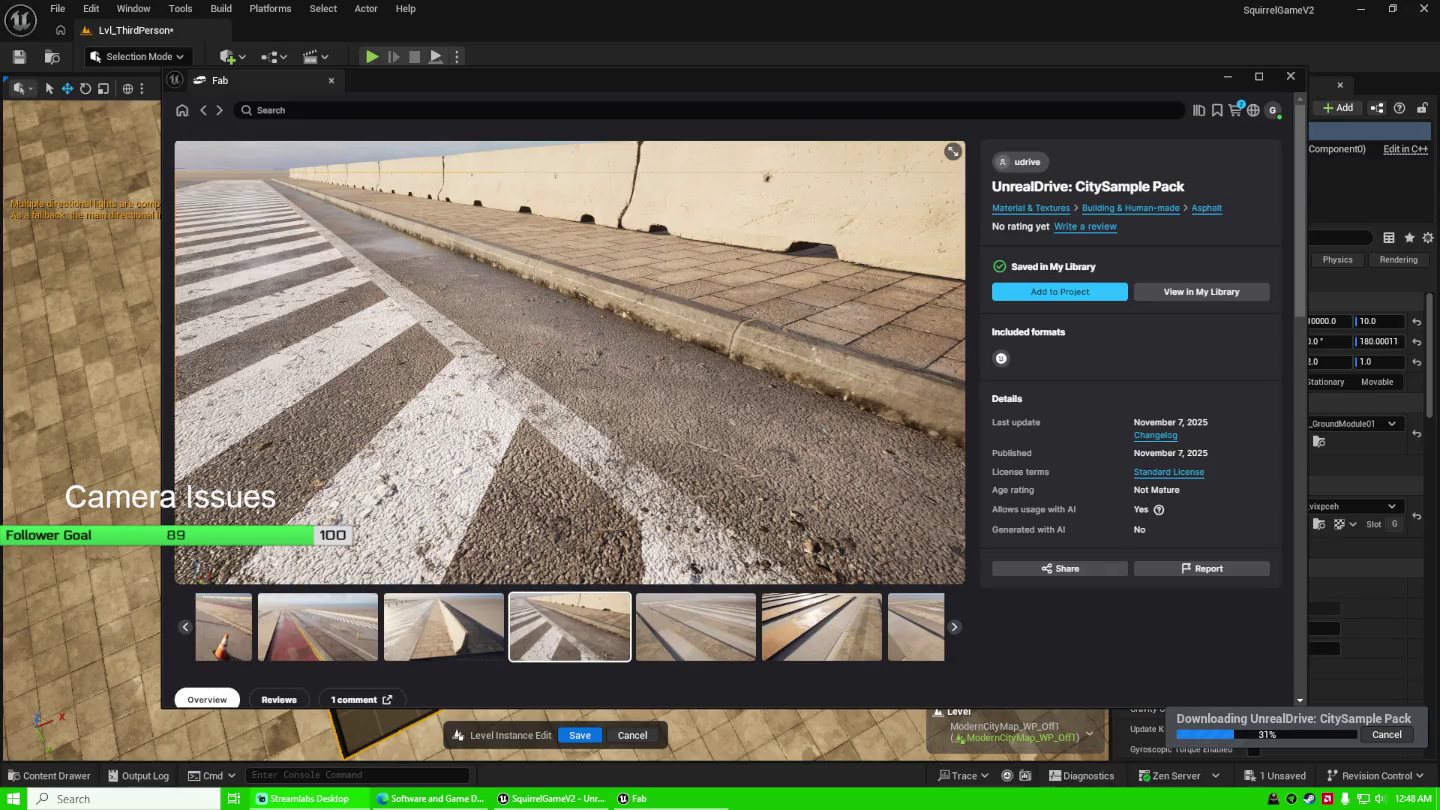
# Return to the Fab window showing the CitySample Pack download progress.
pyautogui.click(1075, 391)
pyautogui.click(1145, 370)
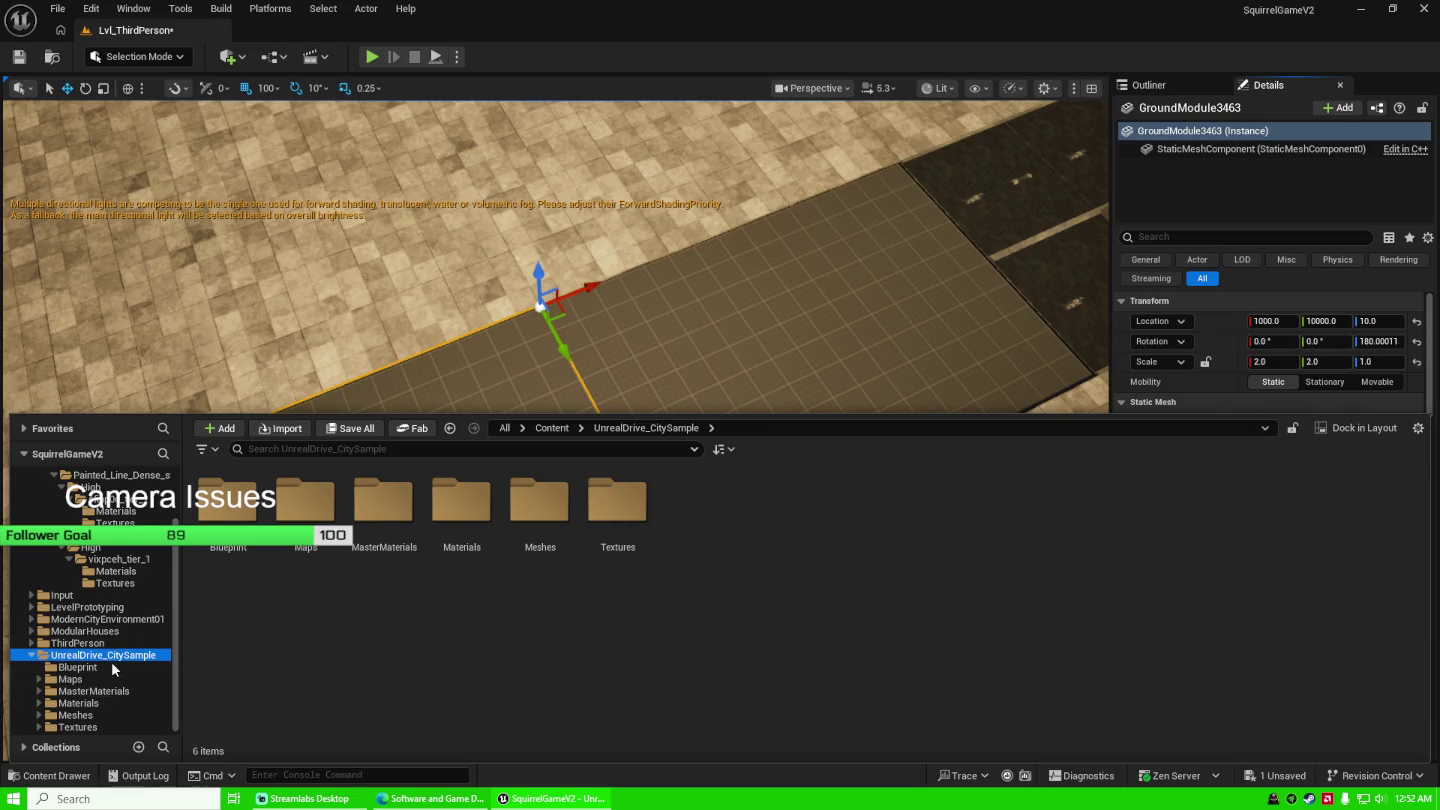
# Expand the UnrealDrive_CitySample Textures folder in the Content Browser tree.
pyautogui.click(40, 727)
# Browse the Base, Asphalt_Road, Tile_Sidewalk and SurfaceFeature texture folders.
pyautogui.scroll(-3, 100, 681)
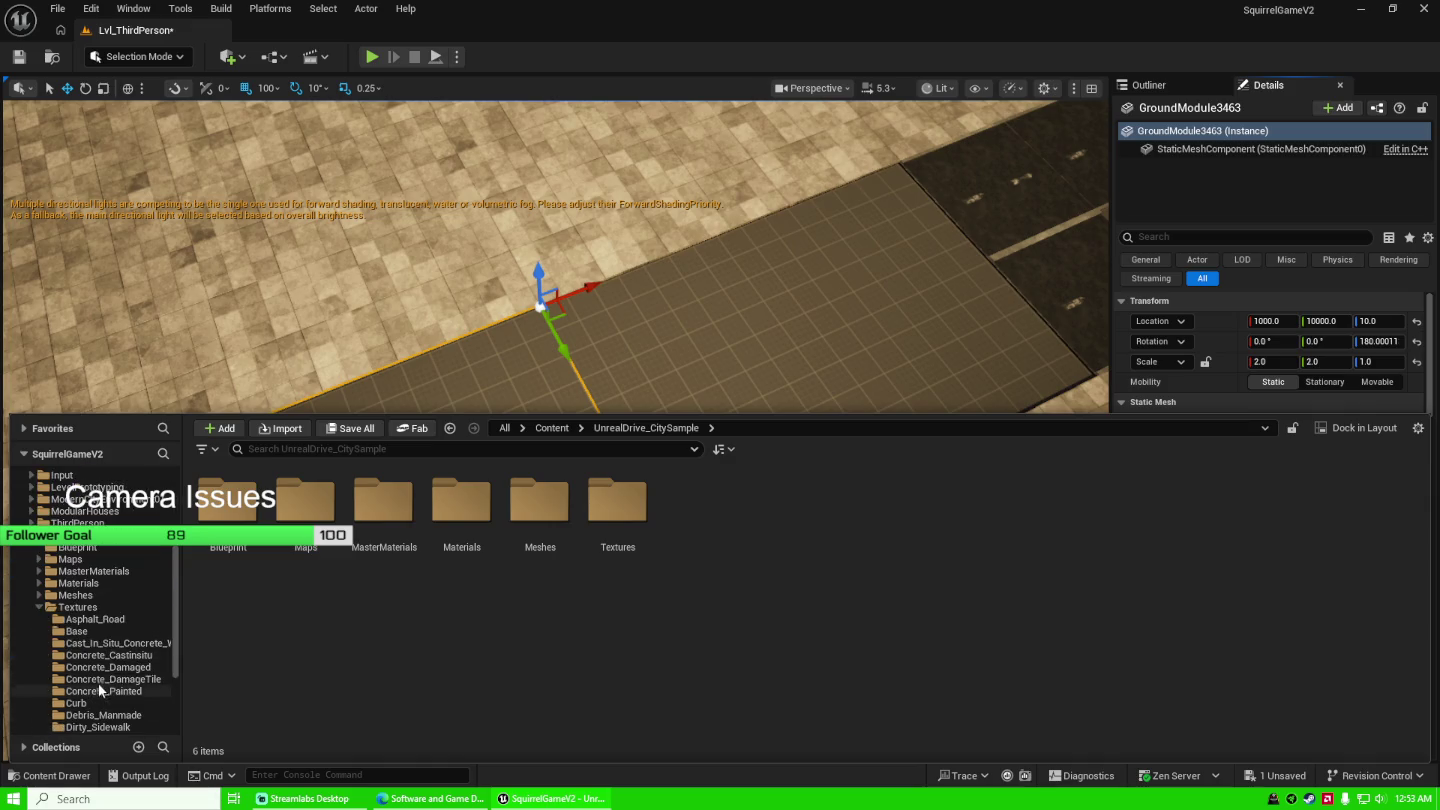
pyautogui.scroll(-3, 113, 655)
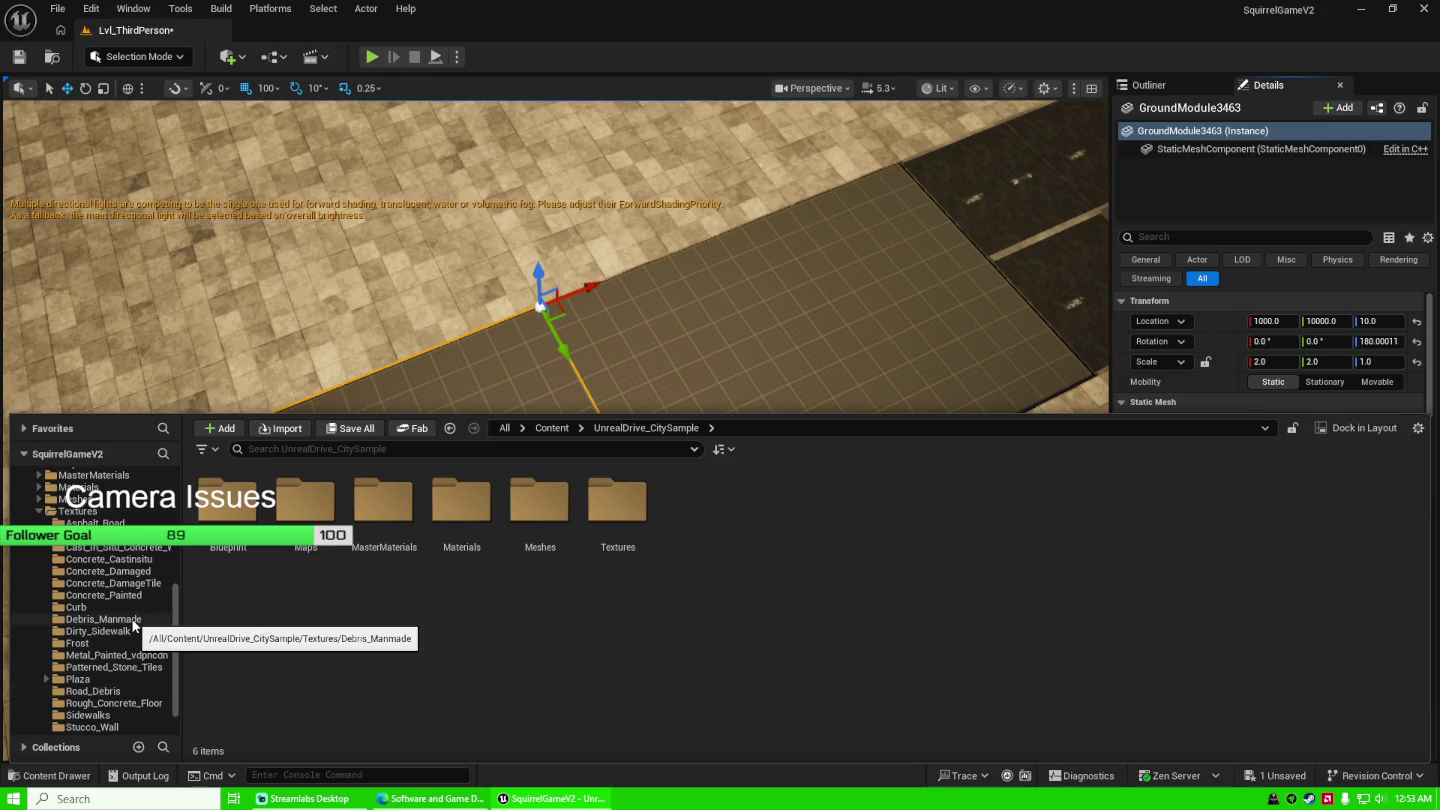
pyautogui.click(85, 536)
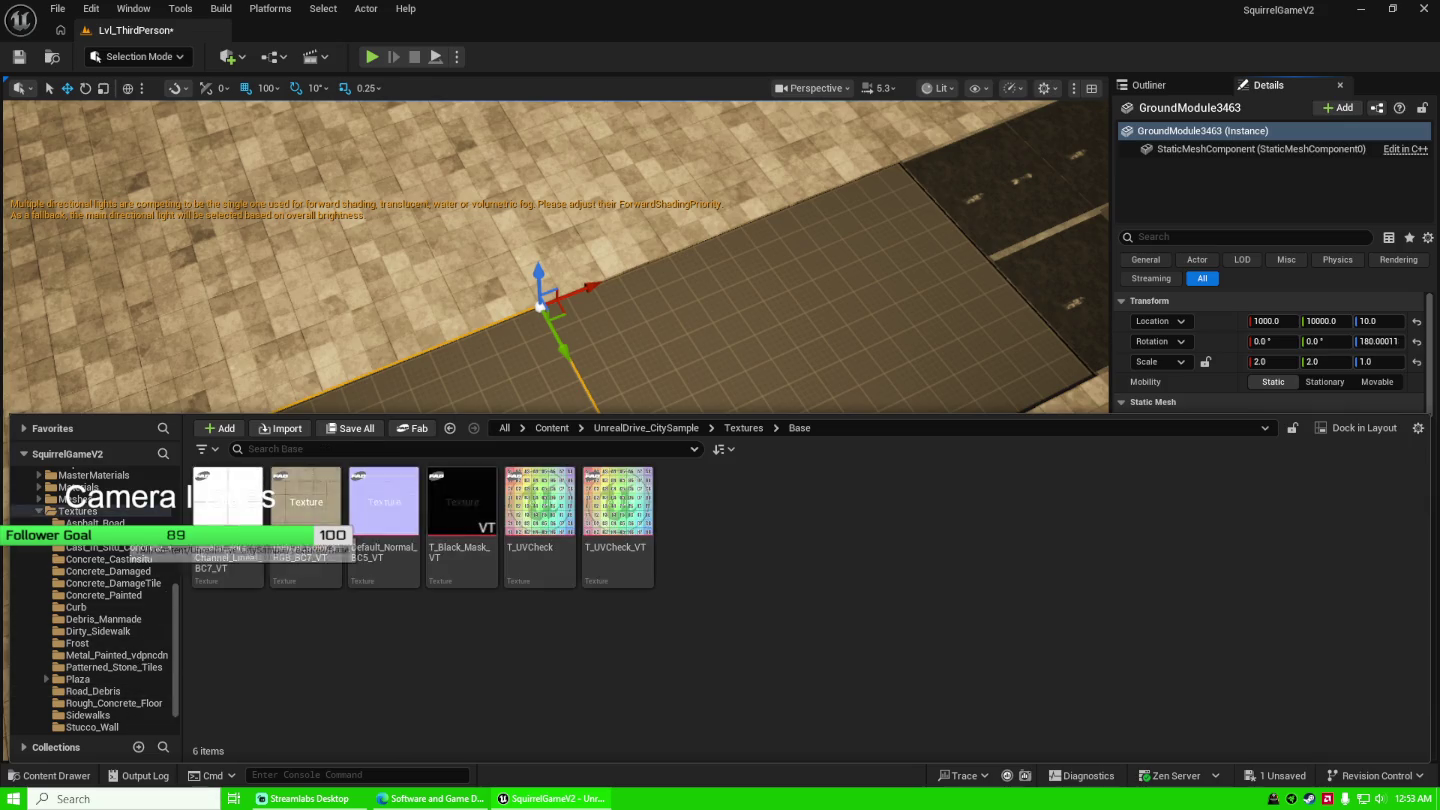
pyautogui.click(77, 511)
pyautogui.click(100, 523)
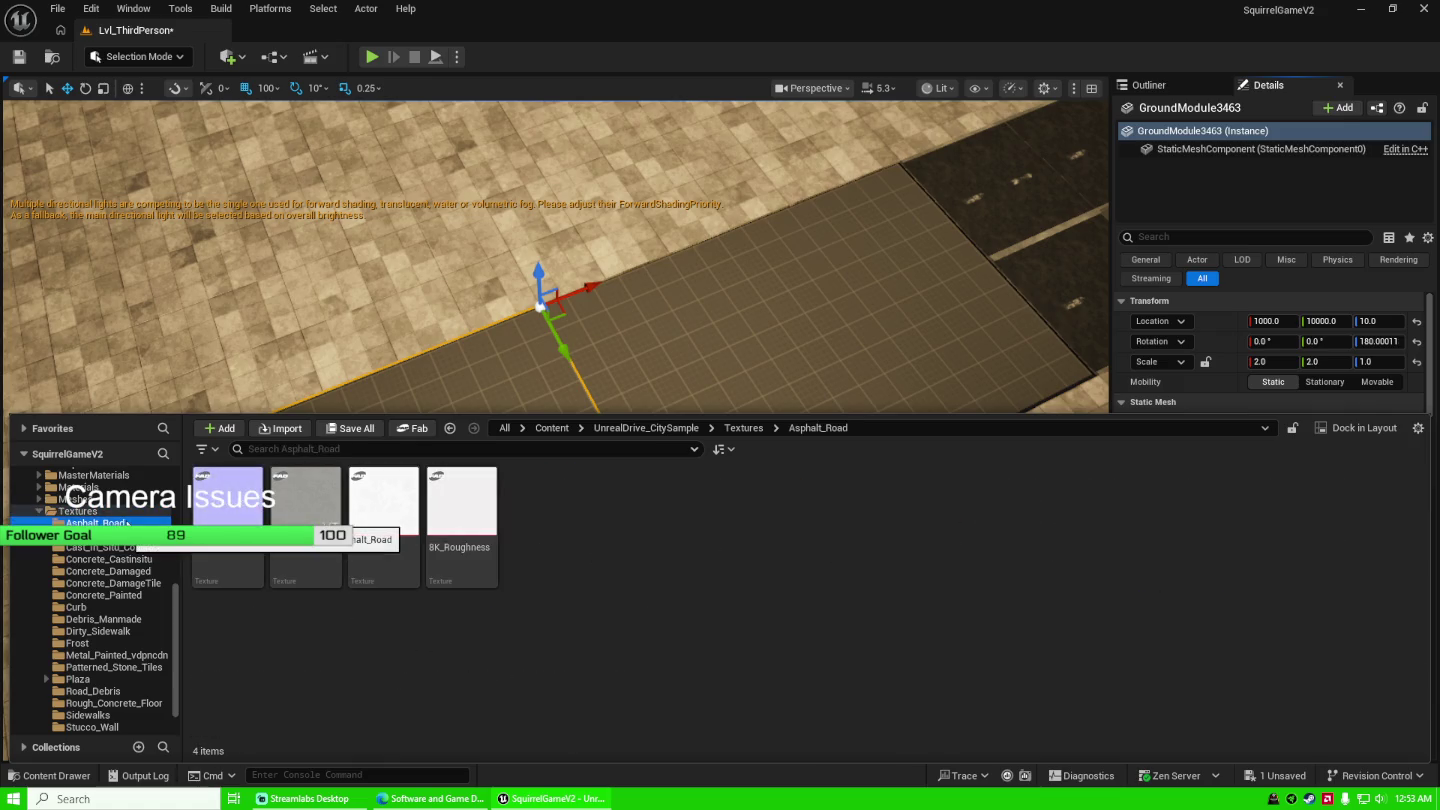
pyautogui.scroll(-1, 120, 600)
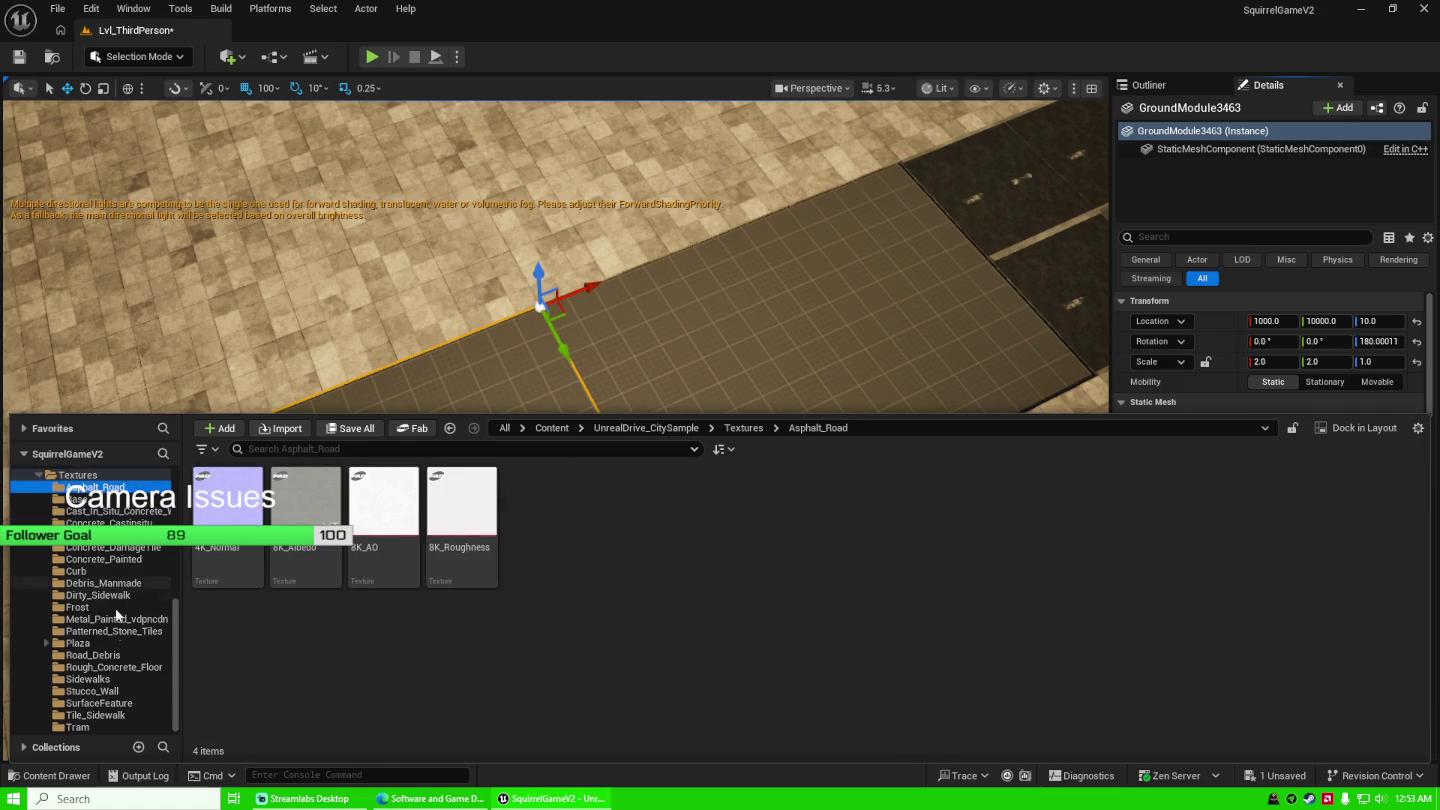
pyautogui.click(122, 714)
pyautogui.click(126, 703)
pyautogui.scroll(3, 111, 631)
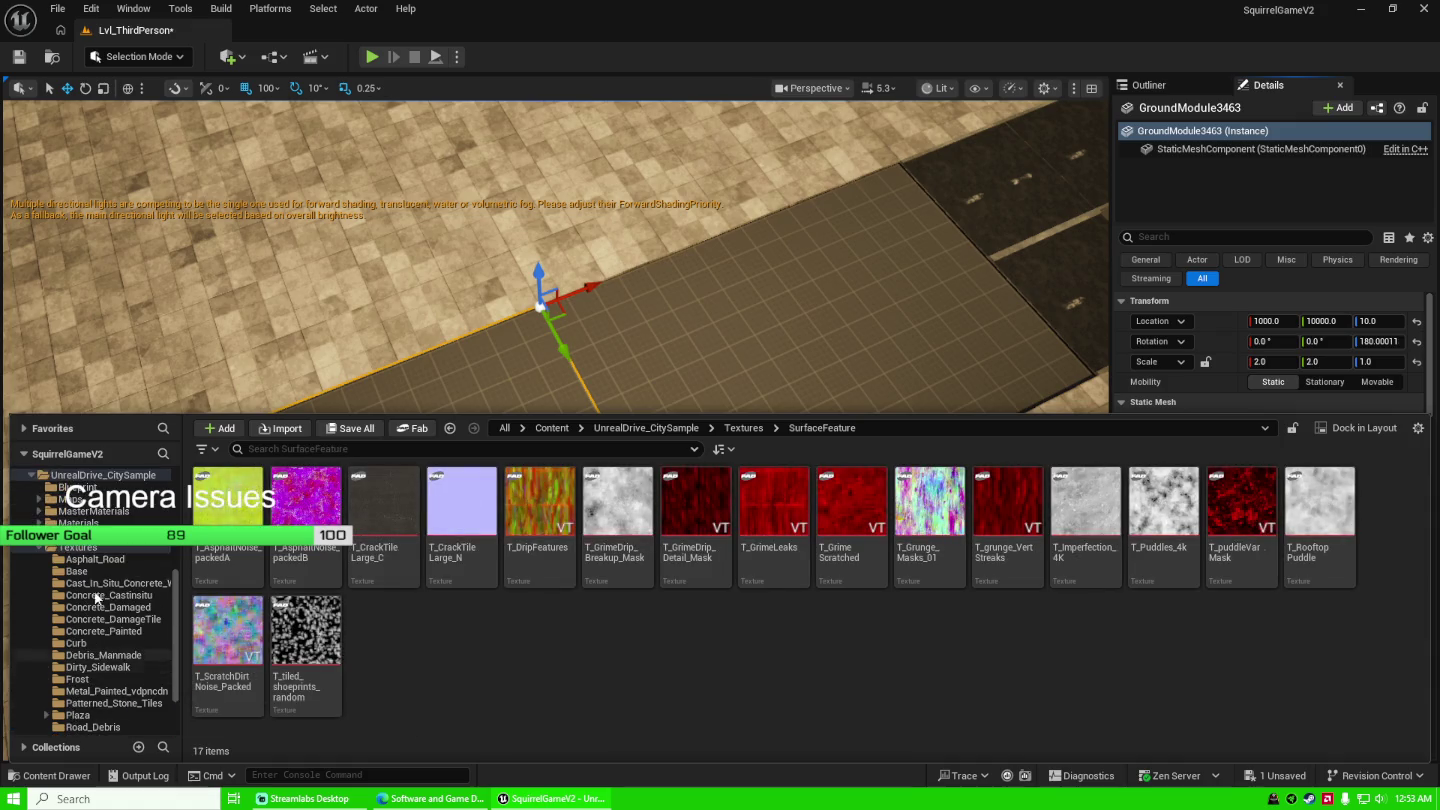
pyautogui.click(39, 548)
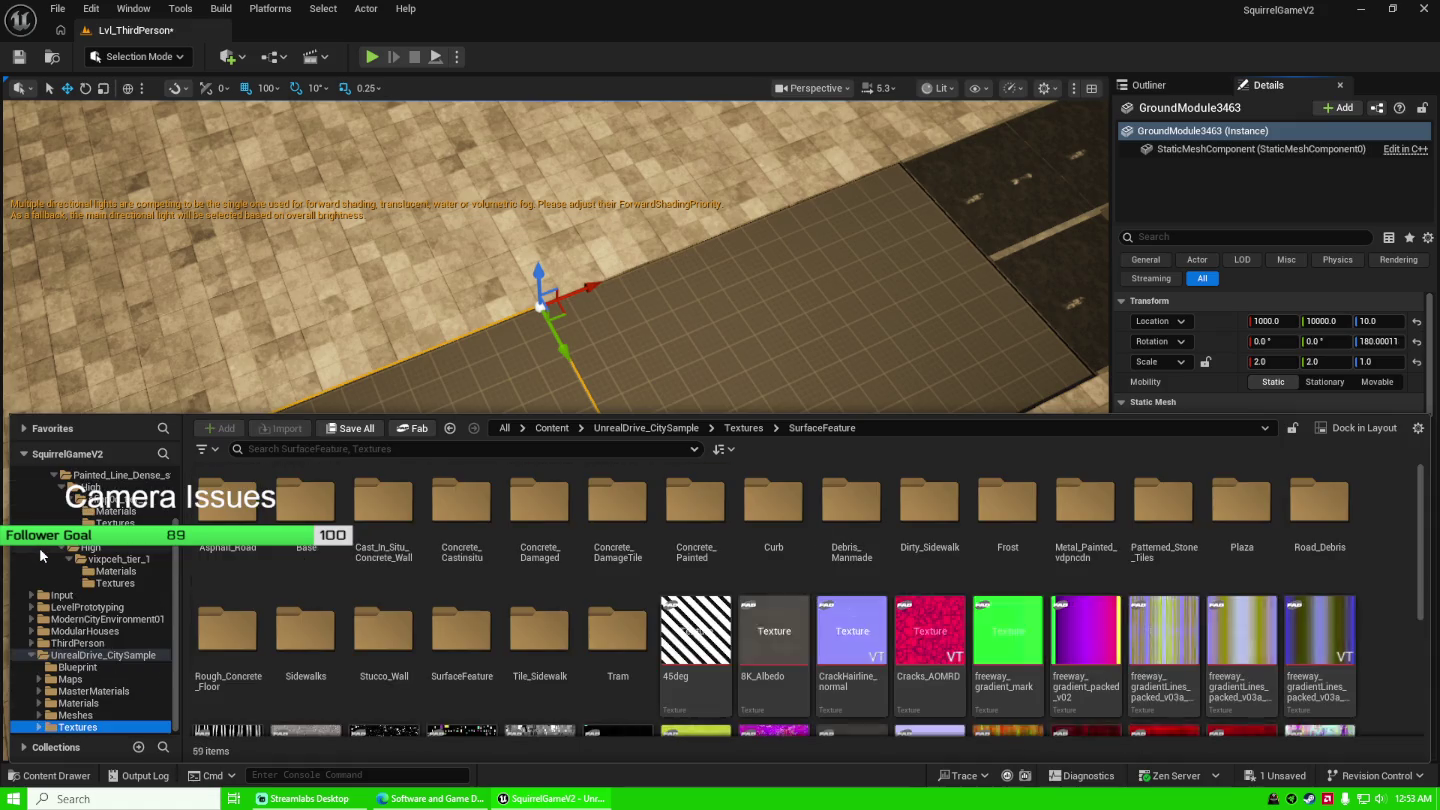
# Browse the Meshes subfolders: Concrete_Barrier, Traffic_Cone, Rail_Guard and Metal_Bollard.
pyautogui.click(38, 715)
pyautogui.scroll(-1, 41, 716)
pyautogui.click(122, 681)
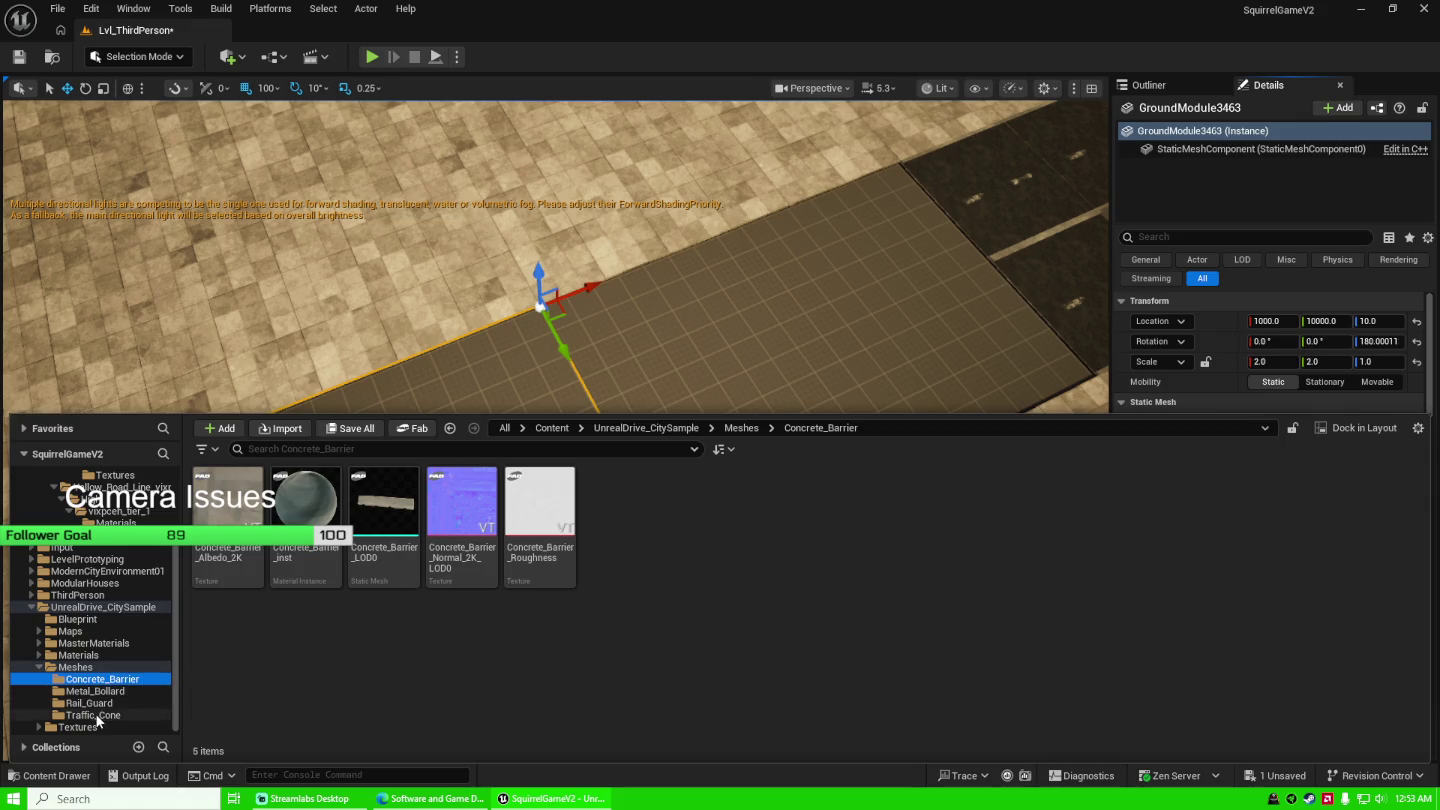
pyautogui.click(96, 715)
pyautogui.click(114, 704)
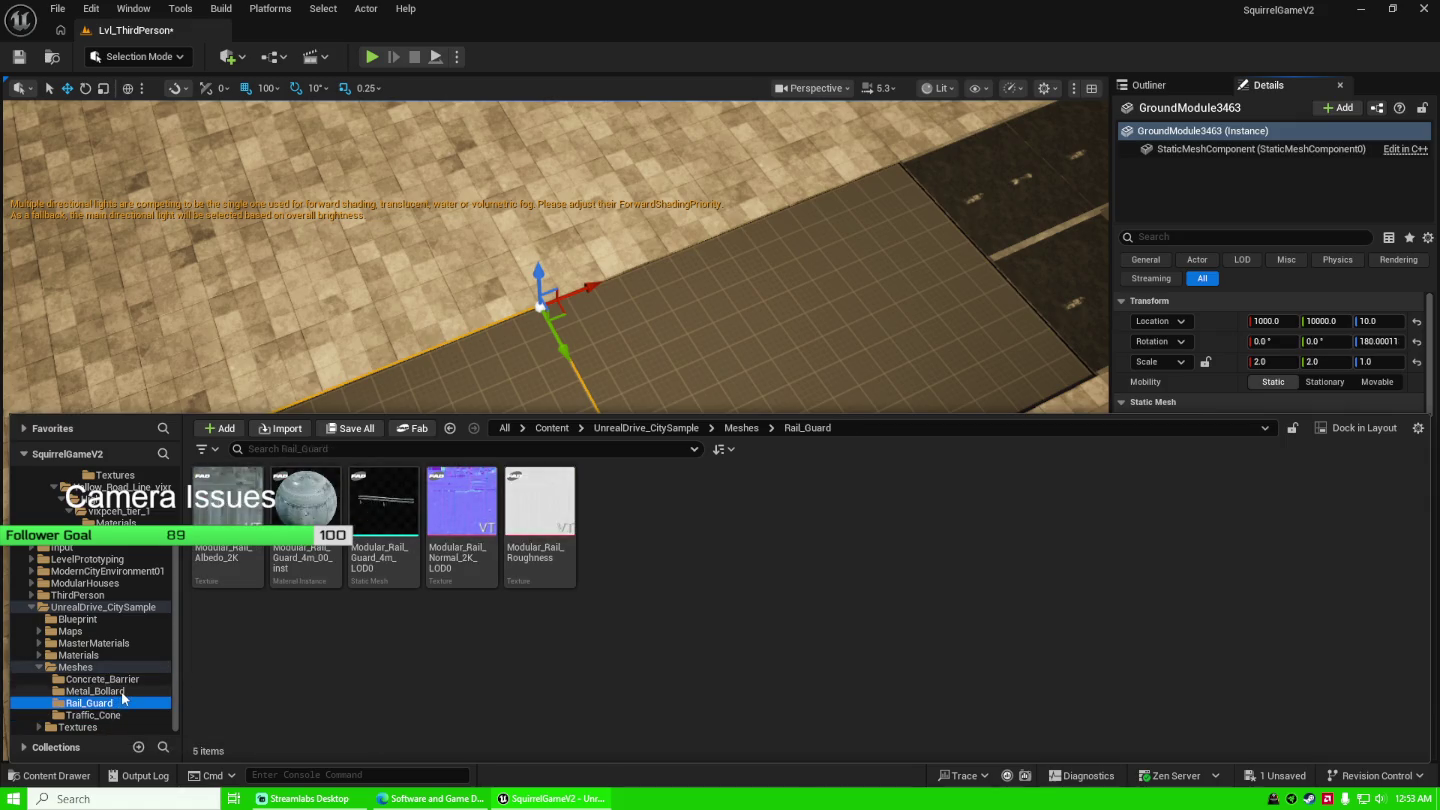
pyautogui.click(118, 691)
pyautogui.click(39, 669)
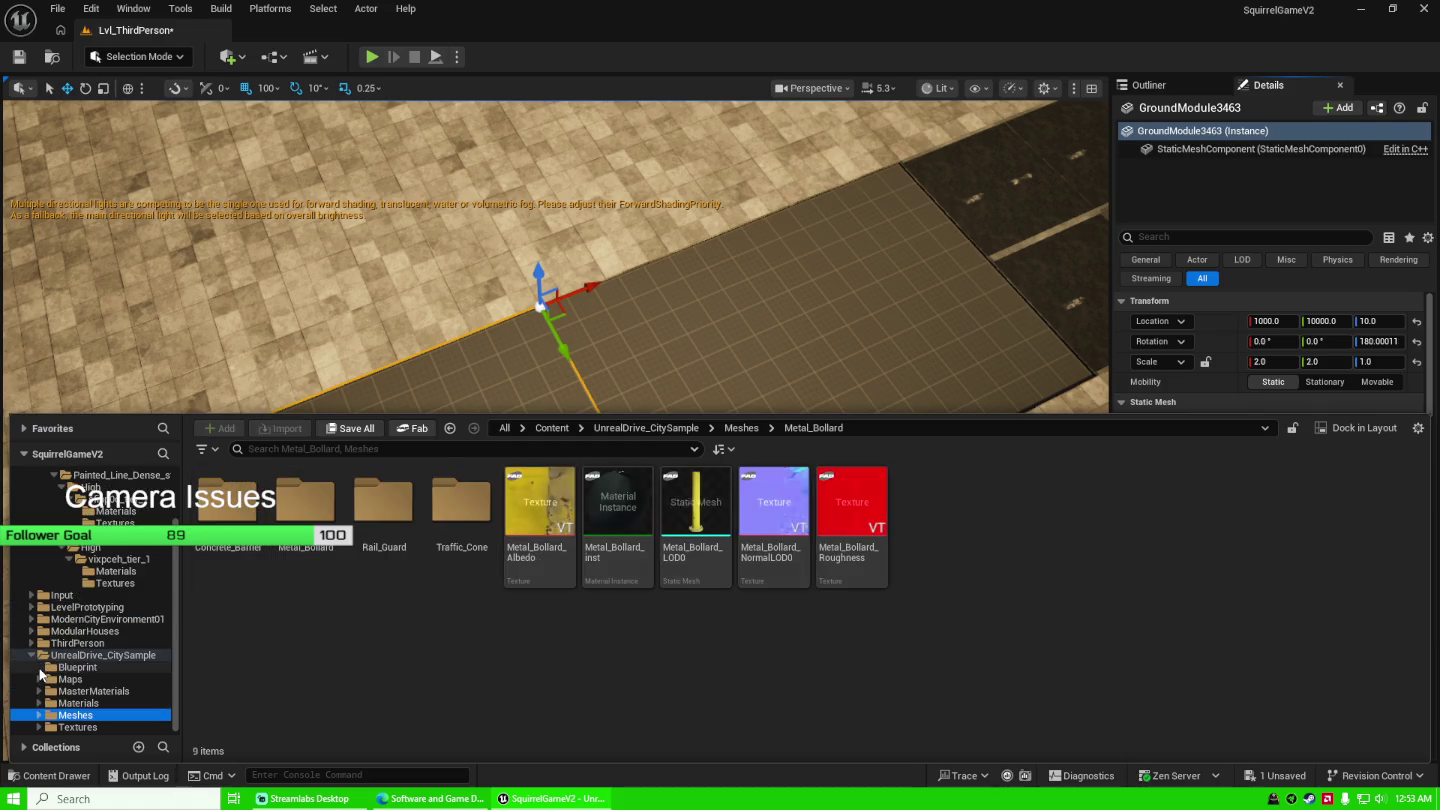
# Look through MasterMaterials, MaterialFunction, PhysMaterial, Maps, Blueprint, Materials and Meshes folders.
pyautogui.click(40, 691)
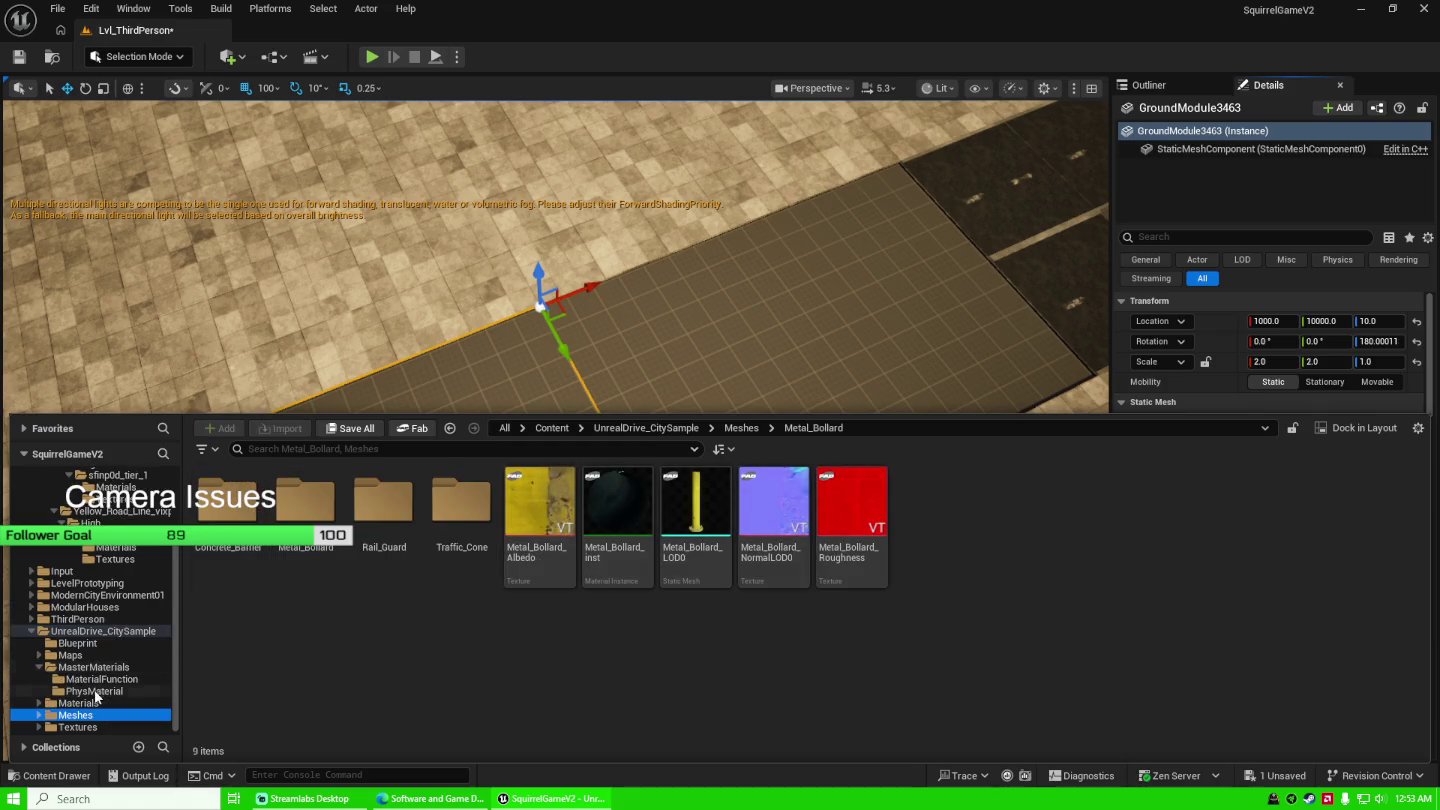
pyautogui.click(99, 680)
pyautogui.click(99, 690)
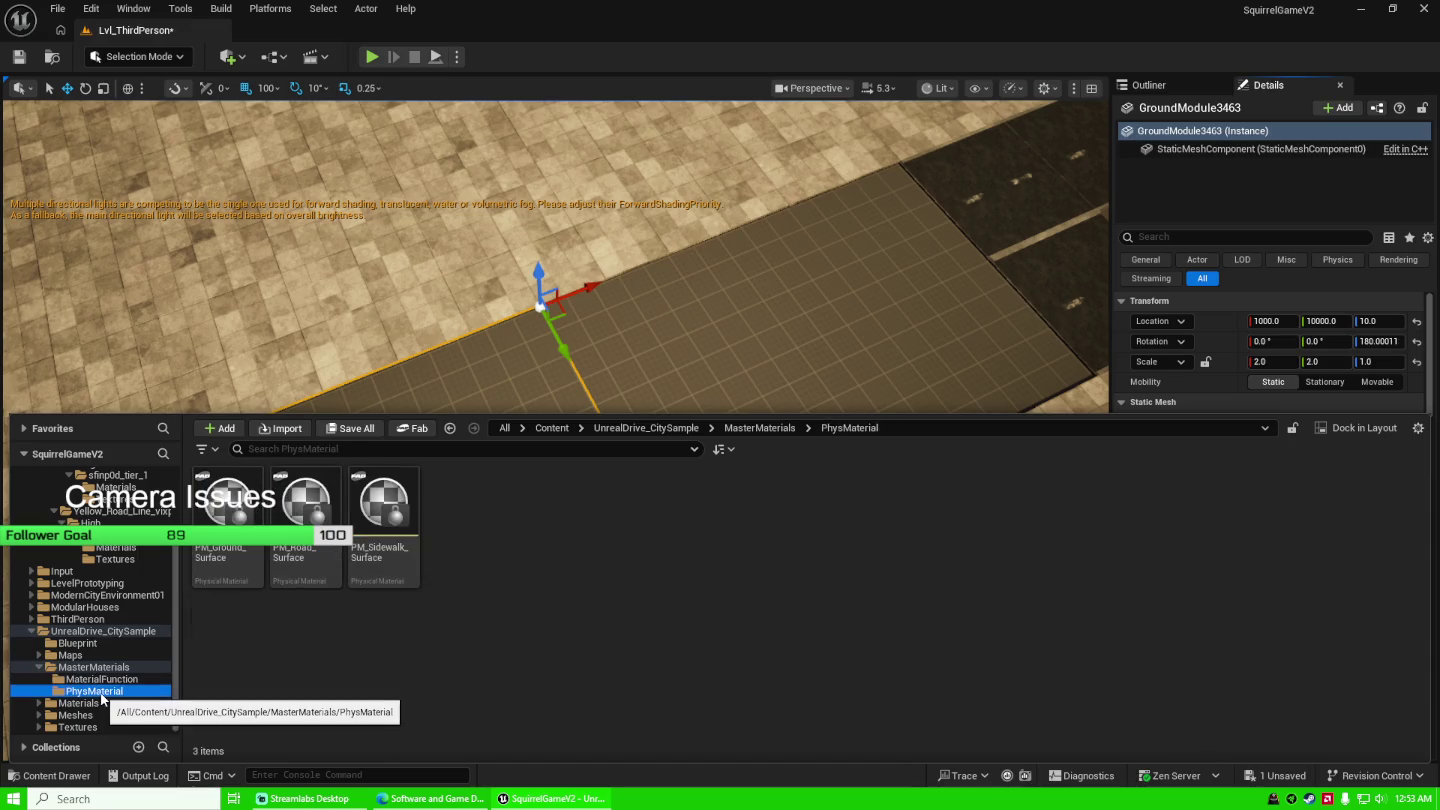
pyautogui.click(73, 655)
pyautogui.click(88, 642)
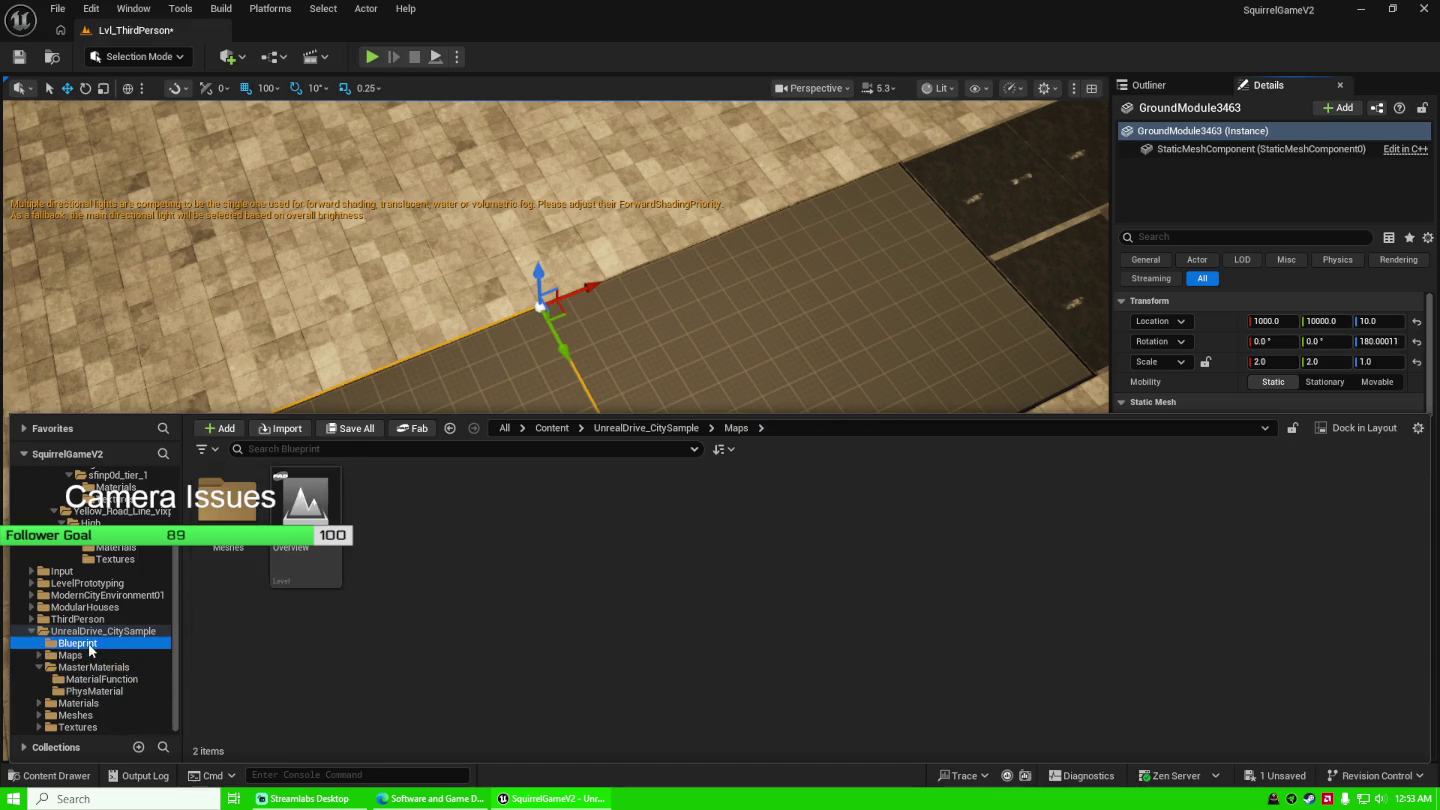
pyautogui.click(95, 703)
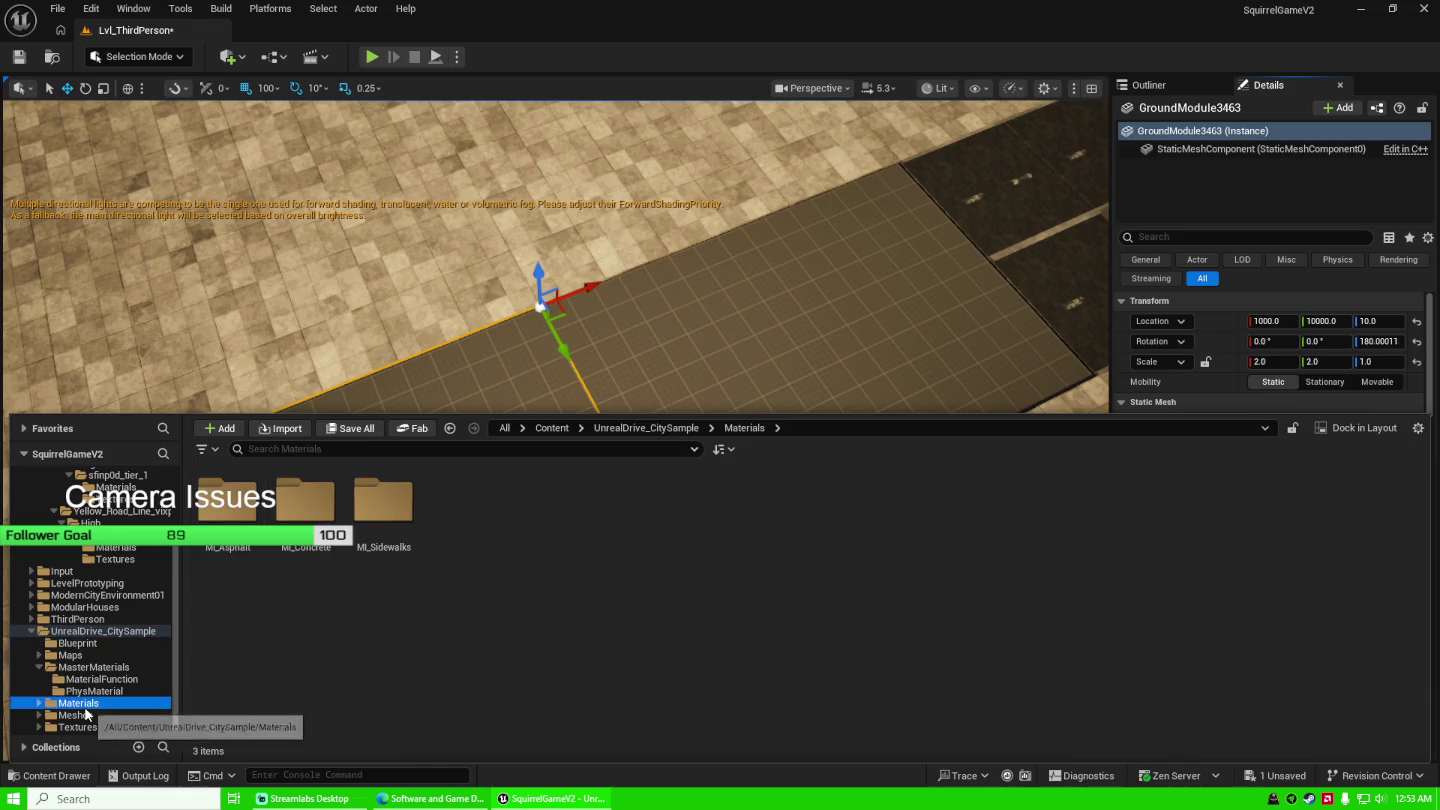
pyautogui.click(87, 715)
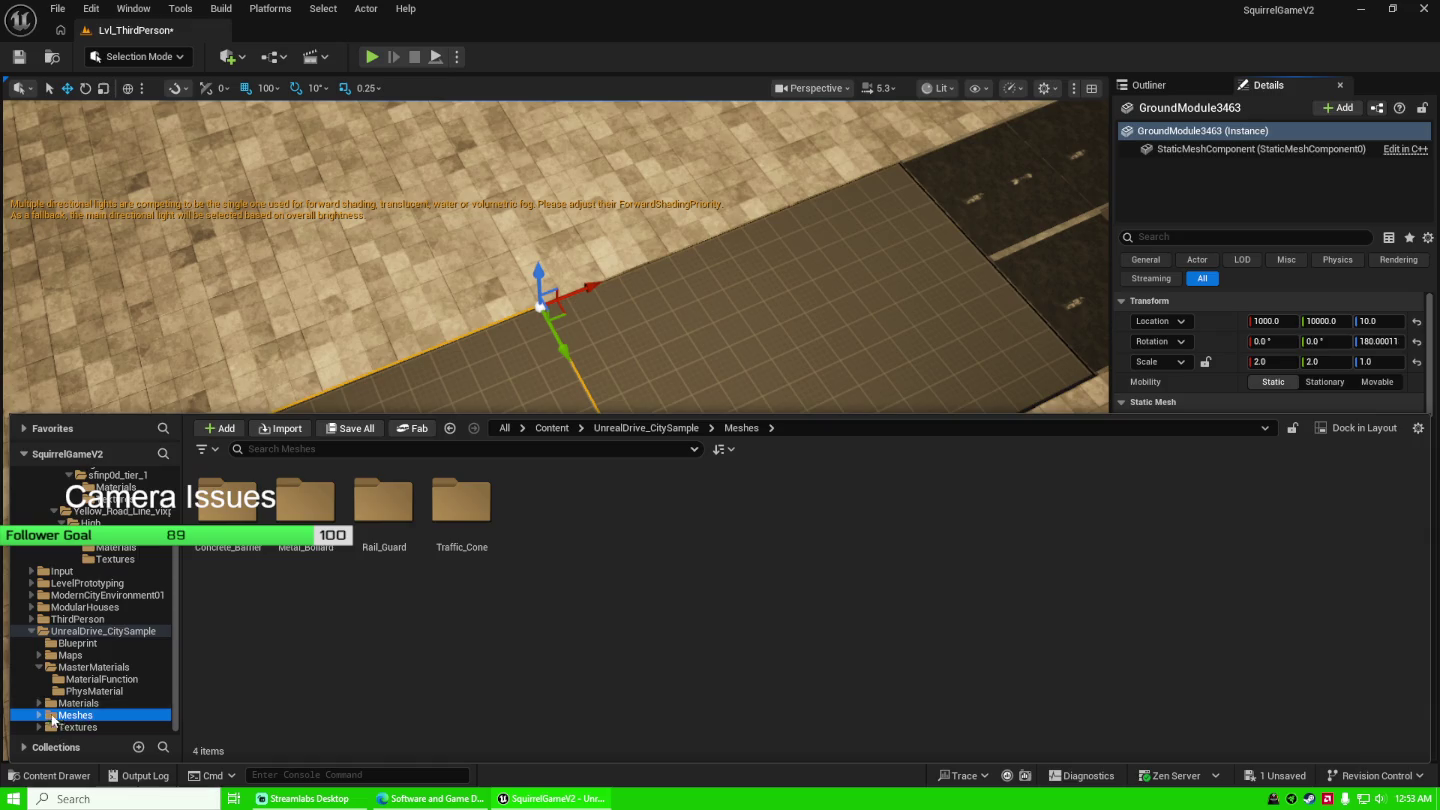
pyautogui.scroll(-2, 59, 699)
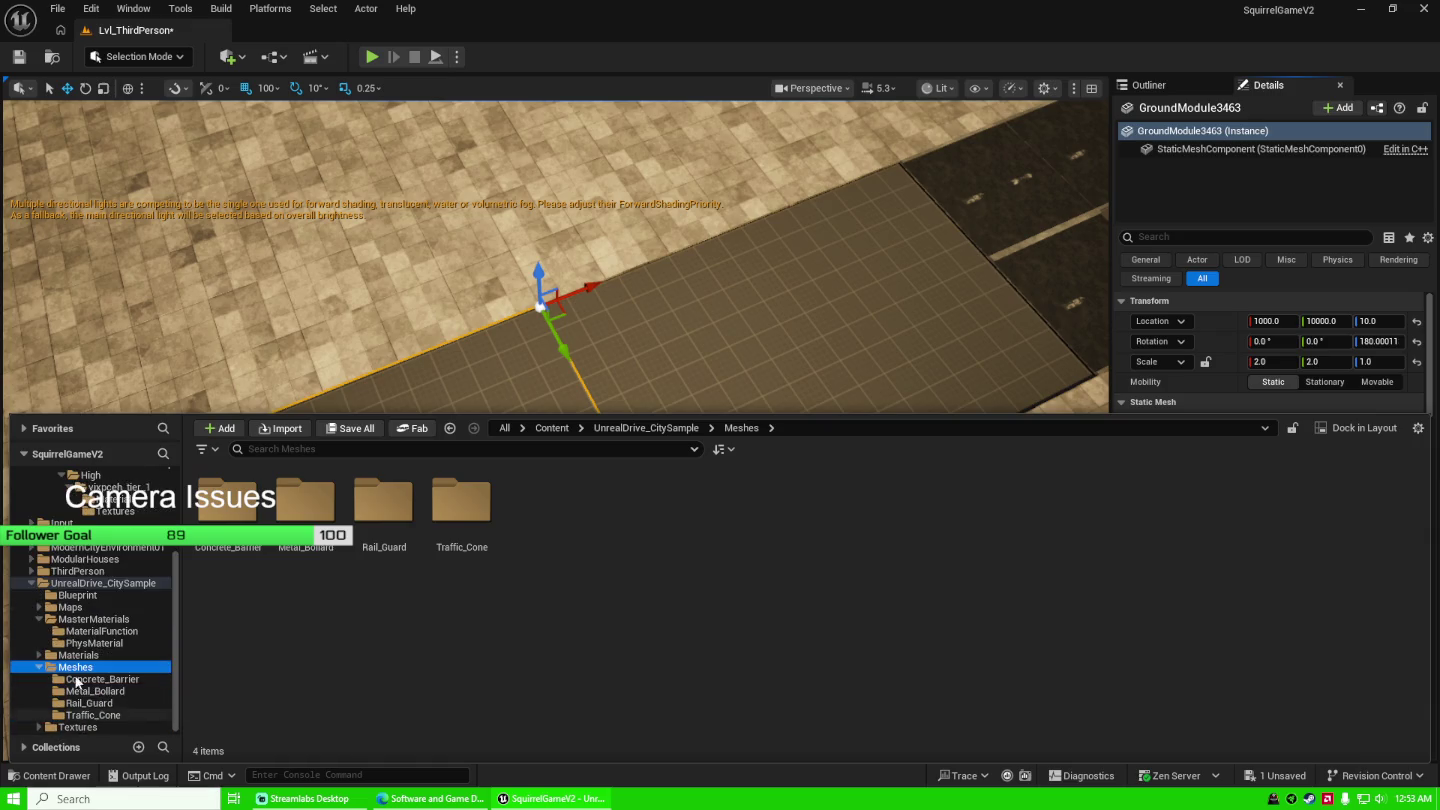
pyautogui.click(40, 668)
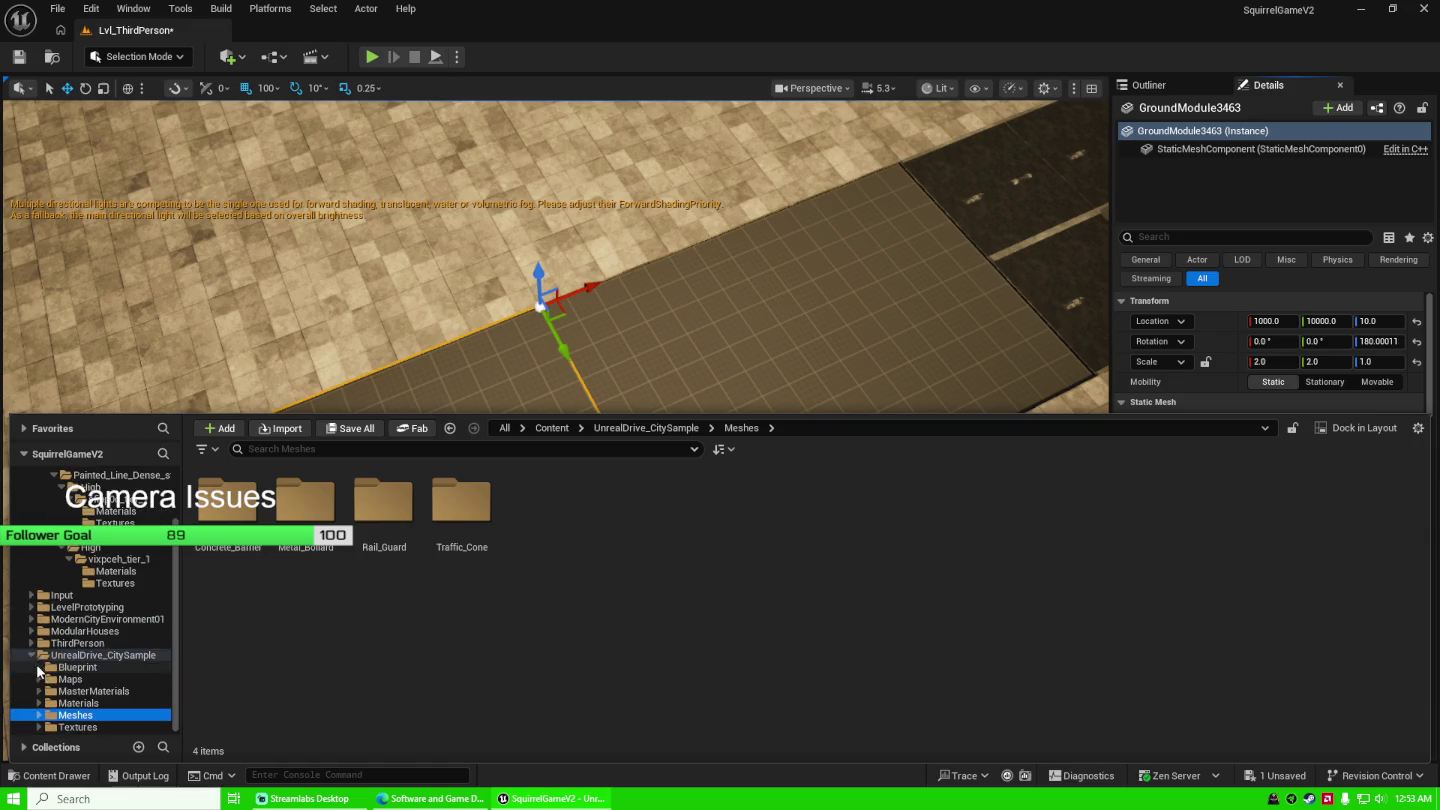
# Expand Textures and show the Asphalt_Road texture set.
pyautogui.click(40, 727)
pyautogui.scroll(-3, 90, 680)
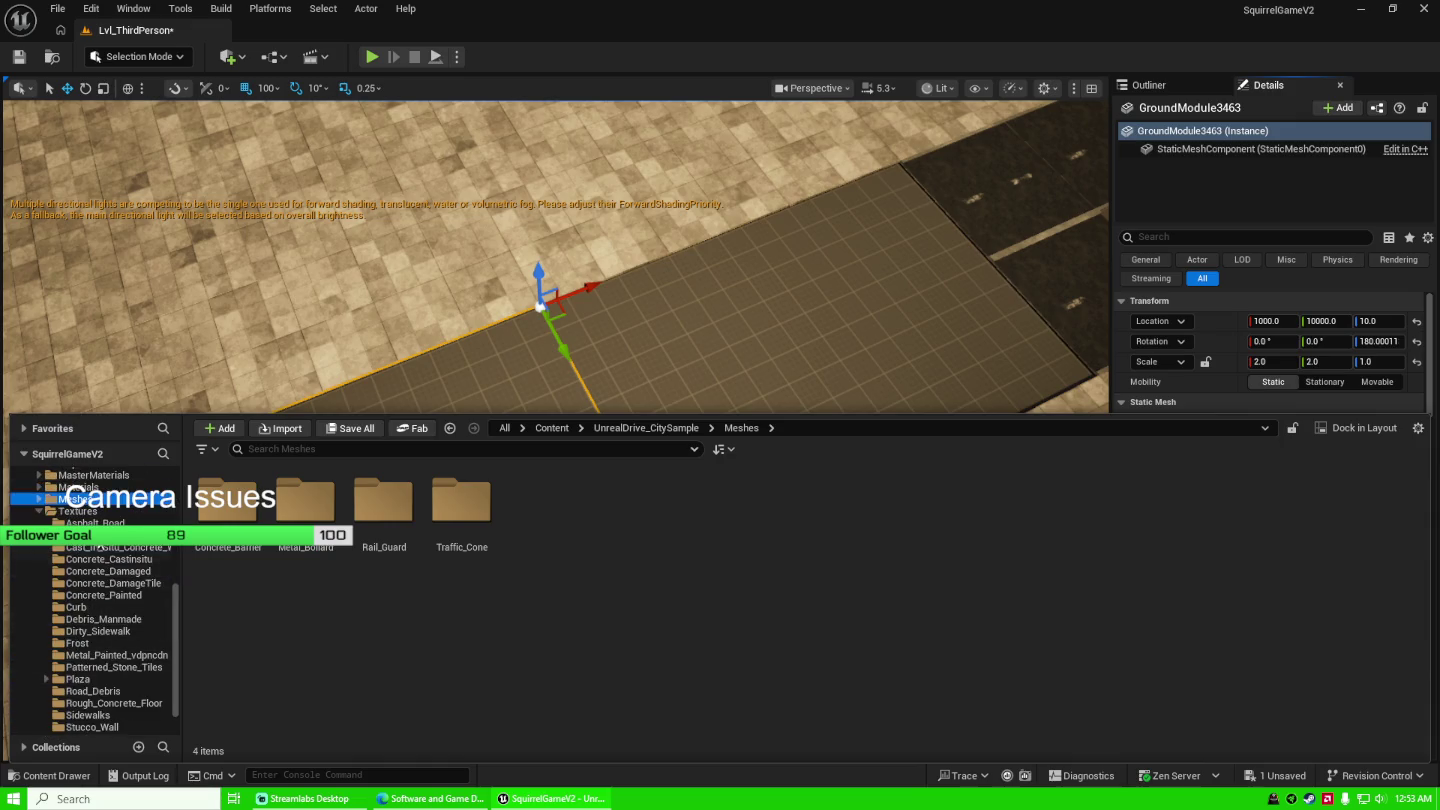
pyautogui.click(77, 510)
# Review the Asphalt_Road, Tram, Concrete_Painted, Concrete_Damaged, Concrete_Castinsitu and Base texture folders.
pyautogui.click(95, 524)
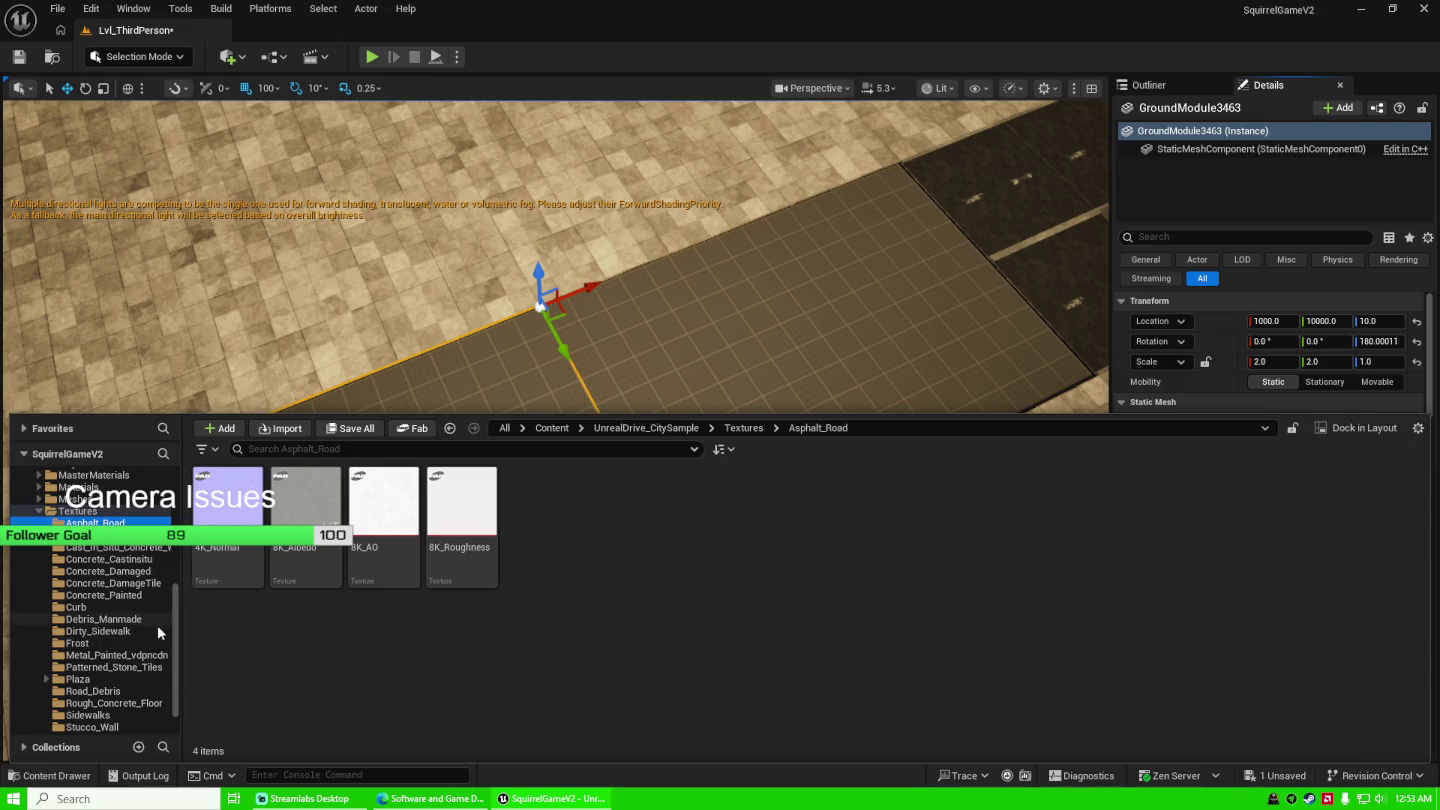
pyautogui.scroll(-3, 149, 627)
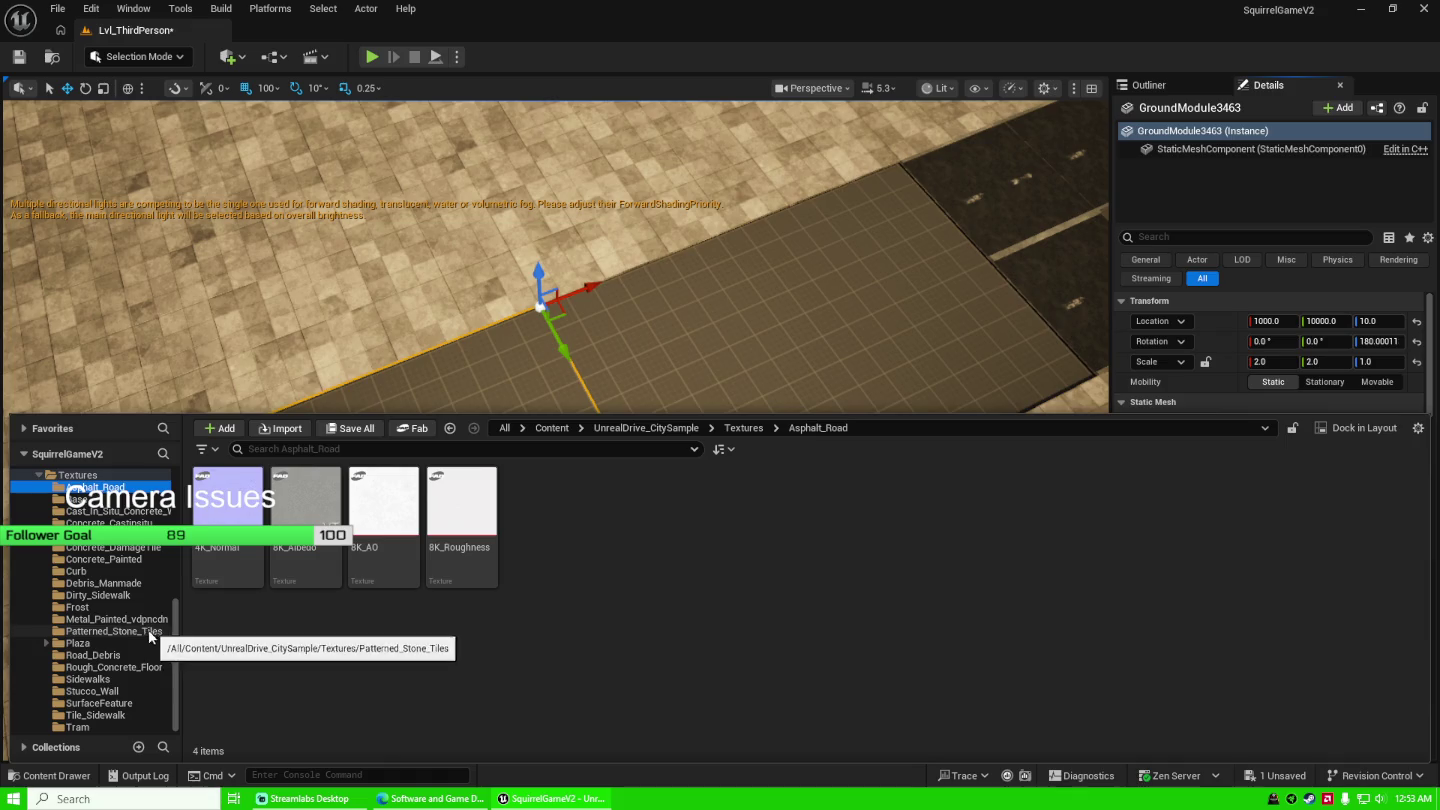
pyautogui.click(126, 724)
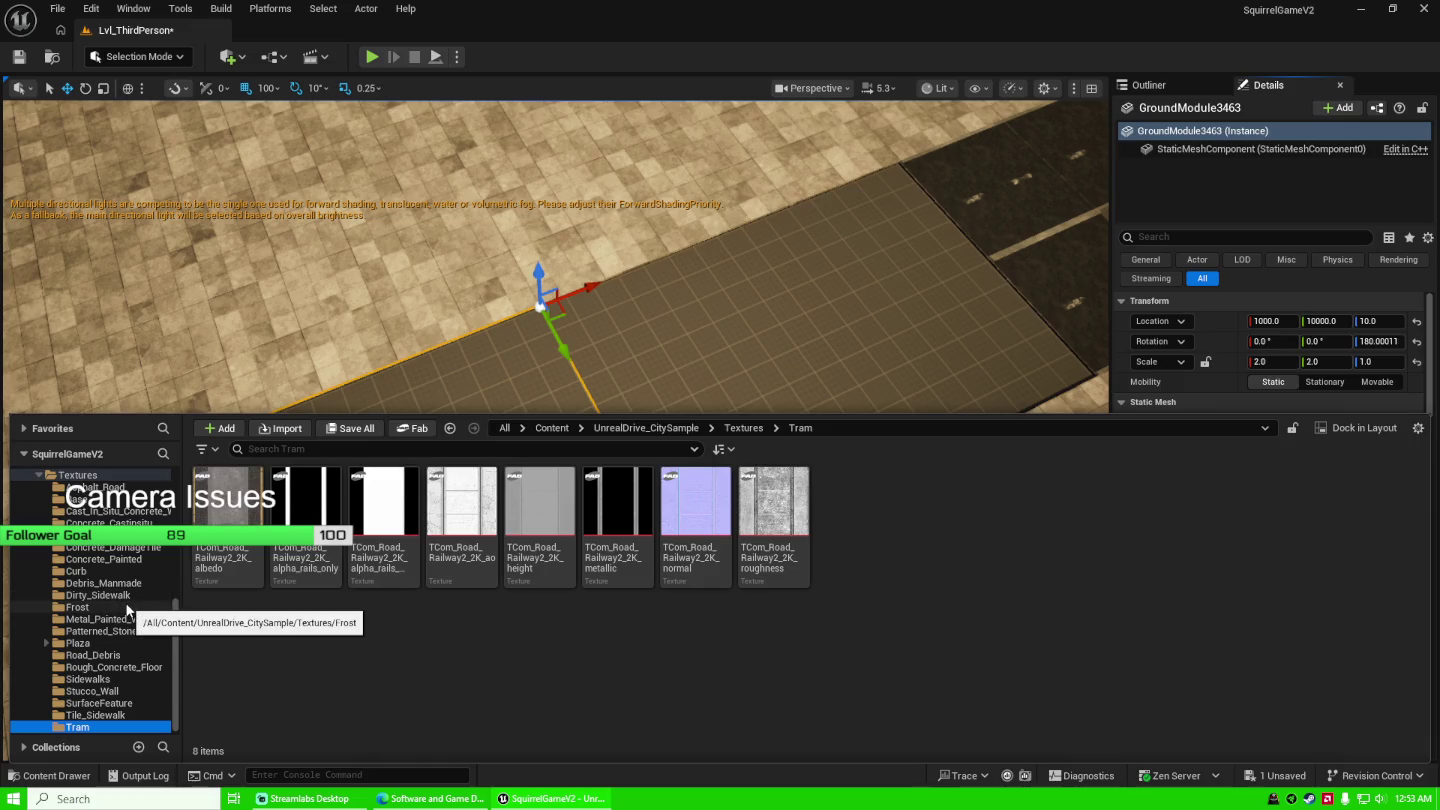
pyautogui.scroll(2, 128, 603)
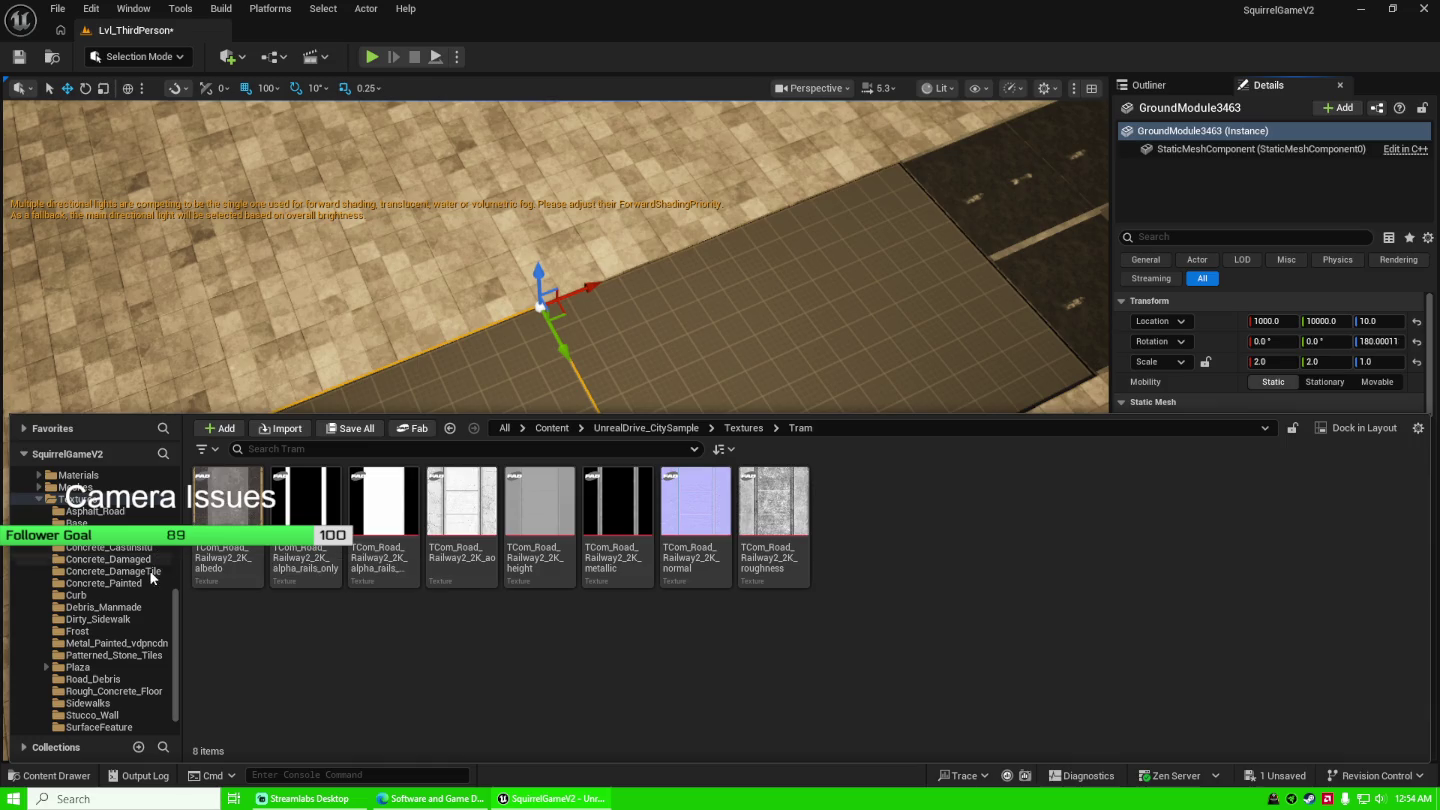
pyautogui.click(150, 584)
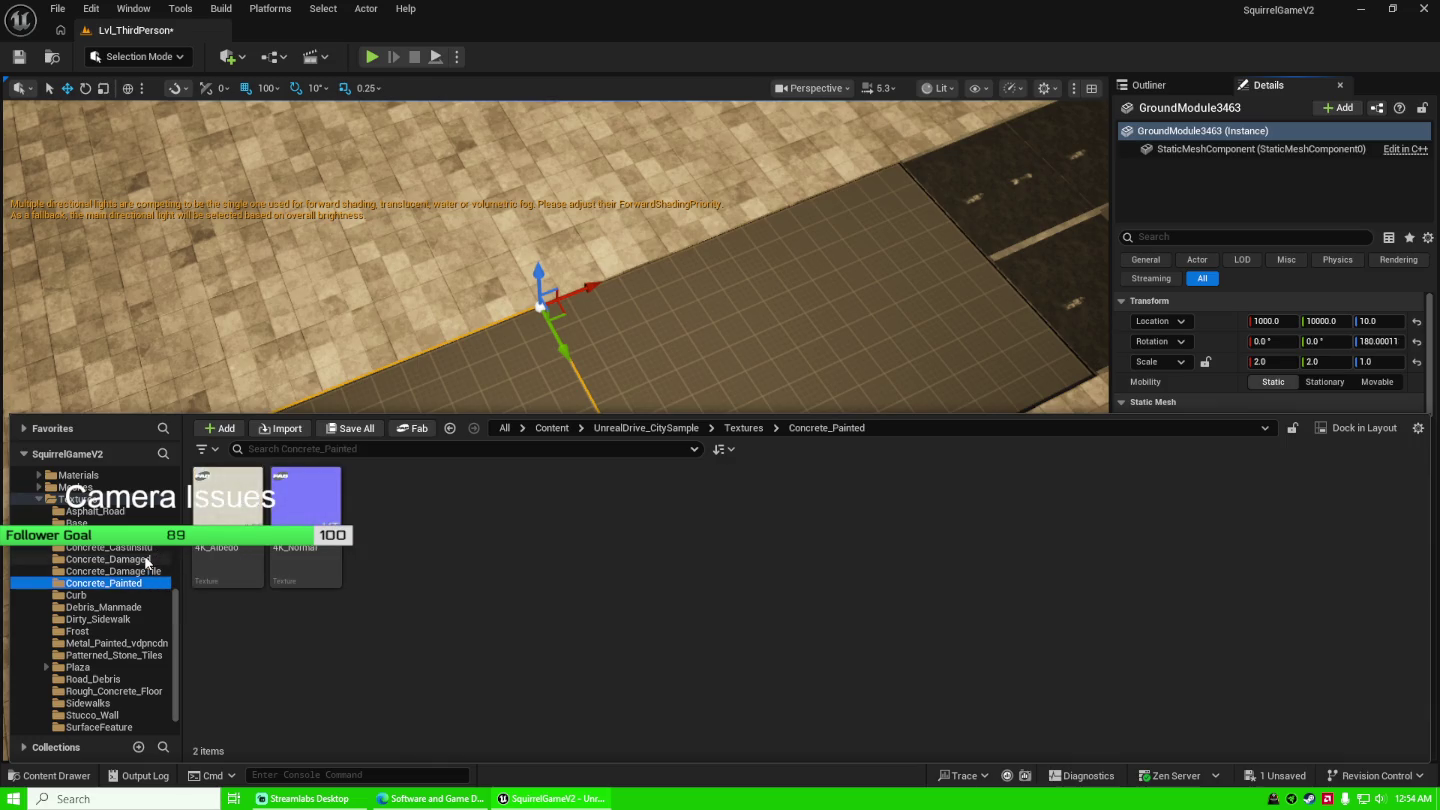
pyautogui.click(145, 561)
pyautogui.click(145, 548)
pyautogui.click(146, 536)
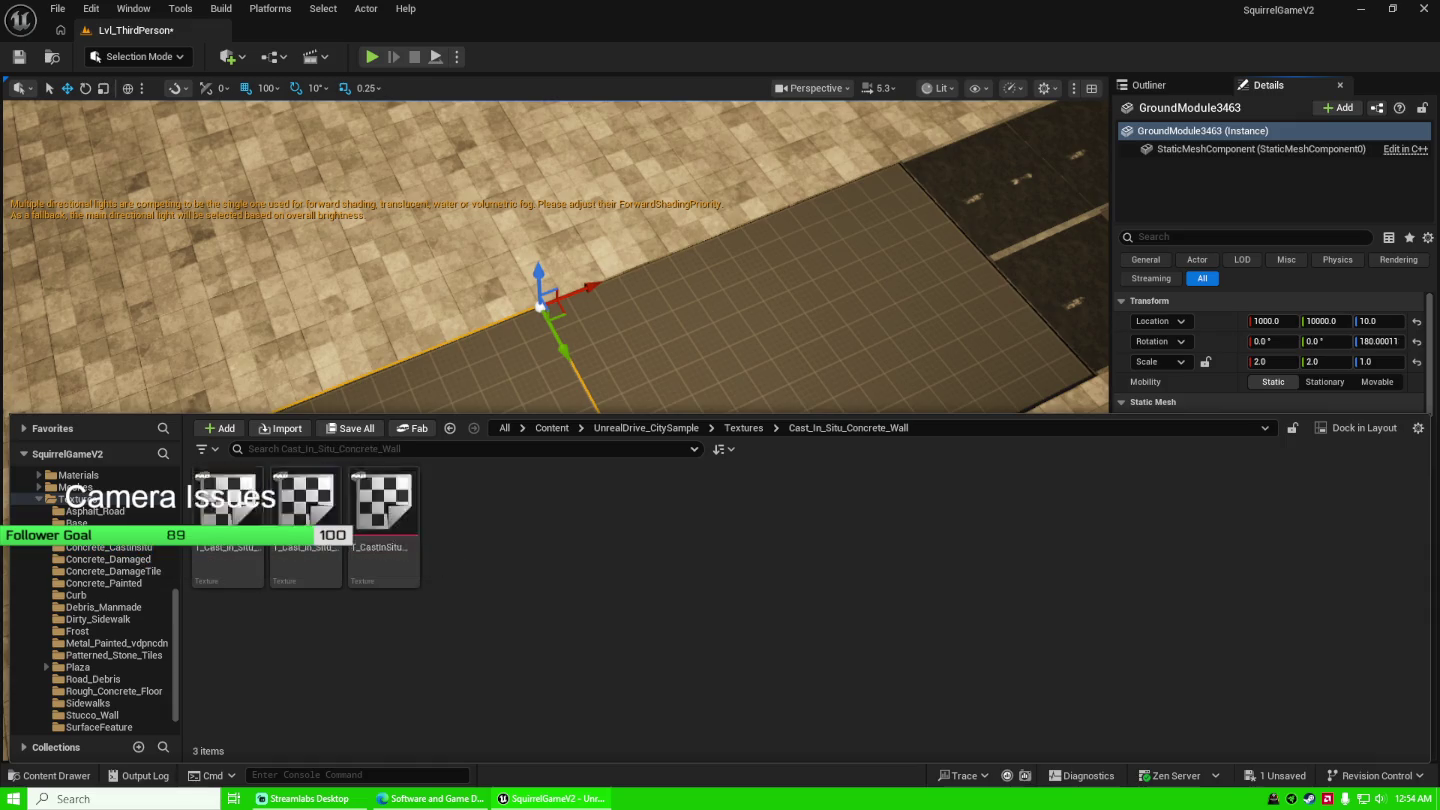
pyautogui.click(145, 523)
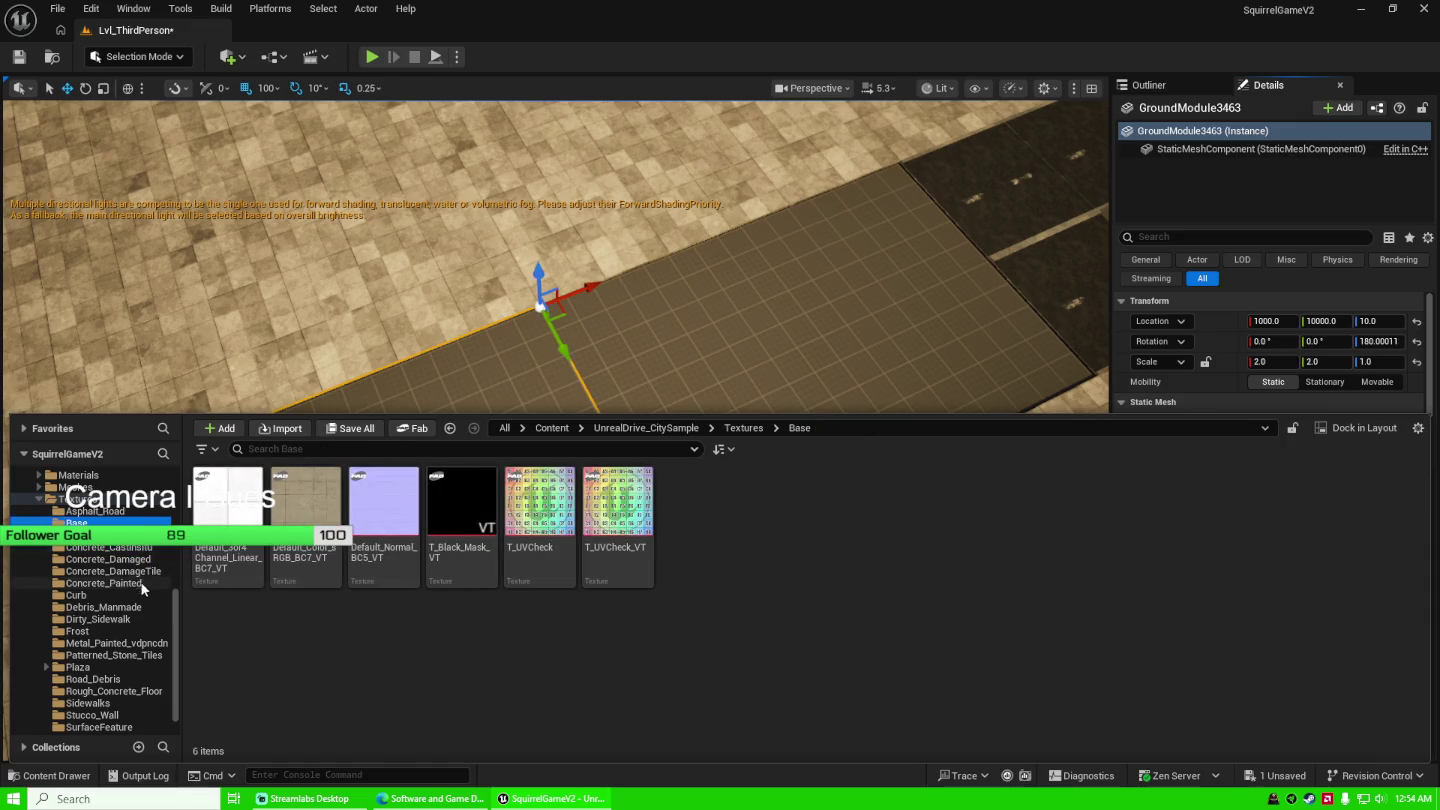
# Review Debris_Manmade, Dirty_Sidewalk, Road_Debris, Sidewalks, Stucco_Wall and other sets, then return to Asphalt_Road.
pyautogui.scroll(-1, 150, 582)
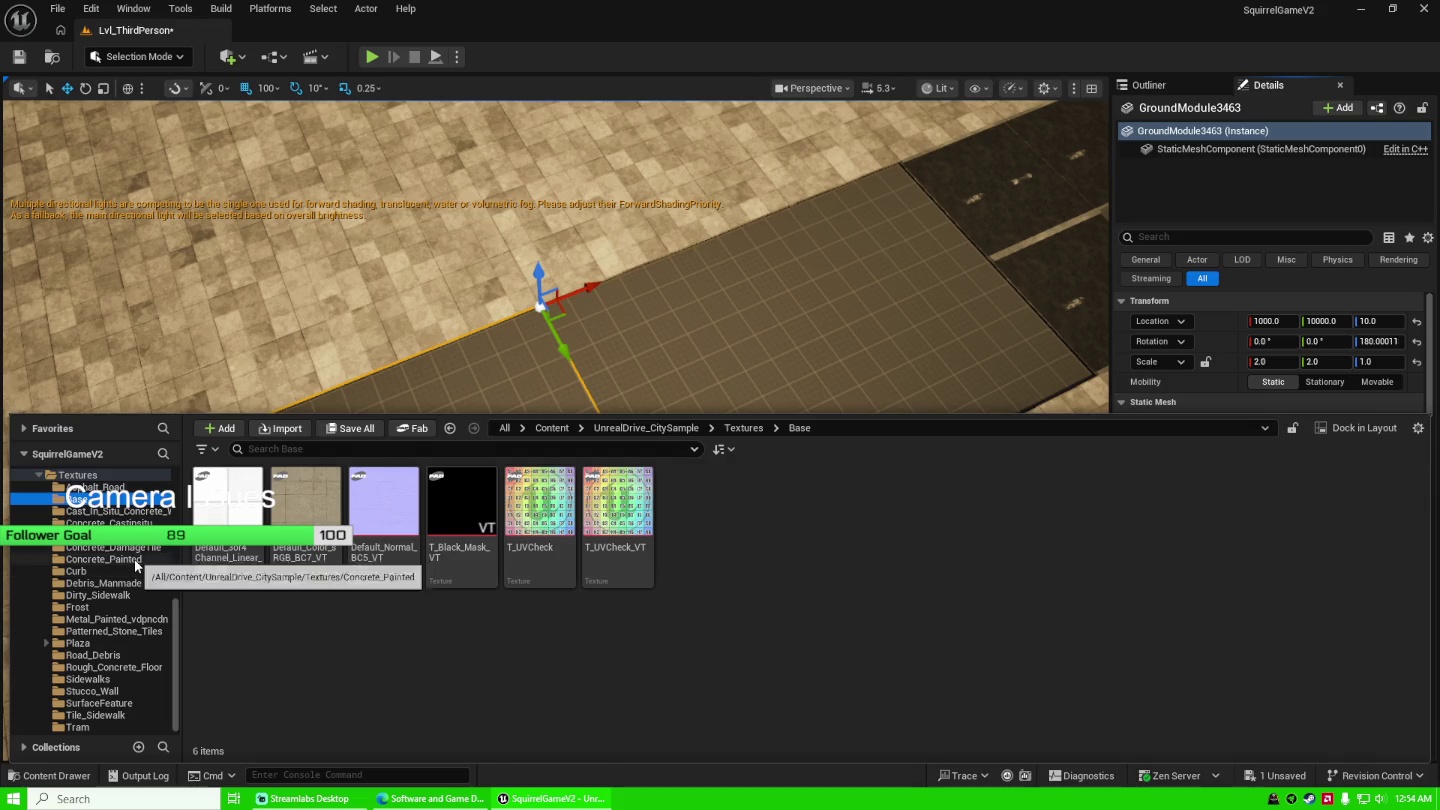
pyautogui.click(135, 563)
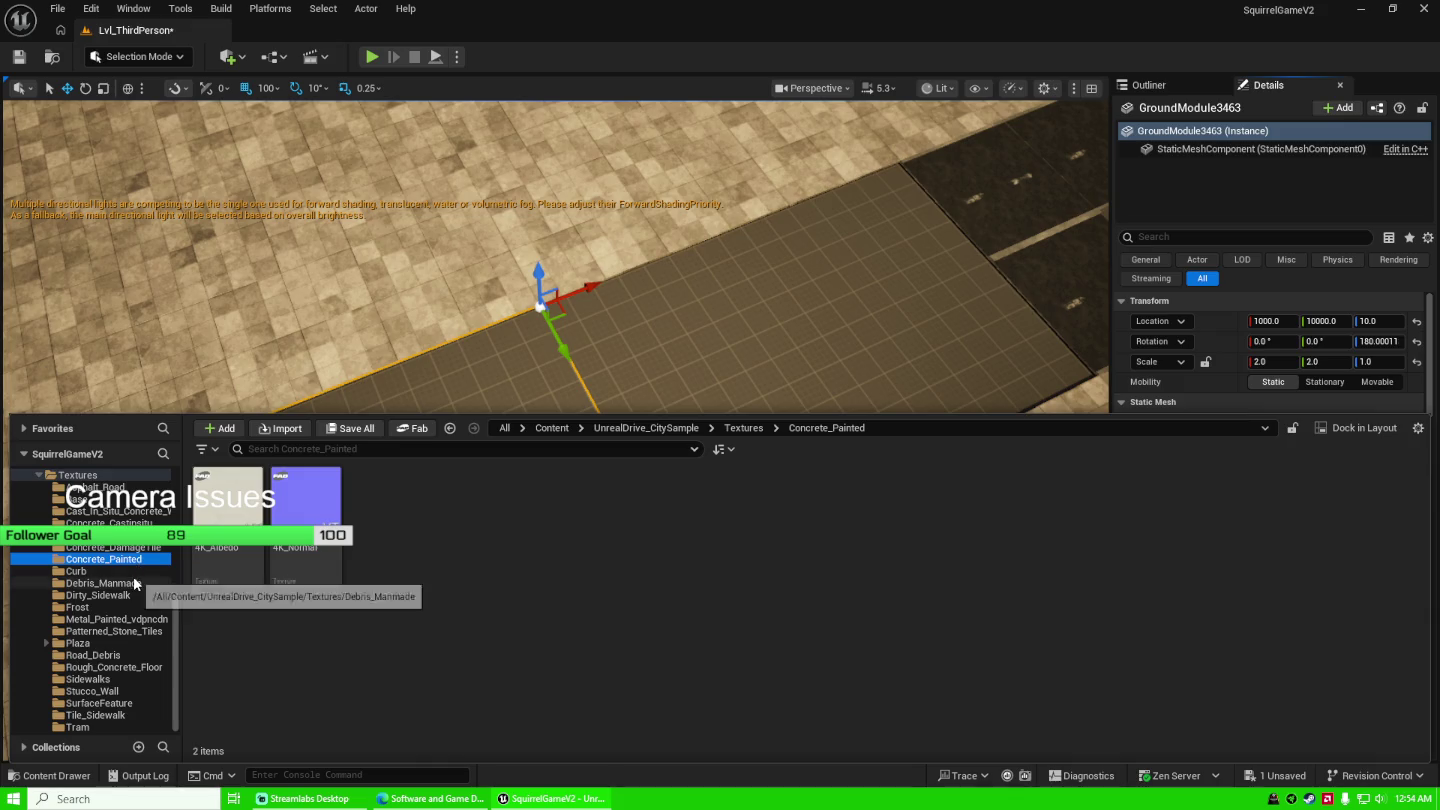
pyautogui.click(132, 581)
pyautogui.click(135, 597)
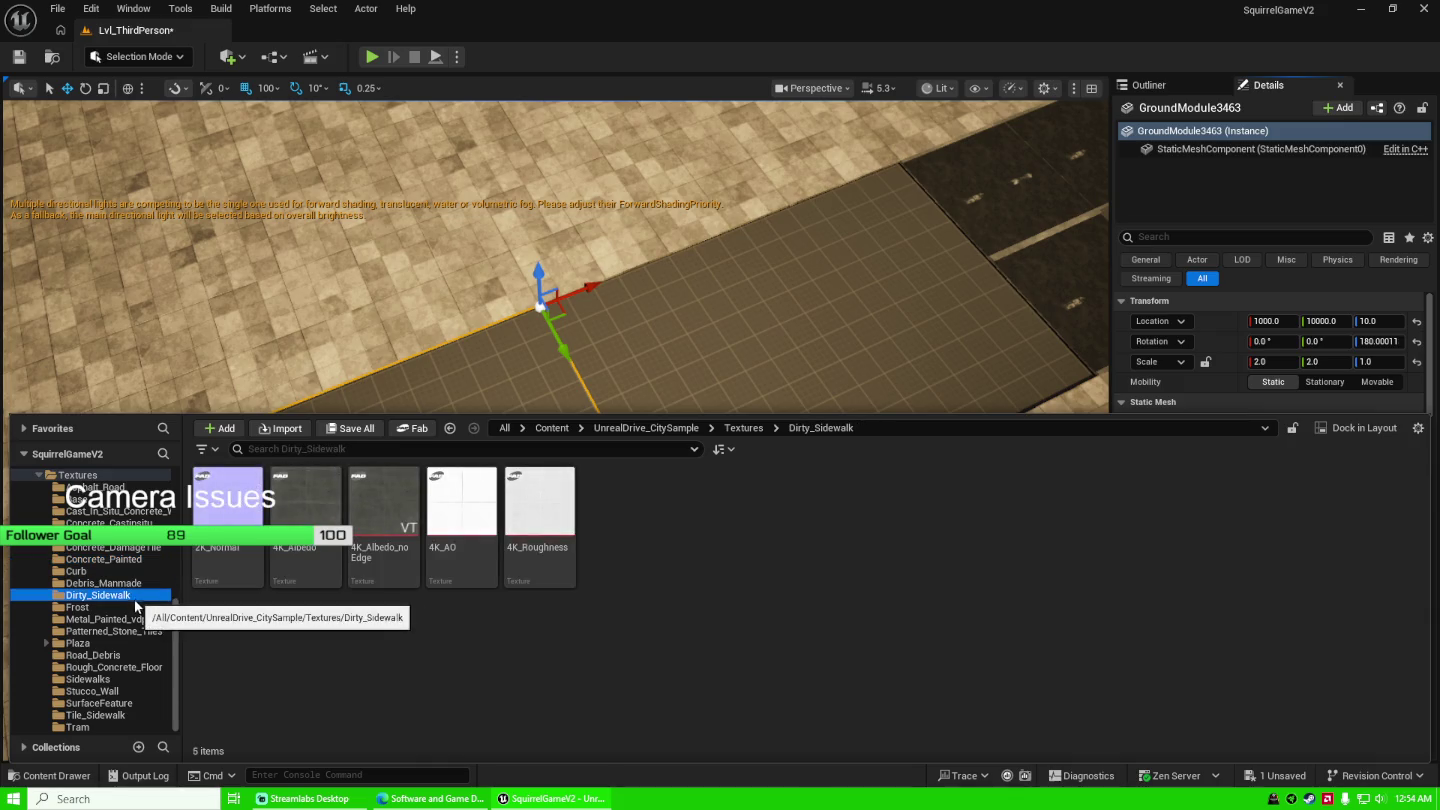
pyautogui.click(135, 608)
pyautogui.click(136, 620)
pyautogui.click(139, 632)
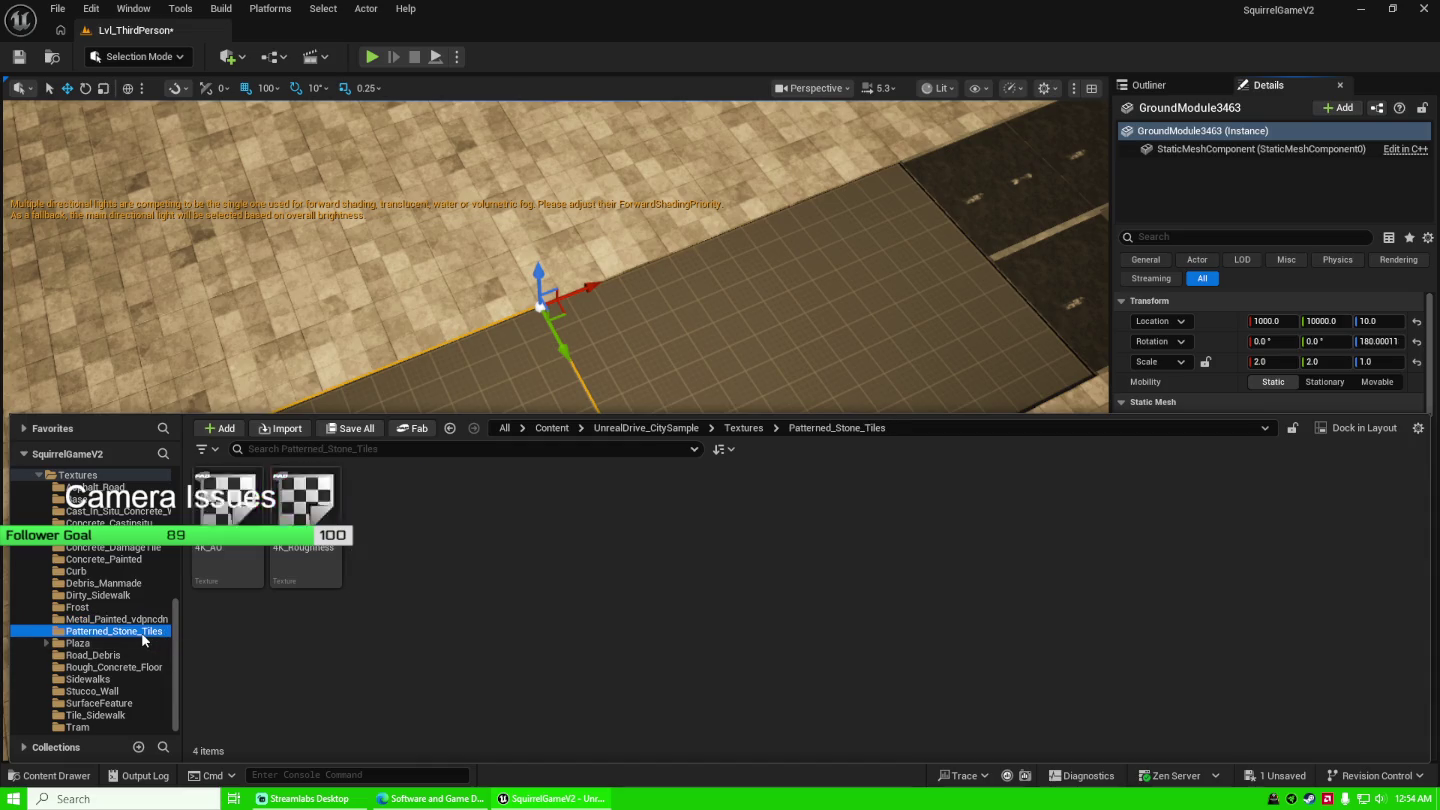
pyautogui.click(131, 655)
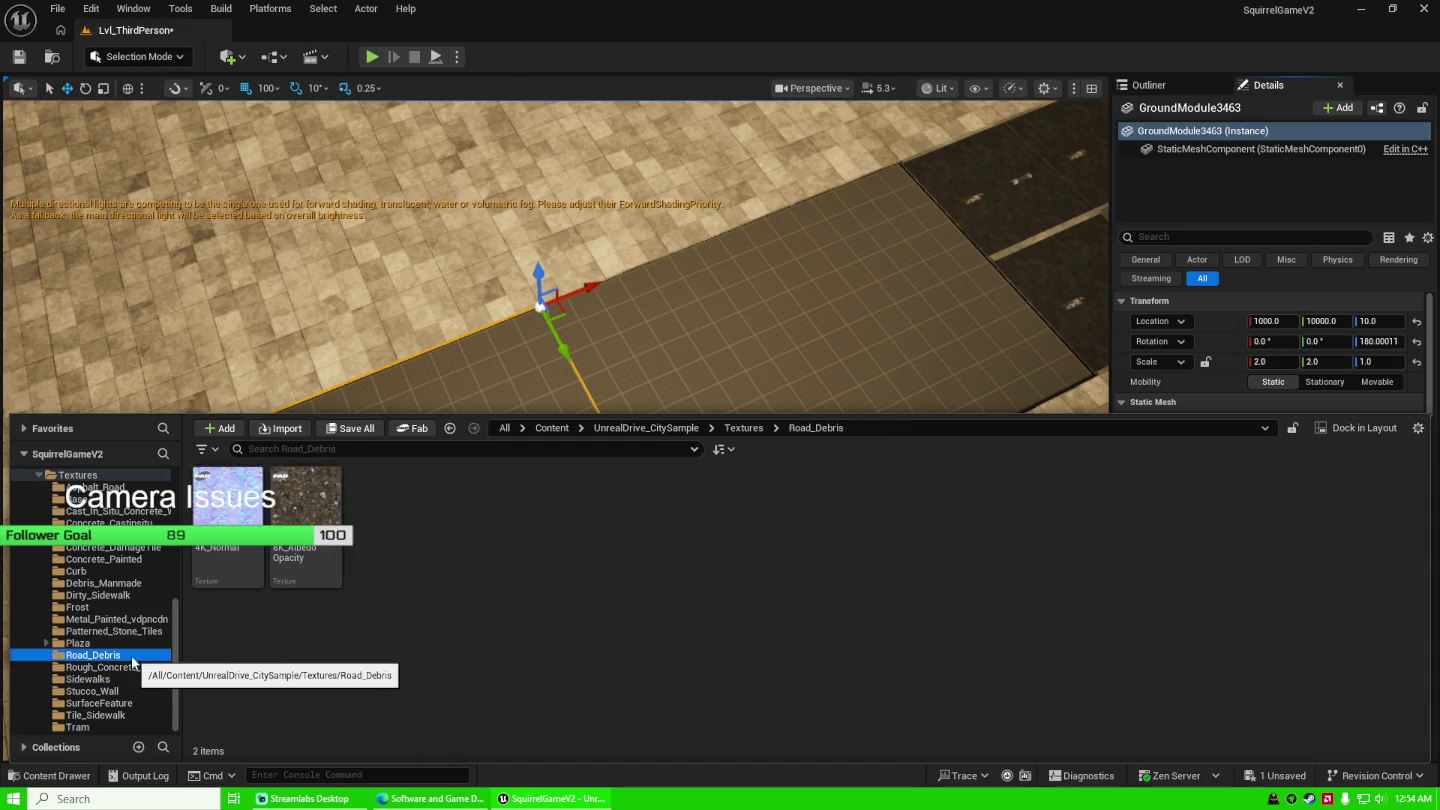
pyautogui.click(137, 668)
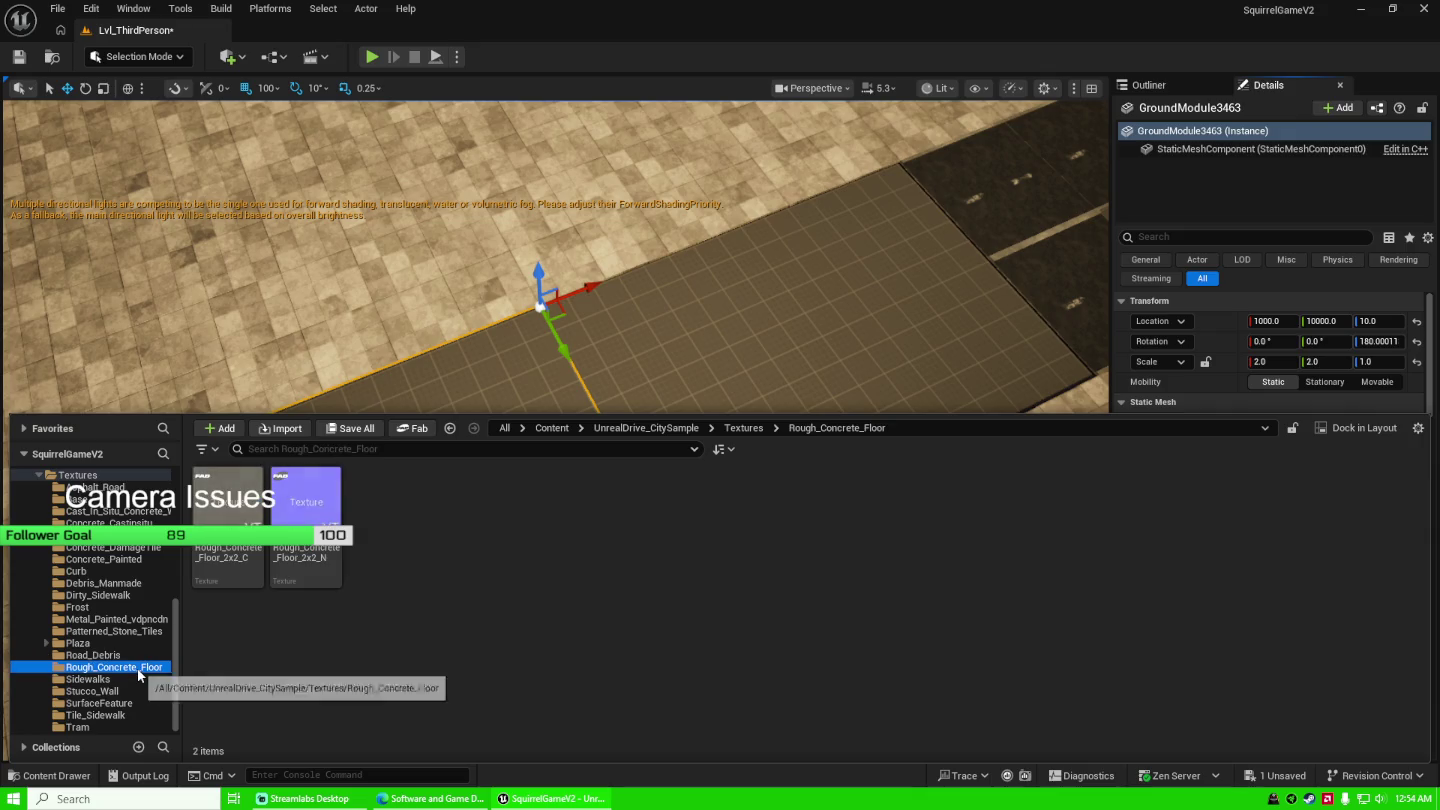
pyautogui.click(139, 678)
pyautogui.click(140, 691)
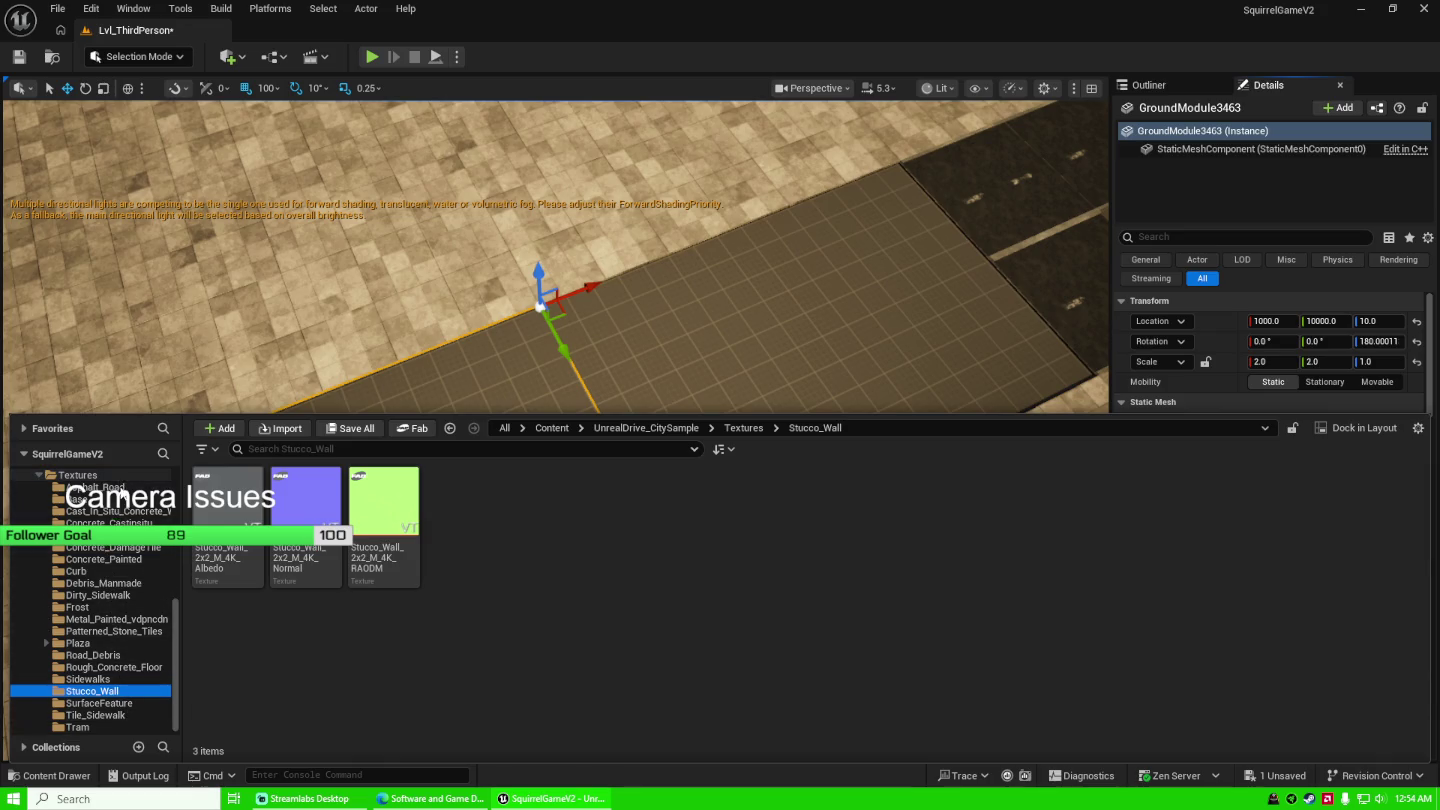
pyautogui.click(100, 488)
pyautogui.moveTo(416, 347); pyautogui.dragTo(425, 347)
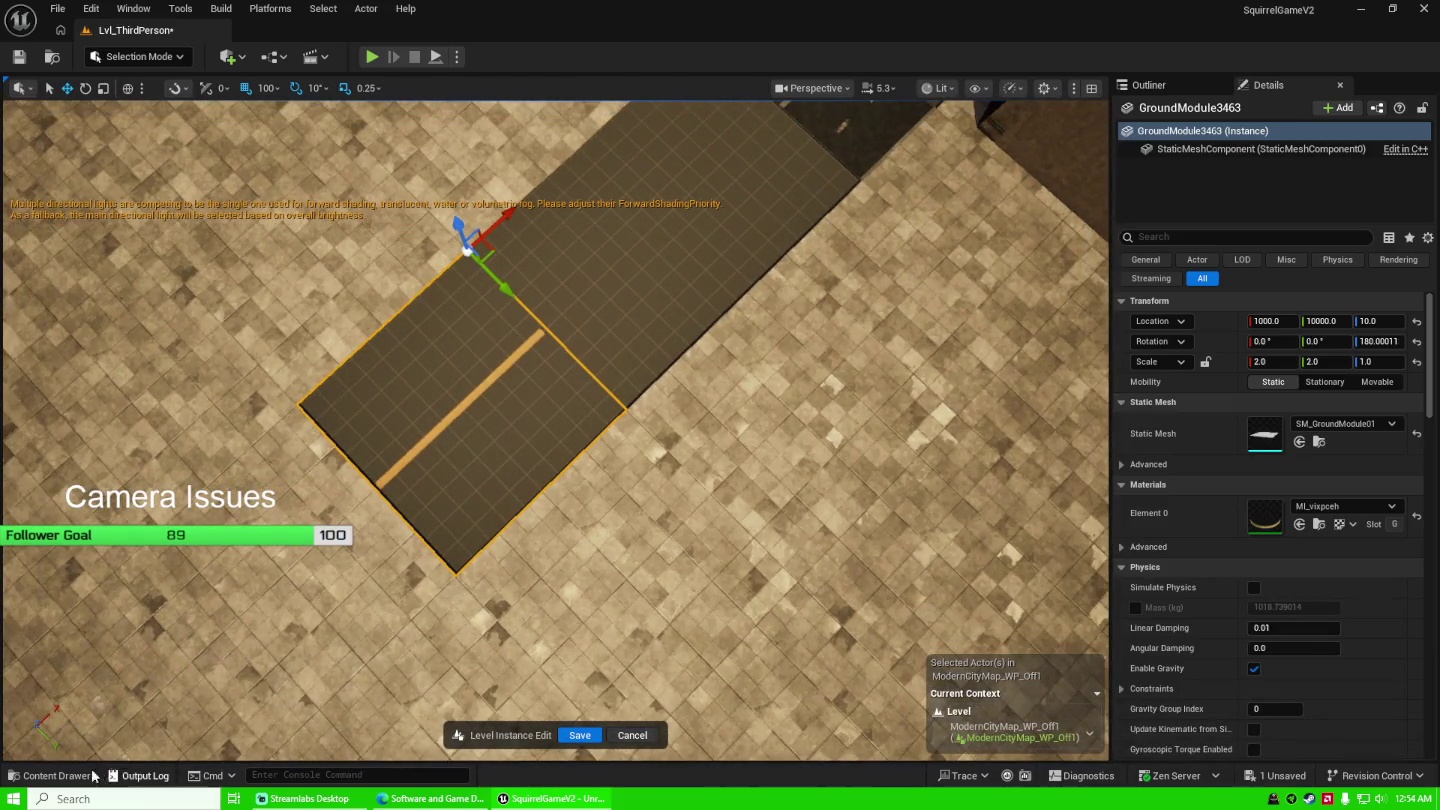
# Apply the Asphalt_Road material to the ground tile and inspect the result.
pyautogui.click(90, 777)
pyautogui.moveTo(232, 508)
pyautogui.mouseDown()
pyautogui.moveTo(807, 537)
pyautogui.moveTo(1188, 398)
pyautogui.moveTo(1260, 505)
pyautogui.moveTo(1258, 485)
pyautogui.moveTo(1260, 536)
pyautogui.moveTo(454, 451)
pyautogui.moveTo(455, 424)
pyautogui.mouseUp()
pyautogui.moveTo(580, 436); pyautogui.dragTo(581, 385)
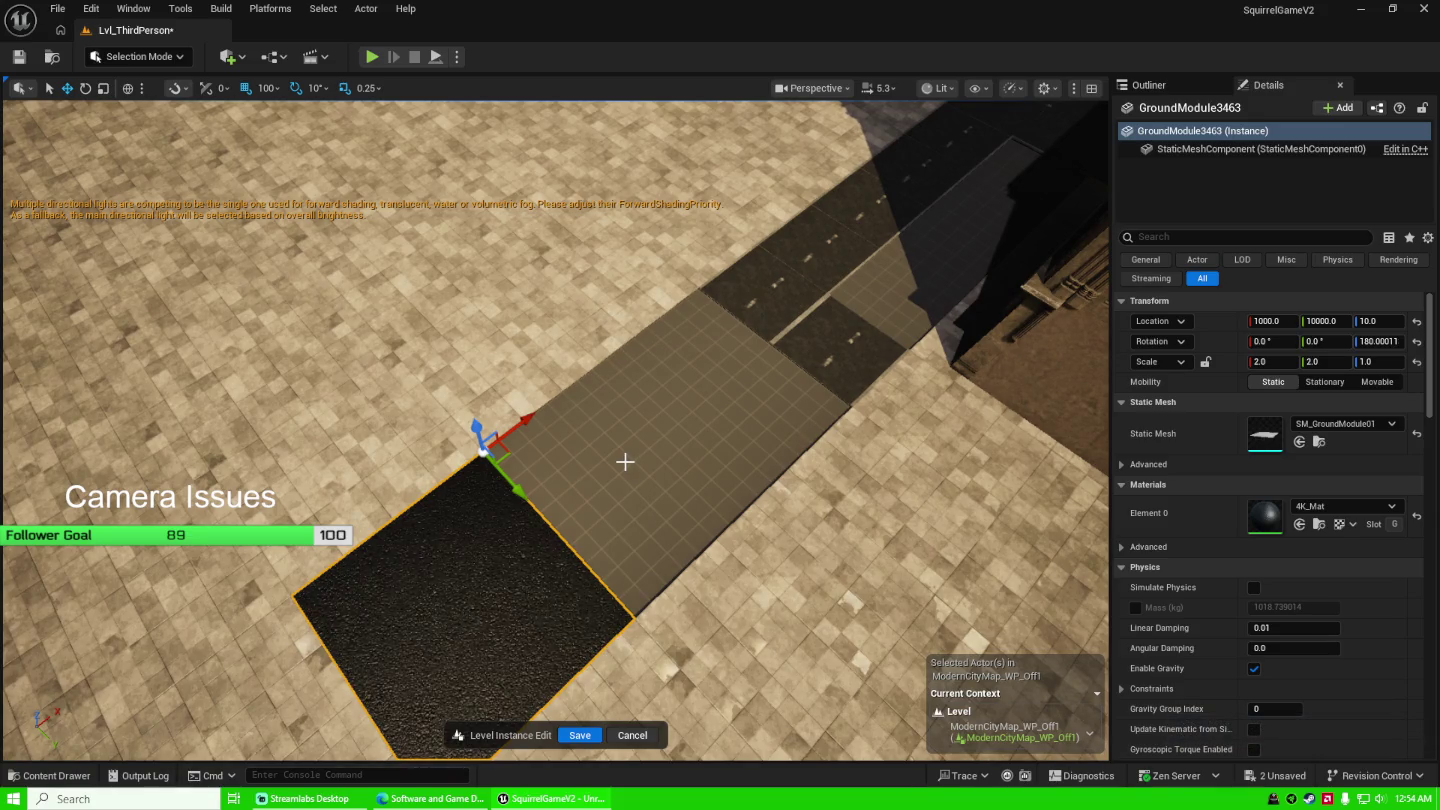
pyautogui.moveTo(555, 430)
pyautogui.mouseDown()
pyautogui.moveTo(555, 370)
pyautogui.moveTo(540, 440)
pyautogui.mouseUp()
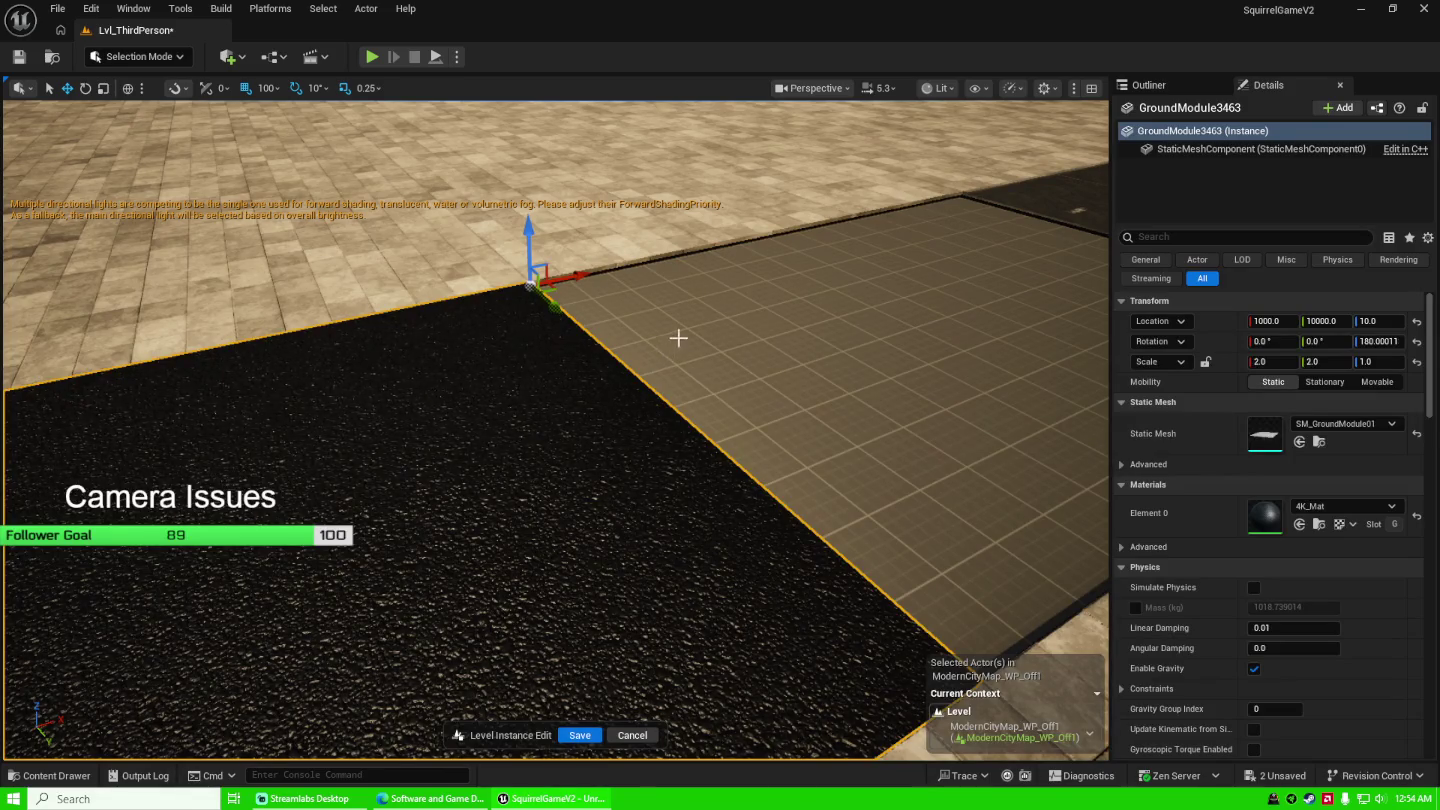
pyautogui.moveTo(678, 337); pyautogui.dragTo(683, 345)
# Frame the asphalt tile corner, then browse back to the Base textures.
pyautogui.hotkey('ctrl', 'space')
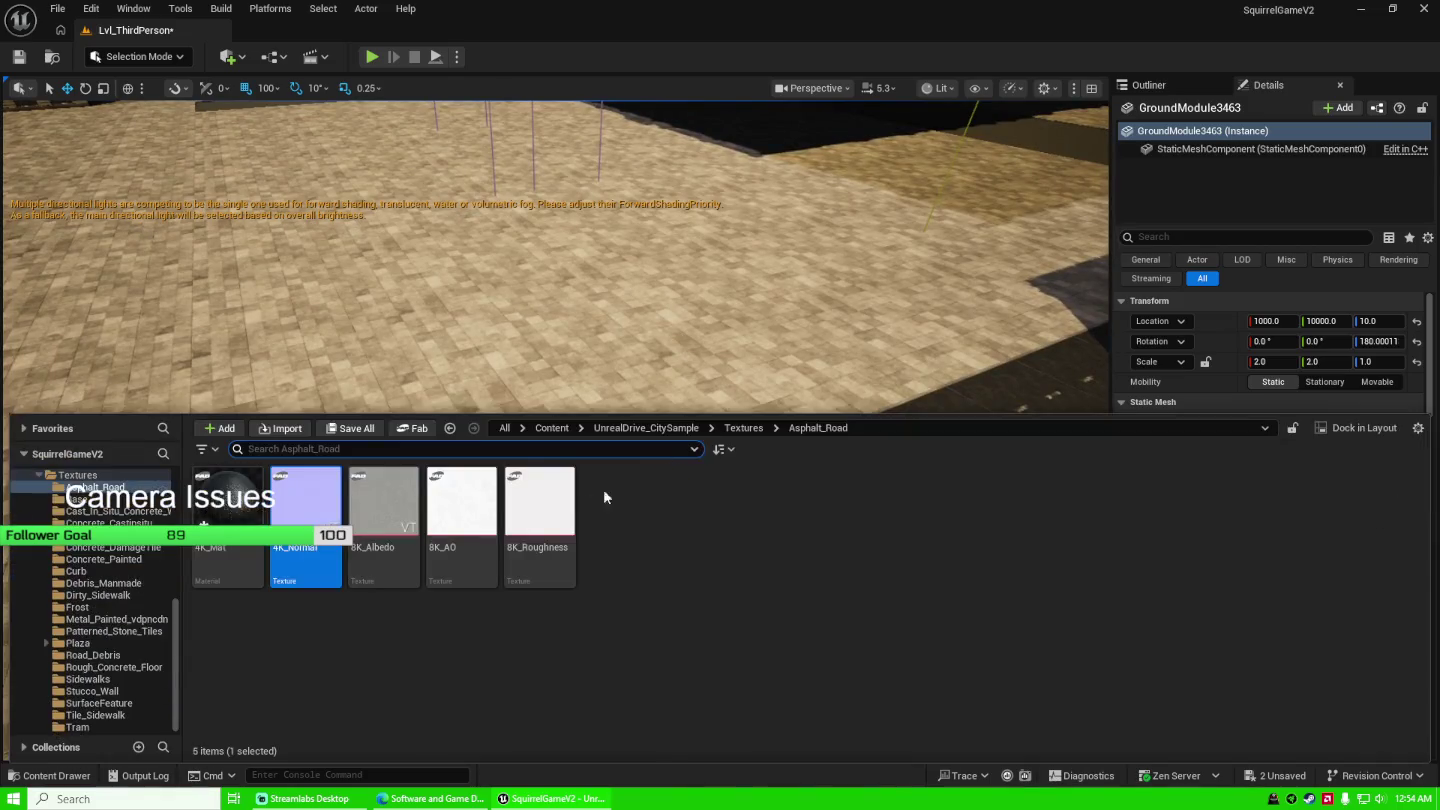
pyautogui.moveTo(665, 319); pyautogui.dragTo(761, 305)
pyautogui.hotkey('ctrl', 'space')
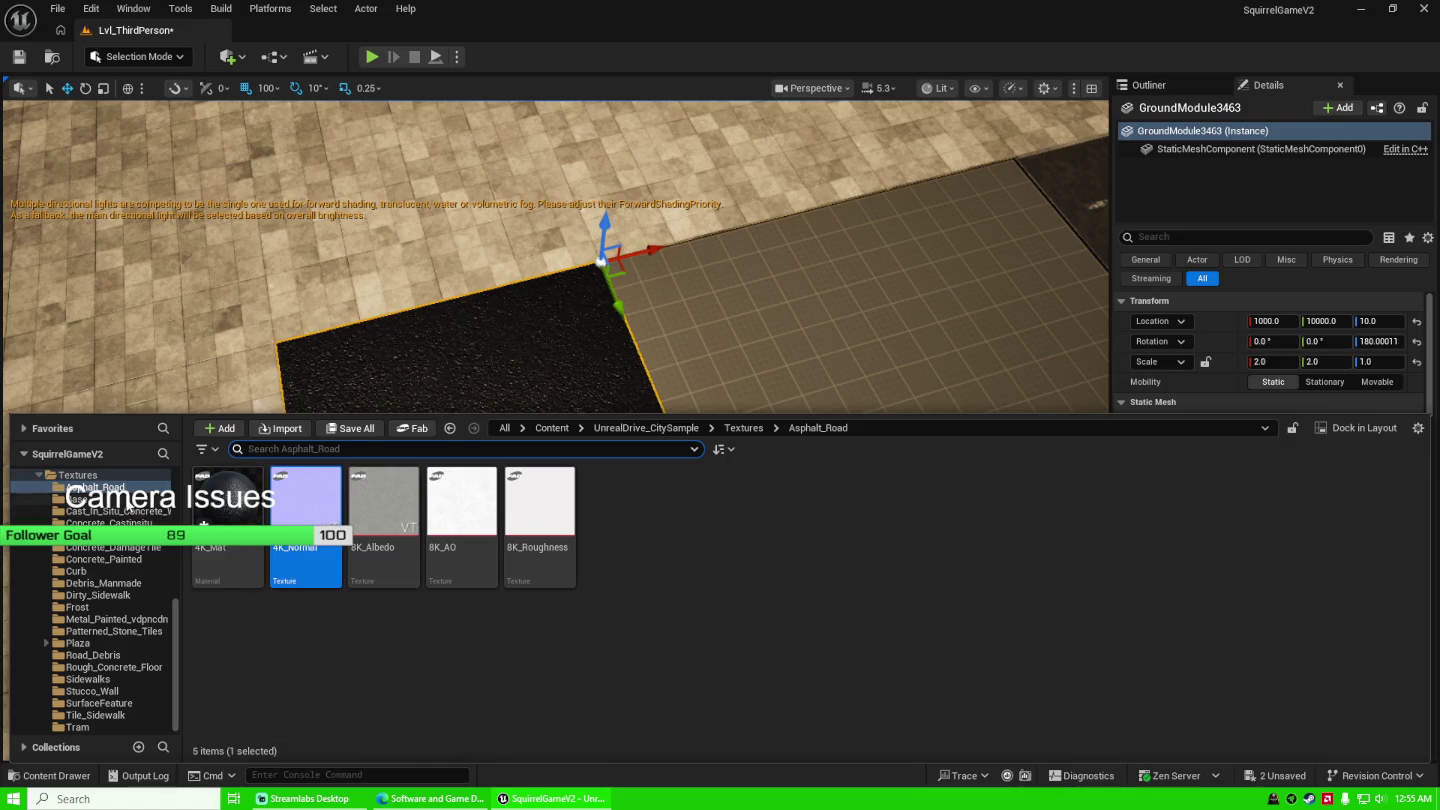
pyautogui.click(80, 500)
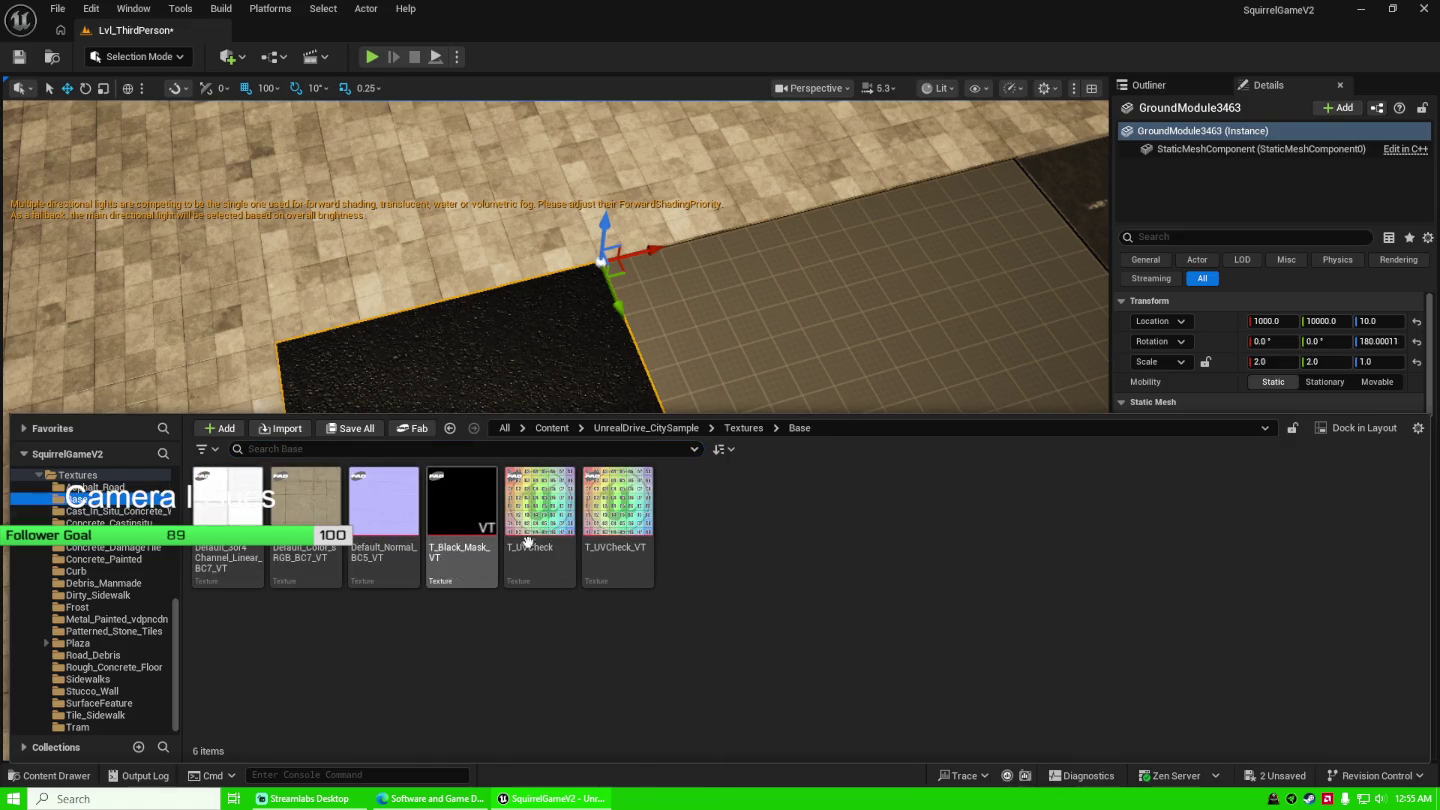
# Compare concrete and Road_Debris folders, then drop Concrete_Painted 4K_Albedo onto the ground tile.
pyautogui.click(125, 512)
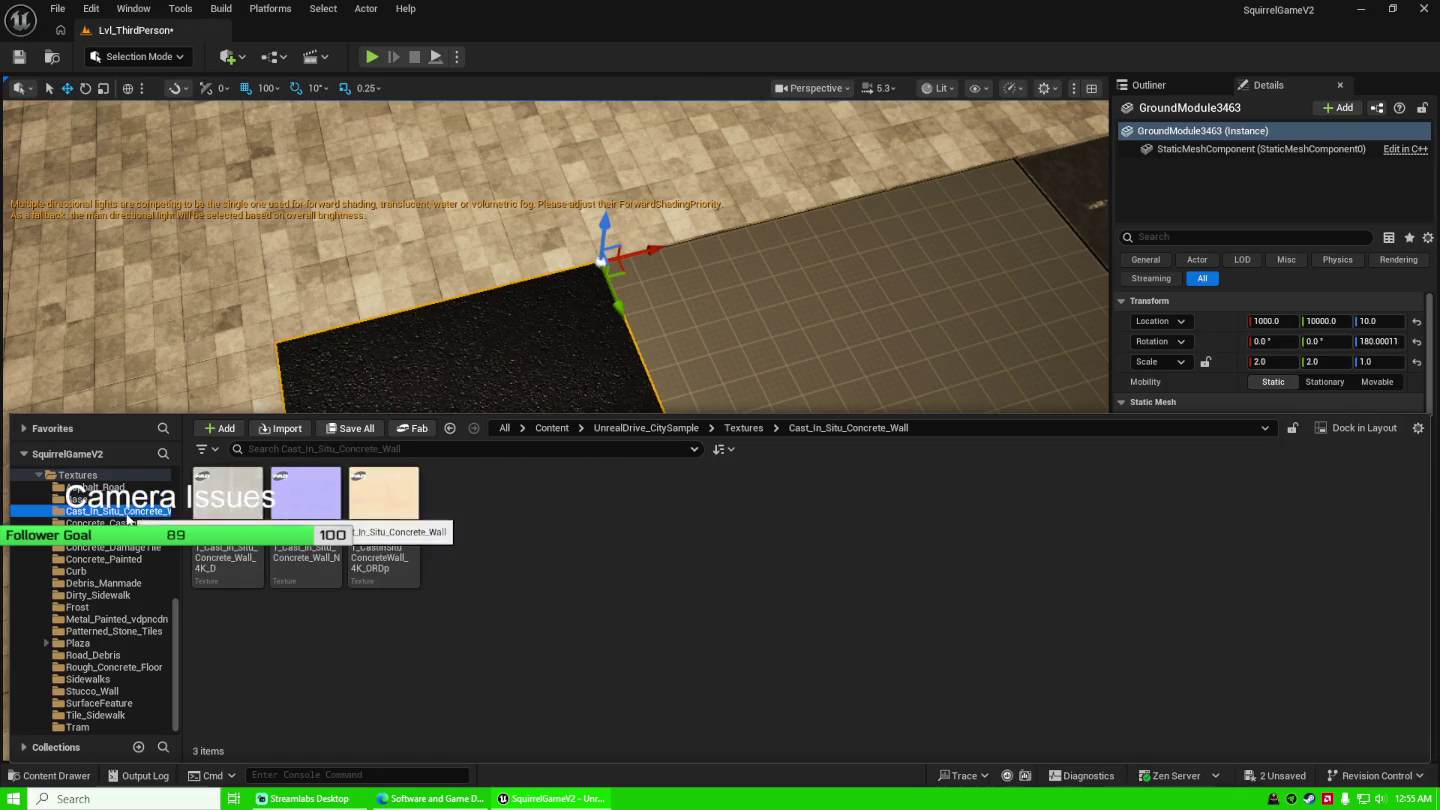
pyautogui.click(121, 523)
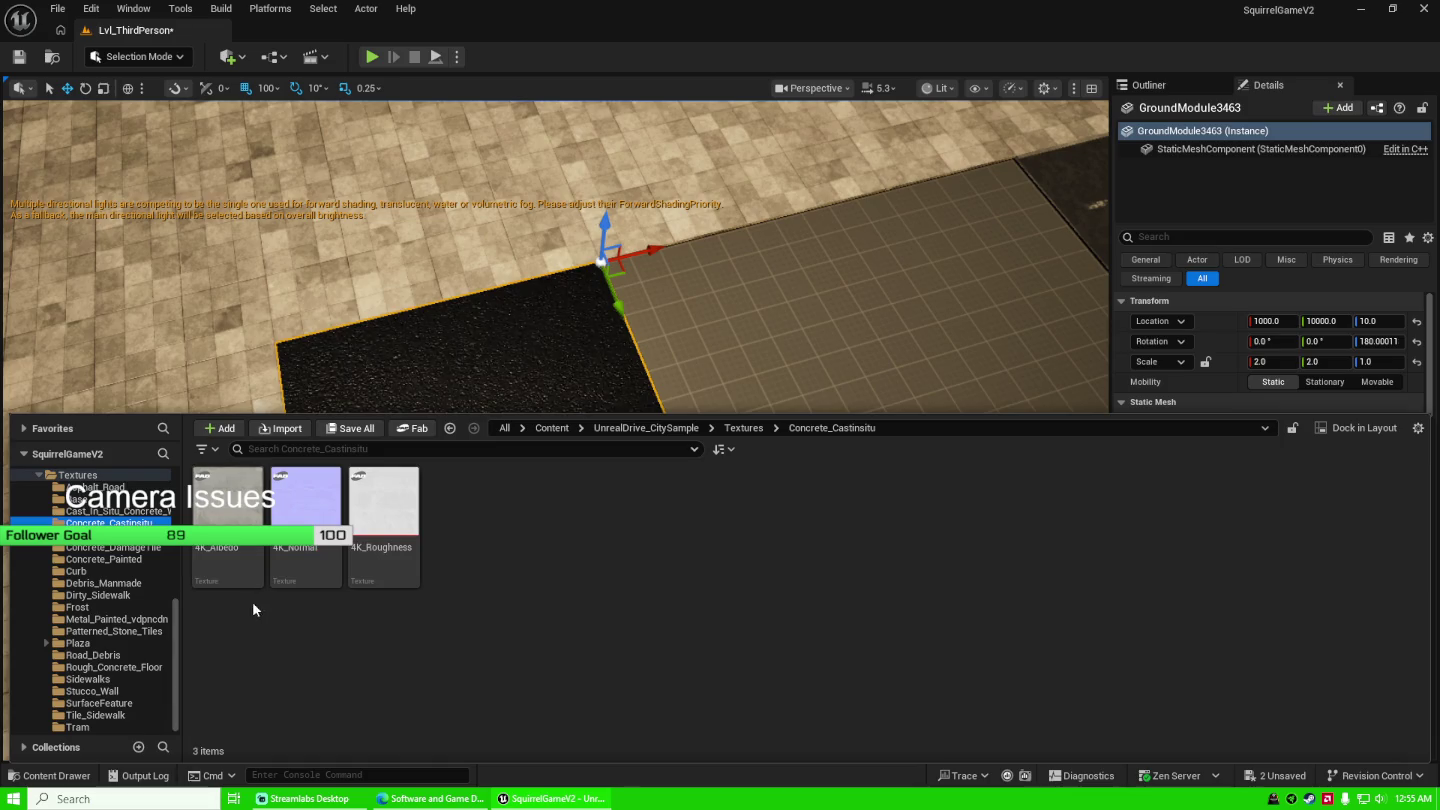
pyautogui.click(123, 655)
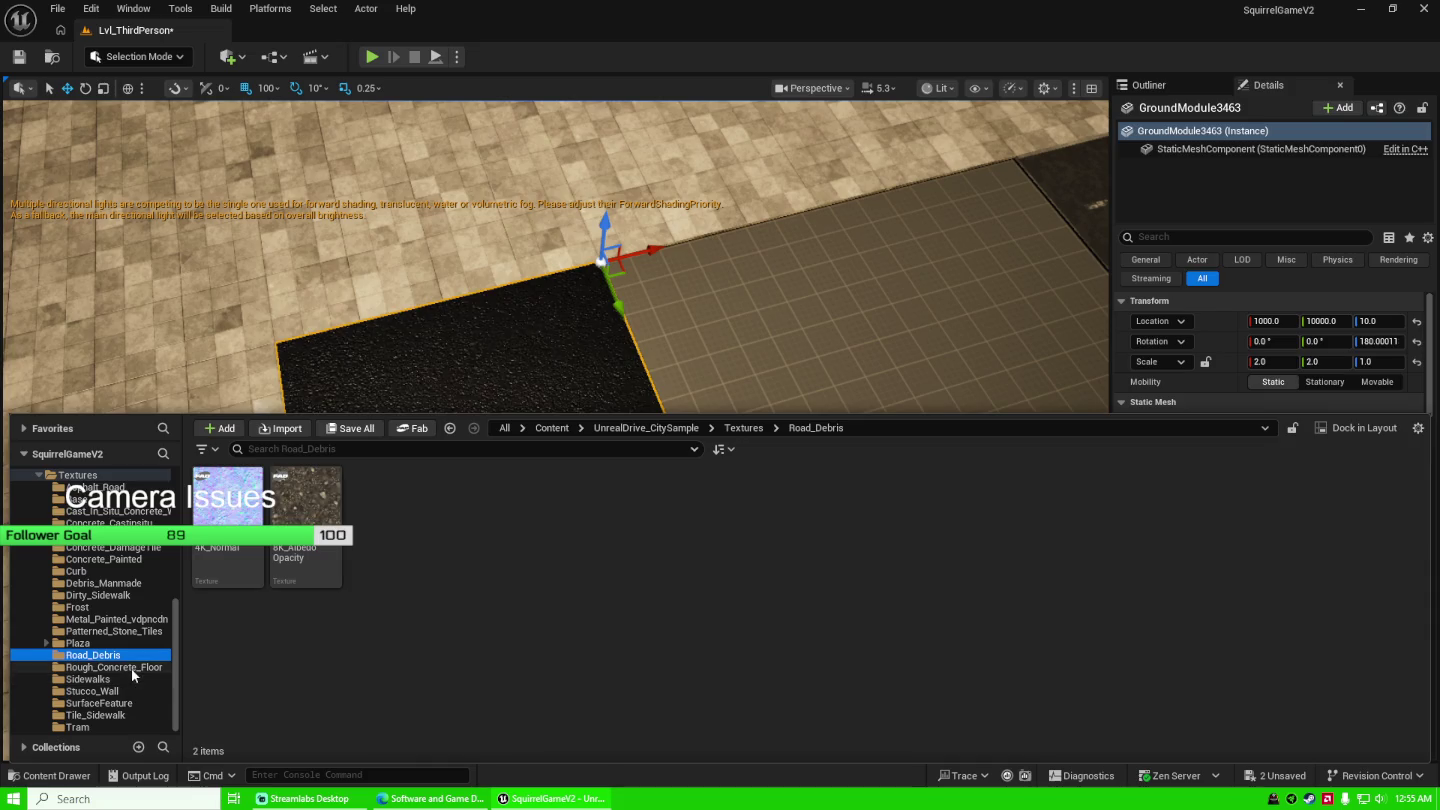
pyautogui.click(133, 499)
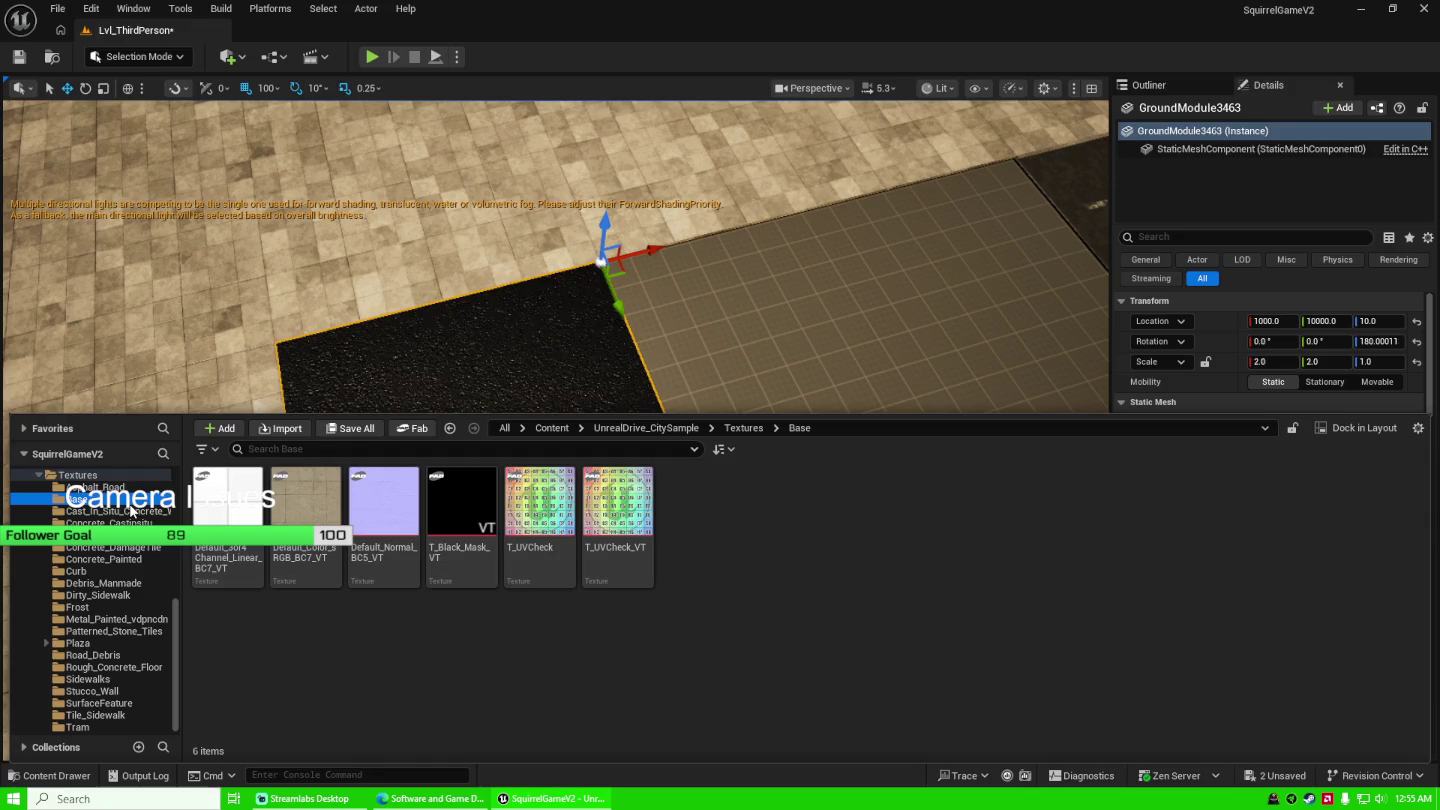
pyautogui.click(142, 559)
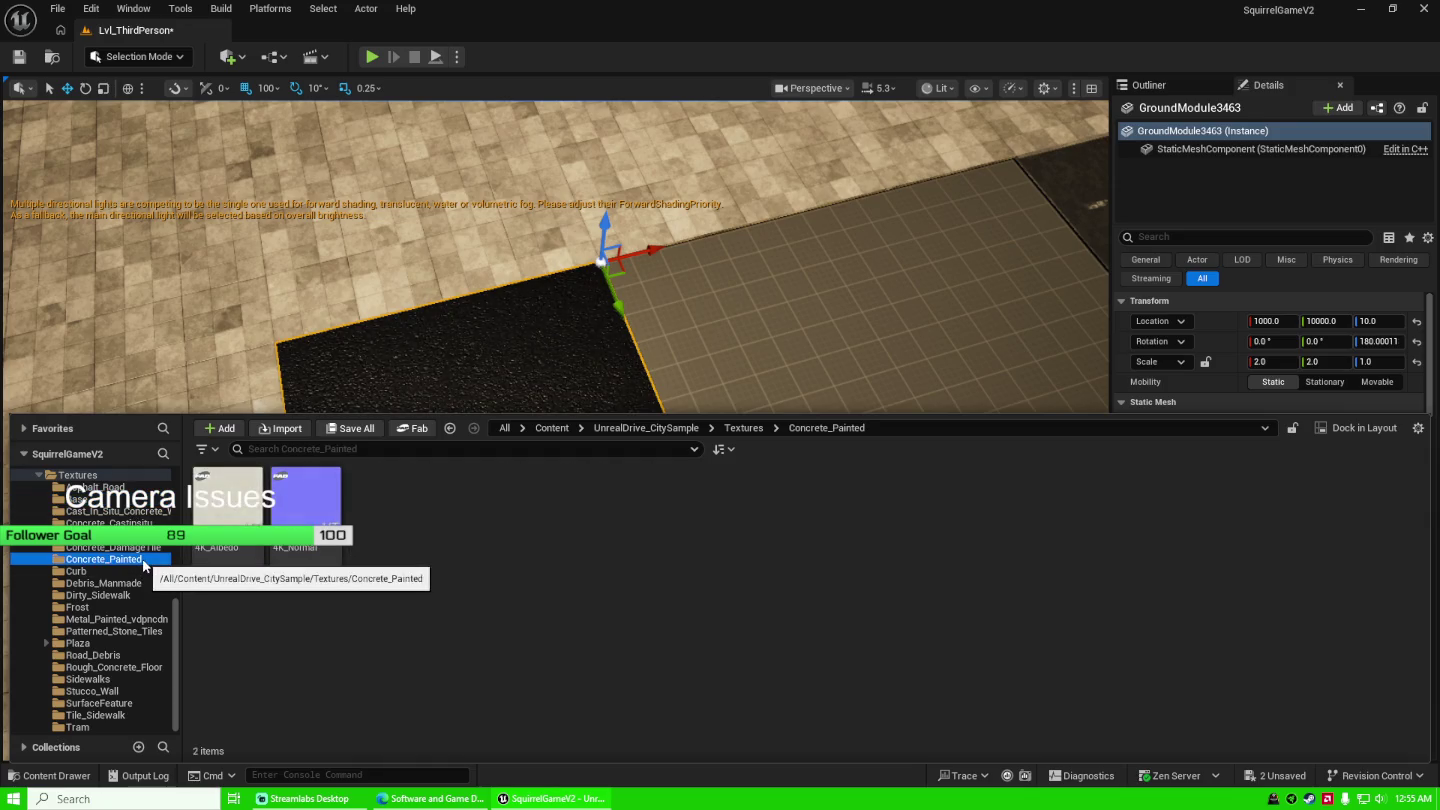
pyautogui.moveTo(229, 495); pyautogui.dragTo(472, 405)
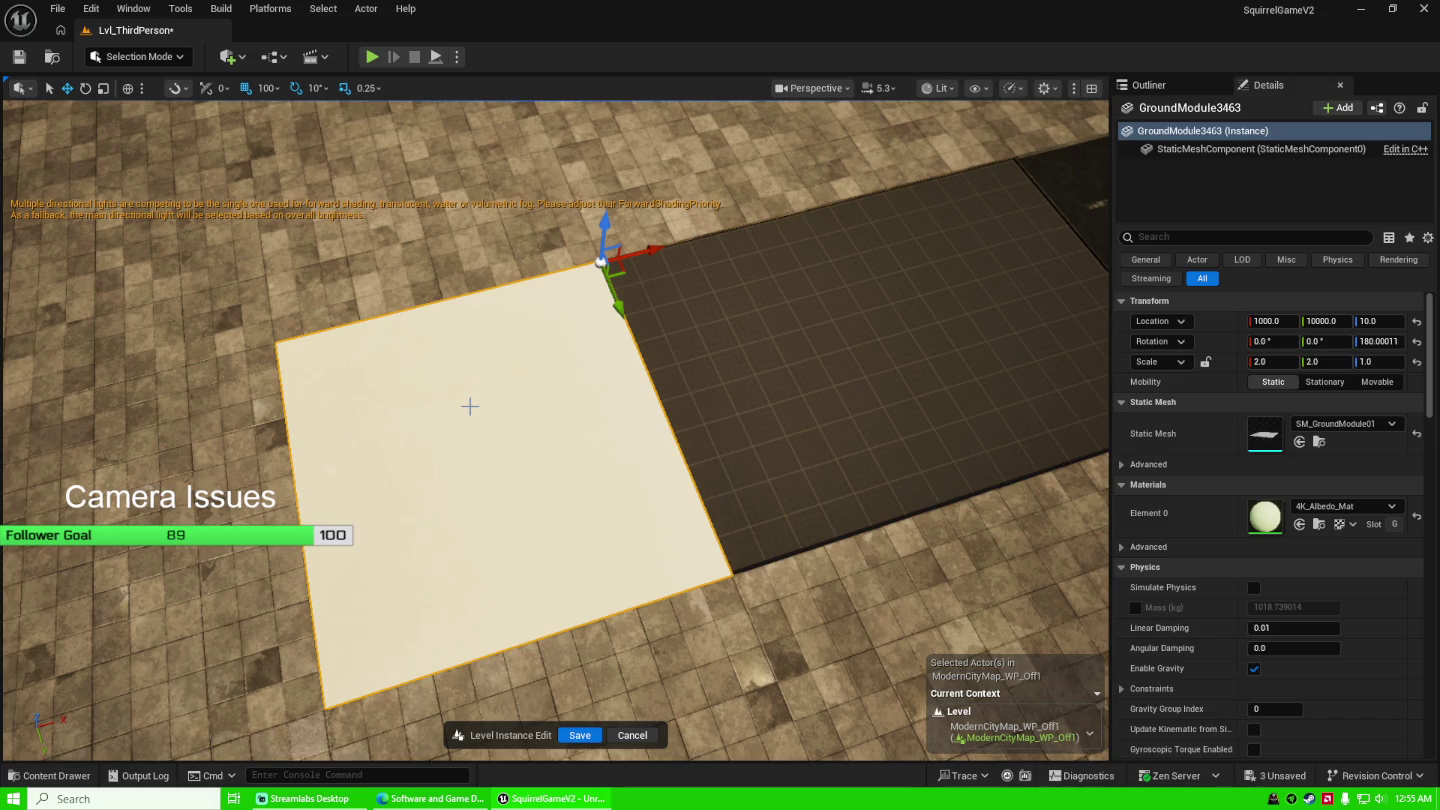
# Replace the tile's painted concrete with the Road_Debris 8K_AlbedoOpacity texture.
pyautogui.hotkey('ctrl', 'space')
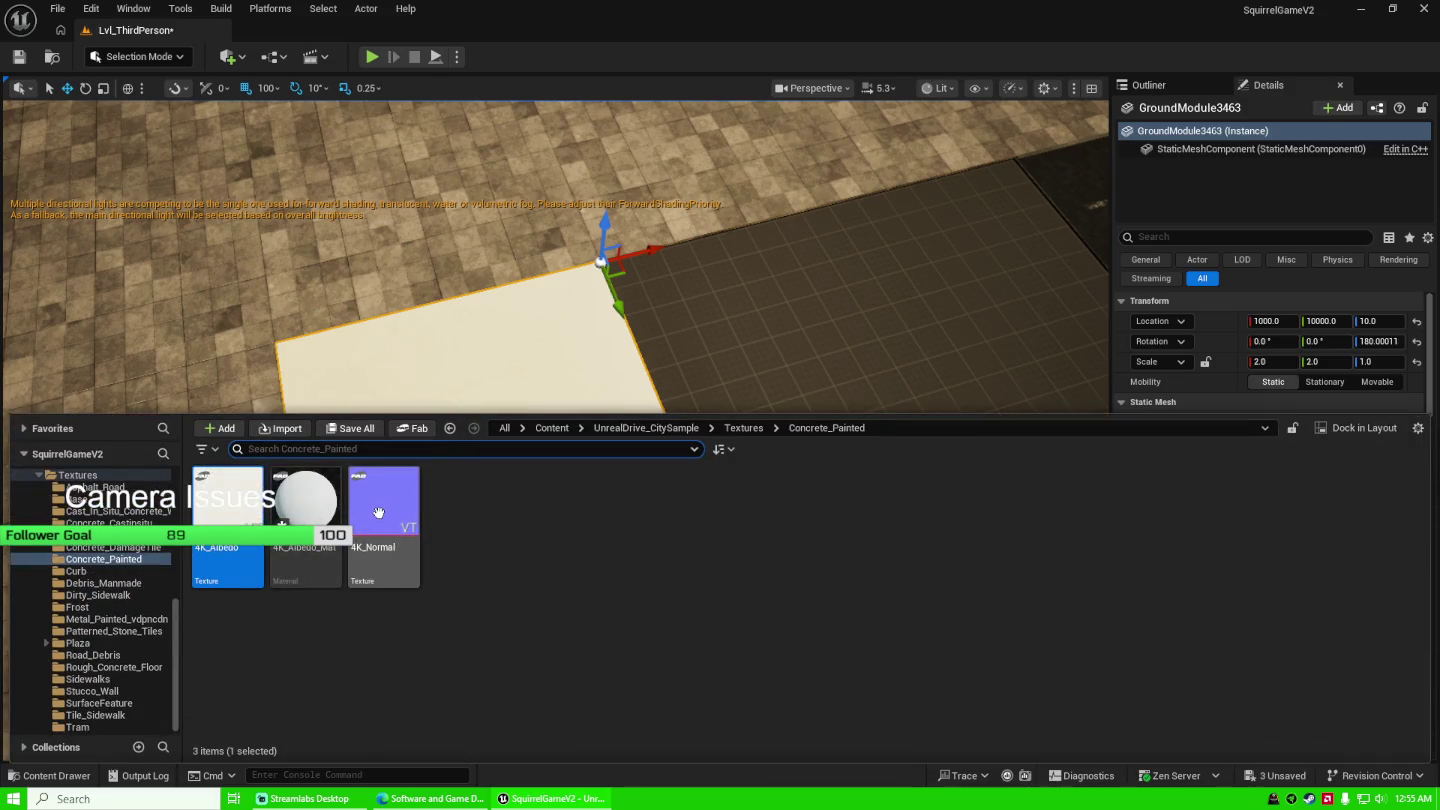
pyautogui.moveTo(383, 513)
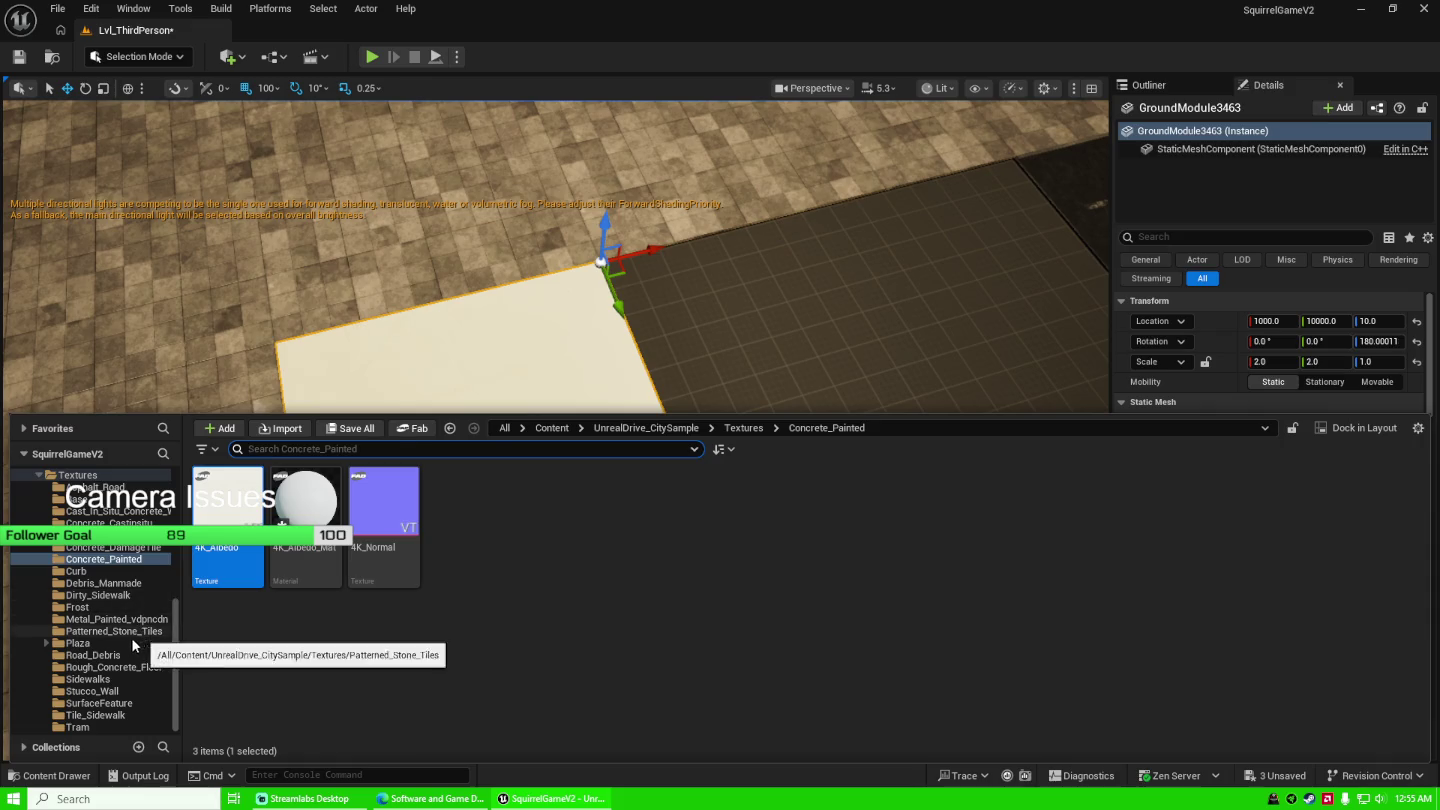
pyautogui.click(46, 644)
pyautogui.scroll(-3, 132, 645)
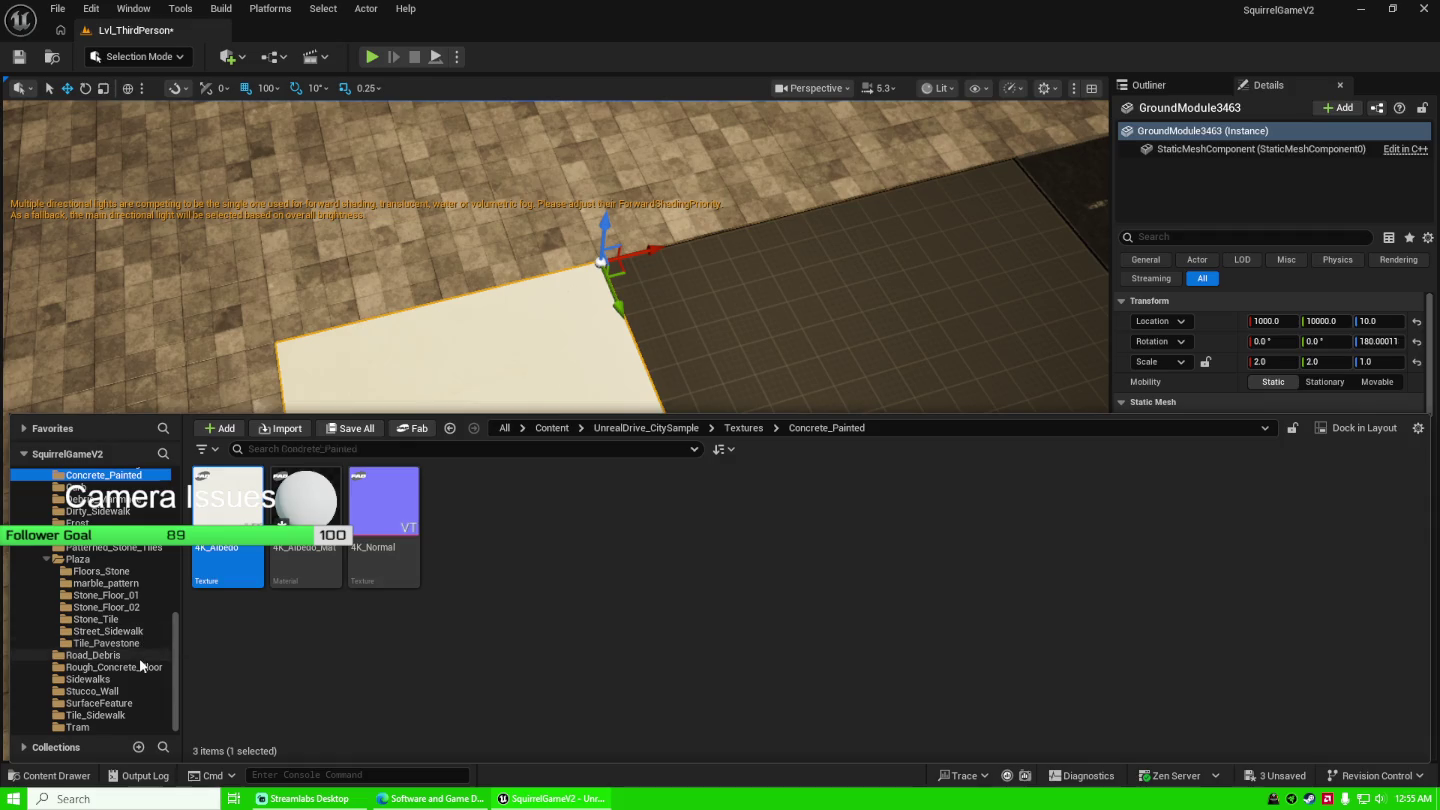
pyautogui.click(140, 658)
pyautogui.click(337, 499)
pyautogui.moveTo(350, 498)
pyautogui.mouseDown()
pyautogui.moveTo(489, 402)
pyautogui.moveTo(448, 427)
pyautogui.mouseUp()
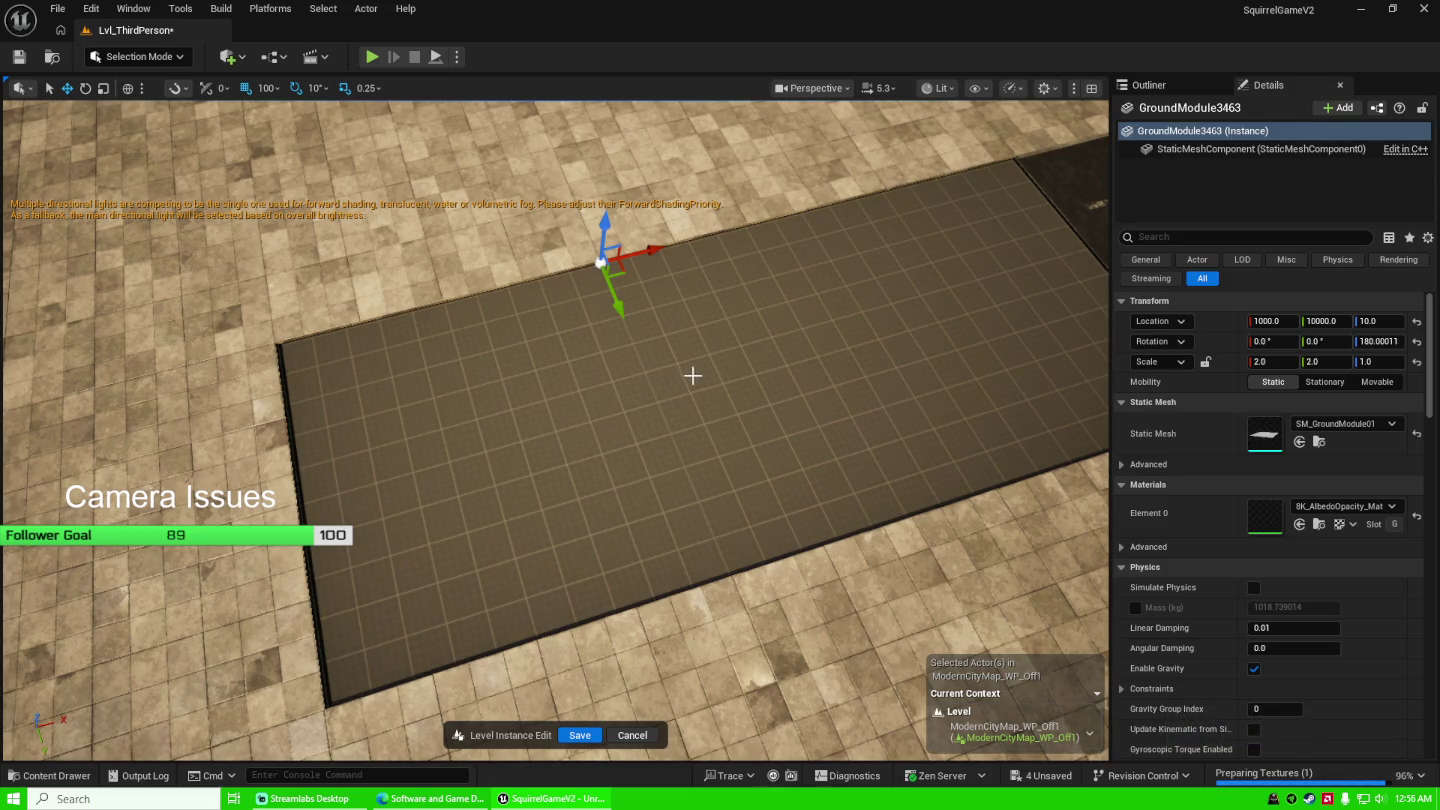
# Inspect the debris texture up close, then set GroundModule3463's material to Black.
pyautogui.moveTo(566, 430)
pyautogui.mouseDown()
pyautogui.moveTo(565, 500)
pyautogui.moveTo(566, 430)
pyautogui.mouseUp()
pyautogui.click(549, 327)
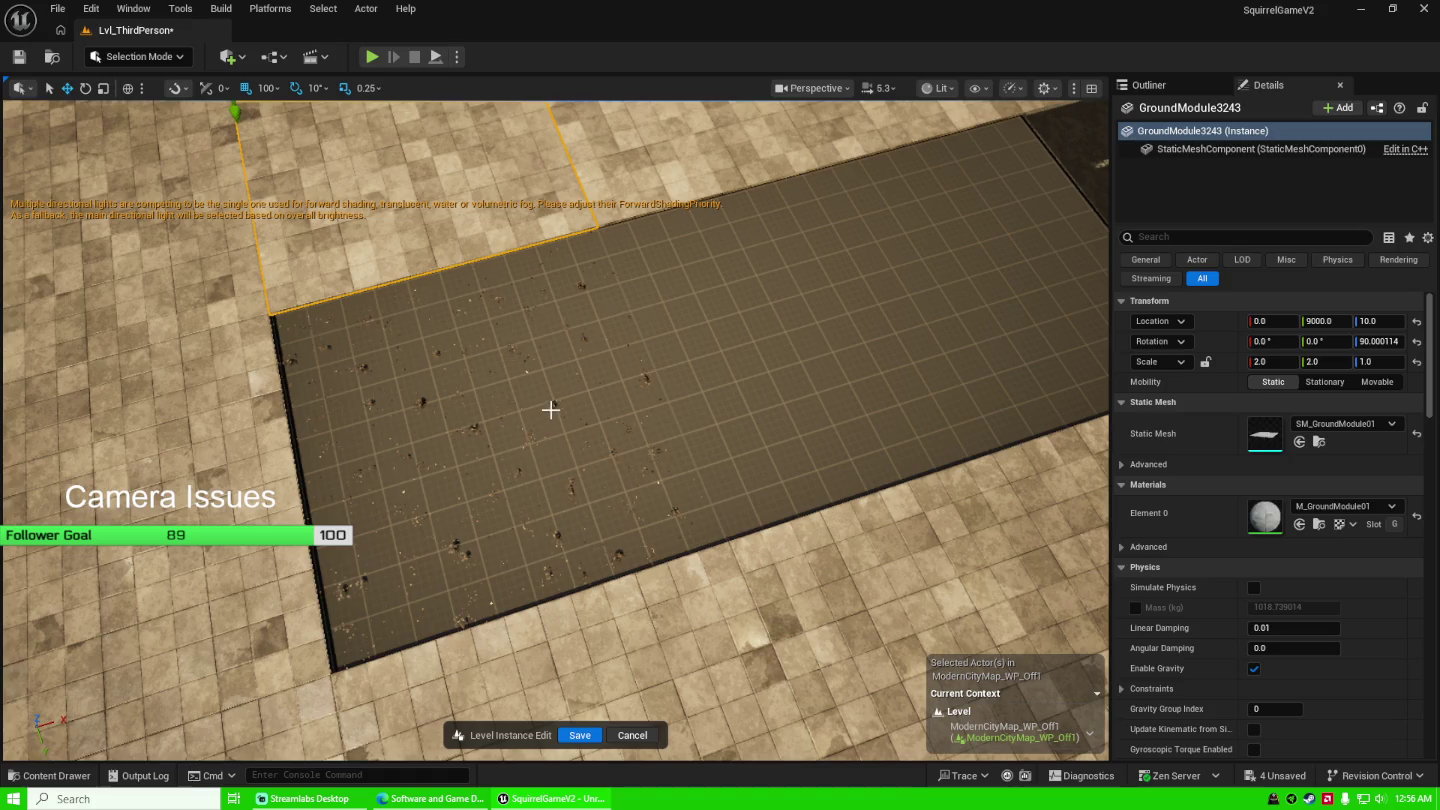
pyautogui.moveTo(571, 401)
pyautogui.mouseDown()
pyautogui.moveTo(571, 450)
pyautogui.moveTo(560, 340)
pyautogui.moveTo(561, 391)
pyautogui.mouseUp()
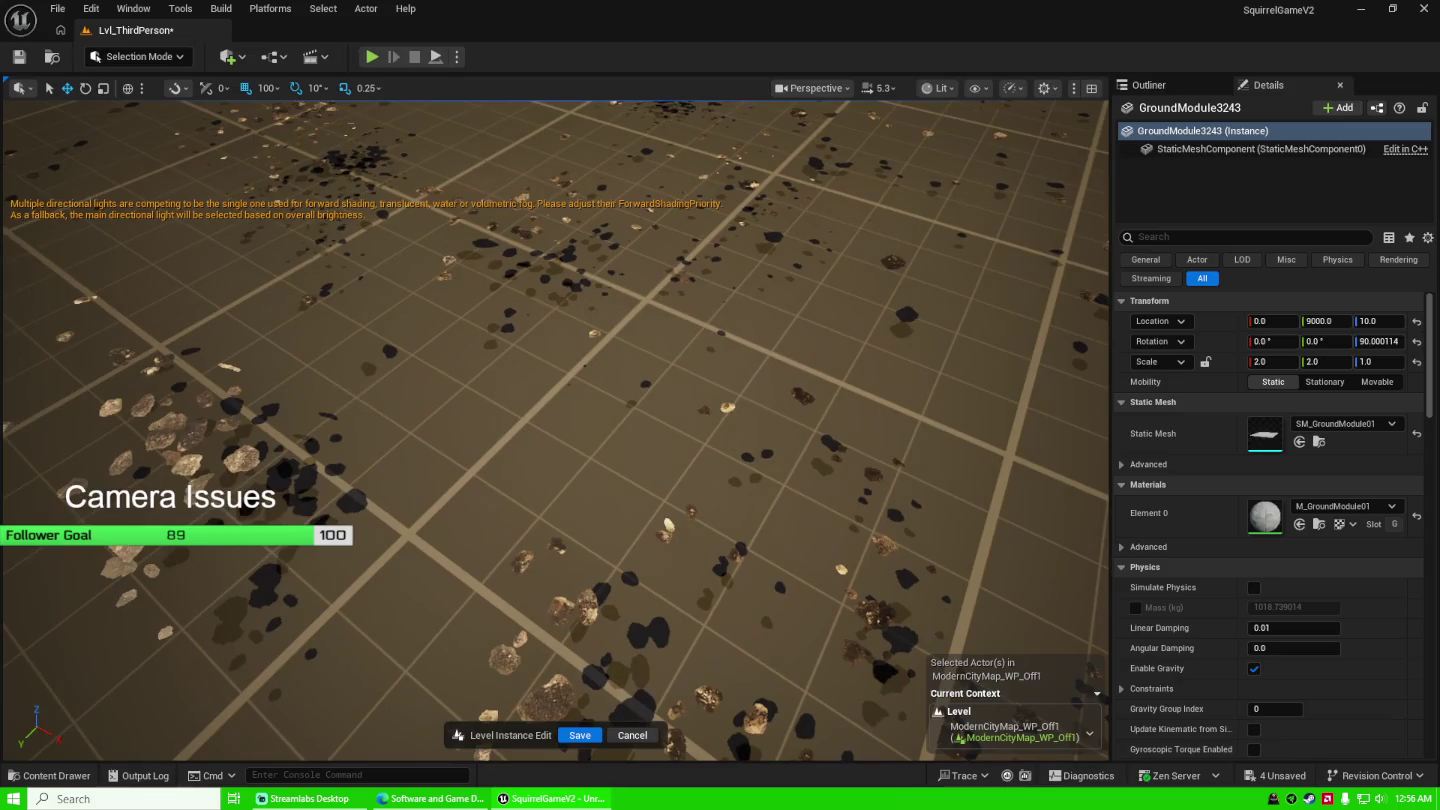
pyautogui.moveTo(419, 409); pyautogui.dragTo(463, 611)
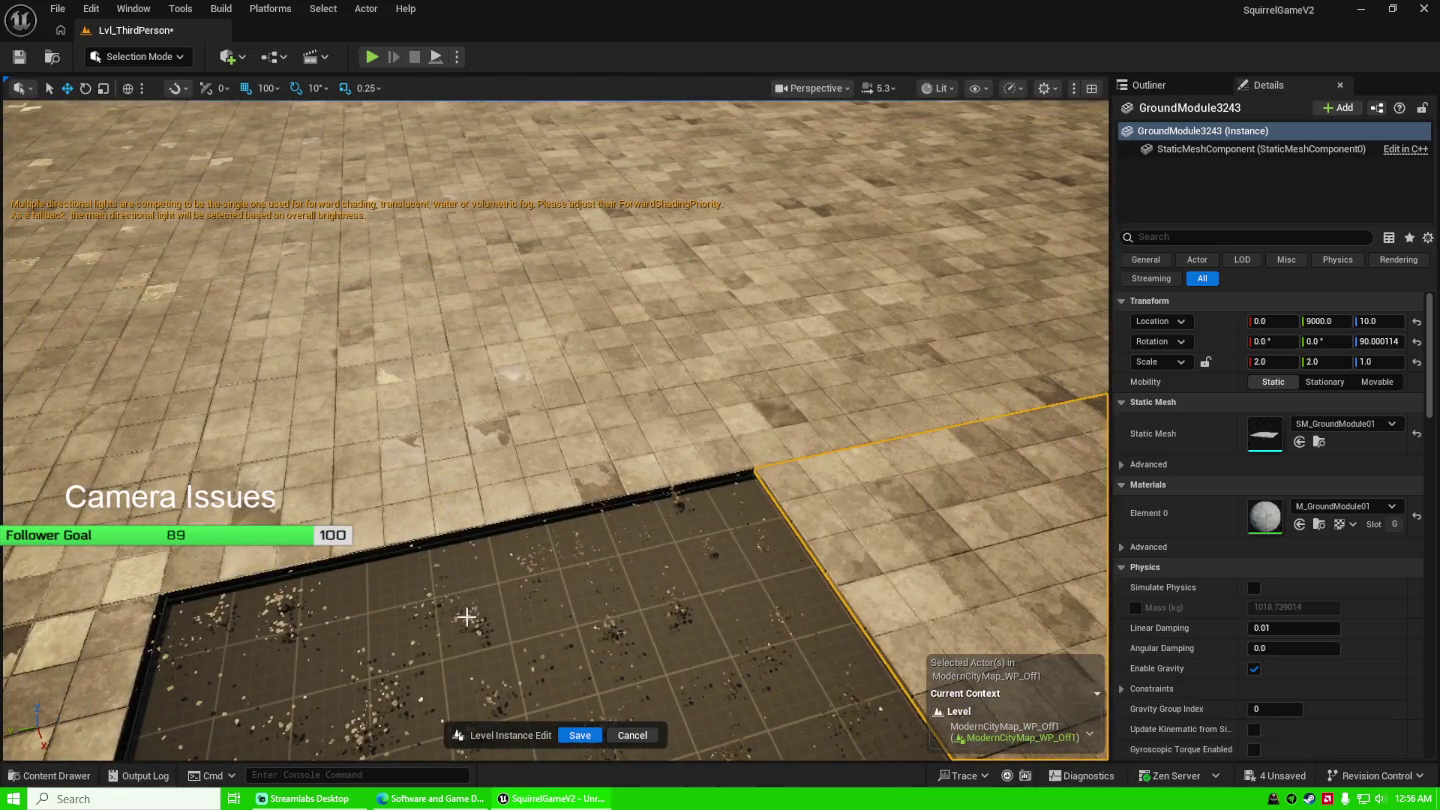
pyautogui.click(466, 616)
pyautogui.moveTo(566, 575); pyautogui.dragTo(575, 660)
pyautogui.click(1383, 506)
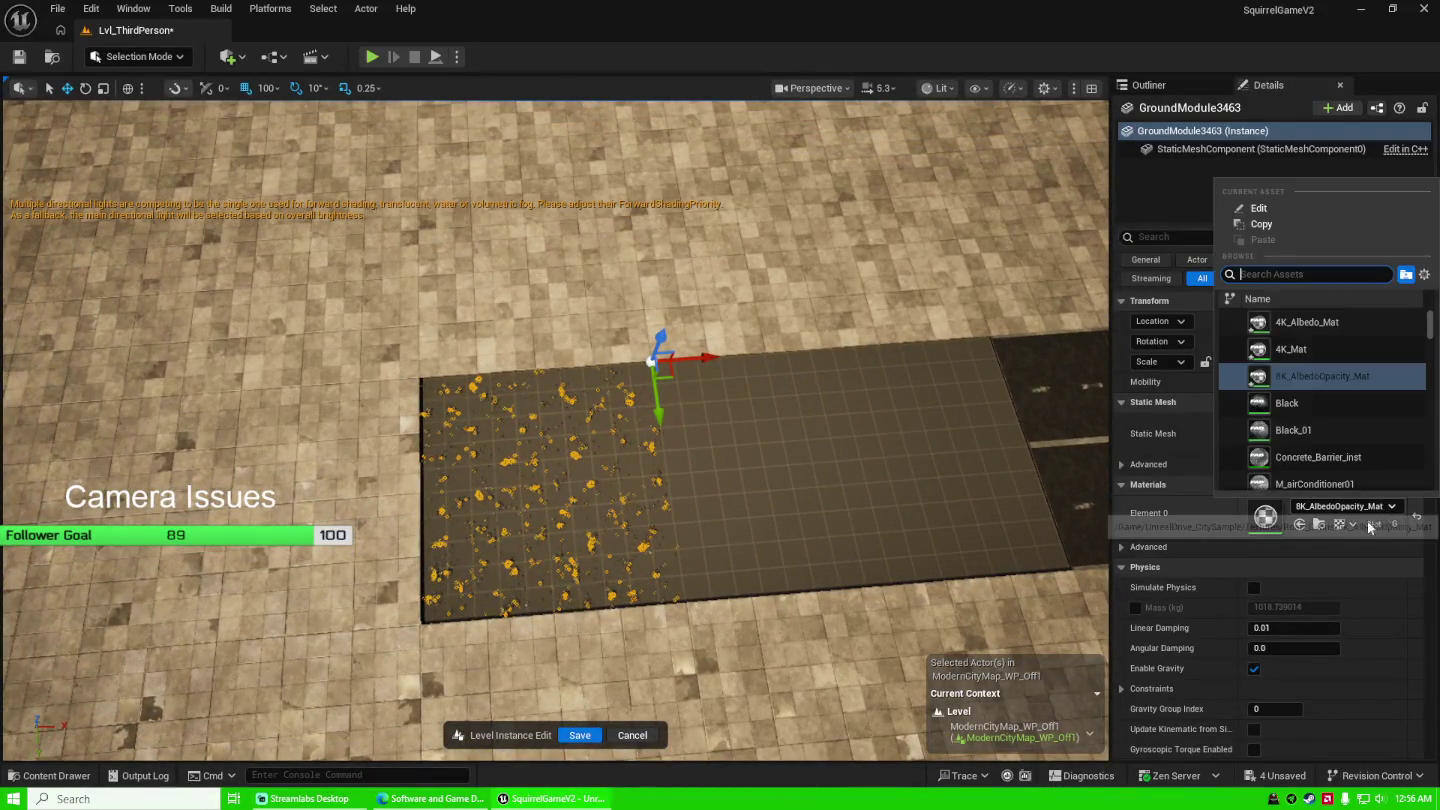
pyautogui.click(1329, 408)
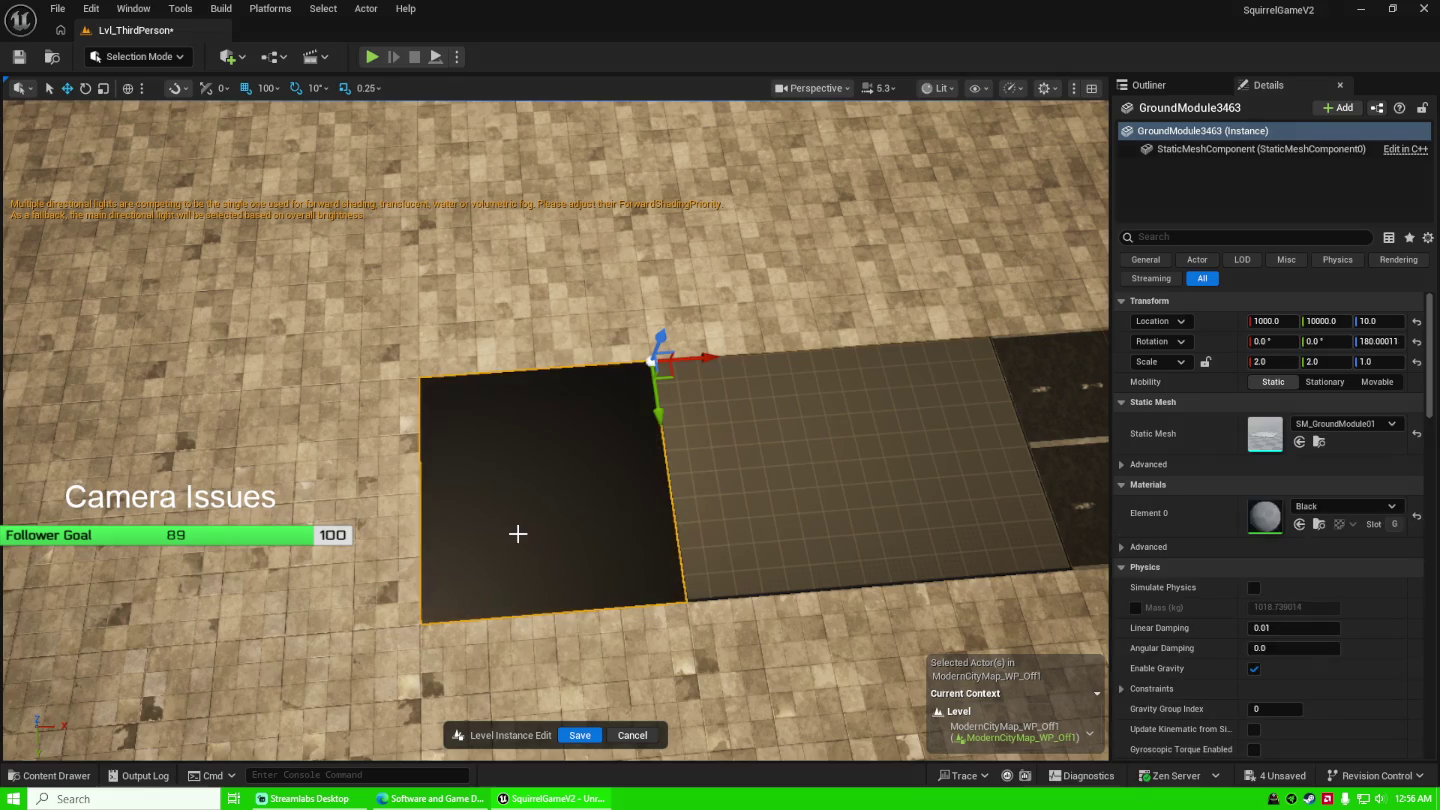
# Save the modified ModernCityMap_WP_Off1 level and assets.
pyautogui.hotkey('ctrl', 'space')
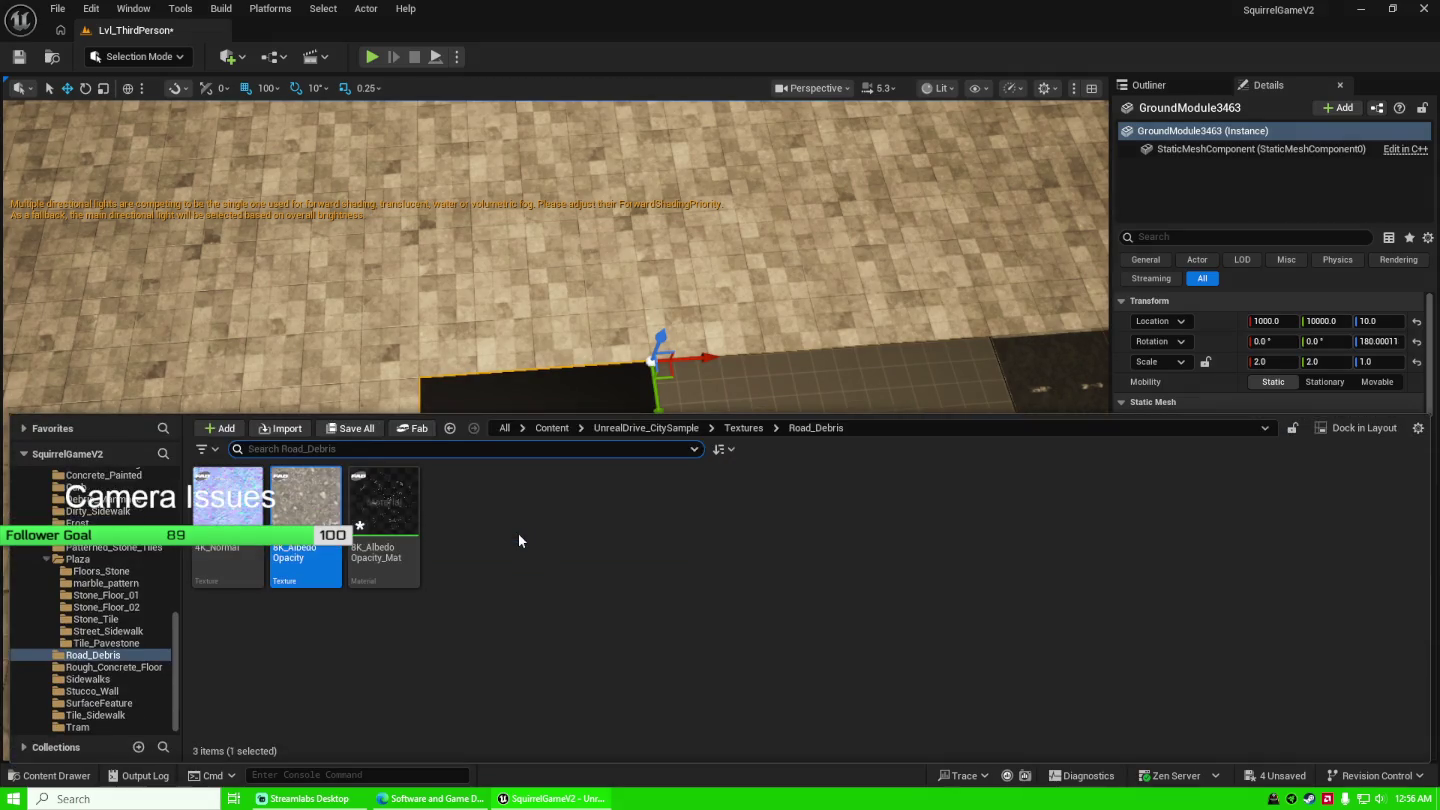
pyautogui.hotkey('ctrl', 'space')
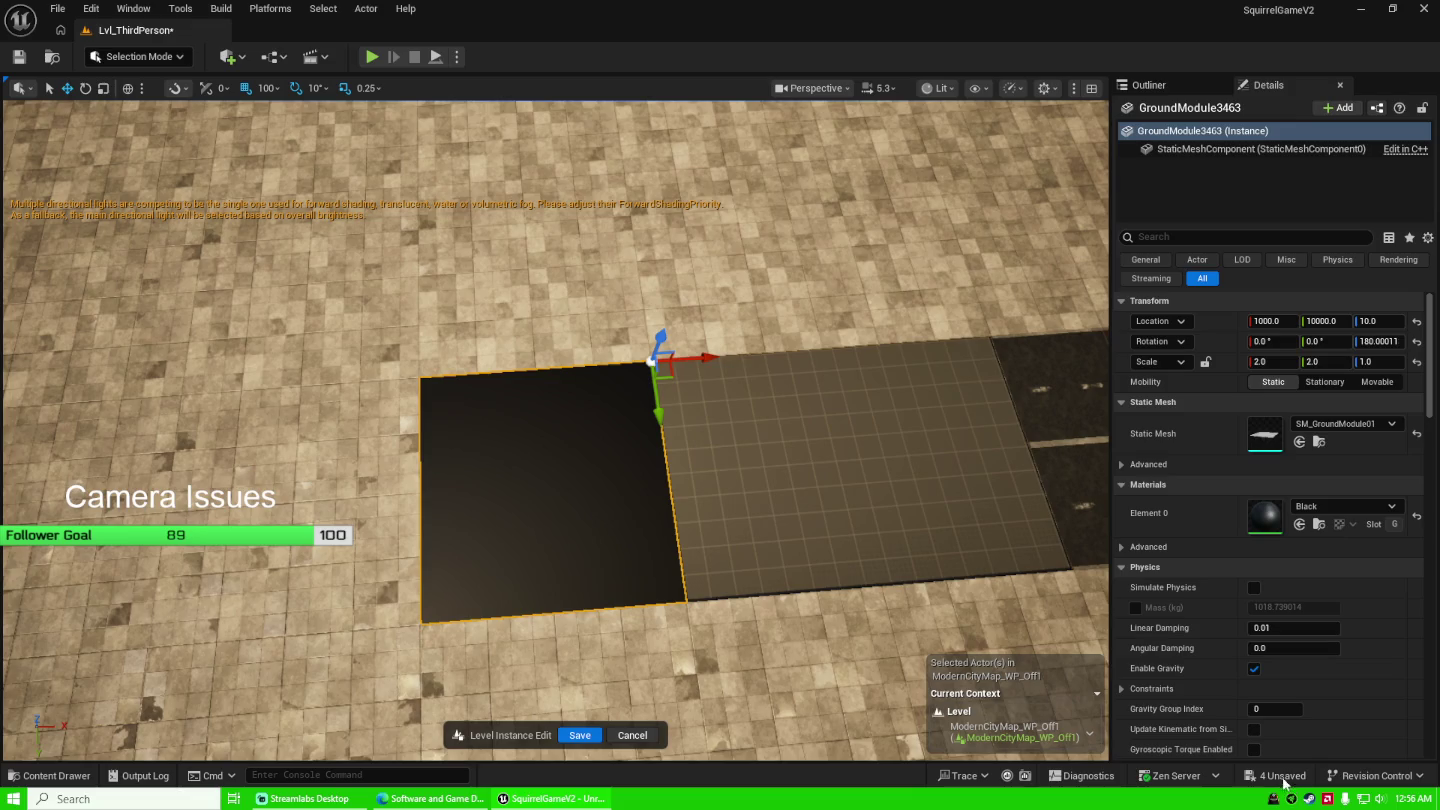
pyautogui.click(1286, 783)
pyautogui.click(835, 571)
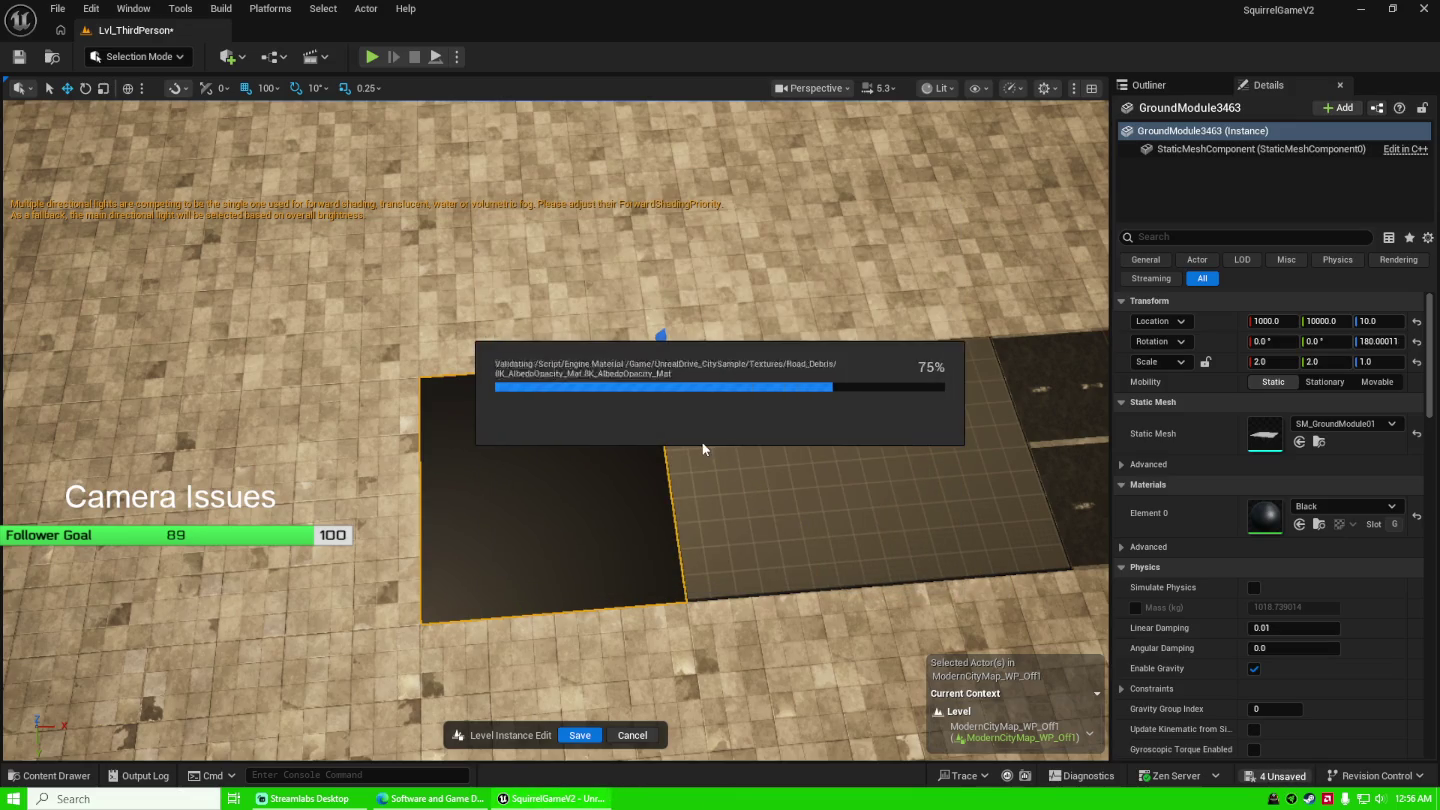
# Open the Fab asset library window.
pyautogui.hotkey('ctrl', 'space')
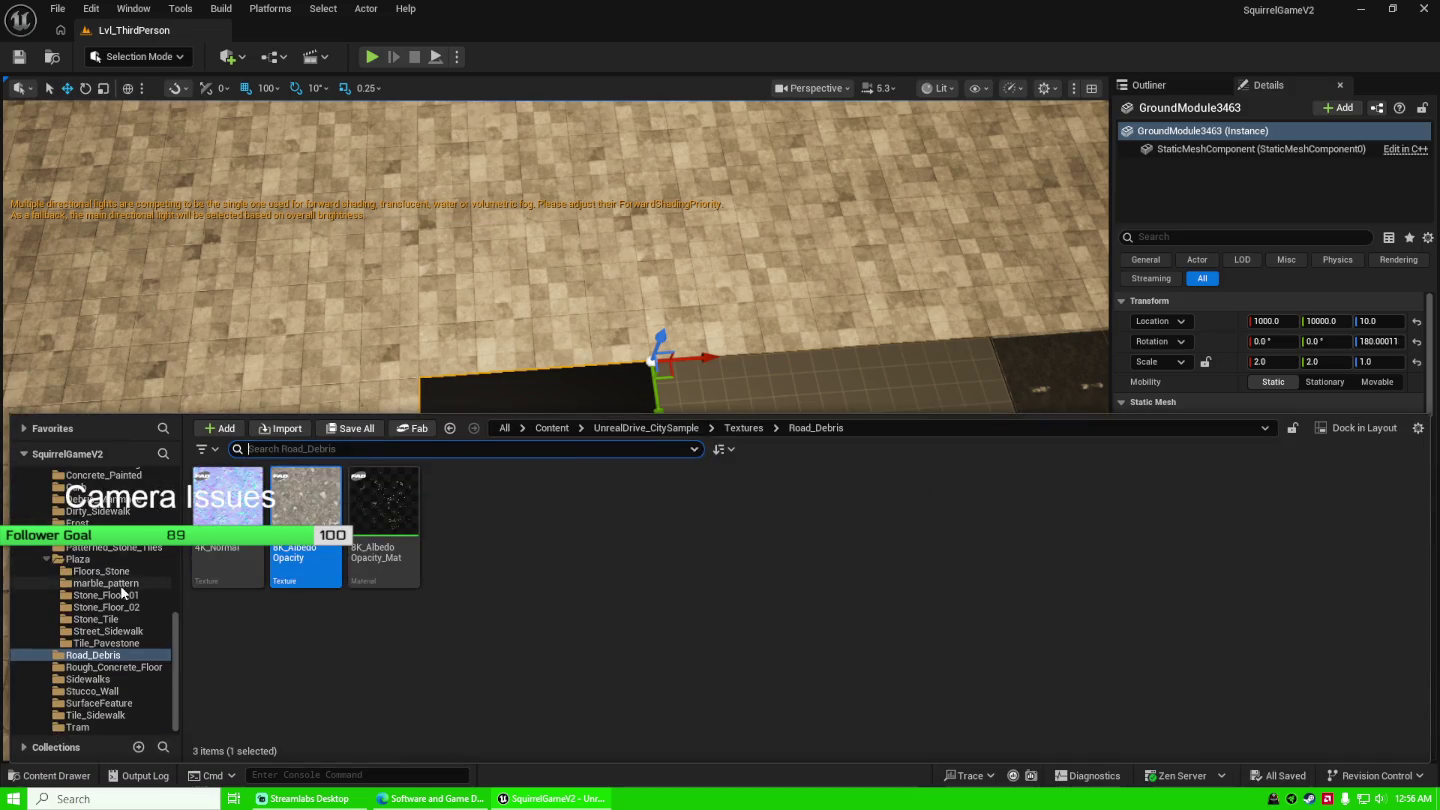
pyautogui.scroll(6, 122, 592)
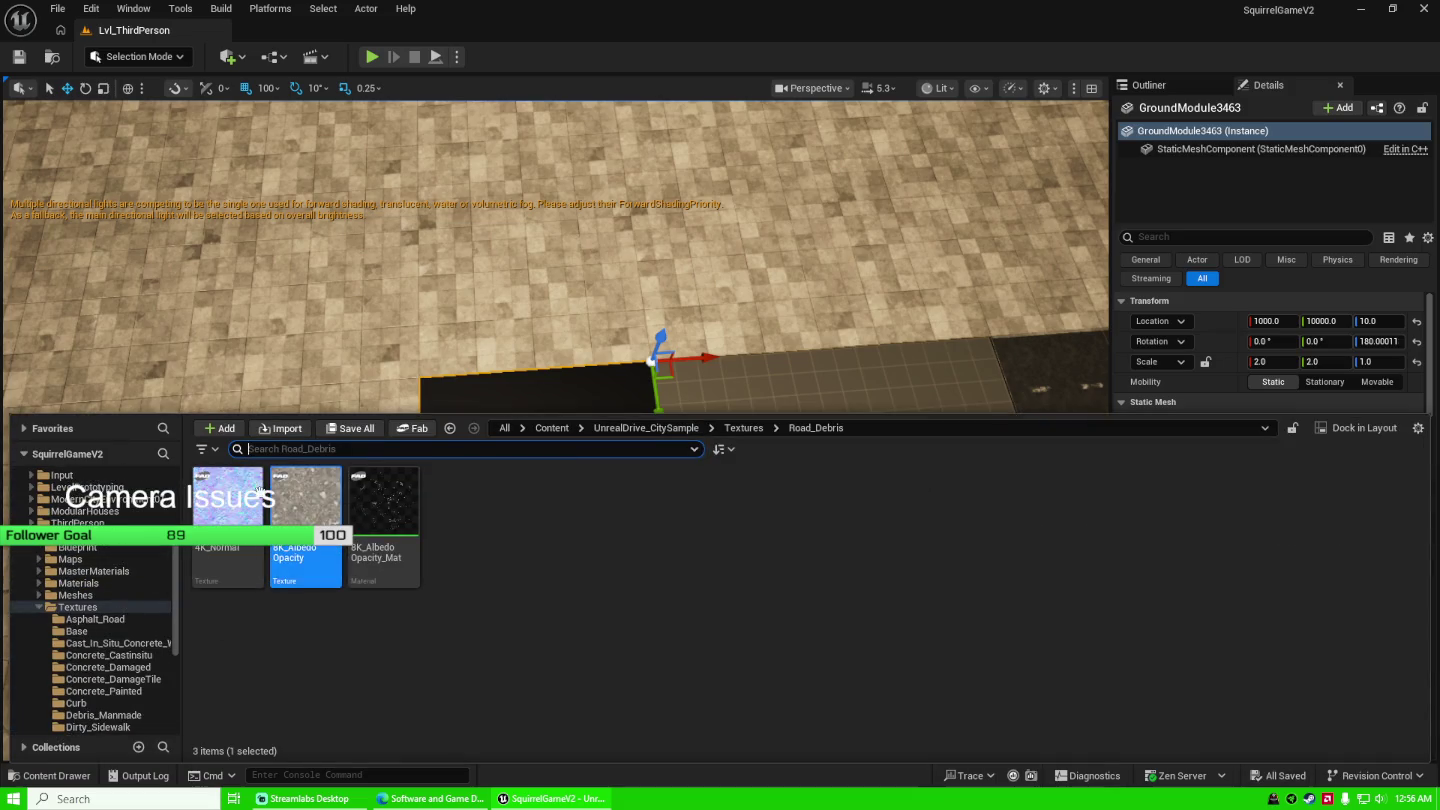
pyautogui.click(418, 429)
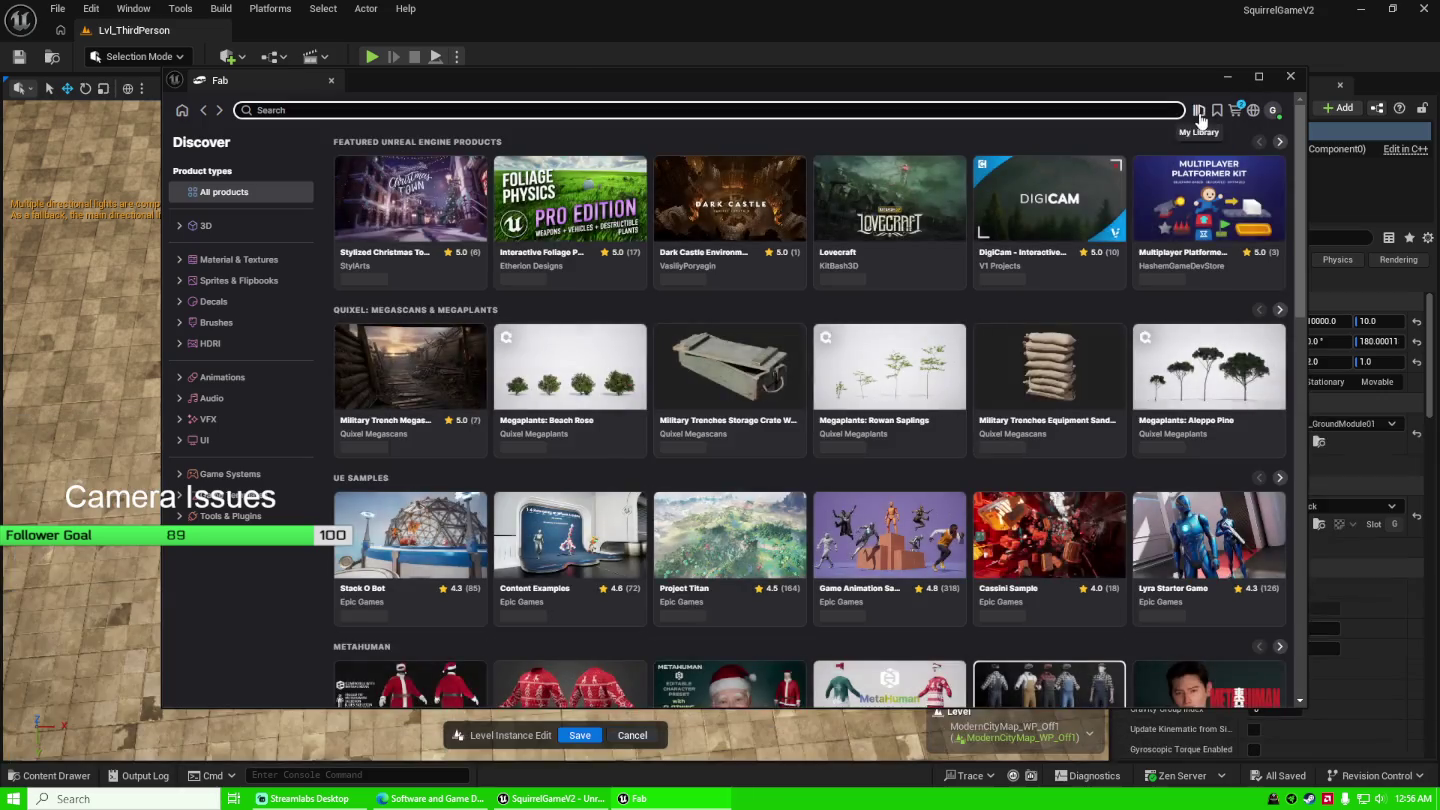
# Open the UnrealDrive: CitySample Pack page from My Library in Fab.
pyautogui.click(1199, 110)
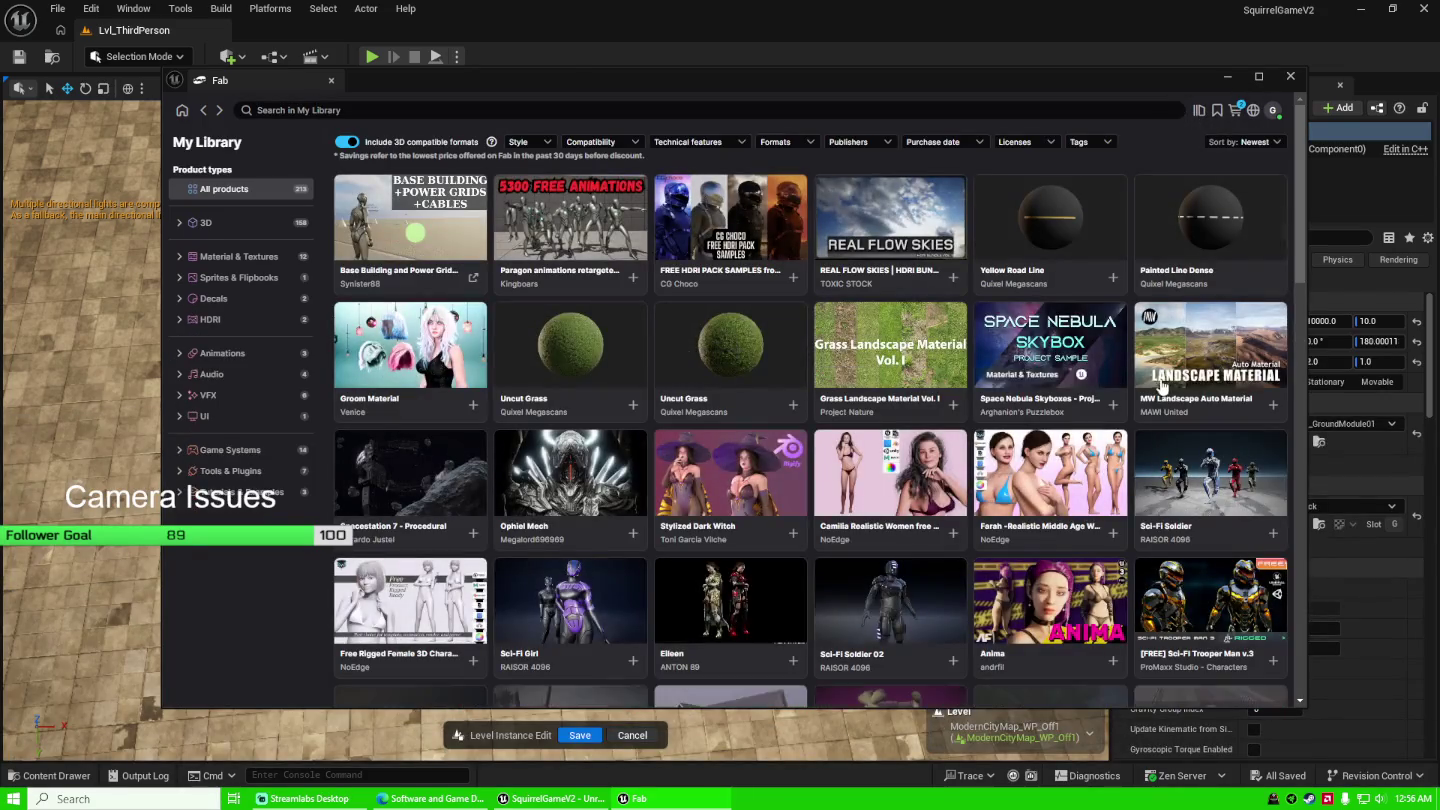
pyautogui.scroll(-5, 1150, 349)
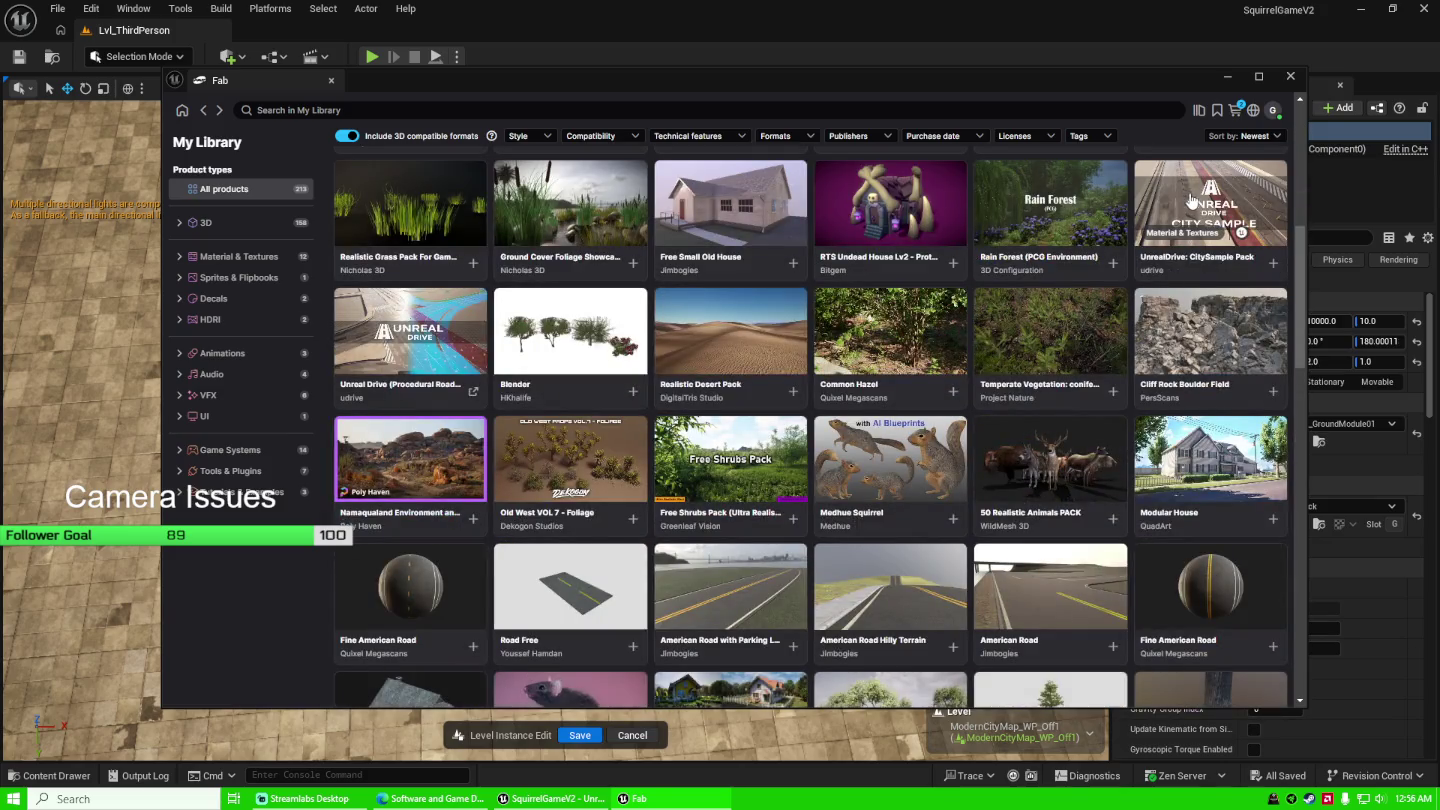
pyautogui.click(1193, 226)
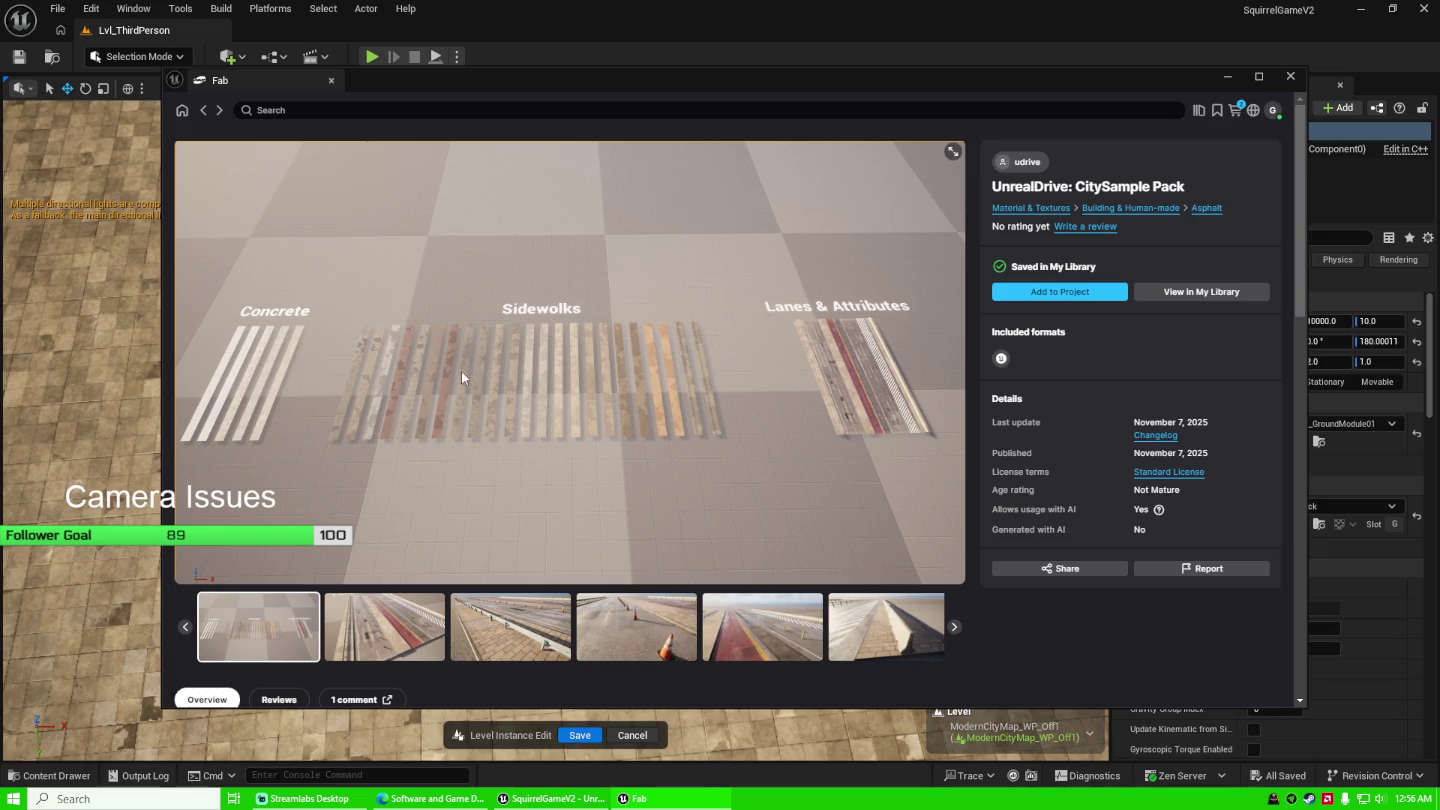
# View the road, guardrail and traffic-cone preview images, then minimize Fab.
pyautogui.click(392, 640)
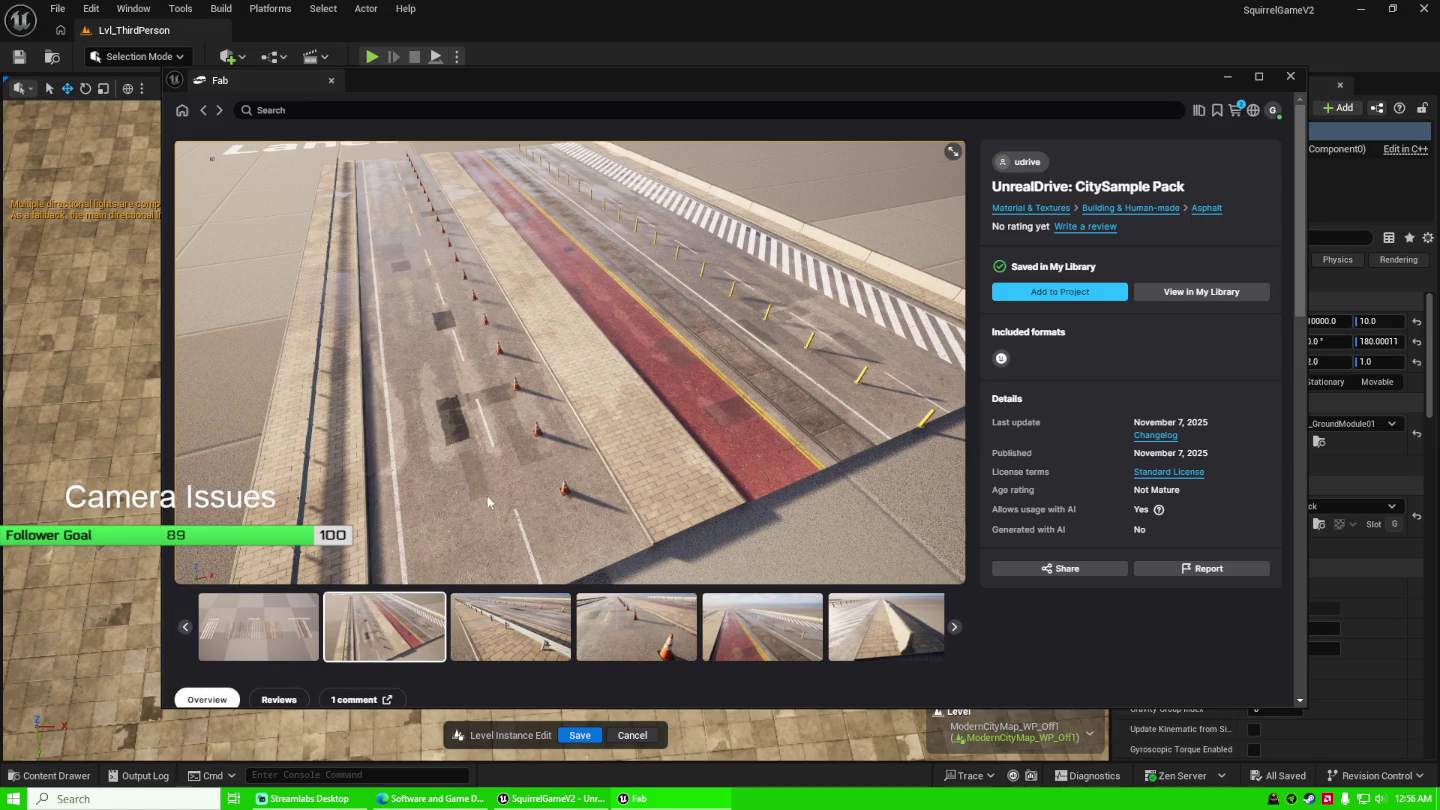
pyautogui.click(546, 616)
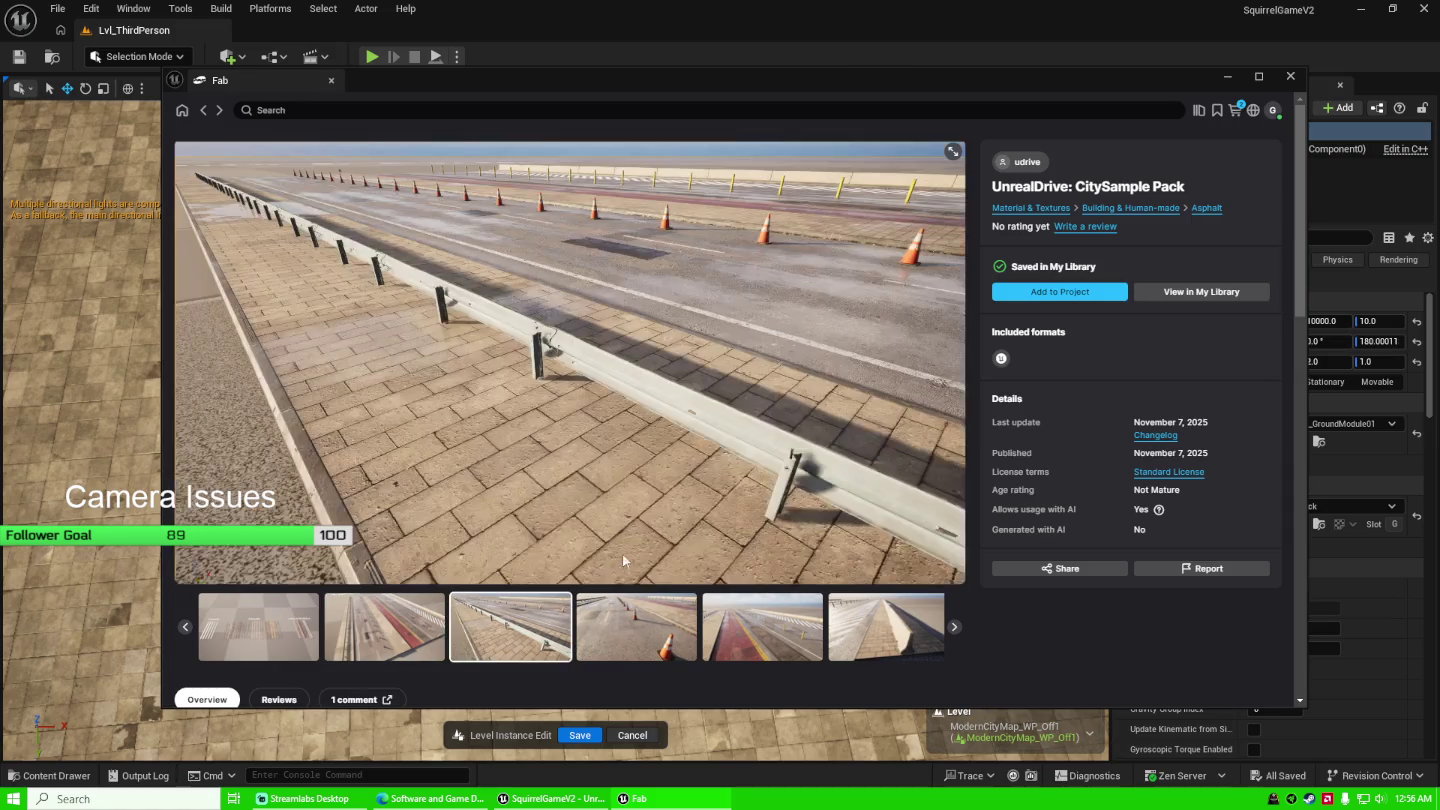
pyautogui.scroll(-5, 600, 470)
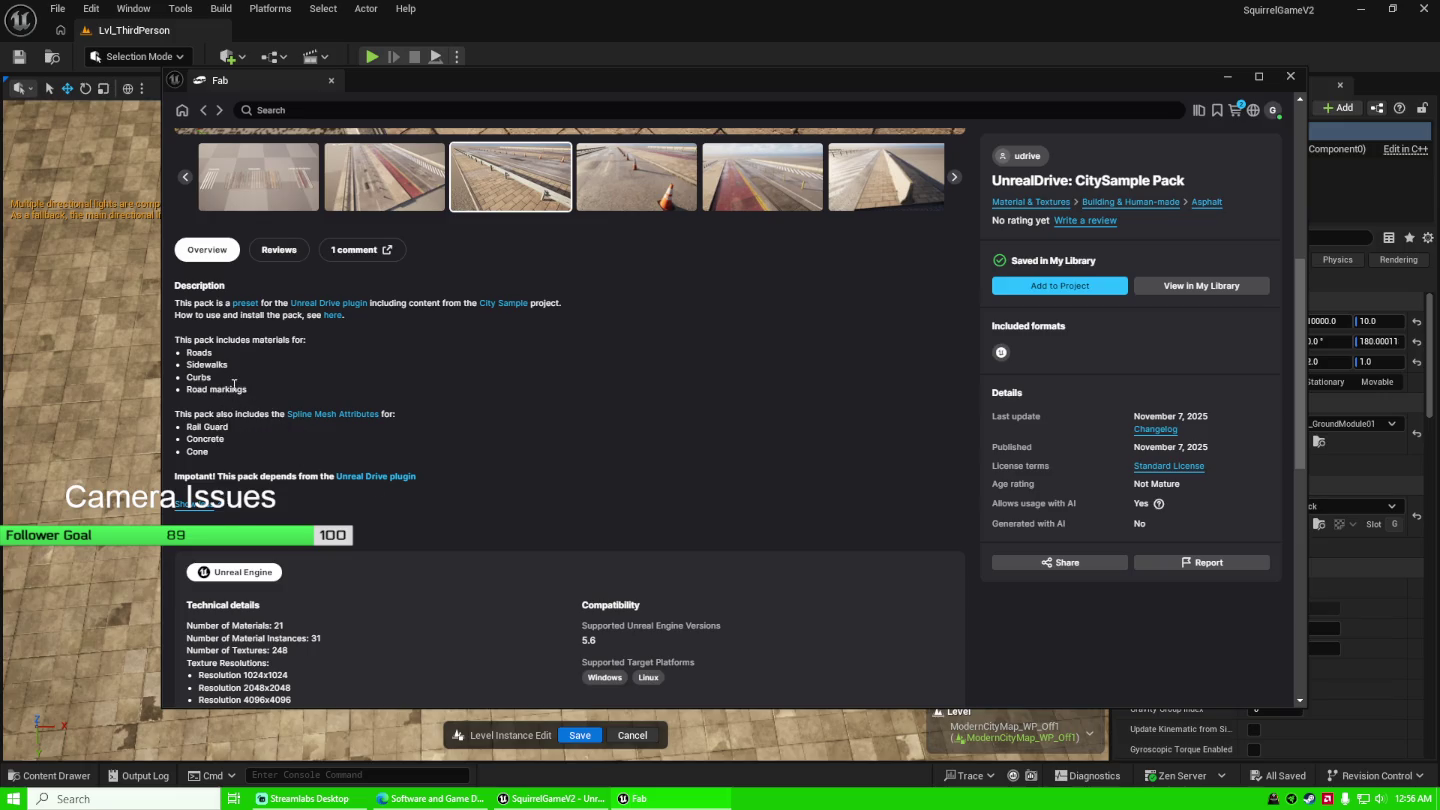
pyautogui.scroll(5, 234, 385)
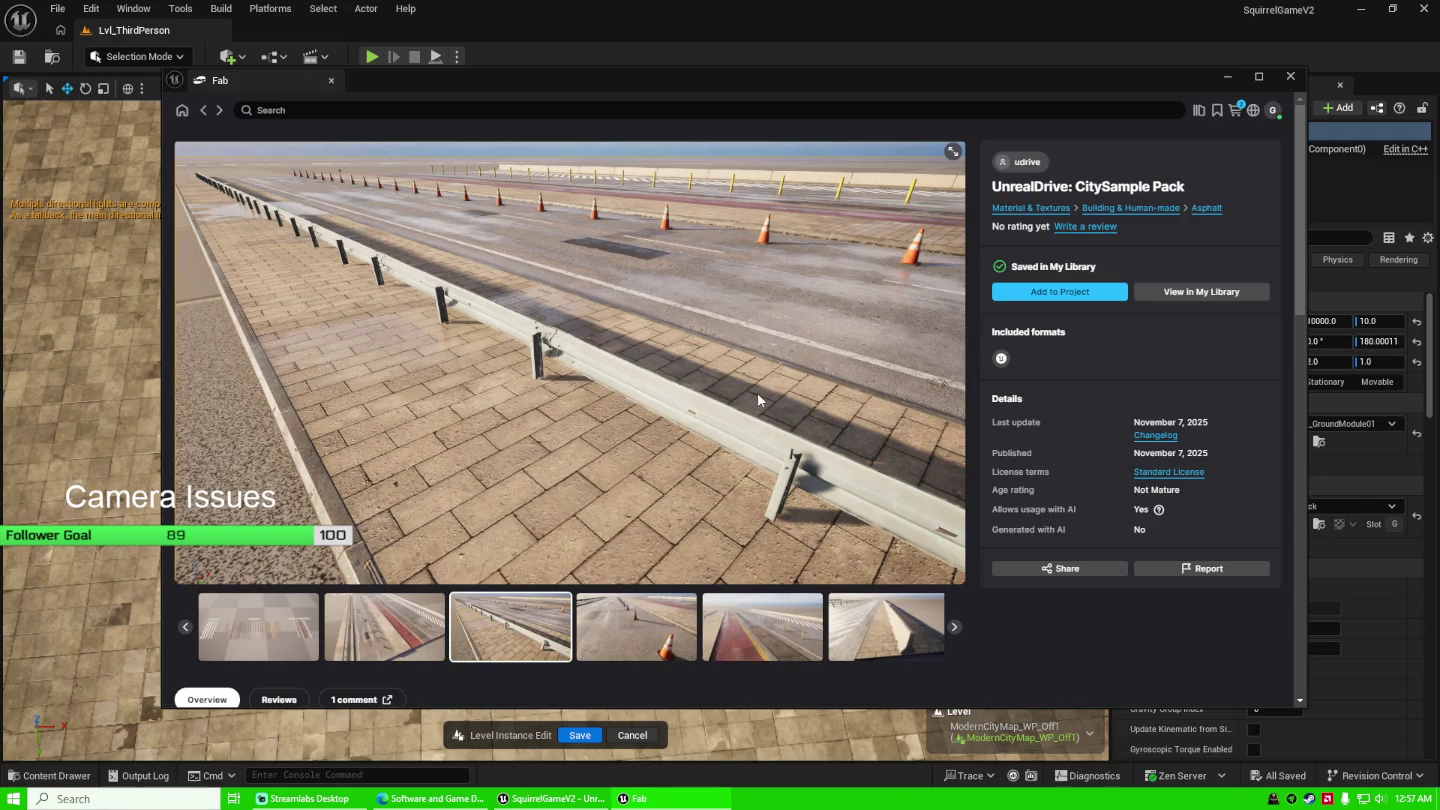
pyautogui.click(638, 600)
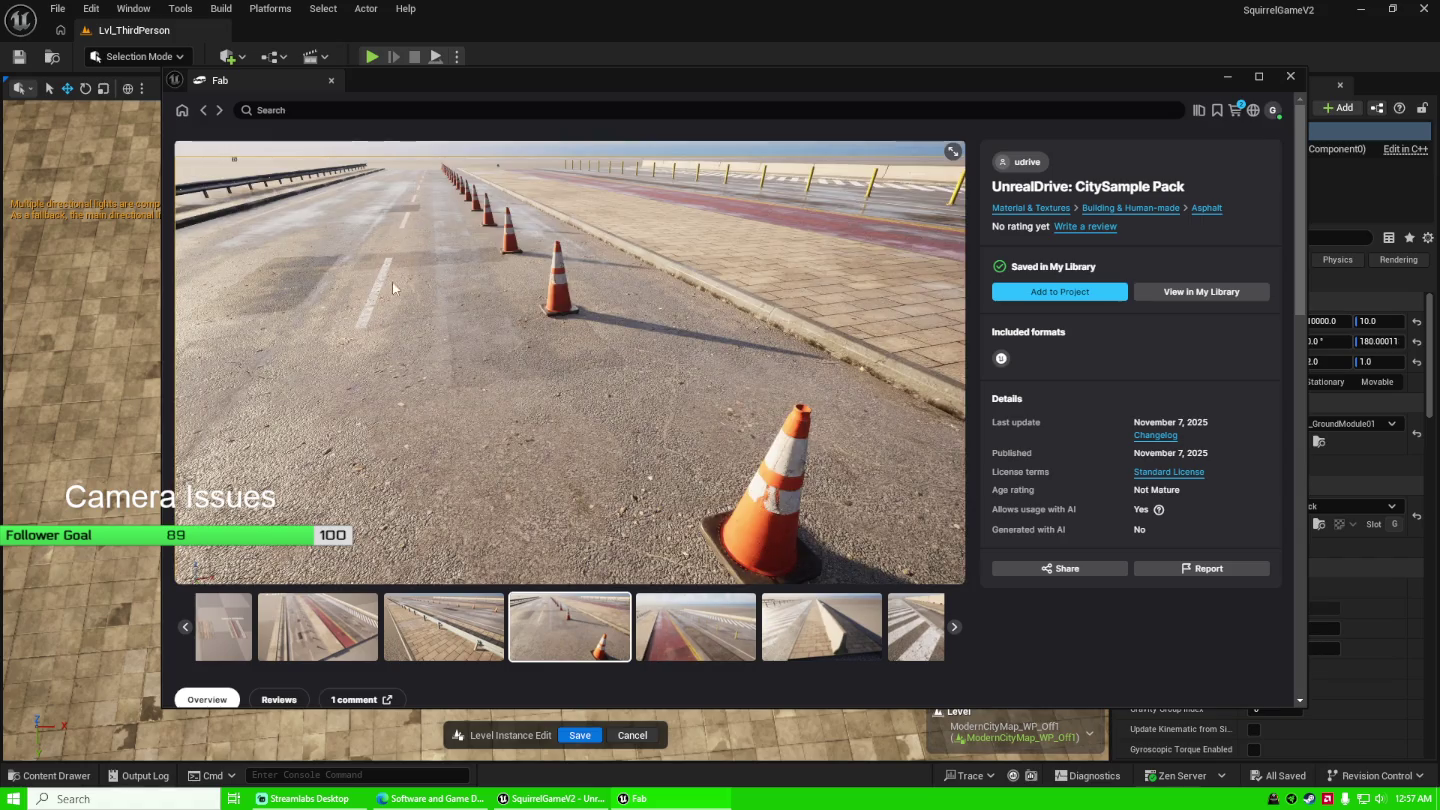
pyautogui.scroll(-5, 557, 506)
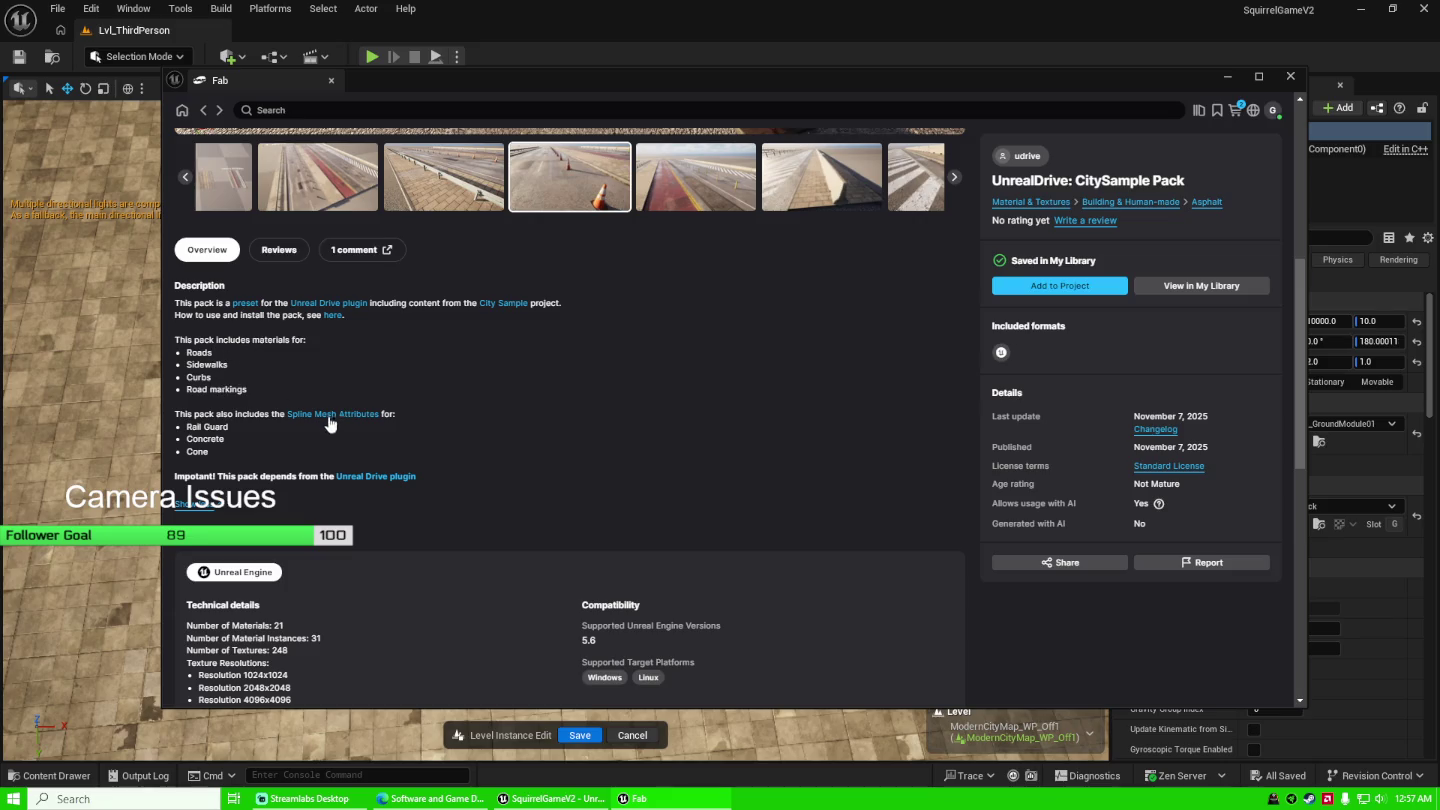
pyautogui.click(1227, 80)
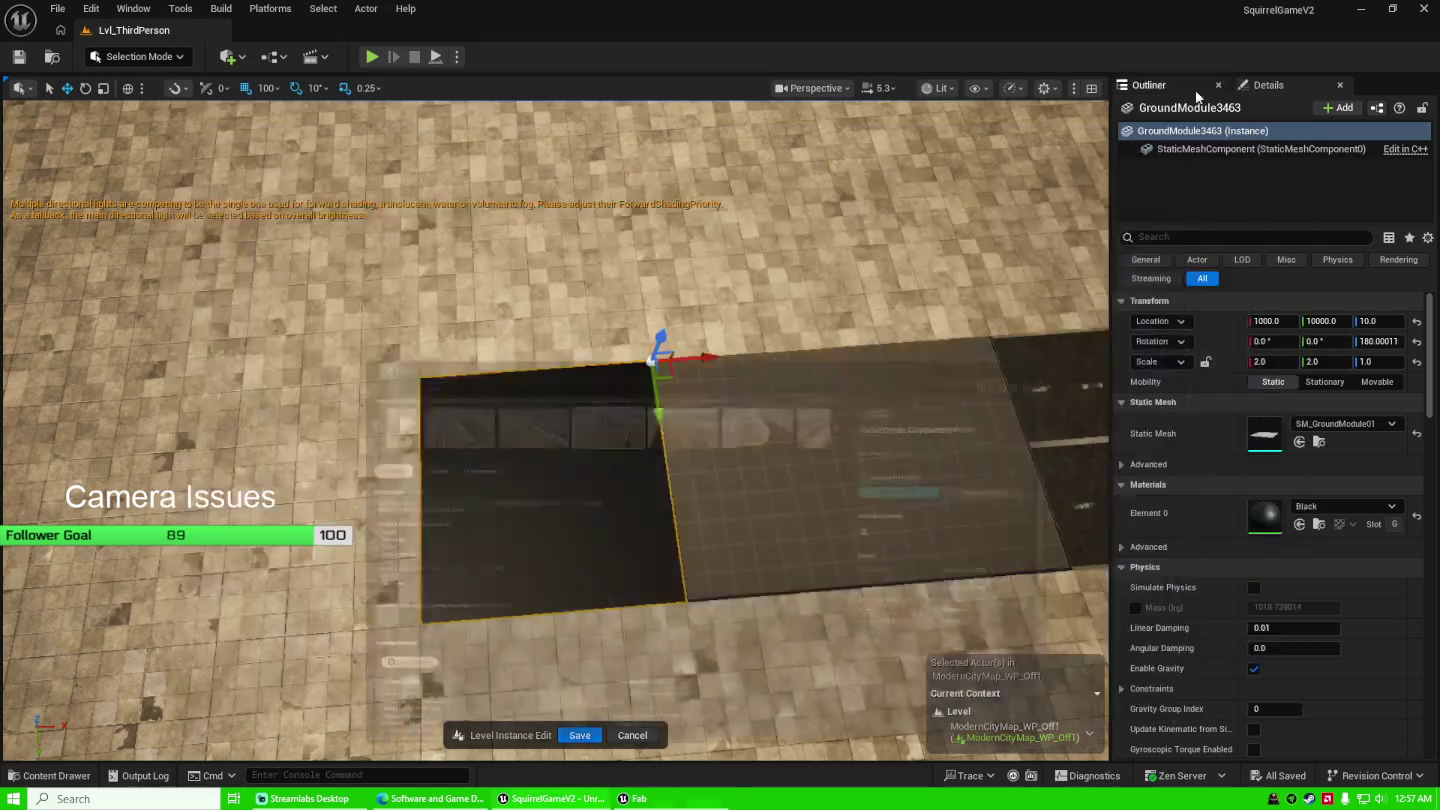
# Drop the Asphalt_Road 8K_AO texture from the Content Drawer onto the black GroundModule3463 tile.
pyautogui.hotkey('ctrl', 'space')
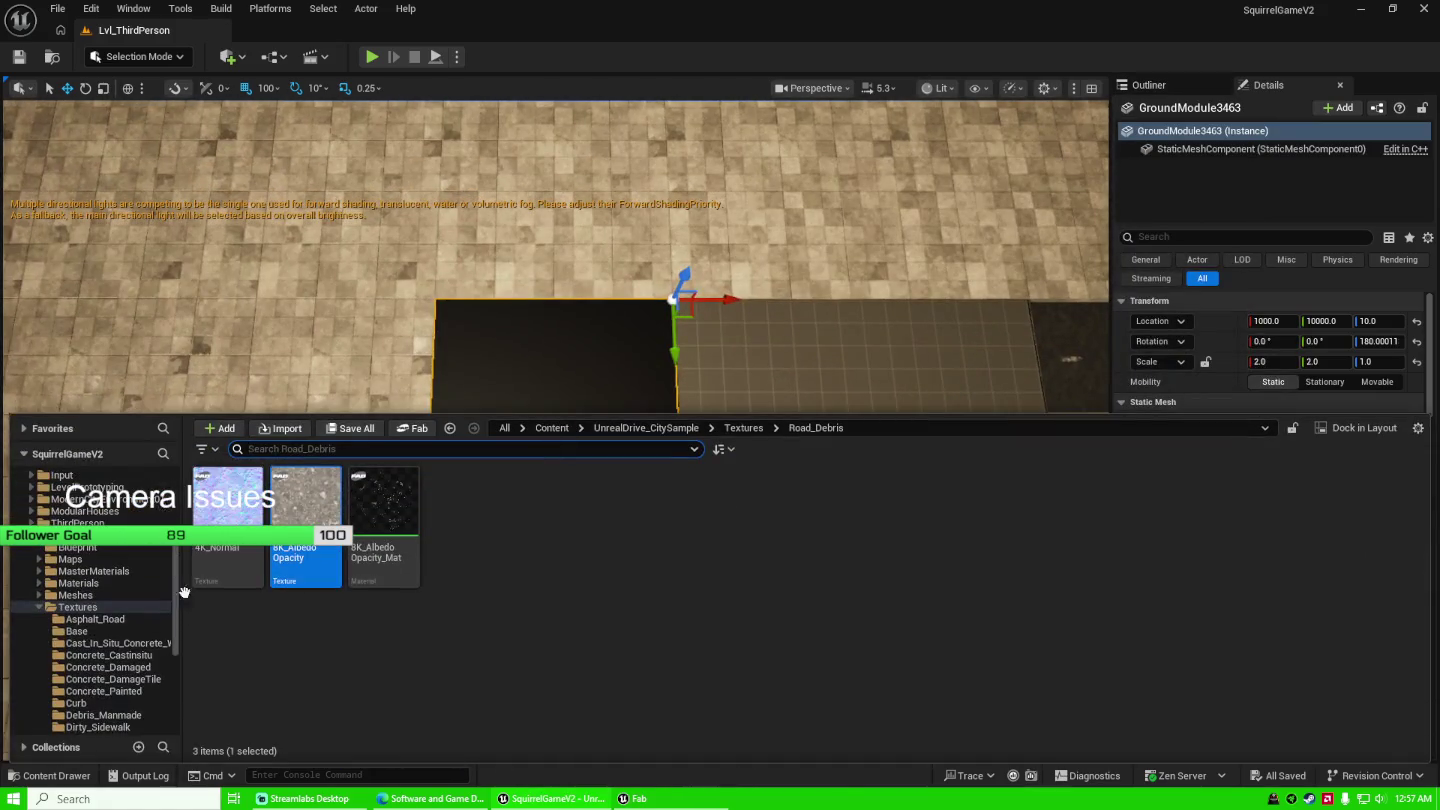
pyautogui.click(113, 571)
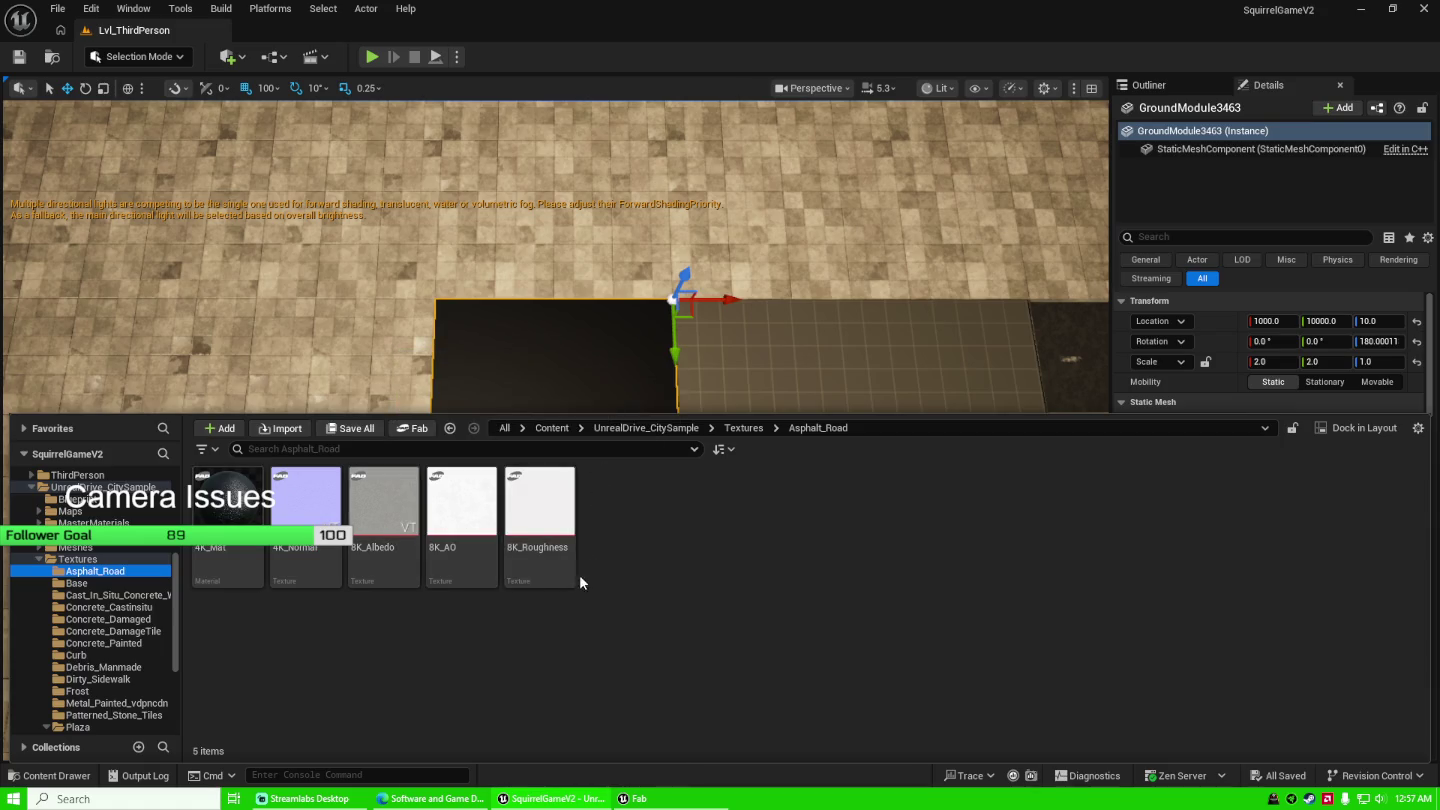
pyautogui.click(461, 555)
pyautogui.moveTo(461, 554)
pyautogui.mouseDown()
pyautogui.moveTo(548, 329)
pyautogui.moveTo(540, 408)
pyautogui.mouseUp()
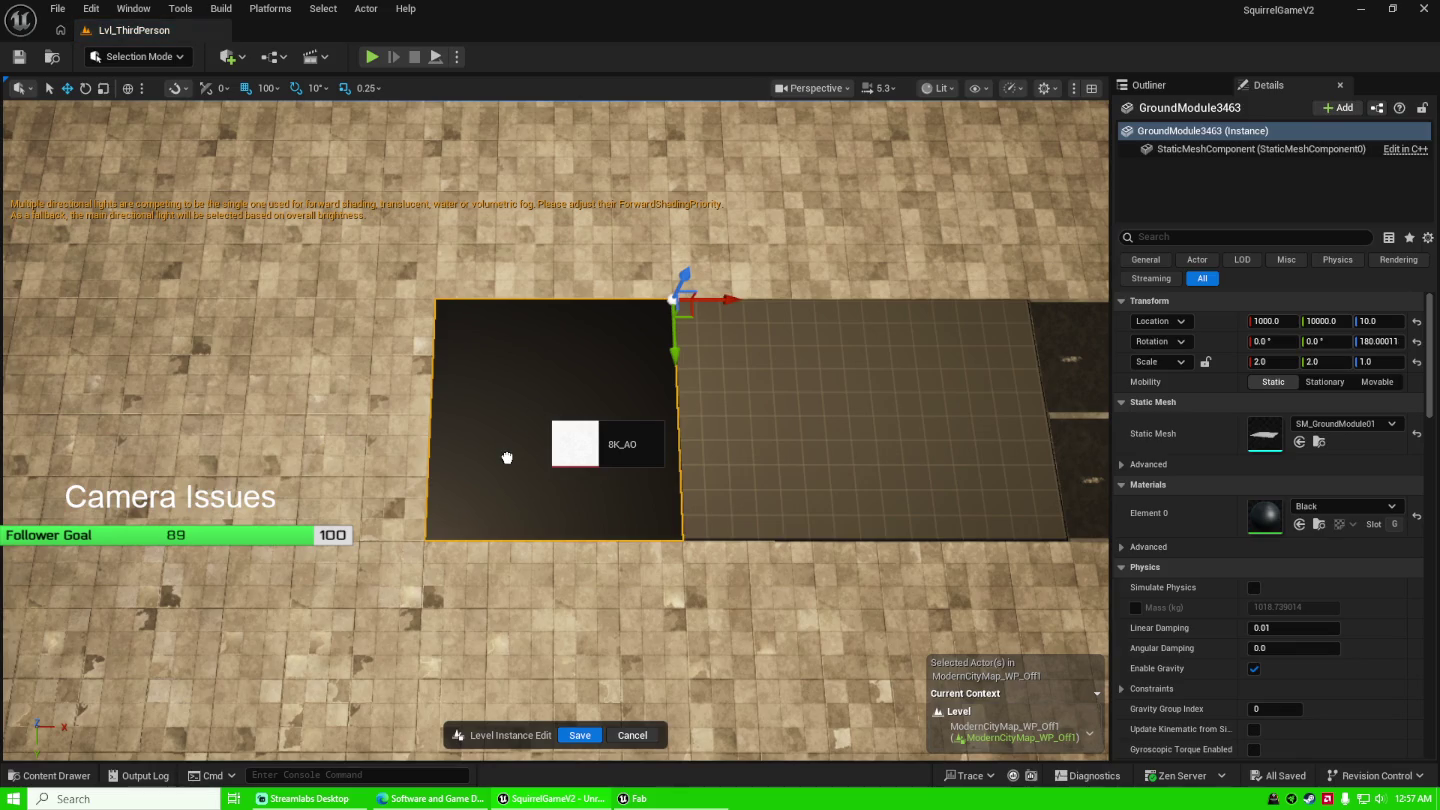
pyautogui.moveTo(507, 458); pyautogui.dragTo(507, 457)
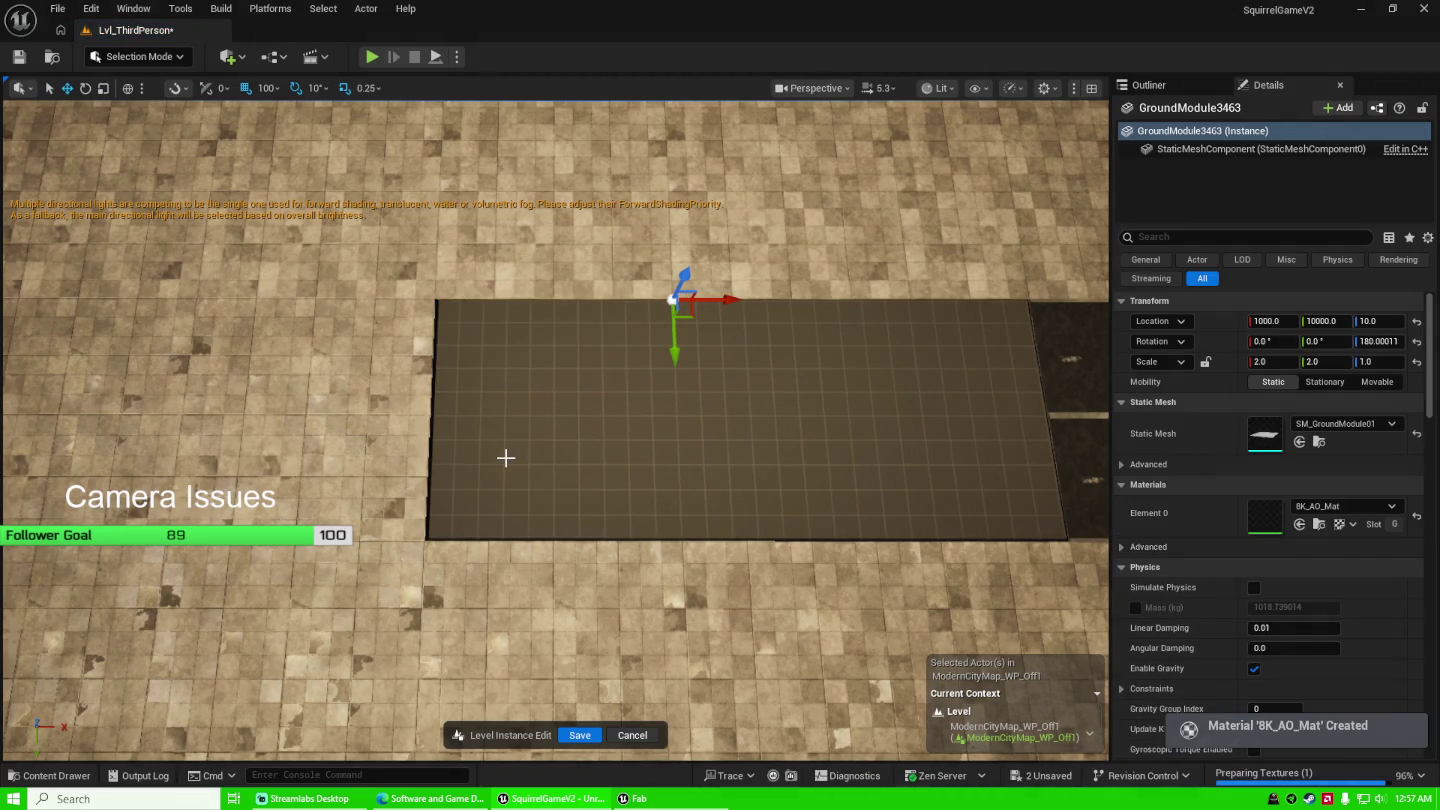
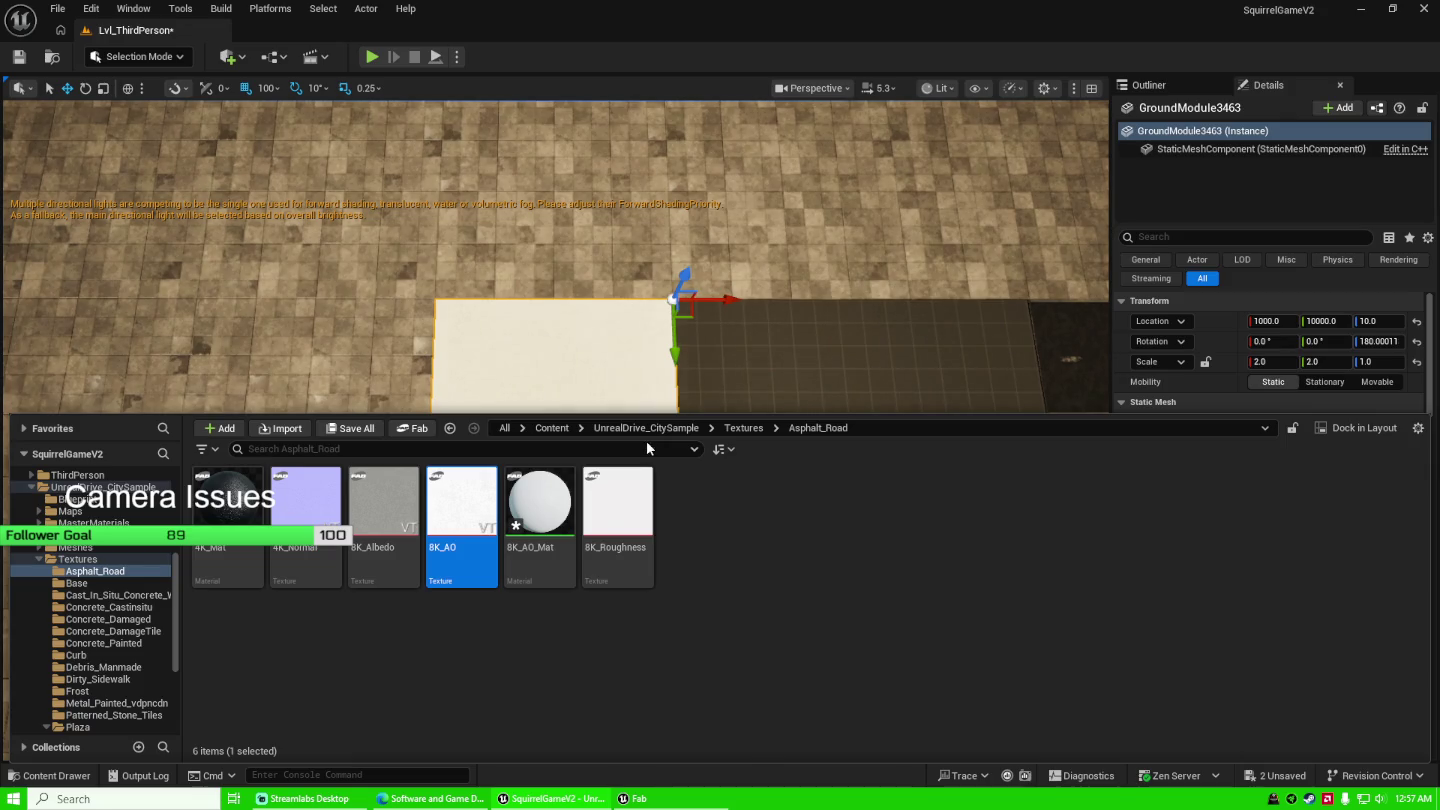
# Apply the 4K_Mat asphalt material to ground tile GroundModule3463 and frame it in view.
pyautogui.moveTo(236, 510)
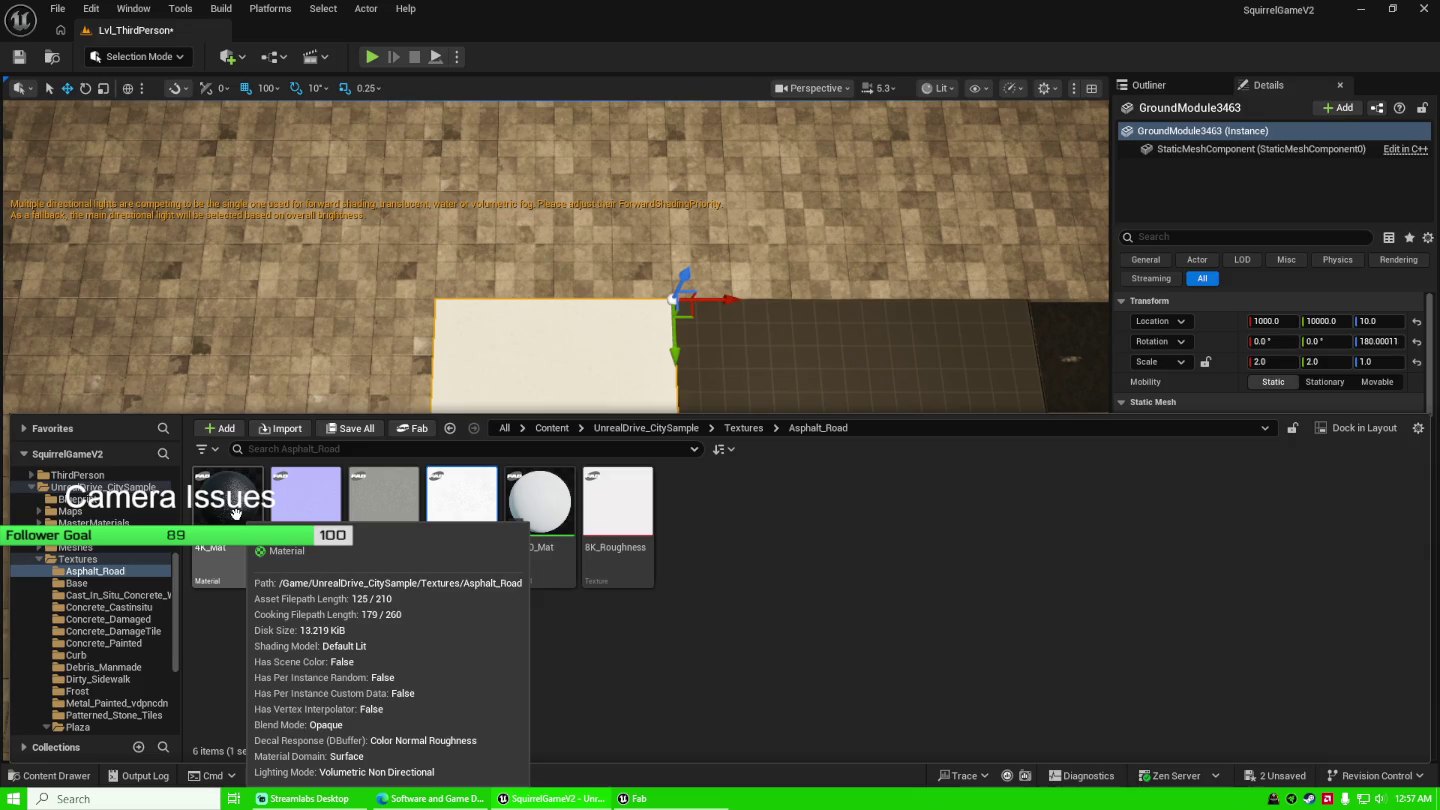
pyautogui.moveTo(235, 510)
pyautogui.mouseDown()
pyautogui.moveTo(505, 357)
pyautogui.moveTo(535, 395)
pyautogui.mouseUp()
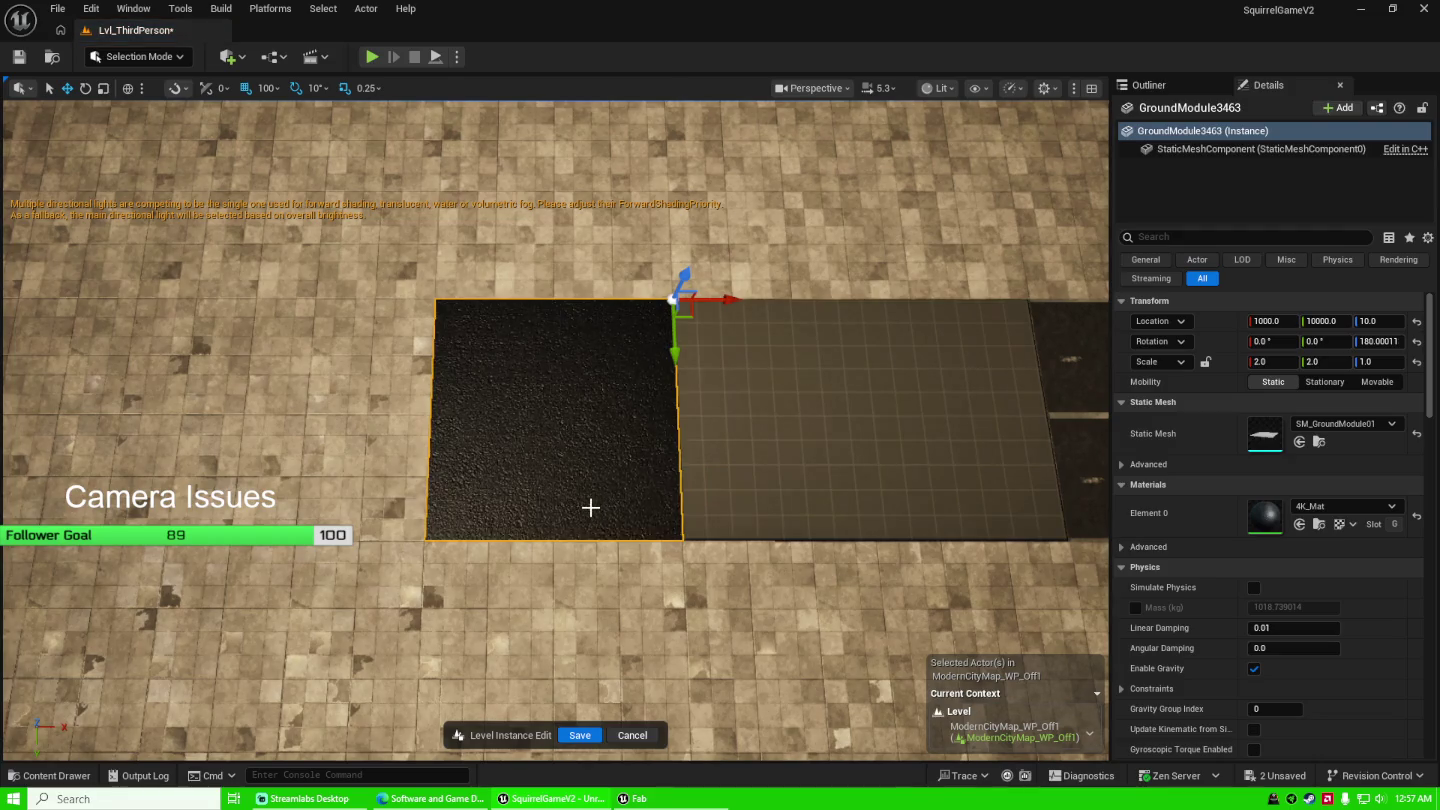
pyautogui.press('f')
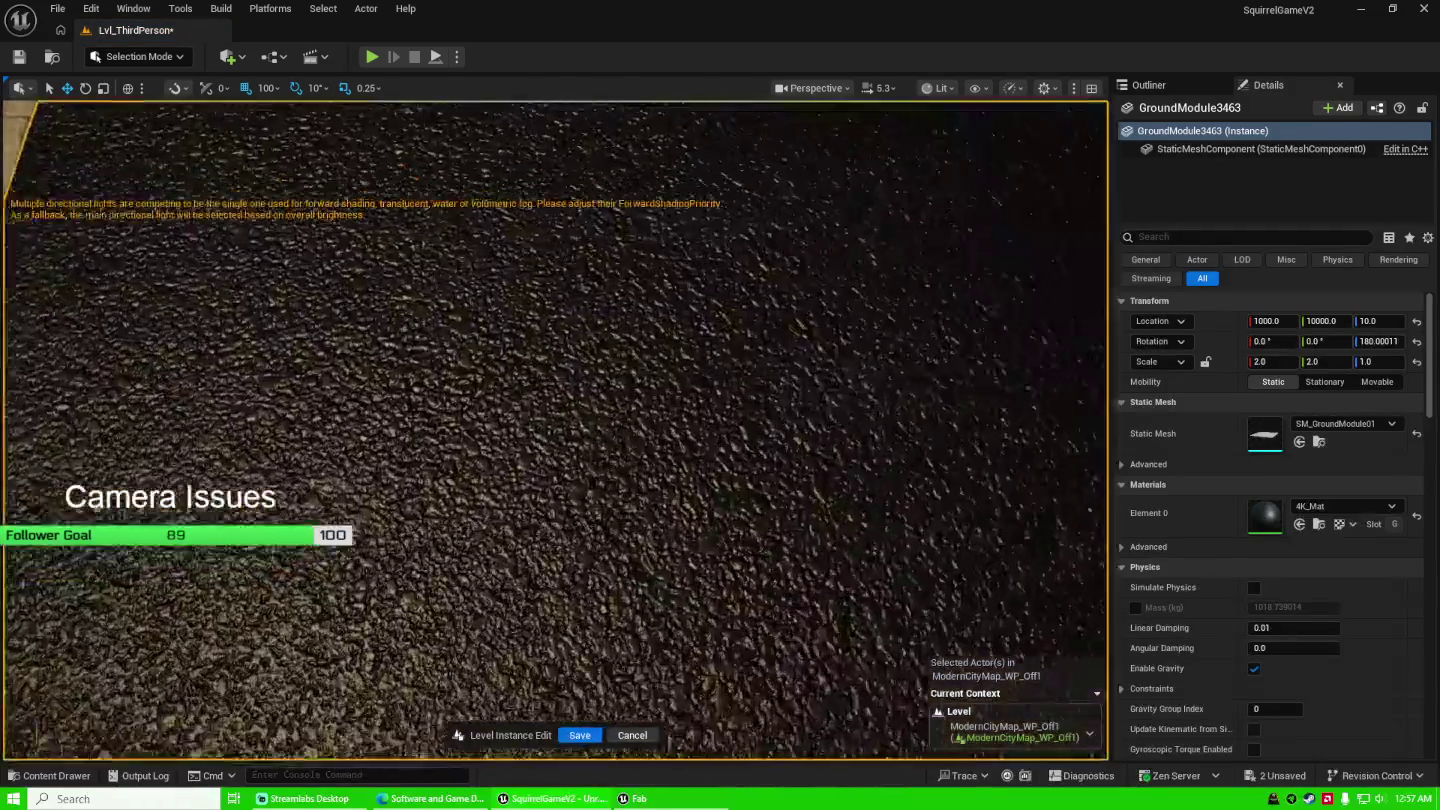
pyautogui.scroll(-5, 554, 430)
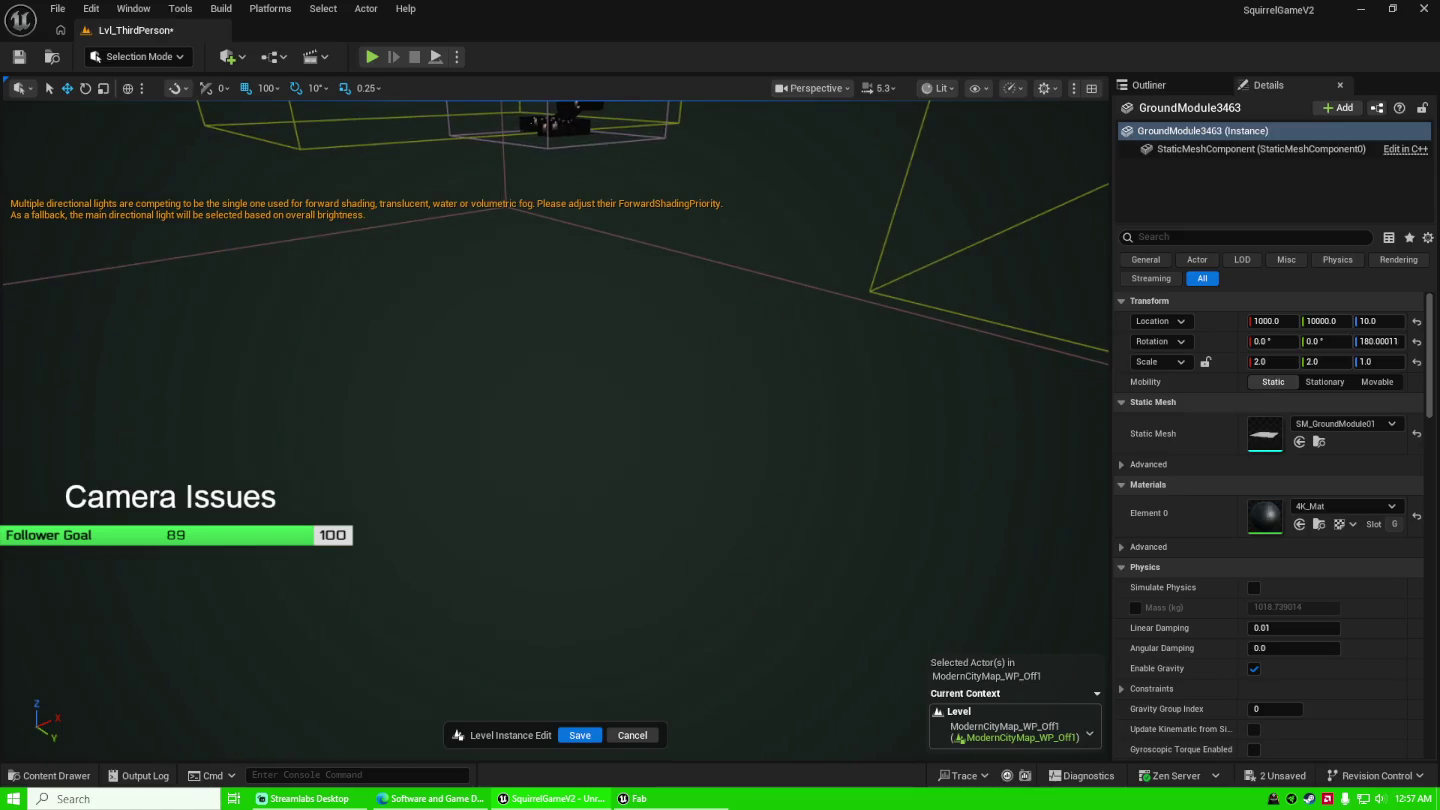
pyautogui.scroll(5, 554, 430)
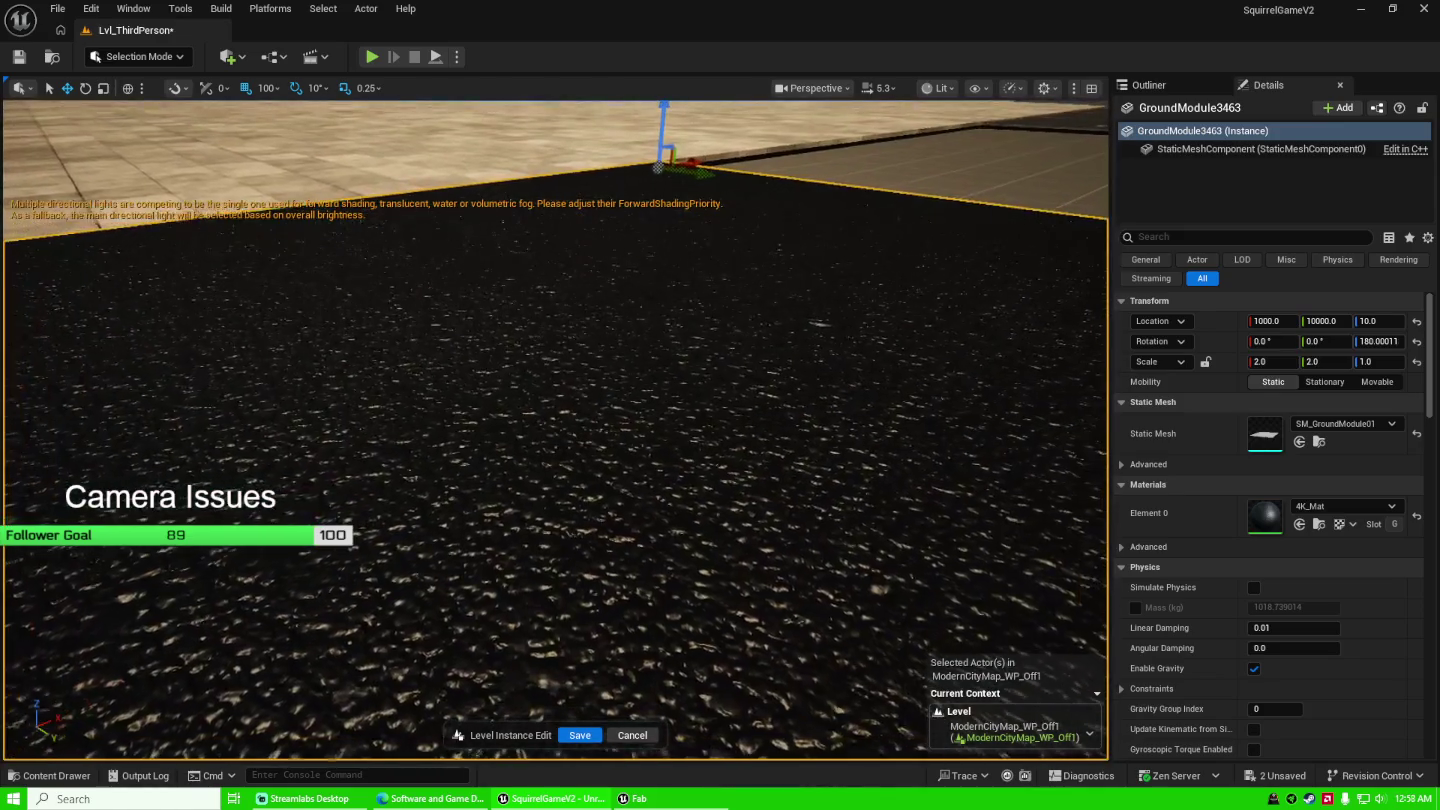
pyautogui.scroll(5, 555, 430)
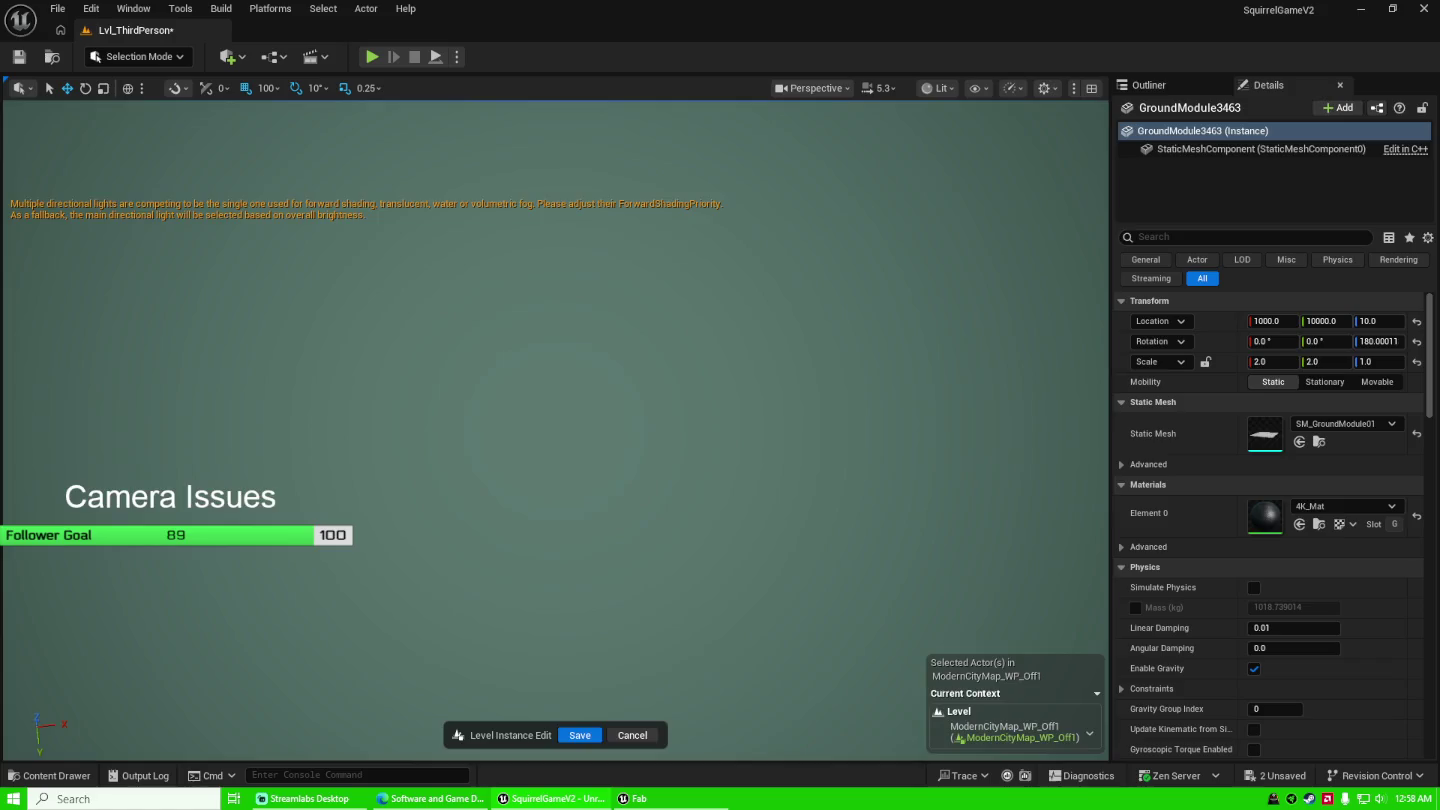
pyautogui.scroll(-8, 555, 429)
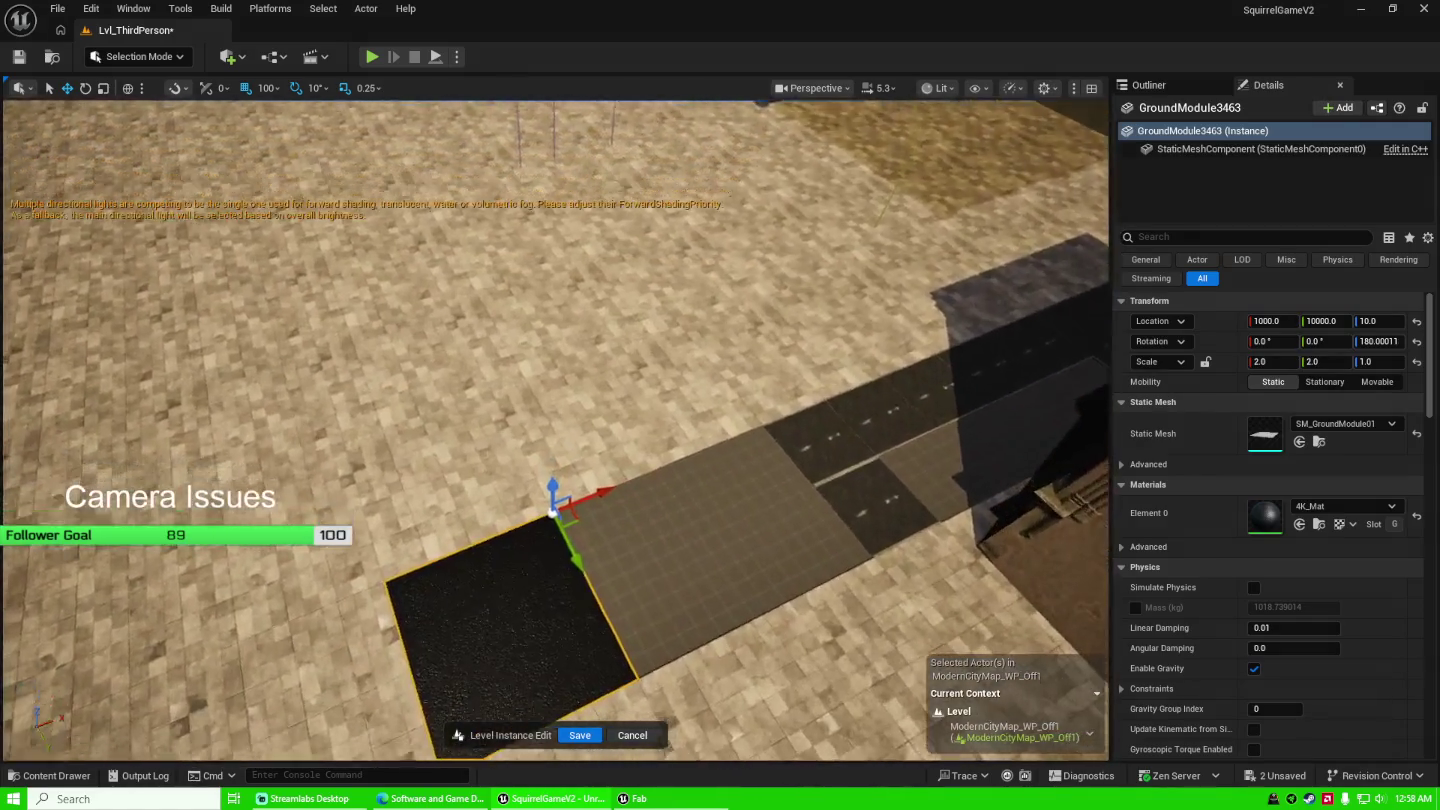
pyautogui.scroll(-3, 687, 499)
pyautogui.hotkey('ctrl', 'space')
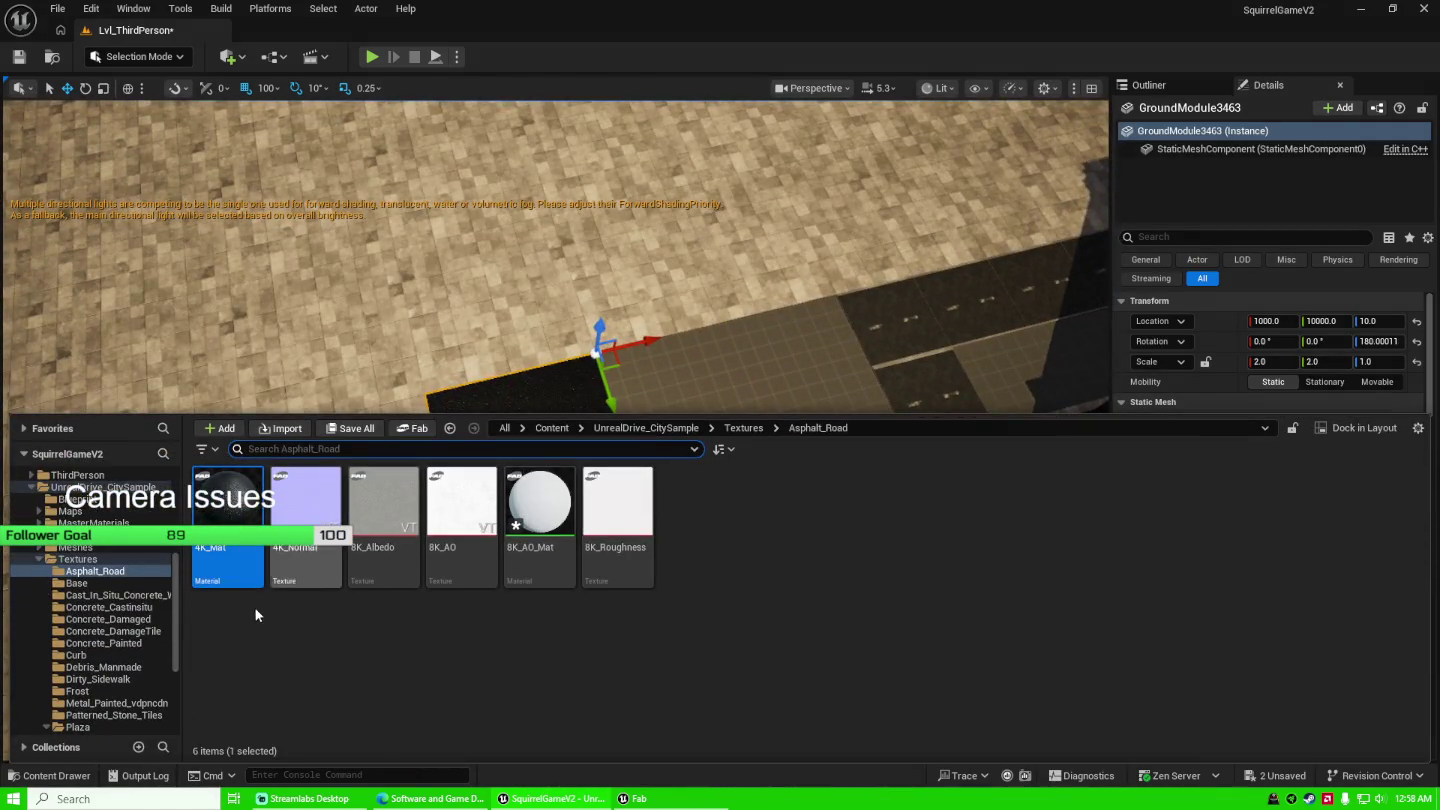
# Apply the yellow road-line material from Yellow_Road_Line Materials to the tile's Element 0.
pyautogui.scroll(-5, 147, 572)
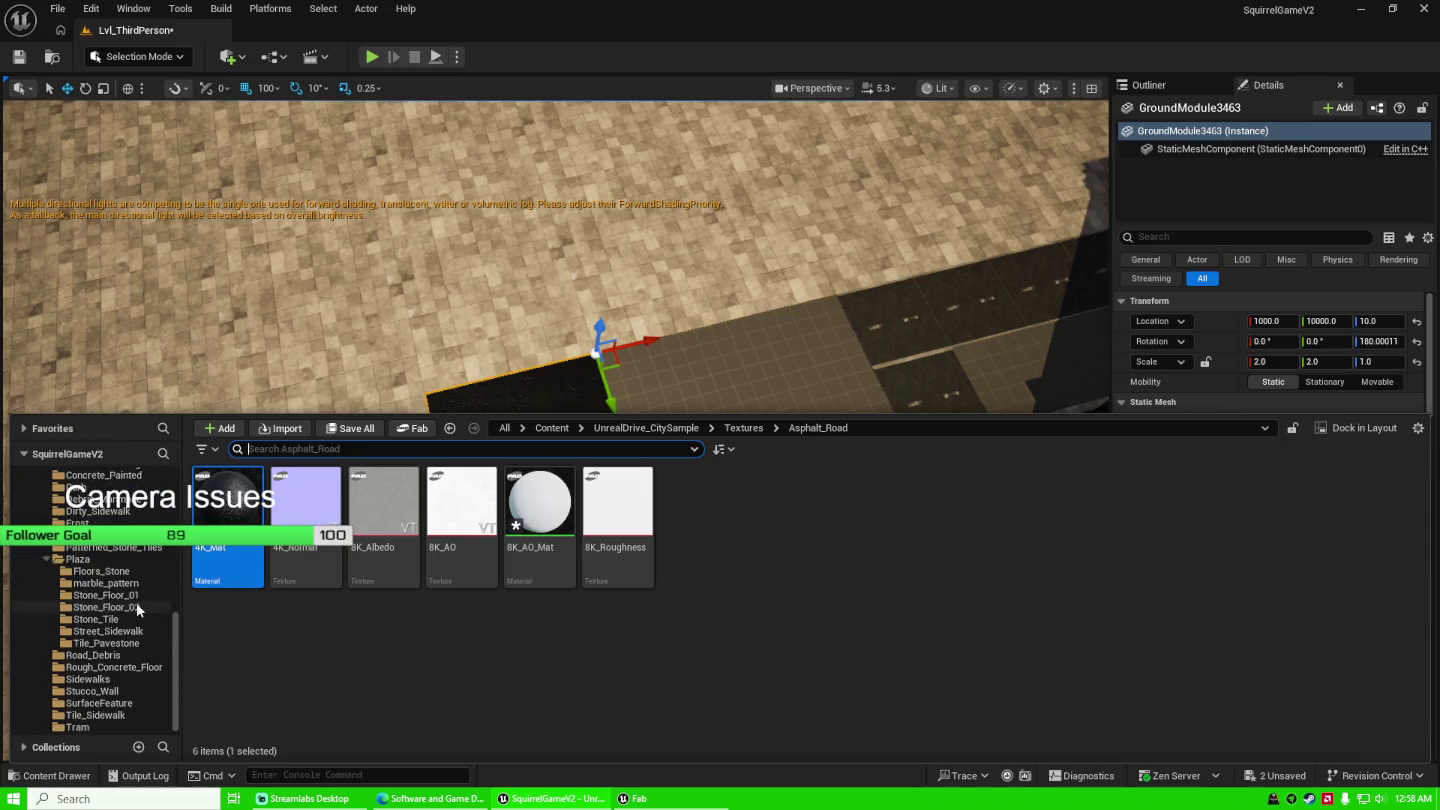
pyautogui.scroll(6, 136, 603)
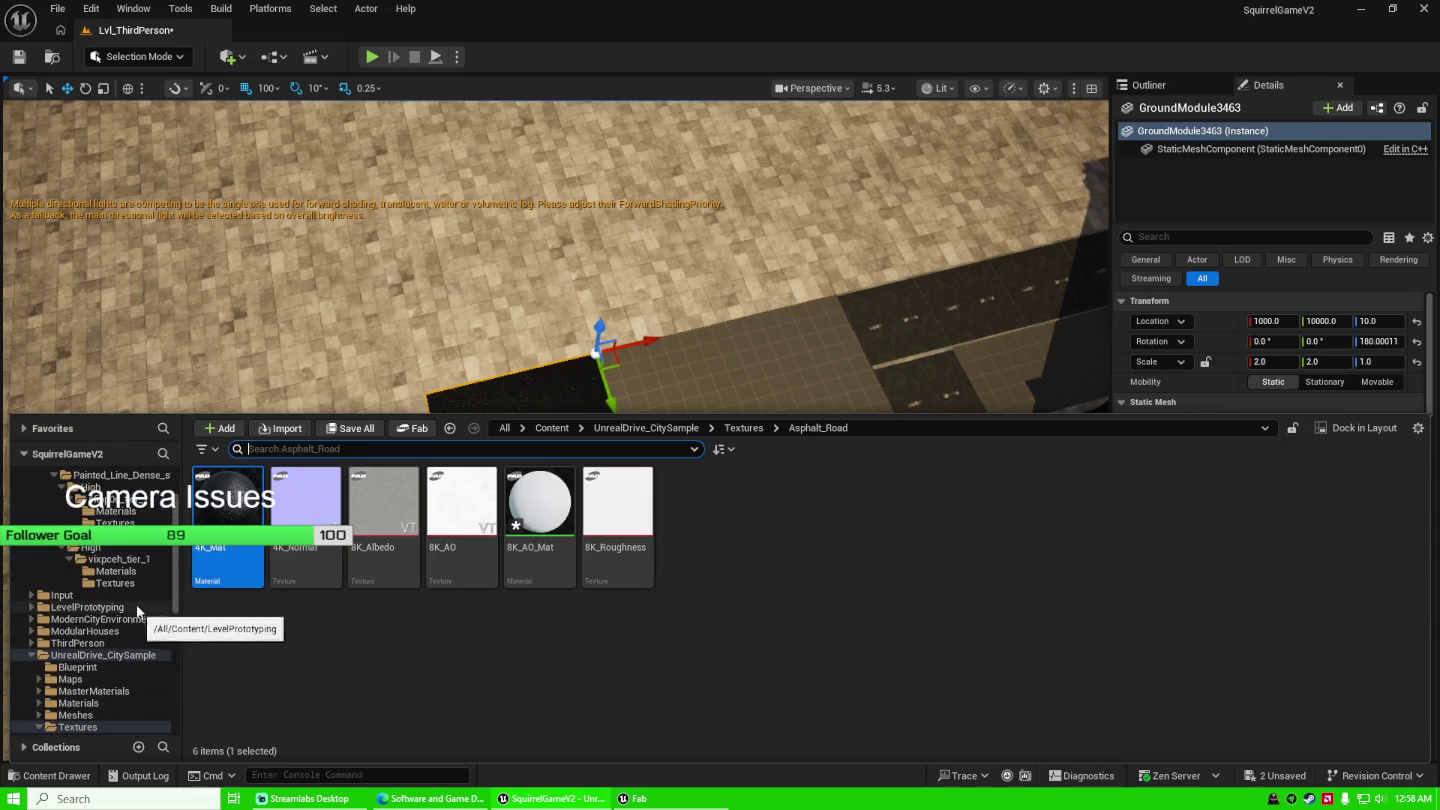
pyautogui.click(141, 585)
pyautogui.click(156, 572)
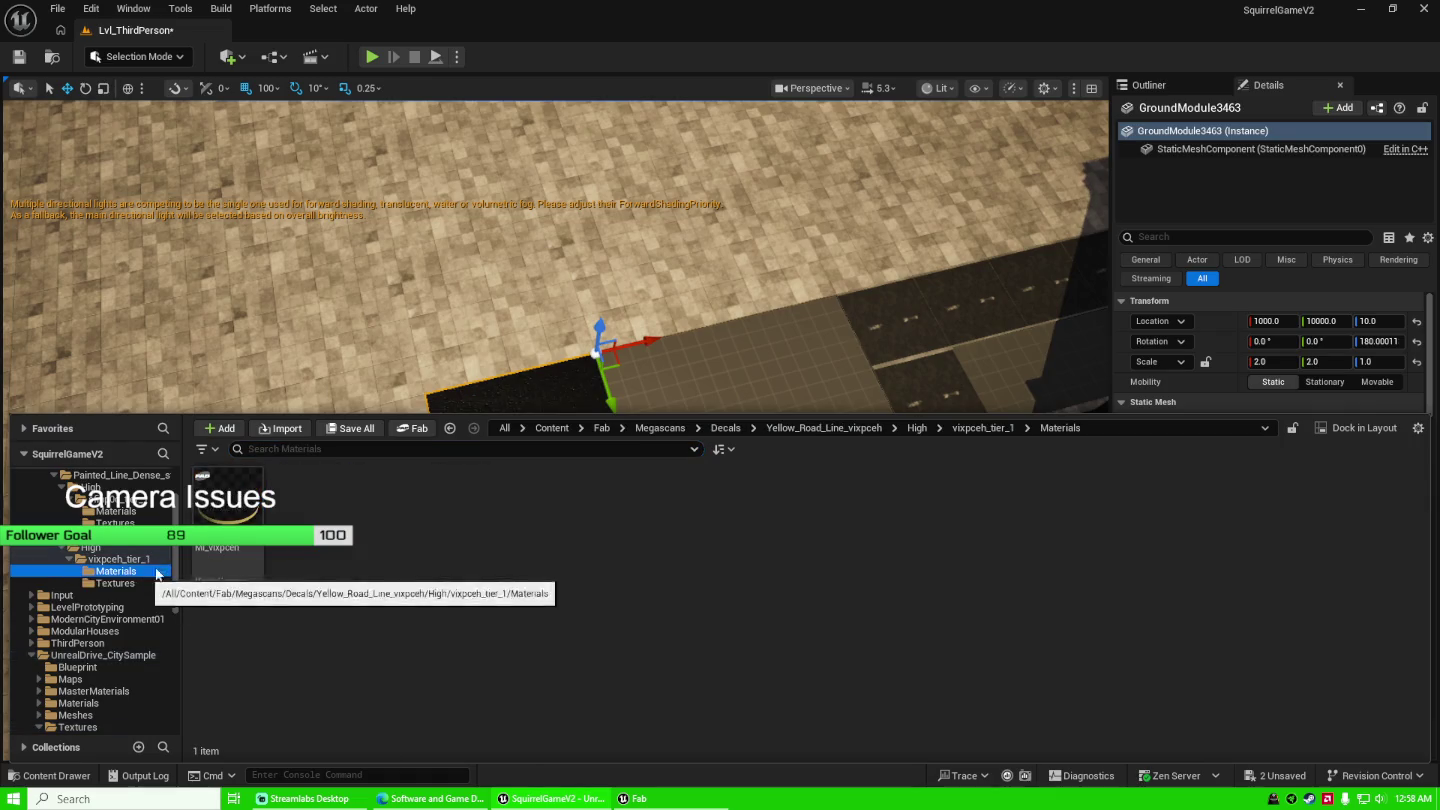
pyautogui.moveTo(234, 518)
pyautogui.mouseDown()
pyautogui.moveTo(1125, 462)
pyautogui.moveTo(1274, 512)
pyautogui.mouseUp()
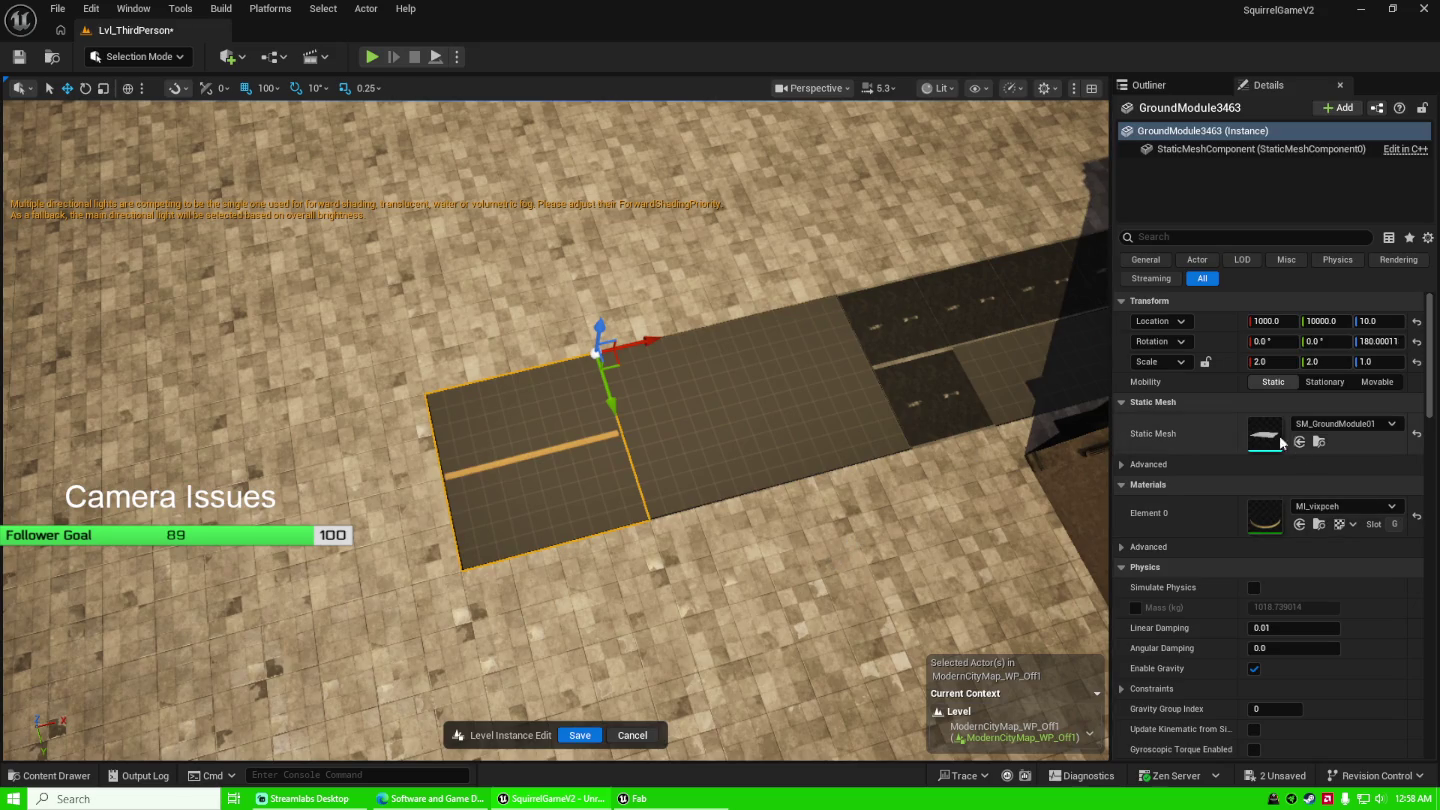
# Expand the advanced material options, then undo the road-line material swap back to 4K_Mat.
pyautogui.click(1124, 547)
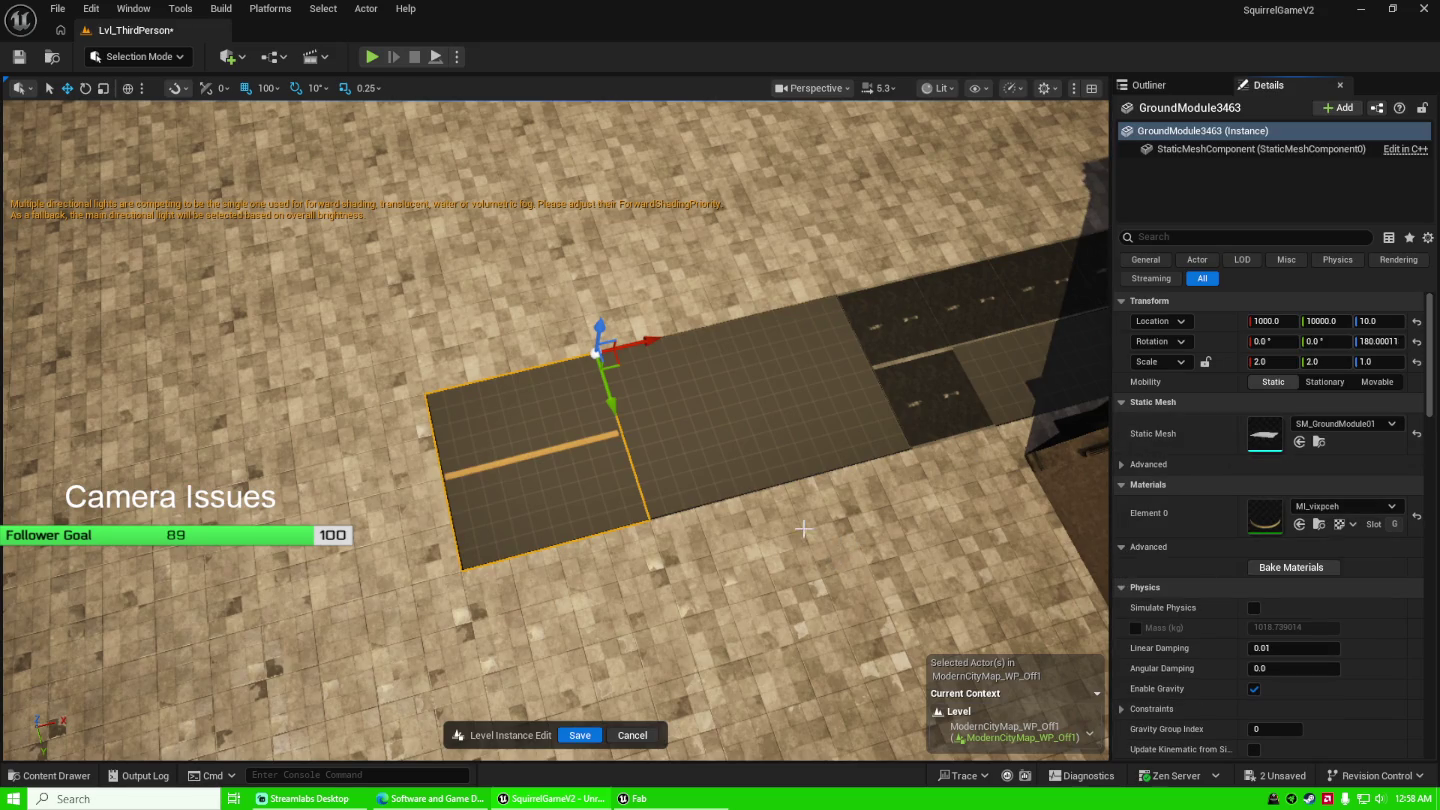
pyautogui.hotkey('ctrl', 'space')
pyautogui.hotkey('ctrl', 'space')
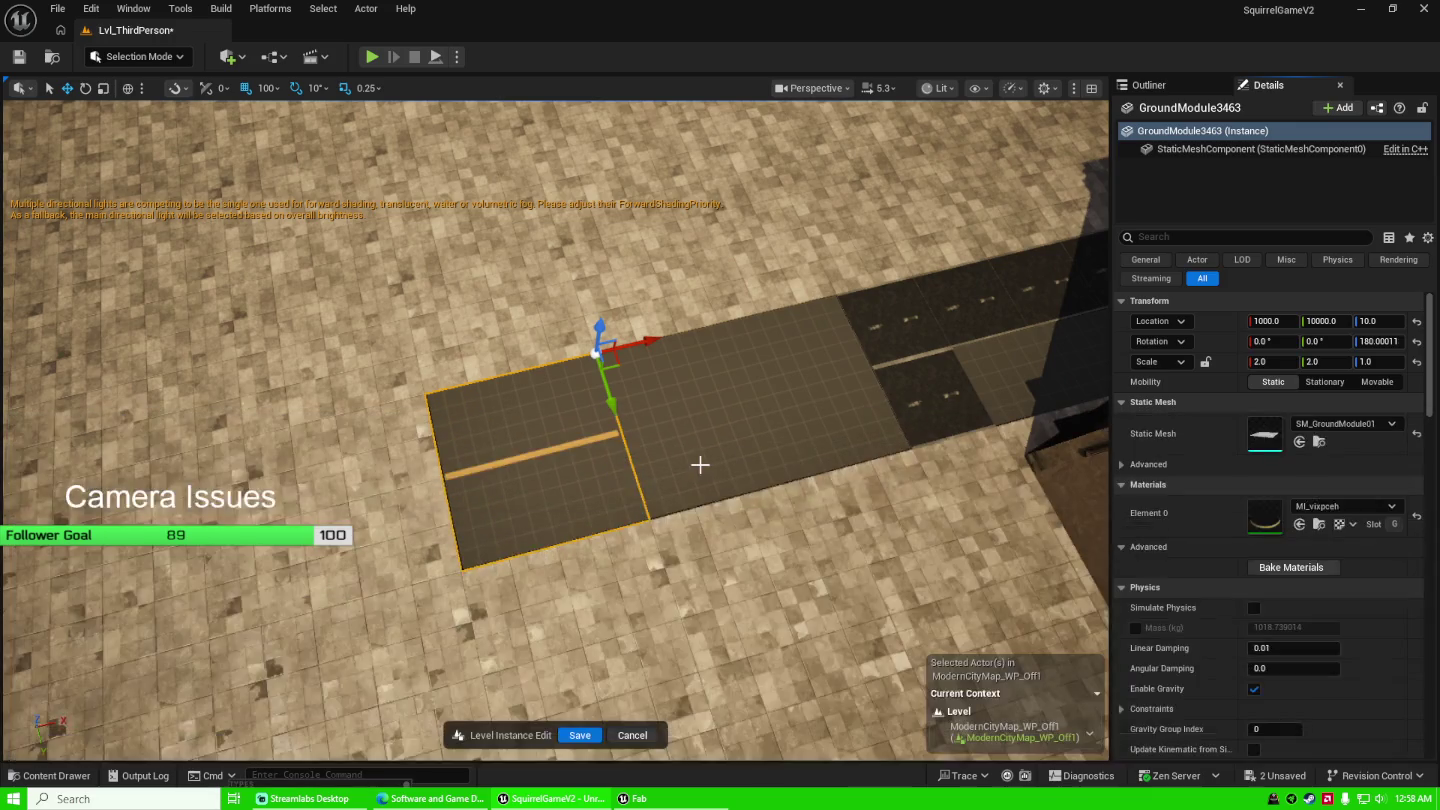
pyautogui.hotkey('ctrl', 'z')
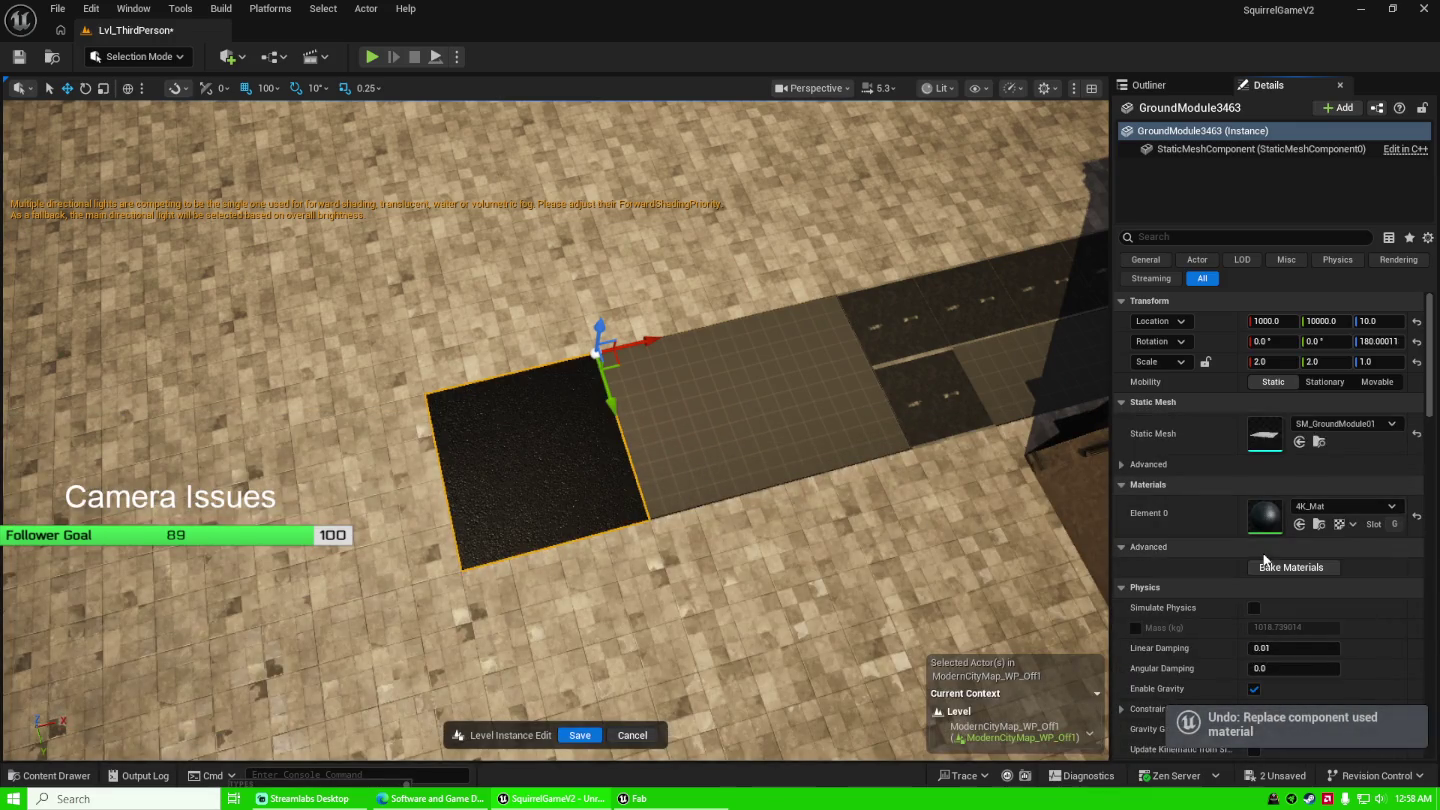
# Bake the tile's material with Opaque blend mode and Diffuse only at 128x128.
pyautogui.click(1271, 569)
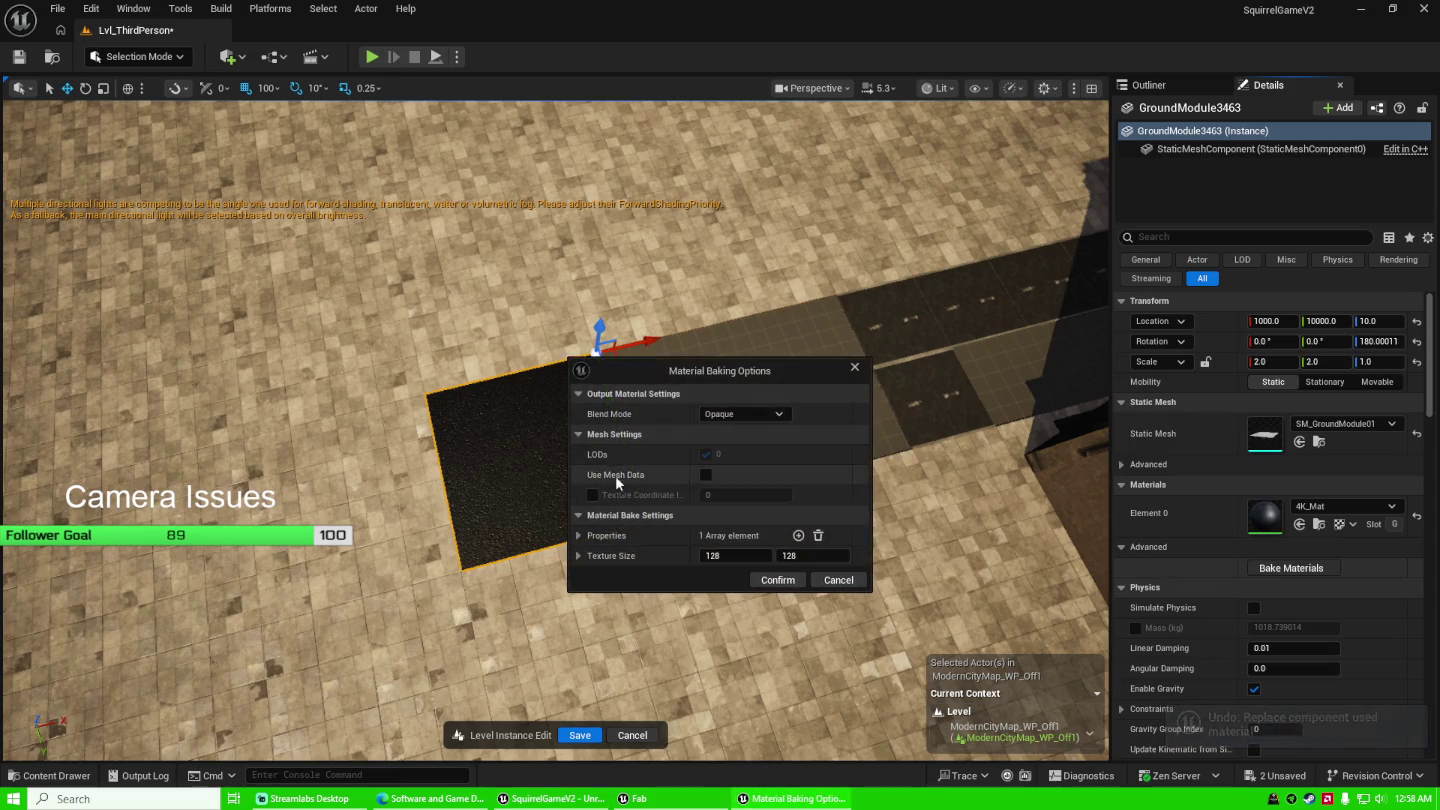
pyautogui.click(753, 413)
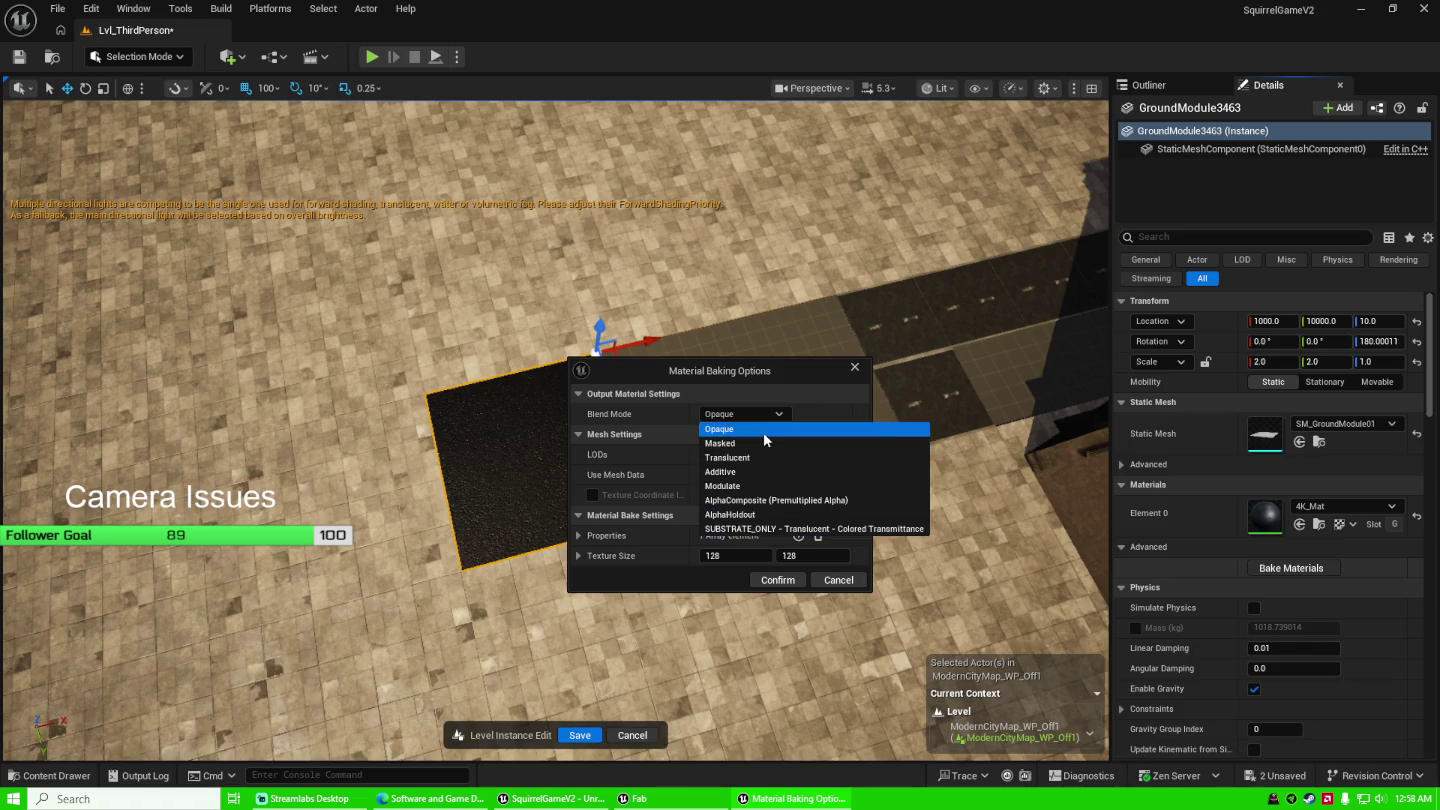
pyautogui.click(764, 431)
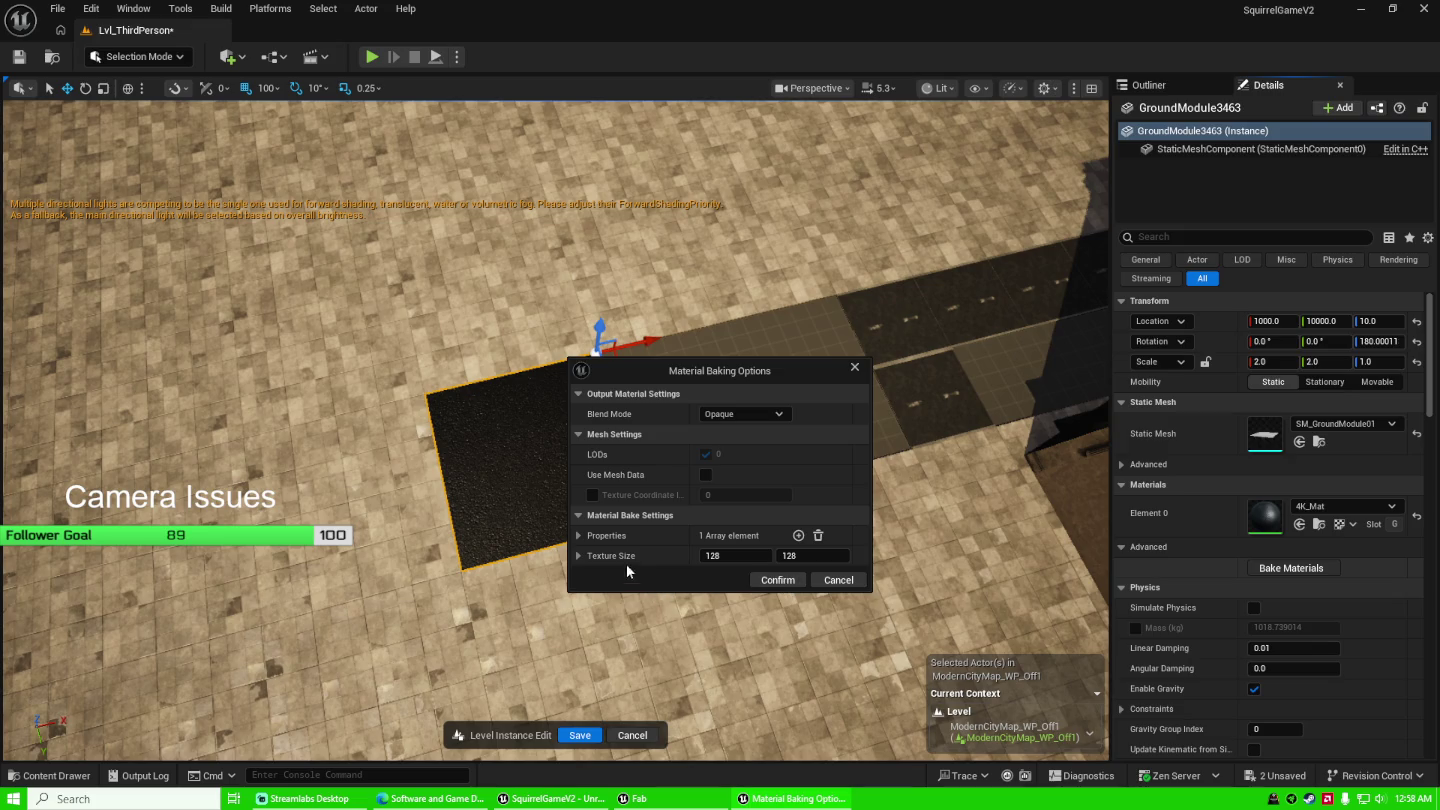
pyautogui.click(579, 555)
pyautogui.click(579, 536)
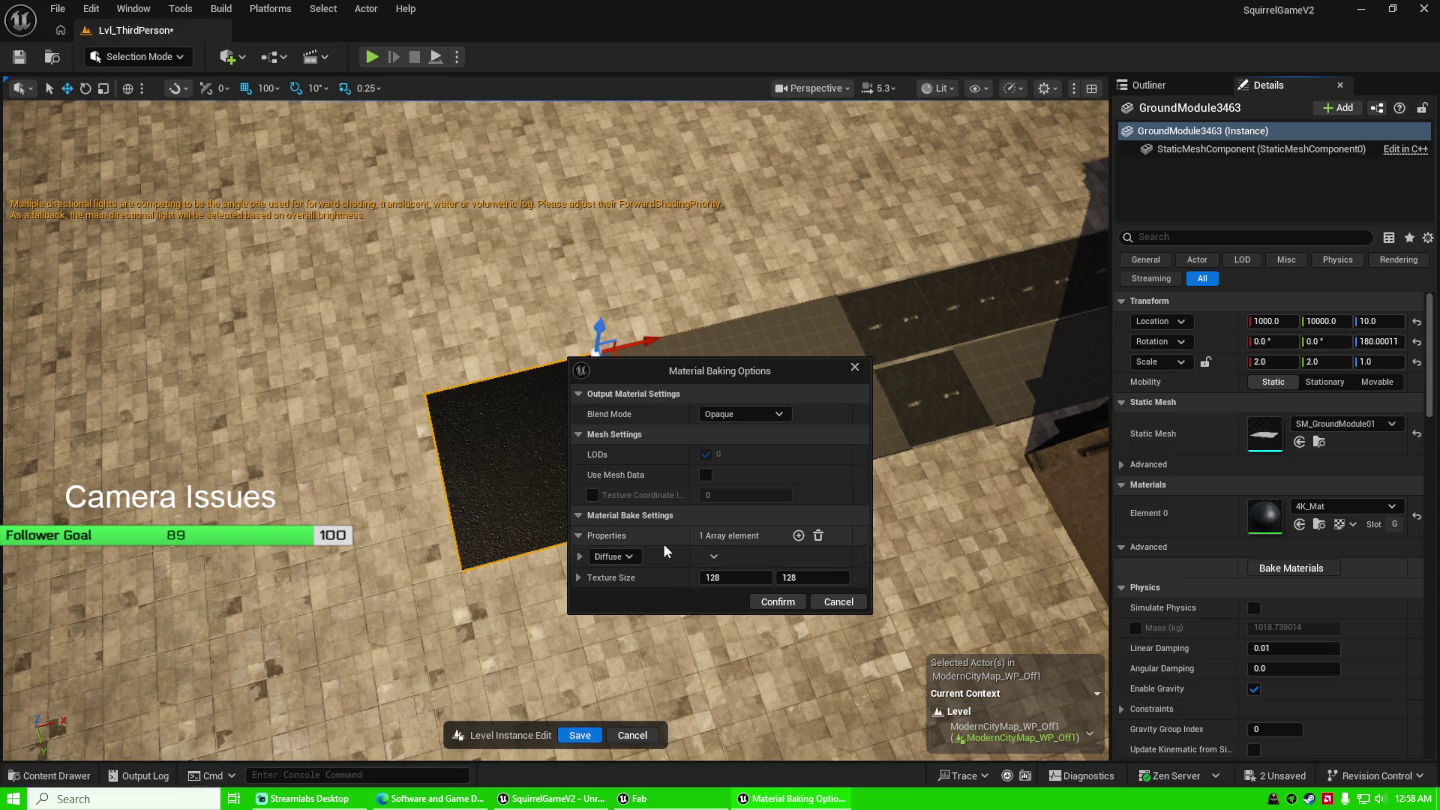
pyautogui.click(615, 556)
pyautogui.click(609, 576)
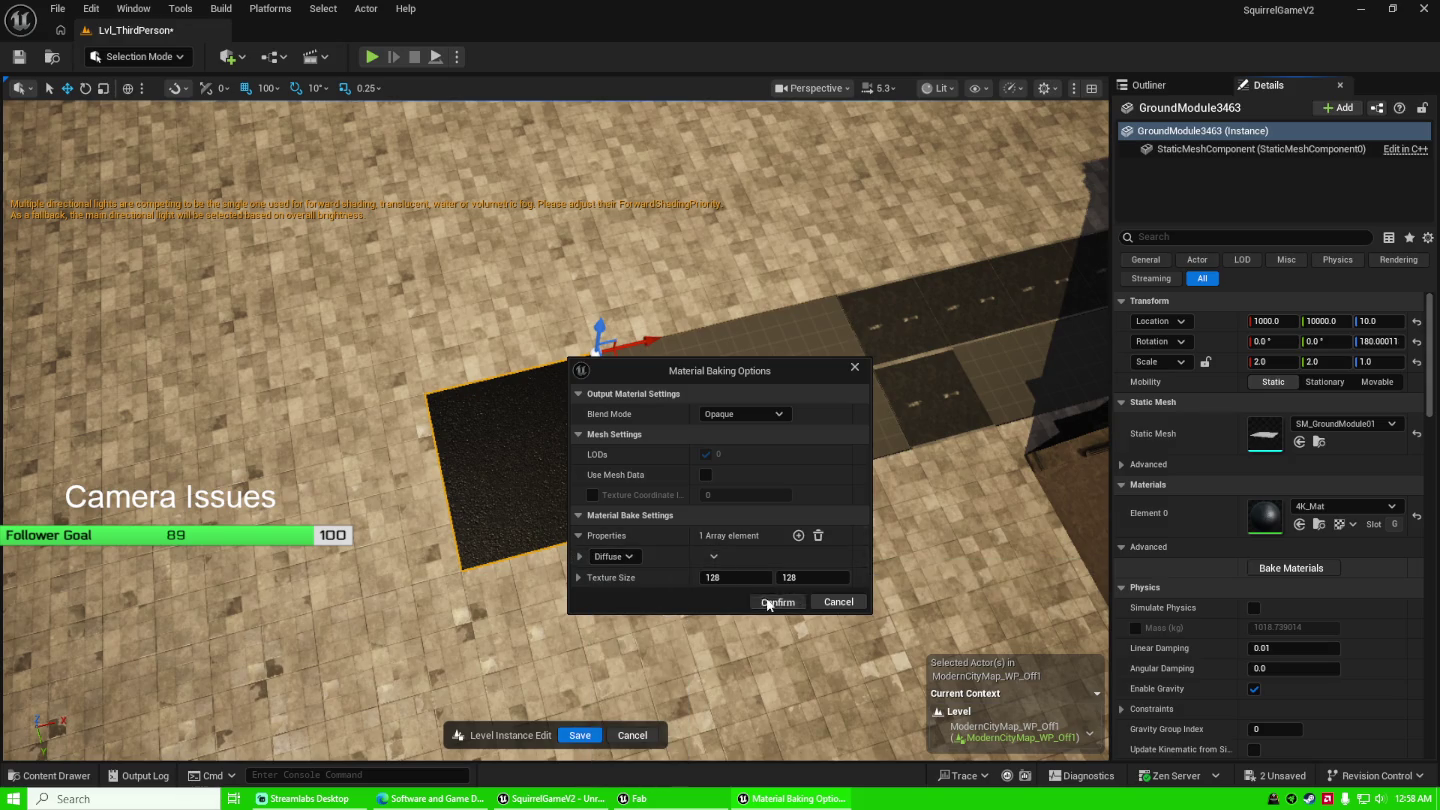
pyautogui.click(772, 601)
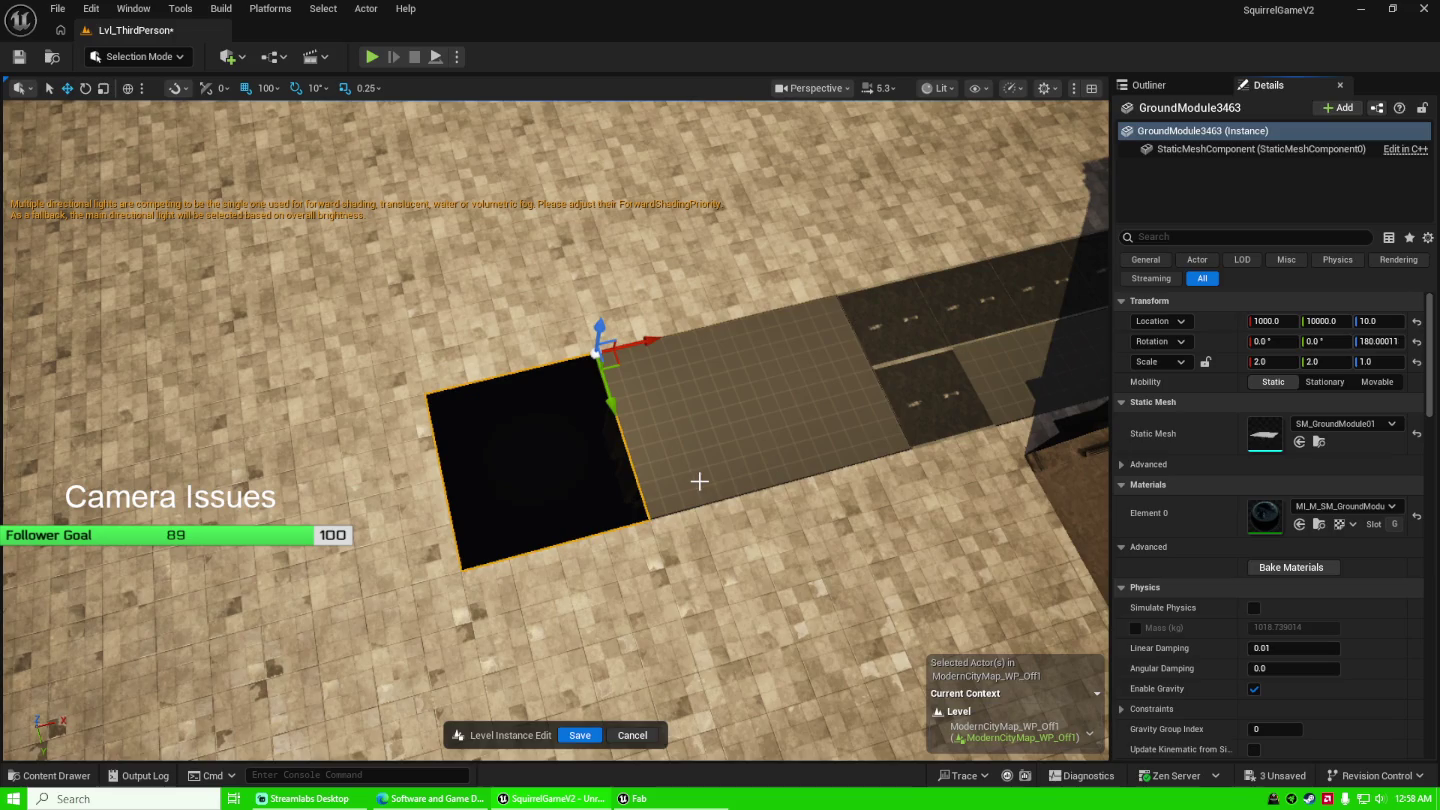
# Zoom in and out to inspect the tile's new dark baked material.
pyautogui.scroll(5, 751, 427)
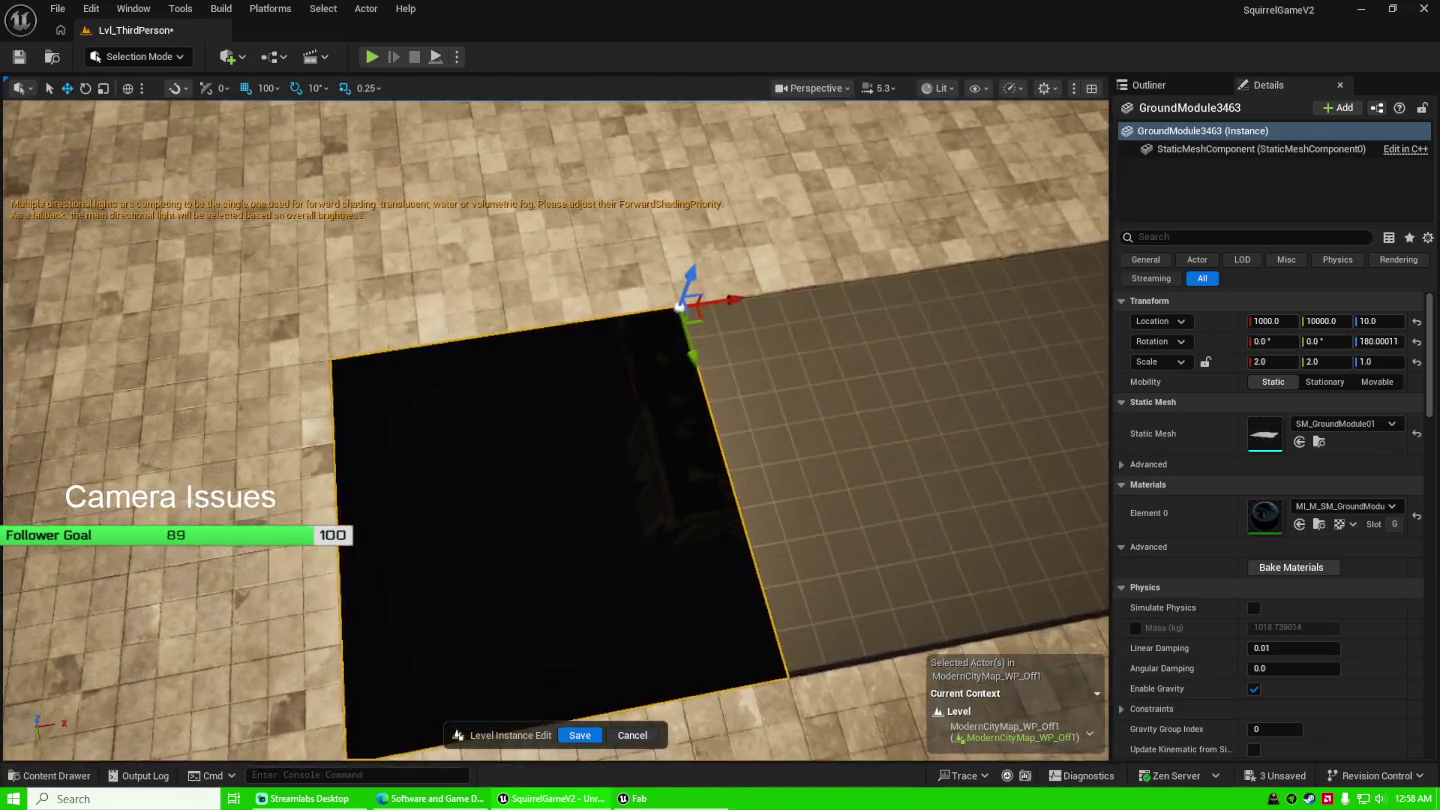
pyautogui.scroll(5, 554, 430)
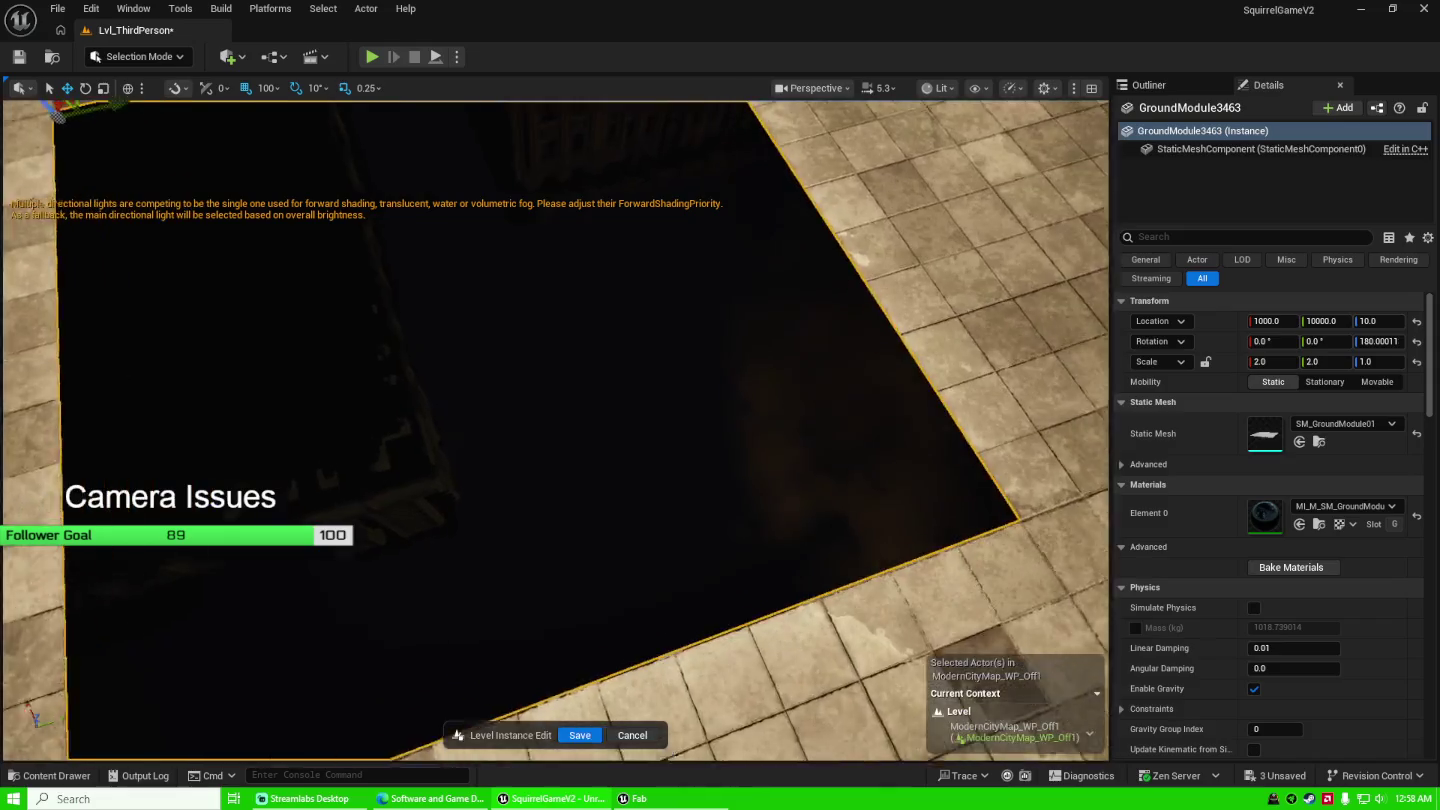
pyautogui.scroll(-5, 555, 430)
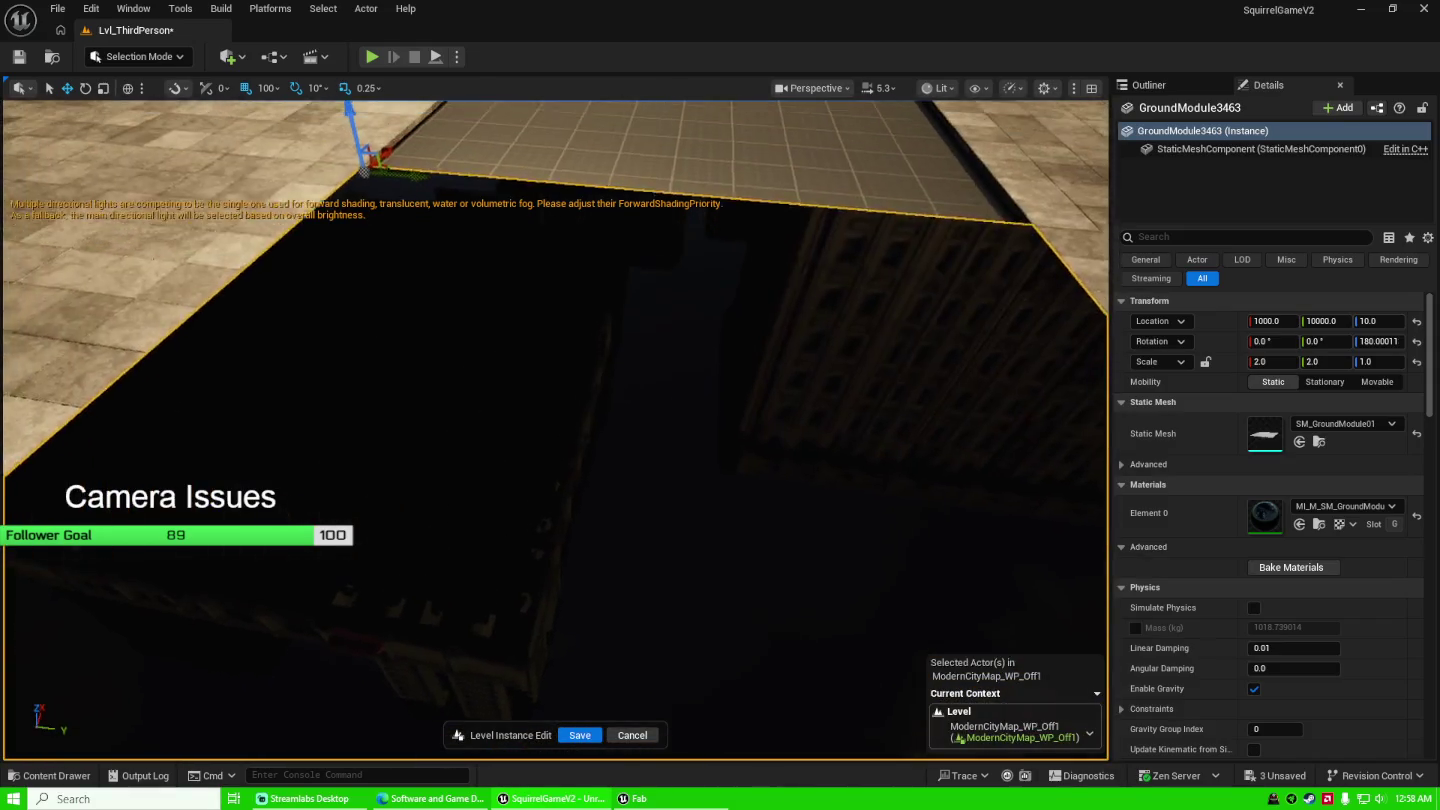
pyautogui.scroll(-2, 554, 430)
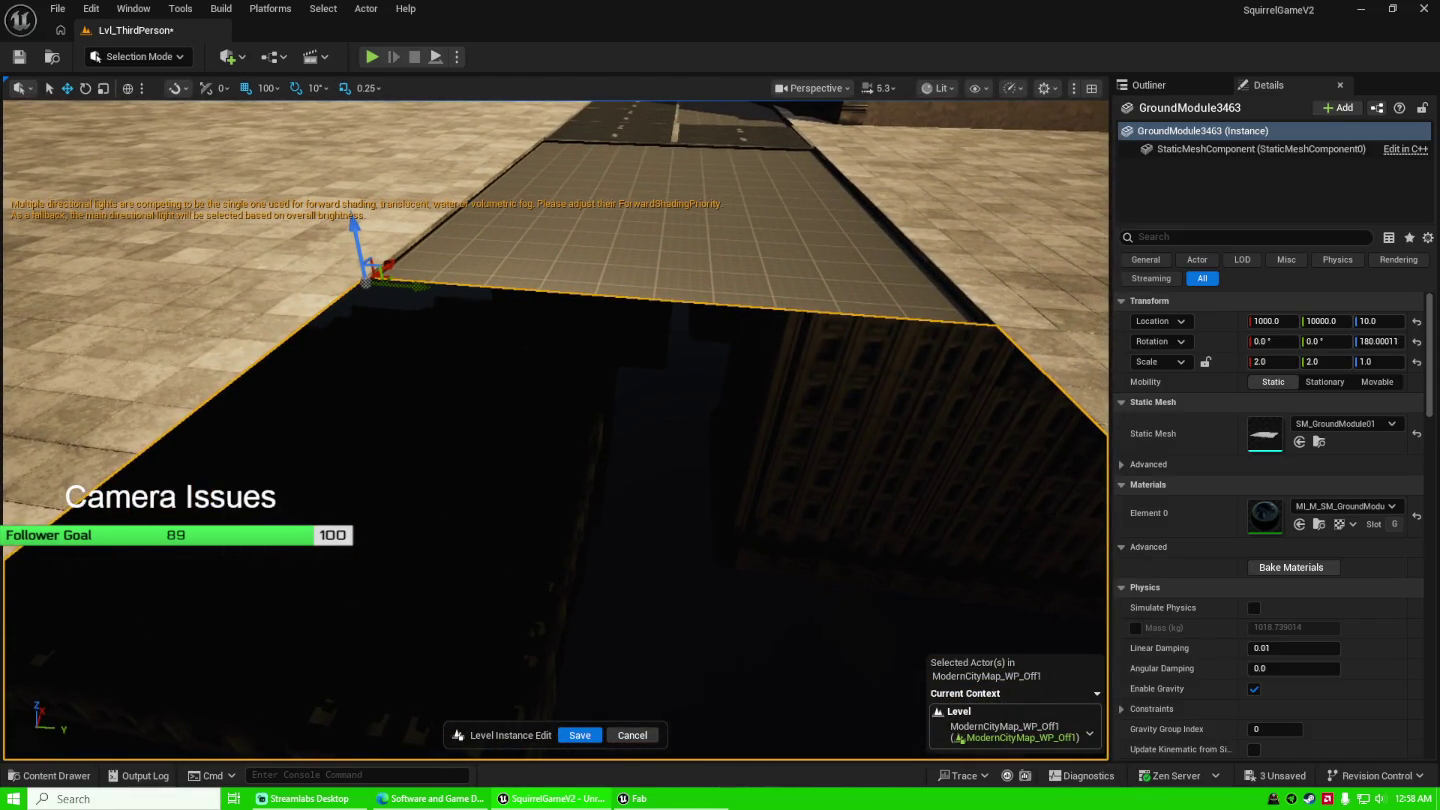
pyautogui.scroll(2, 555, 430)
pyautogui.scroll(-5, 554, 430)
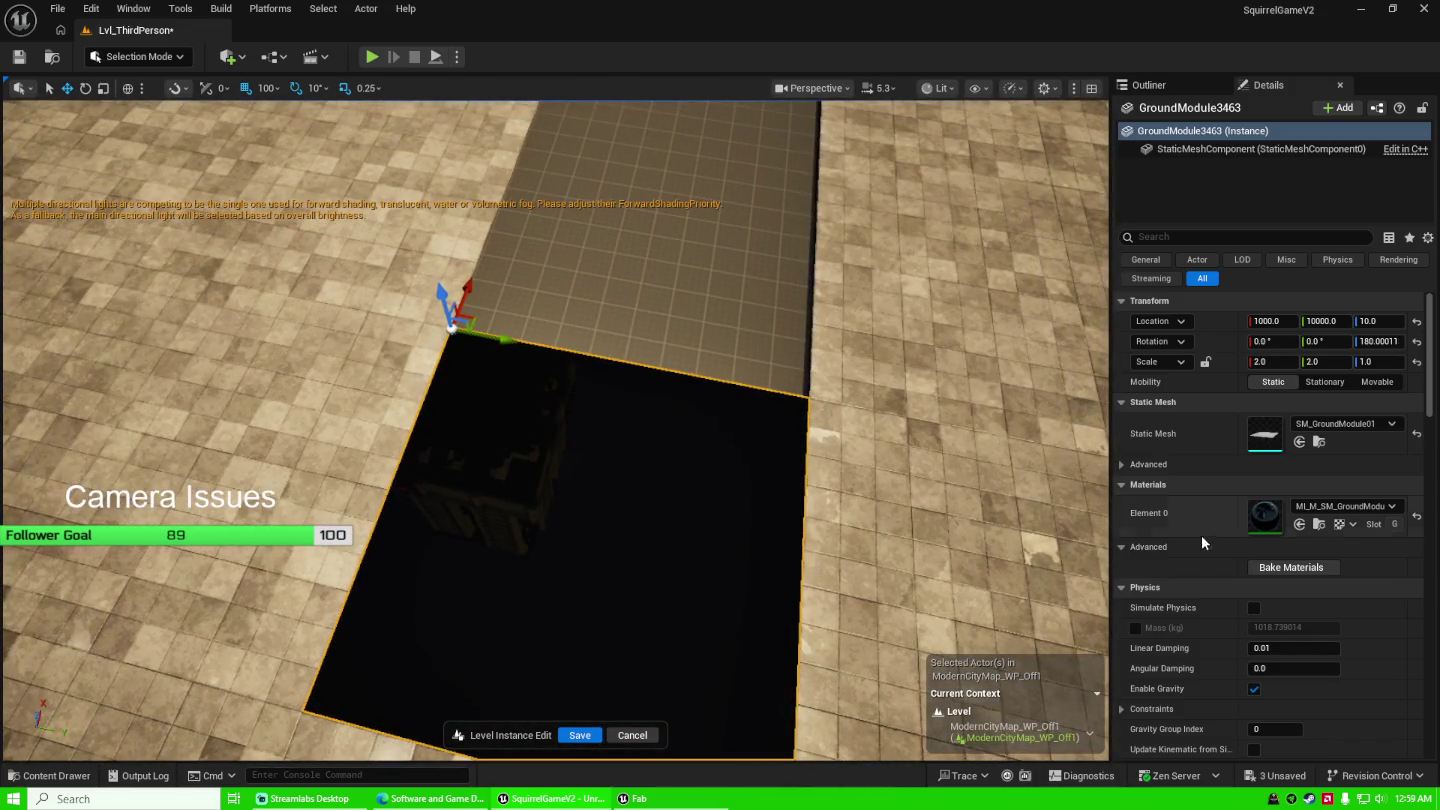
# Re-bake the tile's material with the blend mode set to Additive.
pyautogui.click(1291, 567)
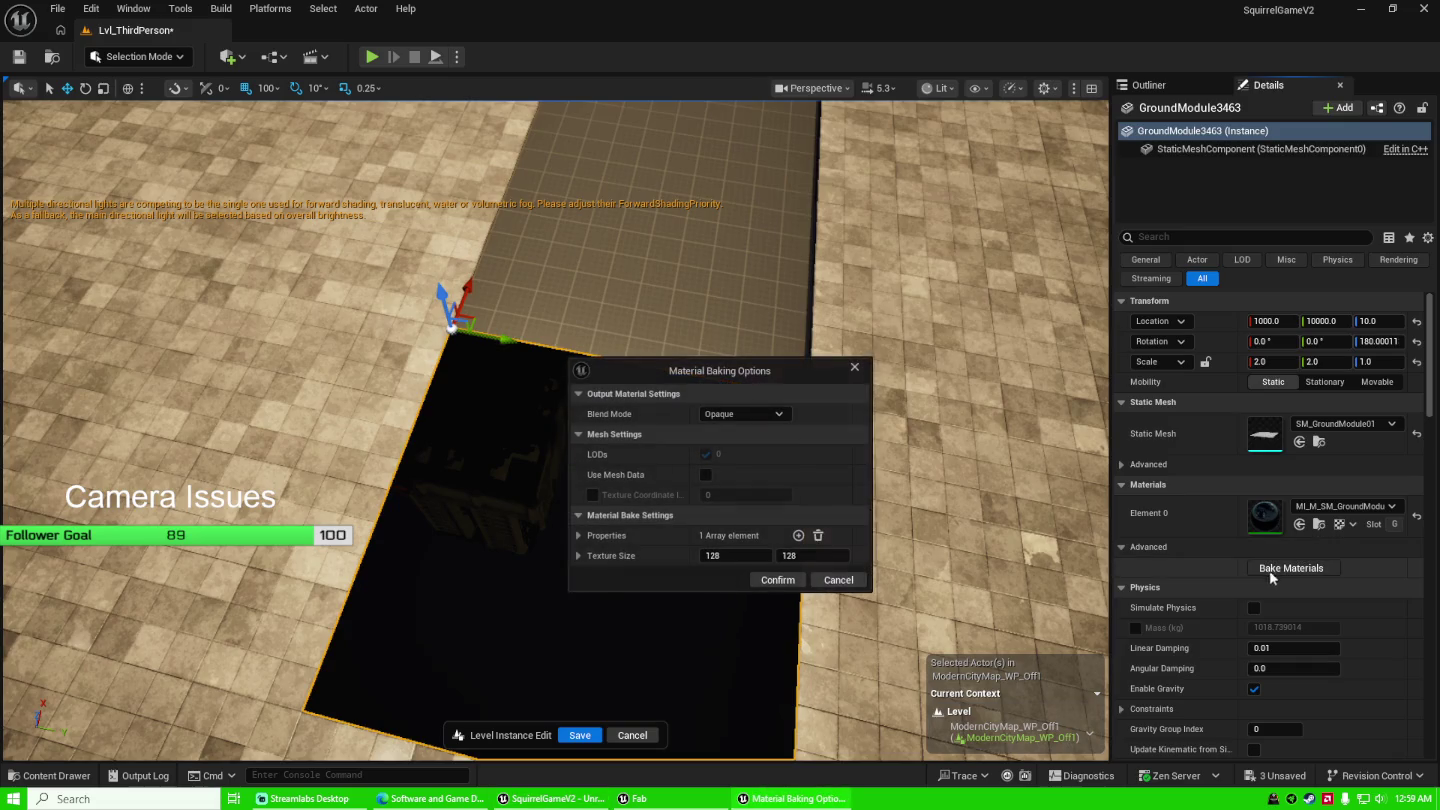
pyautogui.click(780, 414)
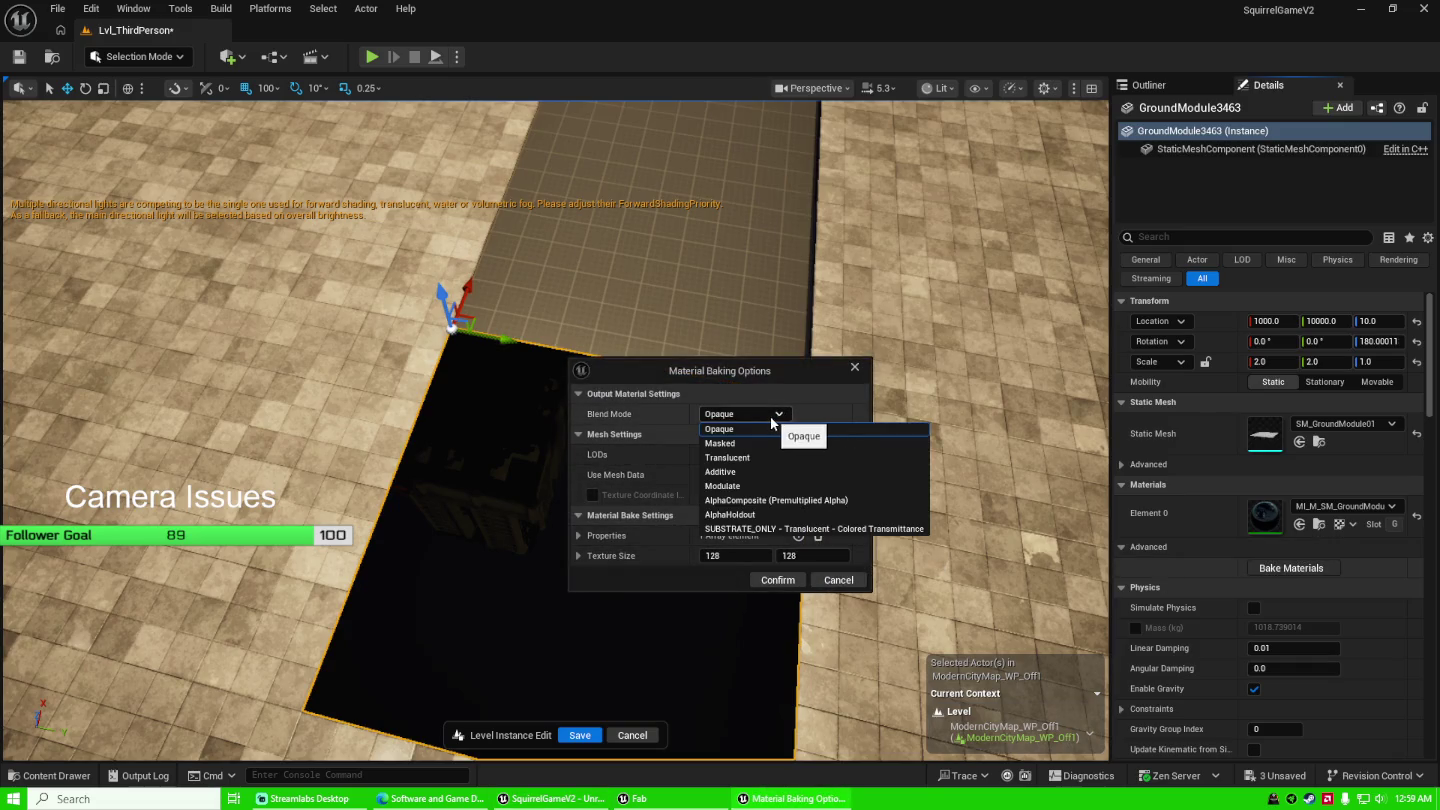
pyautogui.click(775, 474)
pyautogui.click(778, 580)
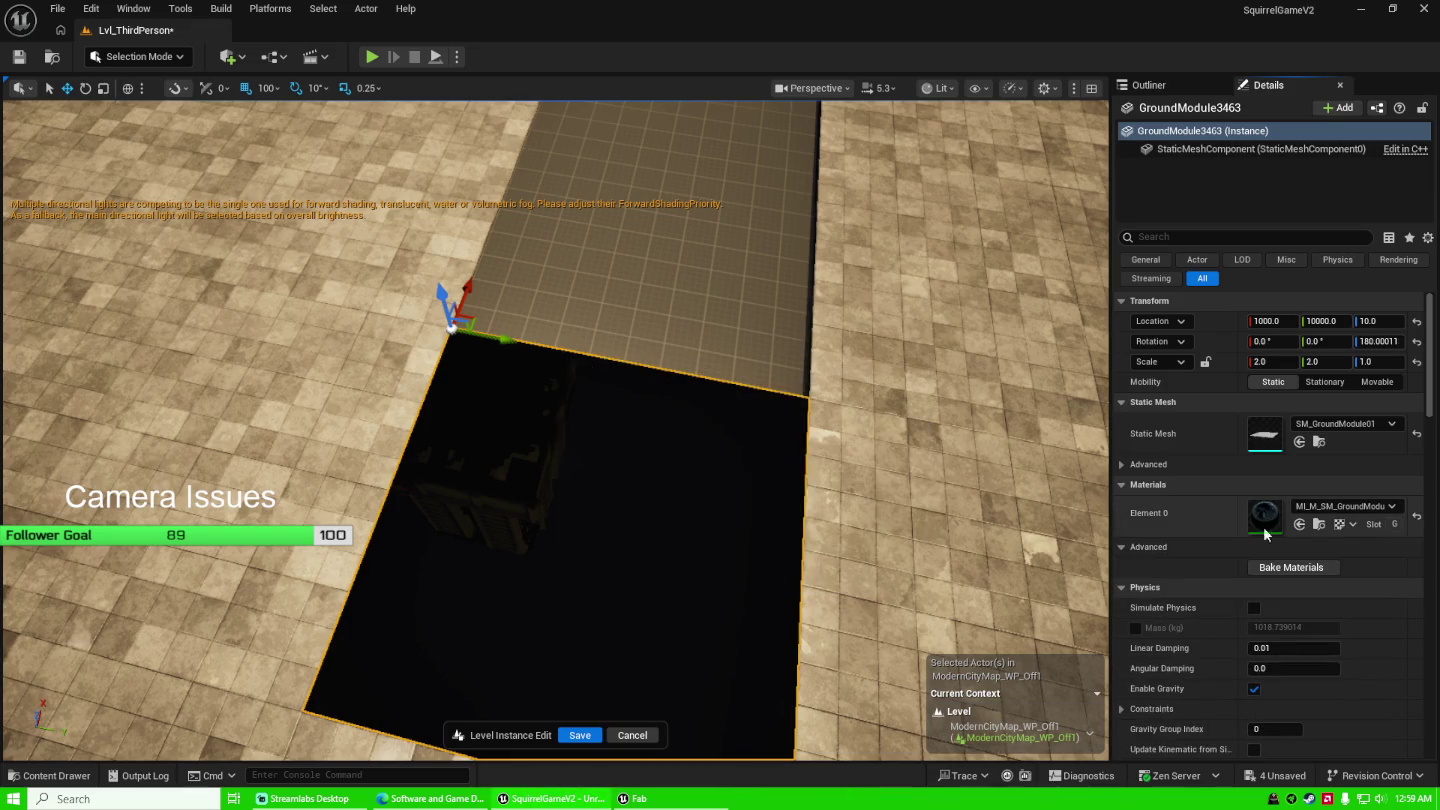
# Reopen the baking options, leave Texture Coordinate Index unchecked, and cancel without baking.
pyautogui.click(1302, 571)
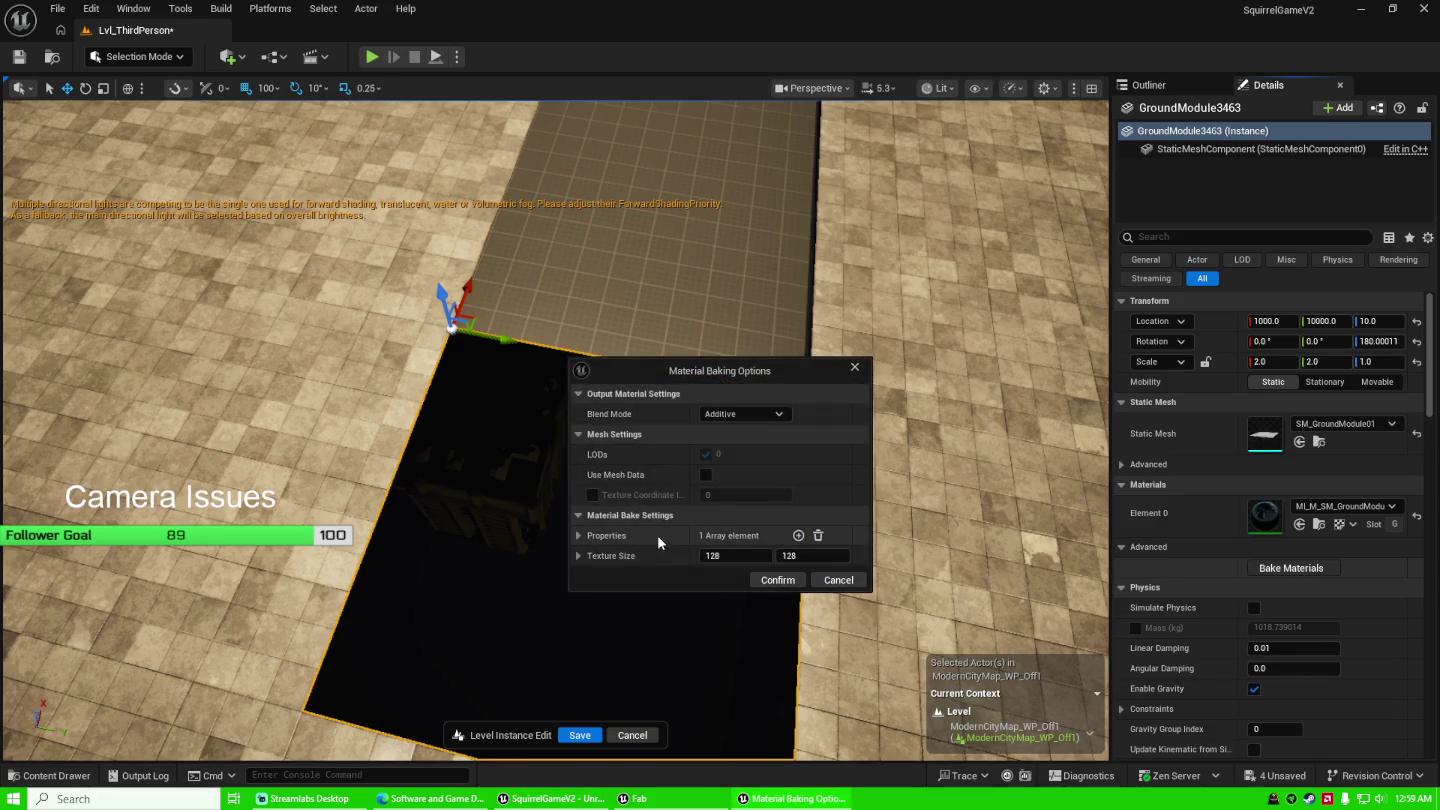
pyautogui.click(608, 516)
pyautogui.click(607, 516)
pyautogui.click(591, 494)
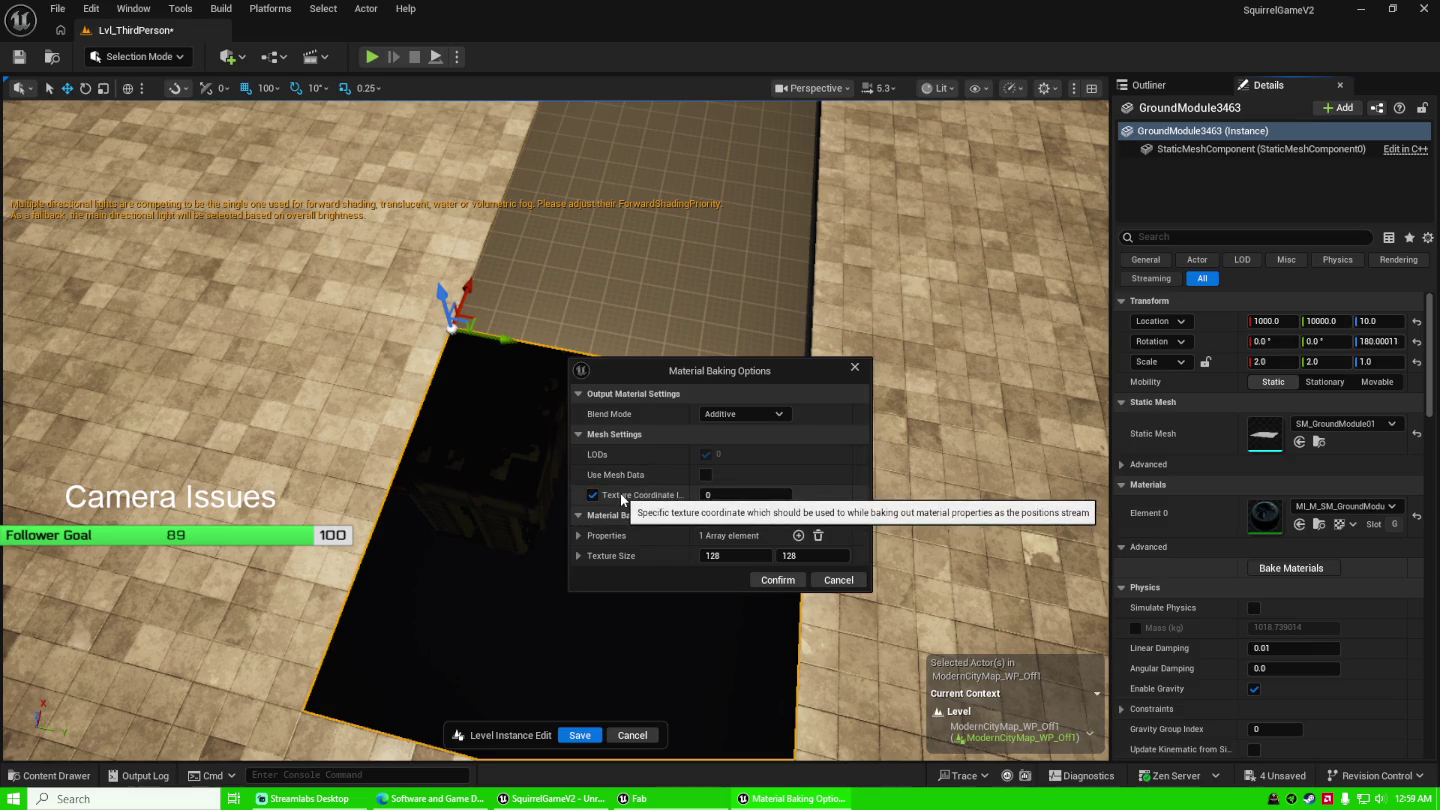
pyautogui.click(592, 494)
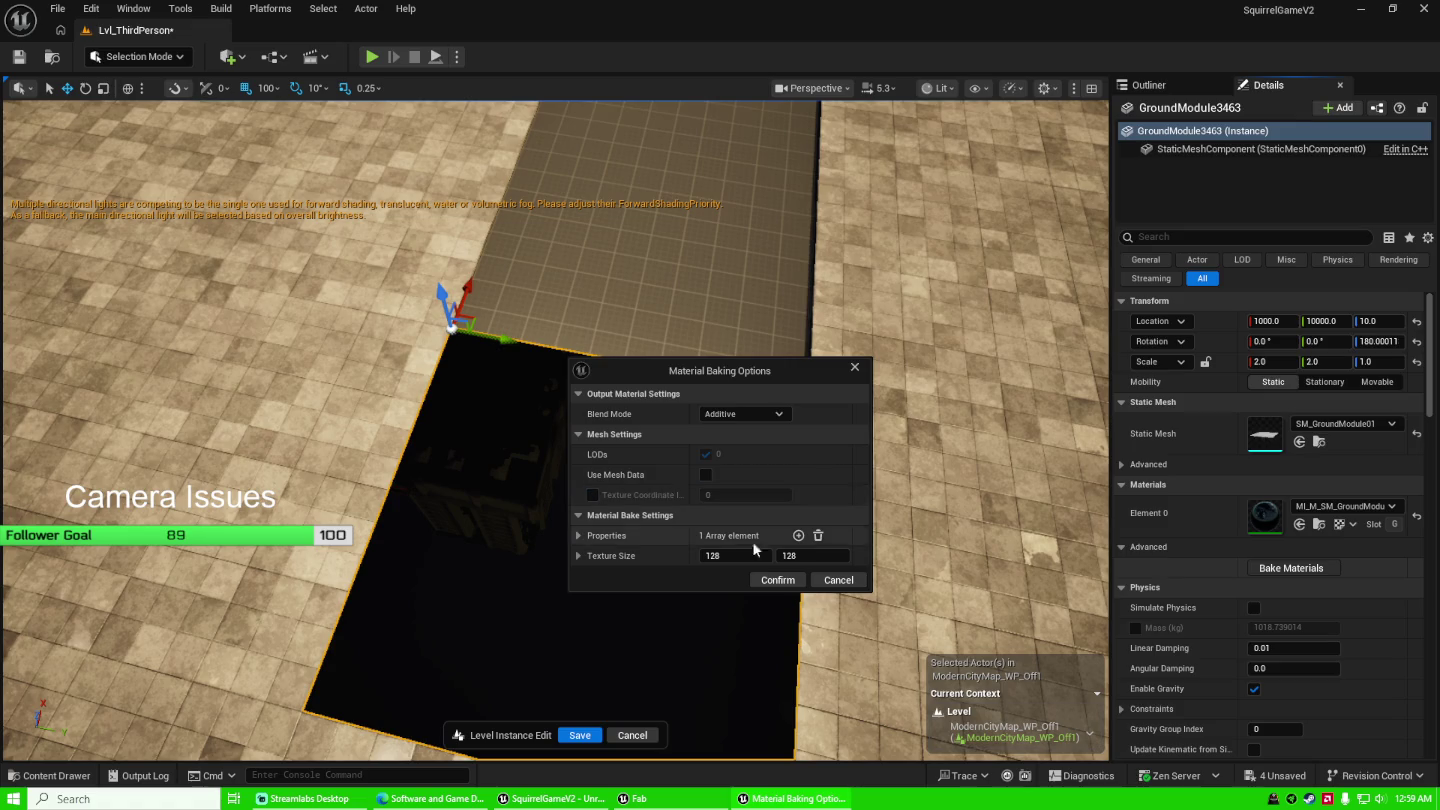
pyautogui.click(839, 581)
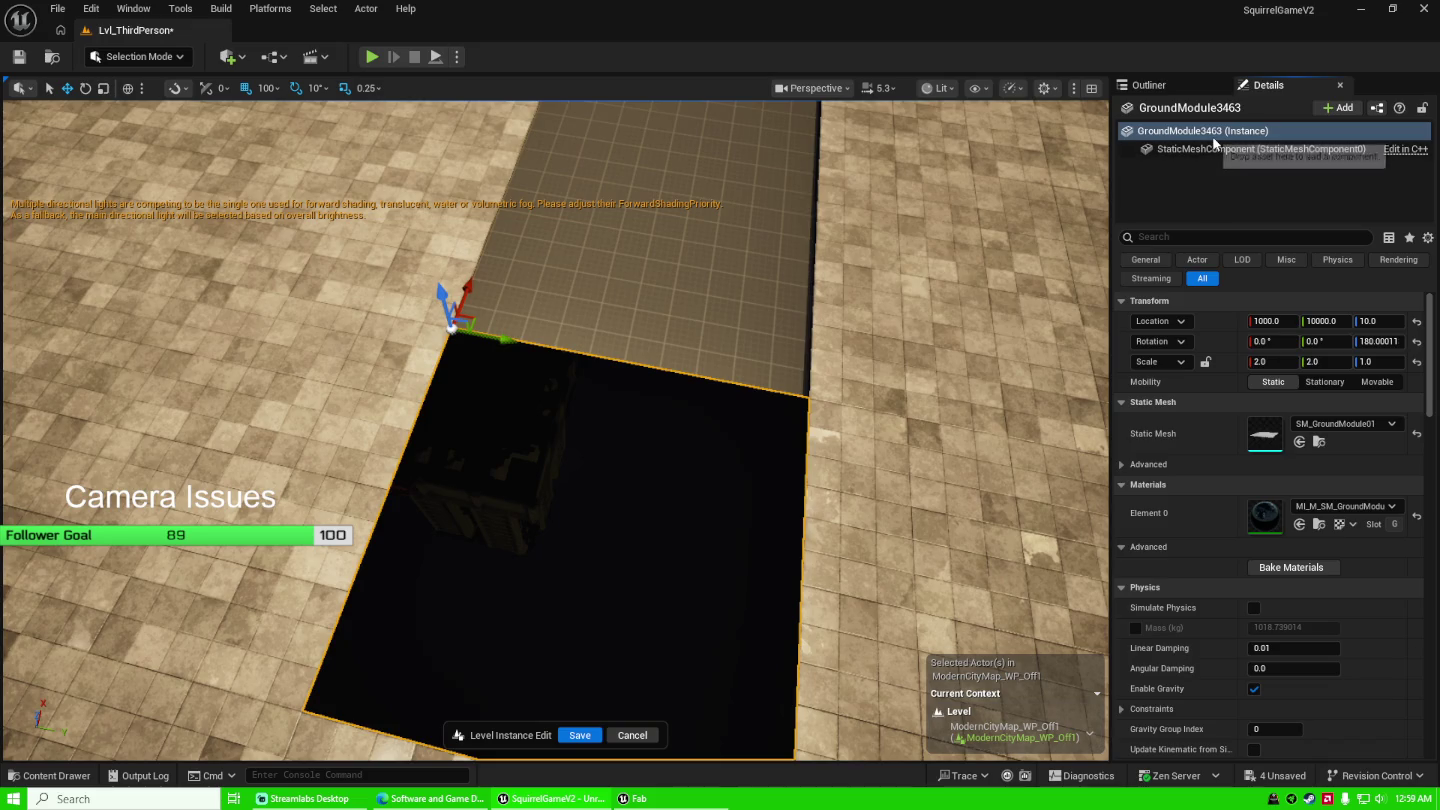
# Delete GroundModule3463 from the Outliner, then undo to restore it.
pyautogui.click(1186, 91)
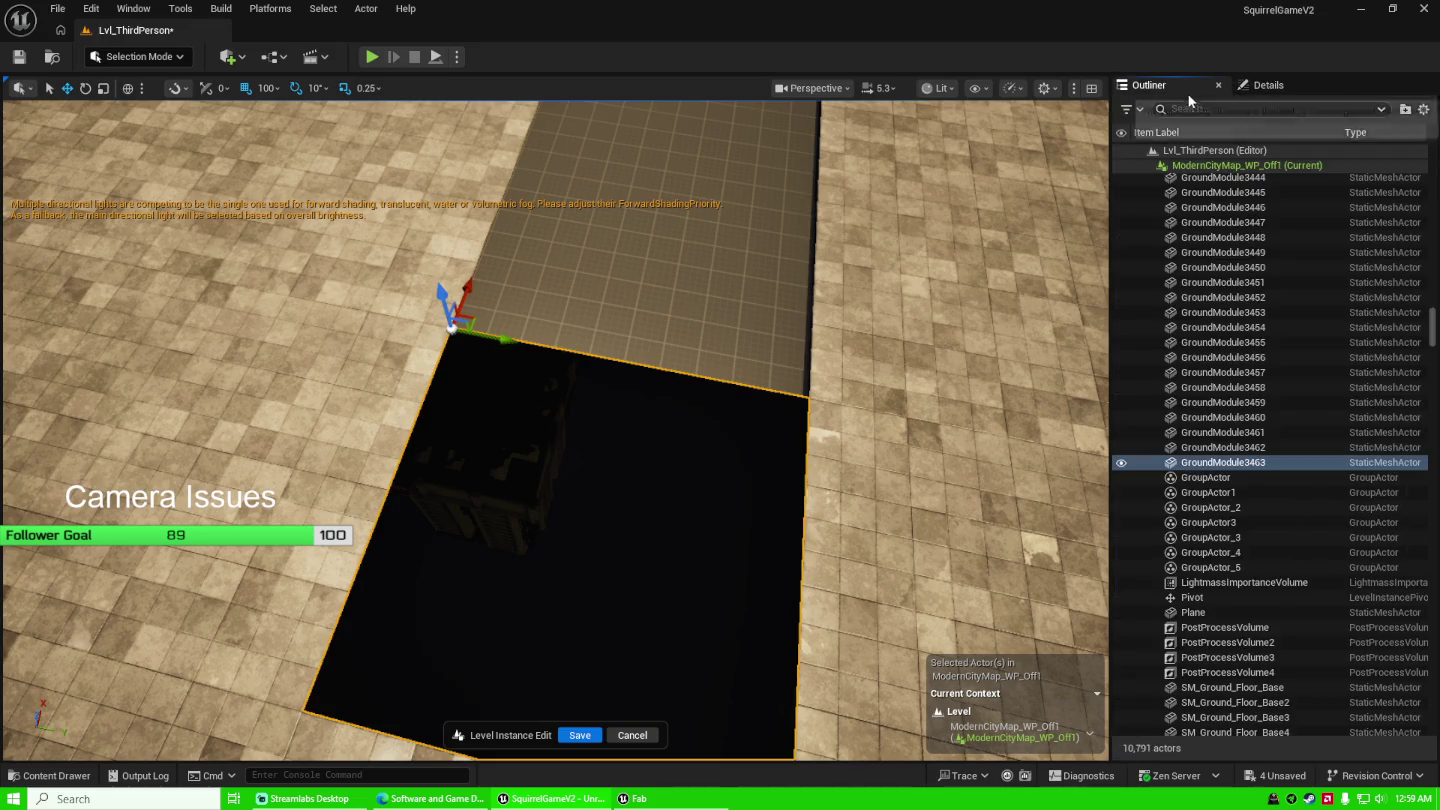
pyautogui.click(1257, 463)
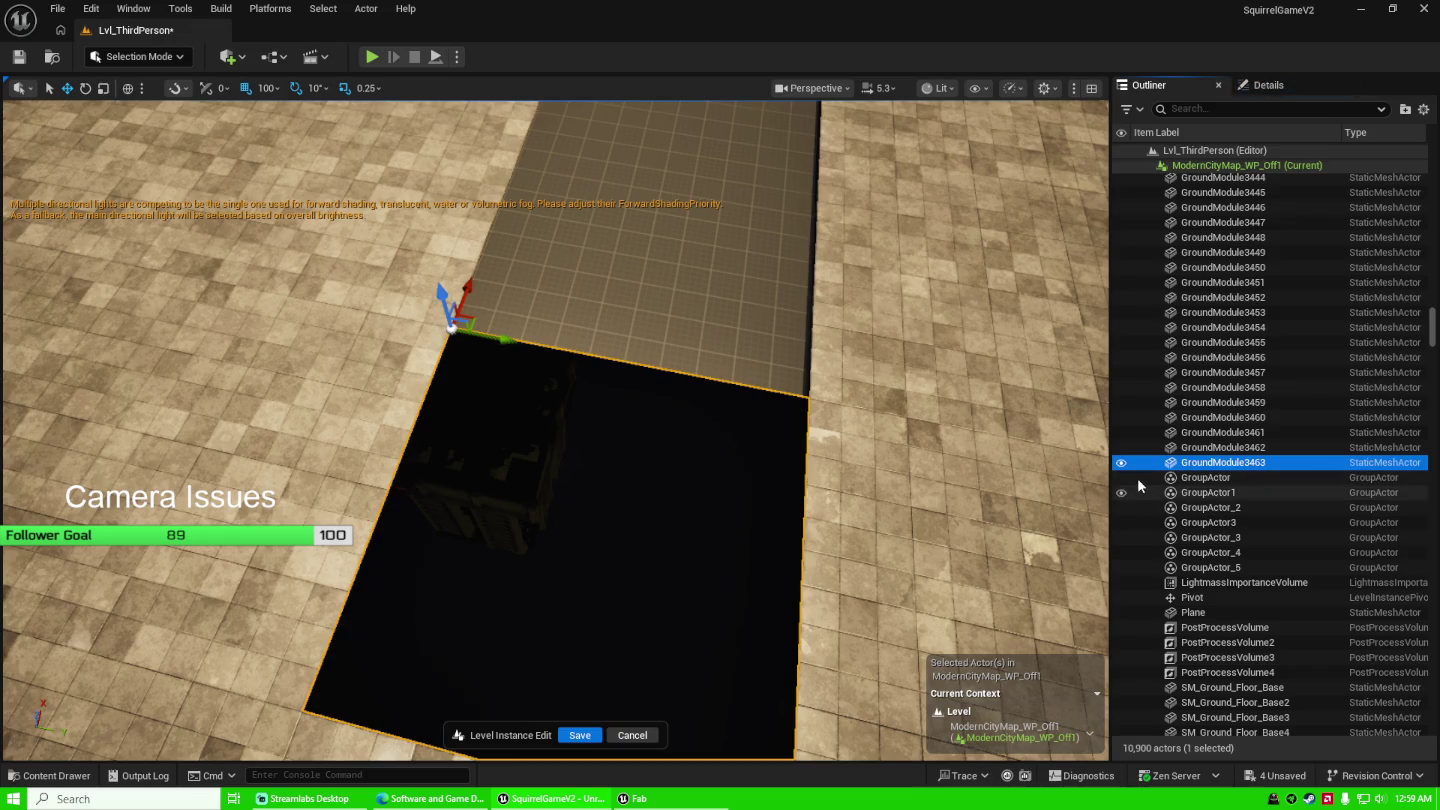
pyautogui.press('Delete')
pyautogui.moveTo(781, 420); pyautogui.dragTo(700, 380)
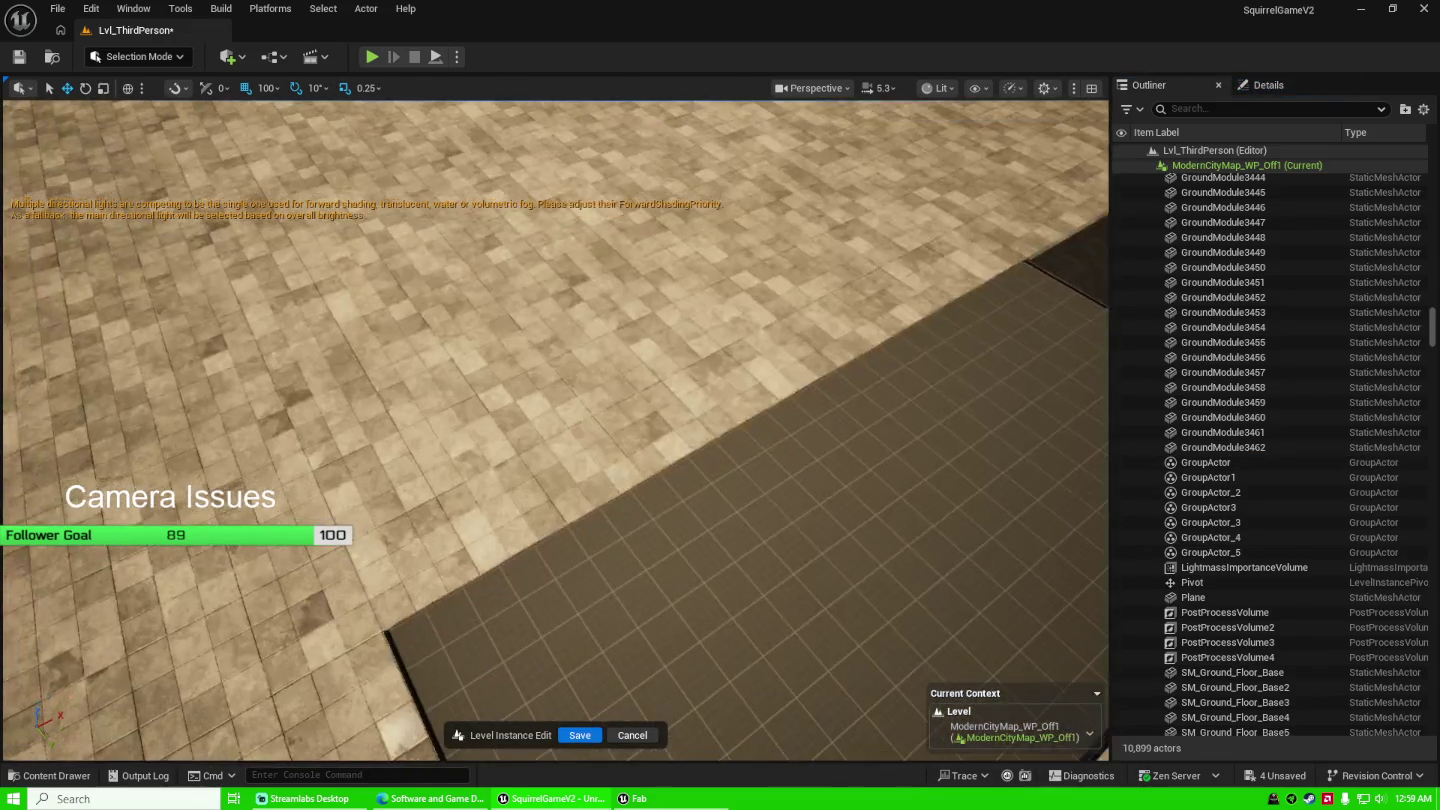
pyautogui.click(514, 439)
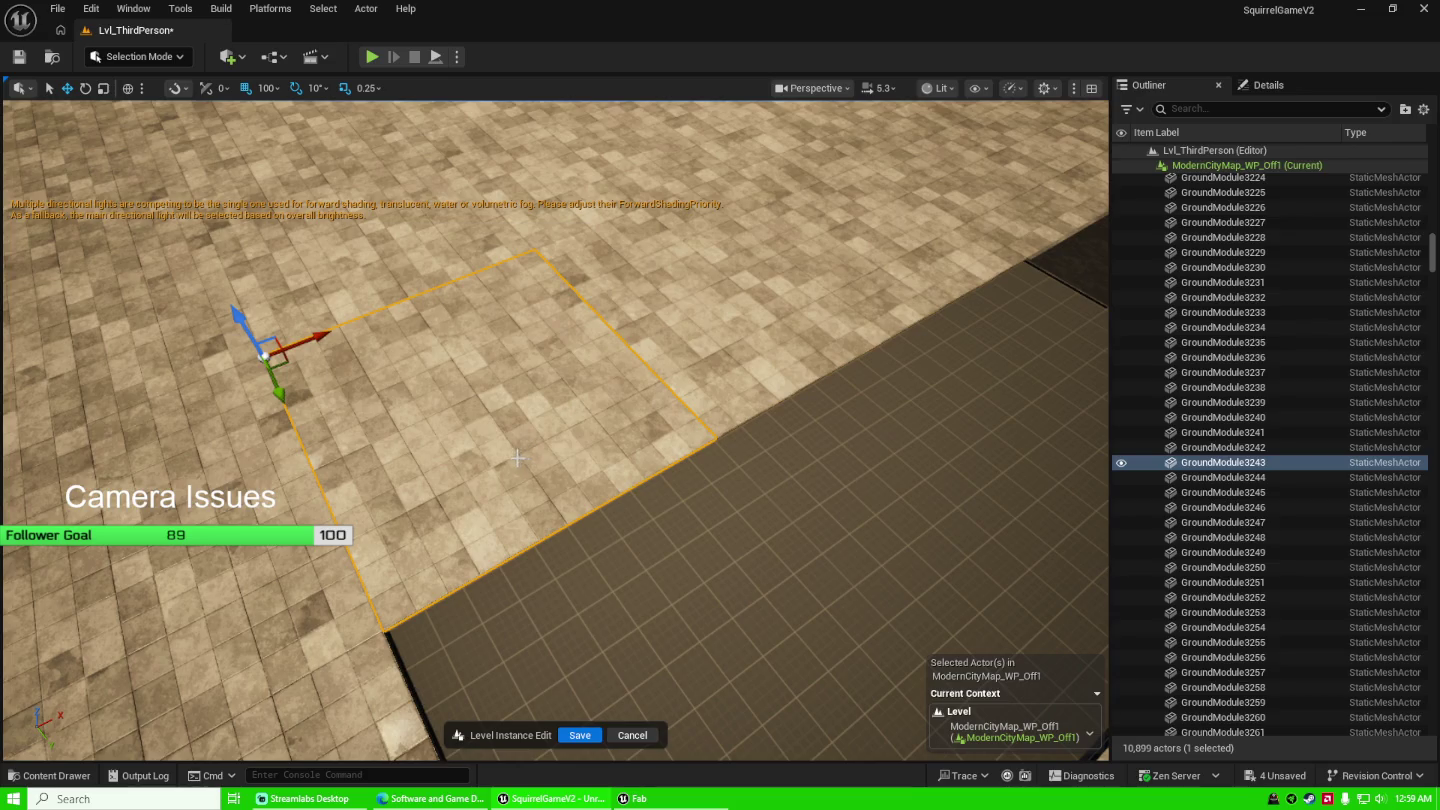
pyautogui.hotkey('ctrl', 'z')
pyautogui.hotkey('ctrl', 'z')
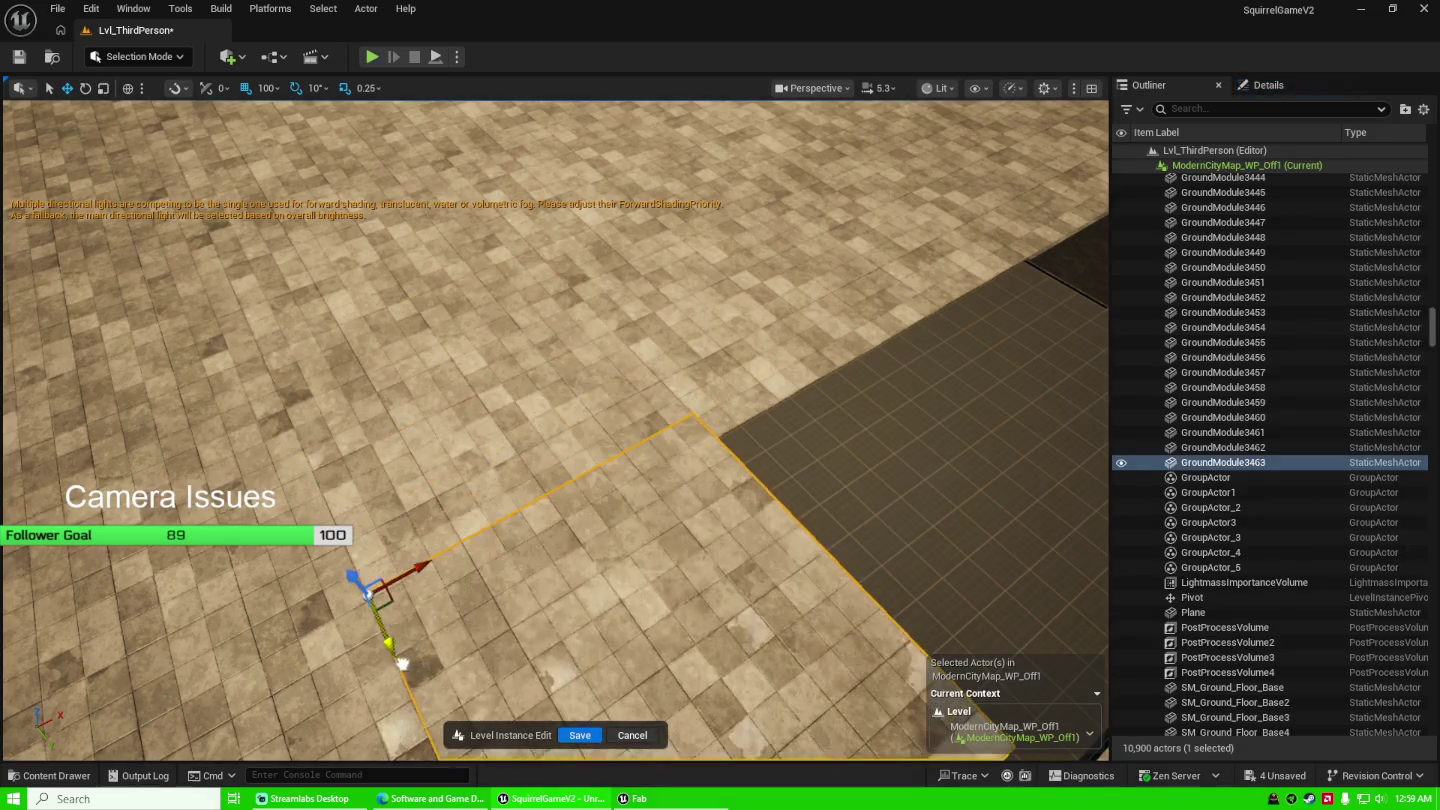
# Place the MI_vixpceh yellow road-line decal onto the ground beside the dark road.
pyautogui.moveTo(423, 680); pyautogui.dragTo(629, 512)
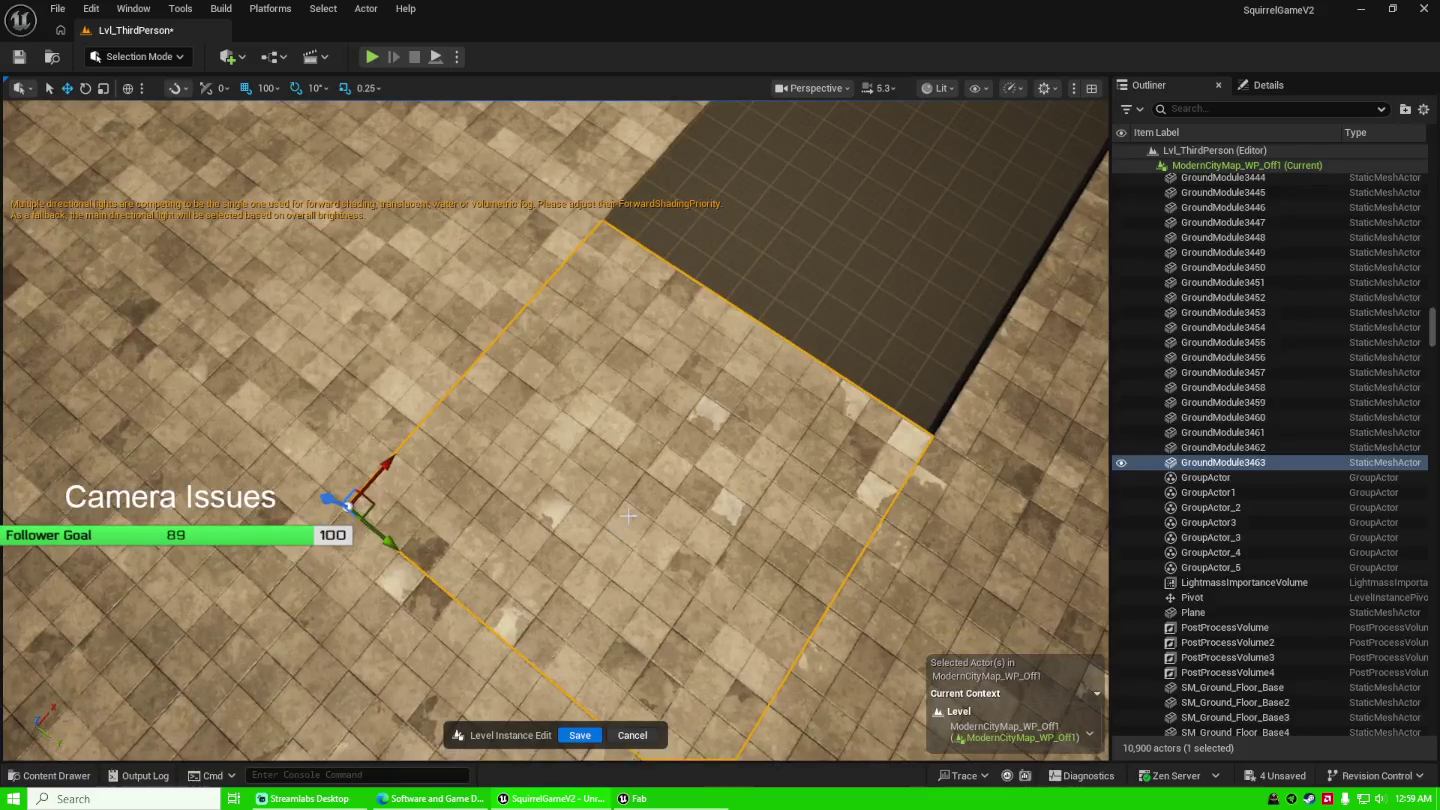
pyautogui.hotkey('ctrl', 'space')
pyautogui.moveTo(248, 522)
pyautogui.mouseDown()
pyautogui.moveTo(305, 530)
pyautogui.moveTo(659, 411)
pyautogui.moveTo(675, 434)
pyautogui.moveTo(595, 425)
pyautogui.mouseUp()
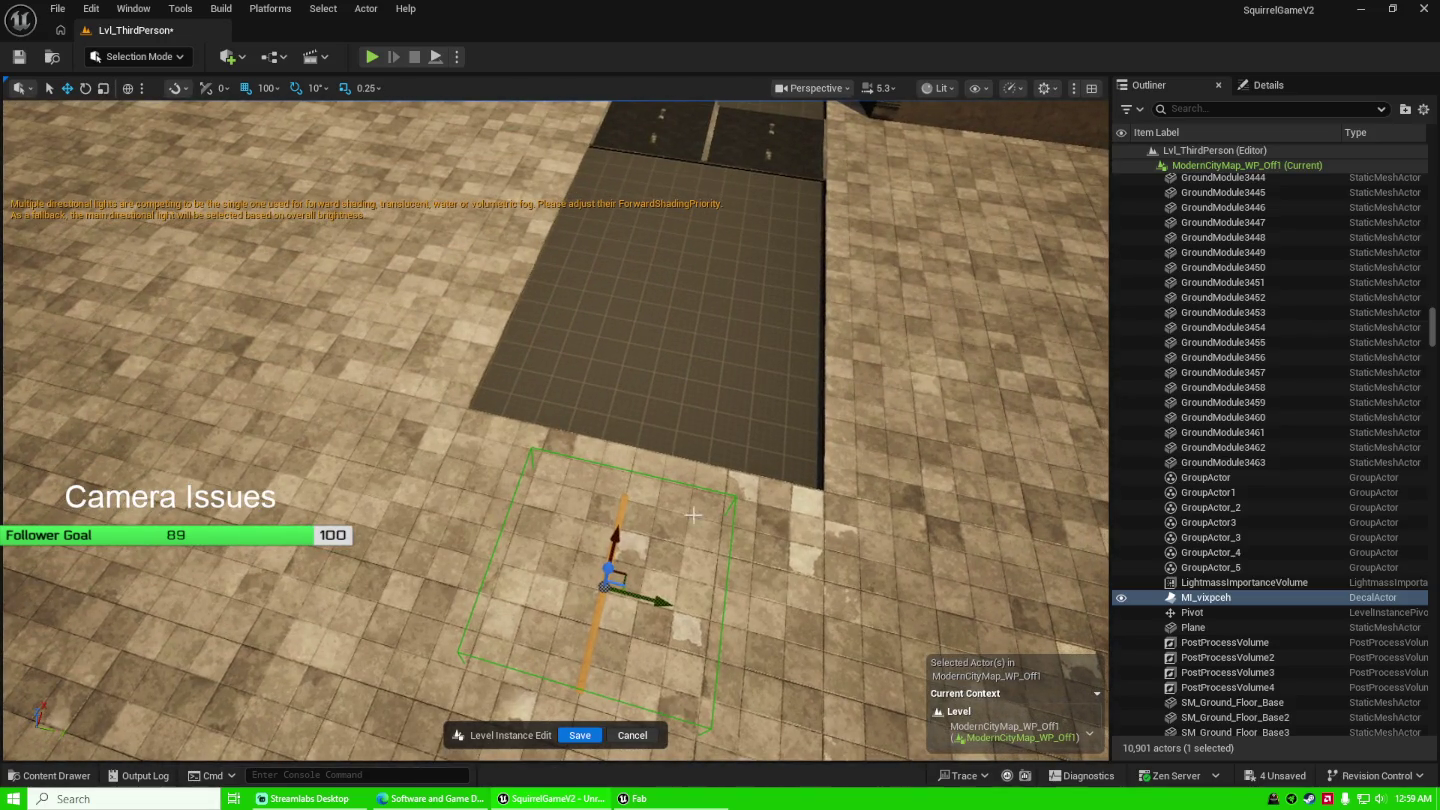
# Slide the MI_vixpceh decal along the road to location 600, 10500, 0.
pyautogui.click(1260, 90)
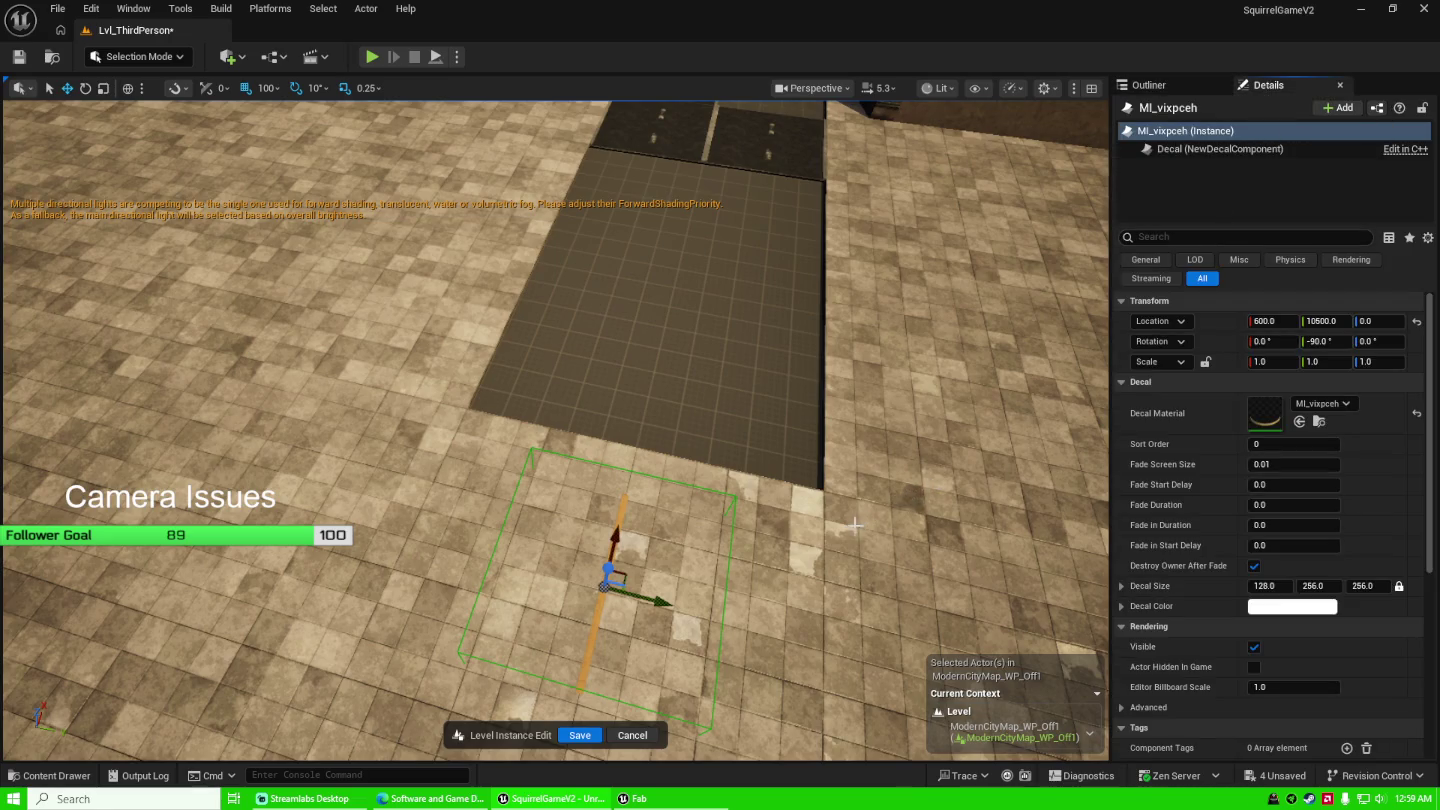
pyautogui.moveTo(790, 548); pyautogui.dragTo(716, 554)
pyautogui.moveTo(398, 578)
pyautogui.mouseDown()
pyautogui.moveTo(476, 644)
pyautogui.moveTo(520, 630)
pyautogui.mouseUp()
pyautogui.press('f')
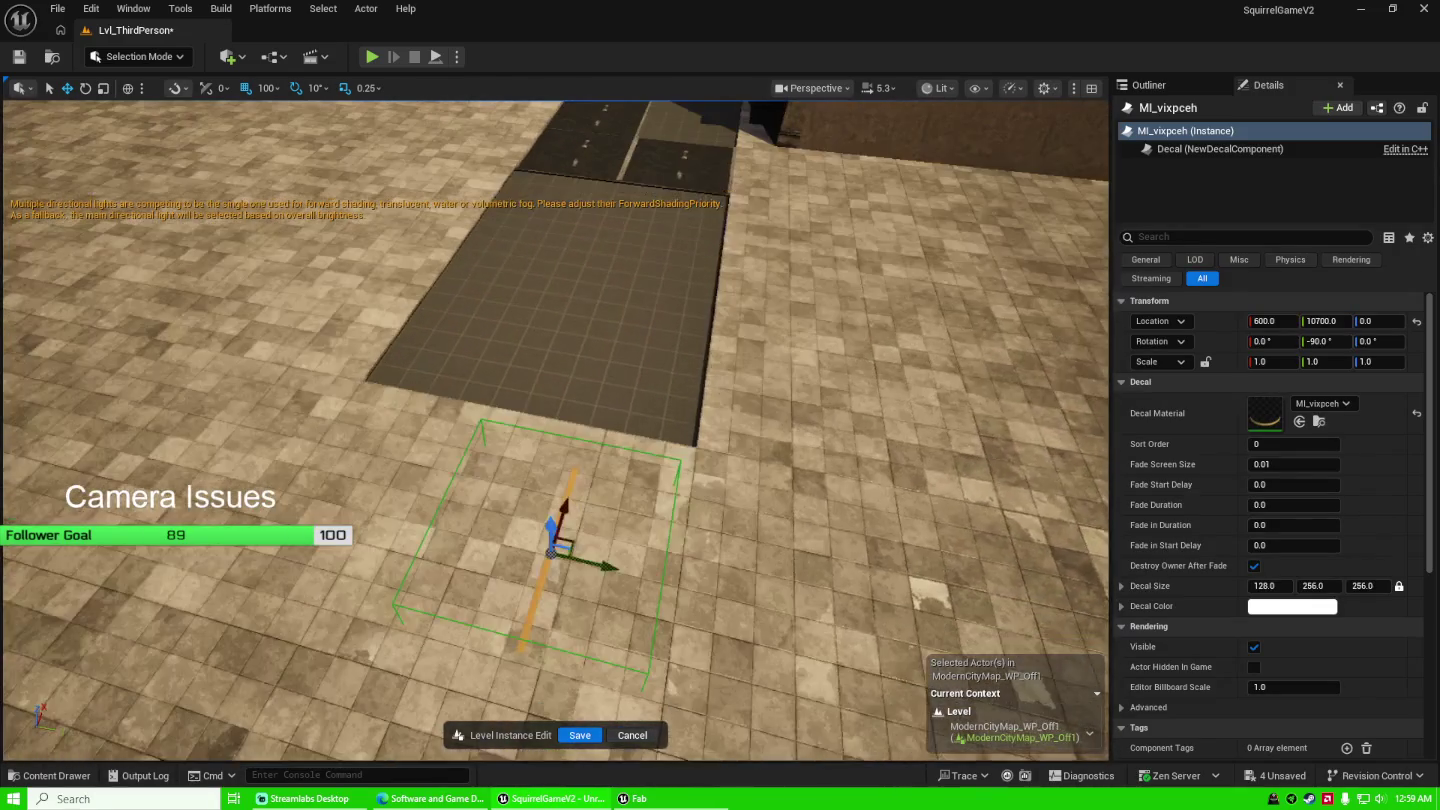
pyautogui.moveTo(574, 510); pyautogui.dragTo(400, 518)
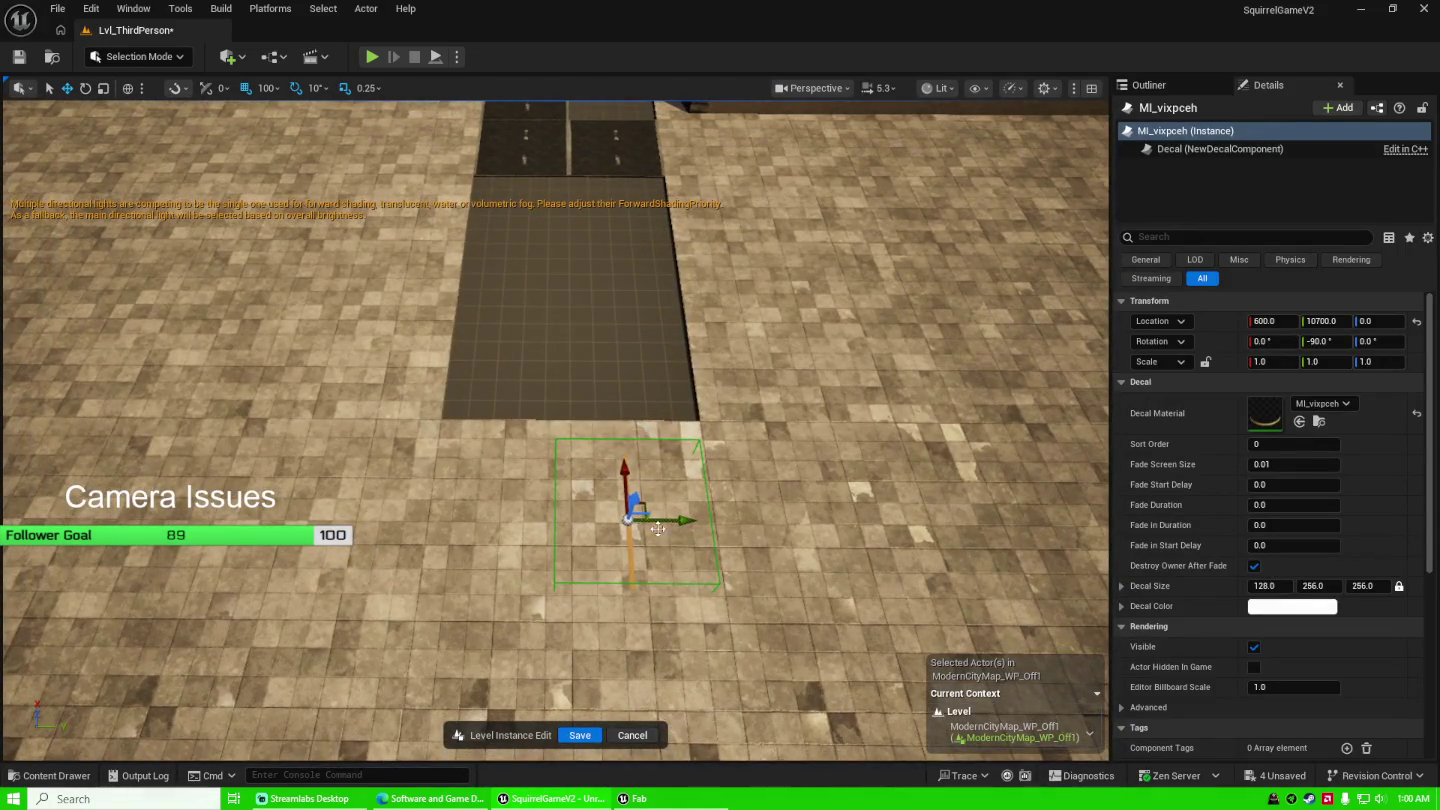
pyautogui.moveTo(680, 522); pyautogui.dragTo(624, 524)
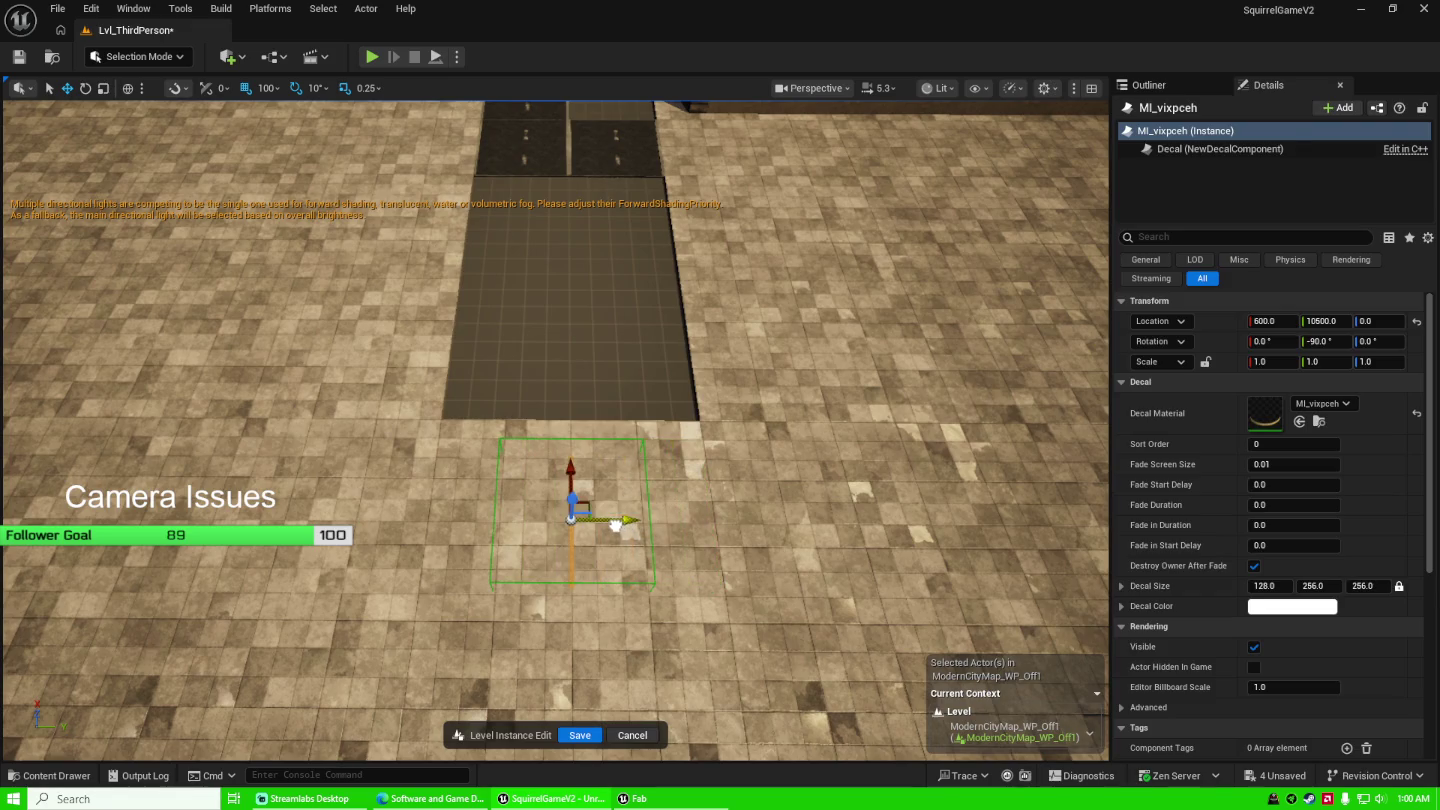
pyautogui.moveTo(666, 457)
pyautogui.mouseDown()
pyautogui.moveTo(640, 461)
pyautogui.moveTo(679, 456)
pyautogui.moveTo(195, 467)
pyautogui.mouseUp()
# Deselect the decal, then select and duplicate the large ground tile GroundModule3463.
pyautogui.click(651, 462)
pyautogui.click(200, 465)
pyautogui.hotkey('ctrl', 'd')
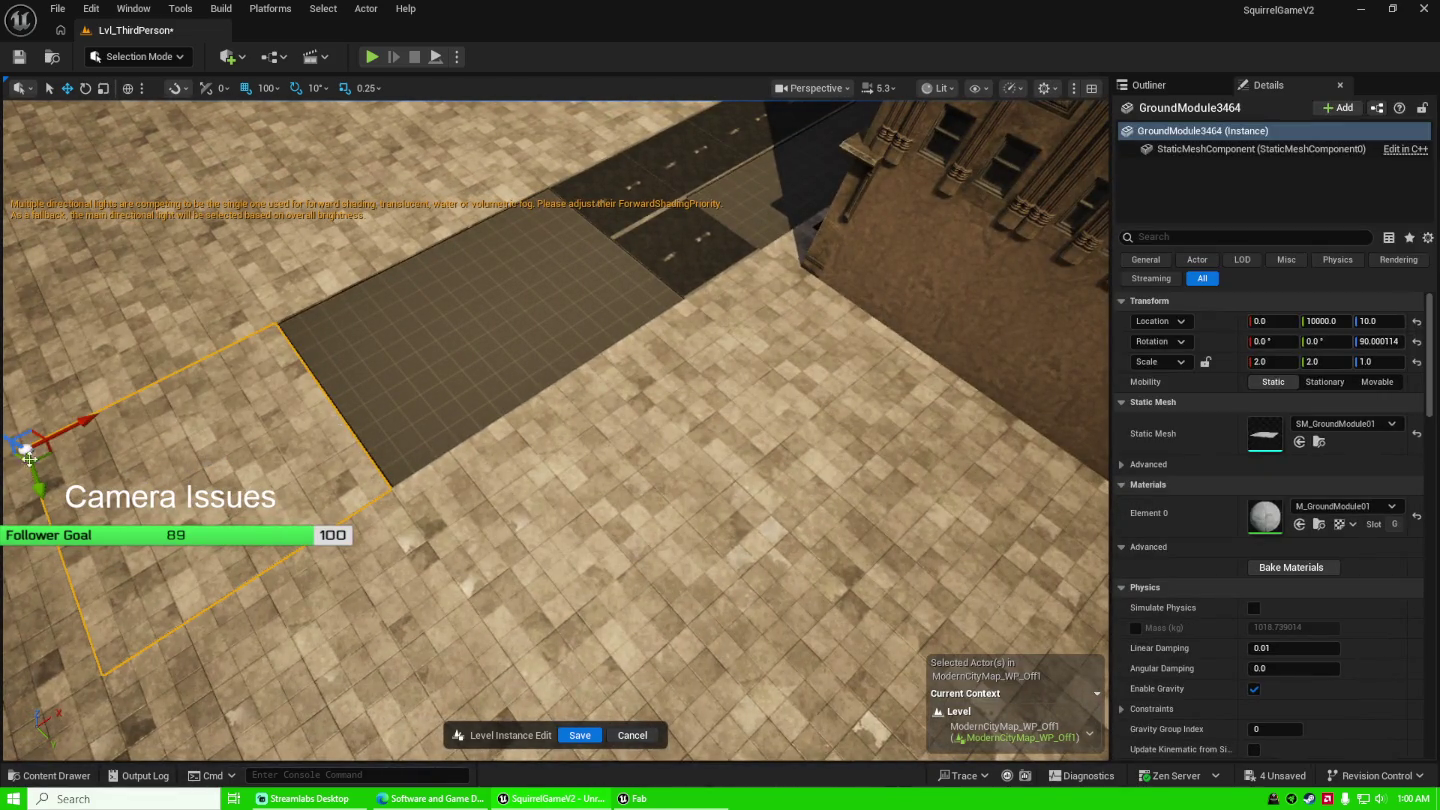
# Move the duplicated ground tile to X 1000.
pyautogui.moveTo(65, 428)
pyautogui.mouseDown()
pyautogui.moveTo(363, 331)
pyautogui.moveTo(343, 350)
pyautogui.mouseUp()
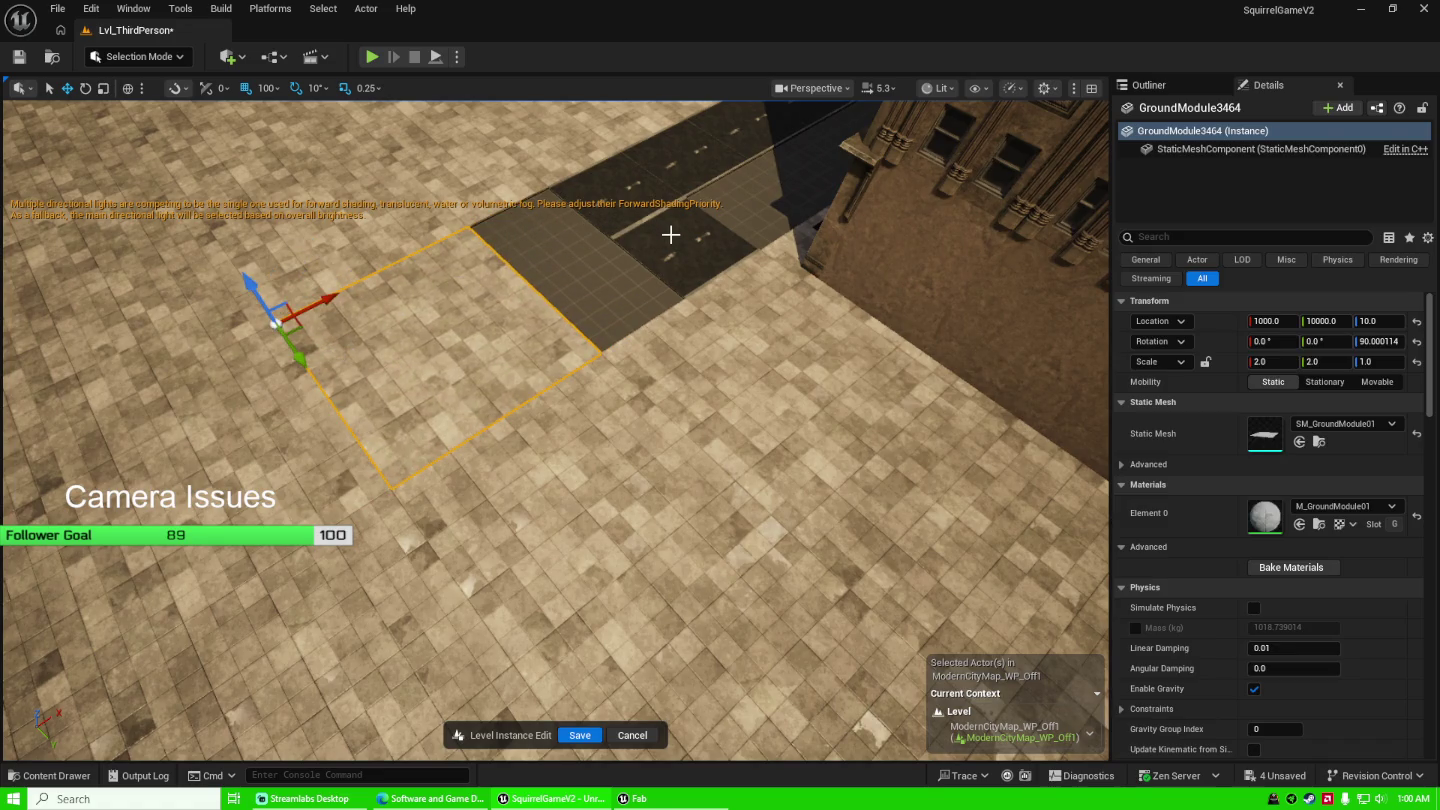
pyautogui.press('Escape')
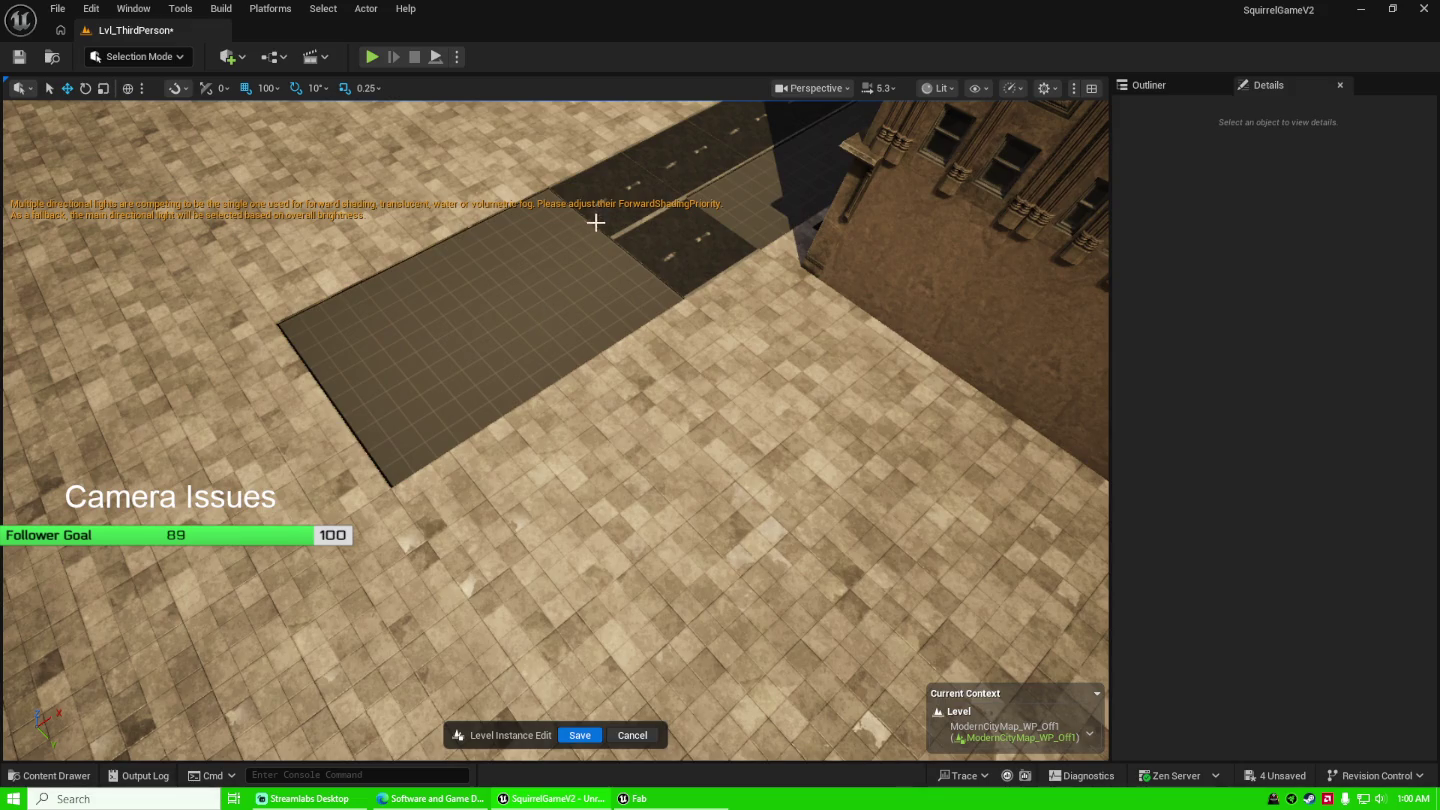
pyautogui.hotkey('ctrl', 'z')
# Move GroundModule3465 to 2000, 10000, 10 and select all three new tiles.
pyautogui.click(623, 202)
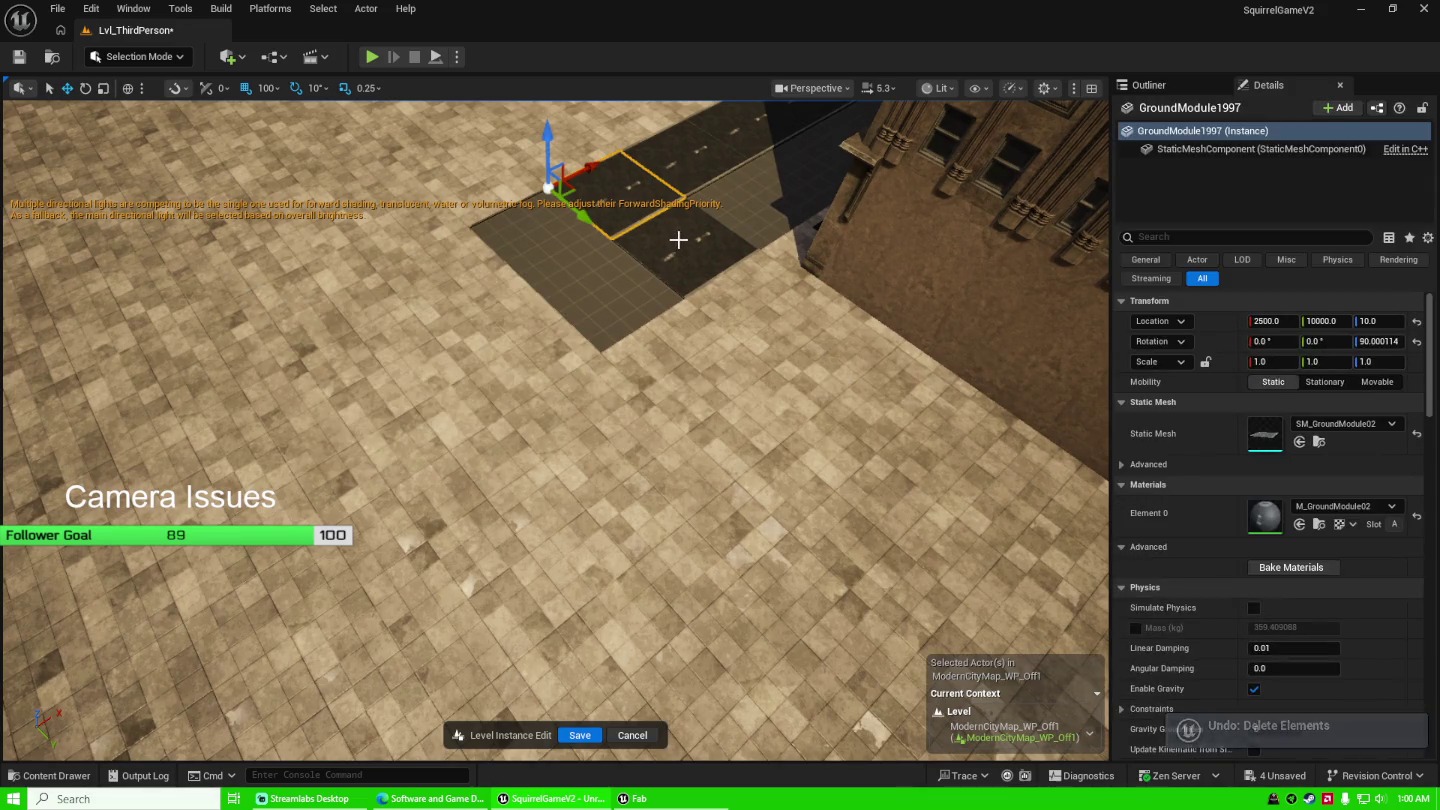
pyautogui.click(678, 240)
pyautogui.click(689, 162)
pyautogui.click(690, 166)
pyautogui.click(690, 165)
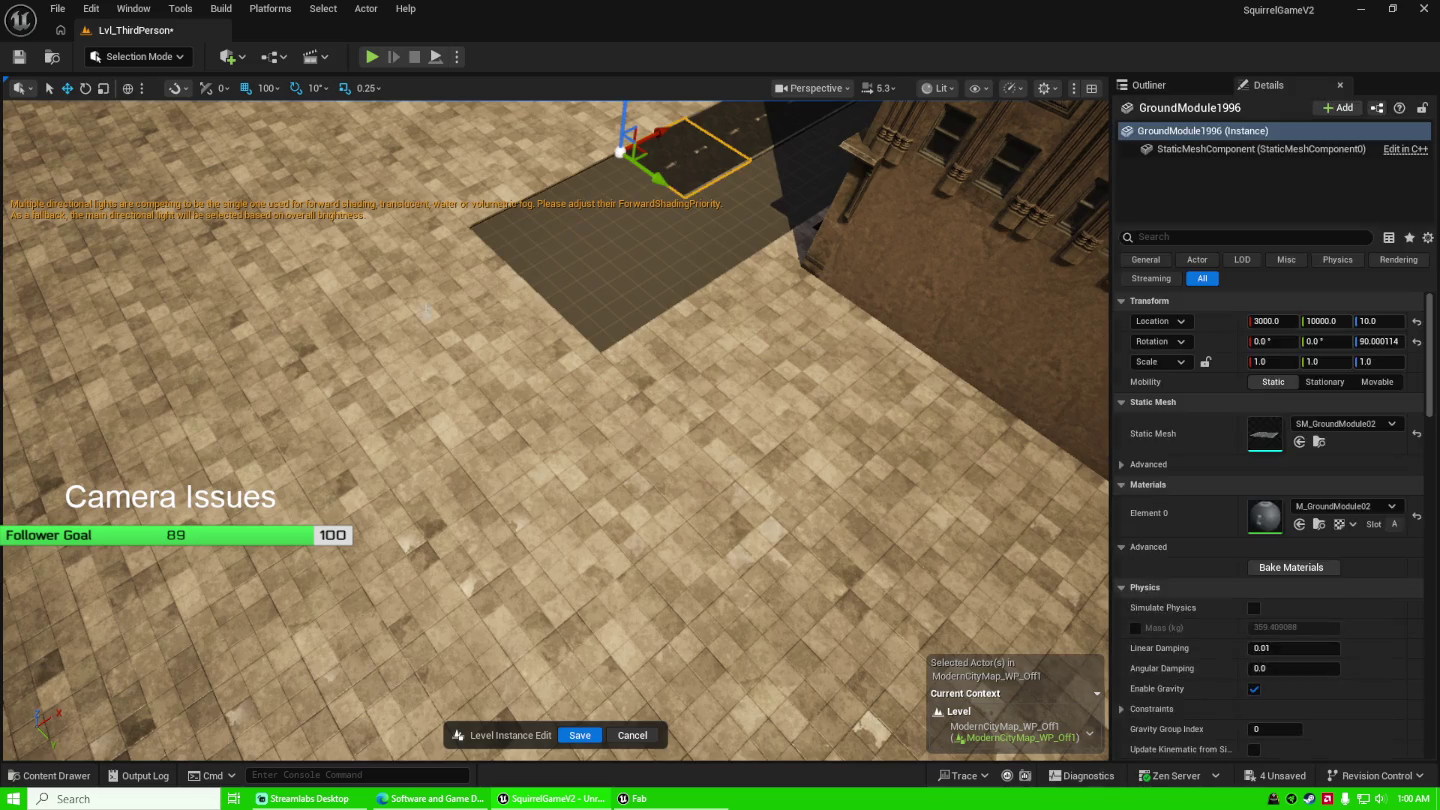
pyautogui.click(395, 349)
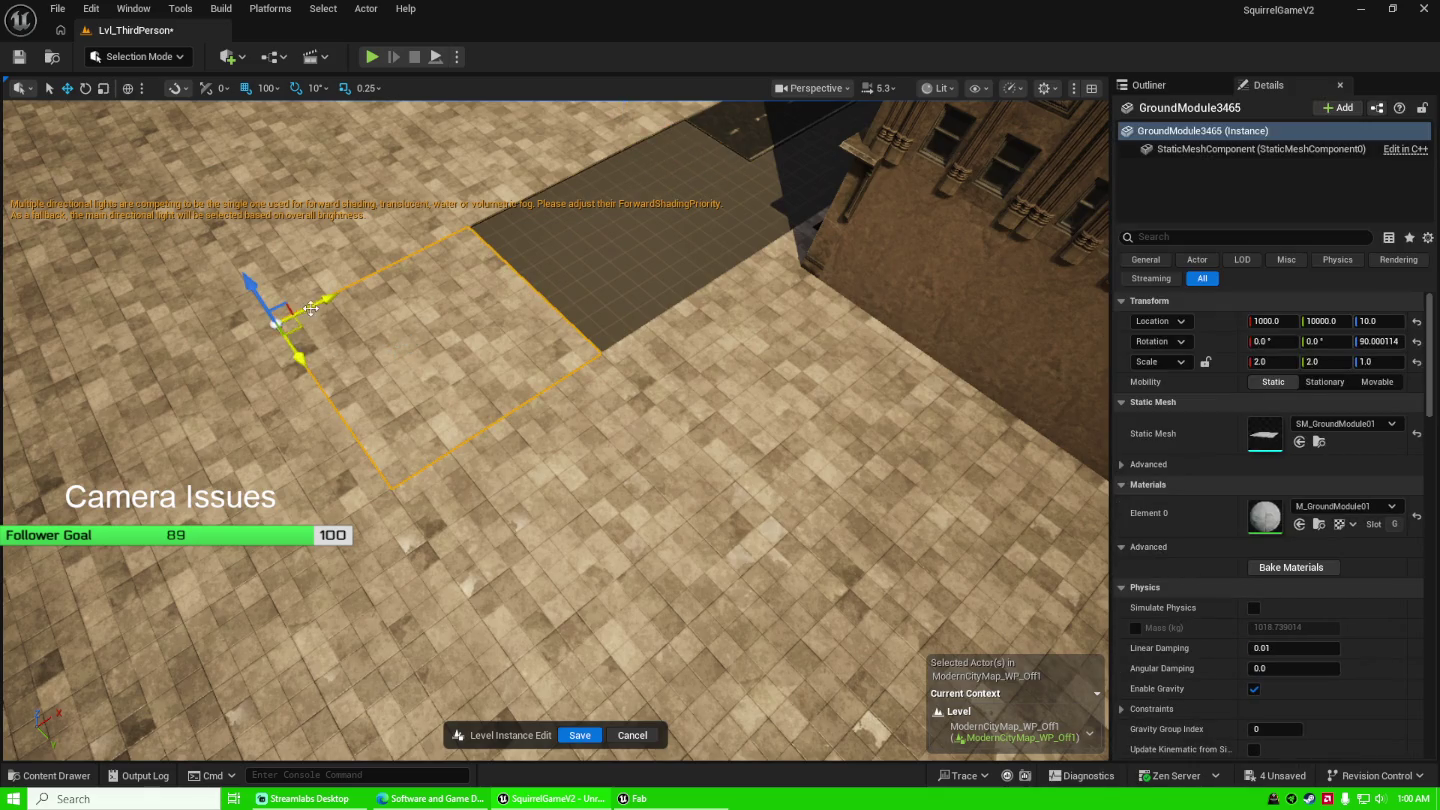
pyautogui.moveTo(311, 310)
pyautogui.mouseDown()
pyautogui.moveTo(490, 225)
pyautogui.moveTo(509, 232)
pyautogui.mouseUp()
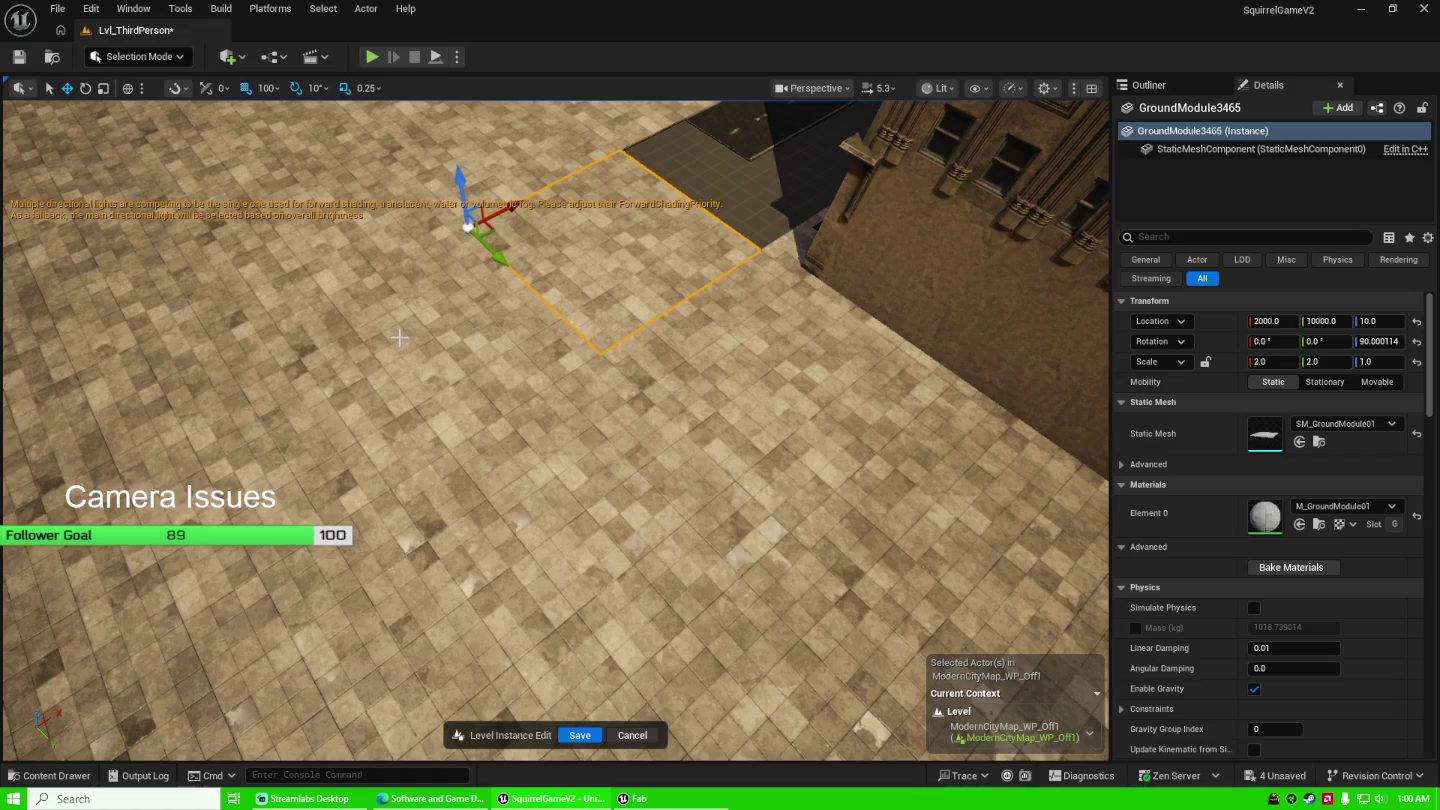
pyautogui.keyDown('ctrl'); pyautogui.click(385, 343); pyautogui.keyUp('ctrl')
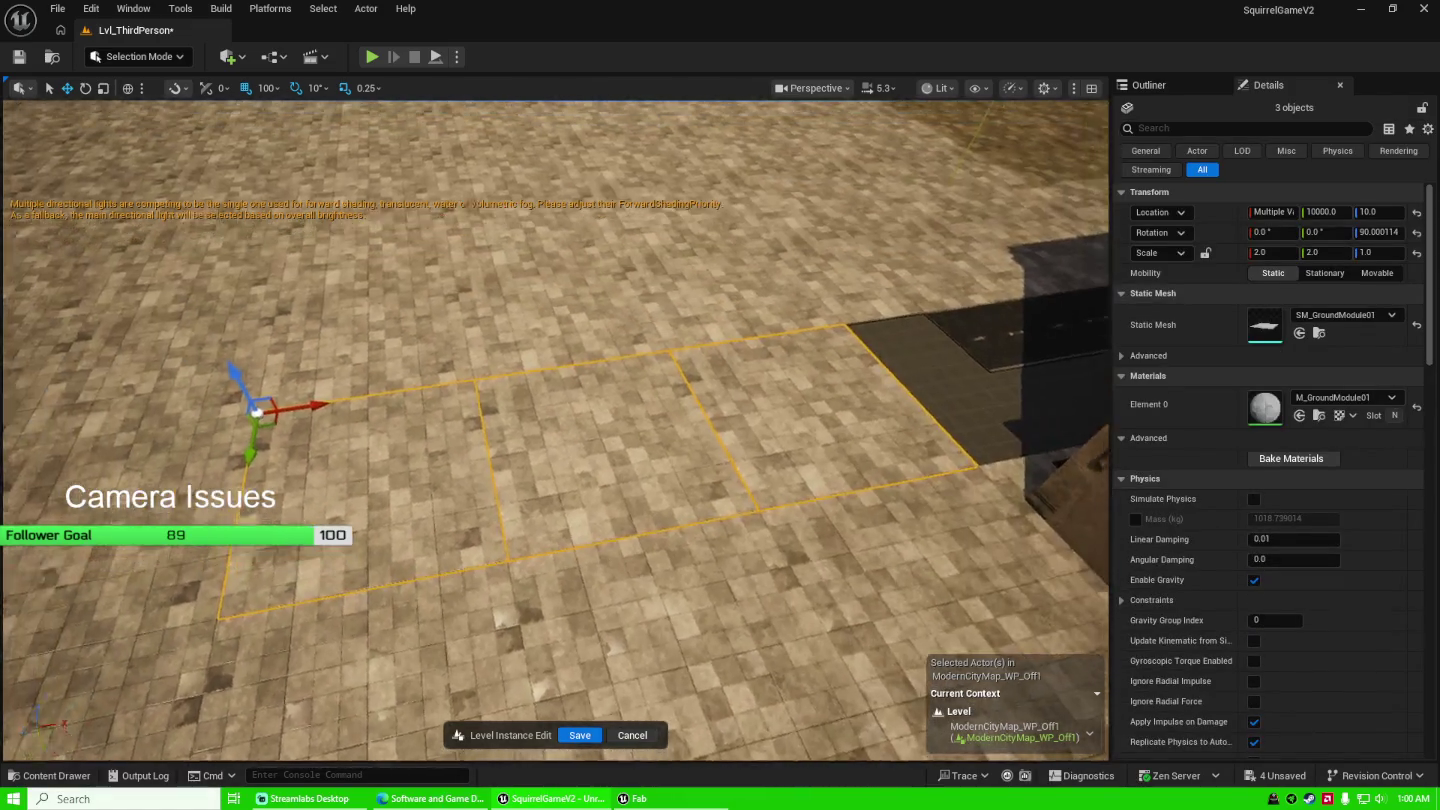
pyautogui.scroll(2, 514, 419)
pyautogui.scroll(2, 514, 418)
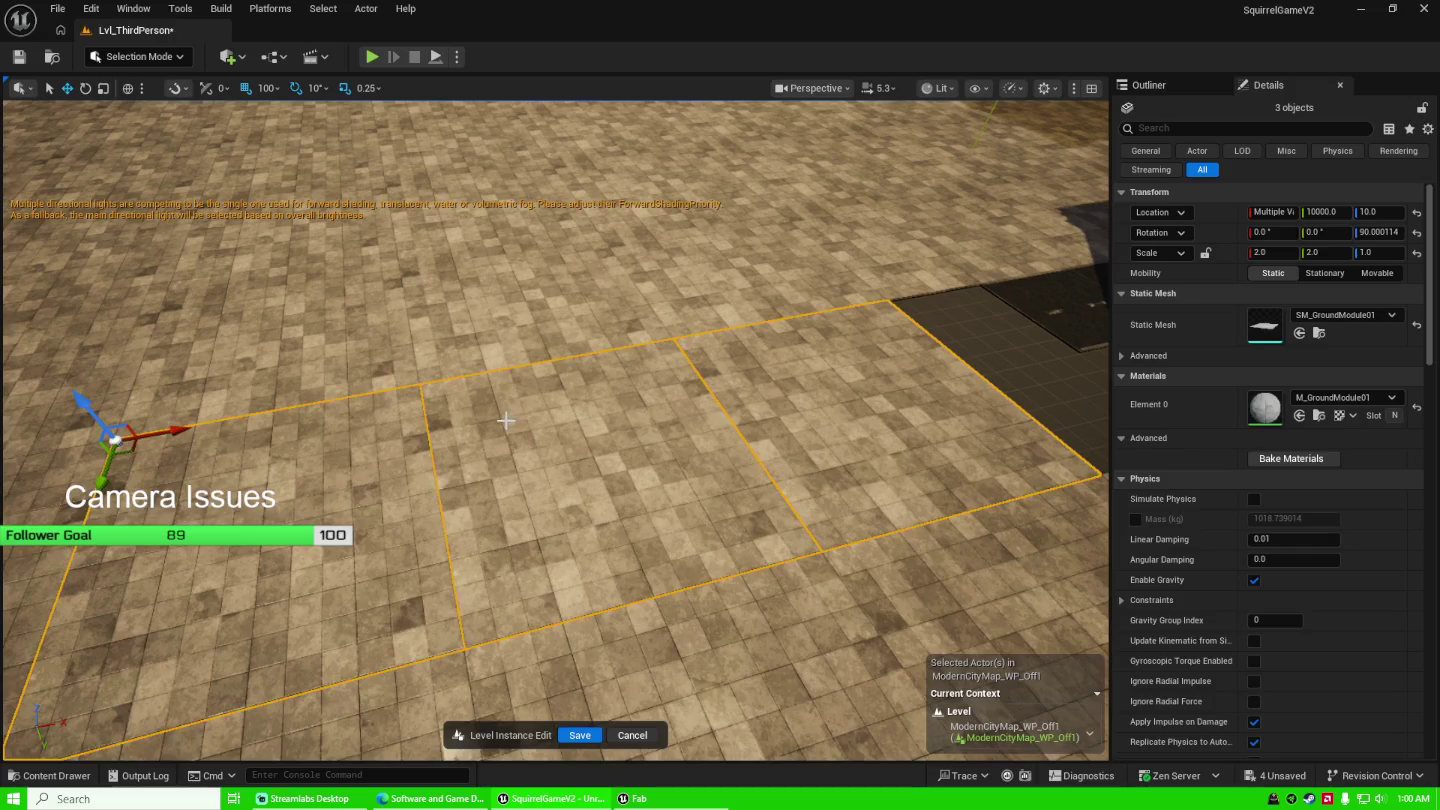
pyautogui.hotkey('ctrl', 'space')
pyautogui.scroll(-5, 120, 653)
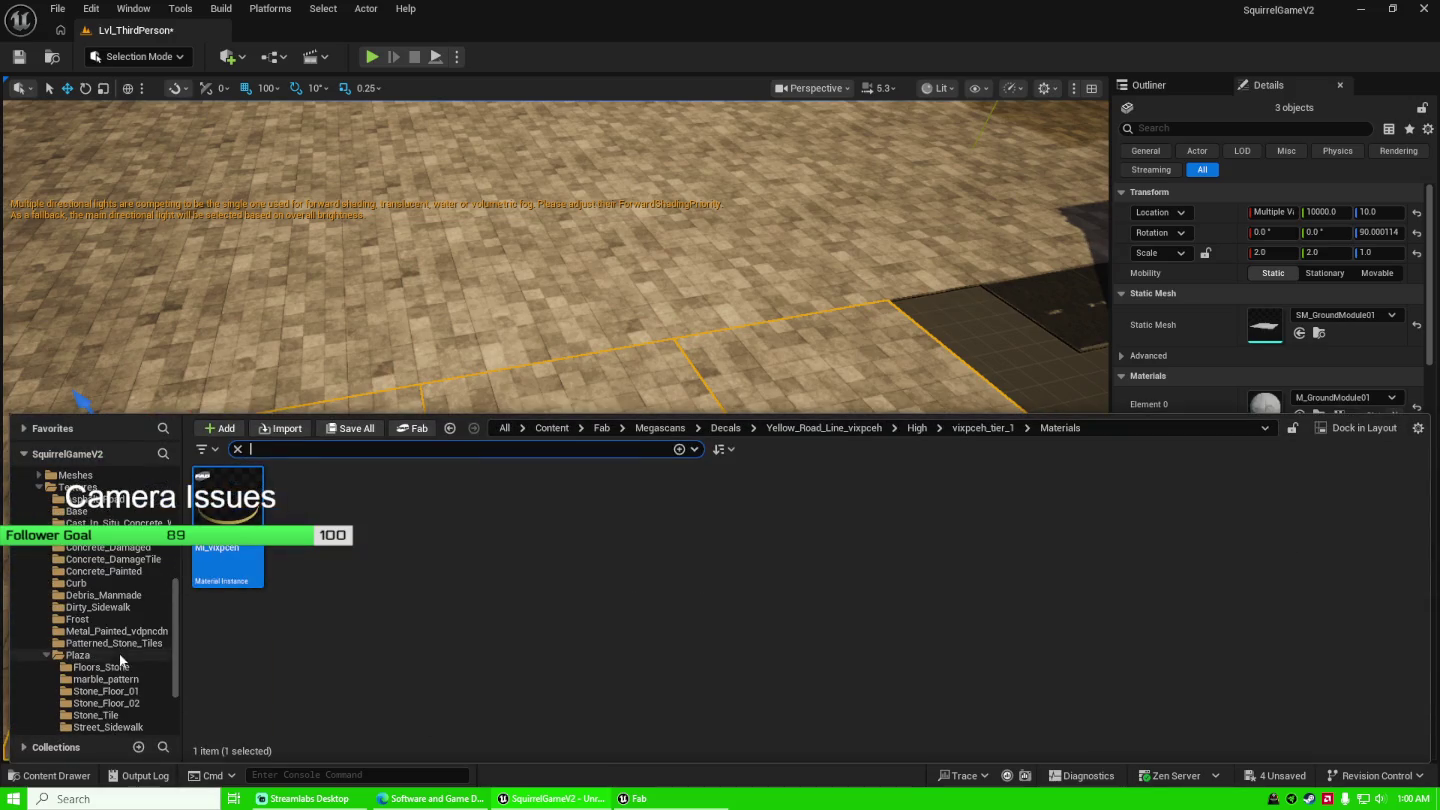
# Apply the 4K_Mat asphalt material to each of the three new ground tiles.
pyautogui.click(131, 508)
pyautogui.hotkey('ctrl', 'space')
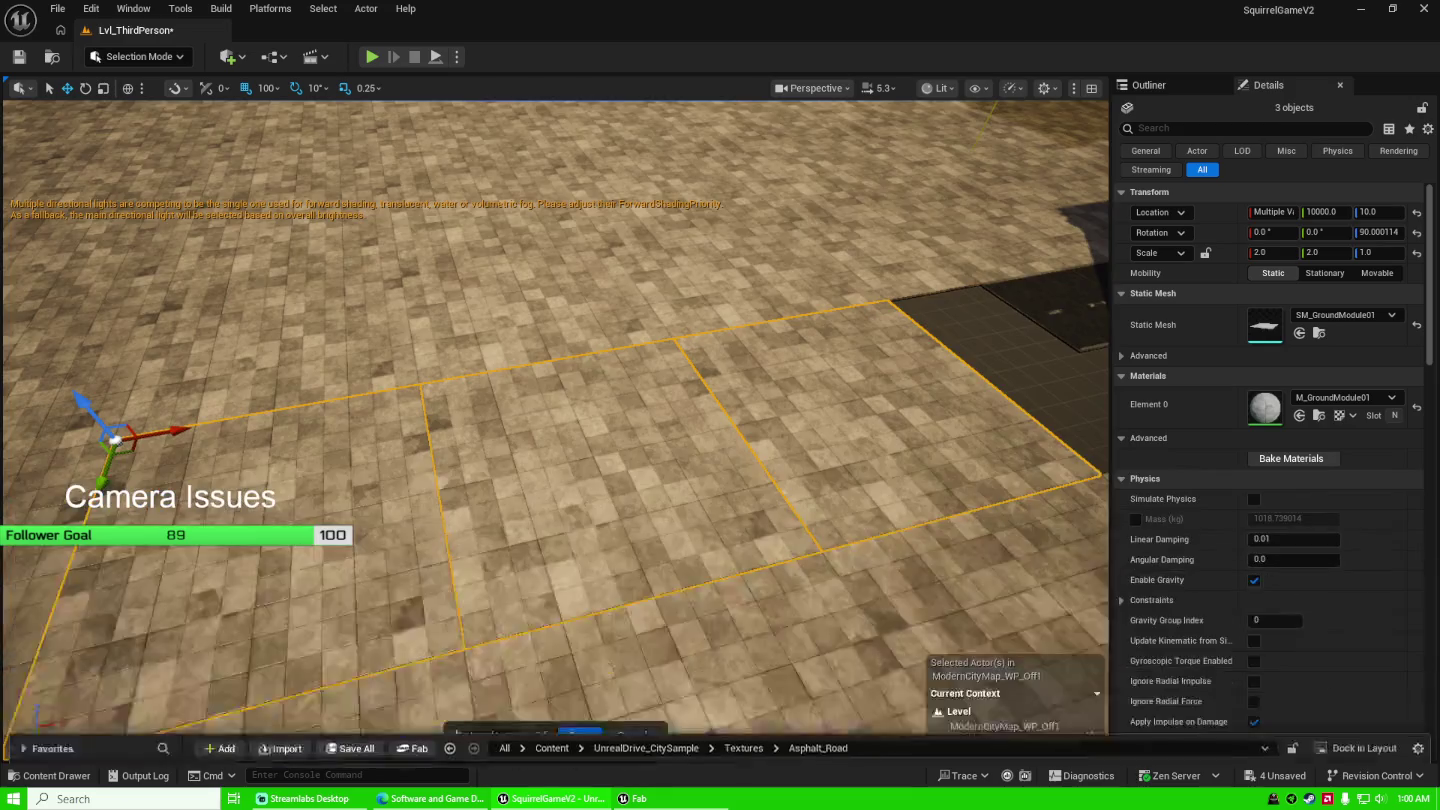
pyautogui.scroll(-3, 524, 286)
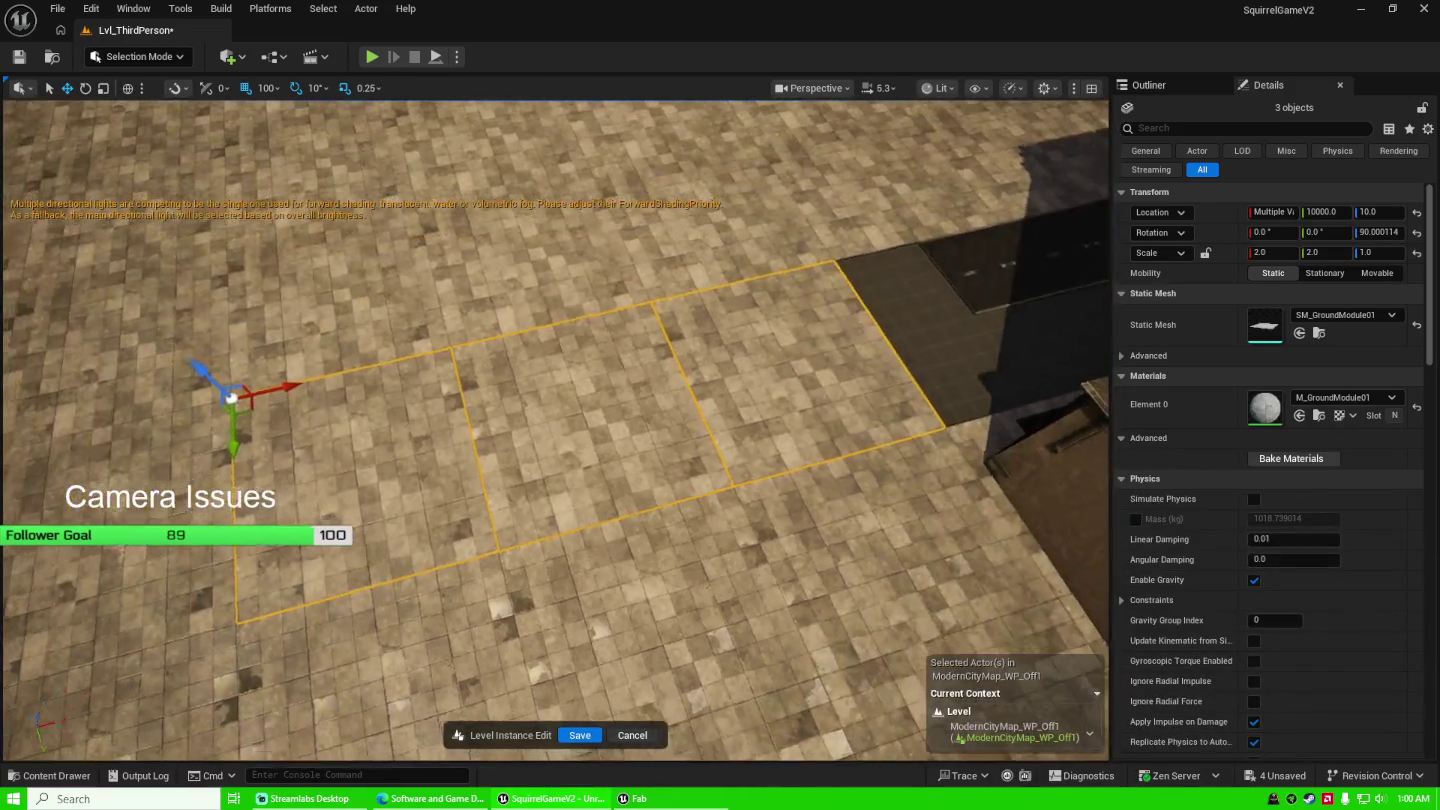
pyautogui.hotkey('ctrl', 'space')
pyautogui.moveTo(228, 515); pyautogui.dragTo(521, 421)
pyautogui.hotkey('ctrl', 'space')
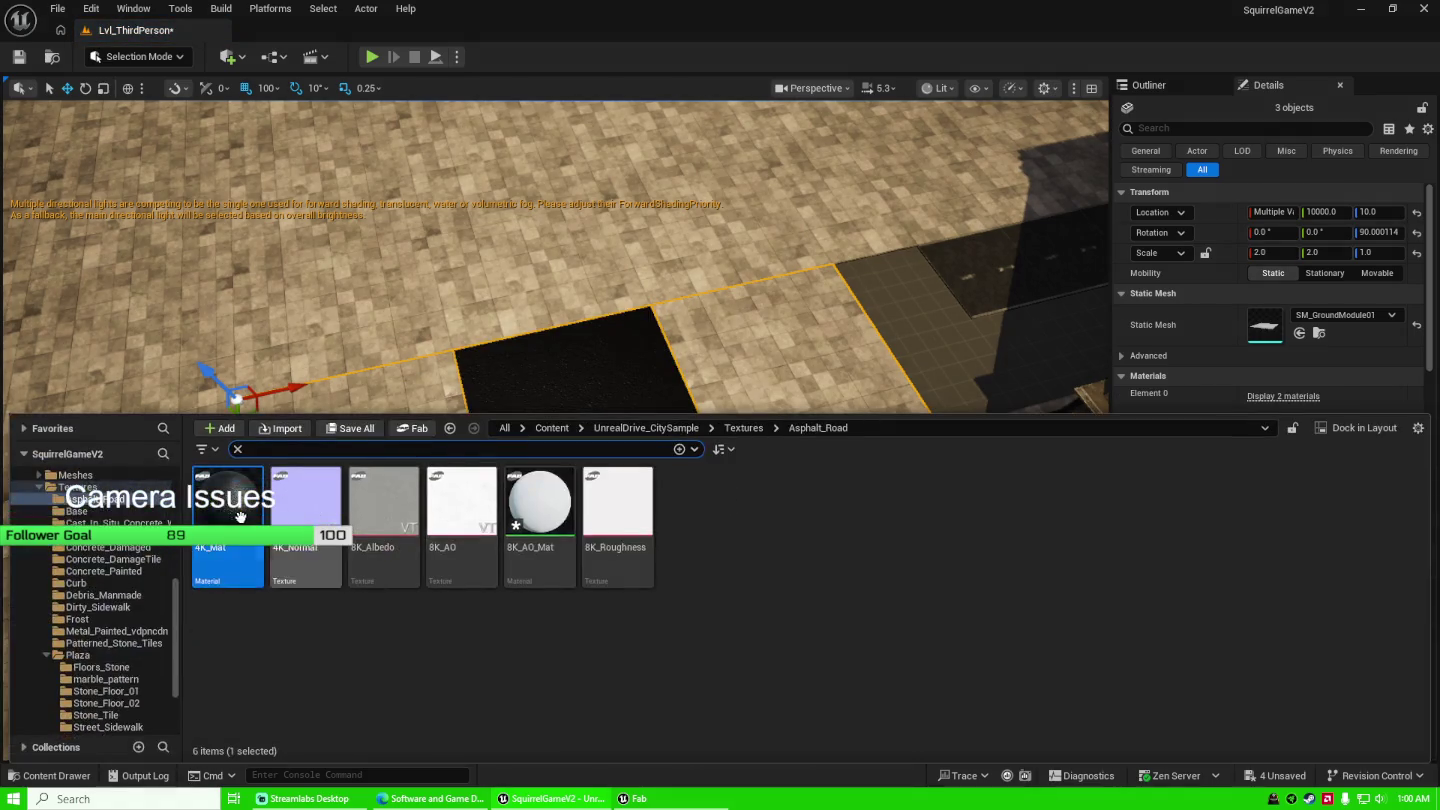
pyautogui.moveTo(228, 516)
pyautogui.mouseDown()
pyautogui.moveTo(372, 409)
pyautogui.moveTo(374, 420)
pyautogui.mouseUp()
pyautogui.hotkey('ctrl', 'space')
pyautogui.moveTo(228, 516)
pyautogui.mouseDown()
pyautogui.moveTo(785, 349)
pyautogui.moveTo(755, 401)
pyautogui.mouseUp()
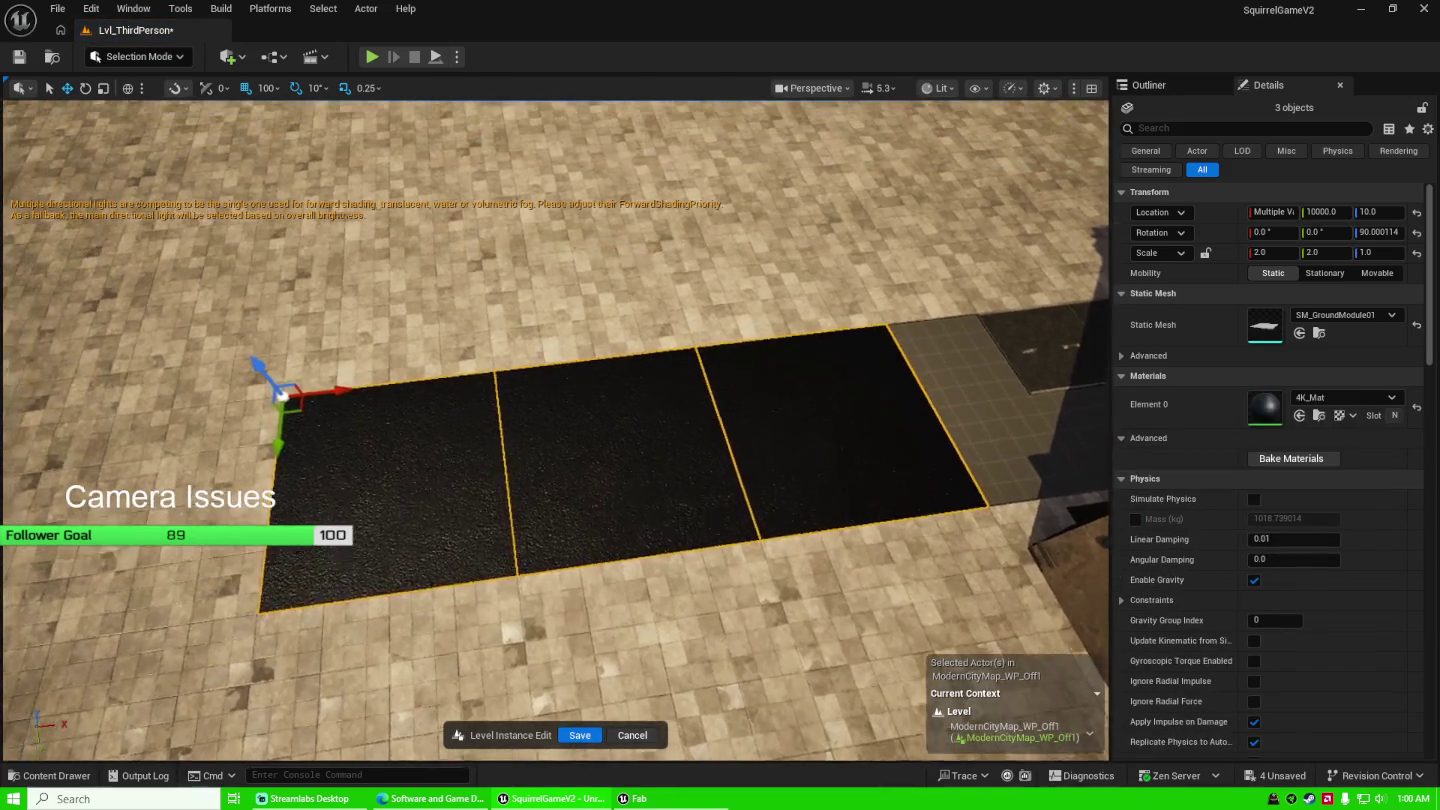
# Place the MI_vixpceh yellow-line decal on the middle asphalt tile at 1500, 10500, 0.
pyautogui.hotkey('ctrl', 'space')
pyautogui.scroll(5, 148, 546)
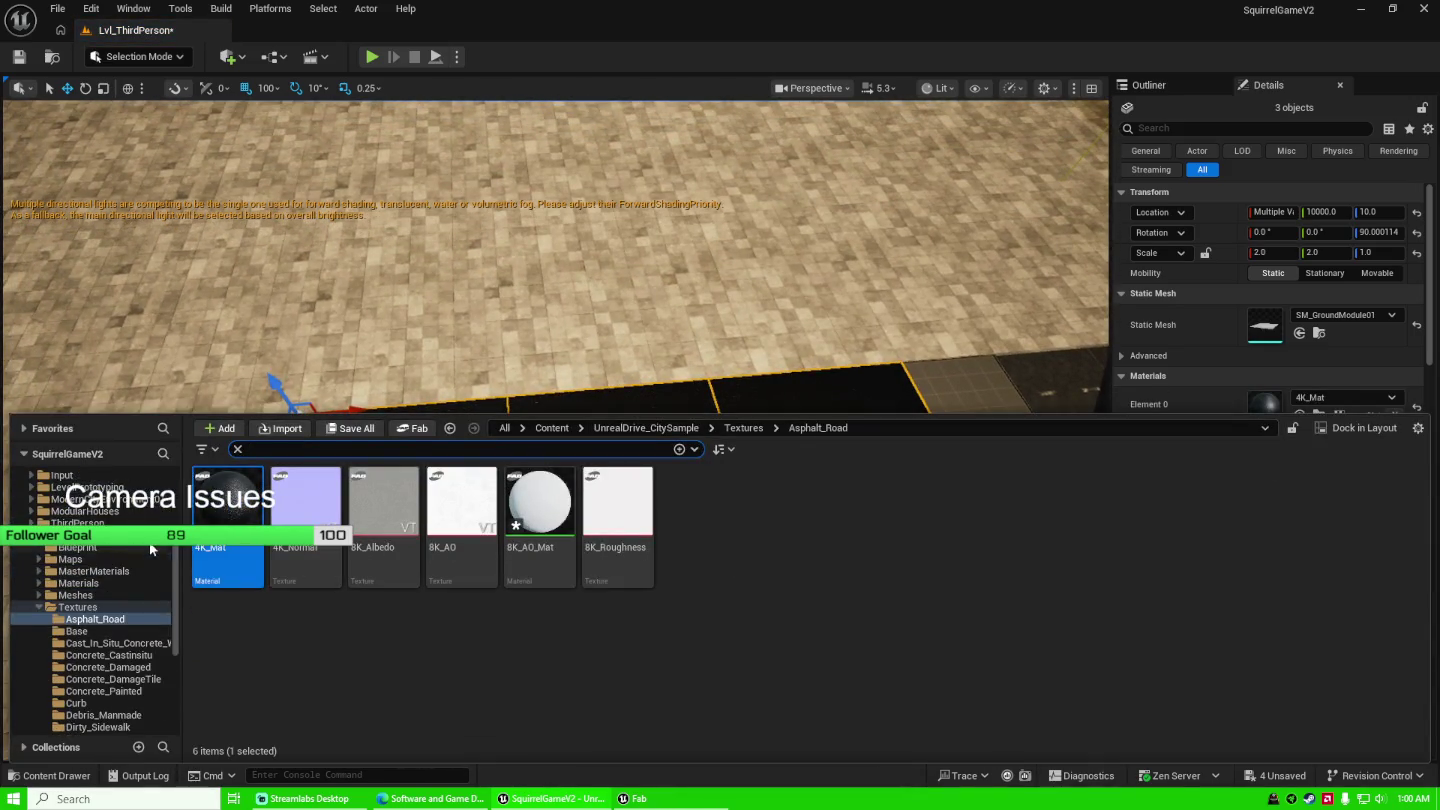
pyautogui.click(115, 535)
pyautogui.click(115, 522)
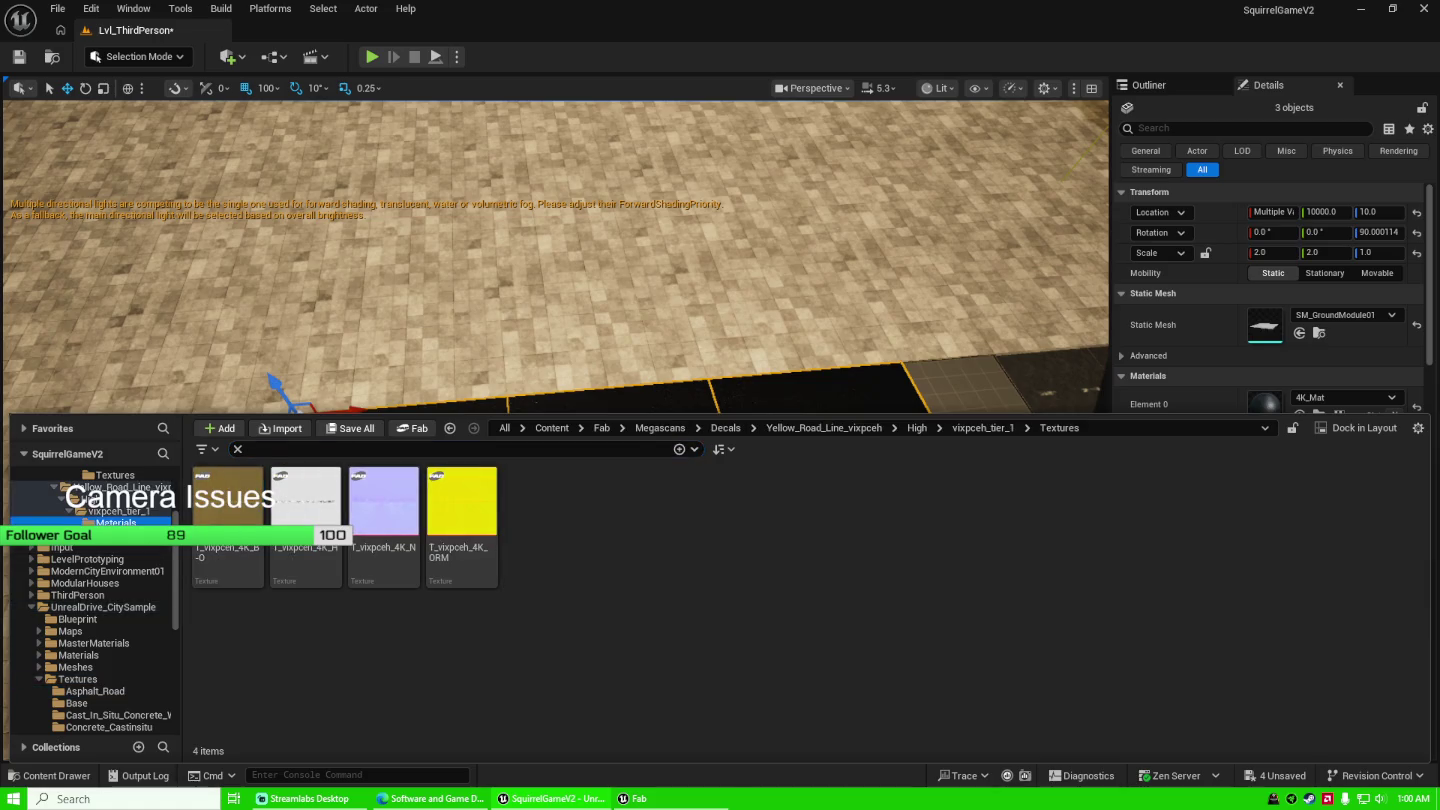
pyautogui.moveTo(229, 510)
pyautogui.mouseDown()
pyautogui.moveTo(395, 318)
pyautogui.moveTo(594, 488)
pyautogui.moveTo(623, 481)
pyautogui.moveTo(620, 451)
pyautogui.mouseUp()
# Frame the decal and set its Scale X to 1, after trying 7 and 4.
pyautogui.press('f')
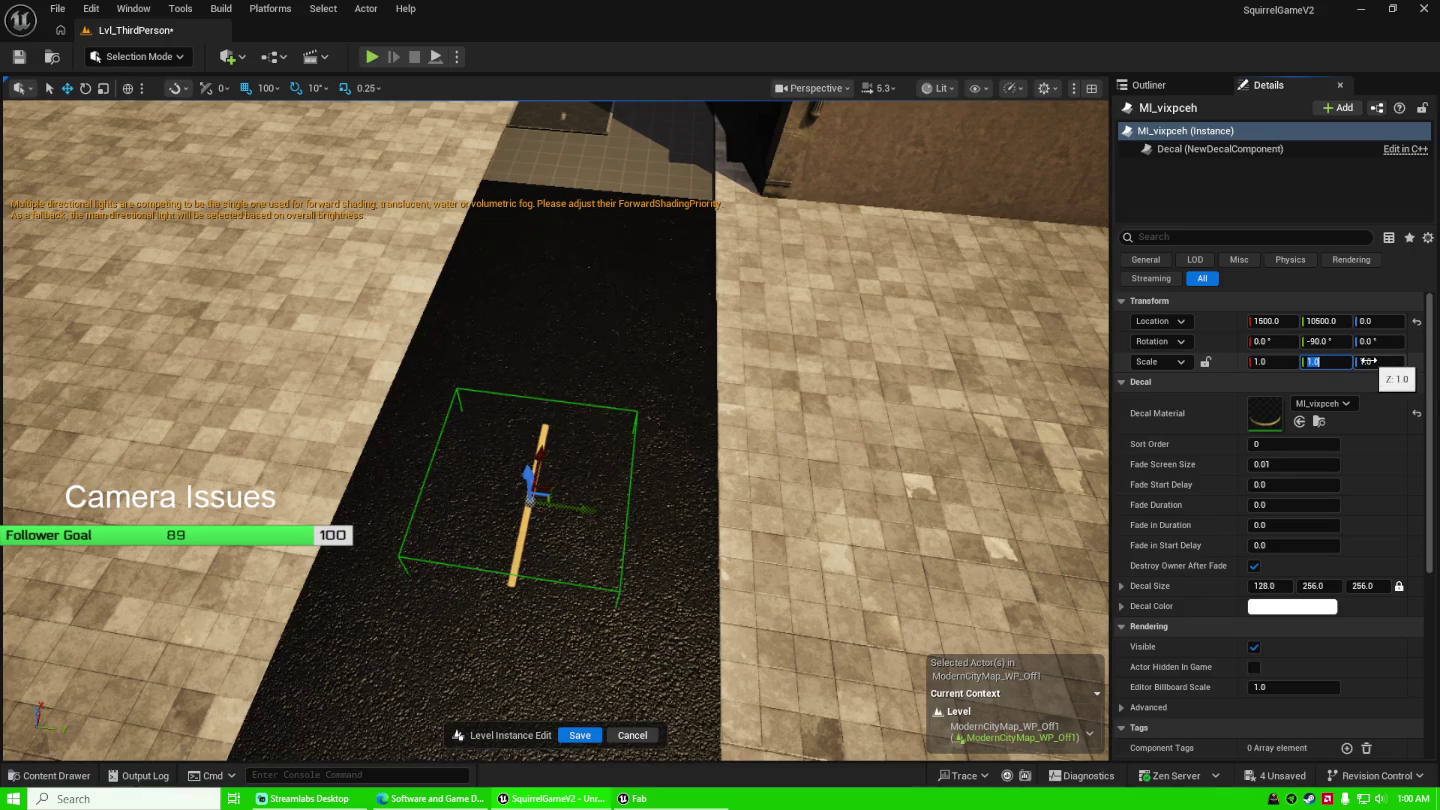
pyautogui.write('7')
pyautogui.press('Return')
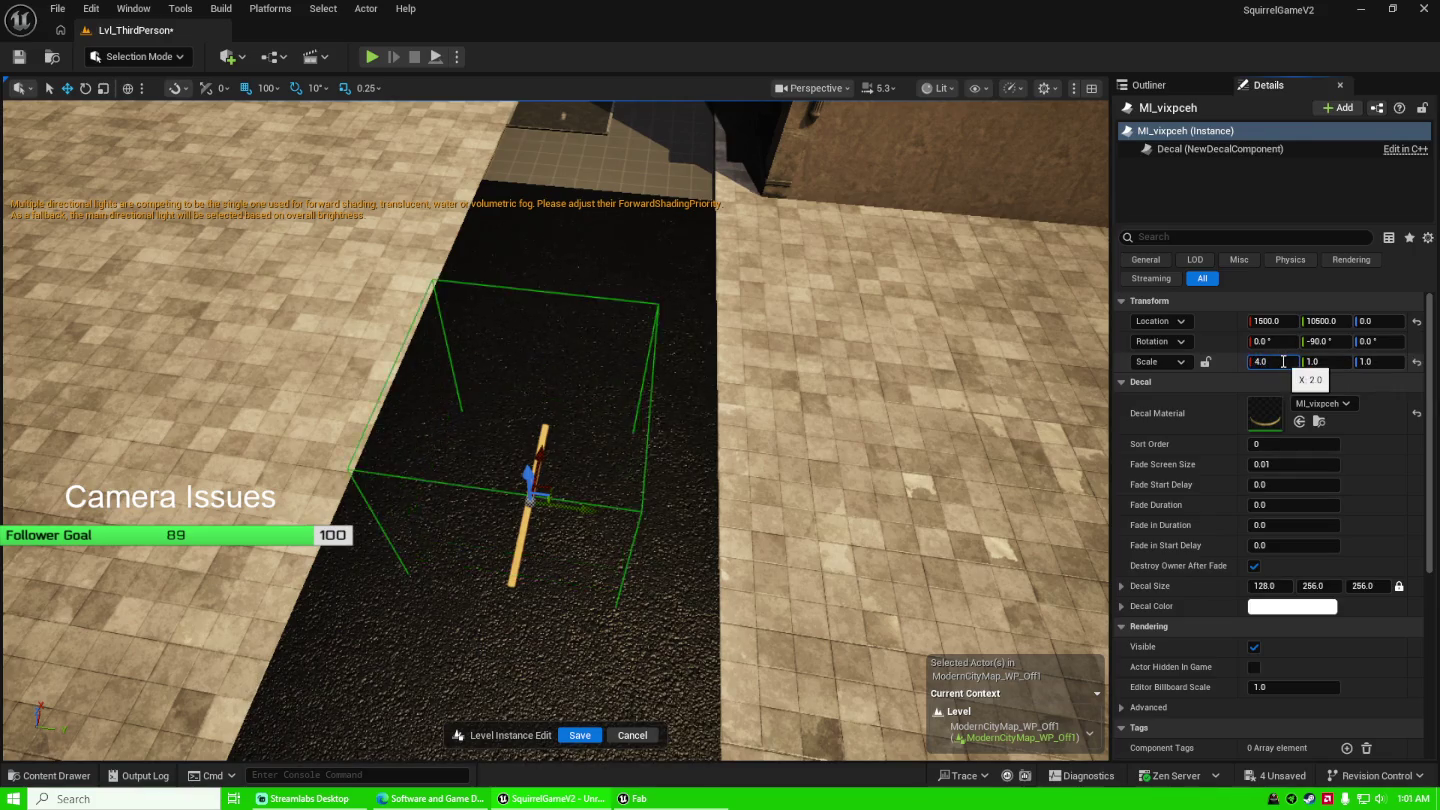
pyautogui.write('4')
pyautogui.press('Return')
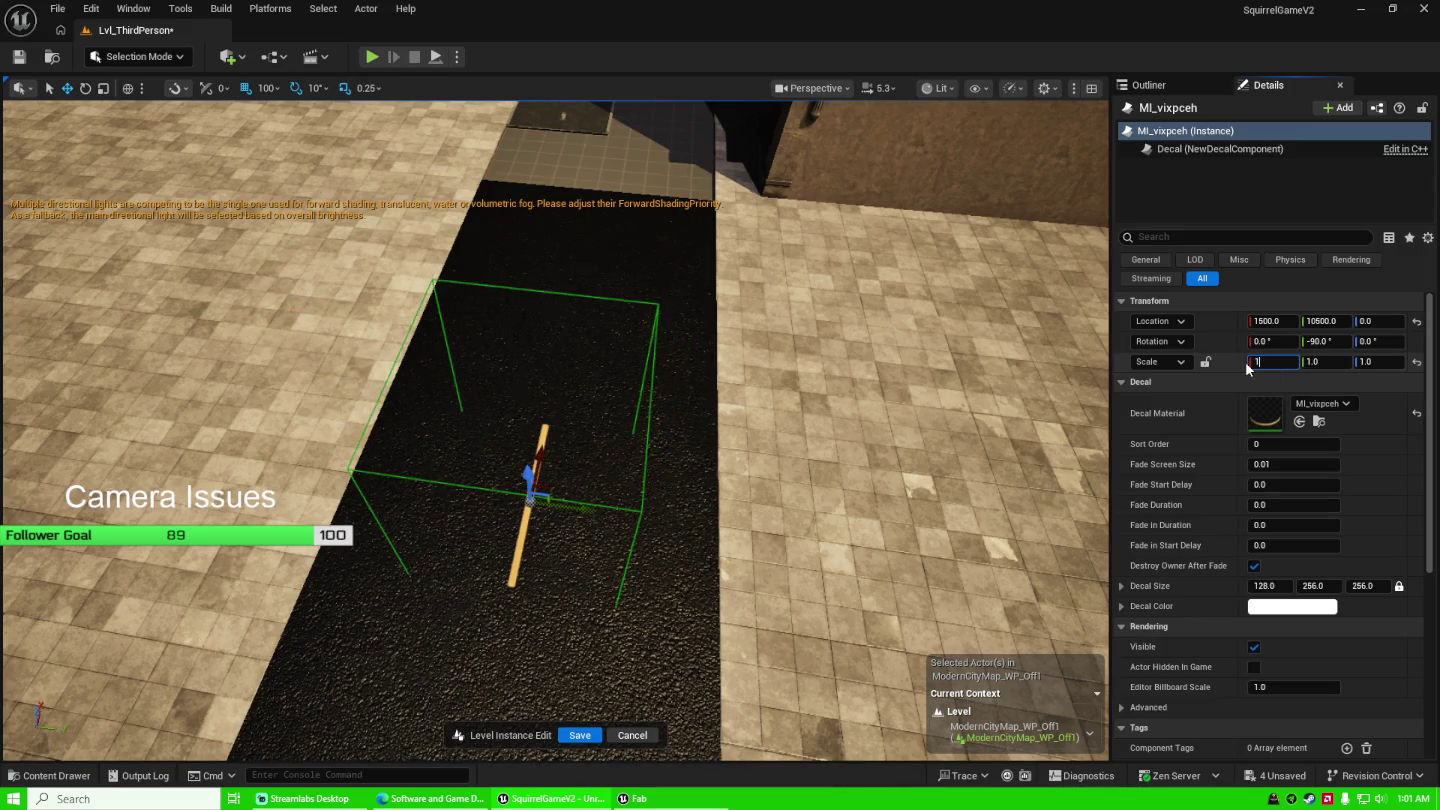
pyautogui.press('Return')
pyautogui.moveTo(687, 458)
pyautogui.mouseDown()
pyautogui.moveTo(619, 458)
pyautogui.moveTo(686, 458)
pyautogui.mouseUp()
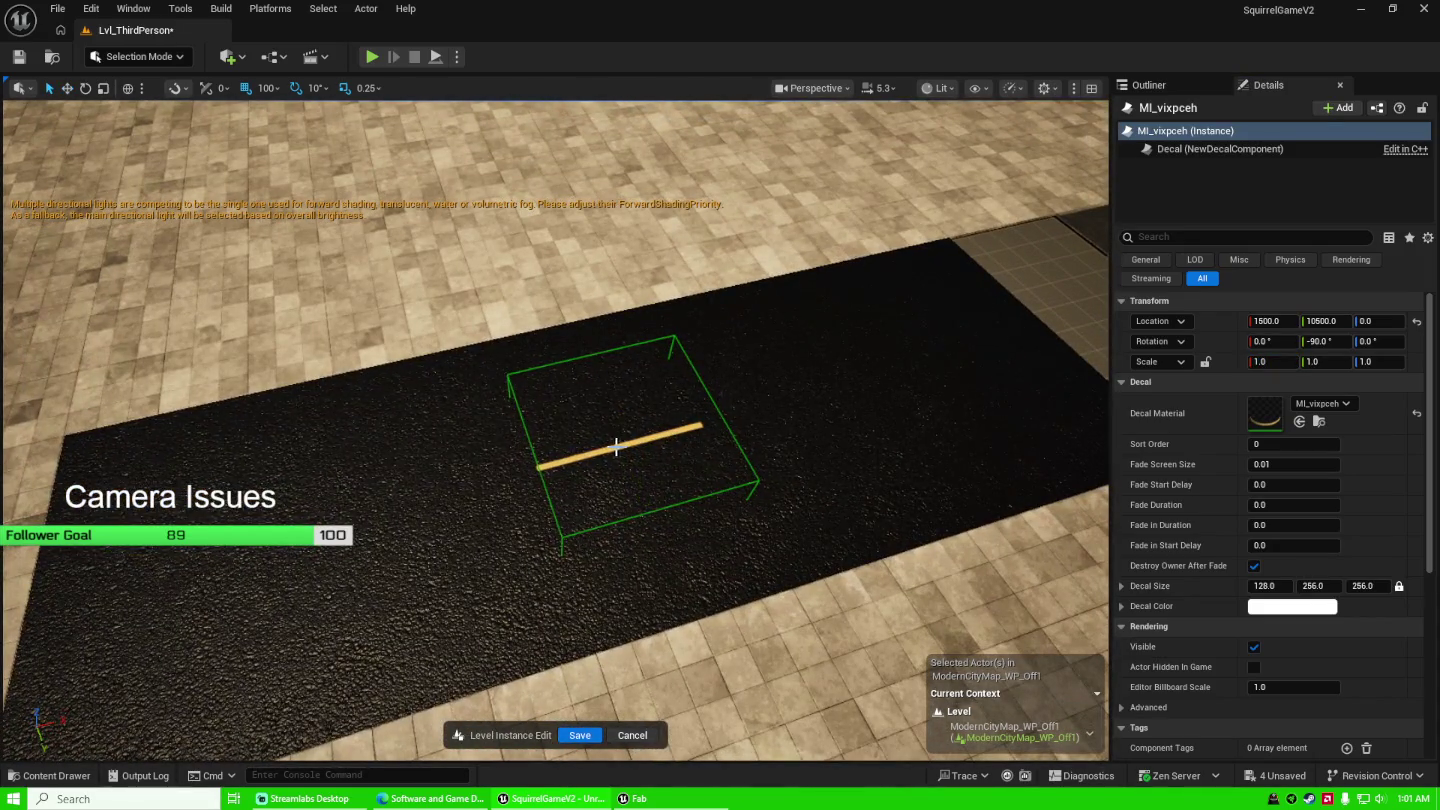
# Raise the decal to 100 and stretch it to scale about 6.1 along the road.
pyautogui.press('e')
pyautogui.press('r')
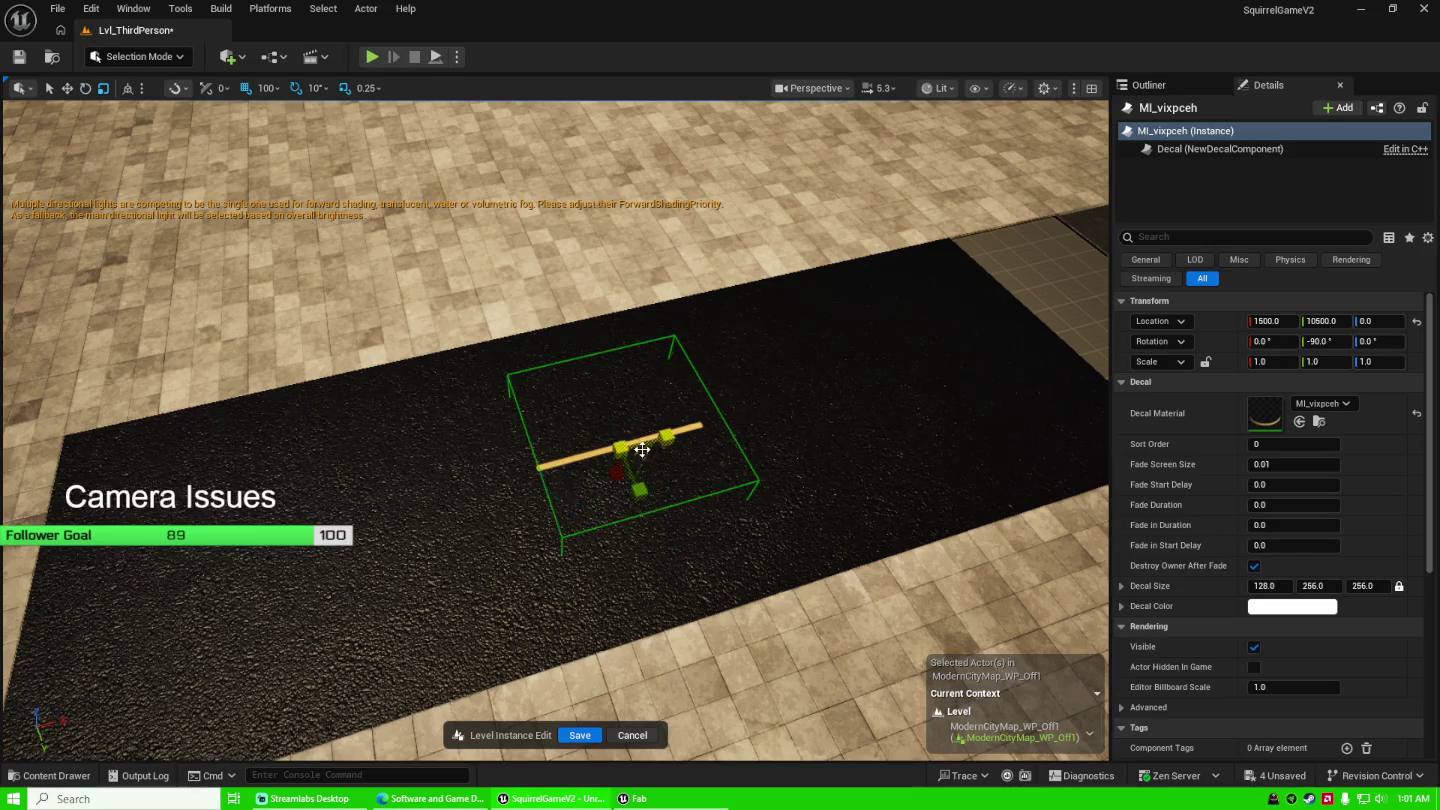
pyautogui.moveTo(666, 441)
pyautogui.mouseDown()
pyautogui.moveTo(820, 401)
pyautogui.moveTo(900, 330)
pyautogui.moveTo(941, 410)
pyautogui.moveTo(620, 448)
pyautogui.mouseUp()
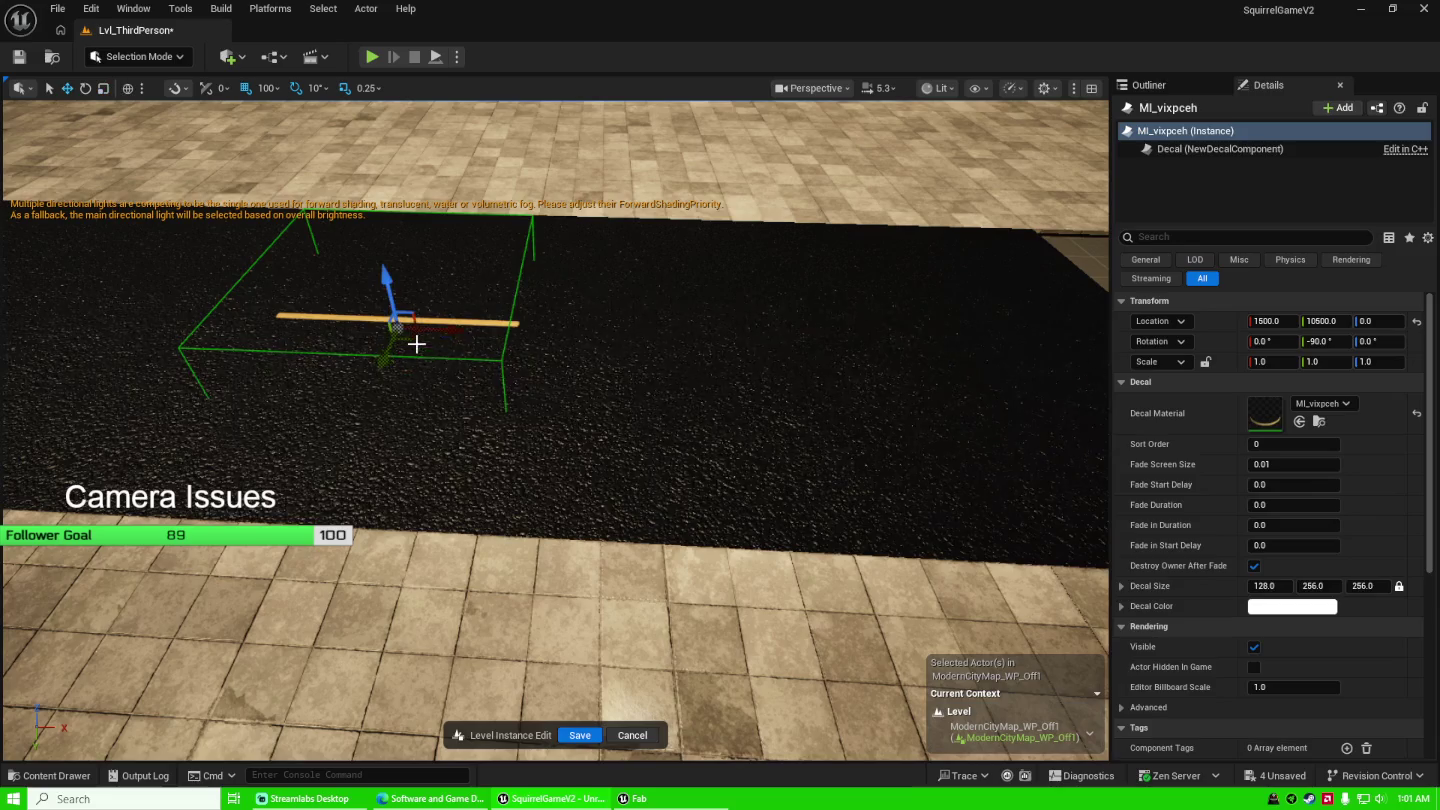
pyautogui.moveTo(392, 297)
pyautogui.mouseDown()
pyautogui.moveTo(378, 212)
pyautogui.moveTo(384, 230)
pyautogui.mouseUp()
pyautogui.moveTo(706, 345); pyautogui.dragTo(634, 362)
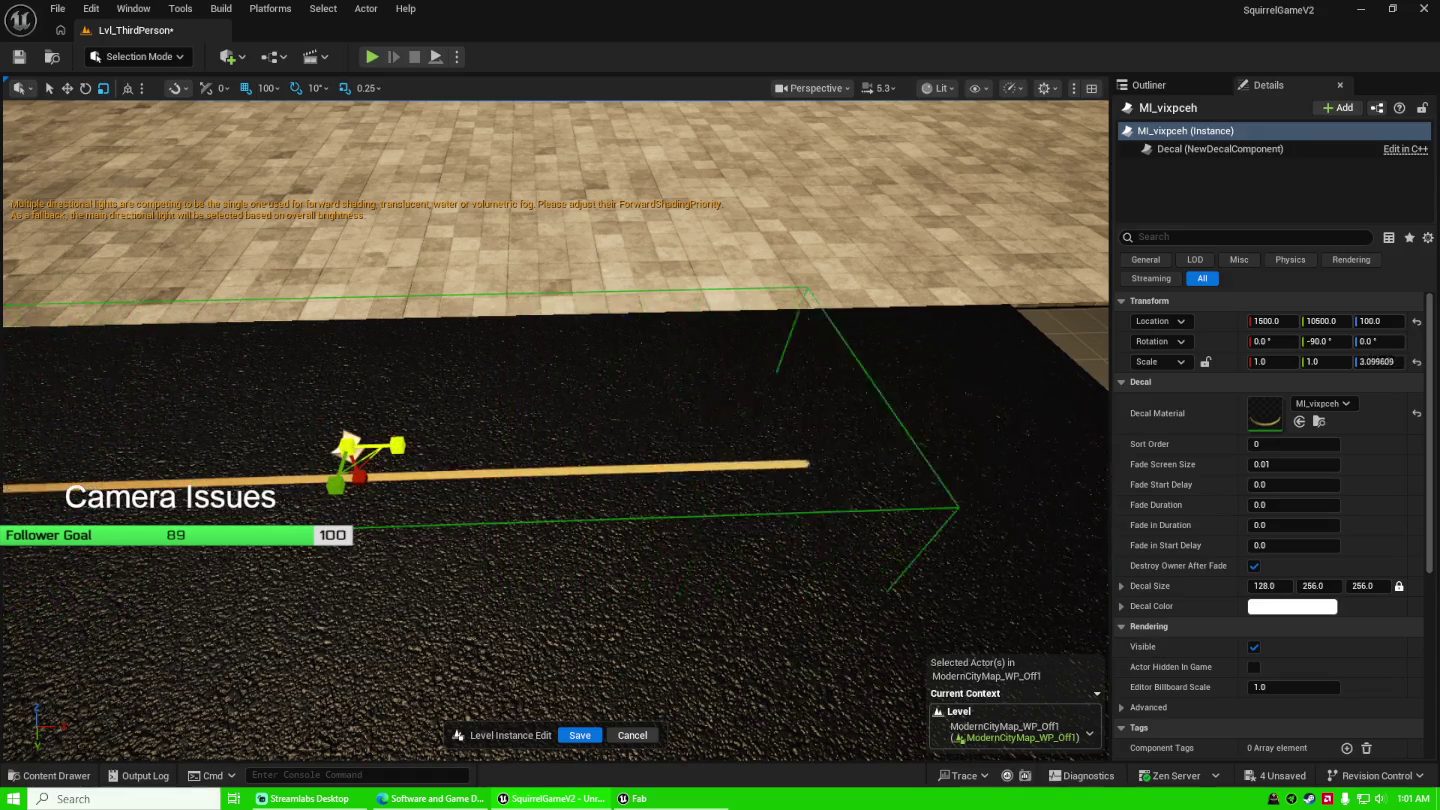
pyautogui.moveTo(635, 363); pyautogui.dragTo(635, 362)
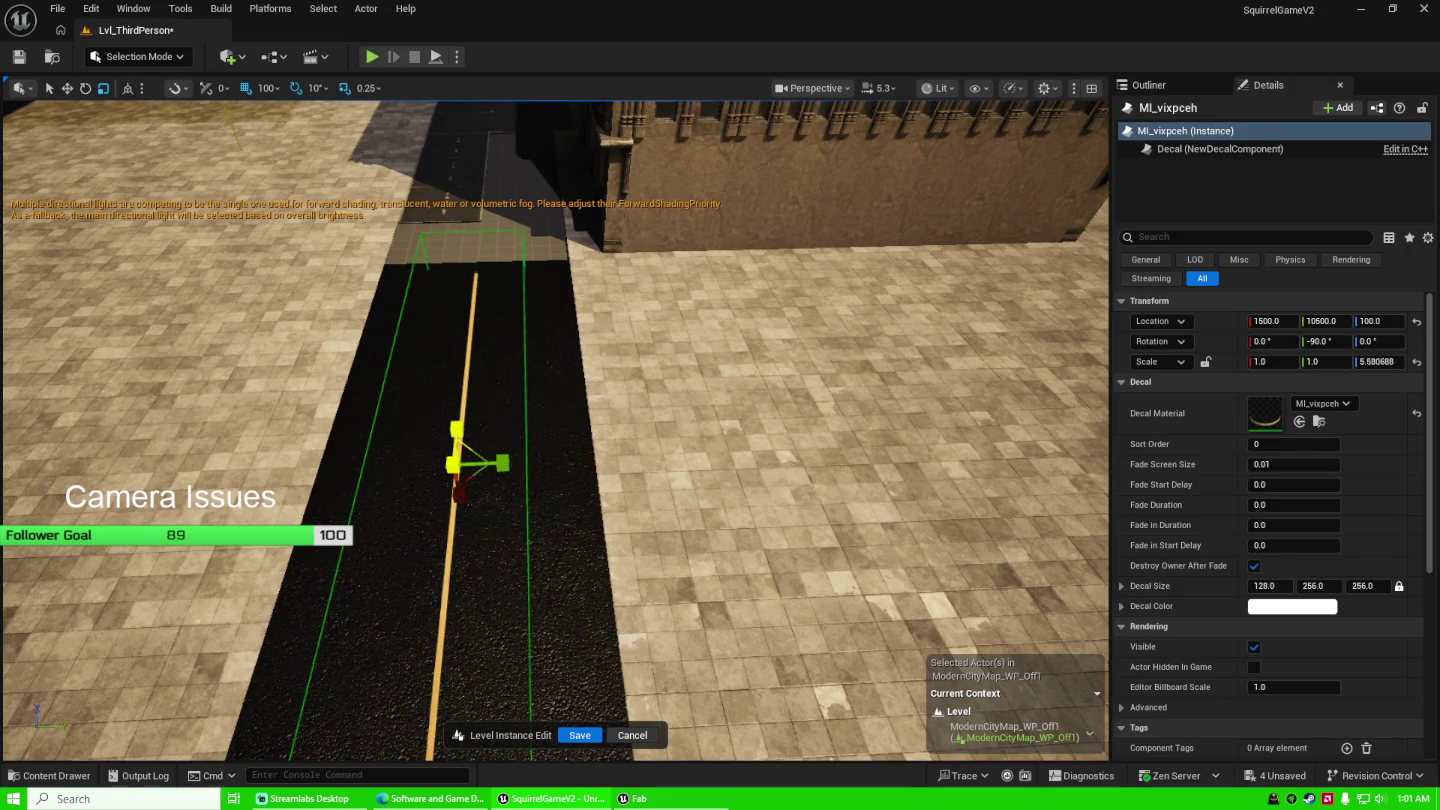
pyautogui.moveTo(586, 445); pyautogui.dragTo(586, 444)
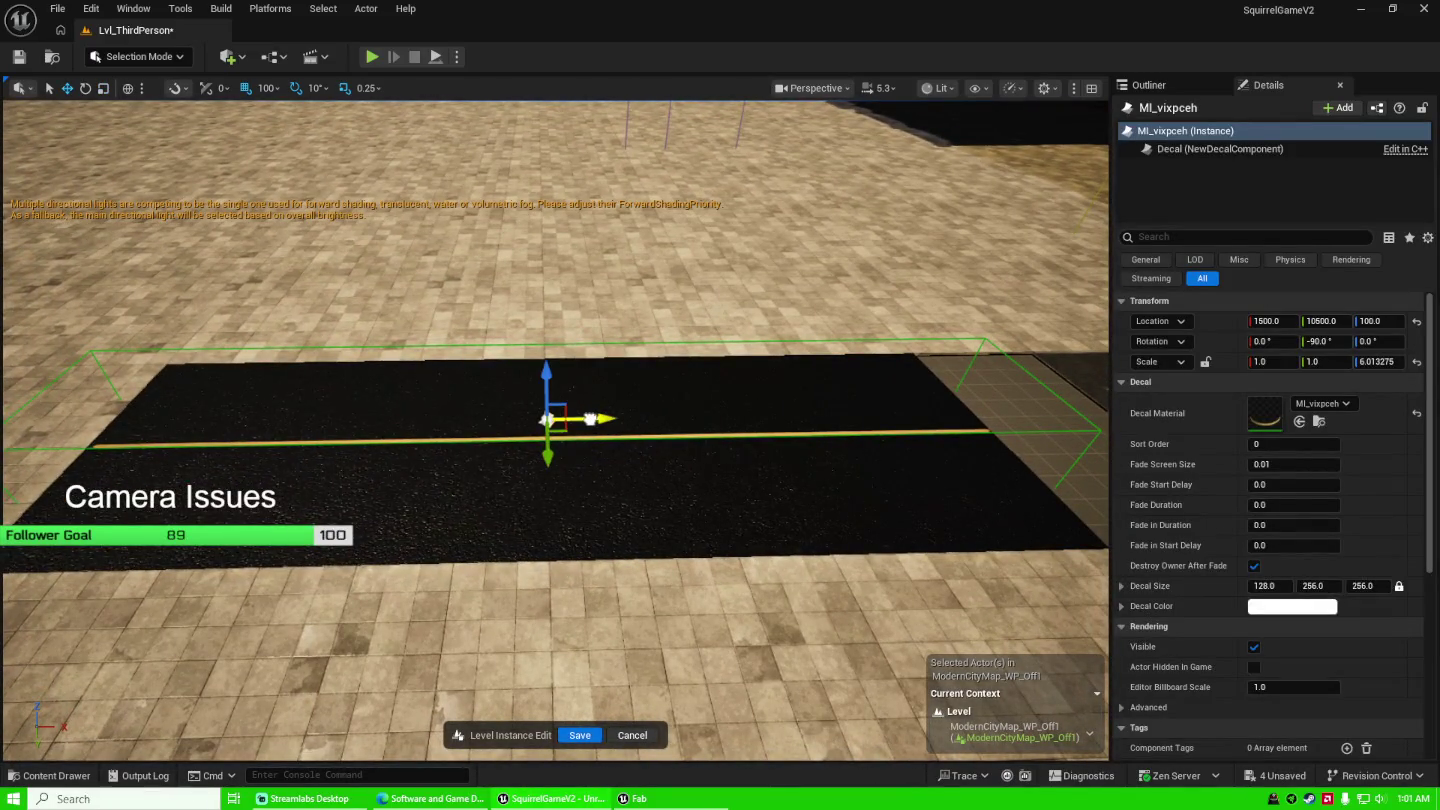
# Centre the decal across the road's width and deselect it.
pyautogui.moveTo(580, 423); pyautogui.dragTo(586, 425)
pyautogui.press('e')
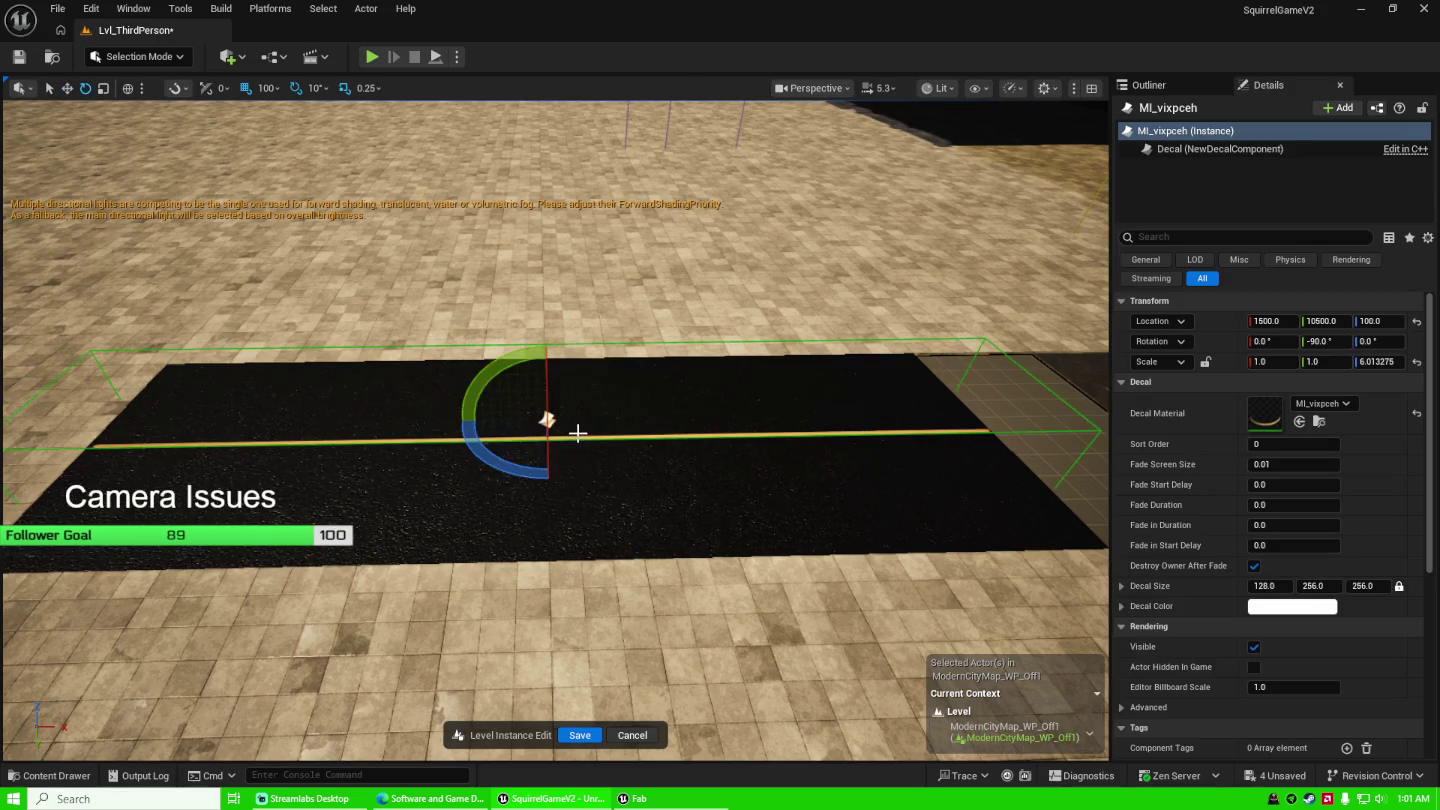
pyautogui.press('w')
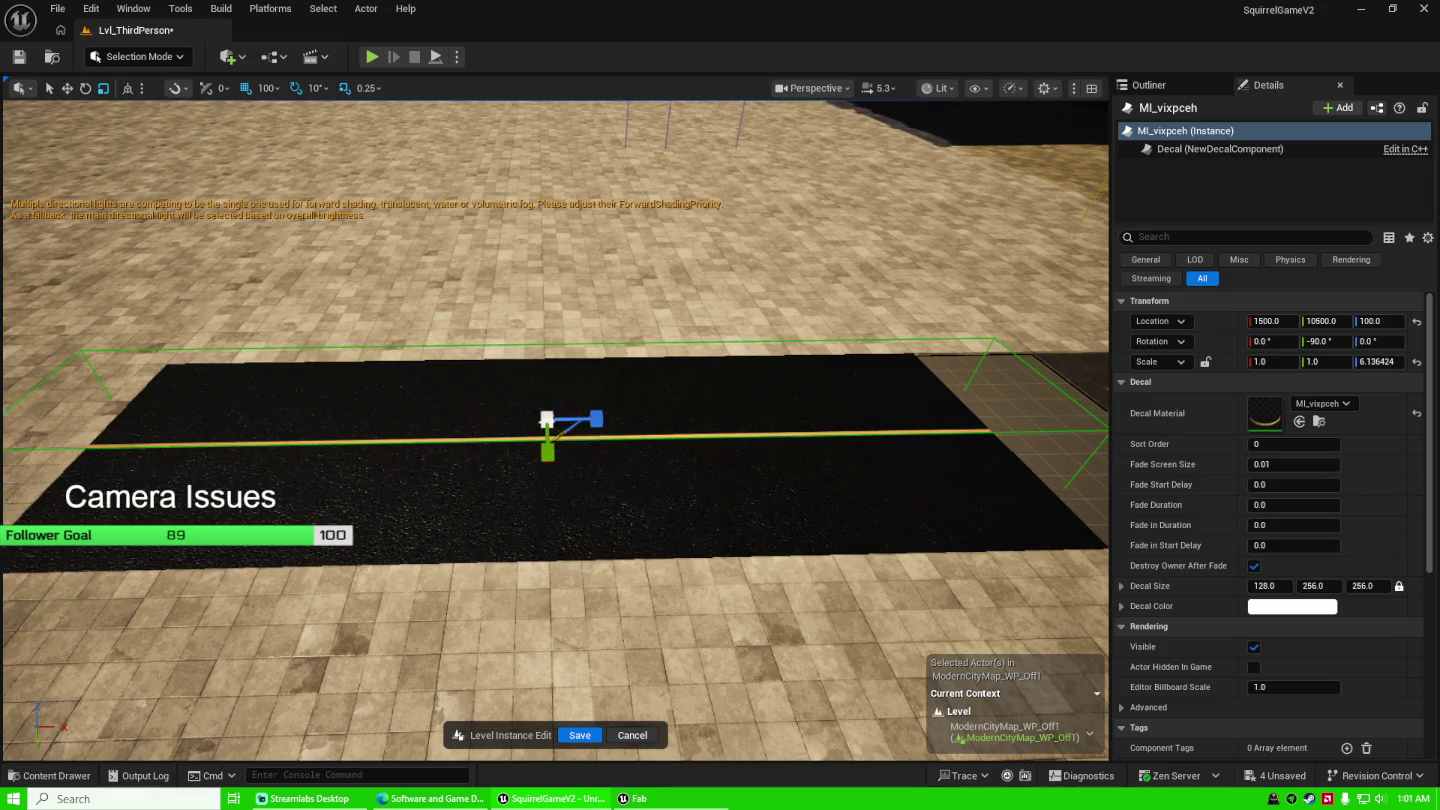
pyautogui.moveTo(589, 461)
pyautogui.mouseDown()
pyautogui.moveTo(589, 419)
pyautogui.moveTo(589, 471)
pyautogui.moveTo(535, 417)
pyautogui.mouseUp()
pyautogui.press('Escape')
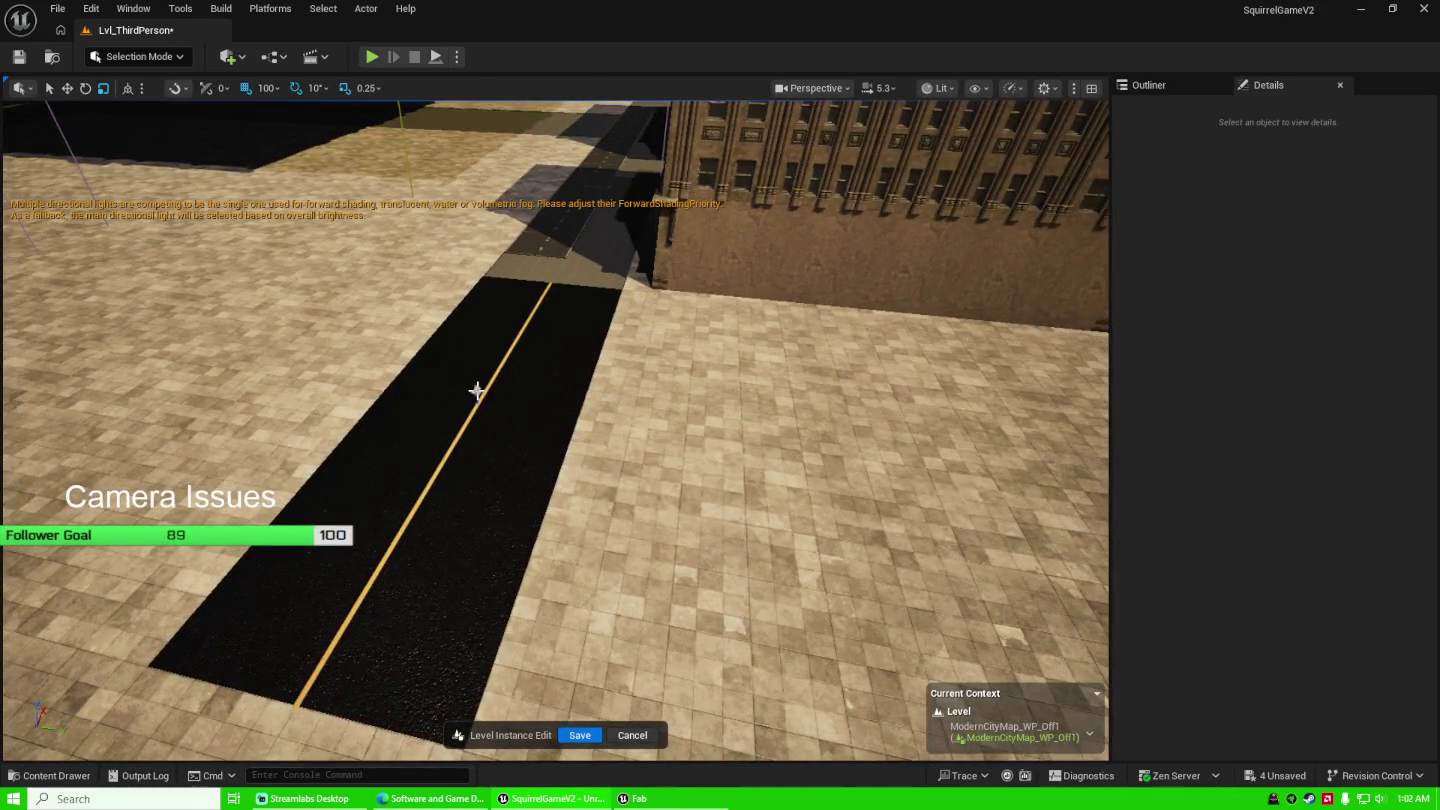
# Save the four unsaved assets with Save Selected in the Save Content dialog.
pyautogui.click(477, 390)
pyautogui.press('Escape')
pyautogui.moveTo(476, 386); pyautogui.dragTo(505, 378)
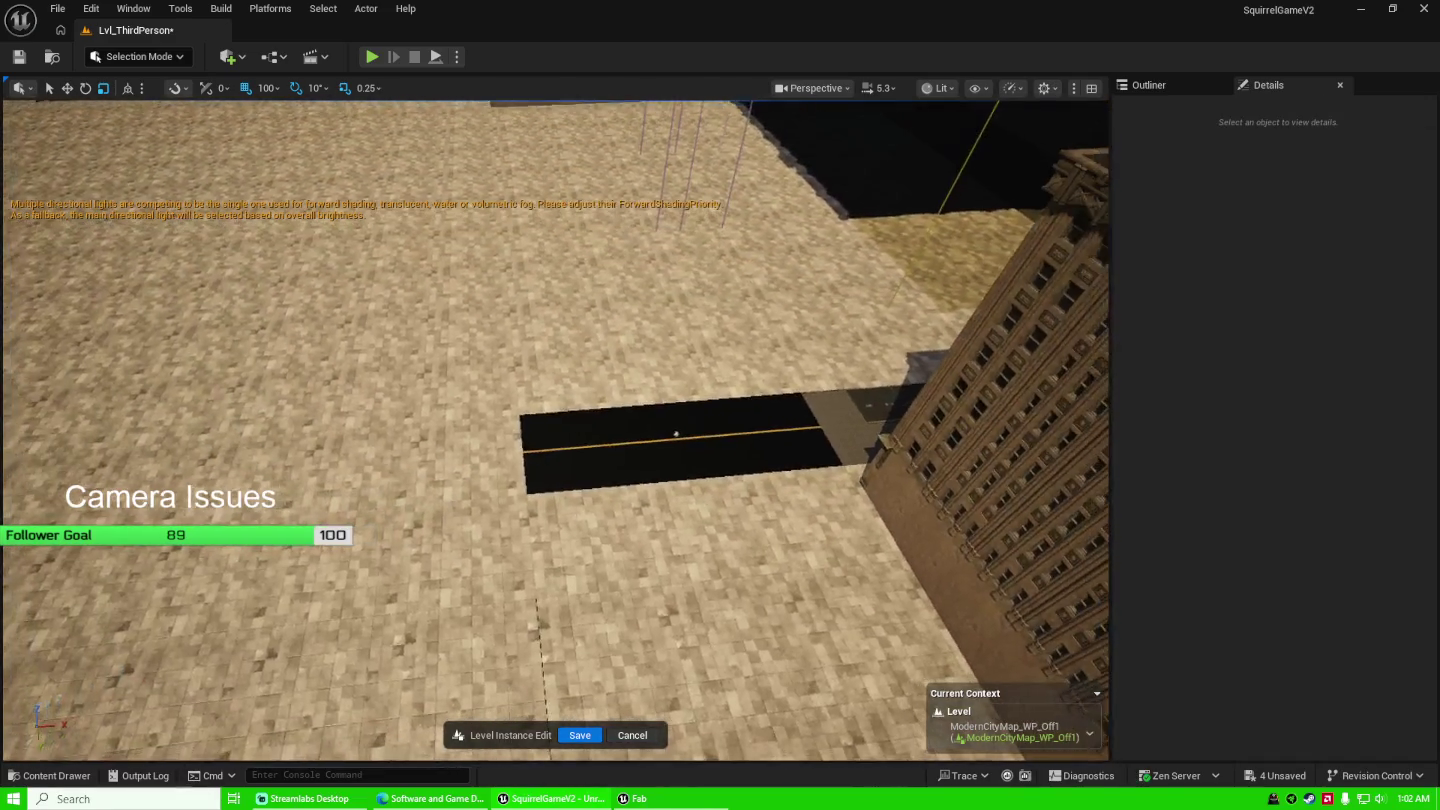
pyautogui.click(1192, 78)
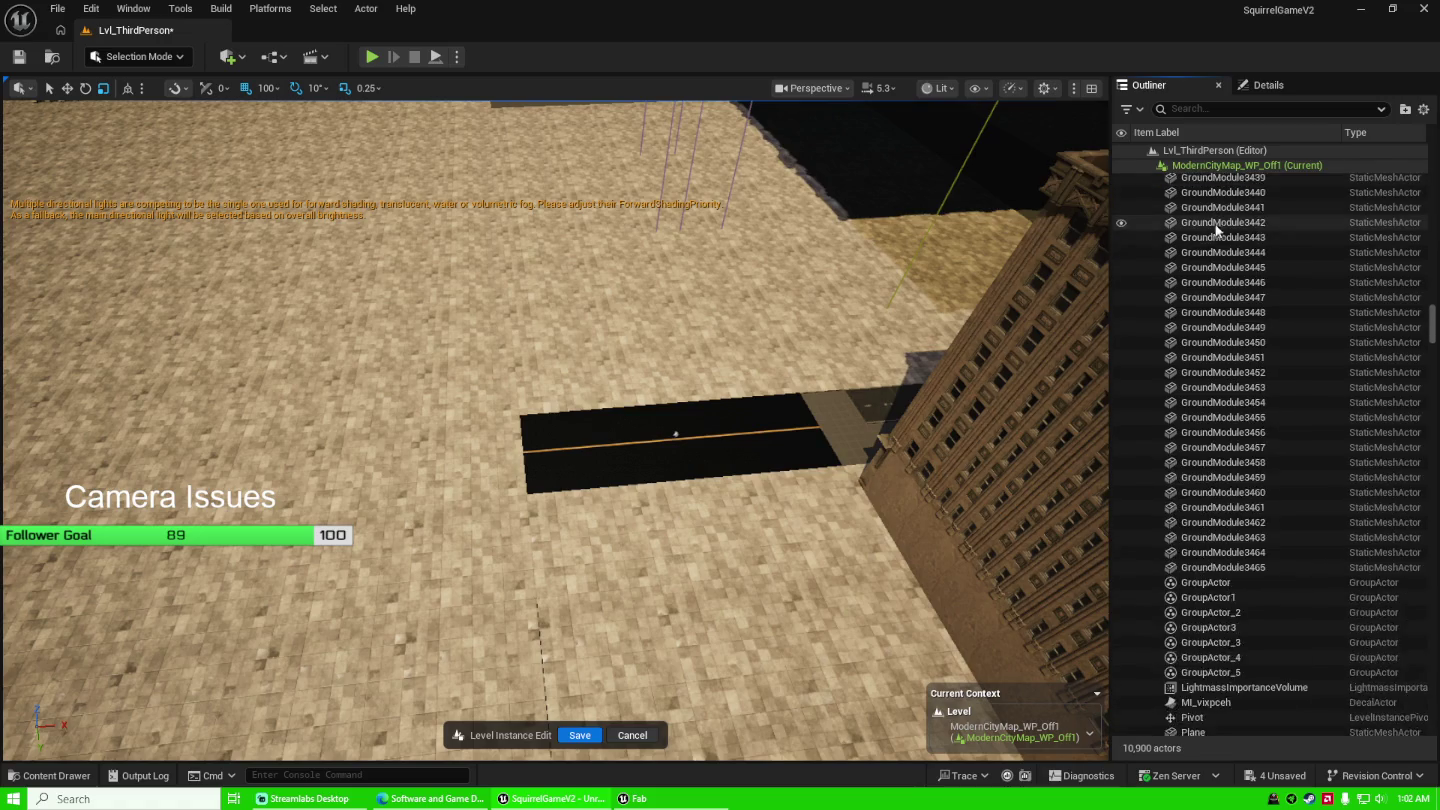
pyautogui.click(1275, 775)
pyautogui.click(832, 572)
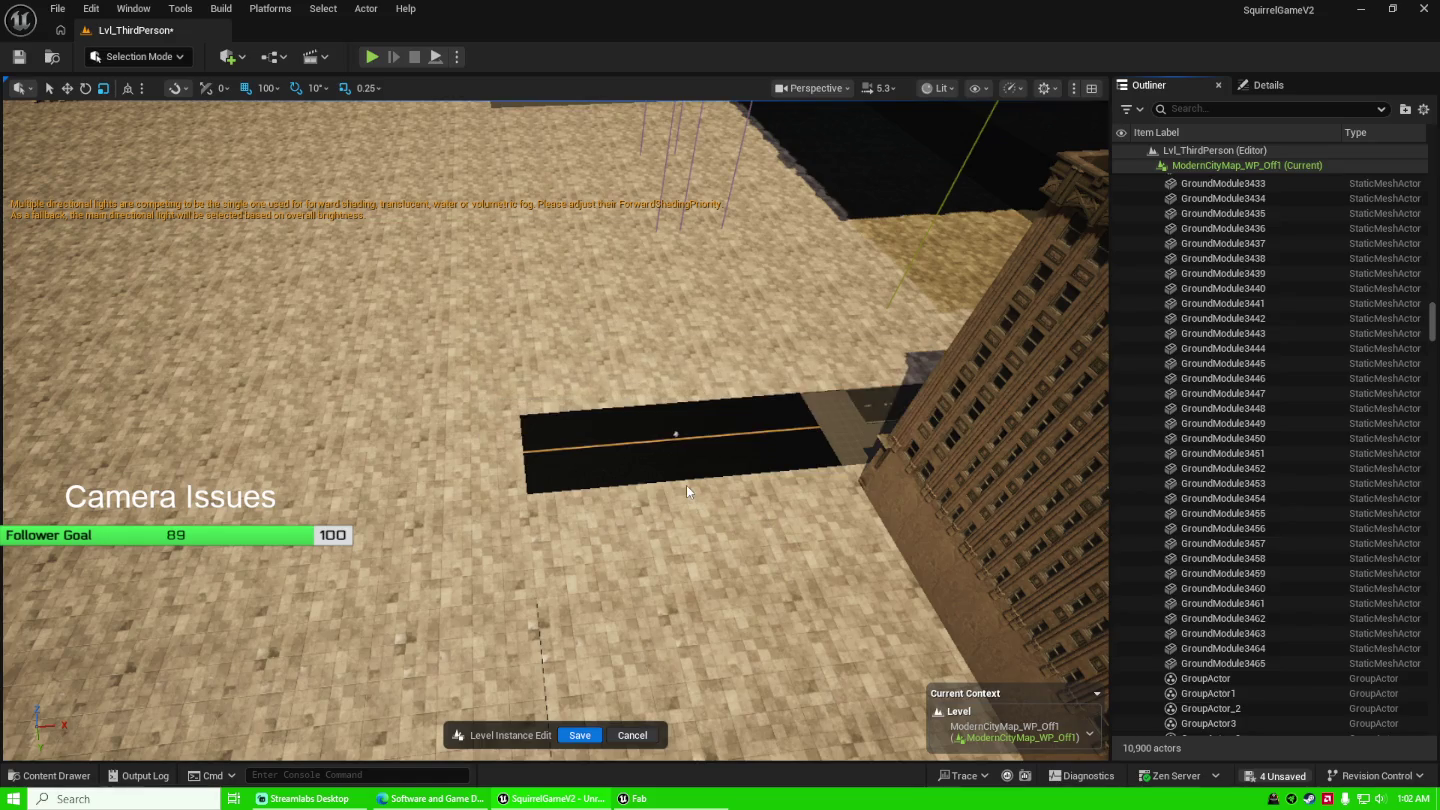
# View the asphalt road and its long yellow centre line from above.
pyautogui.moveTo(687, 484)
pyautogui.mouseDown()
pyautogui.moveTo(700, 470)
pyautogui.moveTo(848, 464)
pyautogui.moveTo(944, 391)
pyautogui.mouseUp()
pyautogui.moveTo(292, 712)
pyautogui.mouseDown()
pyautogui.moveTo(540, 644)
pyautogui.moveTo(556, 611)
pyautogui.moveTo(258, 516)
pyautogui.moveTo(350, 511)
pyautogui.mouseUp()
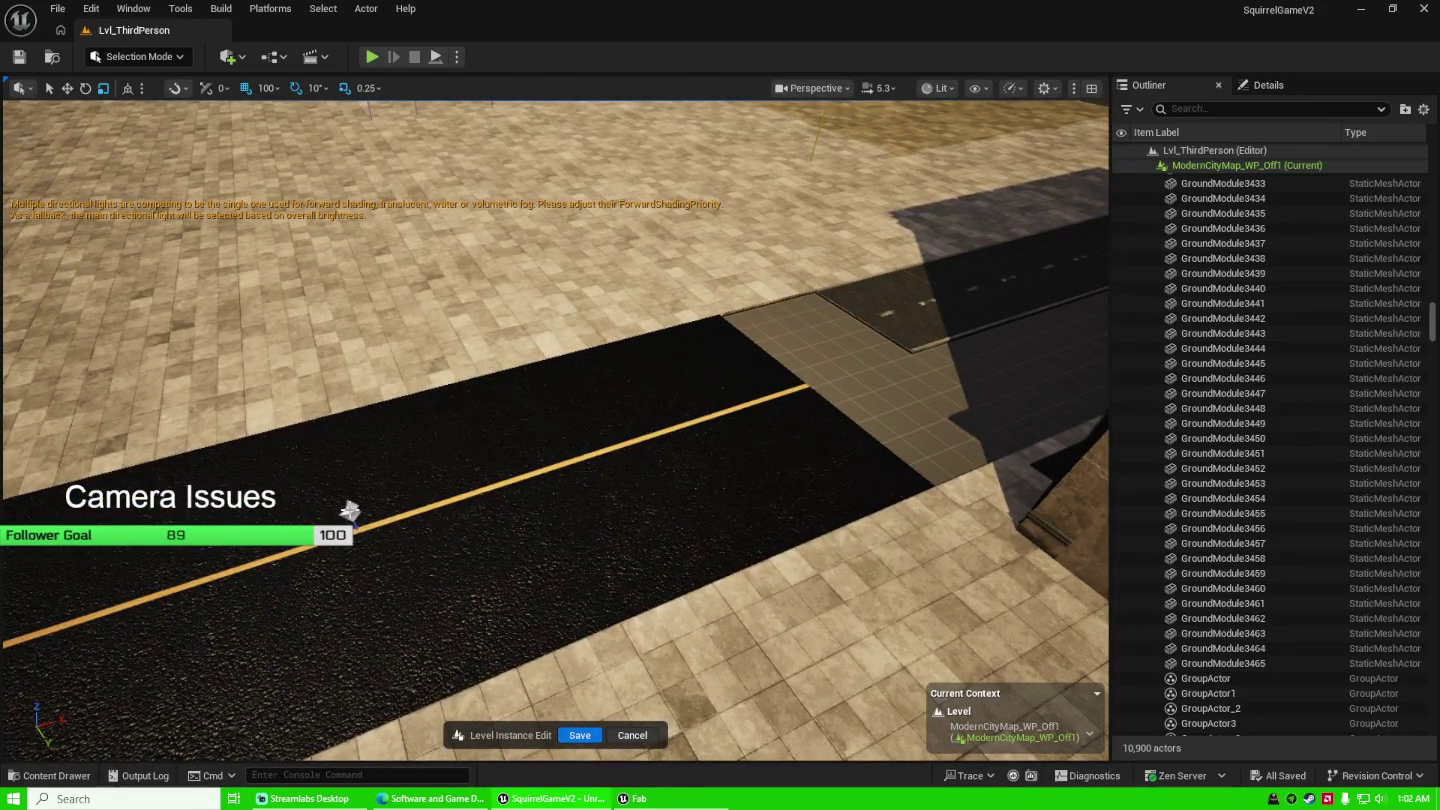
pyautogui.hotkey('ctrl', 'space')
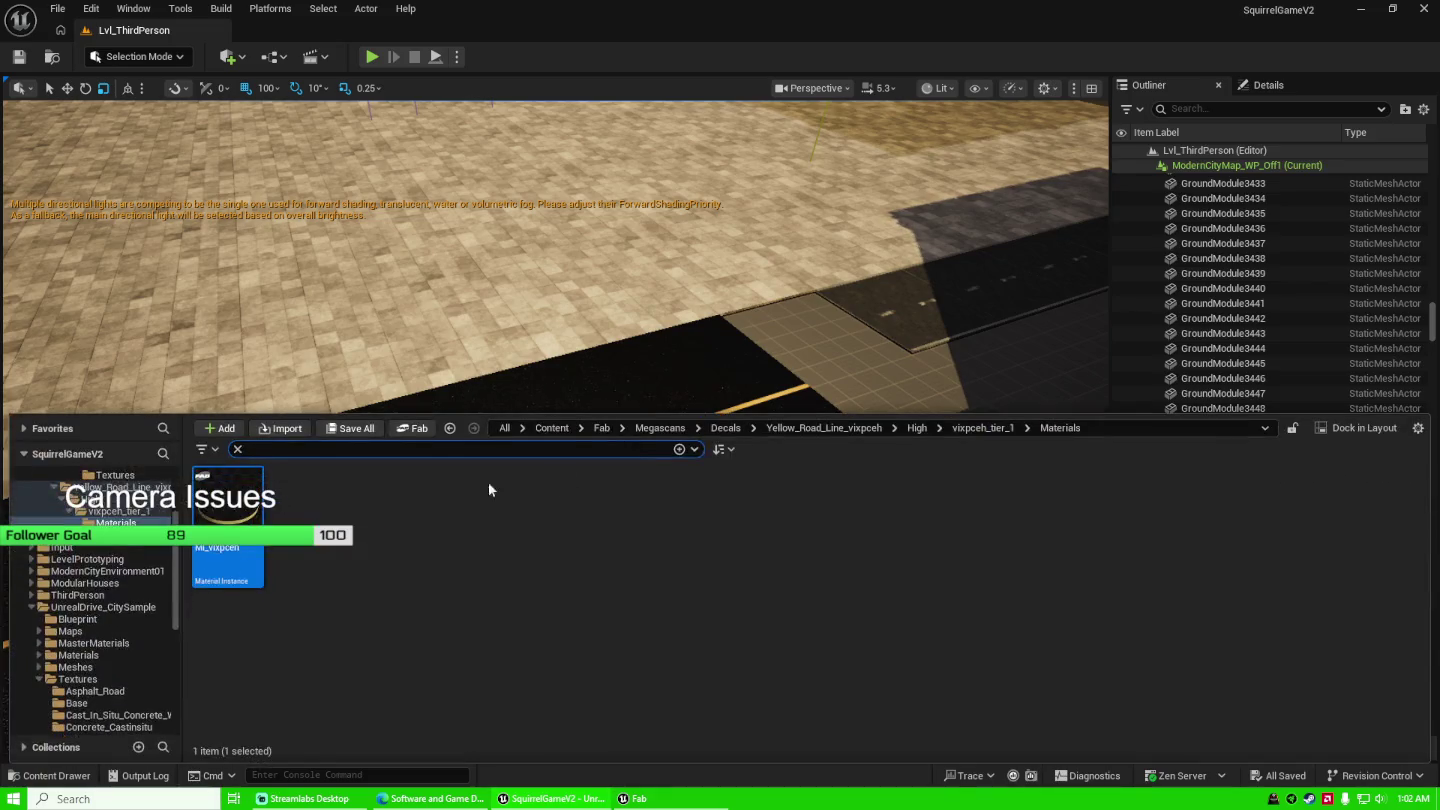
# Drag two more road-line decals from the content browser into the level.
pyautogui.moveTo(323, 477); pyautogui.dragTo(696, 475)
pyautogui.hotkey('ctrl', 'space')
pyautogui.moveTo(218, 515)
pyautogui.mouseDown()
pyautogui.moveTo(579, 473)
pyautogui.moveTo(499, 566)
pyautogui.moveTo(450, 584)
pyautogui.mouseUp()
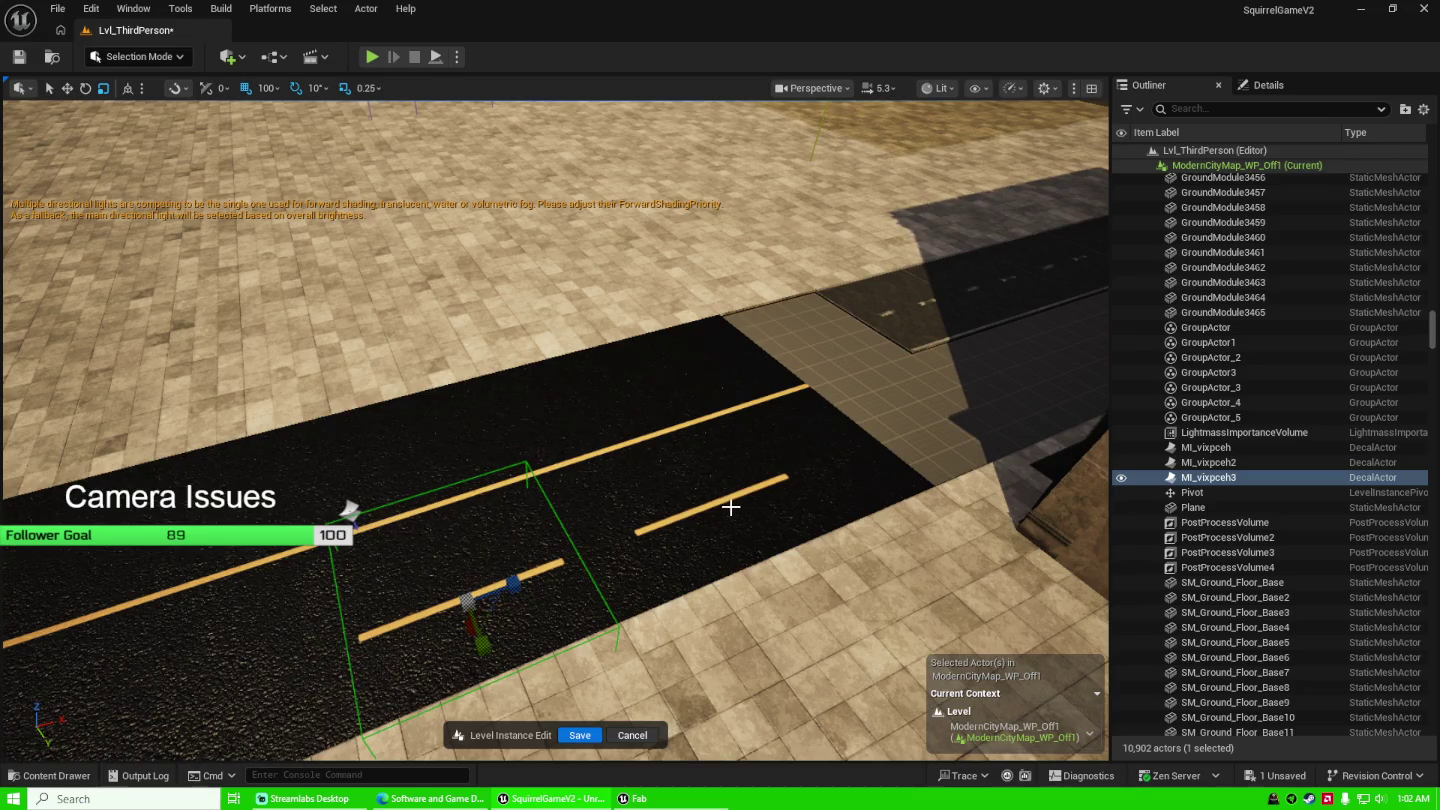
# Frame the road segments and raise the second decal MI_vixpceh2 above the road.
pyautogui.click(725, 502)
pyautogui.moveTo(693, 487)
pyautogui.mouseDown()
pyautogui.moveTo(761, 470)
pyautogui.moveTo(700, 480)
pyautogui.moveTo(679, 499)
pyautogui.moveTo(714, 482)
pyautogui.mouseUp()
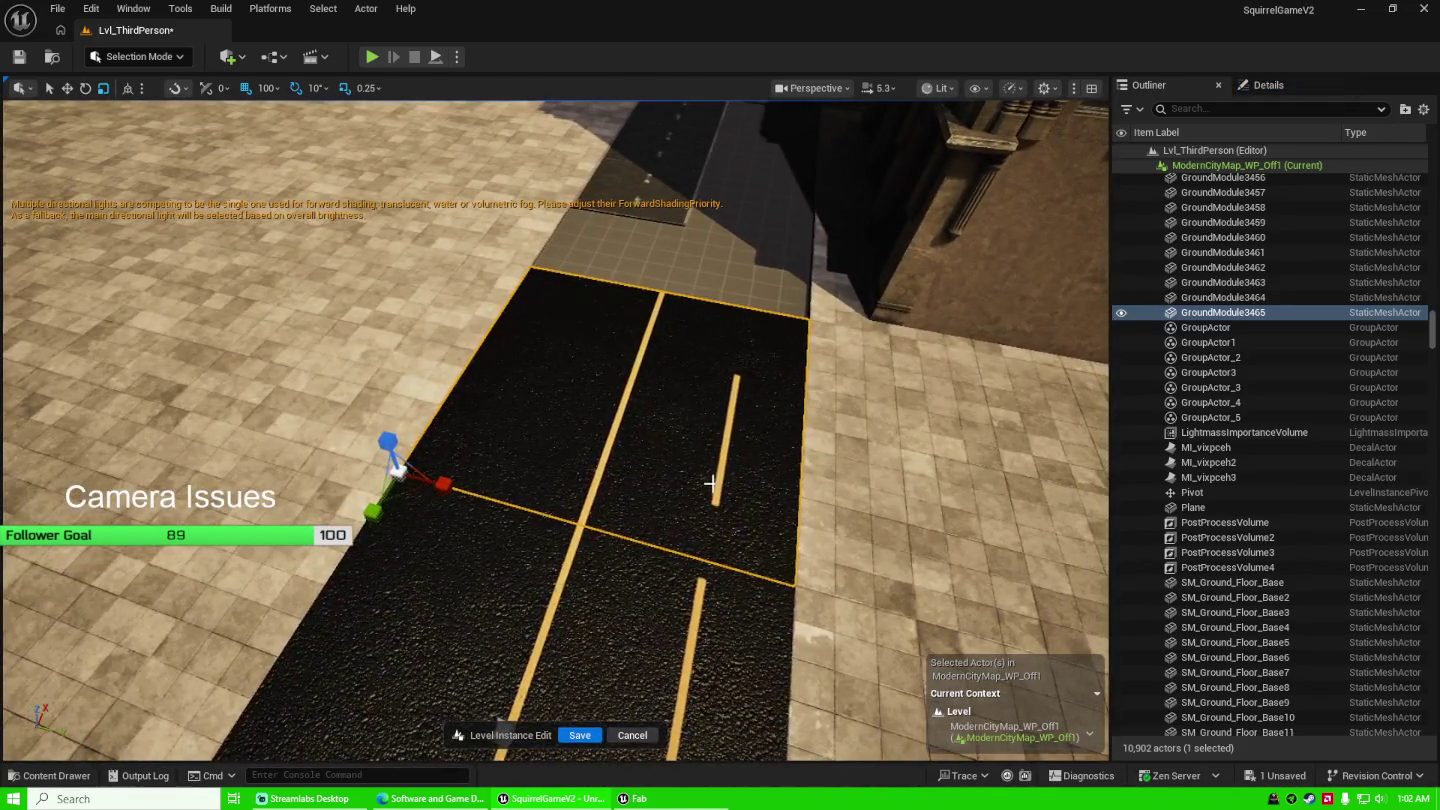
pyautogui.press('w')
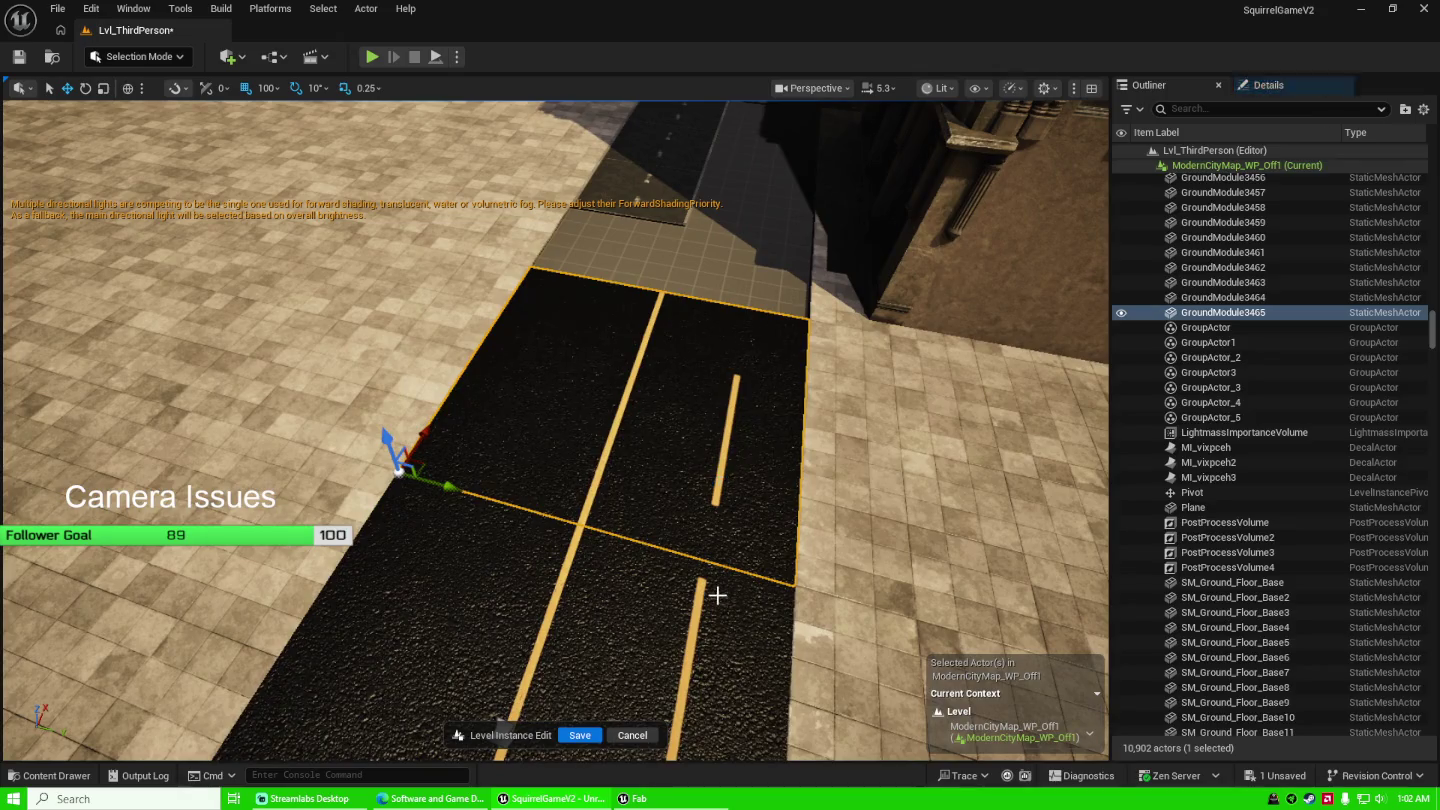
pyautogui.click(471, 540)
pyautogui.press('f')
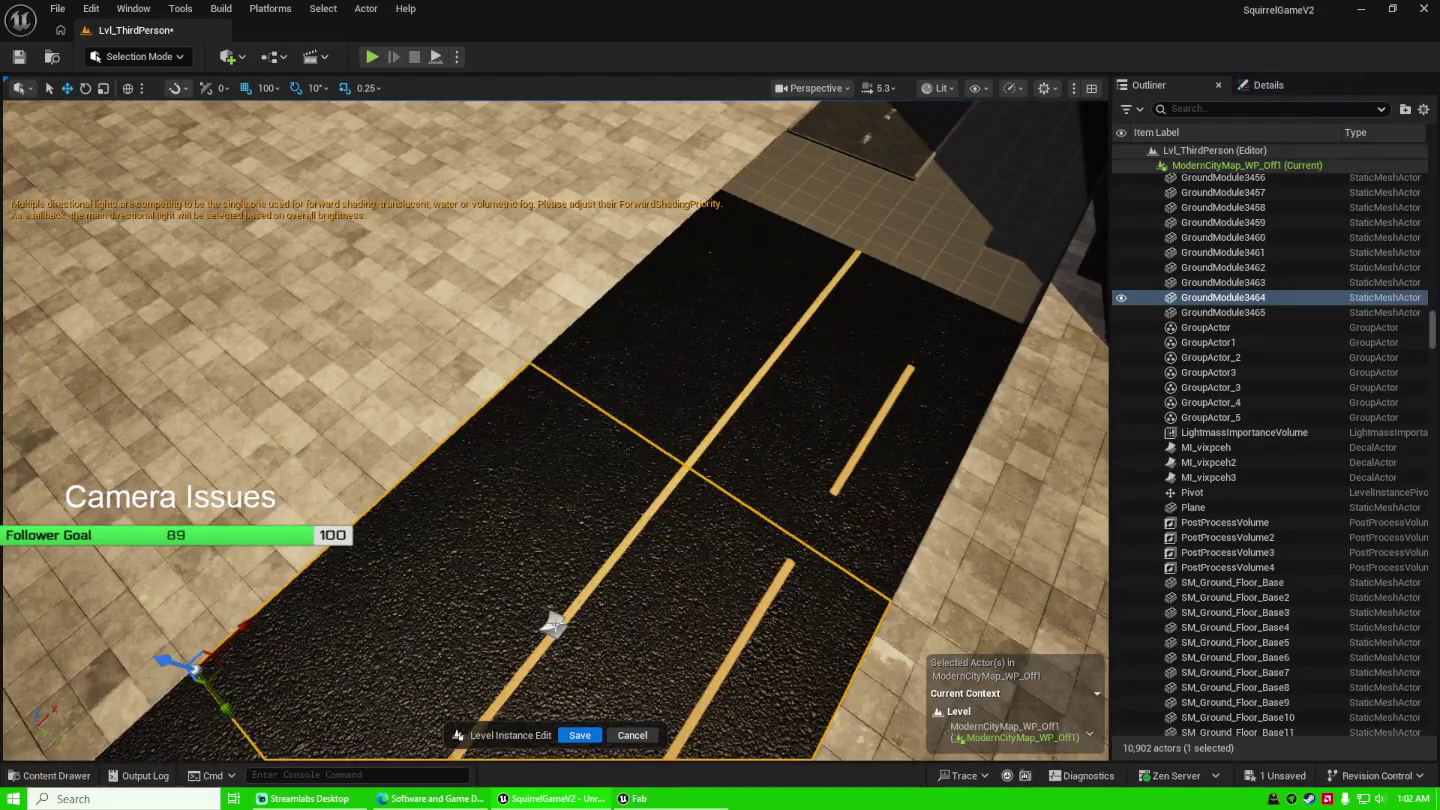
pyautogui.click(555, 624)
pyautogui.doubleClick(1210, 463)
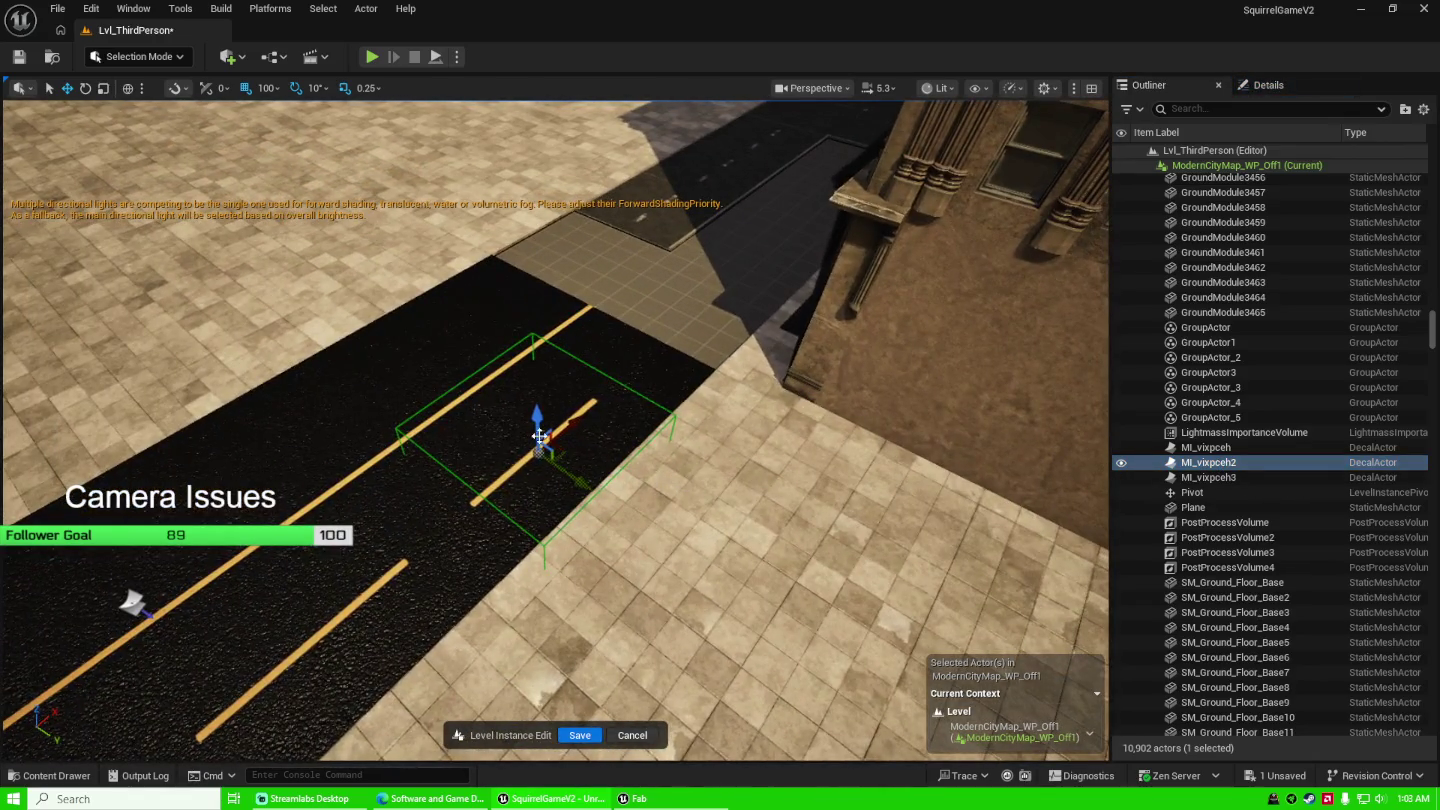
pyautogui.moveTo(536, 418)
pyautogui.mouseDown()
pyautogui.moveTo(538, 391)
pyautogui.moveTo(563, 428)
pyautogui.mouseUp()
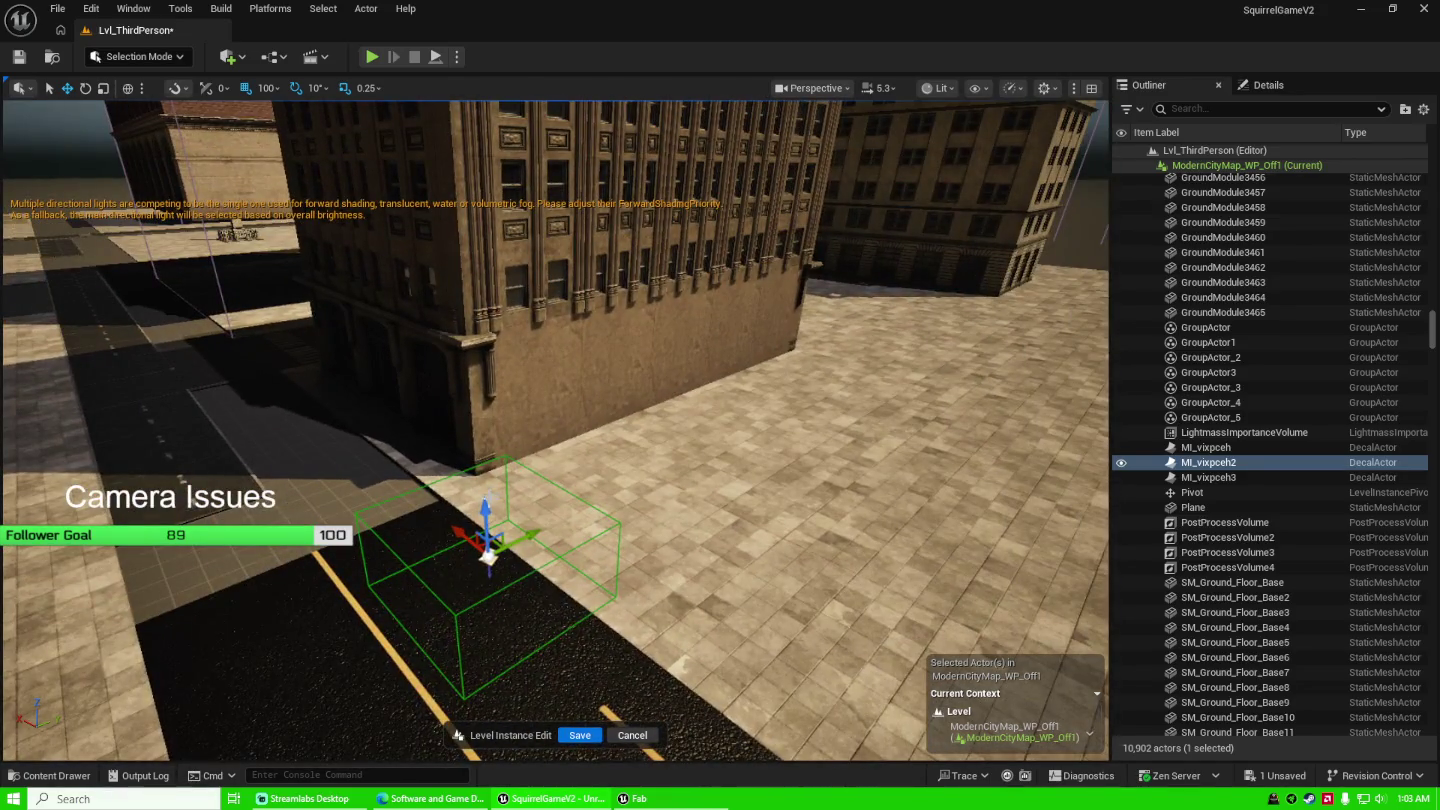
pyautogui.moveTo(488, 554)
pyautogui.mouseDown()
pyautogui.moveTo(486, 512)
pyautogui.moveTo(488, 537)
pyautogui.mouseUp()
# Slide MI_vixpceh2 across the road, then try shifting the long centre line and undo it.
pyautogui.moveTo(587, 508); pyautogui.dragTo(586, 508)
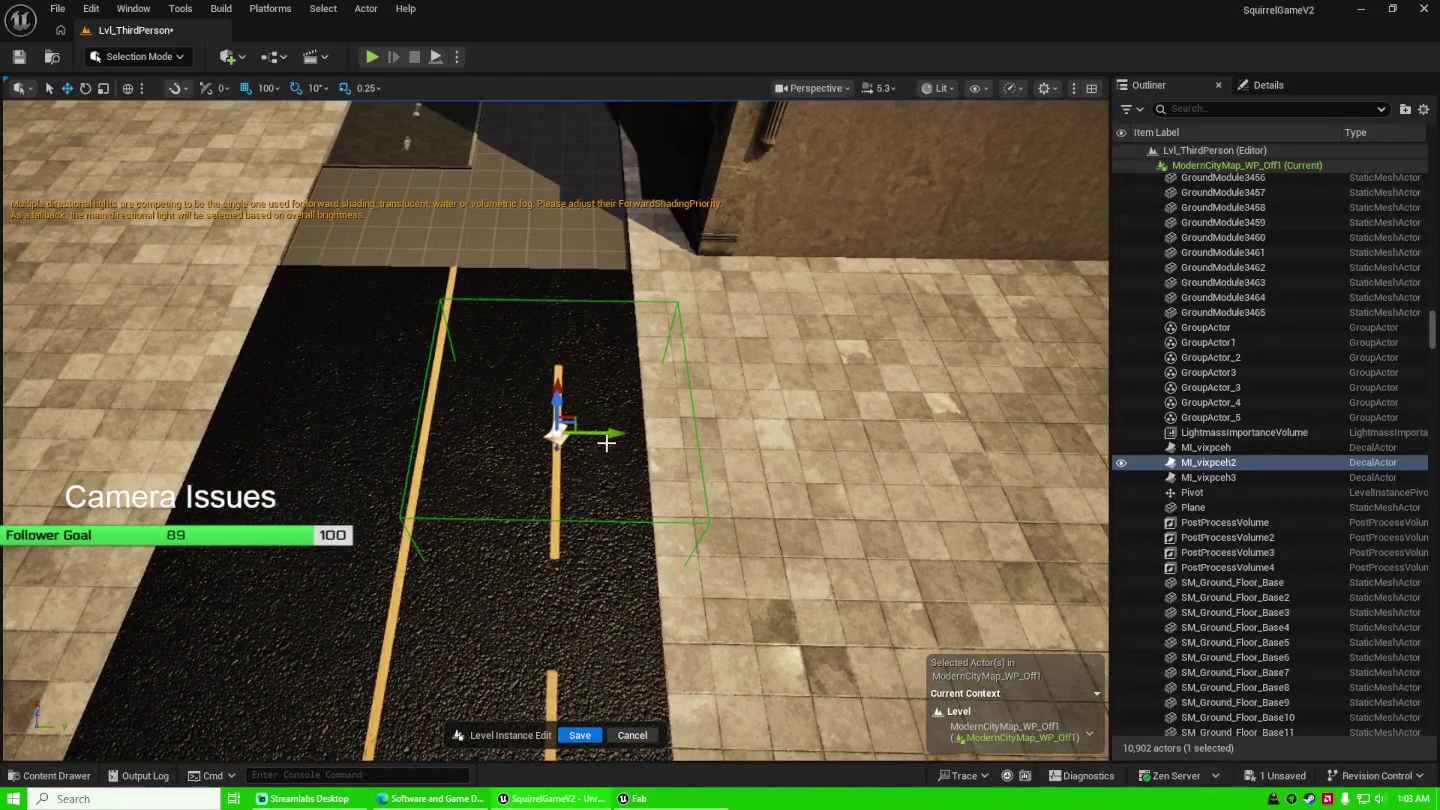
pyautogui.moveTo(610, 433); pyautogui.dragTo(483, 425)
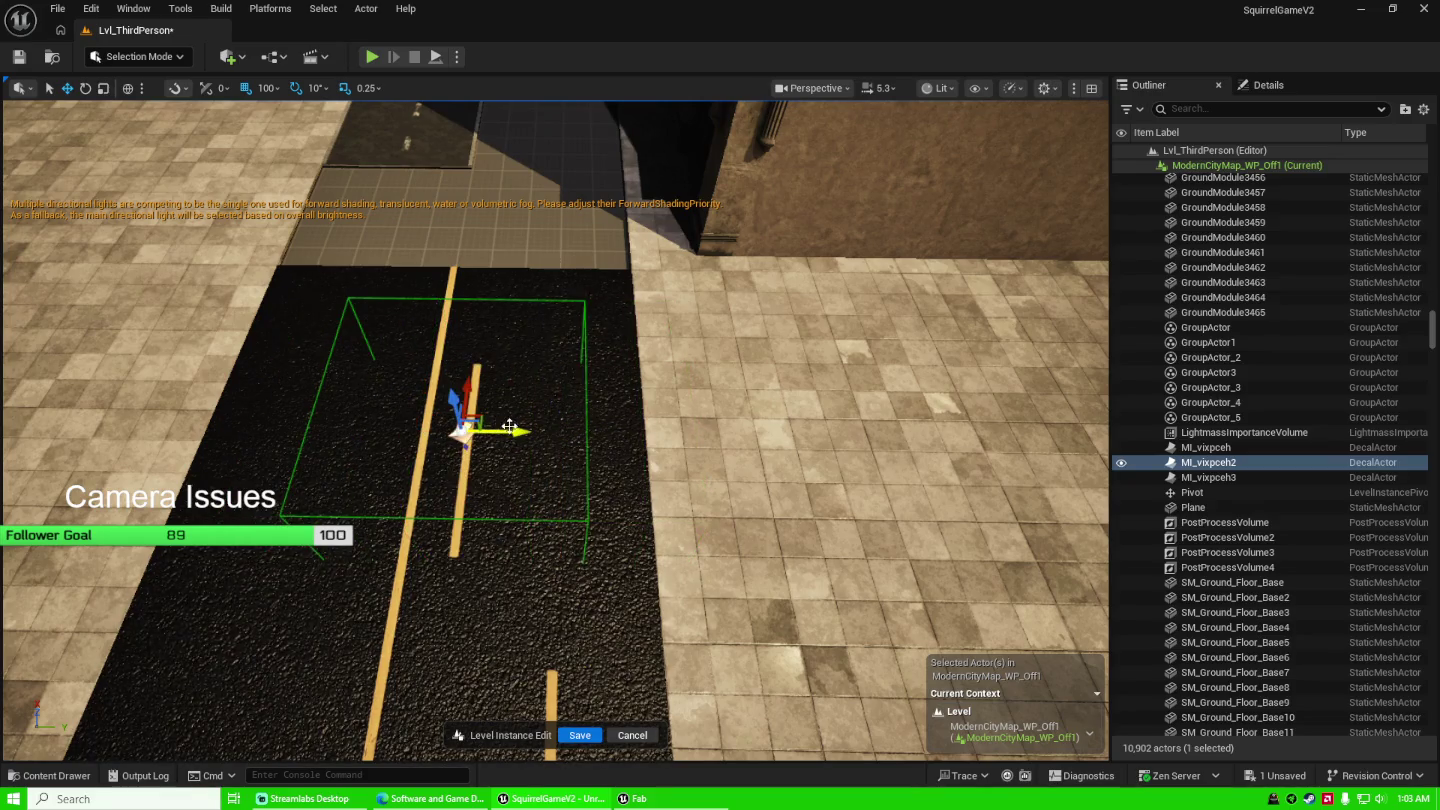
pyautogui.scroll(-5, 621, 561)
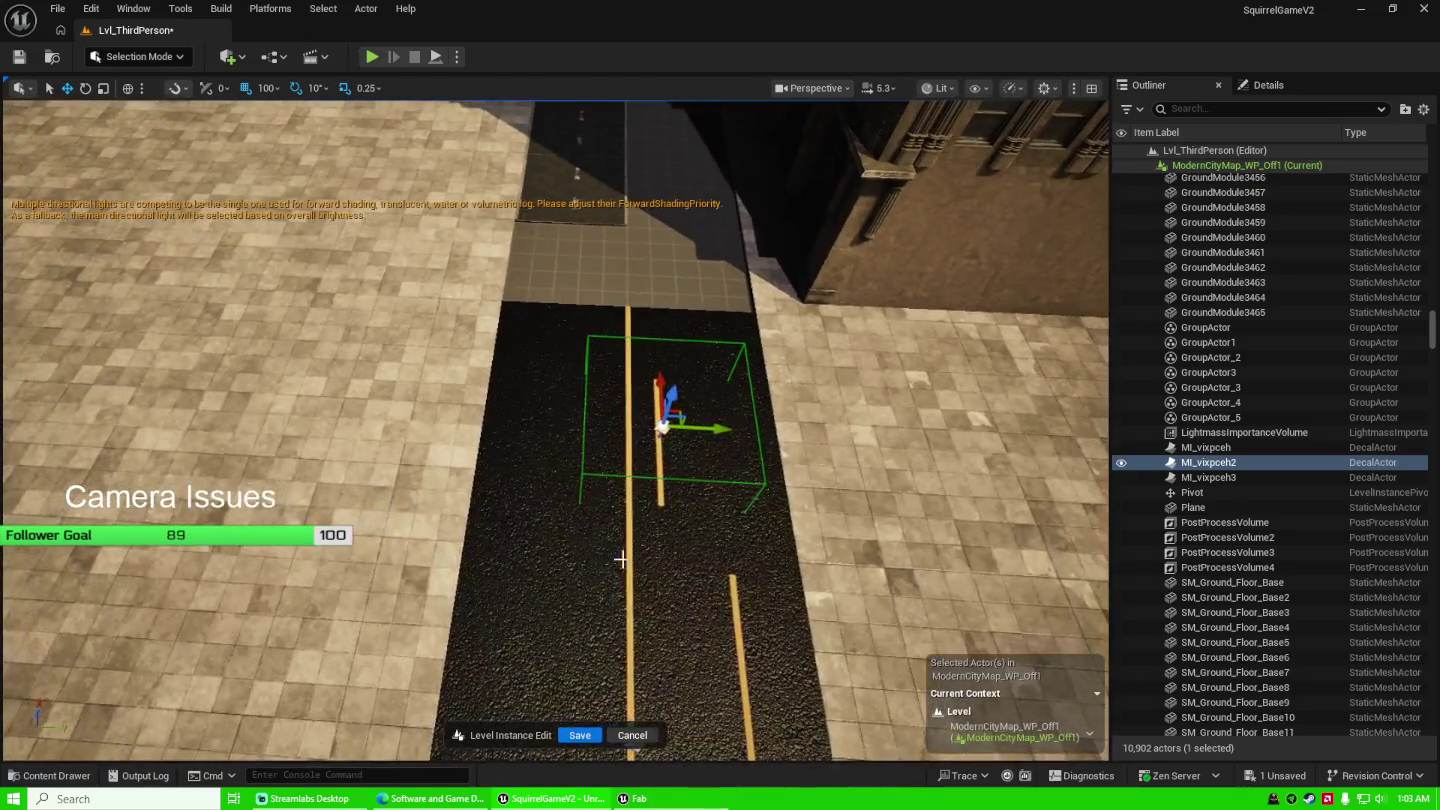
pyautogui.moveTo(622, 561); pyautogui.dragTo(627, 628)
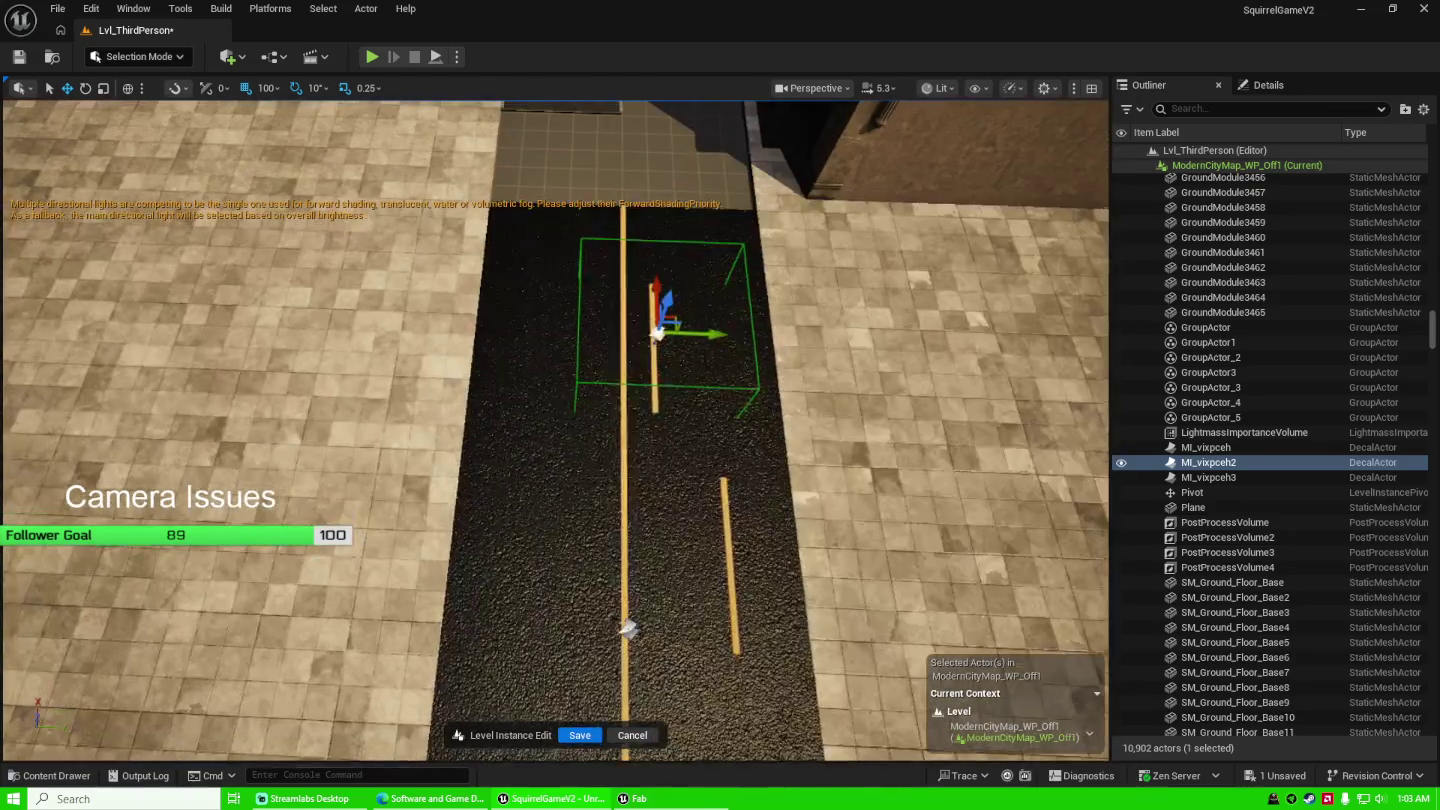
pyautogui.click(627, 630)
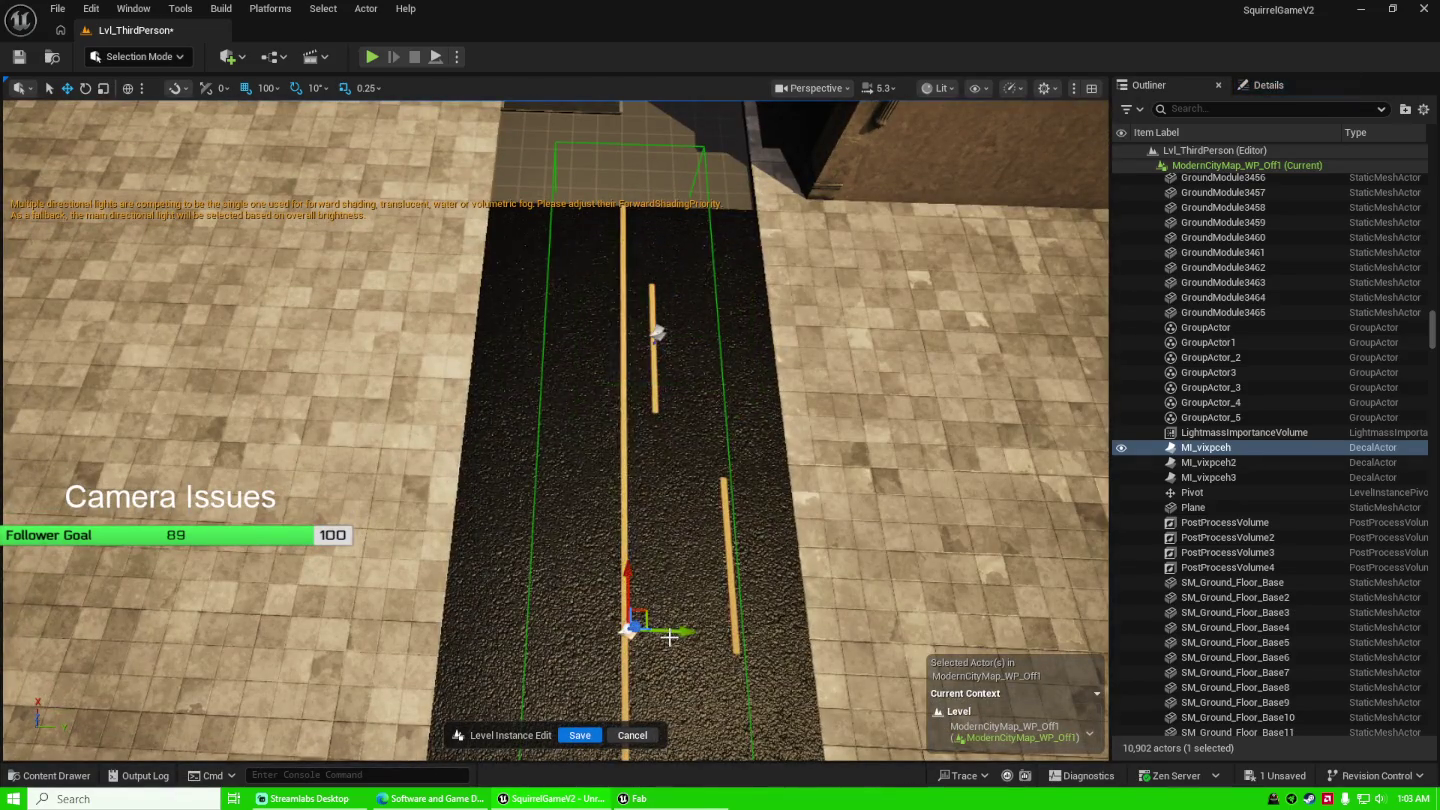
pyautogui.moveTo(670, 633)
pyautogui.mouseDown()
pyautogui.moveTo(650, 628)
pyautogui.moveTo(710, 627)
pyautogui.moveTo(691, 626)
pyautogui.mouseUp()
pyautogui.hotkey('ctrl', 'z')
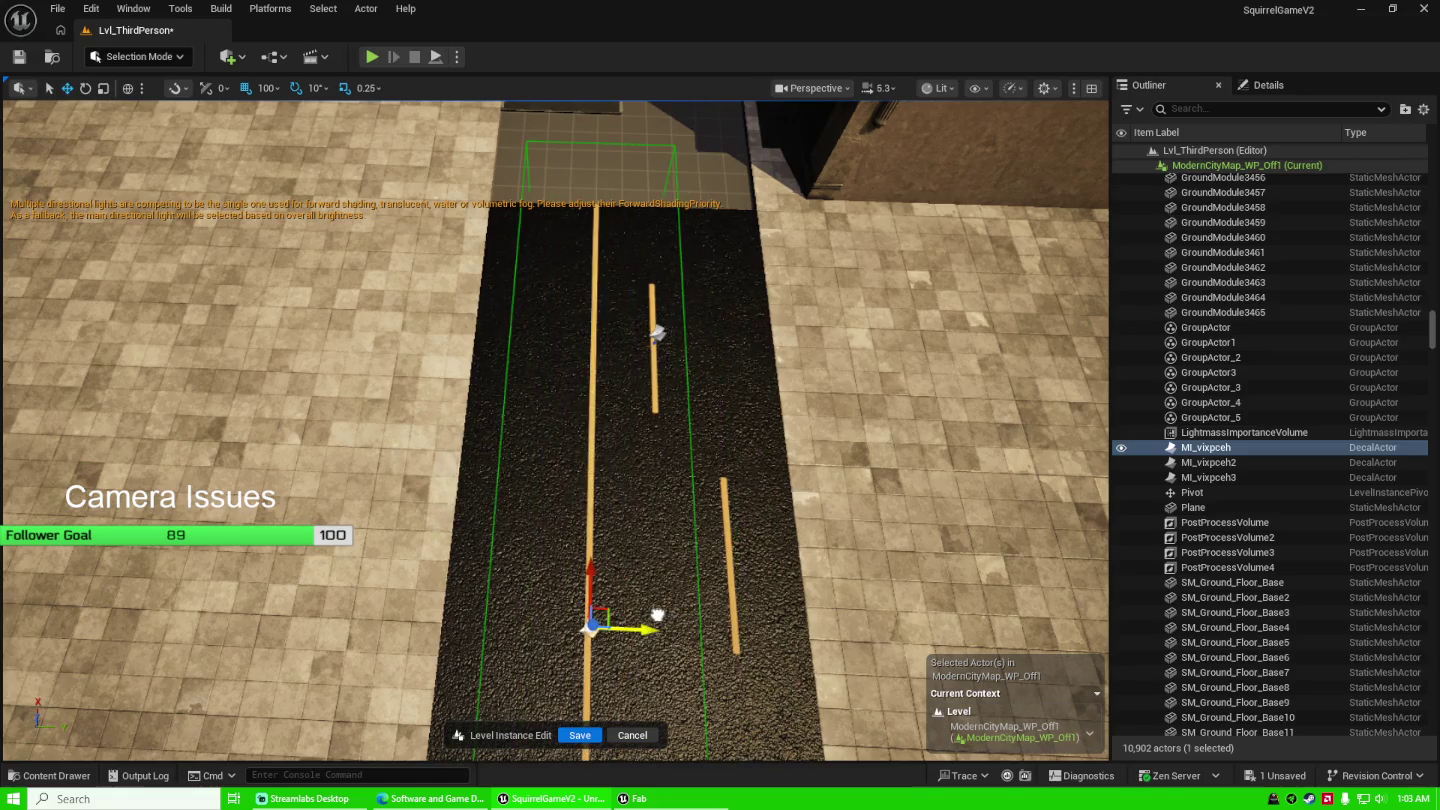
# Set grid snapping to 50 and nudge the long centre line MI_vixpceh sideways.
pyautogui.click(265, 87)
pyautogui.click(293, 171)
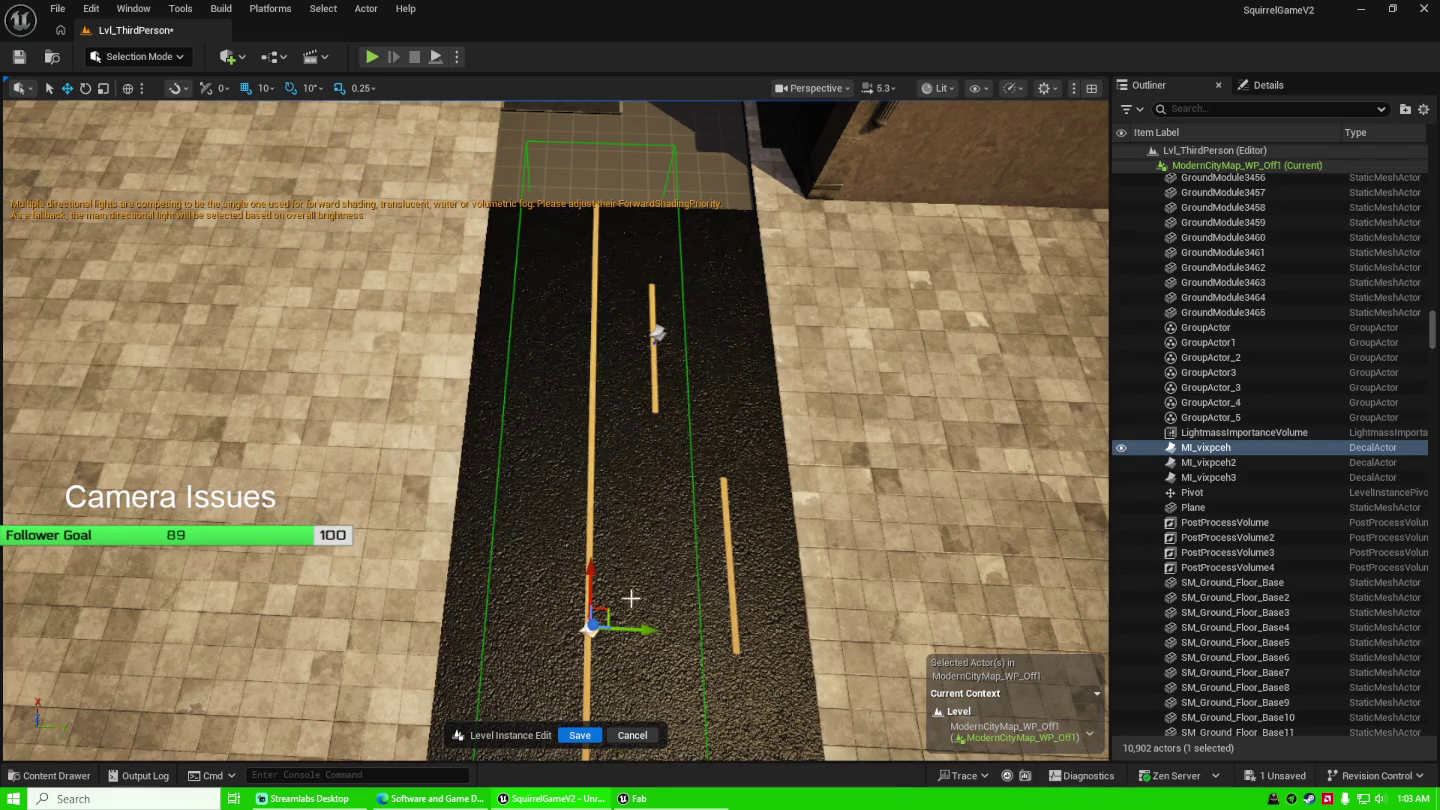
pyautogui.click(265, 88)
pyautogui.click(294, 186)
pyautogui.moveTo(653, 631); pyautogui.dragTo(671, 632)
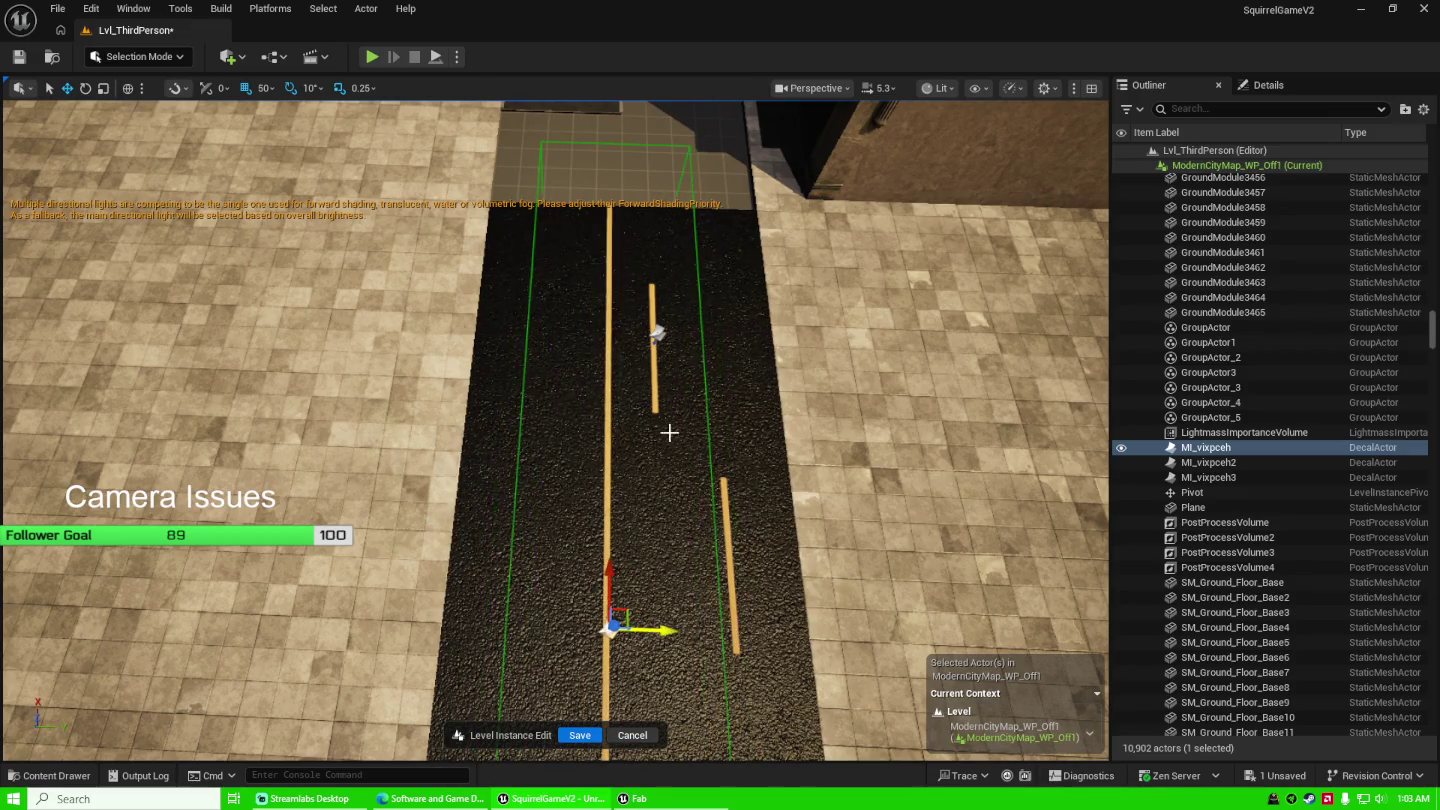
# Move the extra decal MI_vixpceh3 up the road, then delete it.
pyautogui.click(657, 330)
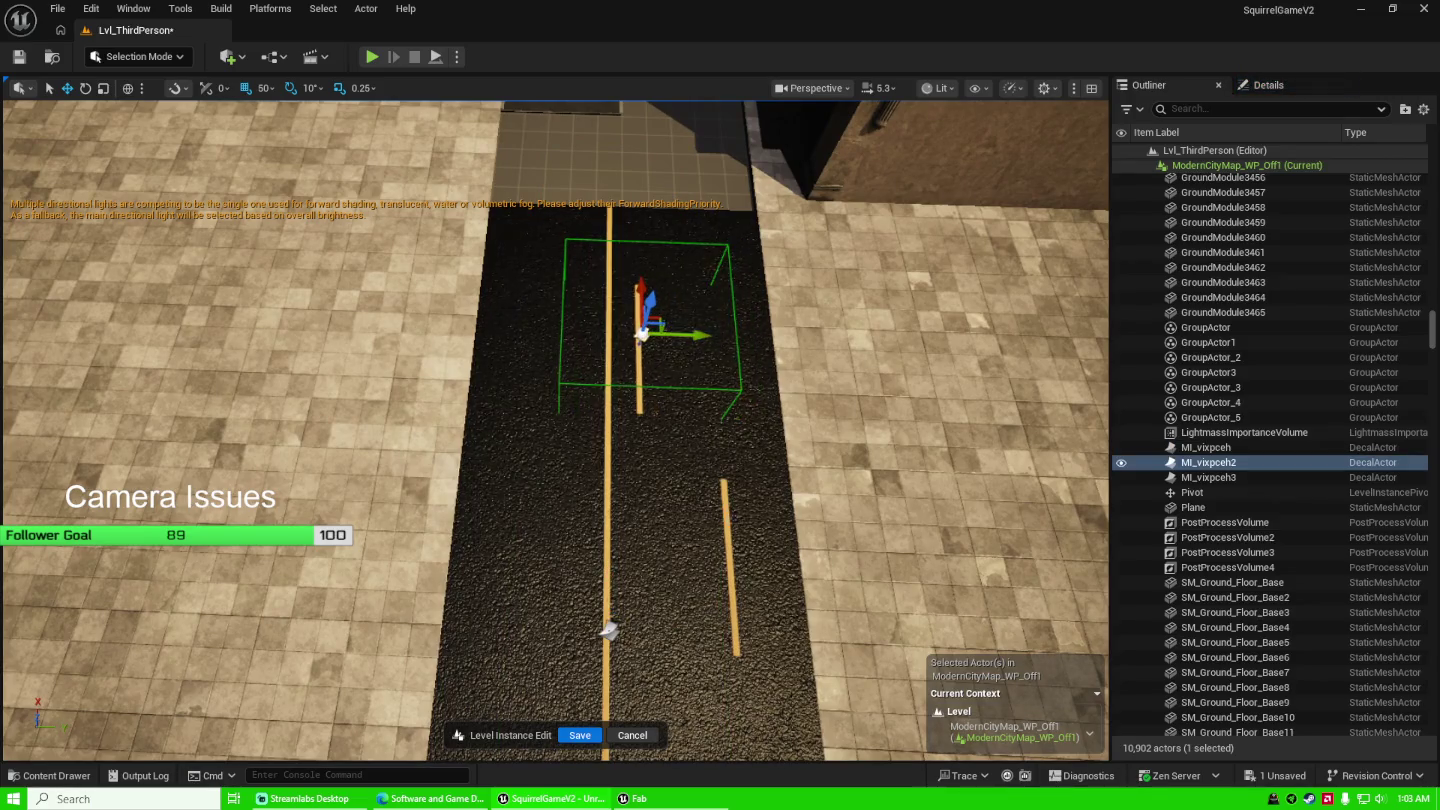
pyautogui.click(762, 505)
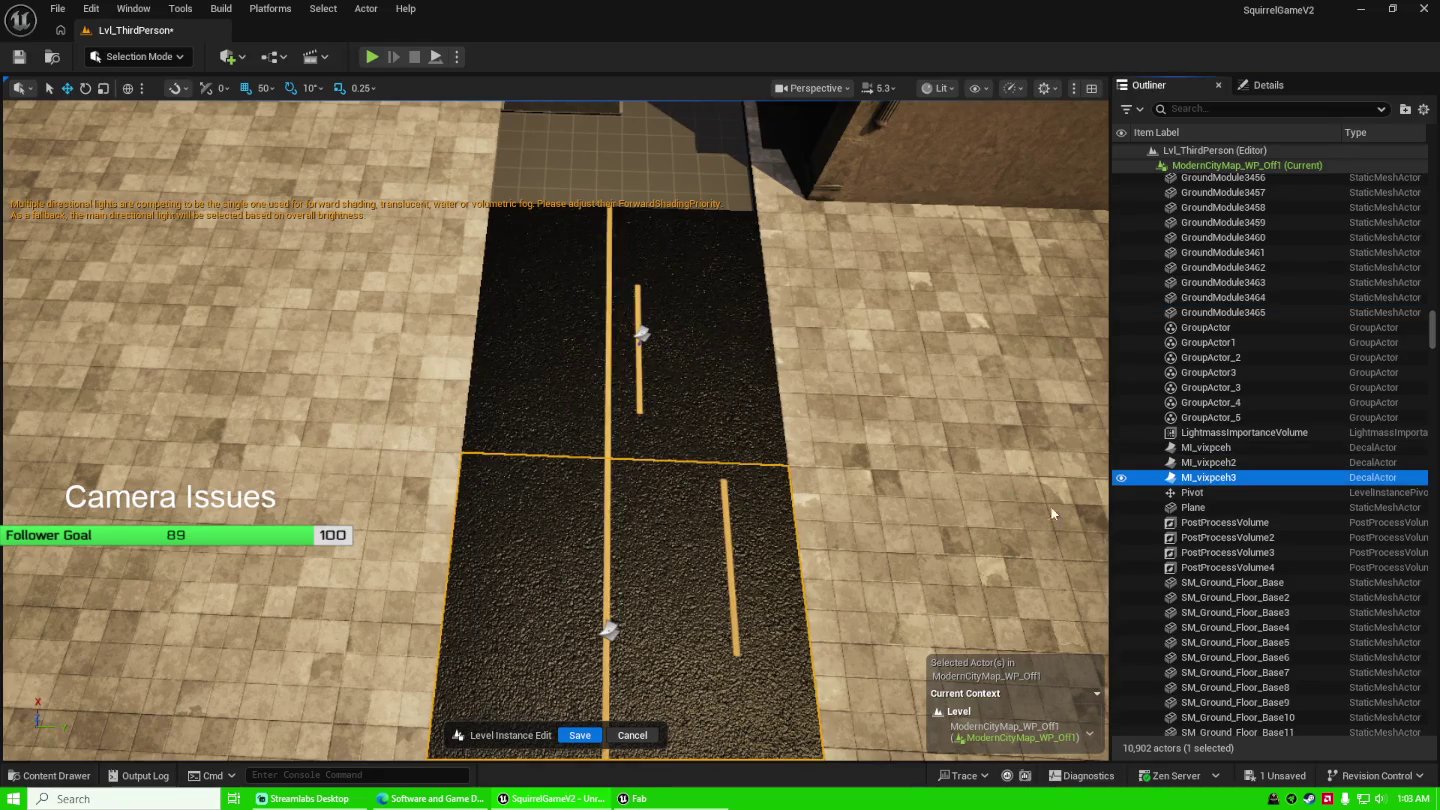
pyautogui.moveTo(734, 553)
pyautogui.mouseDown()
pyautogui.moveTo(766, 540)
pyautogui.moveTo(744, 561)
pyautogui.moveTo(600, 565)
pyautogui.mouseUp()
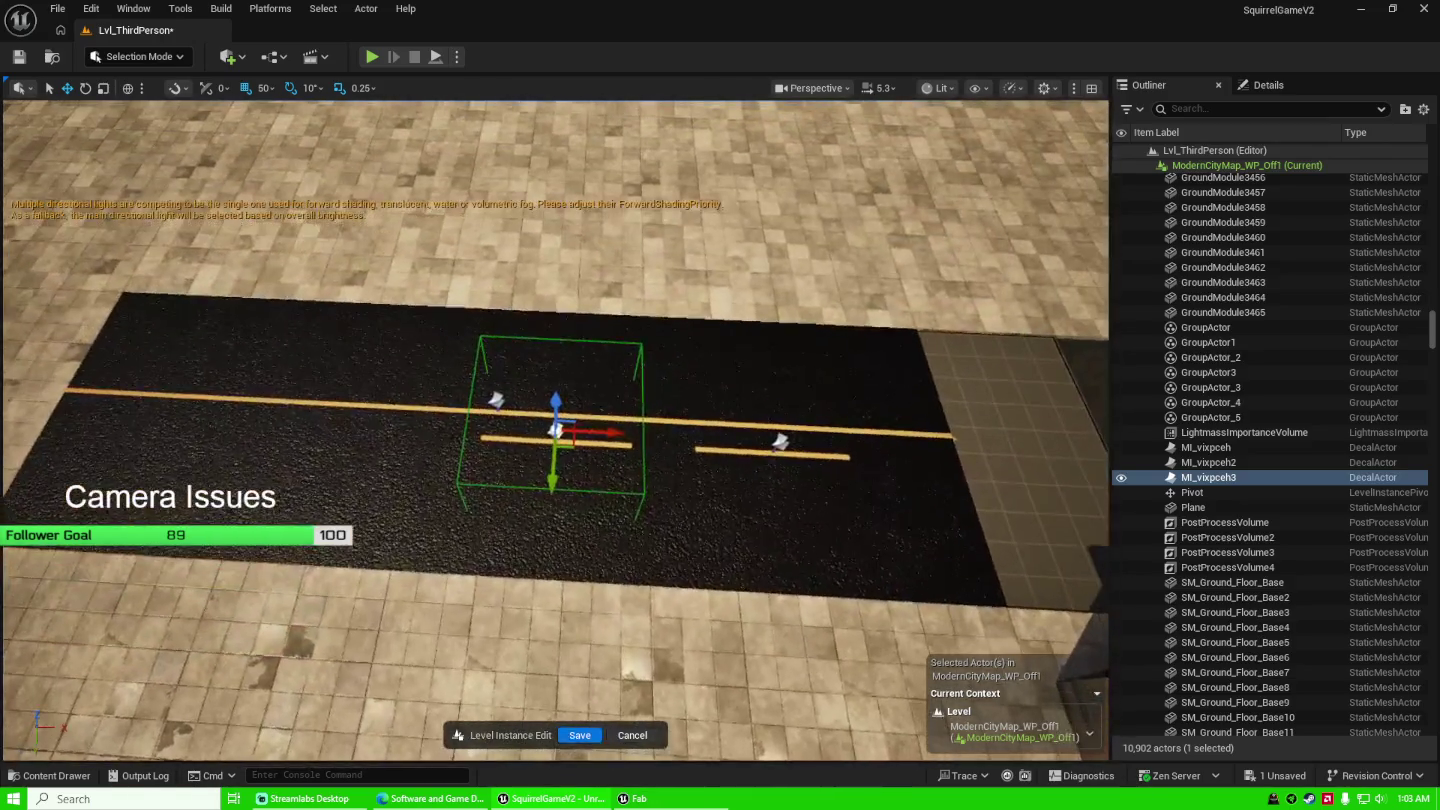
pyautogui.press('Delete')
# Slide the short yellow decal left along the centre line and select the long decal.
pyautogui.click(780, 443)
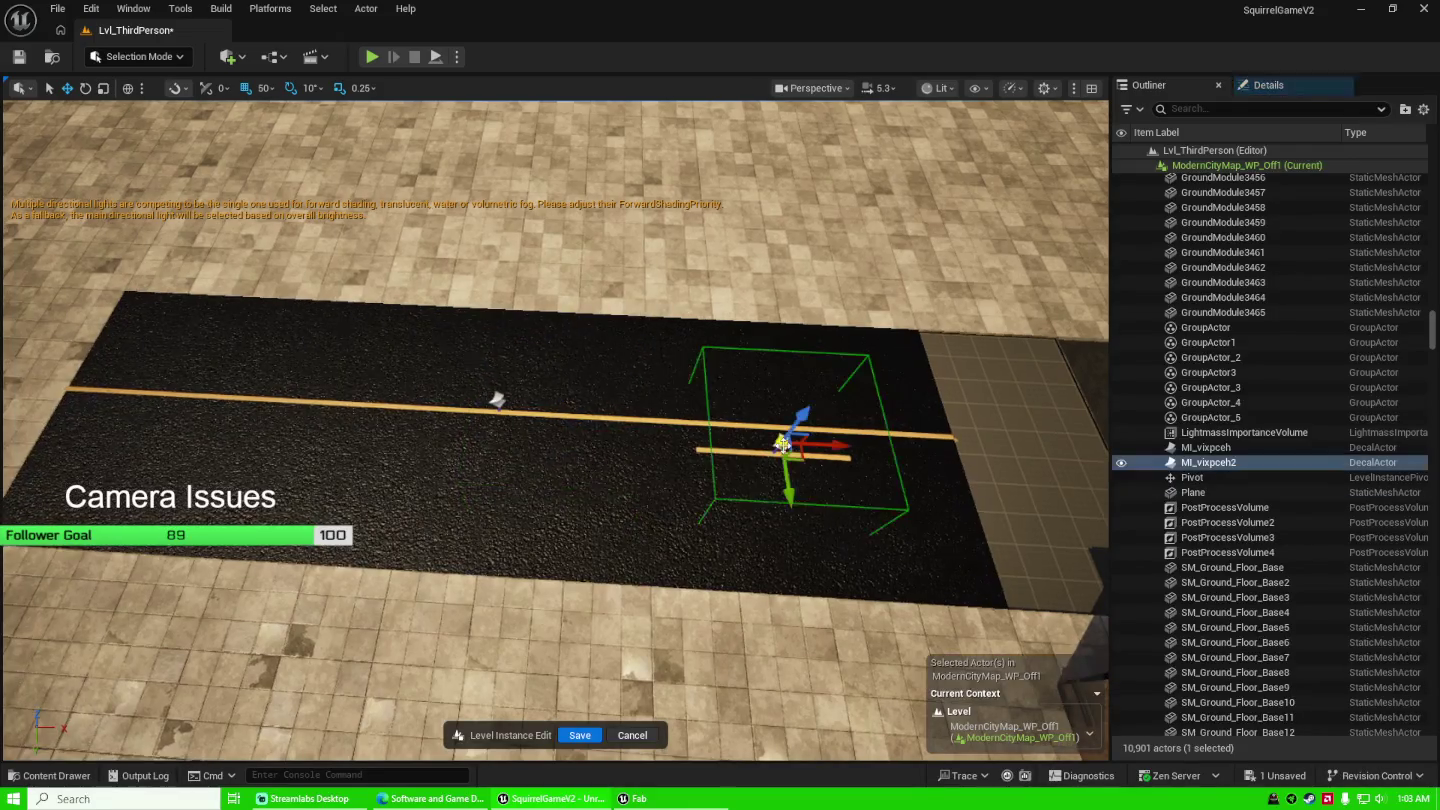
pyautogui.moveTo(779, 443); pyautogui.dragTo(531, 454)
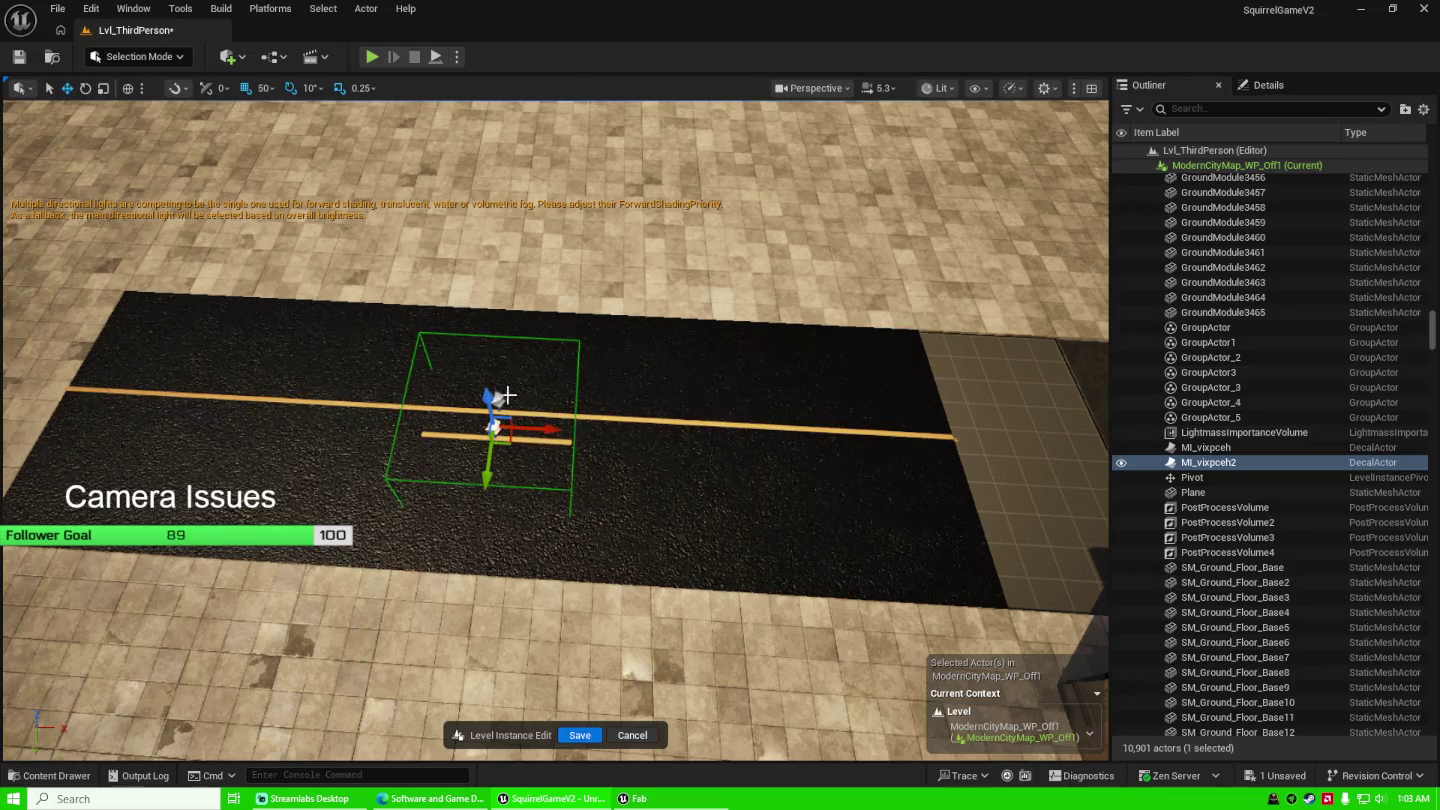
pyautogui.click(498, 405)
pyautogui.click(1268, 85)
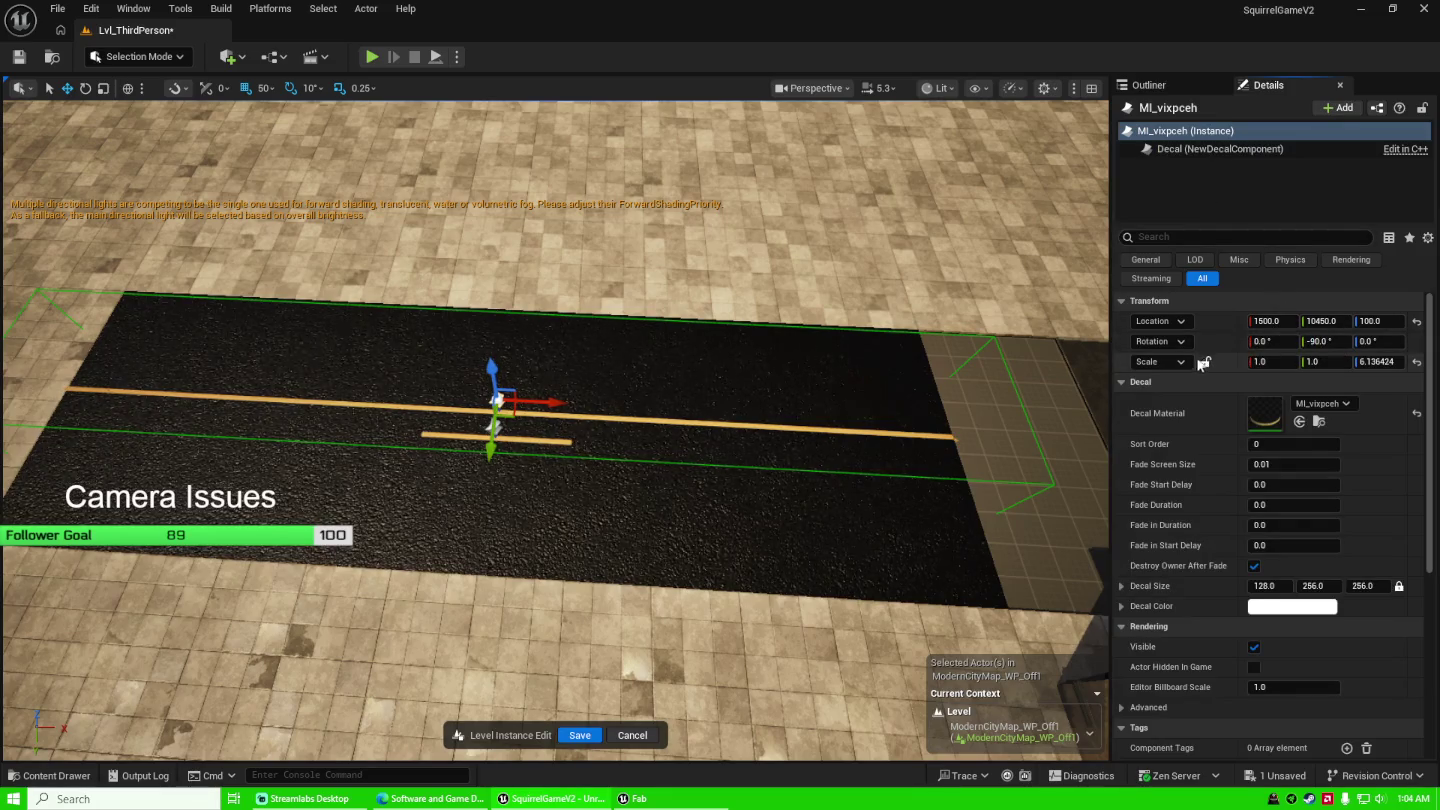
# Set Scale Z to 6.0 on both MI_vixpceh and MI_vixpceh2.
pyautogui.click(1382, 364)
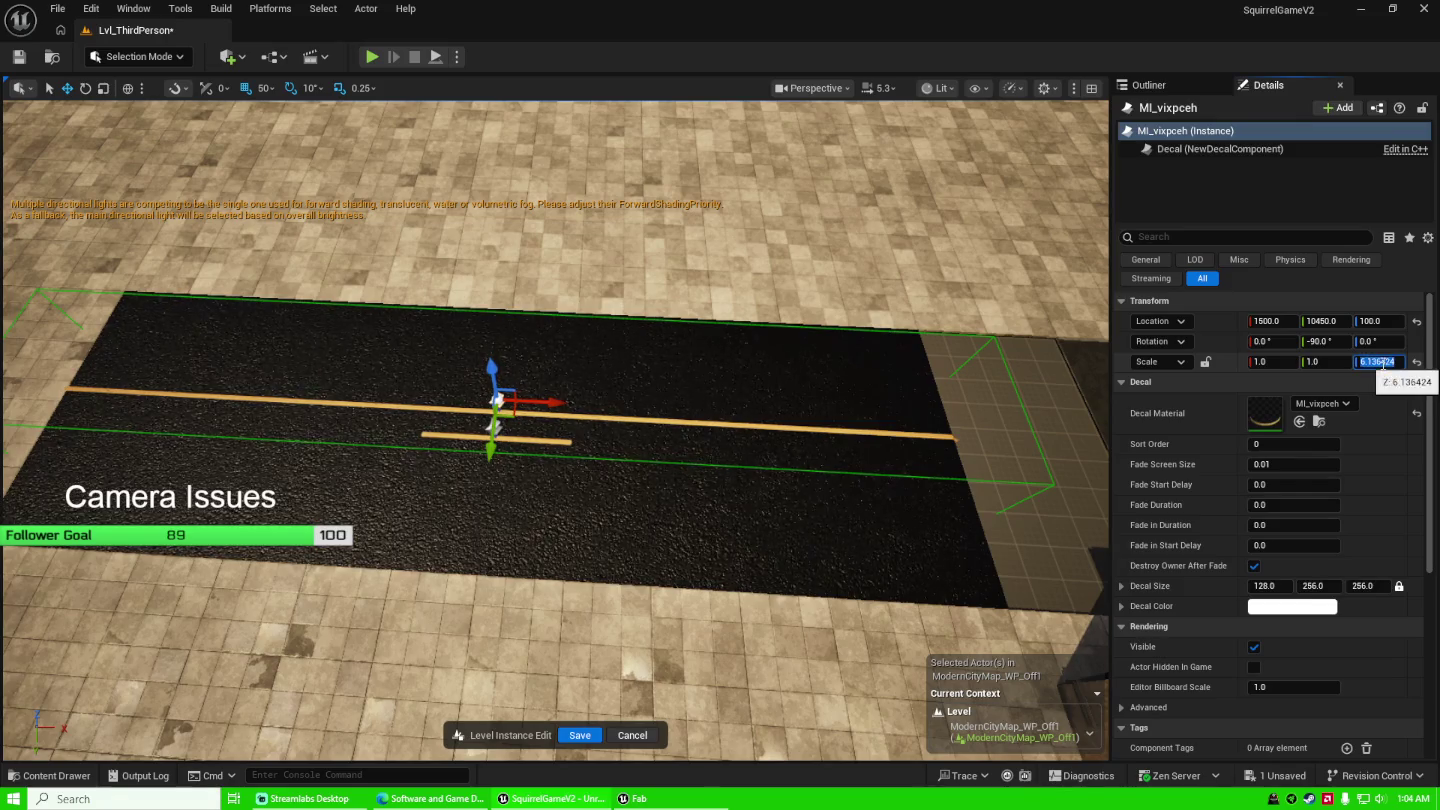
pyautogui.write('6')
pyautogui.press('Return')
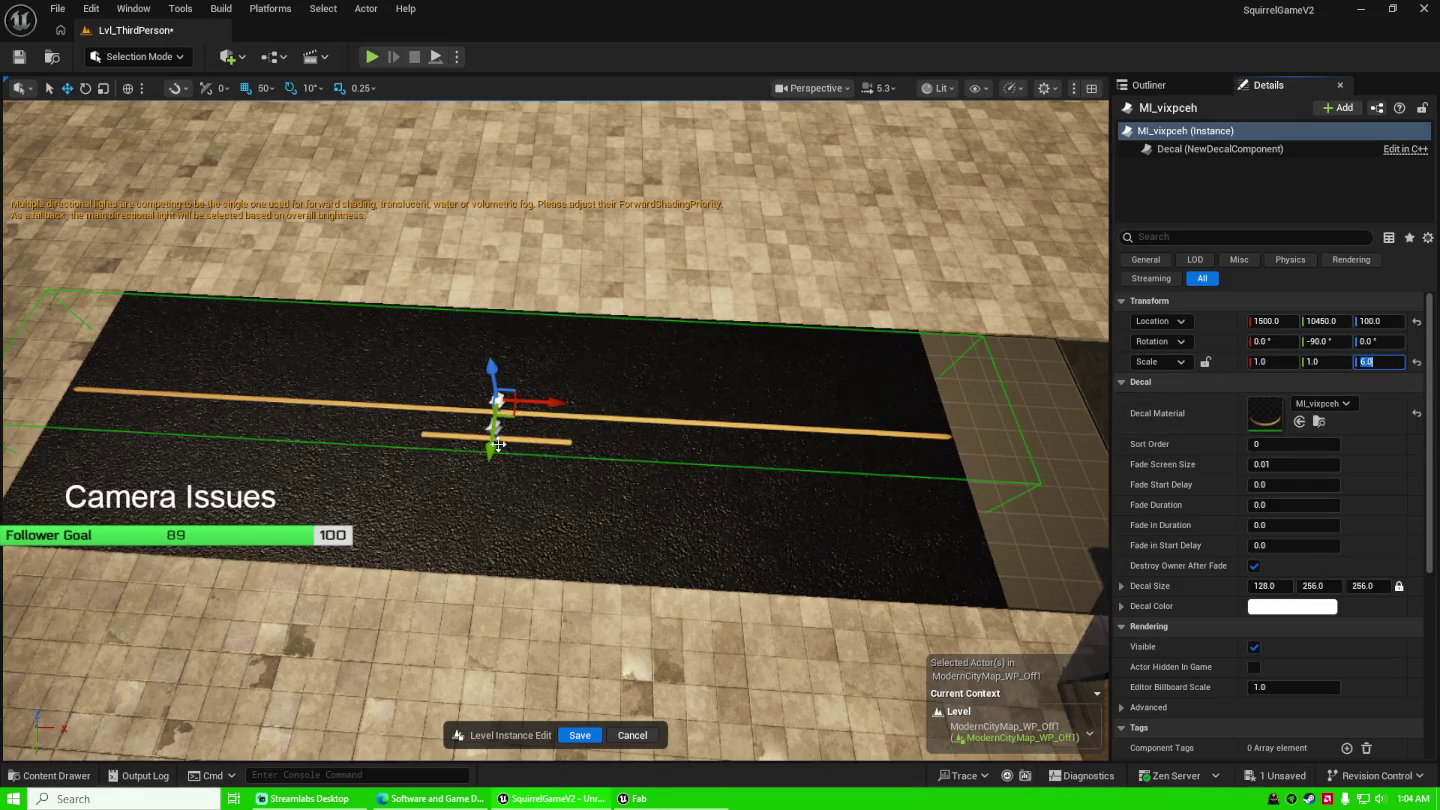
pyautogui.click(499, 428)
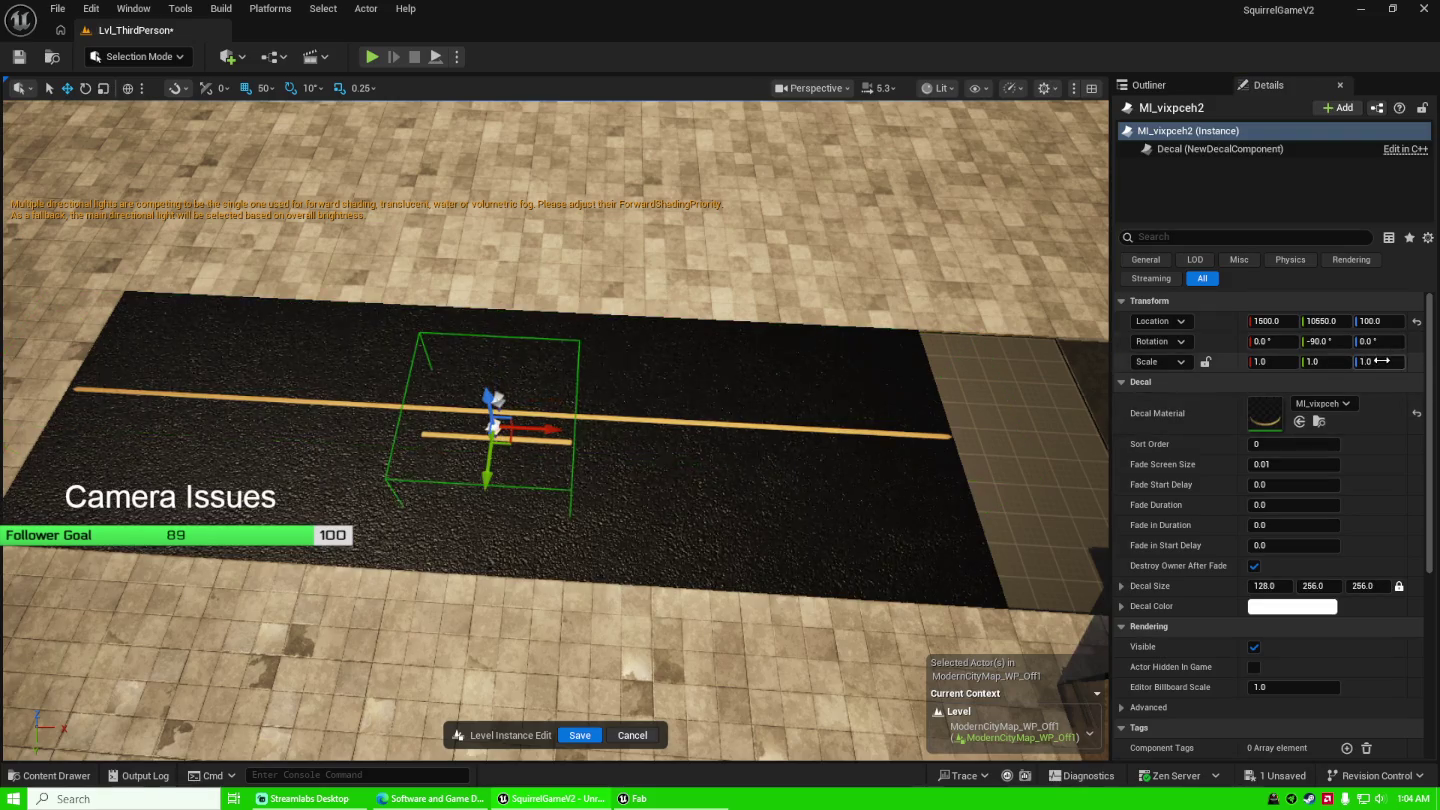
pyautogui.click(1382, 361)
pyautogui.write('6')
pyautogui.press('Return')
# Look down on the road and bring up the '1 Unsaved' content list.
pyautogui.moveTo(771, 415)
pyautogui.mouseDown()
pyautogui.moveTo(700, 425)
pyautogui.moveTo(766, 417)
pyautogui.mouseUp()
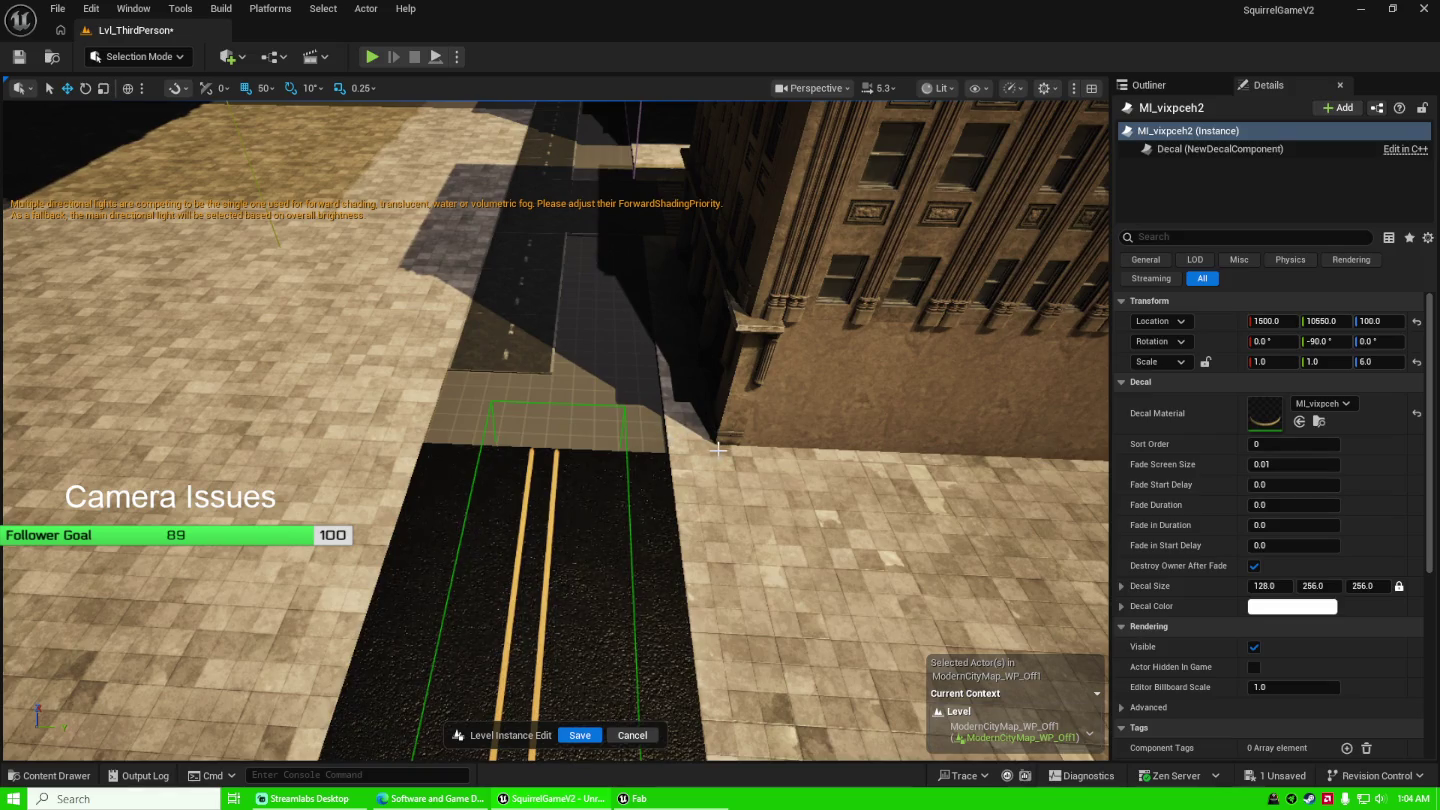
pyautogui.moveTo(717, 450)
pyautogui.mouseDown()
pyautogui.moveTo(690, 485)
pyautogui.moveTo(700, 529)
pyautogui.moveTo(690, 471)
pyautogui.mouseUp()
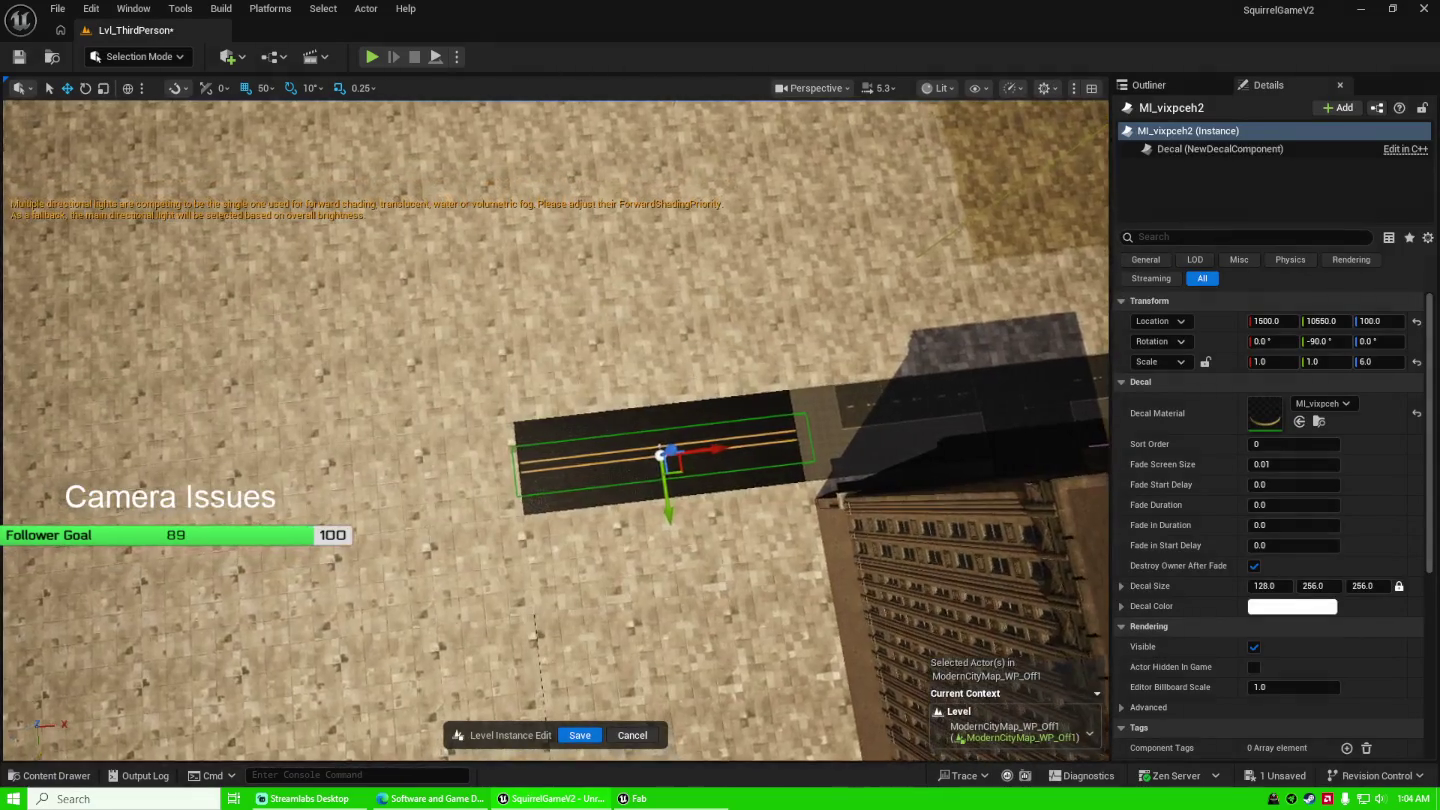
pyautogui.click(1278, 775)
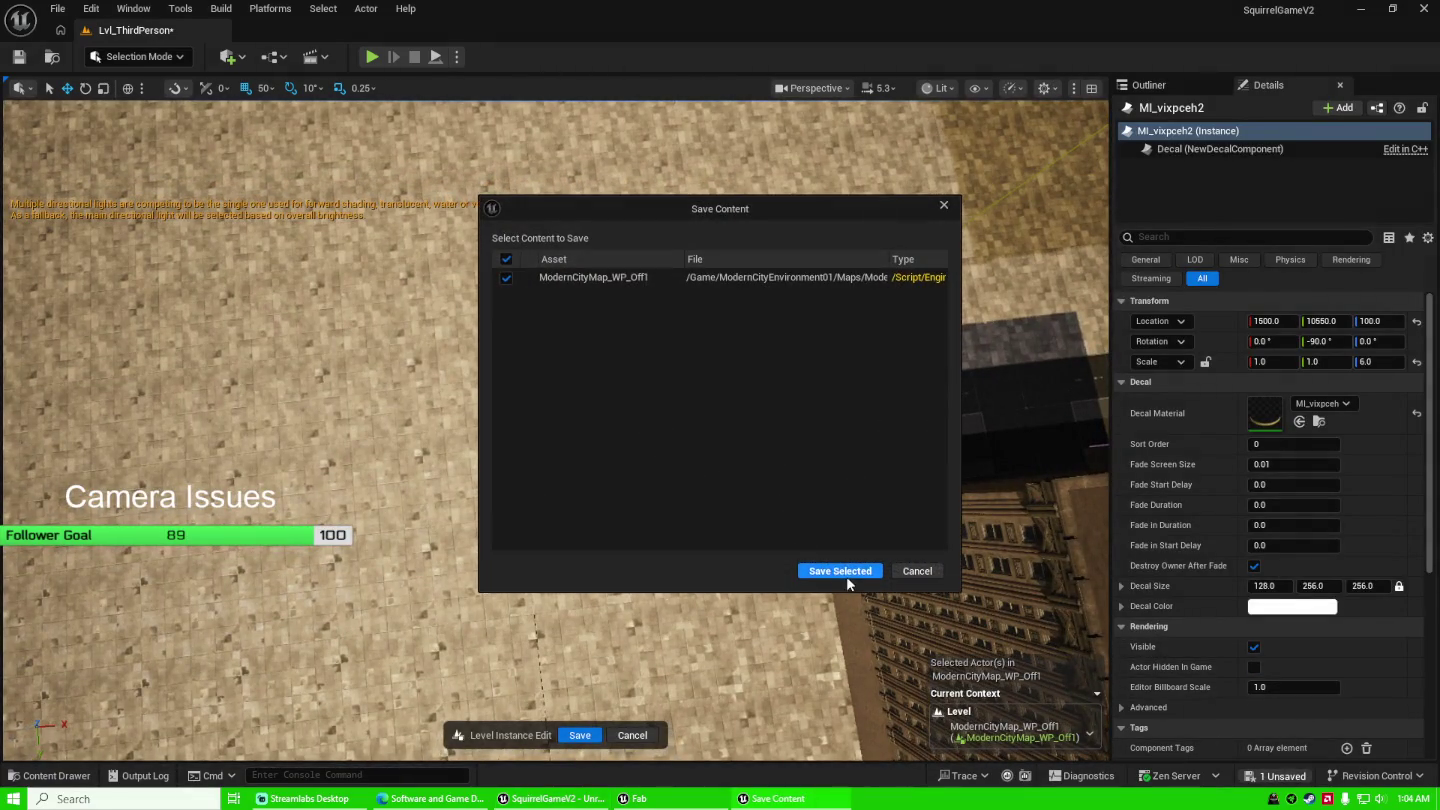
# Save the city map with Save Selected and commit the level-instance edit.
pyautogui.click(845, 574)
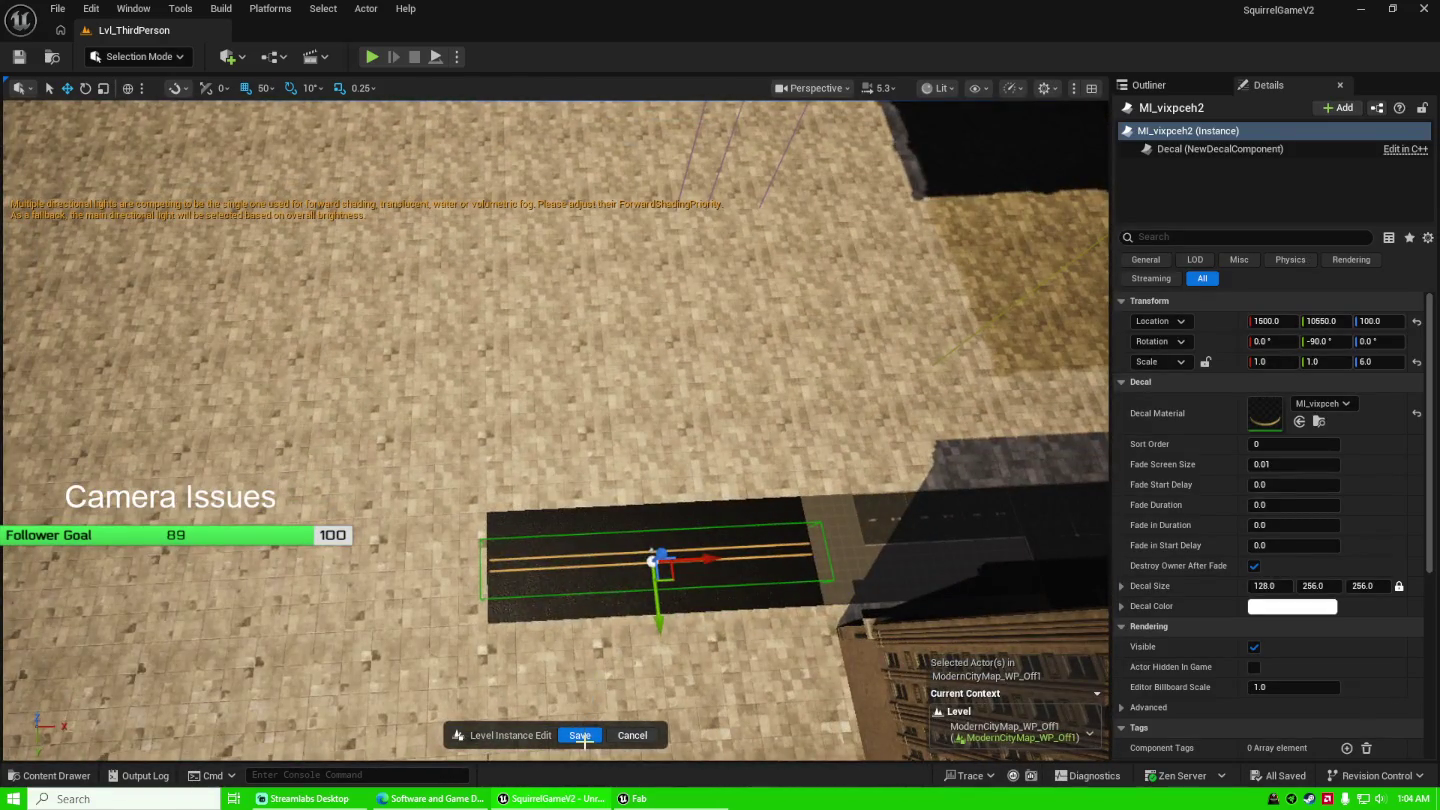
pyautogui.click(581, 735)
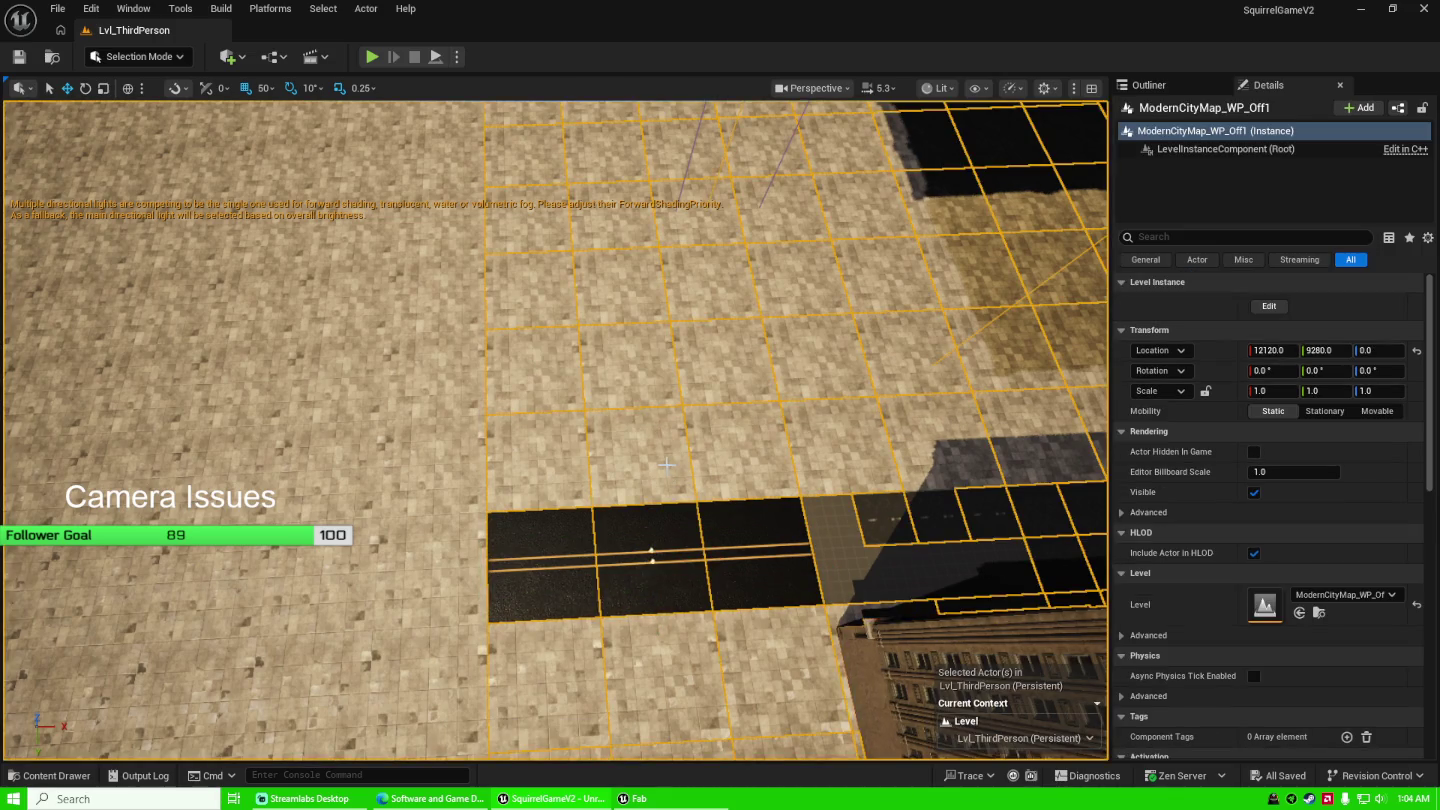
pyautogui.moveTo(667, 465); pyautogui.dragTo(520, 479)
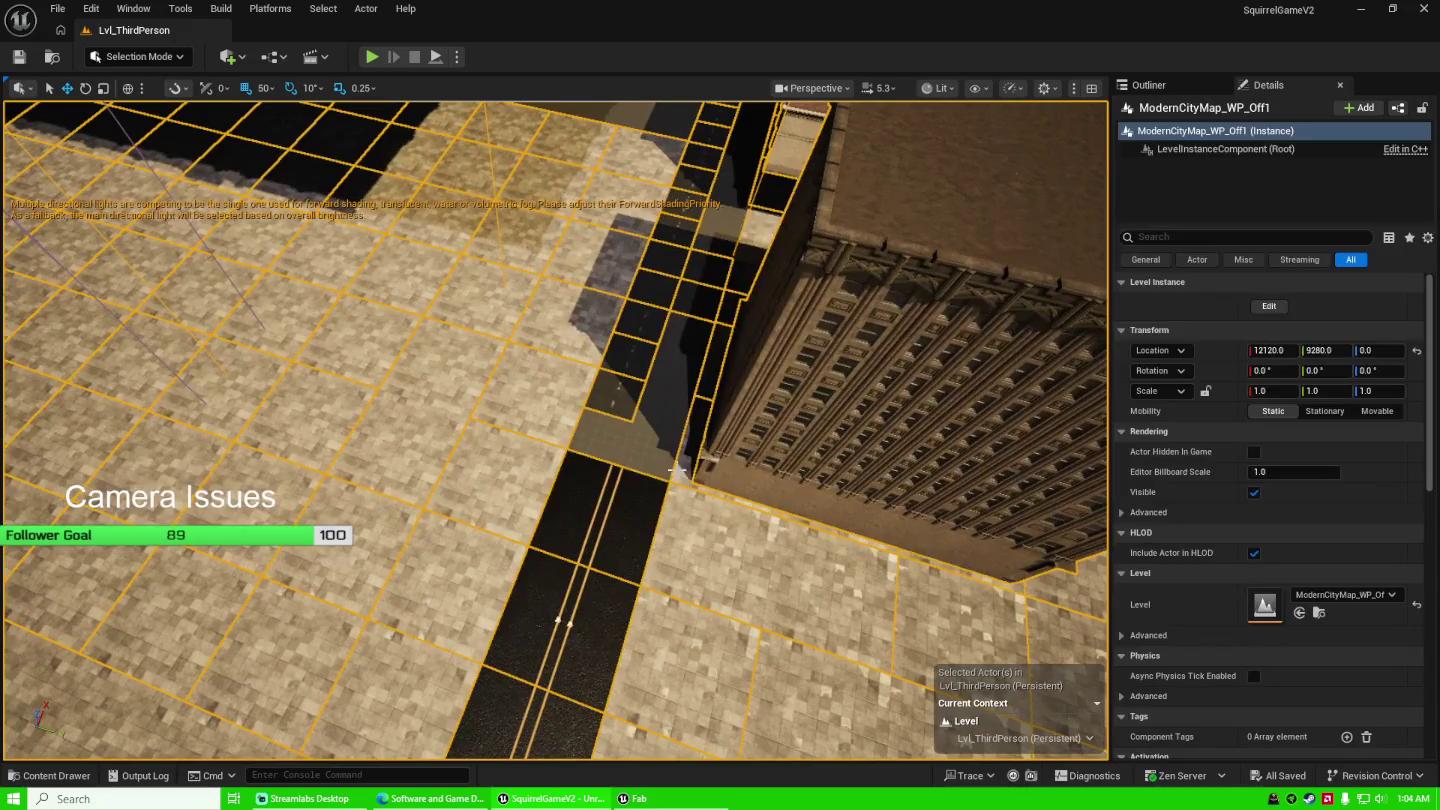
# Select PlayerStart in the Outliner and move it beside the road's end.
pyautogui.click(659, 450)
pyautogui.moveTo(660, 451)
pyautogui.mouseDown()
pyautogui.moveTo(599, 455)
pyautogui.moveTo(786, 419)
pyautogui.mouseUp()
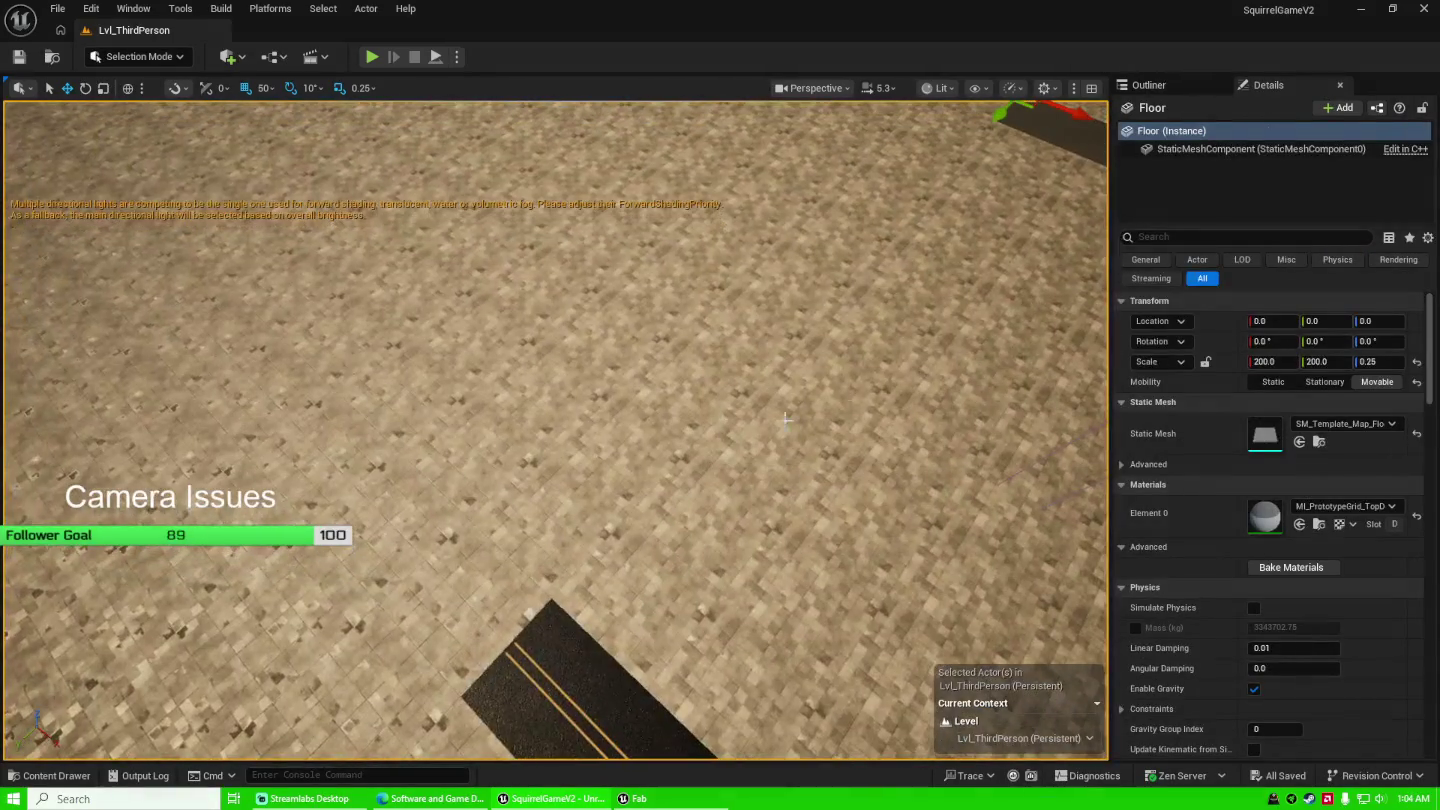
pyautogui.click(1183, 83)
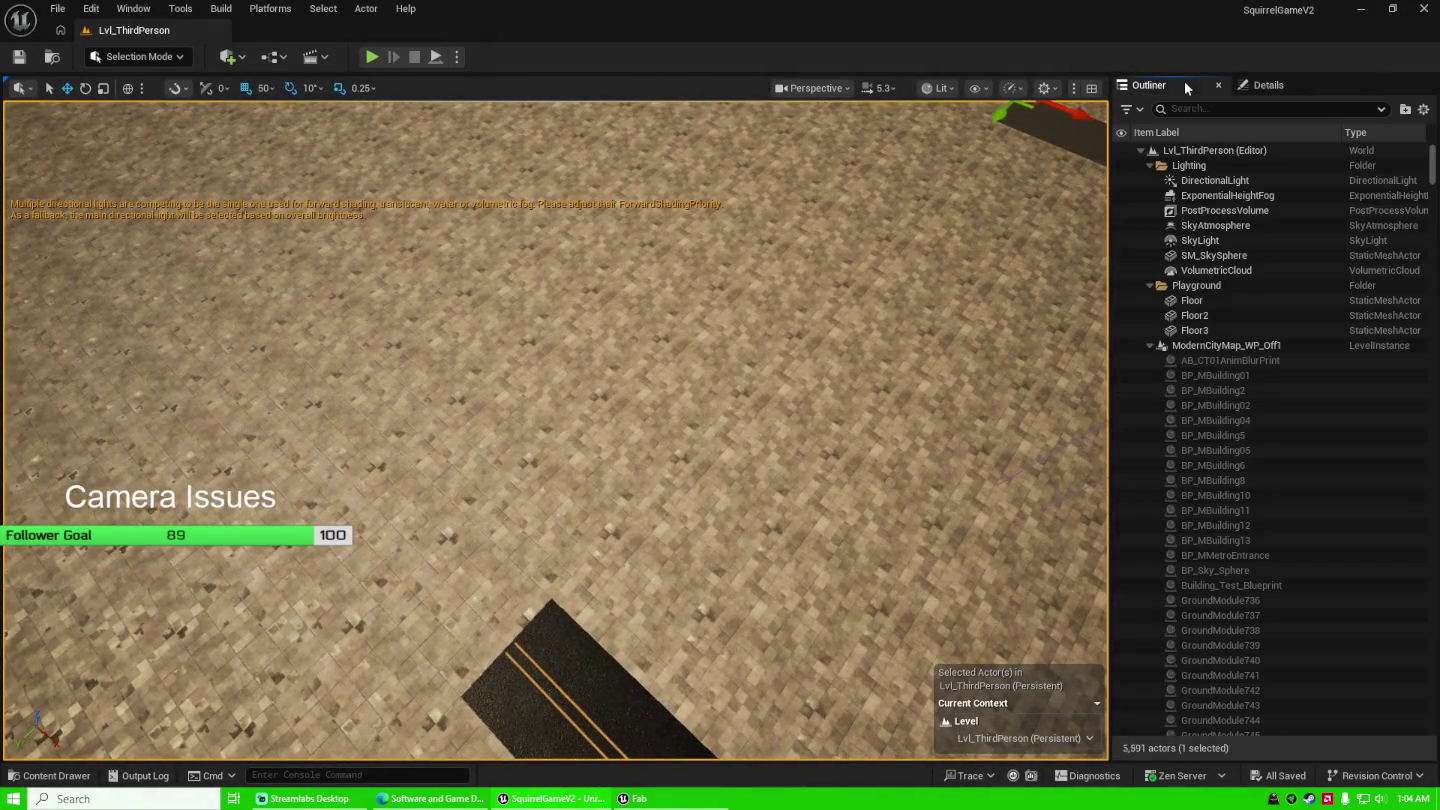
pyautogui.click(1150, 345)
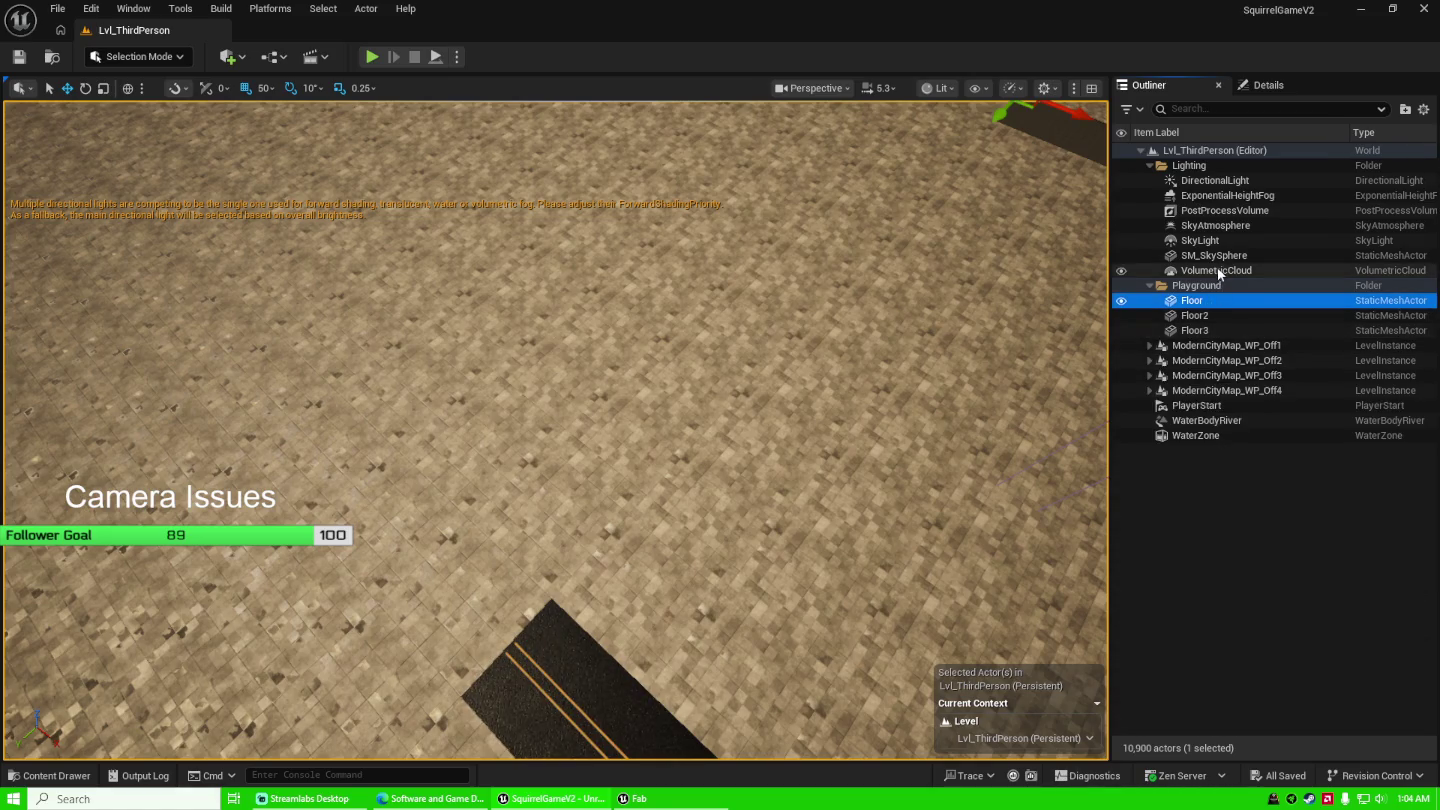
pyautogui.click(1224, 407)
pyautogui.press('f')
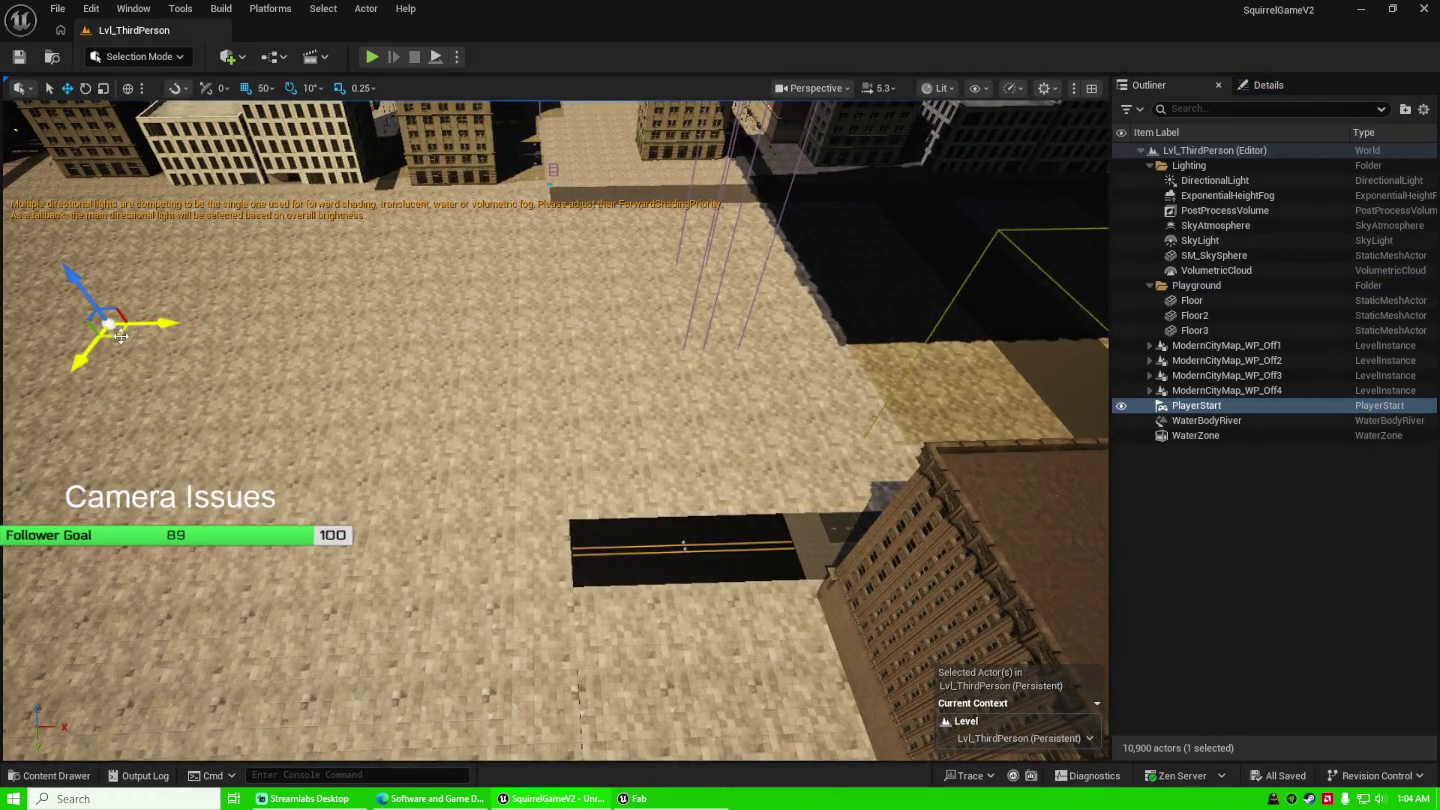
pyautogui.moveTo(111, 323)
pyautogui.mouseDown()
pyautogui.moveTo(541, 477)
pyautogui.moveTo(590, 509)
pyautogui.mouseUp()
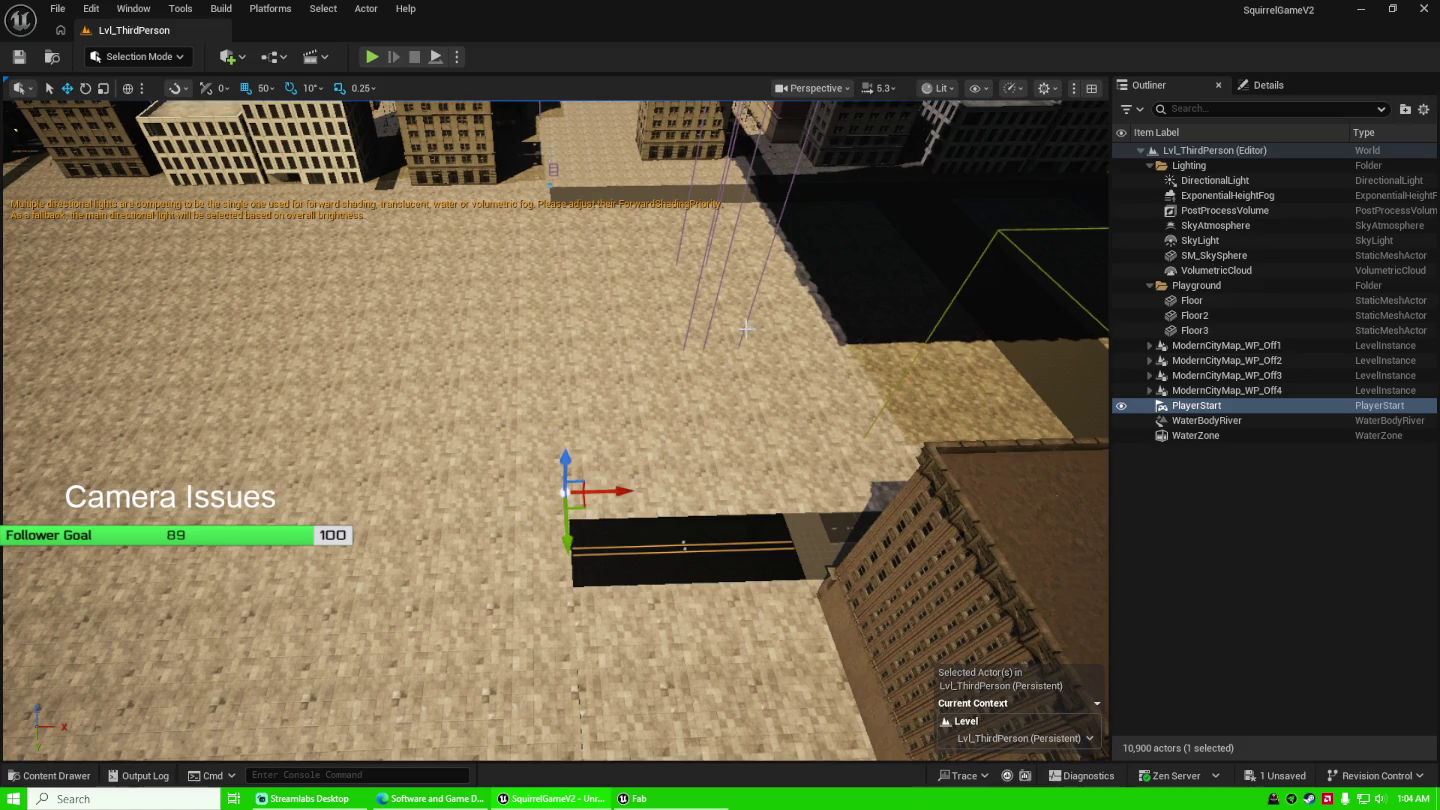
# Save the moved player start and launch a Play In Editor test with Alt+P.
pyautogui.click(1270, 780)
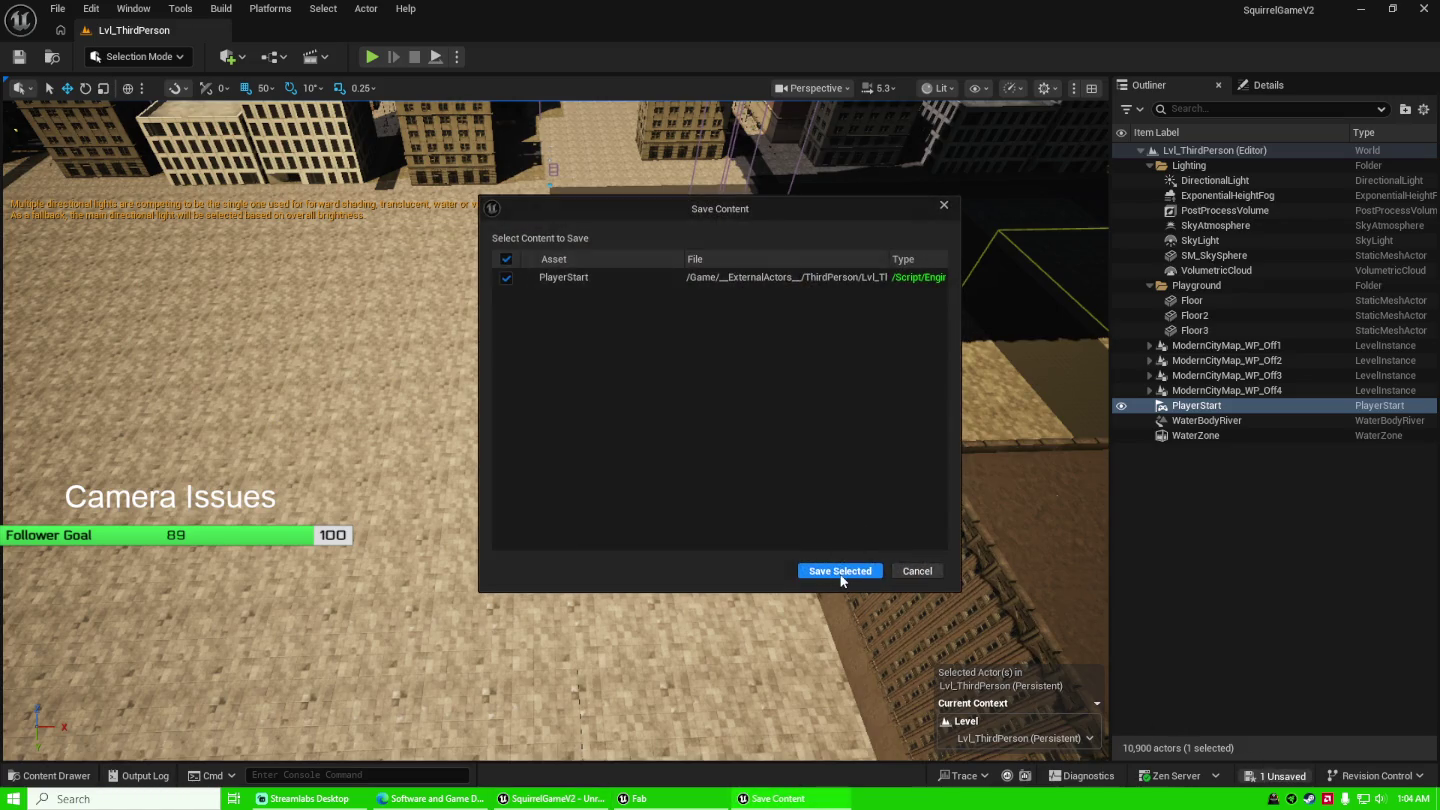
pyautogui.click(836, 570)
pyautogui.scroll(5, 699, 450)
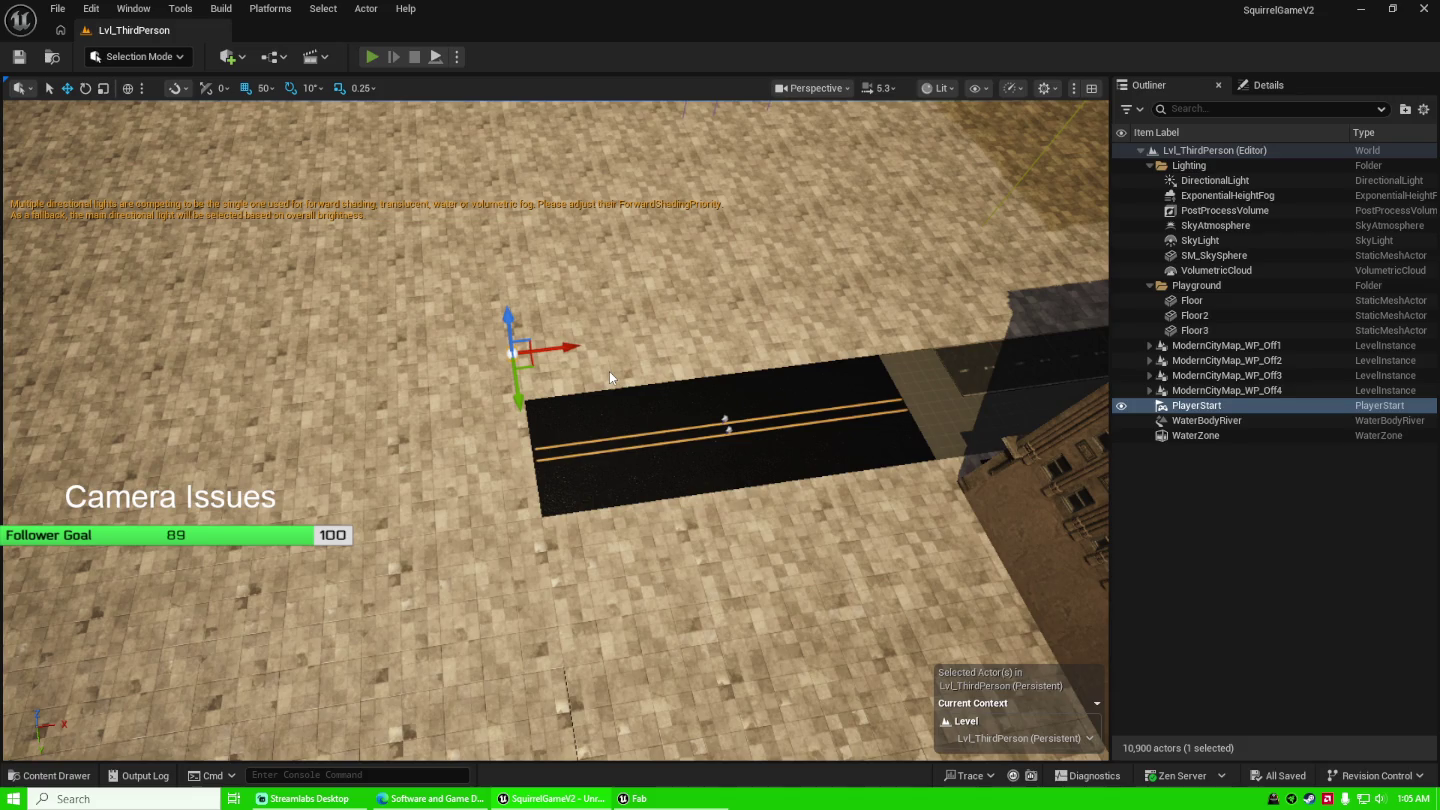
pyautogui.hotkey('alt', 'p')
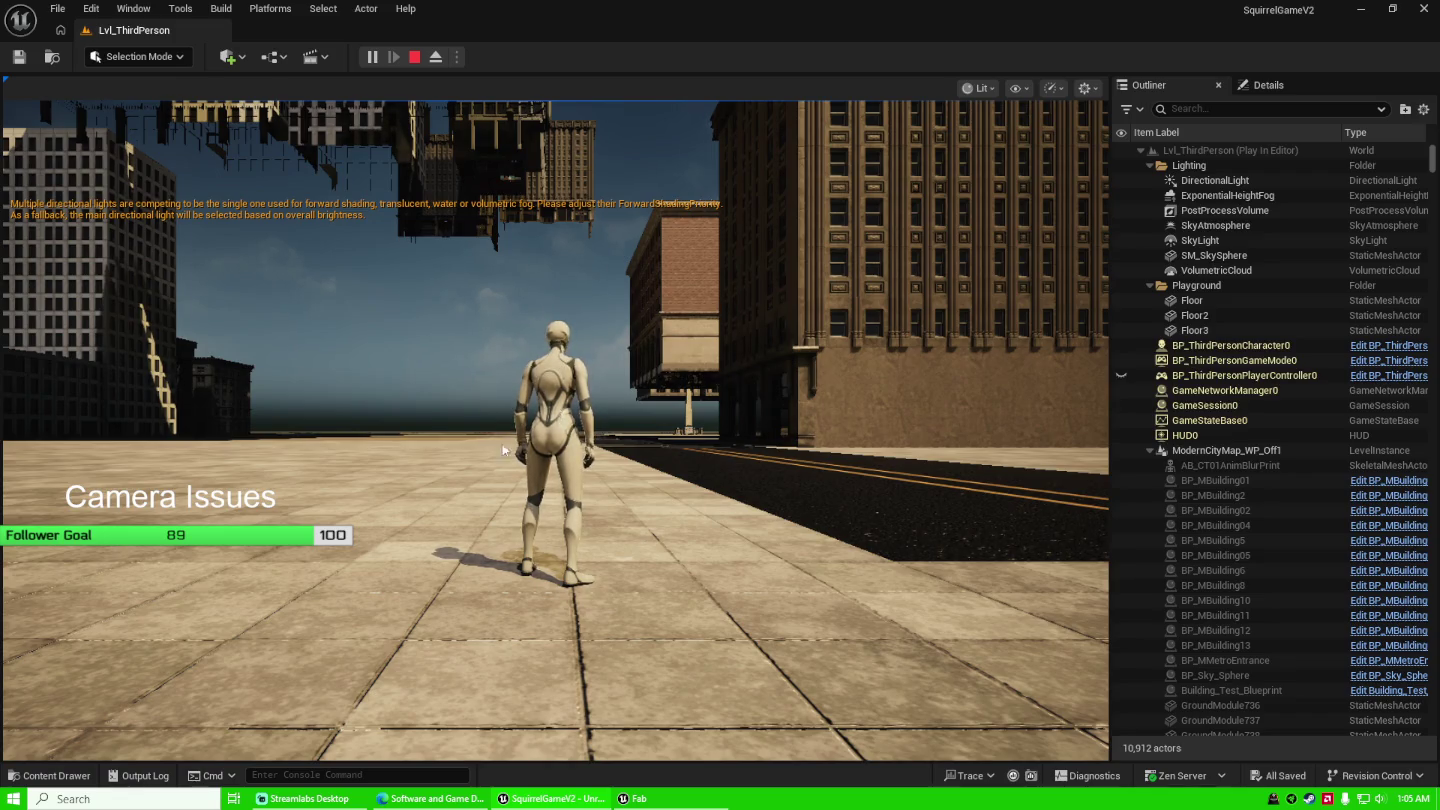
pyautogui.click(580, 426)
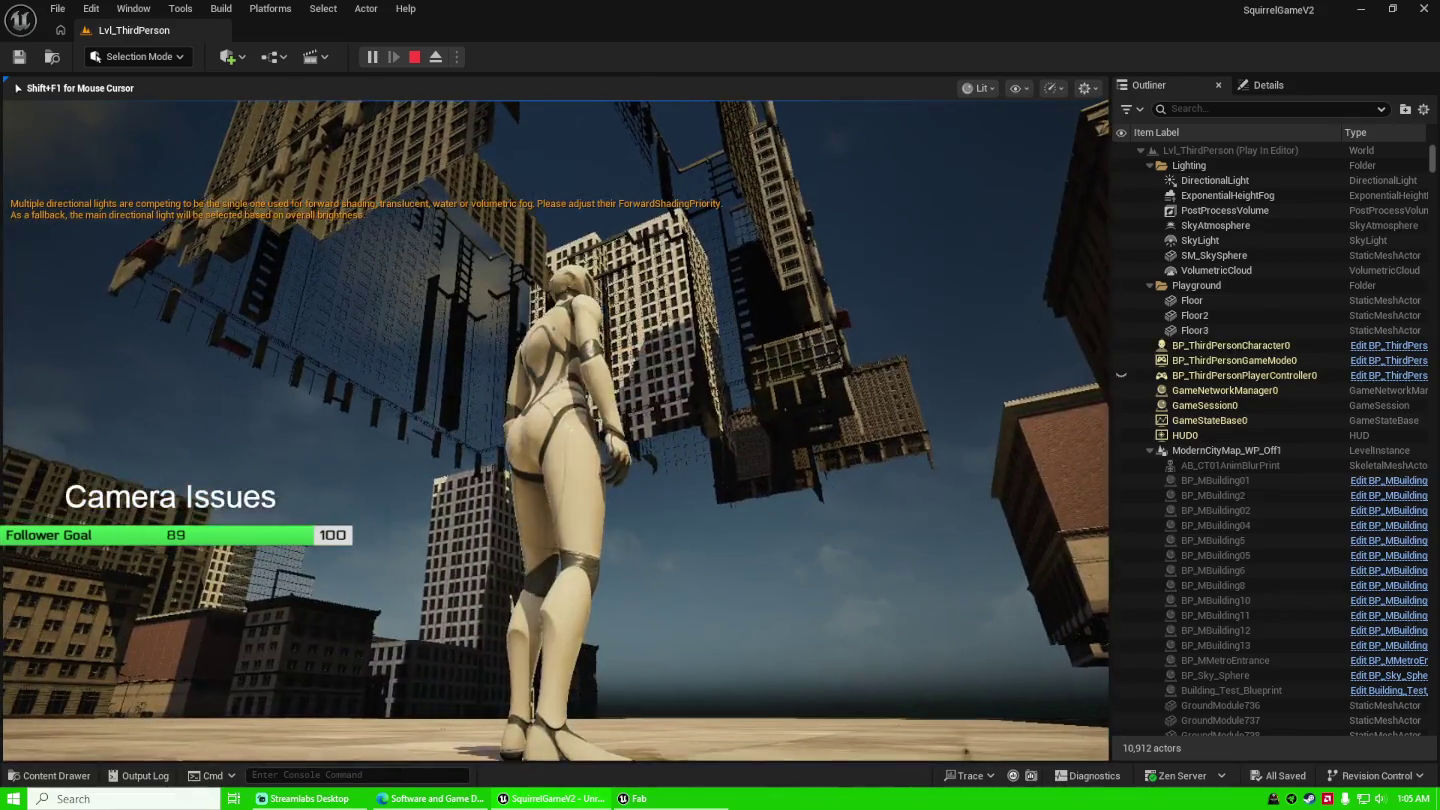
# Walk the character up and down the asphalt road and along the street.
pyautogui.press('w')
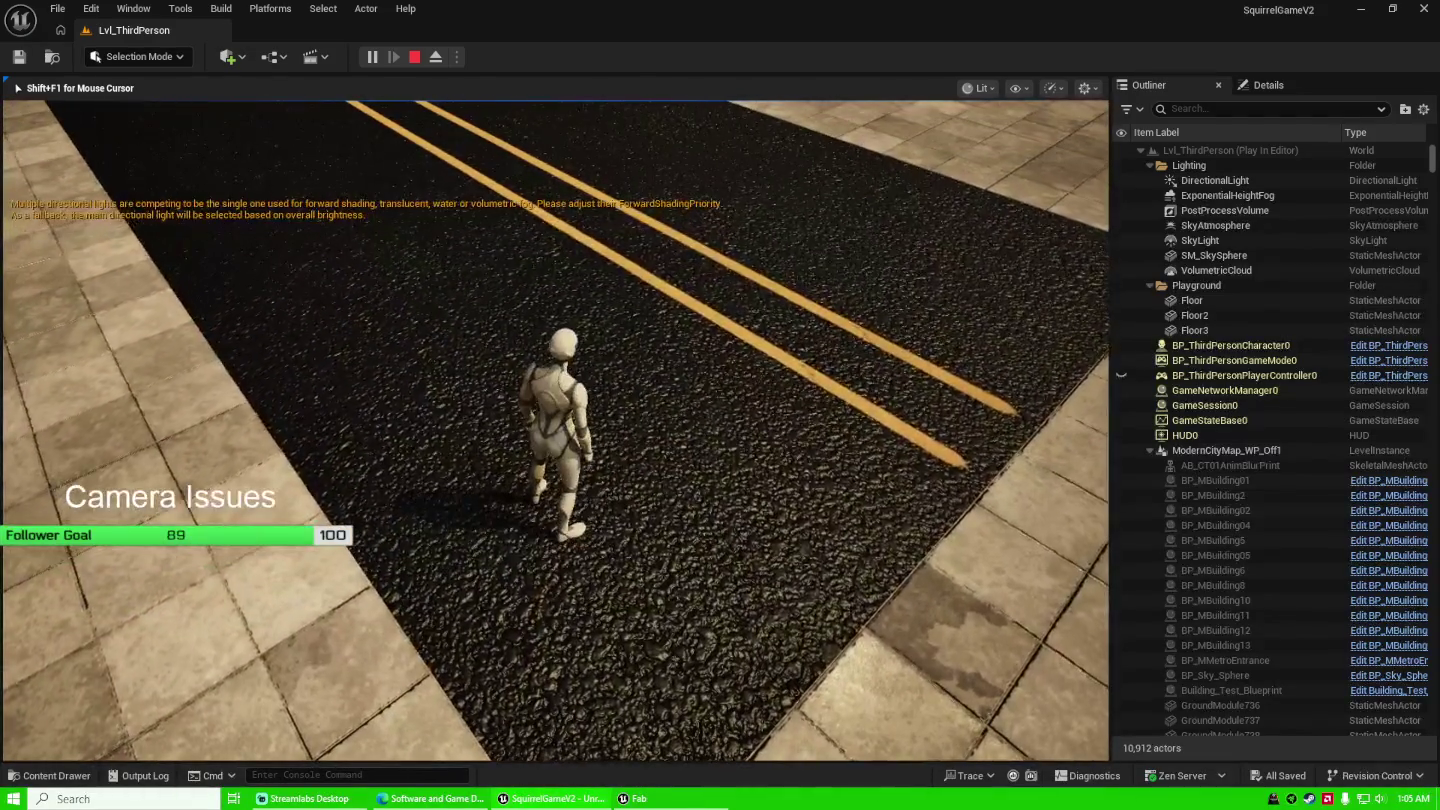
pyautogui.press('w')
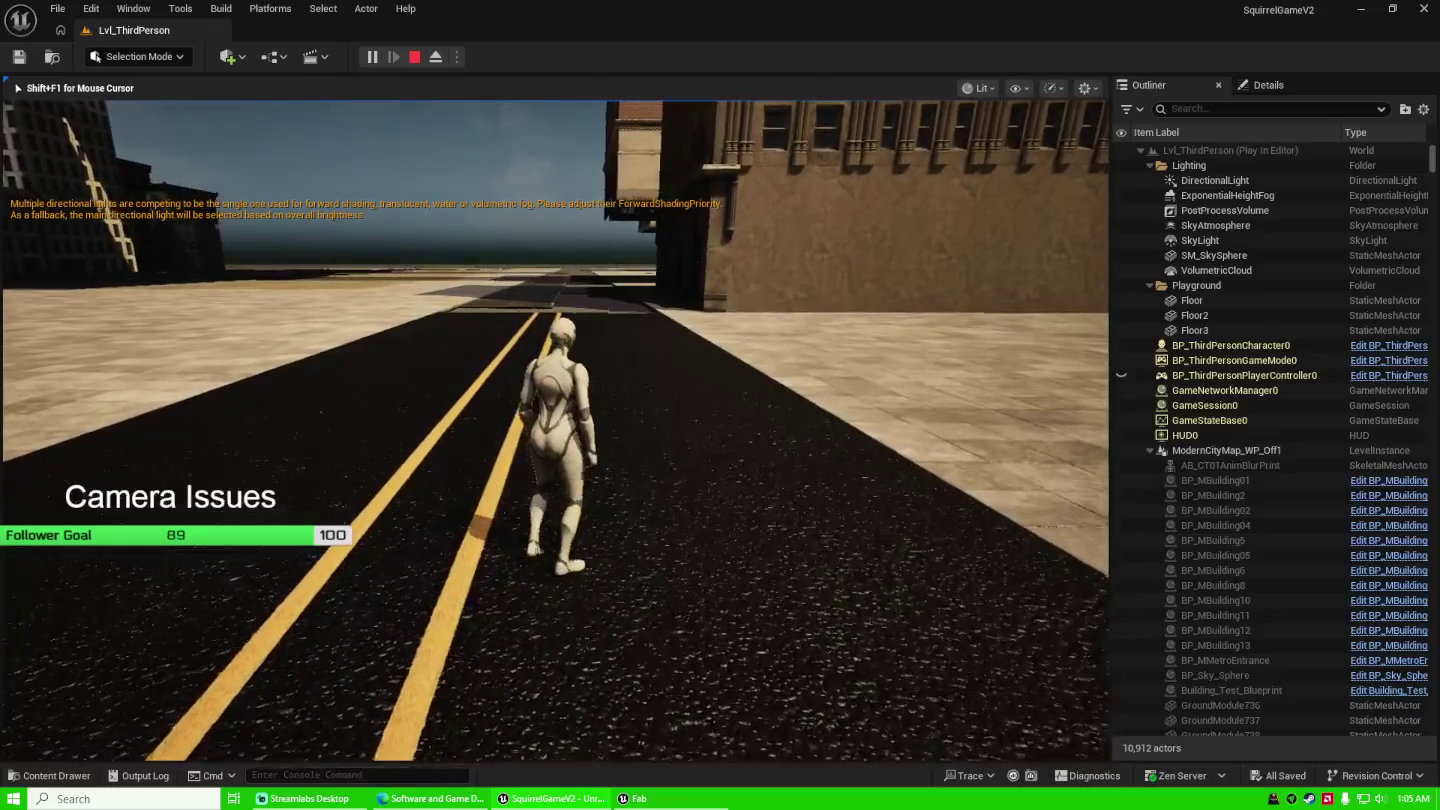
pyautogui.press('w')
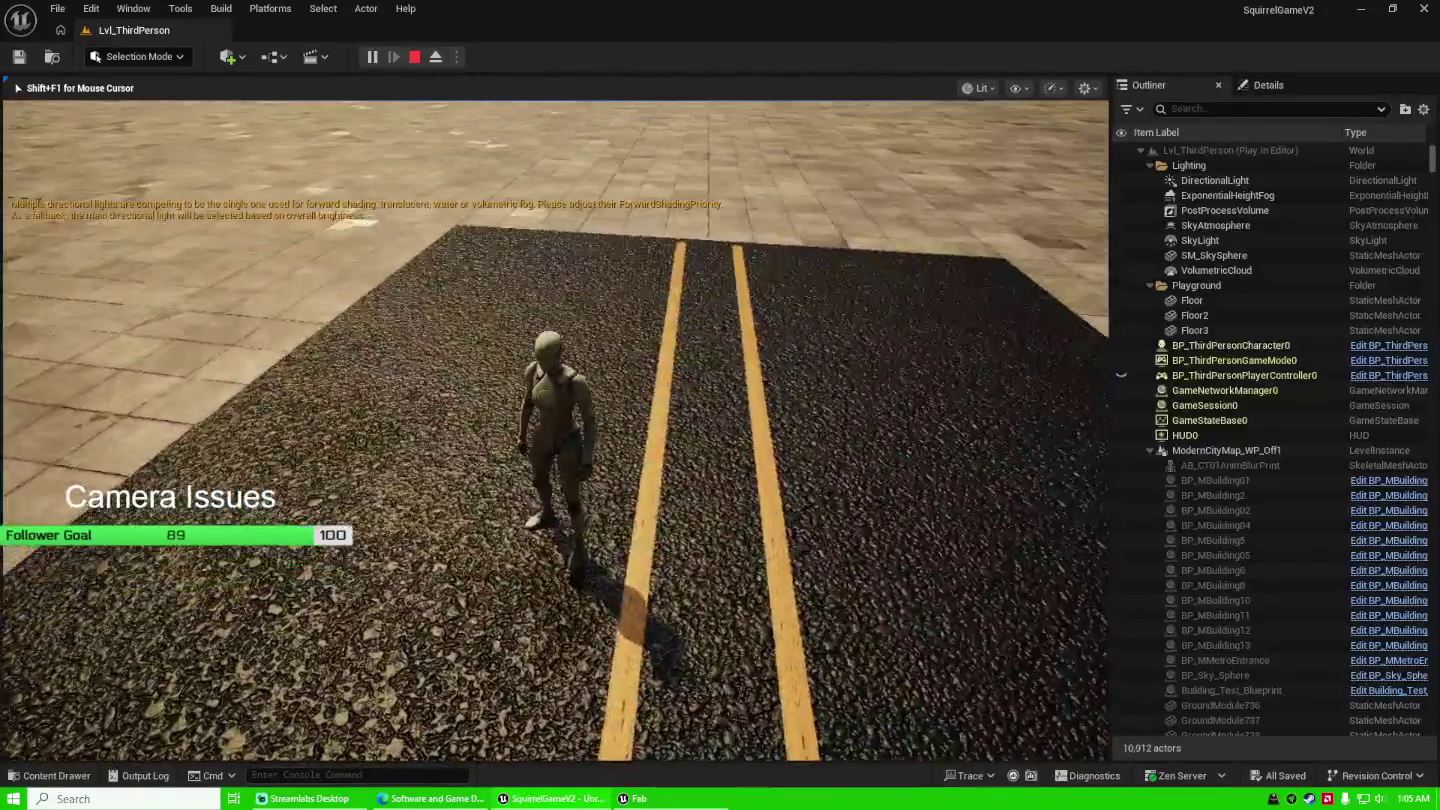
pyautogui.press('s')
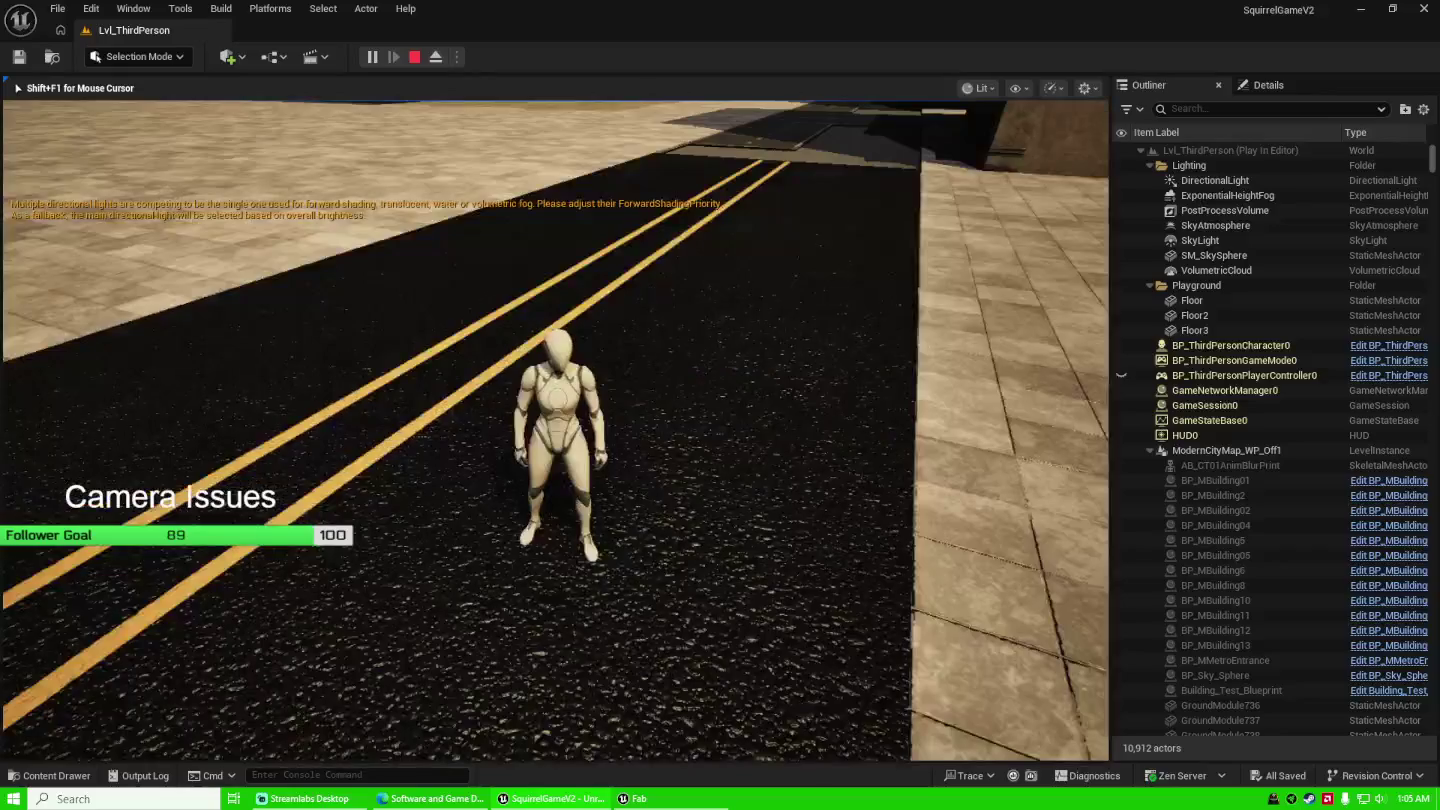
pyautogui.press('s')
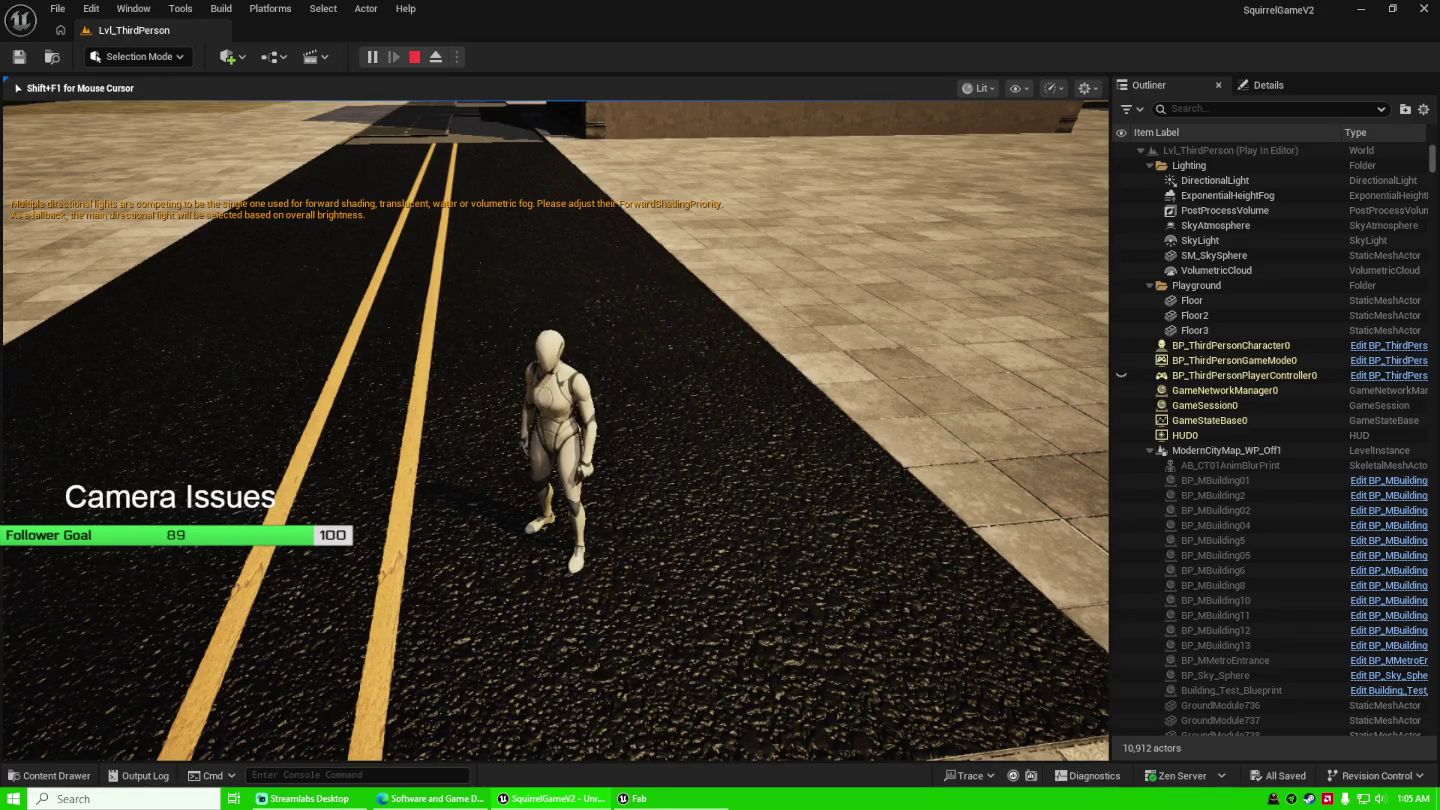
pyautogui.moveTo(556, 429)
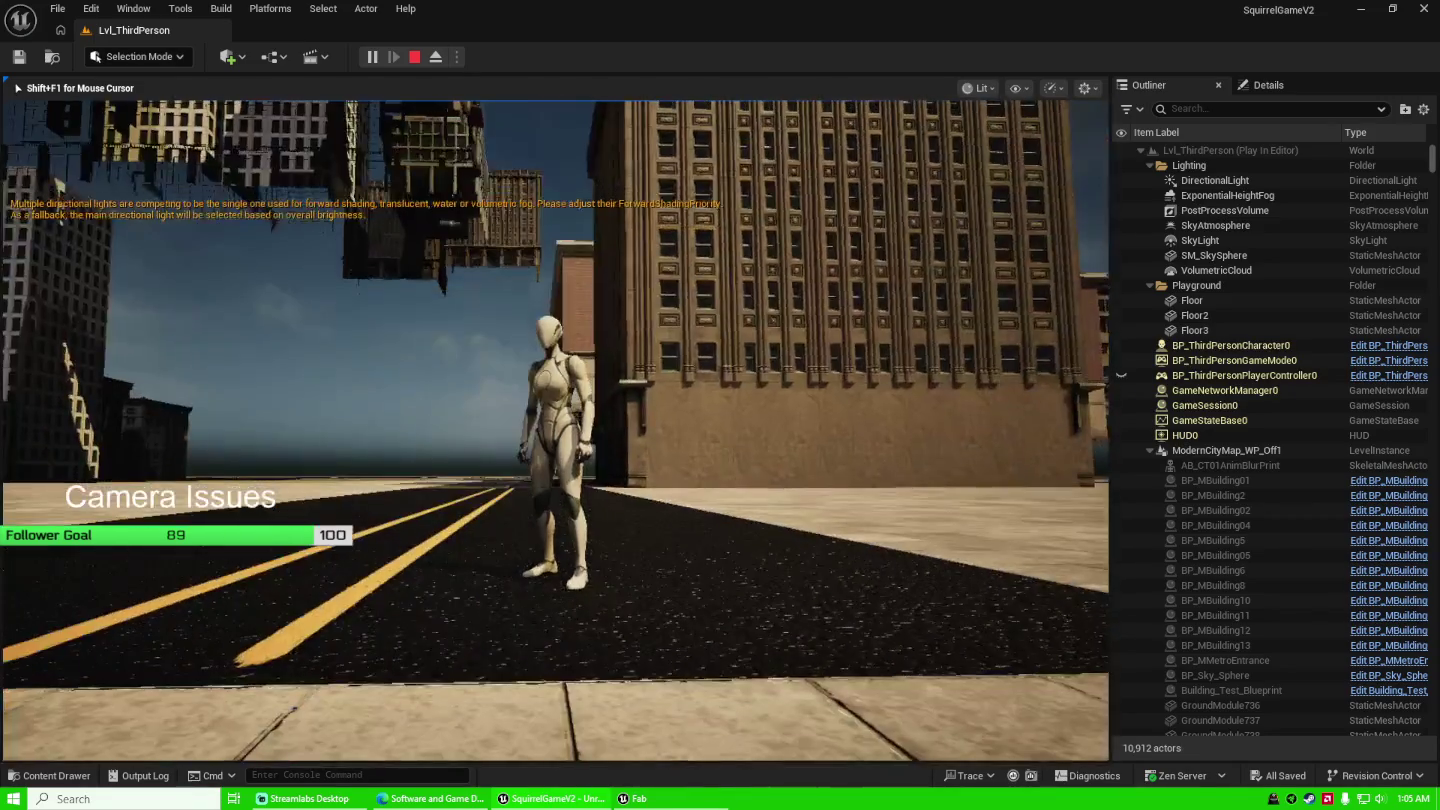
pyautogui.press('a')
pyautogui.press('w')
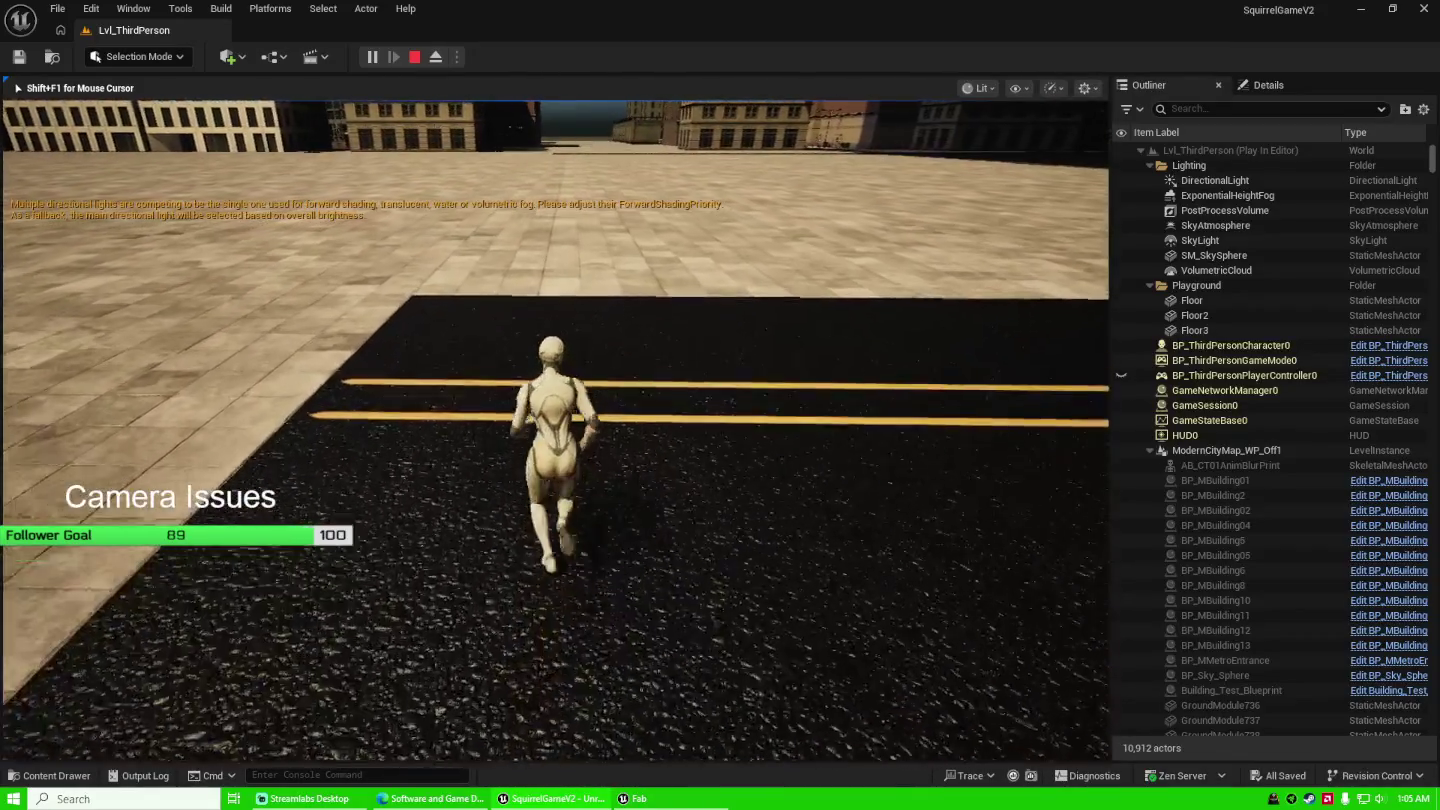
pyautogui.press('a')
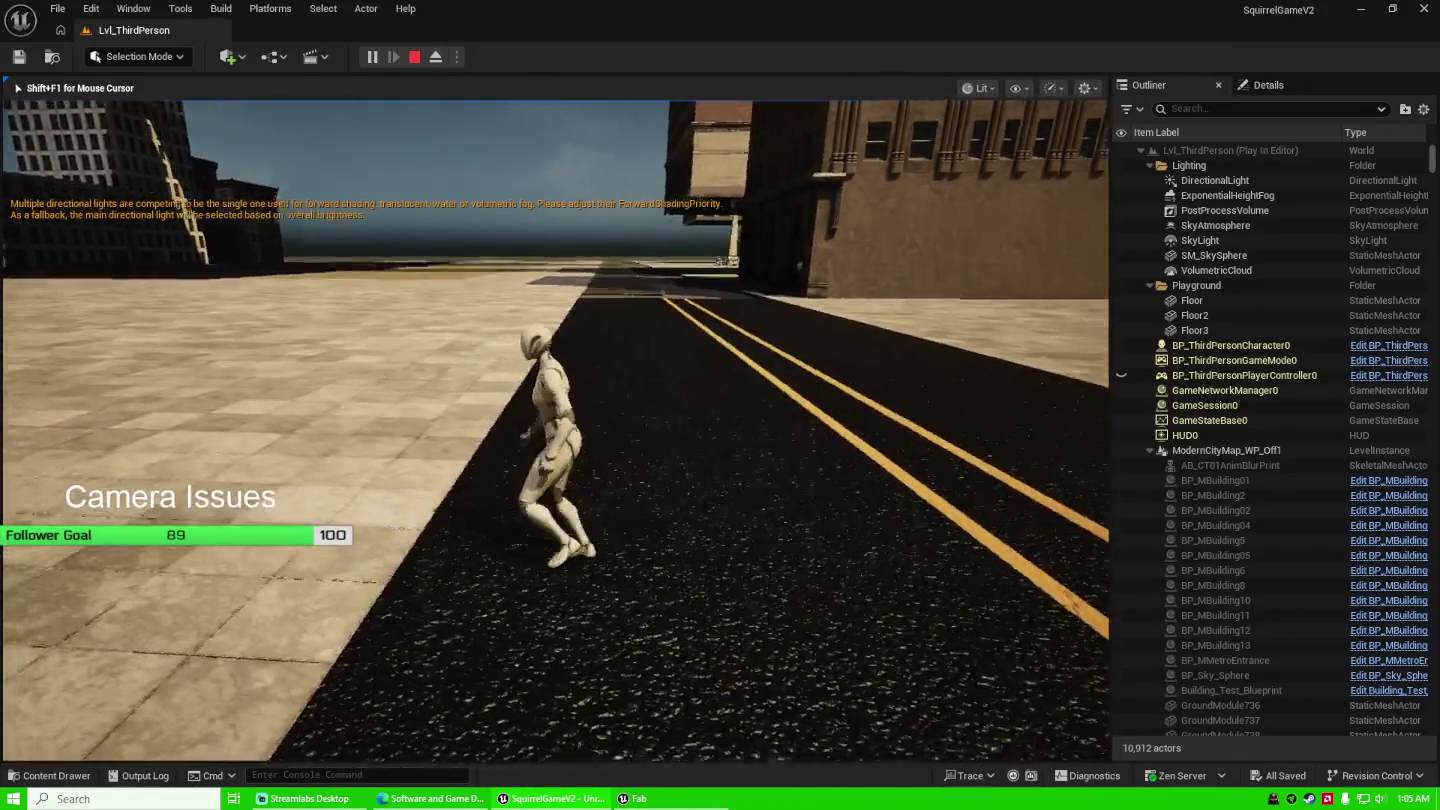
pyautogui.press('w')
pyautogui.press('w')
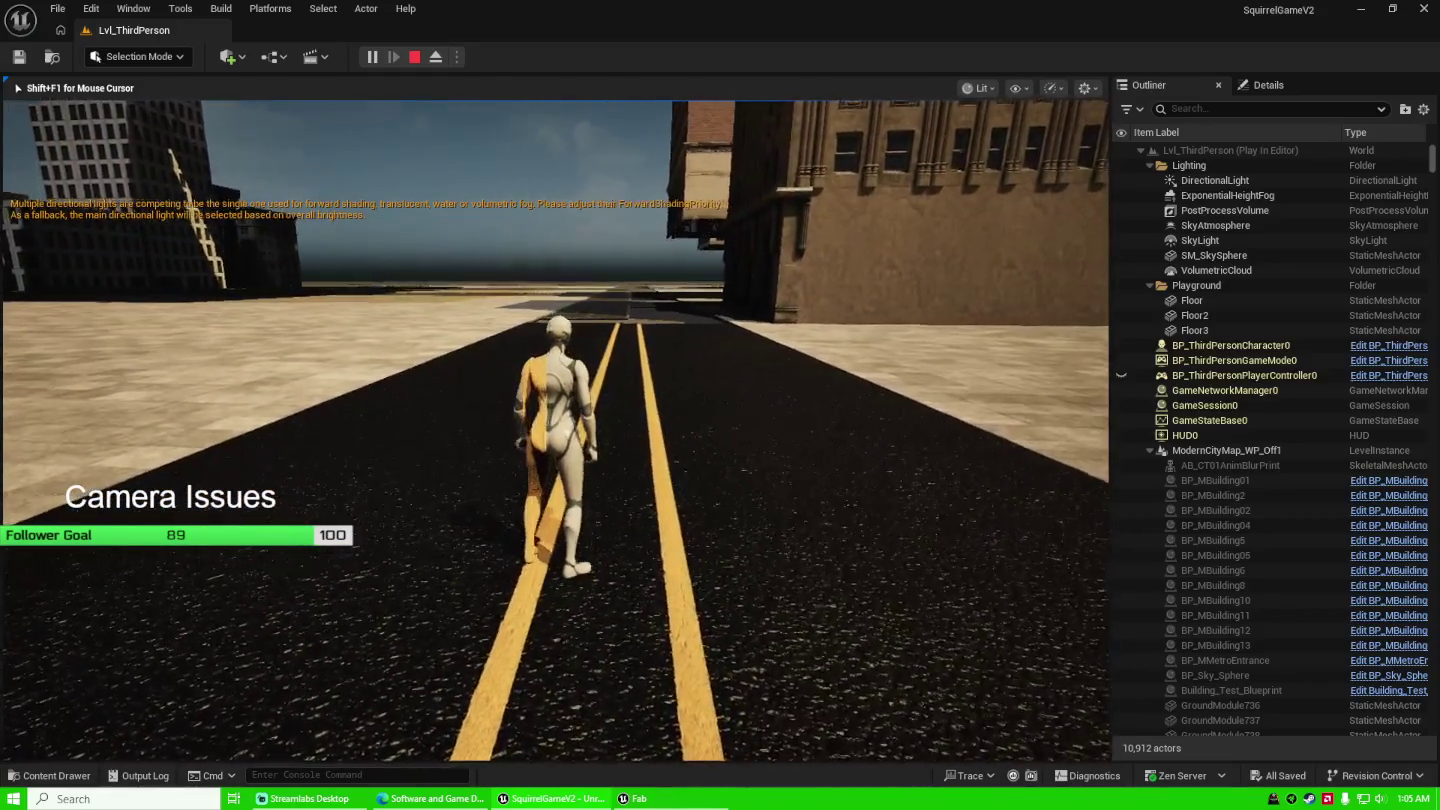
pyautogui.press('w')
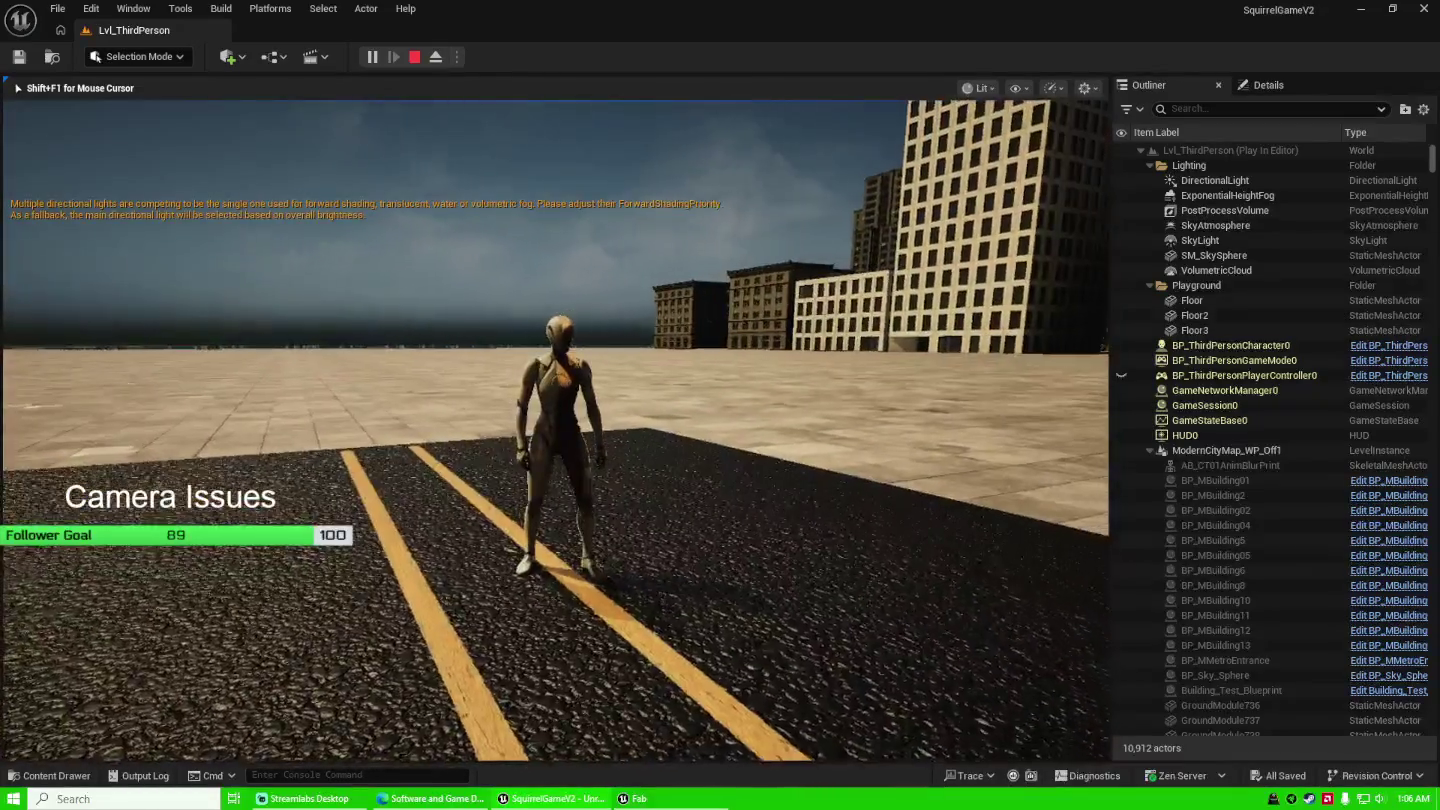
pyautogui.press('w')
pyautogui.press('w')
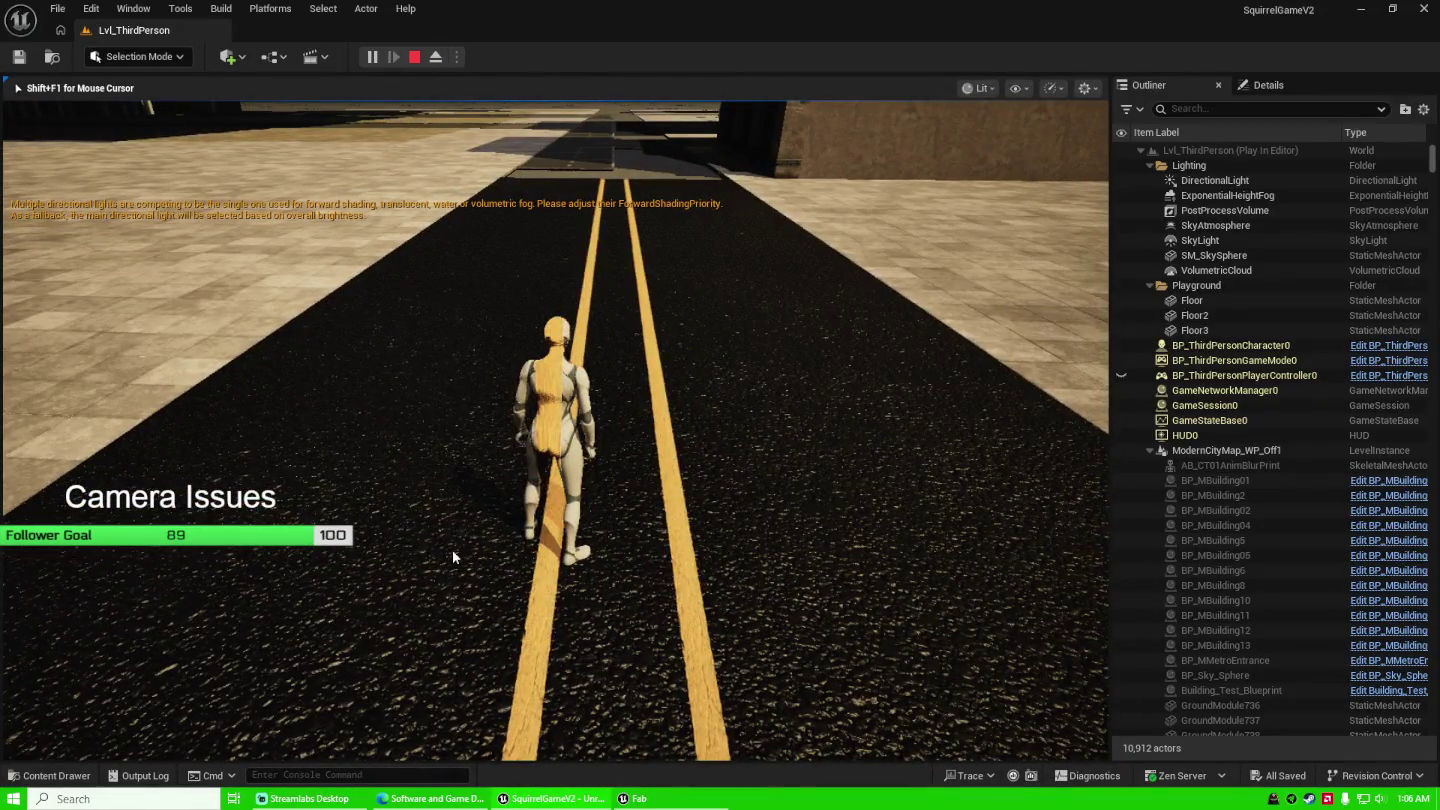
# Stop the play test and look along the road at the city level instance.
pyautogui.press('Escape')
pyautogui.moveTo(593, 427)
pyautogui.mouseDown()
pyautogui.moveTo(654, 447)
pyautogui.moveTo(661, 430)
pyautogui.moveTo(614, 434)
pyautogui.moveTo(733, 582)
pyautogui.mouseUp()
pyautogui.click(655, 445)
# Place an MI_vixpceh decal on the asphalt, slide it up-left, and save it.
pyautogui.hotkey('ctrl', 'space')
pyautogui.moveTo(257, 512)
pyautogui.mouseDown()
pyautogui.moveTo(440, 410)
pyautogui.moveTo(460, 431)
pyautogui.mouseUp()
pyautogui.moveTo(645, 438)
pyautogui.mouseDown()
pyautogui.moveTo(625, 470)
pyautogui.moveTo(645, 437)
pyautogui.mouseUp()
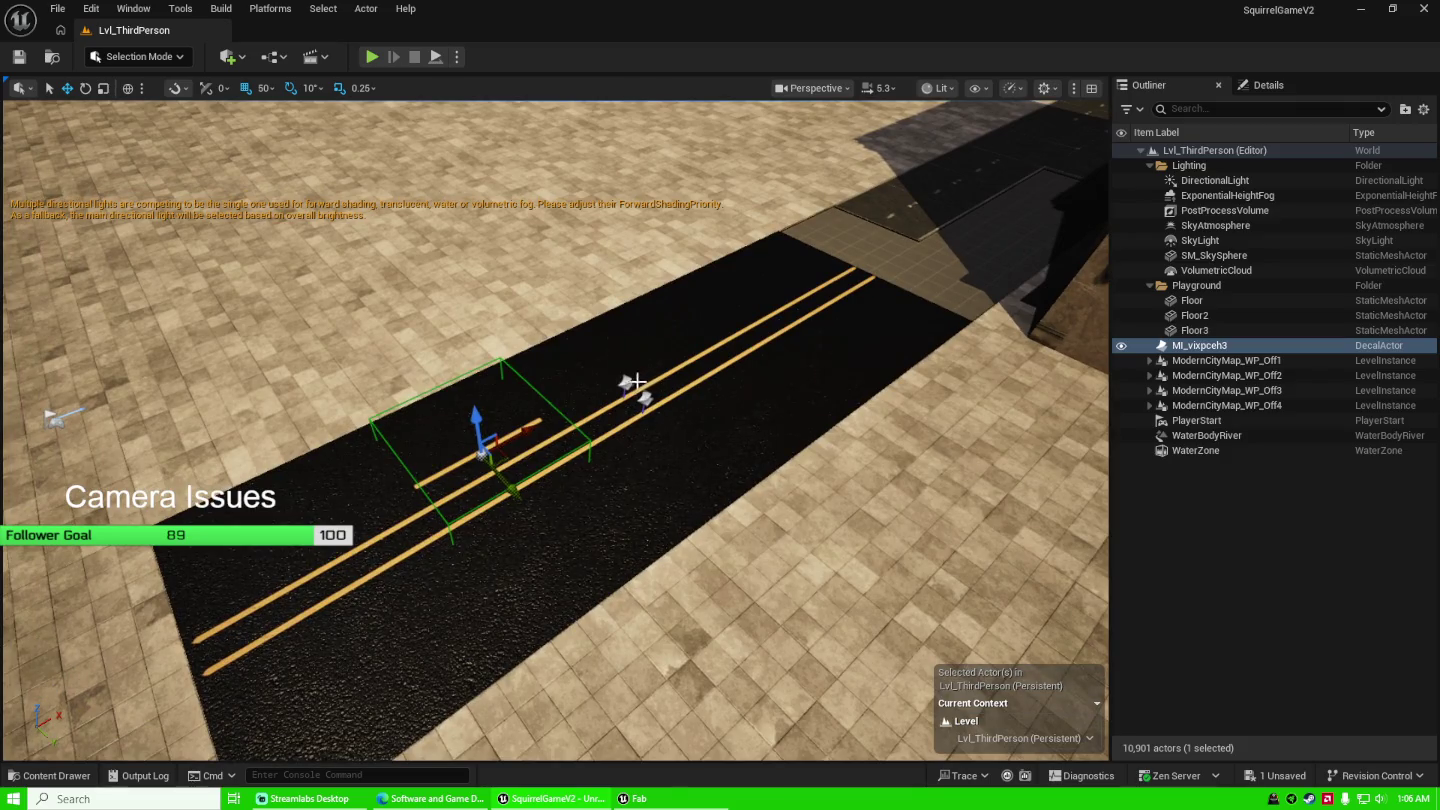
pyautogui.moveTo(507, 488); pyautogui.dragTo(476, 470)
pyautogui.click(1275, 776)
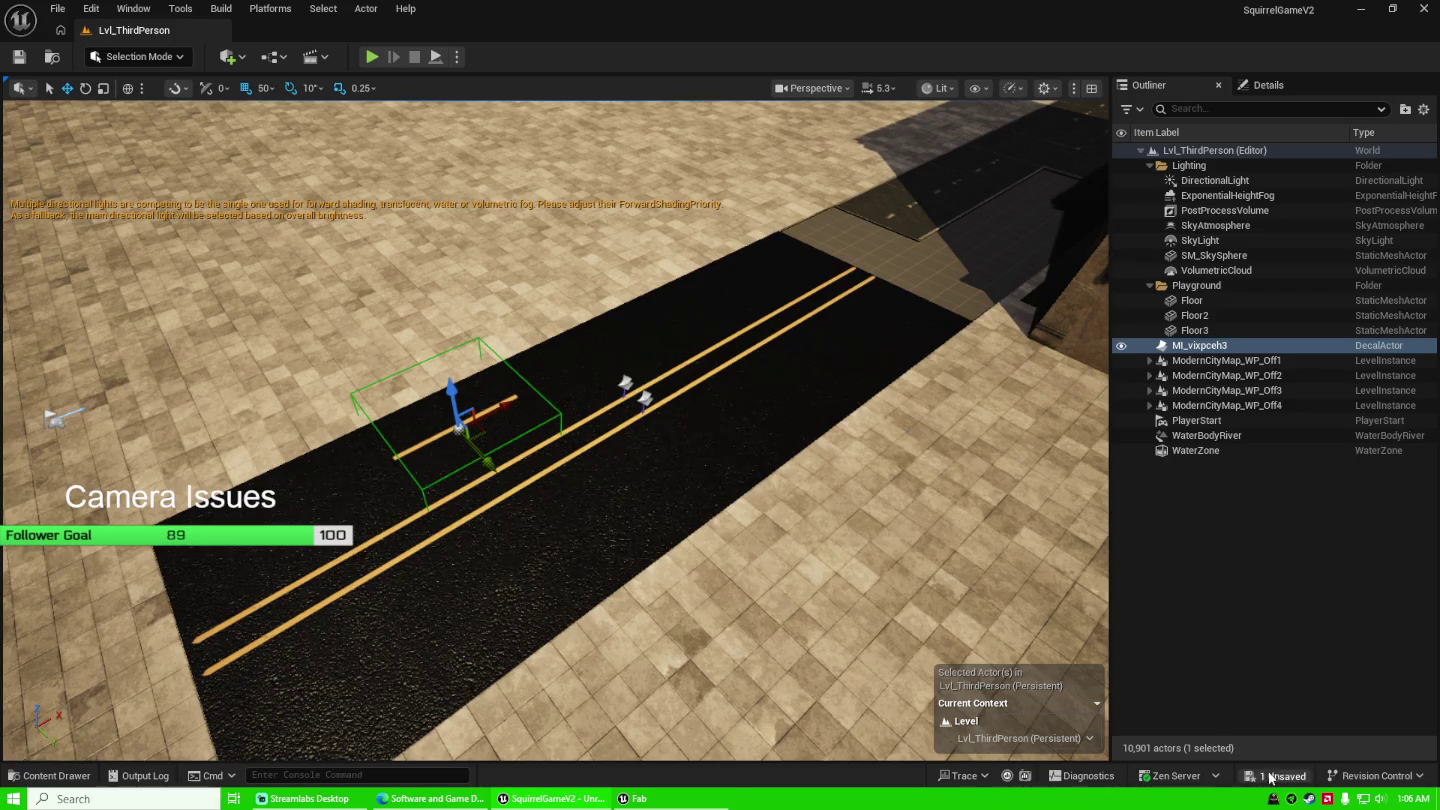
pyautogui.click(841, 572)
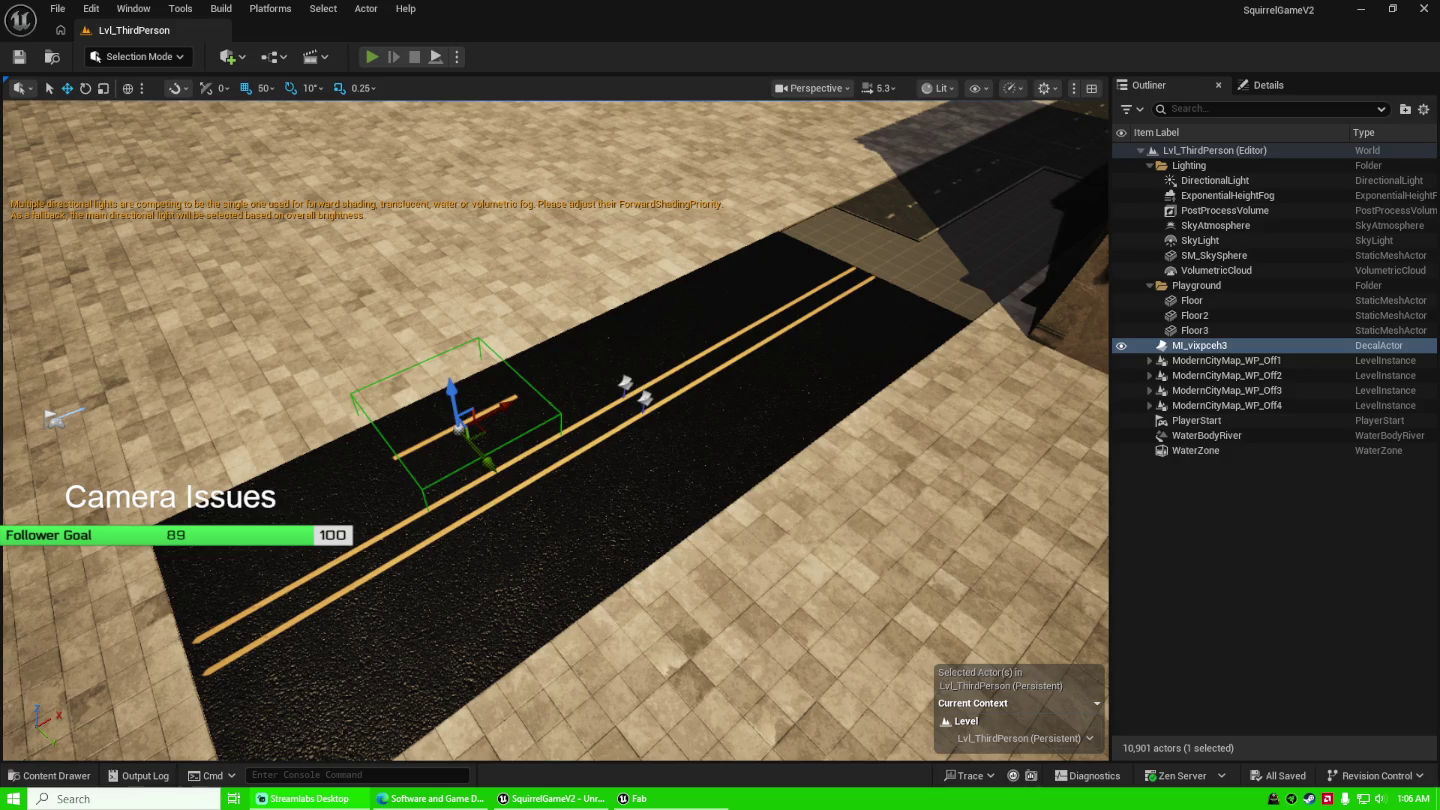
pyautogui.hotkey('alt', 'p')
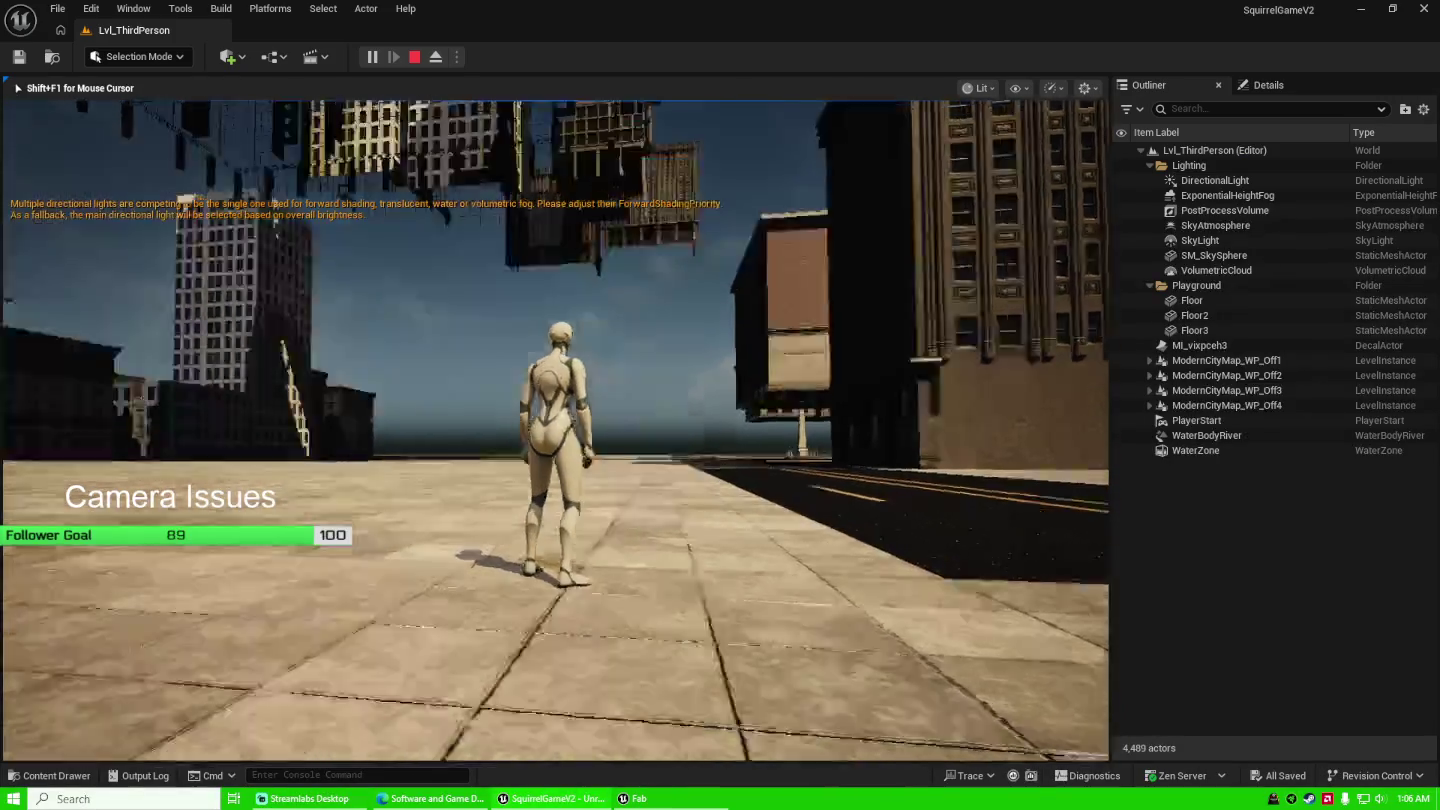
pyautogui.press('w')
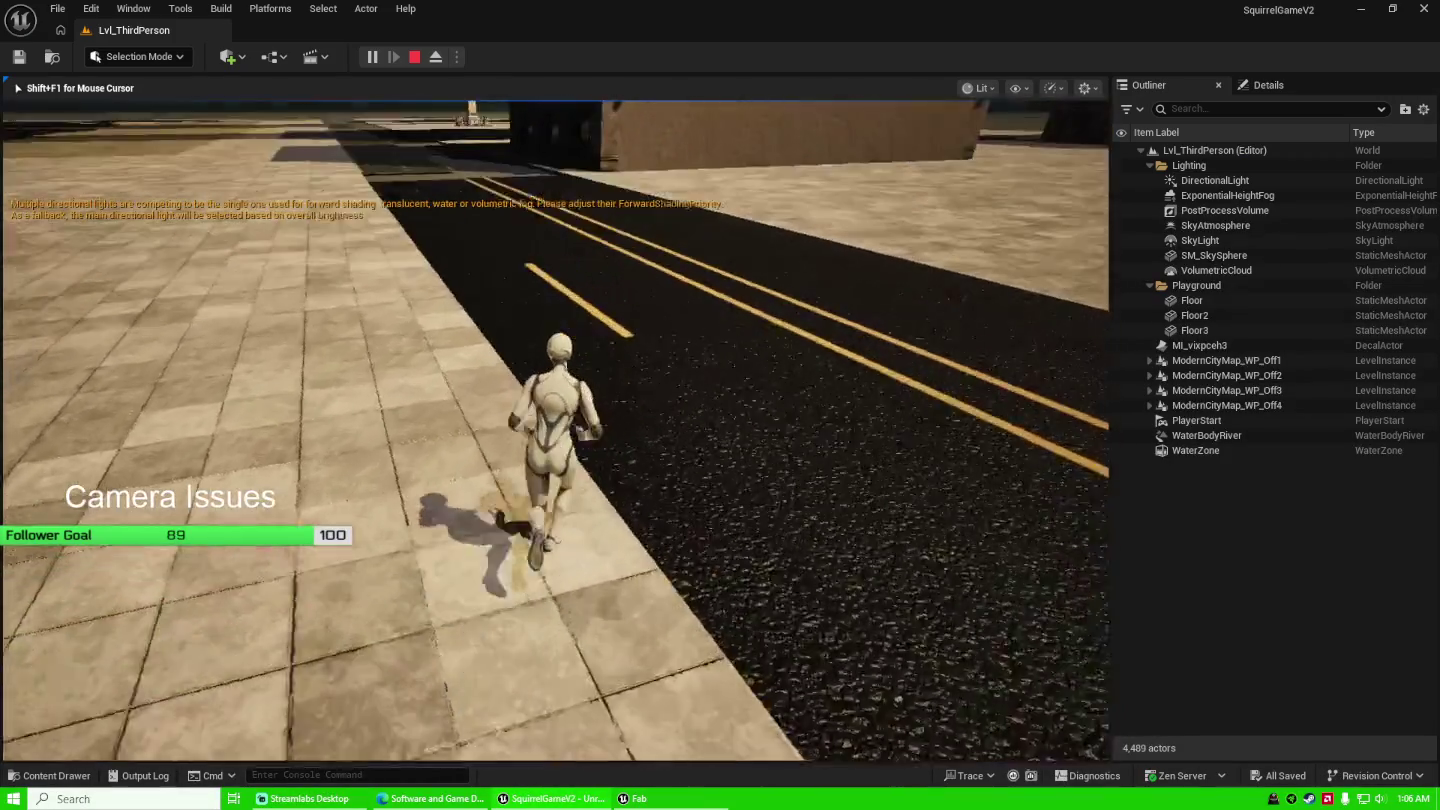
pyautogui.press('w')
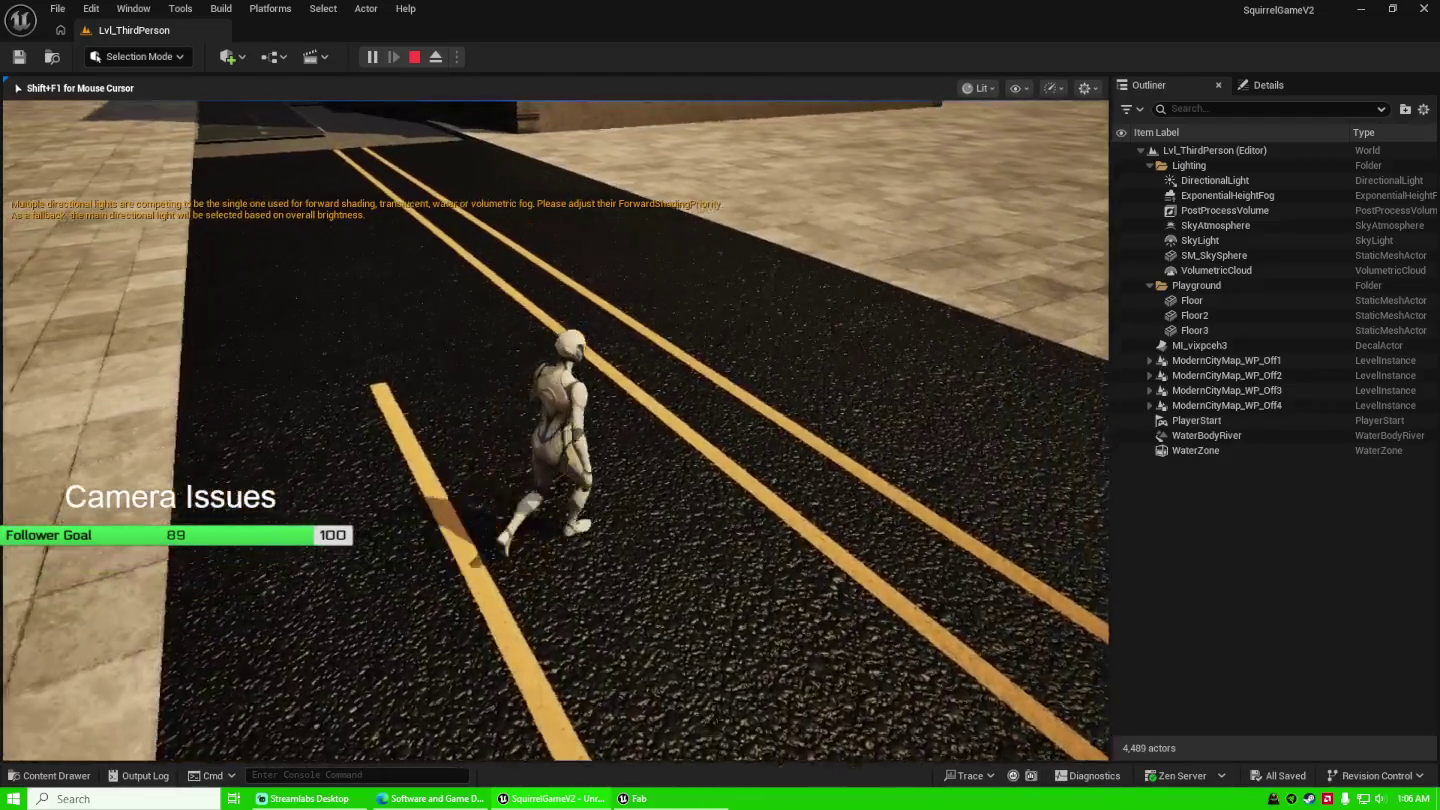
pyautogui.press('w')
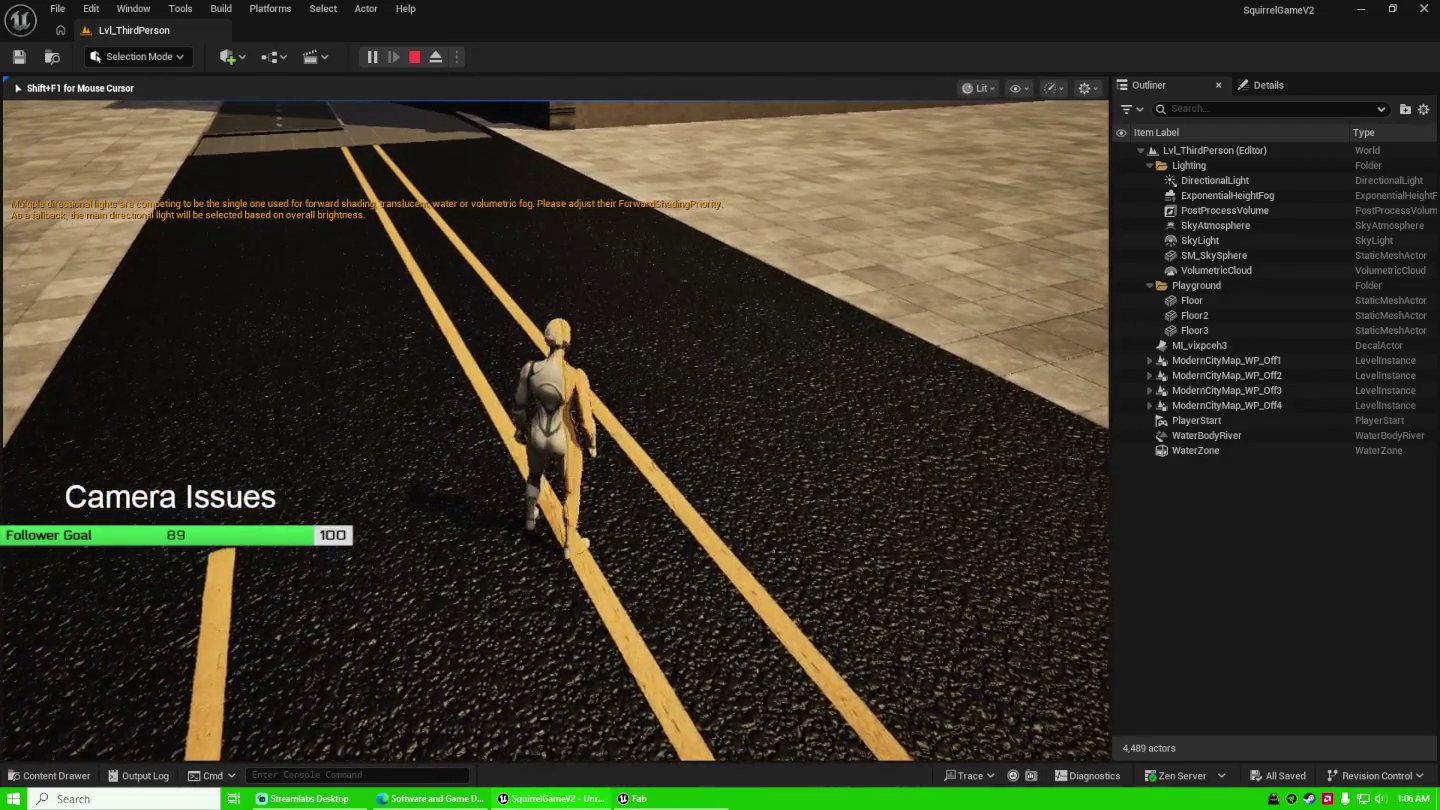
pyautogui.press('w')
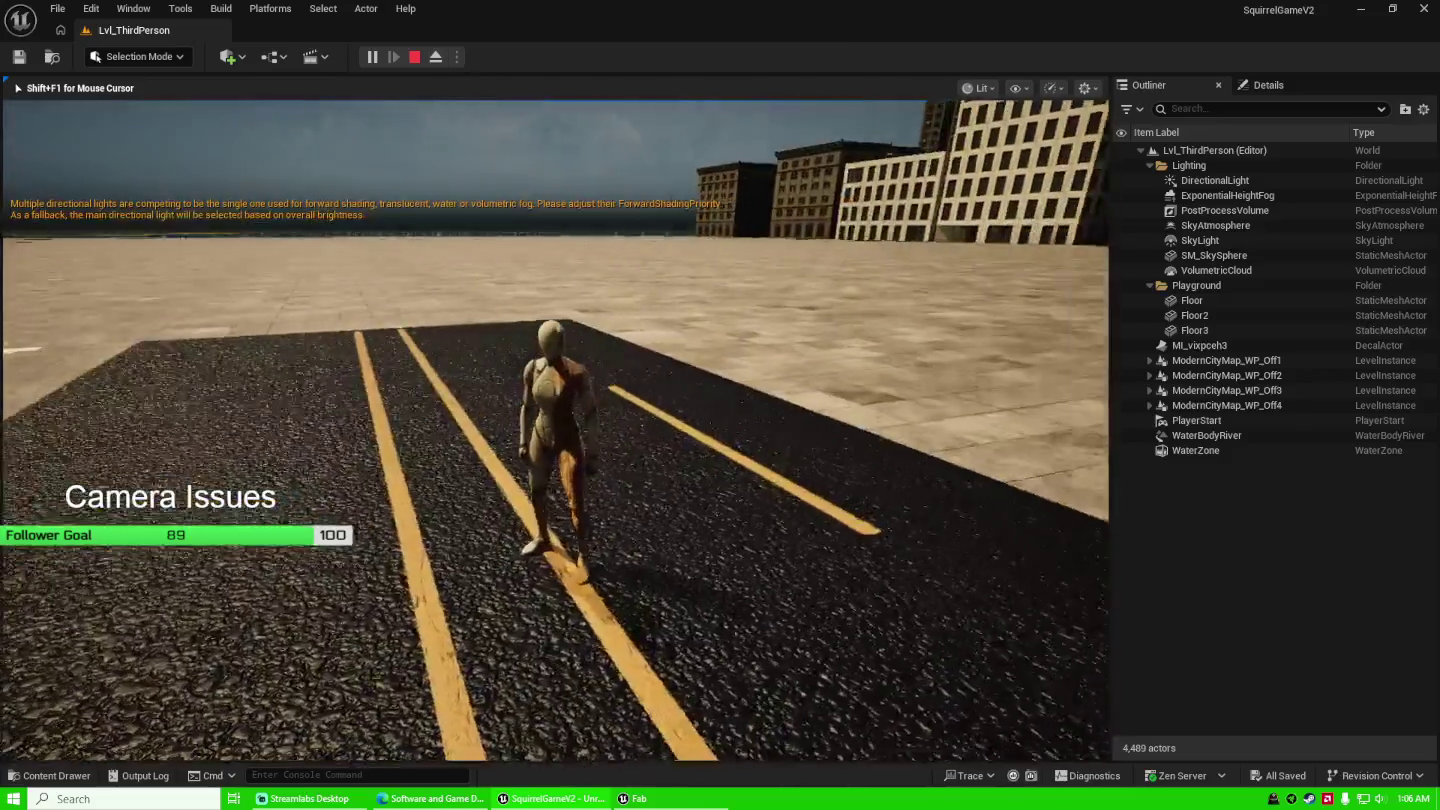
pyautogui.press('w')
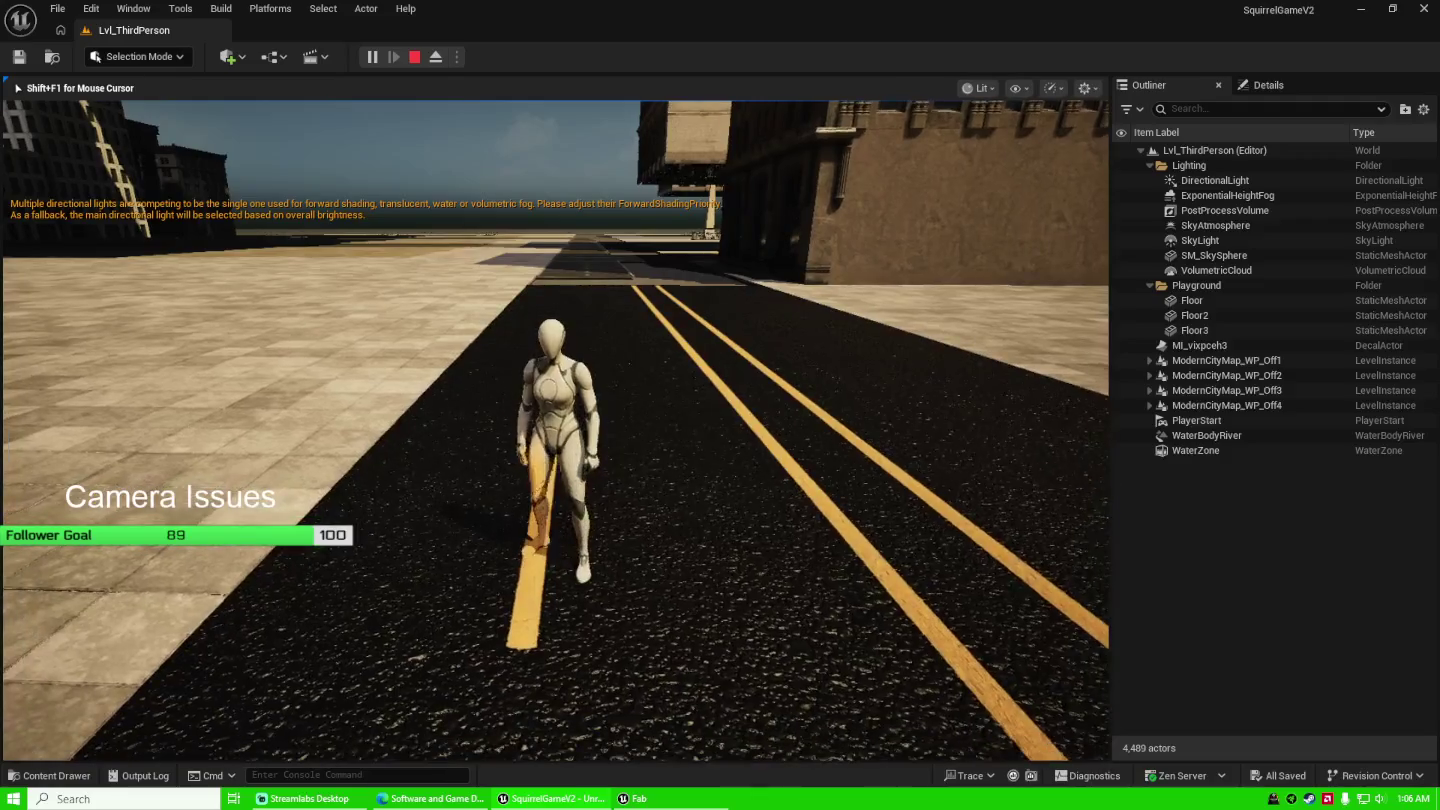
pyautogui.press('w')
pyautogui.press('w')
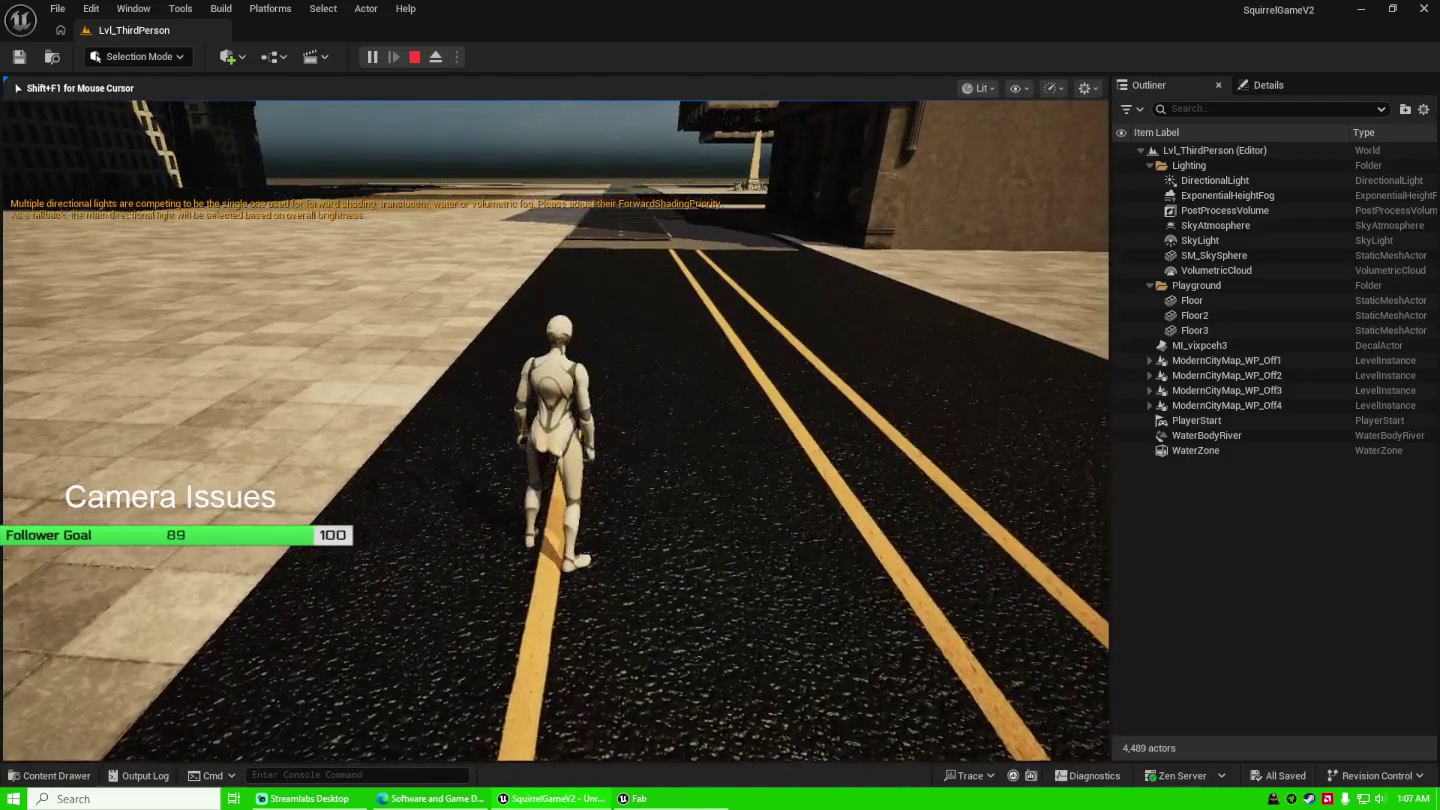
pyautogui.press('w')
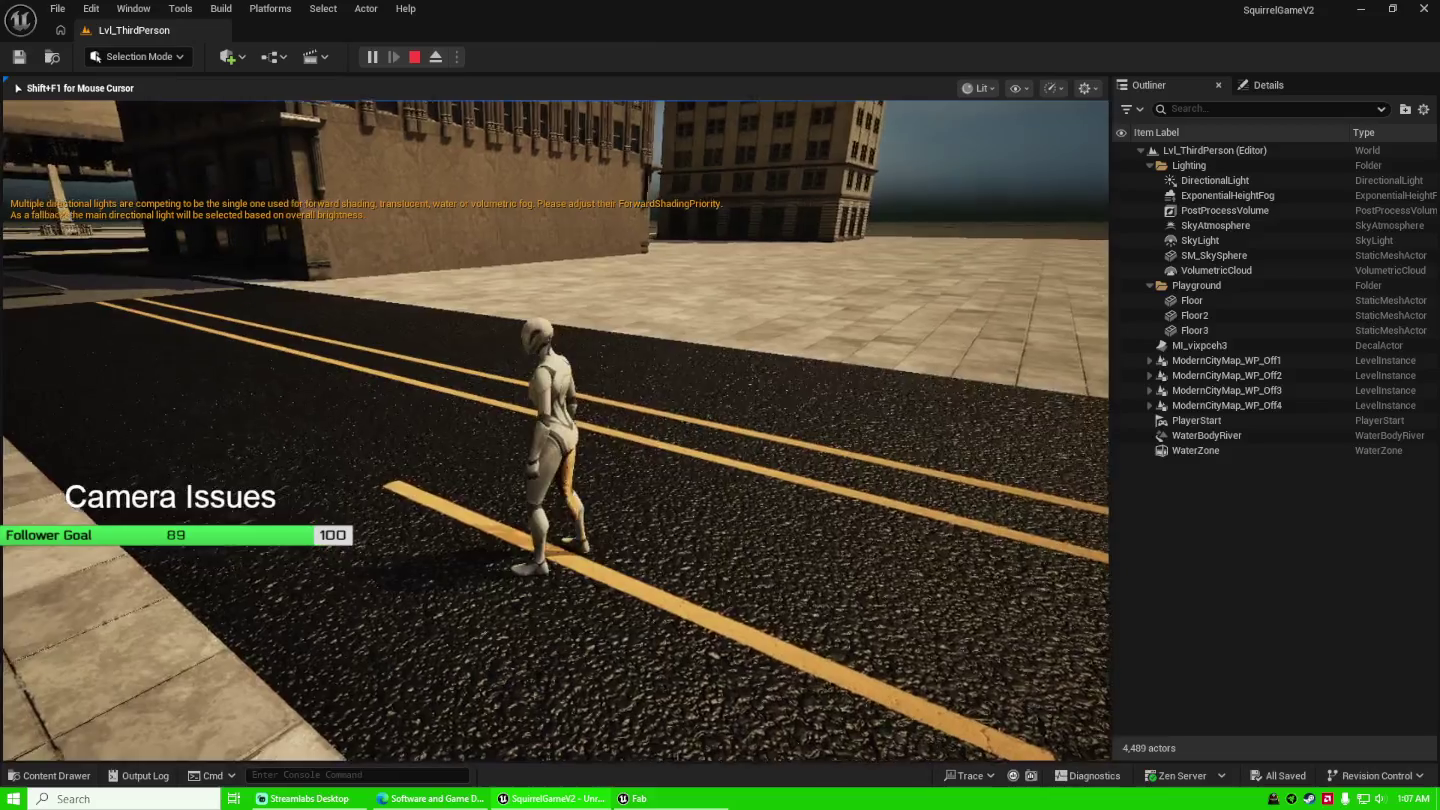
pyautogui.press('s')
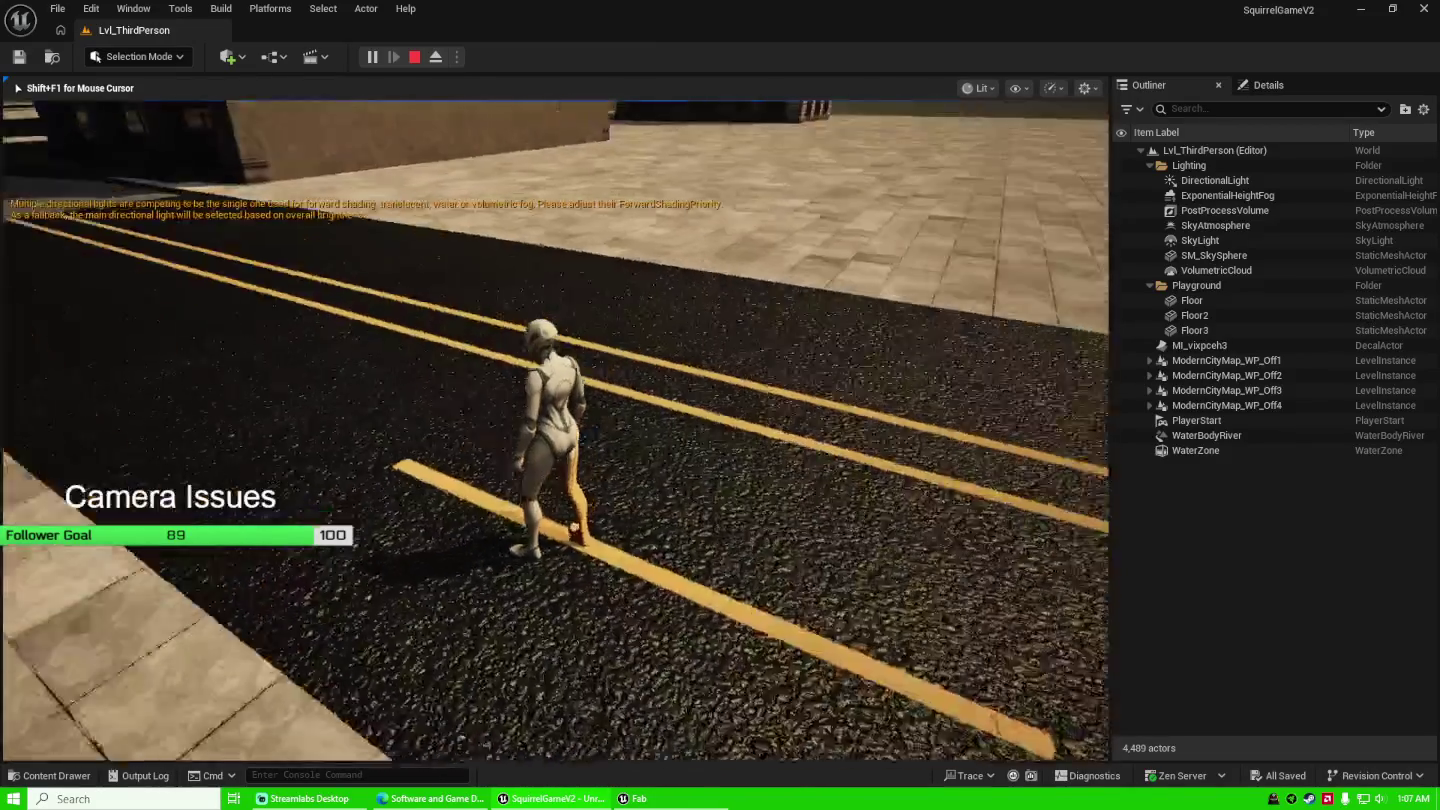
pyautogui.press('w')
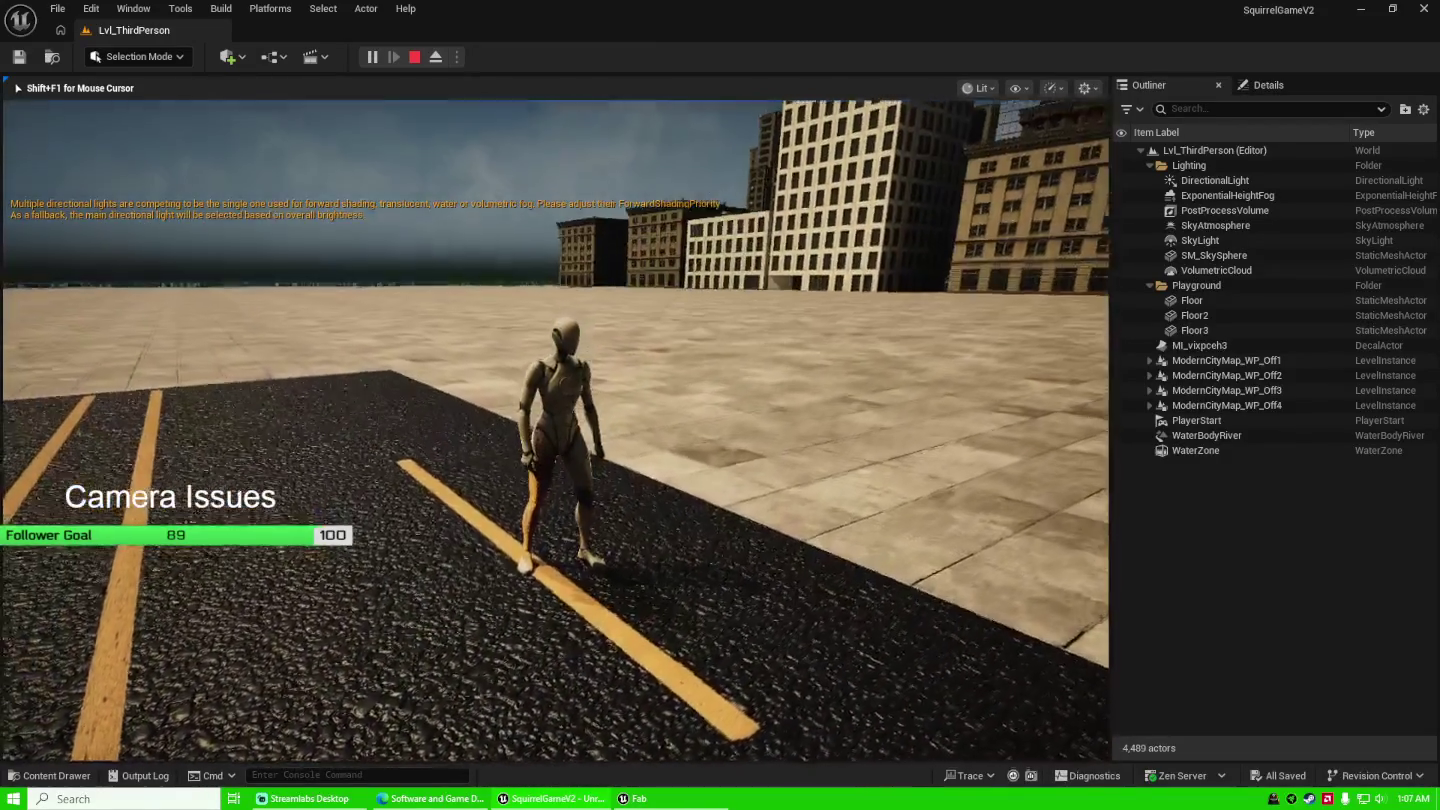
pyautogui.press('s')
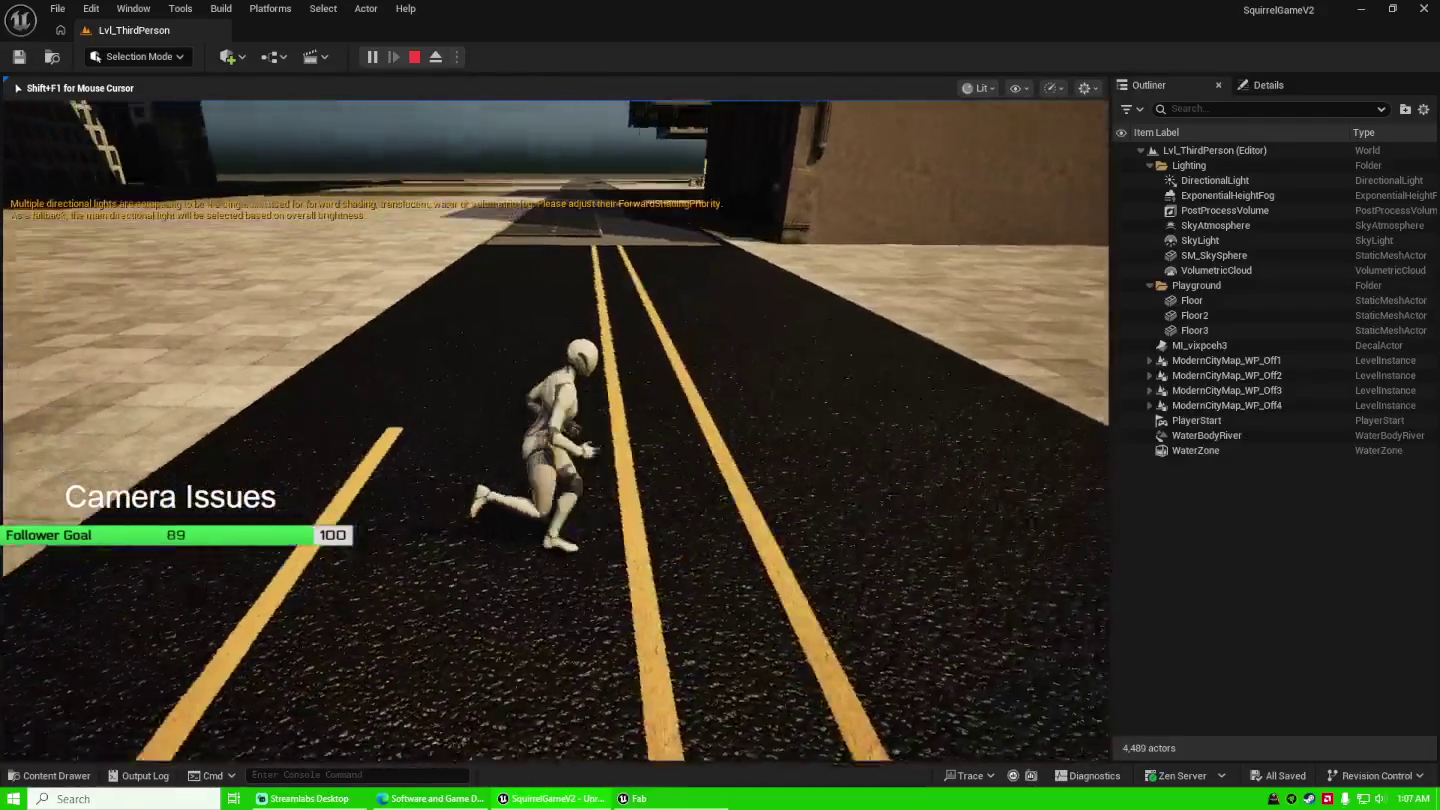
pyautogui.press('a')
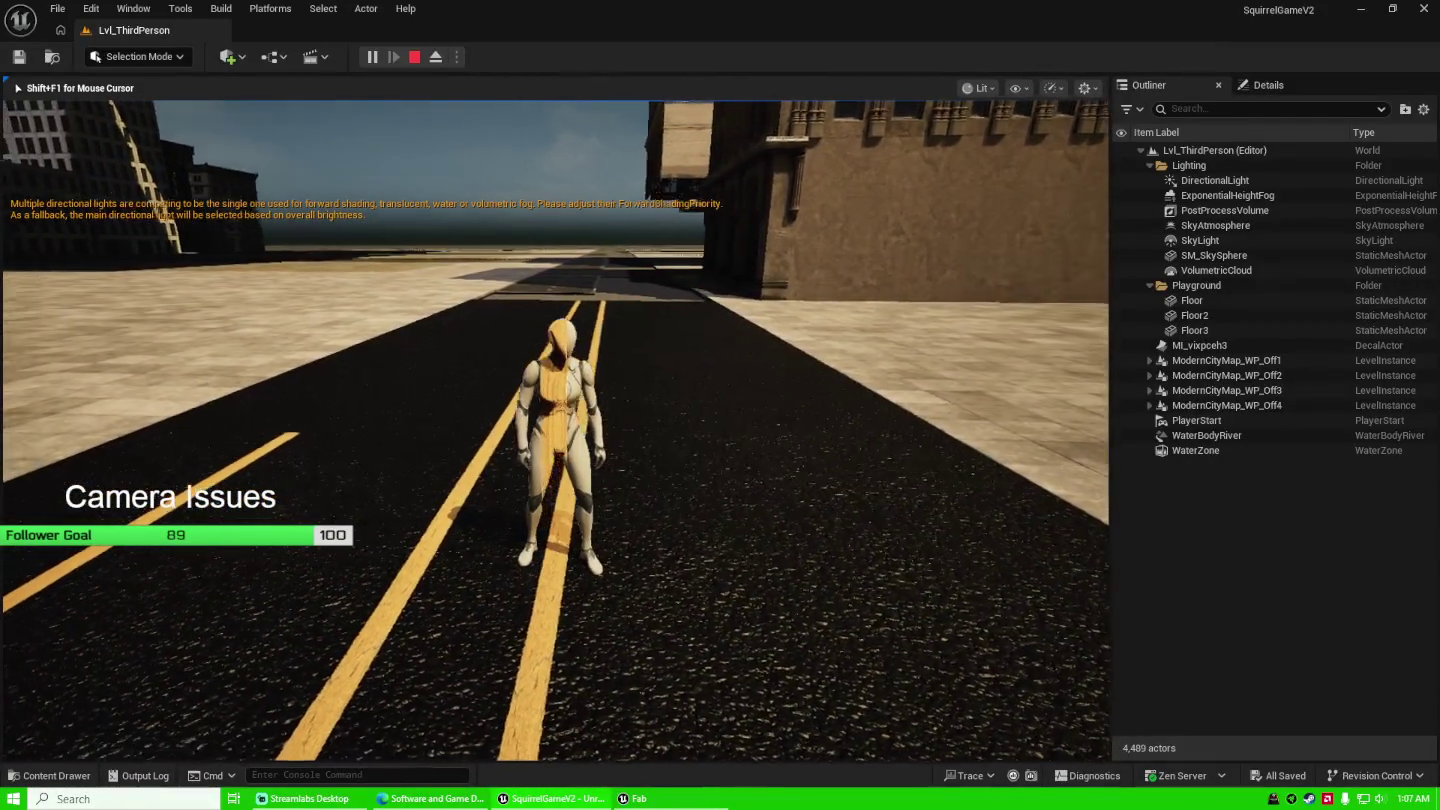
pyautogui.press('d')
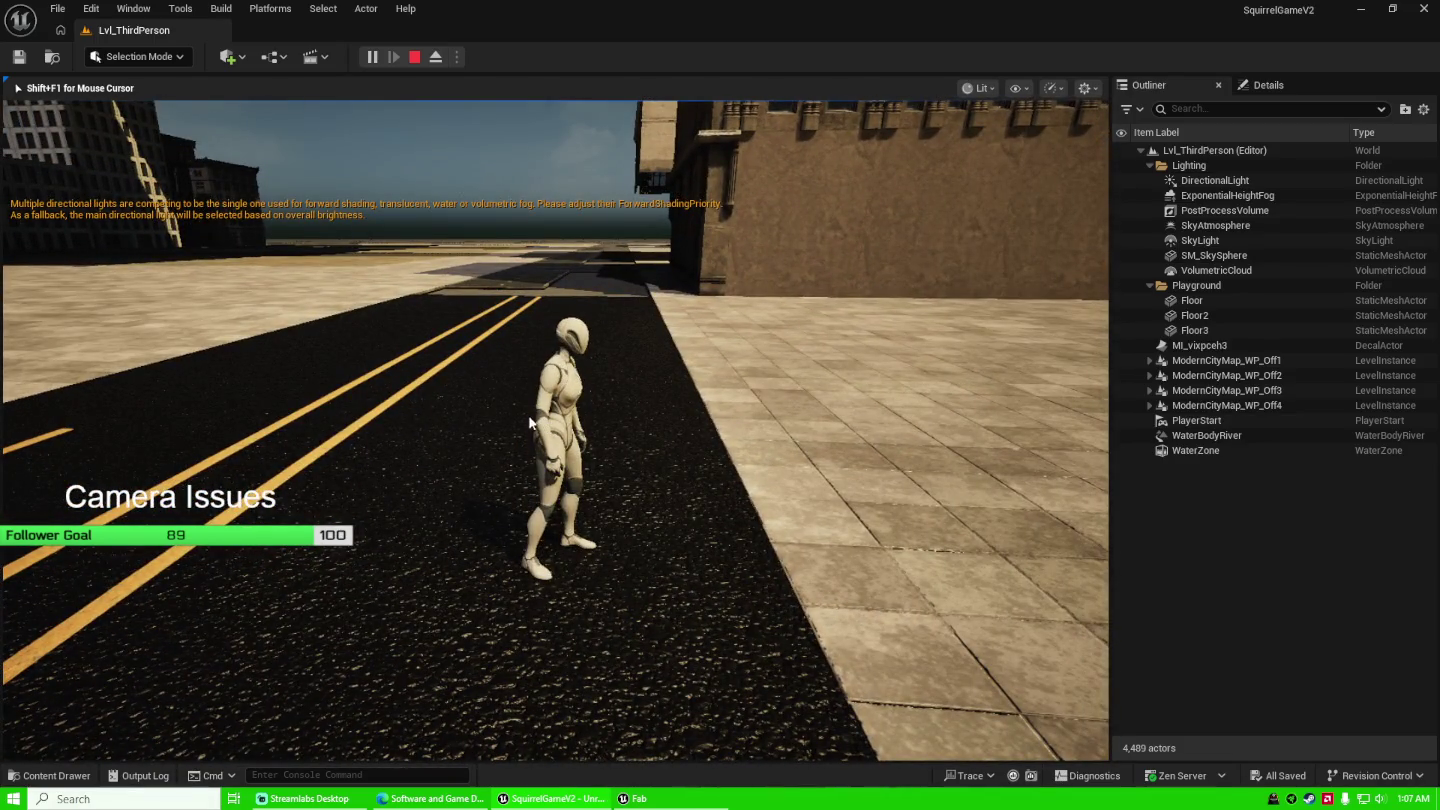
pyautogui.press('Escape')
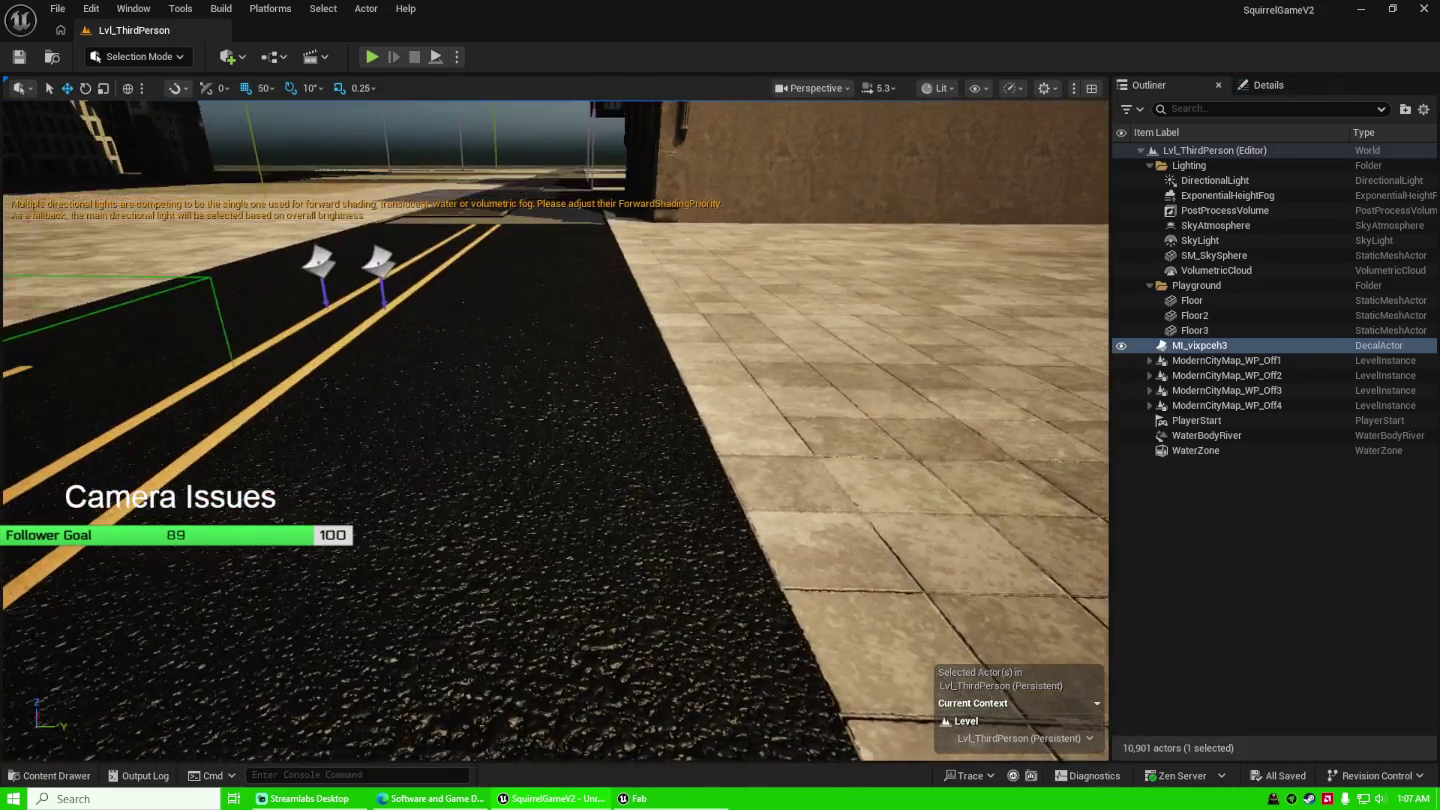
# Frame MI_vixpceh3, reselect it in the Outliner and nudge it slightly on the road.
pyautogui.press('f')
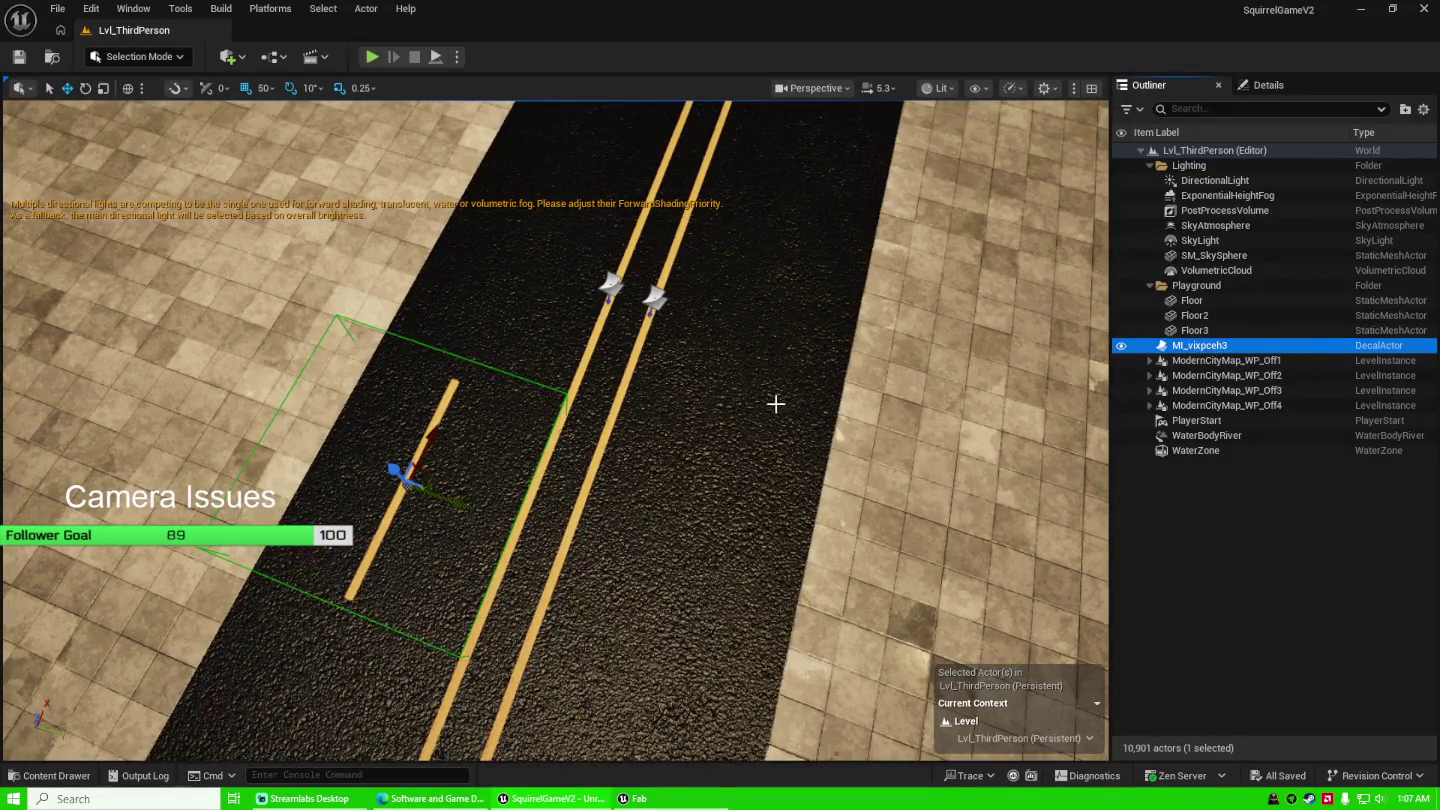
pyautogui.moveTo(771, 402); pyautogui.dragTo(408, 516)
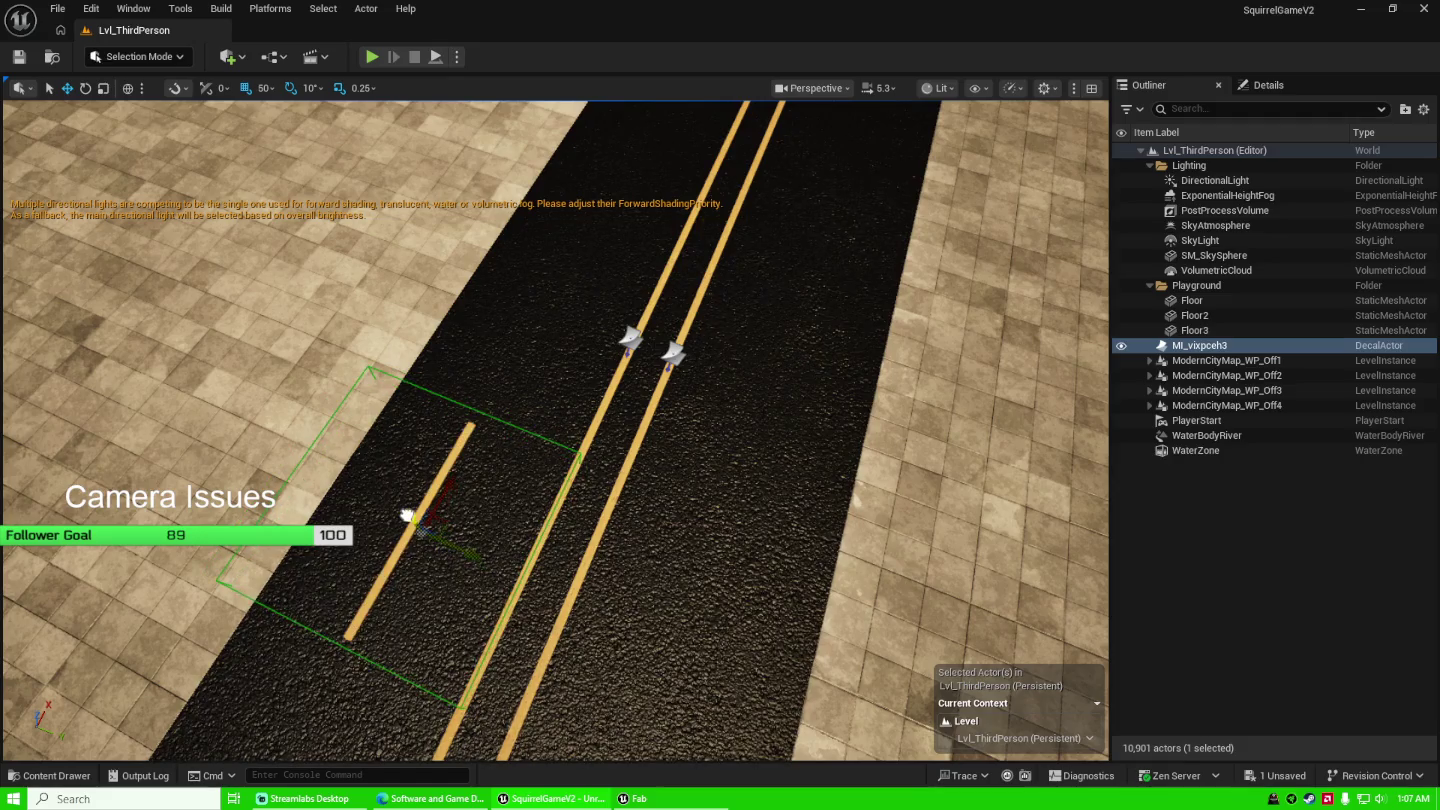
pyautogui.click(408, 520)
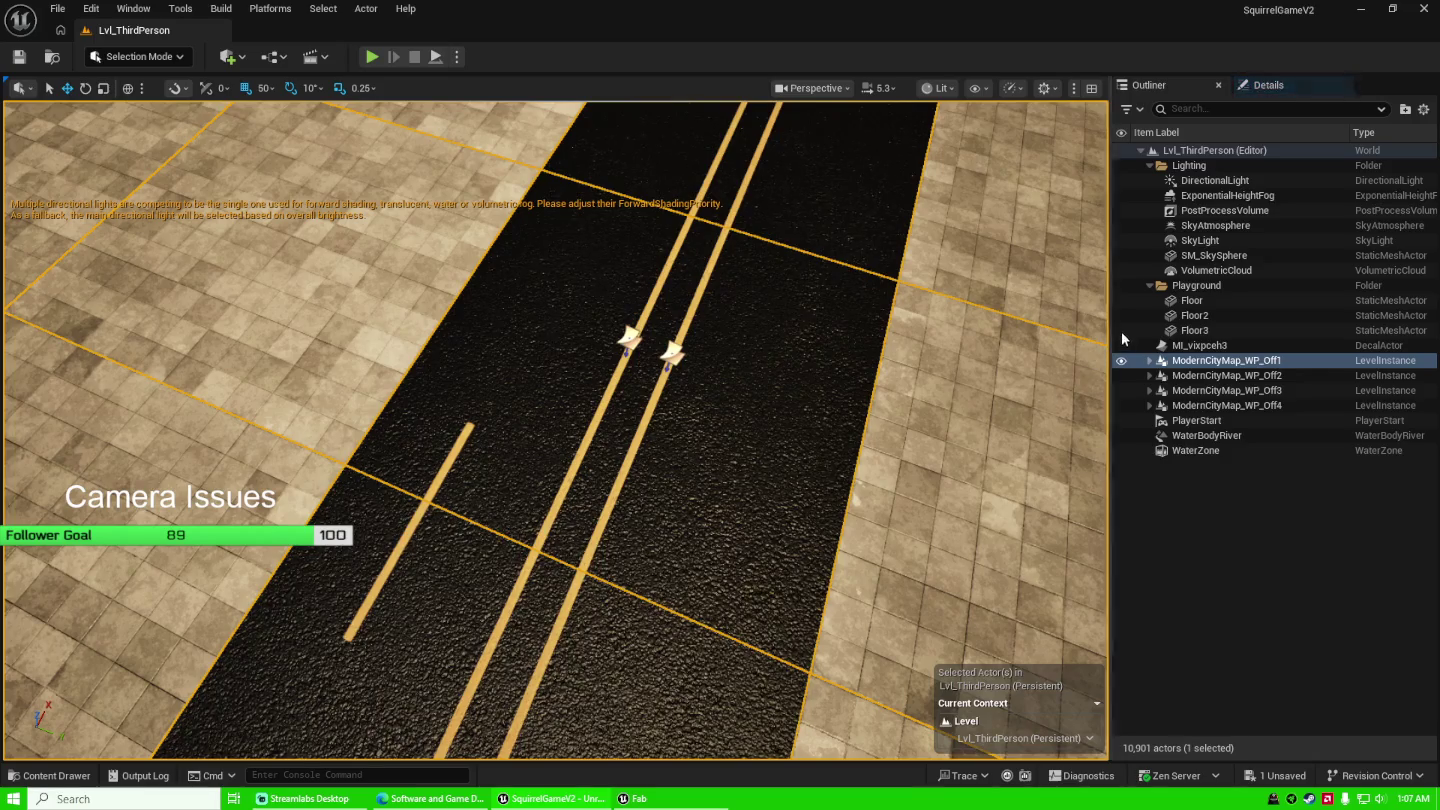
pyautogui.click(1222, 350)
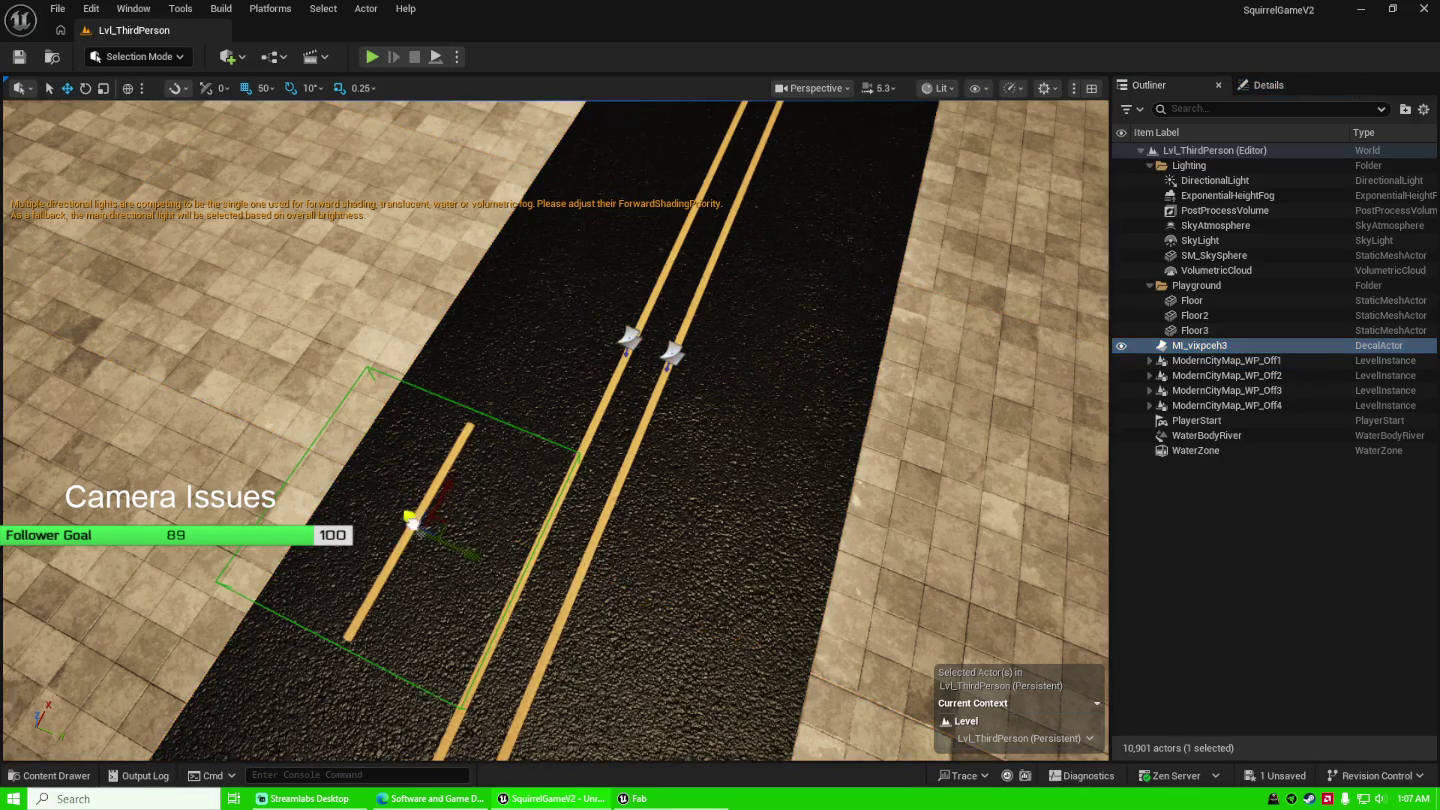
pyautogui.moveTo(414, 526)
pyautogui.mouseDown()
pyautogui.moveTo(411, 508)
pyautogui.moveTo(425, 530)
pyautogui.mouseUp()
pyautogui.click(628, 345)
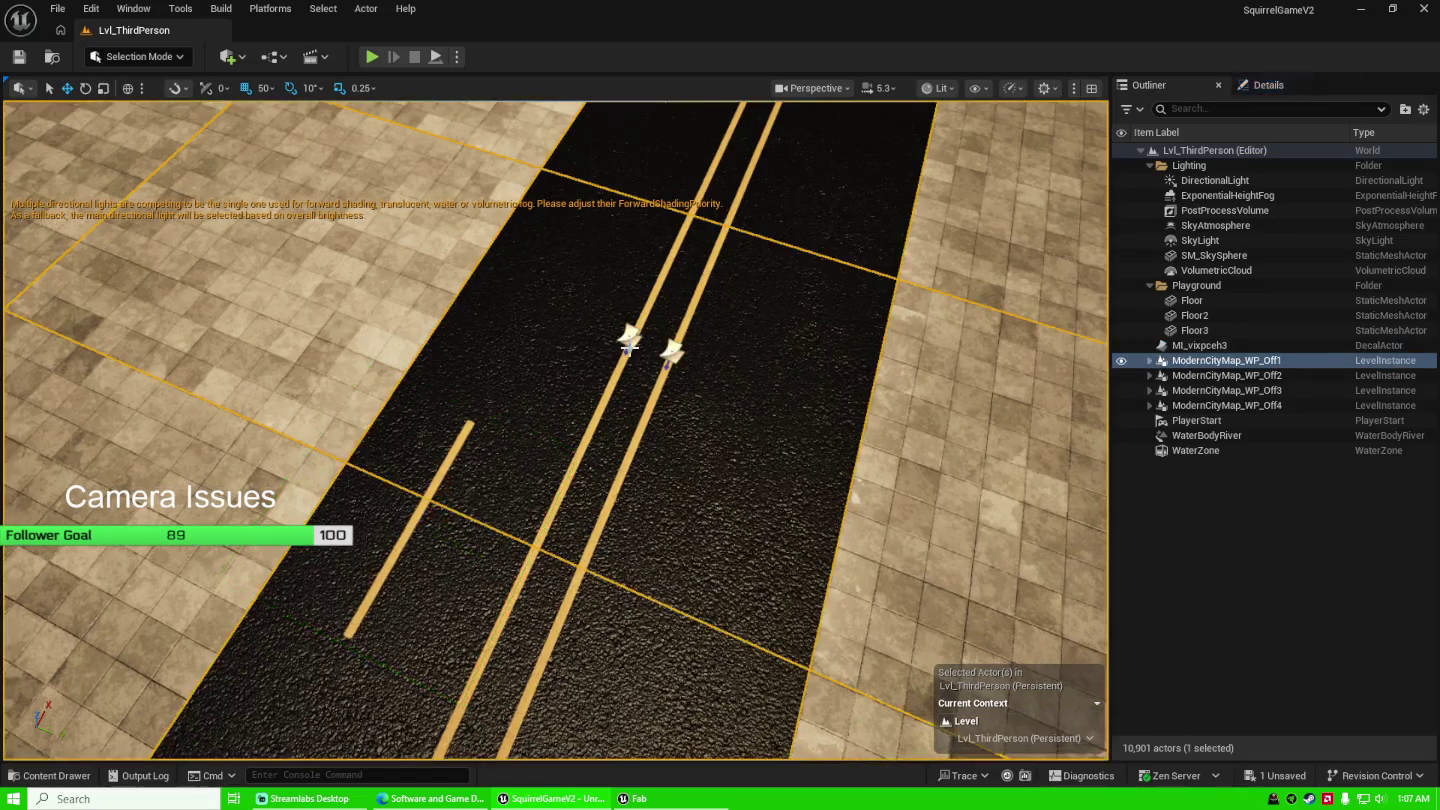
pyautogui.moveTo(659, 427)
pyautogui.mouseDown()
pyautogui.moveTo(651, 481)
pyautogui.moveTo(600, 450)
pyautogui.moveTo(600, 430)
pyautogui.moveTo(599, 491)
pyautogui.mouseUp()
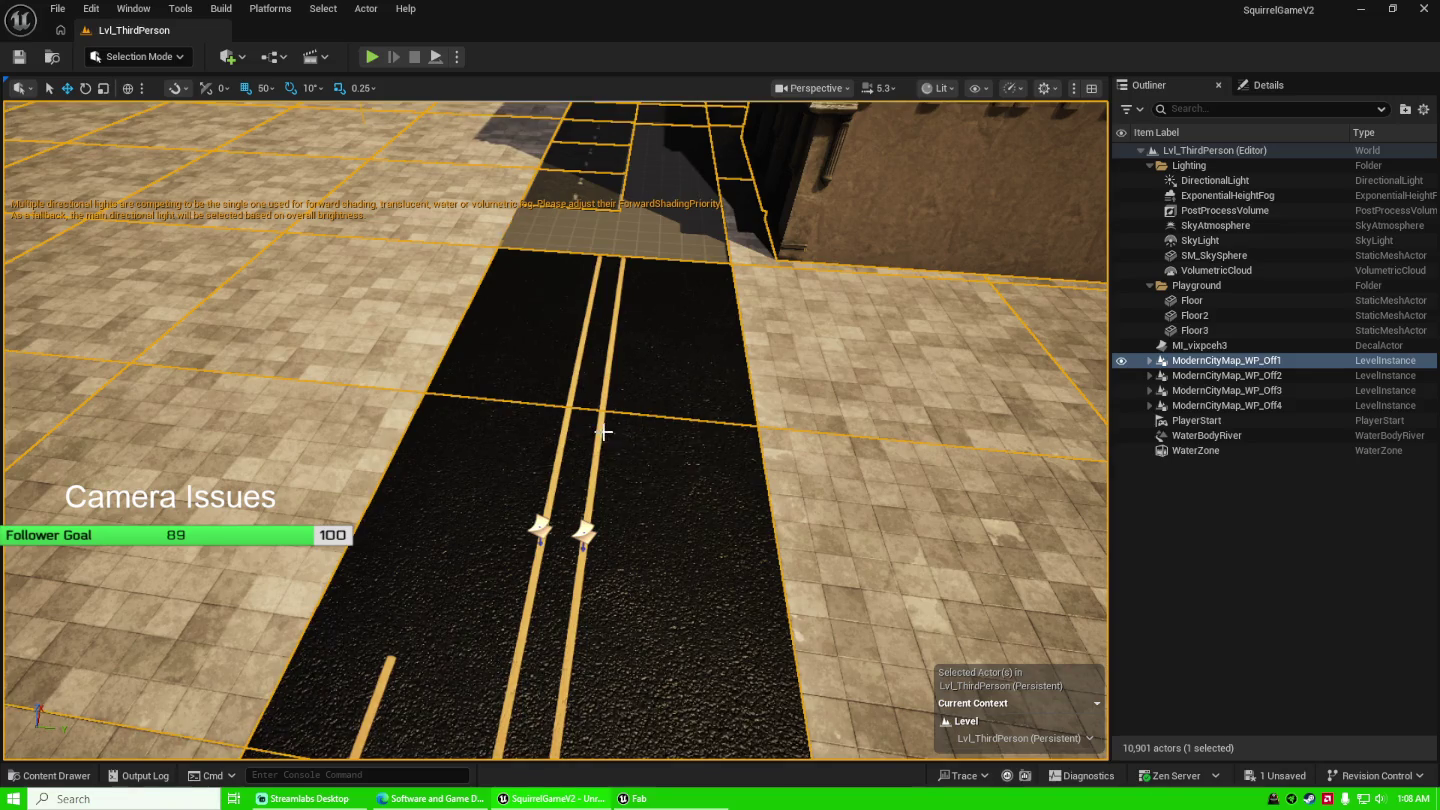
# Place the red BP_MCar01 car from ModernCityEnvironment01 onto the road.
pyautogui.hotkey('ctrl', 'space')
pyautogui.click(117, 572)
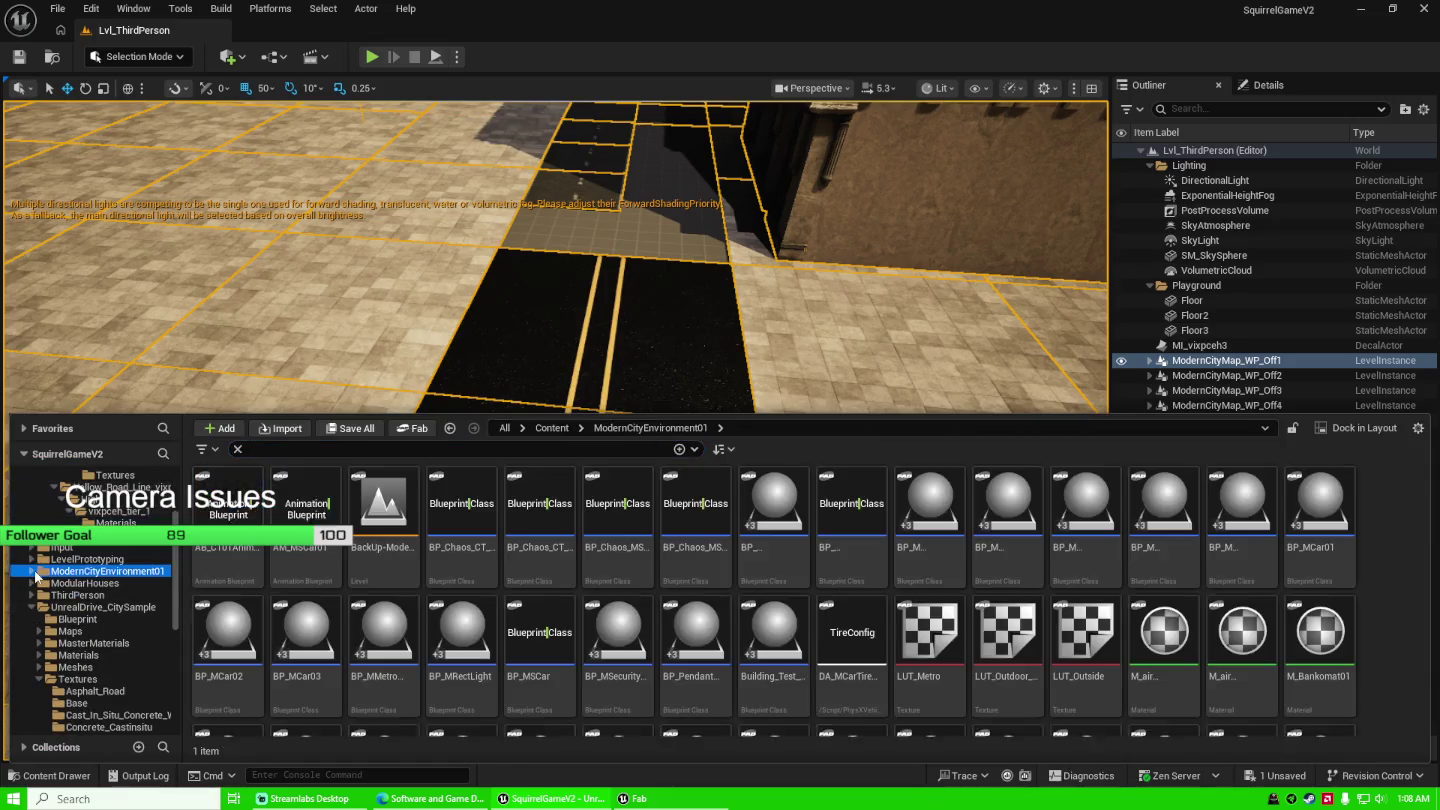
pyautogui.click(33, 572)
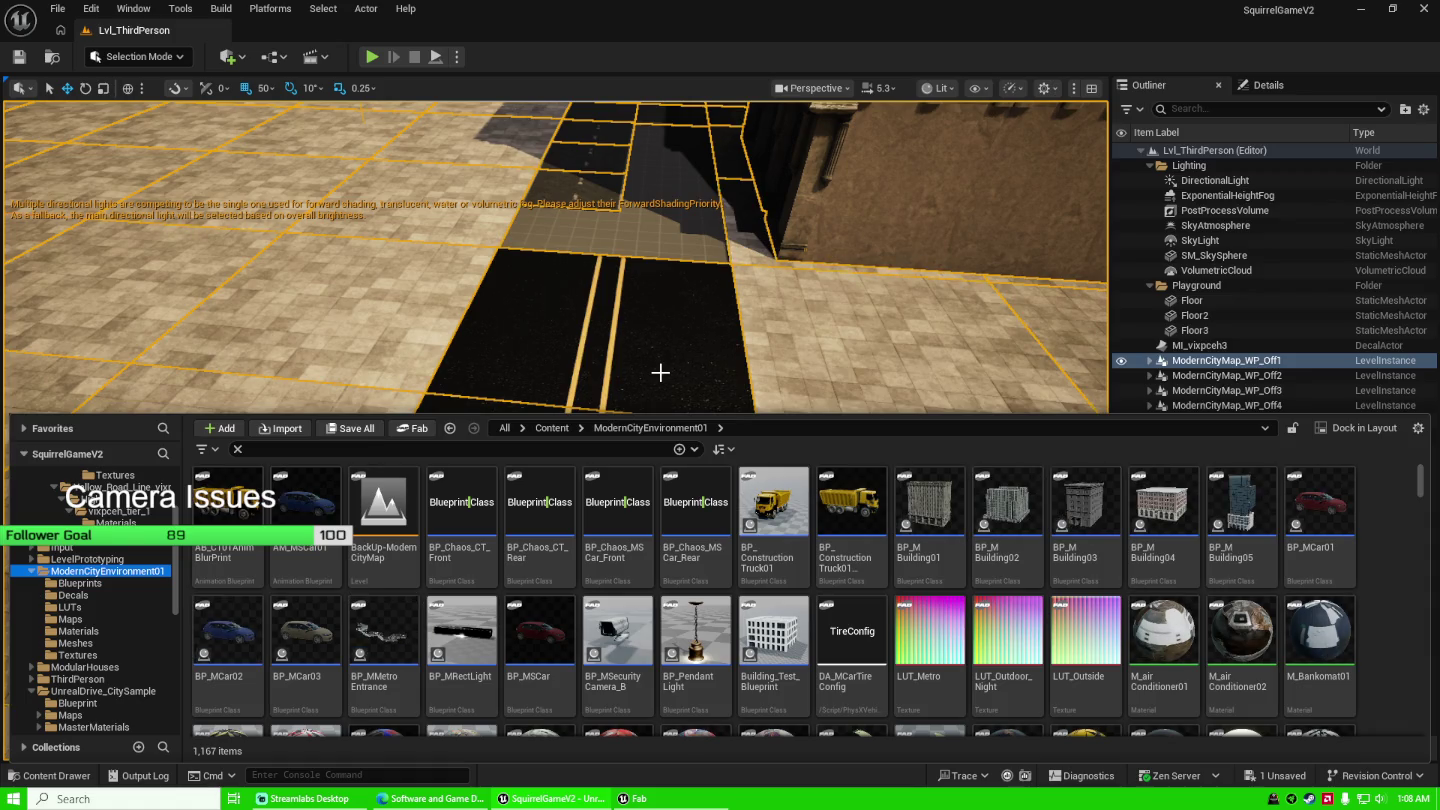
pyautogui.moveTo(303, 512)
pyautogui.mouseDown()
pyautogui.moveTo(455, 398)
pyautogui.moveTo(650, 485)
pyautogui.mouseUp()
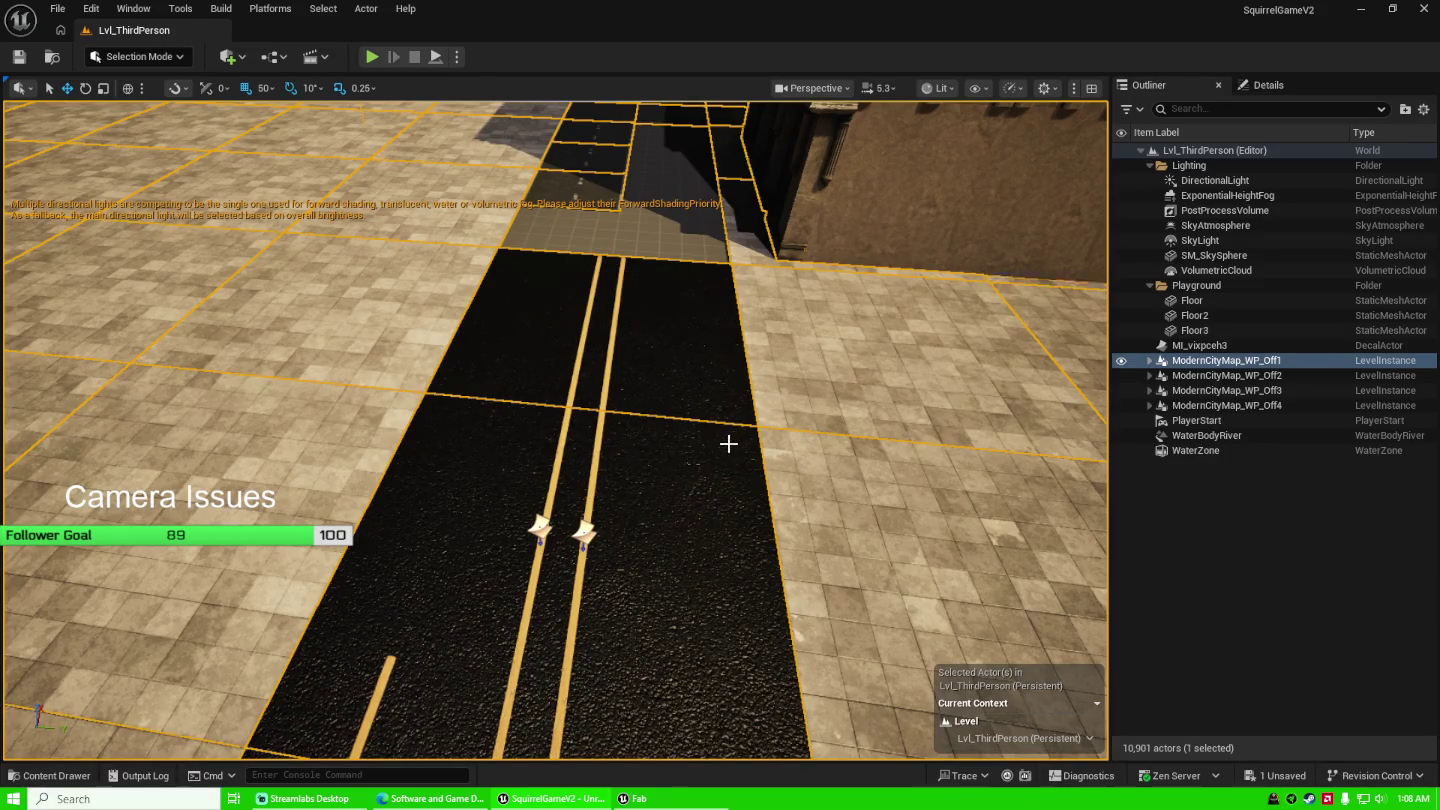
pyautogui.hotkey('ctrl', 'space')
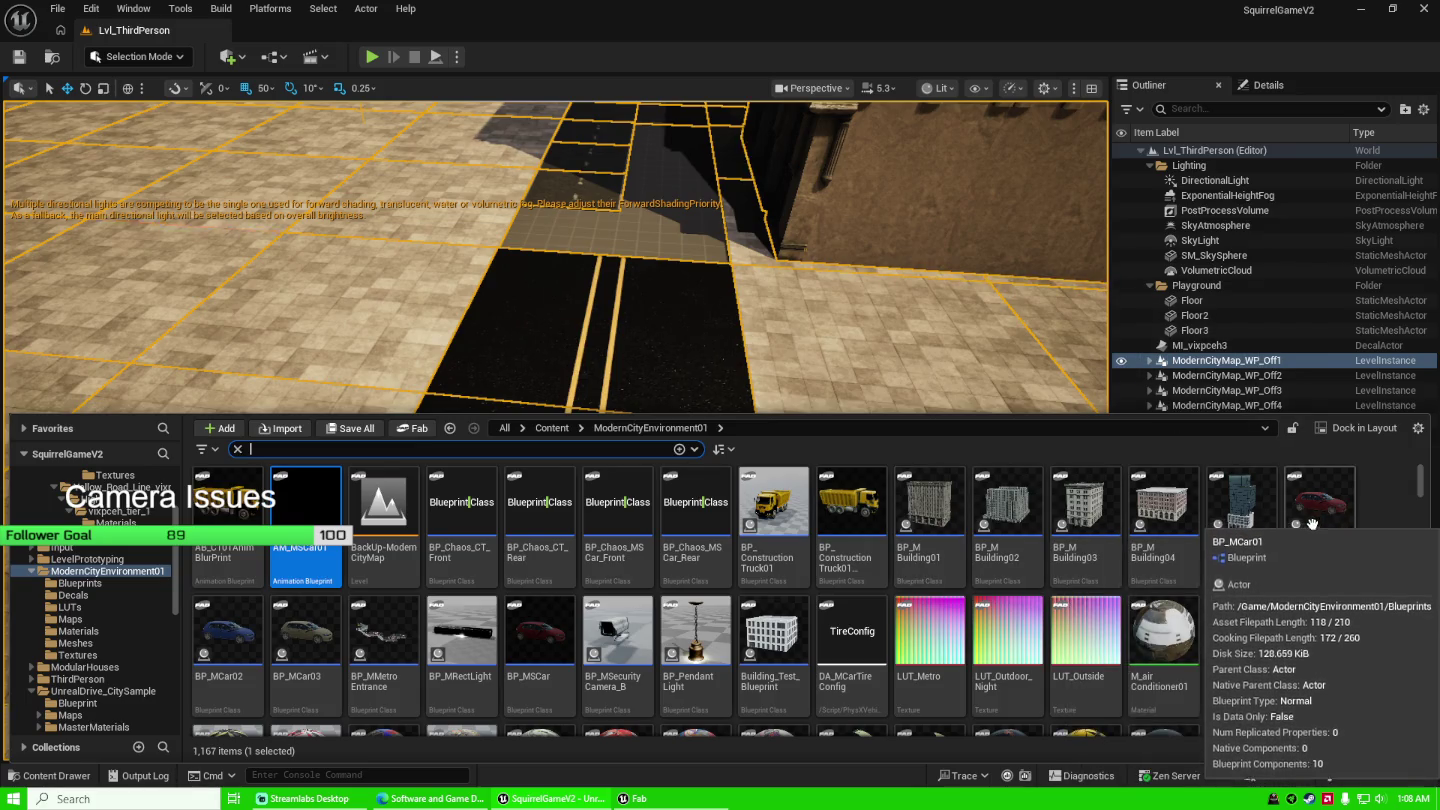
pyautogui.moveTo(1312, 525)
pyautogui.mouseDown()
pyautogui.moveTo(707, 365)
pyautogui.moveTo(675, 528)
pyautogui.moveTo(692, 550)
pyautogui.mouseUp()
pyautogui.moveTo(790, 541)
pyautogui.mouseDown()
pyautogui.moveTo(751, 470)
pyautogui.moveTo(1108, 417)
pyautogui.mouseUp()
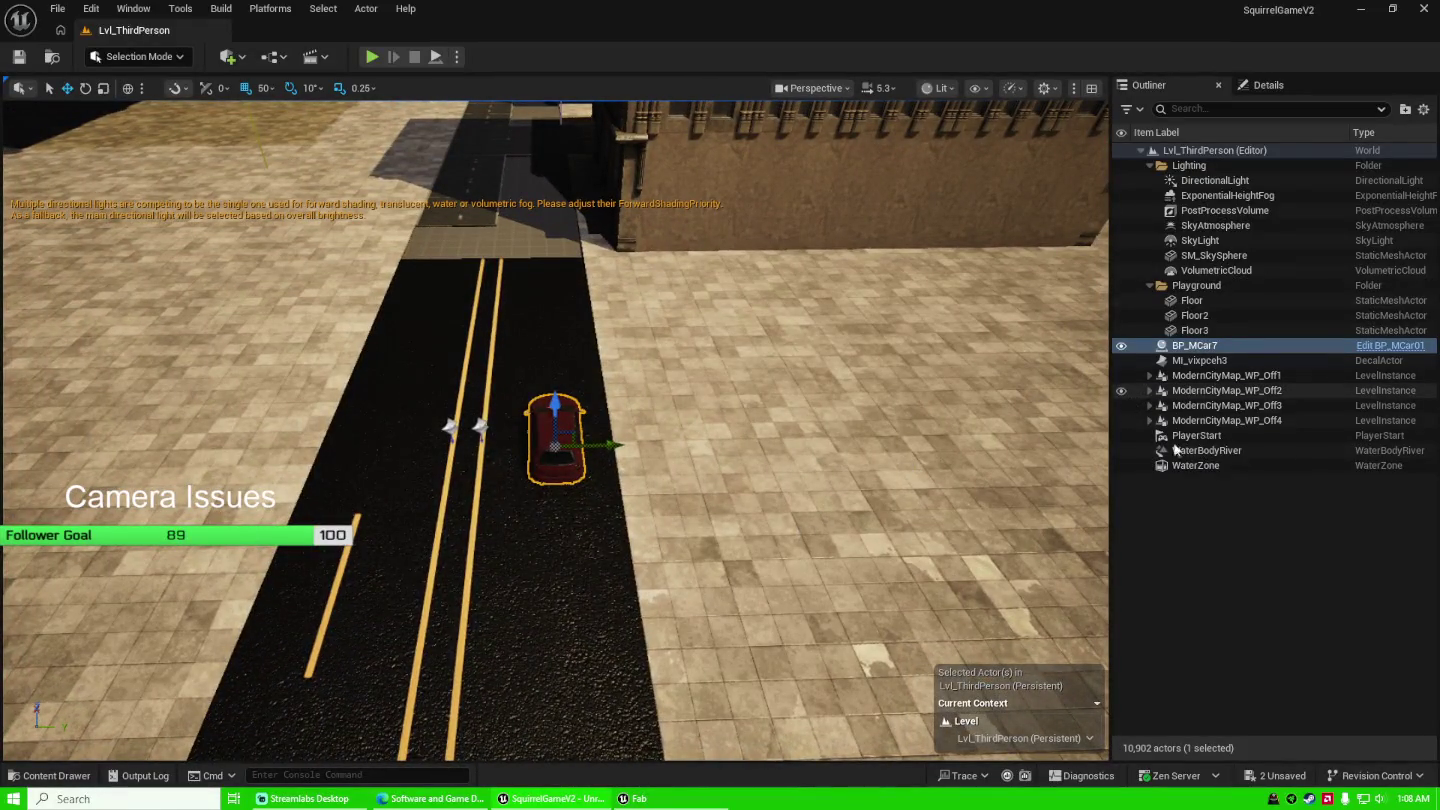
# Delete WaterBodyRiver and duplicate the red car farther down the road.
pyautogui.click(1229, 451)
pyautogui.press('Delete')
pyautogui.press('Delete')
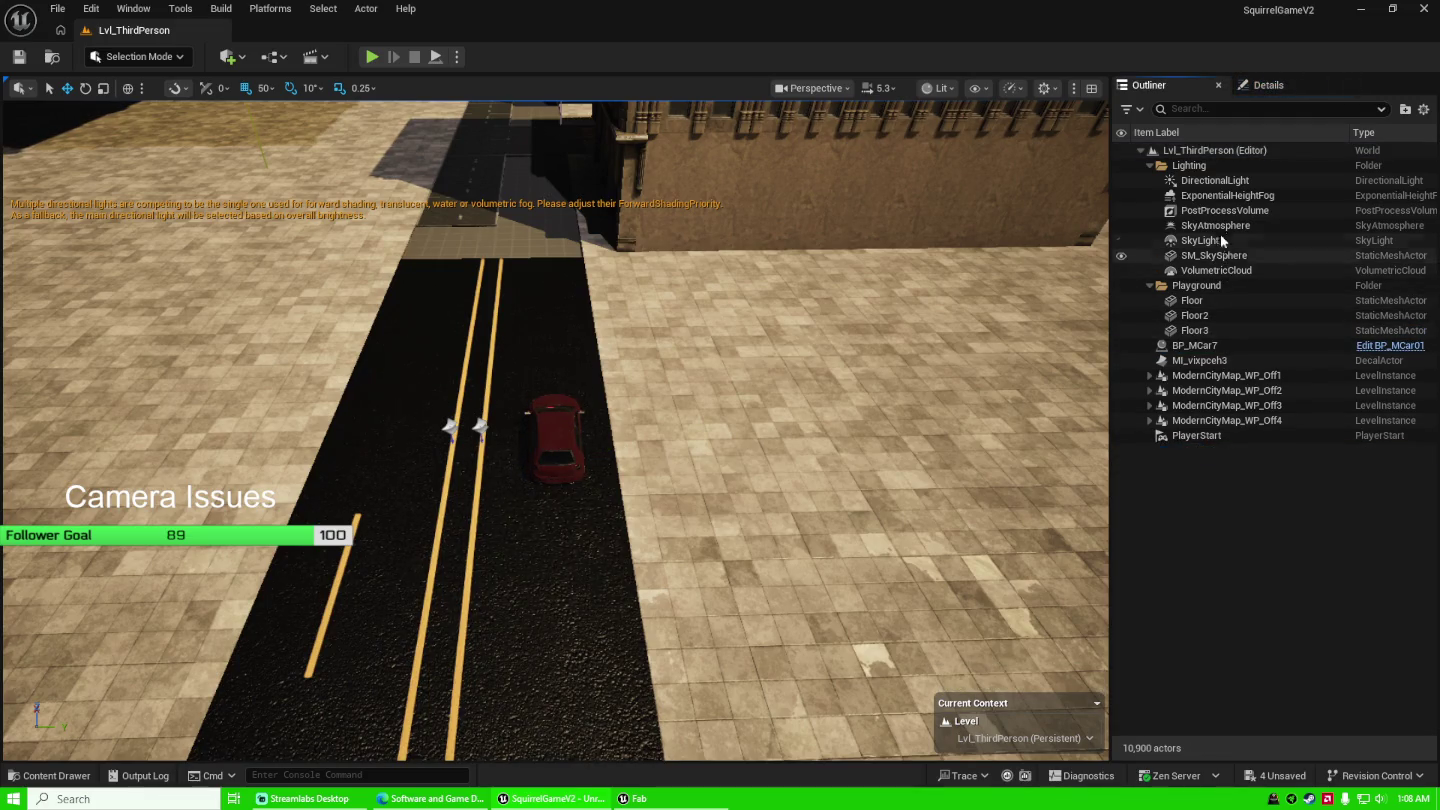
pyautogui.click(565, 448)
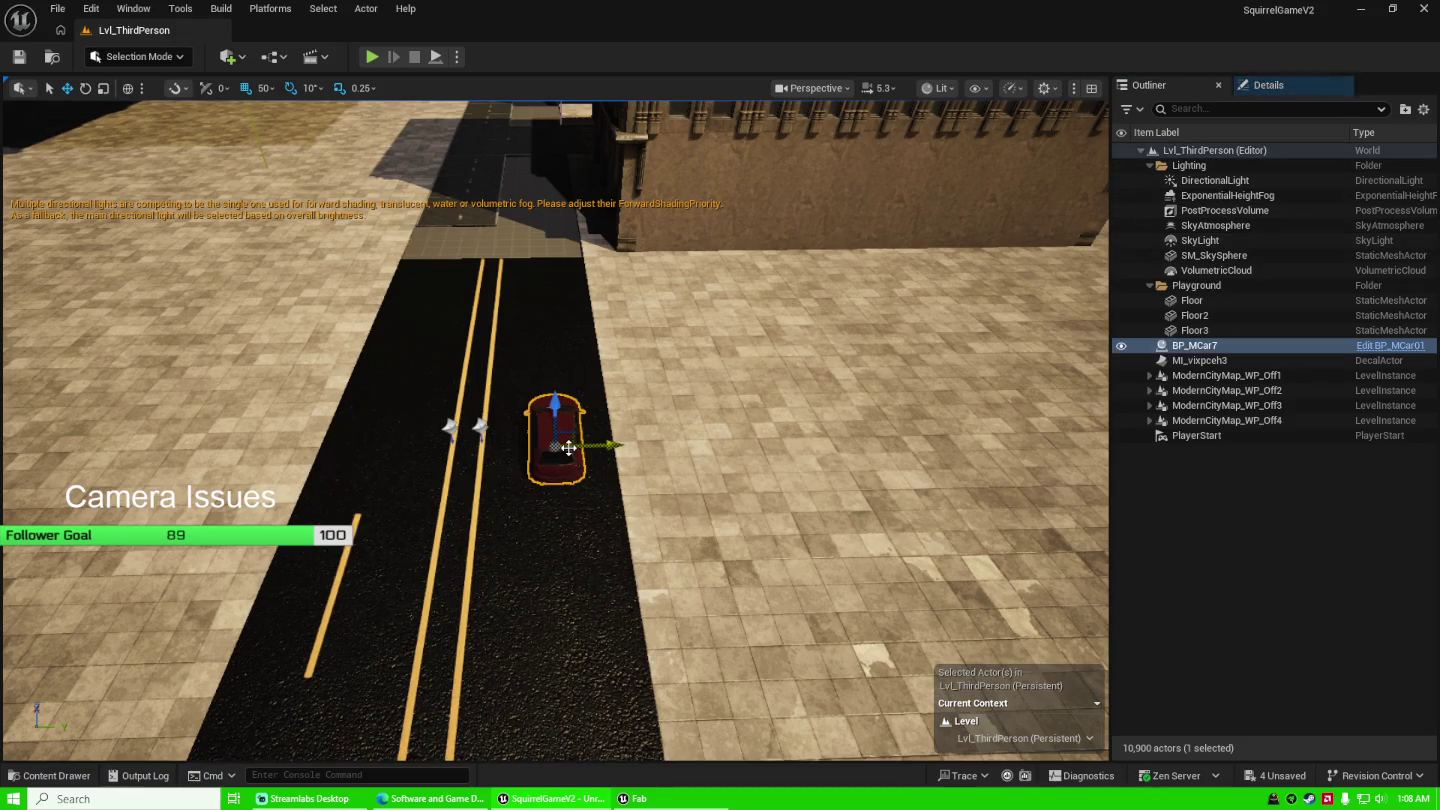
pyautogui.hotkey('ctrl', 'd')
pyautogui.moveTo(579, 439)
pyautogui.mouseDown()
pyautogui.moveTo(688, 473)
pyautogui.moveTo(555, 553)
pyautogui.mouseUp()
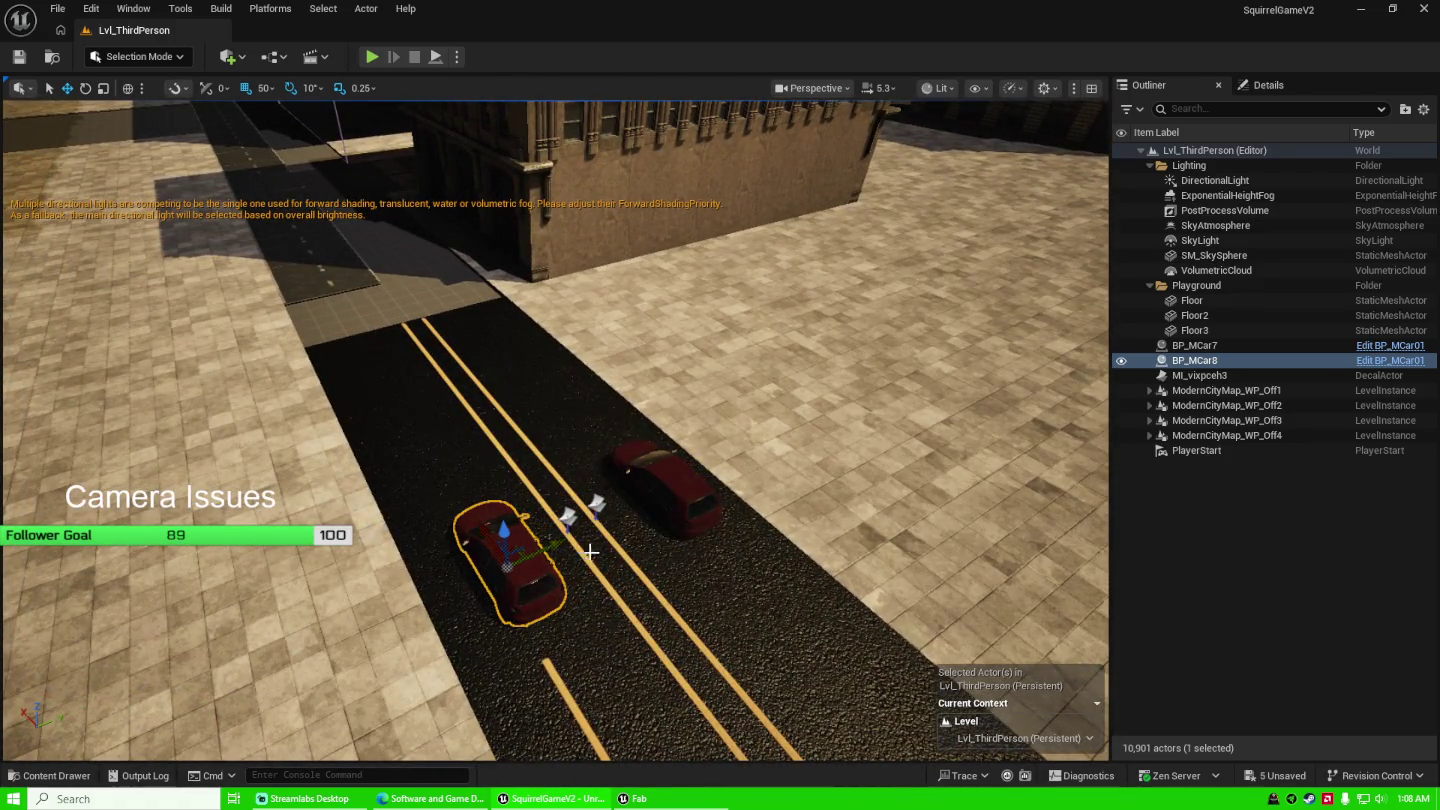
pyautogui.hotkey('ctrl', 'd')
pyautogui.moveTo(686, 588)
pyautogui.mouseDown()
pyautogui.moveTo(644, 482)
pyautogui.moveTo(775, 614)
pyautogui.moveTo(758, 602)
pyautogui.mouseUp()
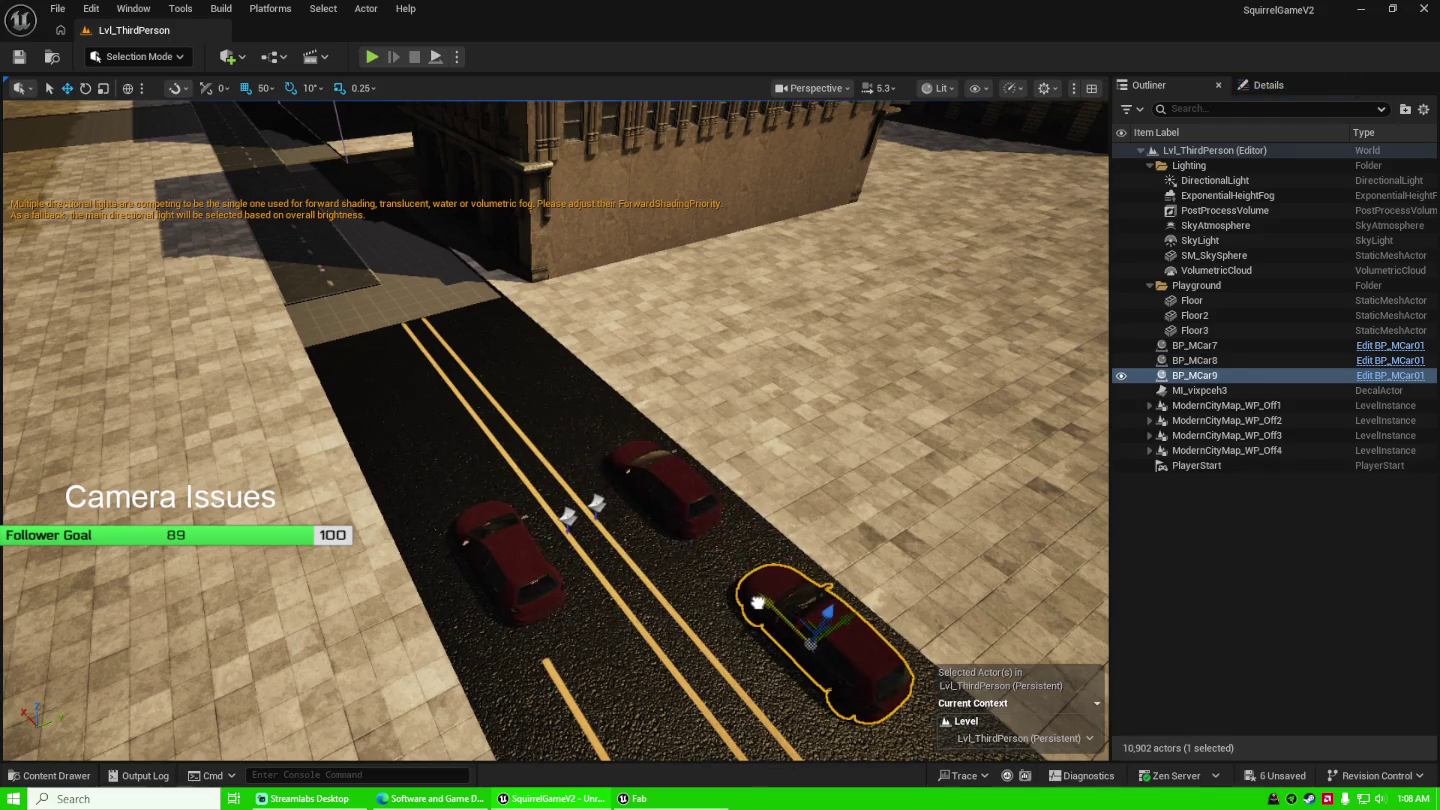
# Rotate the left-lane car BP_MCar8 to -180° and start a play test.
pyautogui.click(520, 582)
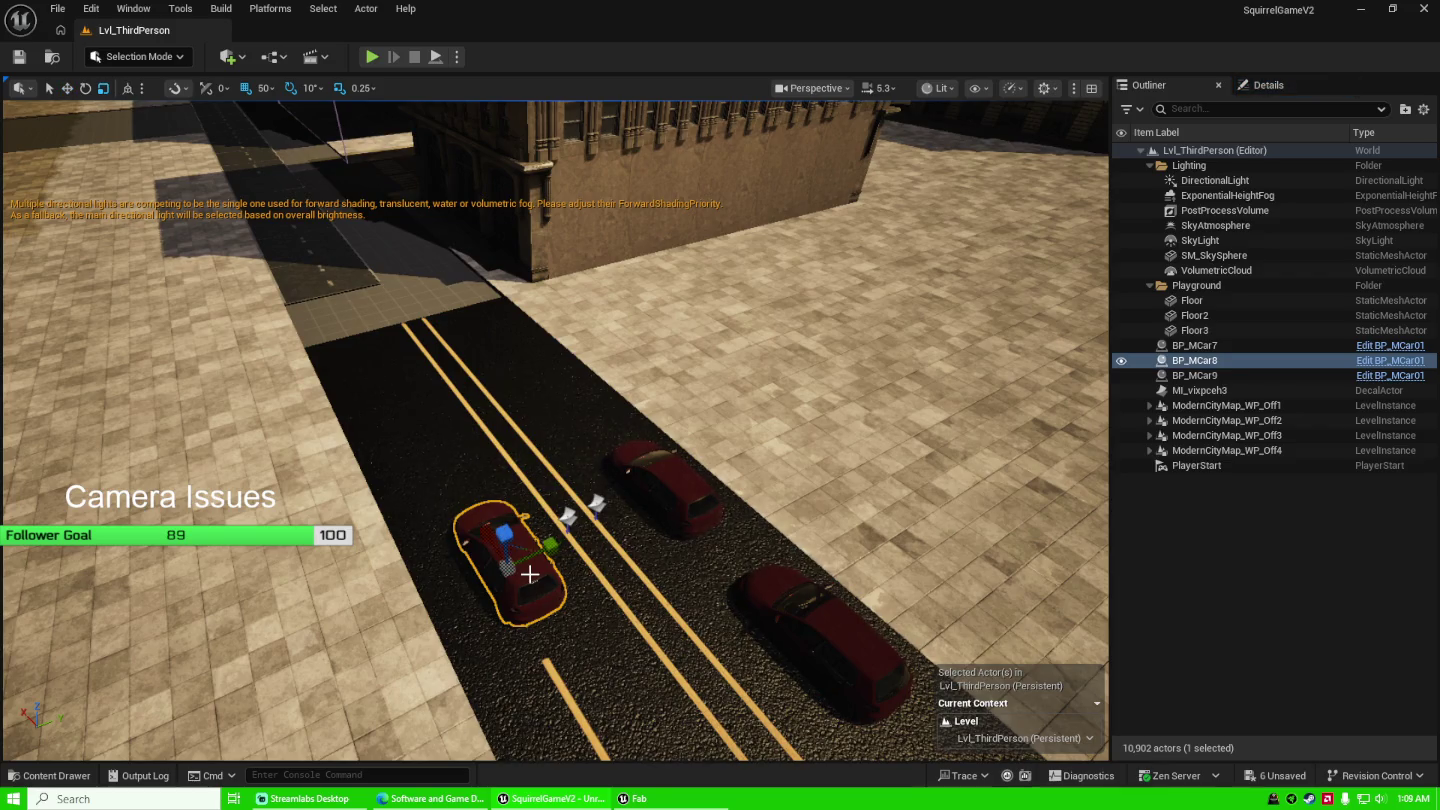
pyautogui.press('e')
pyautogui.moveTo(450, 628)
pyautogui.mouseDown()
pyautogui.moveTo(425, 589)
pyautogui.moveTo(436, 660)
pyautogui.moveTo(515, 668)
pyautogui.moveTo(555, 651)
pyautogui.moveTo(554, 635)
pyautogui.mouseUp()
pyautogui.press('w')
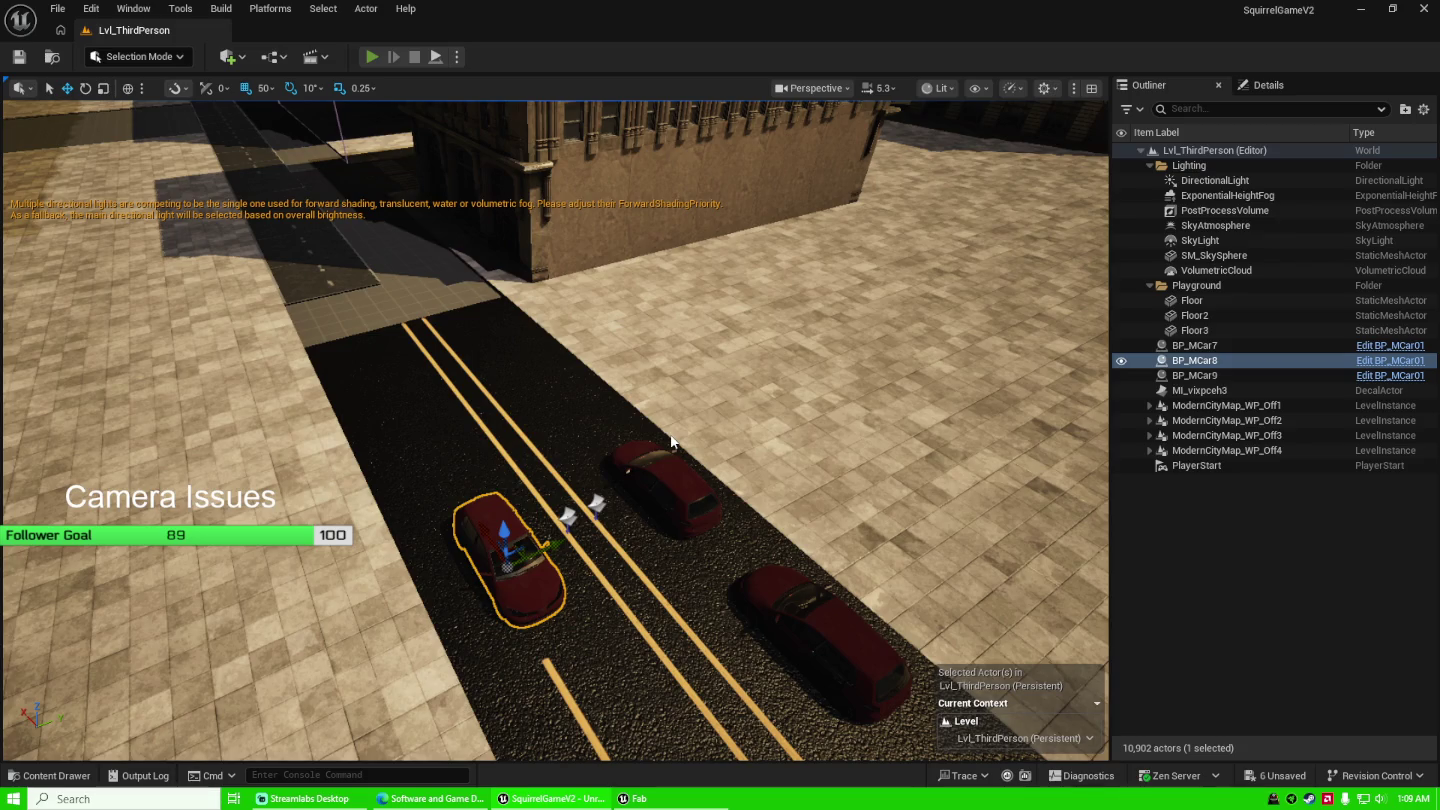
pyautogui.hotkey('alt', 'p')
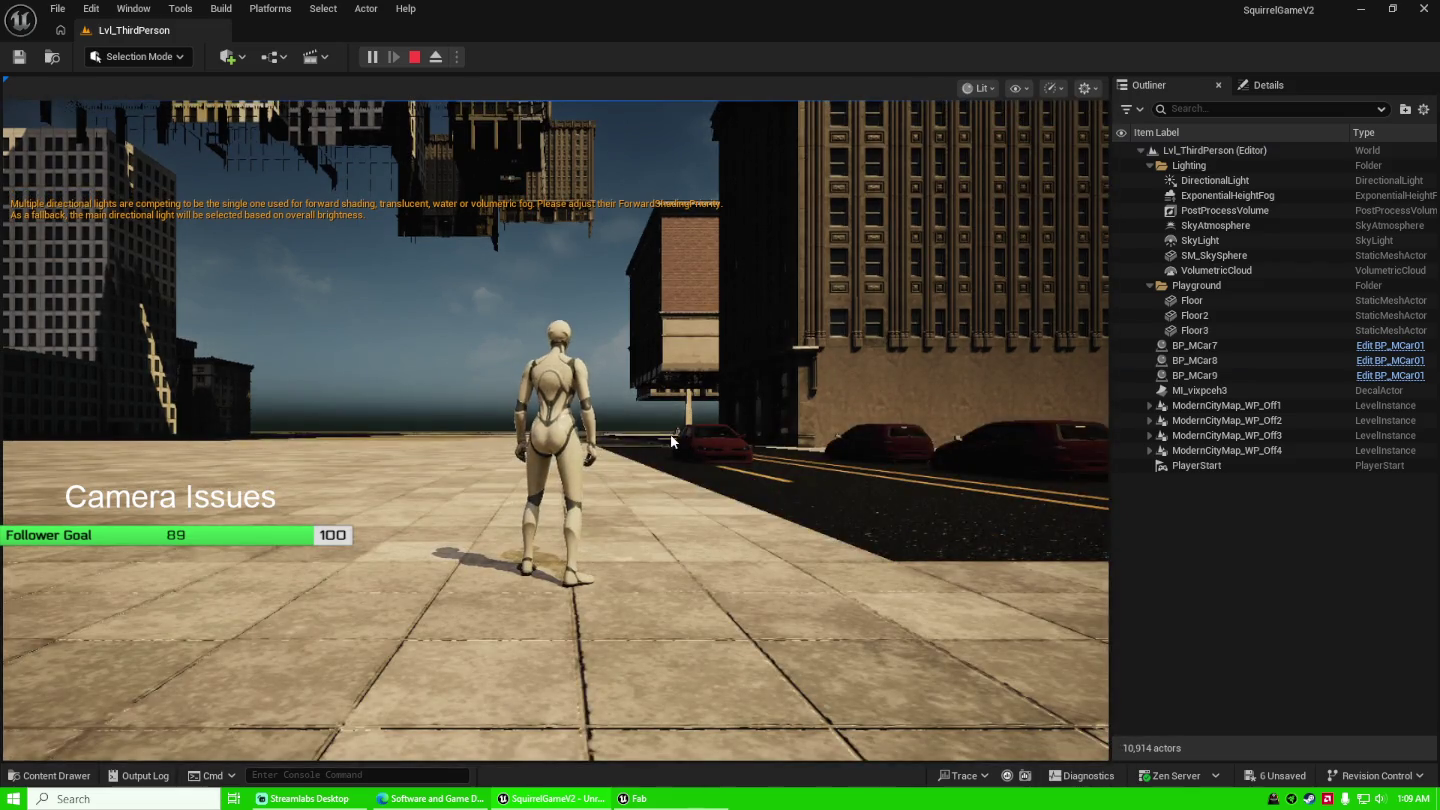
pyautogui.click(671, 434)
pyautogui.press('w')
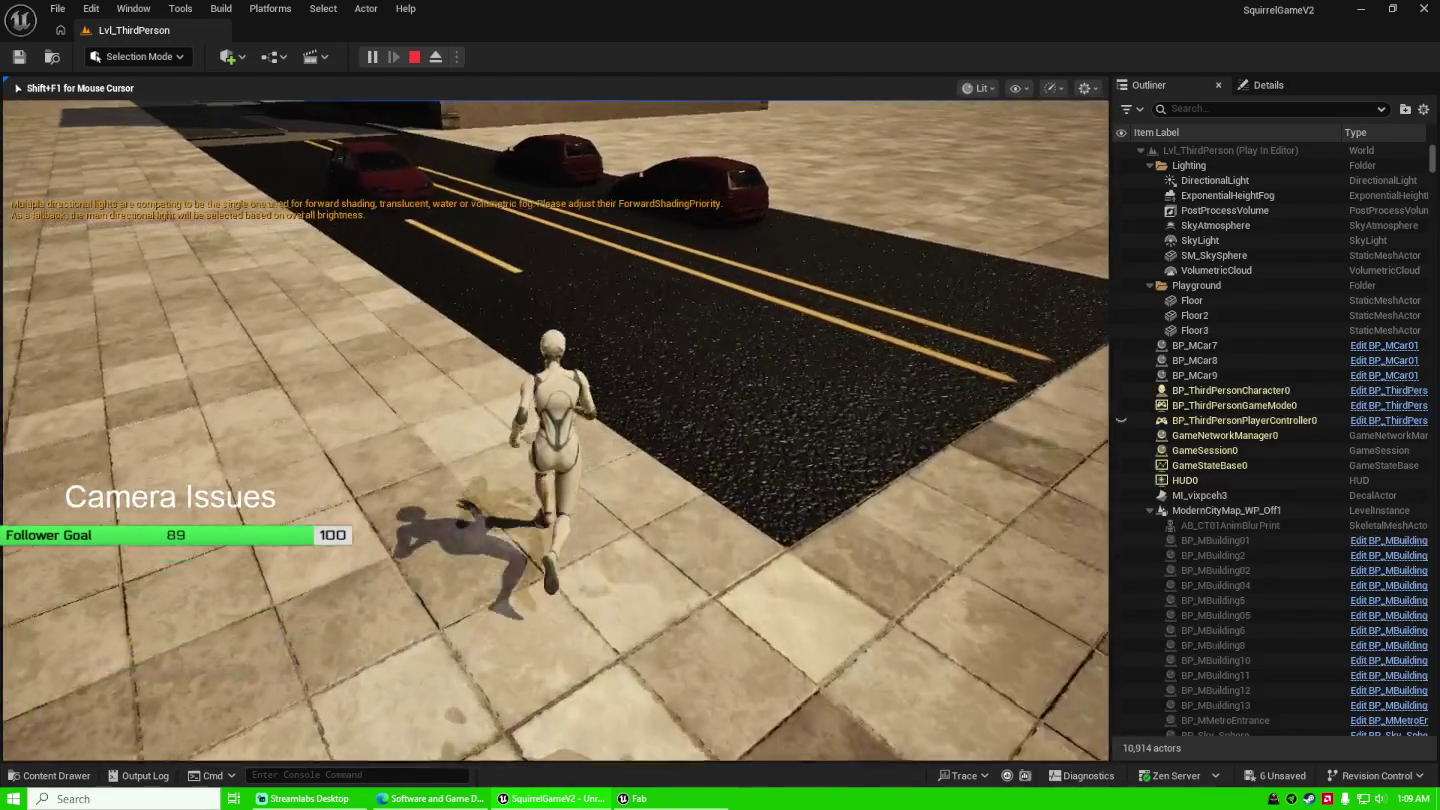
pyautogui.press('w')
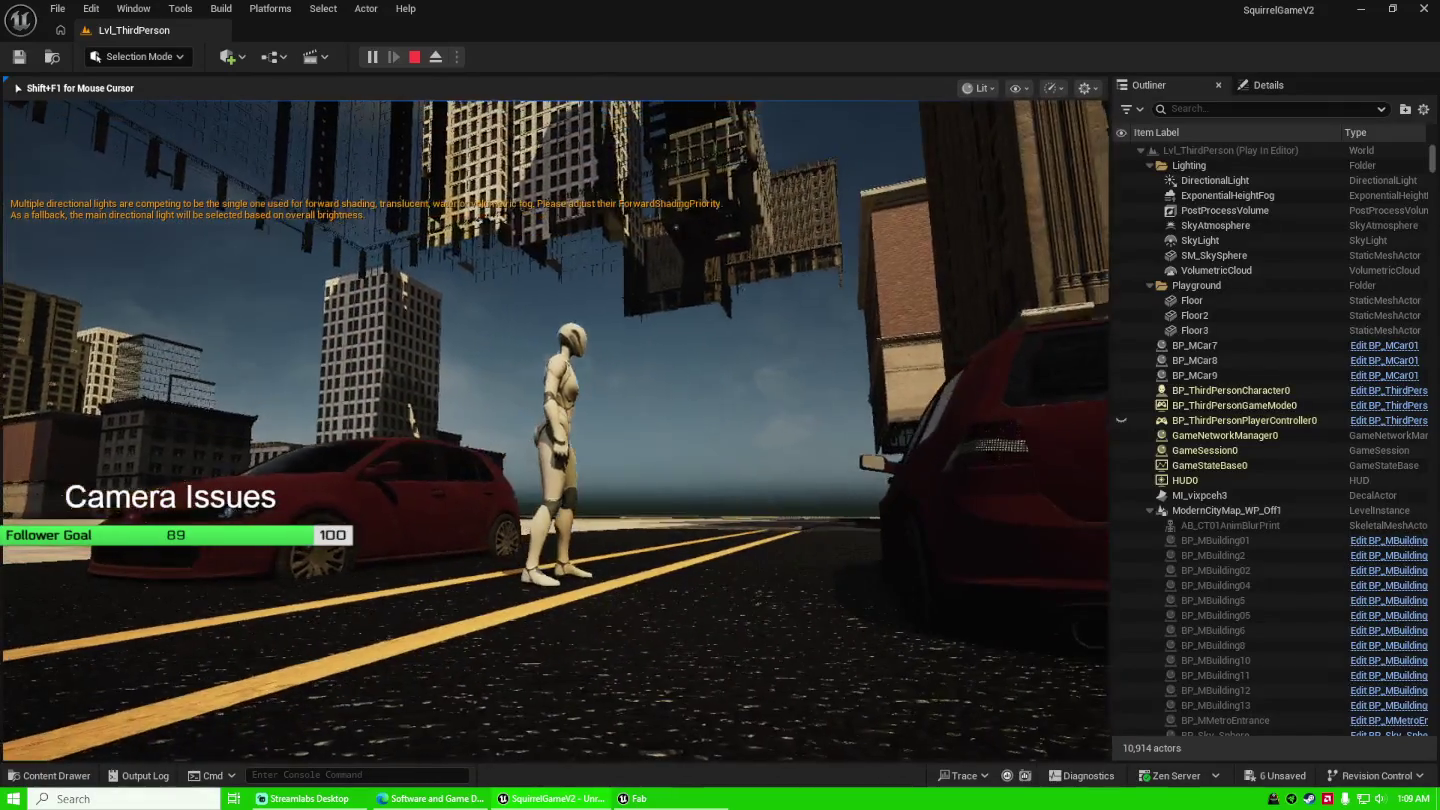
pyautogui.press('w')
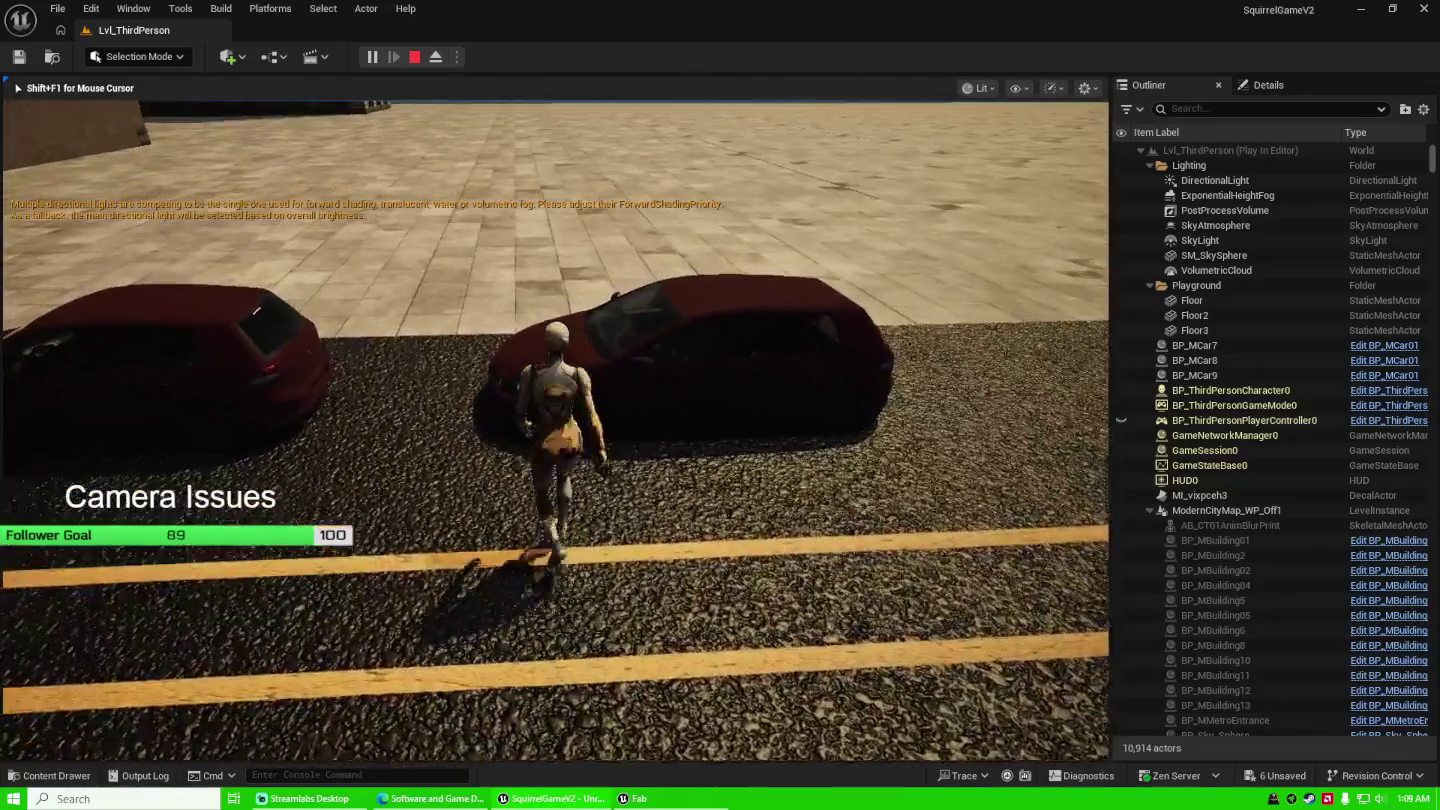
pyautogui.press('w')
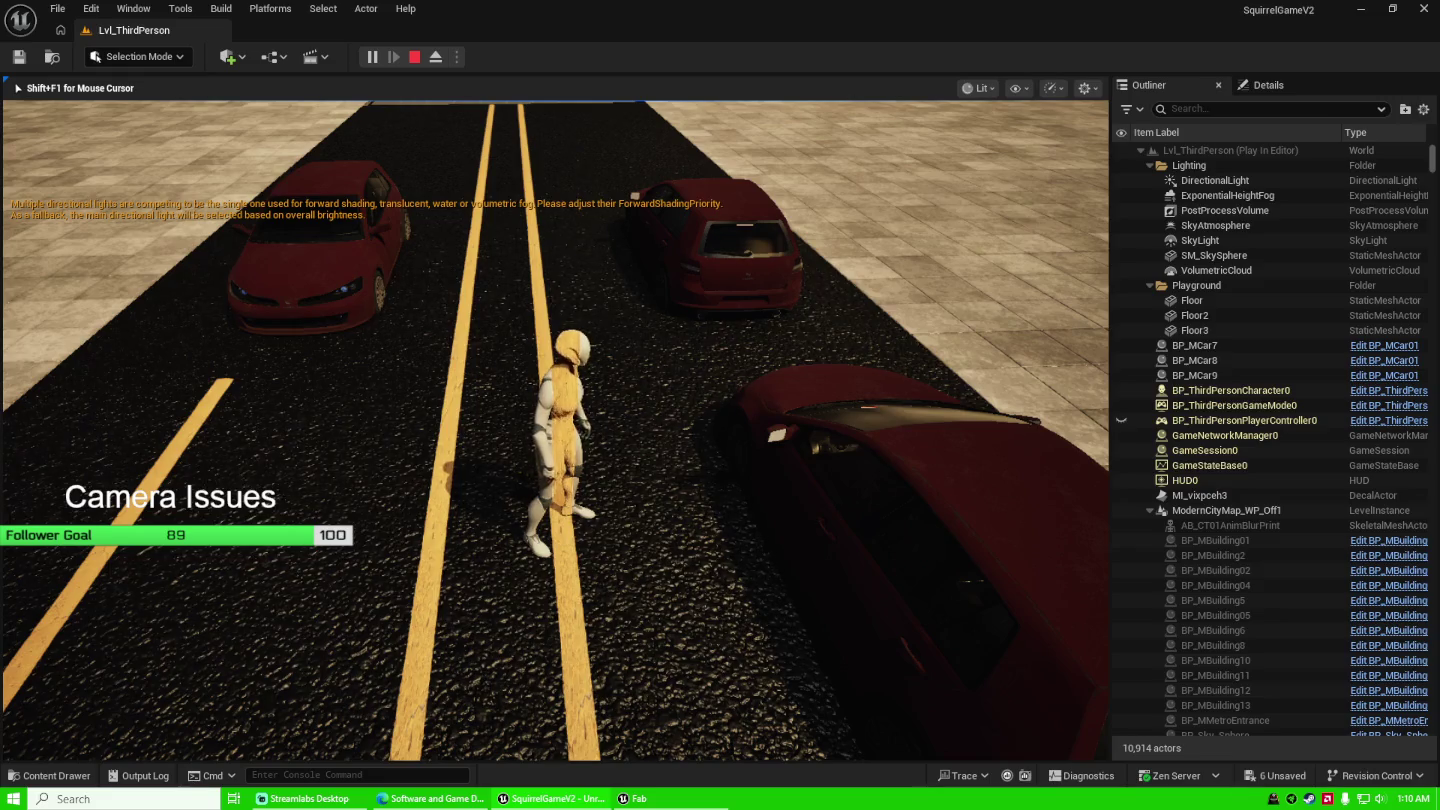
pyautogui.press('Escape')
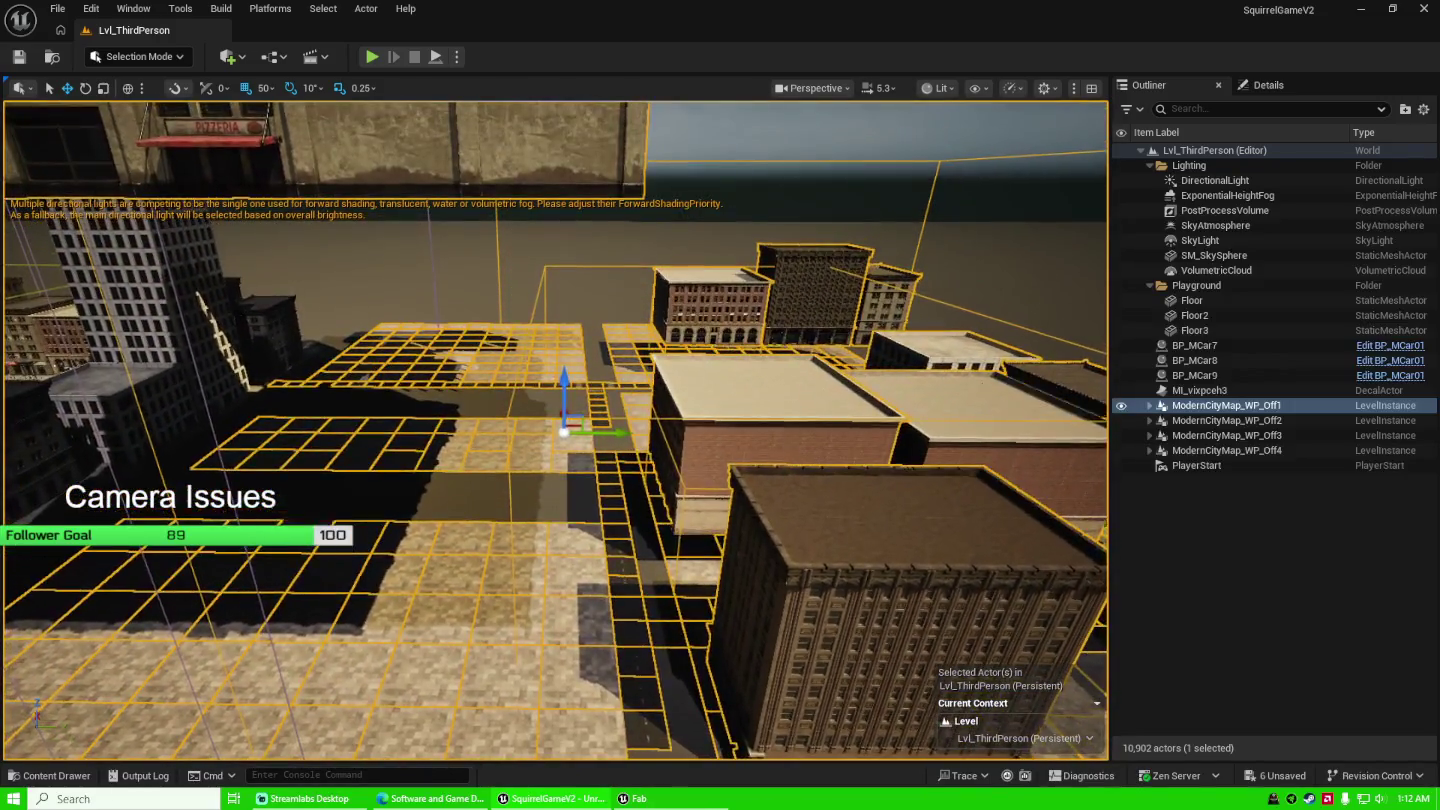
# From a top-down view, delete the stray MI_vixpceh3 decal via the Outliner.
pyautogui.moveTo(616, 440); pyautogui.dragTo(615, 488)
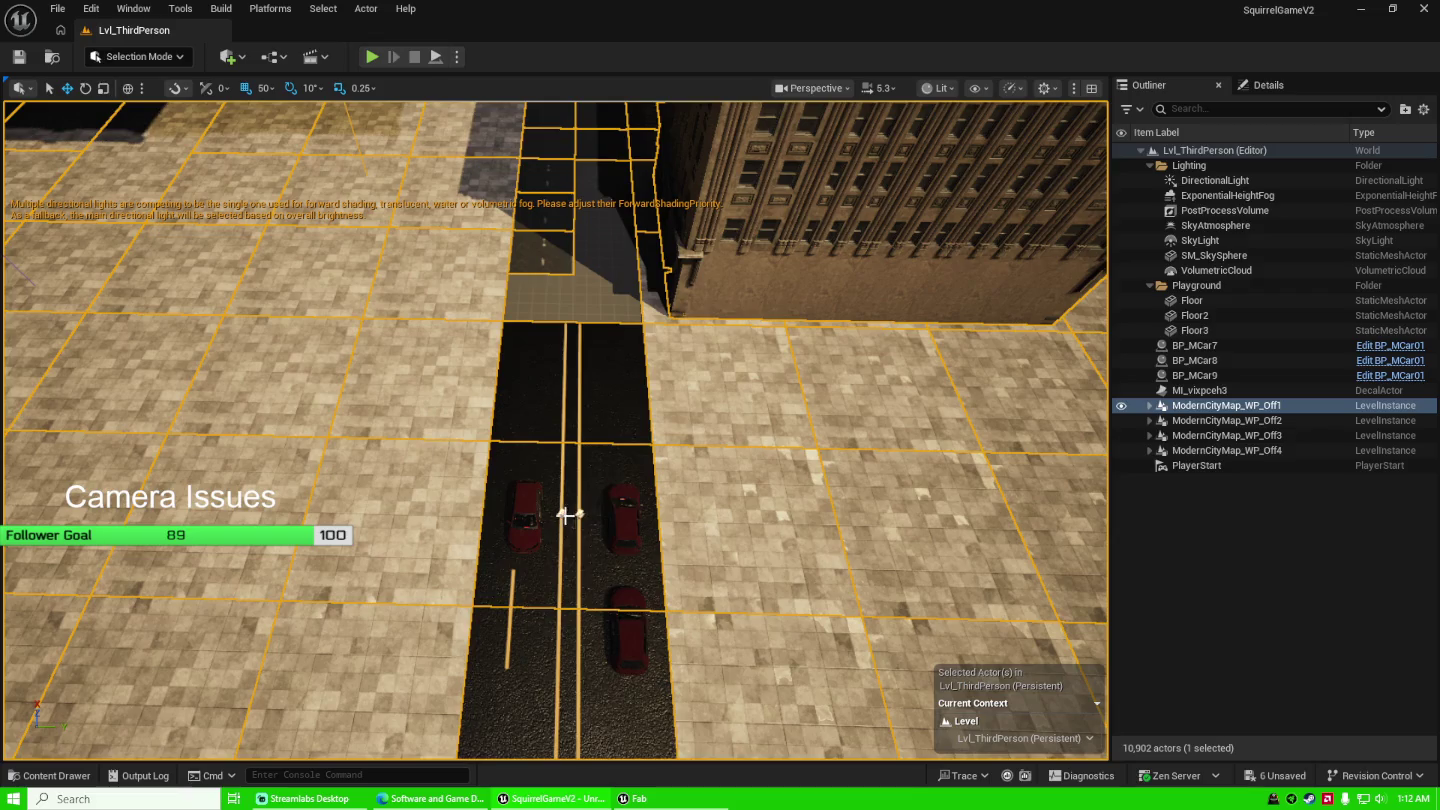
pyautogui.scroll(-2, 572, 515)
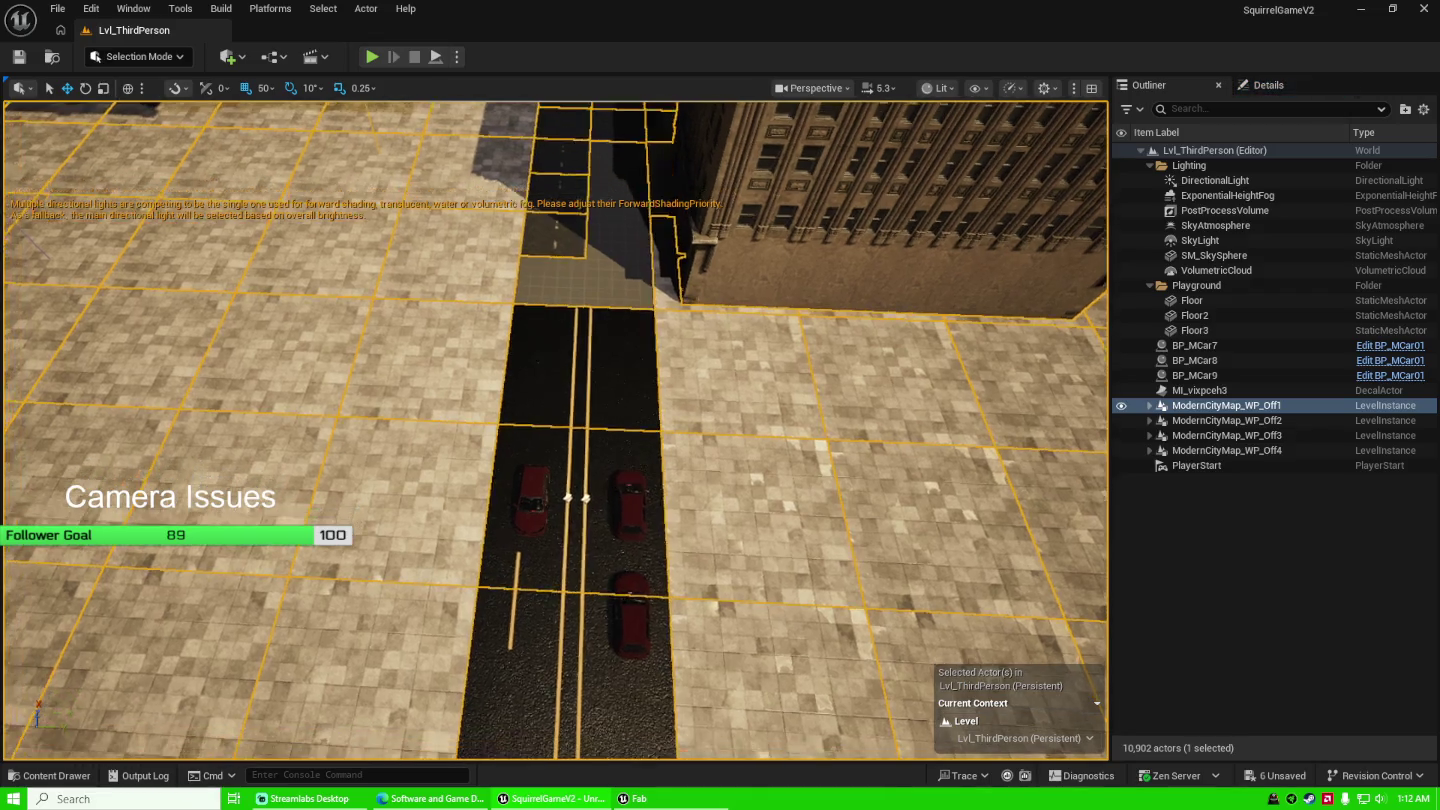
pyautogui.click(1241, 391)
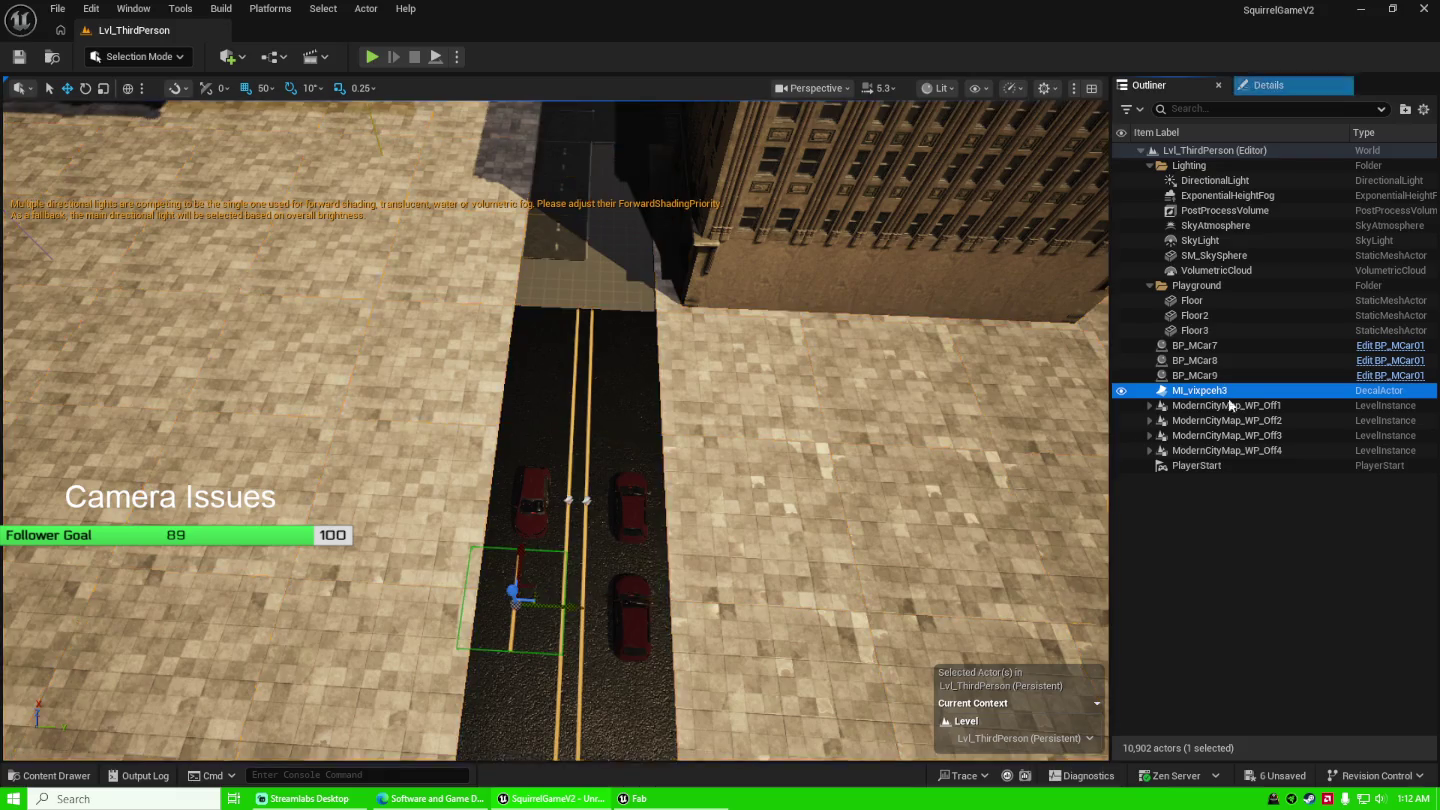
pyautogui.press('Delete')
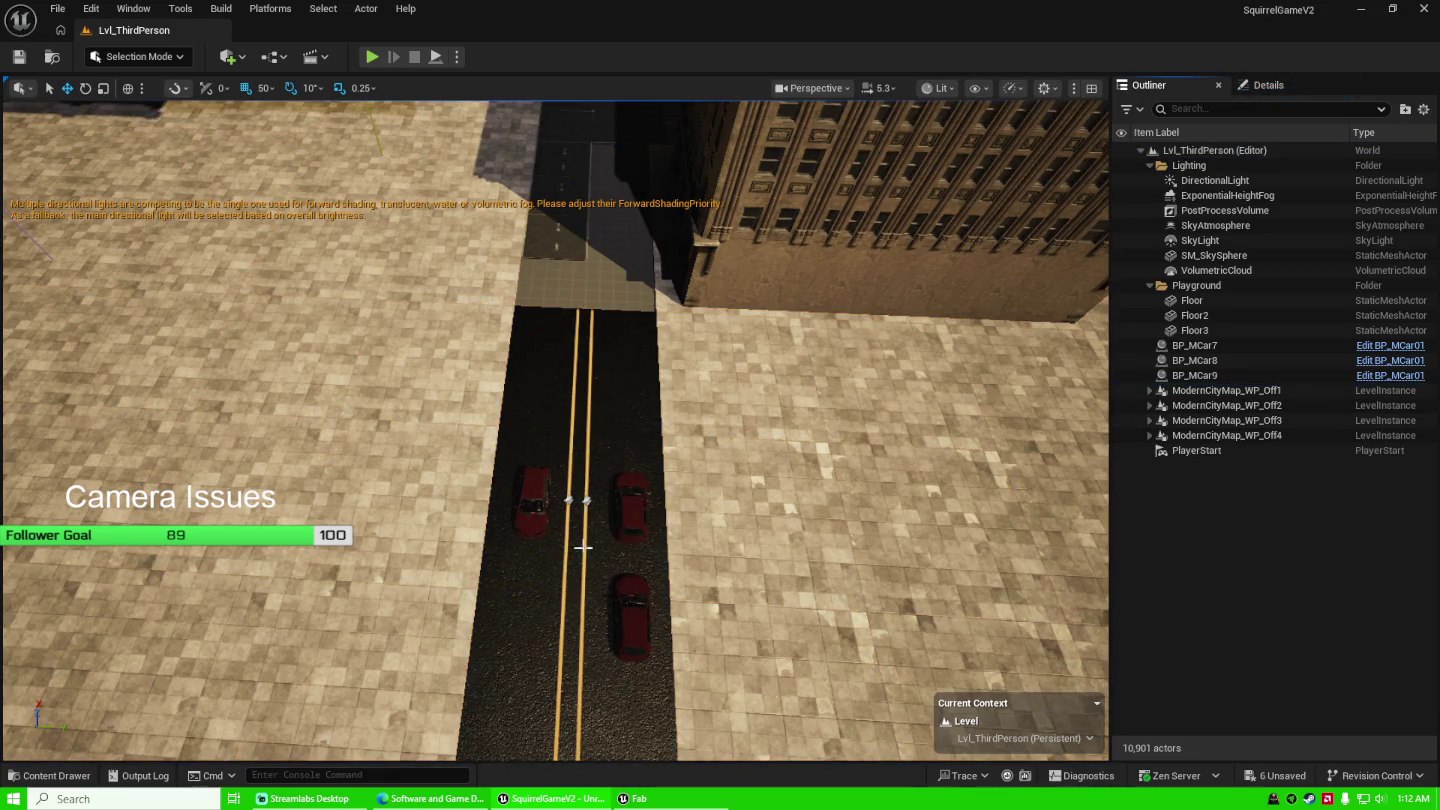
pyautogui.moveTo(712, 491); pyautogui.dragTo(701, 468)
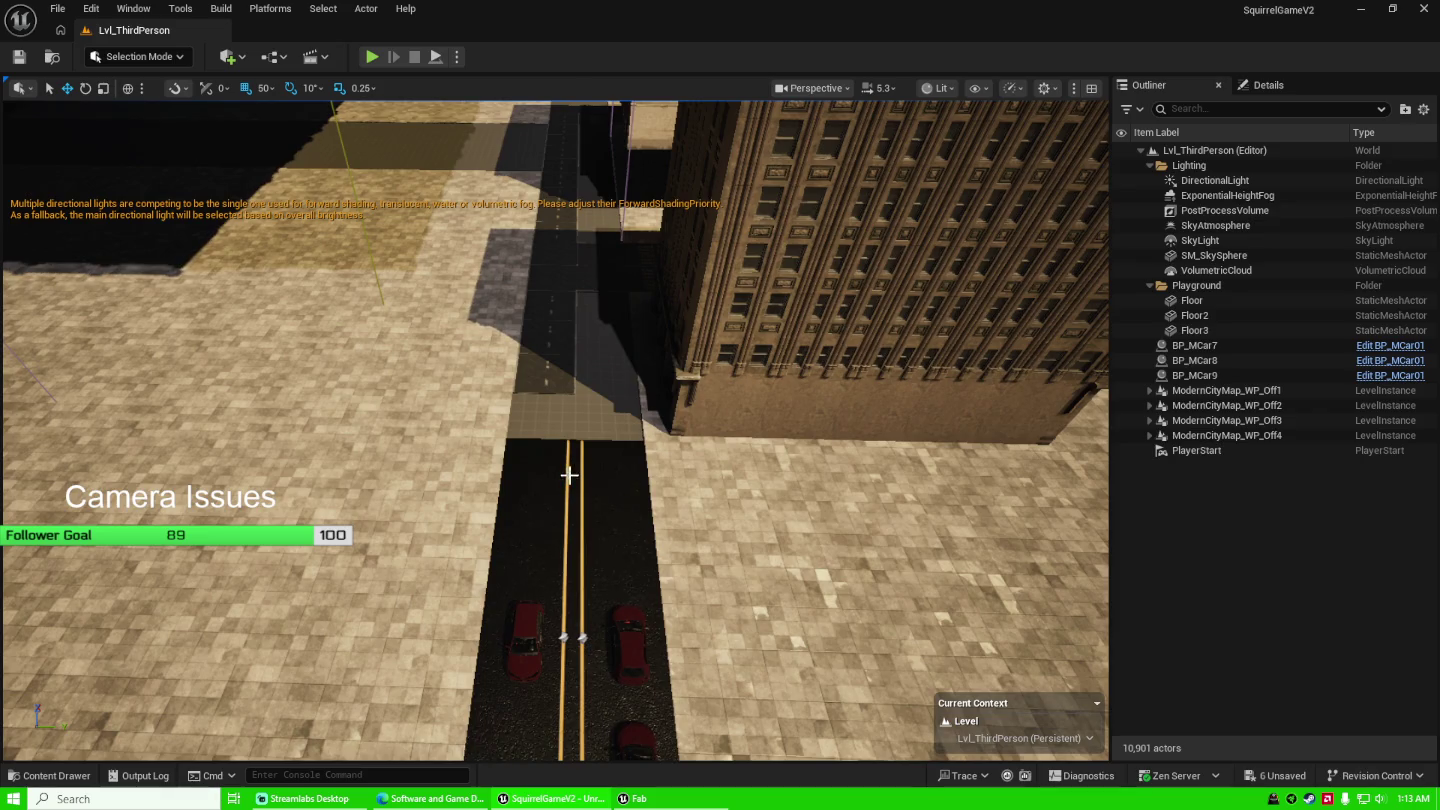
pyautogui.moveTo(624, 455); pyautogui.dragTo(619, 488)
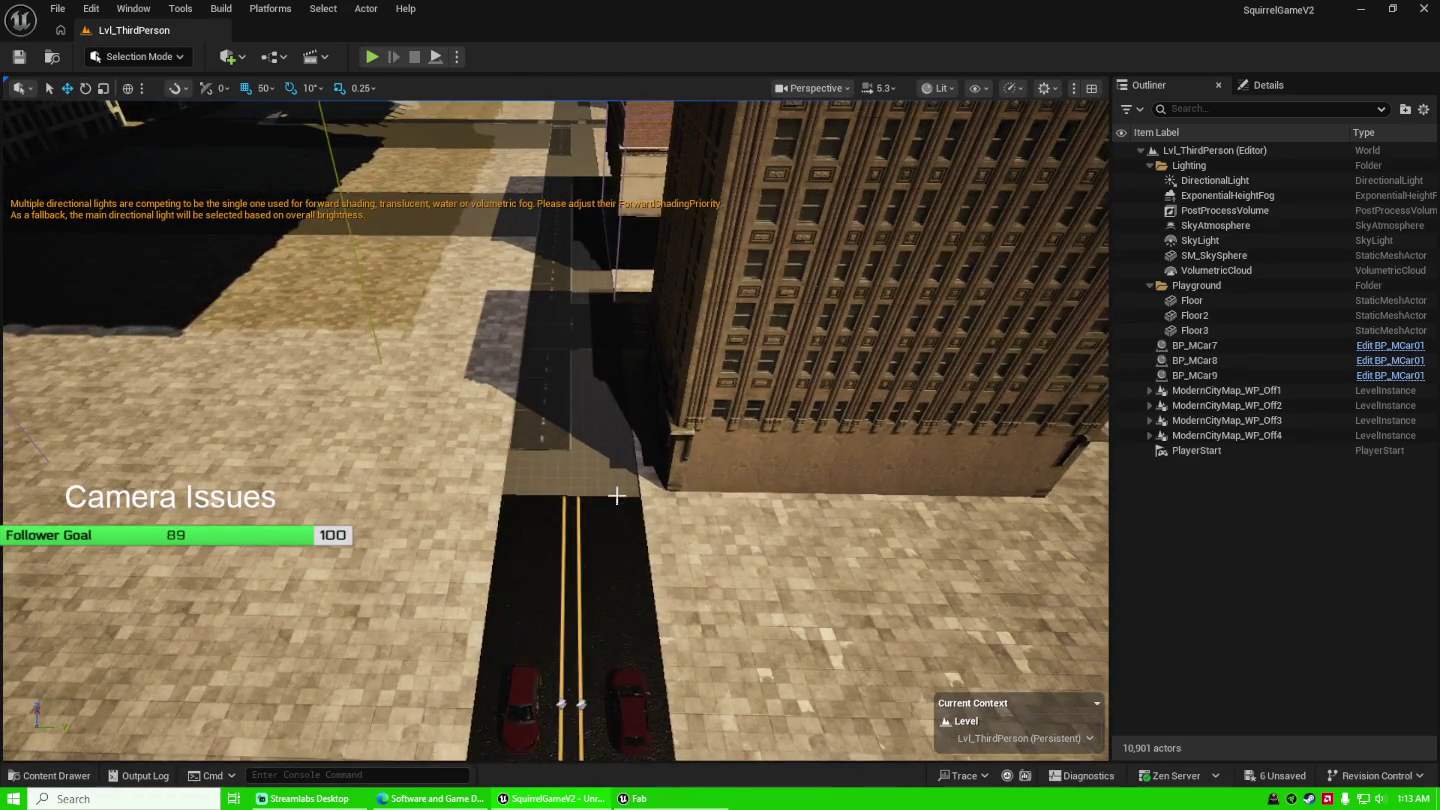
pyautogui.moveTo(588, 555); pyautogui.dragTo(518, 700)
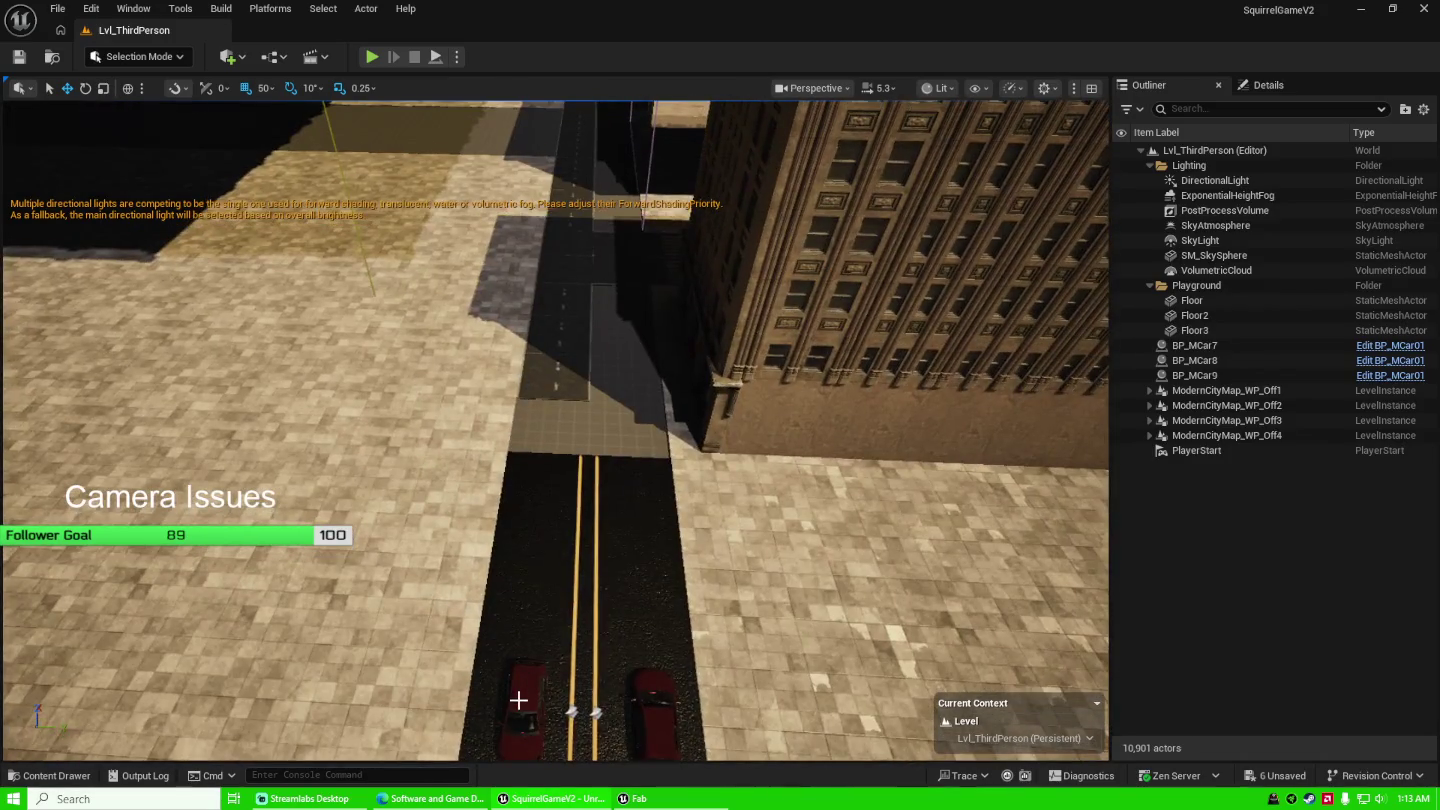
pyautogui.click(522, 702)
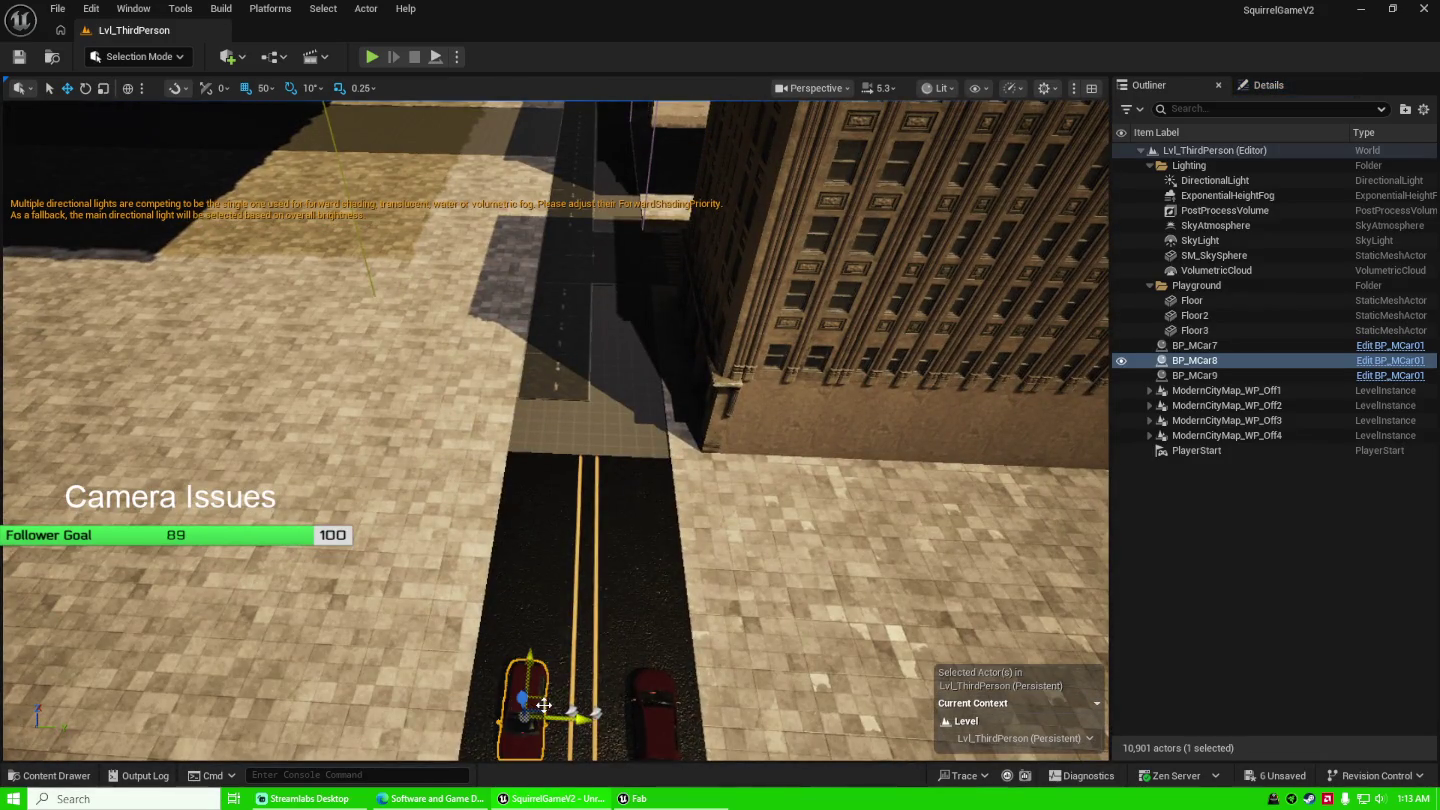
# Drag red cars BP_MCar8 and BP_MCar7 up the road toward the crosswalk, then frame the view.
pyautogui.moveTo(545, 704)
pyautogui.mouseDown()
pyautogui.moveTo(555, 340)
pyautogui.moveTo(549, 372)
pyautogui.mouseUp()
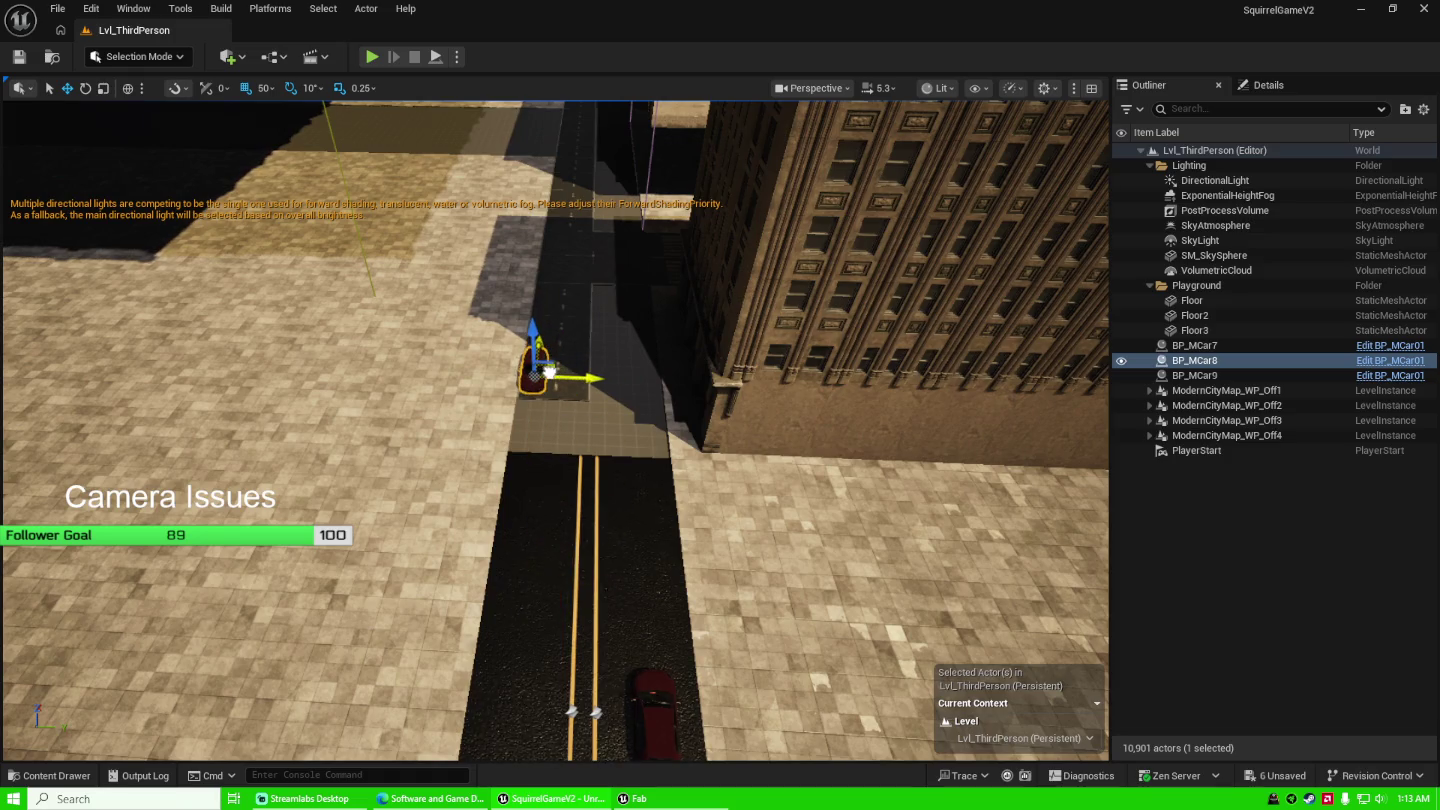
pyautogui.click(651, 700)
pyautogui.moveTo(671, 706); pyautogui.dragTo(582, 378)
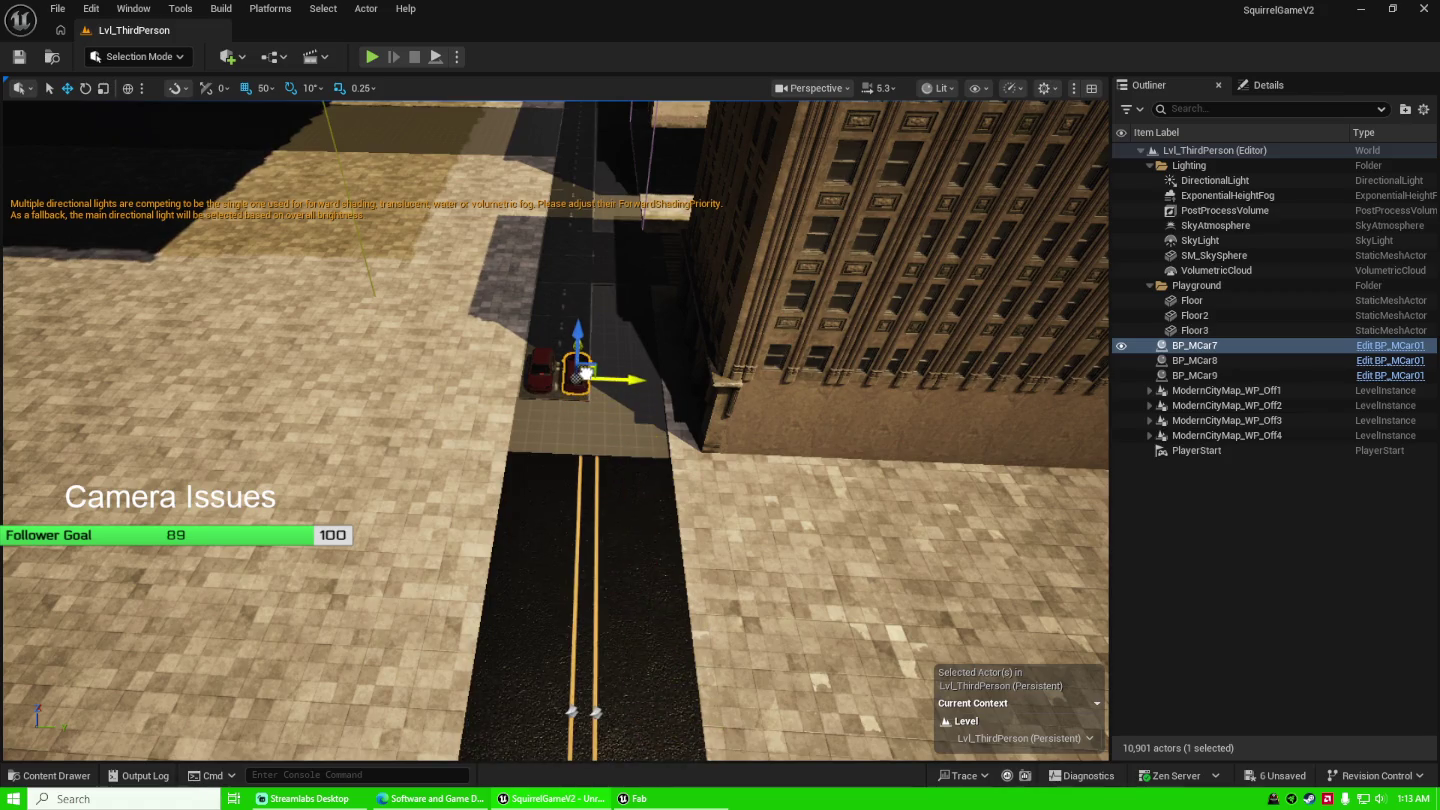
pyautogui.press('f')
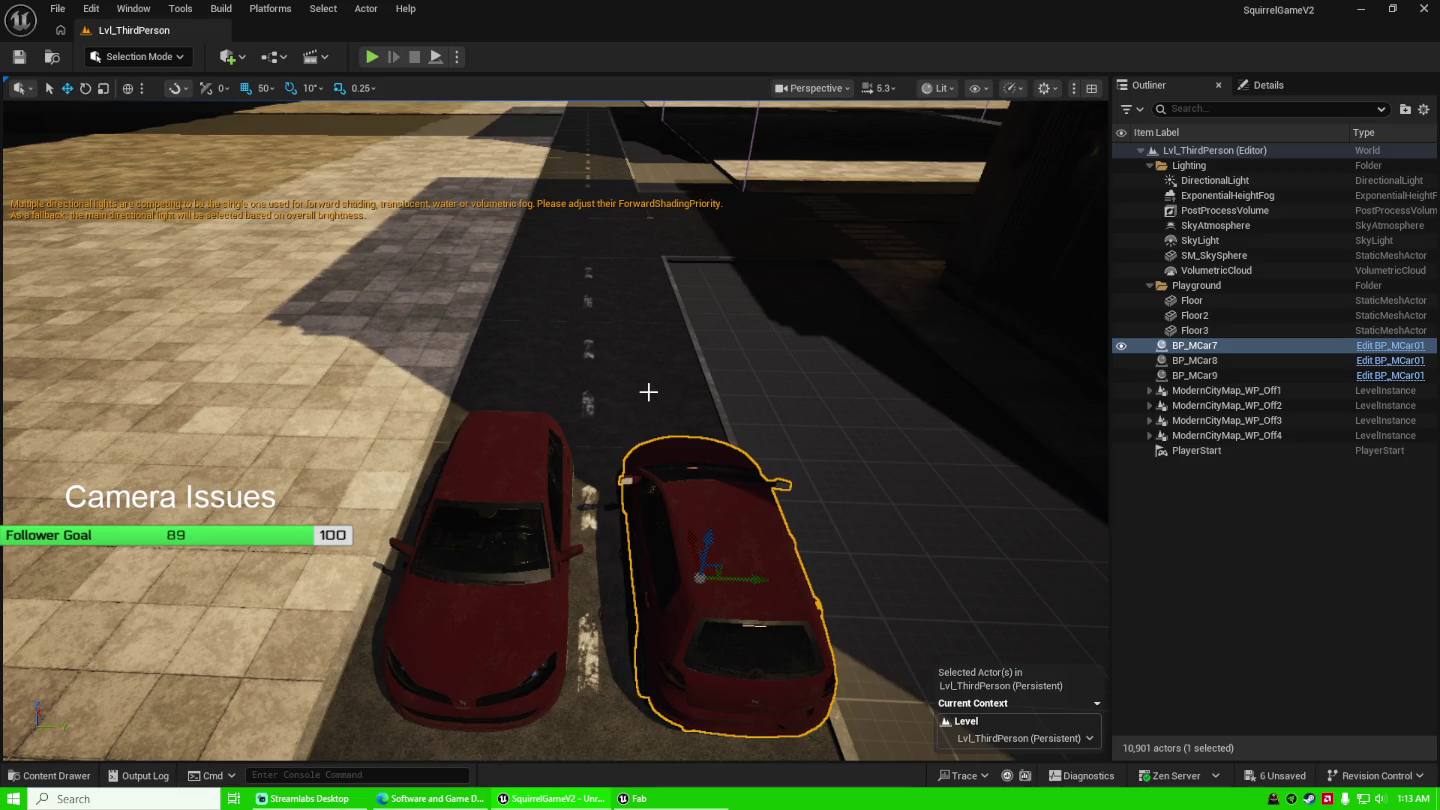
# Move BP_MCar8 back down onto the road from an elevated view and show its transform properties.
pyautogui.scroll(-5, 649, 361)
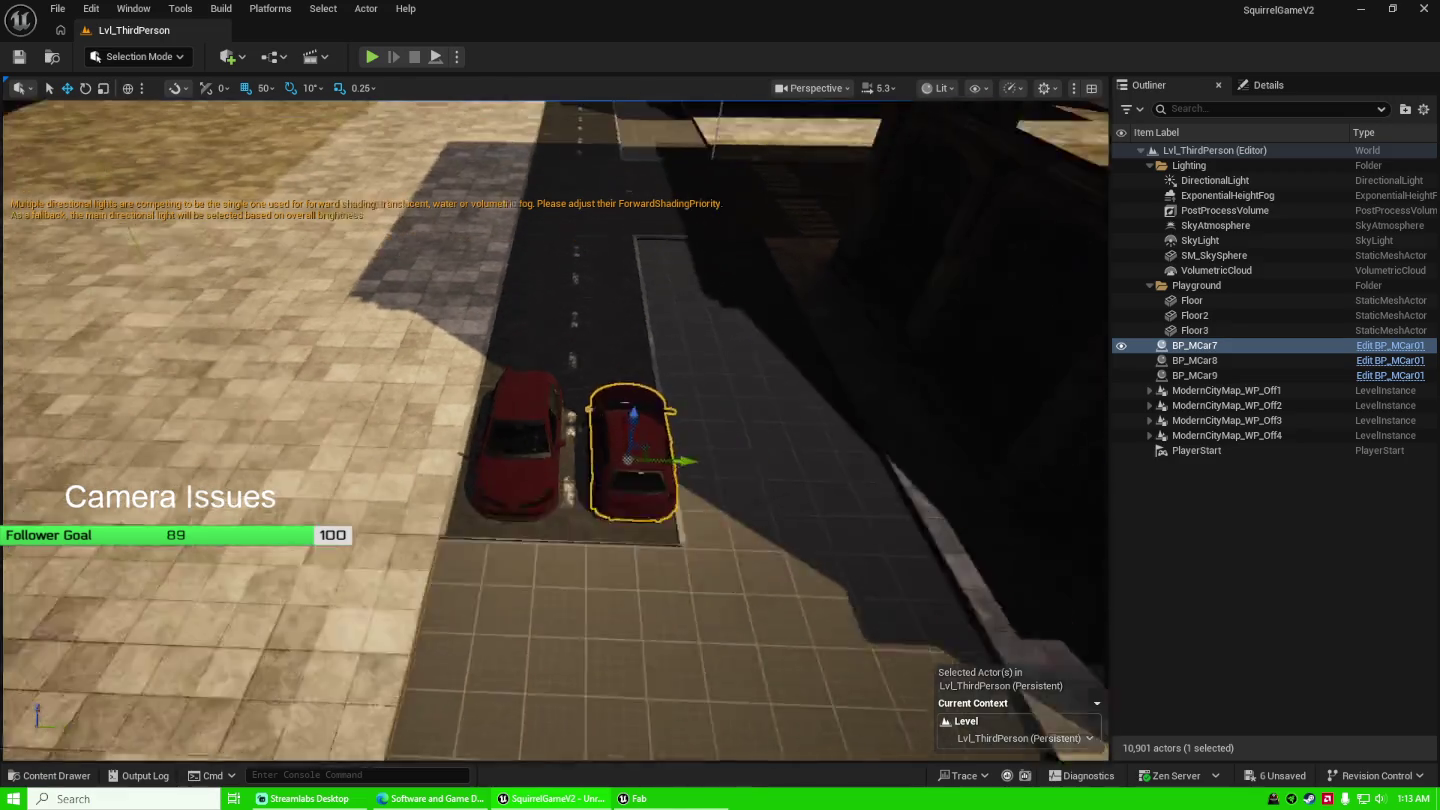
pyautogui.scroll(5, 556, 430)
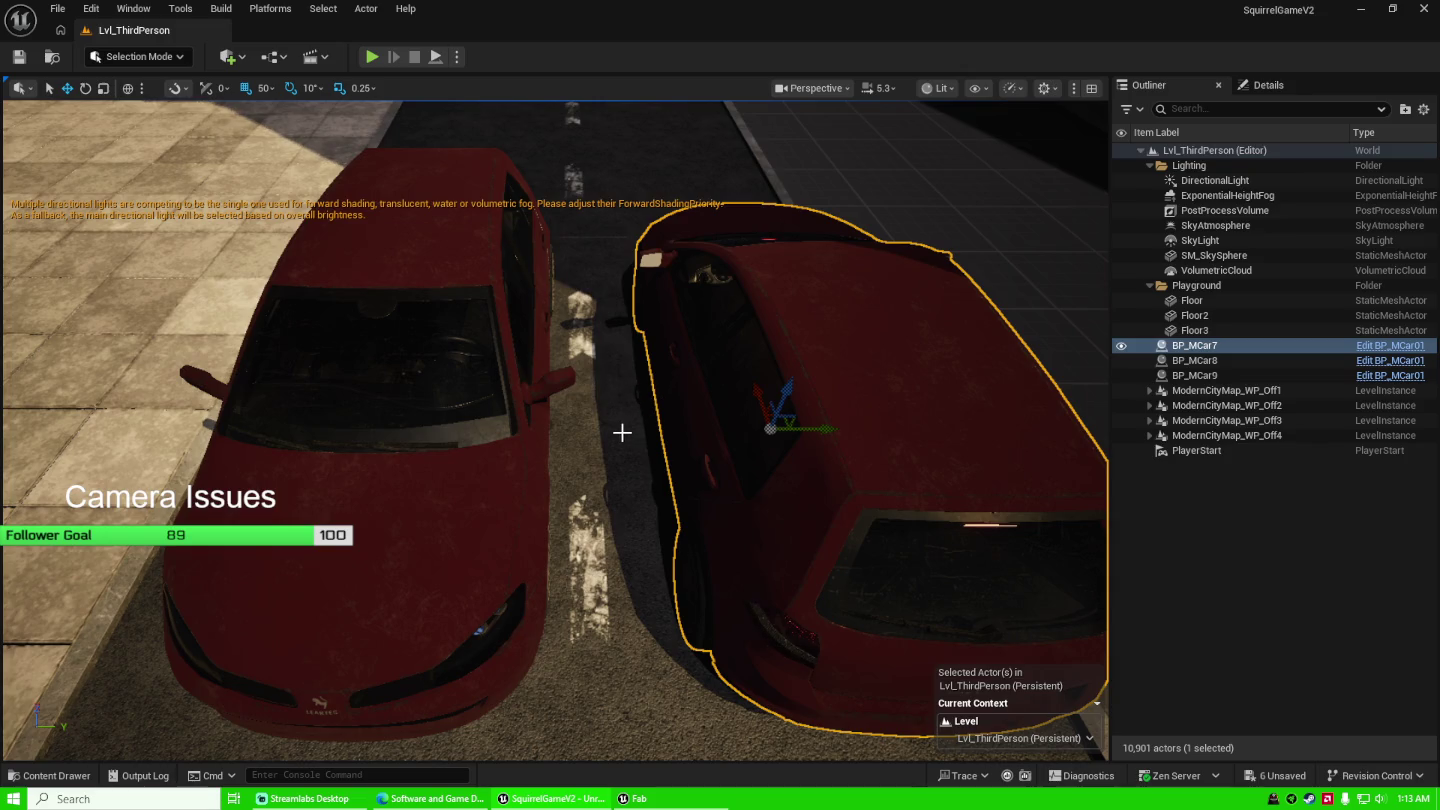
pyautogui.scroll(-10, 555, 430)
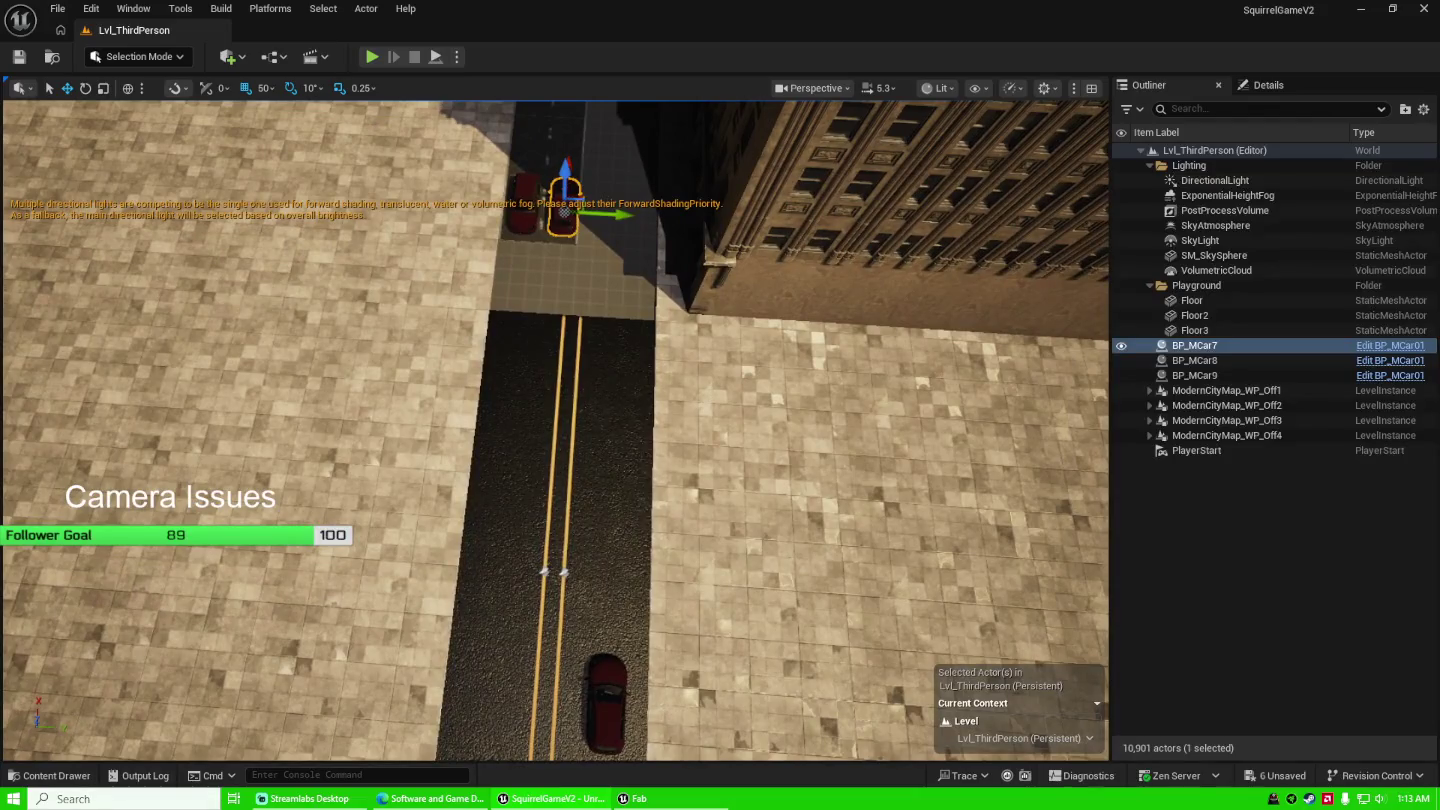
pyautogui.click(550, 215)
pyautogui.moveTo(550, 215)
pyautogui.mouseDown()
pyautogui.moveTo(509, 514)
pyautogui.moveTo(509, 666)
pyautogui.moveTo(610, 610)
pyautogui.moveTo(615, 520)
pyautogui.moveTo(640, 491)
pyautogui.mouseUp()
pyautogui.moveTo(549, 687)
pyautogui.mouseDown()
pyautogui.moveTo(571, 475)
pyautogui.moveTo(536, 319)
pyautogui.moveTo(492, 266)
pyautogui.moveTo(468, 160)
pyautogui.moveTo(469, 235)
pyautogui.moveTo(452, 128)
pyautogui.moveTo(454, 140)
pyautogui.mouseUp()
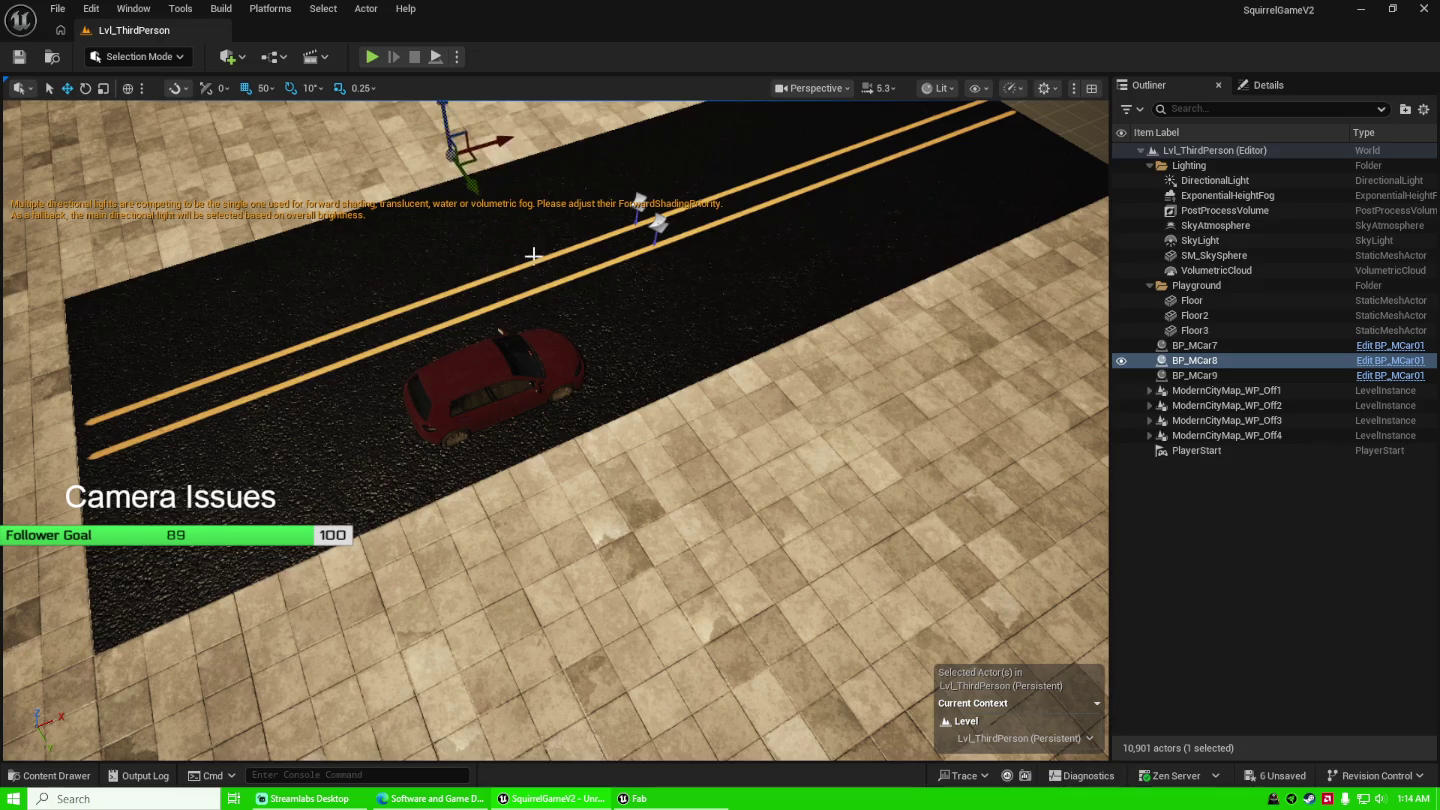
pyautogui.press('f')
pyautogui.moveTo(506, 445)
pyautogui.mouseDown()
pyautogui.moveTo(485, 114)
pyautogui.moveTo(544, 483)
pyautogui.moveTo(538, 676)
pyautogui.moveTo(506, 409)
pyautogui.mouseUp()
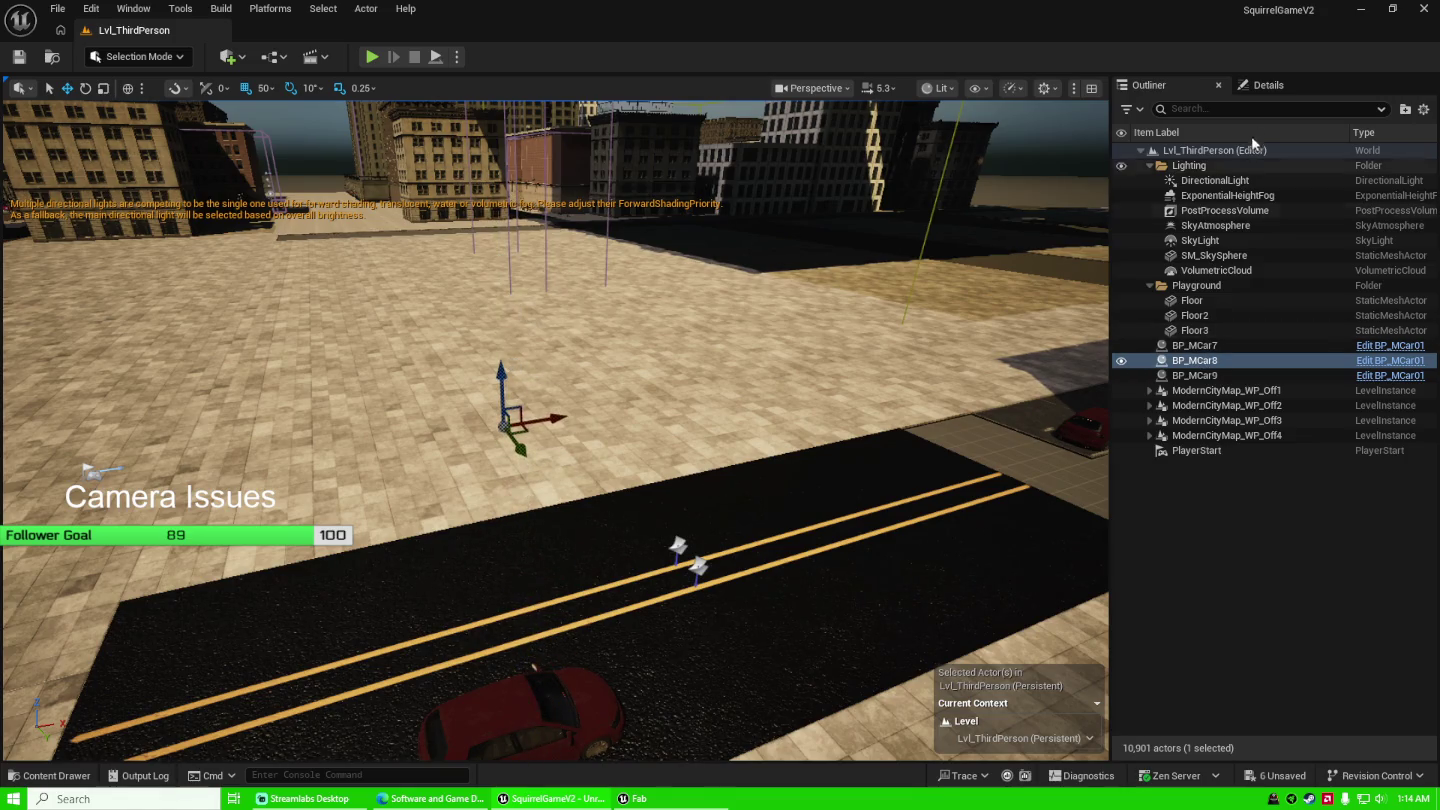
pyautogui.click(1266, 89)
# Set BP_MCar8's height to 0 and drag it to the road's edge near 909.34, 10189.31.
pyautogui.click(1378, 322)
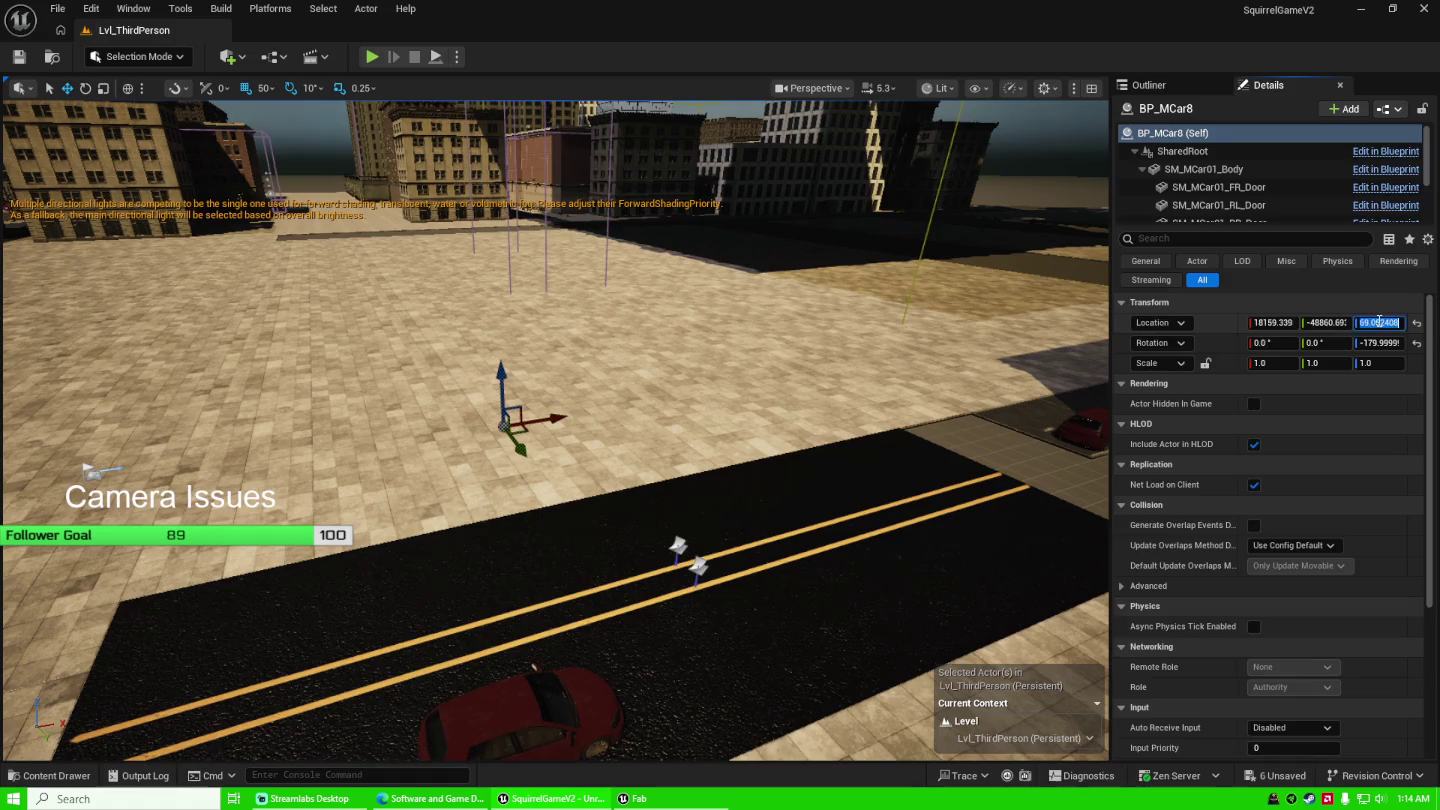
pyautogui.write('0')
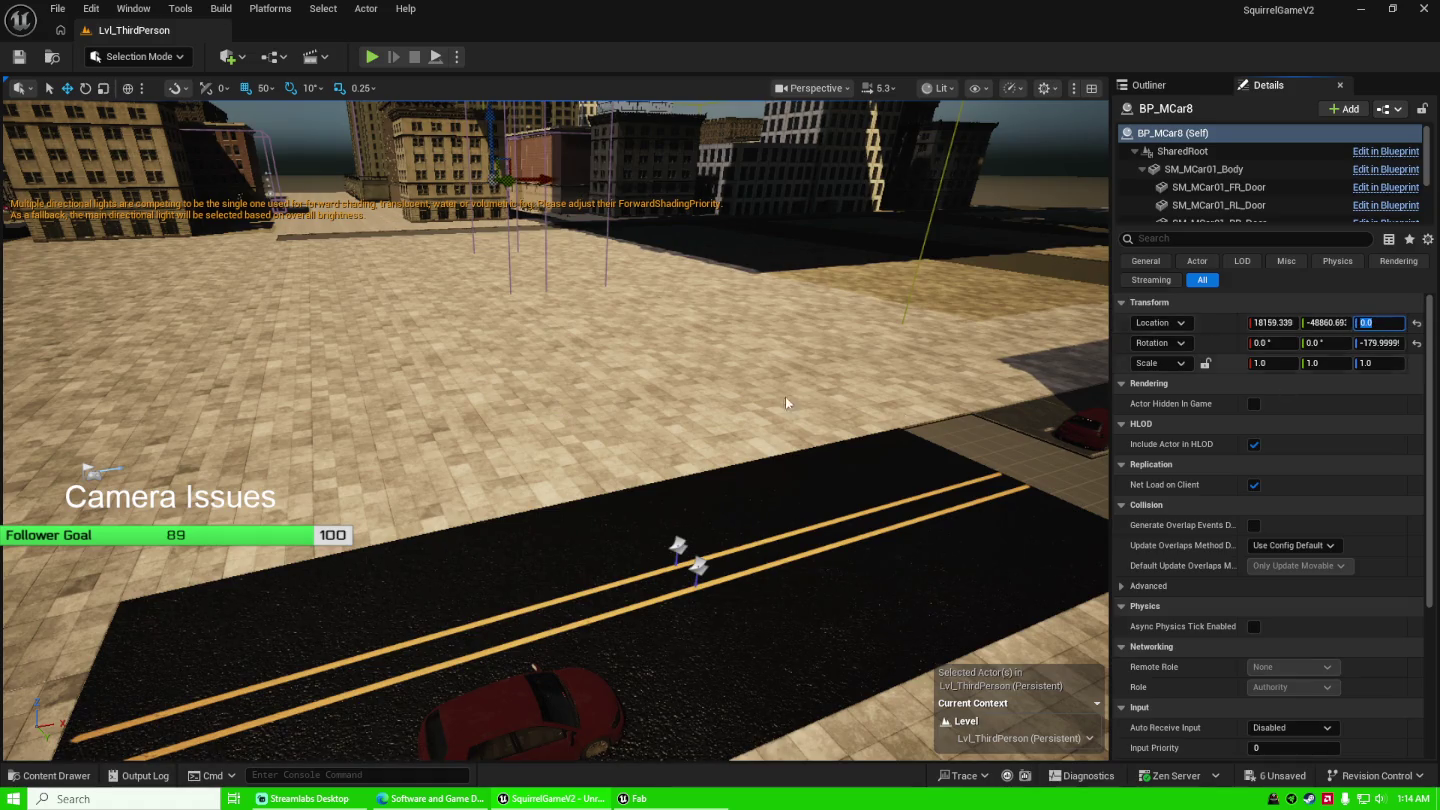
pyautogui.press('Return')
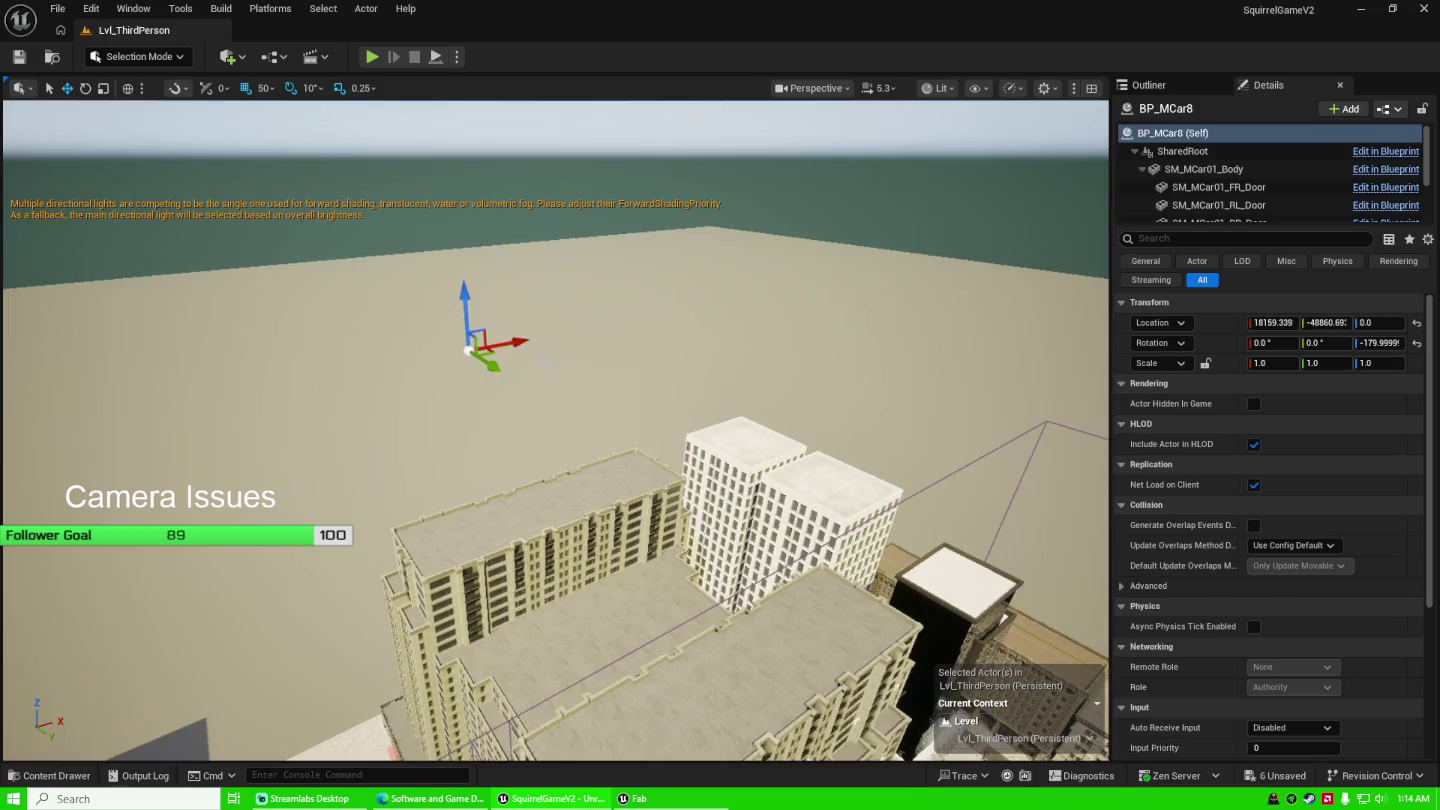
pyautogui.moveTo(519, 339)
pyautogui.mouseDown()
pyautogui.moveTo(644, 623)
pyautogui.moveTo(611, 601)
pyautogui.moveTo(531, 615)
pyautogui.mouseUp()
pyautogui.moveTo(528, 347)
pyautogui.mouseDown()
pyautogui.moveTo(648, 734)
pyautogui.moveTo(251, 650)
pyautogui.mouseUp()
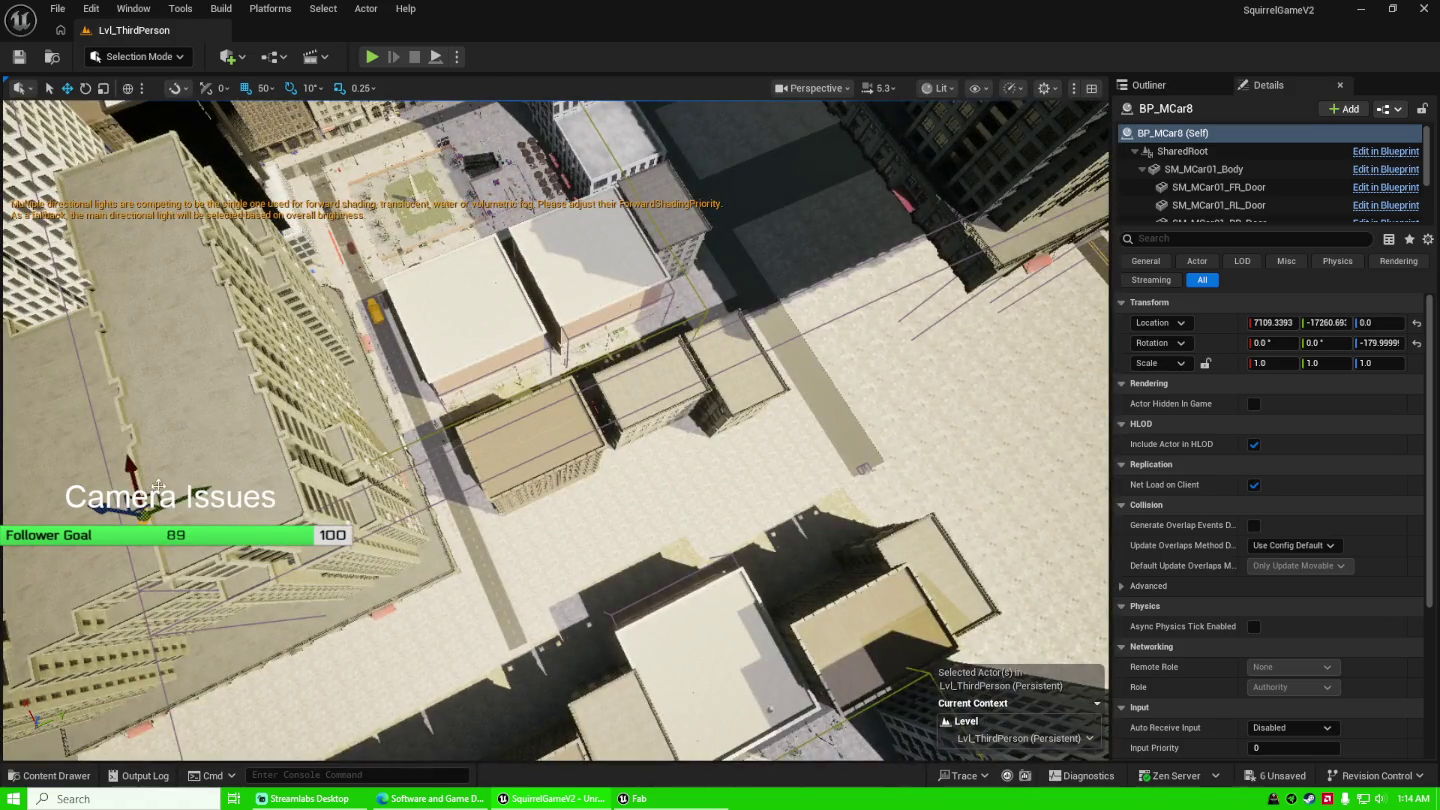
pyautogui.moveTo(156, 488)
pyautogui.mouseDown()
pyautogui.moveTo(485, 390)
pyautogui.moveTo(908, 302)
pyautogui.moveTo(1045, 305)
pyautogui.moveTo(1060, 290)
pyautogui.moveTo(932, 385)
pyautogui.moveTo(865, 484)
pyautogui.mouseUp()
pyautogui.scroll(8, 565, 490)
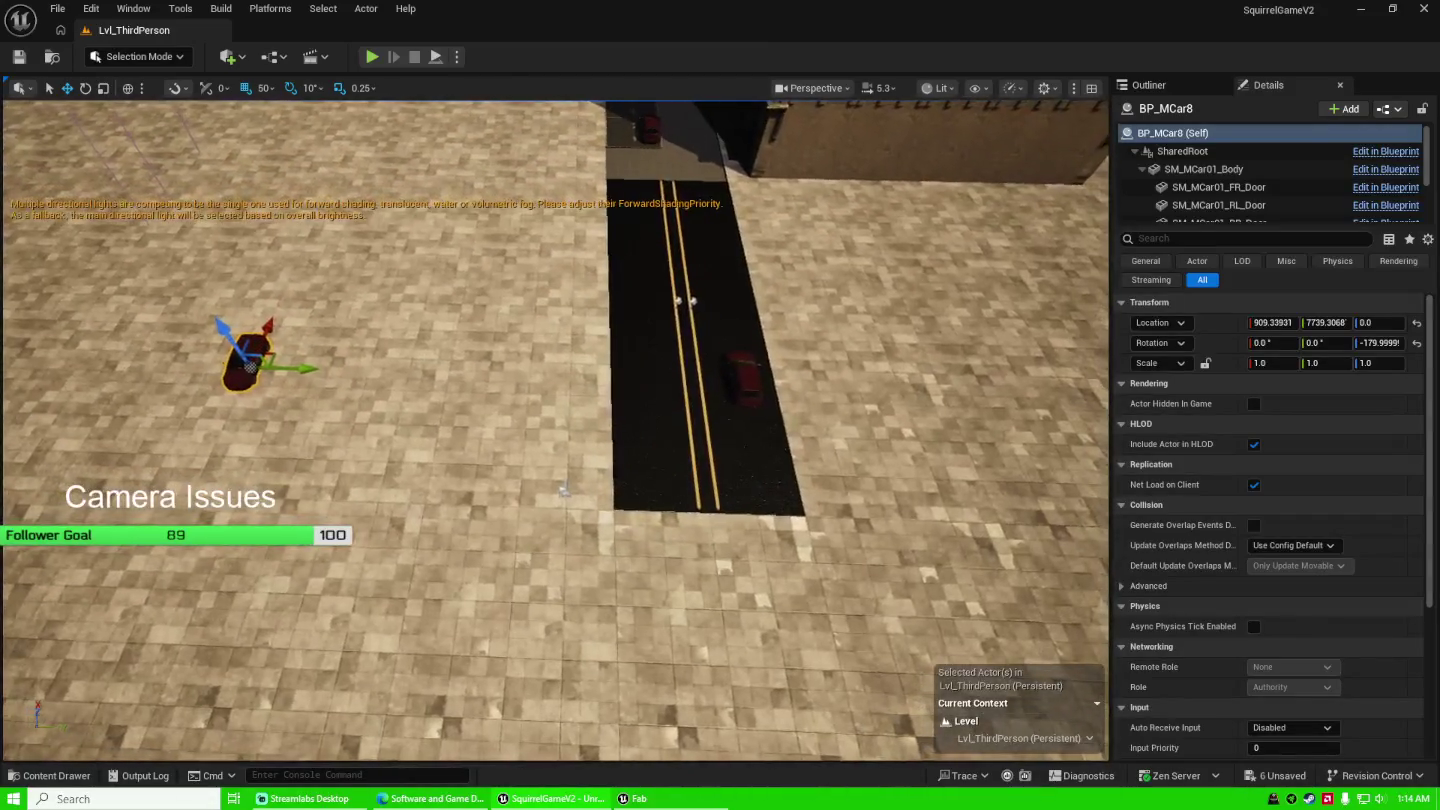
pyautogui.moveTo(173, 400); pyautogui.dragTo(583, 412)
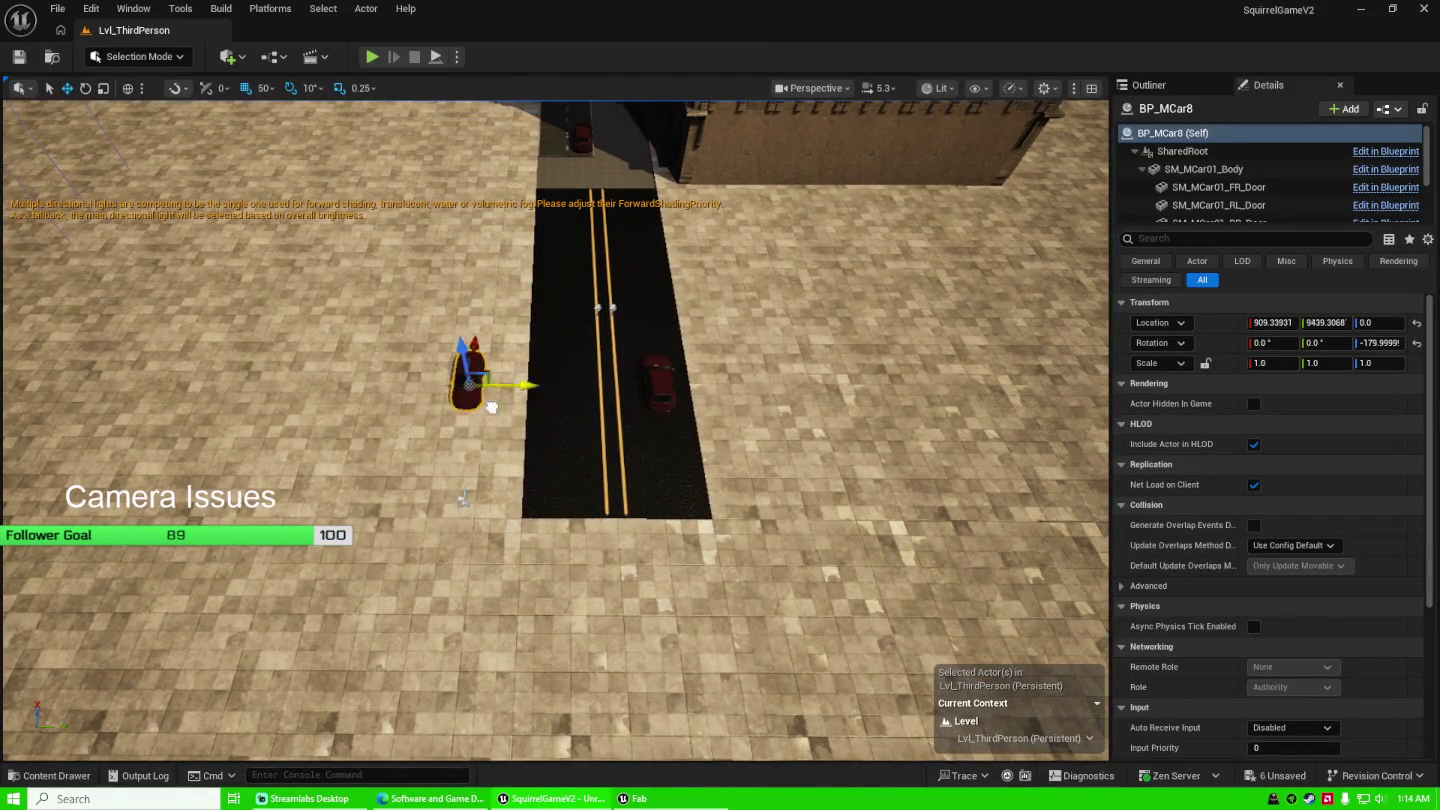
# Select the road's ModernCityMap_WP_Off1 level instance in the viewport instead of the car.
pyautogui.scroll(5, 583, 411)
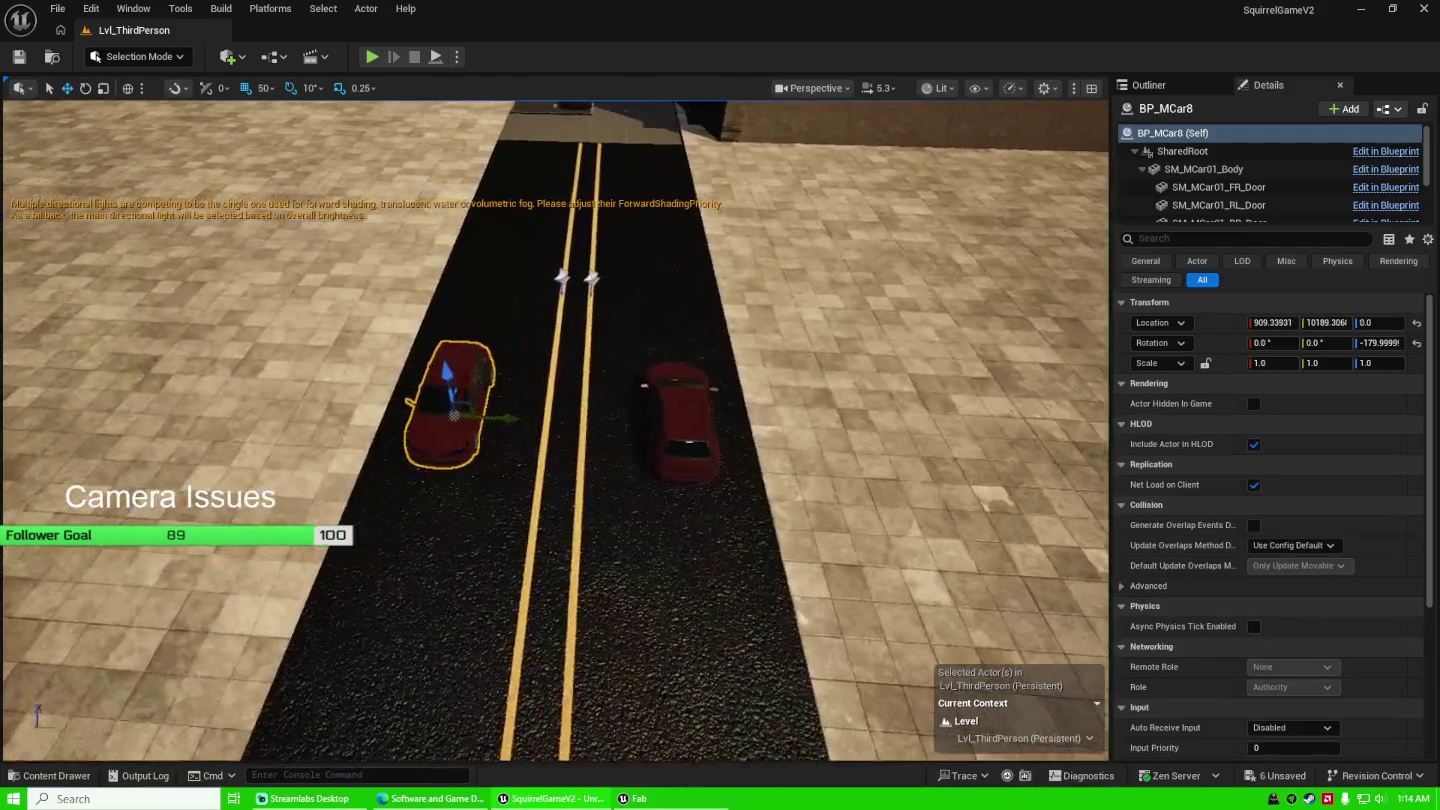
pyautogui.scroll(3, 583, 412)
pyautogui.scroll(-5, 590, 420)
pyautogui.scroll(2, 601, 427)
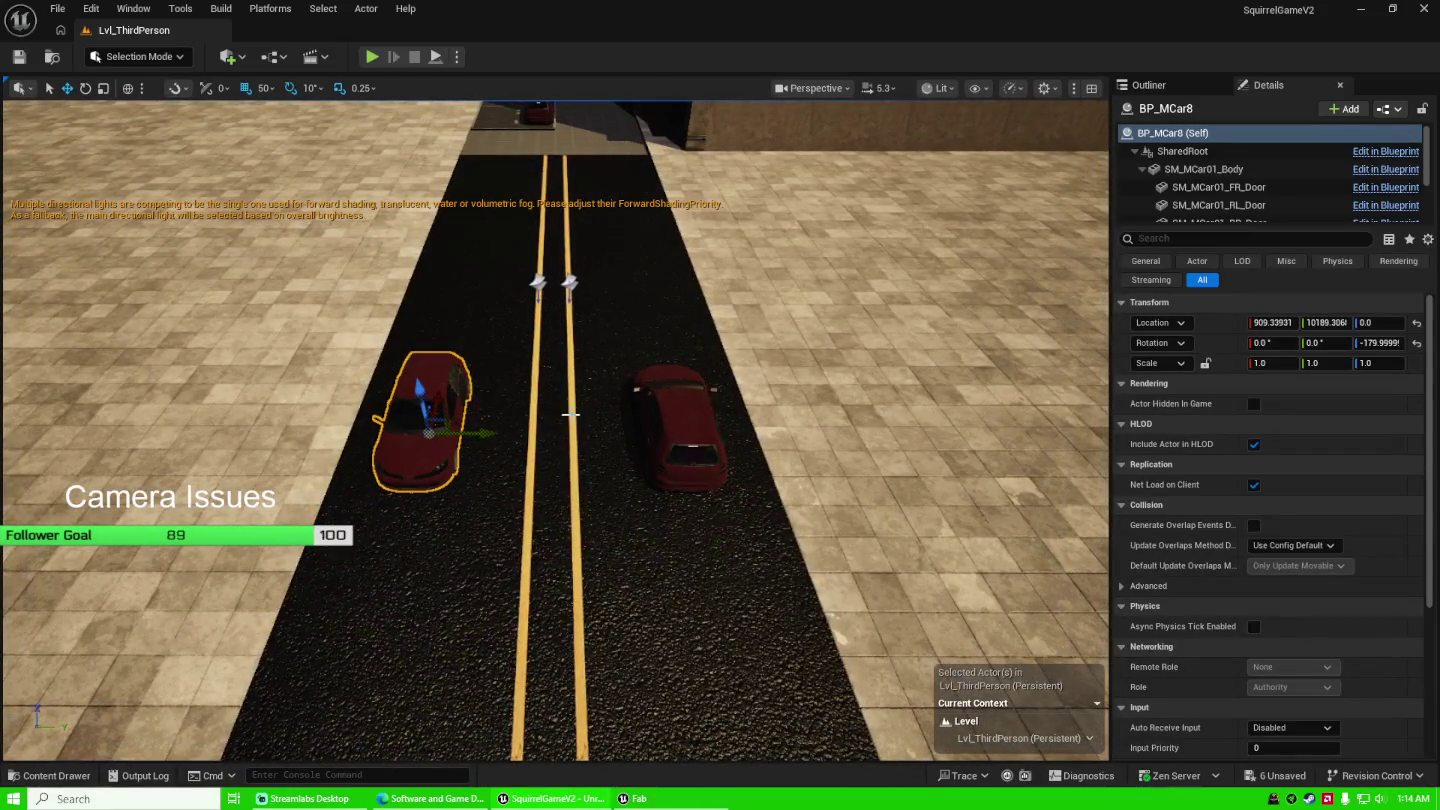
pyautogui.scroll(-2, 563, 410)
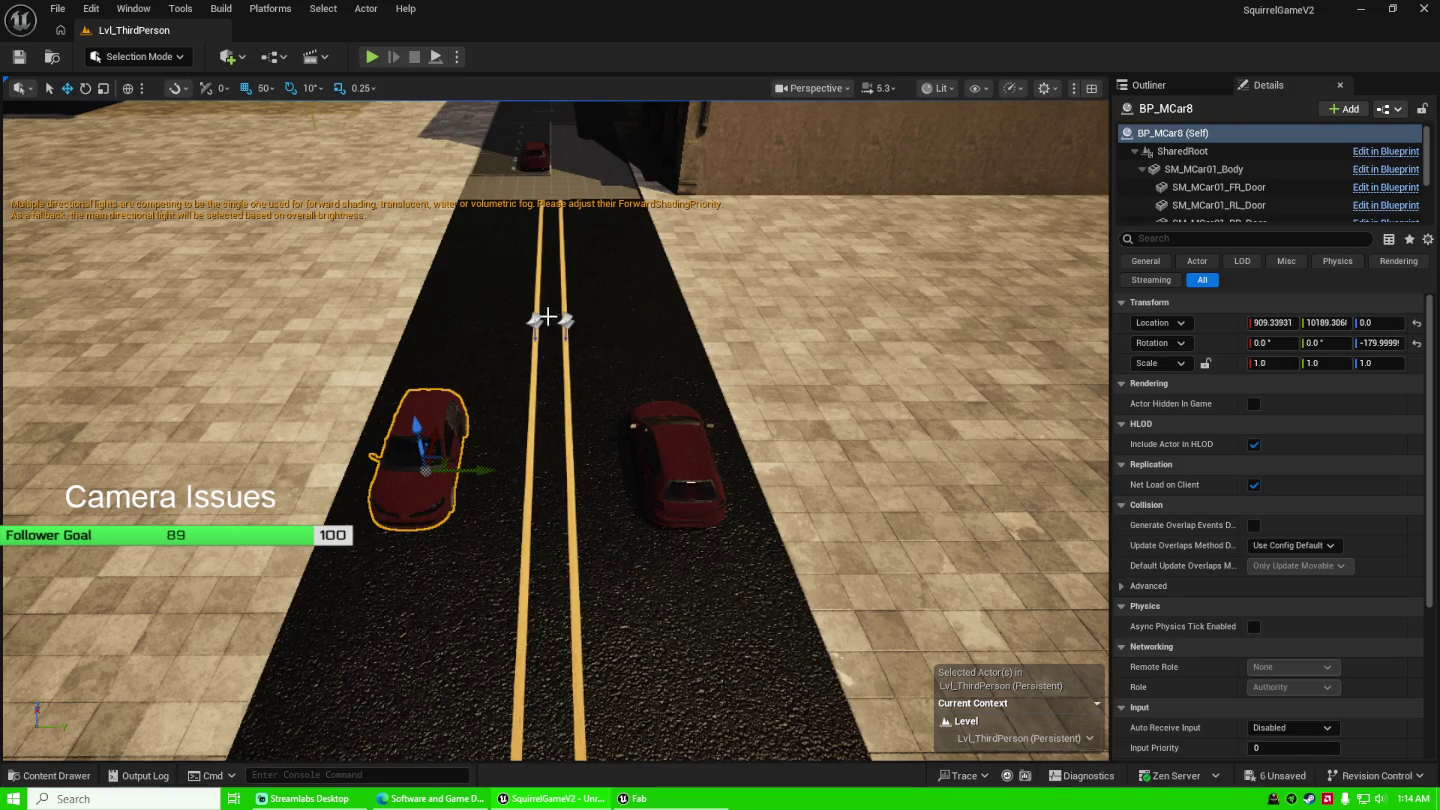
pyautogui.click(551, 330)
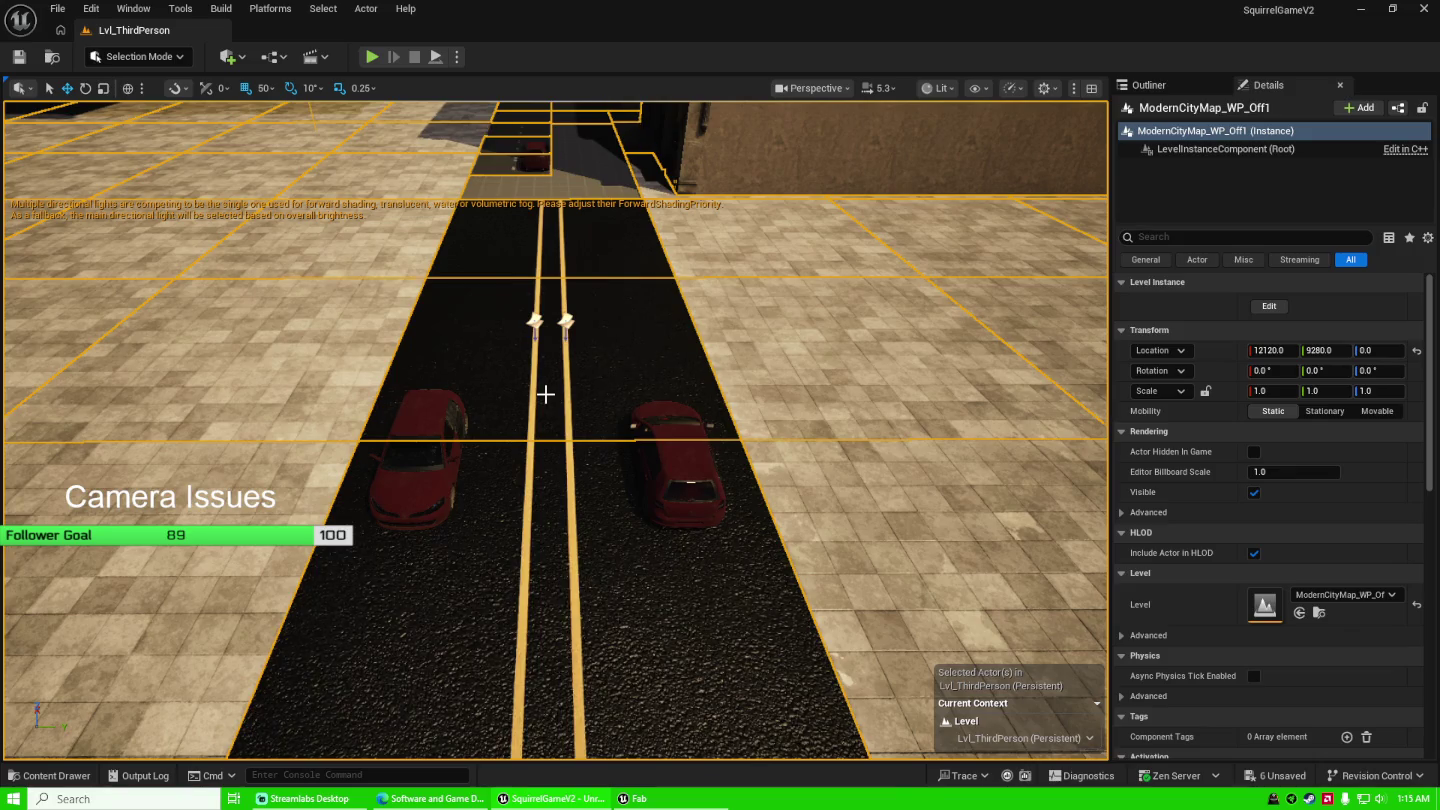
# Pull the camera back and tilt it up, then list the lighting, cars and ModernCityMap instances in the Outliner.
pyautogui.moveTo(545, 394); pyautogui.dragTo(544, 485)
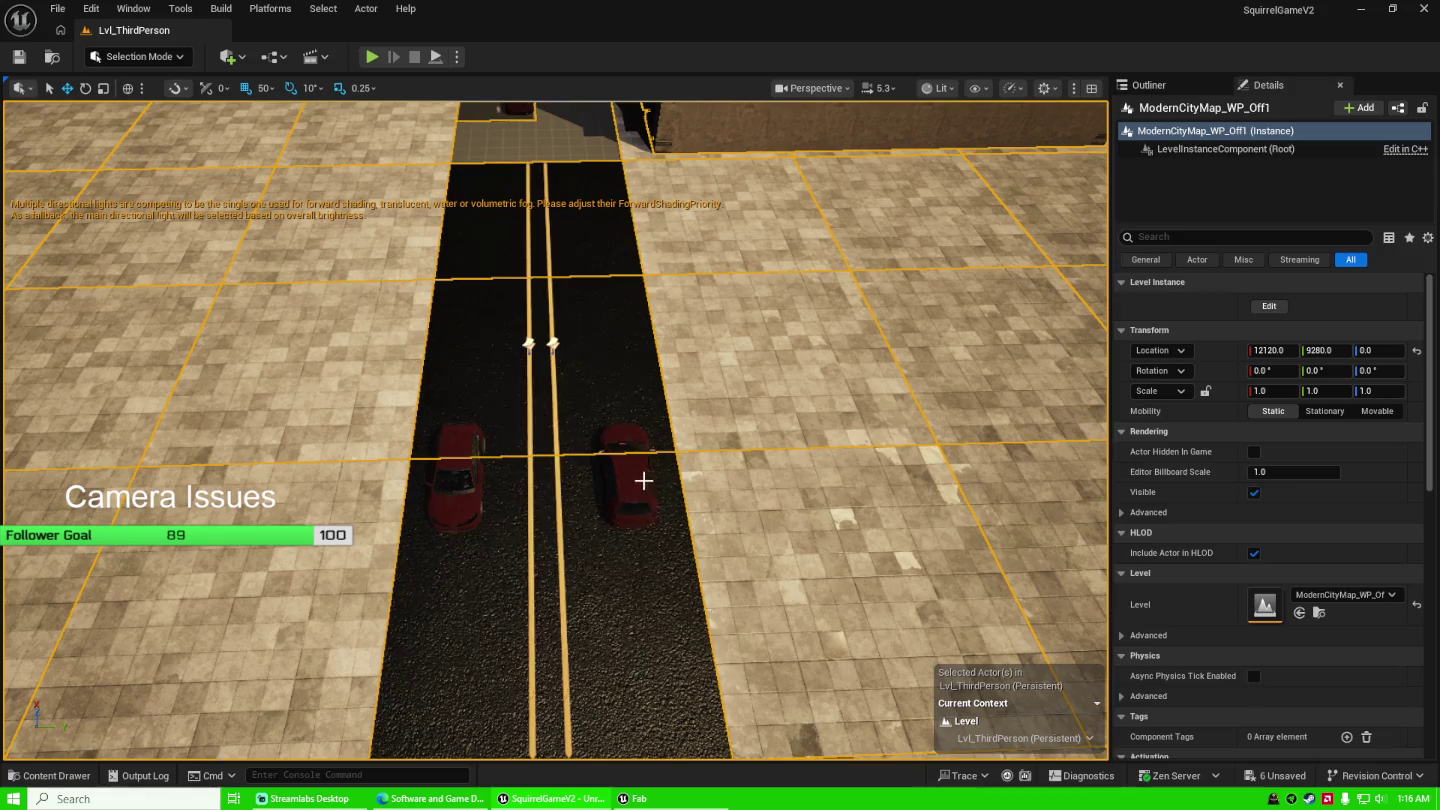
pyautogui.moveTo(645, 479)
pyautogui.mouseDown()
pyautogui.moveTo(645, 430)
pyautogui.moveTo(602, 470)
pyautogui.mouseUp()
pyautogui.click(1166, 88)
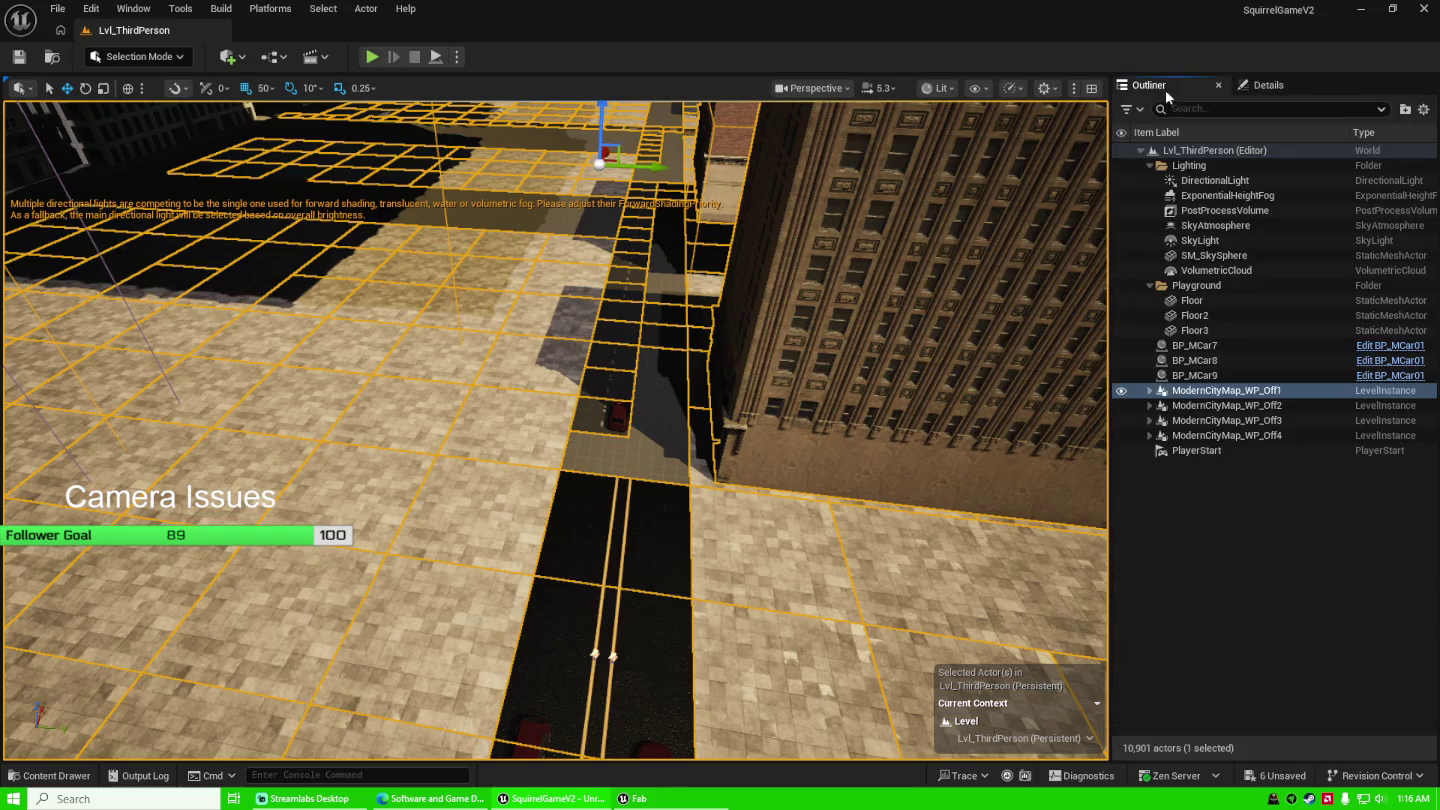
pyautogui.scroll(8, 781, 433)
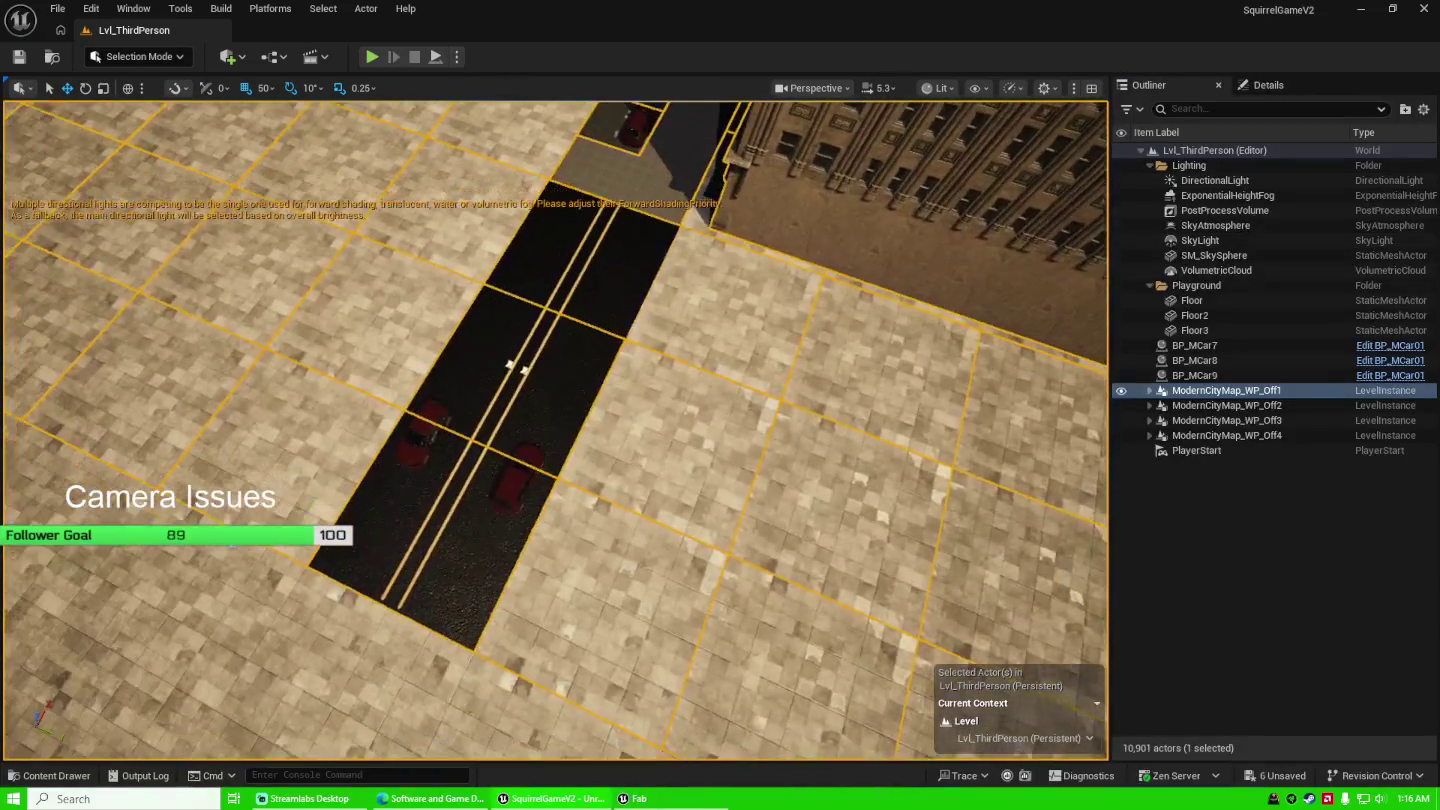
# Enter edit mode on ModernCityMap_WP_Off1 and fly down to the road with the red cars.
pyautogui.rightClick(1210, 392)
pyautogui.moveTo(1190, 396)
pyautogui.click(1030, 318)
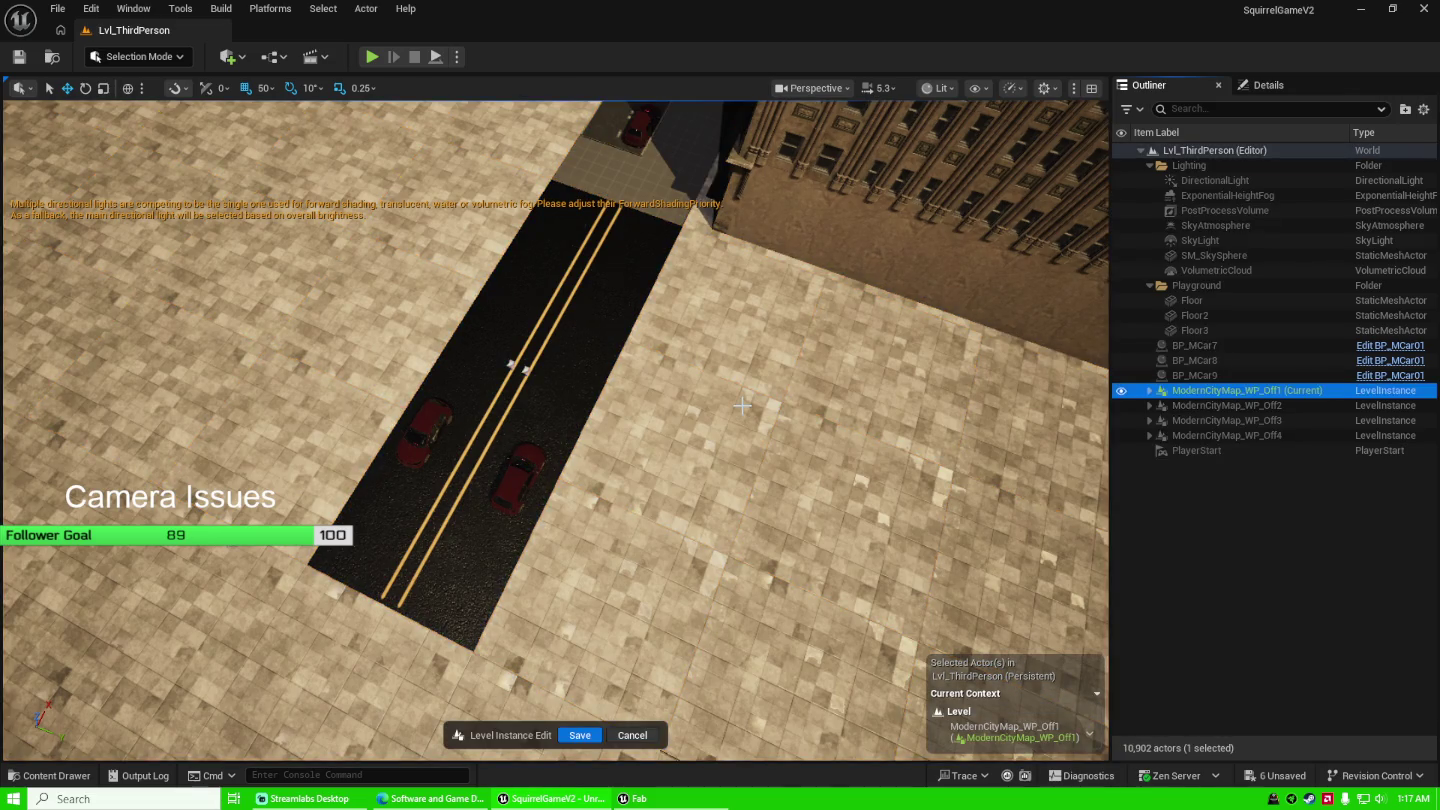
pyautogui.moveTo(736, 364)
pyautogui.mouseDown()
pyautogui.moveTo(736, 100)
pyautogui.moveTo(679, 100)
pyautogui.moveTo(655, 125)
pyautogui.mouseUp()
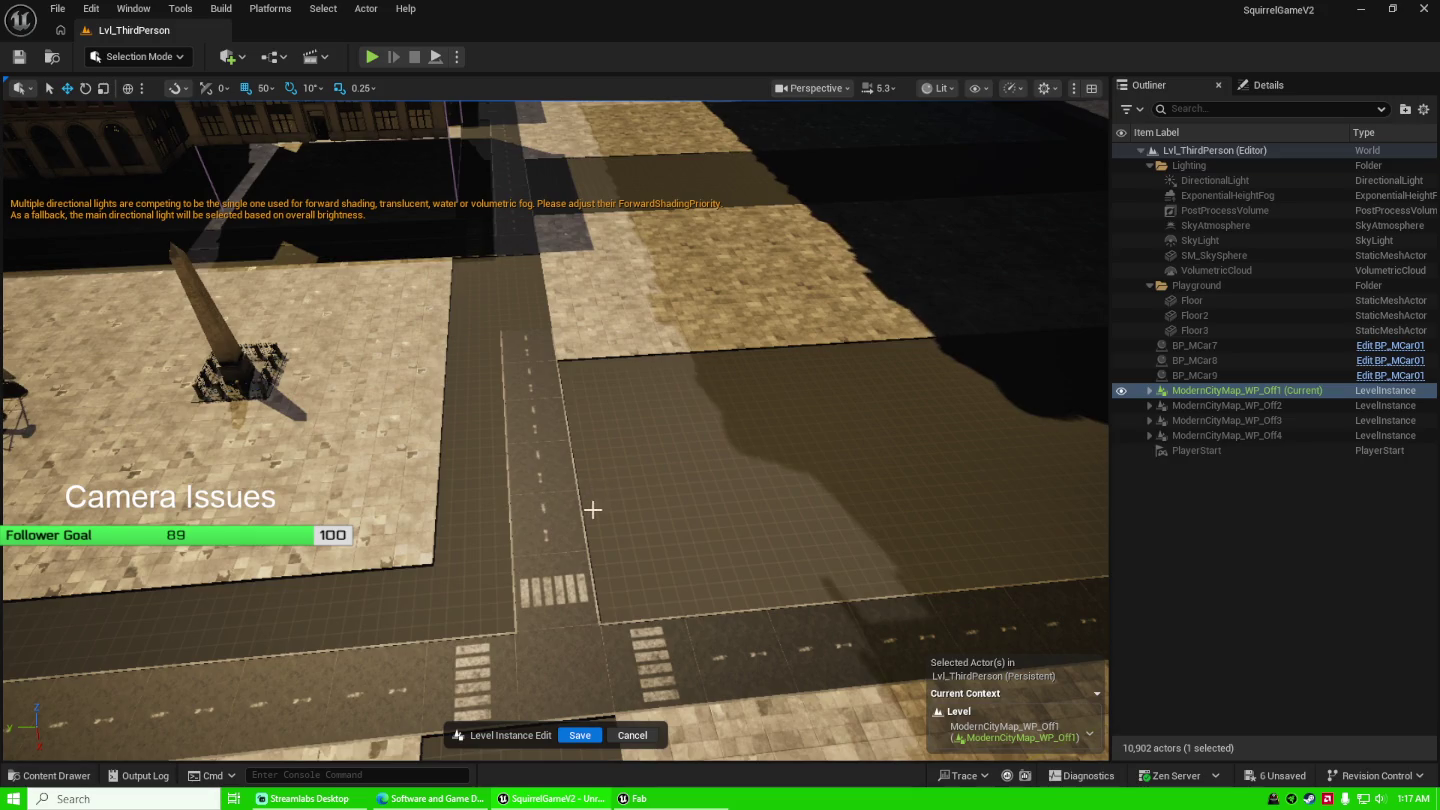
pyautogui.moveTo(580, 515); pyautogui.dragTo(482, 603)
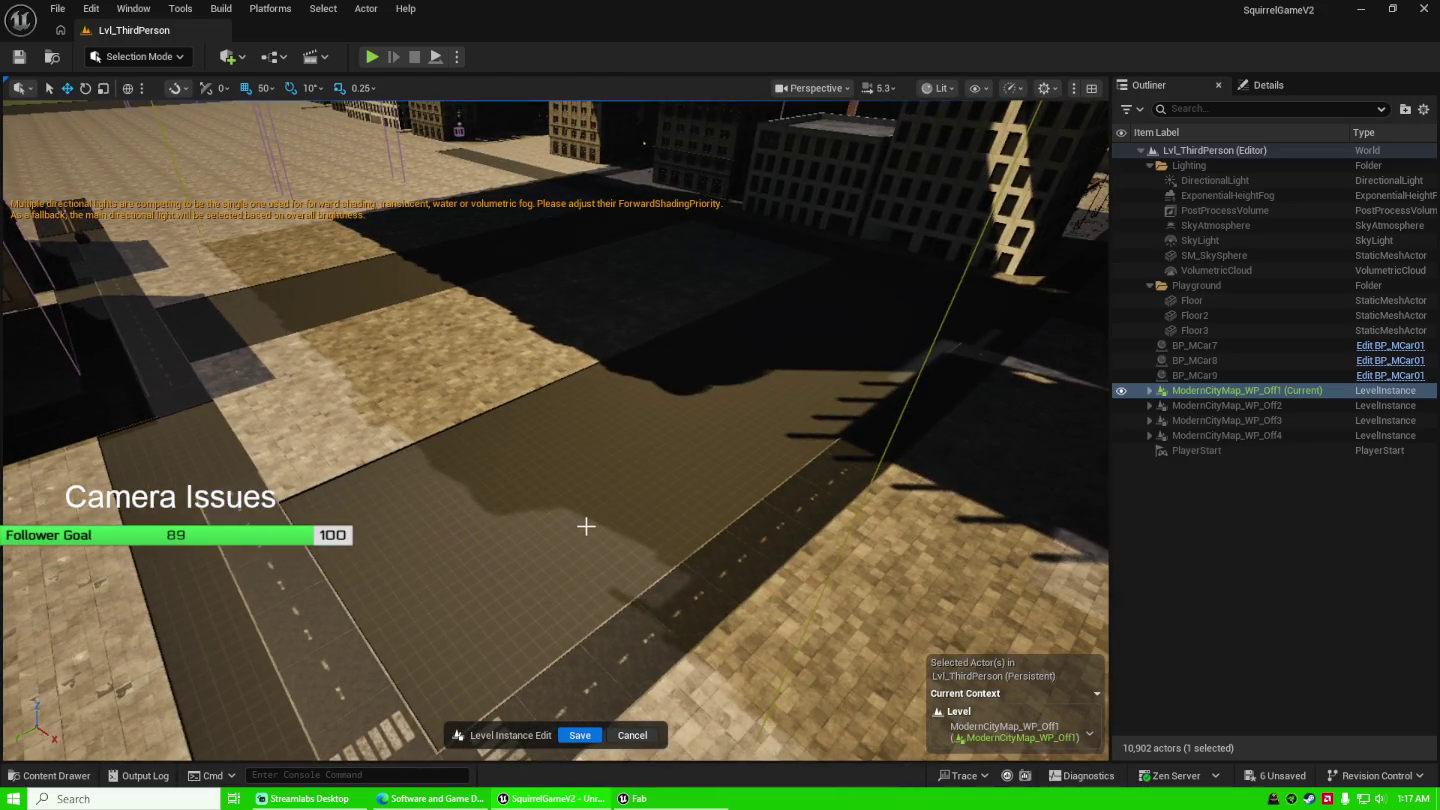
pyautogui.moveTo(586, 527); pyautogui.dragTo(581, 523)
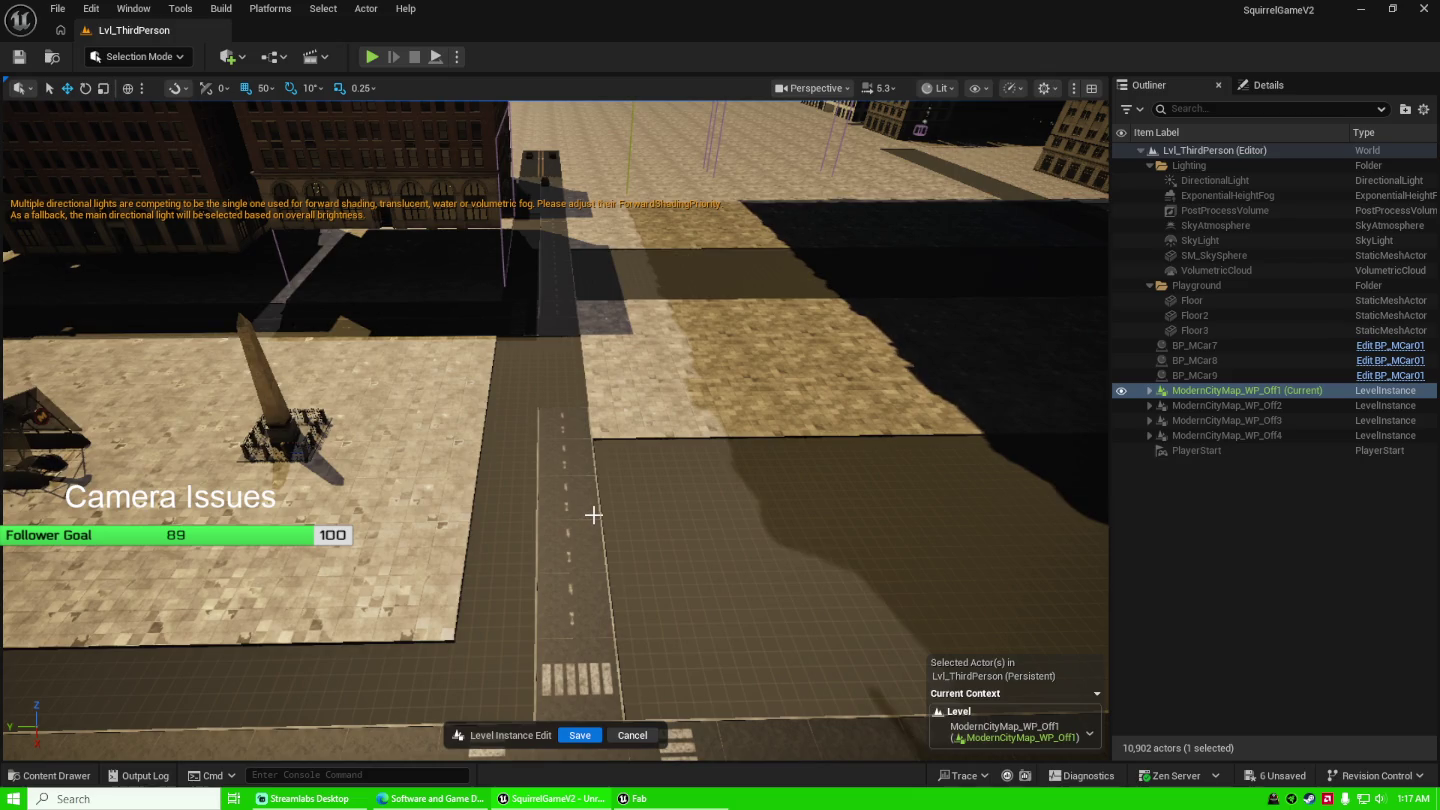
pyautogui.moveTo(580, 496)
pyautogui.mouseDown()
pyautogui.moveTo(575, 330)
pyautogui.moveTo(571, 441)
pyautogui.mouseUp()
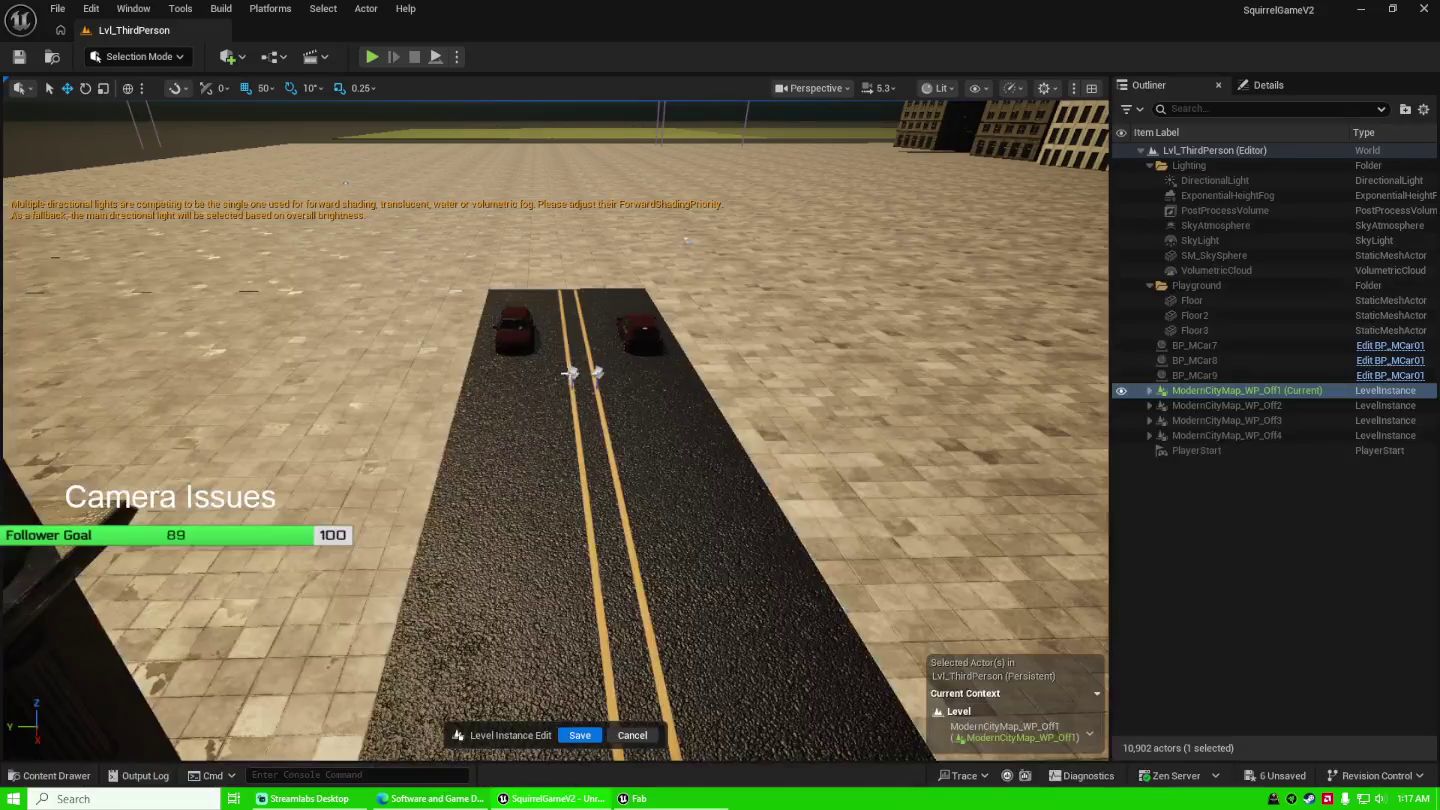
# Delete both yellow centre-line decals from the road, leaving plain asphalt.
pyautogui.click(575, 375)
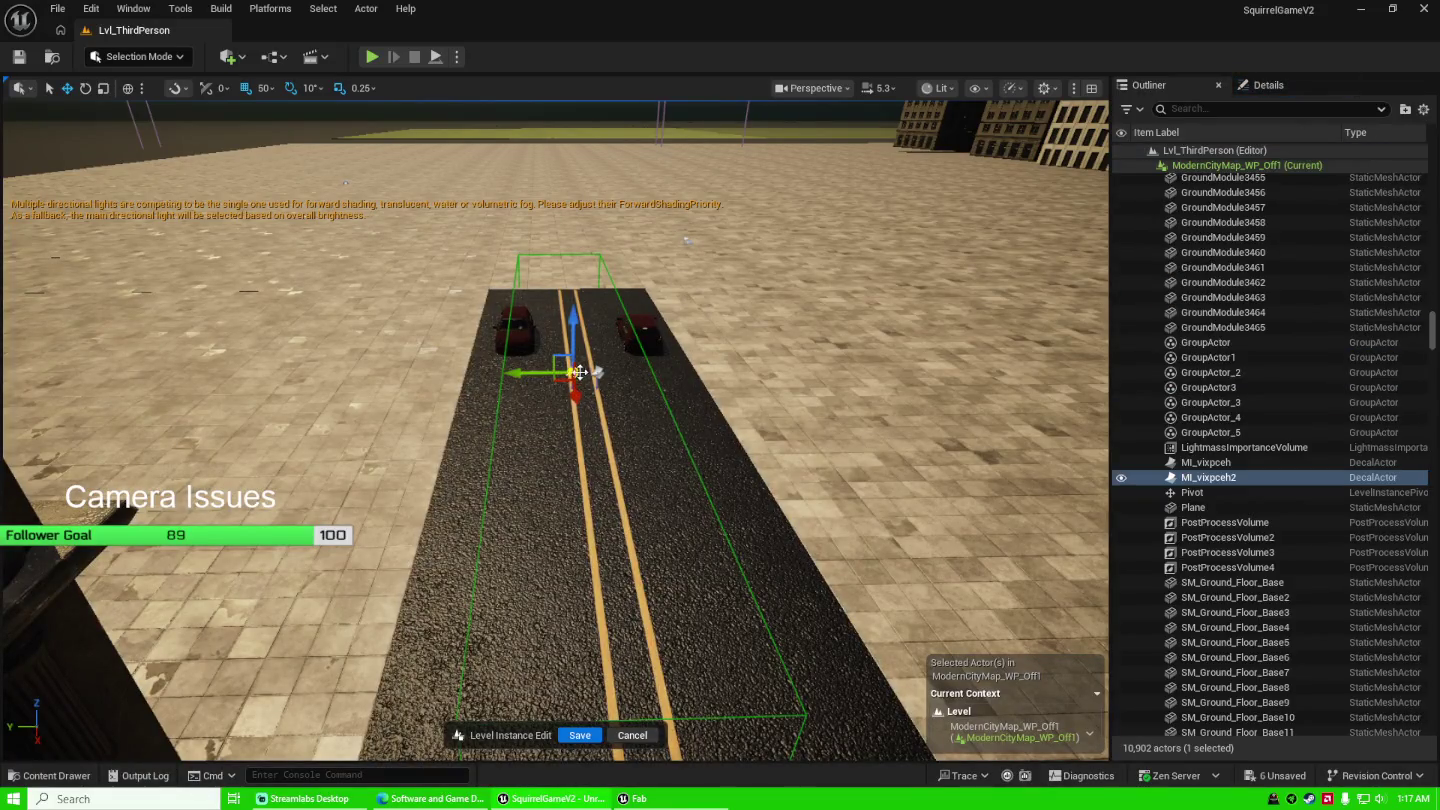
pyautogui.press('Delete')
pyautogui.click(592, 368)
pyautogui.press('Delete')
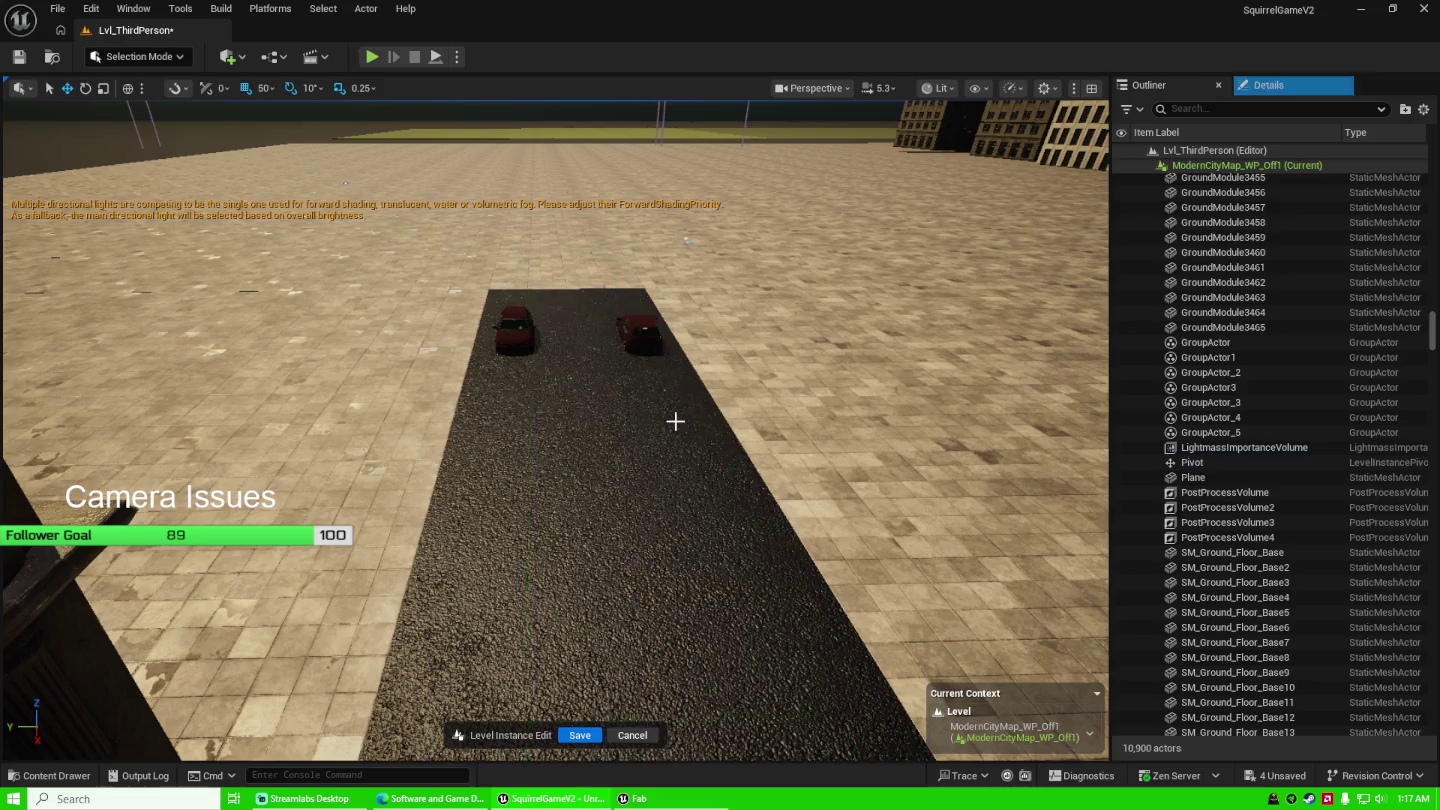
pyautogui.moveTo(664, 428)
pyautogui.mouseDown()
pyautogui.moveTo(590, 436)
pyautogui.moveTo(634, 453)
pyautogui.mouseUp()
# Open the Content Drawer with Ctrl+Space and scroll through the ModernCityEnvironment01 assets.
pyautogui.hotkey('ctrl', 'space')
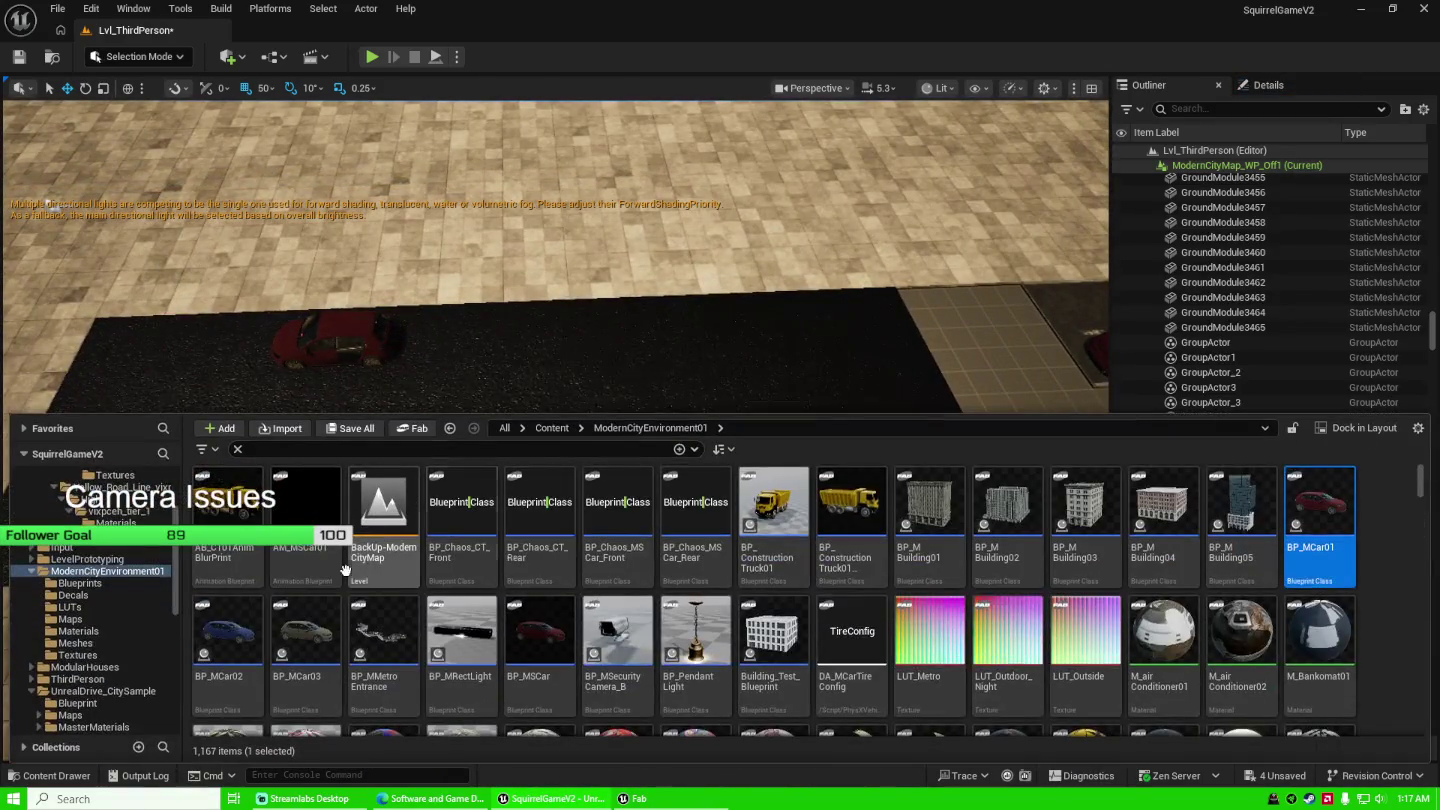
pyautogui.scroll(-2, 790, 580)
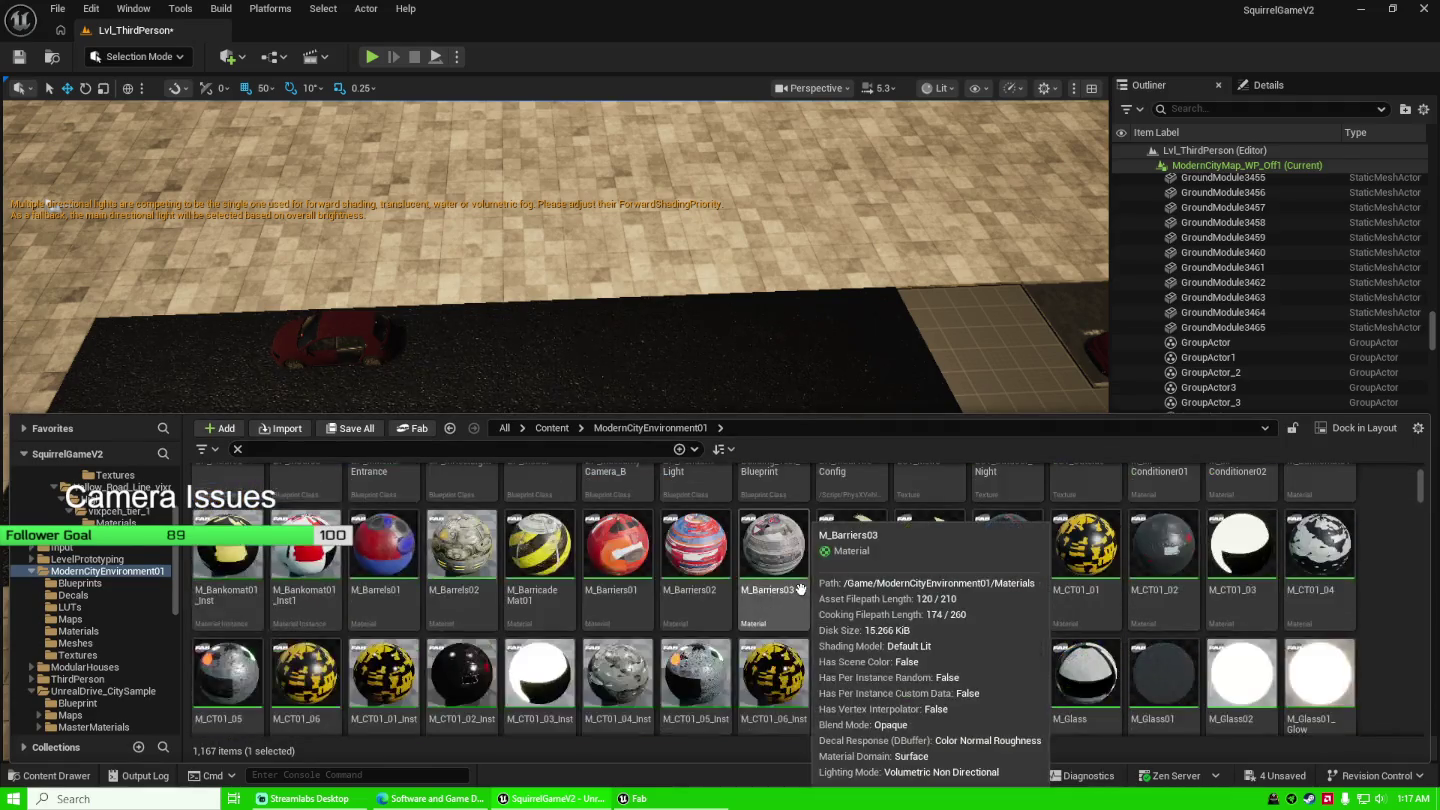
pyautogui.scroll(-1, 580, 588)
pyautogui.scroll(-6, 581, 588)
pyautogui.scroll(-10, 617, 619)
pyautogui.scroll(-5, 756, 575)
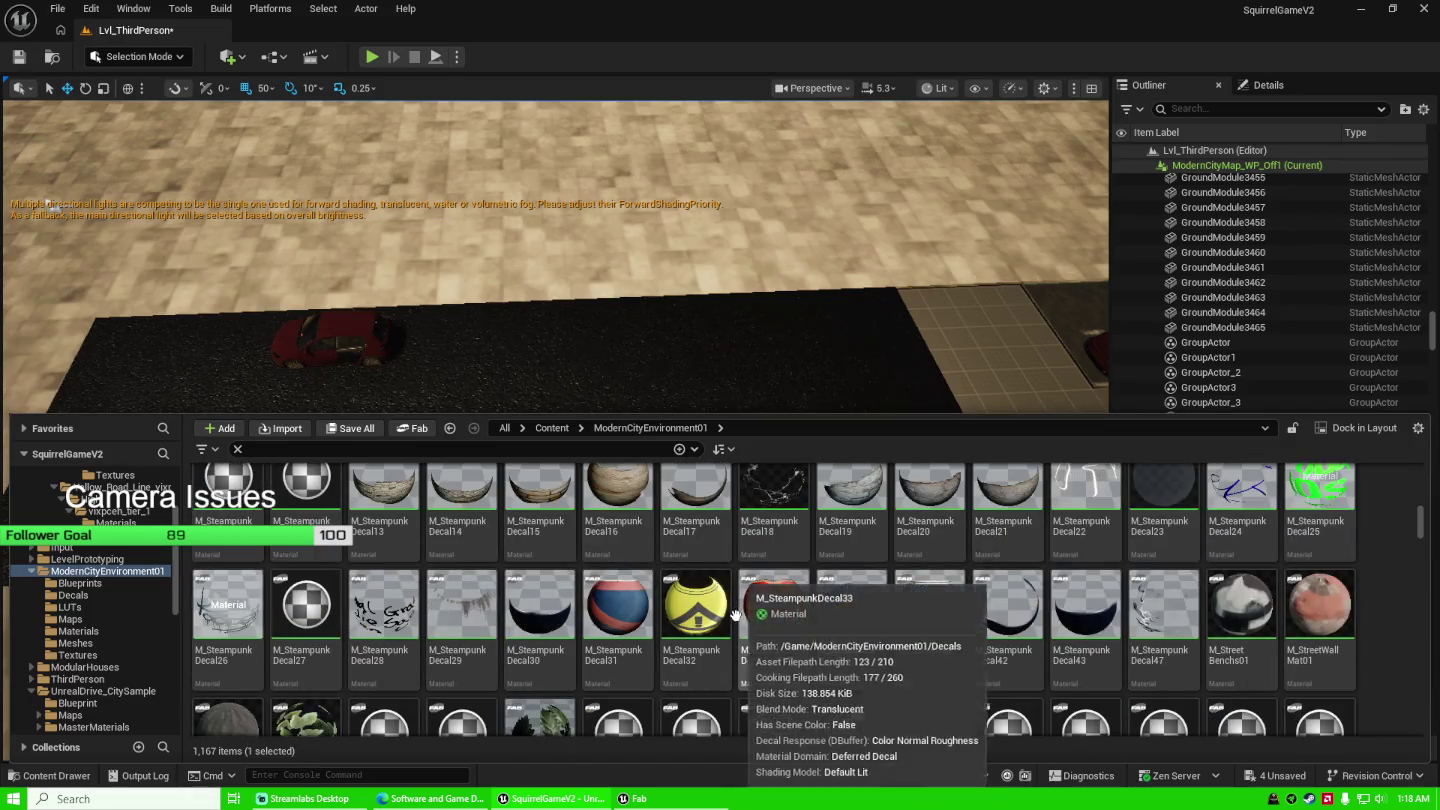
pyautogui.scroll(-2, 741, 610)
pyautogui.scroll(-5, 887, 600)
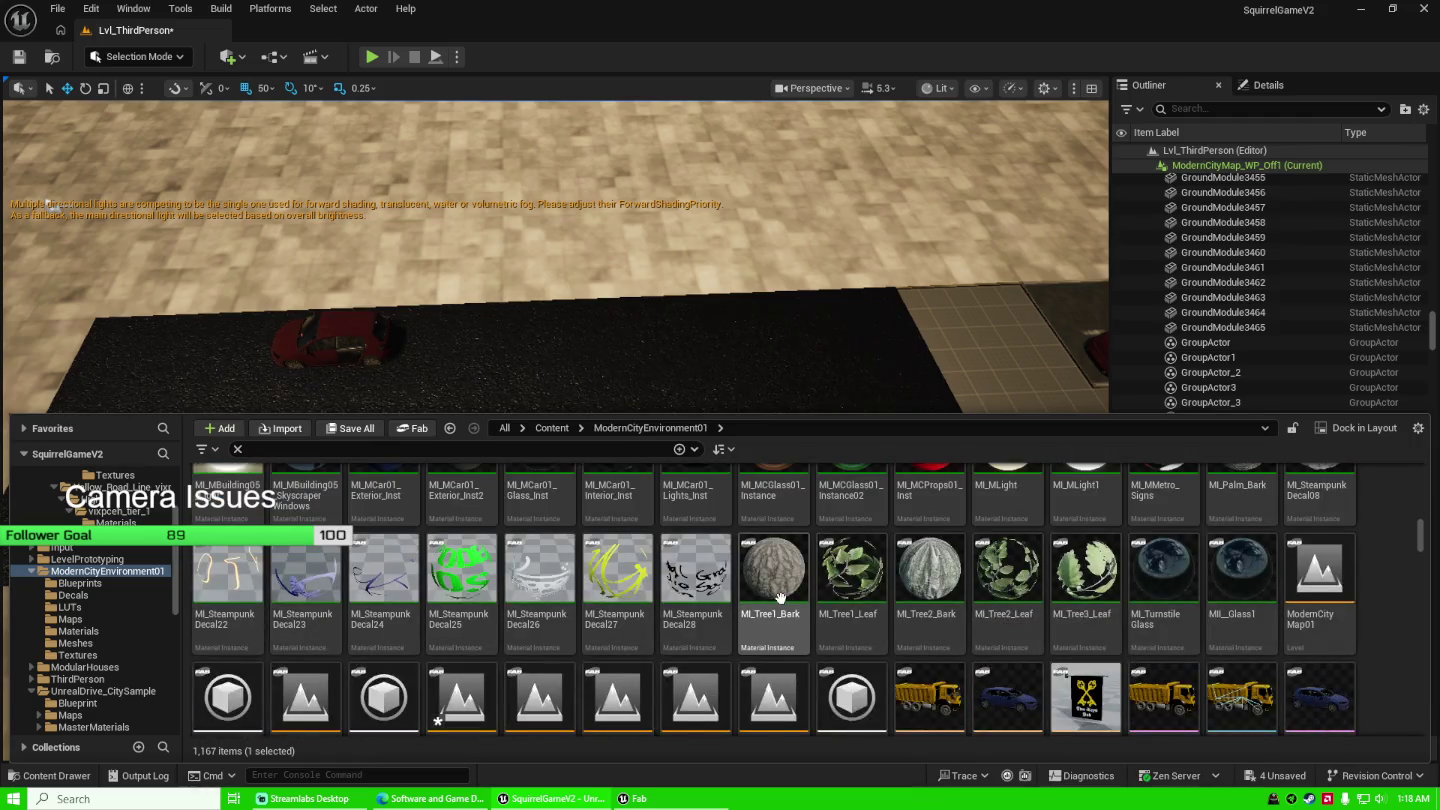
pyautogui.moveTo(761, 603)
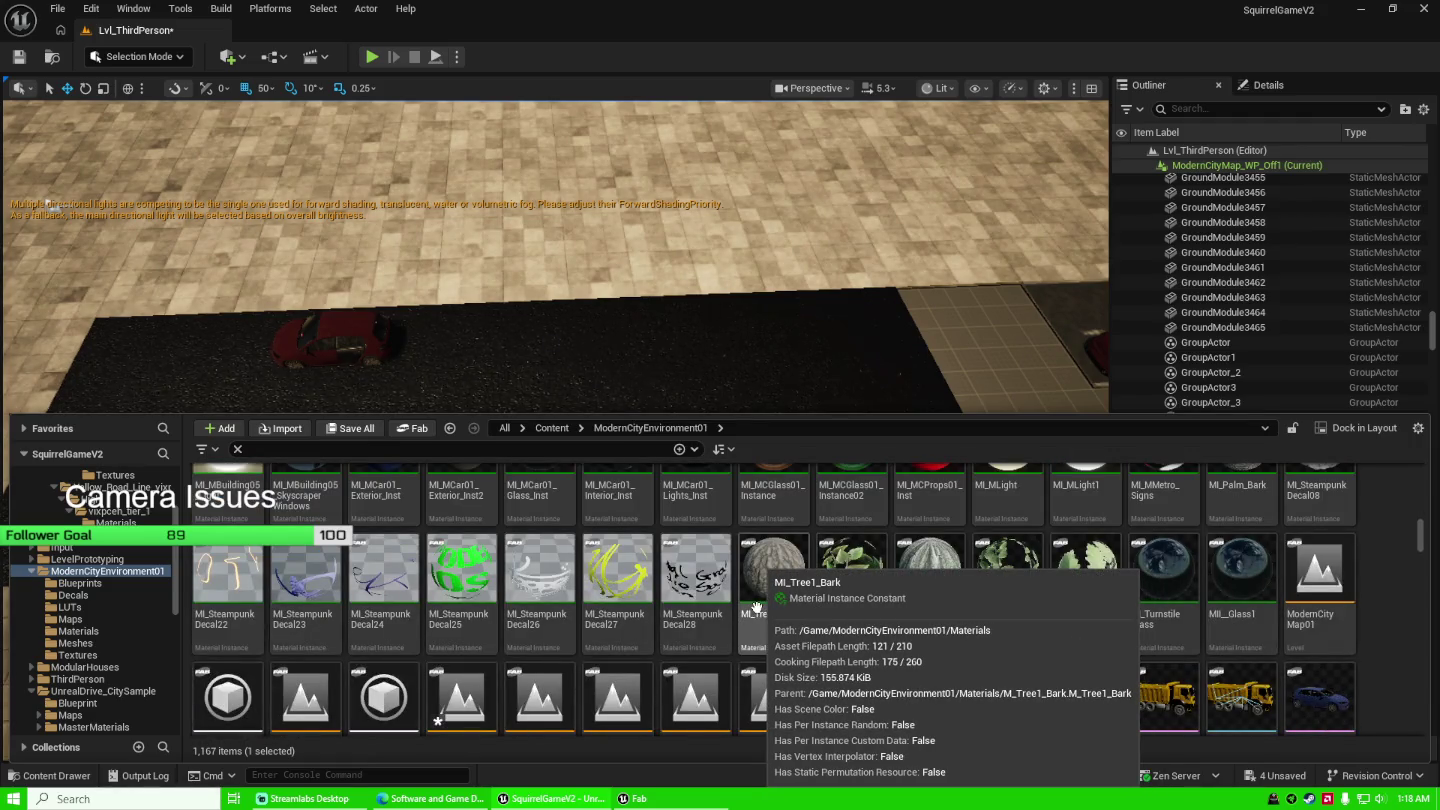
pyautogui.scroll(-5, 757, 608)
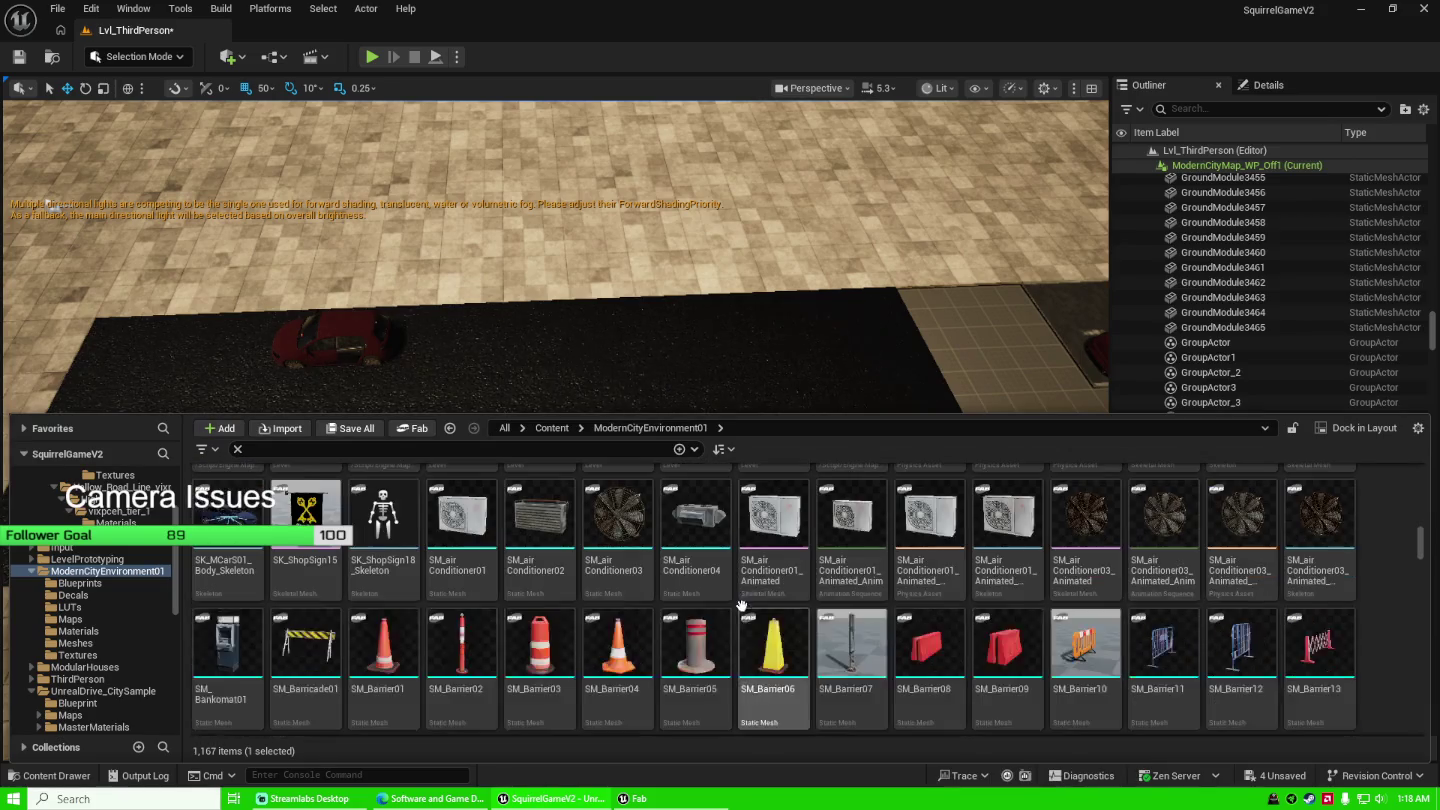
pyautogui.scroll(-2, 711, 626)
pyautogui.scroll(-3, 711, 626)
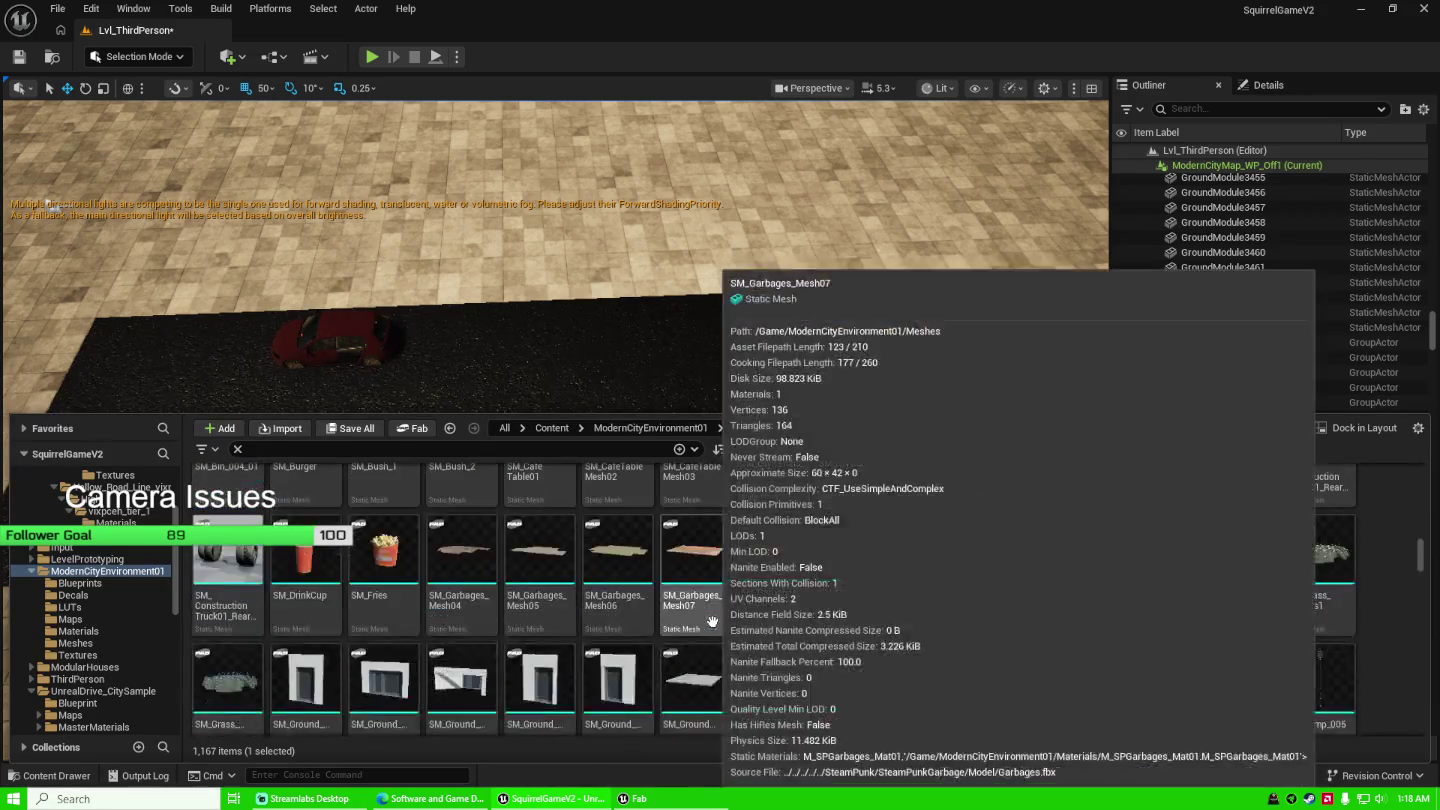
pyautogui.scroll(-5, 711, 626)
# Browse the pack's Textures, Meshes and Materials folders, ending back in Textures.
pyautogui.click(98, 658)
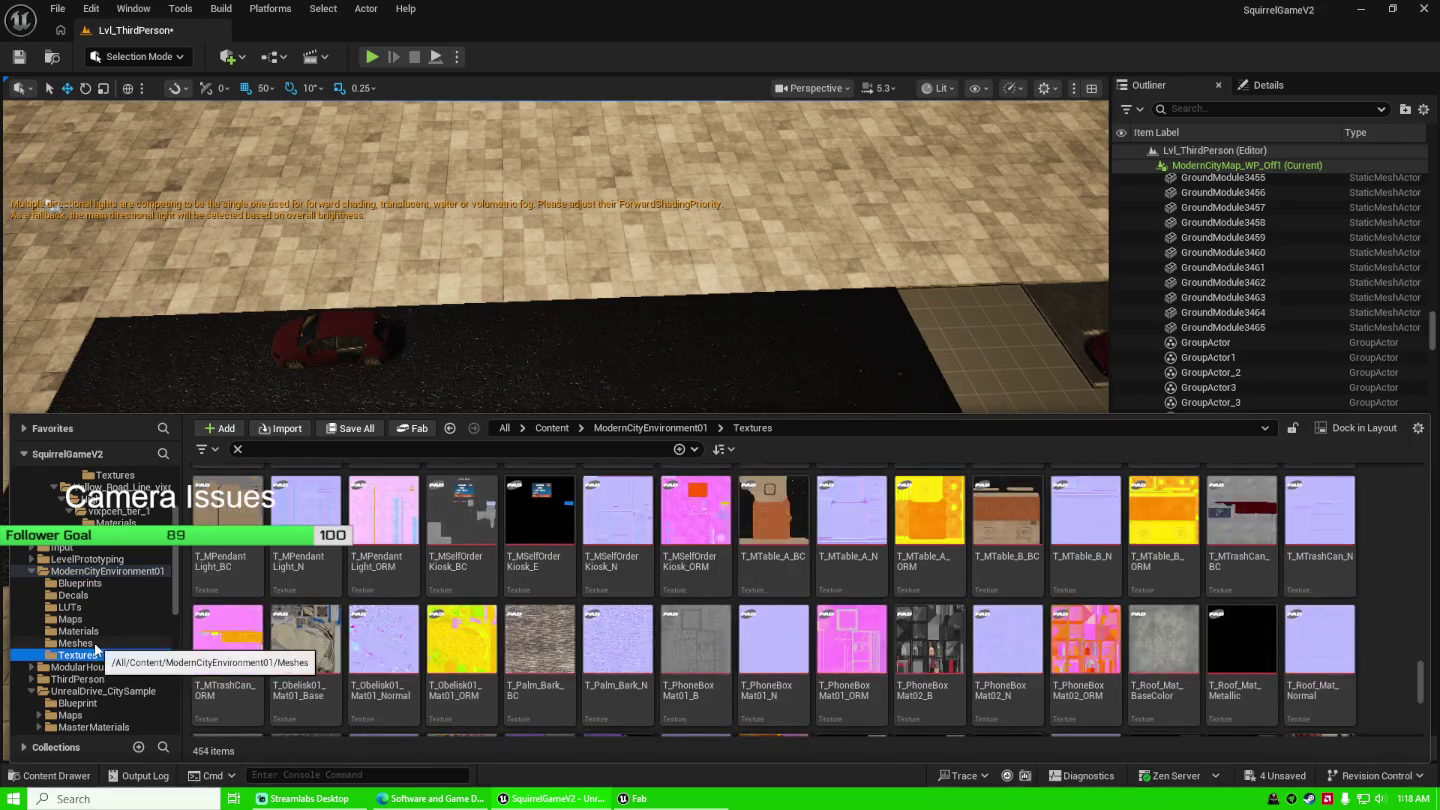
pyautogui.scroll(-15, 902, 578)
pyautogui.scroll(-5, 903, 578)
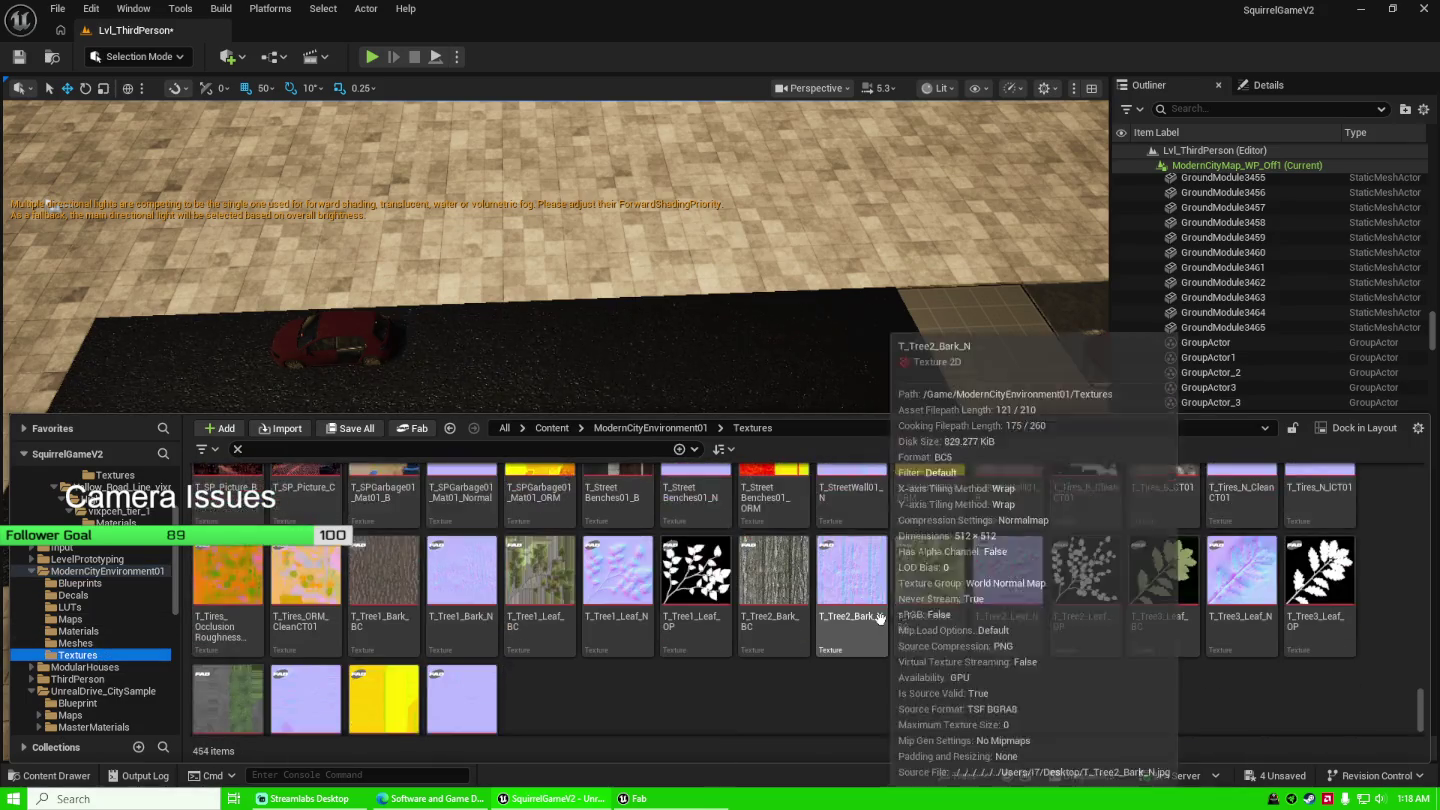
pyautogui.click(139, 644)
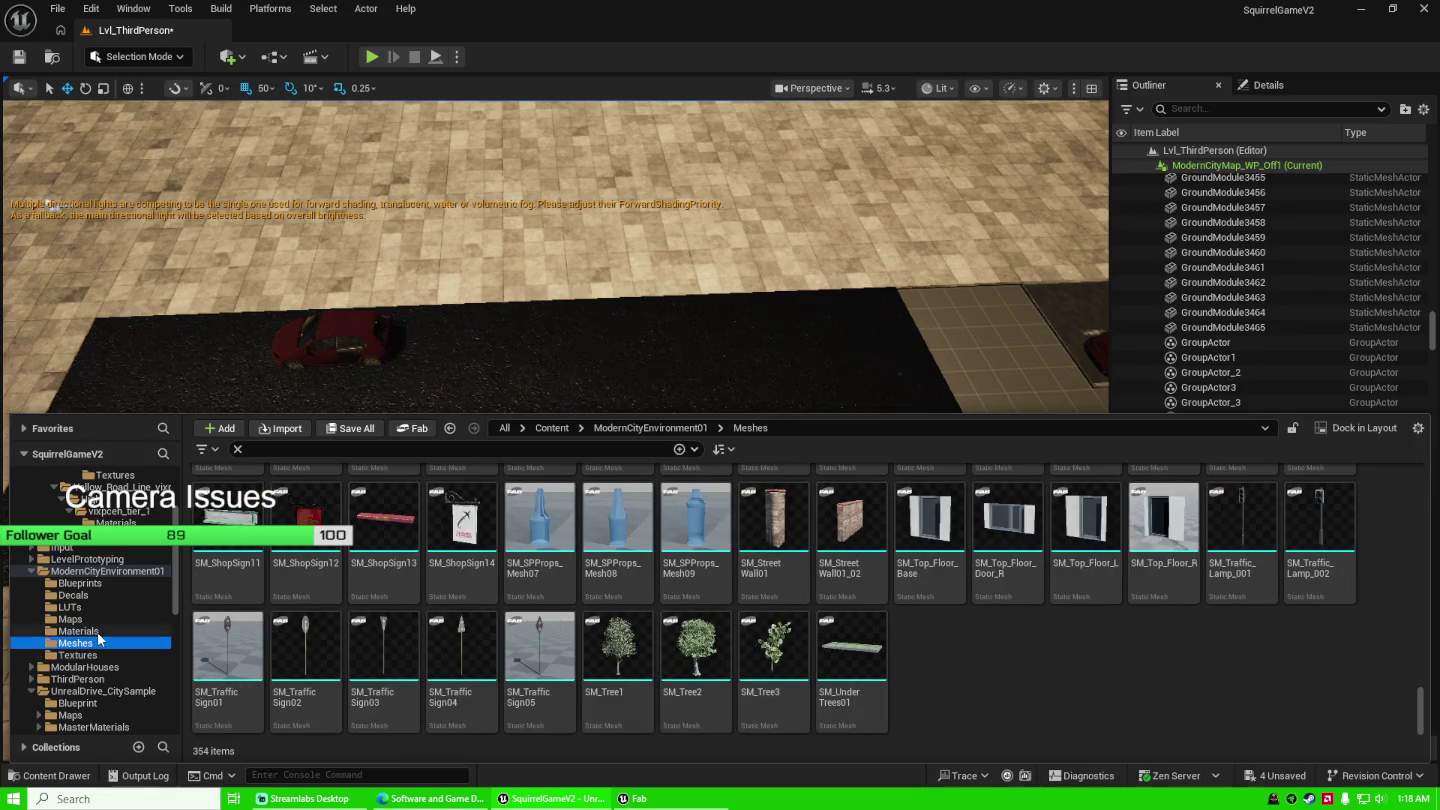
pyautogui.click(92, 631)
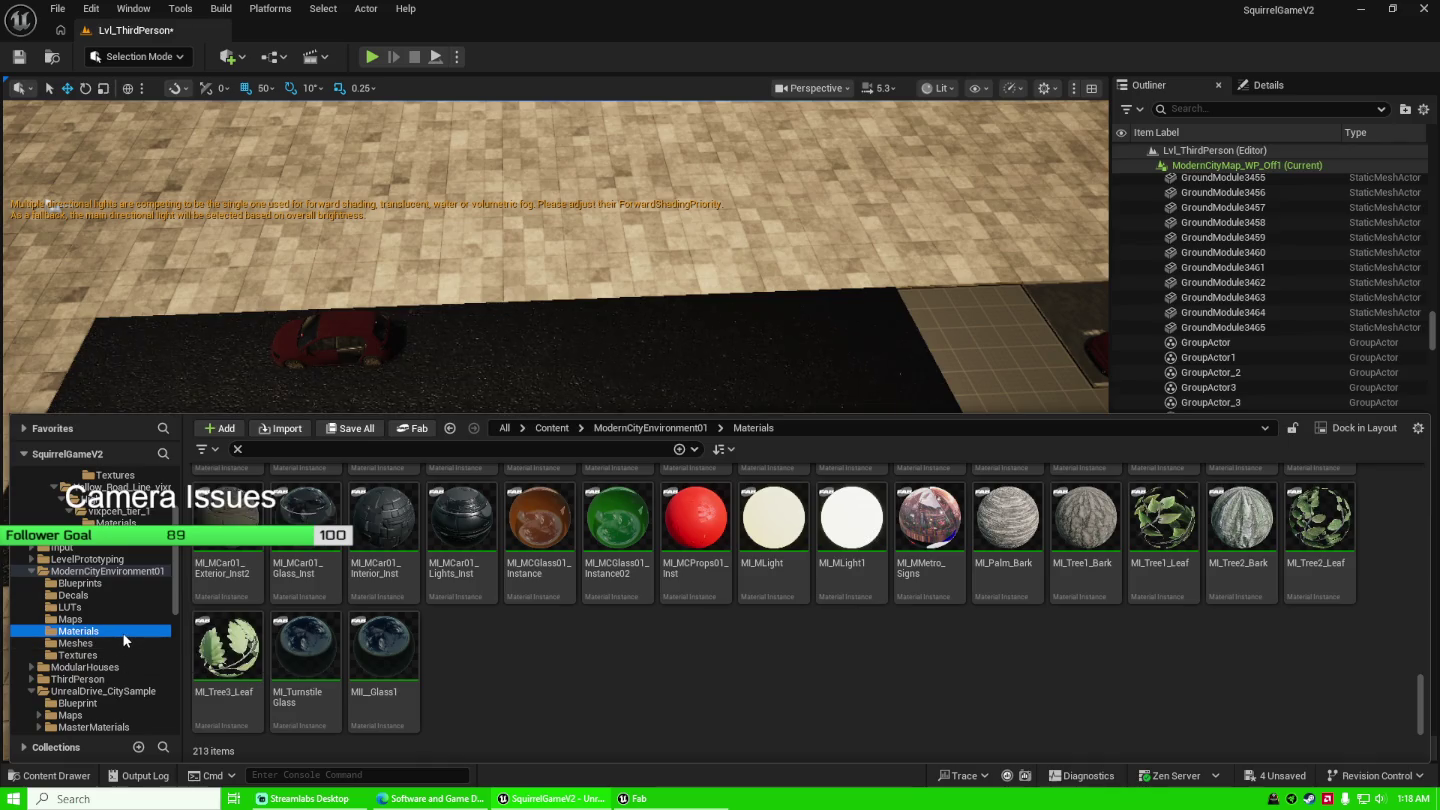
pyautogui.click(110, 657)
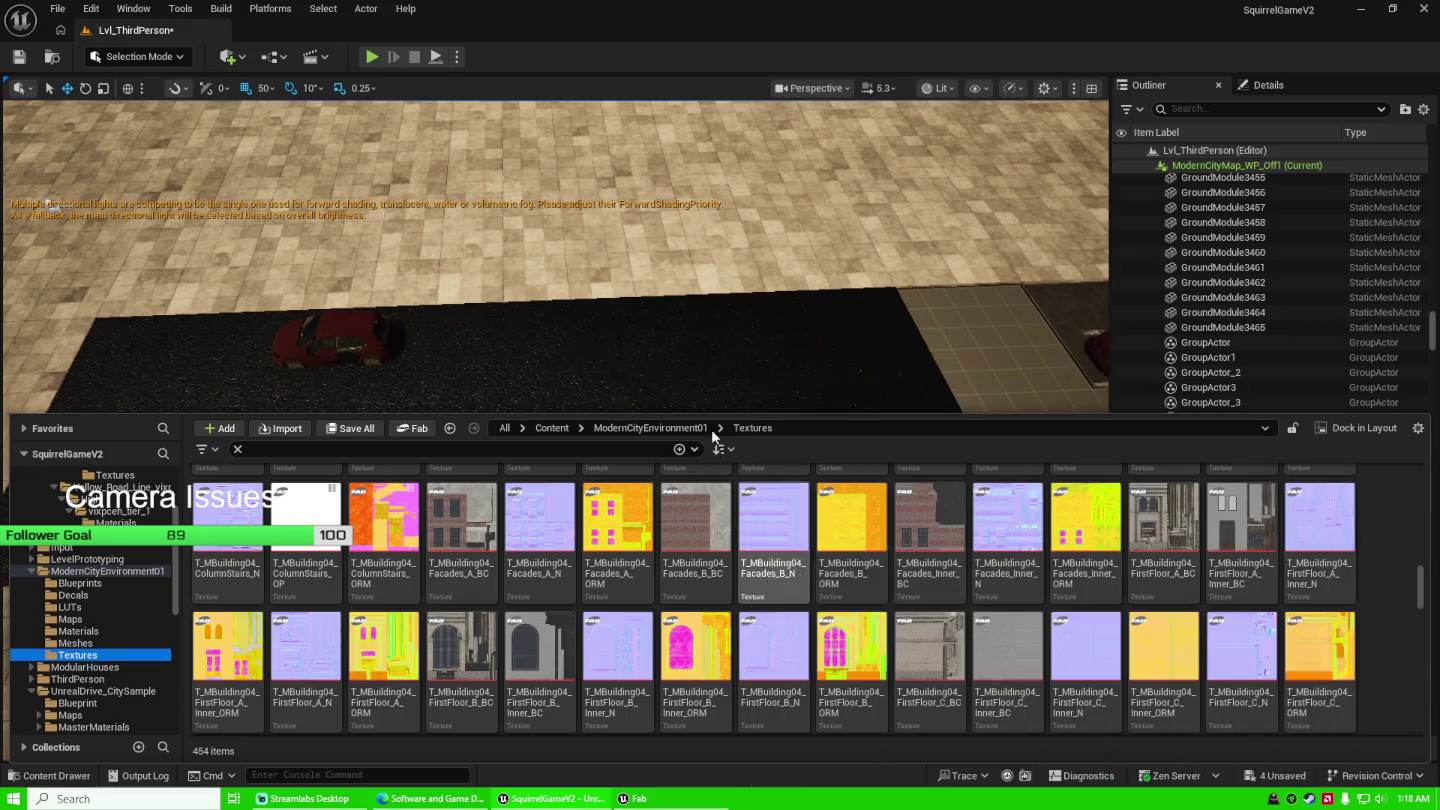
pyautogui.moveTo(714, 360); pyautogui.dragTo(715, 340)
pyautogui.moveTo(517, 426)
pyautogui.mouseDown()
pyautogui.moveTo(516, 454)
pyautogui.moveTo(516, 426)
pyautogui.mouseUp()
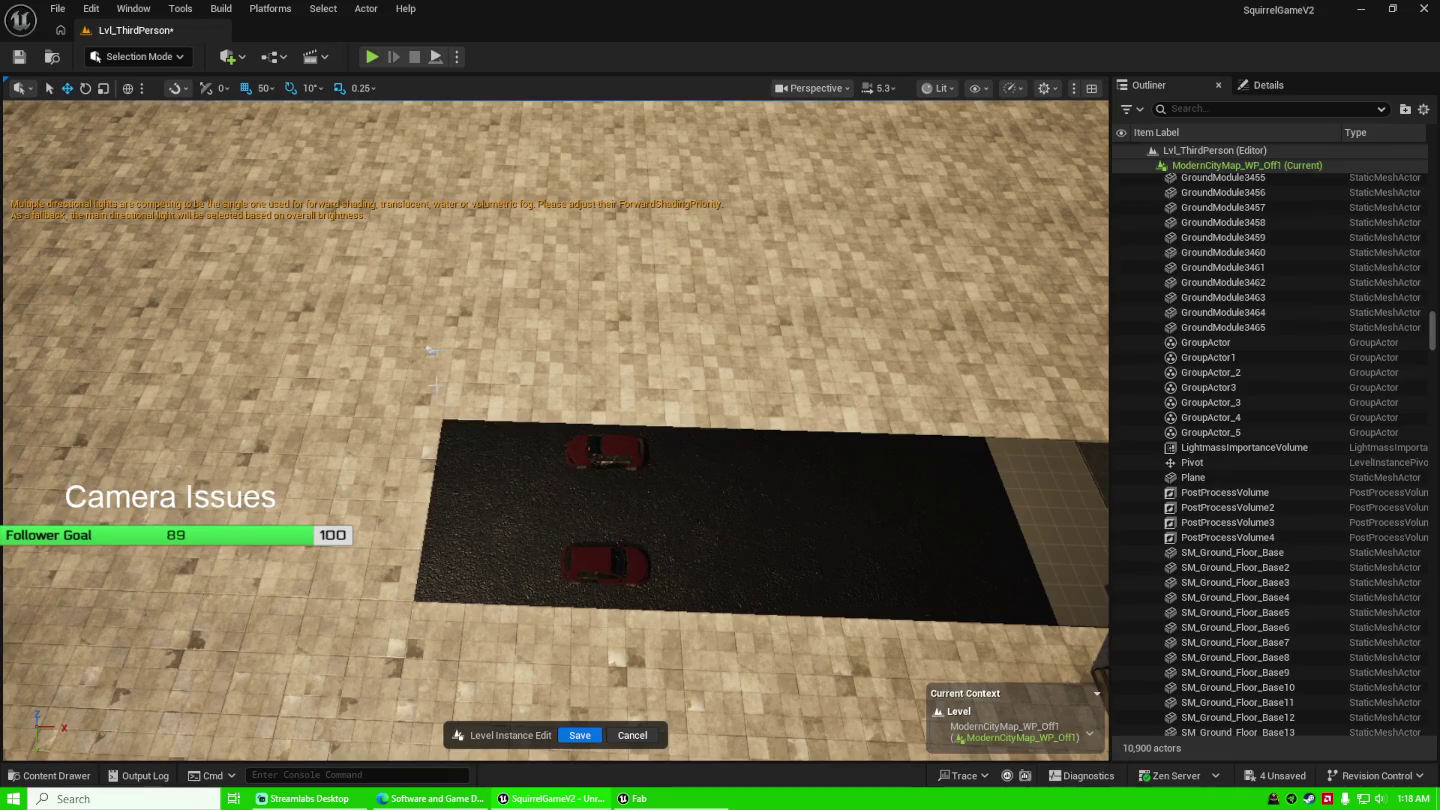
# Fly the camera toward the tall building and select a ground piece beside it.
pyautogui.moveTo(632, 449)
pyautogui.mouseDown()
pyautogui.moveTo(619, 373)
pyautogui.moveTo(581, 349)
pyautogui.moveTo(581, 319)
pyautogui.moveTo(581, 345)
pyautogui.mouseUp()
pyautogui.click(630, 292)
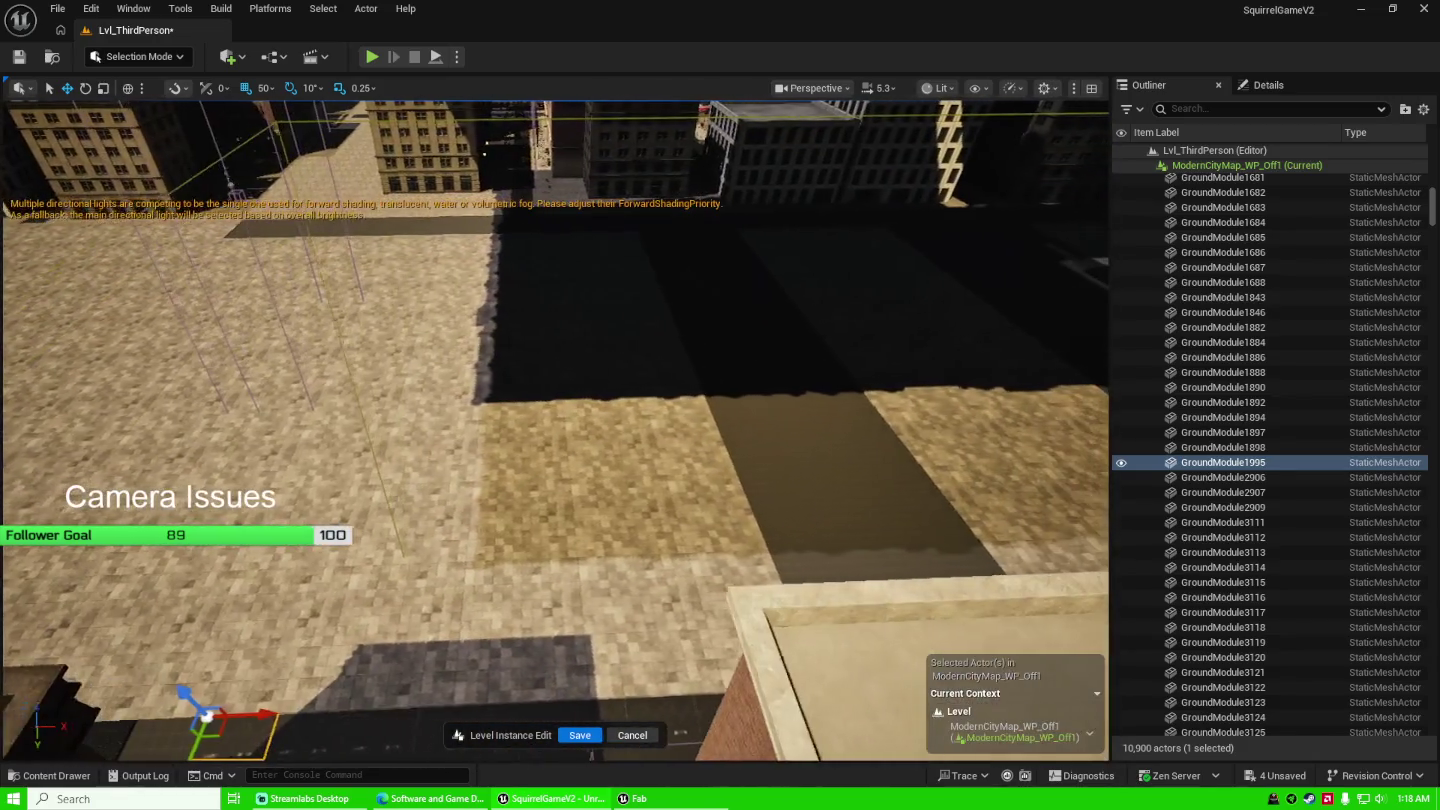